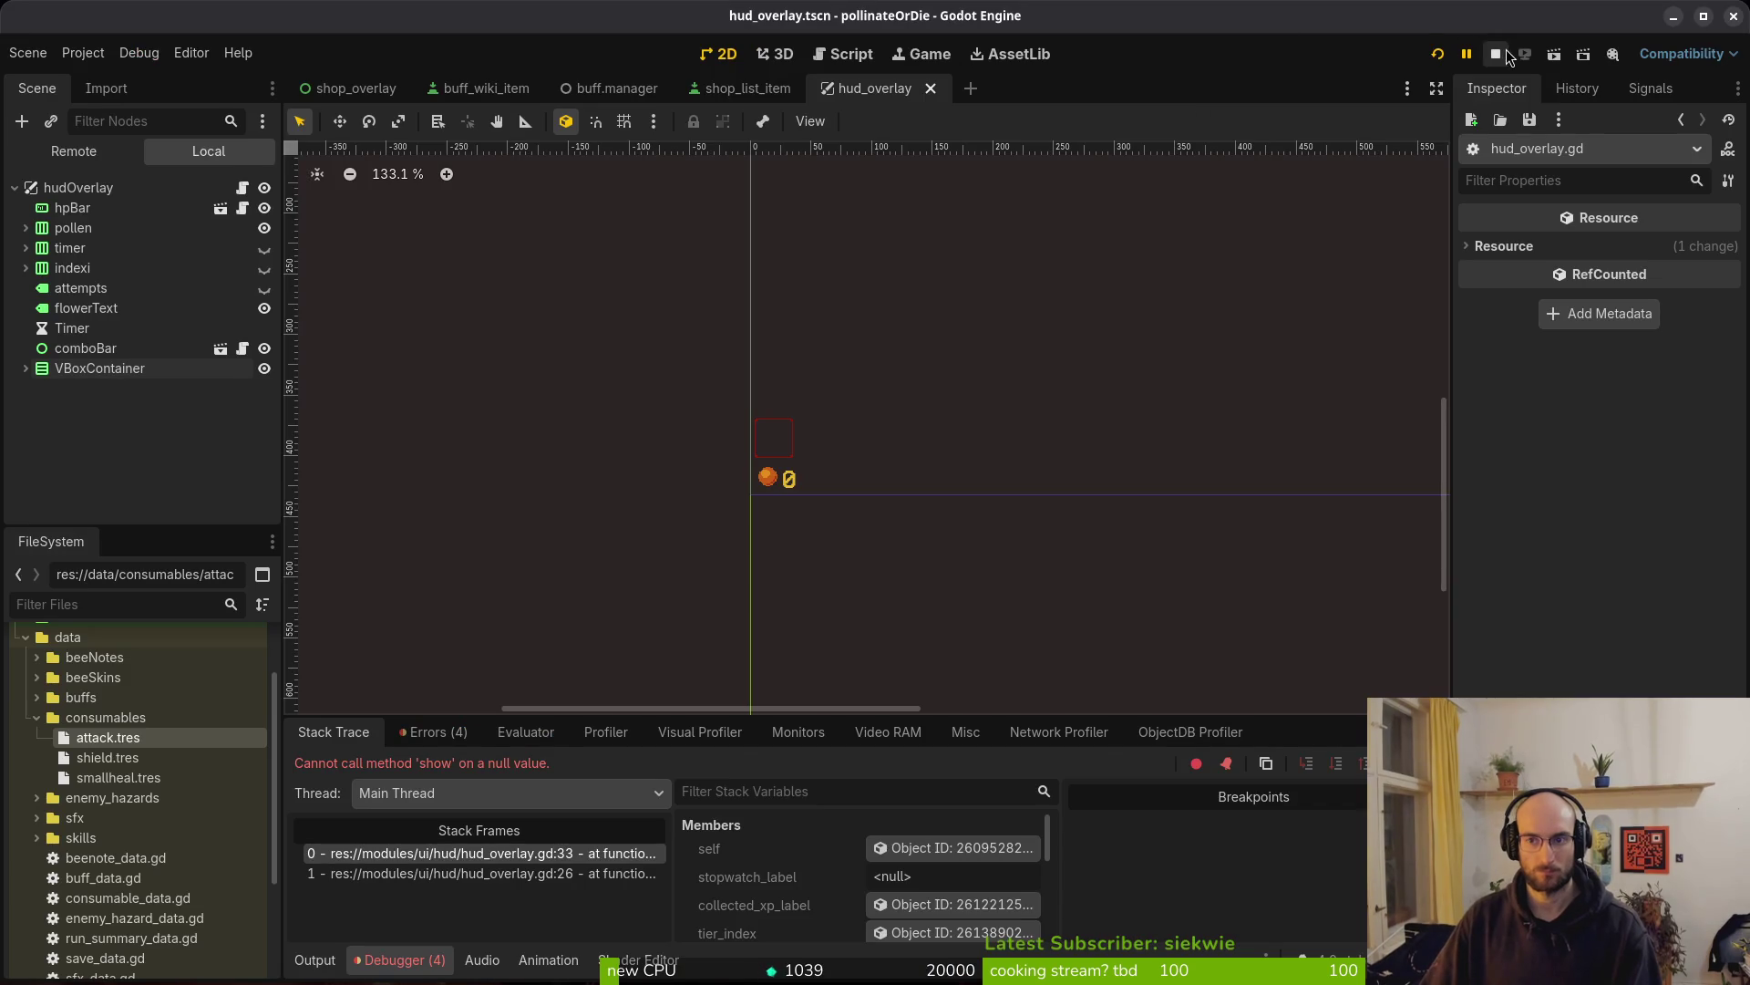
Relaunch the game, continue into the hive level to test the HUD, then close it
{"action": "left_click", "coordinate": [1499, 55]}
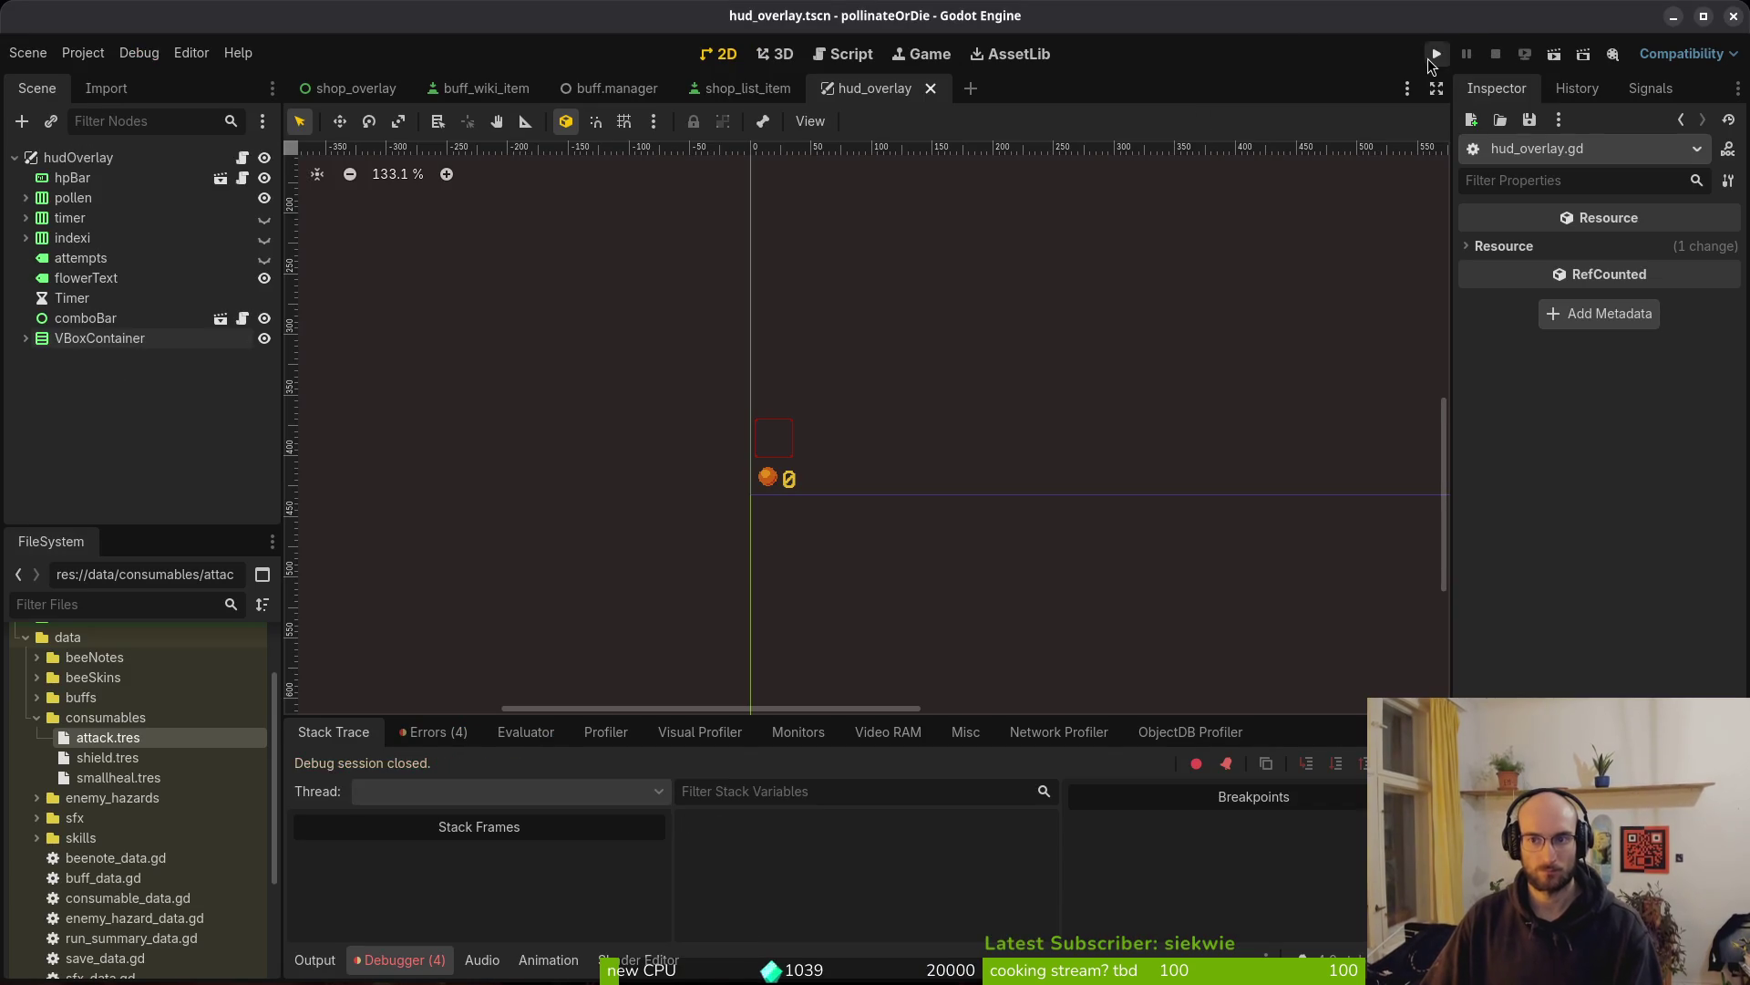
{"action": "key", "text": "F5"}
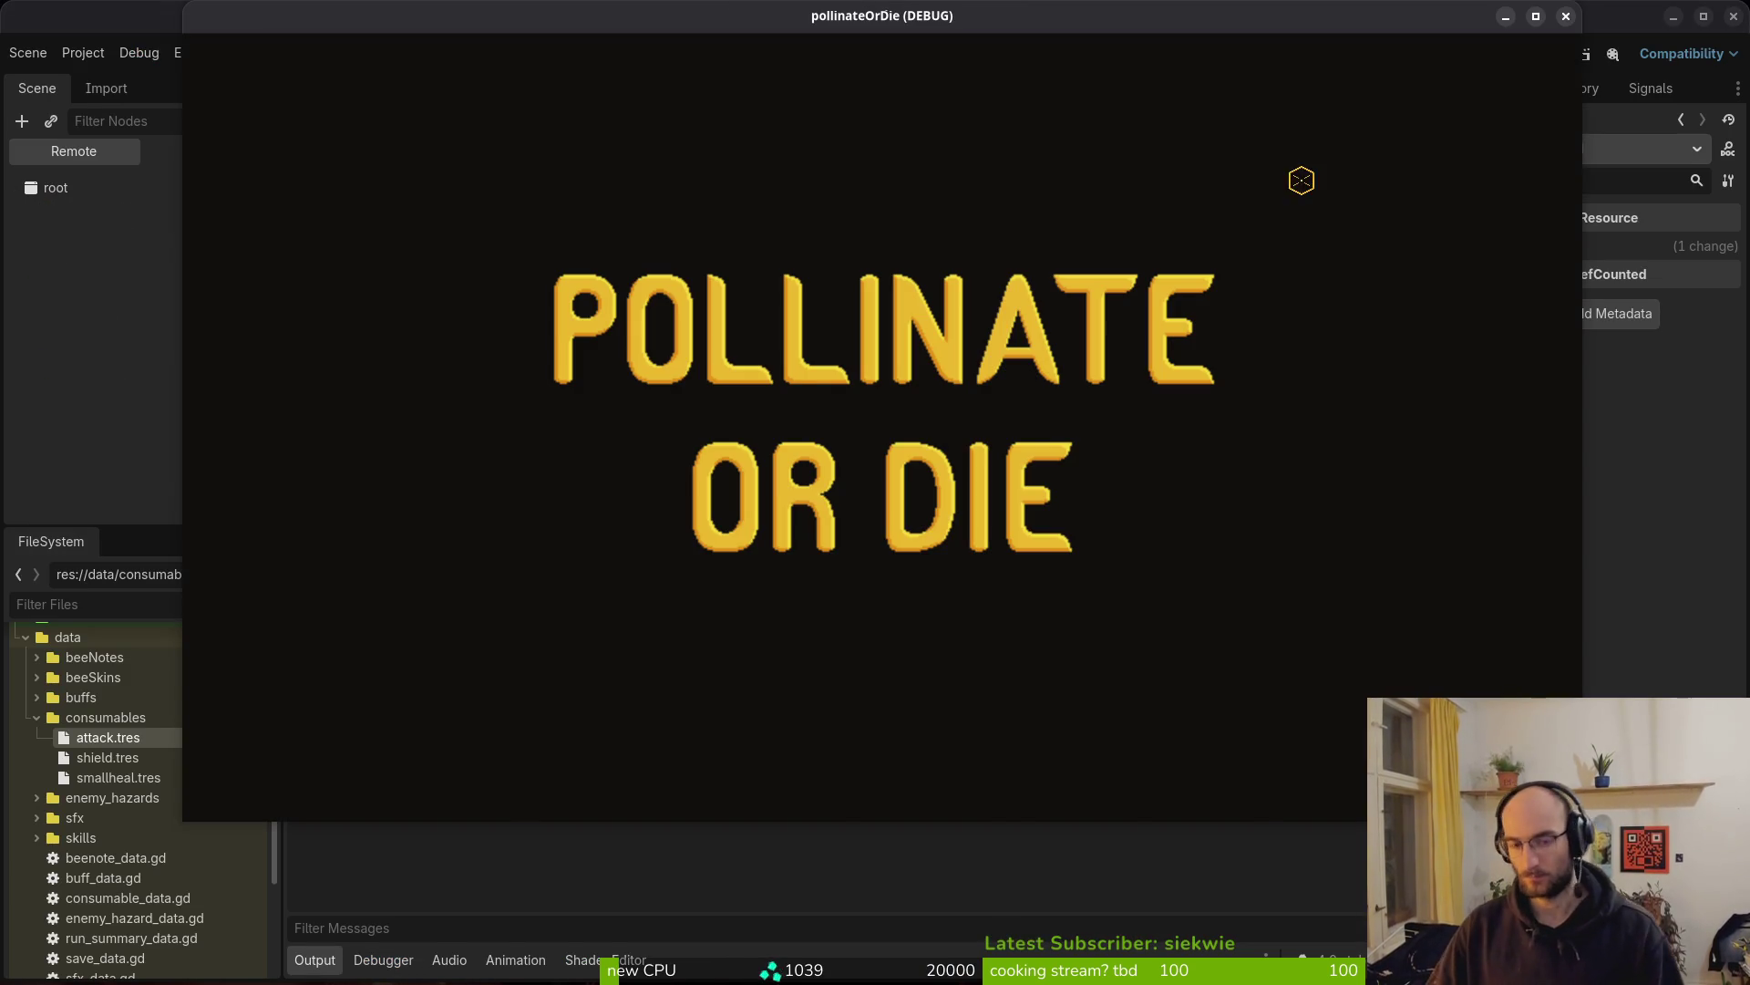
{"action": "key", "text": "Return"}
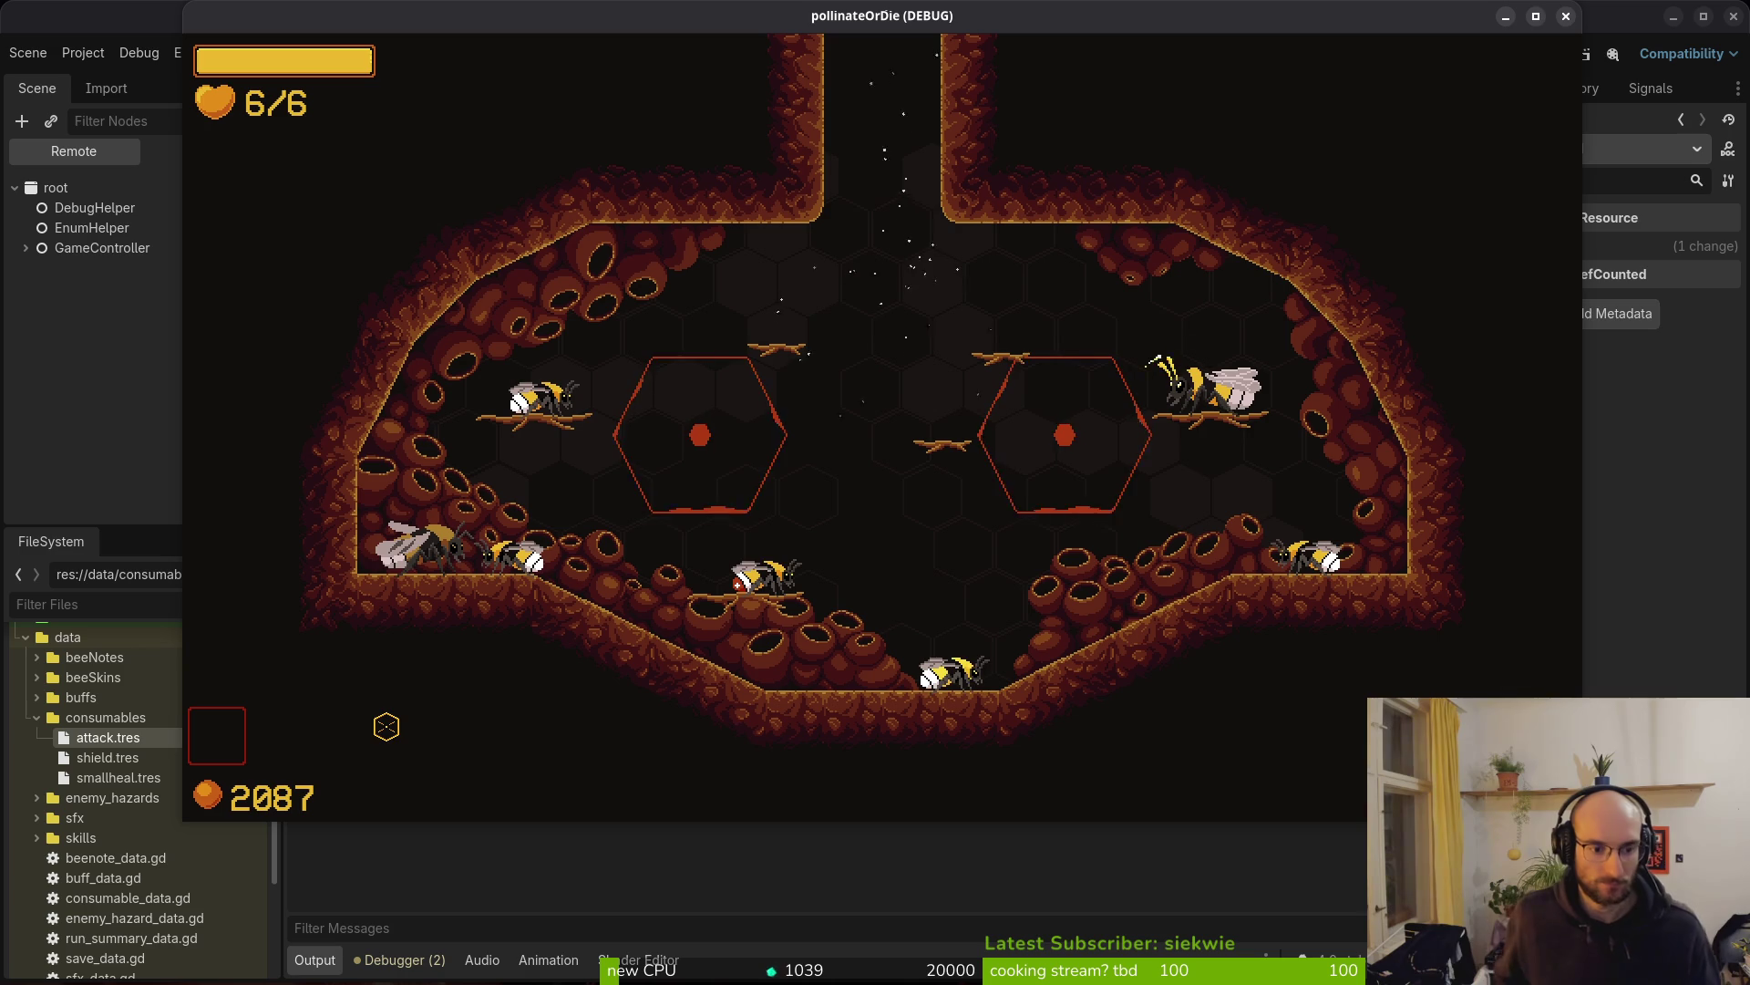
{"action": "key", "text": "F8"}
Copy the TextureRect slot into VBoxContainer as TextureRect2 and save hud_overlay
{"action": "left_click", "coordinate": [218, 154]}
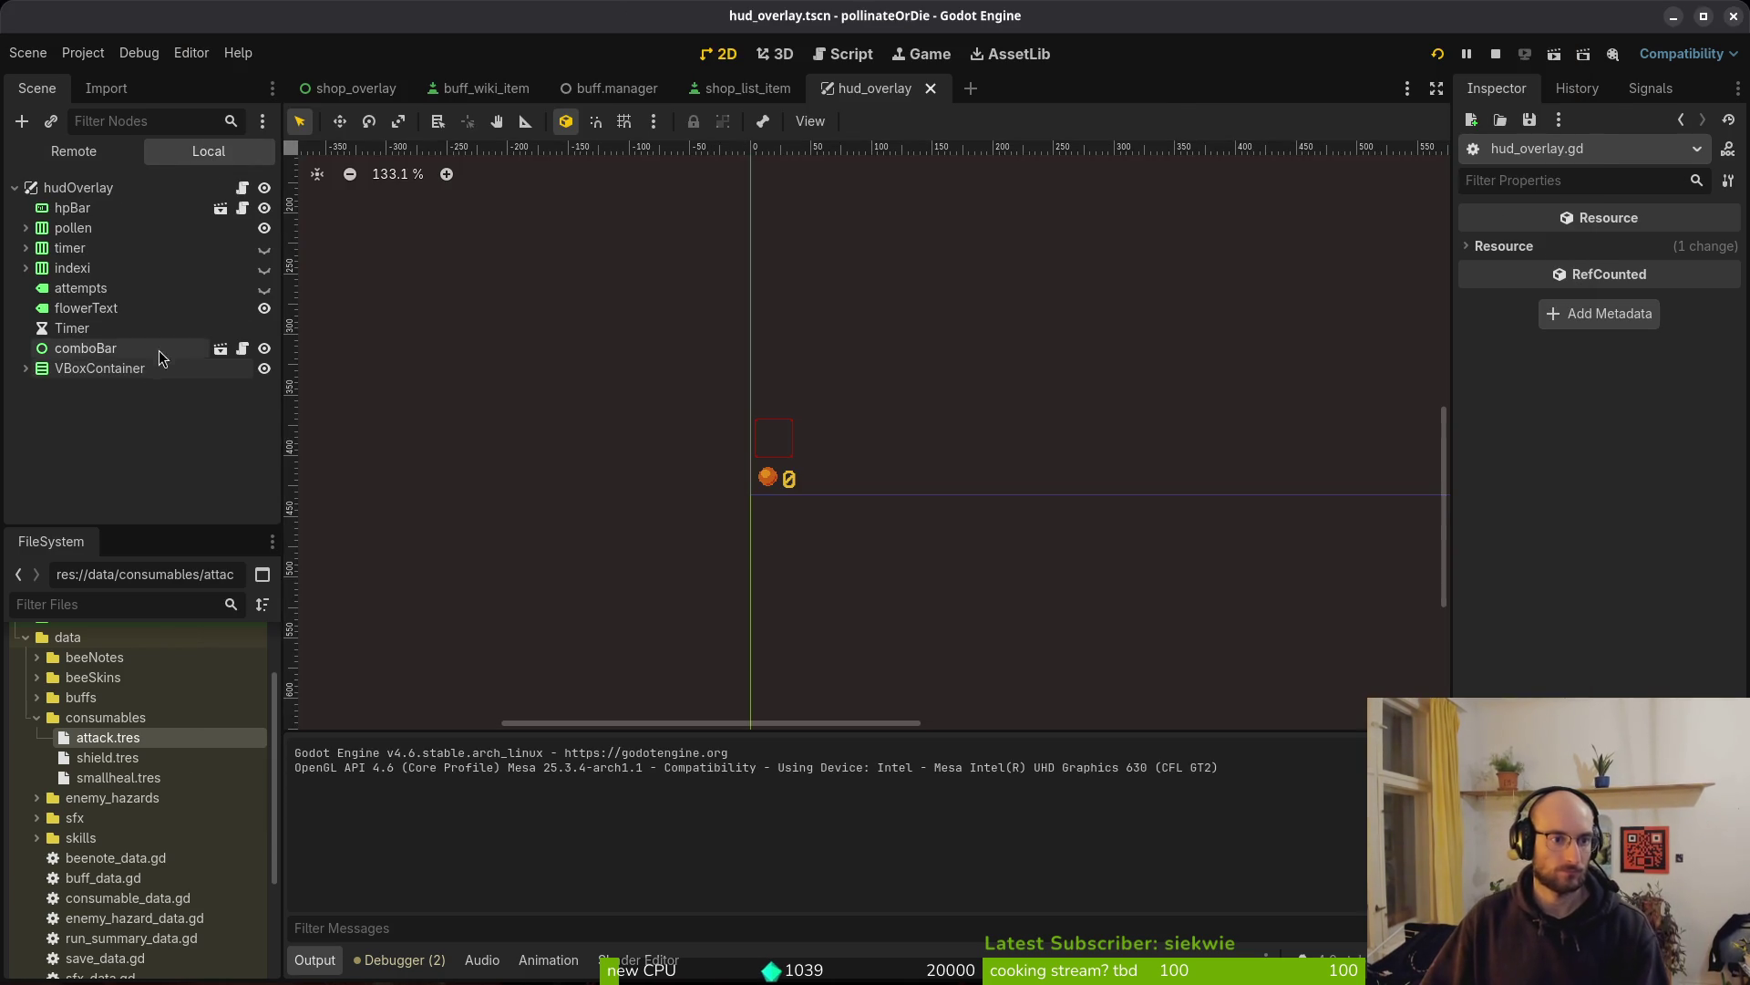
{"action": "left_click", "coordinate": [26, 368]}
{"action": "left_click", "coordinate": [95, 390]}
{"action": "key", "text": "ctrl+c"}
{"action": "left_click", "coordinate": [103, 367]}
{"action": "key", "text": "ctrl+v"}
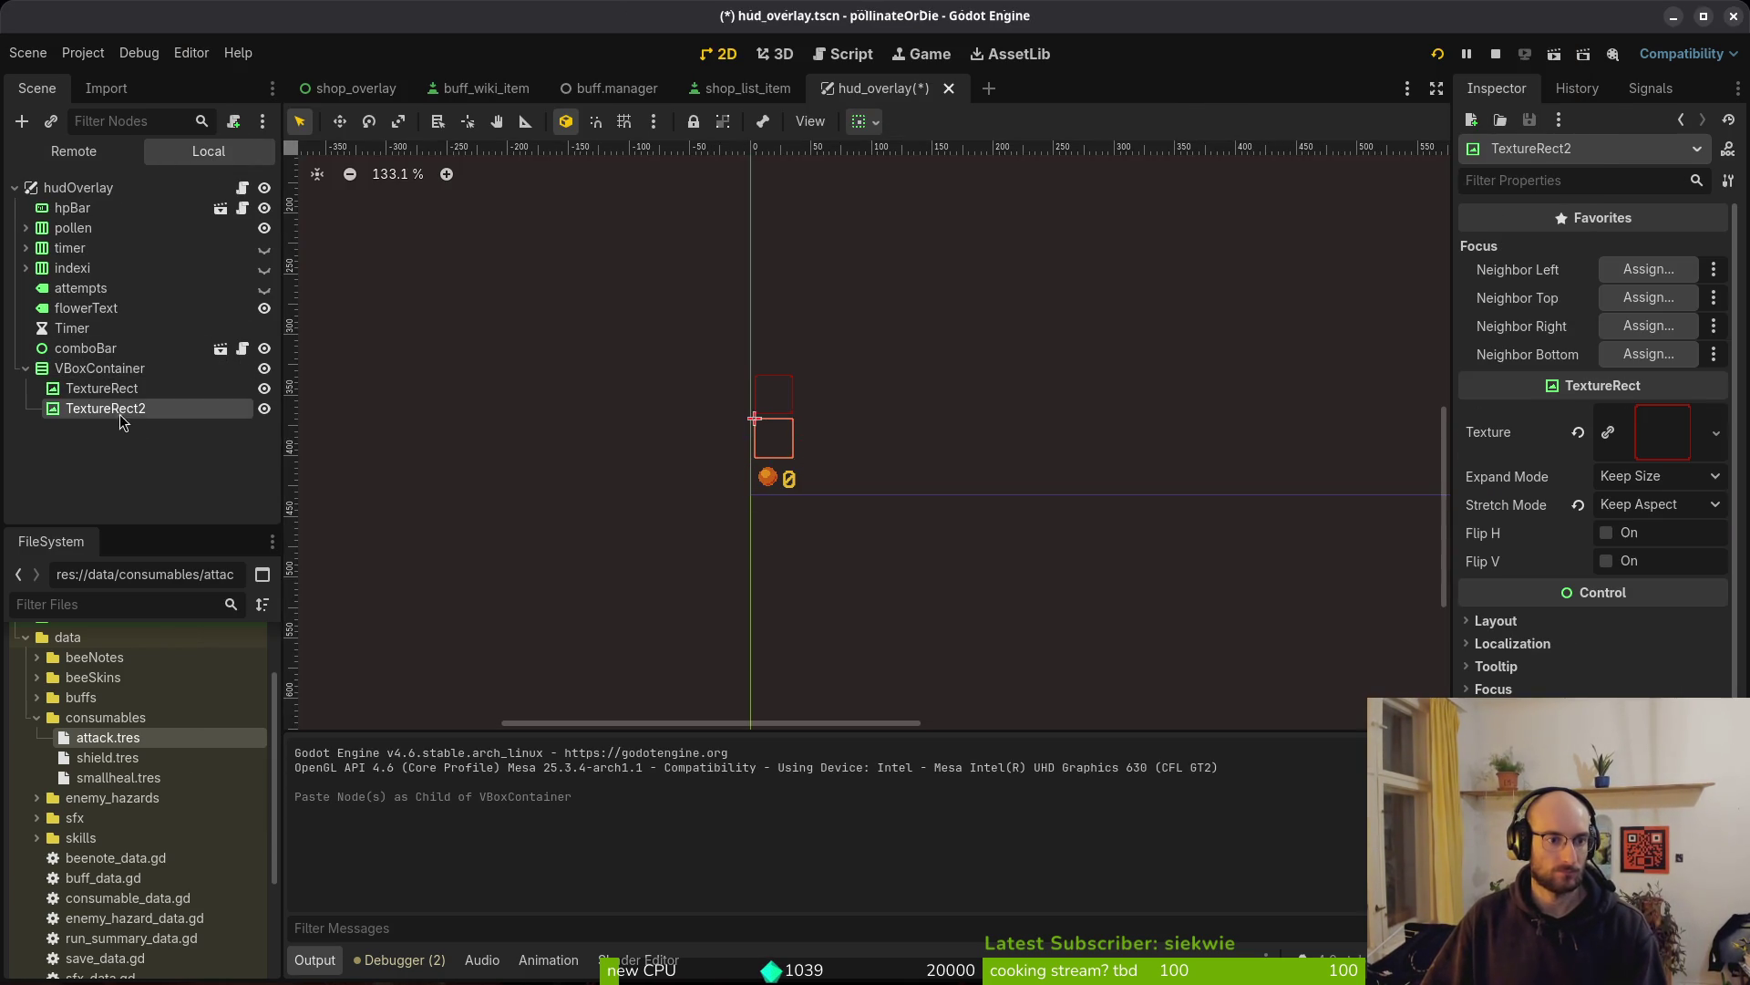
{"action": "scroll", "coordinate": [702, 472], "scroll_direction": "up", "scroll_amount": 4}
{"action": "left_click", "coordinate": [611, 435]}
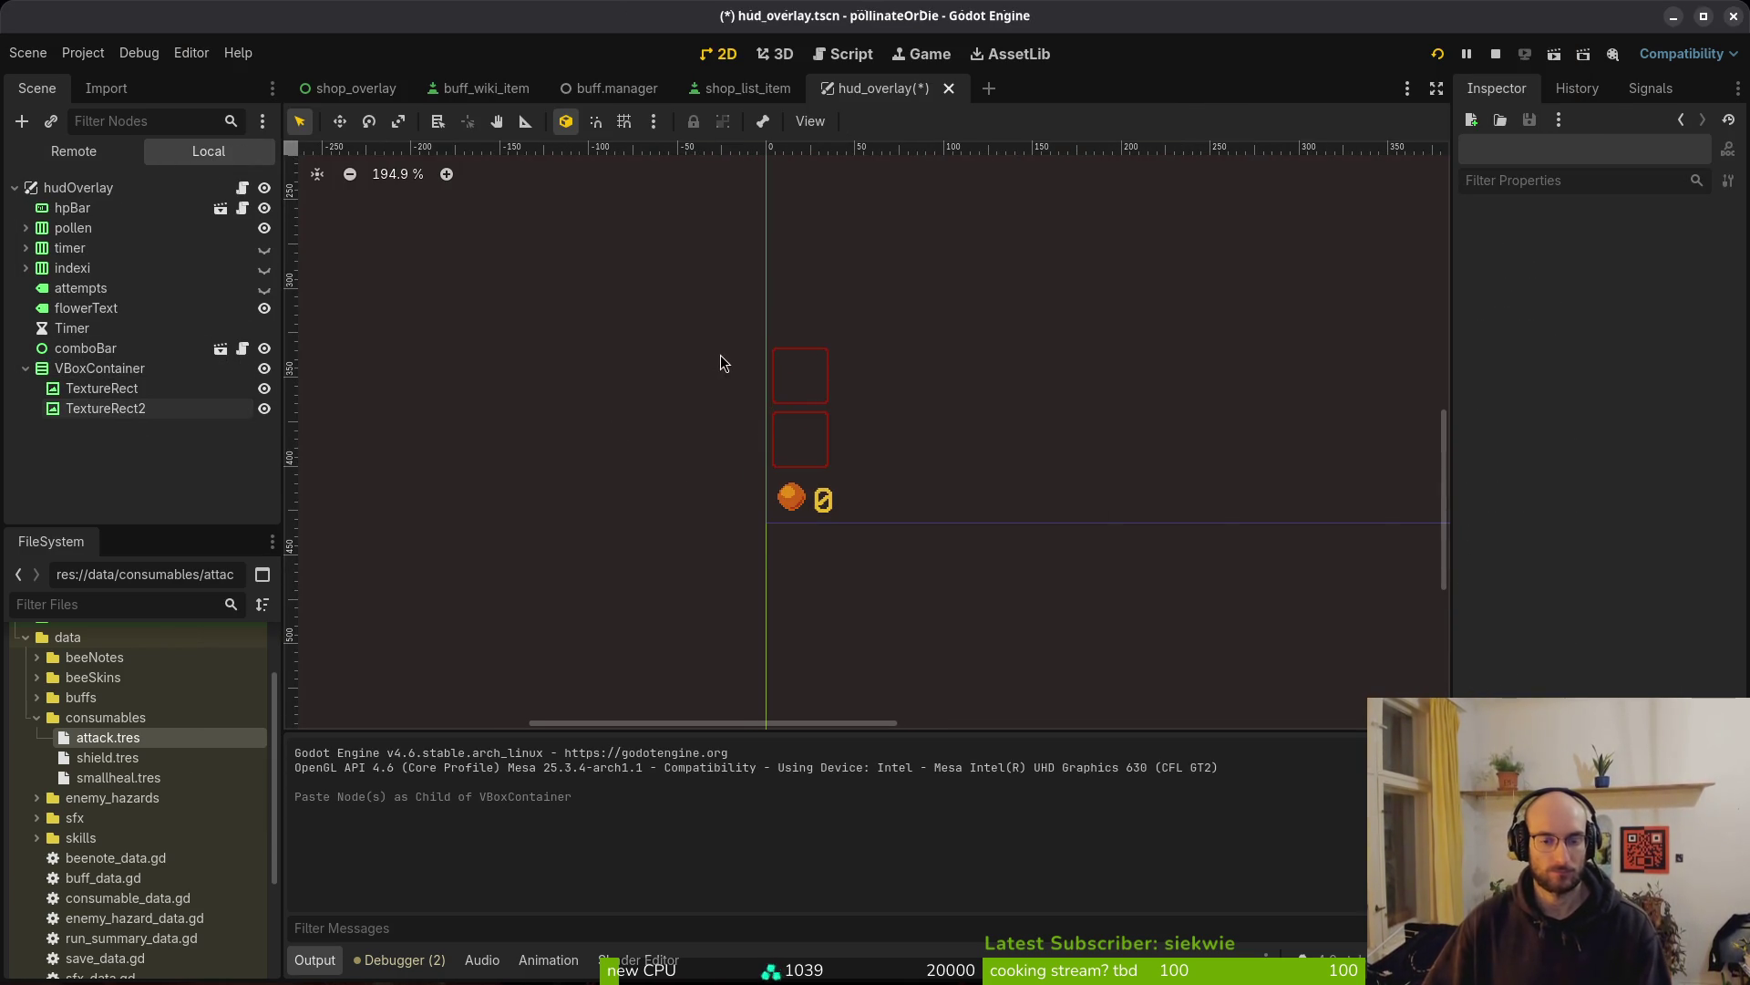
{"action": "key", "text": "ctrl+s"}
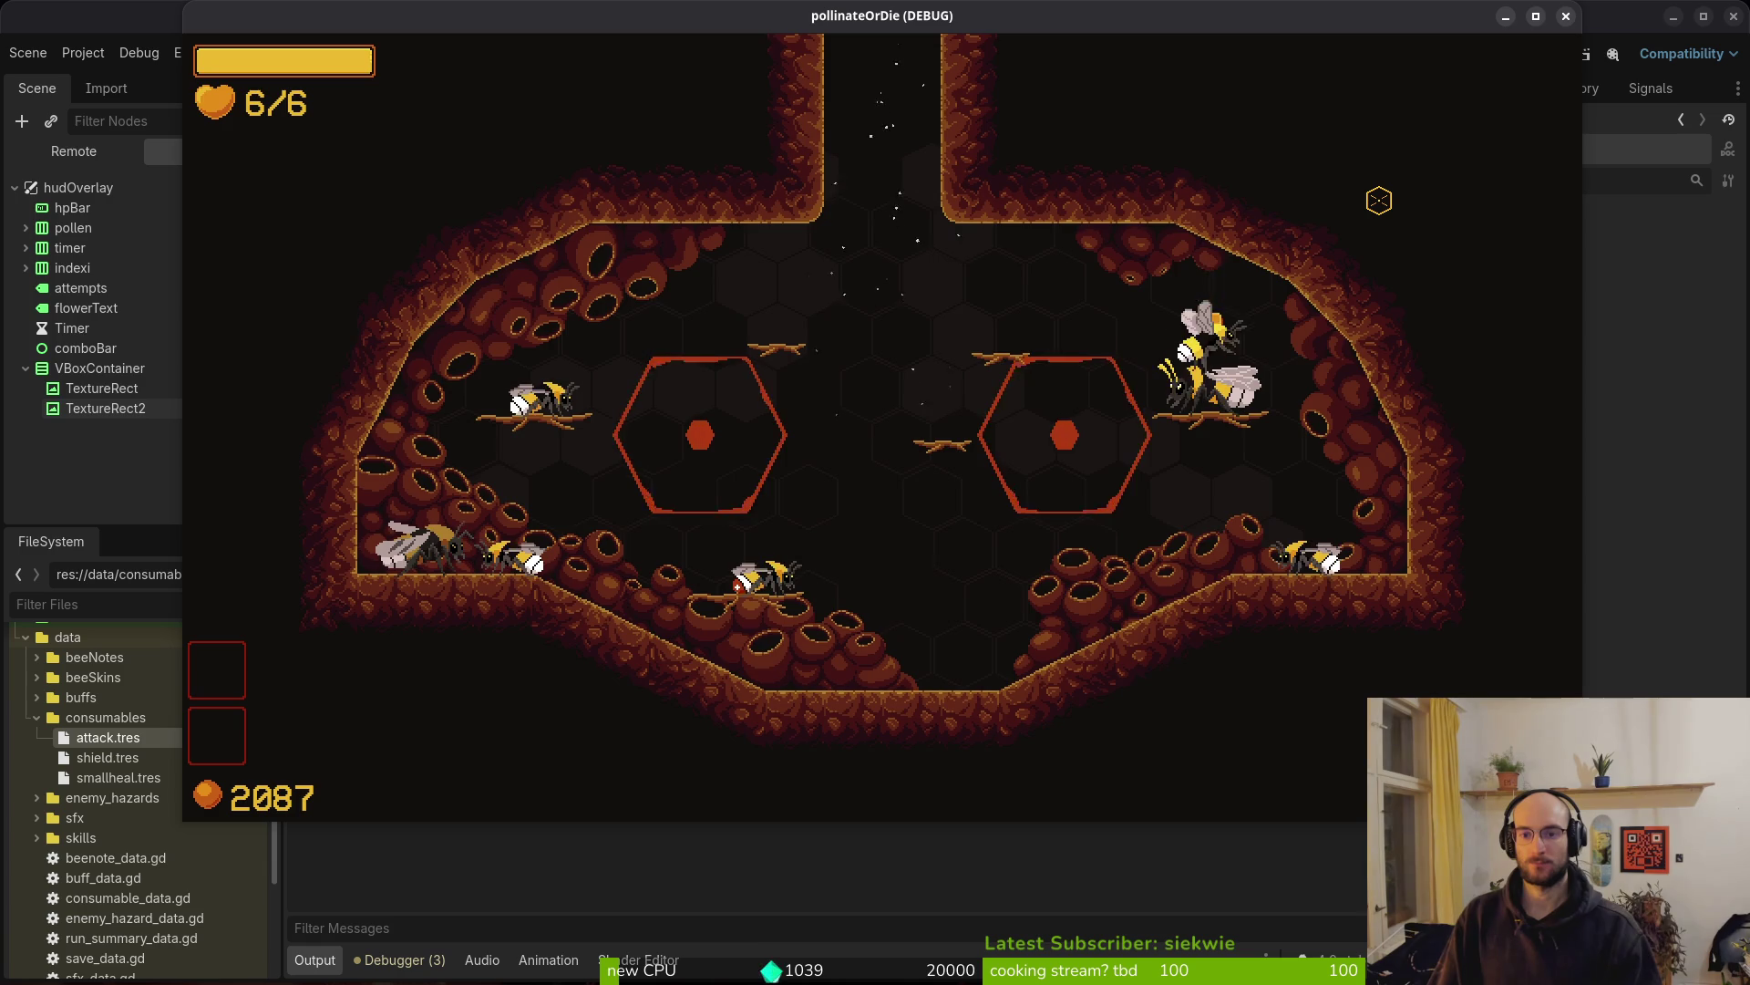
Buy the combobar and reflect upgrades from the upgrade hex menu and return to gameplay
{"action": "key", "text": "e"}
{"action": "key", "text": "d"}
{"action": "key", "text": "s"}
{"action": "key", "text": "e"}
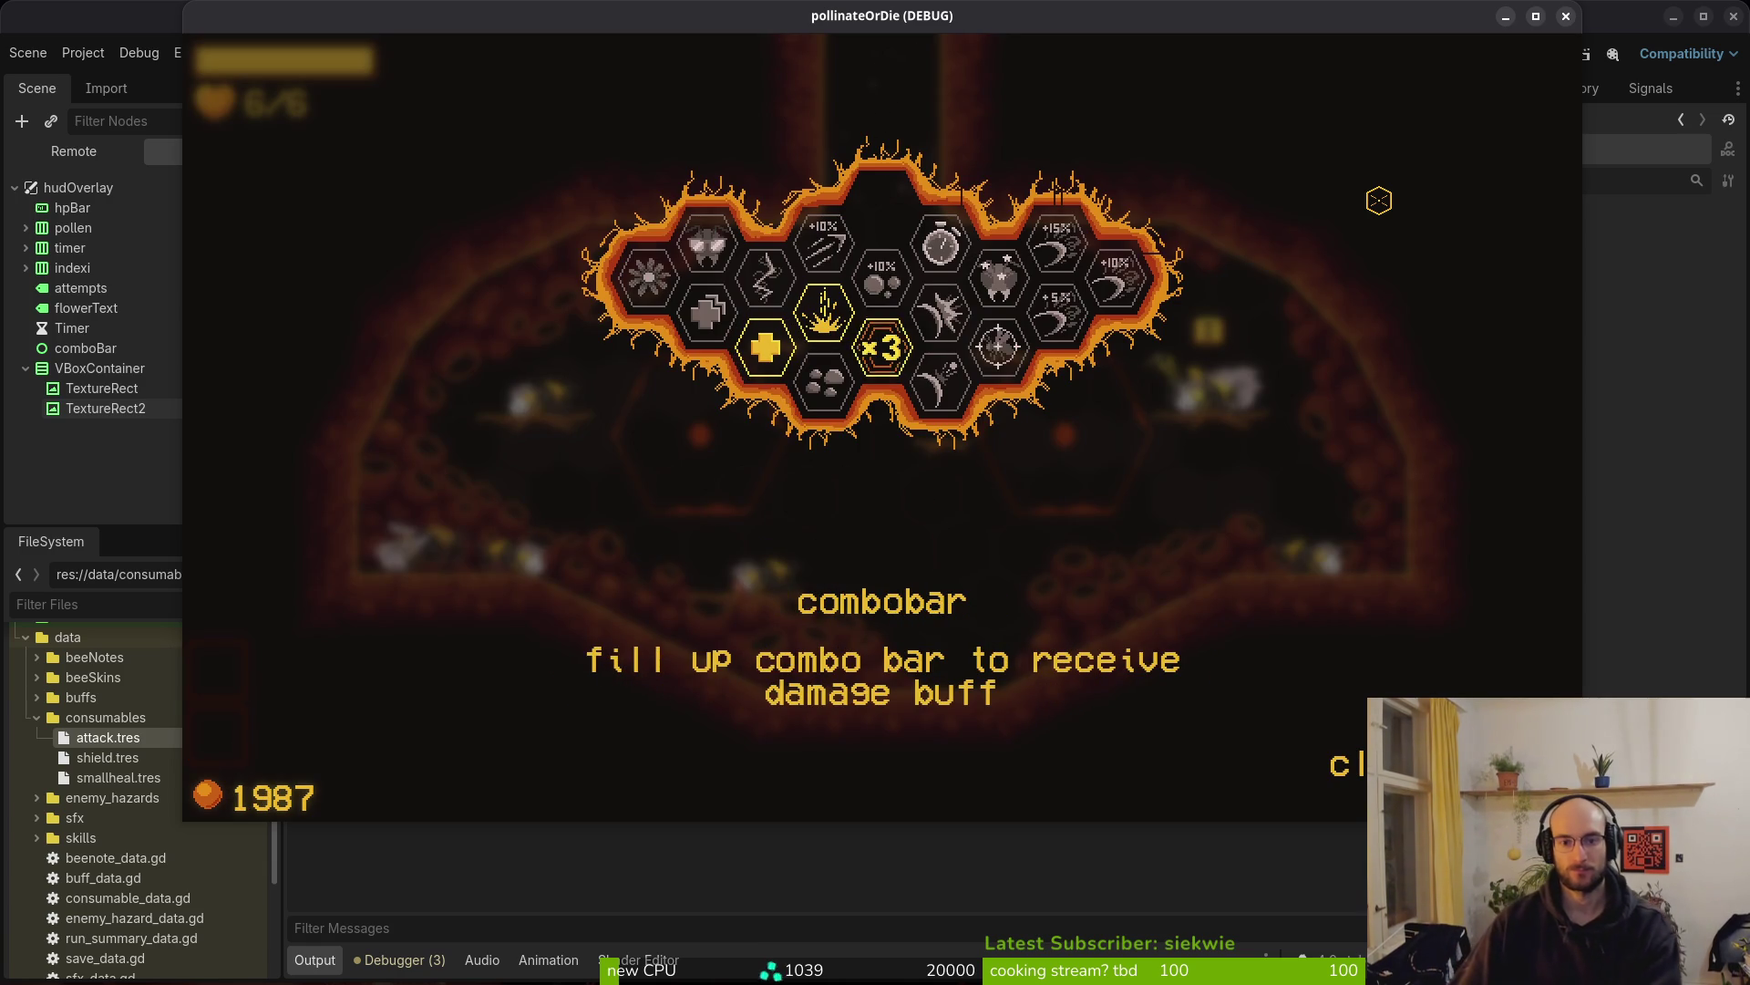
{"action": "key", "text": "d"}
{"action": "key", "text": "e"}
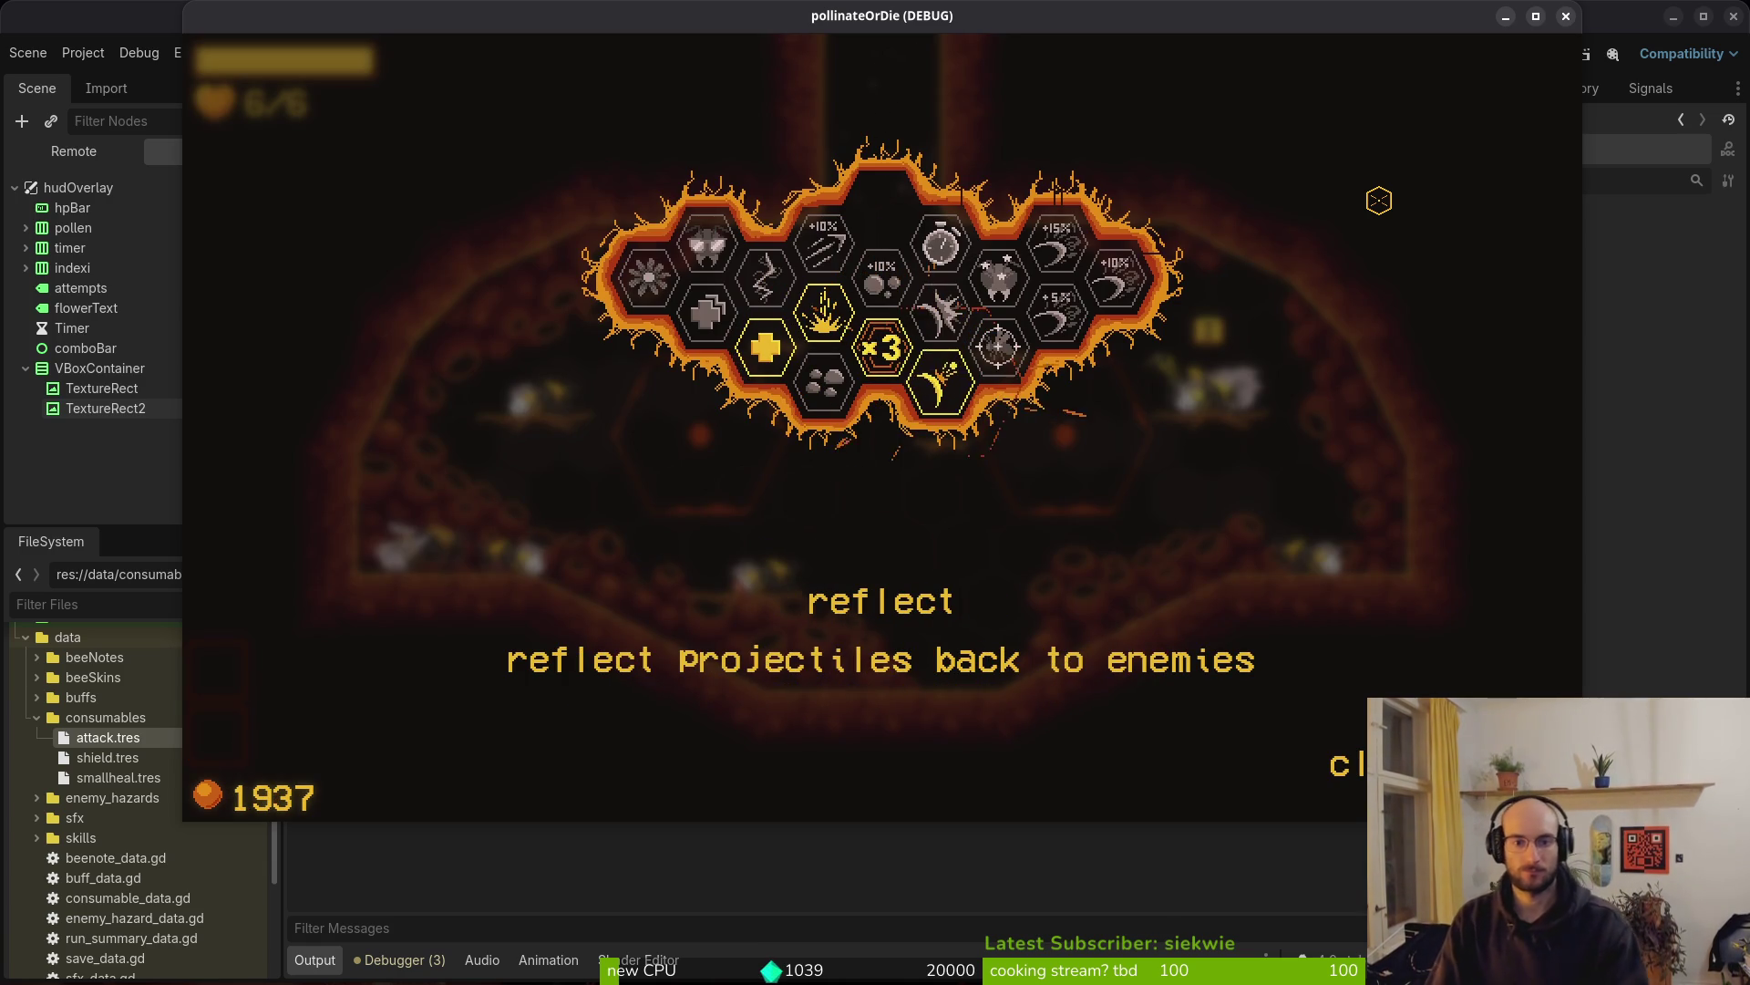
{"action": "key", "text": "Escape"}
Fly the bee down and left to view the HUD, then close the game
{"action": "key", "text": "s"}
{"action": "key", "text": "a"}
{"action": "key", "text": "a"}
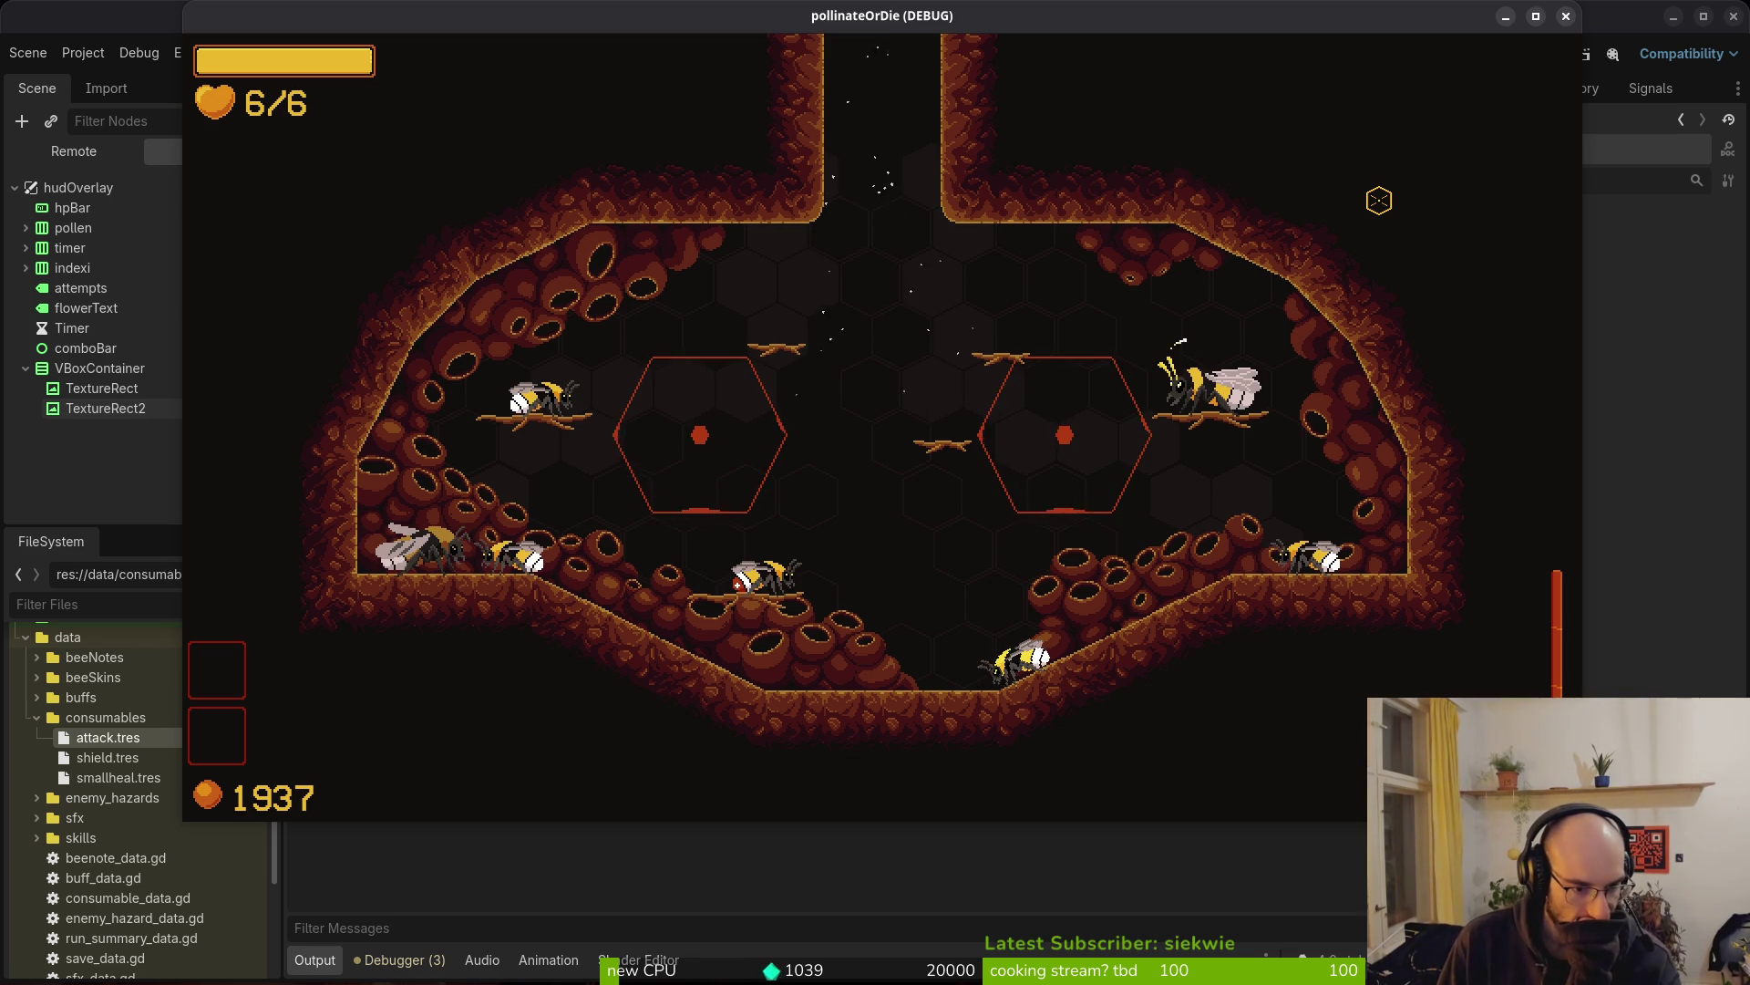
{"action": "key", "text": "F8"}
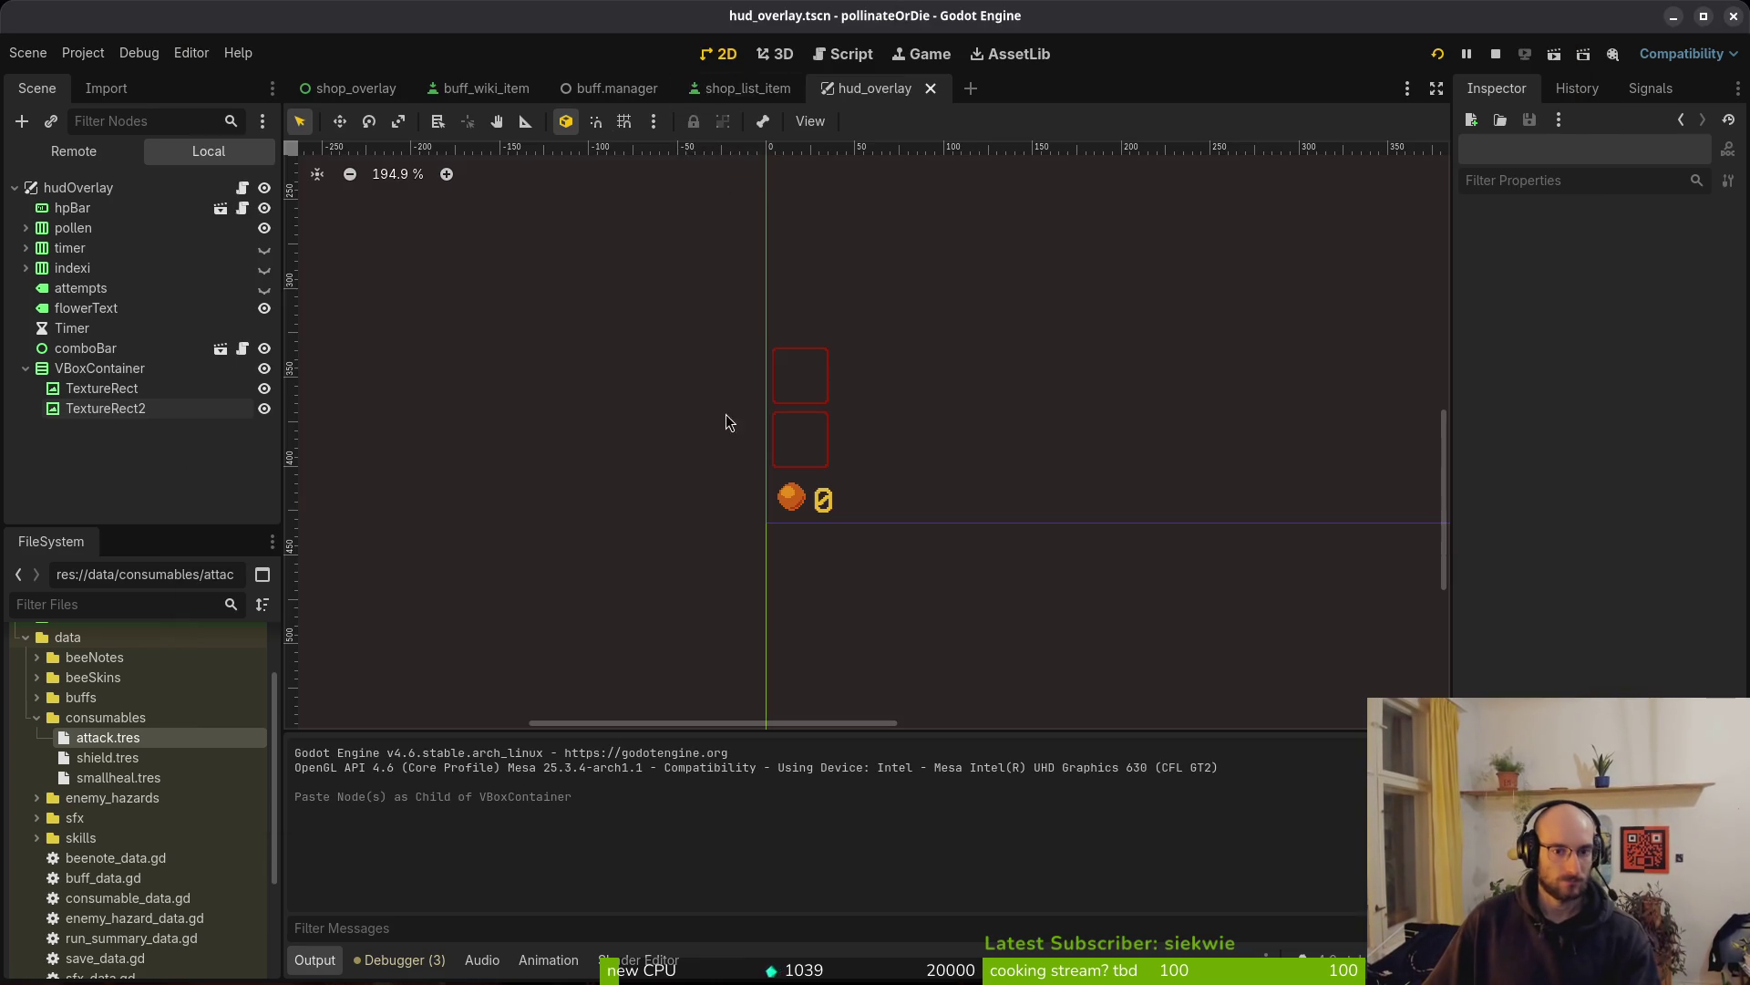
Nudge the pollen counter group with the arrow keys and save hud_overlay
{"action": "left_click", "coordinate": [789, 502]}
{"action": "left_click", "coordinate": [72, 208]}
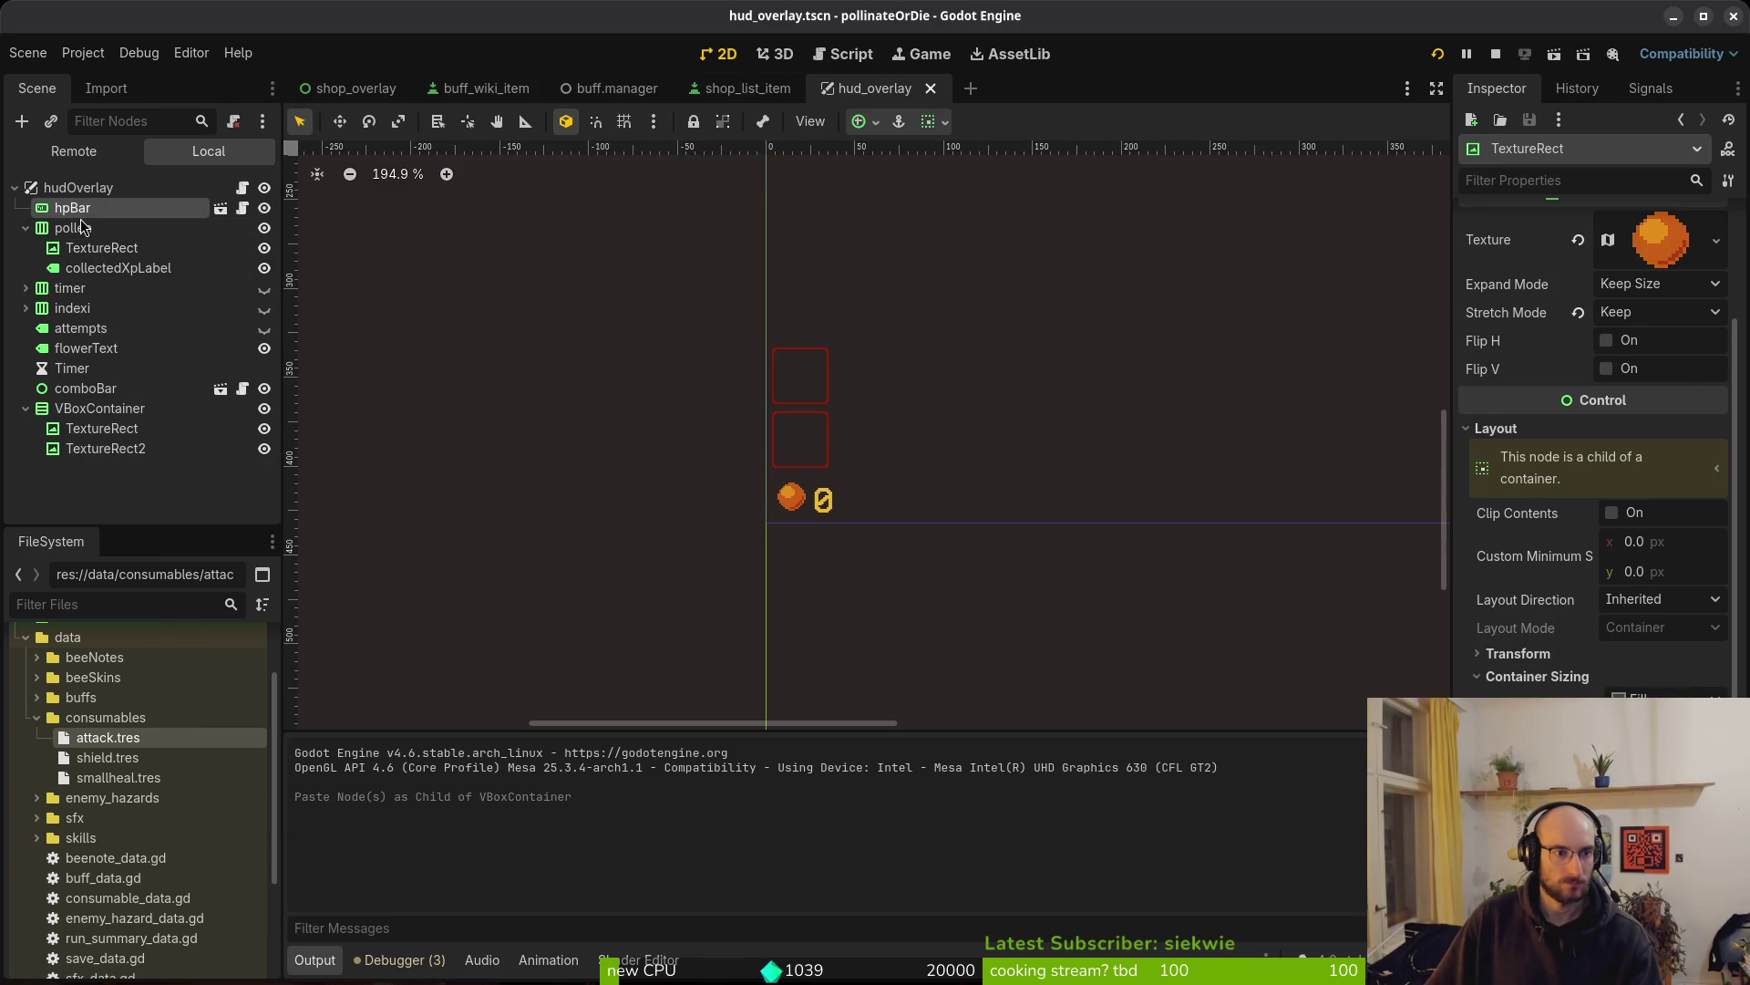
{"action": "left_click", "coordinate": [76, 229]}
{"action": "scroll", "coordinate": [797, 517], "scroll_direction": "up", "scroll_amount": 5}
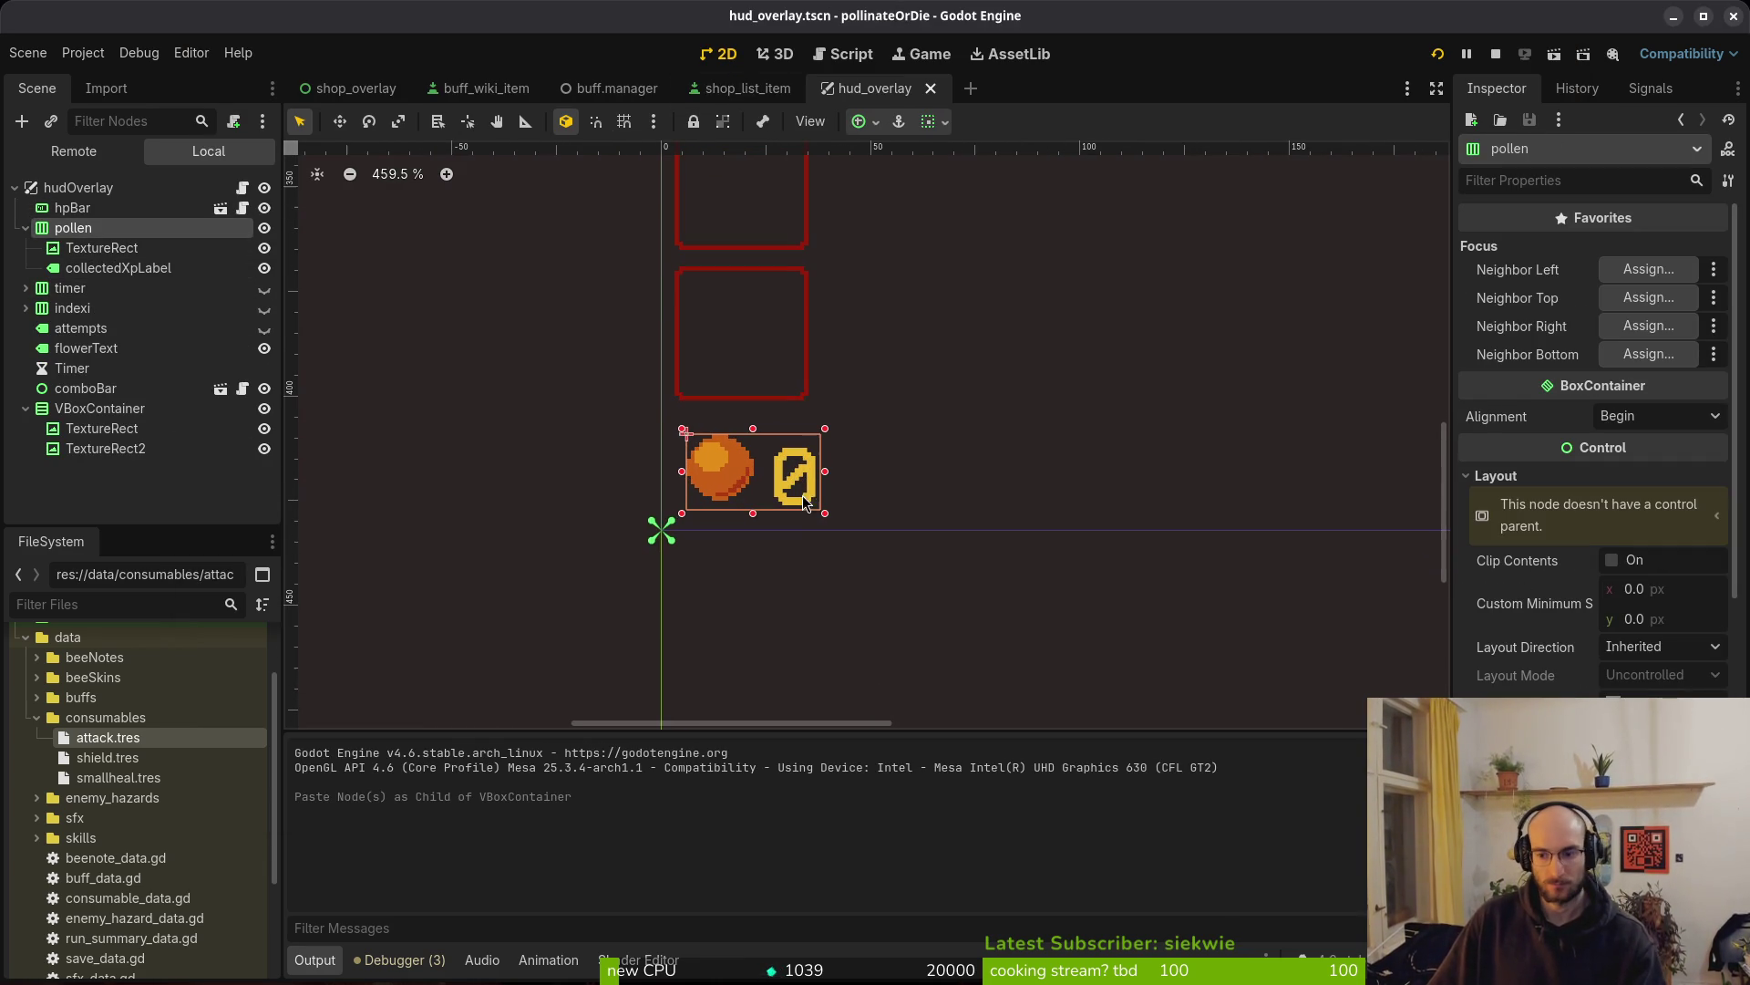
{"action": "key", "text": "Up"}
{"action": "key", "text": "Right"}
{"action": "key", "text": "Right"}
{"action": "key", "text": "Up"}
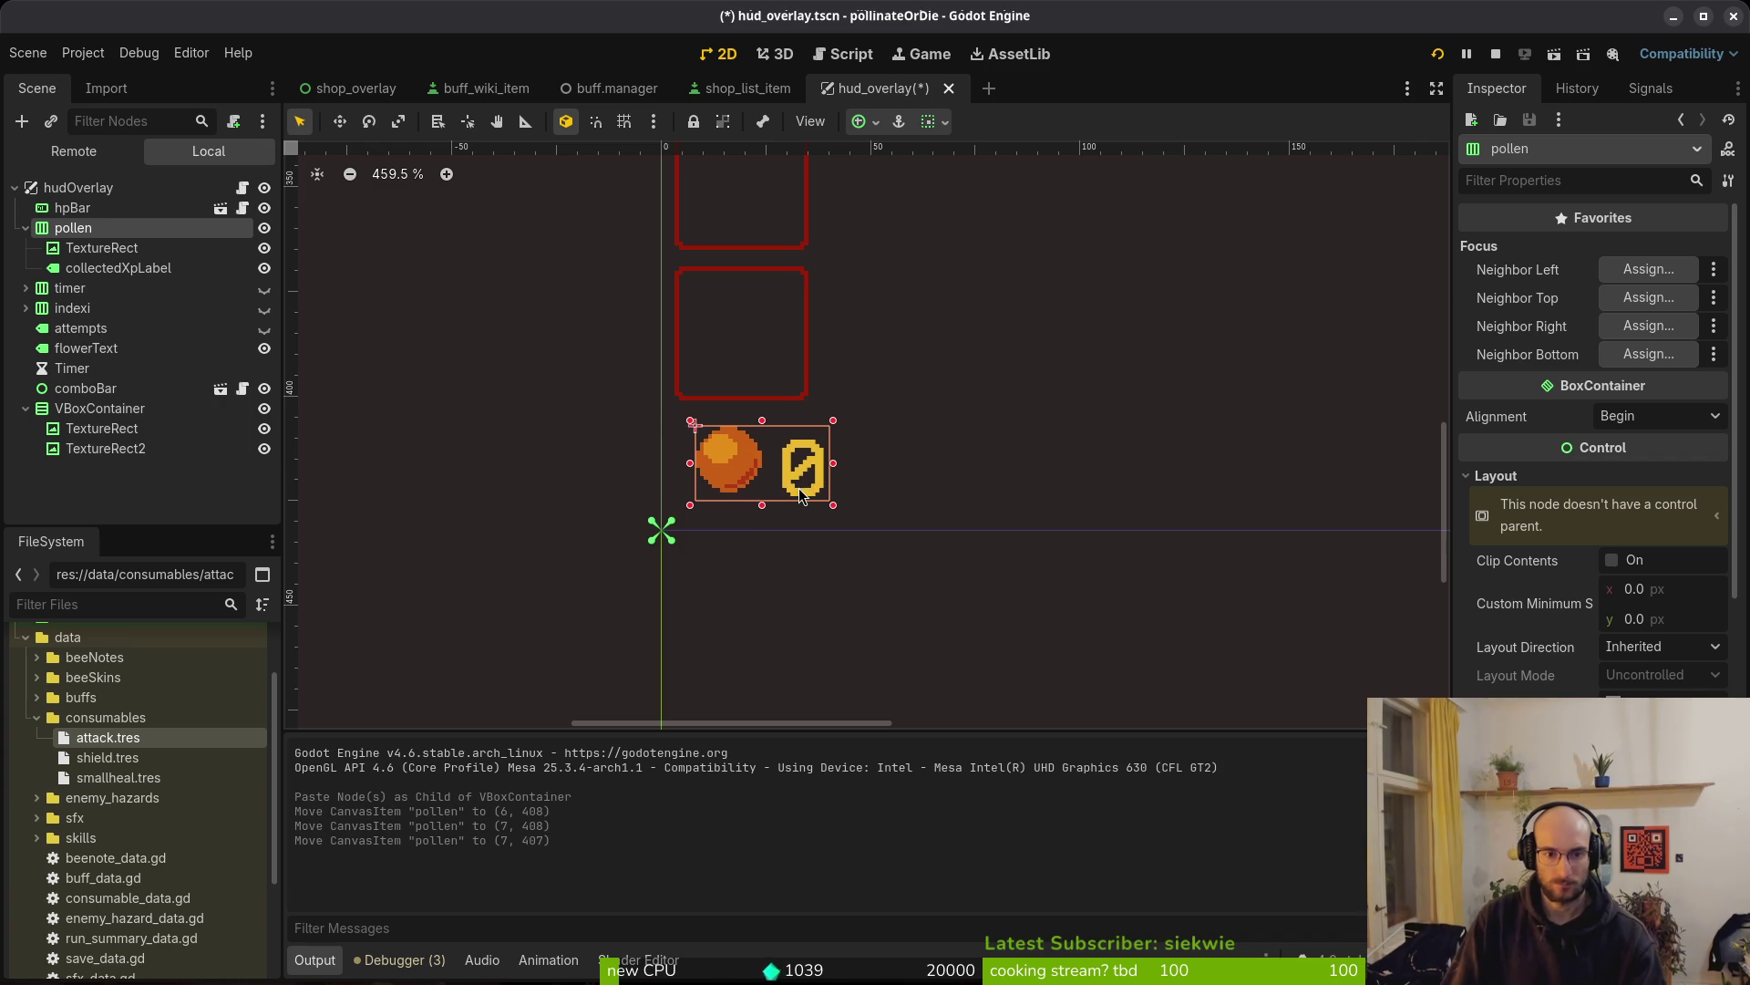
{"action": "key", "text": "Escape"}
{"action": "key", "text": "ctrl+s"}
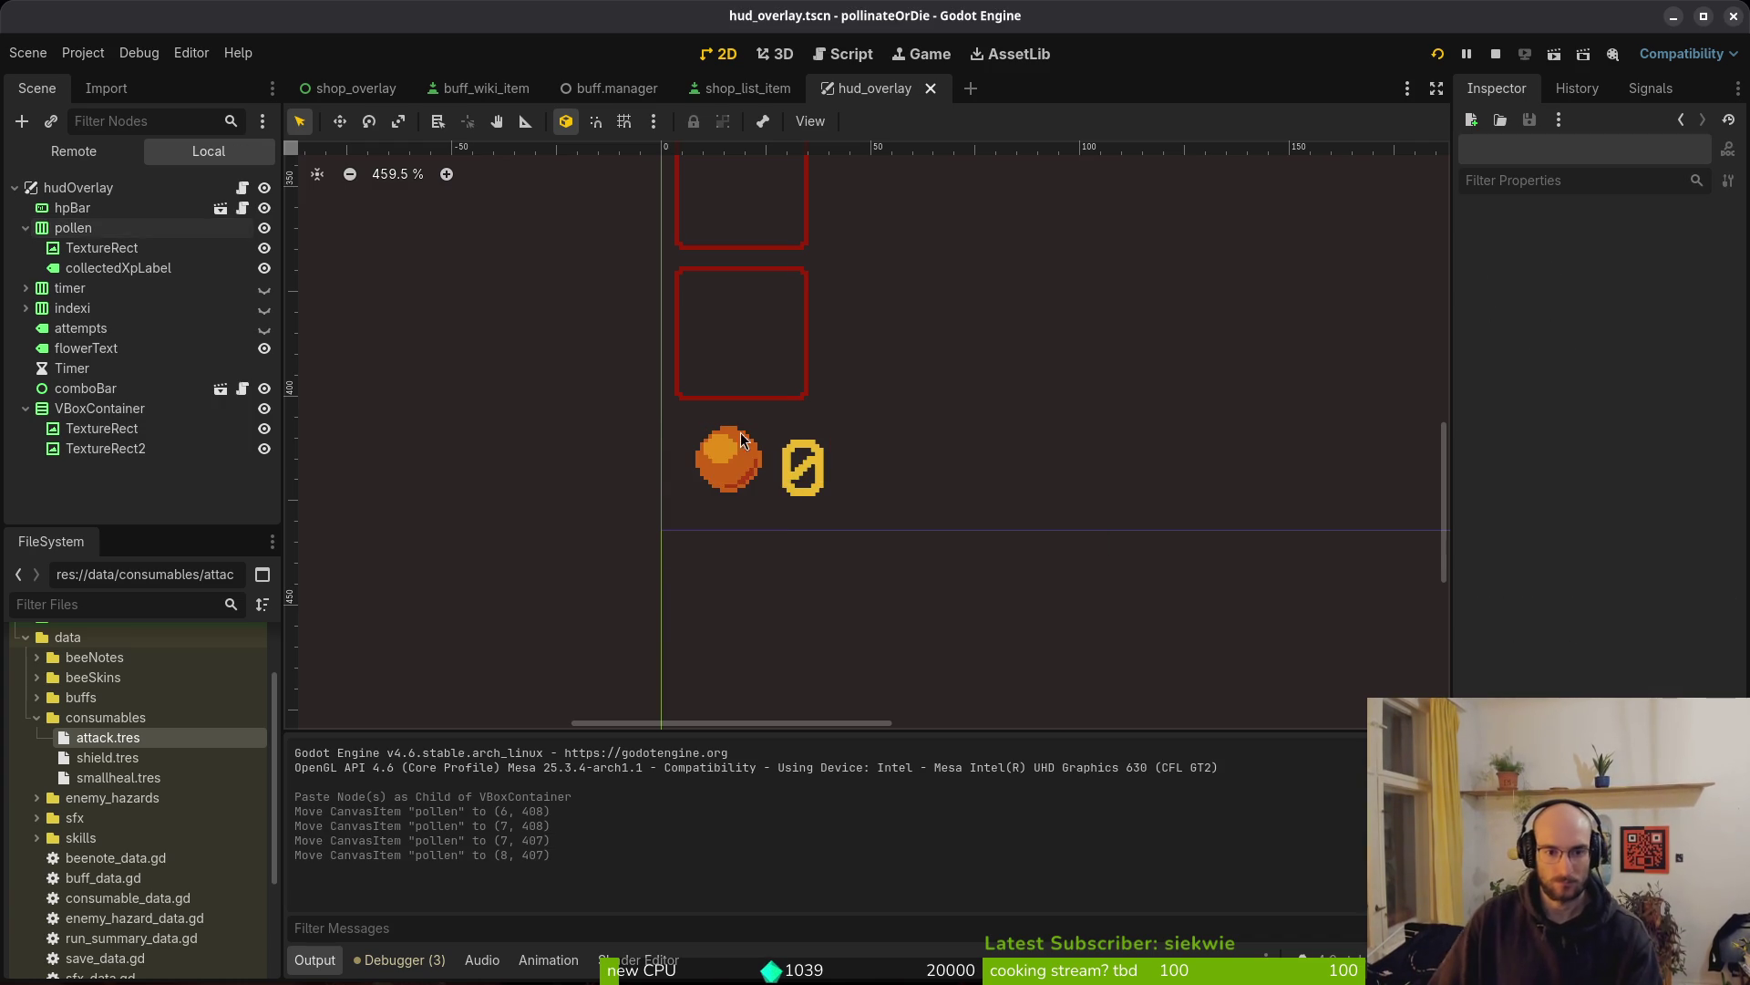
Nudge the slot VBoxContainer up one pixel and save
{"action": "scroll", "coordinate": [948, 363], "scroll_direction": "down", "scroll_amount": 3}
{"action": "left_click", "coordinate": [107, 429]}
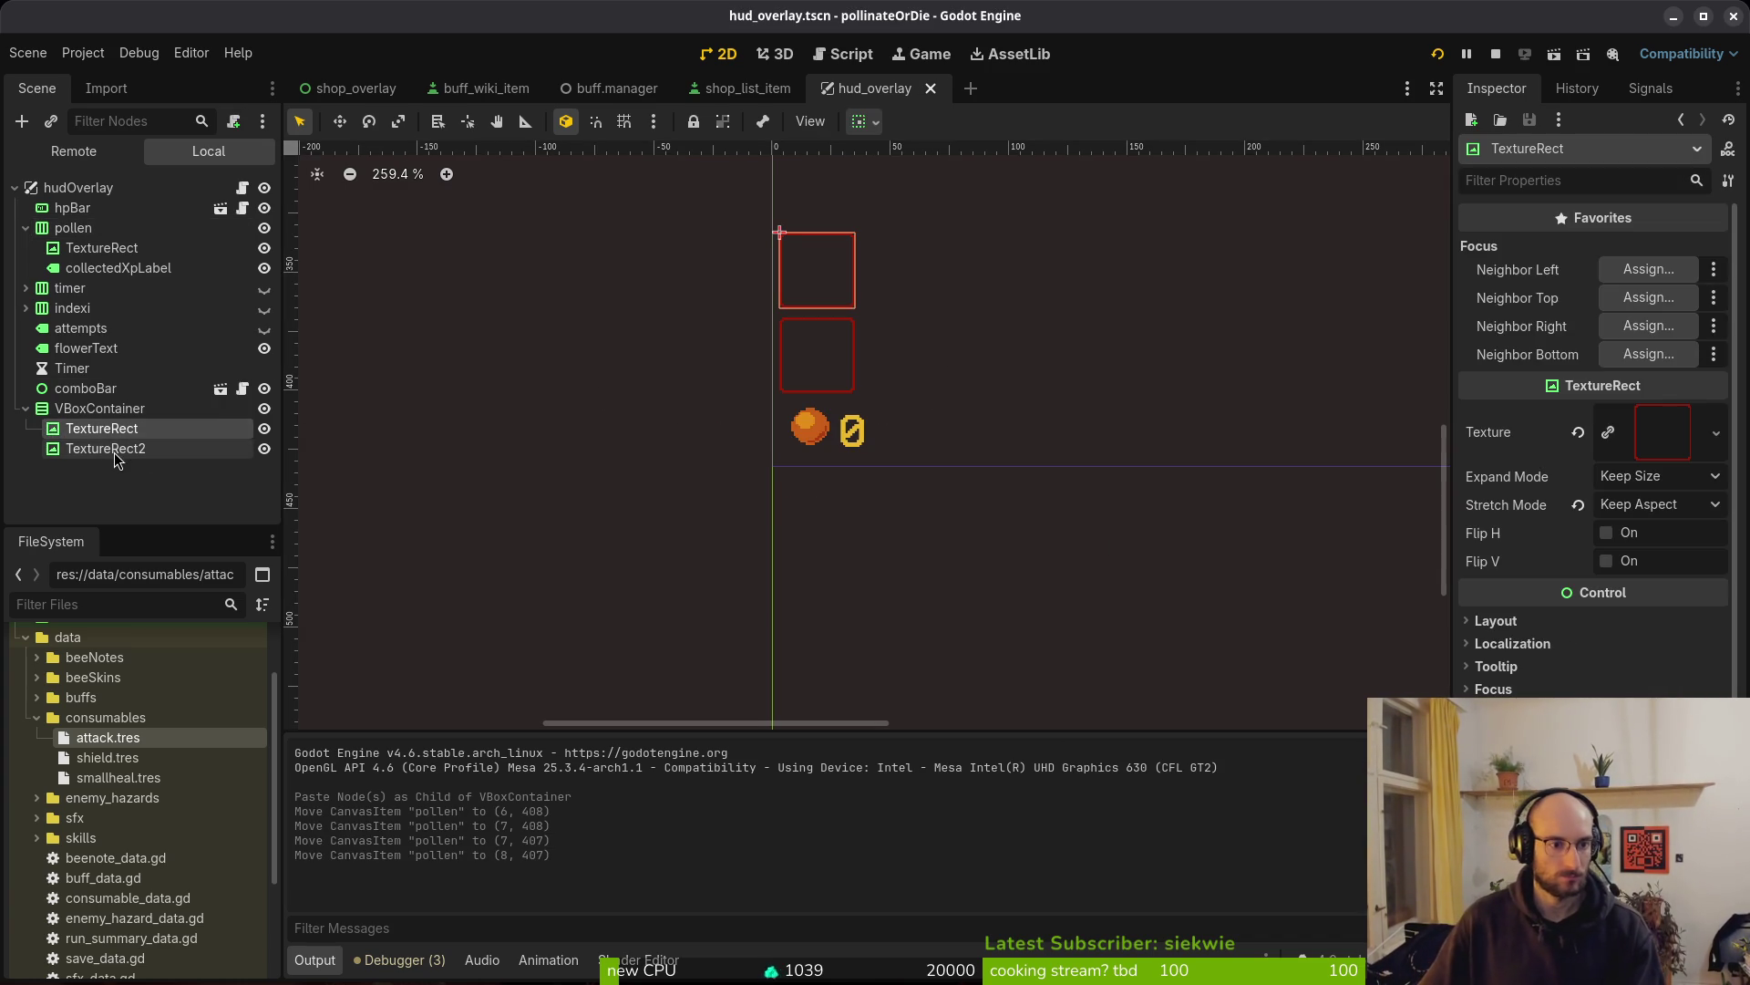
{"action": "left_click", "coordinate": [121, 448]}
{"action": "left_click", "coordinate": [100, 409]}
{"action": "scroll", "coordinate": [889, 570], "scroll_direction": "up", "scroll_amount": 2}
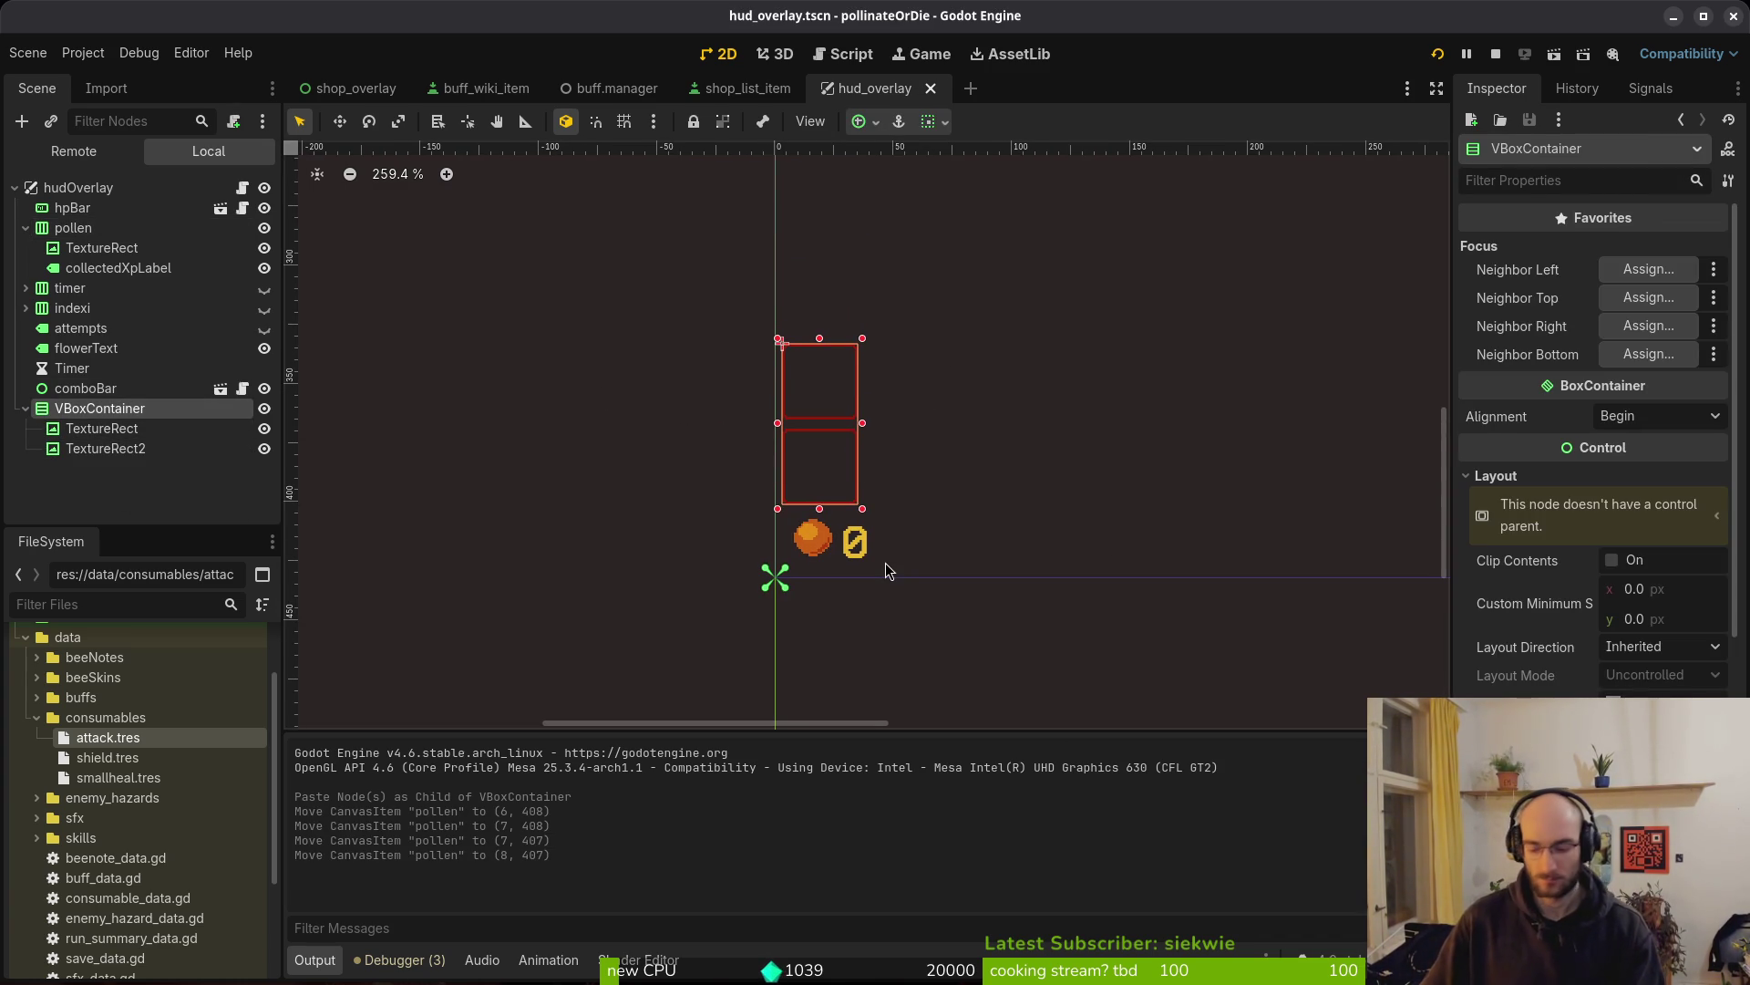
{"action": "key", "text": "Up"}
{"action": "key", "text": "Up"}
{"action": "left_click", "coordinate": [888, 570]}
{"action": "key", "text": "ctrl+s"}
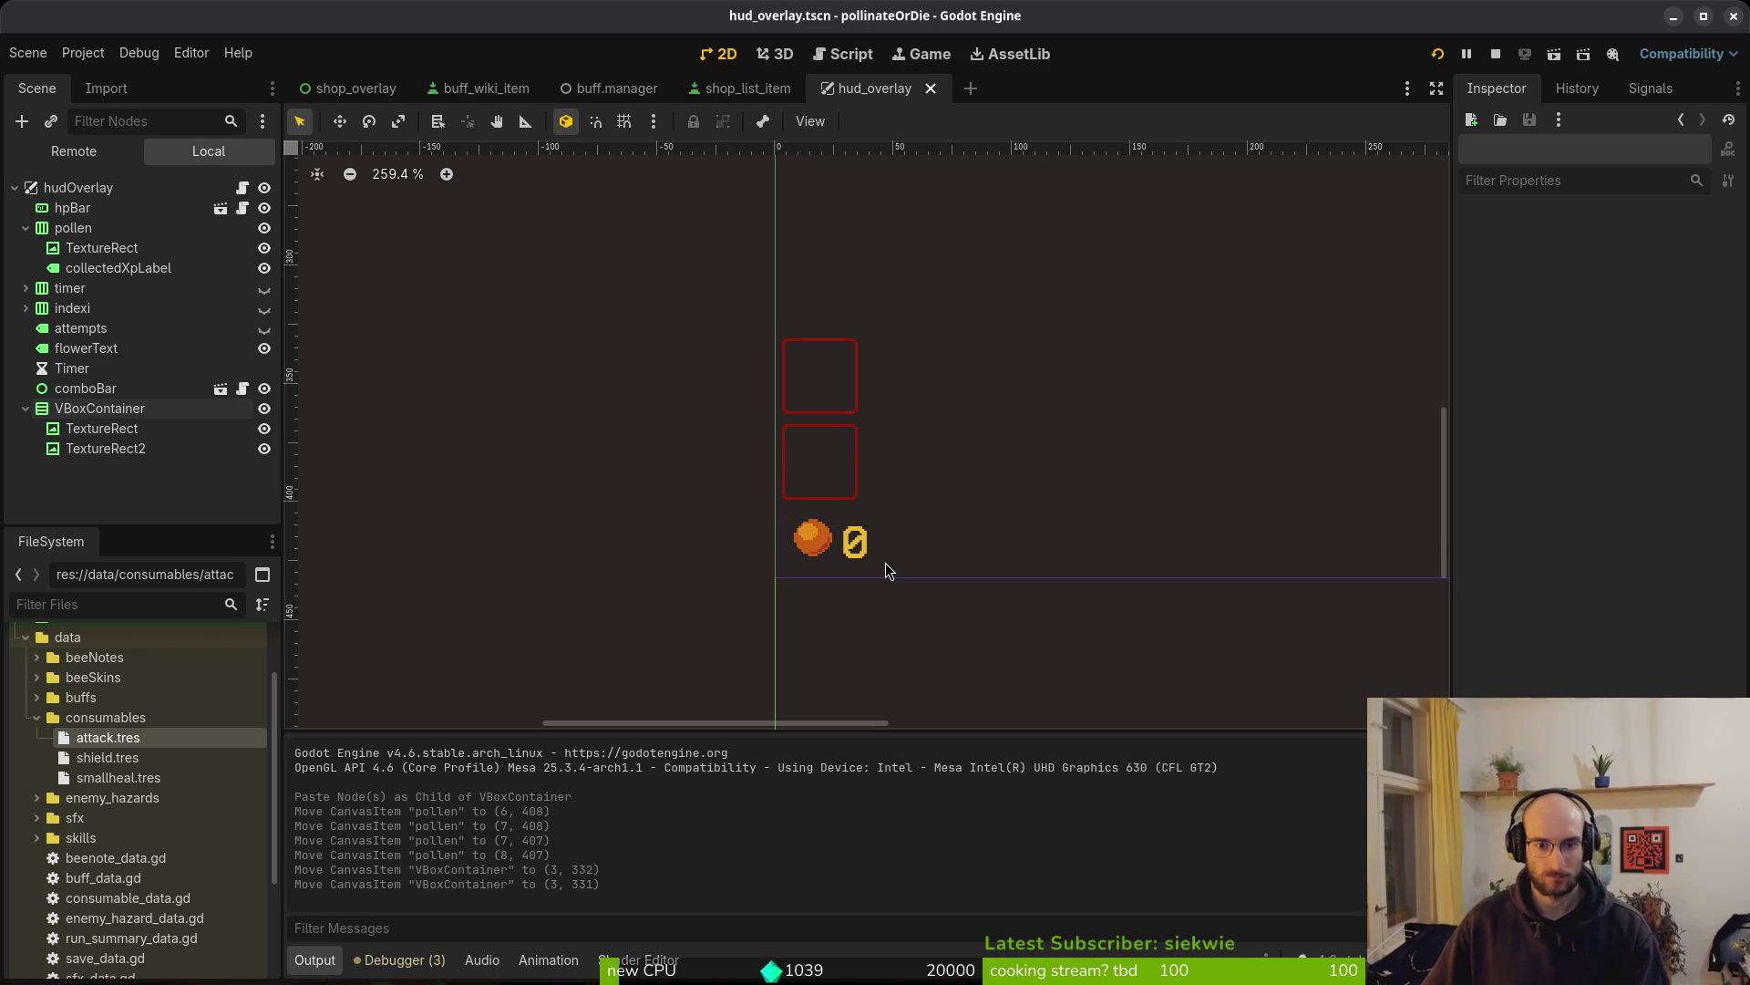
Nudge the pollen counter right and up one more pixel
{"action": "left_click", "coordinate": [815, 552]}
{"action": "left_click", "coordinate": [108, 228]}
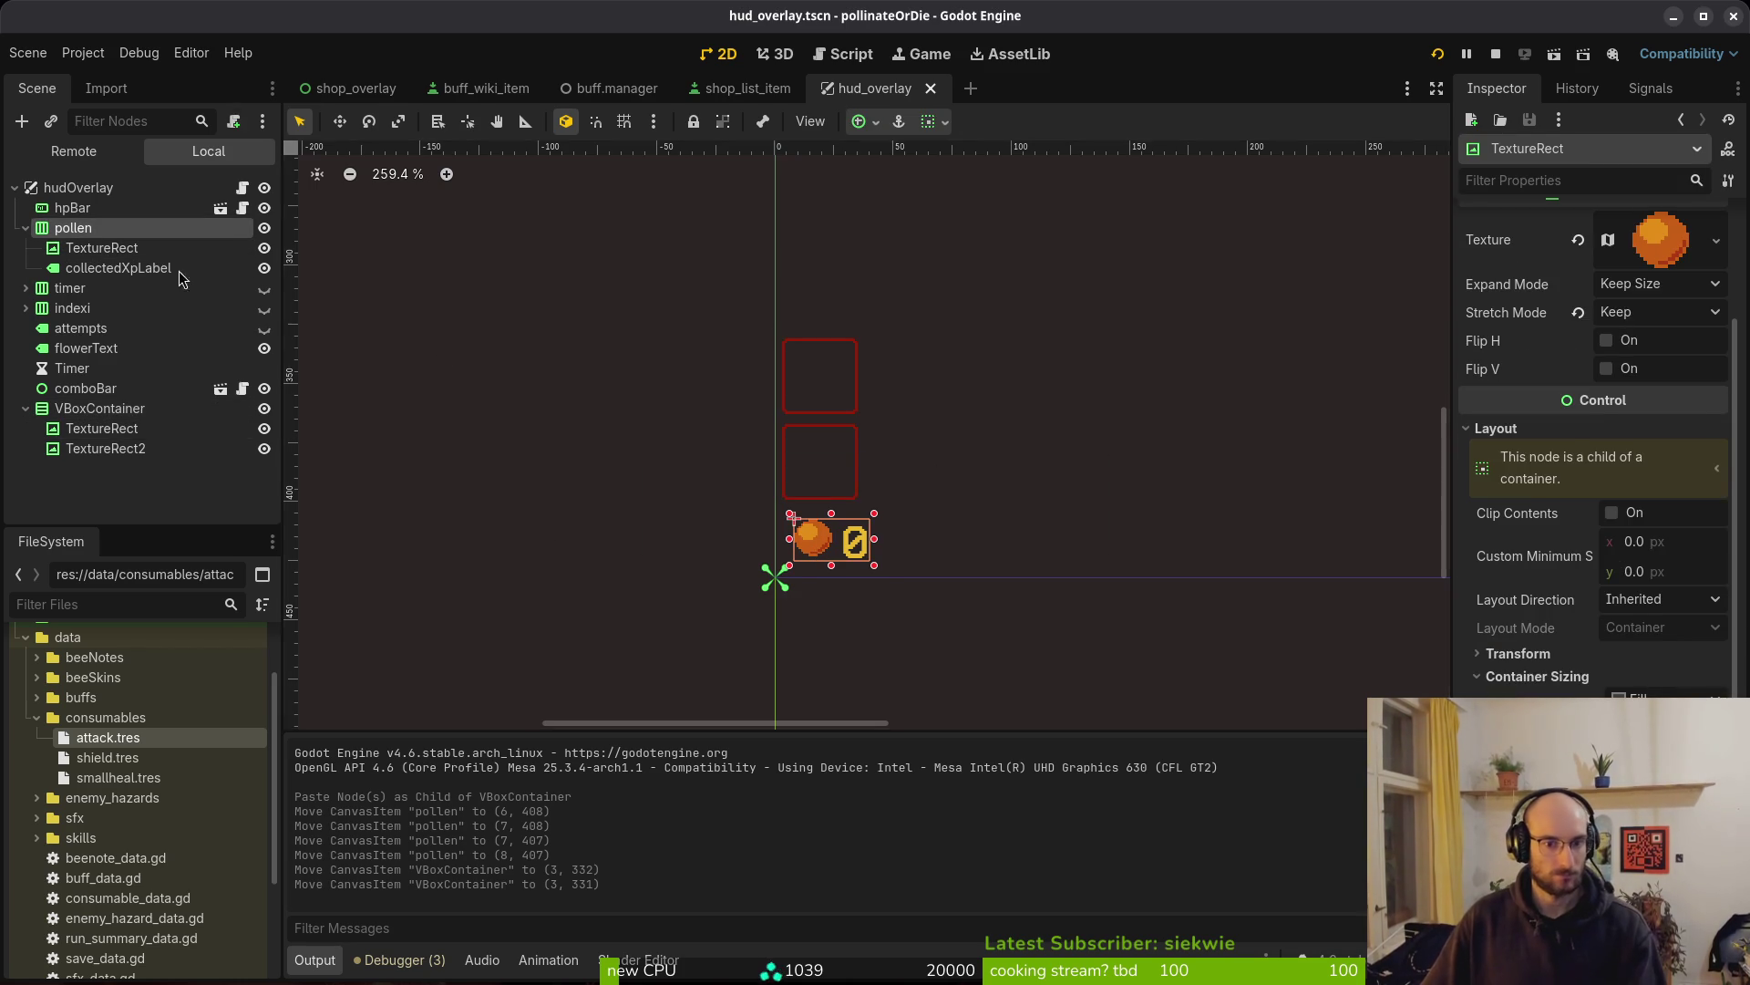
{"action": "key", "text": "Right"}
{"action": "key", "text": "Right"}
{"action": "key", "text": "Up"}
{"action": "key", "text": "Up"}
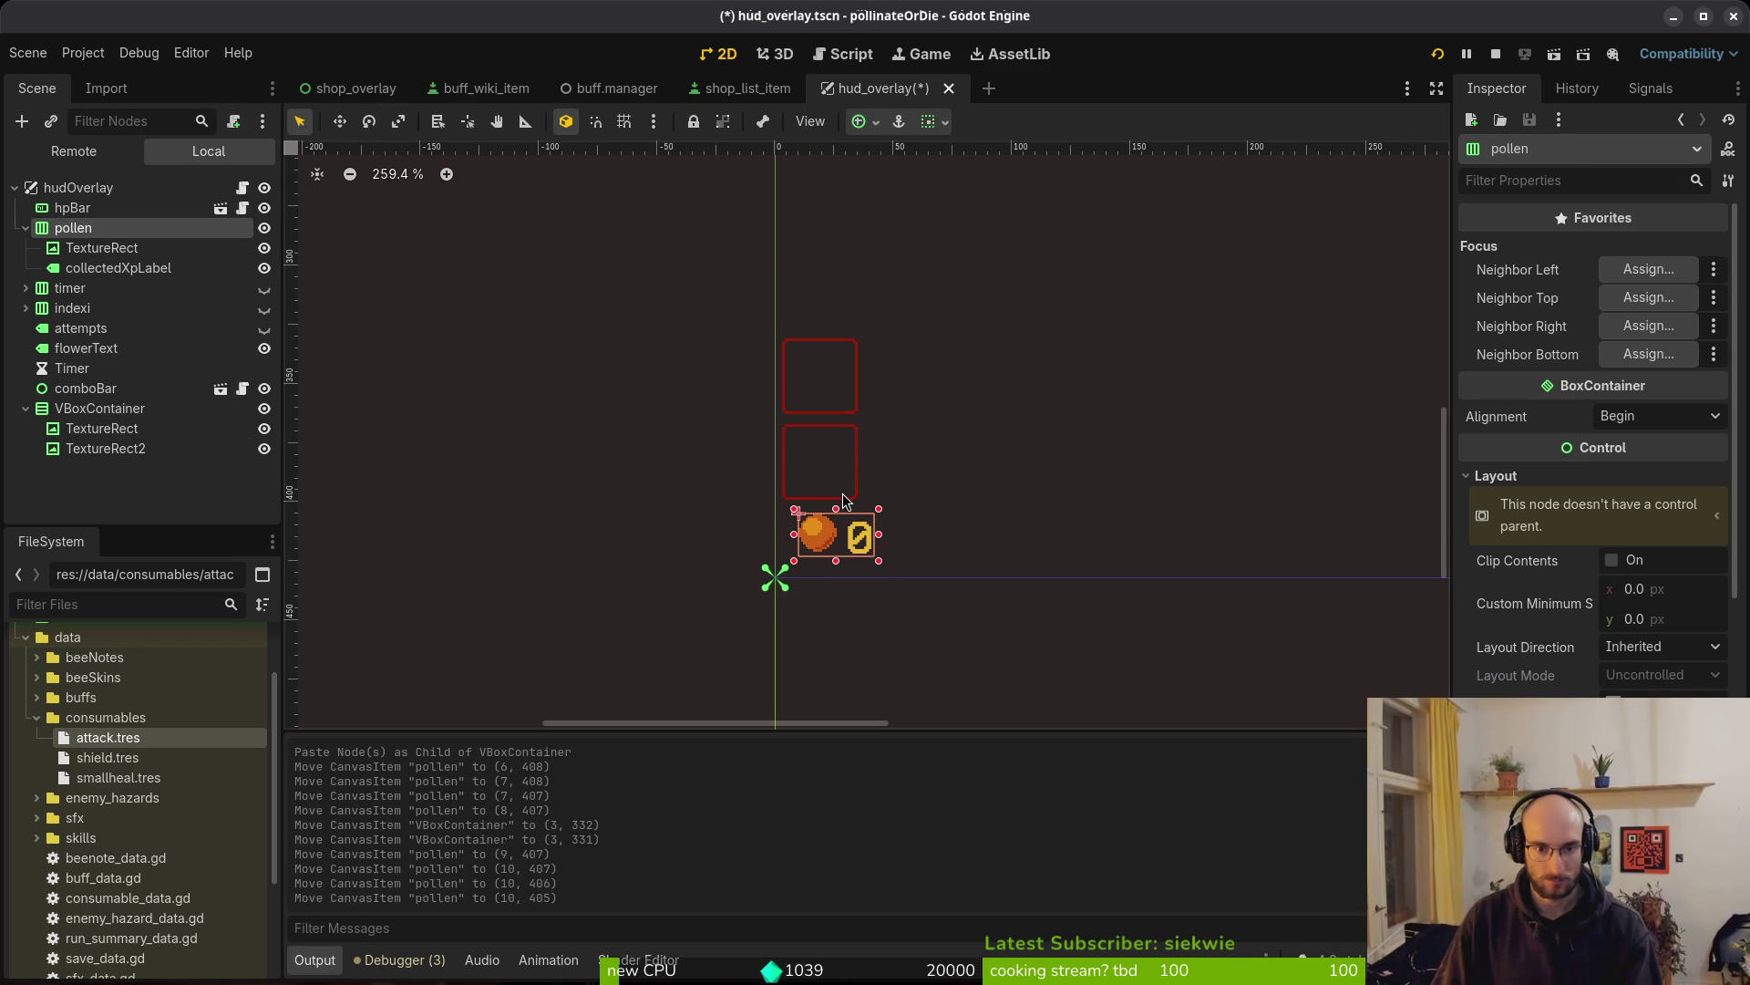
{"action": "scroll", "coordinate": [970, 539], "scroll_direction": "down", "scroll_amount": 2}
{"action": "scroll", "coordinate": [1107, 562], "scroll_direction": "right", "scroll_amount": 6}
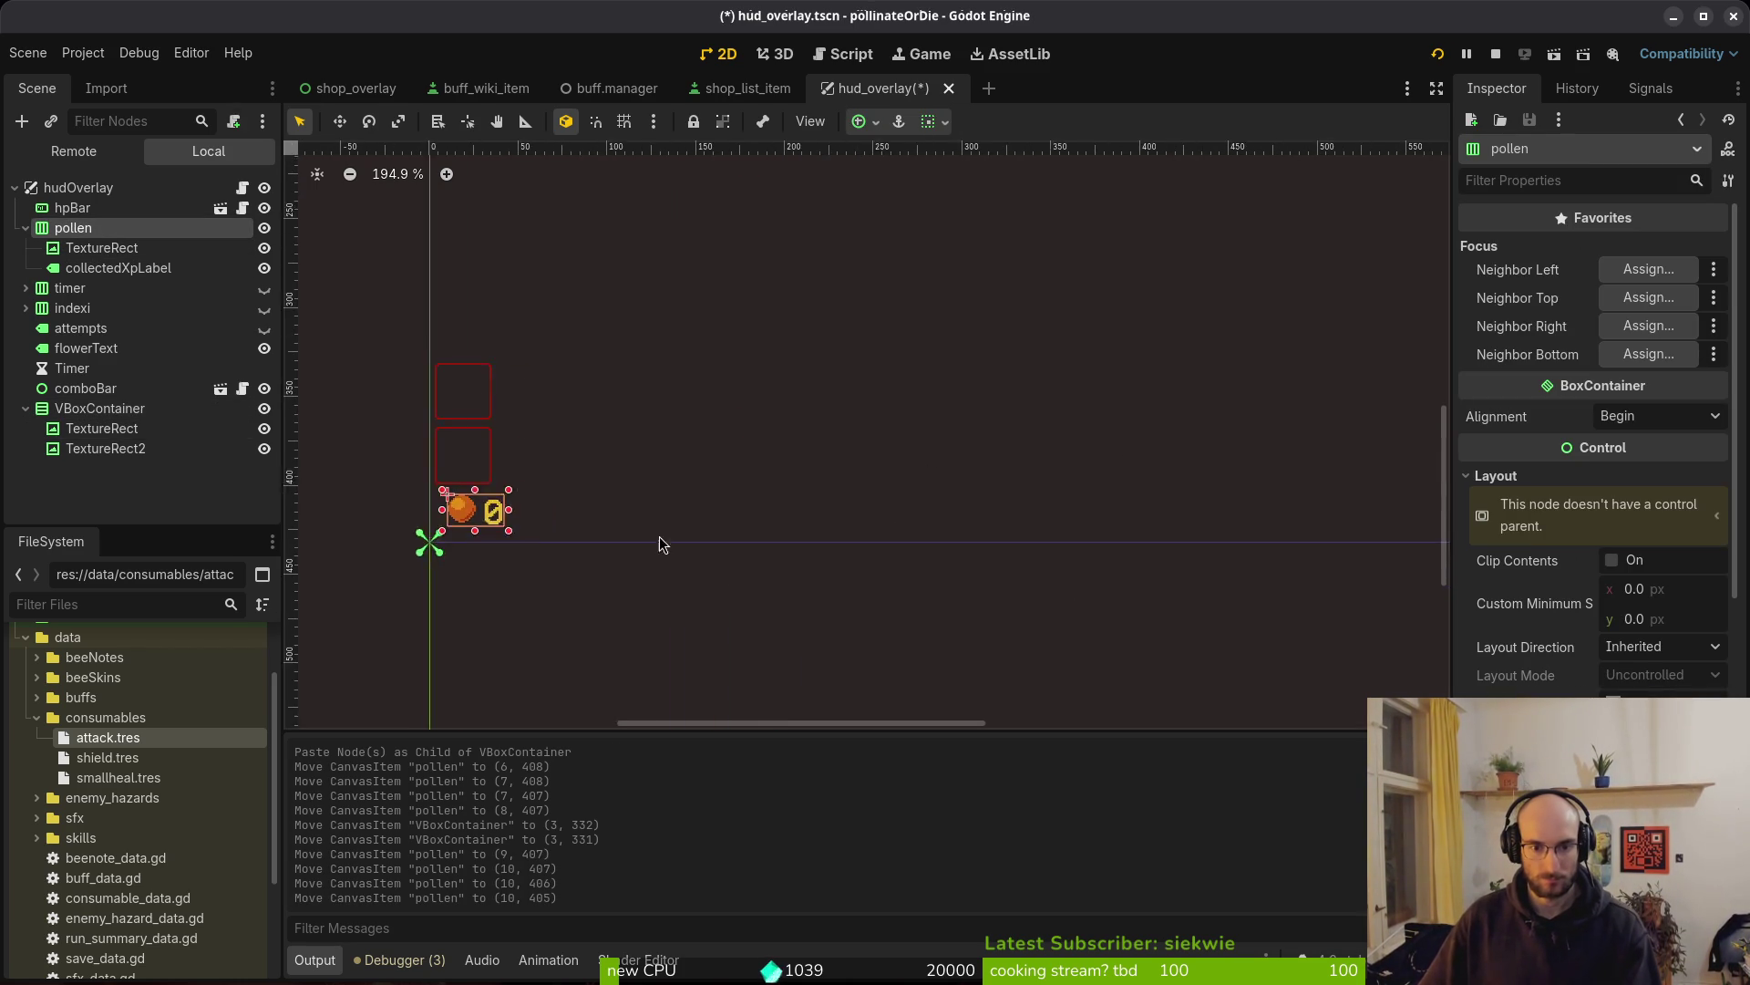
{"action": "scroll", "coordinate": [1176, 465], "scroll_direction": "up", "scroll_amount": 7}
Inspect the comboBar beside the +20.0% text, then clear the selection
{"action": "left_click", "coordinate": [1415, 456]}
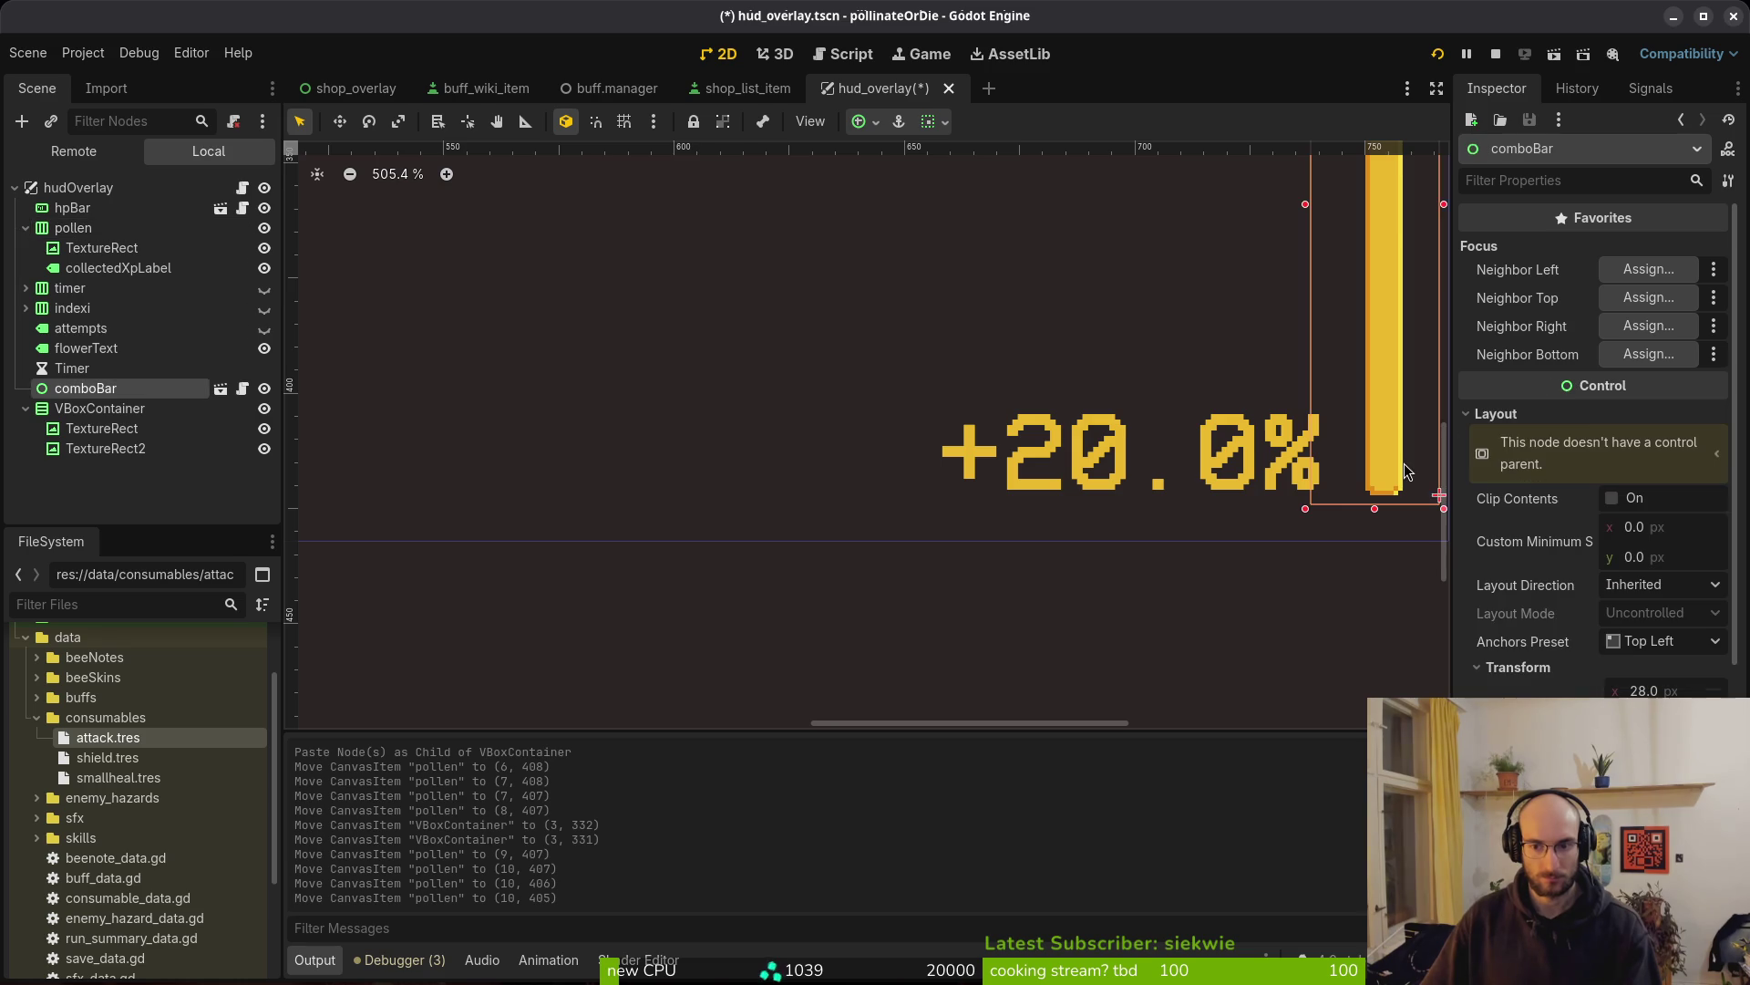
{"action": "scroll", "coordinate": [1085, 527], "scroll_direction": "right", "scroll_amount": 3}
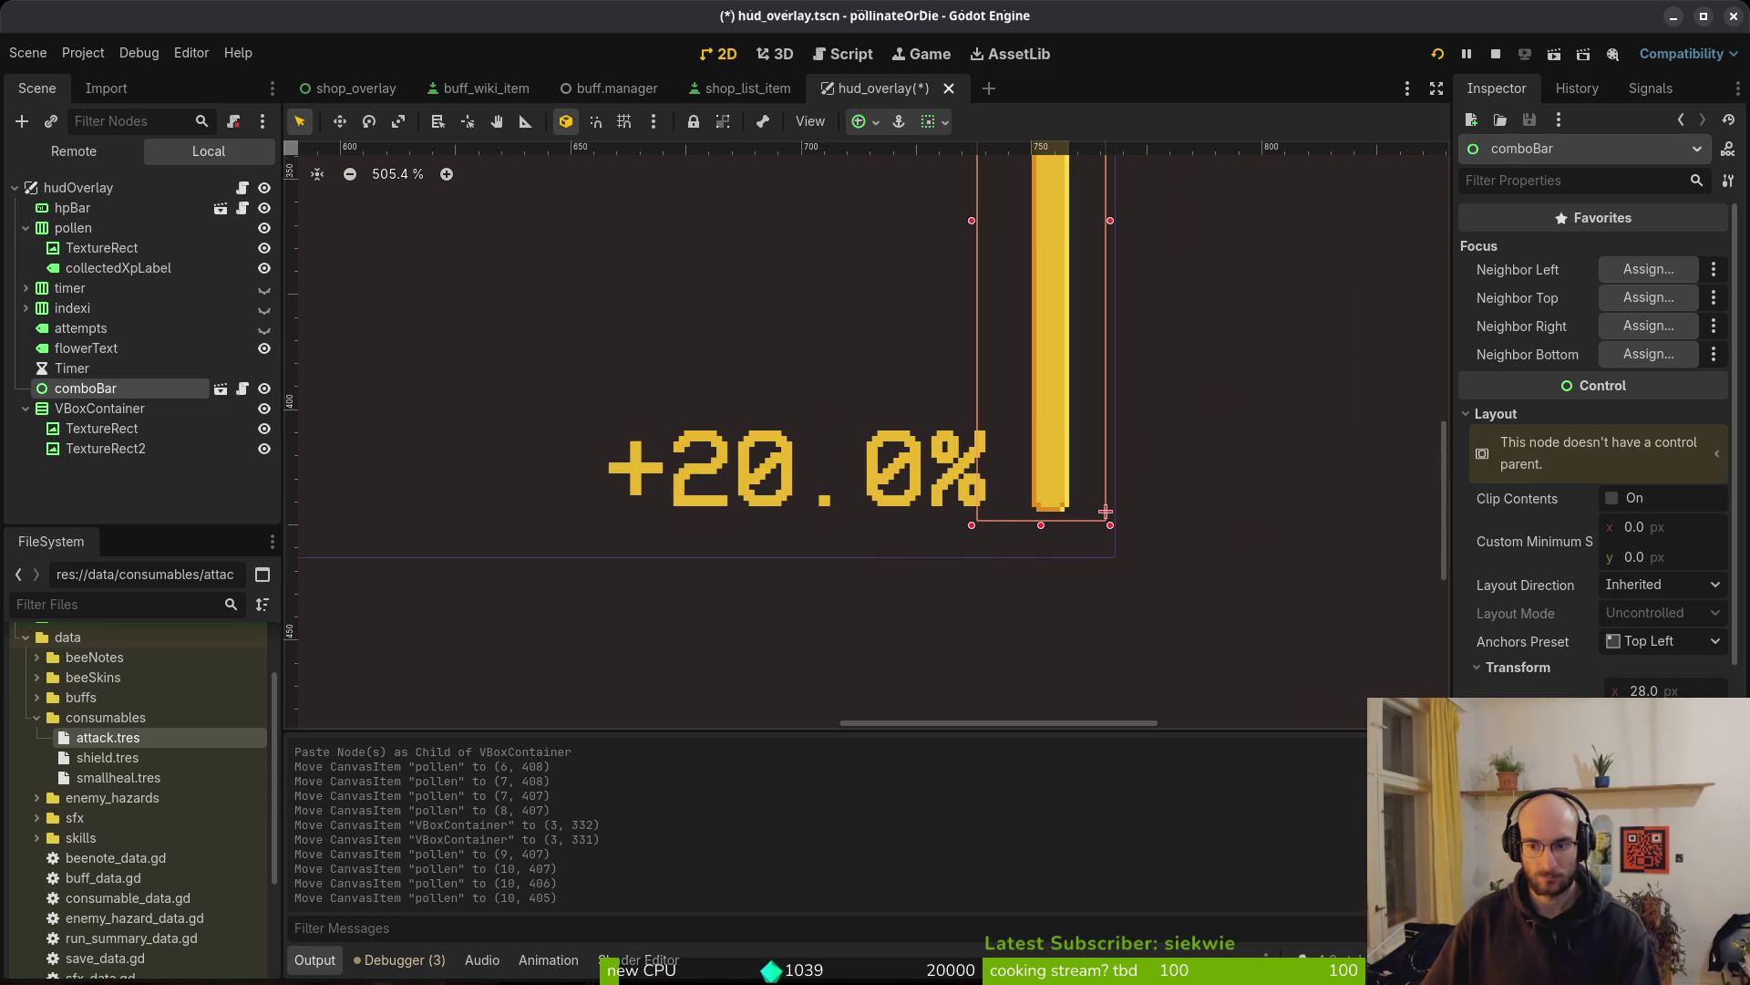
{"action": "scroll", "coordinate": [1003, 533], "scroll_direction": "down", "scroll_amount": 5}
{"action": "scroll", "coordinate": [866, 549], "scroll_direction": "up", "scroll_amount": 6}
{"action": "left_click", "coordinate": [866, 550]}
{"action": "scroll", "coordinate": [866, 549], "scroll_direction": "down", "scroll_amount": 10}
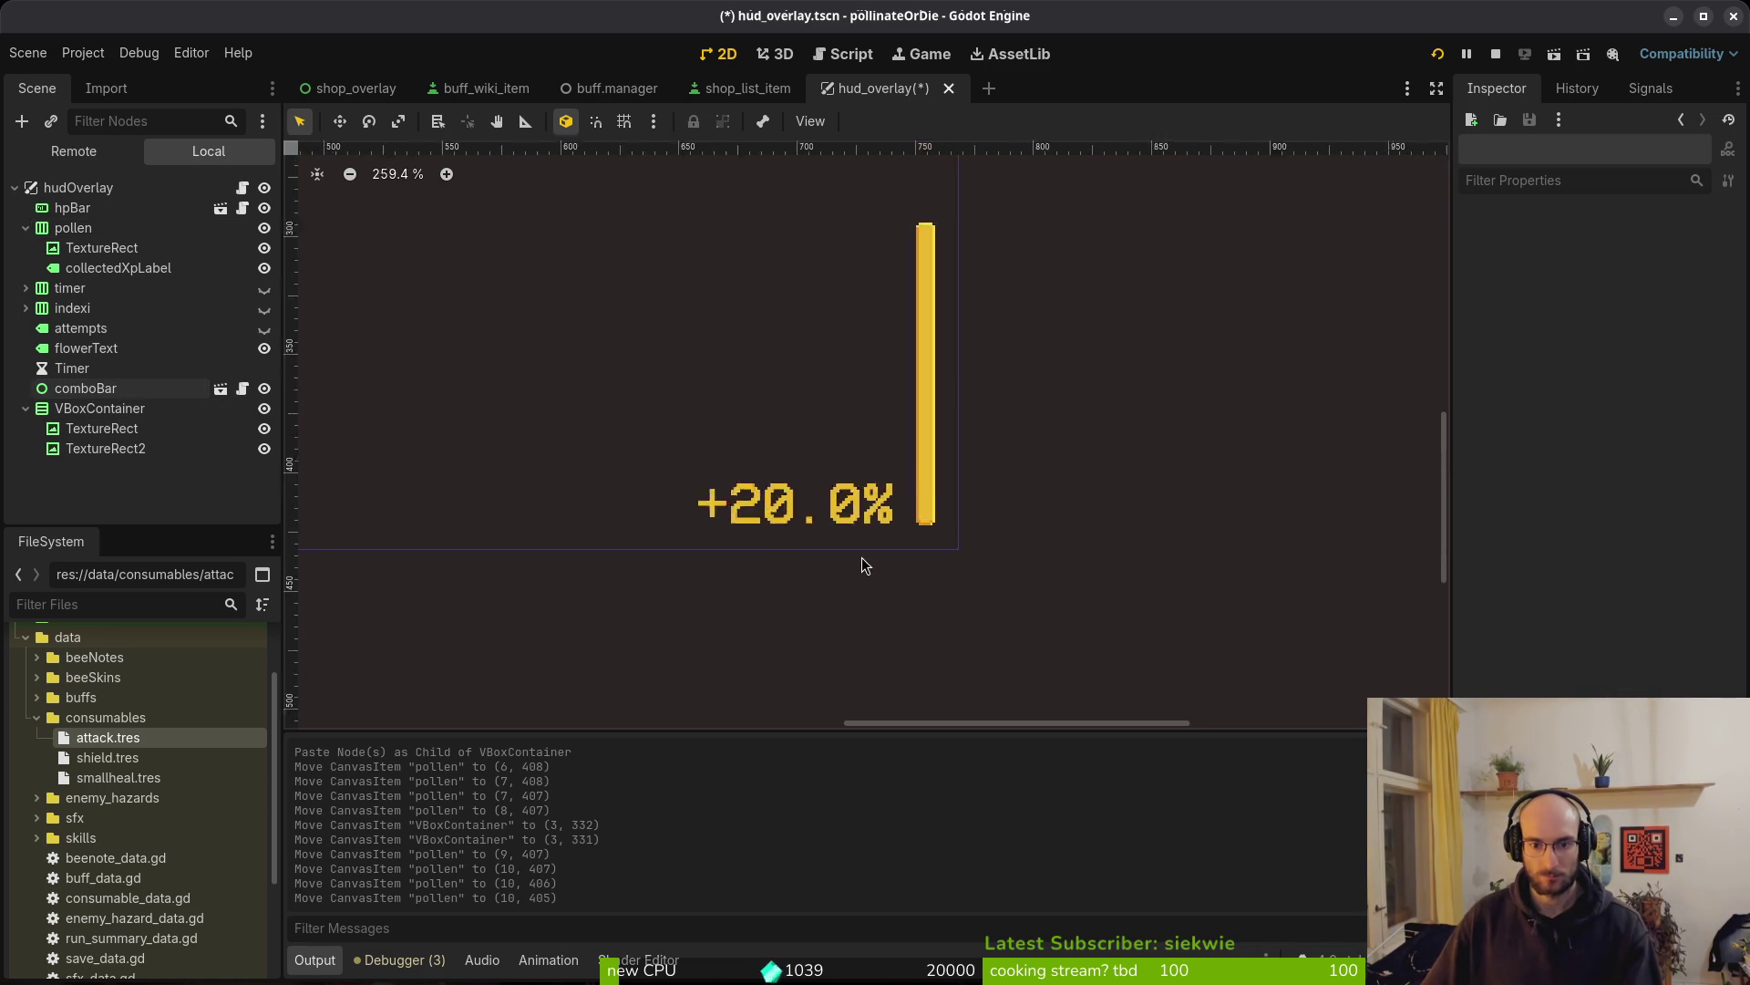
{"action": "scroll", "coordinate": [996, 534], "scroll_direction": "left", "scroll_amount": 5}
{"action": "scroll", "coordinate": [996, 534], "scroll_direction": "down", "scroll_amount": 2}
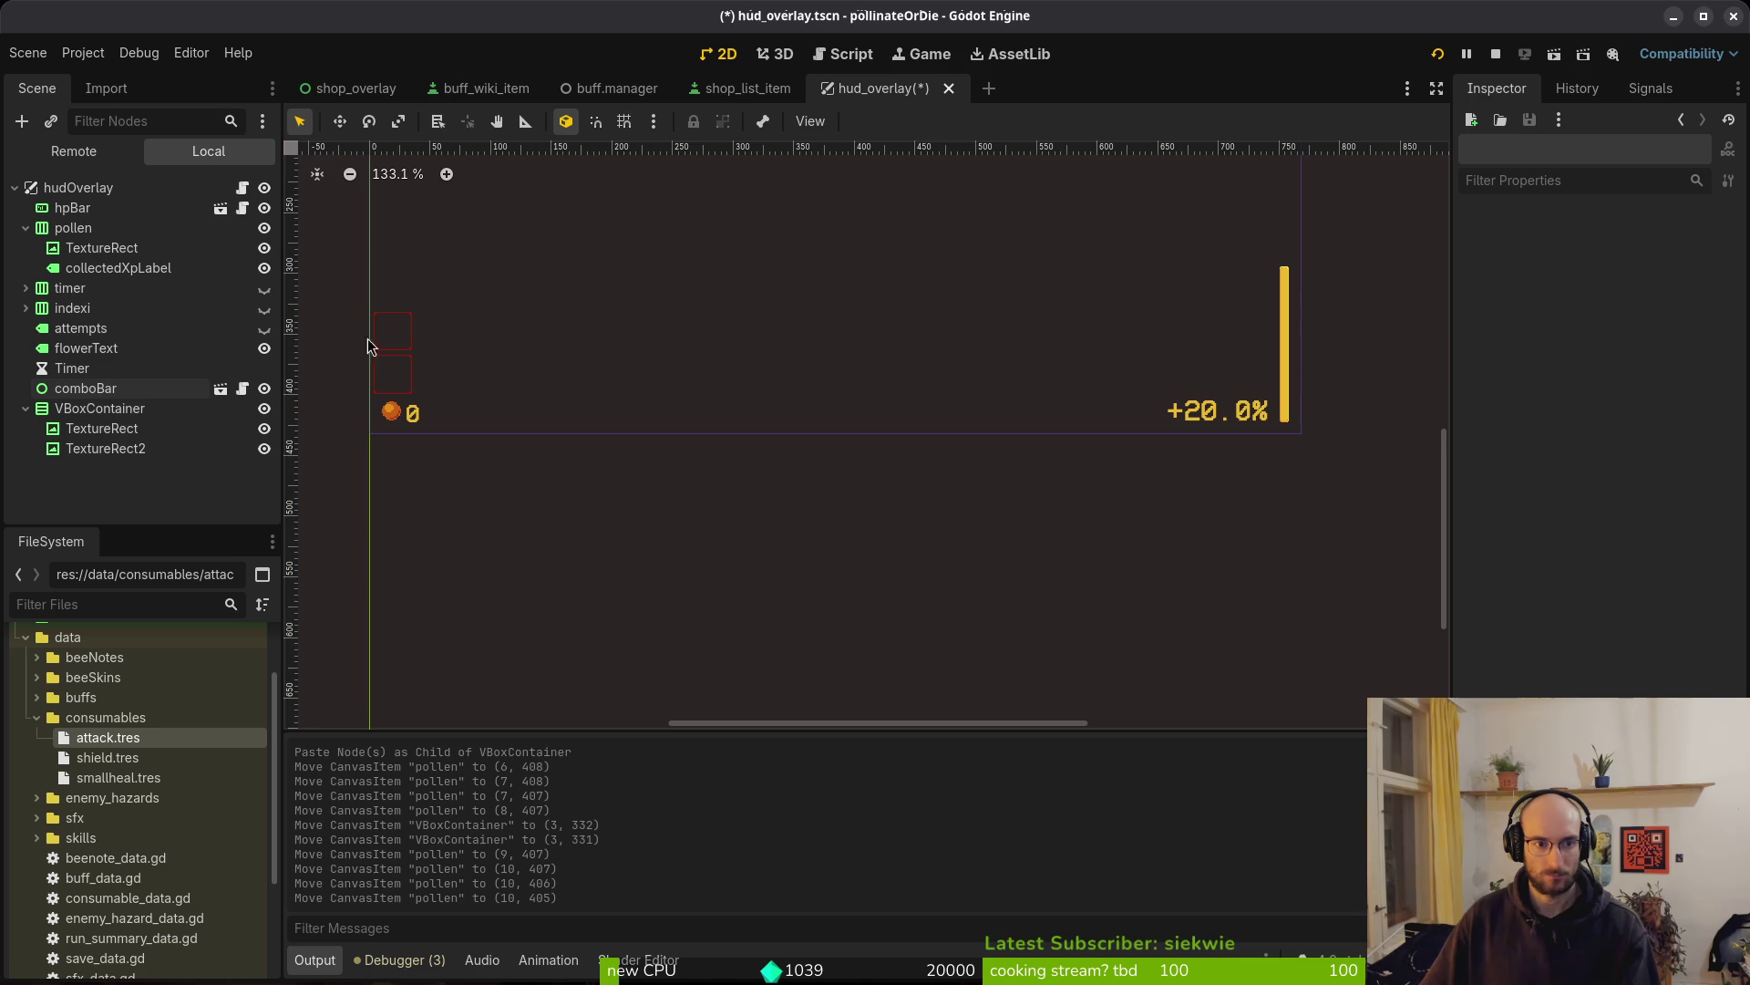
Place a horizontal guide along the HUD's bottom edge
{"action": "mouse_move", "coordinate": [834, 423]}
{"action": "left_mouse_down"}
{"action": "mouse_move", "coordinate": [1113, 391]}
{"action": "mouse_move", "coordinate": [1247, 439]}
{"action": "left_mouse_up"}
{"action": "scroll", "coordinate": [1114, 391], "scroll_direction": "up", "scroll_amount": 5}
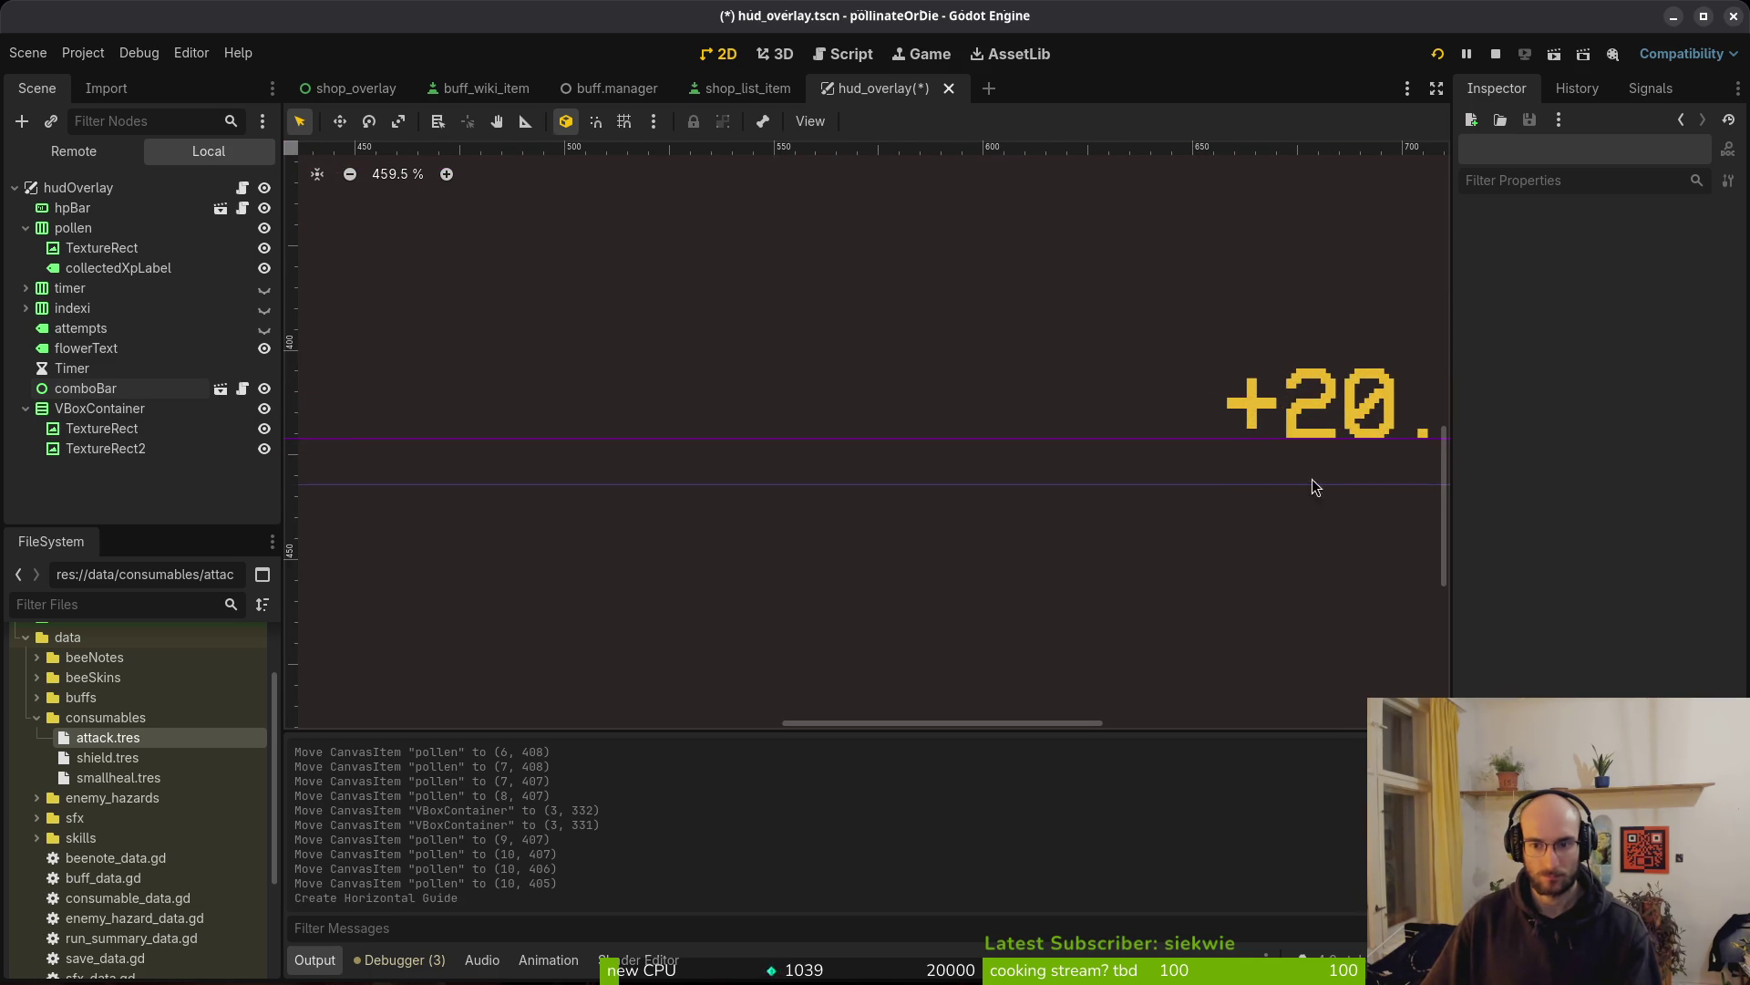
{"action": "scroll", "coordinate": [774, 507], "scroll_direction": "right", "scroll_amount": 5}
{"action": "scroll", "coordinate": [1140, 479], "scroll_direction": "up", "scroll_amount": 8}
{"action": "scroll", "coordinate": [1063, 485], "scroll_direction": "down", "scroll_amount": 10}
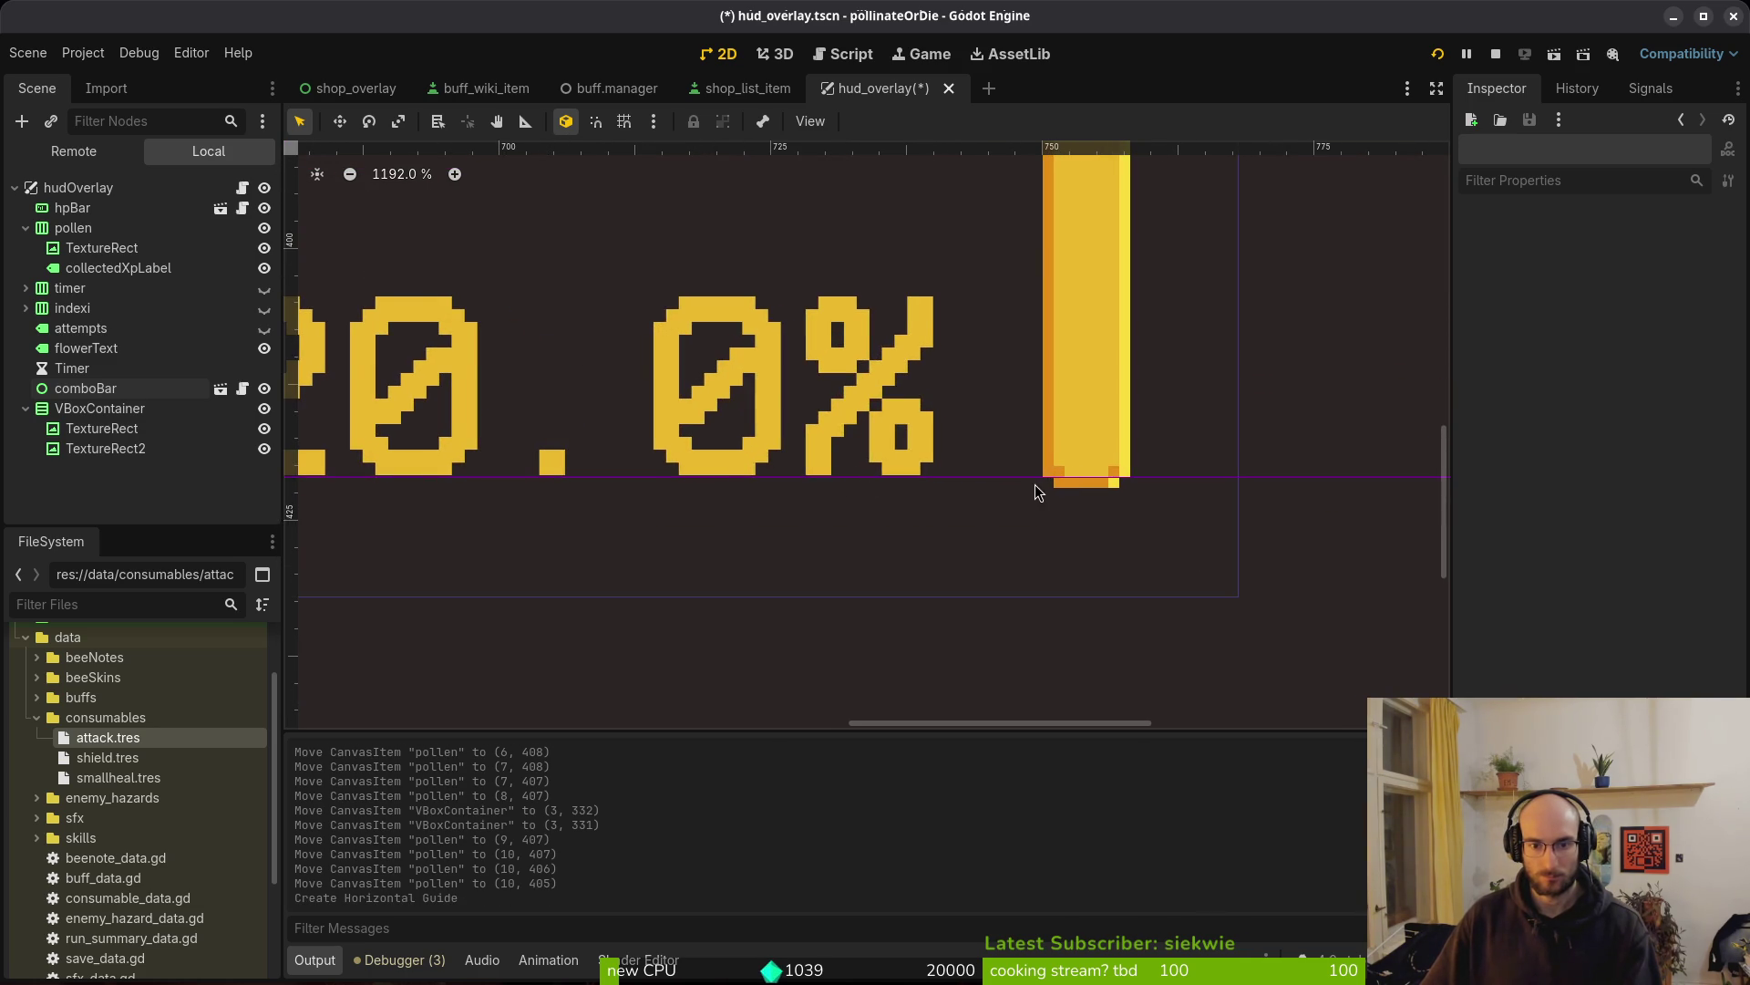
{"action": "scroll", "coordinate": [943, 525], "scroll_direction": "left", "scroll_amount": 5}
{"action": "scroll", "coordinate": [1053, 482], "scroll_direction": "left", "scroll_amount": 10}
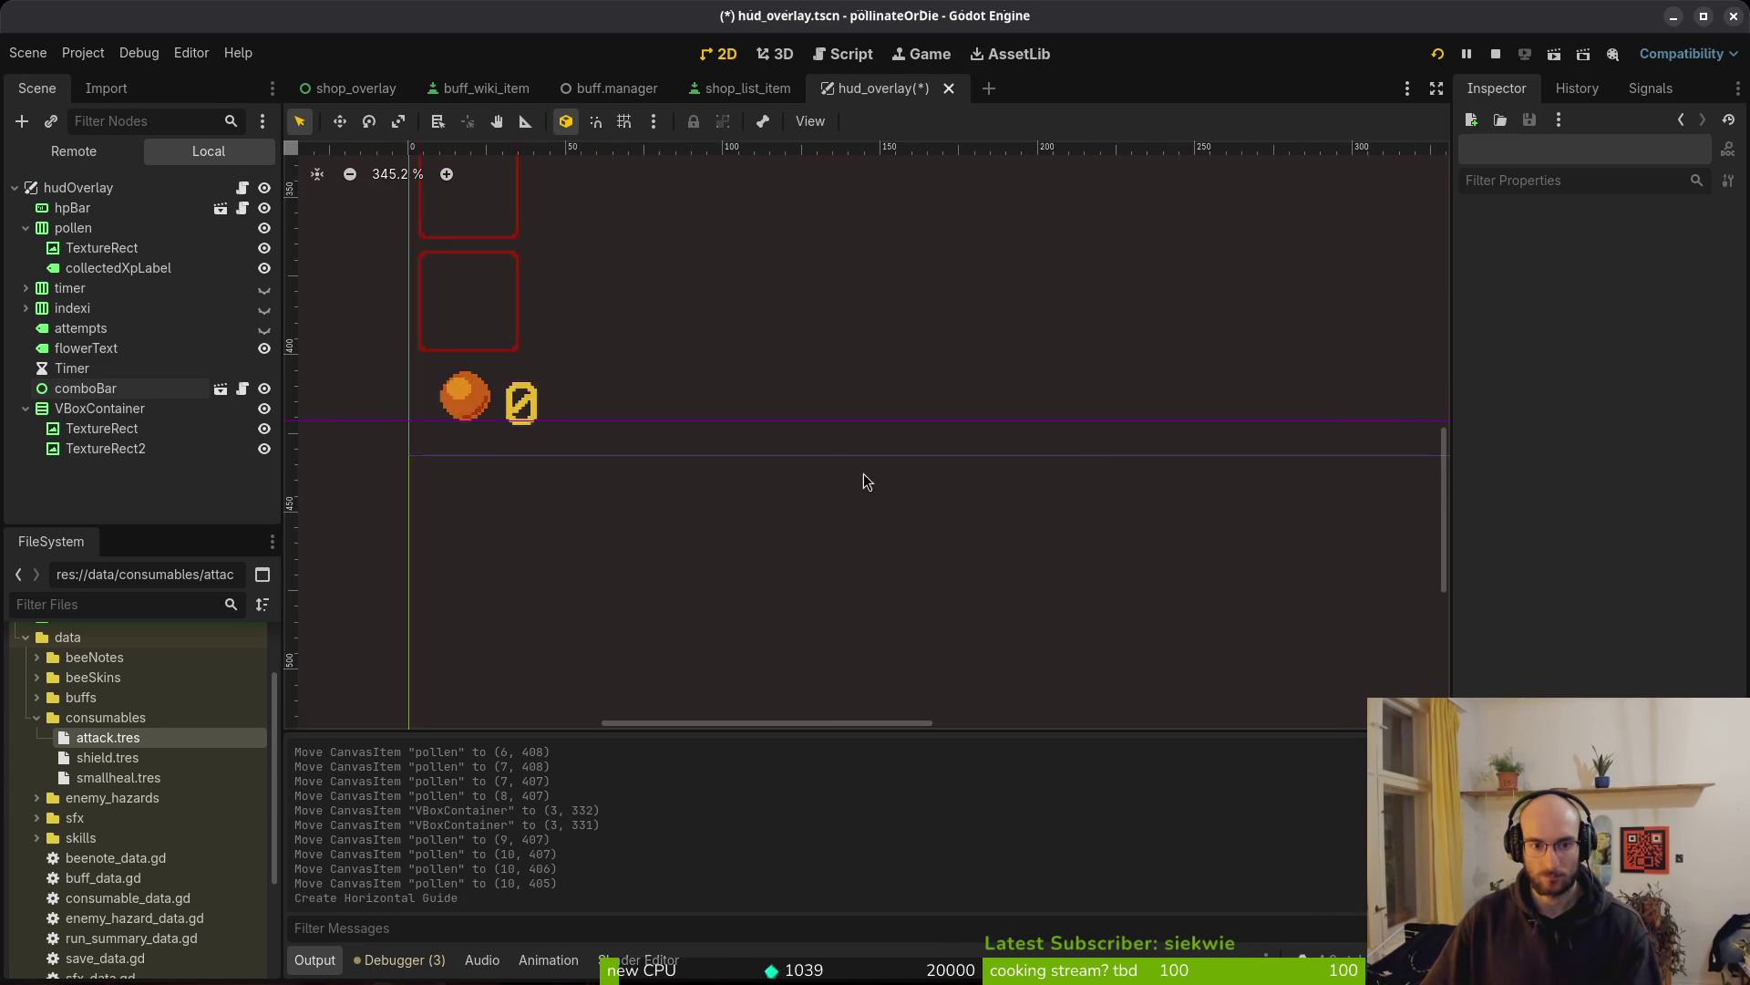
{"action": "scroll", "coordinate": [1014, 452], "scroll_direction": "up", "scroll_amount": 7}
{"action": "scroll", "coordinate": [724, 456], "scroll_direction": "right", "scroll_amount": 5}
{"action": "scroll", "coordinate": [957, 506], "scroll_direction": "down", "scroll_amount": 7}
{"action": "scroll", "coordinate": [934, 500], "scroll_direction": "right", "scroll_amount": 3}
Nudge the pollen counter group down one pixel and save the scene
{"action": "left_click", "coordinate": [440, 413]}
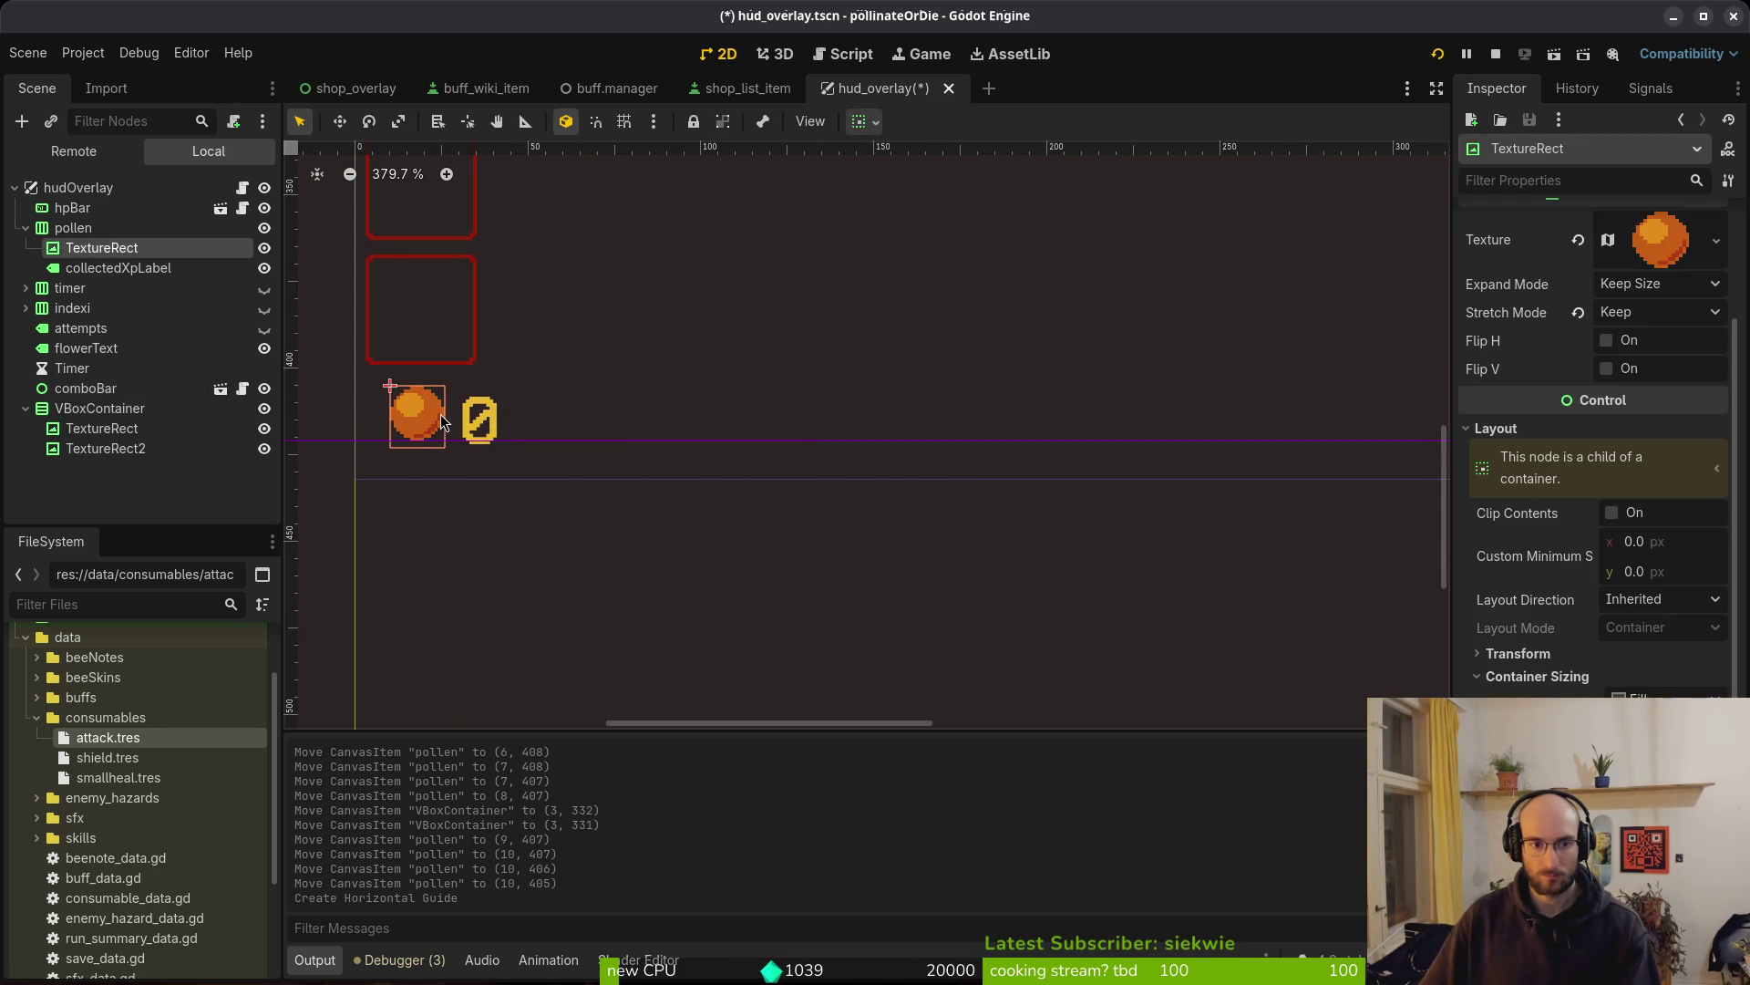
{"action": "left_click", "coordinate": [488, 426]}
{"action": "left_click", "coordinate": [86, 230]}
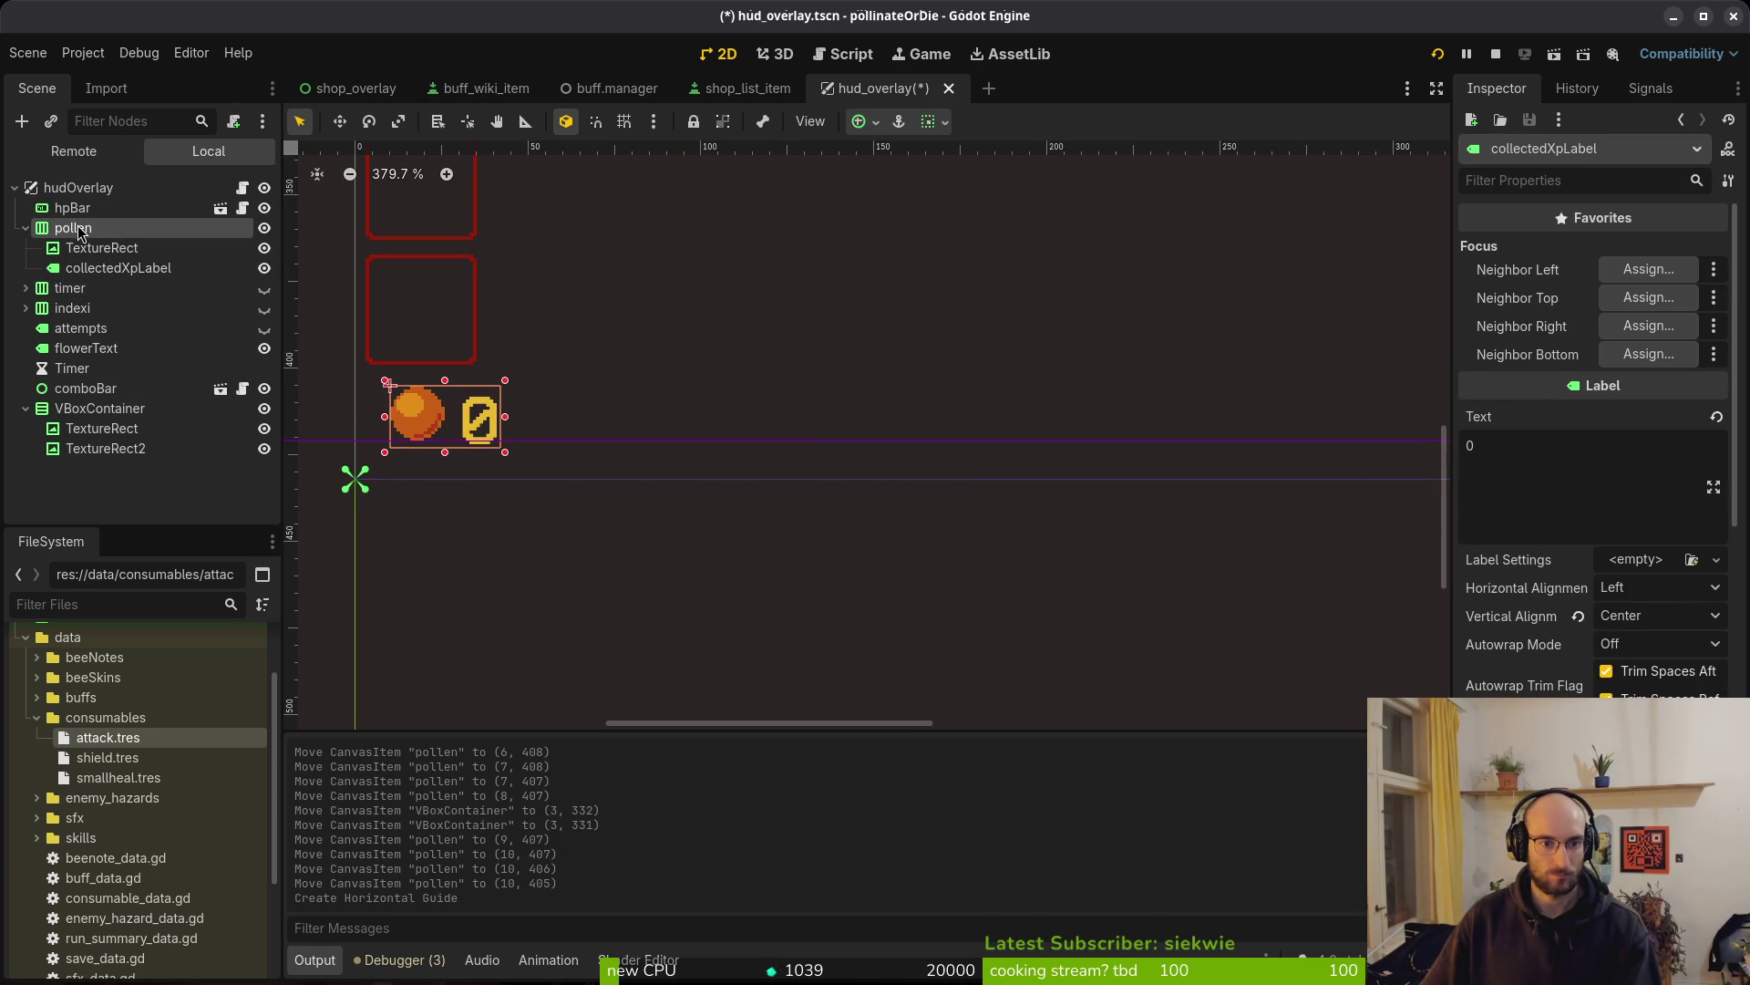
{"action": "left_click_drag", "start_coordinate": [478, 450], "coordinate": [574, 440]}
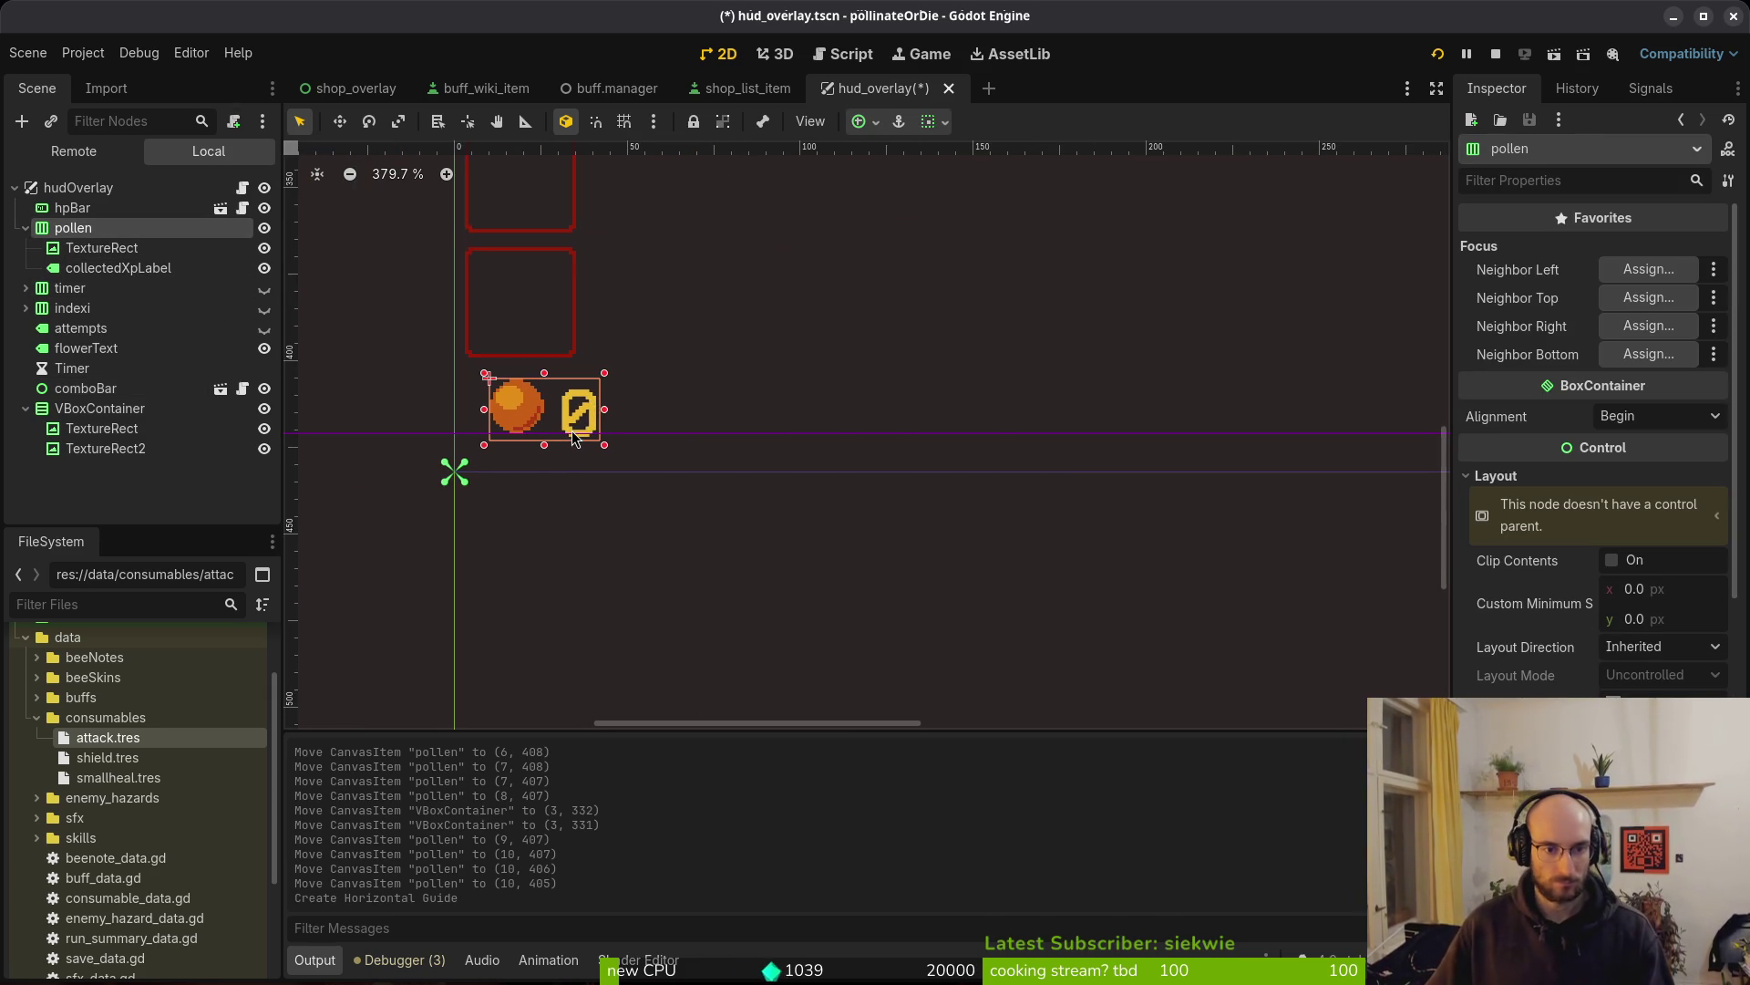
{"action": "scroll", "coordinate": [540, 423], "scroll_direction": "left", "scroll_amount": 5}
{"action": "scroll", "coordinate": [539, 423], "scroll_direction": "up", "scroll_amount": 2}
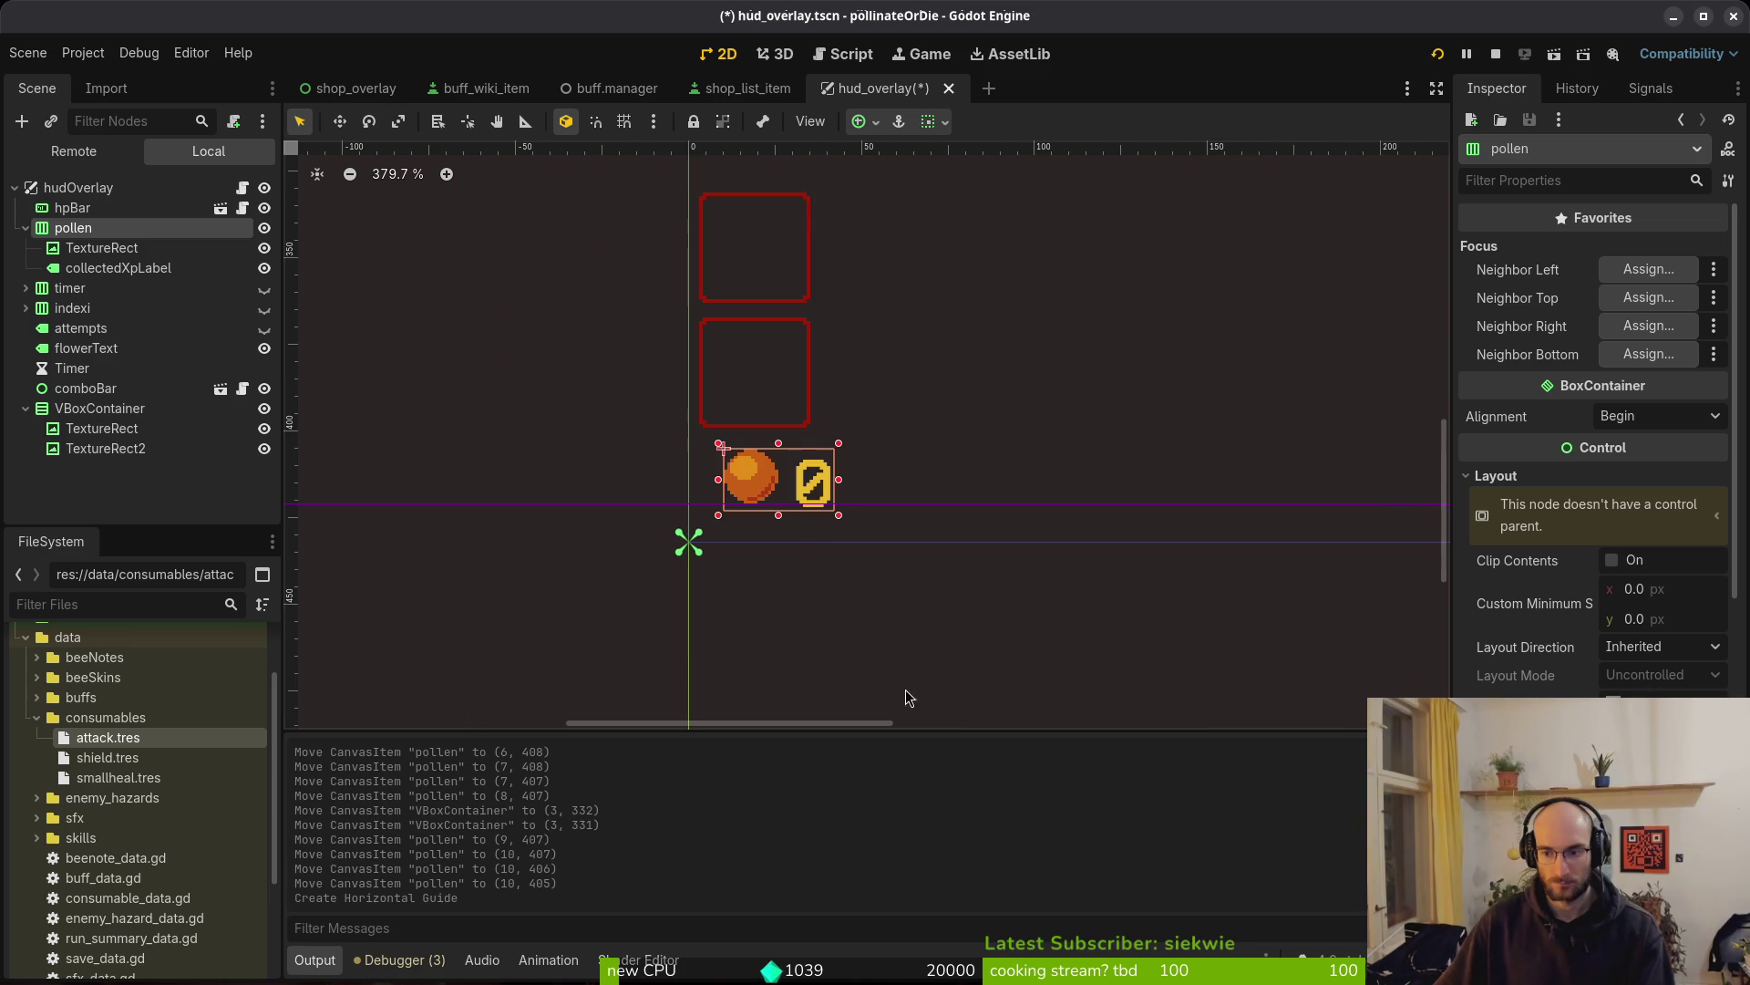
{"action": "scroll", "coordinate": [877, 541], "scroll_direction": "right", "scroll_amount": 1}
{"action": "scroll", "coordinate": [877, 541], "scroll_direction": "up", "scroll_amount": 1}
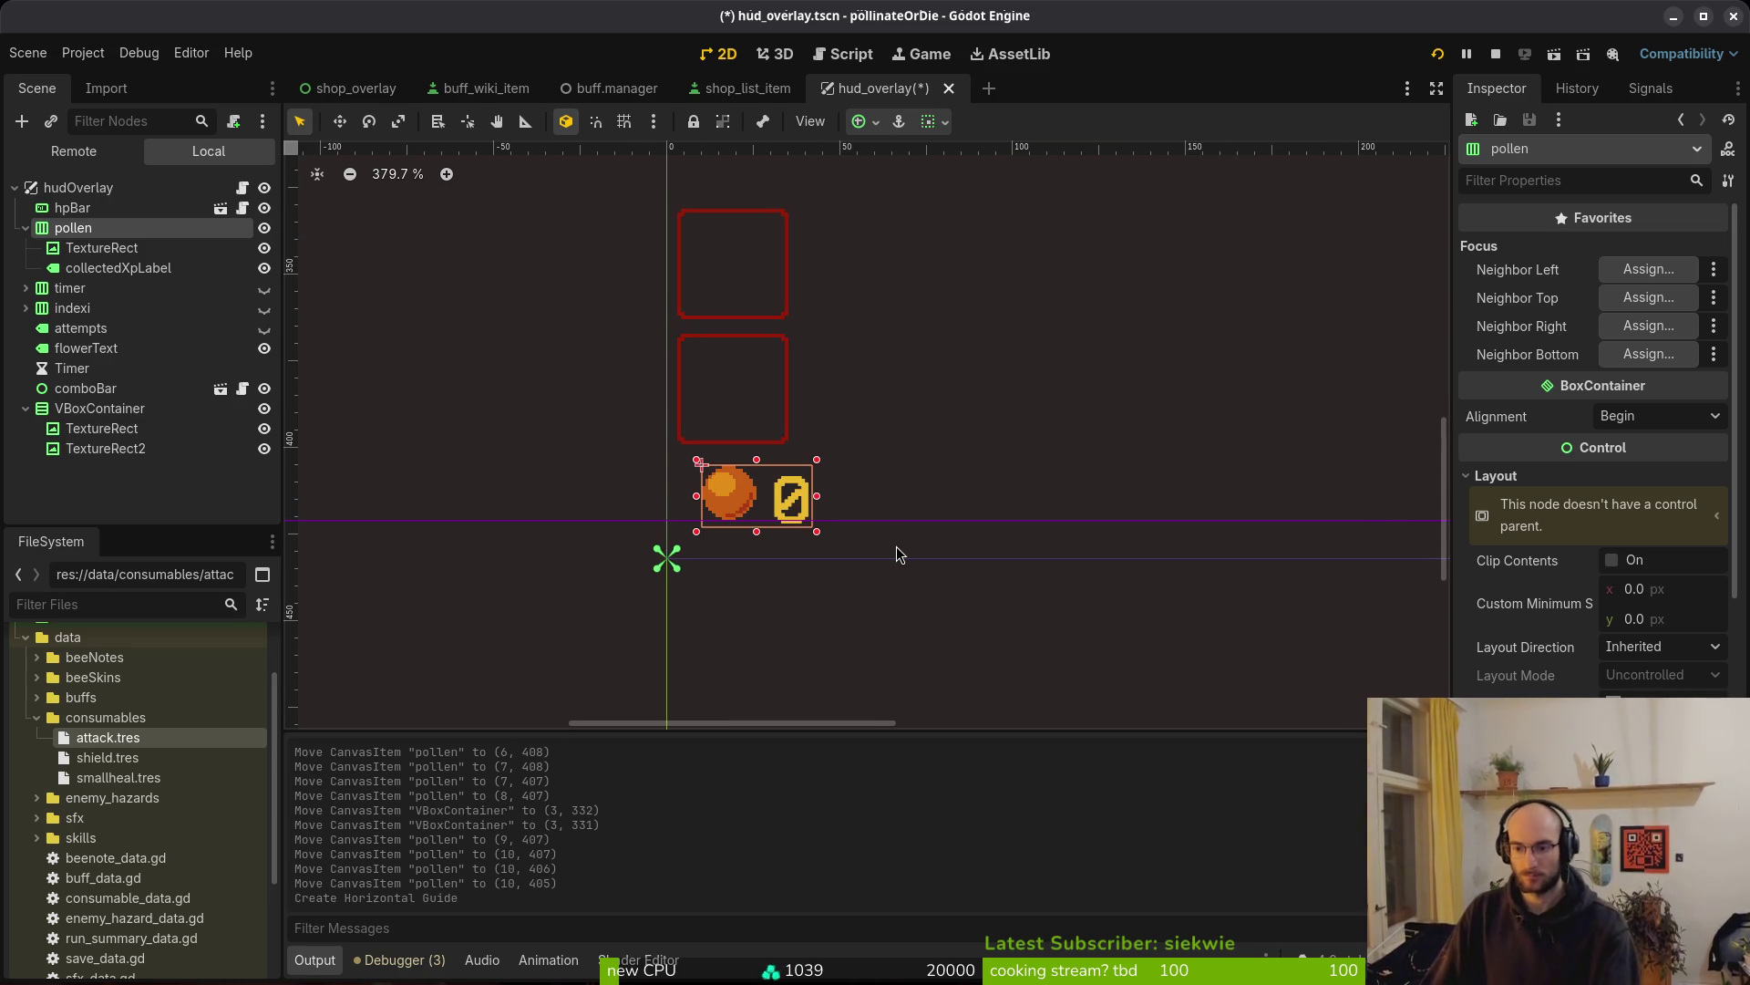
{"action": "scroll", "coordinate": [890, 546], "scroll_direction": "left", "scroll_amount": 1}
{"action": "scroll", "coordinate": [890, 546], "scroll_direction": "up", "scroll_amount": 1}
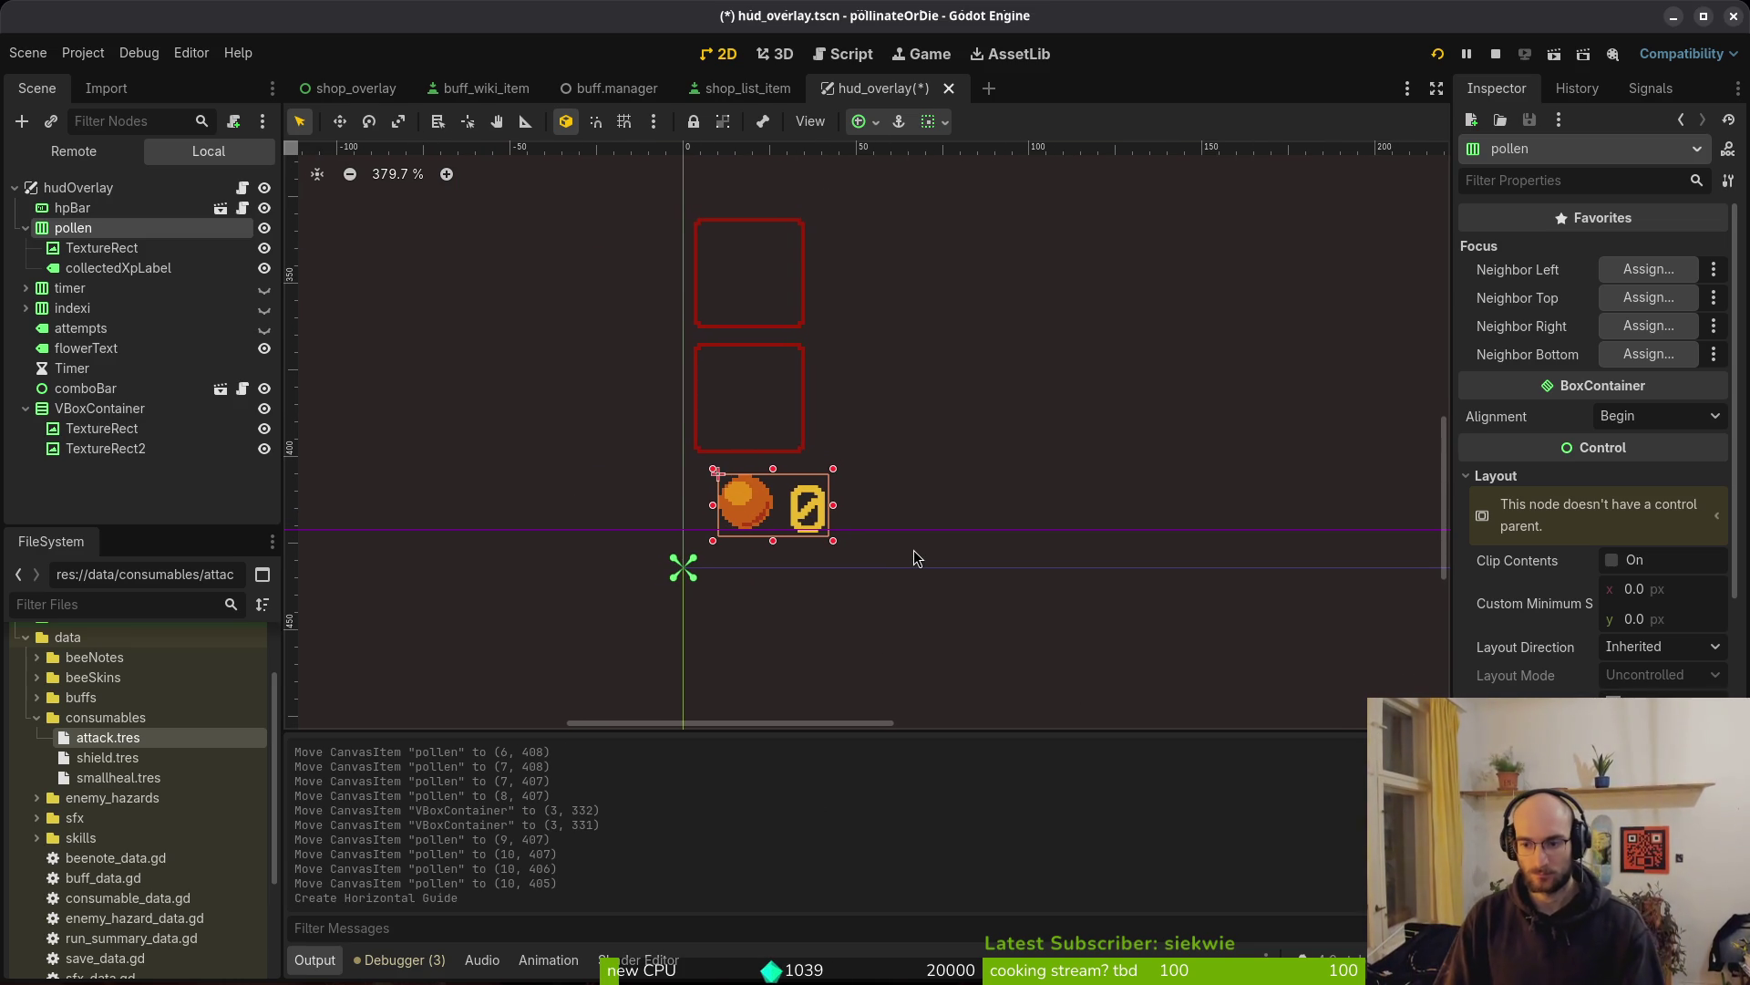
{"action": "key", "text": "Down"}
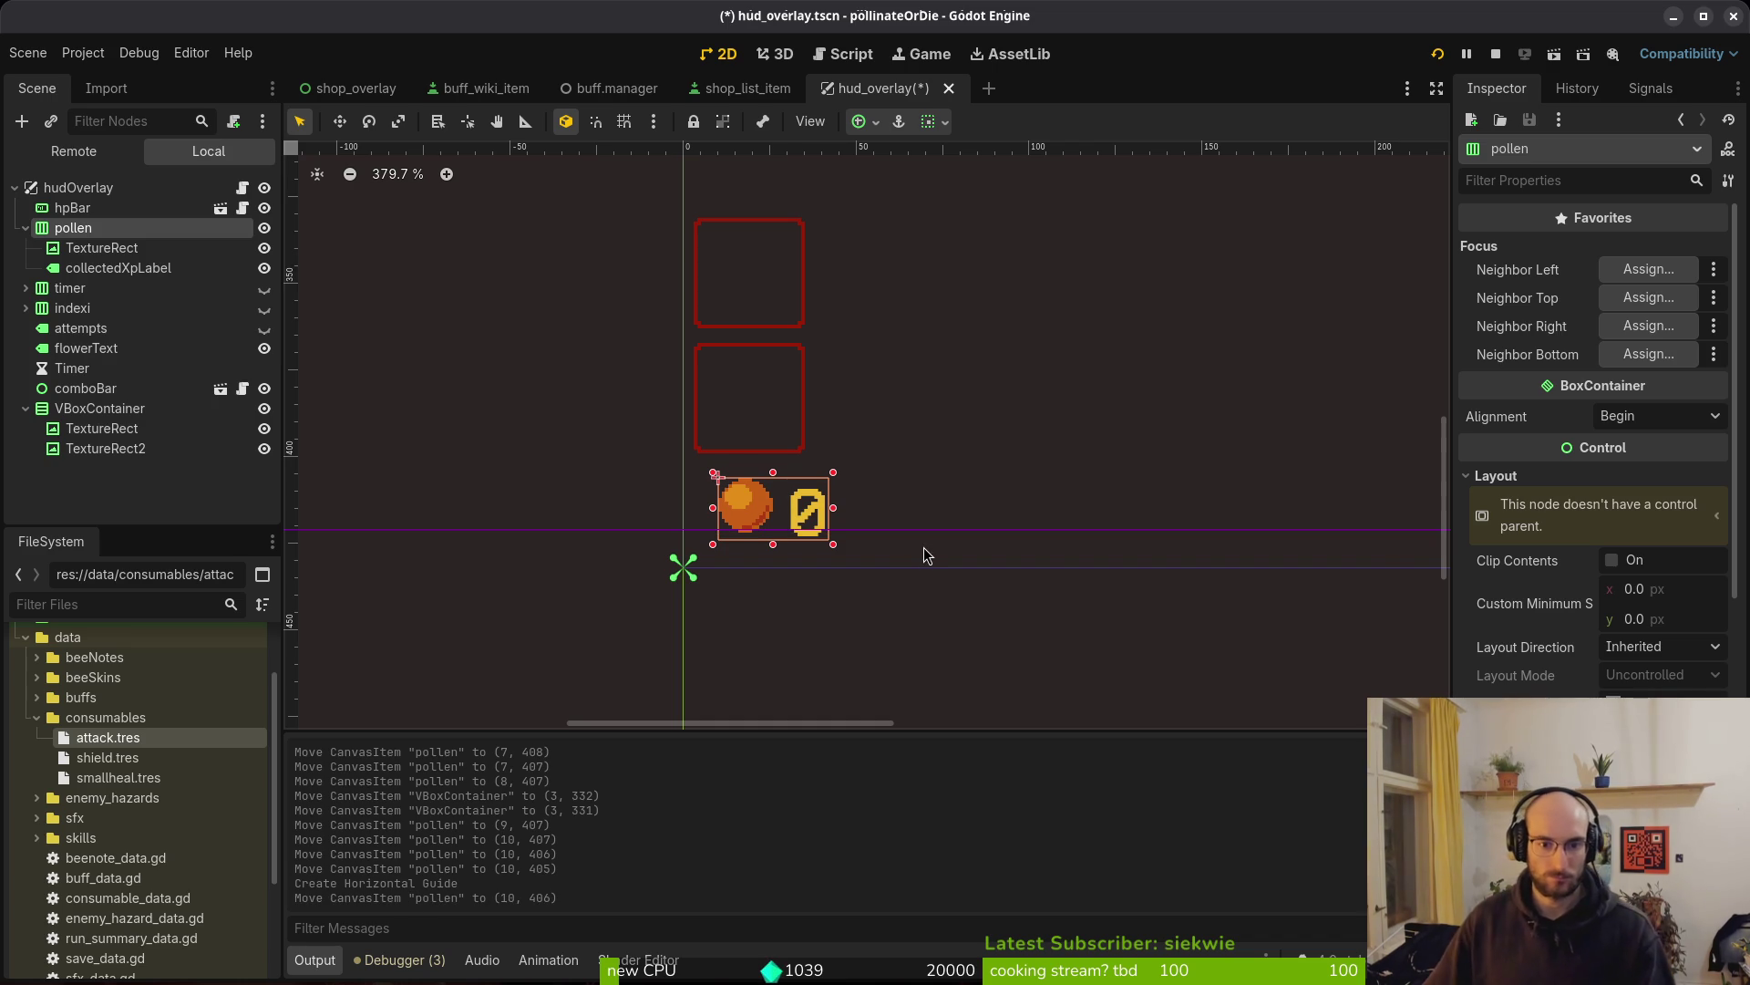
{"action": "left_click", "coordinate": [925, 570]}
{"action": "key", "text": "ctrl+s"}
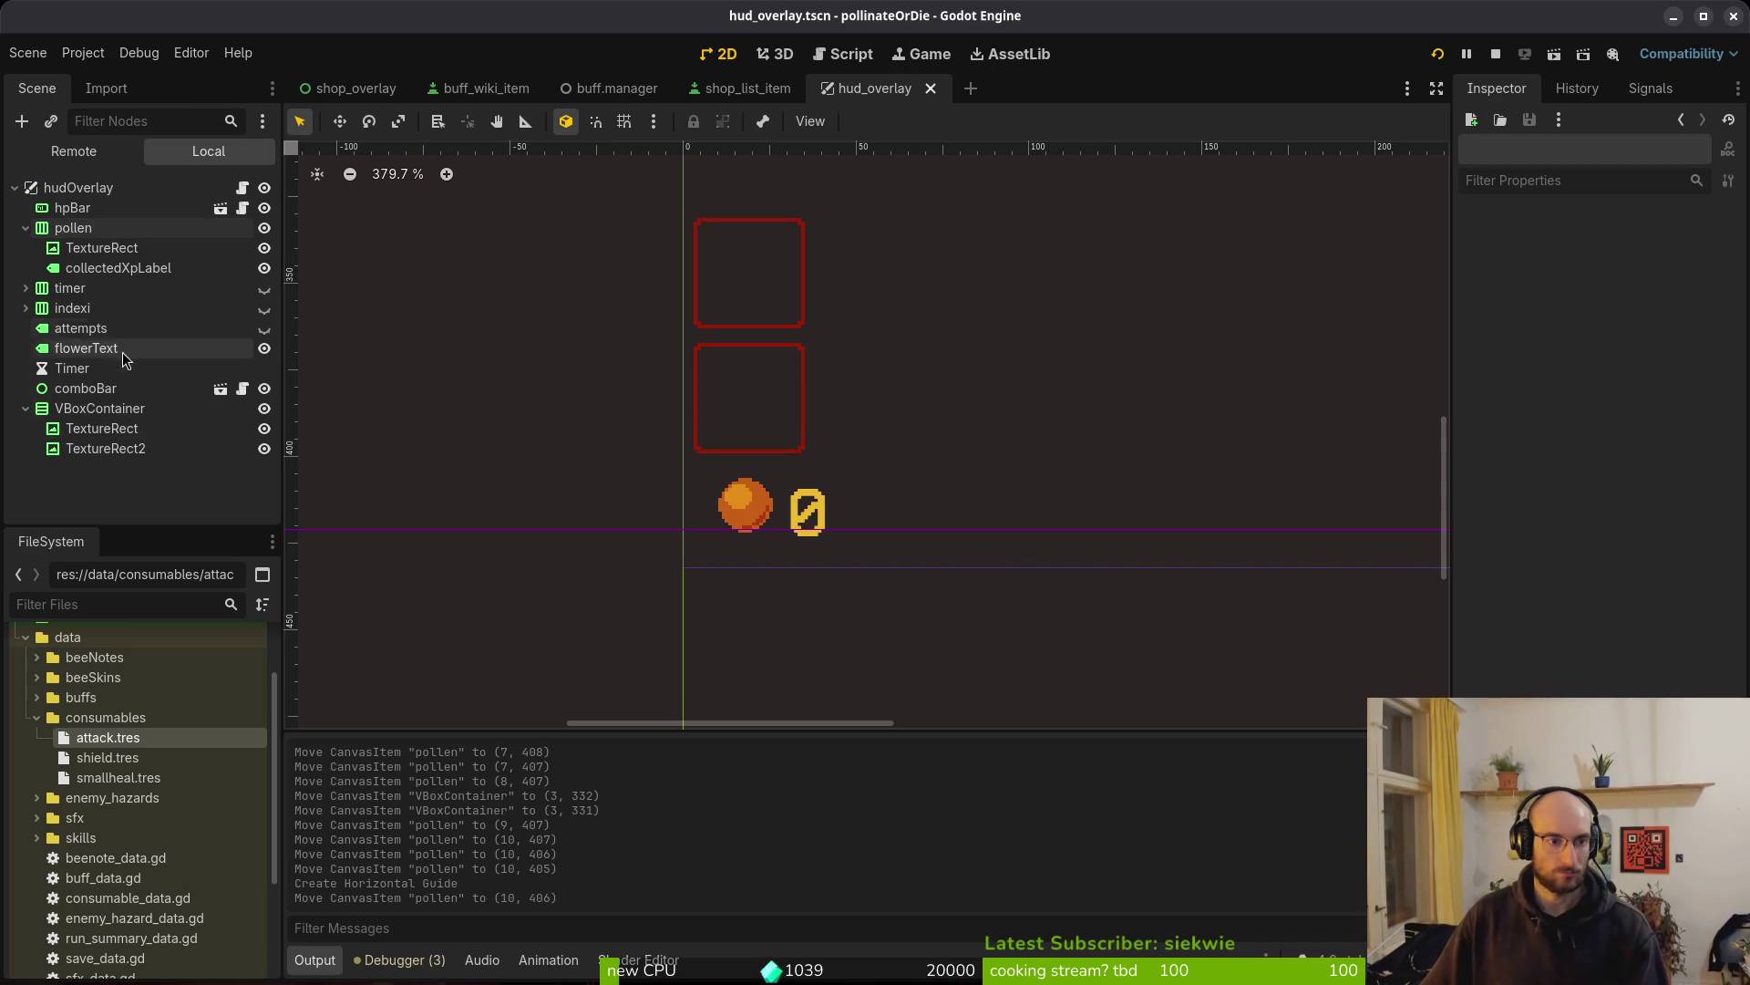
Nudge the slot VBoxContainer up another pixel and save hud_overlay
{"action": "left_click", "coordinate": [102, 429]}
{"action": "left_click", "coordinate": [99, 408]}
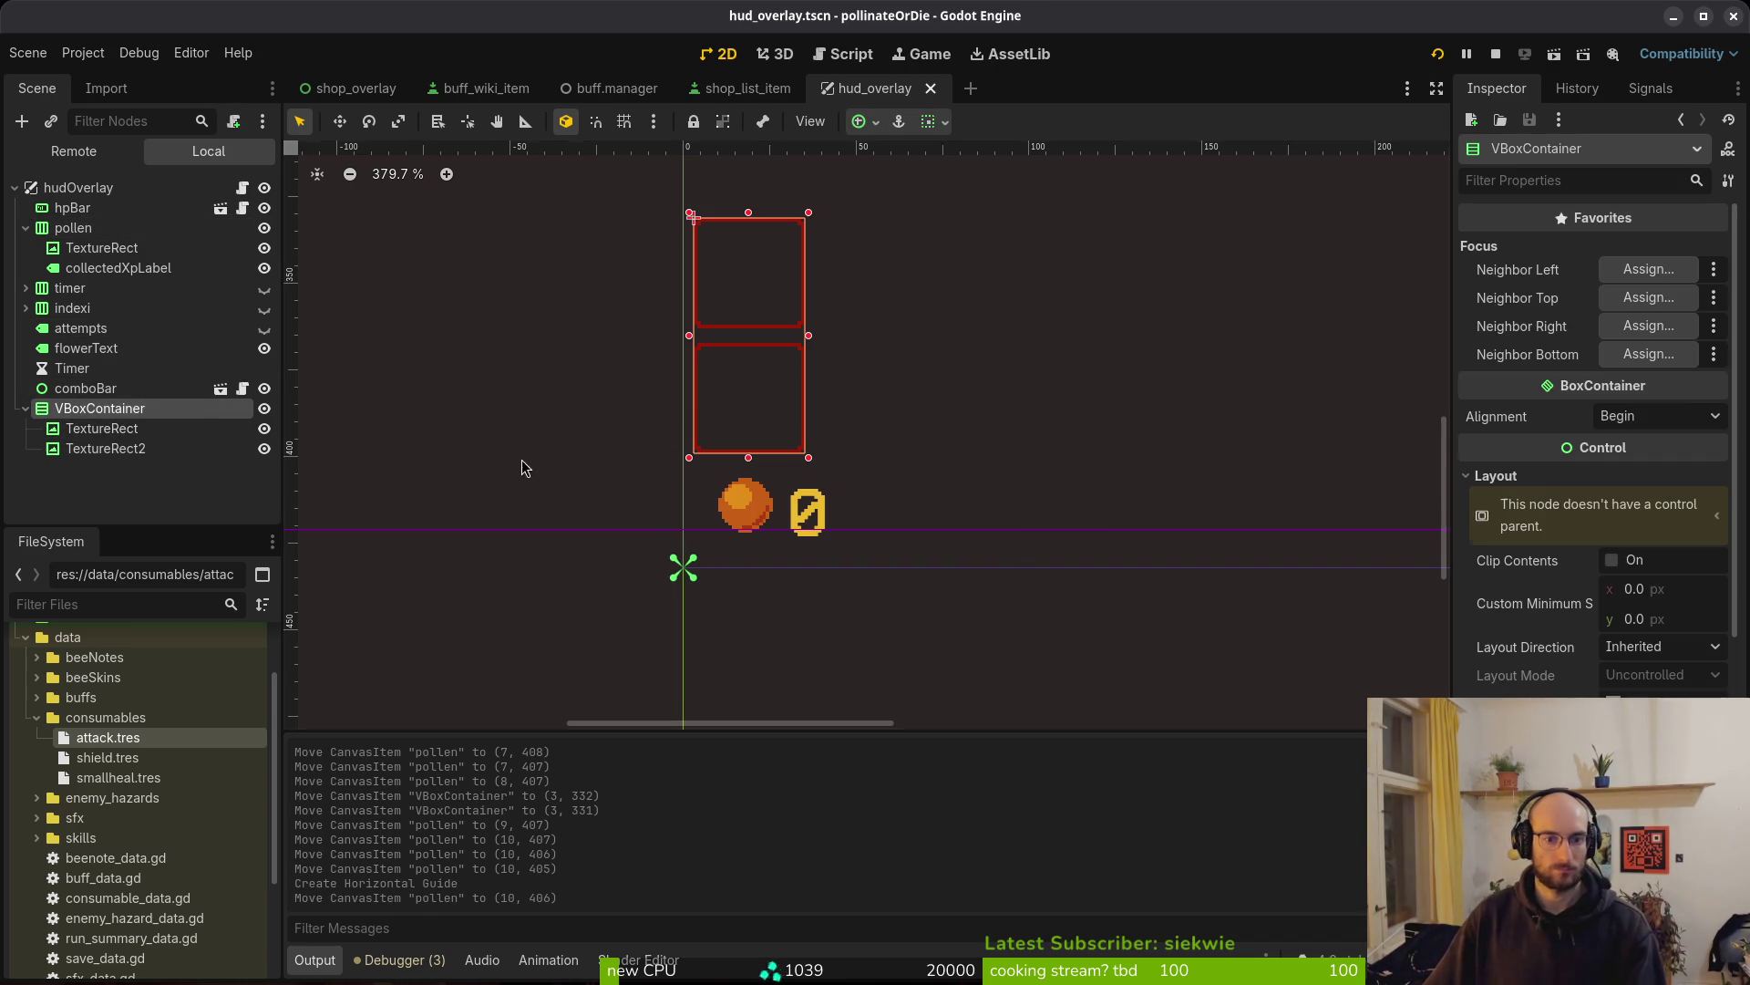
{"action": "key", "text": "Up"}
{"action": "left_click", "coordinate": [834, 498]}
{"action": "key", "text": "ctrl+s"}
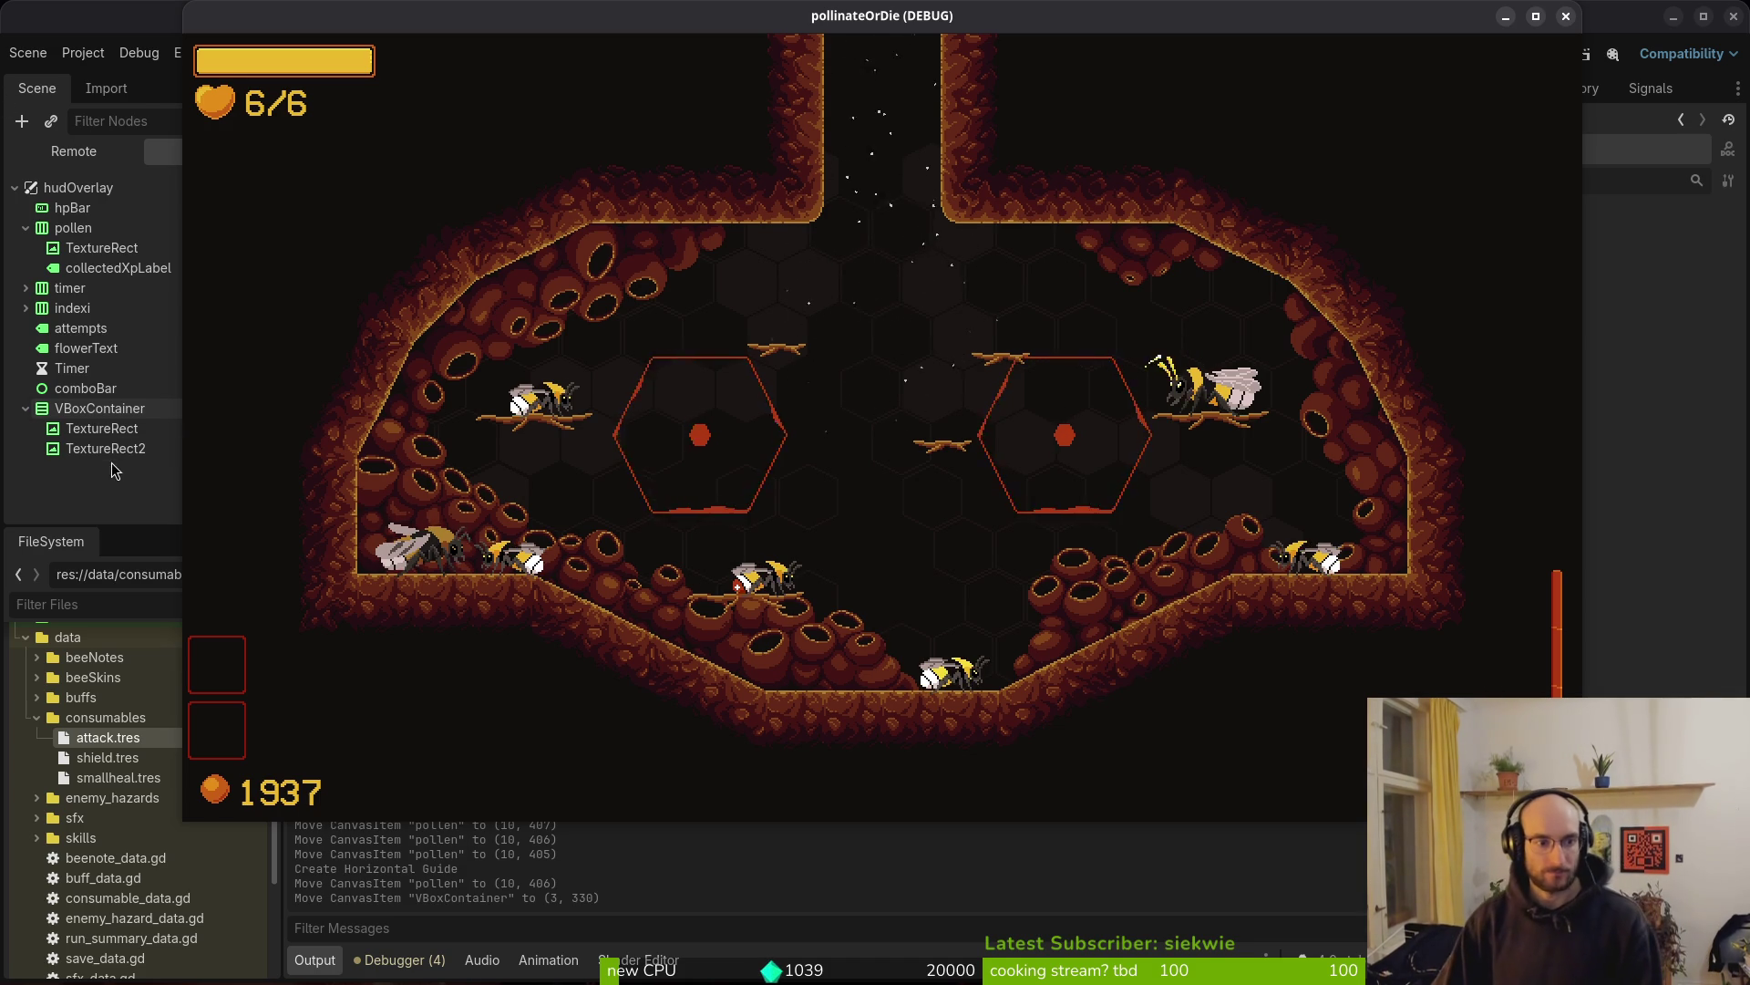
Return from the running game to the editor and create a new empty scene
{"action": "left_click", "coordinate": [115, 470]}
{"action": "left_click", "coordinate": [27, 52]}
{"action": "left_click", "coordinate": [82, 91]}
Create a User Interface root node and rename it consumableSlot
{"action": "left_click", "coordinate": [197, 284]}
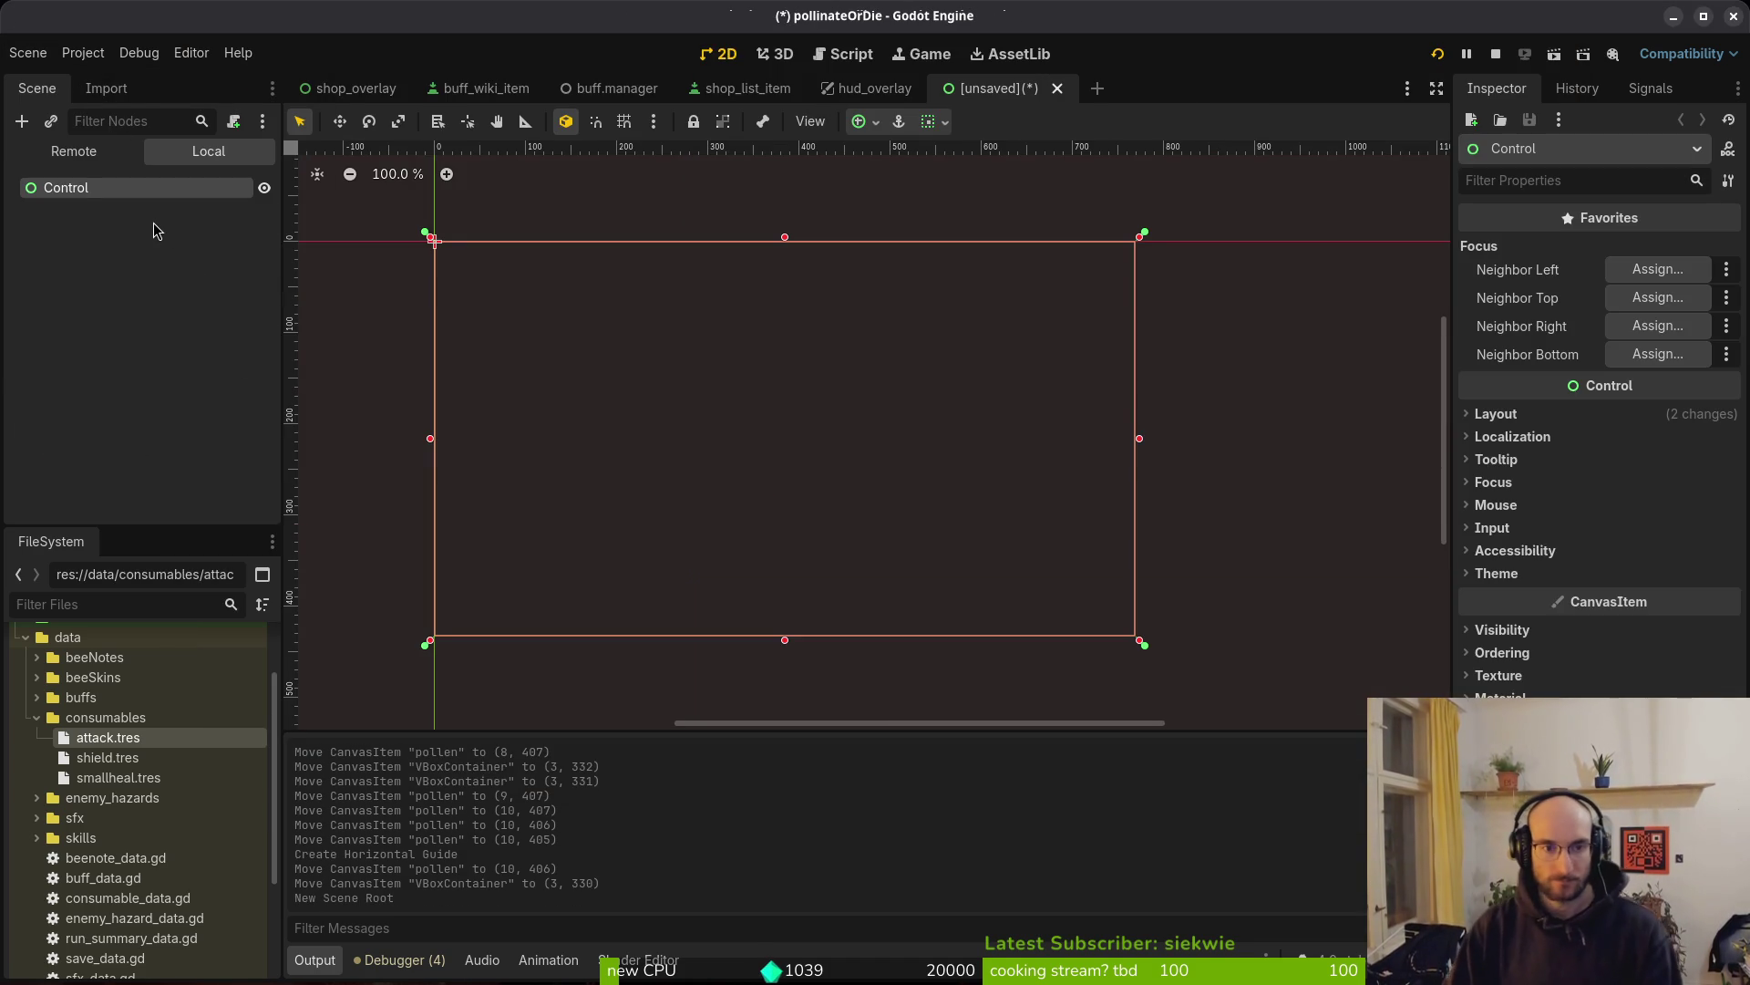
{"action": "key", "text": "F2"}
{"action": "type", "text": "consumableSlot"}
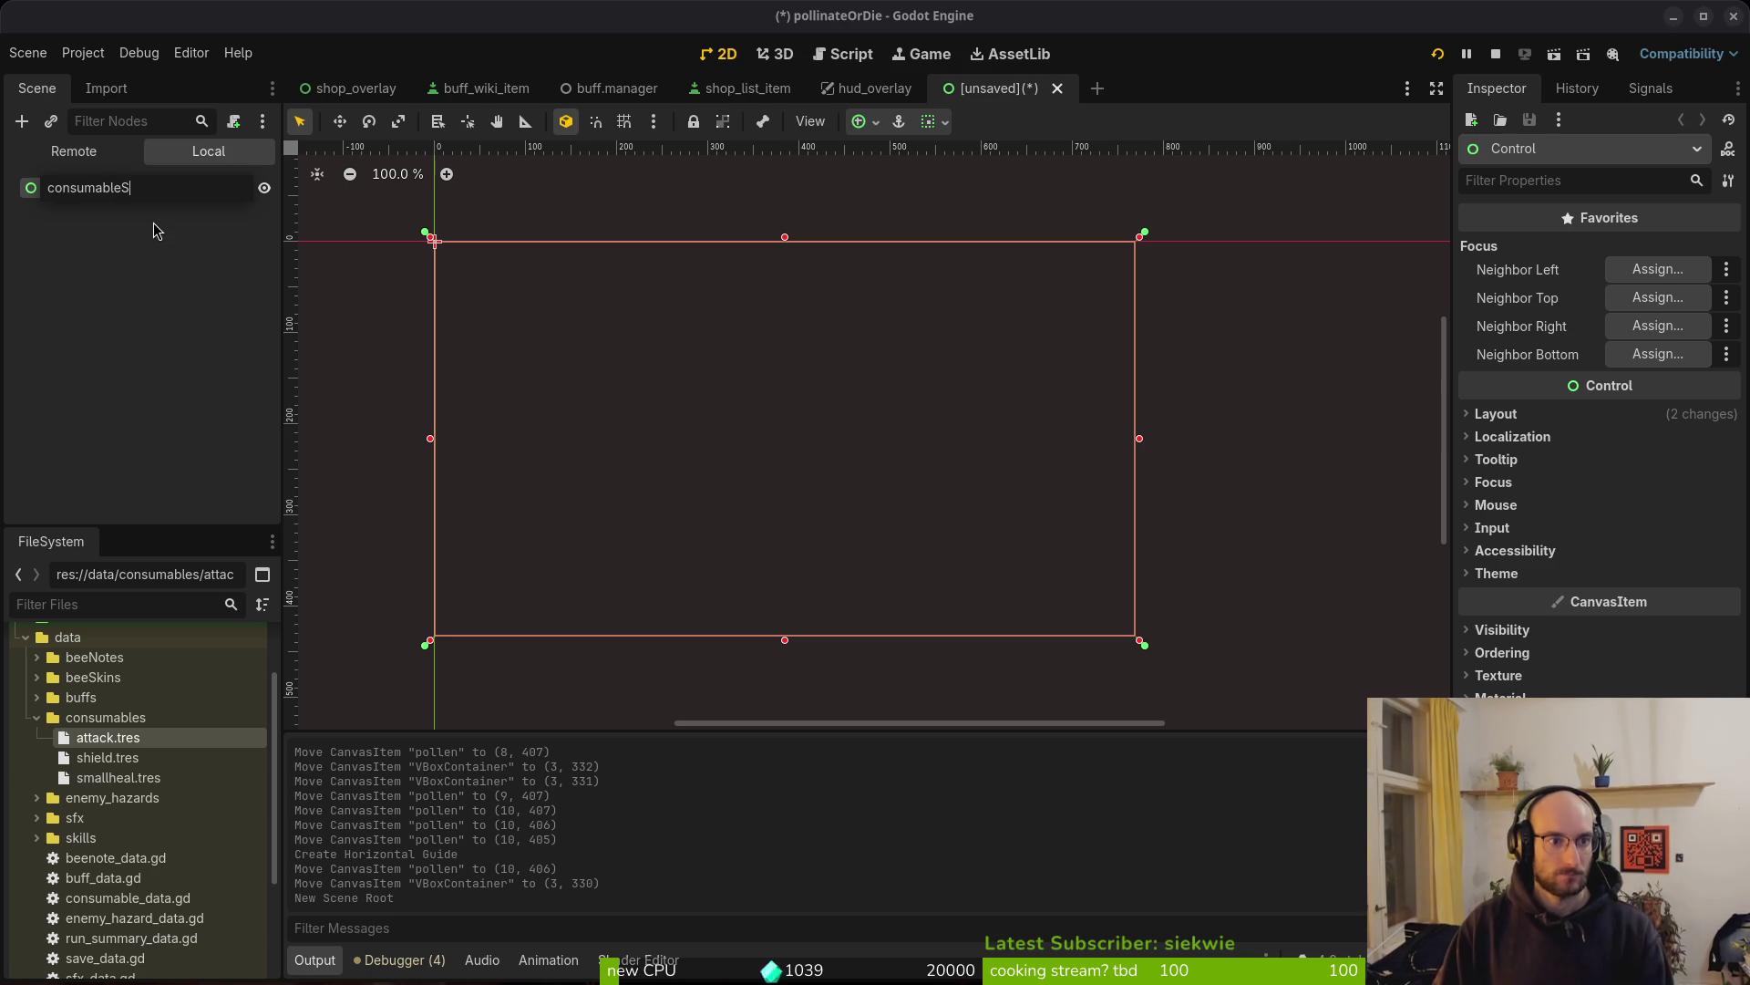
{"action": "key", "text": "Return"}
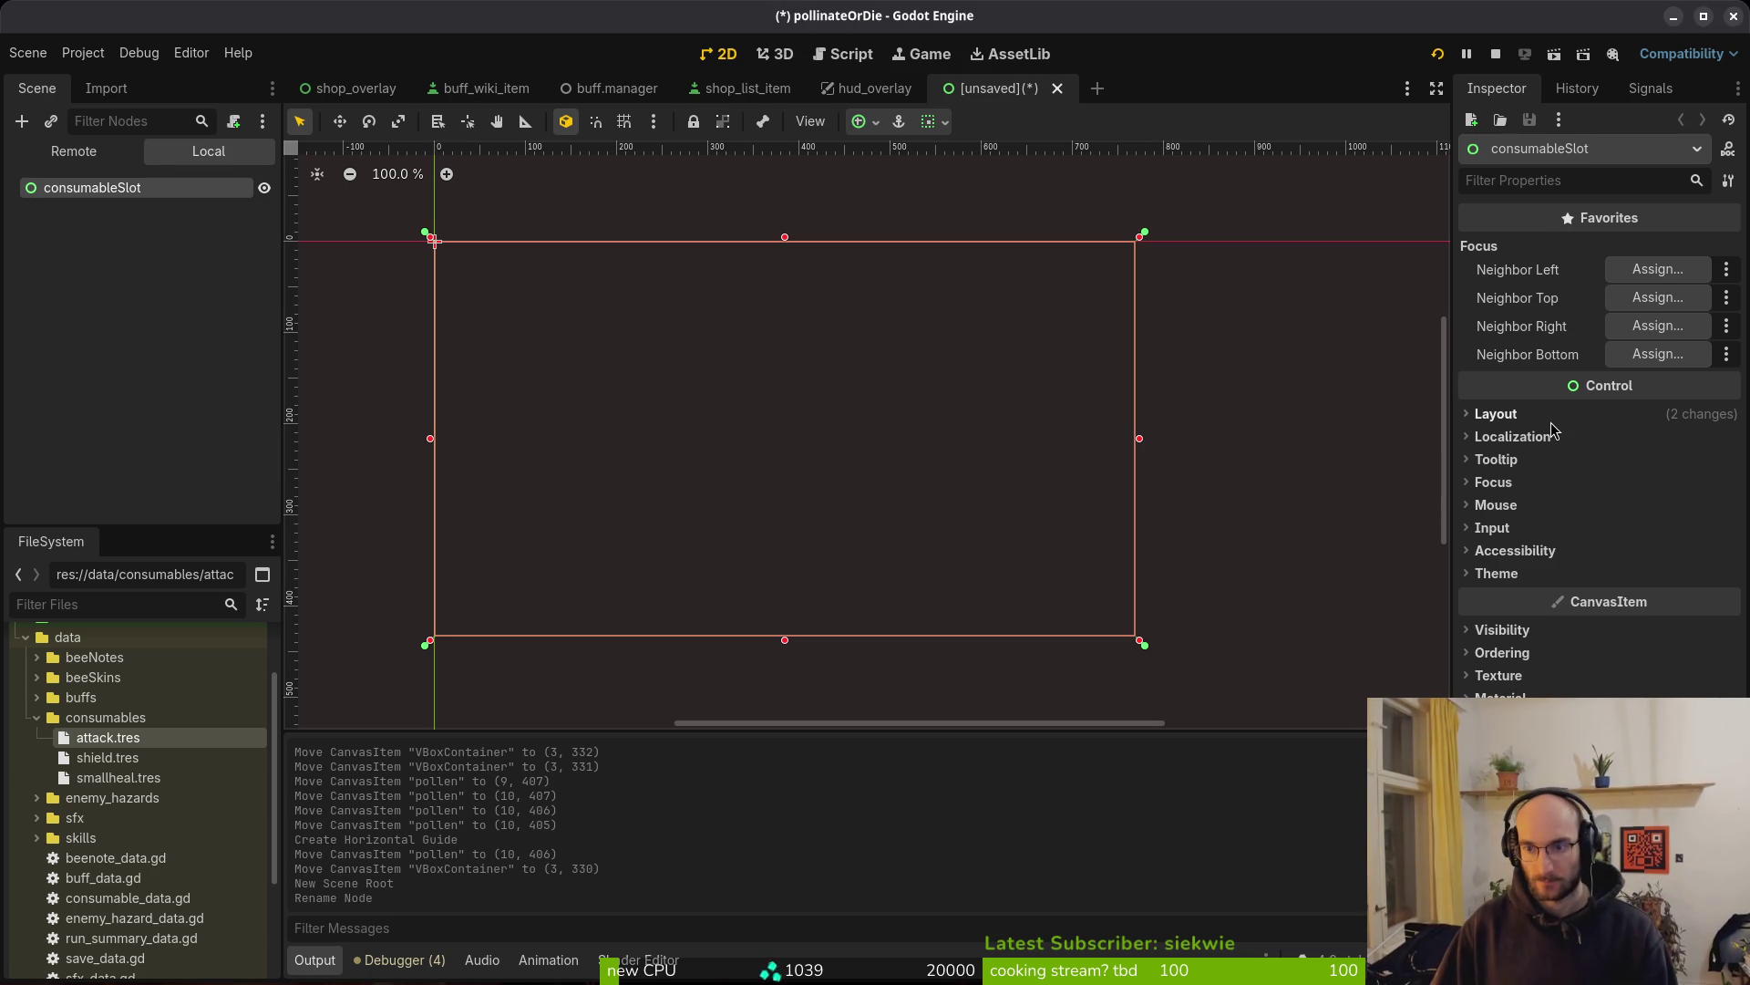
Set the root's anchor preset to Top Left and bring up the save dialog
{"action": "left_click", "coordinate": [1495, 413]}
{"action": "left_click", "coordinate": [1652, 642]}
{"action": "left_click", "coordinate": [1657, 659]}
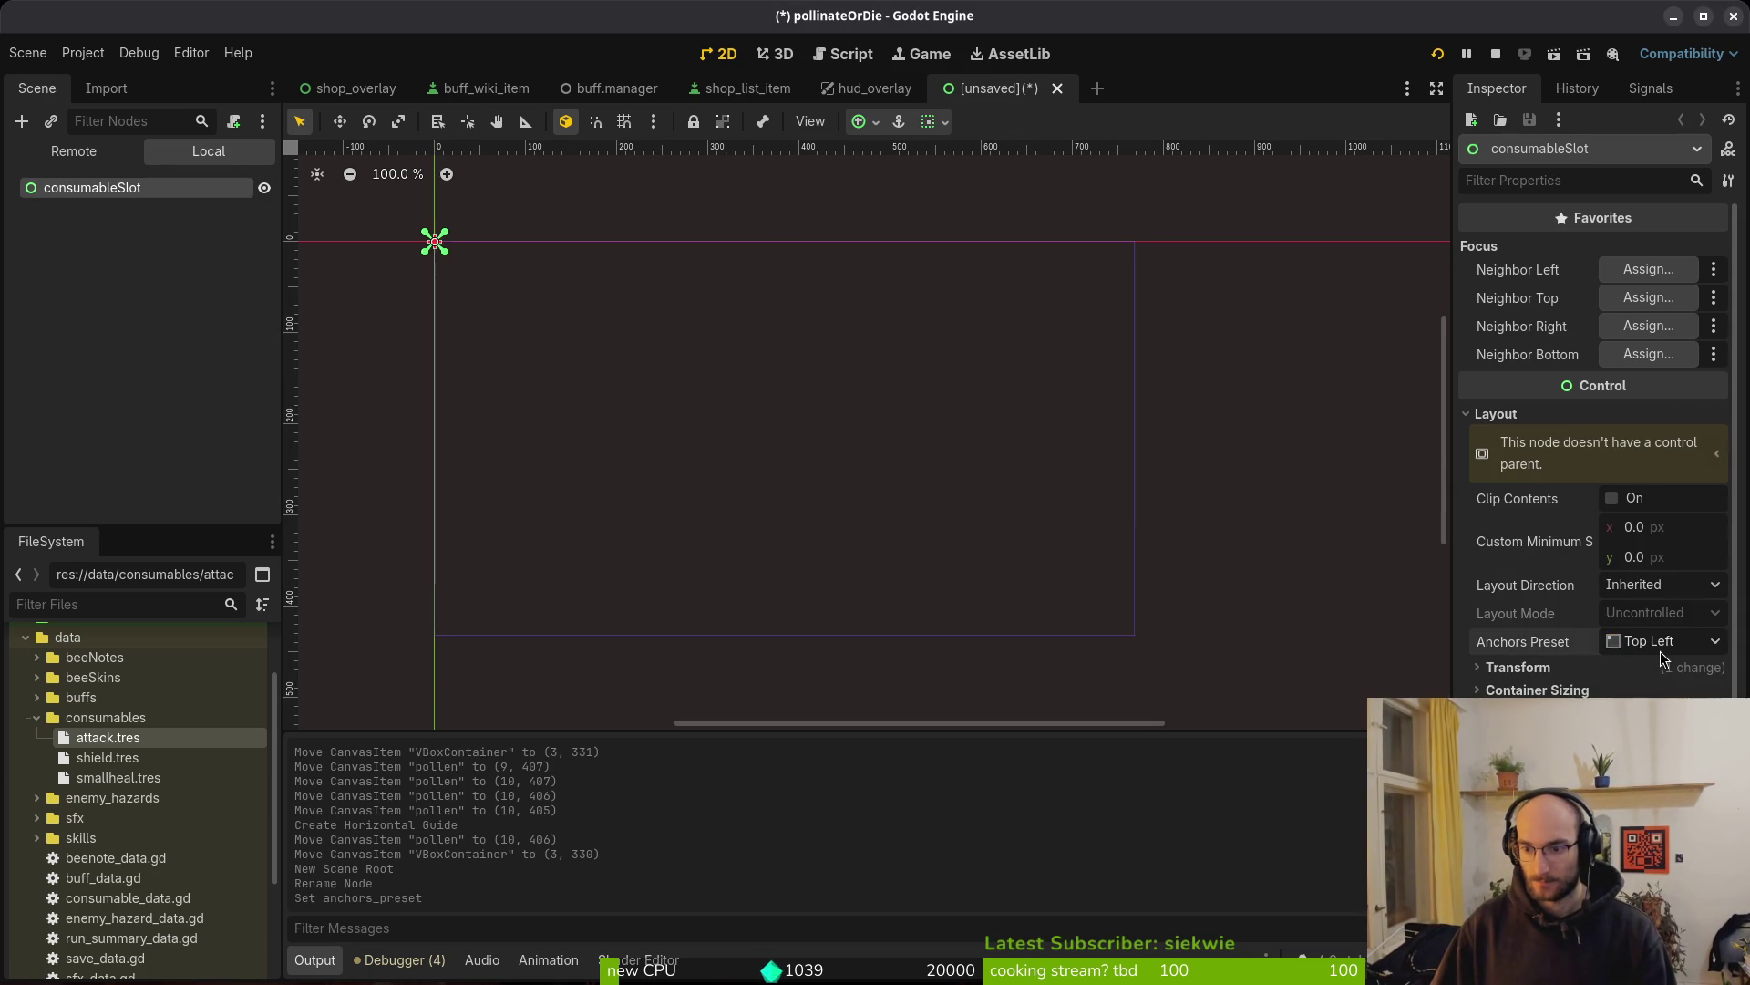
{"action": "key", "text": "ctrl+s"}
{"action": "key", "text": "Escape"}
{"action": "key", "text": "ctrl+s"}
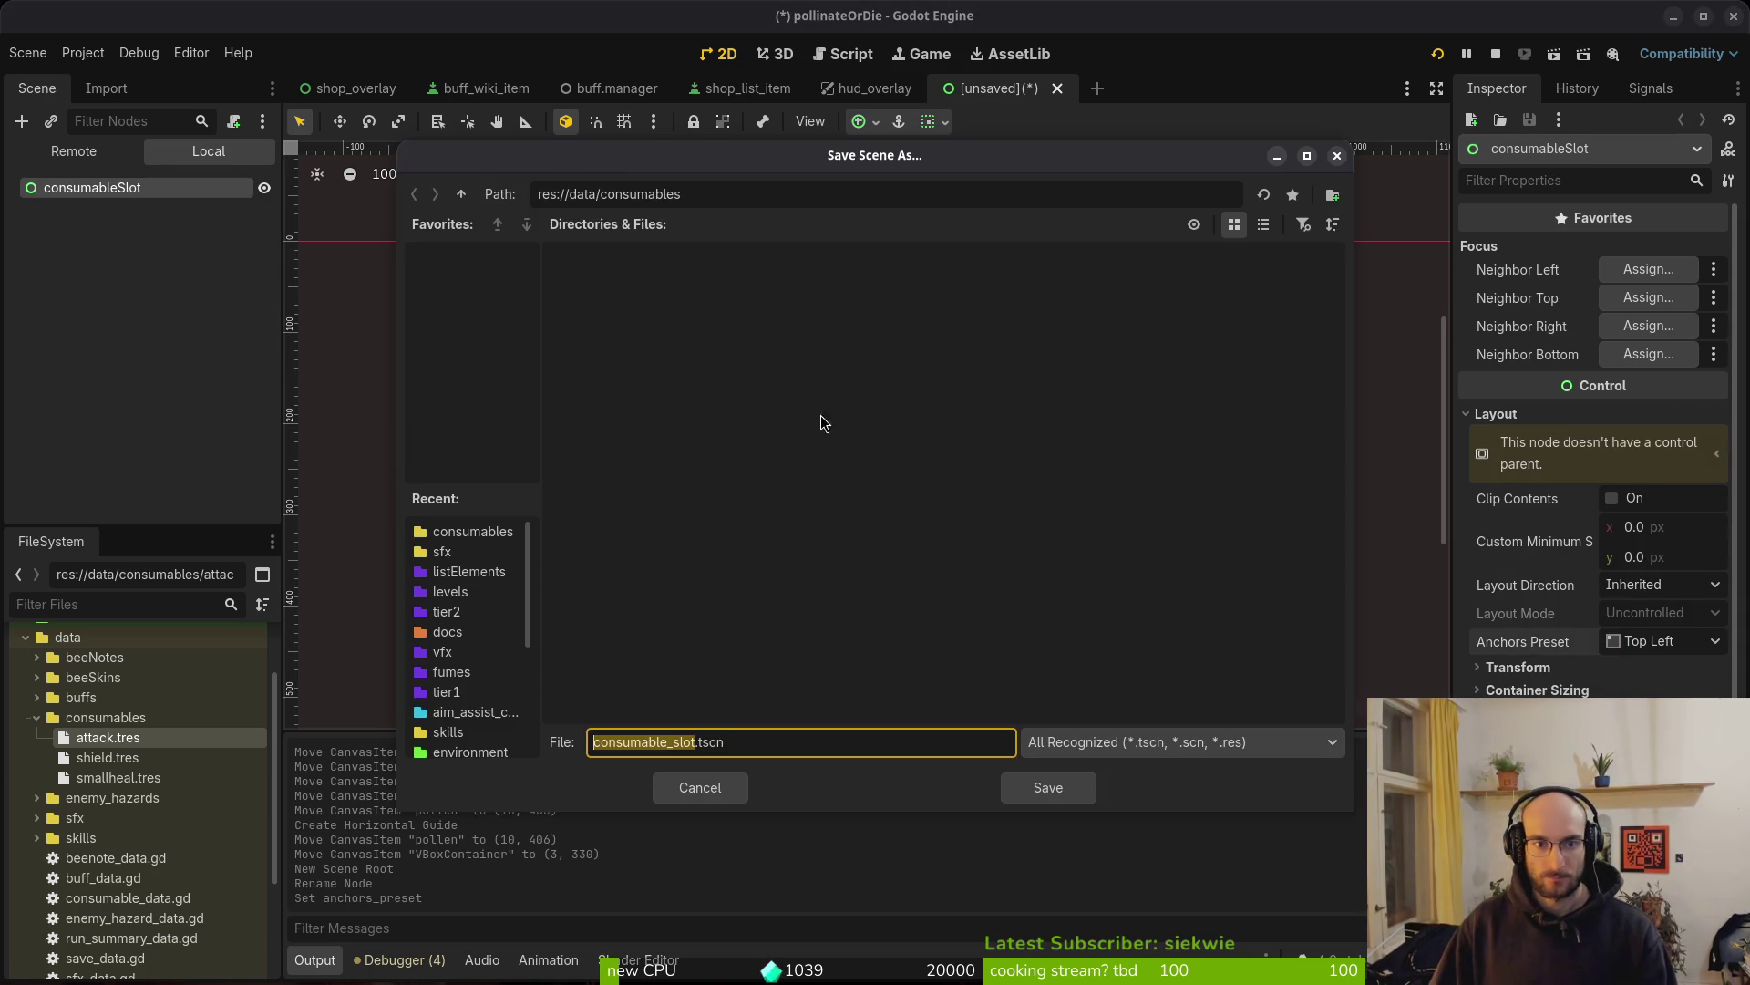
Create a consumableSlot folder in res://modules/ui and save consumable_slot.tscn there
{"action": "left_click", "coordinate": [462, 194]}
{"action": "left_click", "coordinate": [462, 194]}
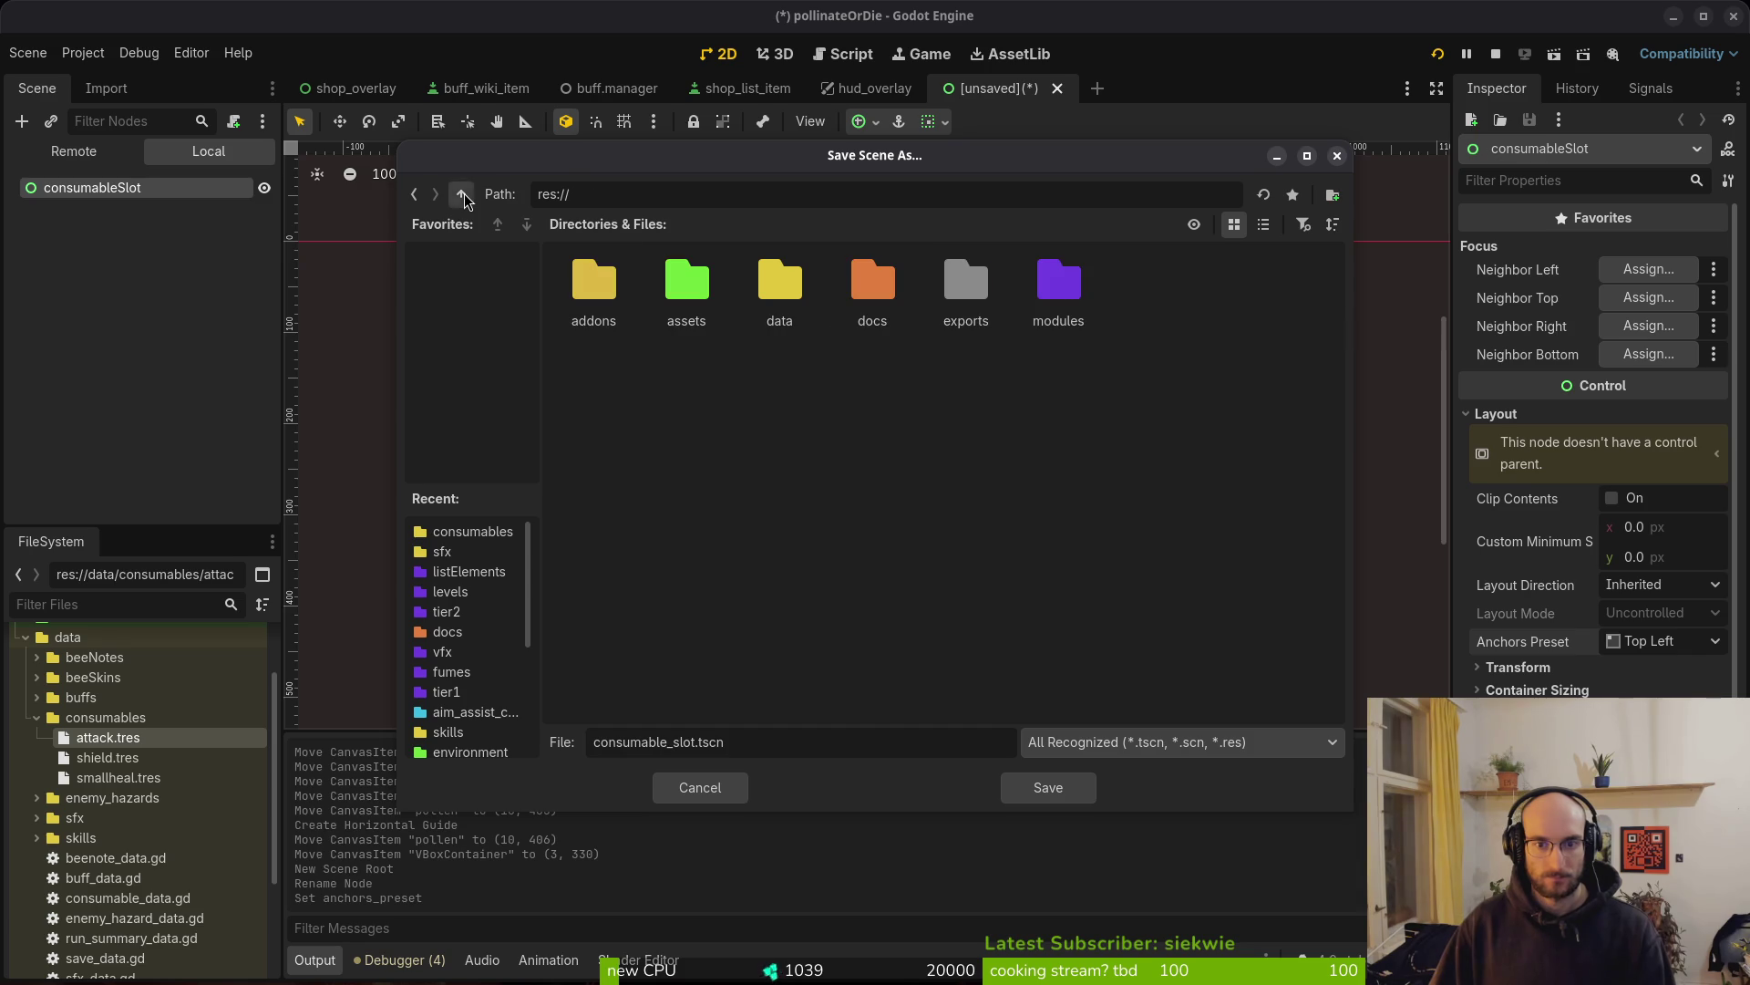
{"action": "double_click", "coordinate": [1058, 287]}
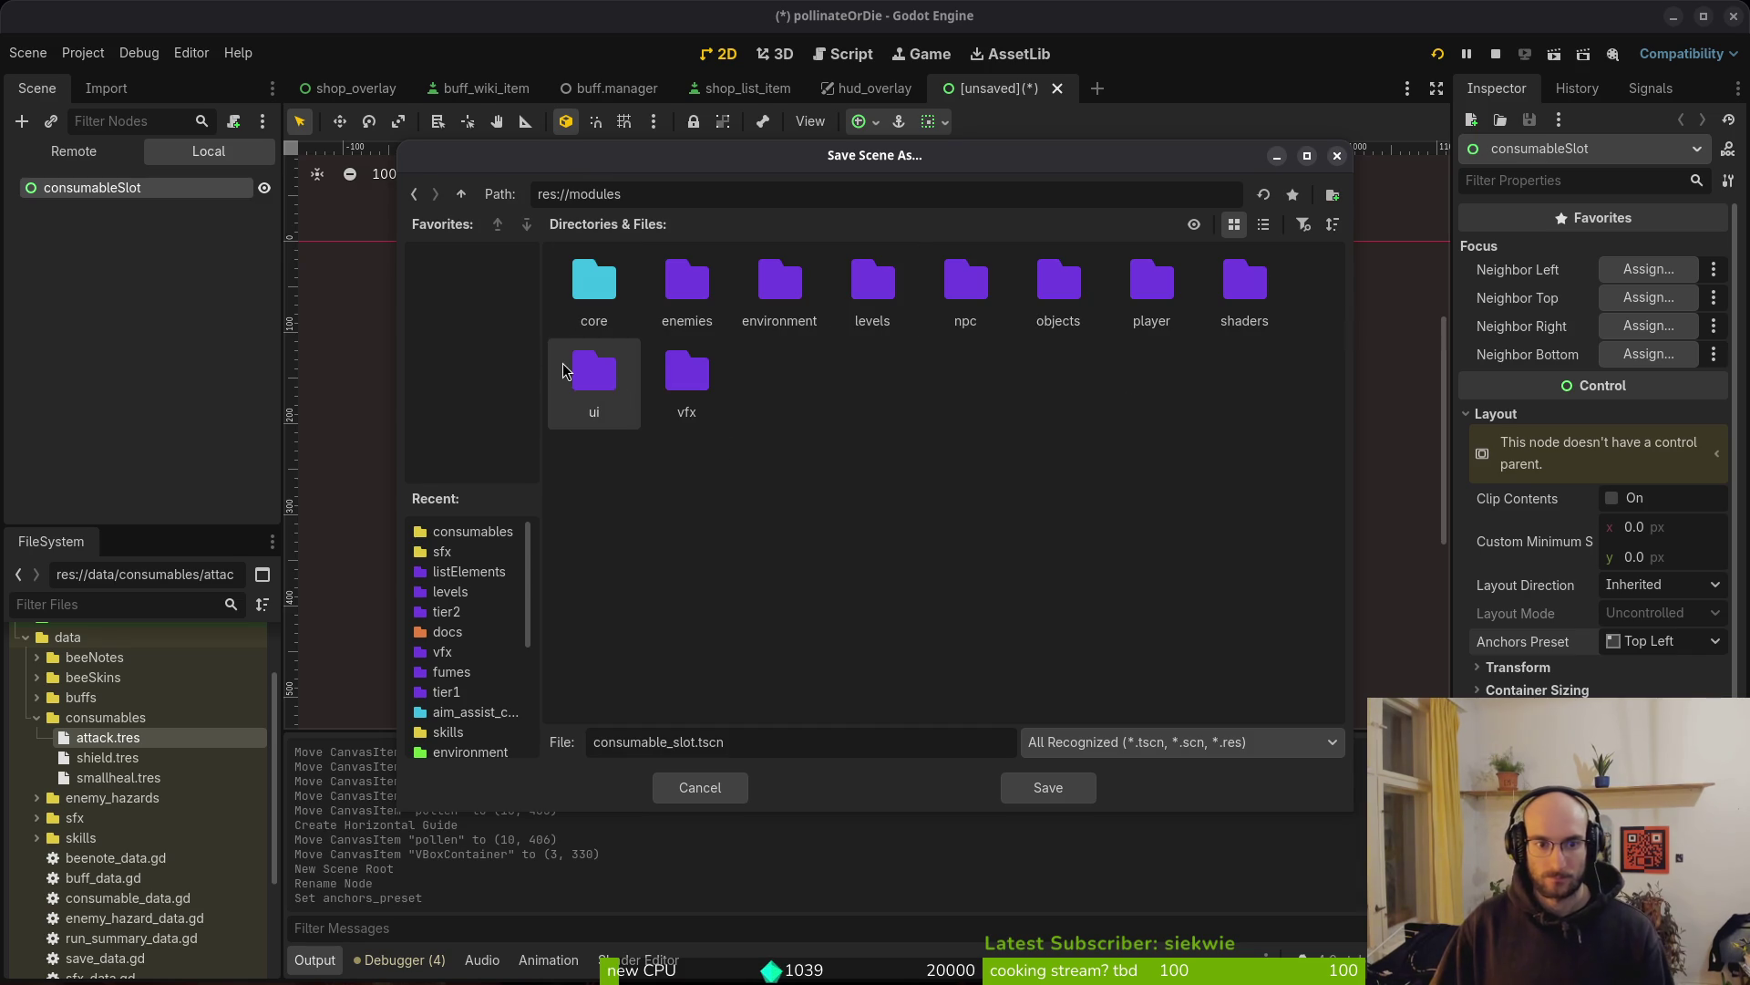
{"action": "double_click", "coordinate": [591, 369]}
{"action": "right_click", "coordinate": [1261, 637]}
{"action": "left_click", "coordinate": [1318, 649]}
{"action": "type", "text": "consumableSlot"}
{"action": "key", "text": "Return"}
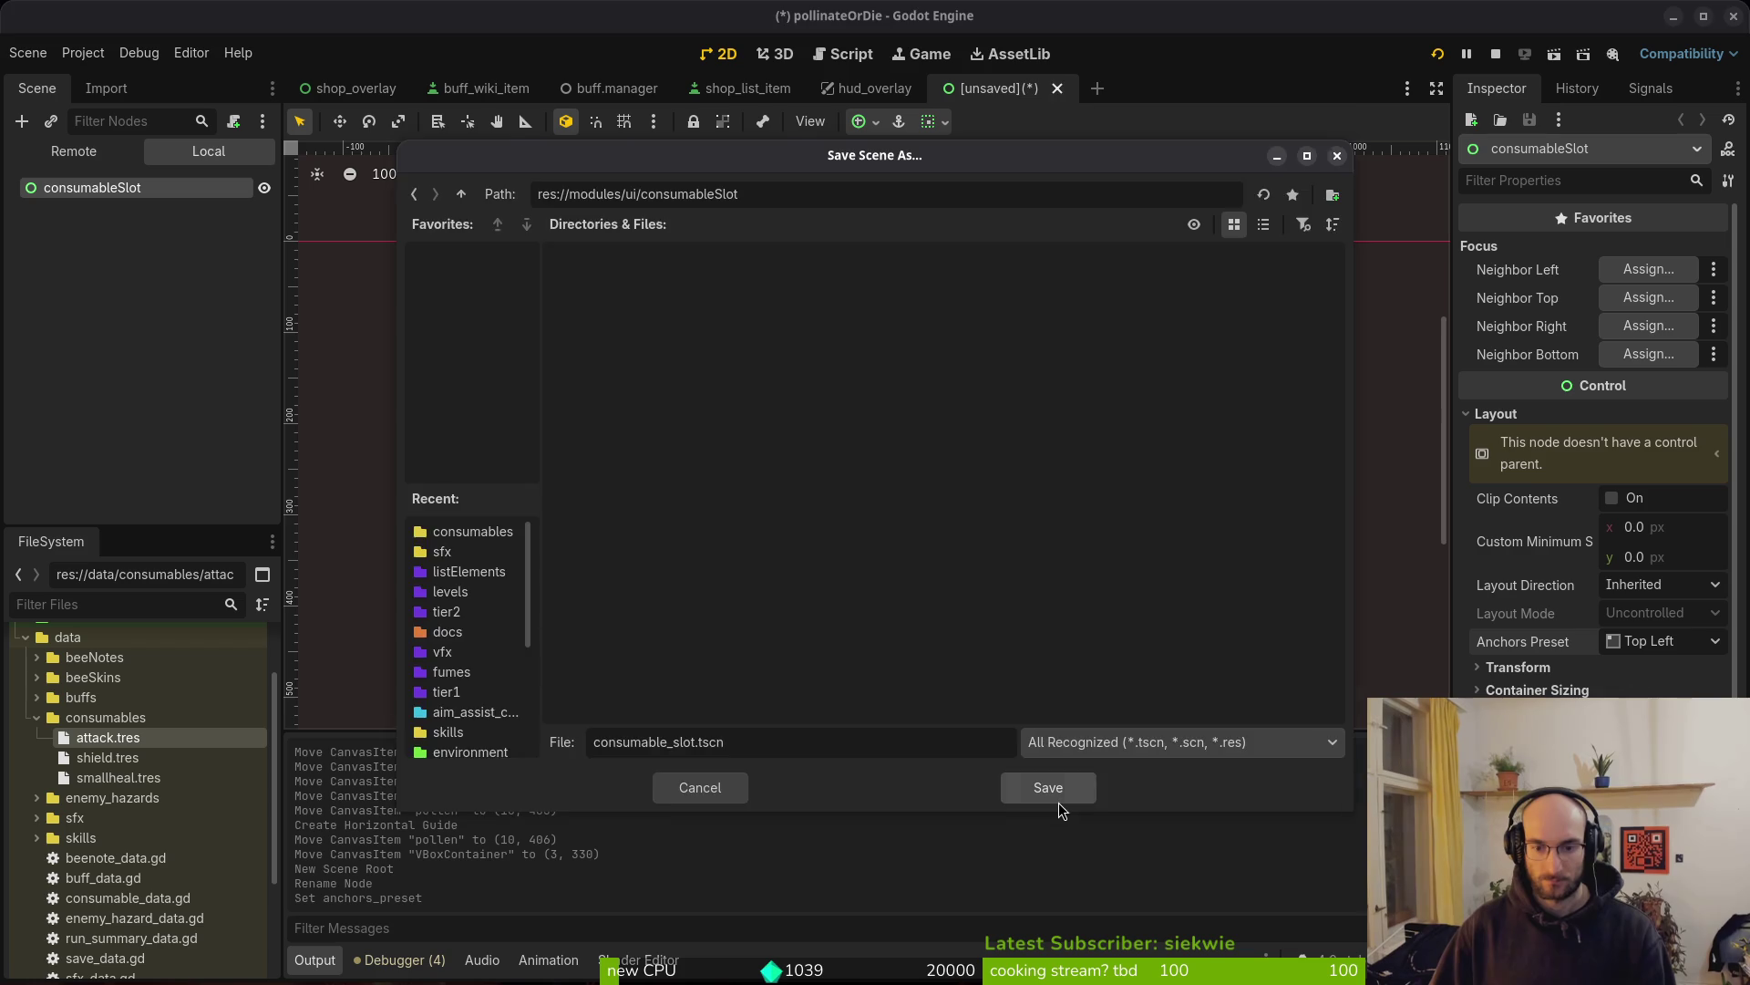
{"action": "left_click", "coordinate": [1059, 798]}
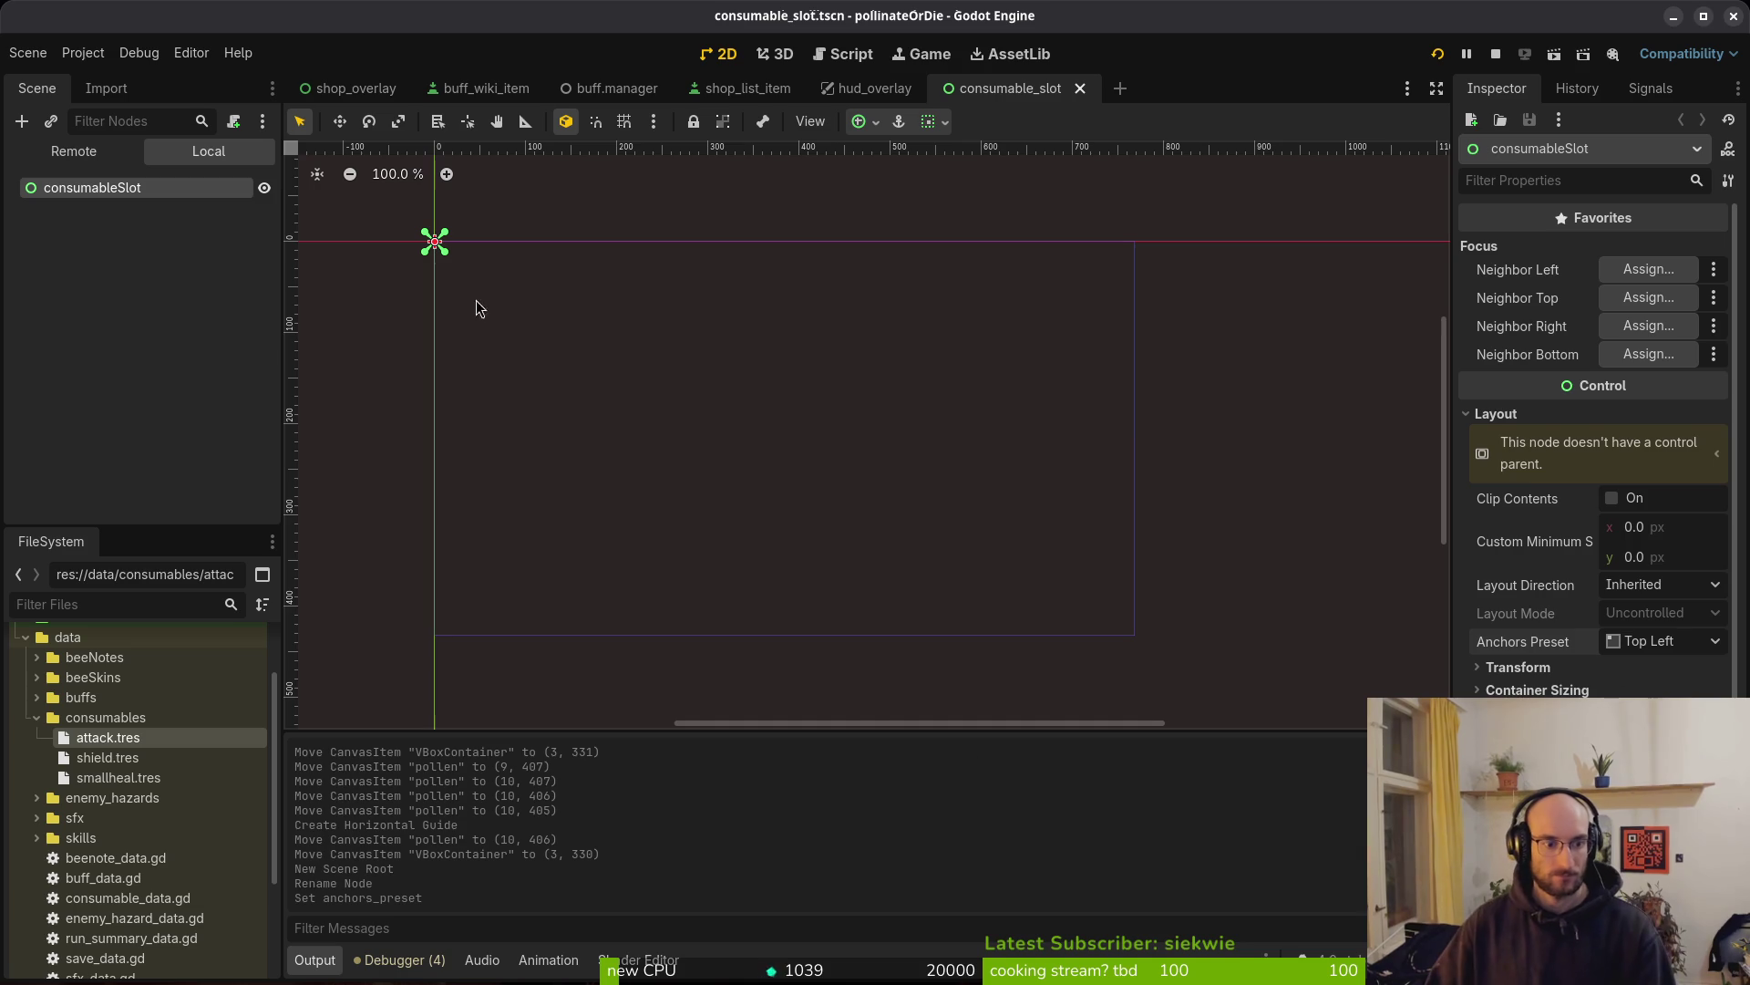
{"action": "double_click", "coordinate": [54, 717]}
{"action": "key", "text": "ctrl+s"}
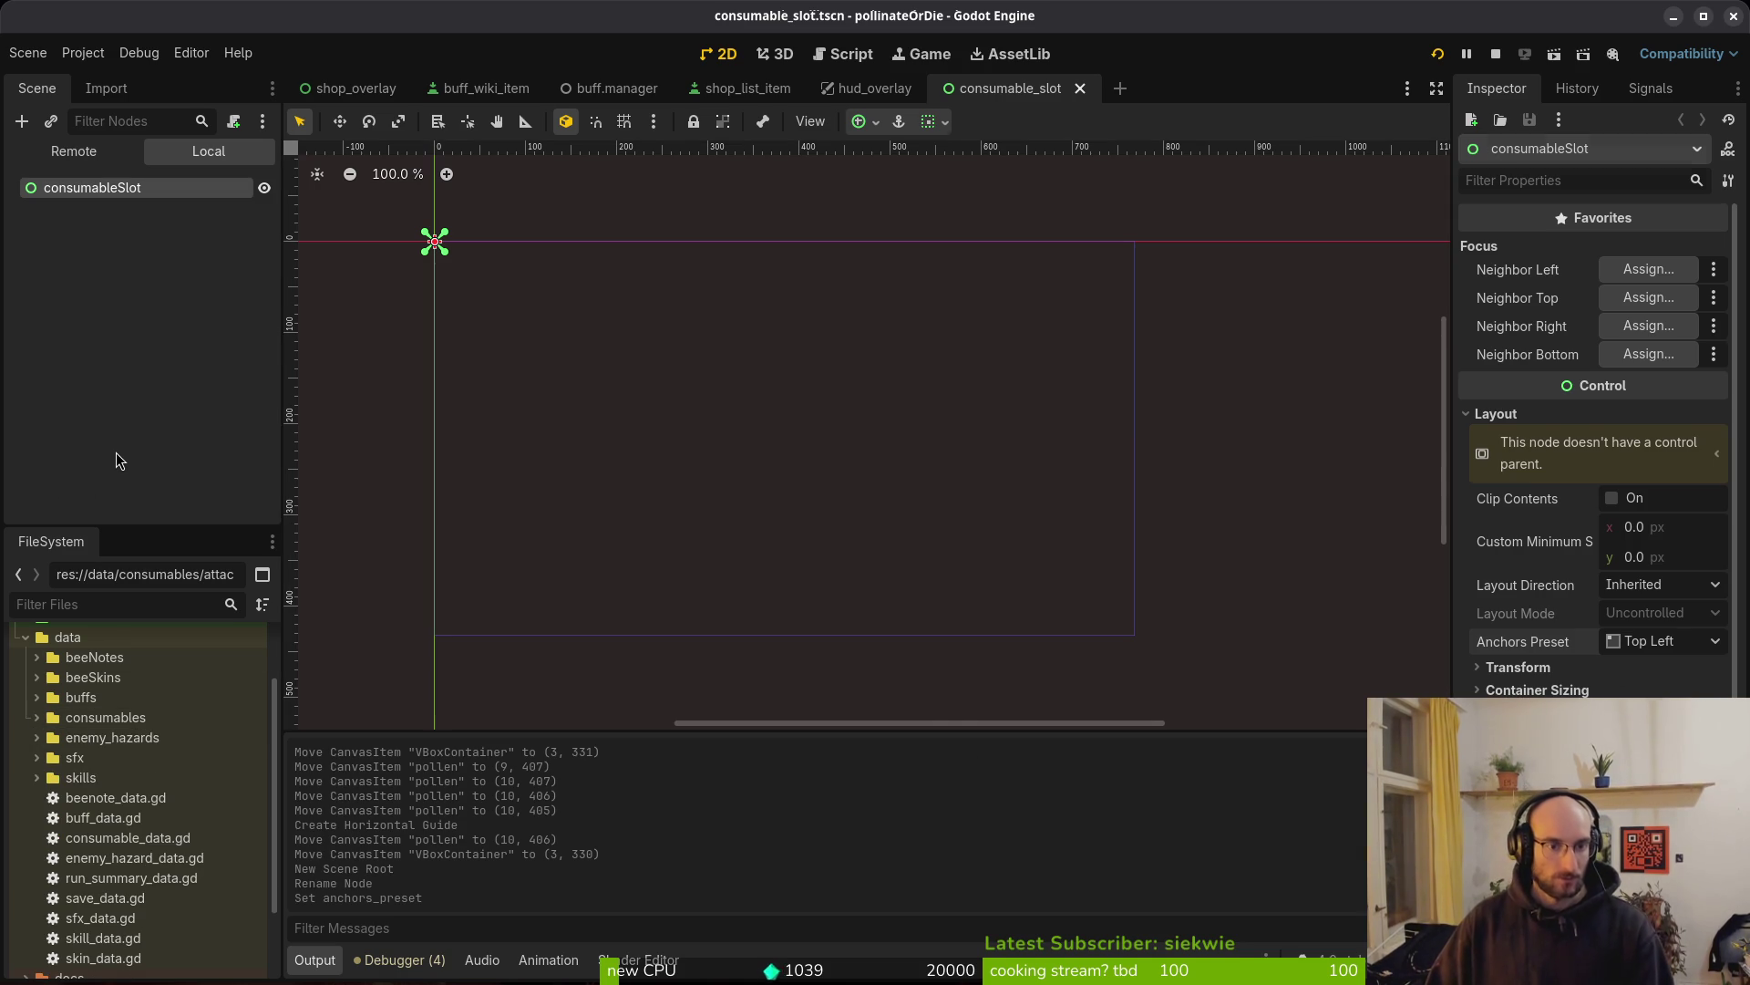
{"action": "left_click", "coordinate": [117, 452]}
{"action": "key", "text": "super"}
{"action": "key", "text": "super"}
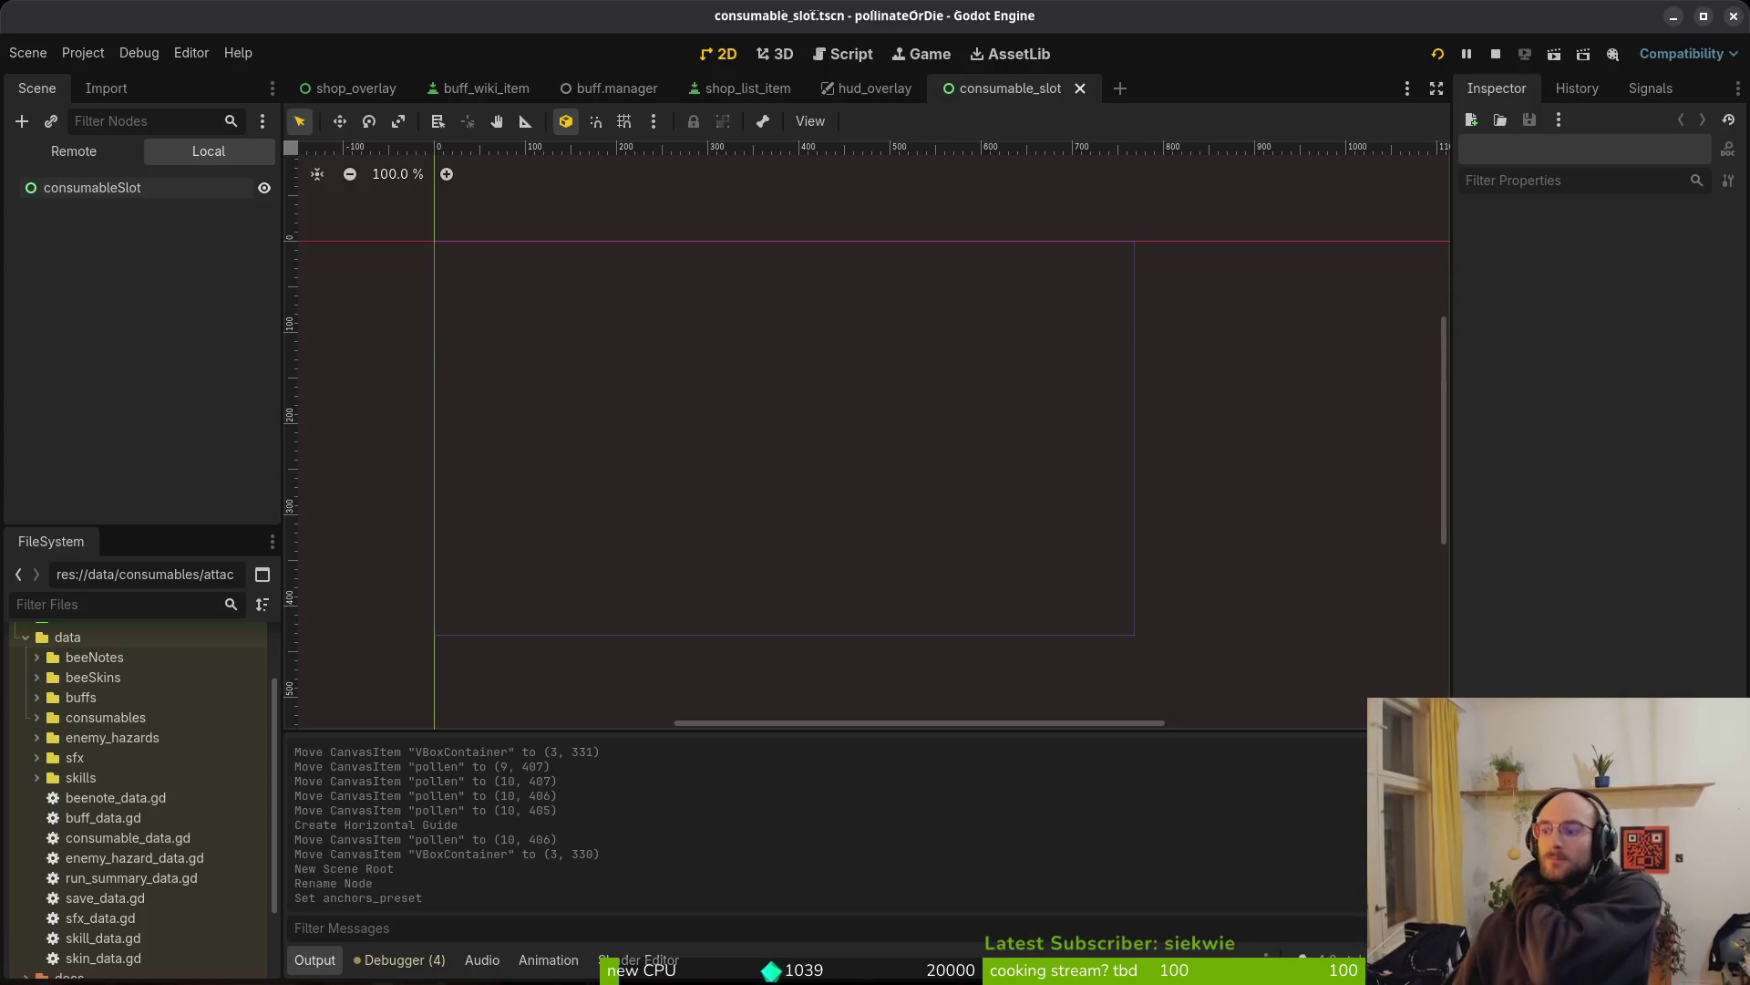
{"action": "key", "text": "alt+Tab"}
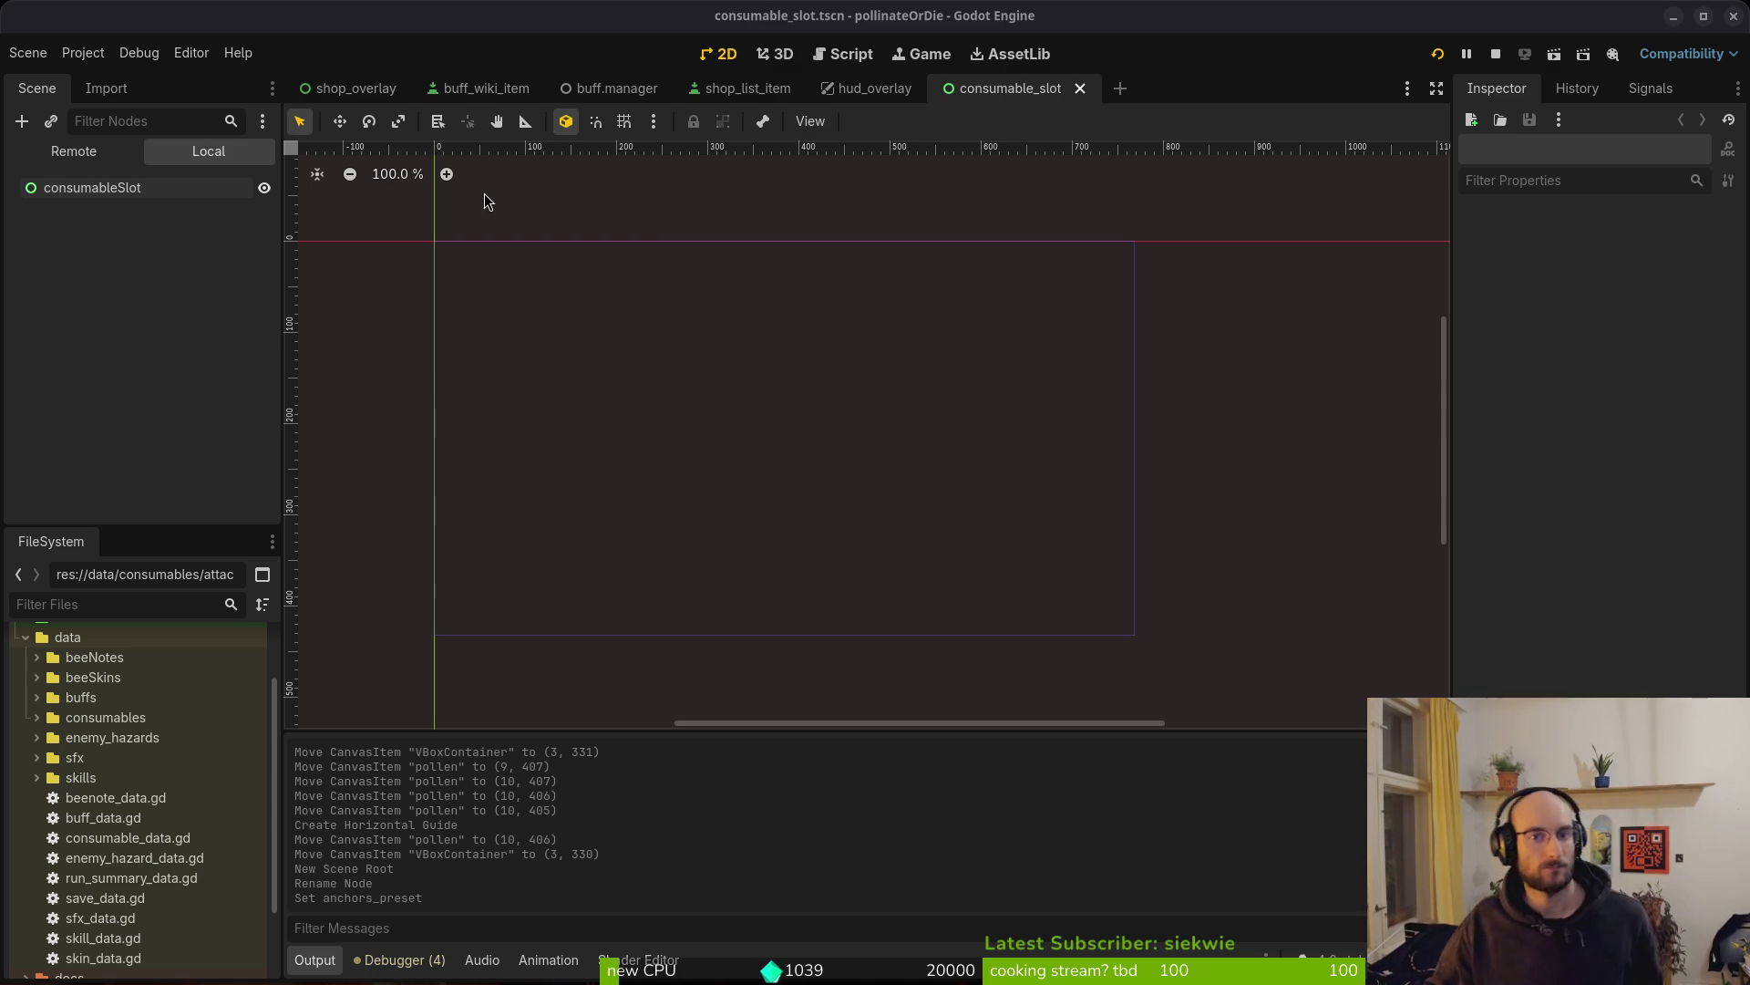
{"action": "left_click", "coordinate": [866, 88]}
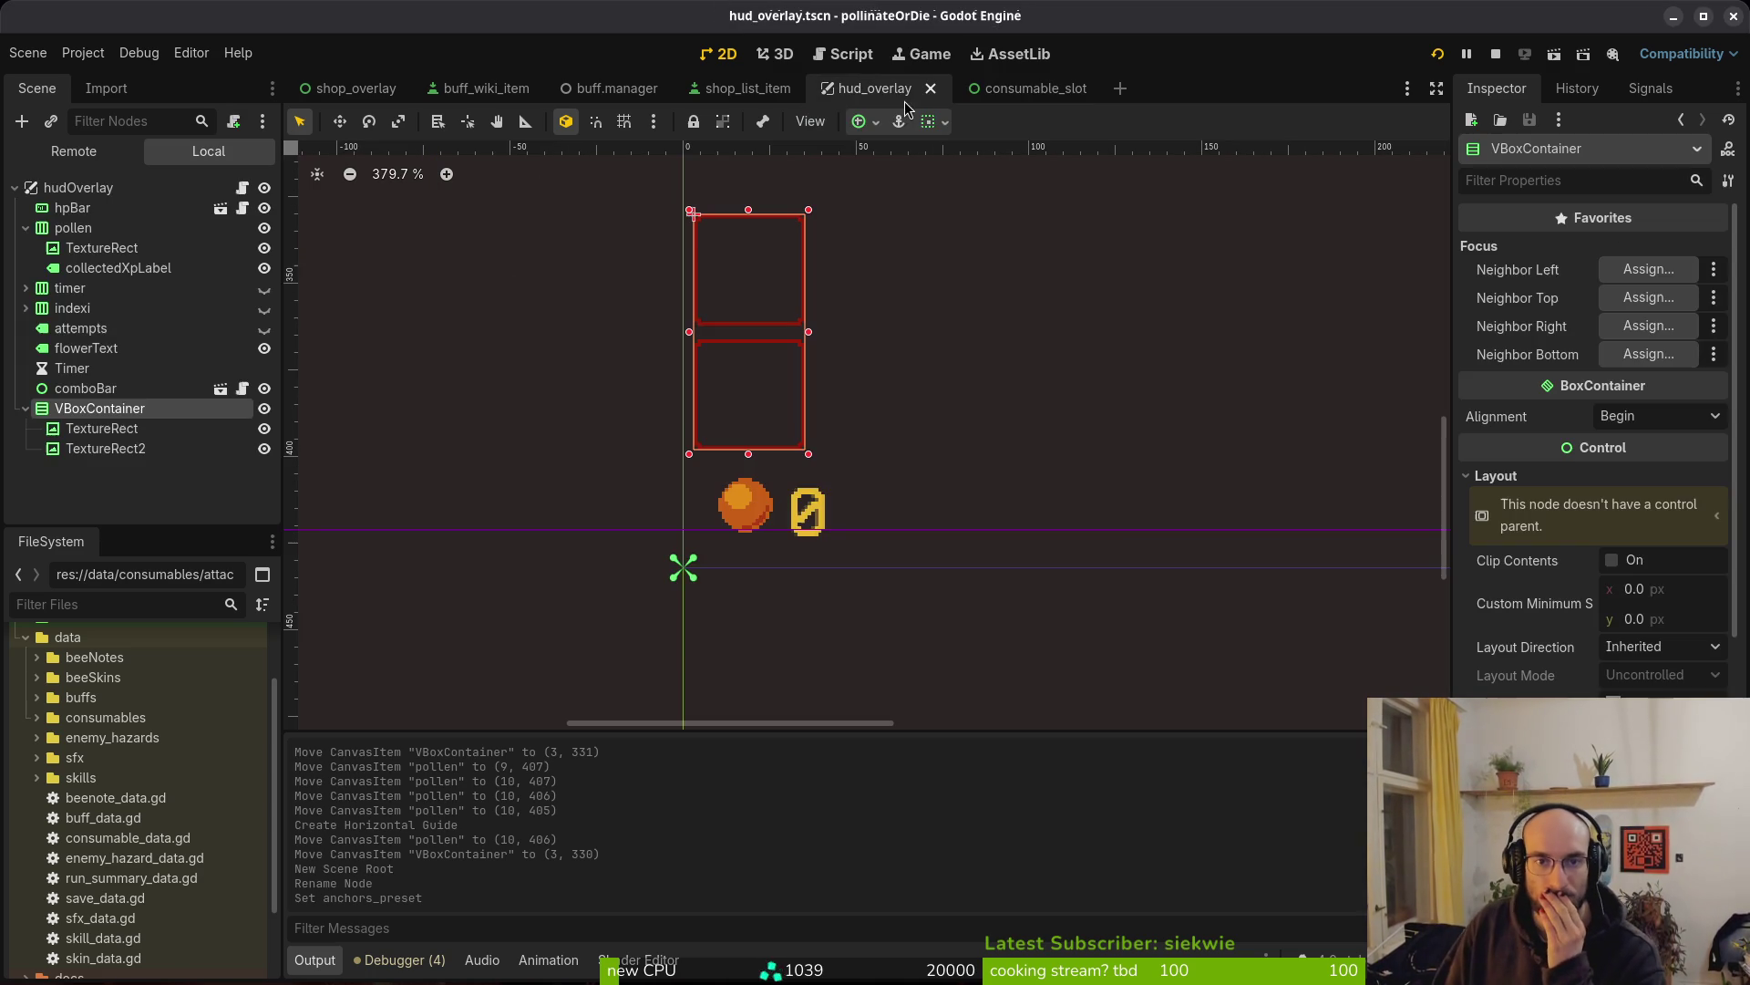
{"action": "left_click", "coordinate": [1007, 91]}
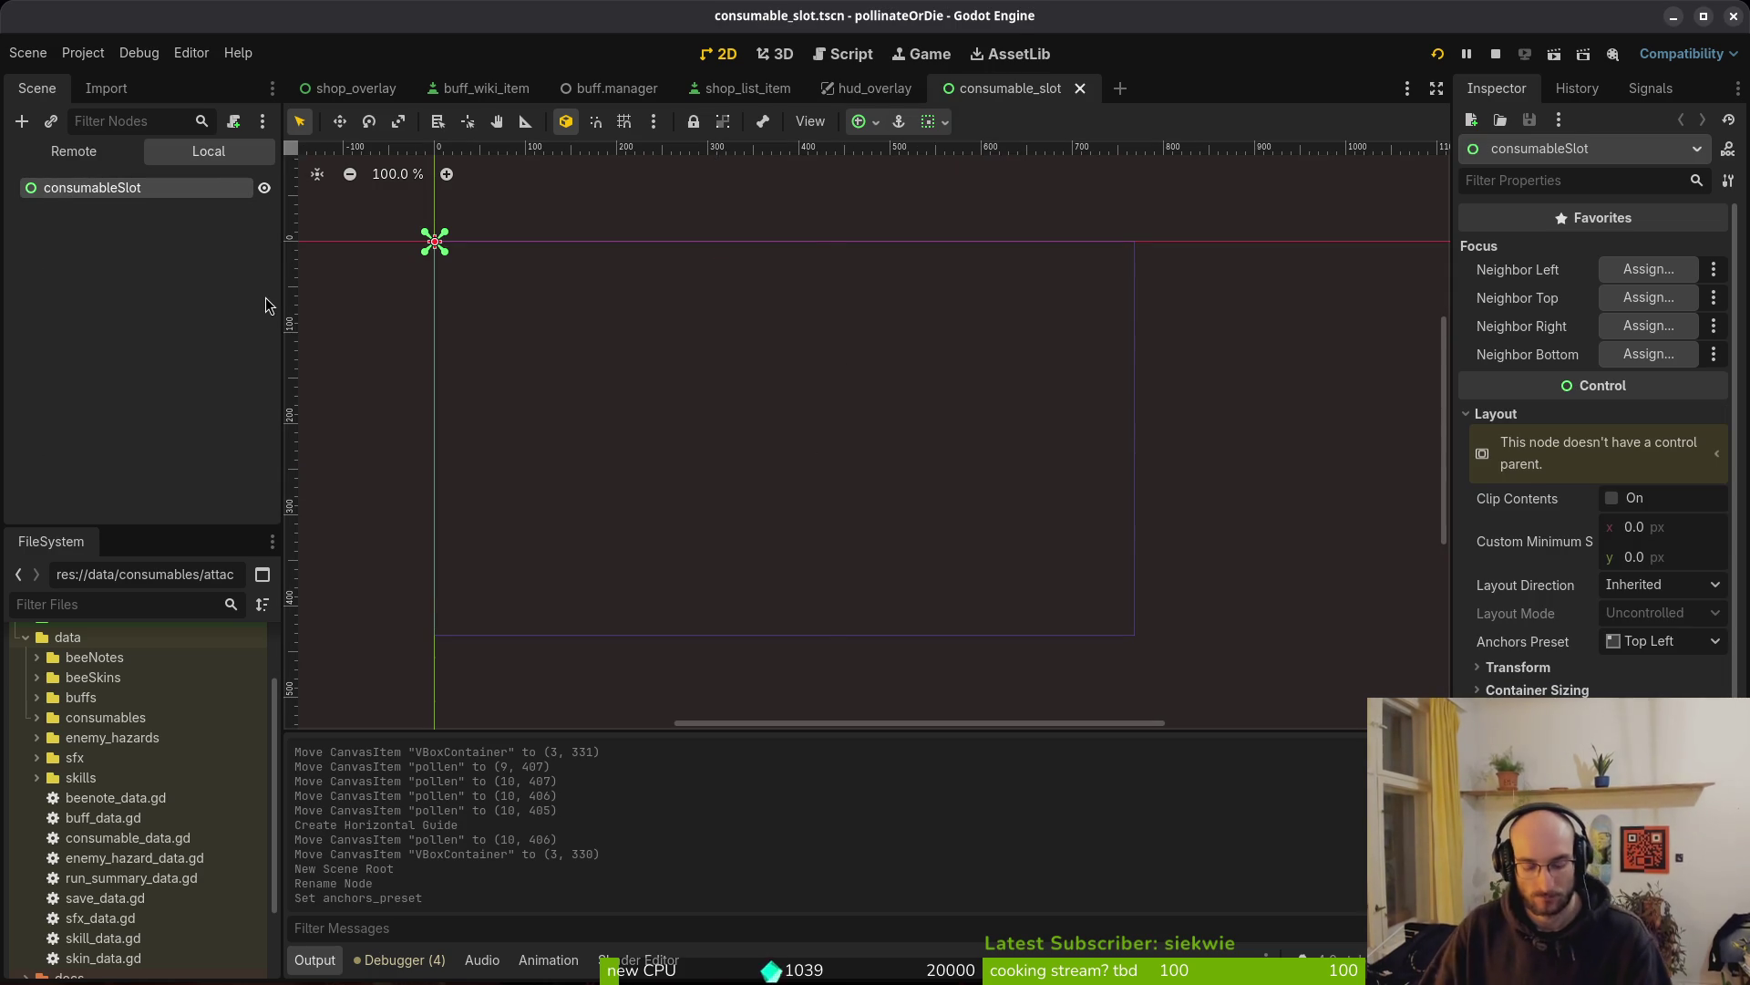
Add a TextureRect under consumableSlot and delete the accidentally added TextEdit
{"action": "key", "text": "ctrl+a"}
{"action": "type", "text": "tex"}
{"action": "key", "text": "Return"}
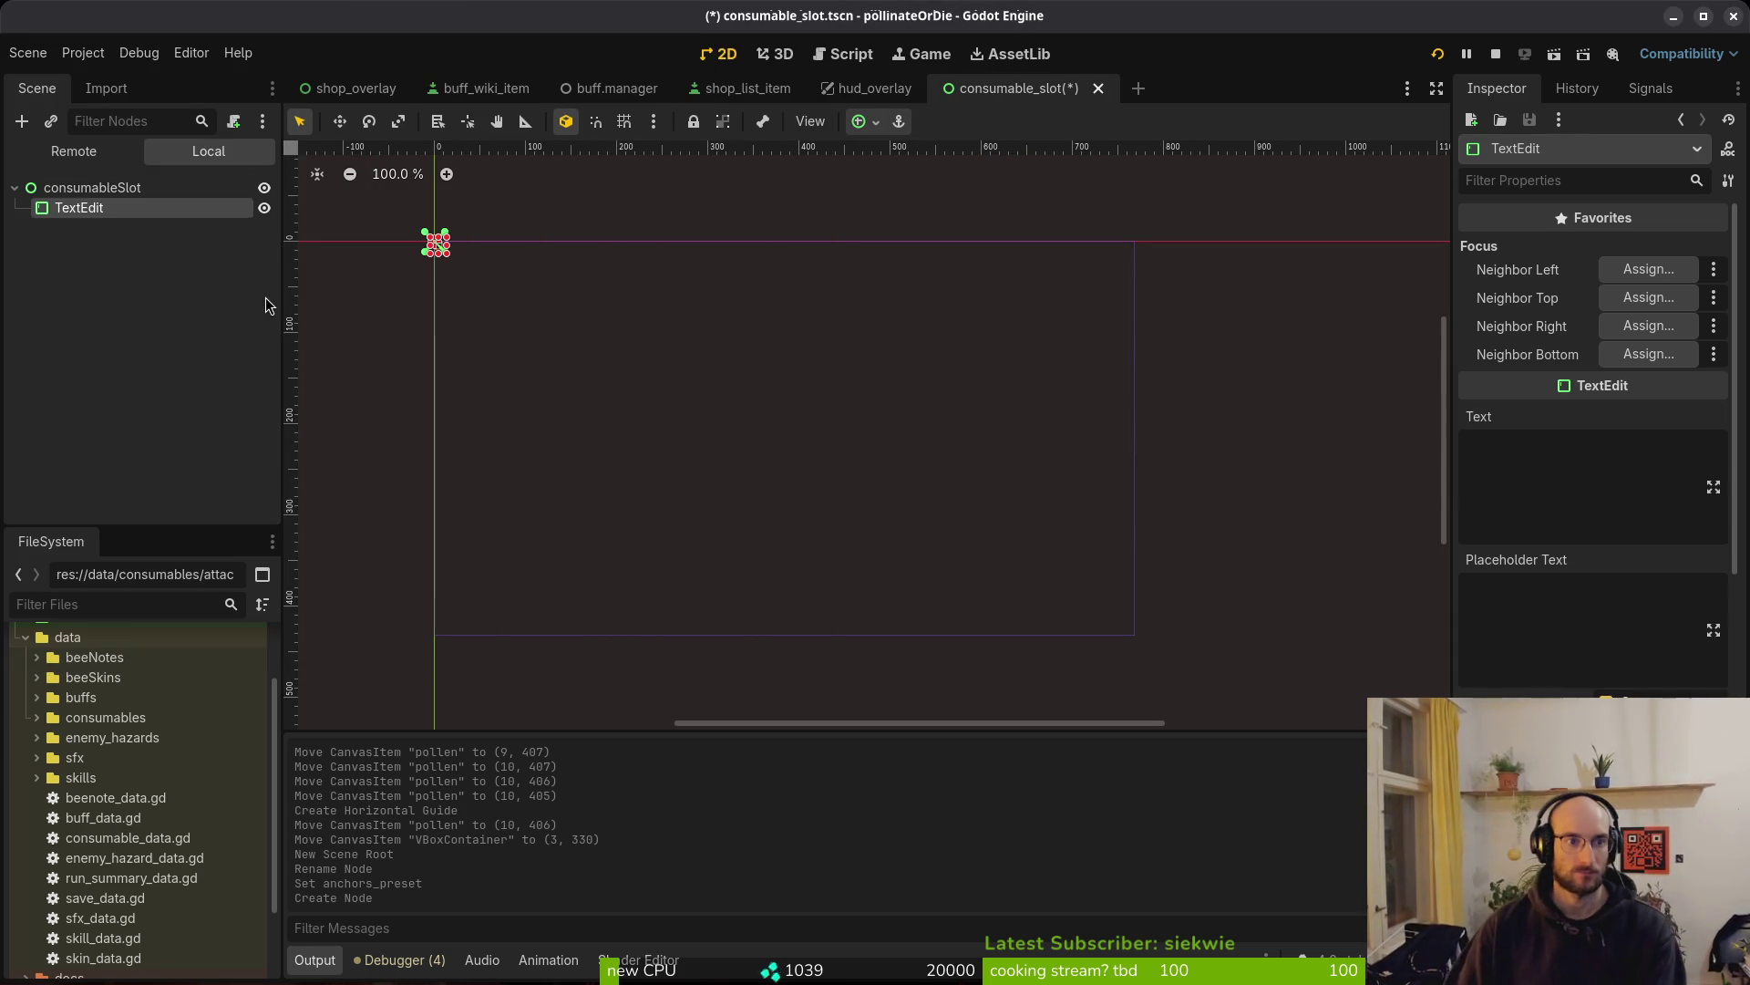
{"action": "key", "text": "ctrl+a"}
{"action": "type", "text": "textr"}
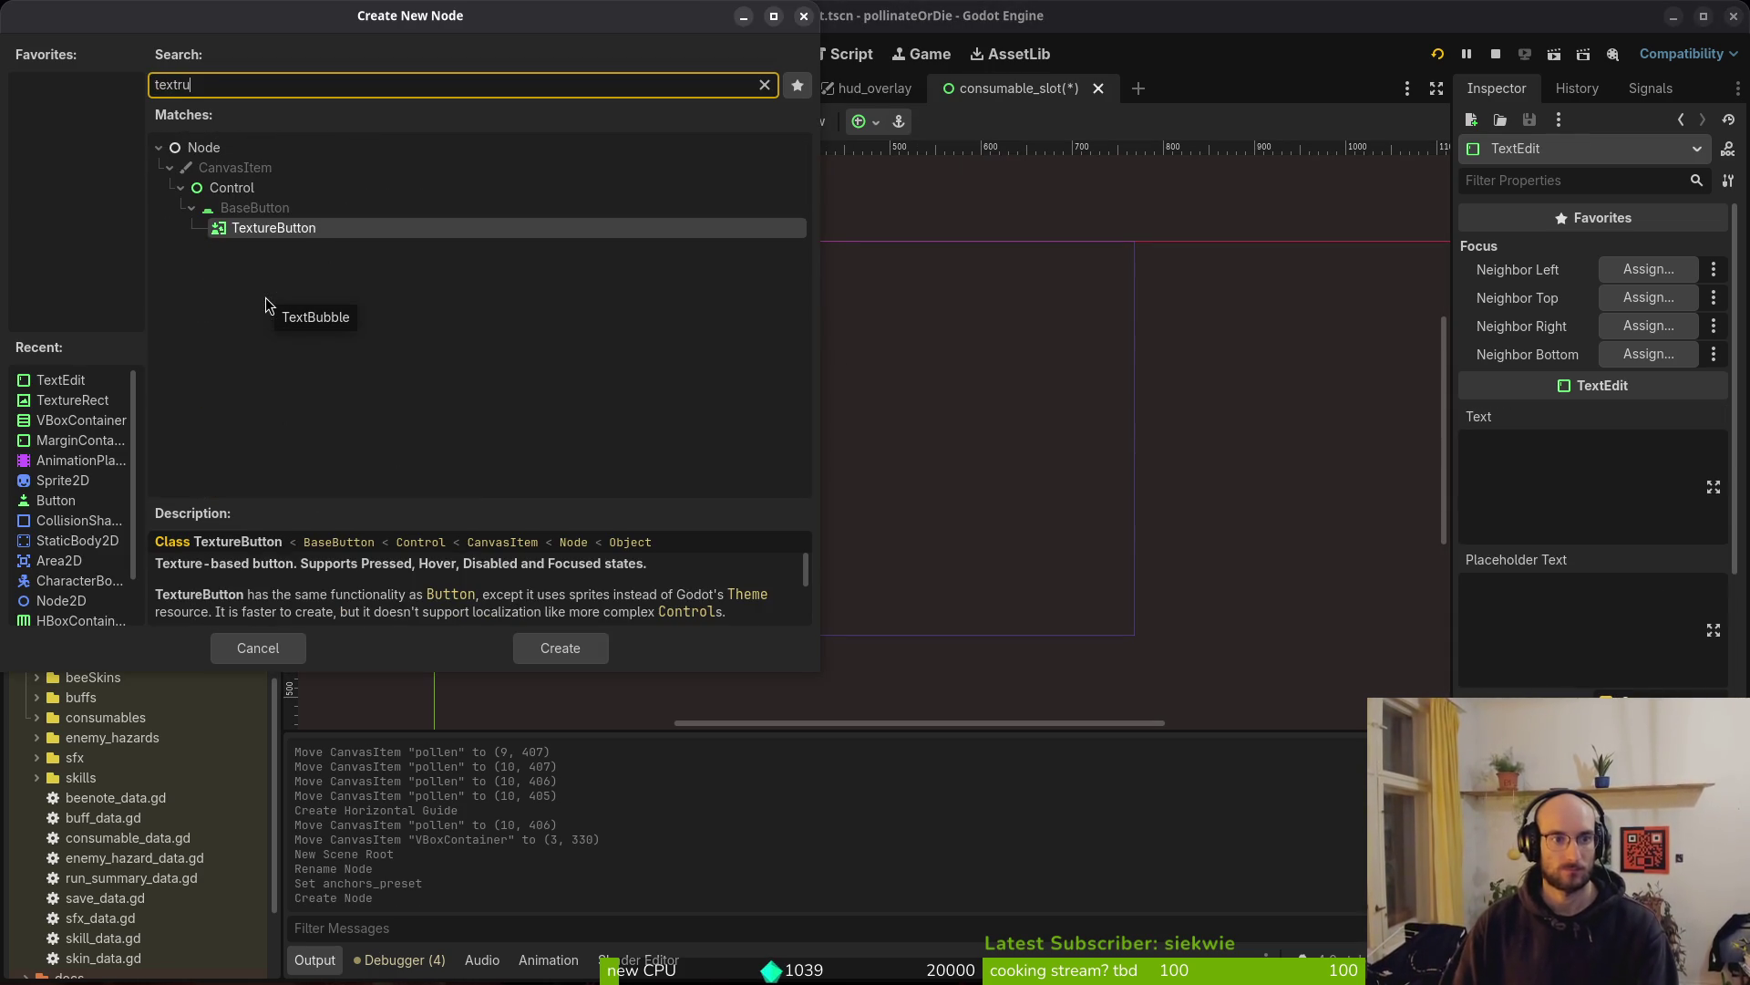
{"action": "key", "text": "Return"}
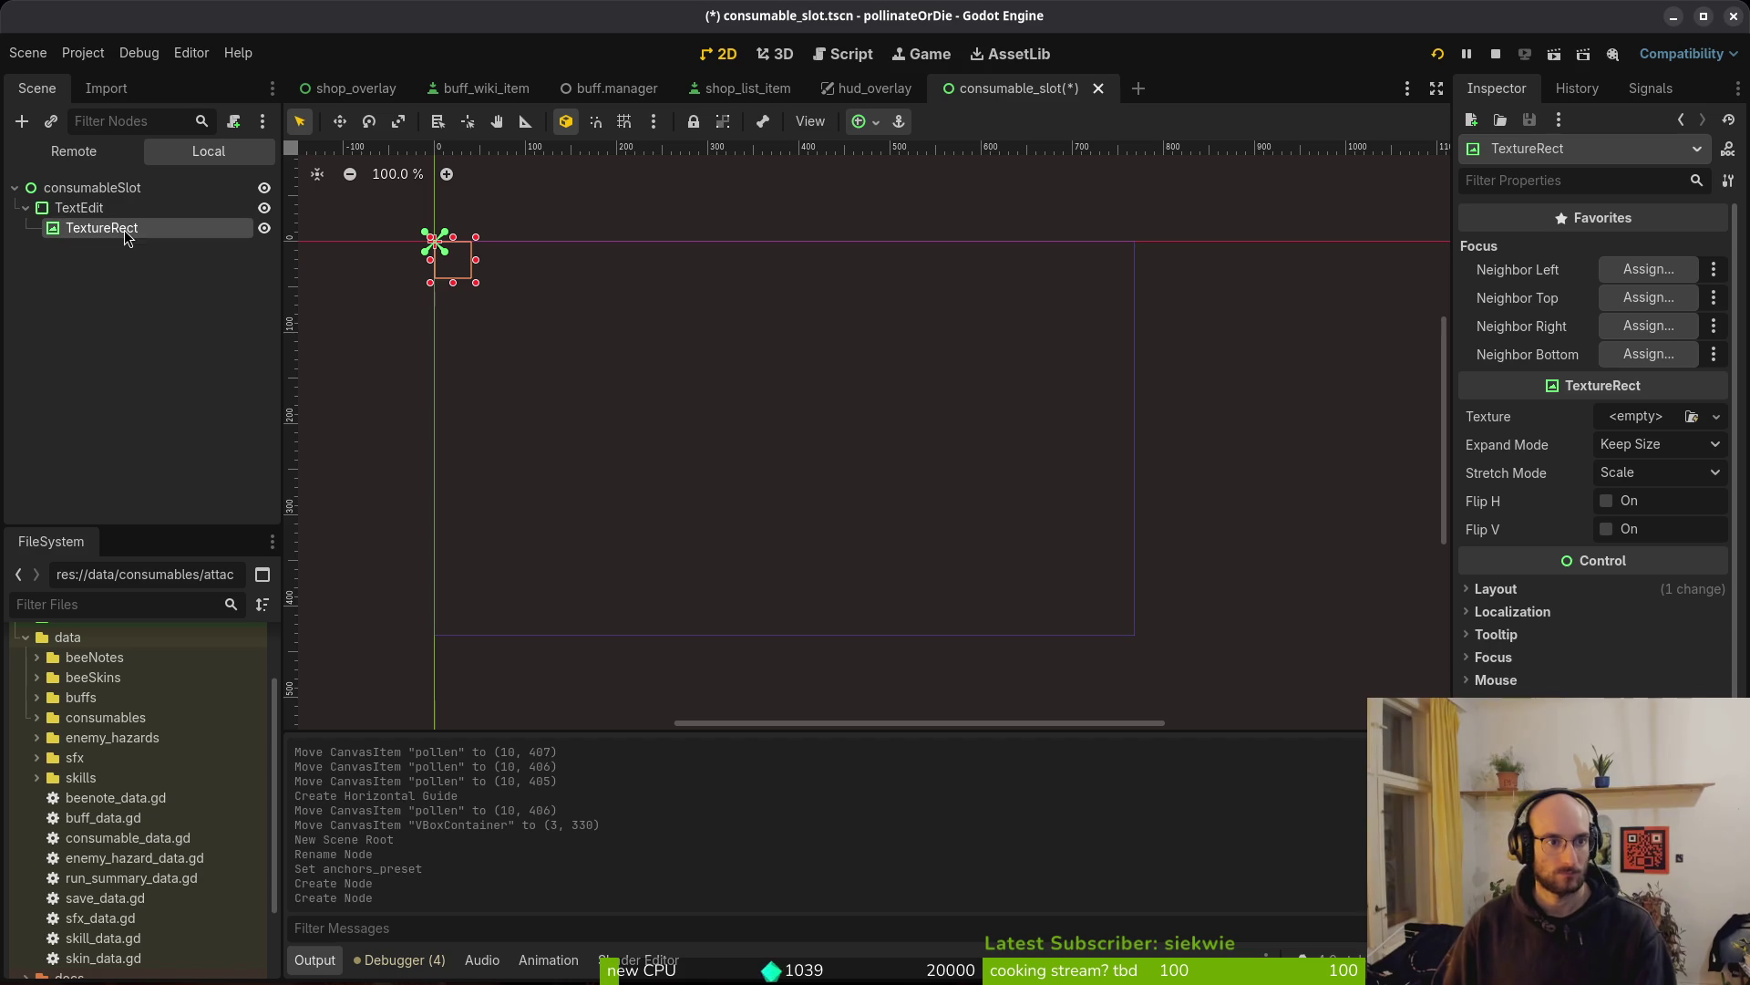
{"action": "left_click_drag", "start_coordinate": [135, 209], "coordinate": [109, 199]}
{"action": "left_click", "coordinate": [91, 228]}
{"action": "key", "text": "Delete"}
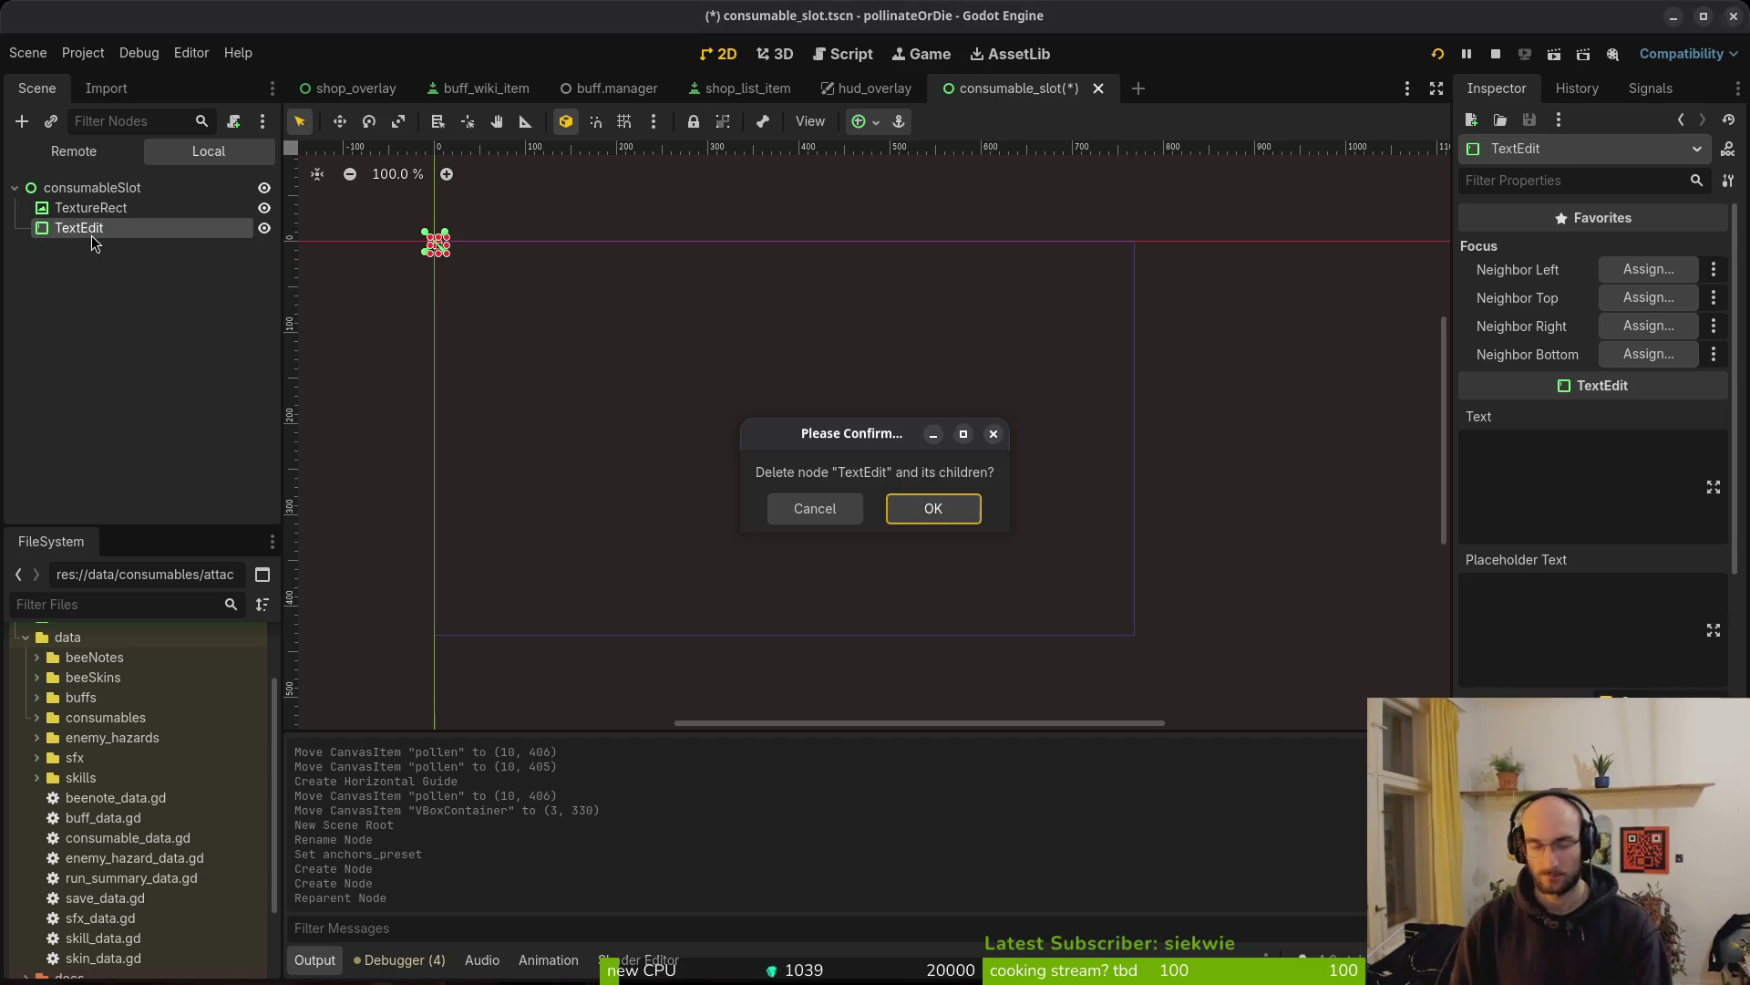
{"action": "key", "text": "Return"}
Quick Load the consumableSlot image as the TextureRect's texture and save
{"action": "left_click", "coordinate": [116, 209]}
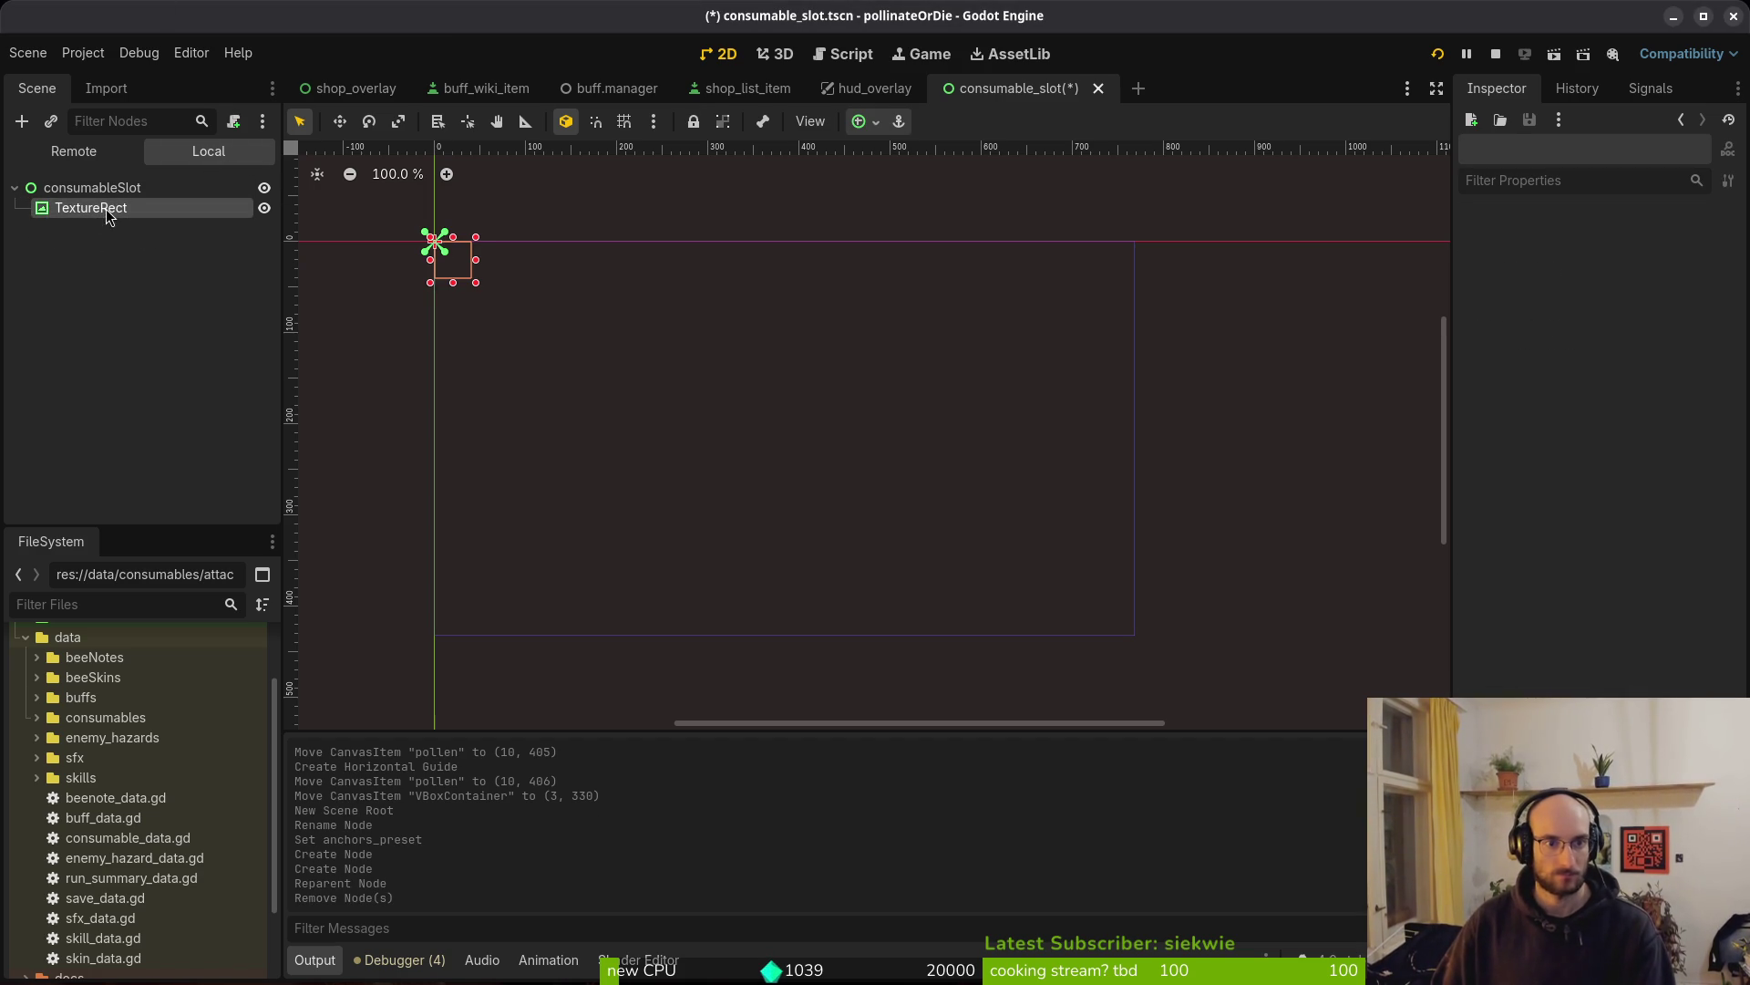
{"action": "left_click", "coordinate": [1637, 416]}
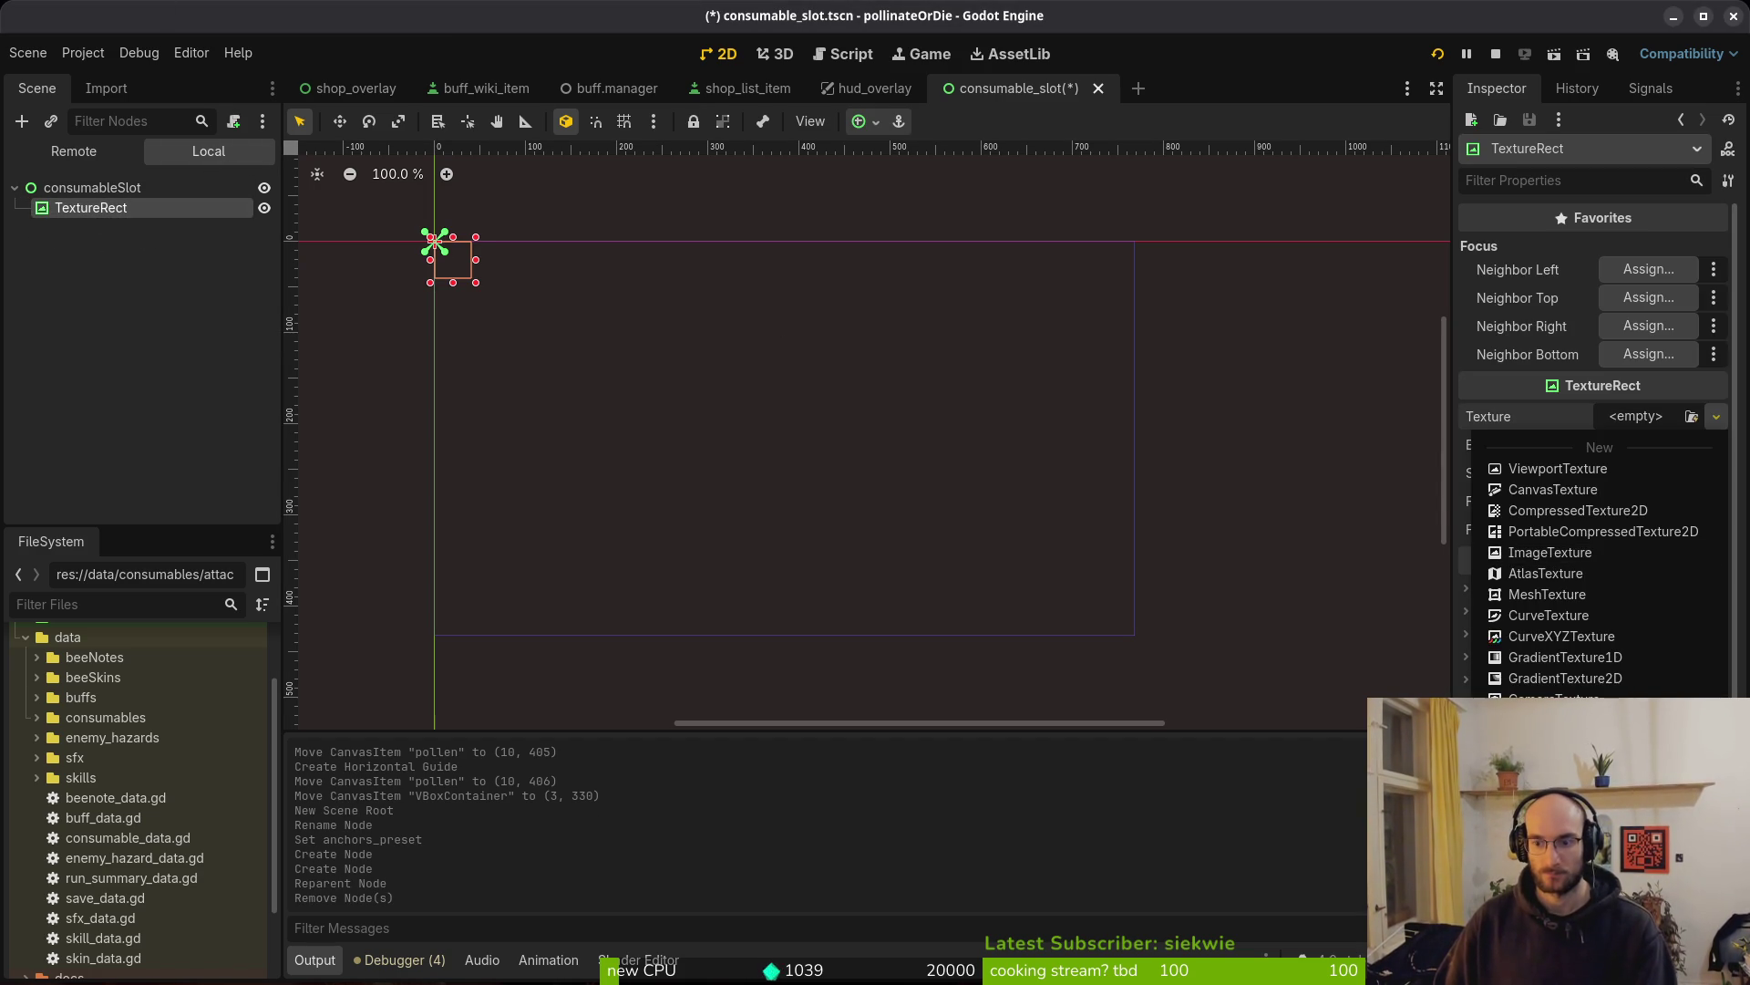
{"action": "left_click", "coordinate": [1550, 684]}
{"action": "type", "text": "cons"}
{"action": "double_click", "coordinate": [697, 292]}
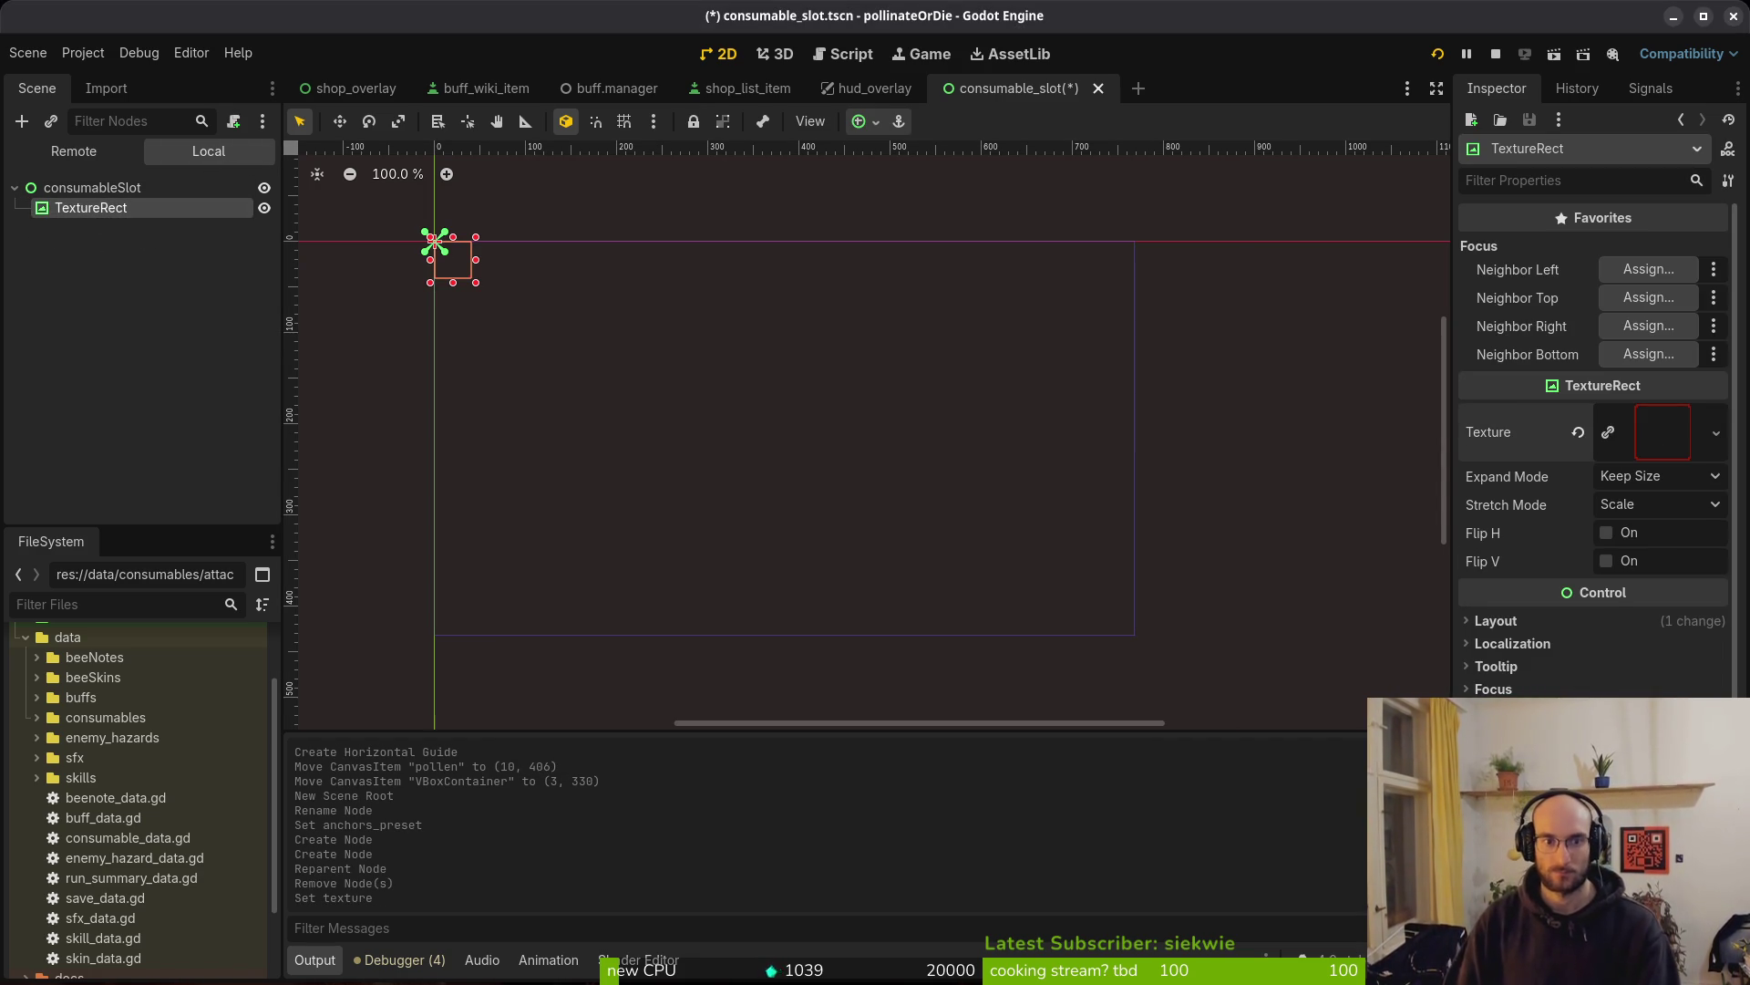
{"action": "scroll", "coordinate": [524, 328], "scroll_direction": "up", "scroll_amount": 6}
{"action": "mouse_move", "coordinate": [397, 276]}
{"action": "left_mouse_down"}
{"action": "mouse_move", "coordinate": [1046, 422]}
{"action": "mouse_move", "coordinate": [692, 436]}
{"action": "mouse_move", "coordinate": [815, 444]}
{"action": "left_mouse_up"}
{"action": "key", "text": "ctrl+s"}
Alternate selection between the consumableSlot root and its TextureRect to compare them
{"action": "scroll", "coordinate": [1015, 412], "scroll_direction": "up", "scroll_amount": 6}
{"action": "scroll", "coordinate": [766, 424], "scroll_direction": "up", "scroll_amount": 4}
{"action": "left_click", "coordinate": [95, 187]}
{"action": "left_click", "coordinate": [56, 208]}
{"action": "left_click", "coordinate": [84, 189]}
{"action": "left_click", "coordinate": [69, 203]}
{"action": "left_click", "coordinate": [79, 191]}
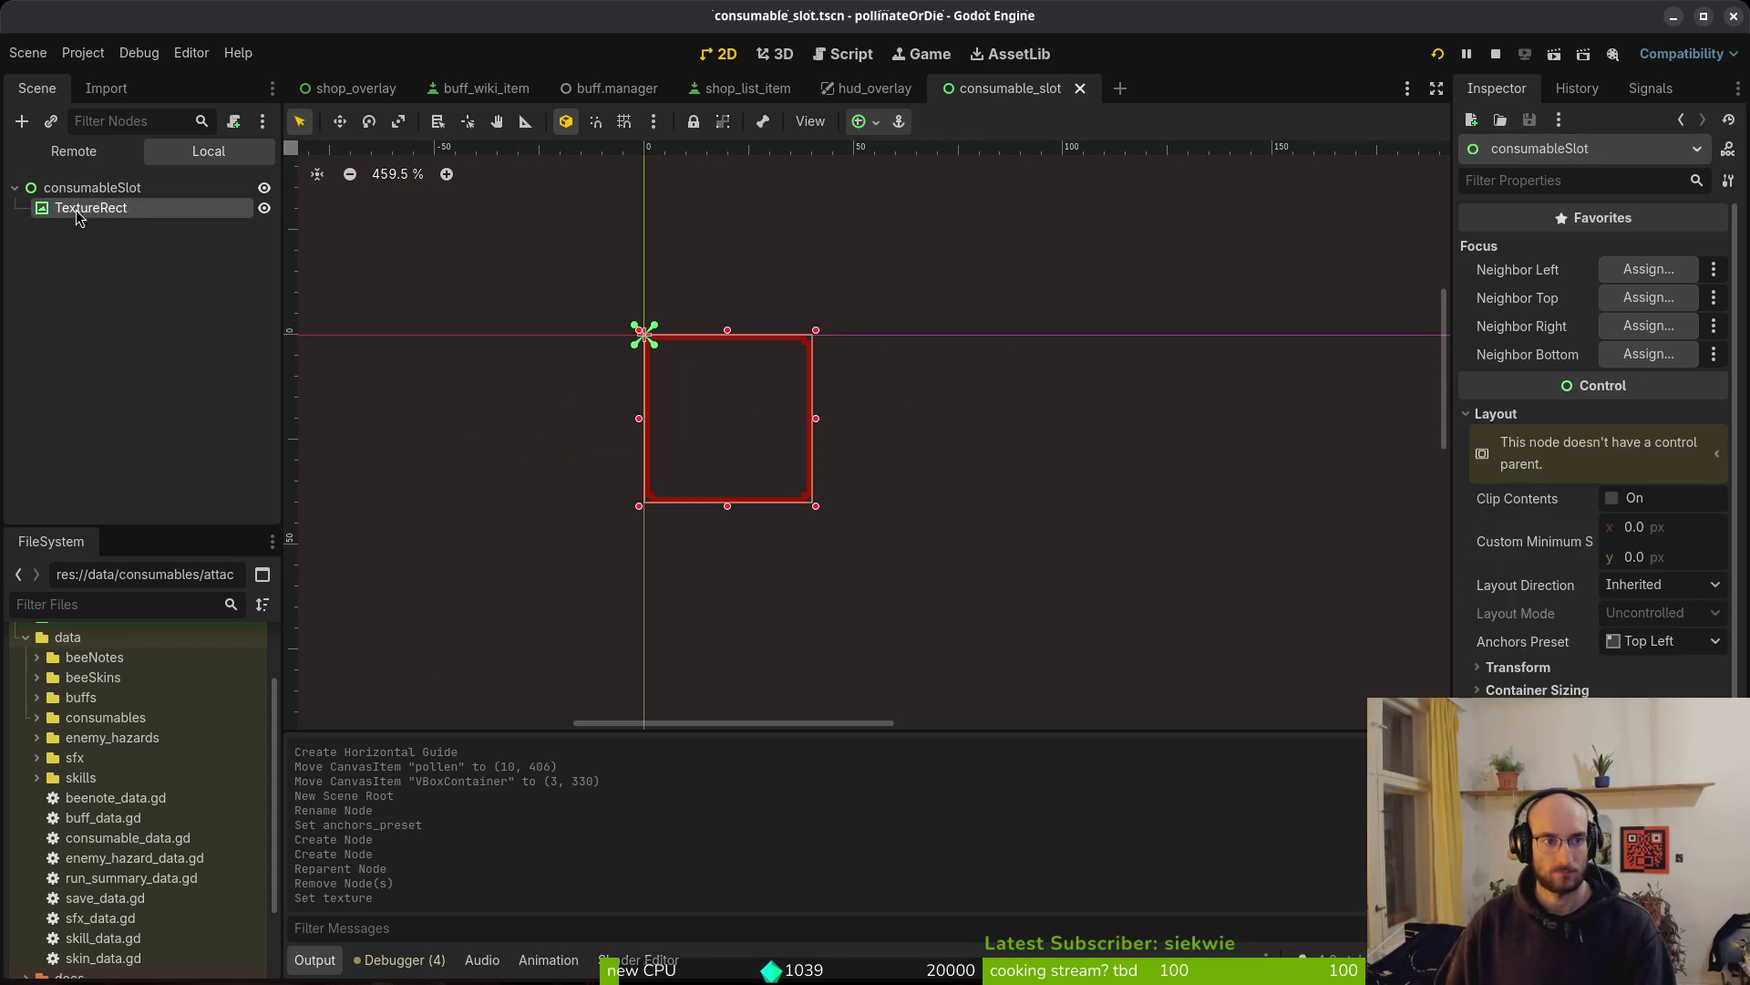
Keep Sprite2D by cancelling the node search and deletion, save consumable_slot, and stop the game
{"action": "key", "text": "ctrl+a"}
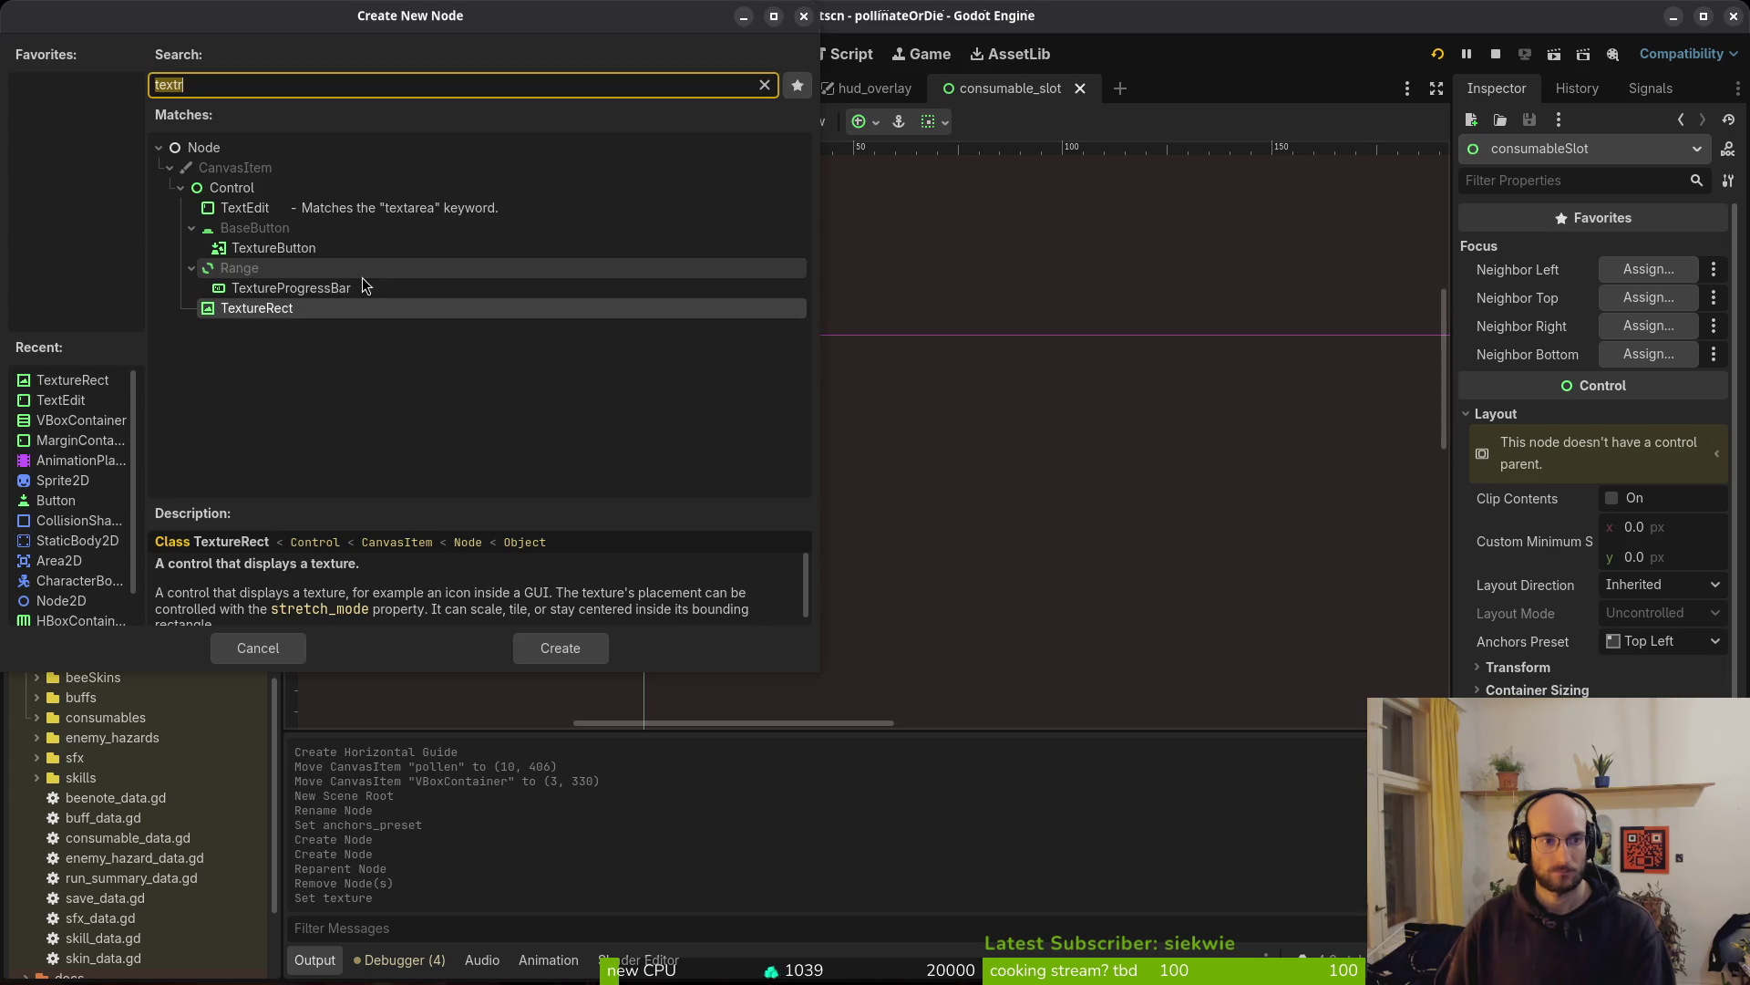
{"action": "type", "text": "sprite"}
{"action": "key", "text": "Escape"}
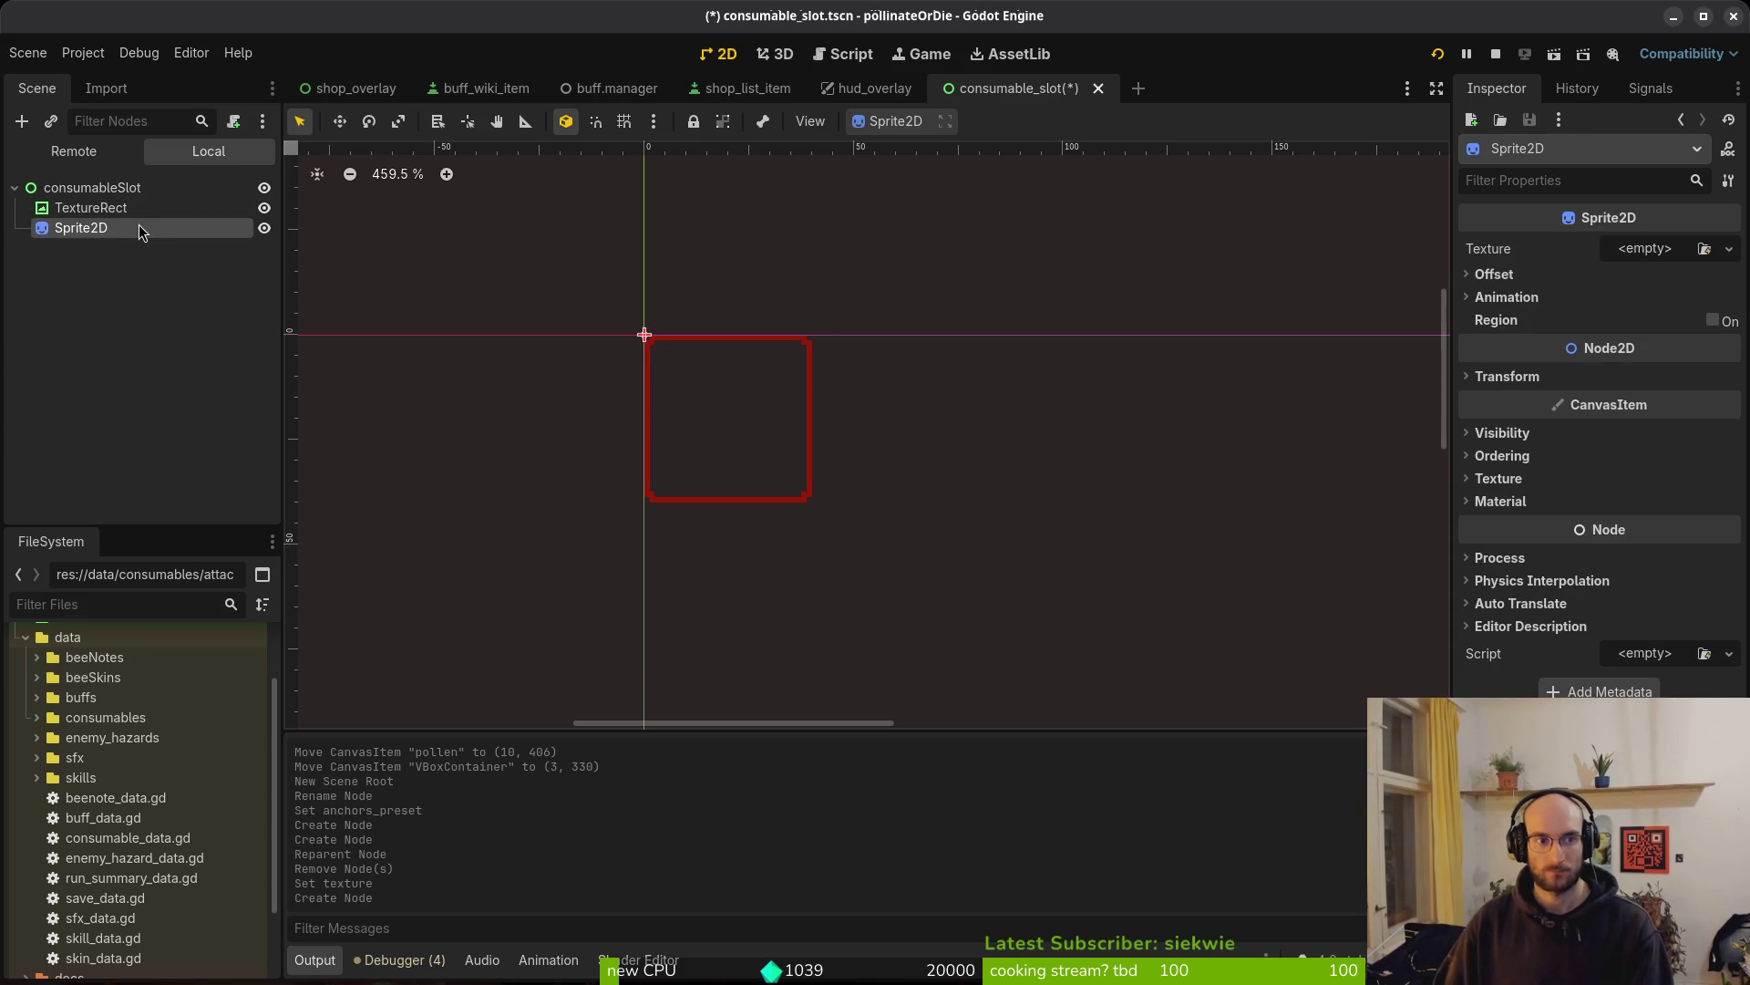
{"action": "key", "text": "Delete"}
{"action": "key", "text": "Escape"}
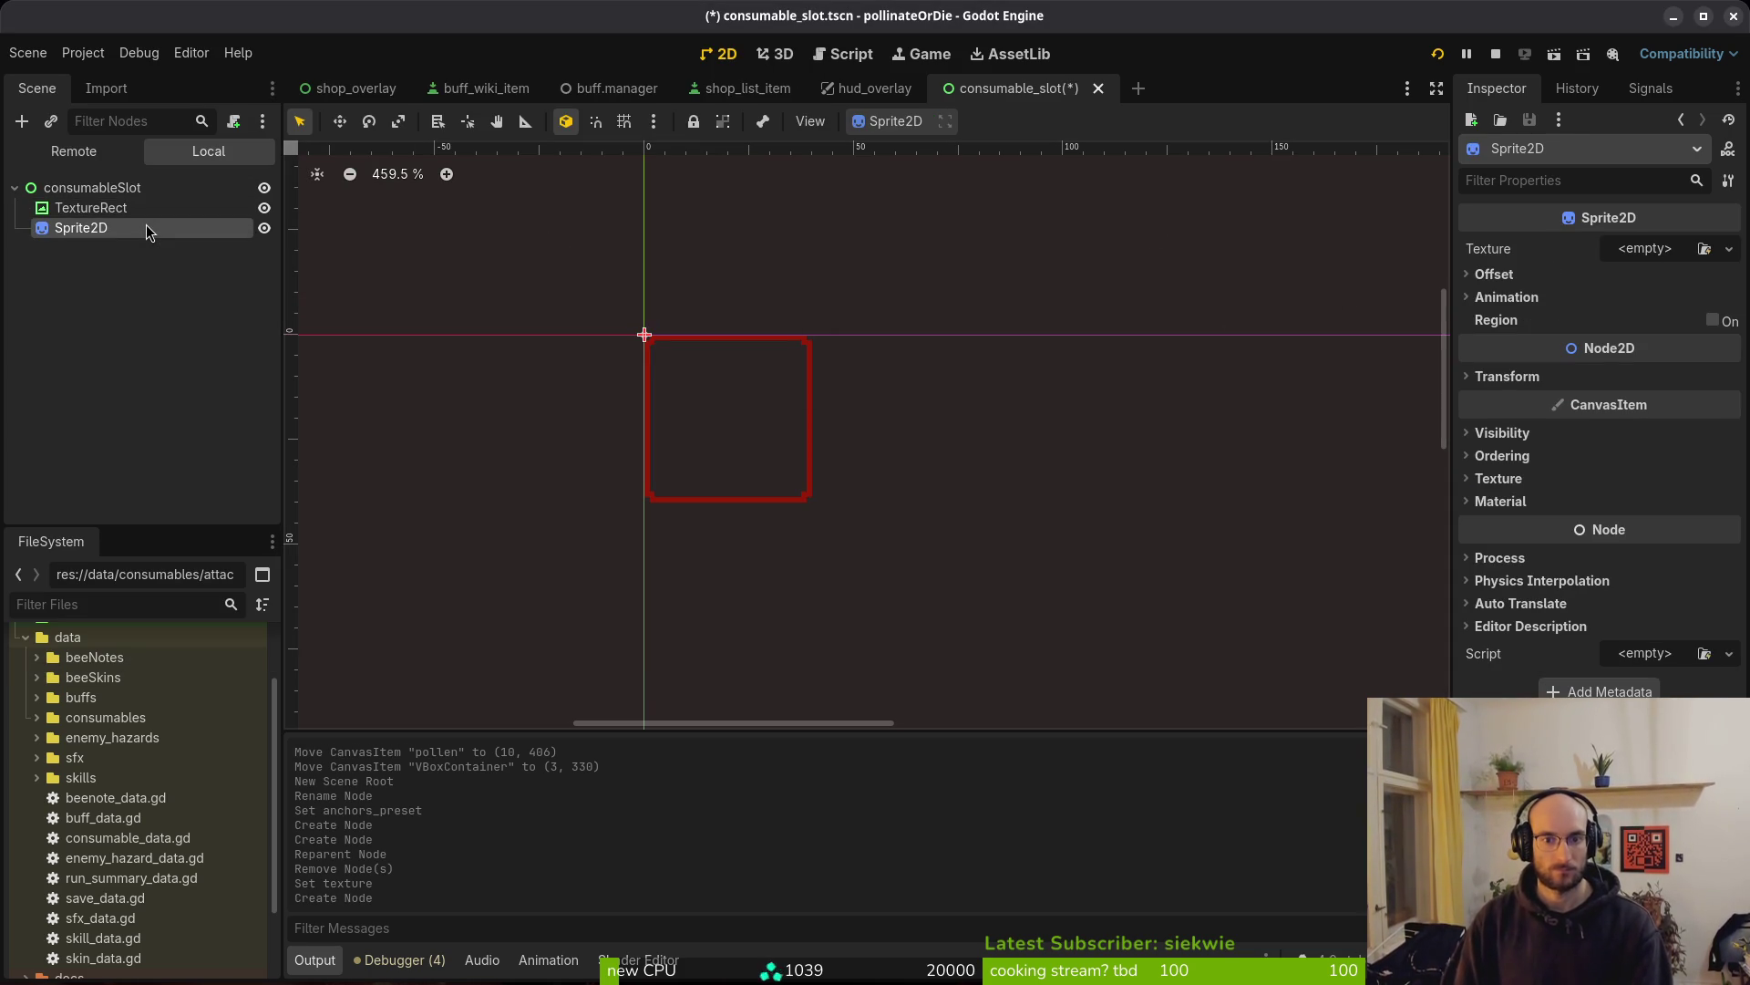
{"action": "key", "text": "ctrl+s"}
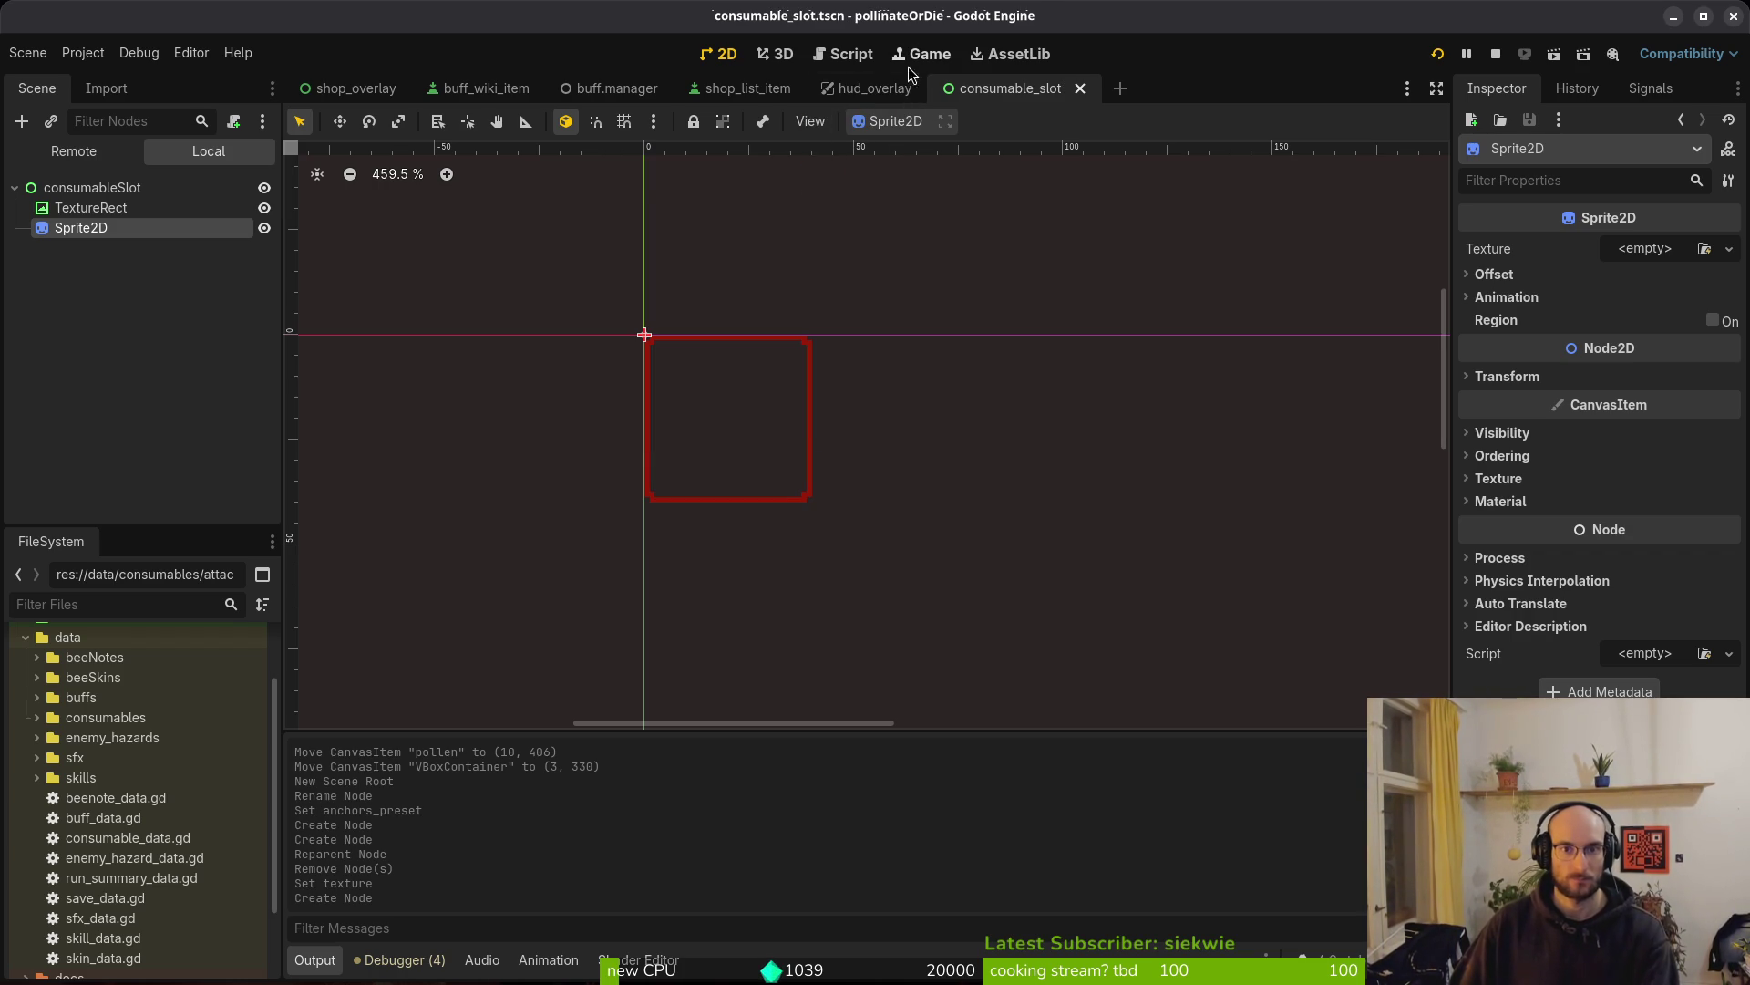
{"action": "left_click", "coordinate": [1495, 54]}
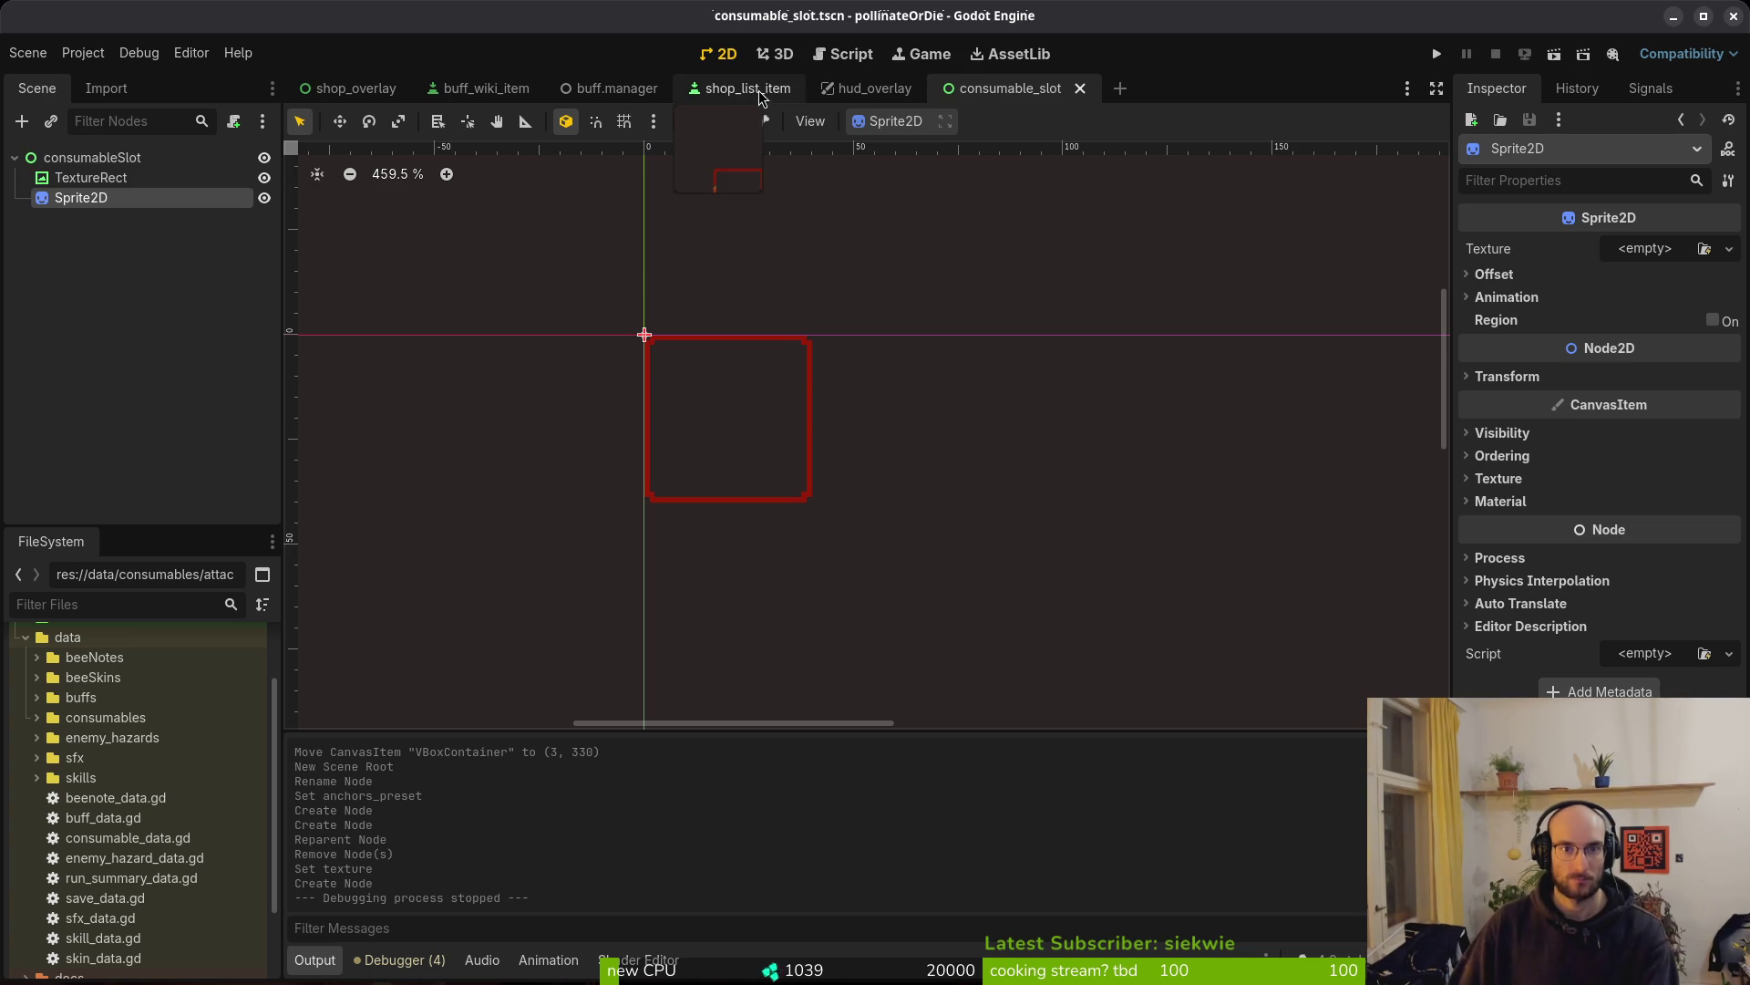
Set the shop_list_item Sprite2D offset to -16, -16 px and run the game
{"action": "left_click", "coordinate": [724, 92]}
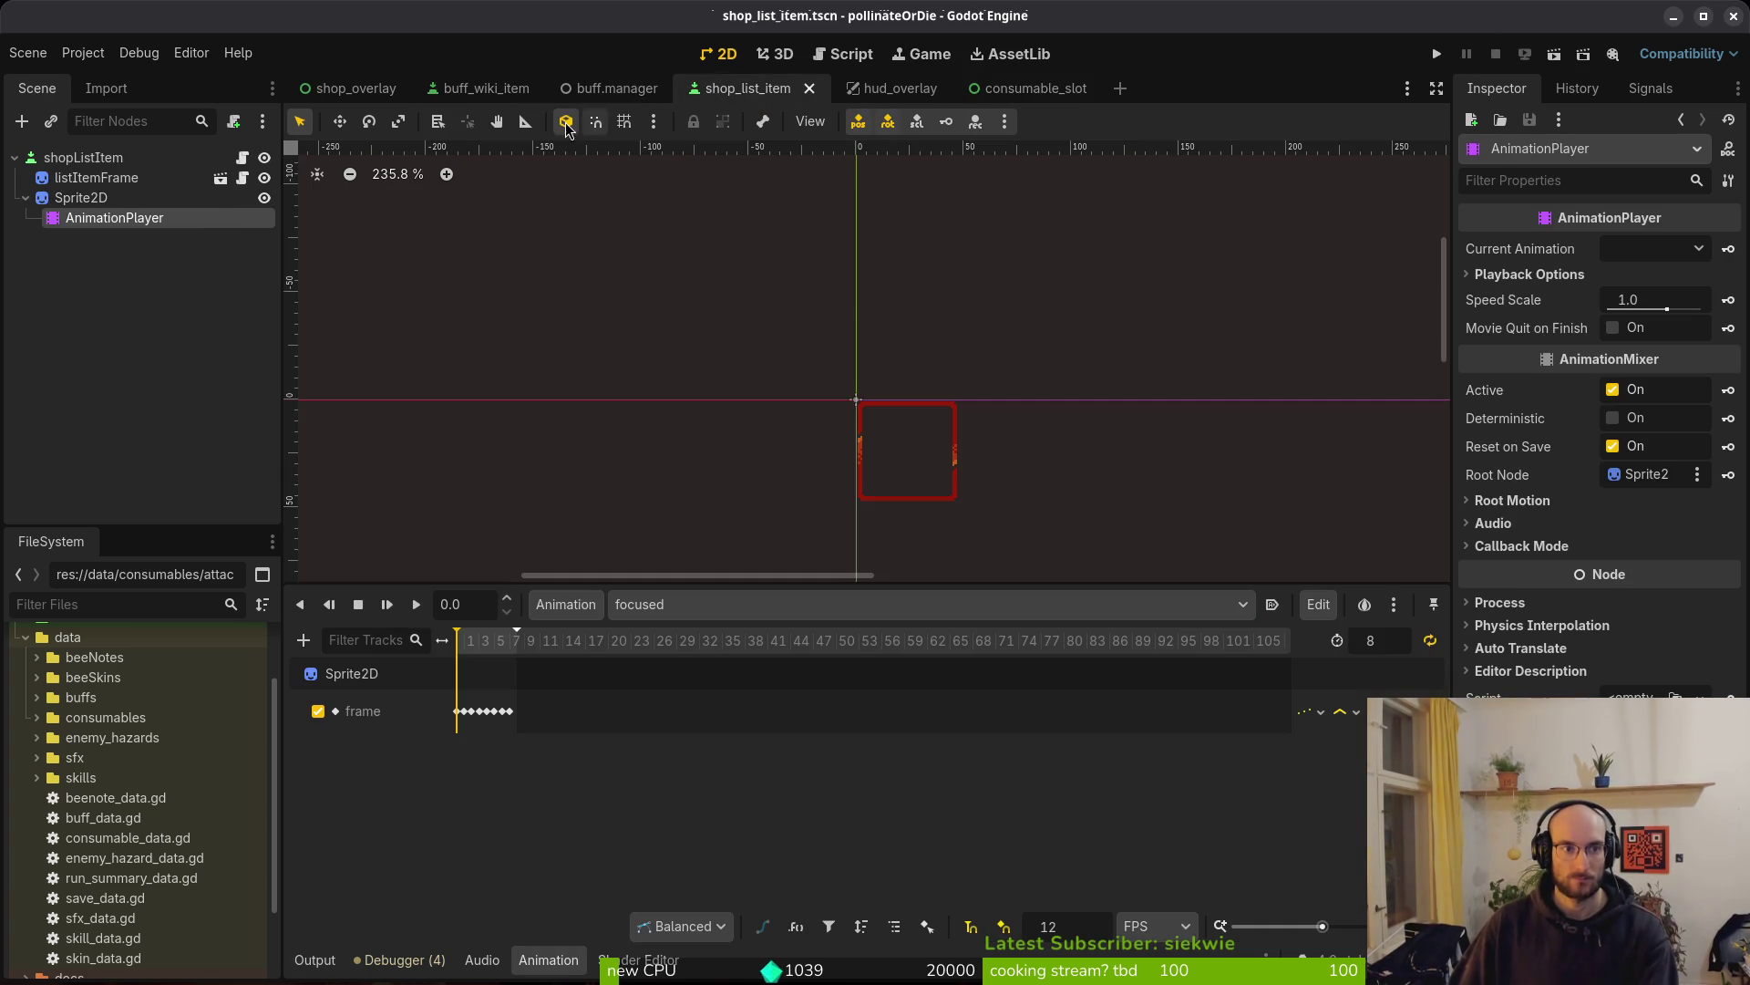
{"action": "left_click", "coordinate": [107, 181]}
{"action": "left_click", "coordinate": [81, 198]}
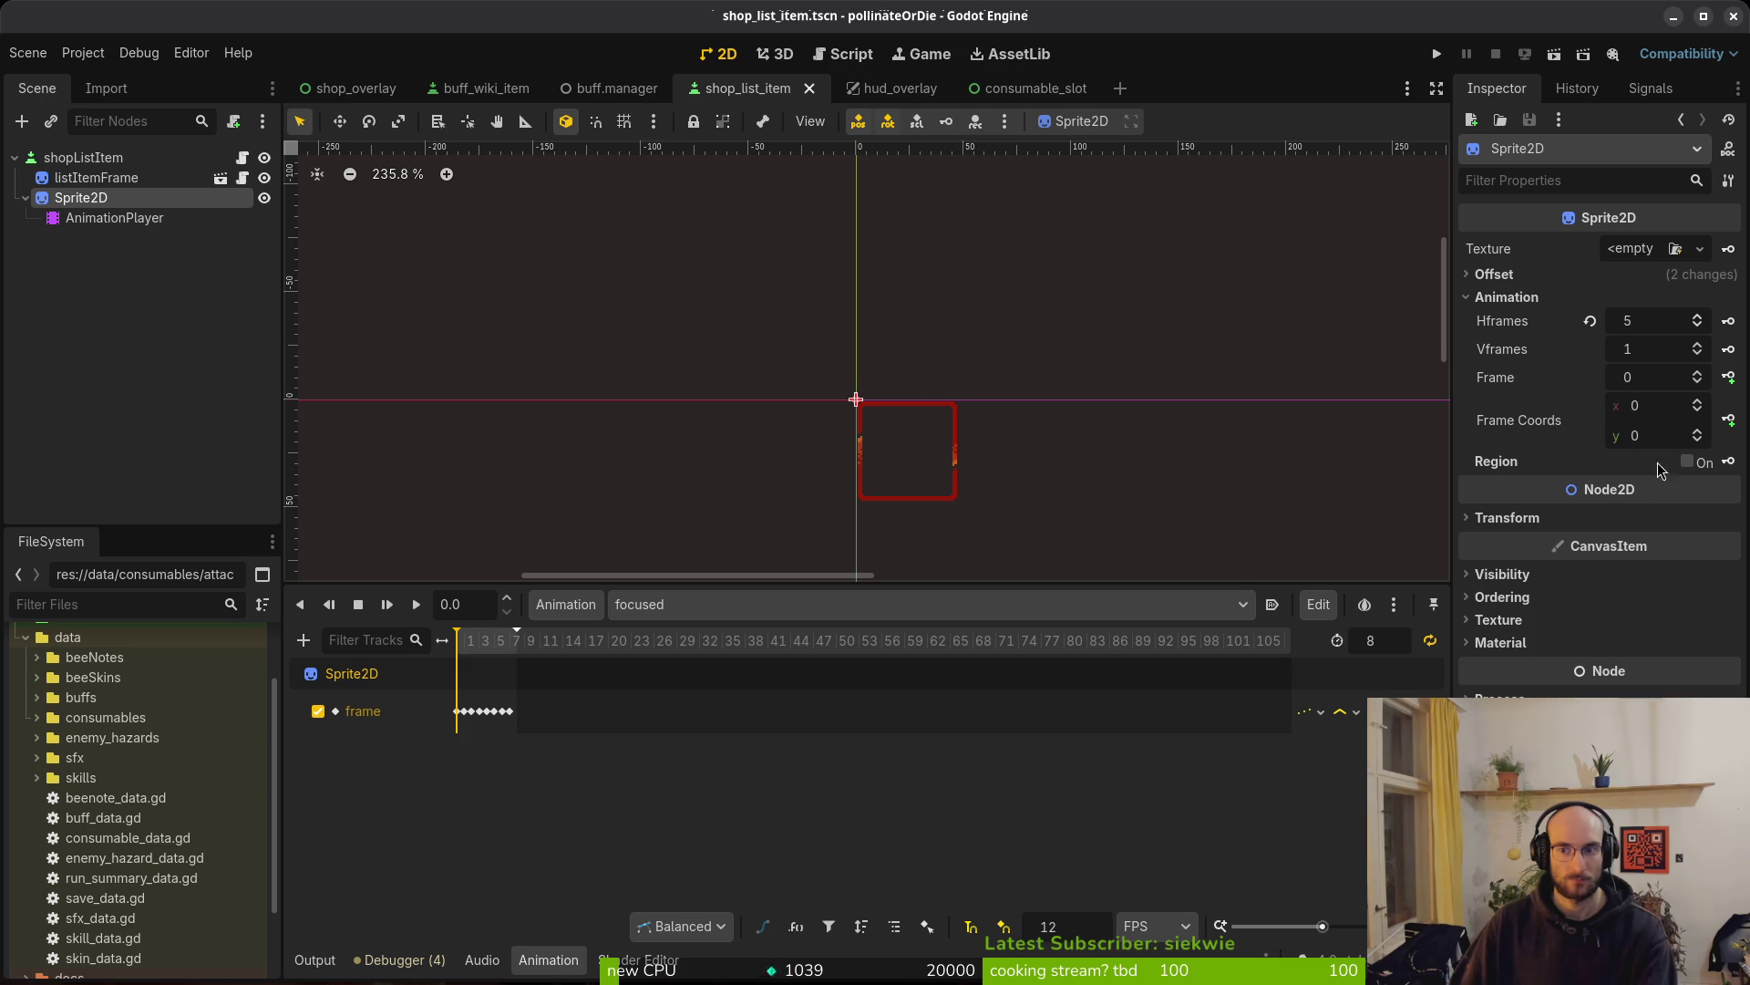
{"action": "left_click", "coordinate": [1486, 276]}
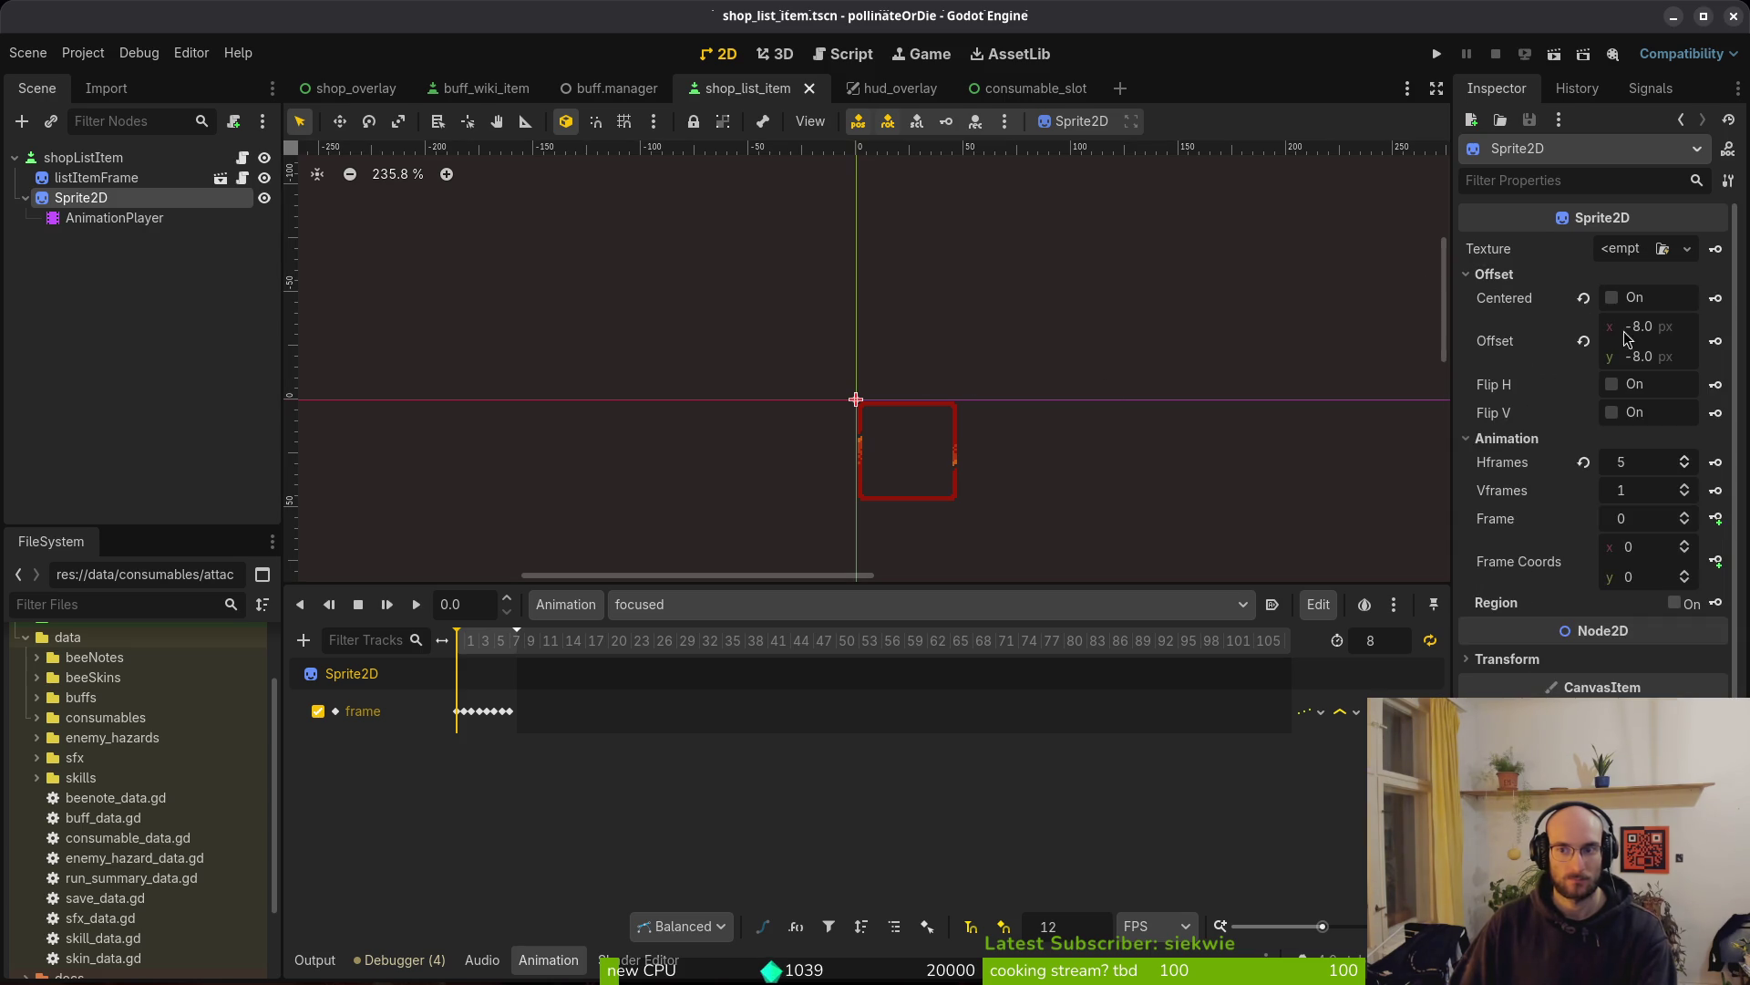
{"action": "left_click", "coordinate": [1682, 334]}
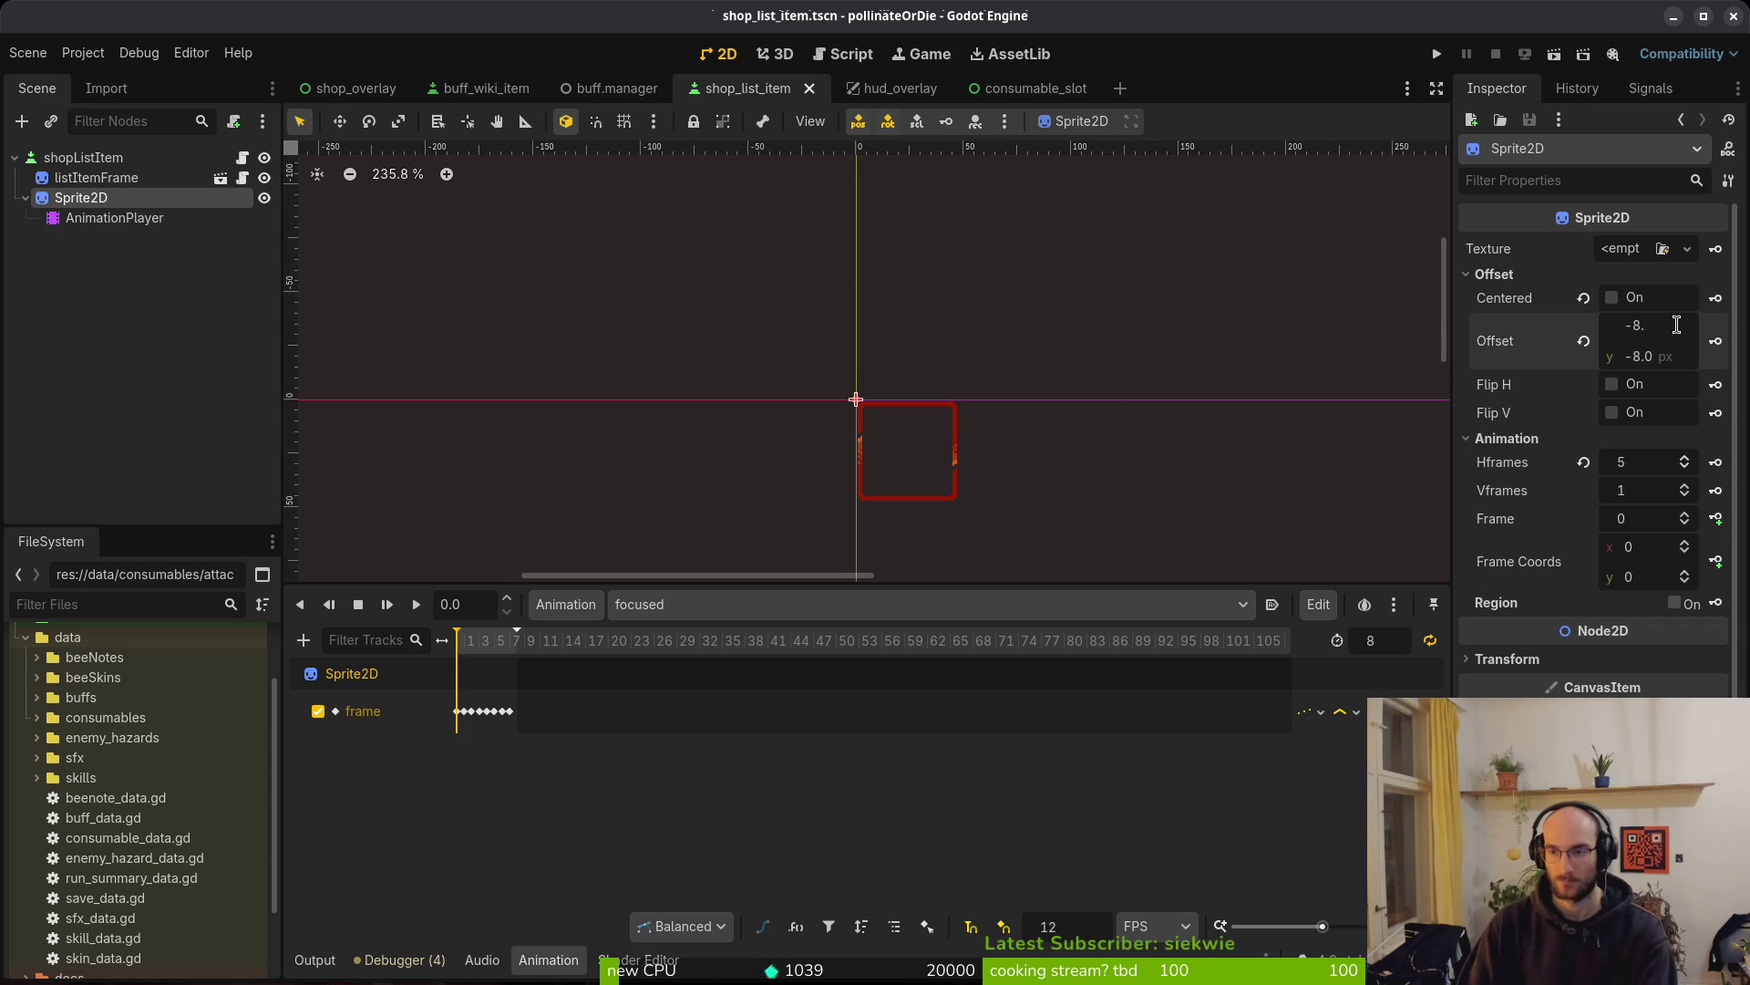
{"action": "type", "text": "-16"}
{"action": "key", "text": "Tab"}
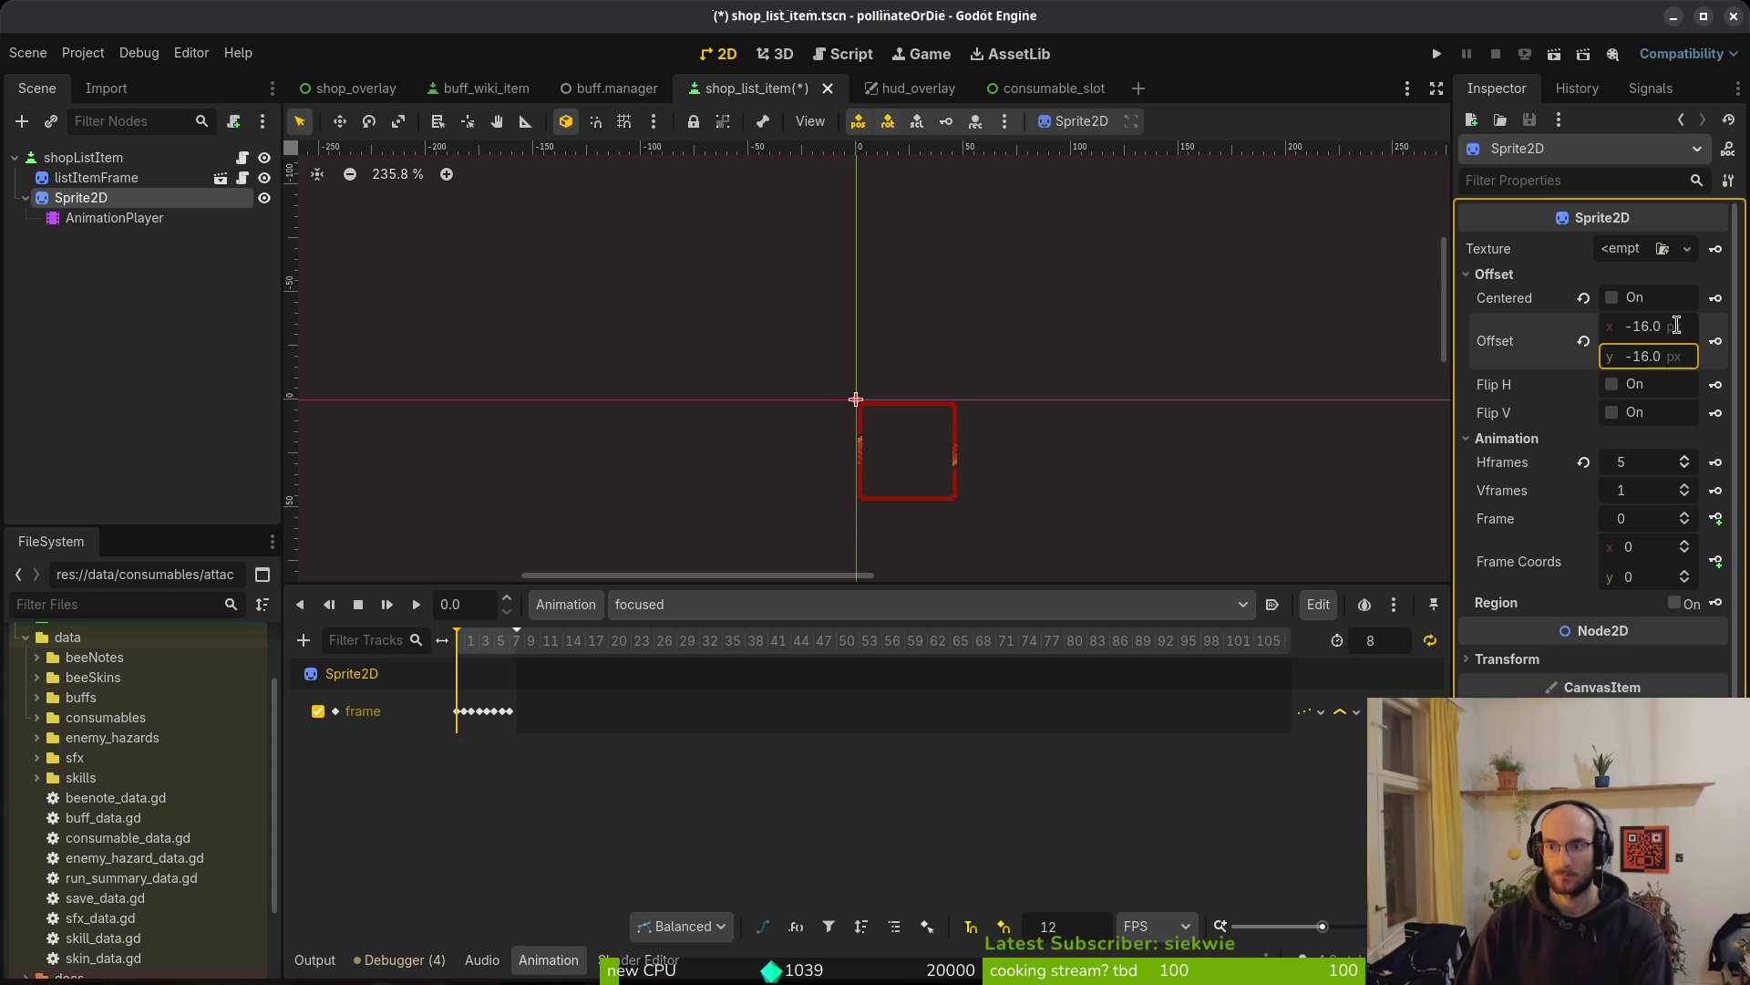
{"action": "left_click", "coordinate": [1437, 54]}
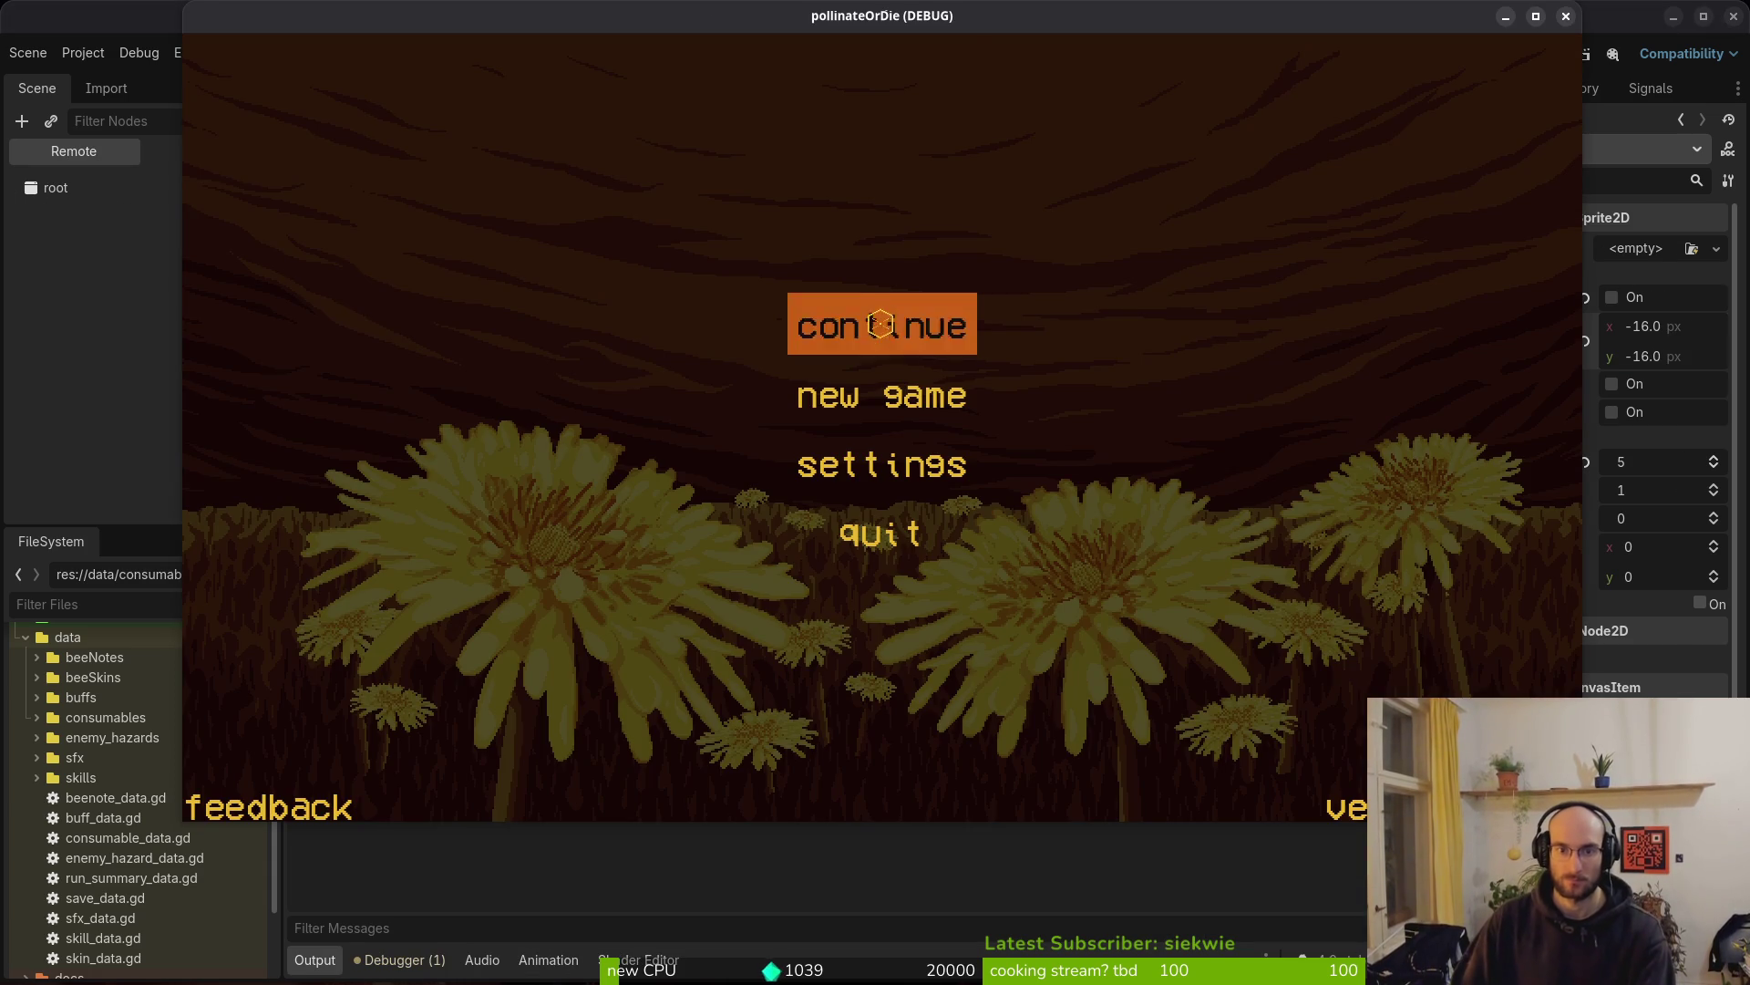
Continue the saved game, browse the shop's consumables from potion to protein, then return to Offset x
{"action": "left_click", "coordinate": [881, 321]}
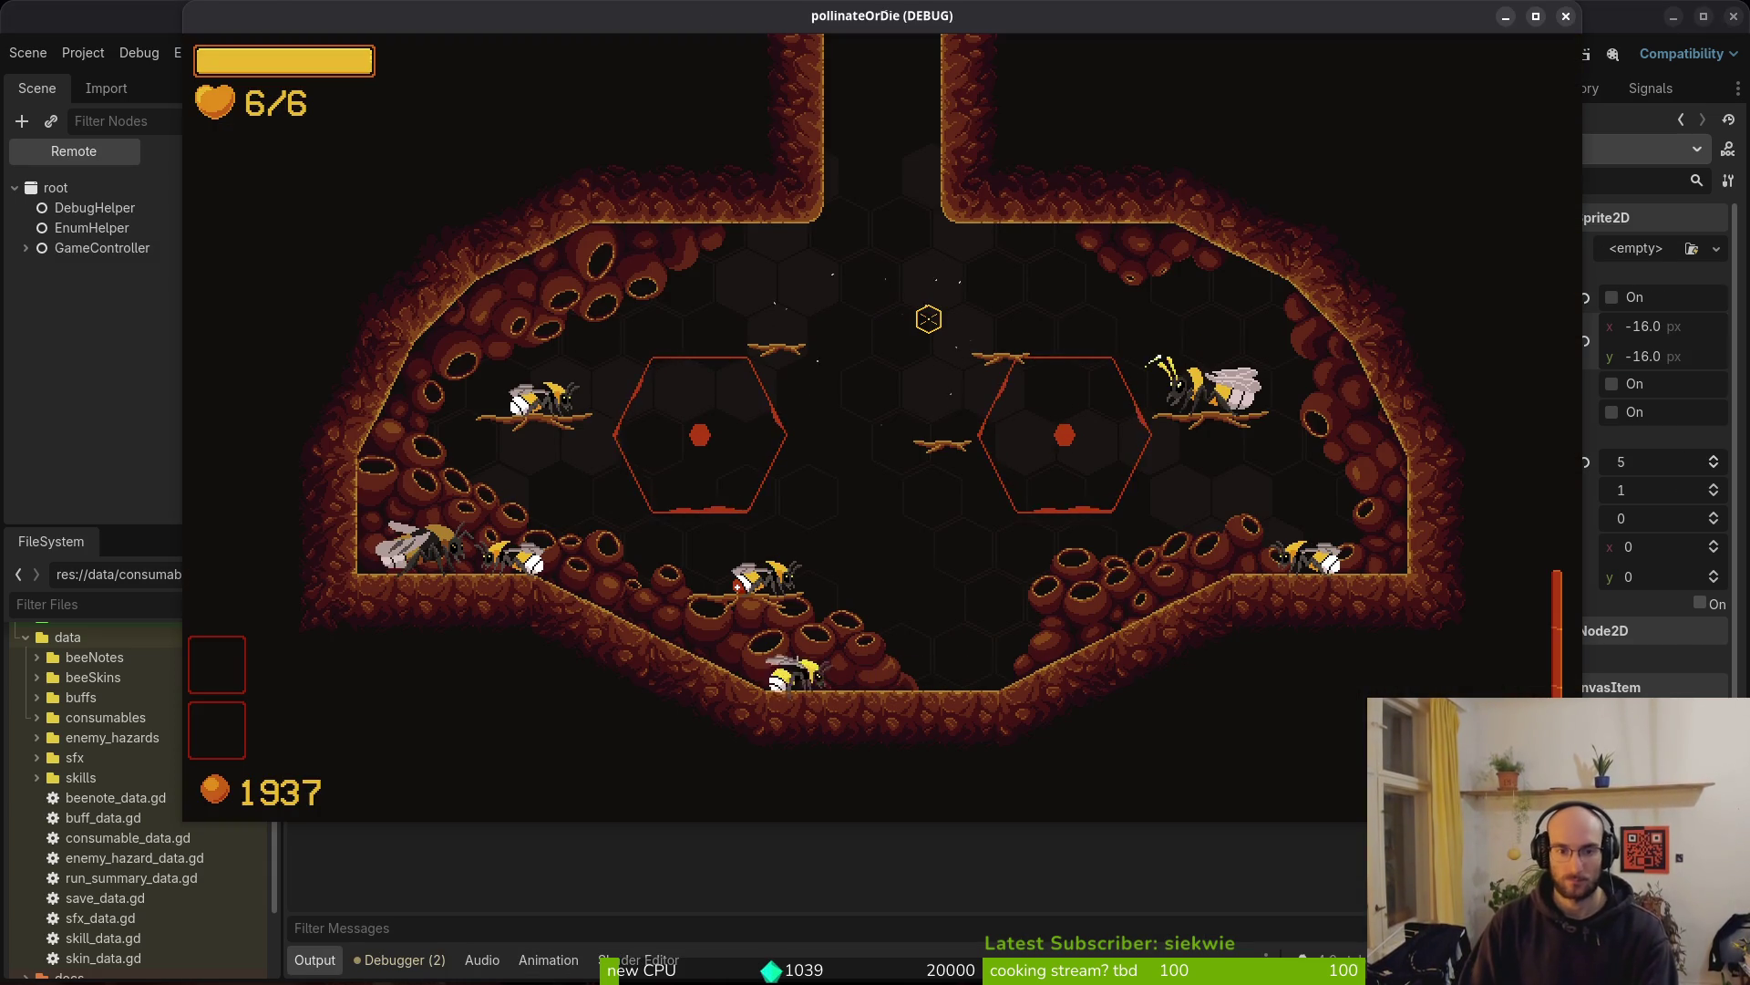
{"action": "key", "text": "e"}
{"action": "key", "text": "Tab"}
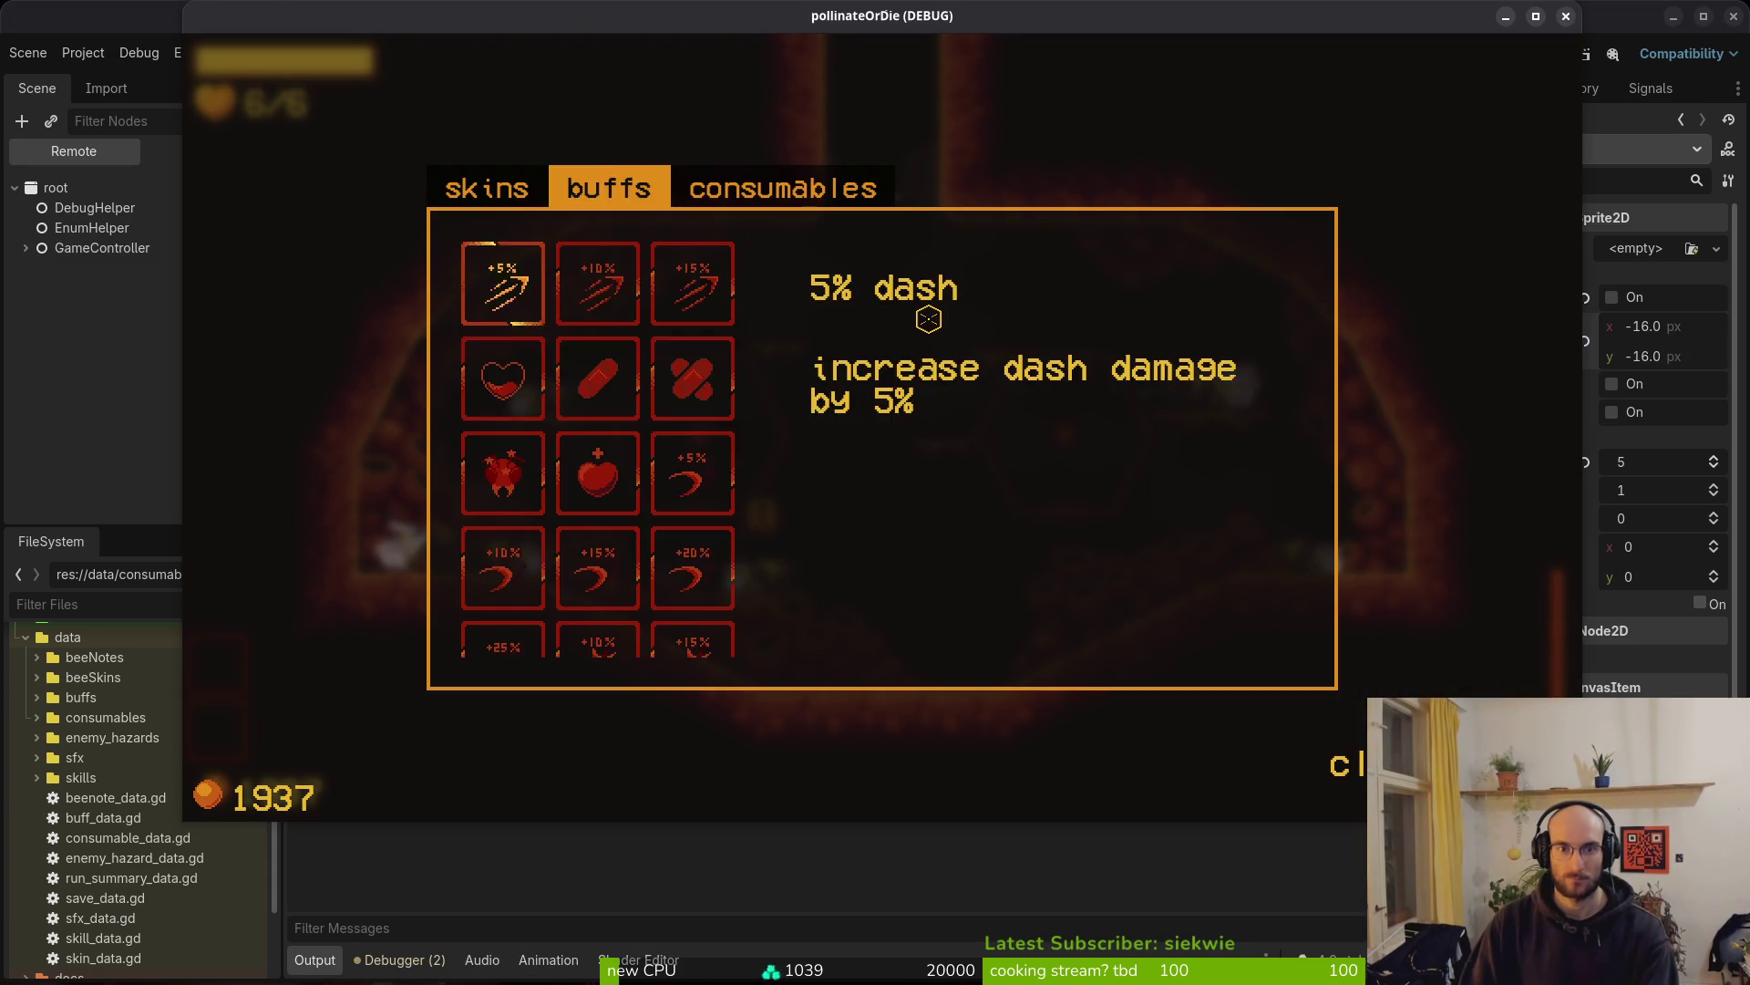
{"action": "key", "text": "Tab"}
{"action": "key", "text": "Right"}
{"action": "key", "text": "Left"}
{"action": "key", "text": "Right"}
{"action": "key", "text": "Right"}
{"action": "key", "text": "Left"}
{"action": "key", "text": "Left"}
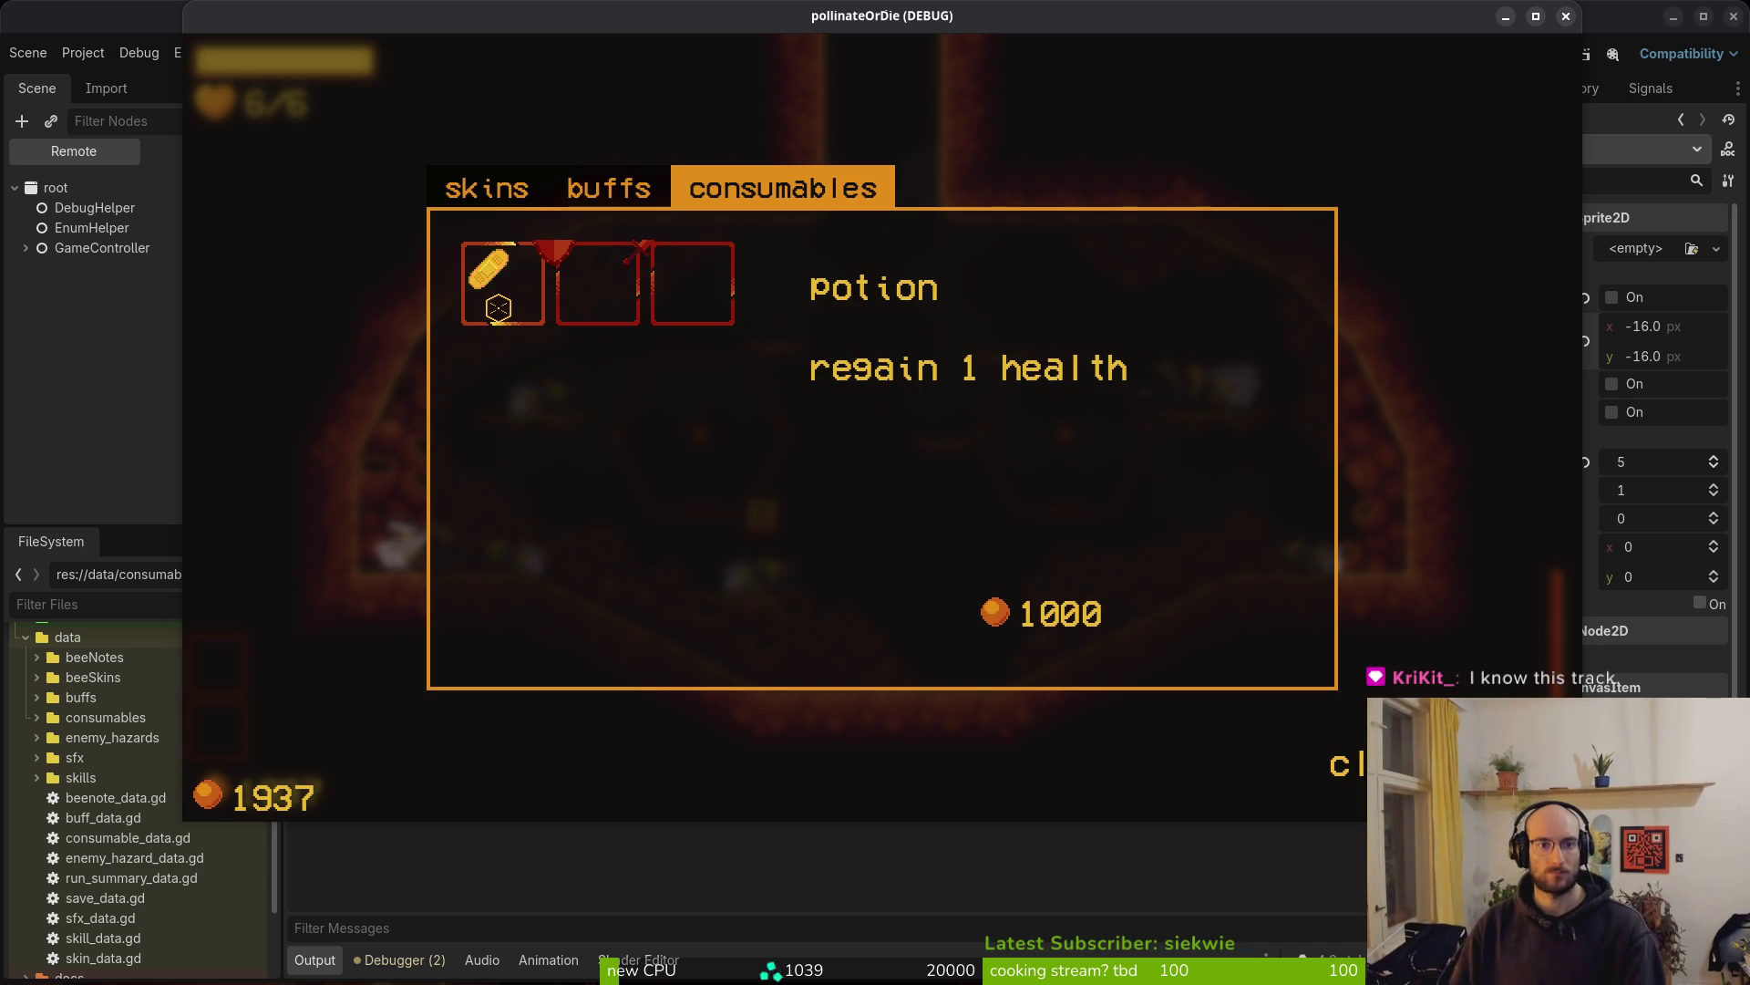
{"action": "left_click", "coordinate": [1701, 330]}
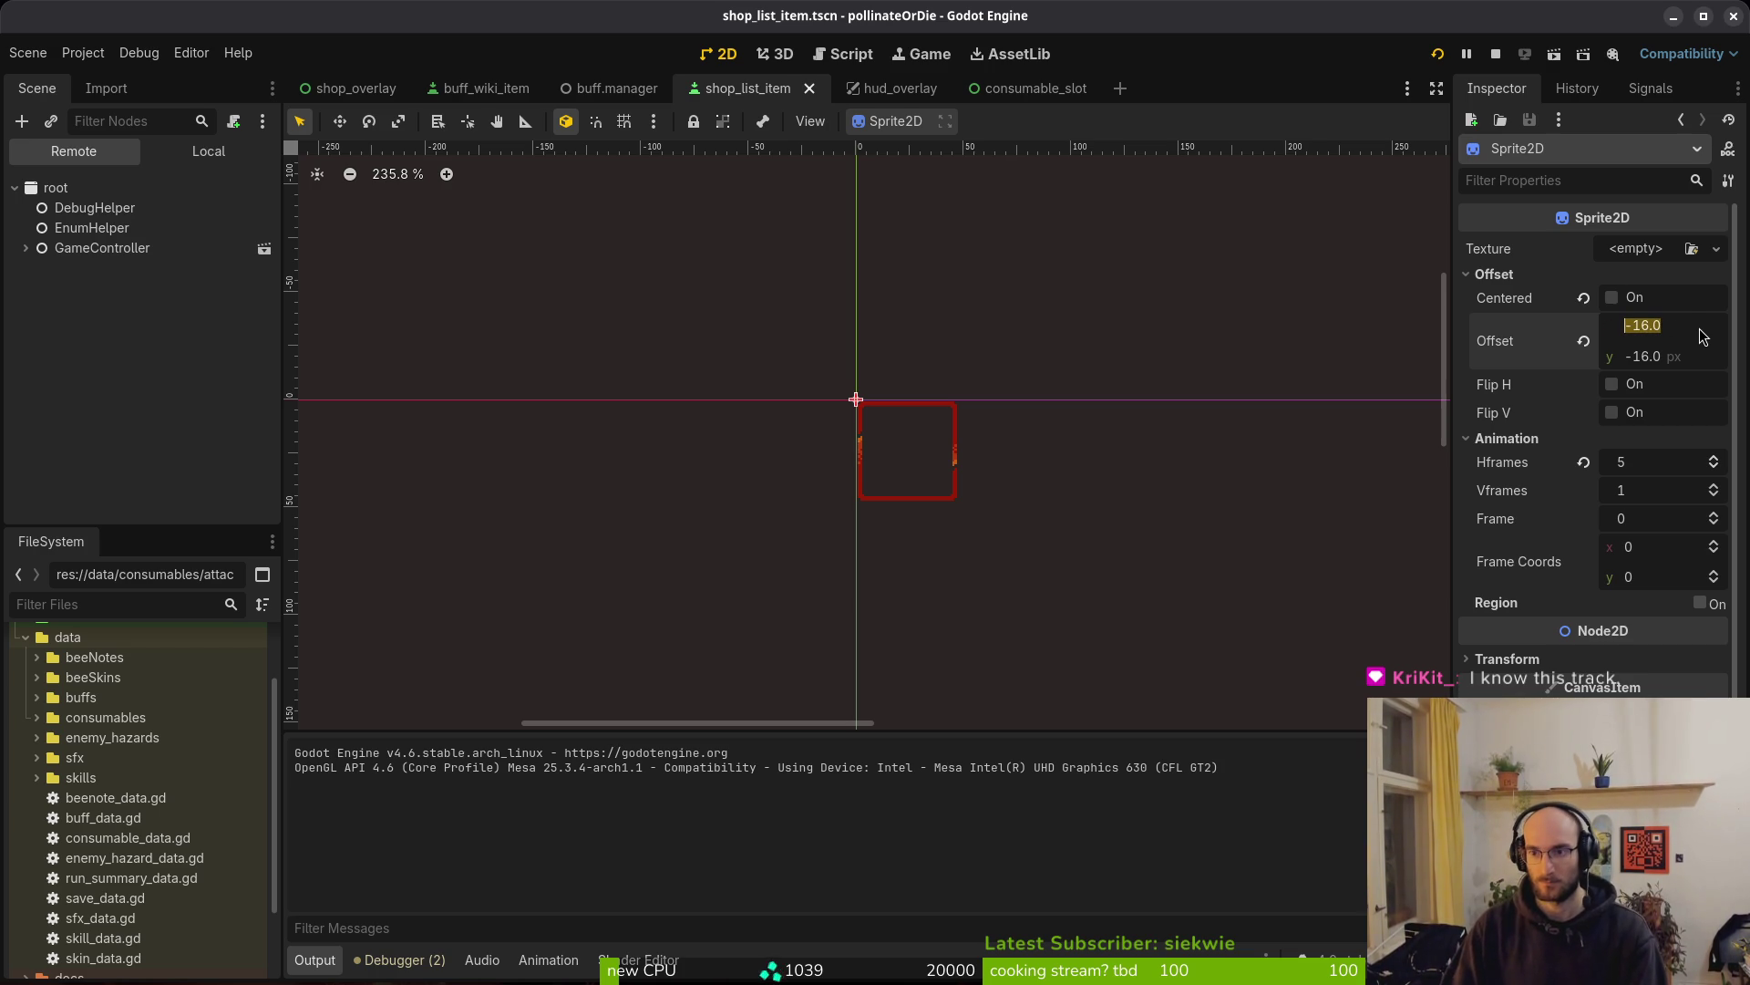
Change the Sprite2D offset to -8, -8 px and save the shop_list_item scene
{"action": "type", "text": "-8"}
{"action": "key", "text": "Tab"}
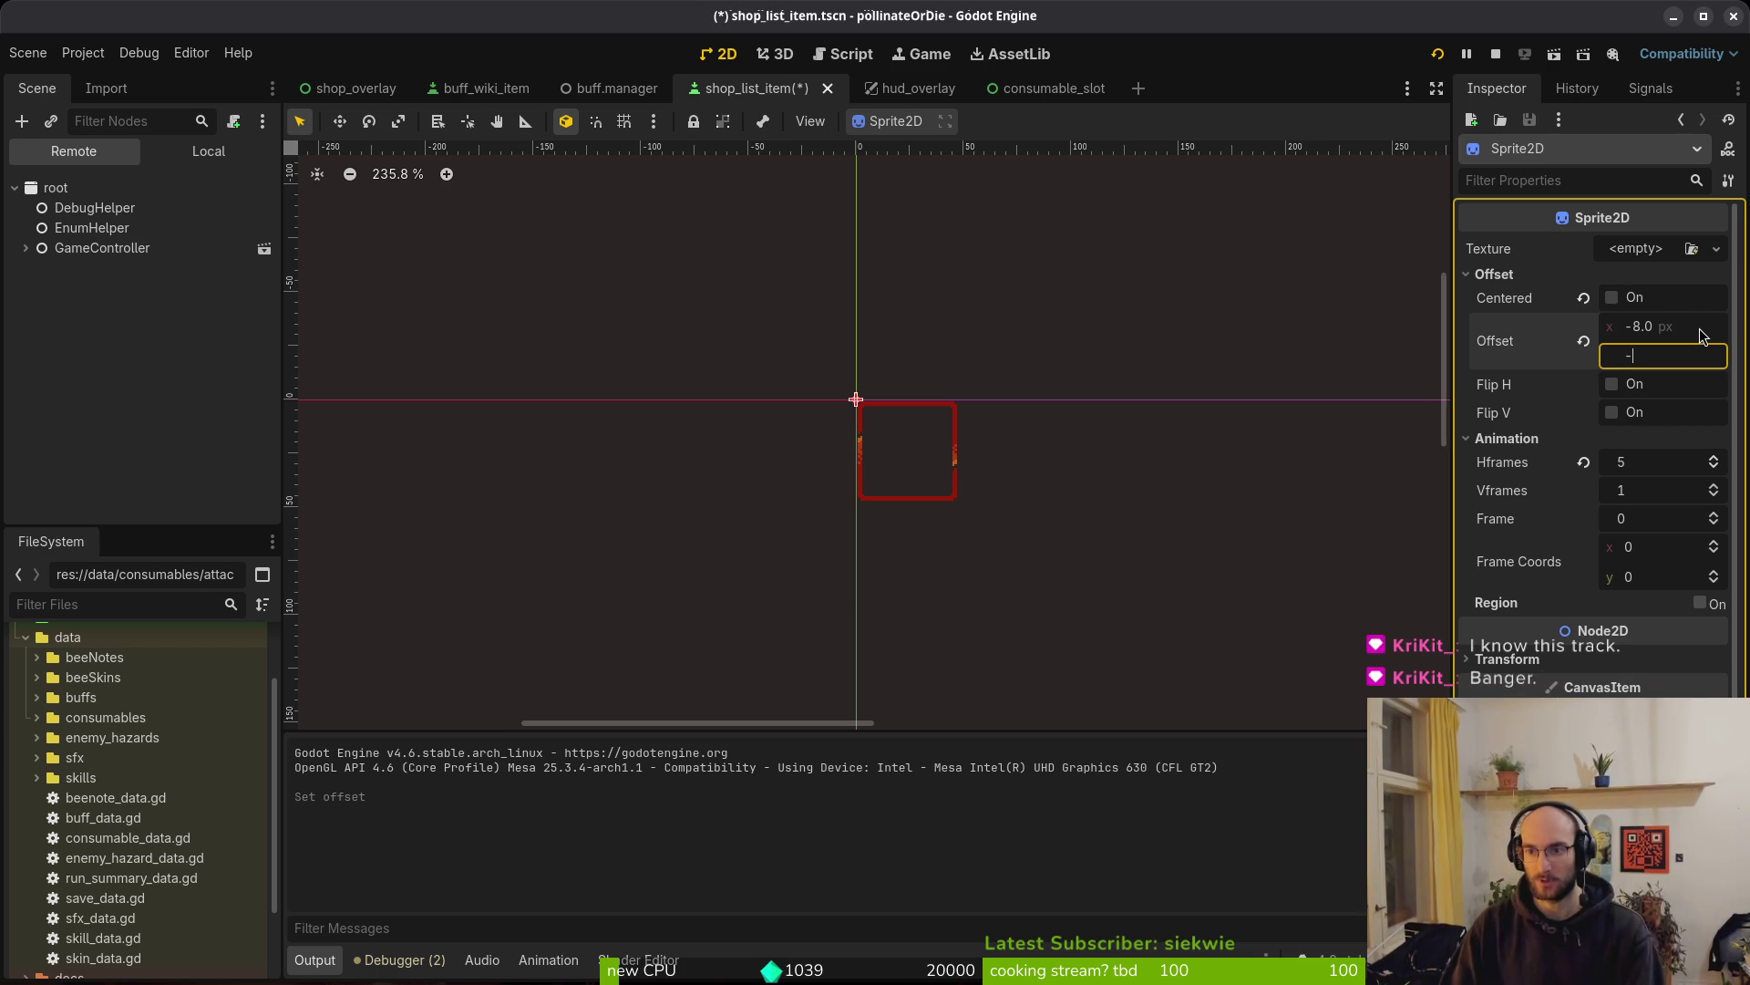
{"action": "type", "text": "8"}
{"action": "key", "text": "Return"}
{"action": "key", "text": "ctrl+s"}
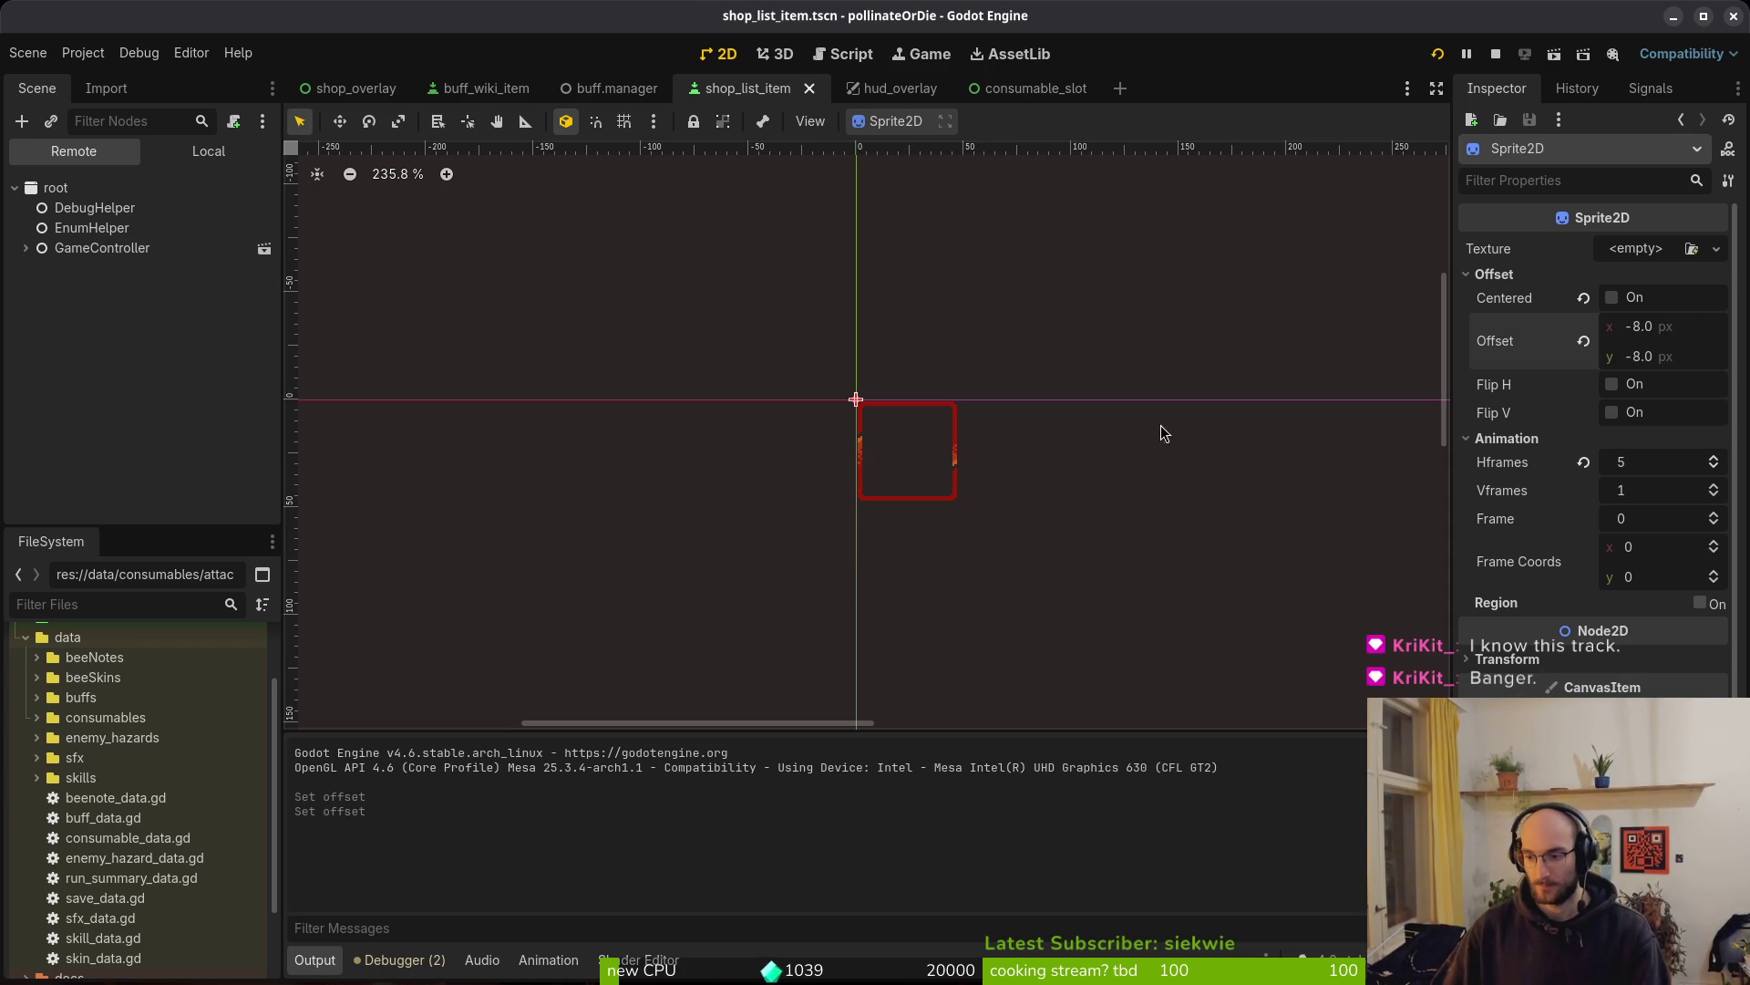
{"action": "key", "text": "alt+Tab"}
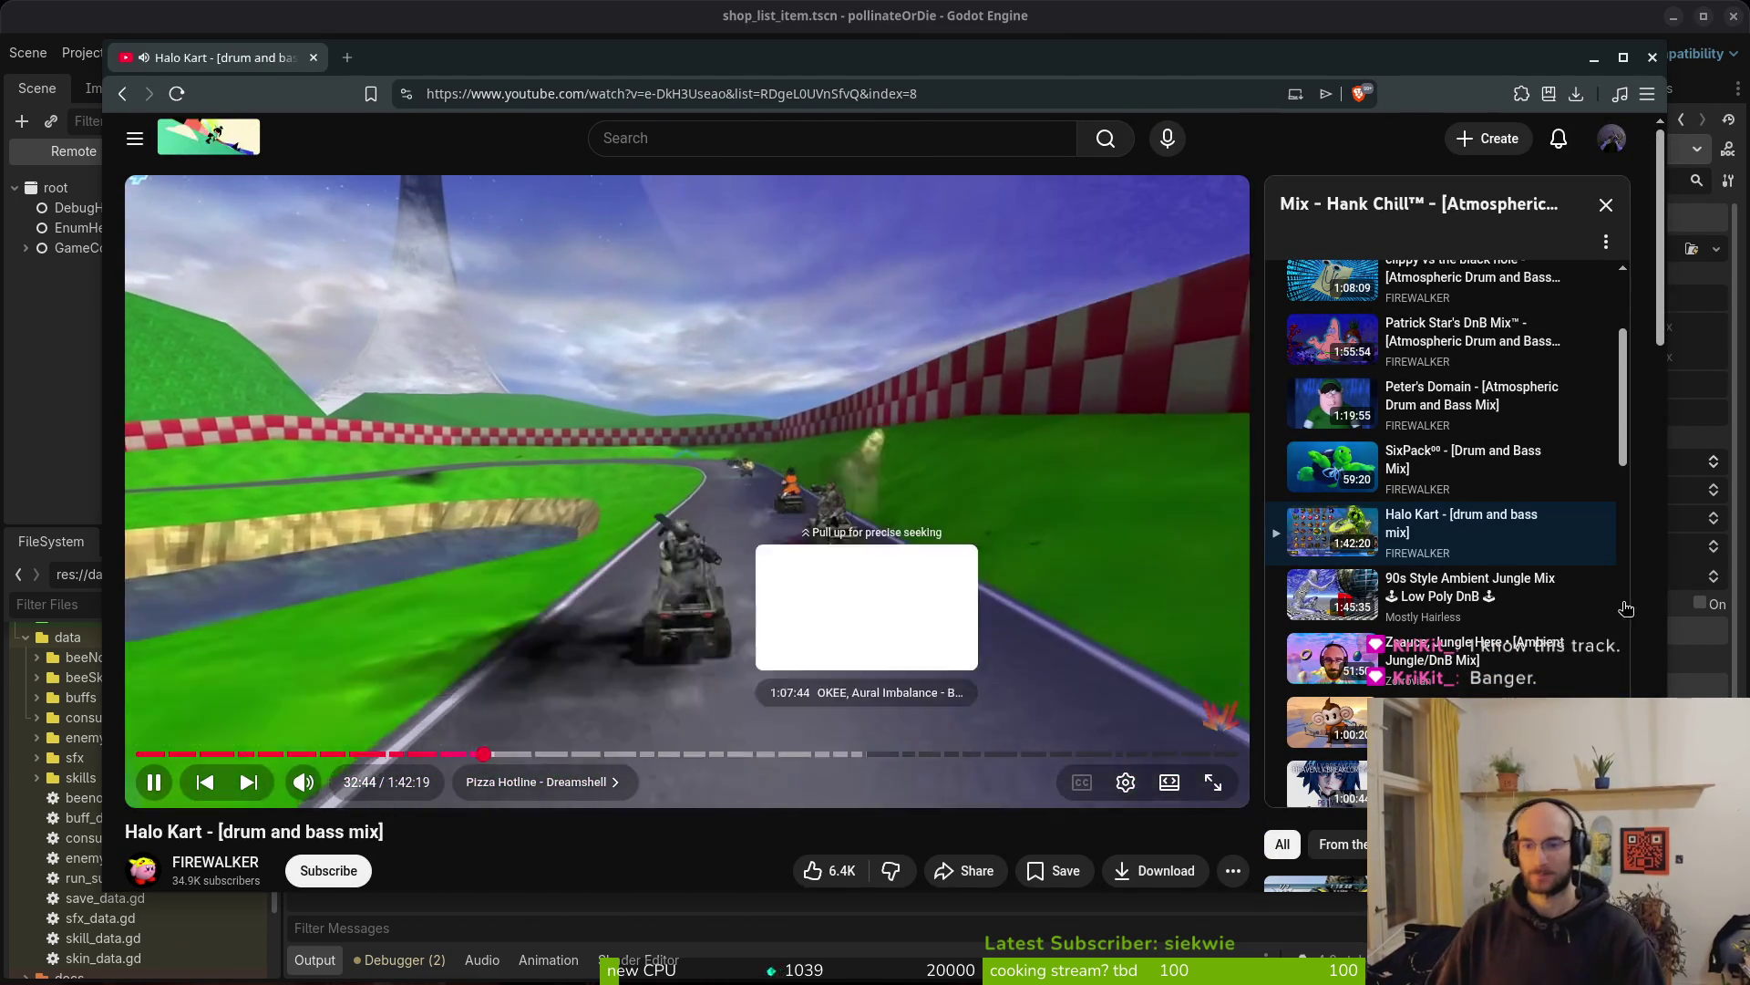
{"action": "key", "text": "alt+Tab"}
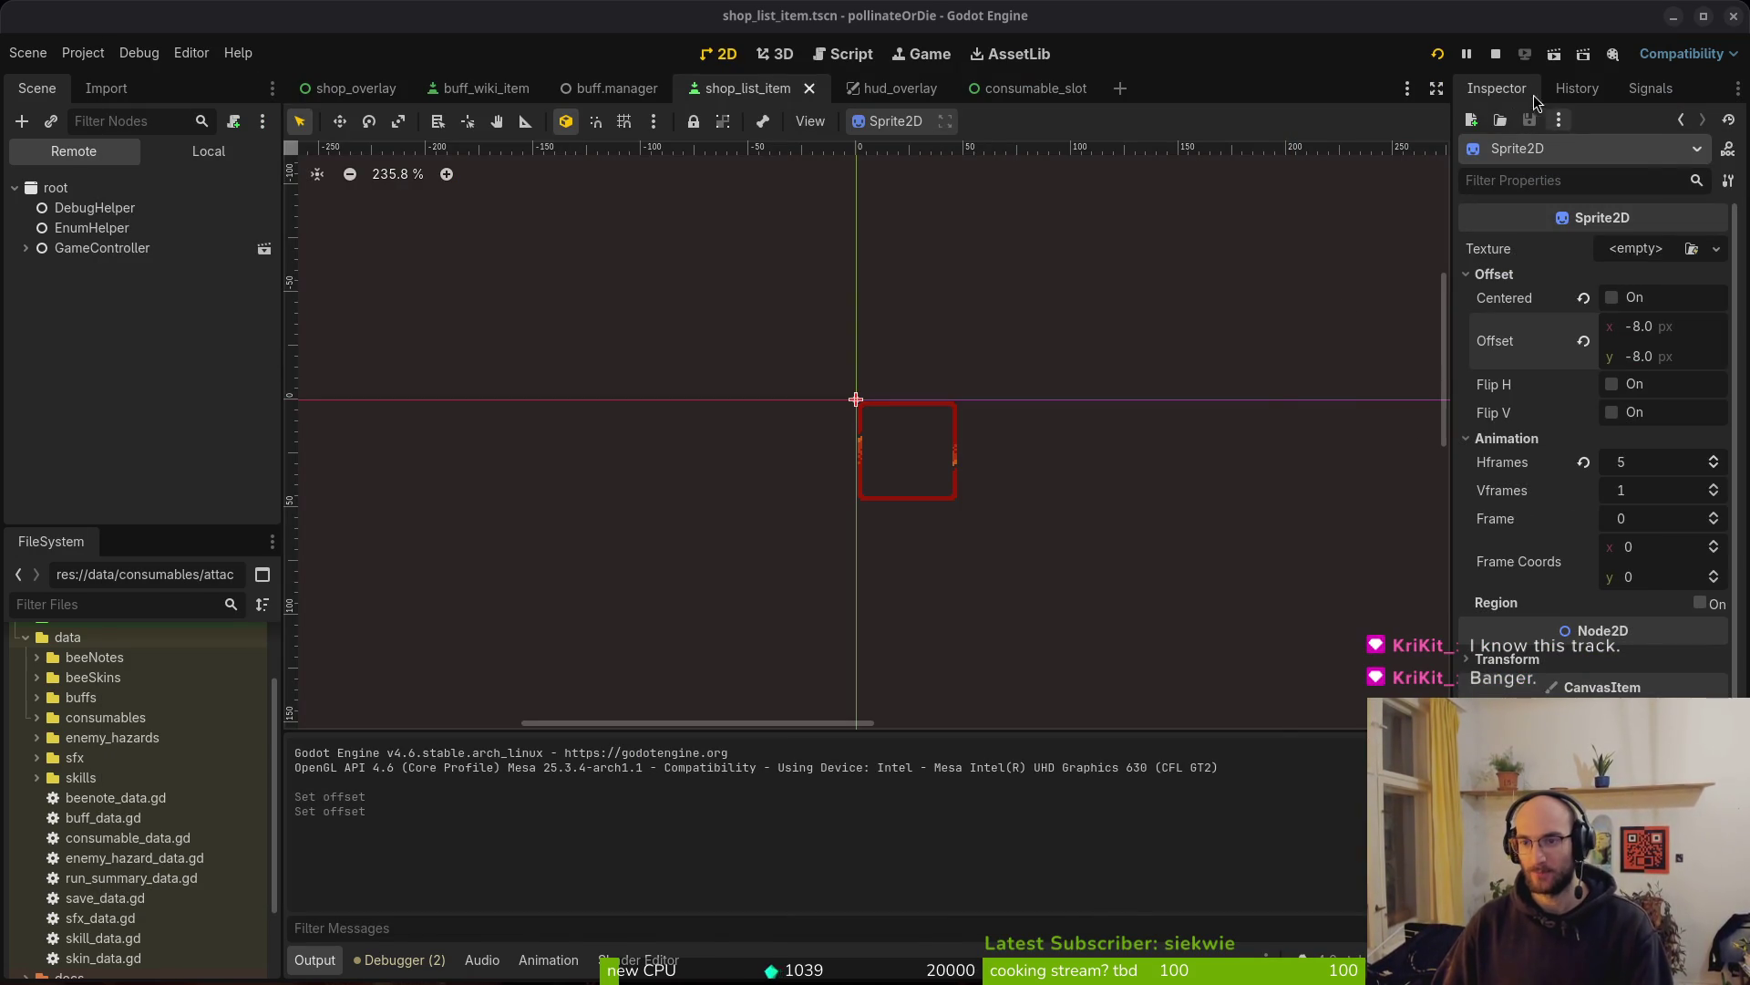
Restart the game with F5, enter the level, view the shop's consumables list, then close the game
{"action": "key", "text": "F5"}
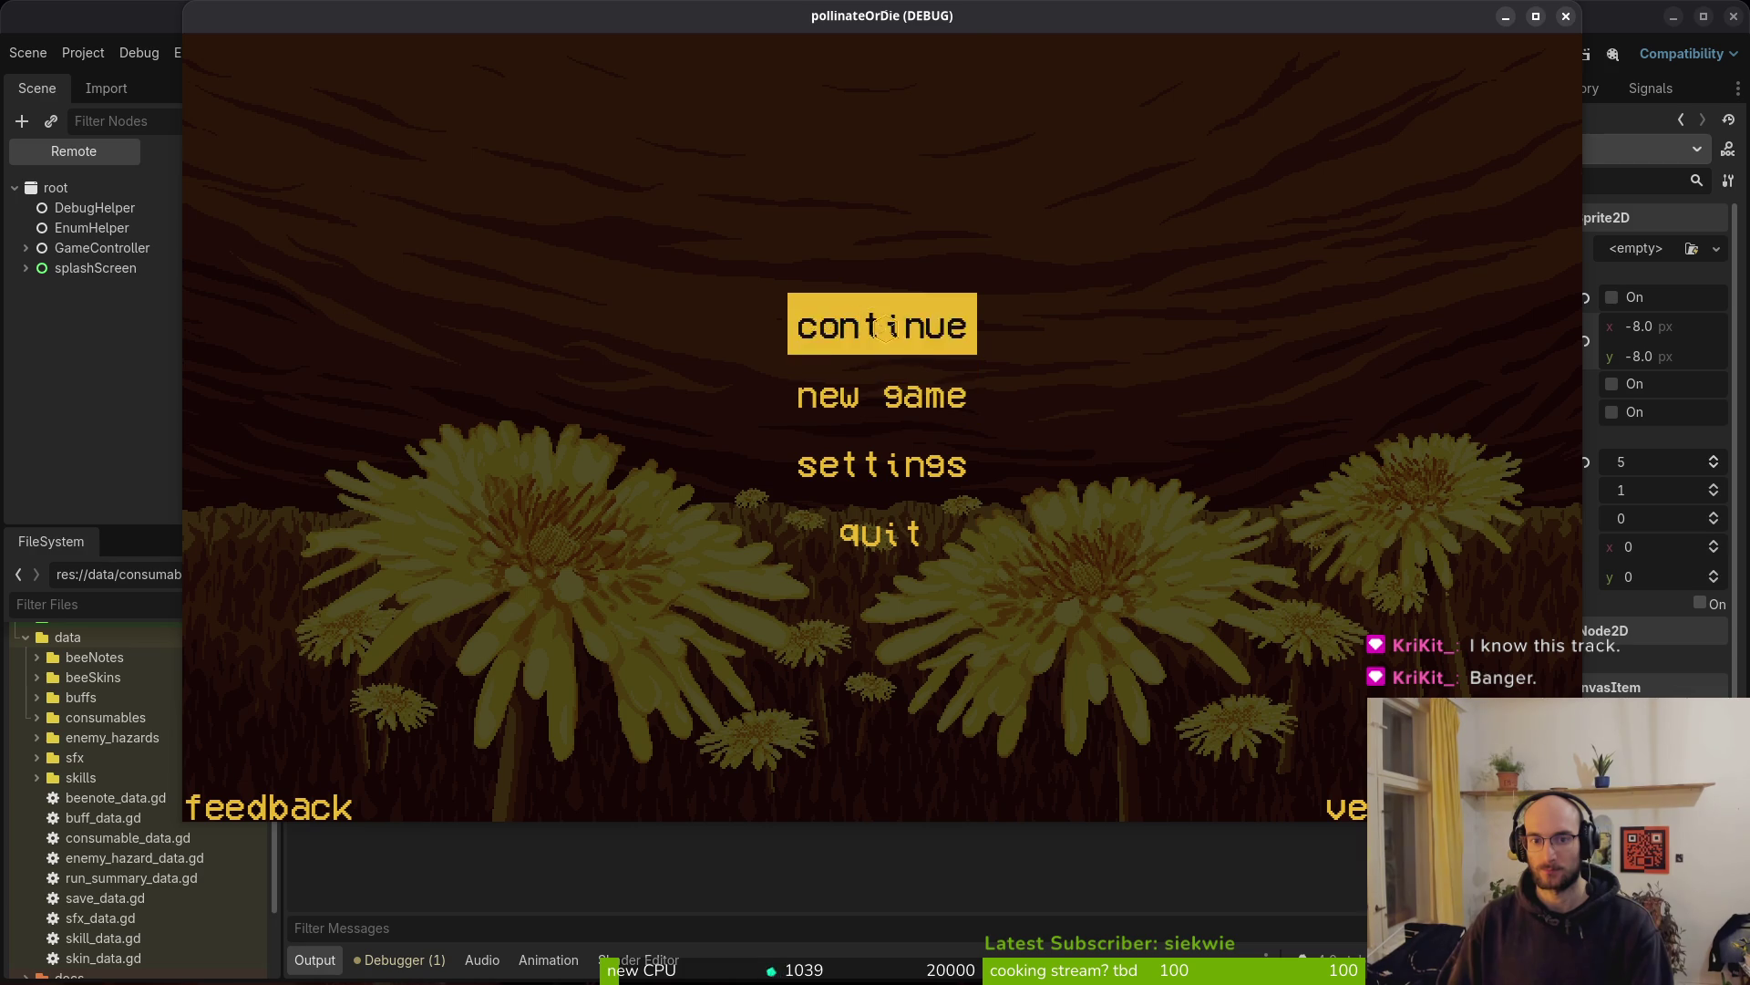
{"action": "left_click", "coordinate": [882, 394]}
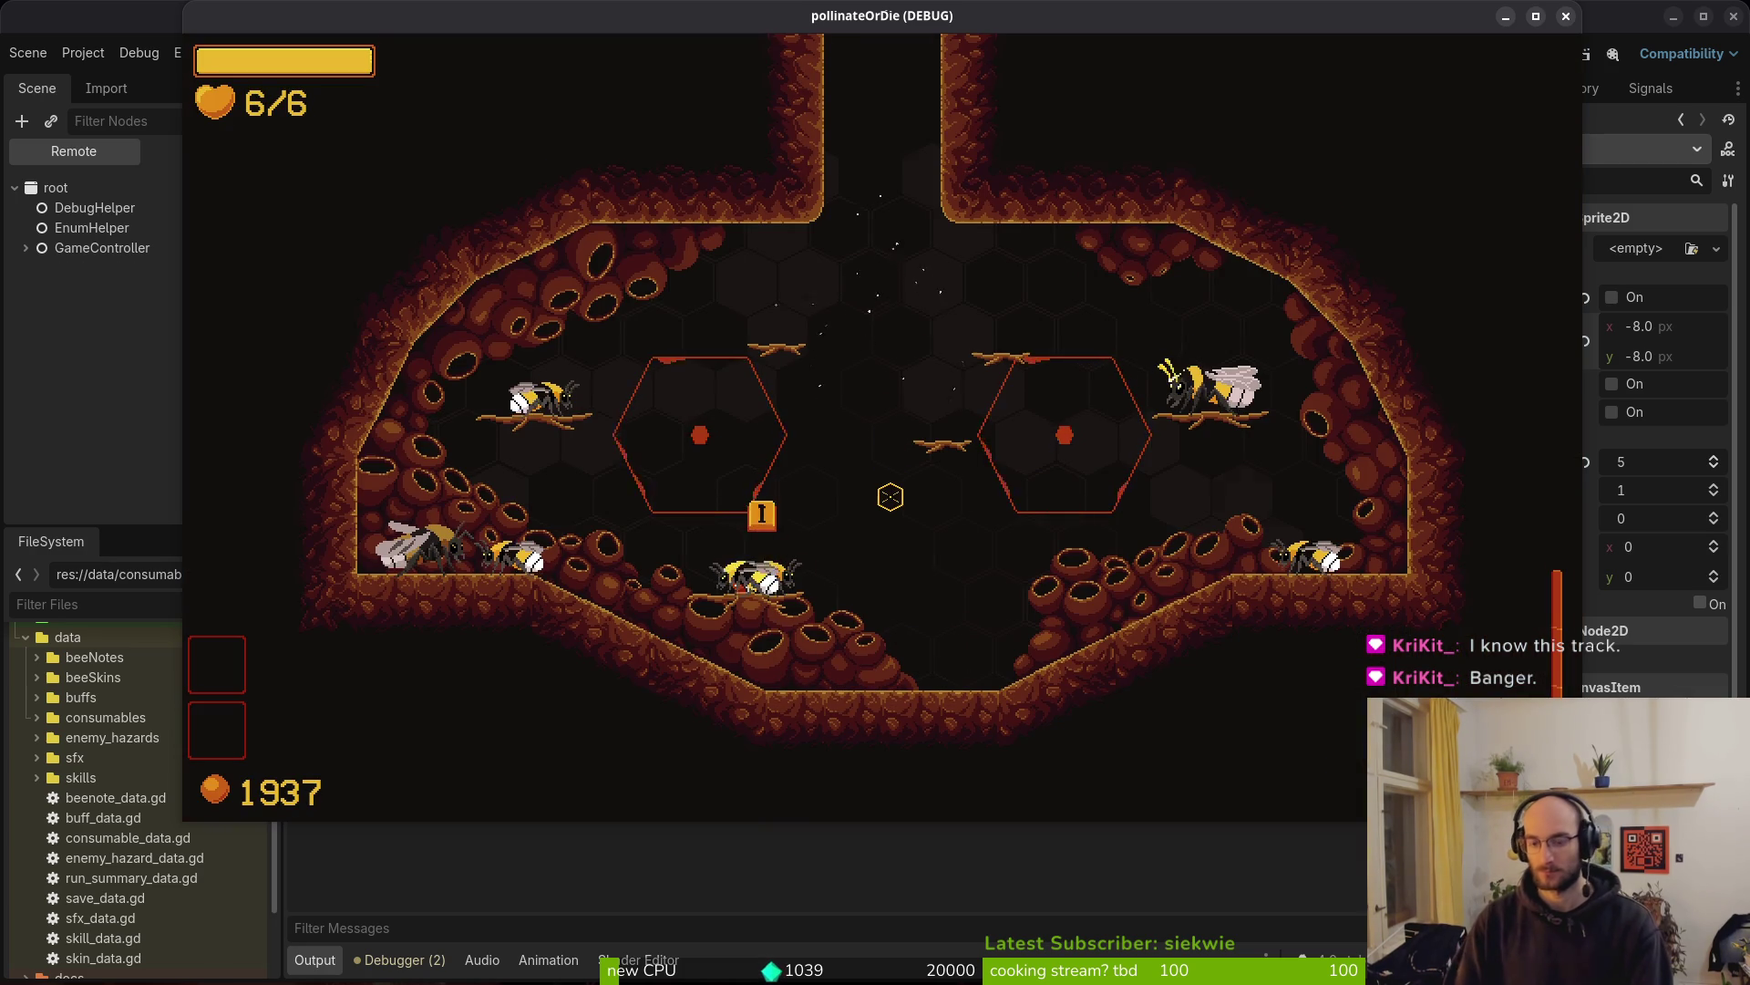
{"action": "key", "text": "i"}
{"action": "left_click", "coordinate": [777, 186]}
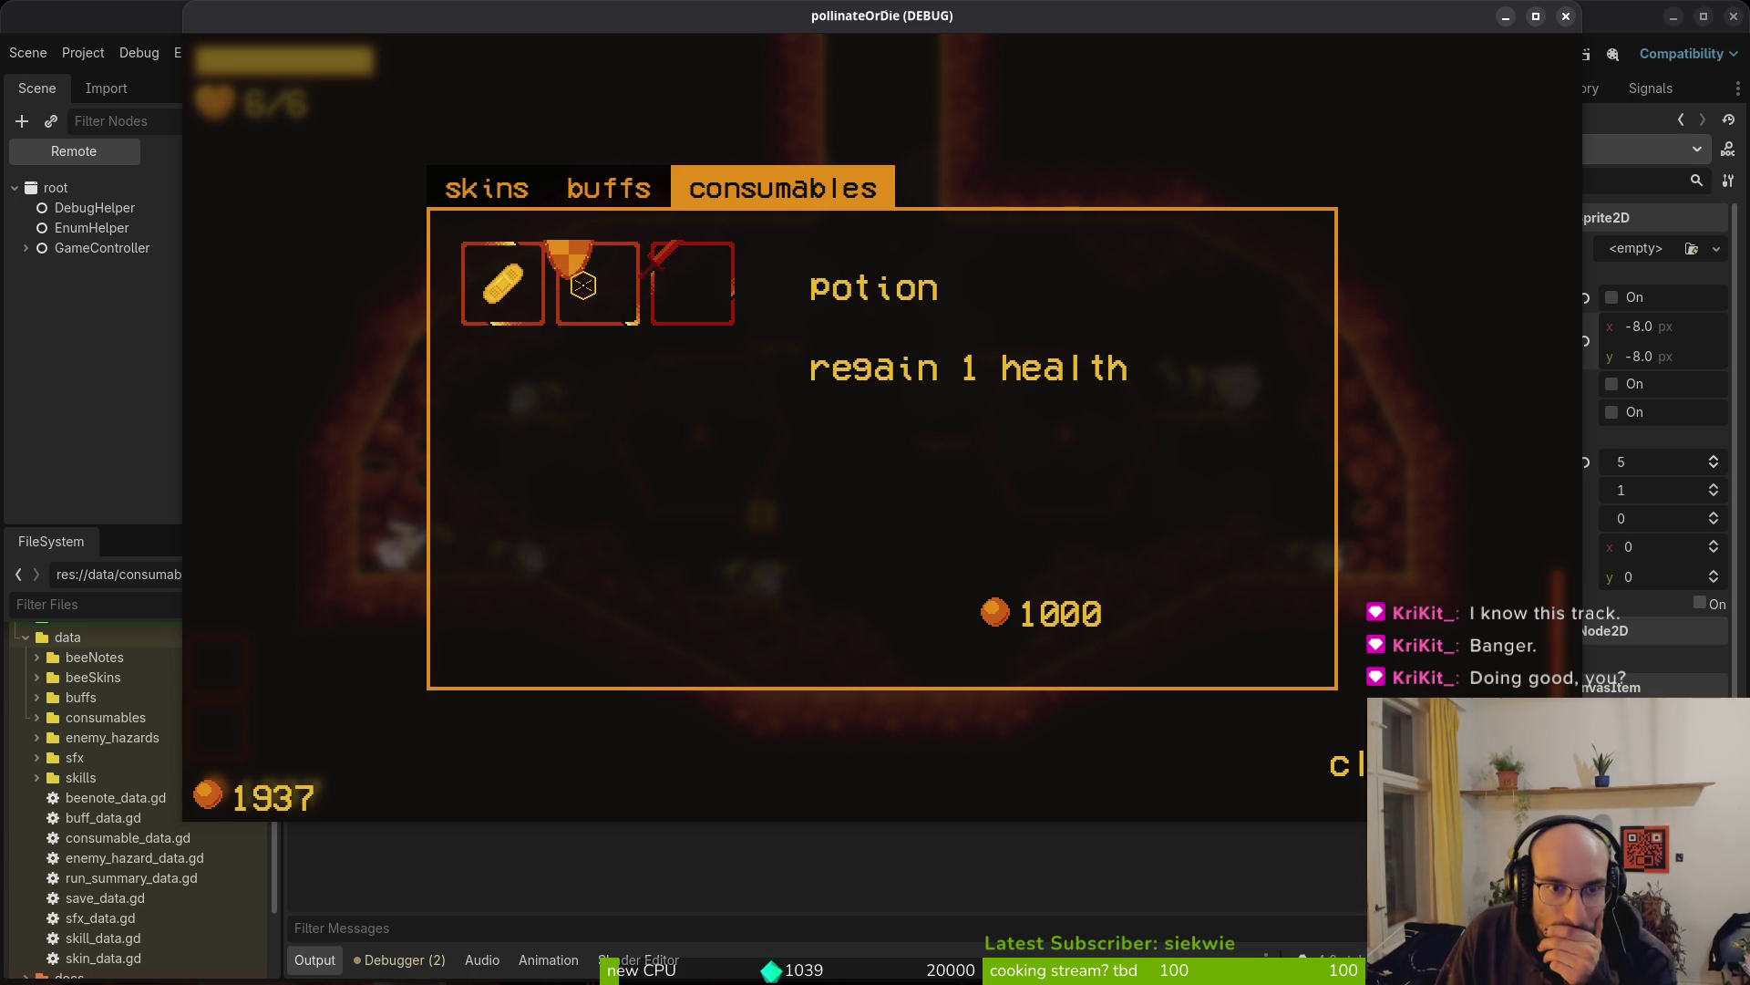
{"action": "left_click", "coordinate": [1565, 16]}
{"action": "left_click", "coordinate": [1695, 332]}
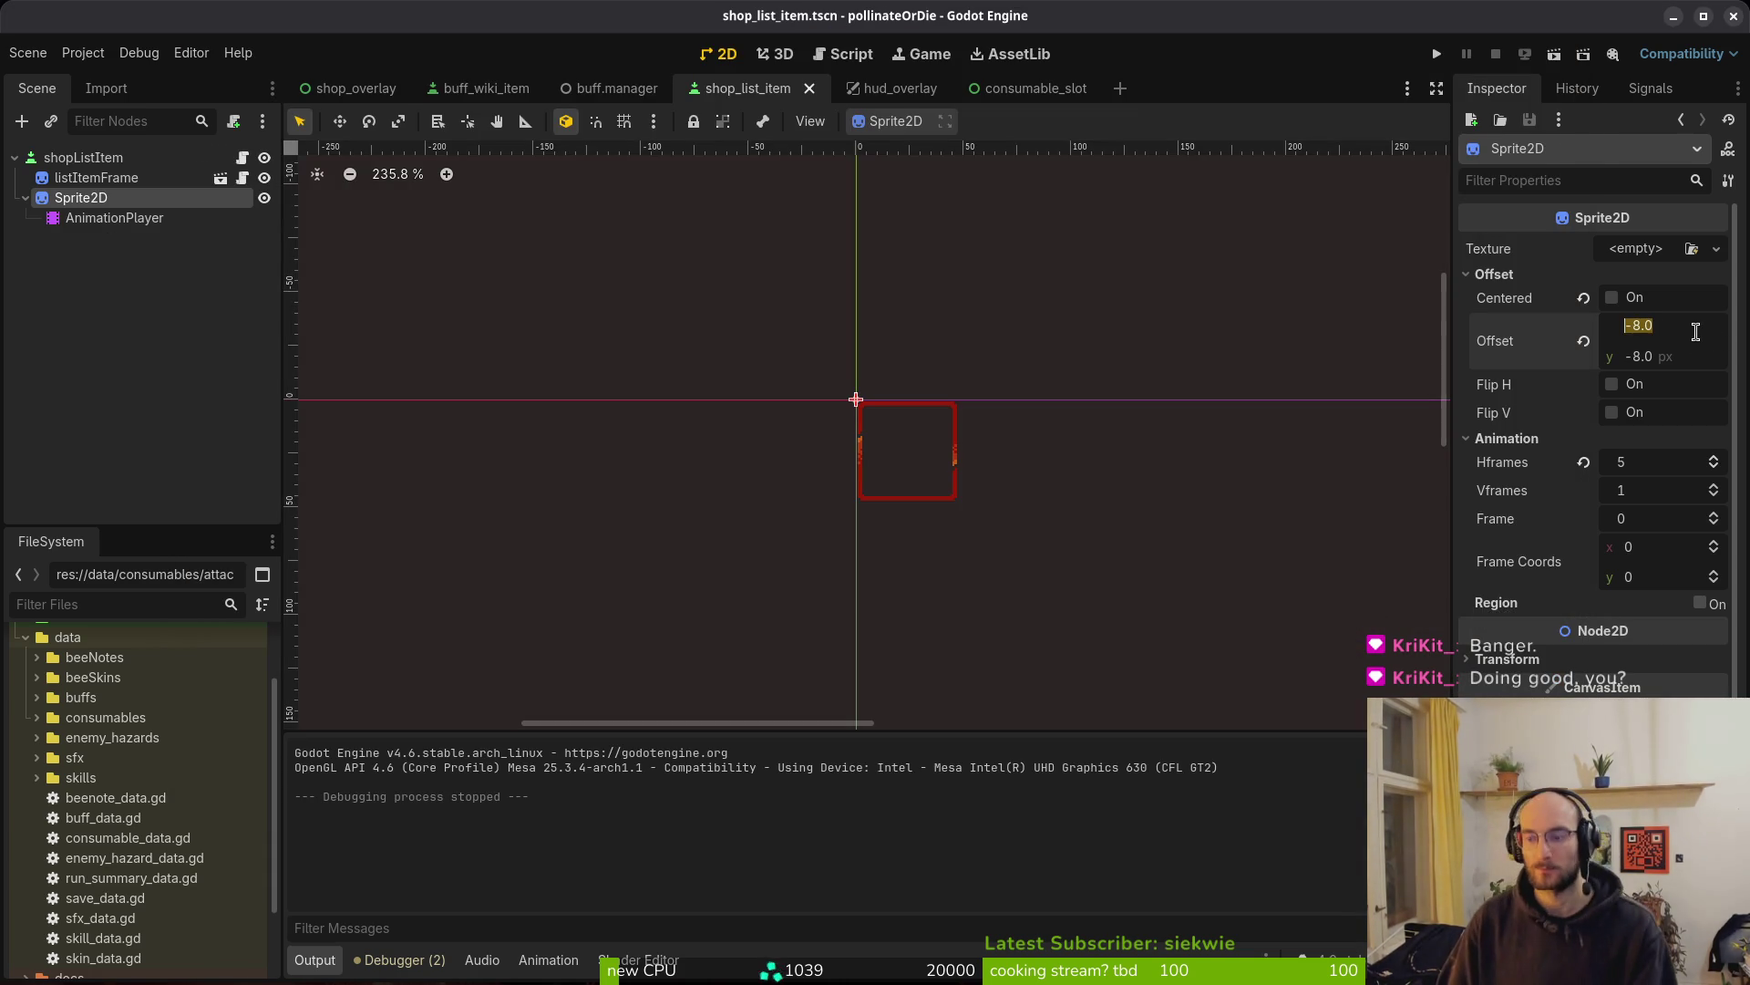
Set the Sprite2D offset to 8, 8 px and save the scene
{"action": "type", "text": "8"}
{"action": "key", "text": "Tab"}
{"action": "type", "text": "8"}
{"action": "key", "text": "Return"}
{"action": "key", "text": "ctrl+s"}
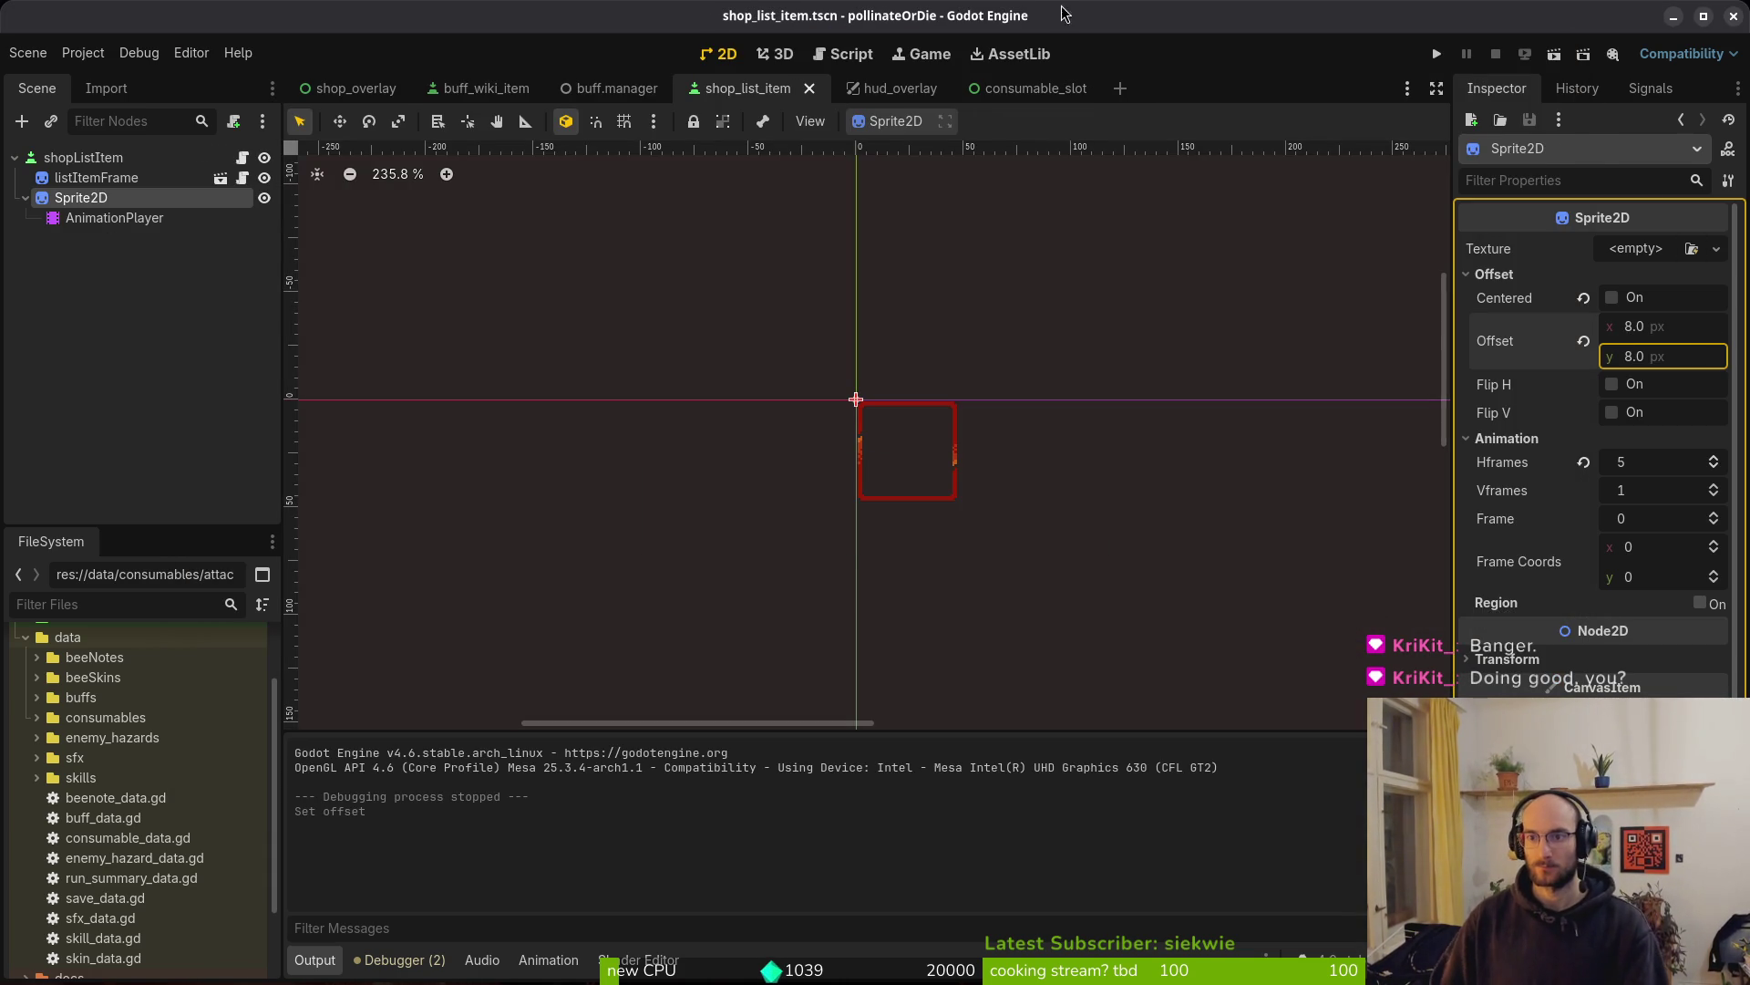
Run the game, try buying protein in the consumables shop, then buy a shield
{"action": "left_click", "coordinate": [1437, 54]}
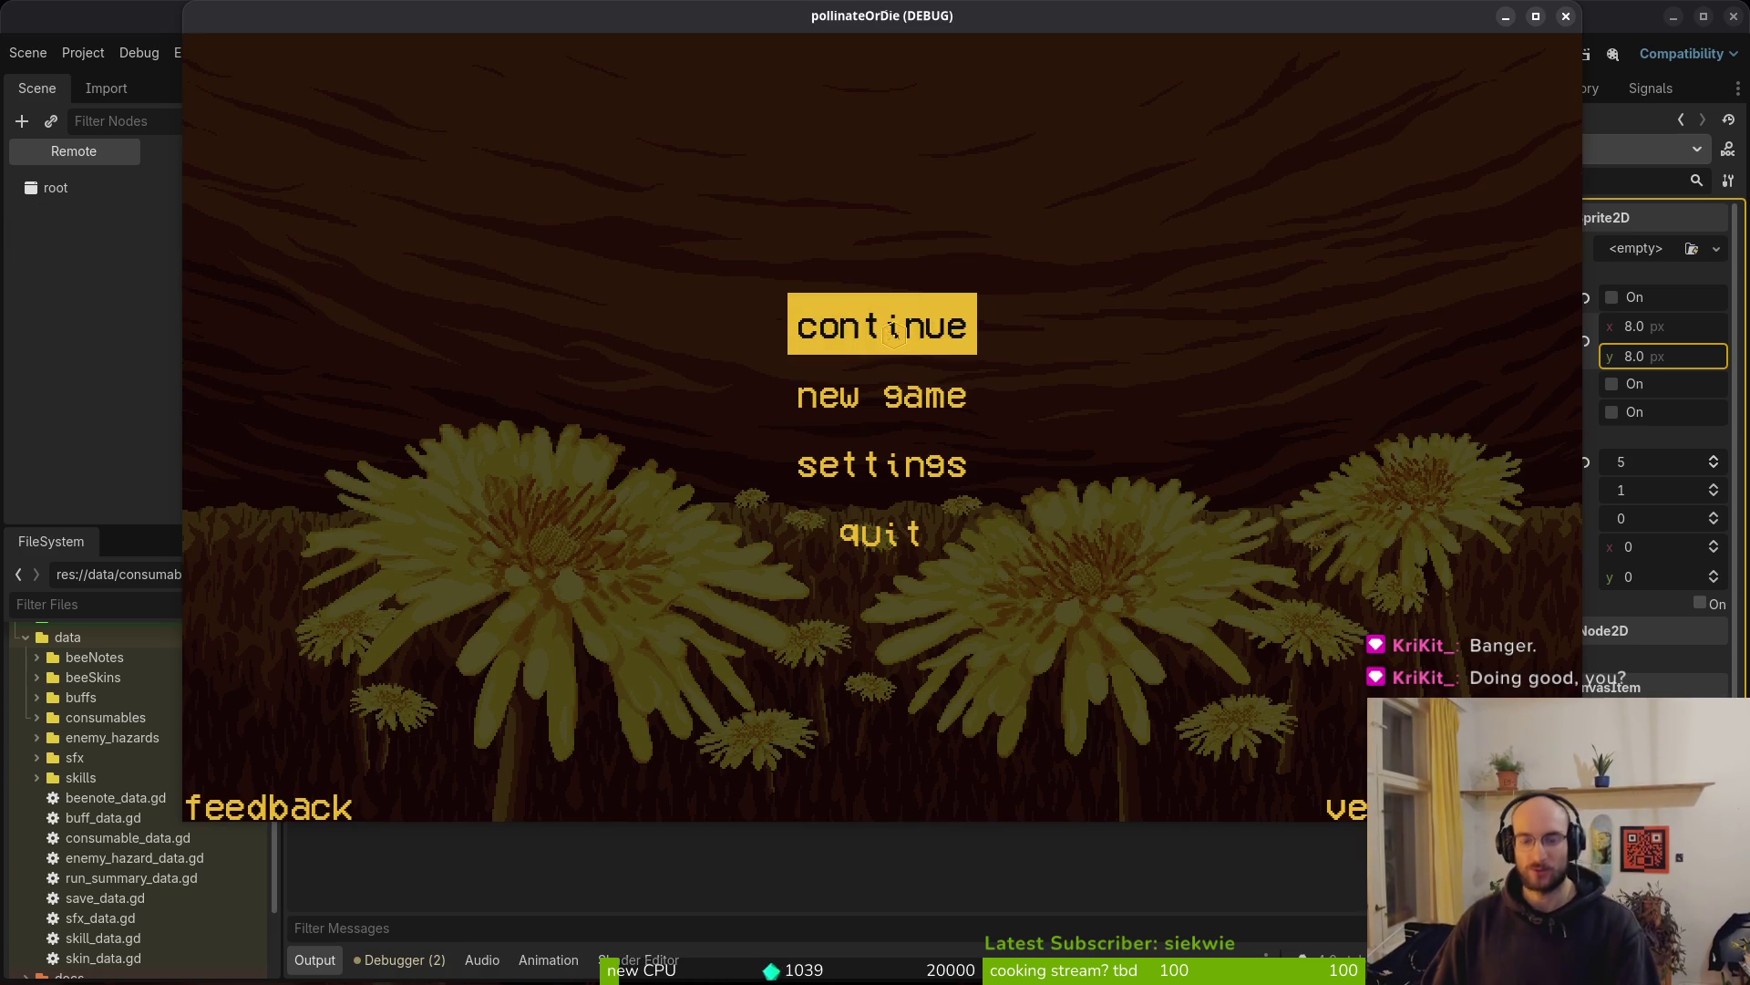
{"action": "left_click", "coordinate": [893, 333]}
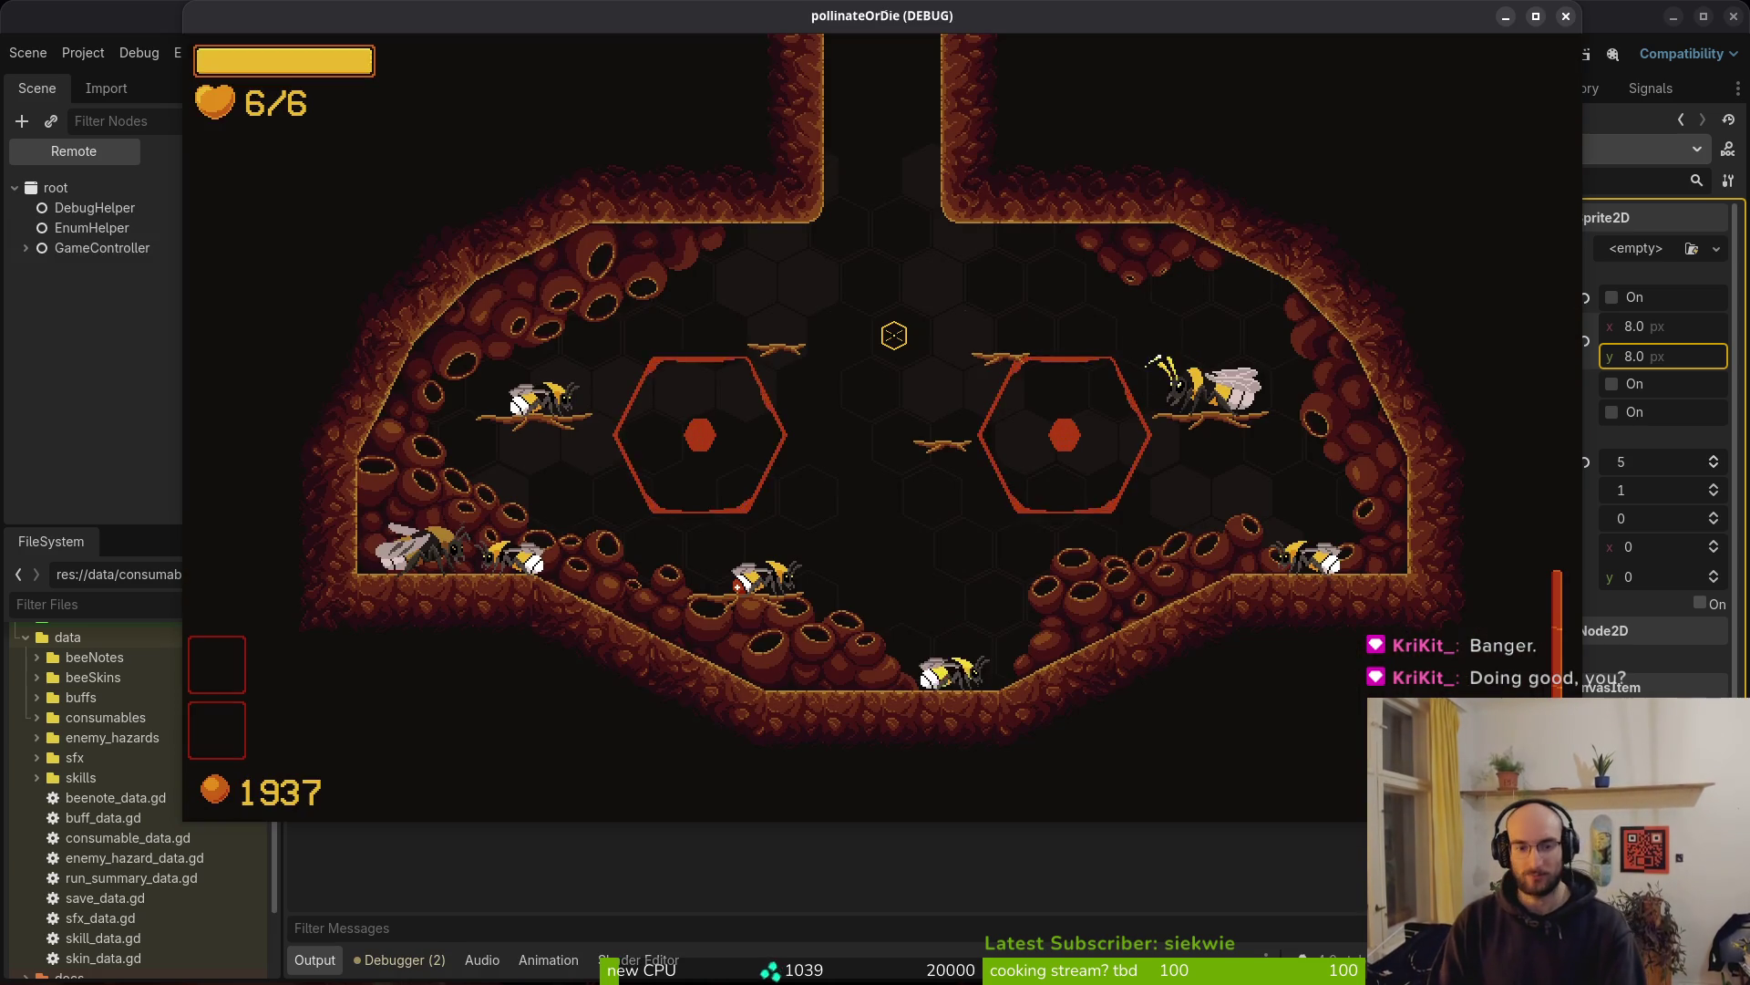
{"action": "key", "text": "Tab"}
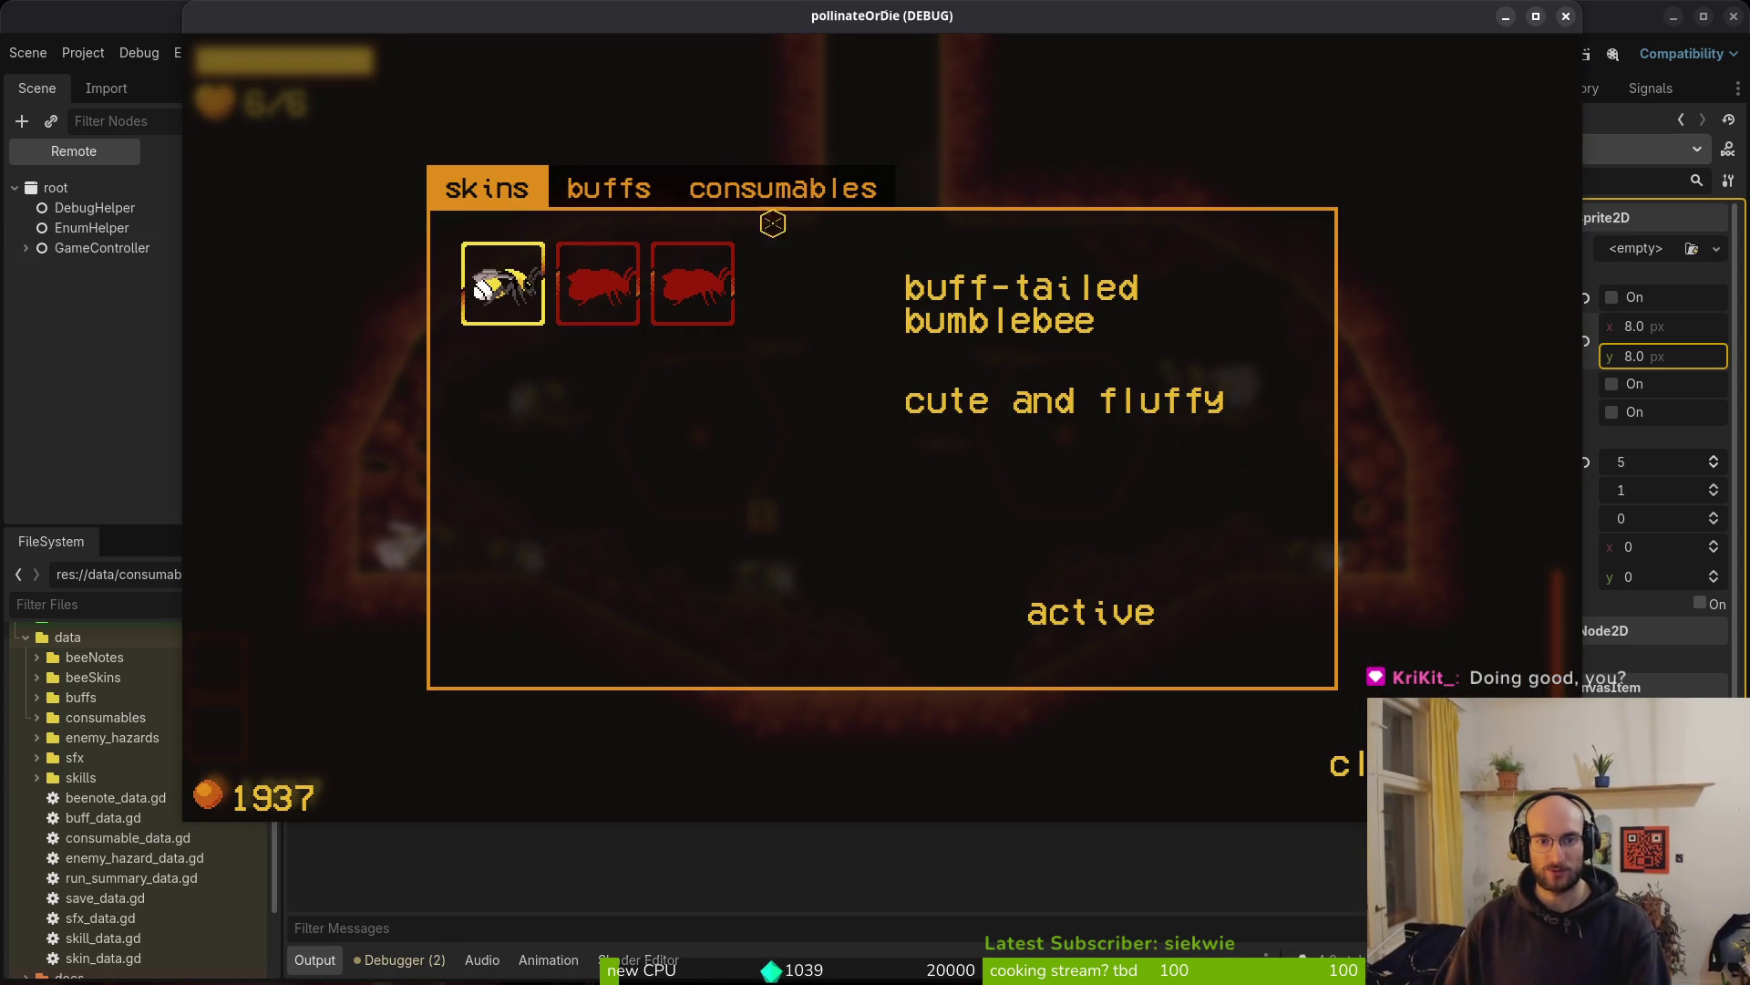
{"action": "key", "text": "e"}
{"action": "key", "text": "e"}
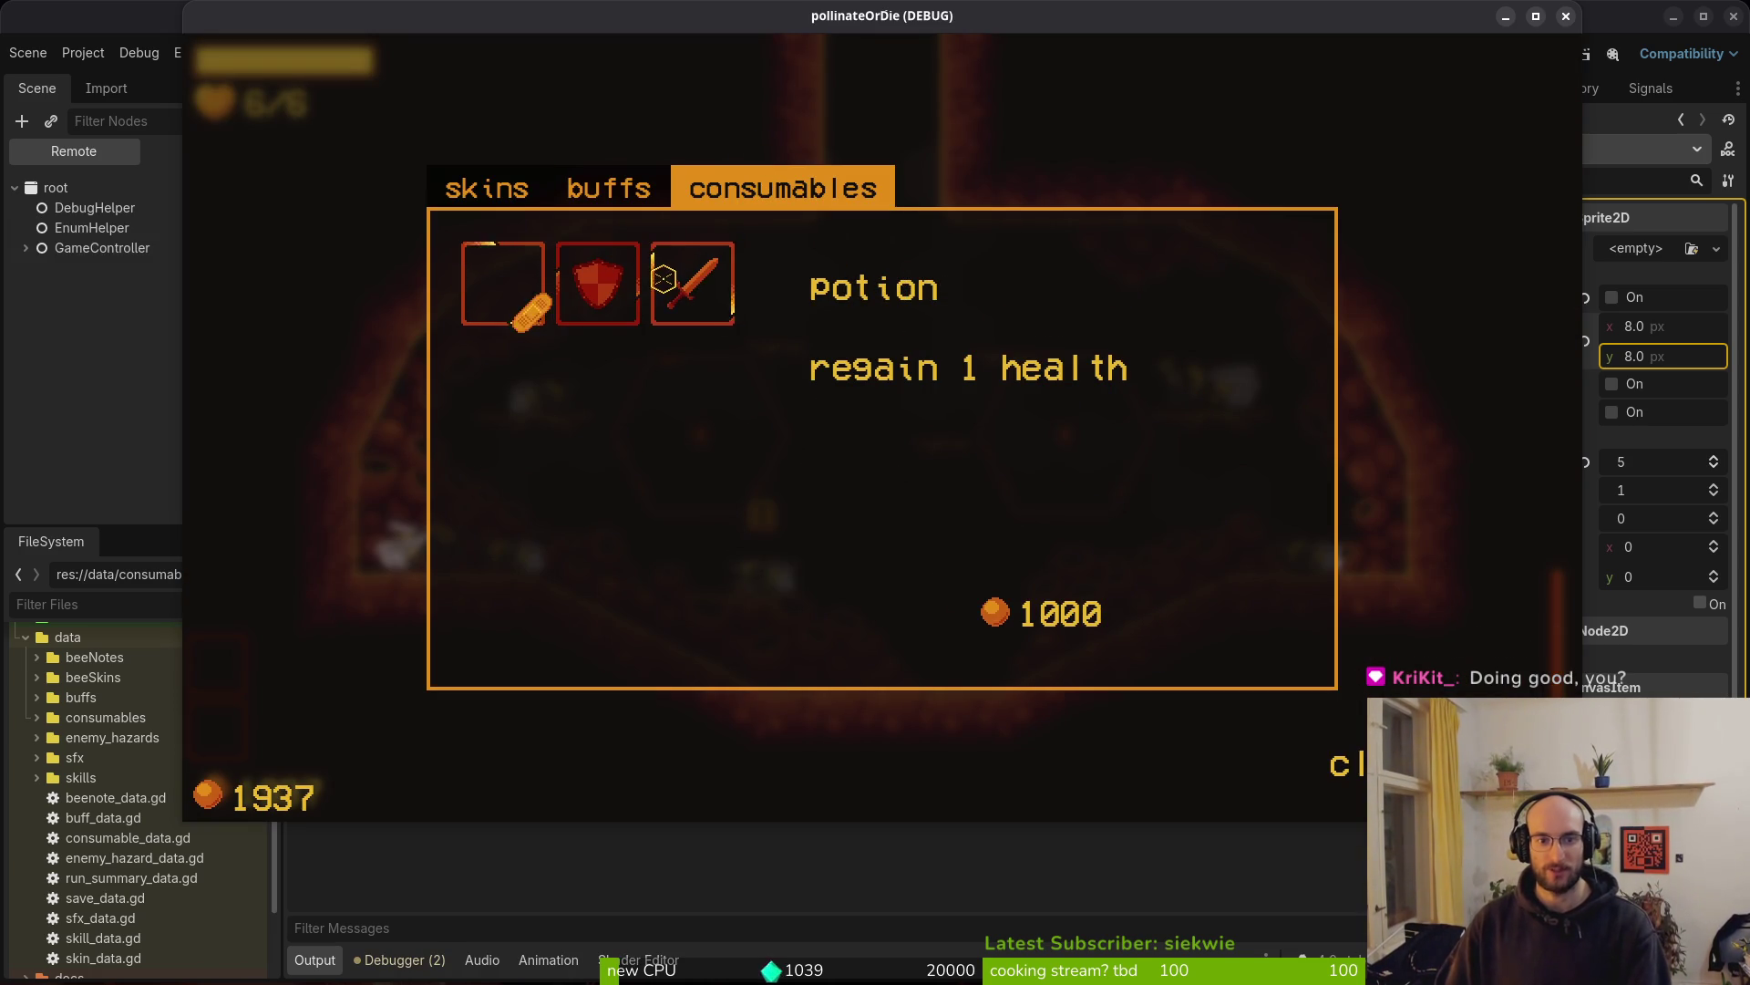
{"action": "left_click", "coordinate": [692, 282]}
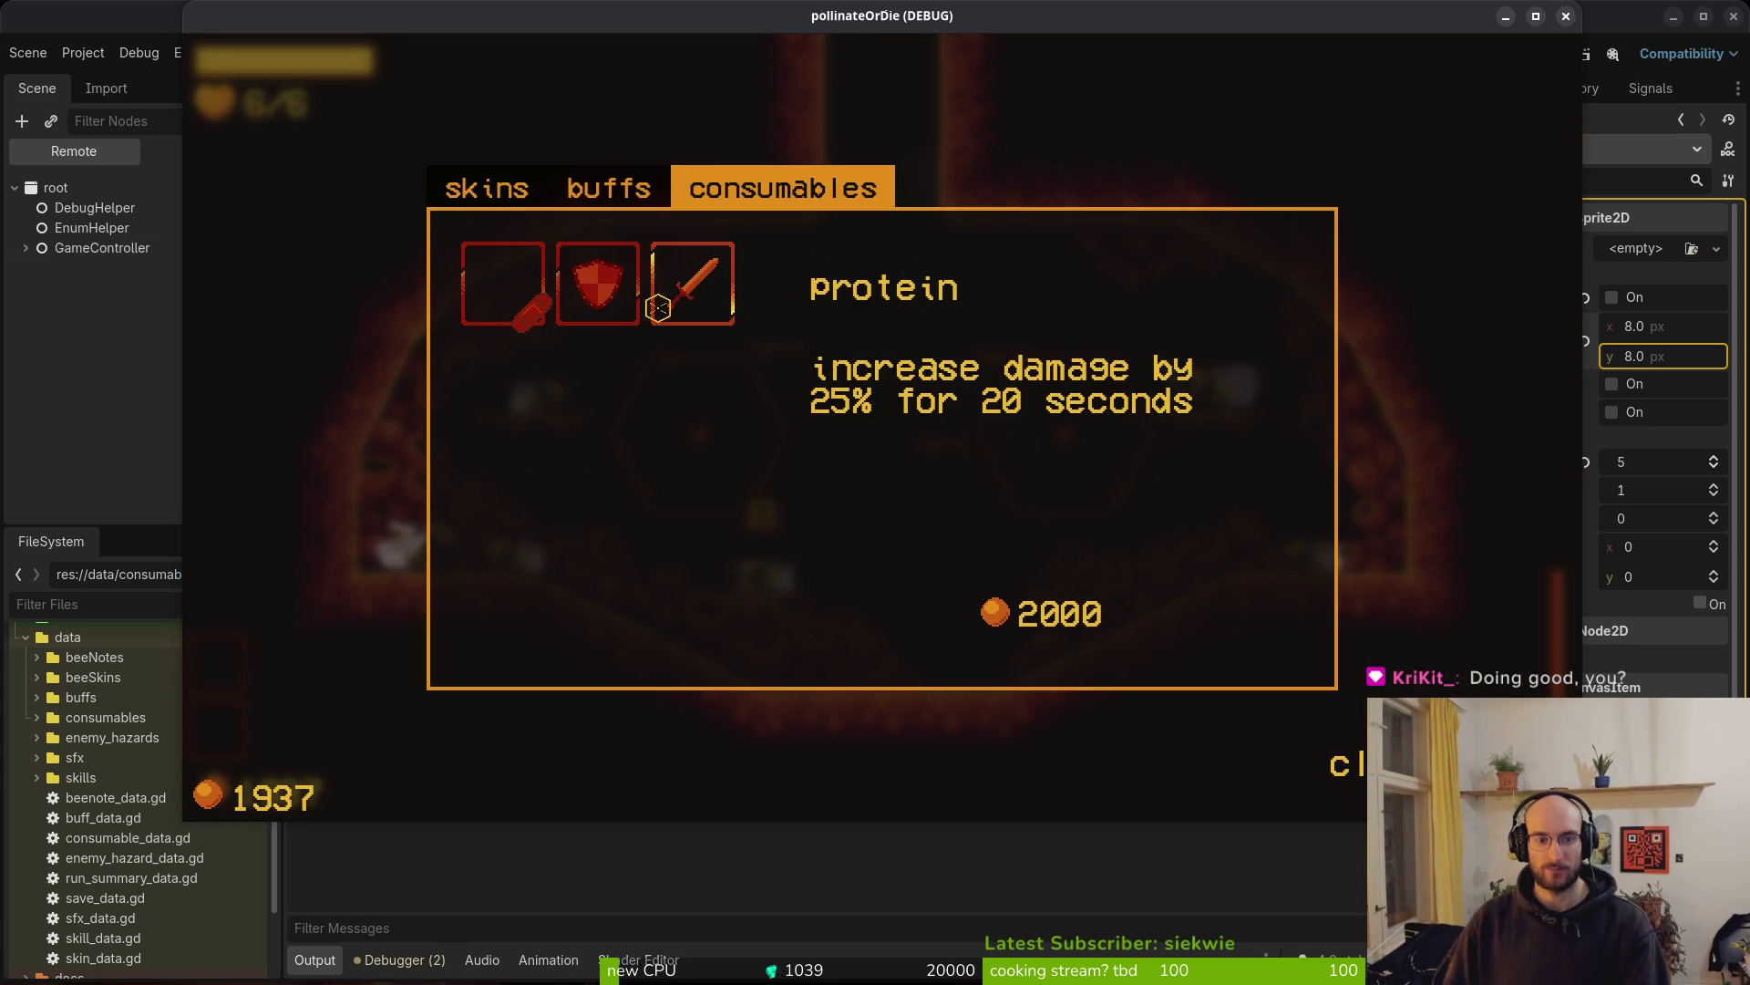
{"action": "left_click", "coordinate": [698, 290]}
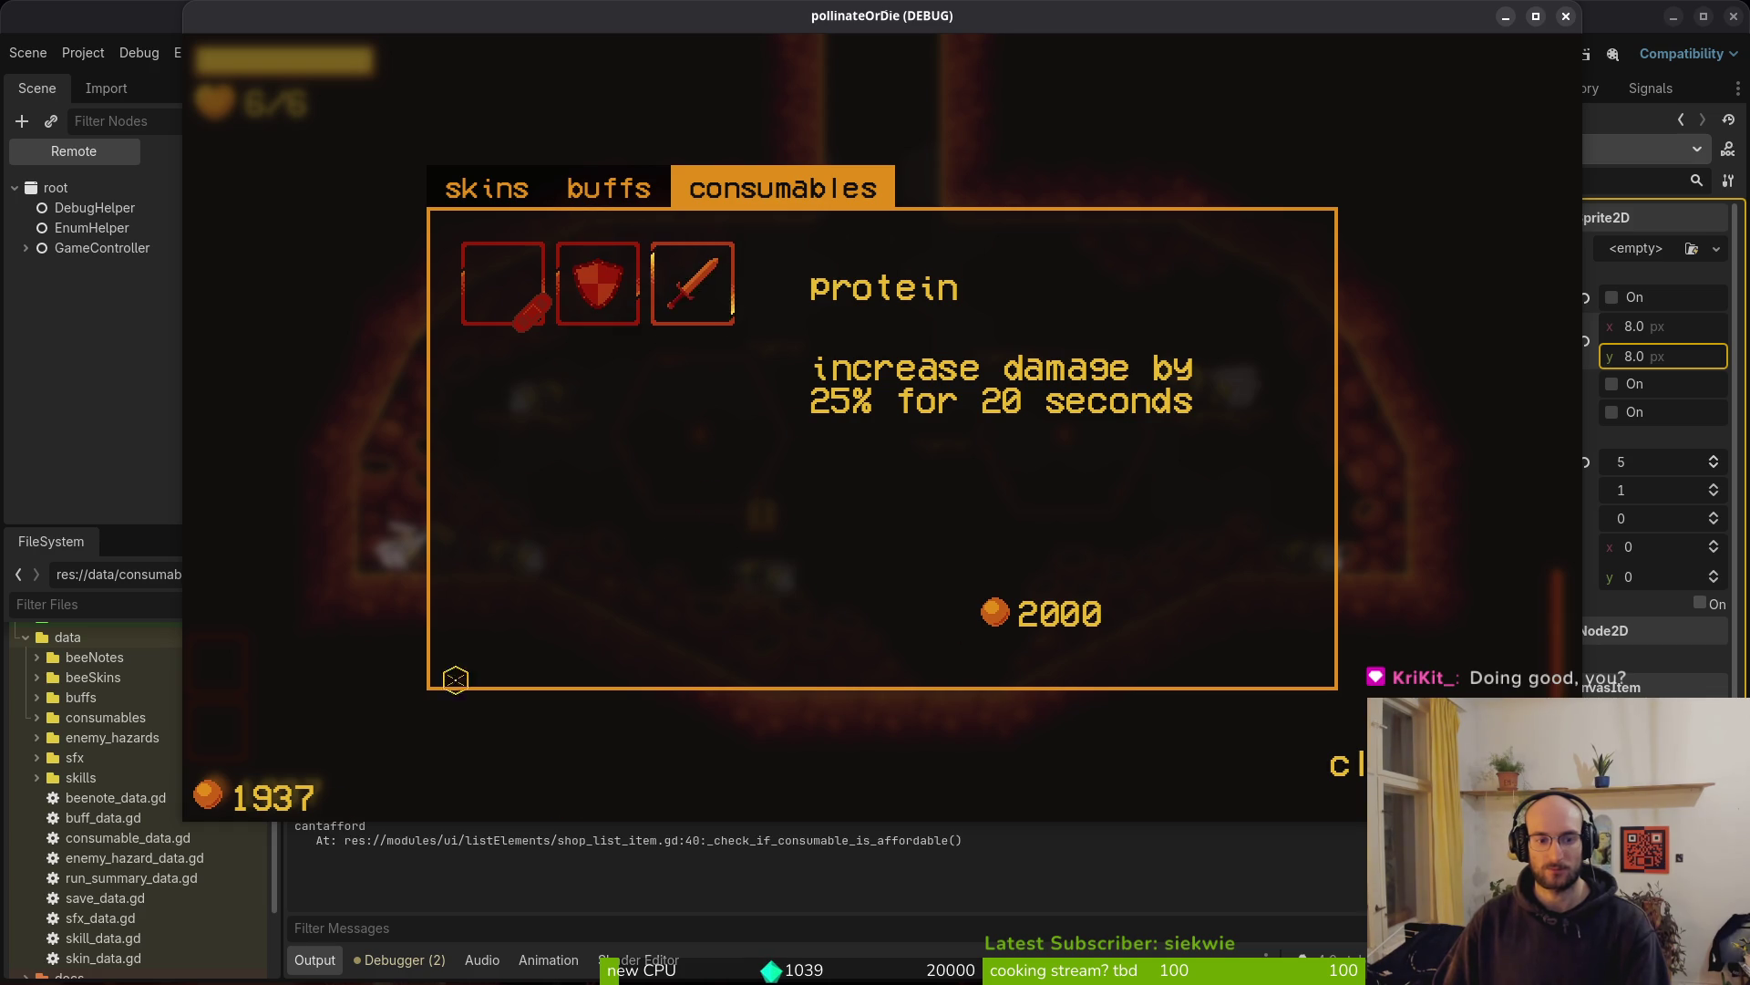
{"action": "key", "text": "Left"}
{"action": "key", "text": "Return"}
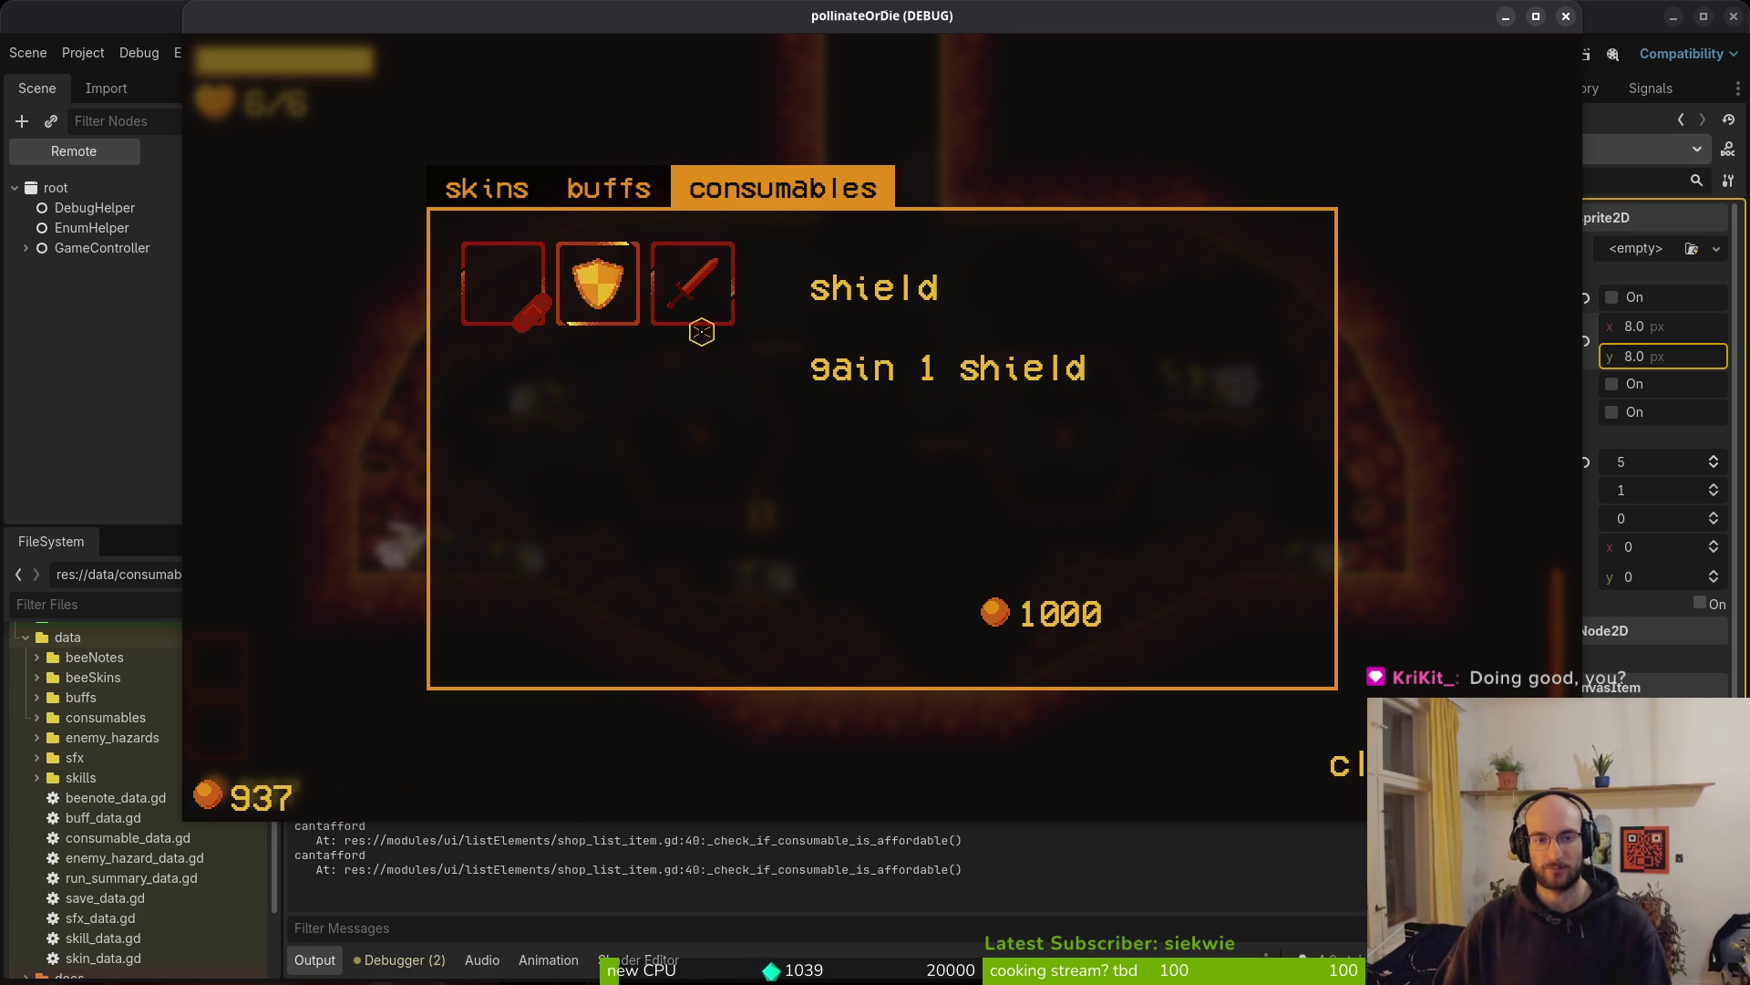
{"action": "key", "text": "Escape"}
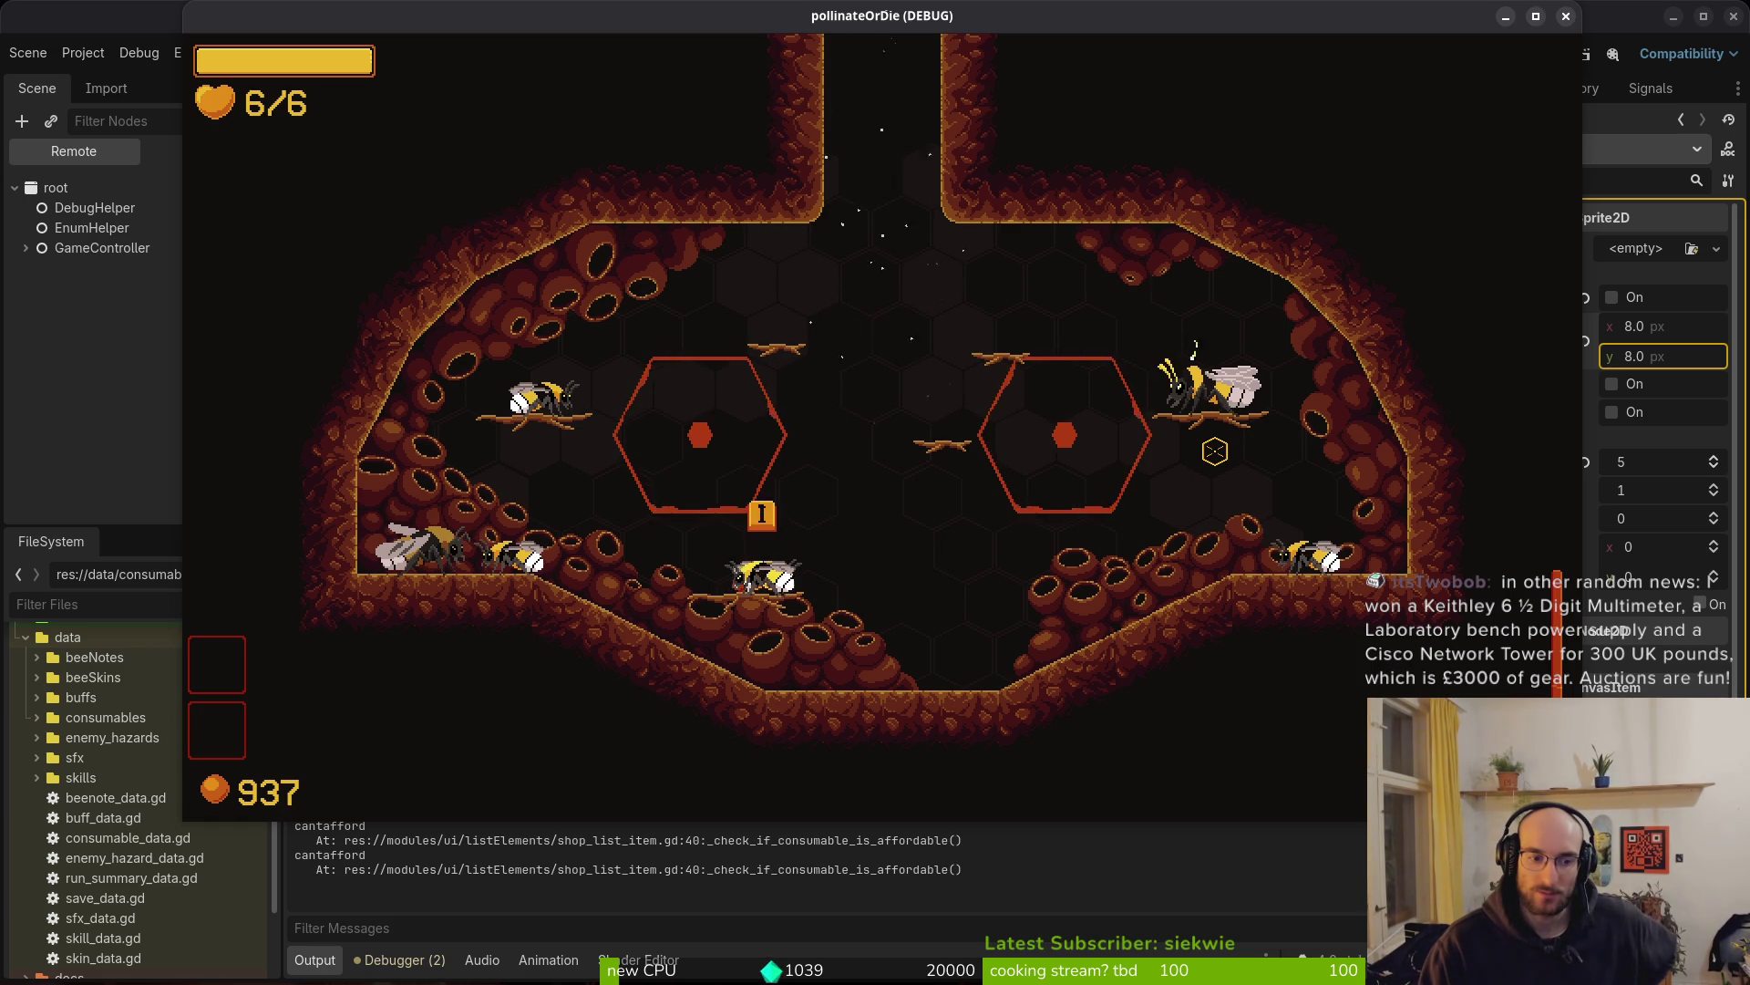
Stop the running game with F8 and return to the shop_list_item scene
{"action": "key", "text": "F8"}
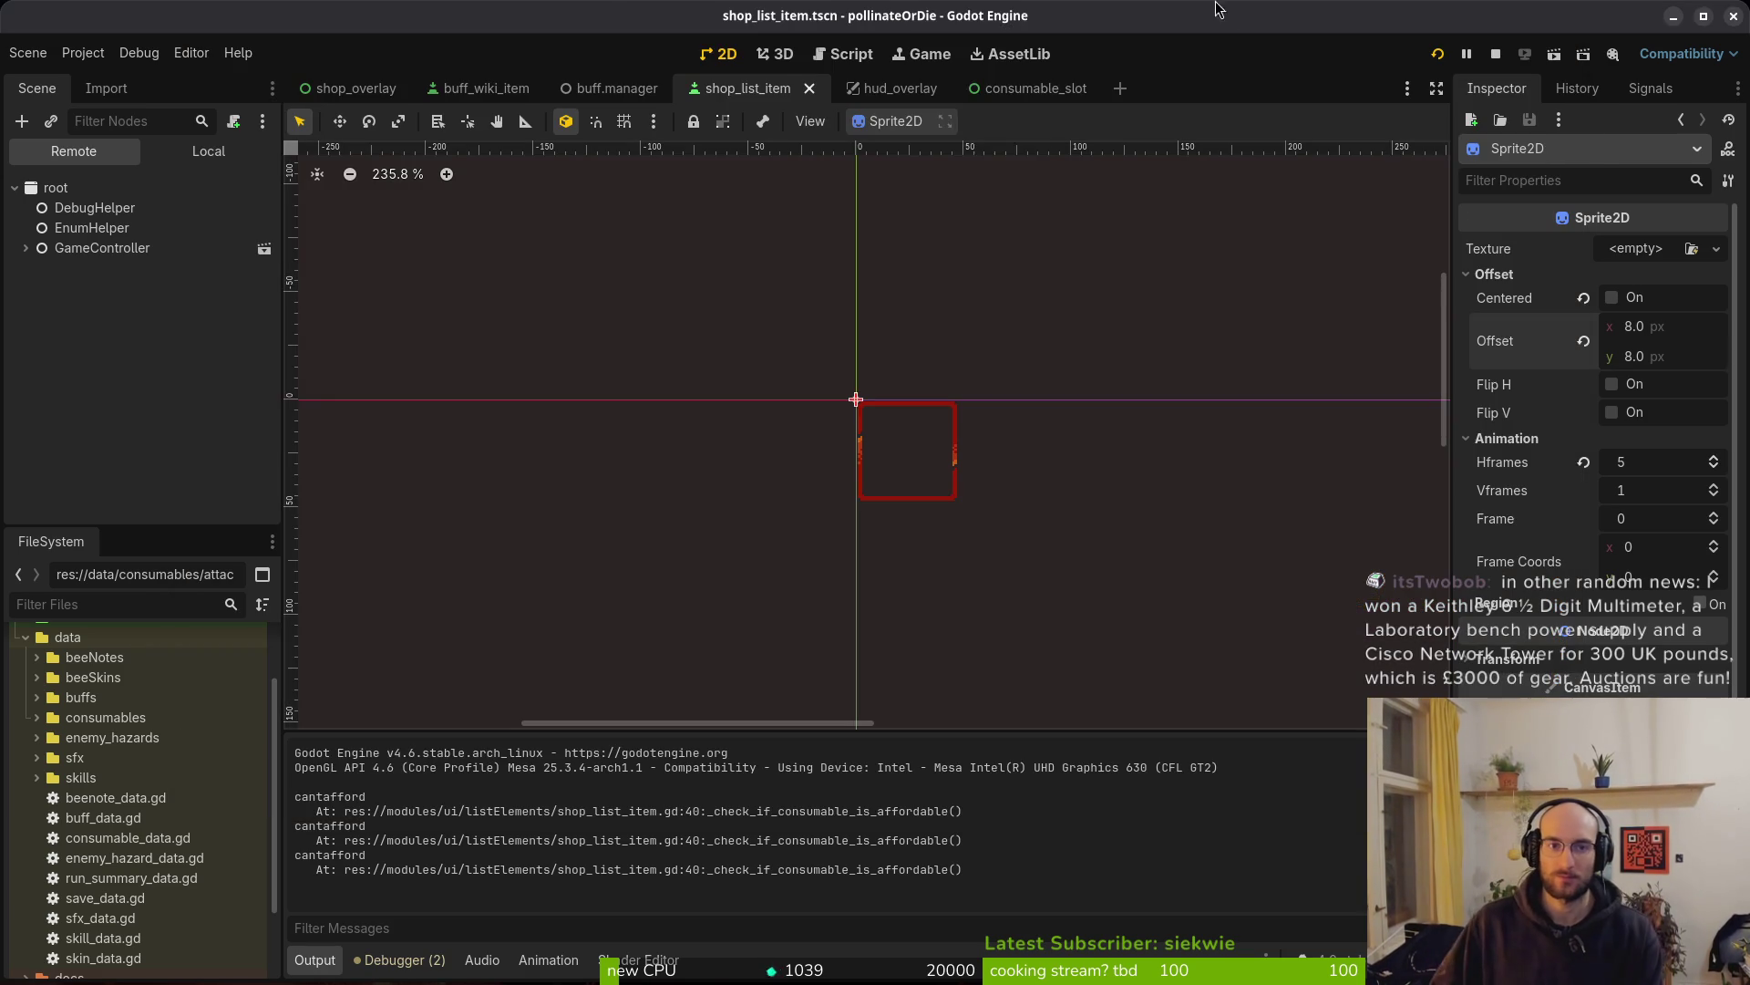
Select comboBar in the local scene tree, frame it, and nudge it a pixel up and down
{"action": "left_click", "coordinate": [208, 151]}
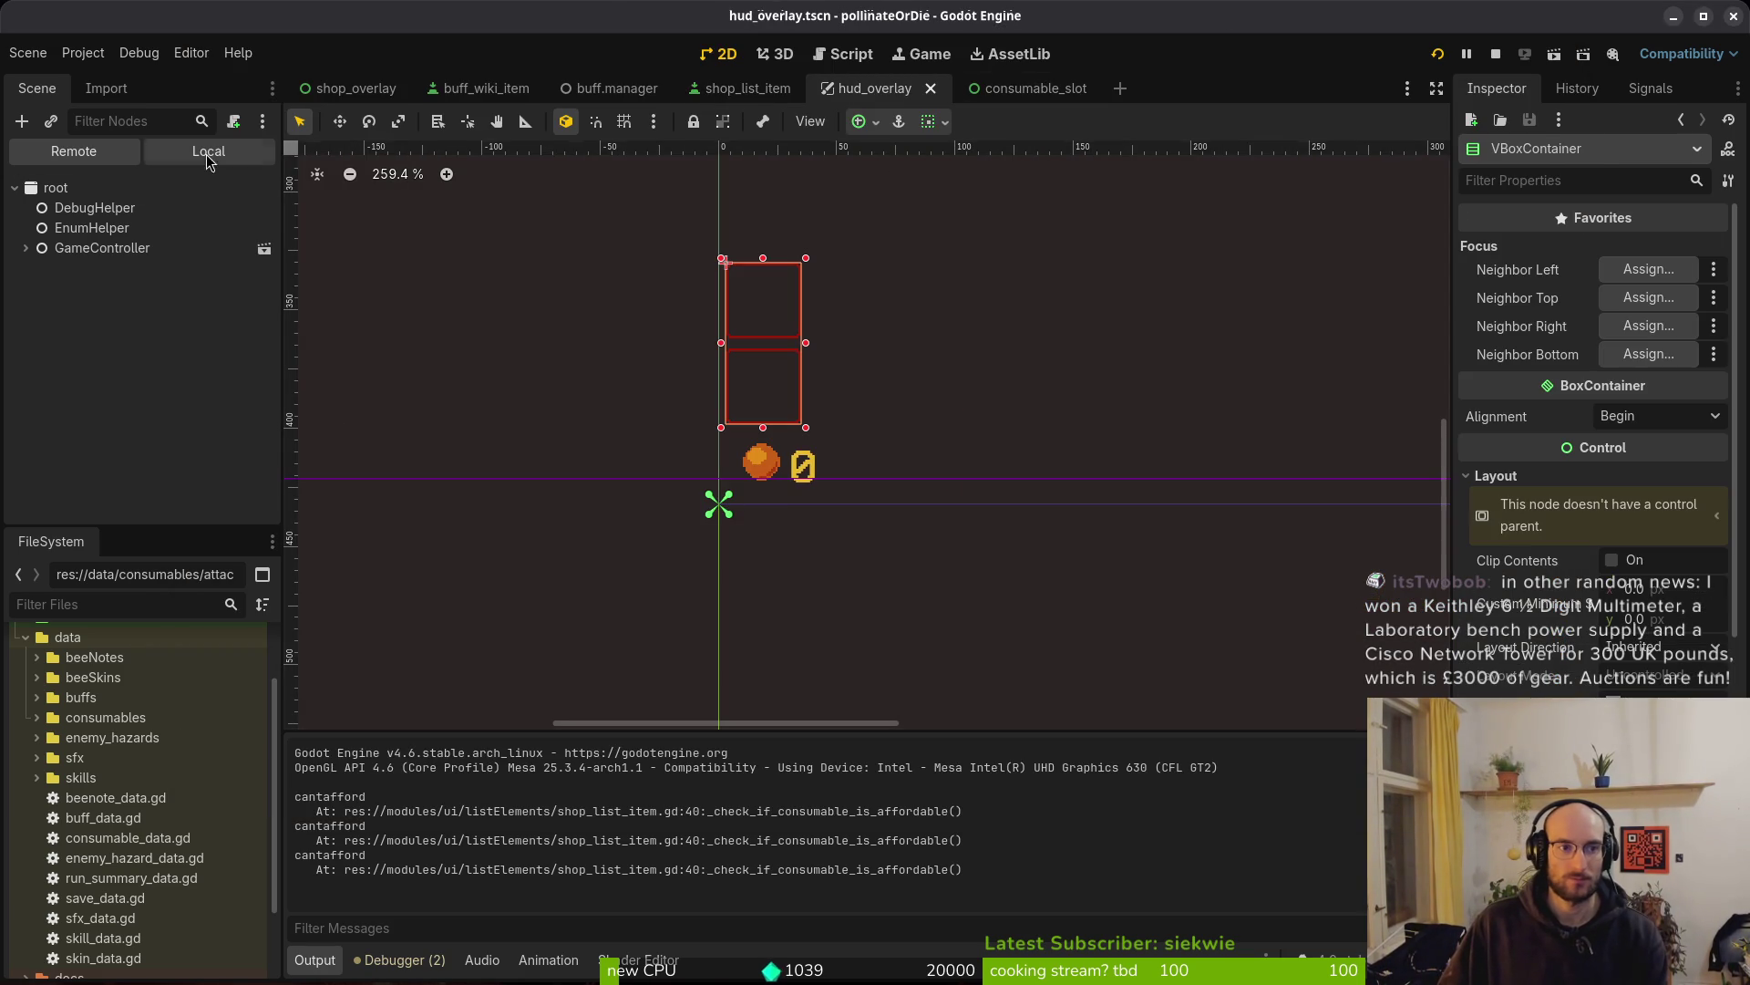
{"action": "left_click", "coordinate": [100, 389]}
{"action": "key", "text": "shift+f"}
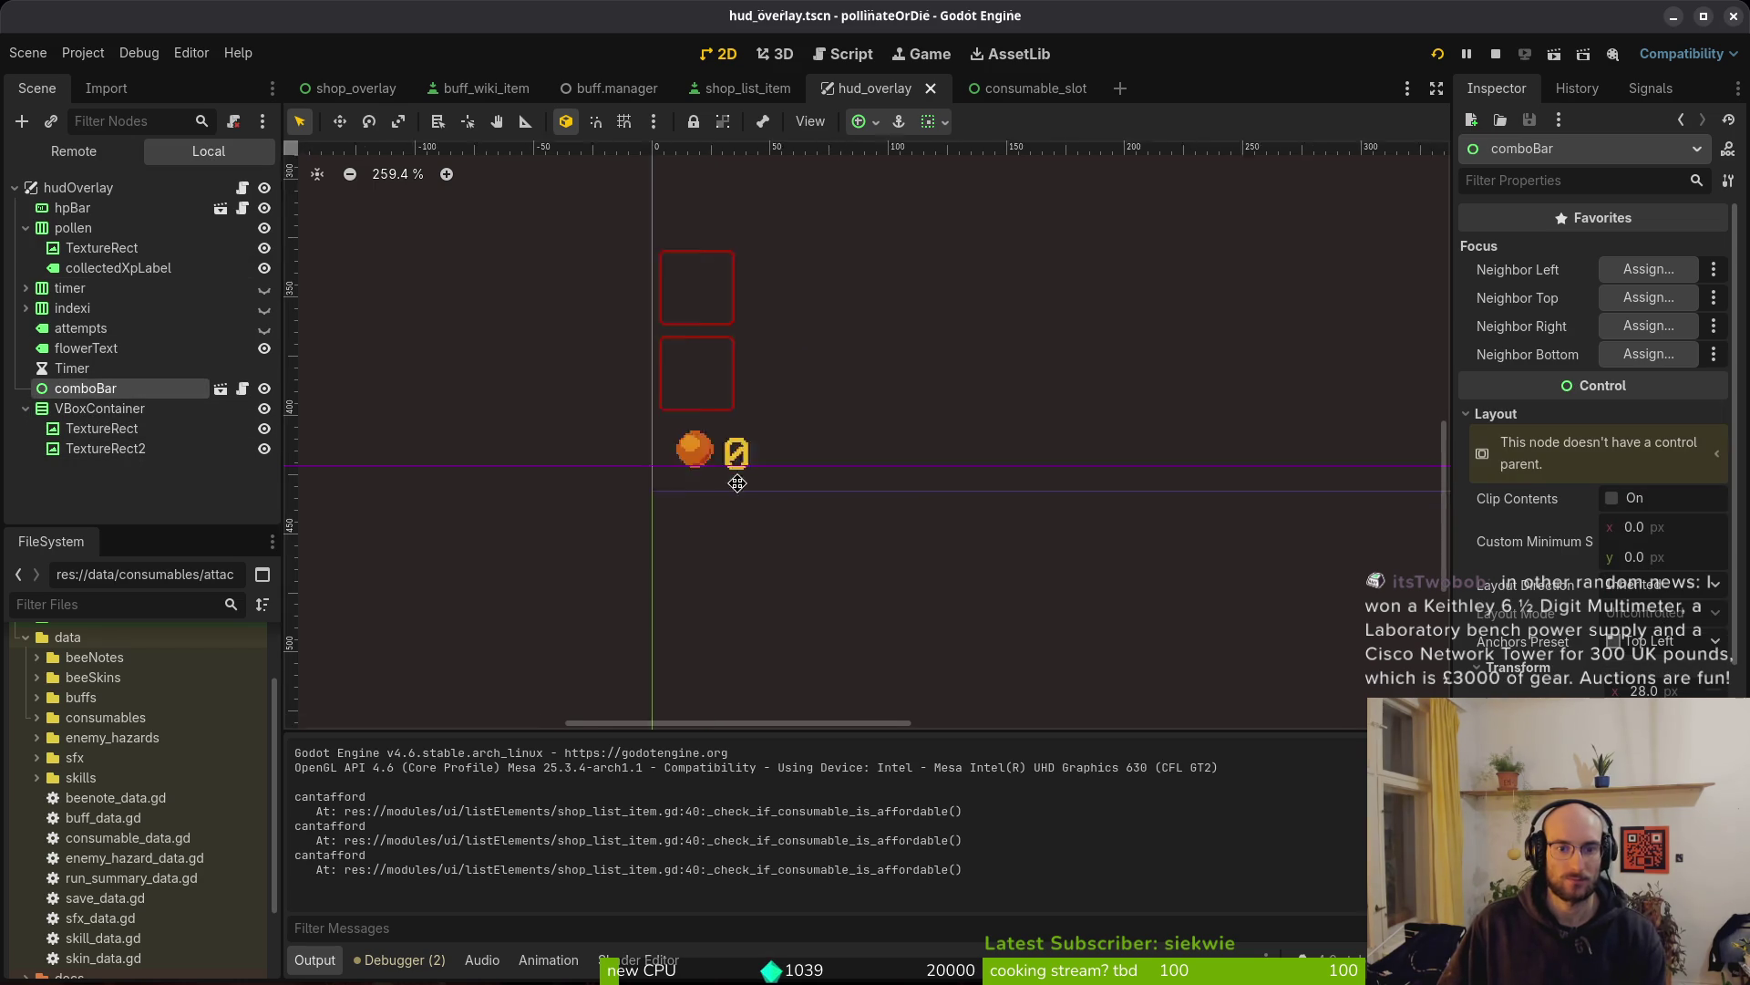
{"action": "scroll", "coordinate": [1028, 445], "scroll_direction": "up", "scroll_amount": 3}
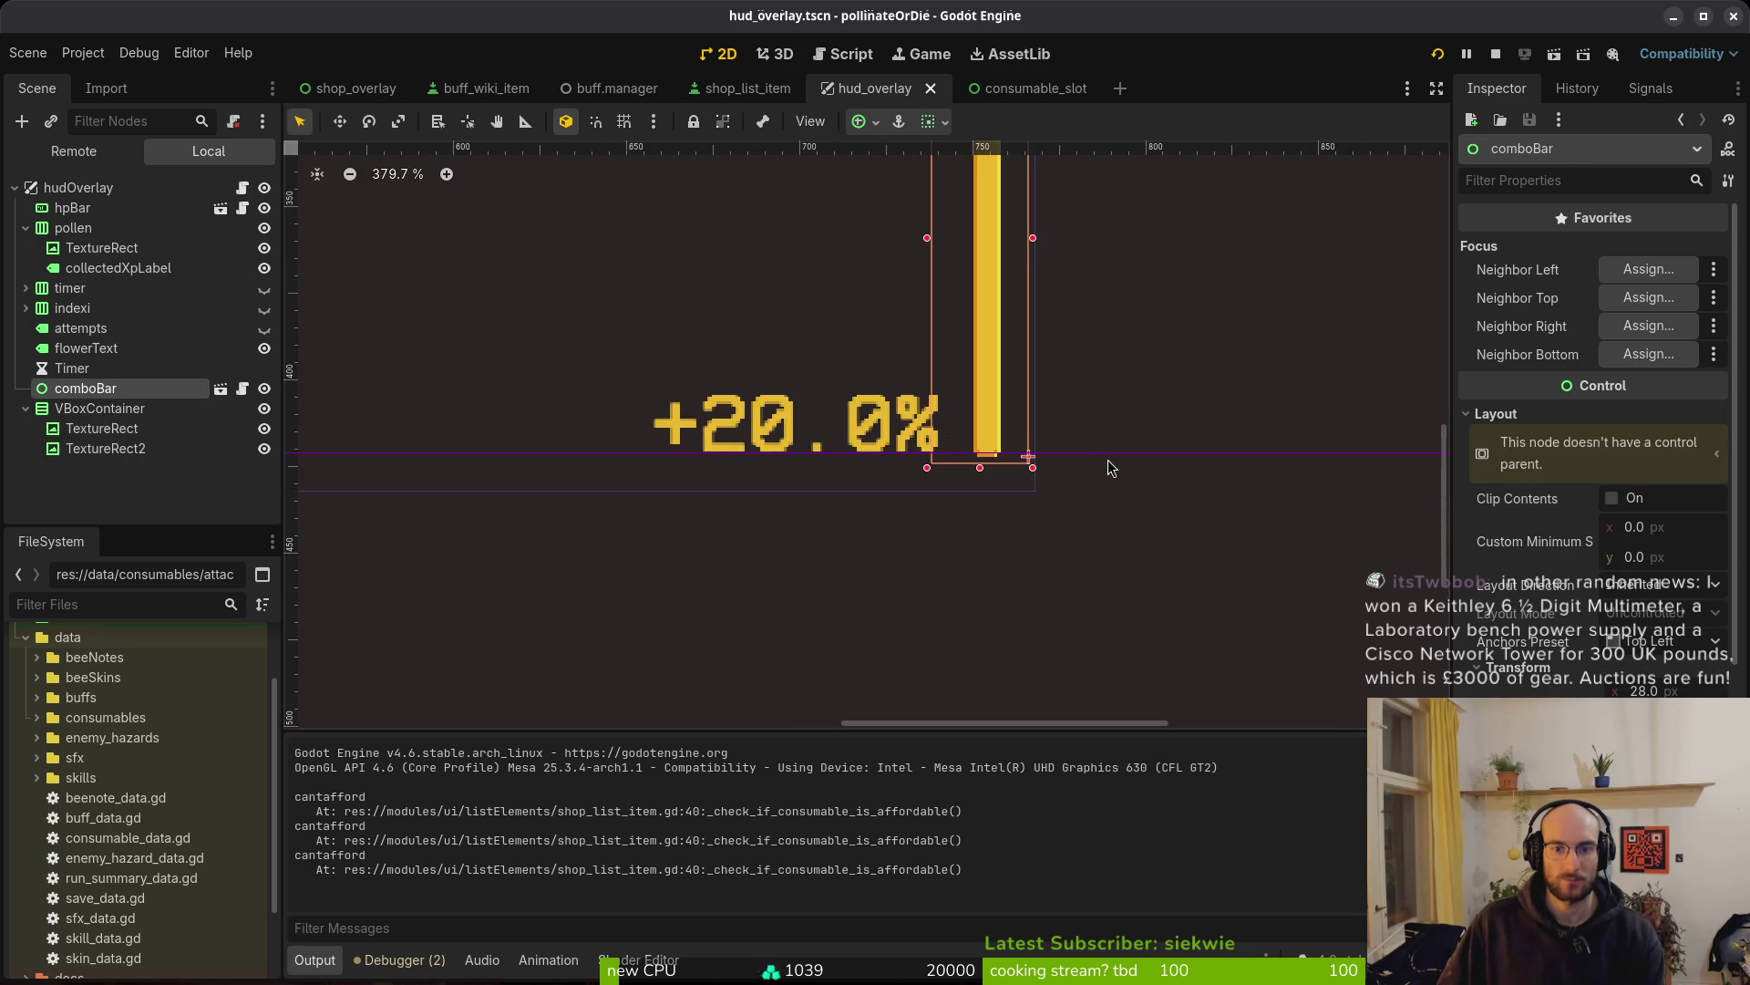
{"action": "key", "text": "Down"}
{"action": "key", "text": "Down"}
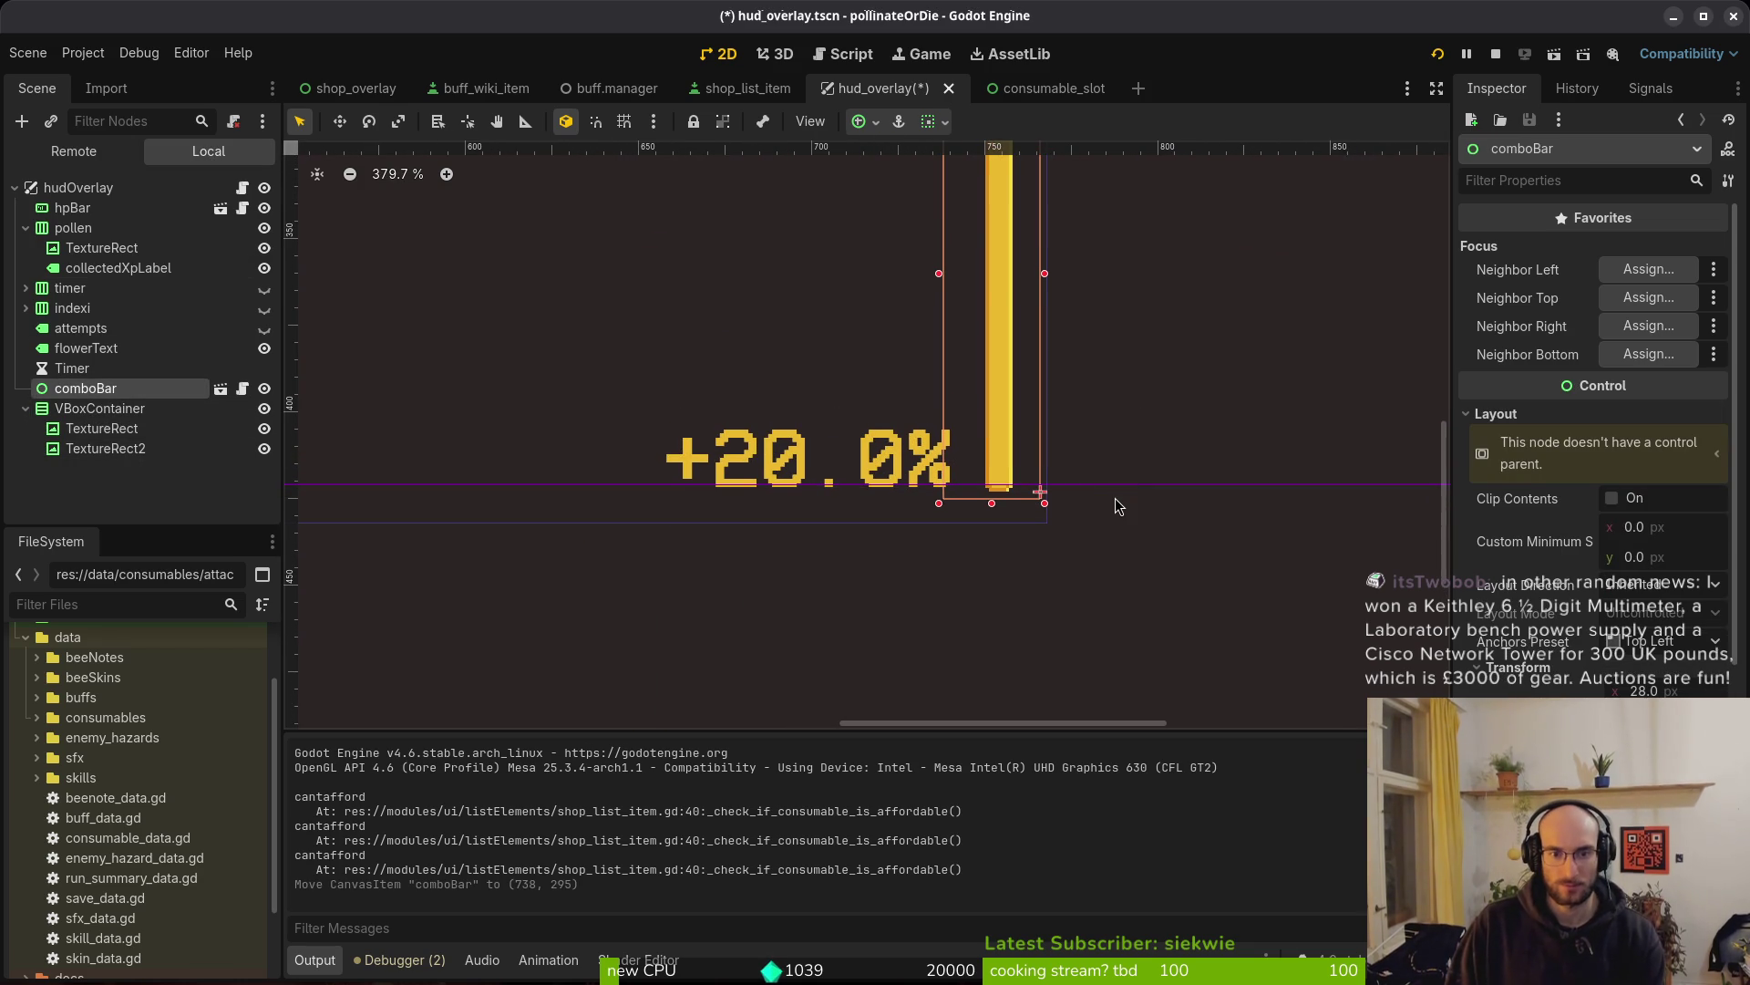
{"action": "key", "text": "Up"}
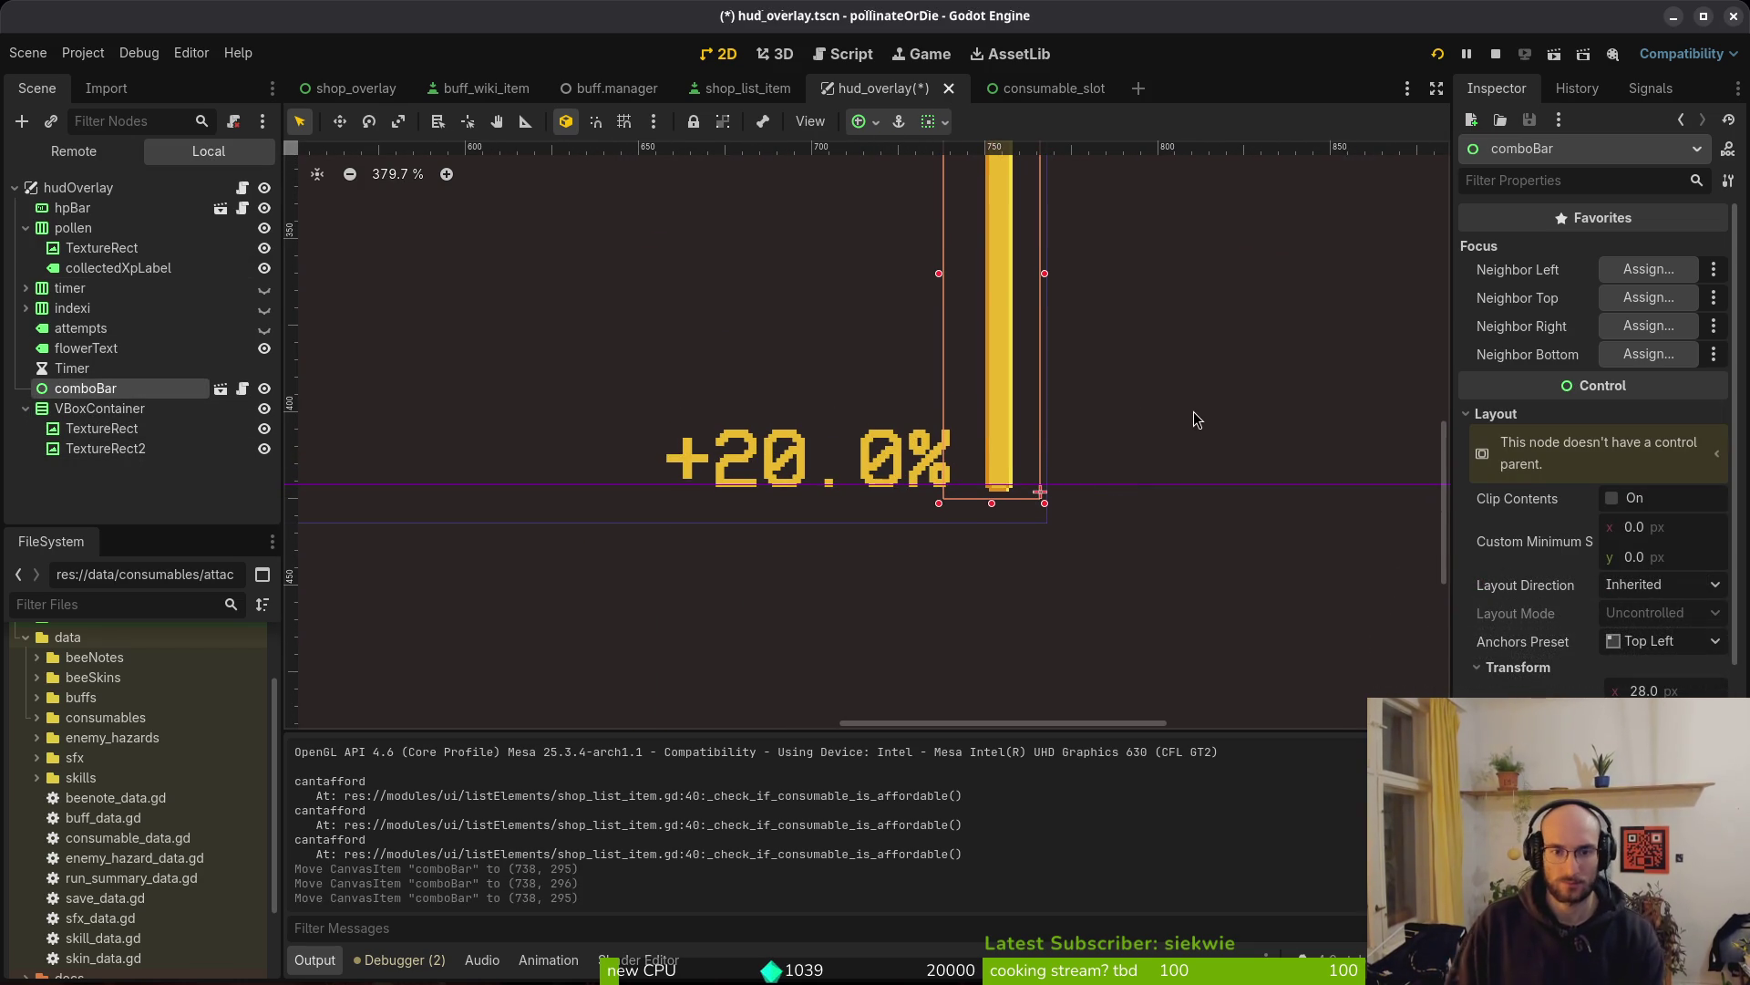
{"action": "mouse_move", "coordinate": [841, 554]}
{"action": "left_mouse_down"}
{"action": "mouse_move", "coordinate": [602, 572]}
{"action": "mouse_move", "coordinate": [1048, 511]}
{"action": "mouse_move", "coordinate": [724, 463]}
{"action": "left_mouse_up"}
{"action": "scroll", "coordinate": [880, 518], "scroll_direction": "right", "scroll_amount": 2}
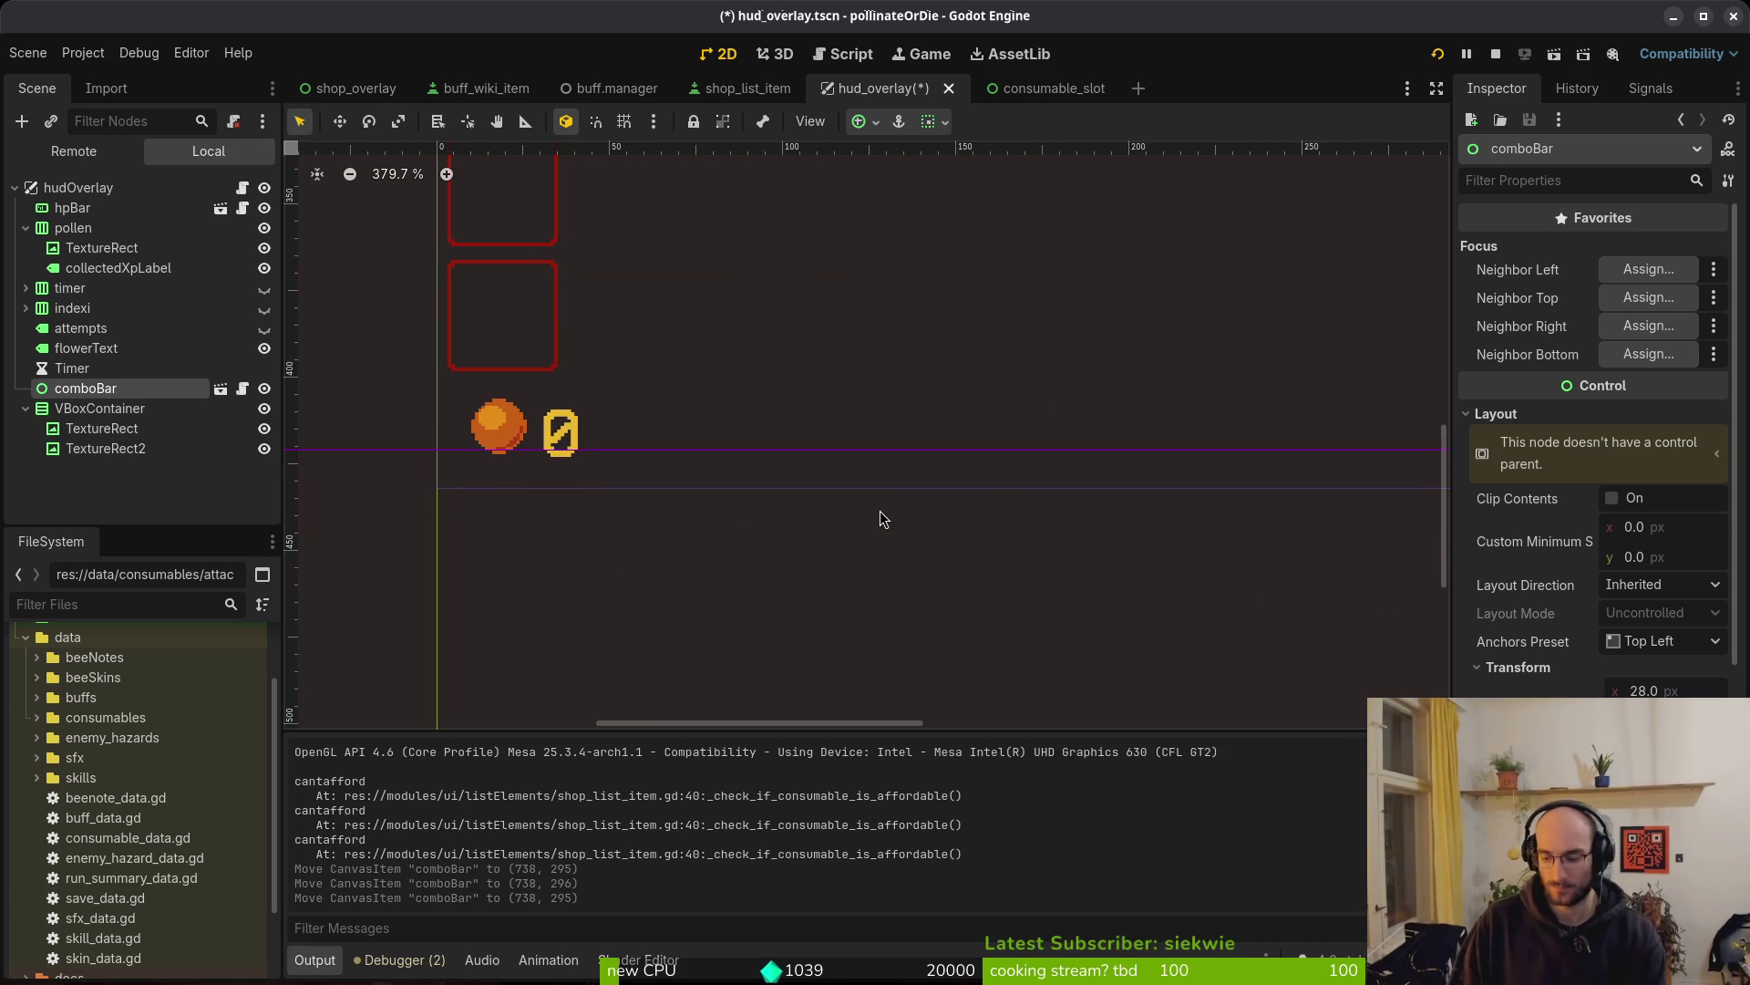
{"action": "key", "text": "Up"}
{"action": "key", "text": "Down"}
Nudge comboBar down to (738, 296), save the HUD overlay, and open the quick resource search
{"action": "left_click_drag", "start_coordinate": [880, 518], "coordinate": [330, 532]}
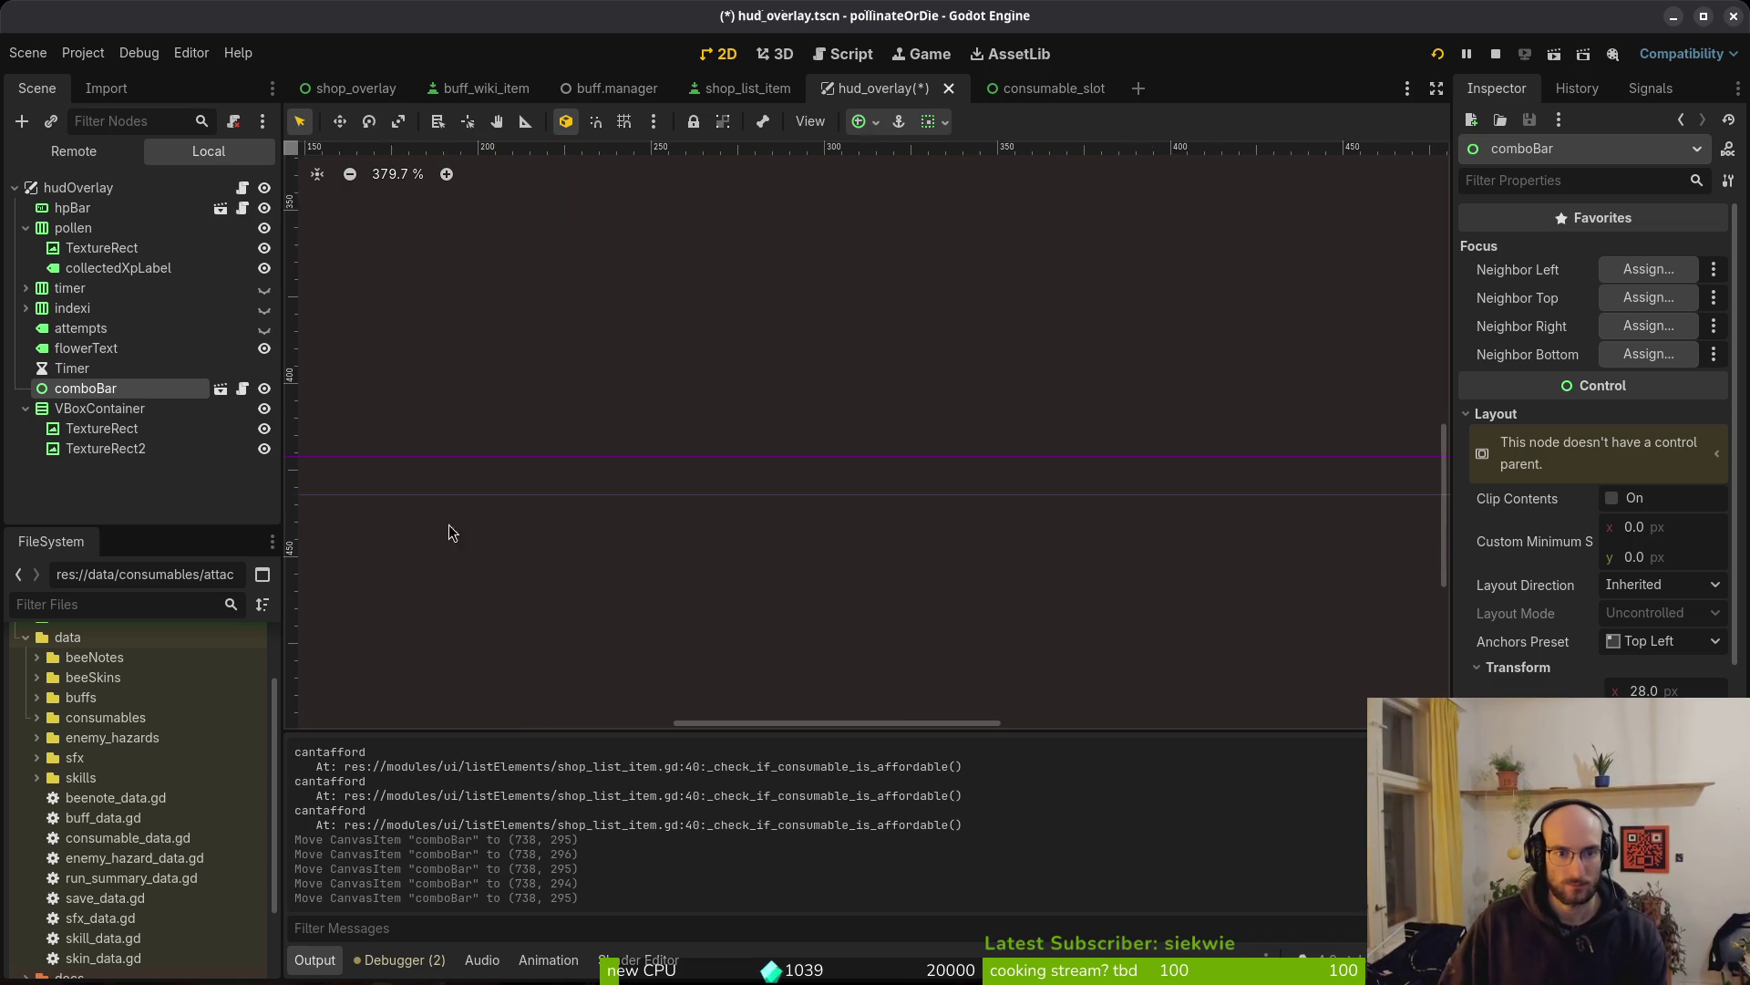
{"action": "scroll", "coordinate": [875, 525], "scroll_direction": "left", "scroll_amount": 10}
{"action": "scroll", "coordinate": [875, 510], "scroll_direction": "up", "scroll_amount": 5}
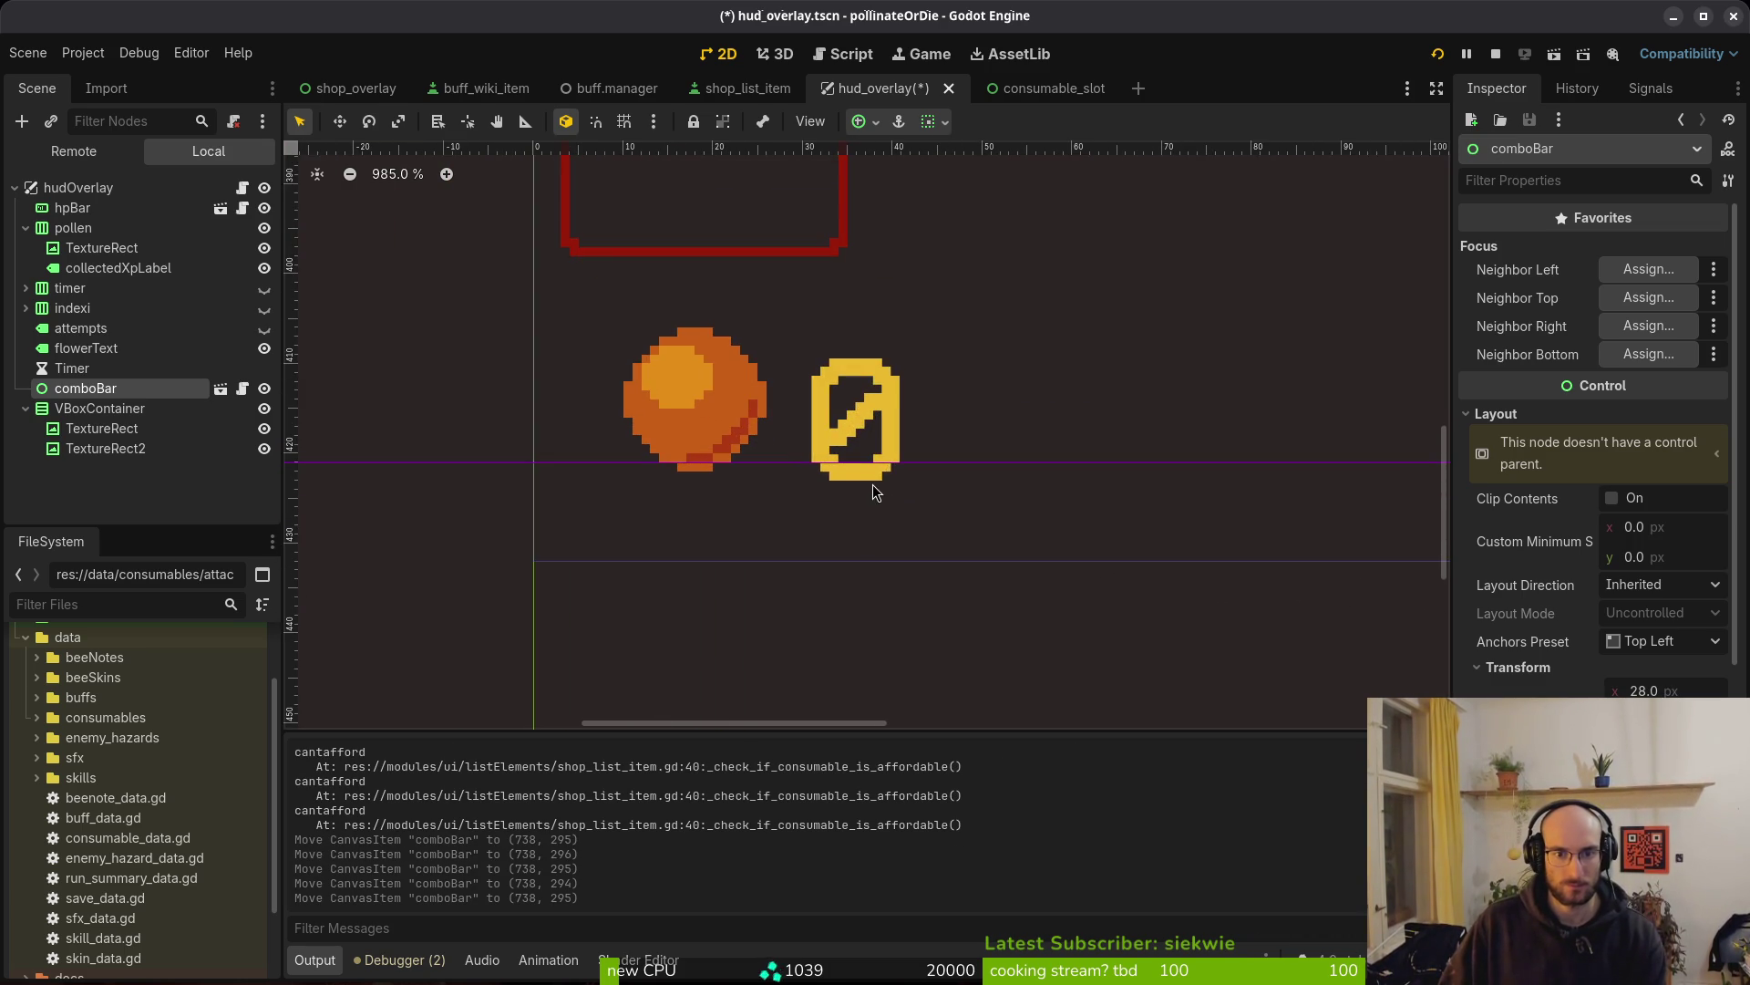
{"action": "scroll", "coordinate": [1034, 545], "scroll_direction": "down", "scroll_amount": 3}
{"action": "mouse_move", "coordinate": [1034, 545]}
{"action": "left_mouse_down"}
{"action": "mouse_move", "coordinate": [391, 453]}
{"action": "mouse_move", "coordinate": [758, 379]}
{"action": "left_mouse_up"}
{"action": "scroll", "coordinate": [916, 524], "scroll_direction": "up", "scroll_amount": 2}
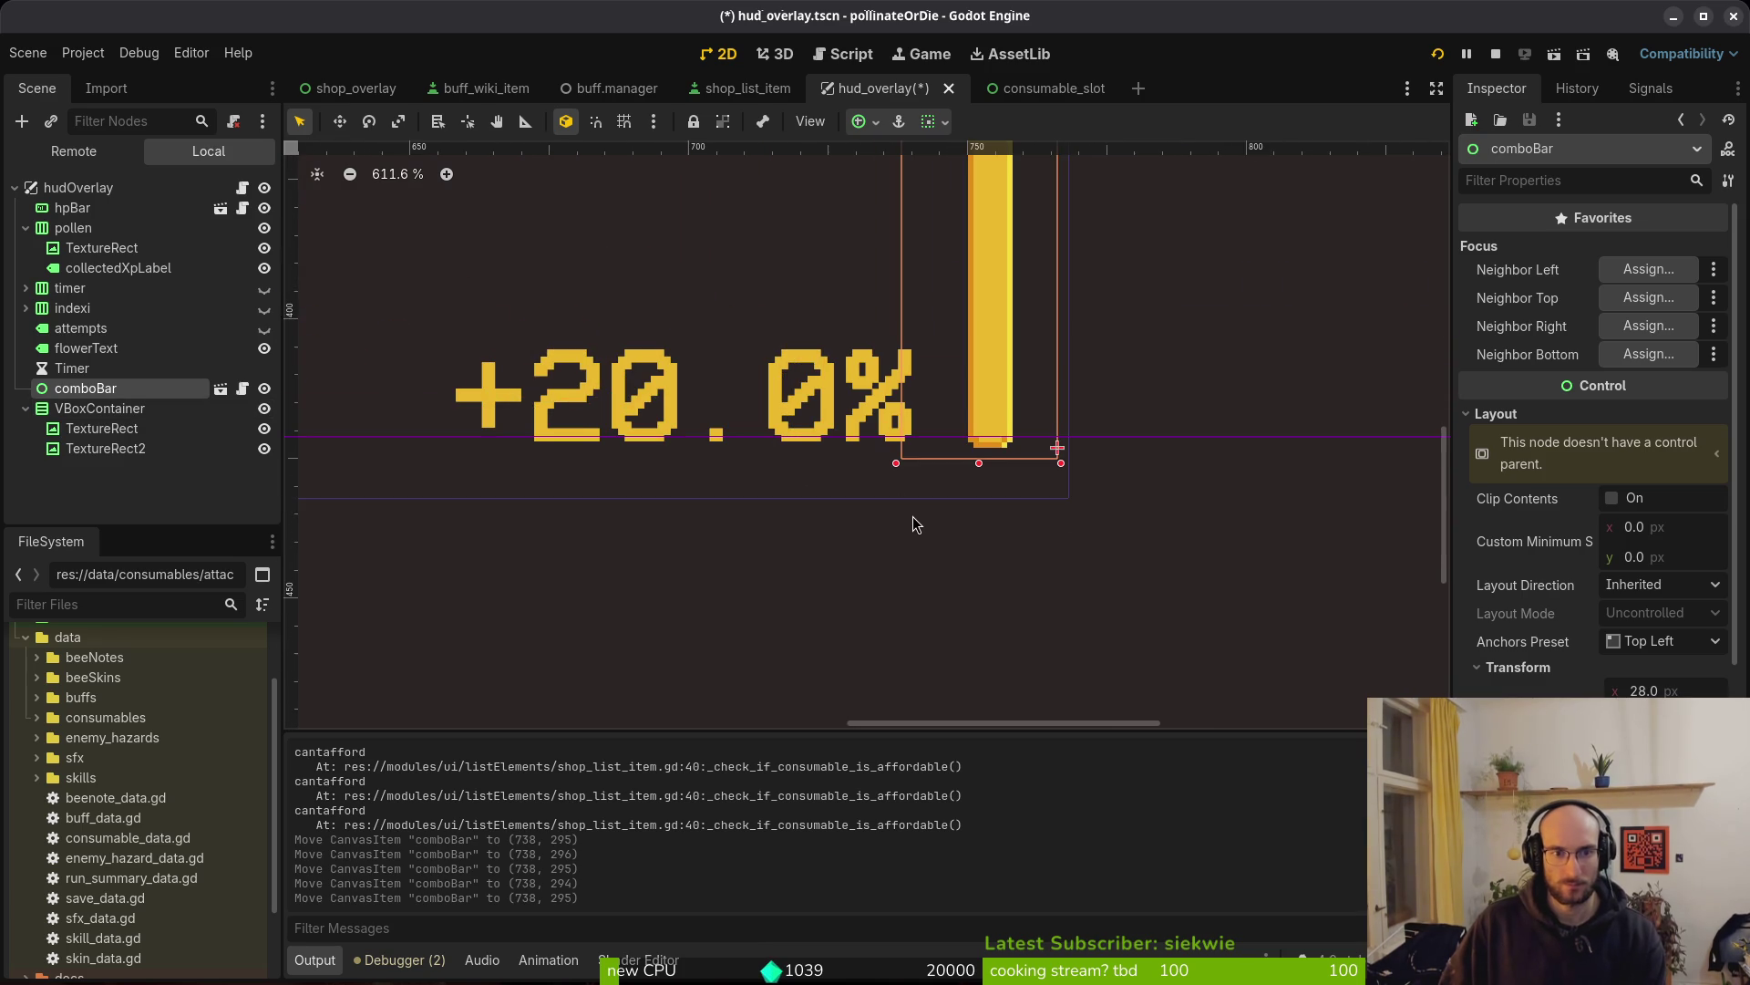
{"action": "key", "text": "Down"}
{"action": "left_click", "coordinate": [909, 519]}
{"action": "key", "text": "ctrl+s"}
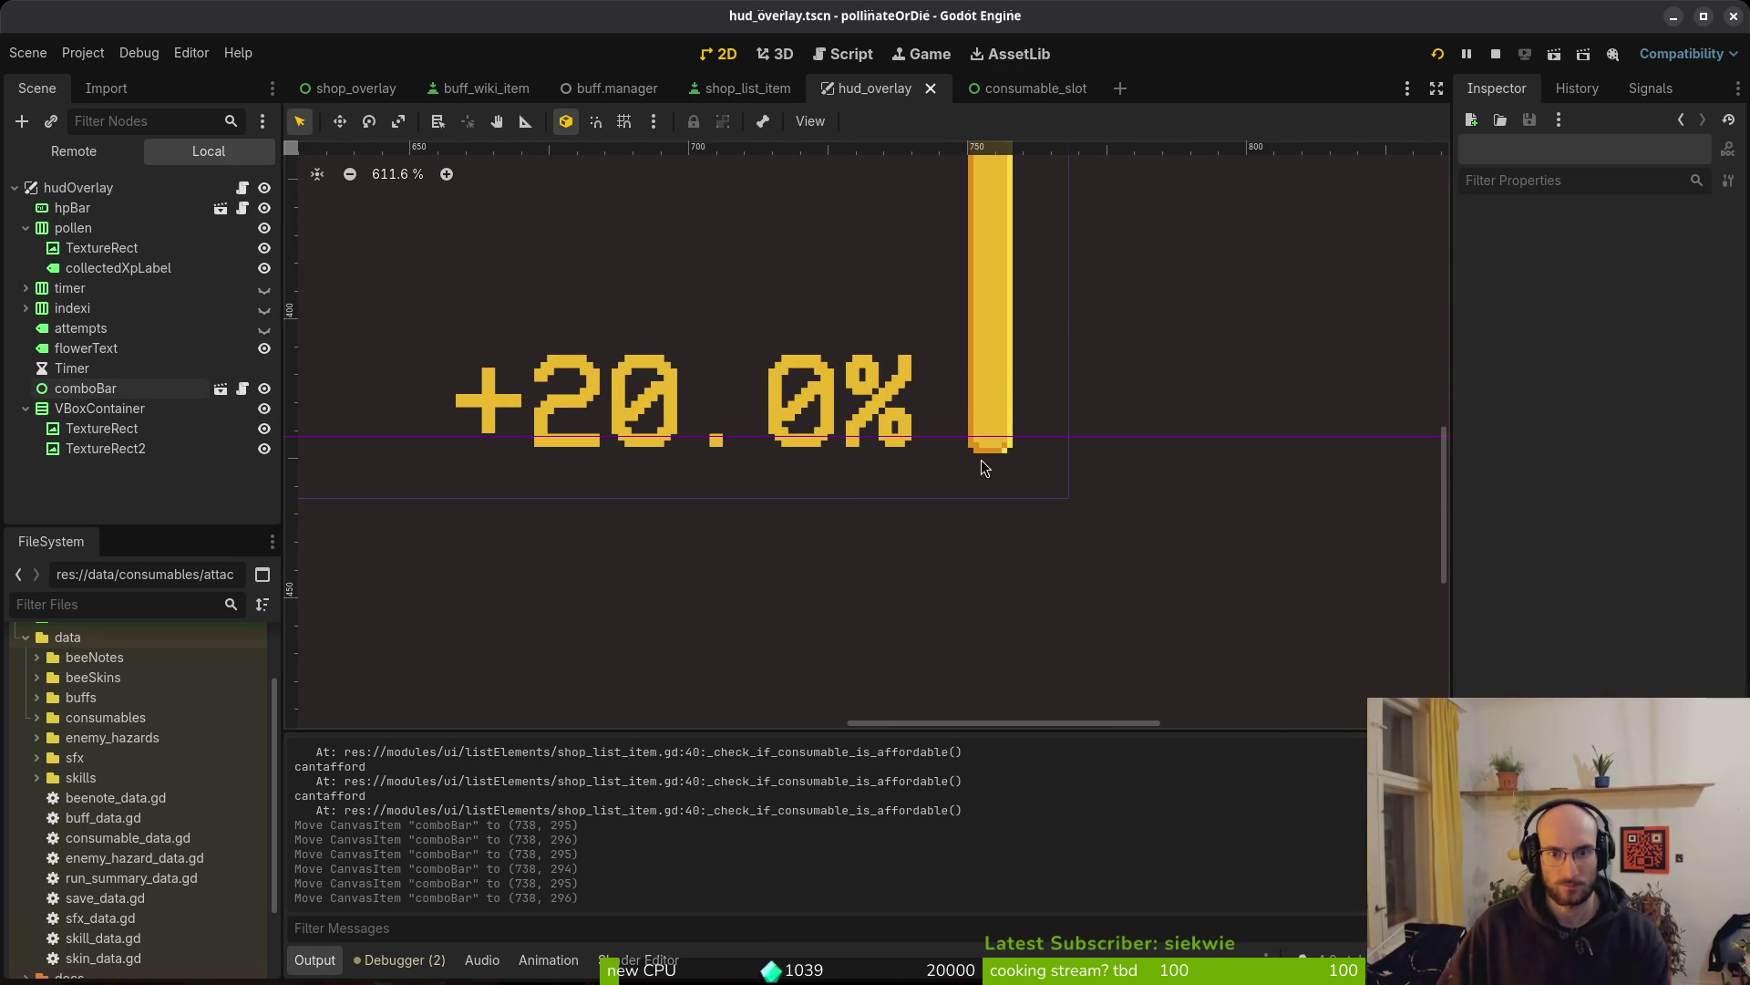
{"action": "key", "text": "alt+shift+o"}
Open combo_bar.tscn, move its +20.0% label to (-123, 107), save and close it
{"action": "type", "text": "combbarts"}
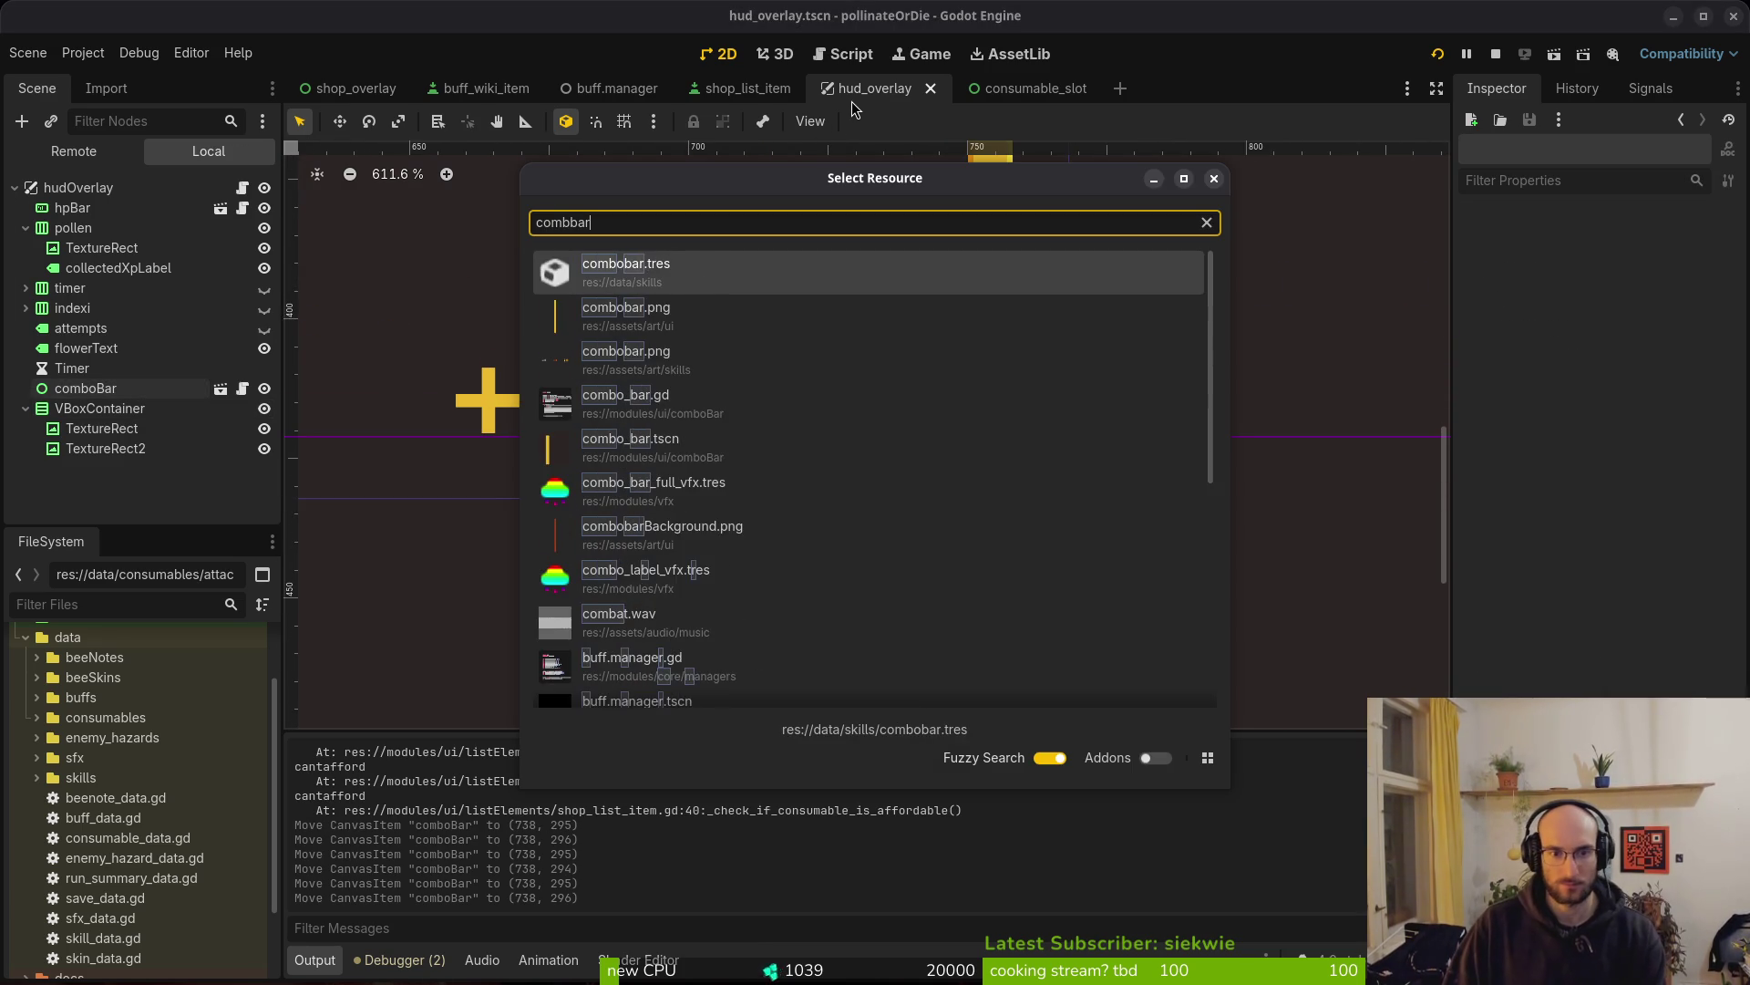
{"action": "key", "text": "Return"}
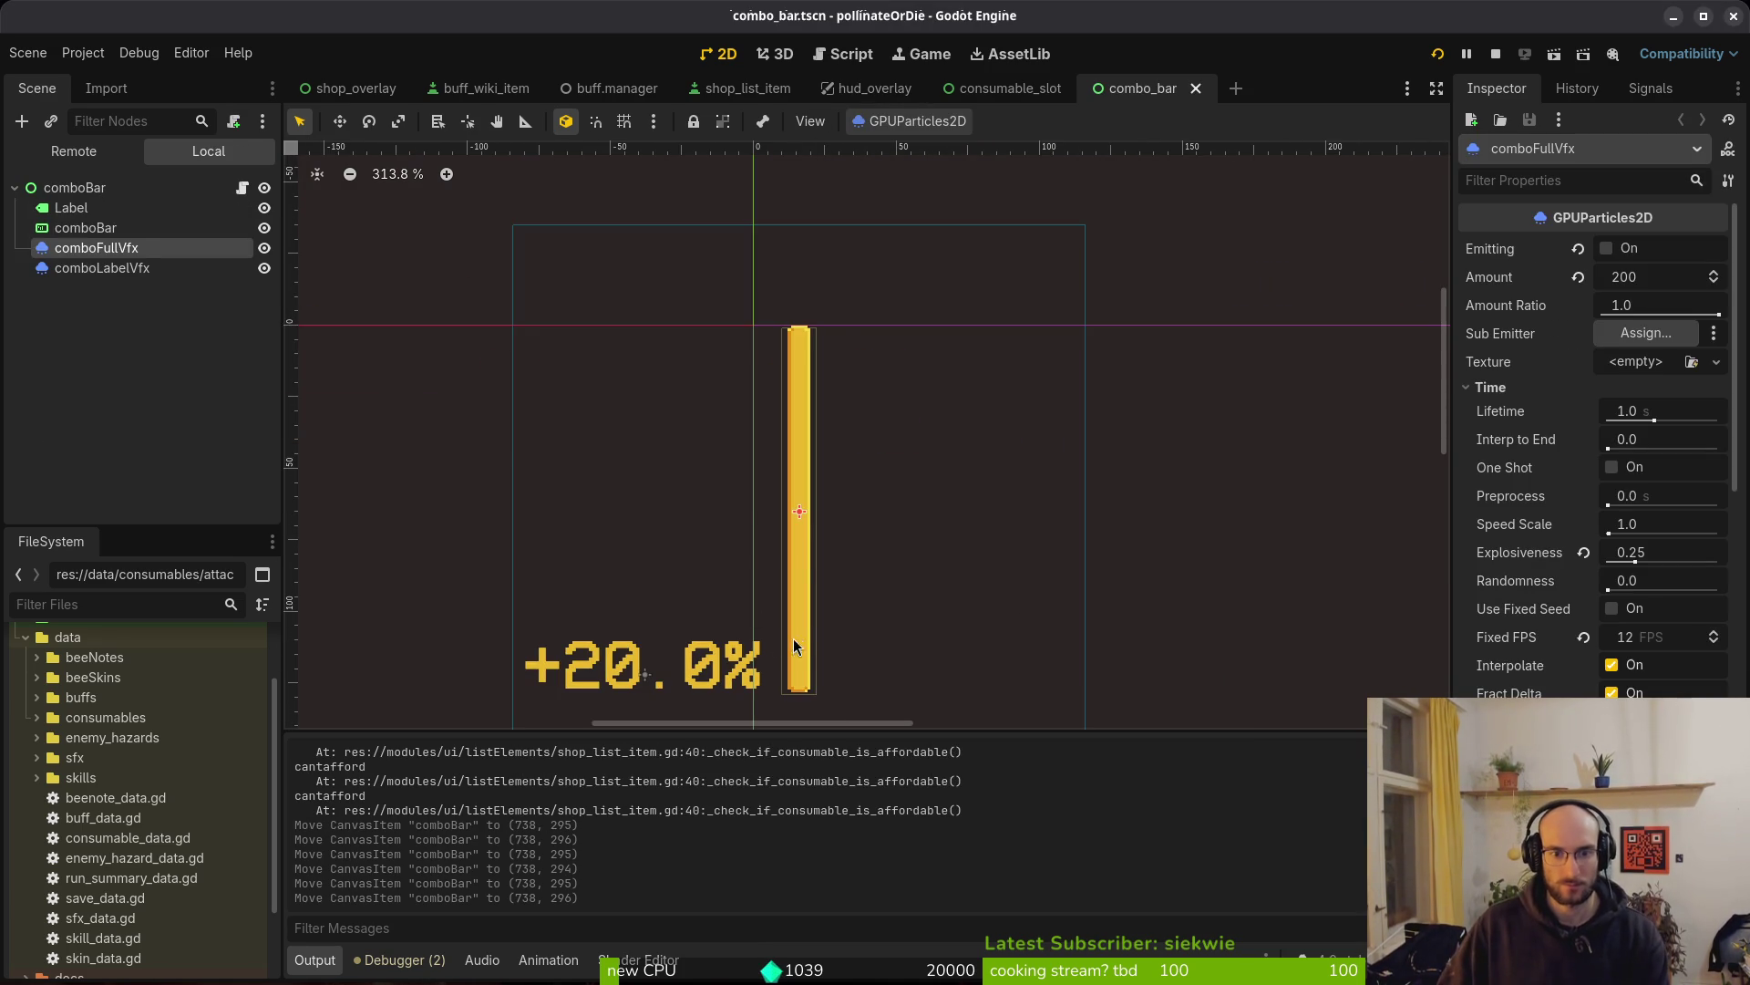
{"action": "left_click", "coordinate": [816, 474]}
{"action": "scroll", "coordinate": [822, 497], "scroll_direction": "down", "scroll_amount": 3}
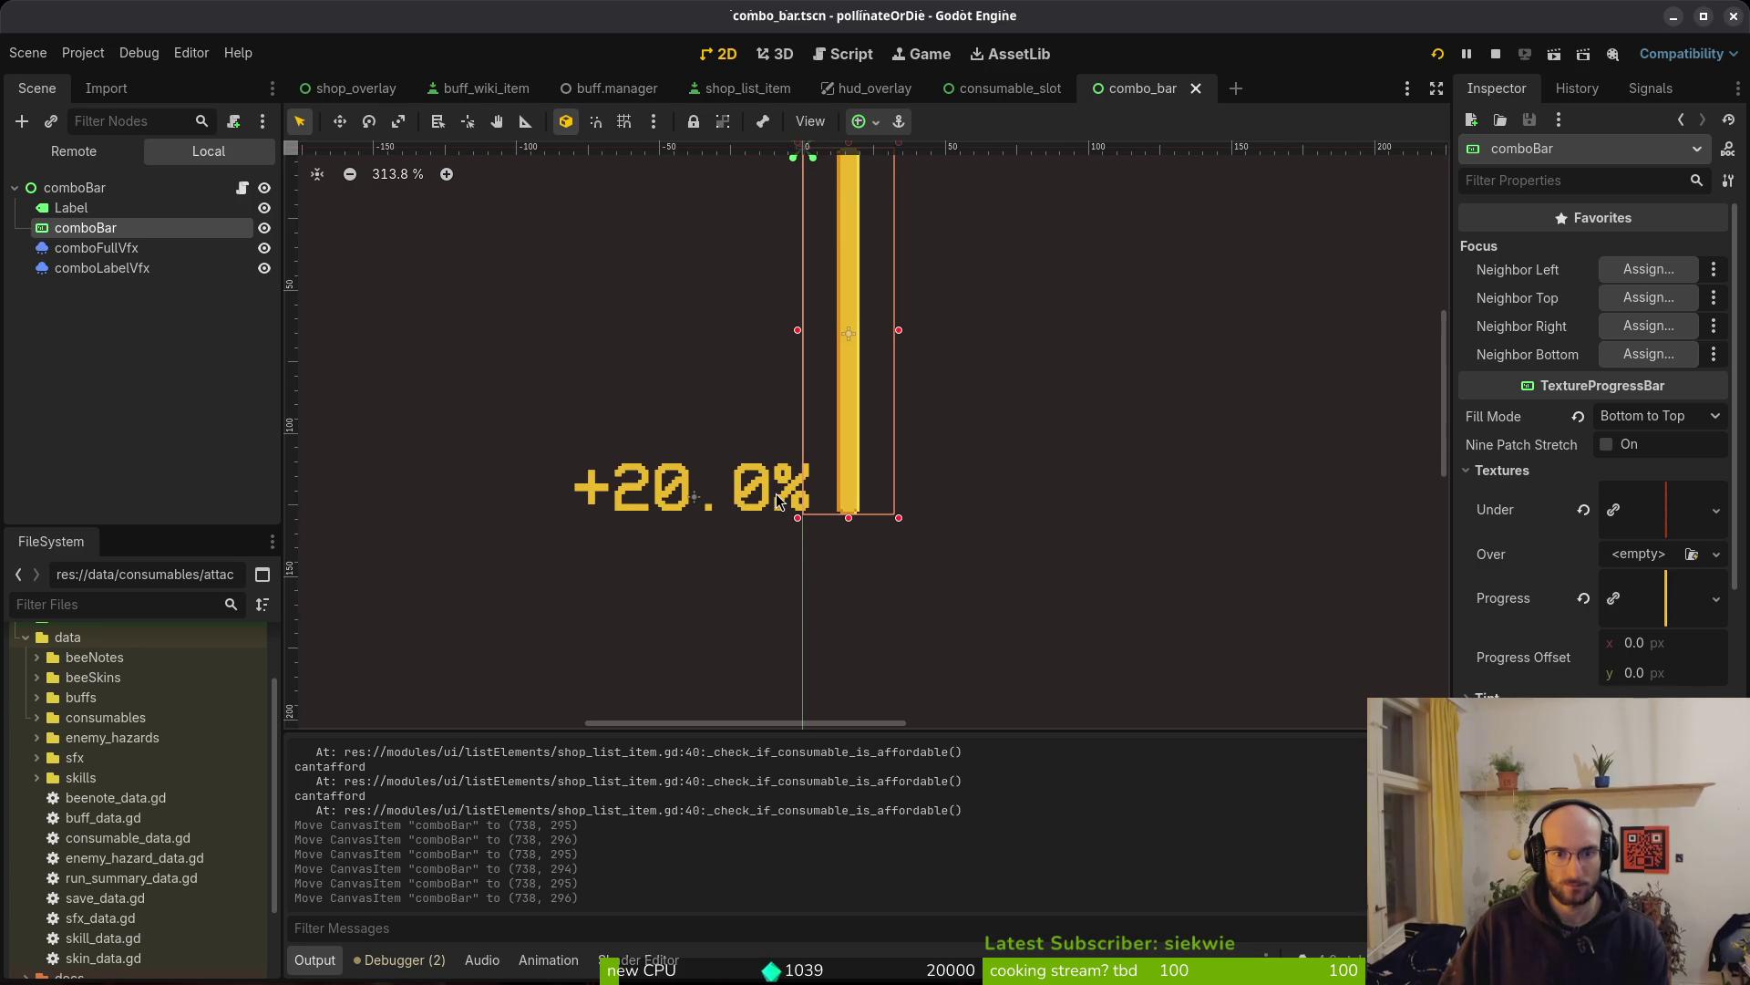
{"action": "left_click", "coordinate": [750, 505]}
{"action": "left_click_drag", "start_coordinate": [750, 505], "coordinate": [751, 505]}
{"action": "key", "text": "ctrl+s"}
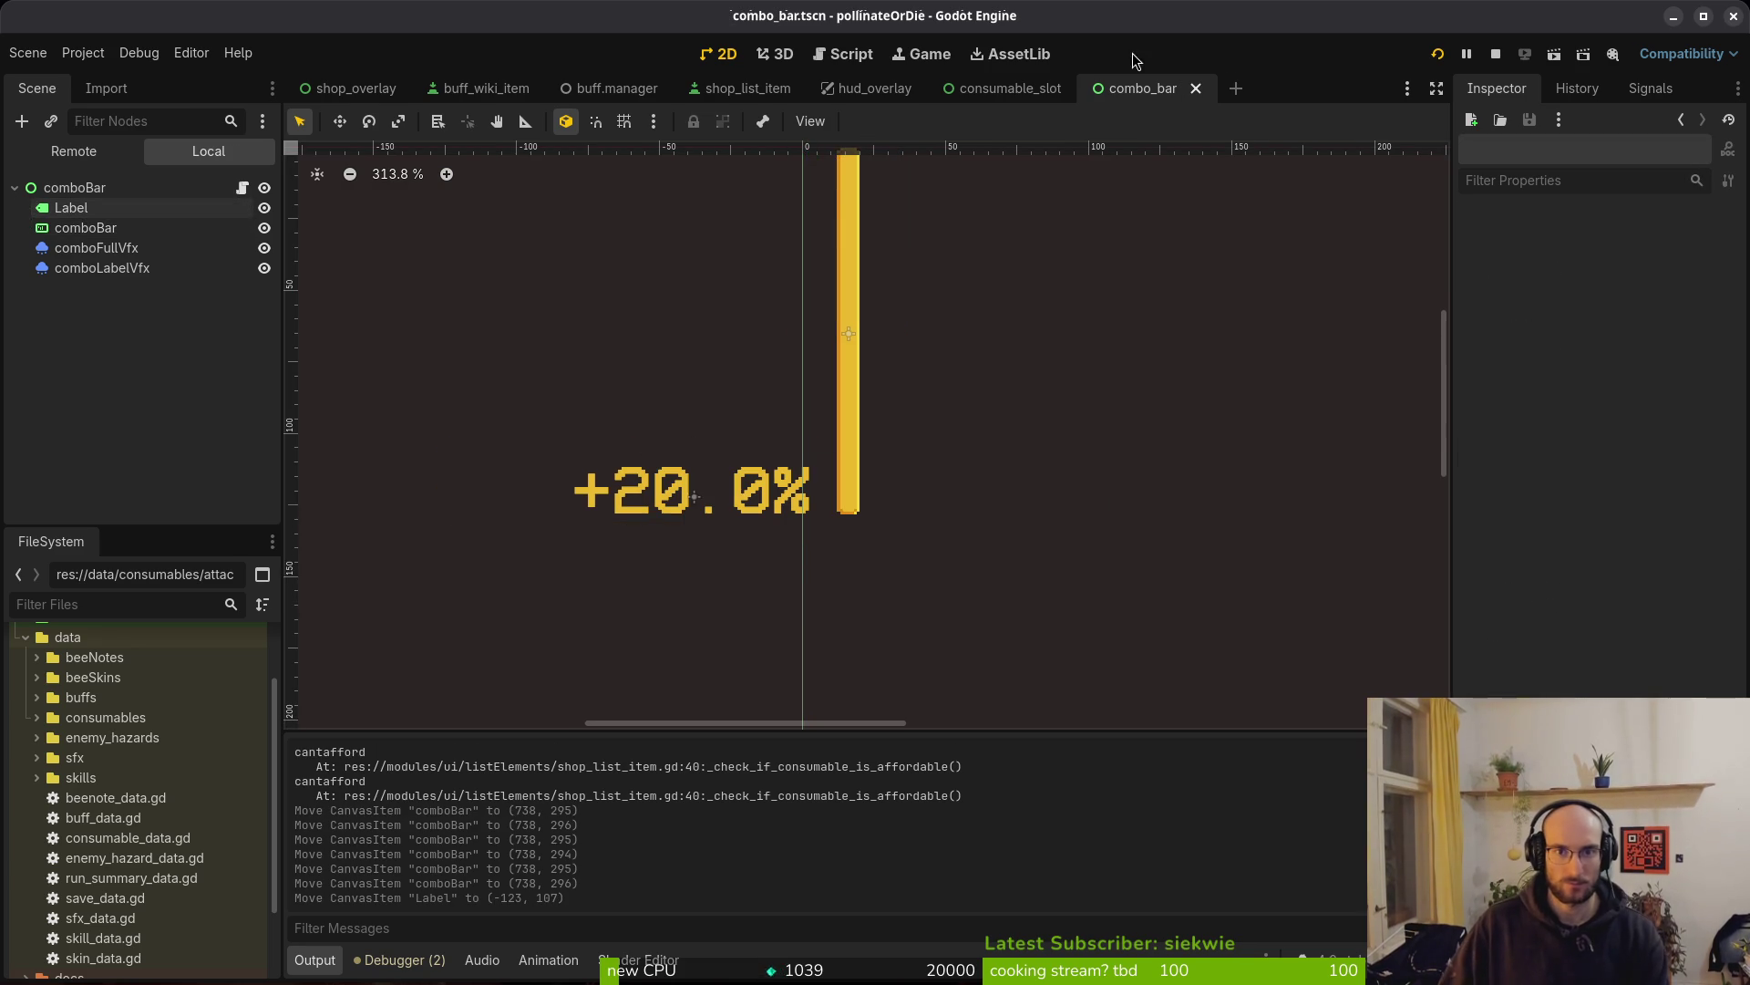
{"action": "left_click", "coordinate": [1195, 89]}
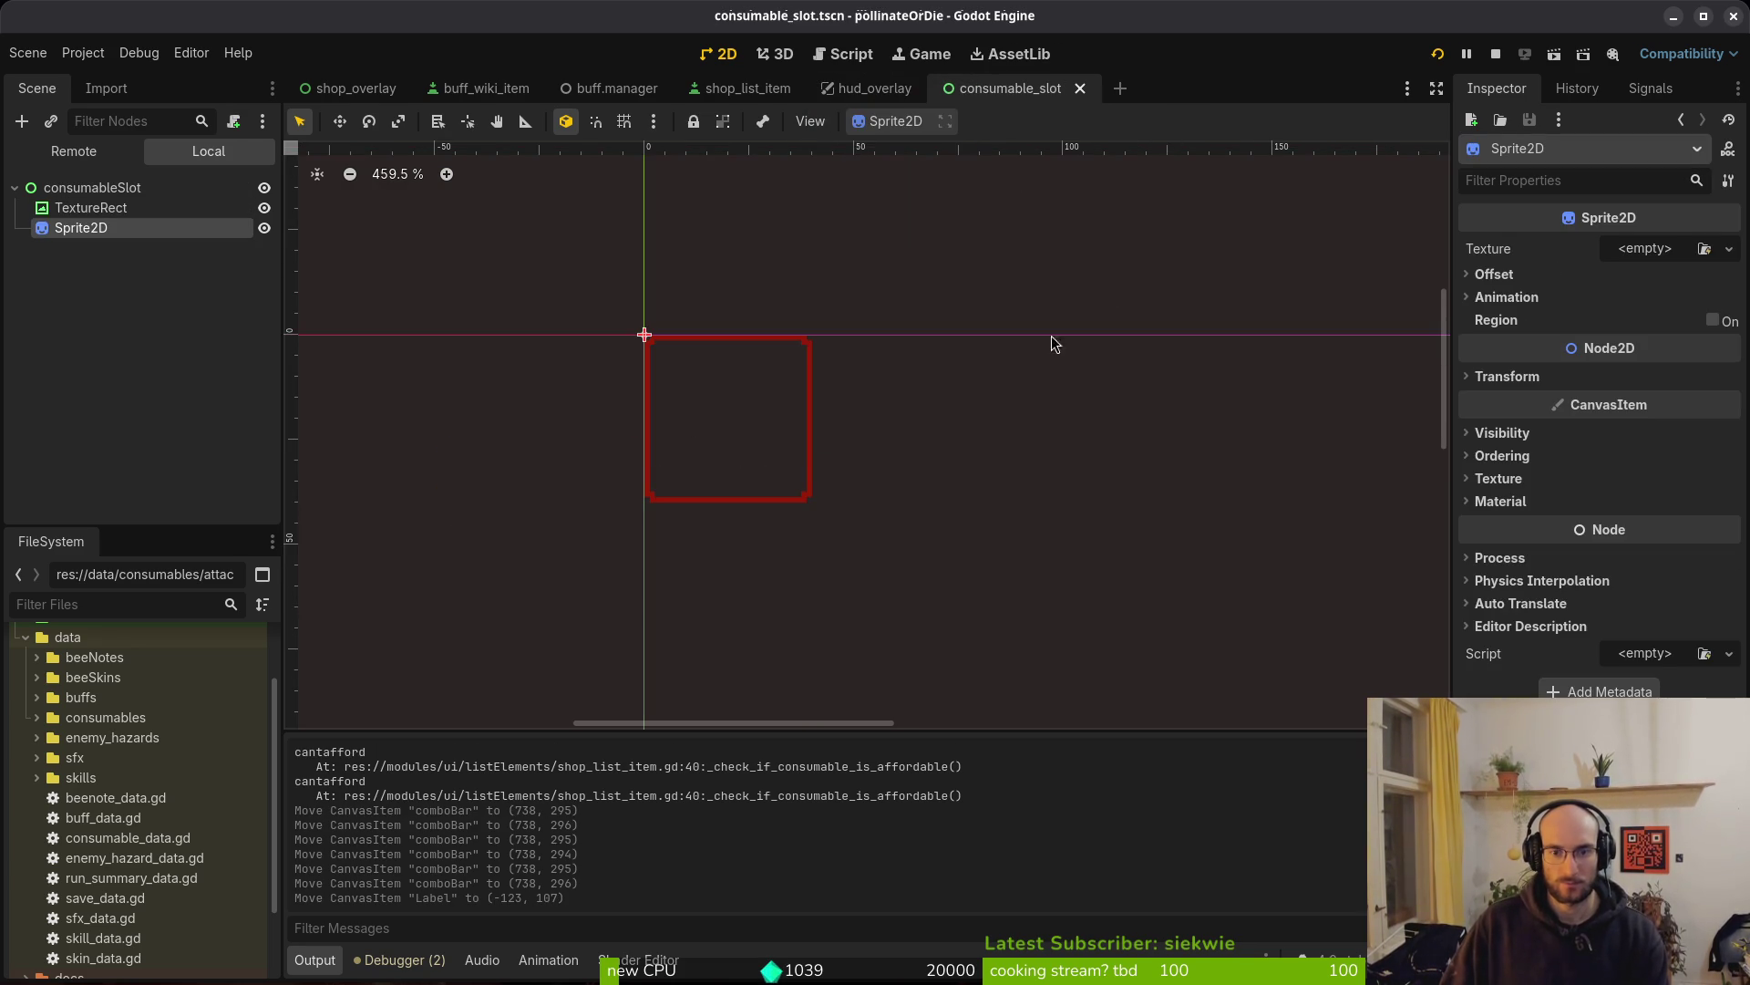
In hud_overlay, nudge comboBar back to (738, 295) and save the scene
{"action": "left_click", "coordinate": [871, 88]}
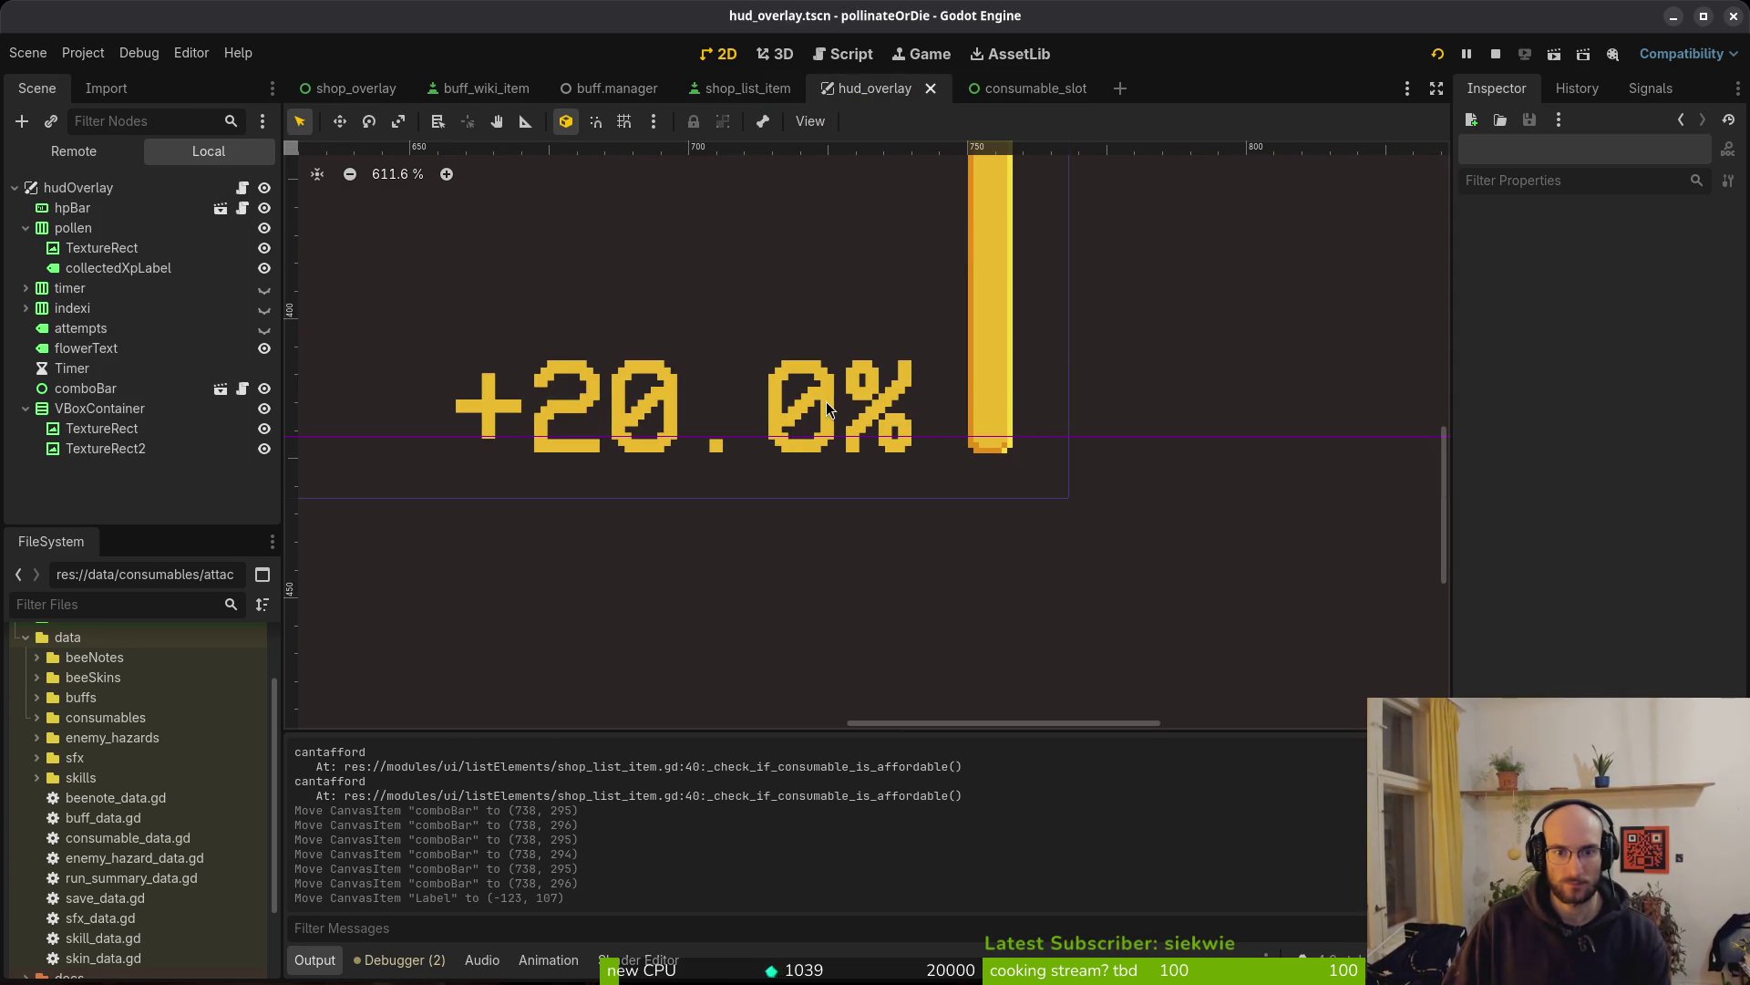
{"action": "left_click", "coordinate": [111, 390]}
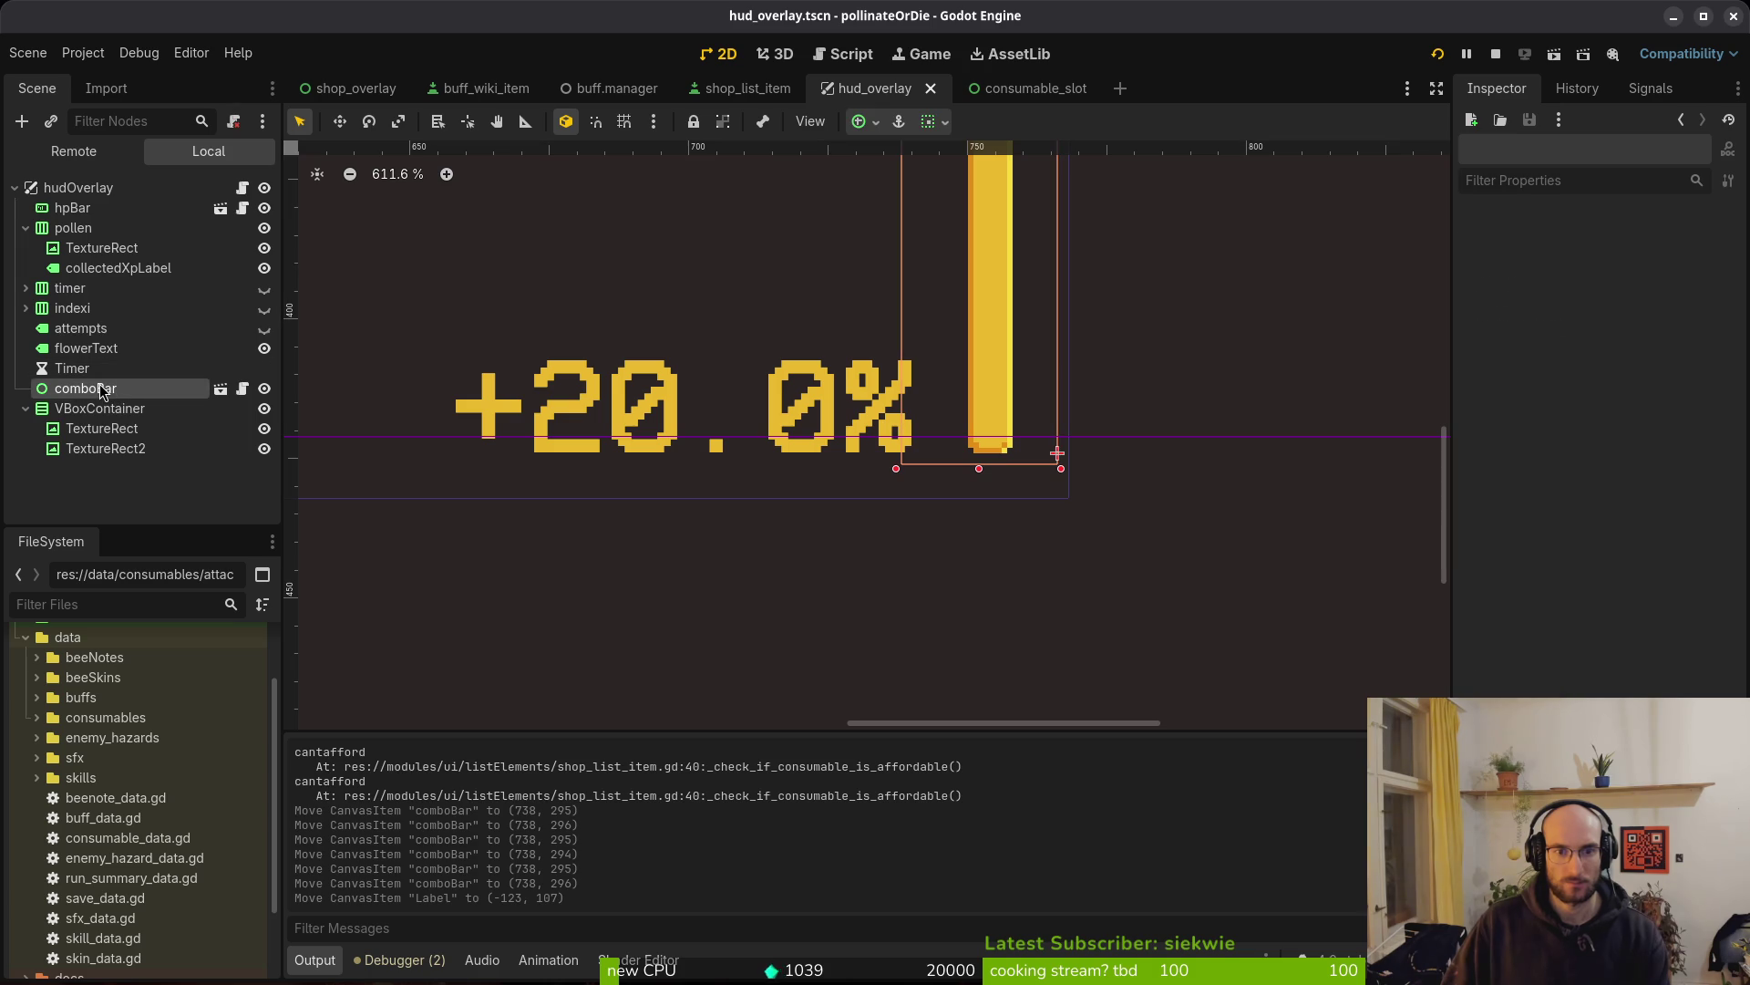
{"action": "left_click", "coordinate": [105, 370]}
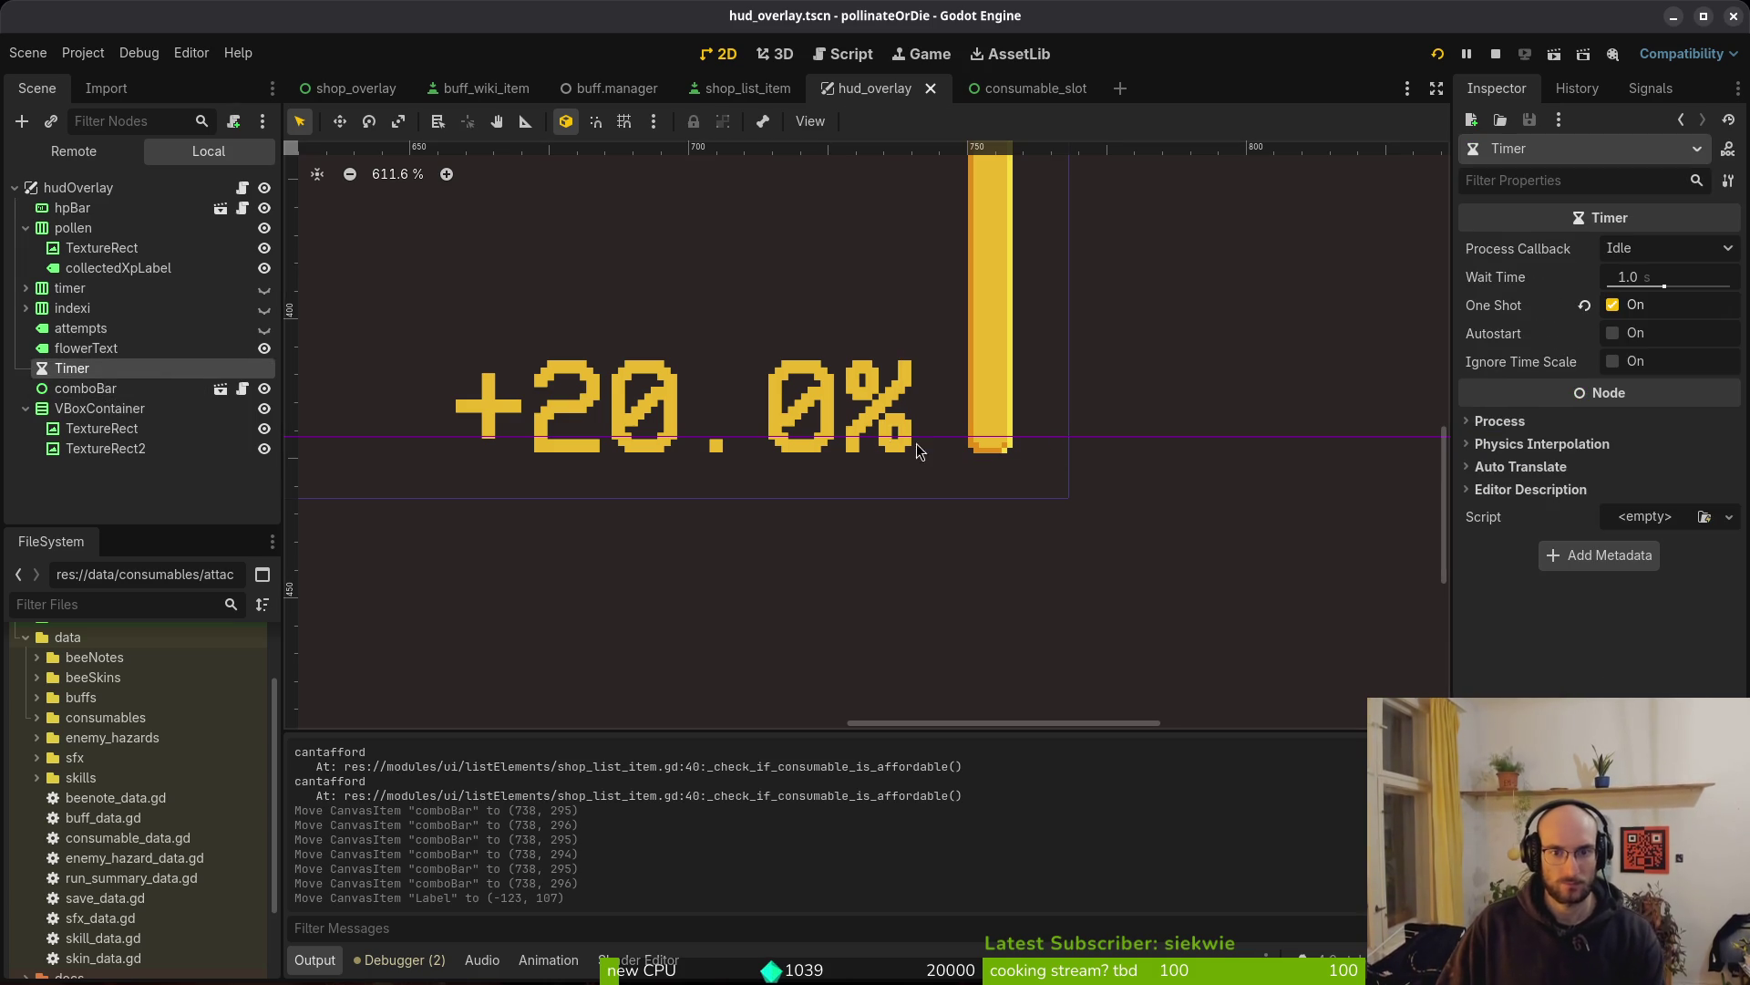
{"action": "left_click", "coordinate": [127, 387]}
{"action": "left_click_drag", "start_coordinate": [1000, 516], "coordinate": [1125, 543]}
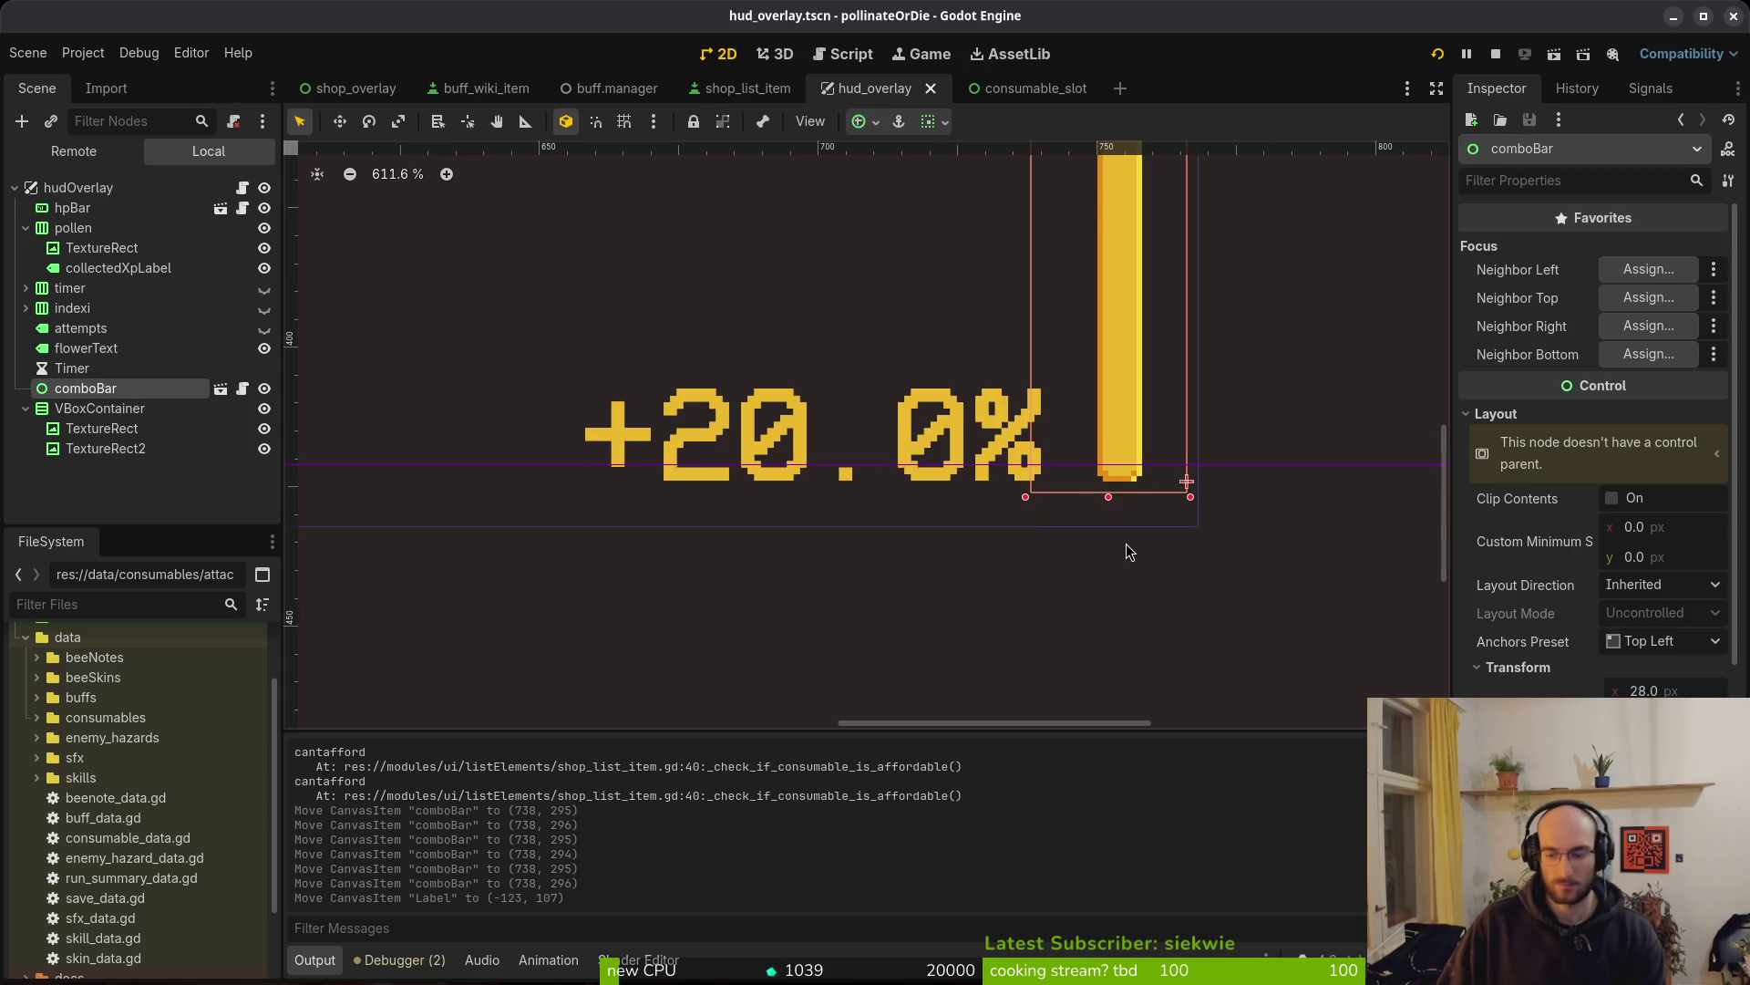
{"action": "key", "text": "ctrl+s"}
Check comboBar's bounds on the canvas, then show the consumable_slot scene
{"action": "scroll", "coordinate": [1002, 451], "scroll_direction": "up", "scroll_amount": 3}
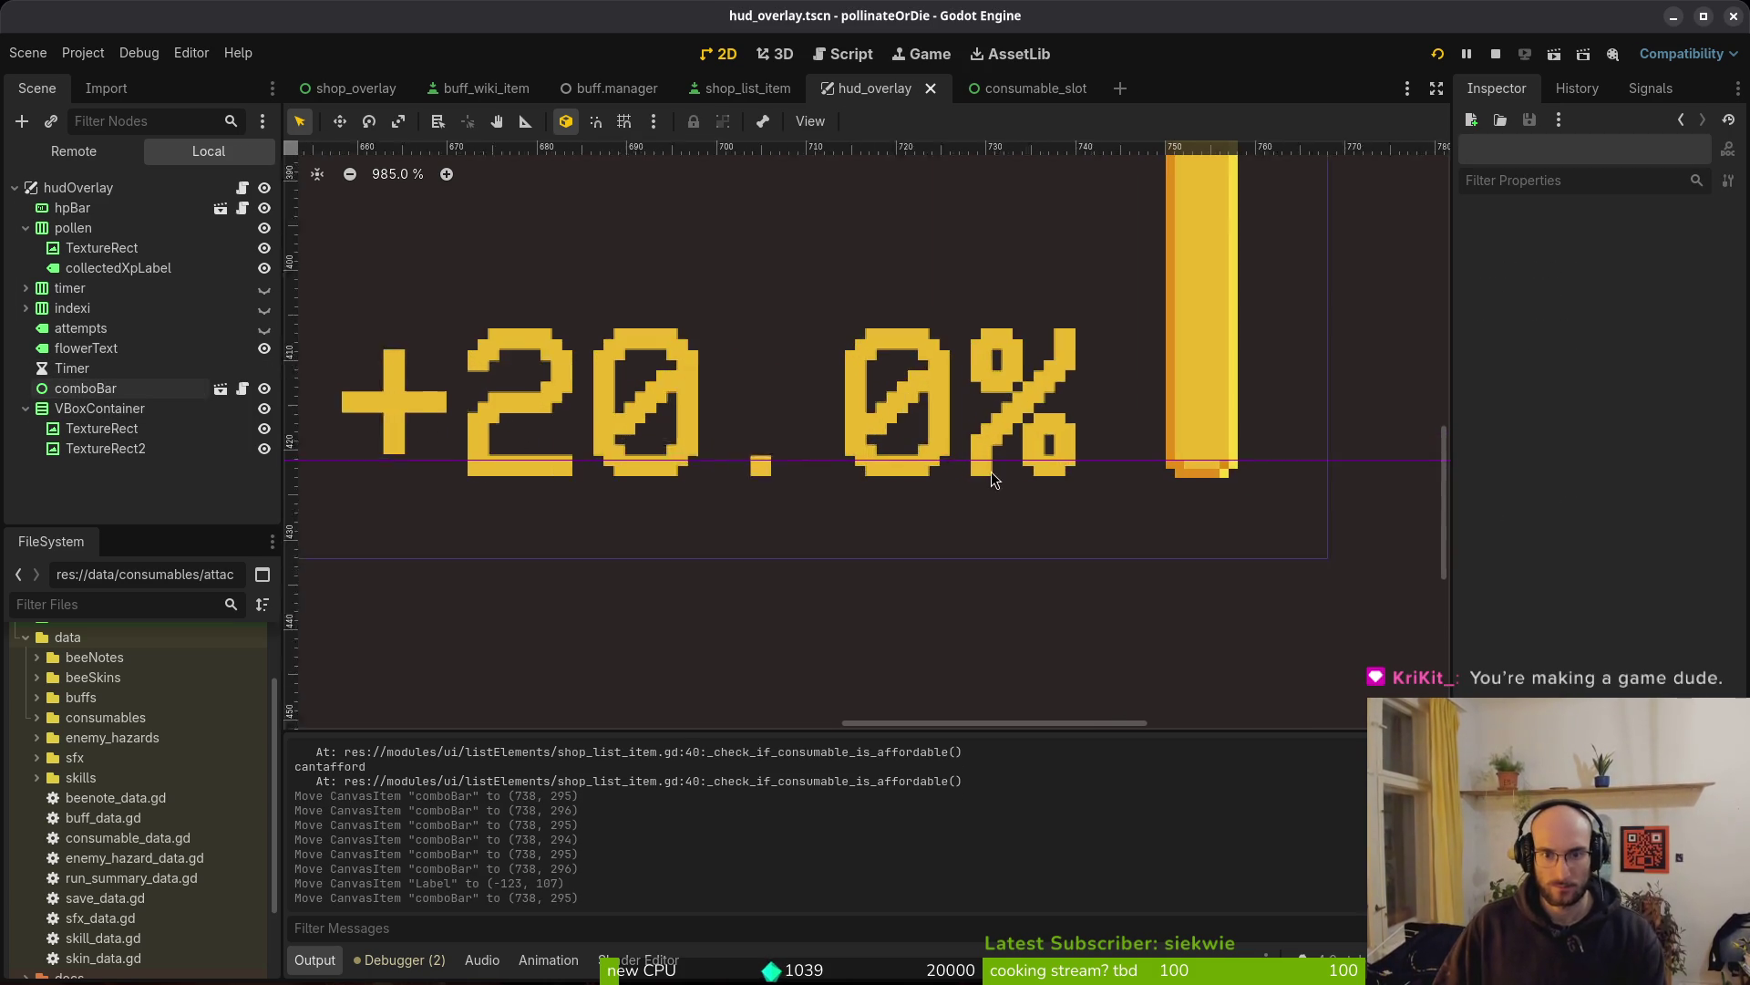
{"action": "scroll", "coordinate": [1003, 452], "scroll_direction": "up", "scroll_amount": 3}
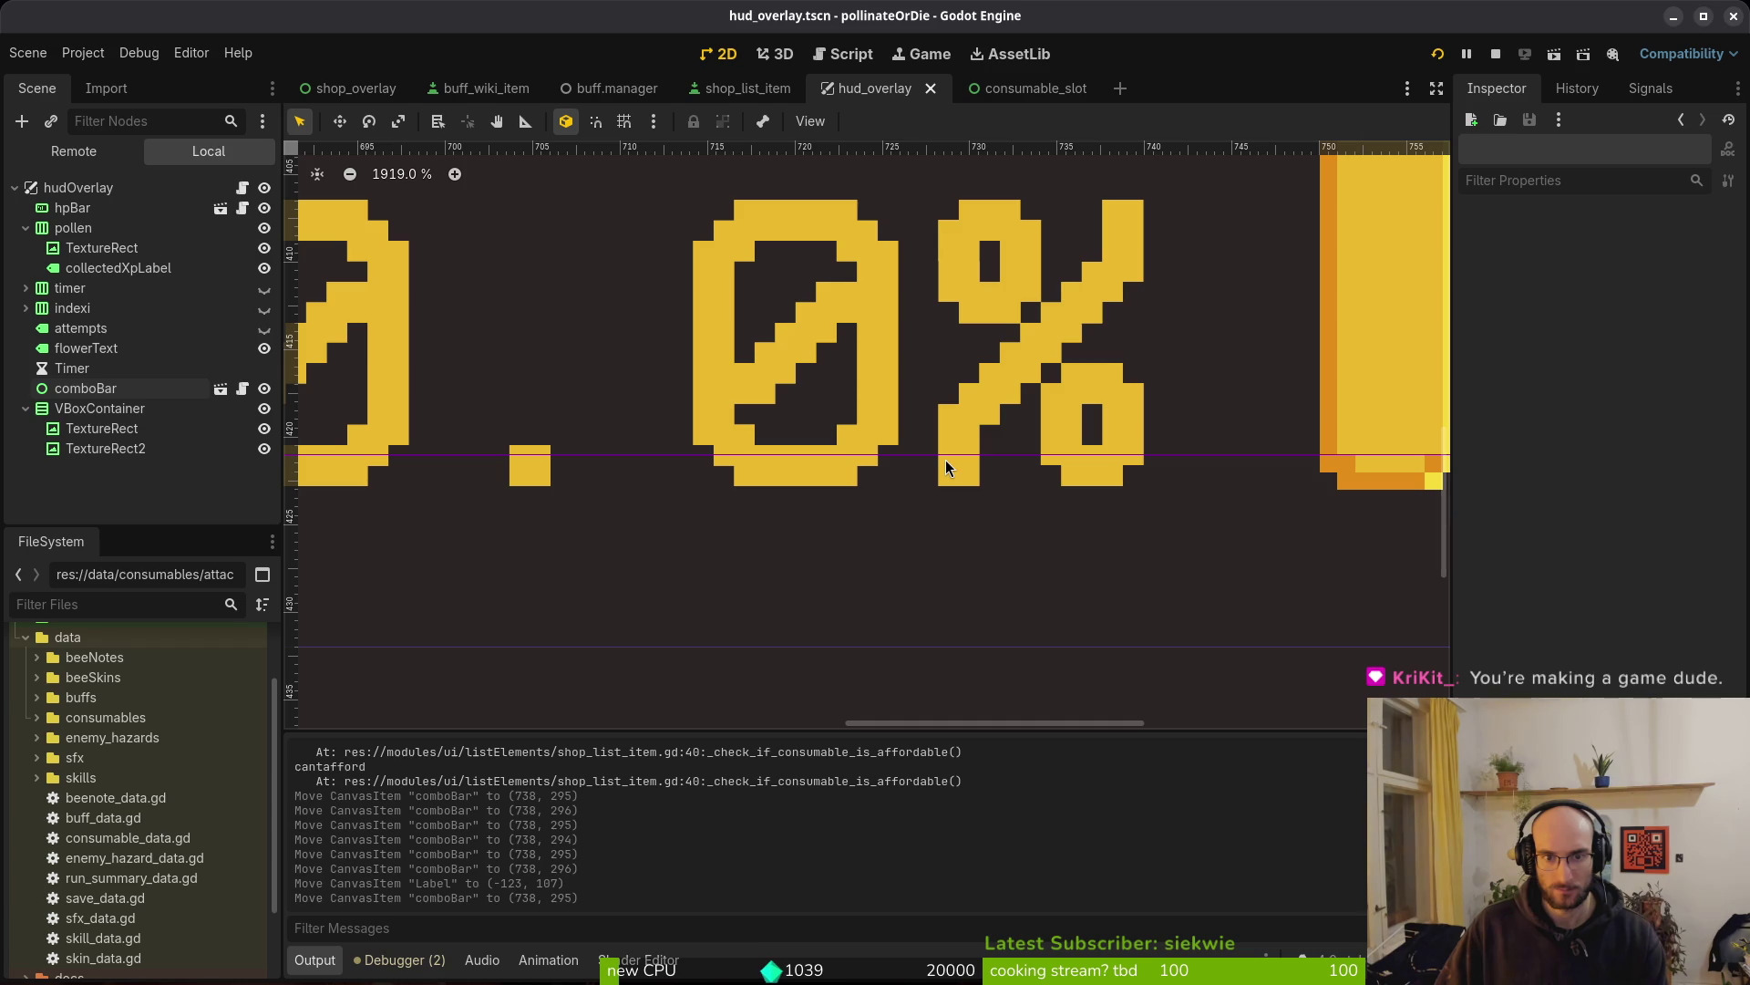
{"action": "left_click", "coordinate": [1214, 496]}
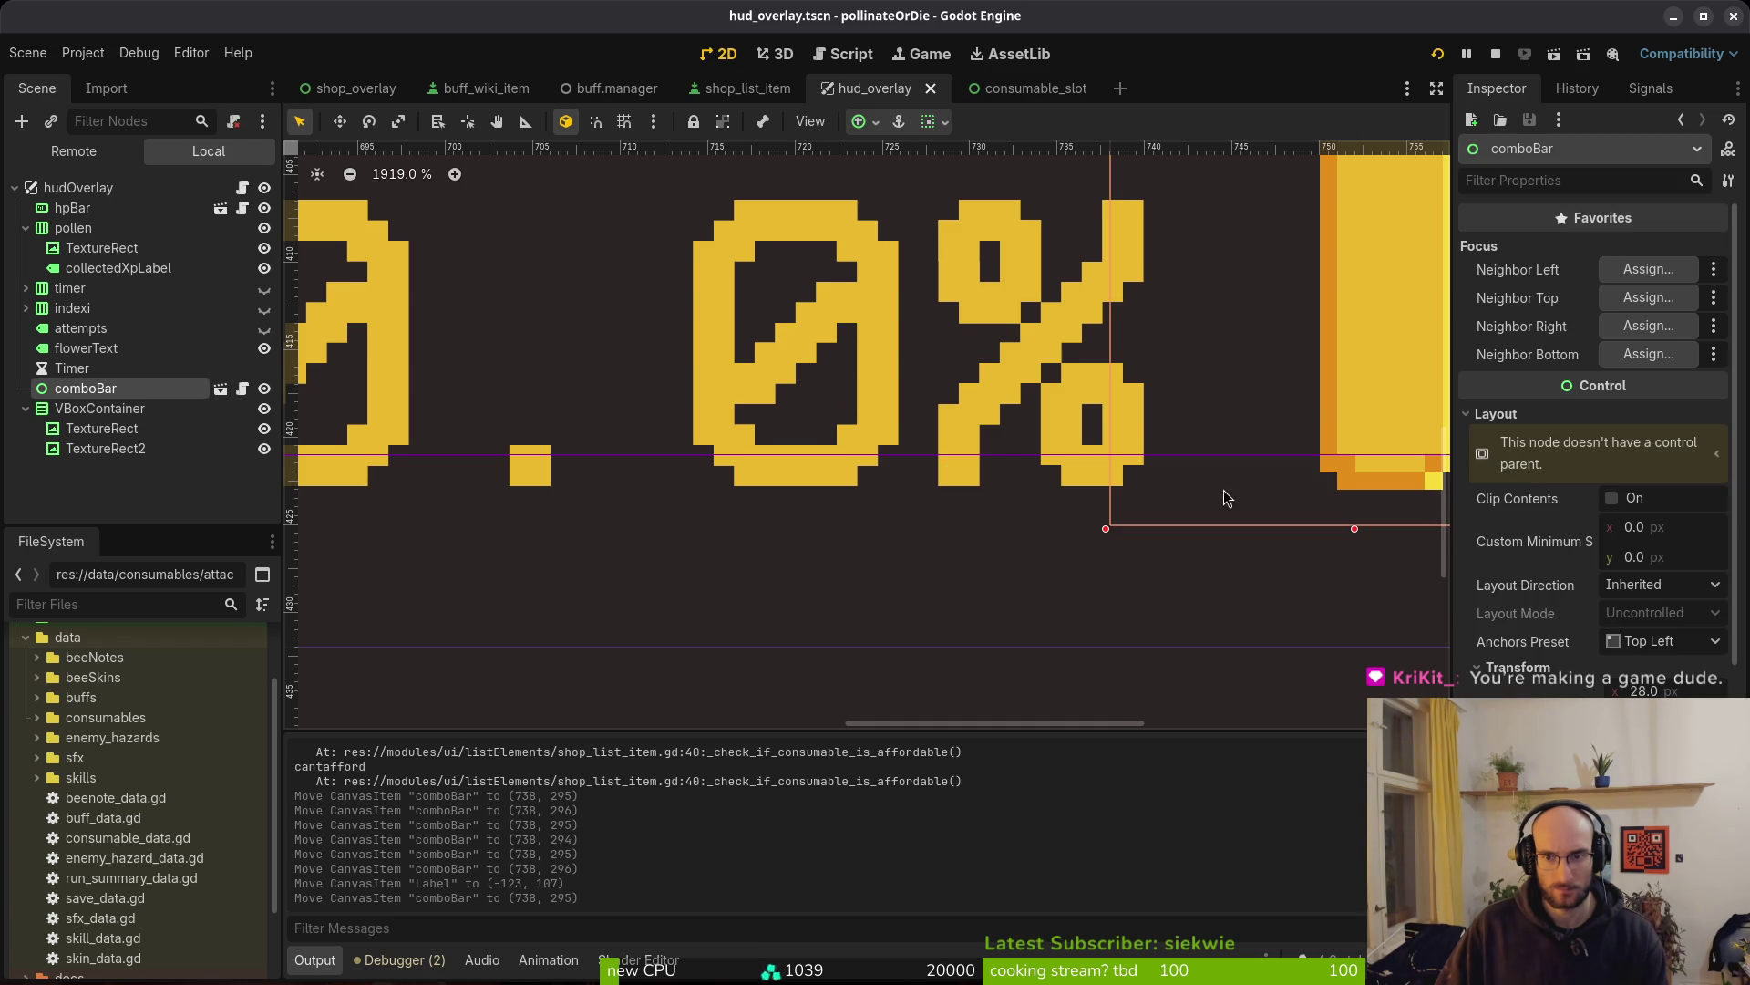
{"action": "scroll", "coordinate": [968, 486], "scroll_direction": "right", "scroll_amount": 3}
{"action": "scroll", "coordinate": [648, 444], "scroll_direction": "down", "scroll_amount": 6}
{"action": "scroll", "coordinate": [551, 481], "scroll_direction": "left", "scroll_amount": 10}
{"action": "scroll", "coordinate": [988, 507], "scroll_direction": "right", "scroll_amount": 8}
{"action": "scroll", "coordinate": [668, 467], "scroll_direction": "up", "scroll_amount": 8}
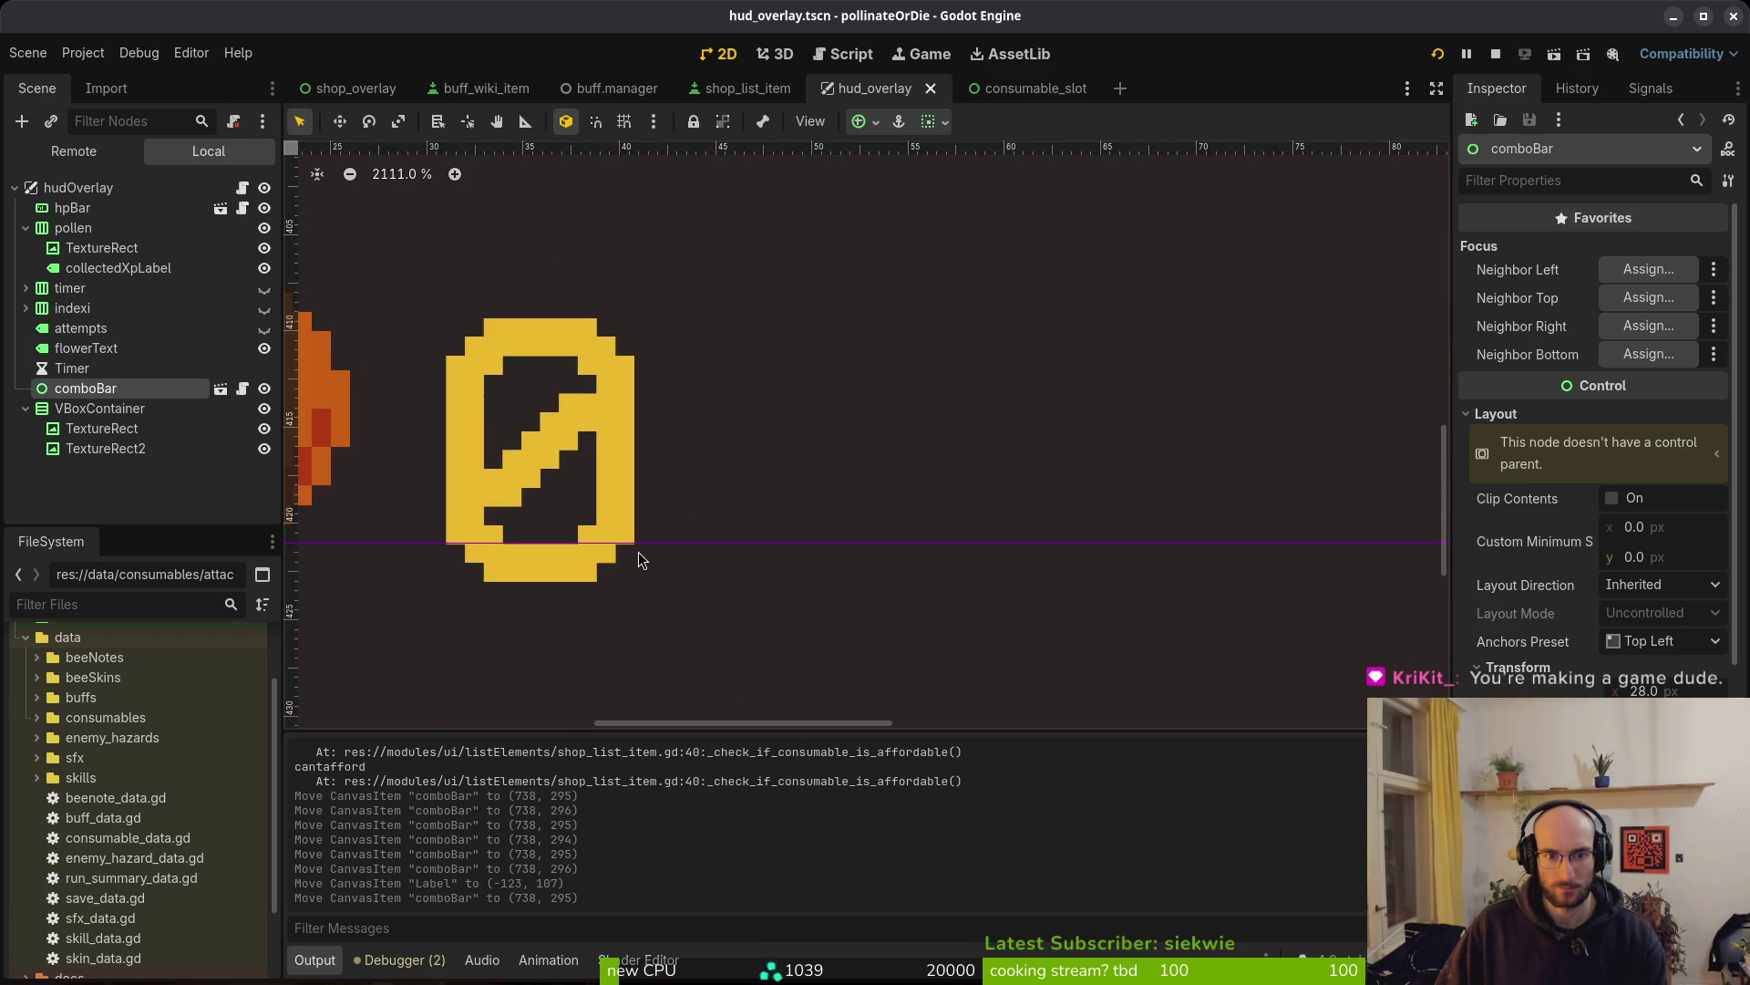
{"action": "scroll", "coordinate": [638, 559], "scroll_direction": "down", "scroll_amount": 7}
{"action": "scroll", "coordinate": [948, 469], "scroll_direction": "right", "scroll_amount": 10}
{"action": "scroll", "coordinate": [906, 474], "scroll_direction": "down", "scroll_amount": 3}
{"action": "scroll", "coordinate": [906, 482], "scroll_direction": "up", "scroll_amount": 2}
{"action": "scroll", "coordinate": [905, 474], "scroll_direction": "right", "scroll_amount": 8}
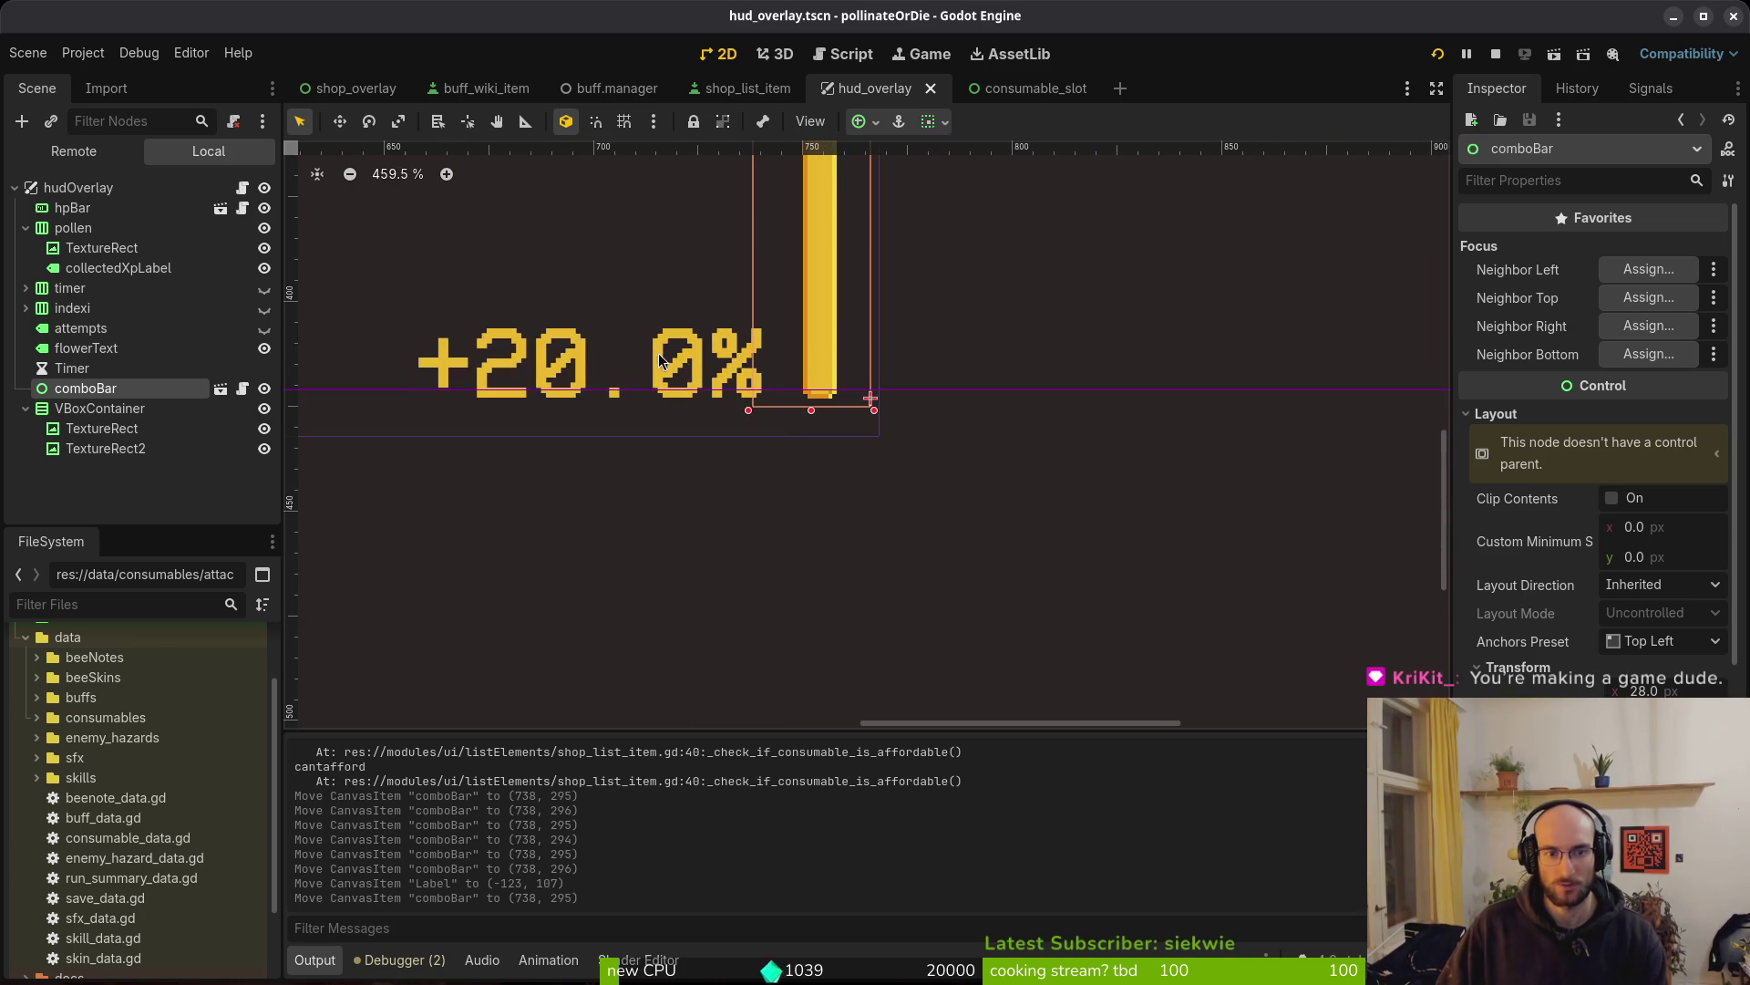
{"action": "left_click", "coordinate": [1010, 89]}
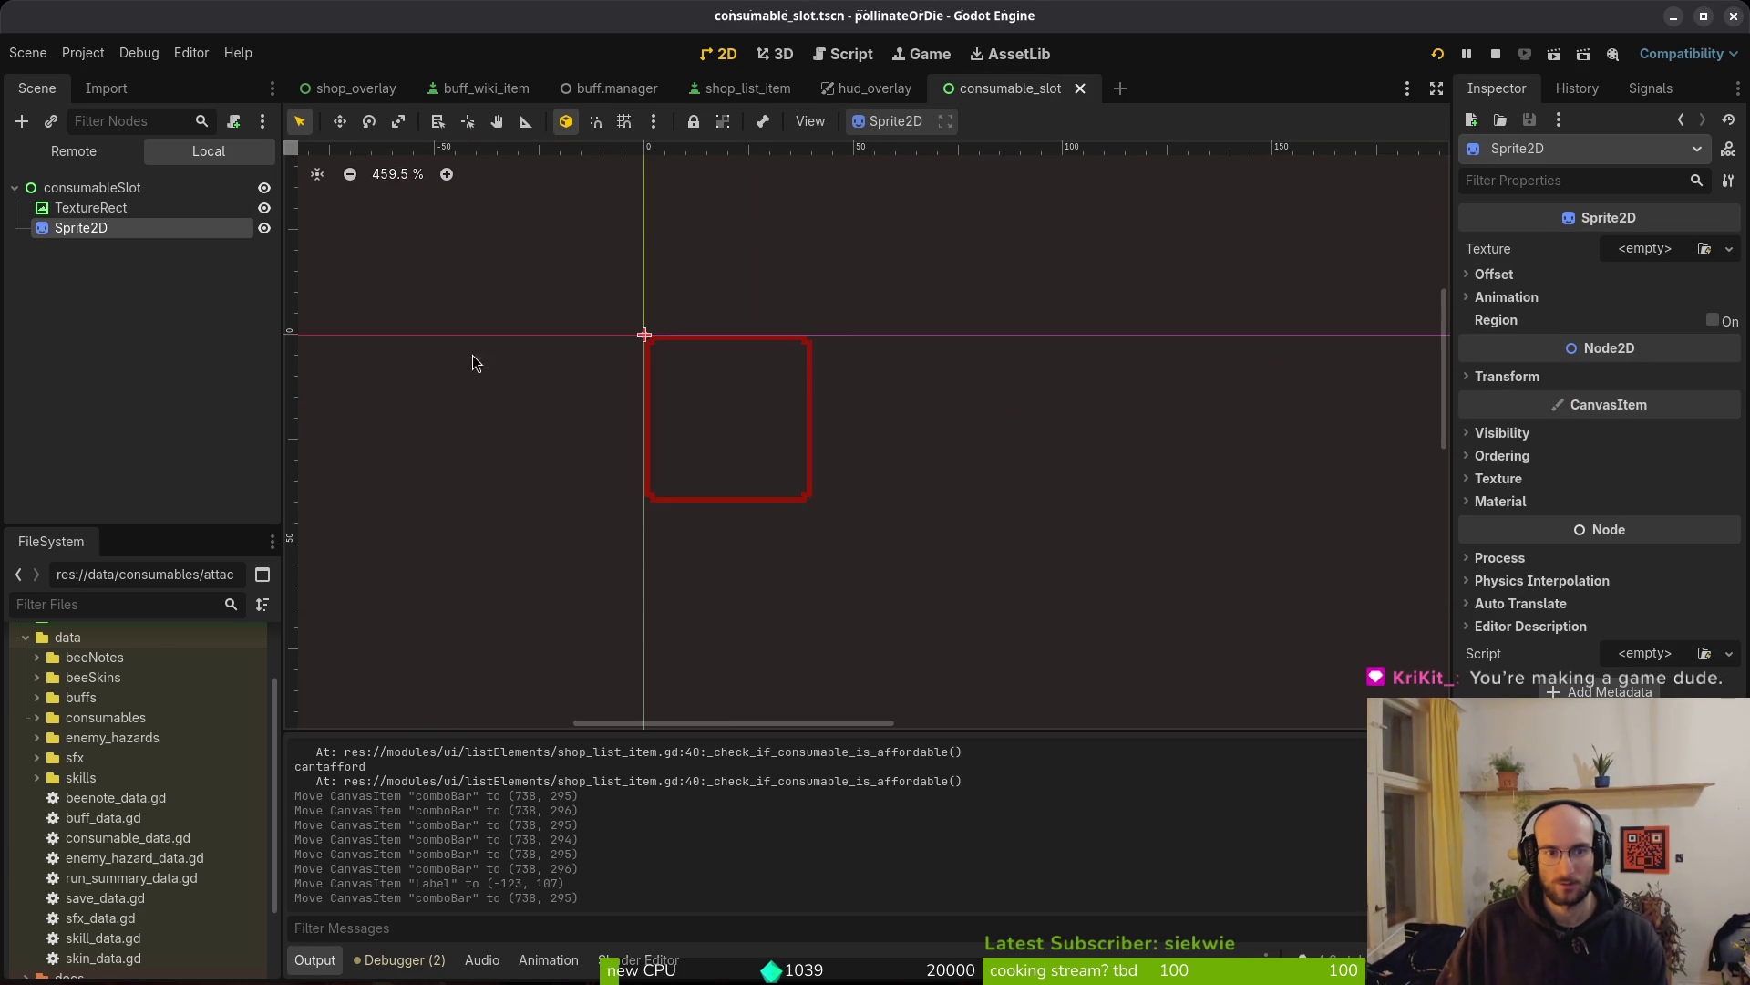
Find and open combo_bar.tscn through the quick resource search for 'combobar'
{"action": "left_click", "coordinate": [735, 96]}
{"action": "left_click", "coordinate": [352, 88]}
{"action": "key", "text": "shift+alt+o"}
{"action": "type", "text": "combobar"}
{"action": "key", "text": "Down"}
{"action": "key", "text": "Down"}
{"action": "key", "text": "Down"}
{"action": "key", "text": "Down"}
{"action": "key", "text": "Down"}
{"action": "key", "text": "Return"}
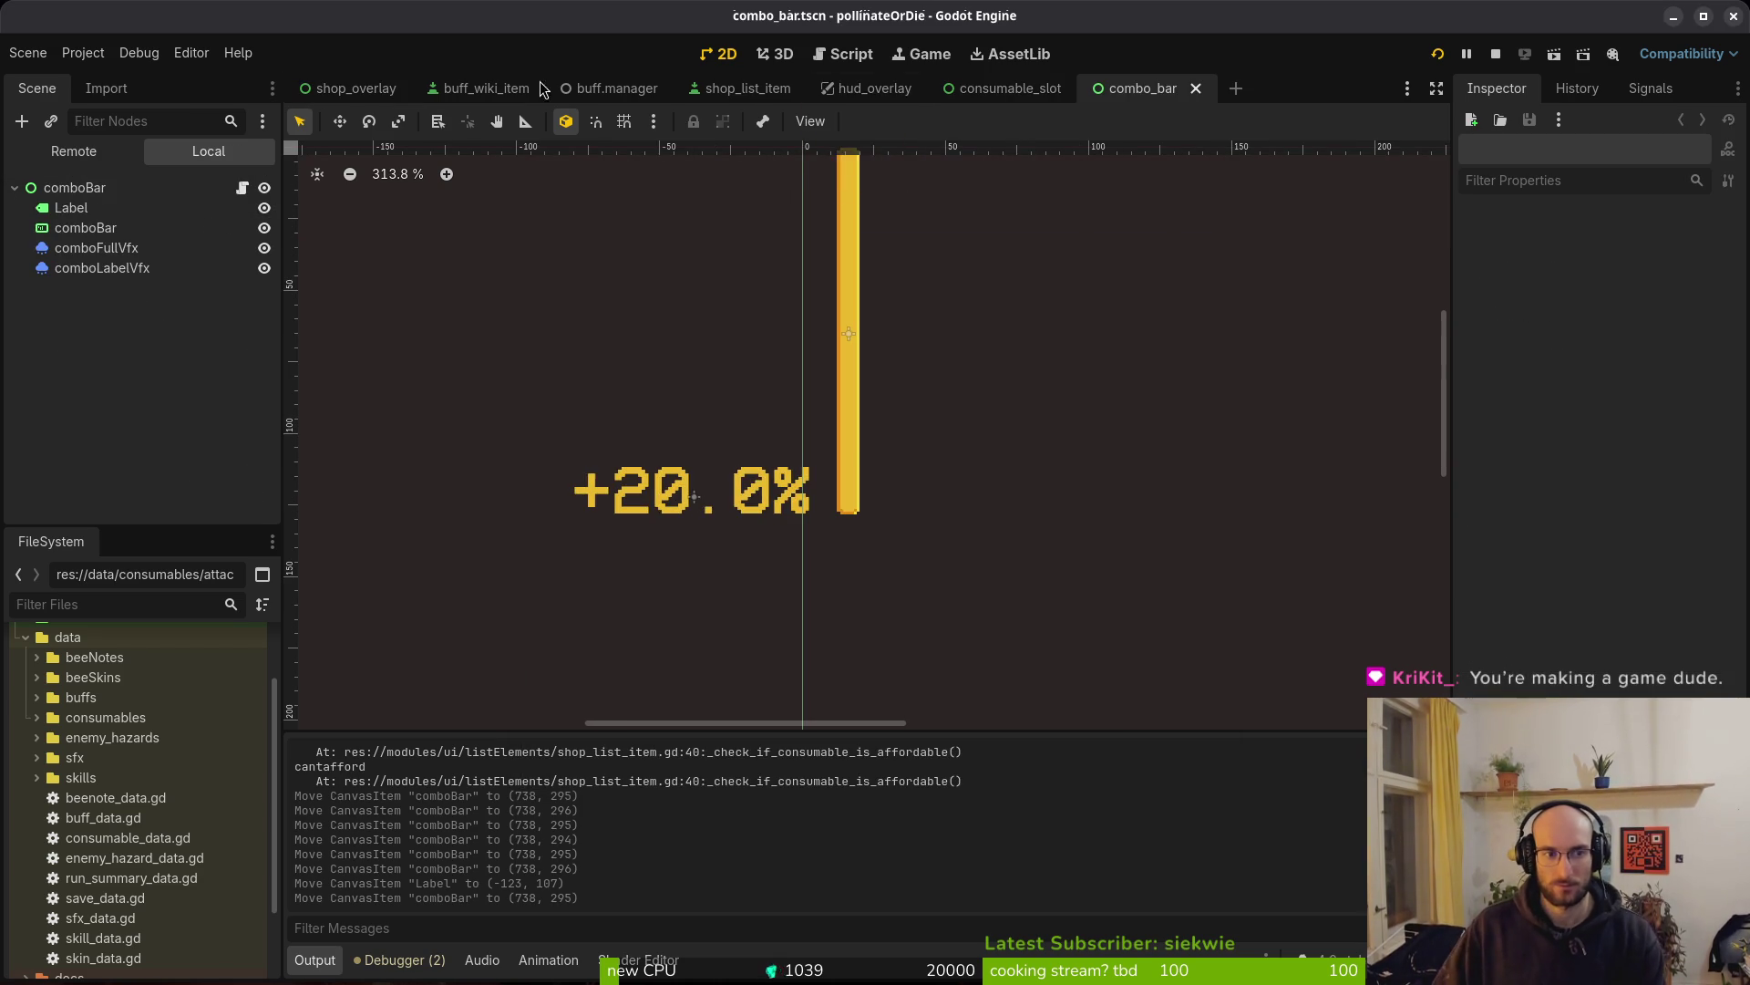
Try a smaller font size on the +20.0% label, then undo the change
{"action": "left_click", "coordinate": [71, 208]}
{"action": "scroll", "coordinate": [1655, 689], "scroll_direction": "down", "scroll_amount": 5}
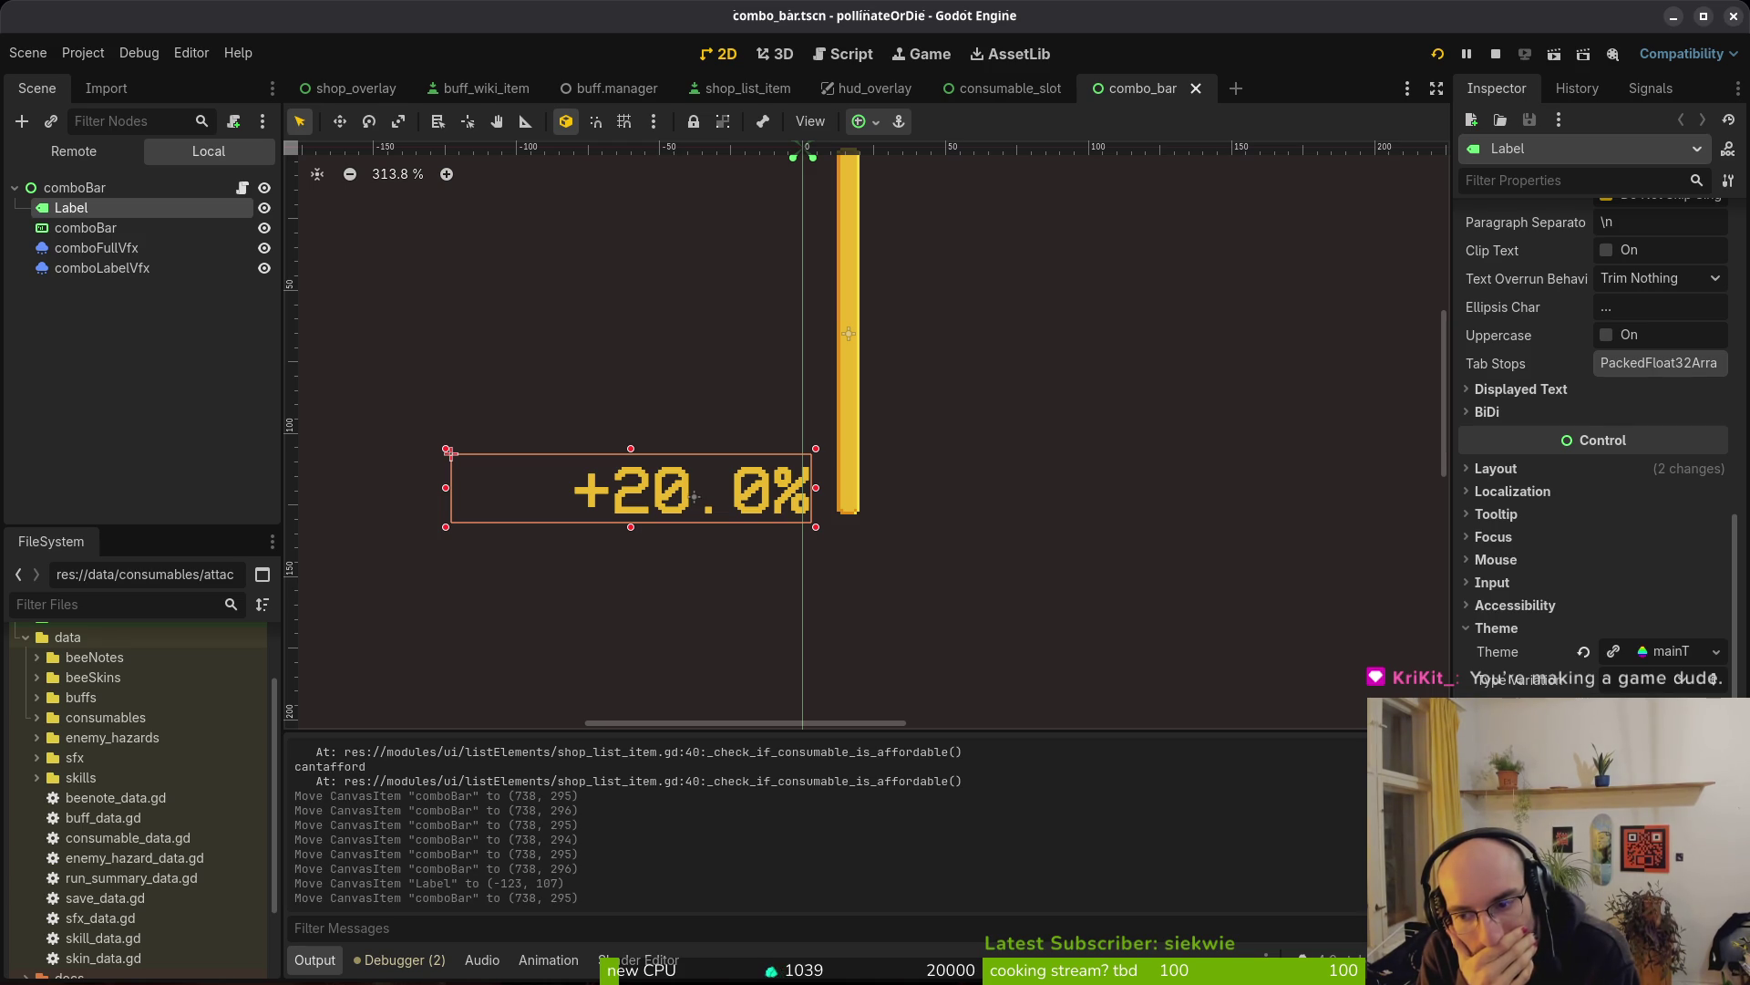
{"action": "key", "text": "Return"}
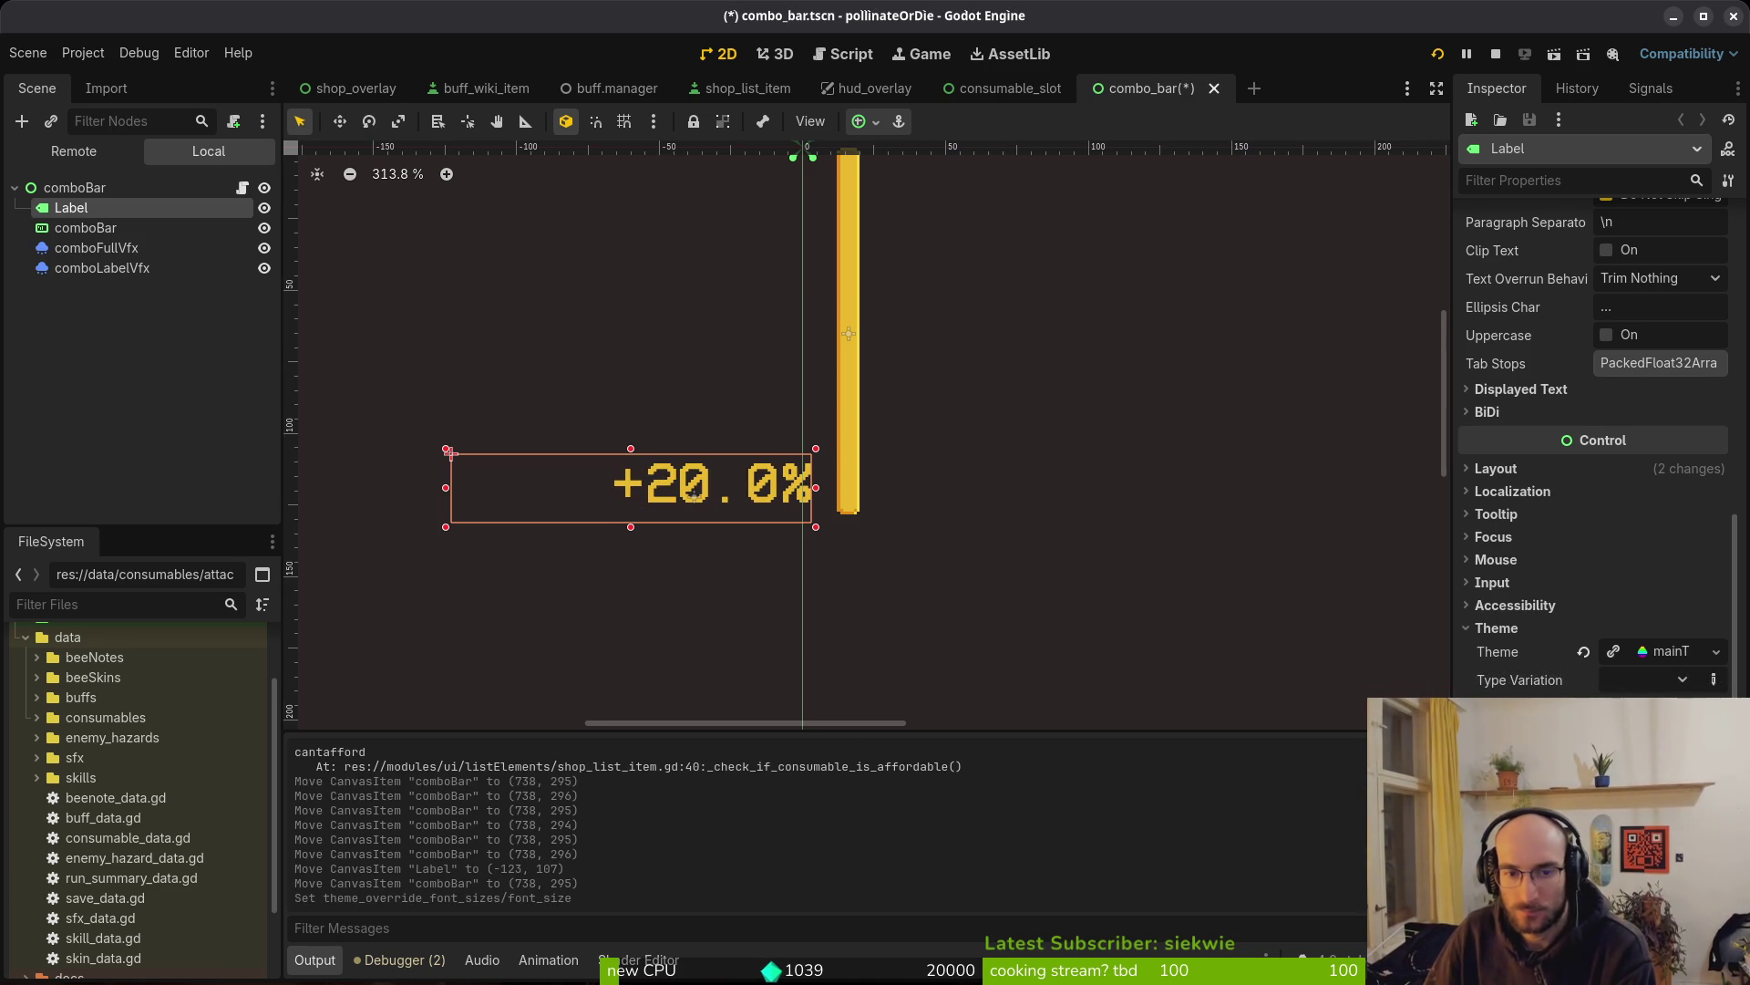
{"action": "scroll", "coordinate": [839, 515], "scroll_direction": "up", "scroll_amount": 3}
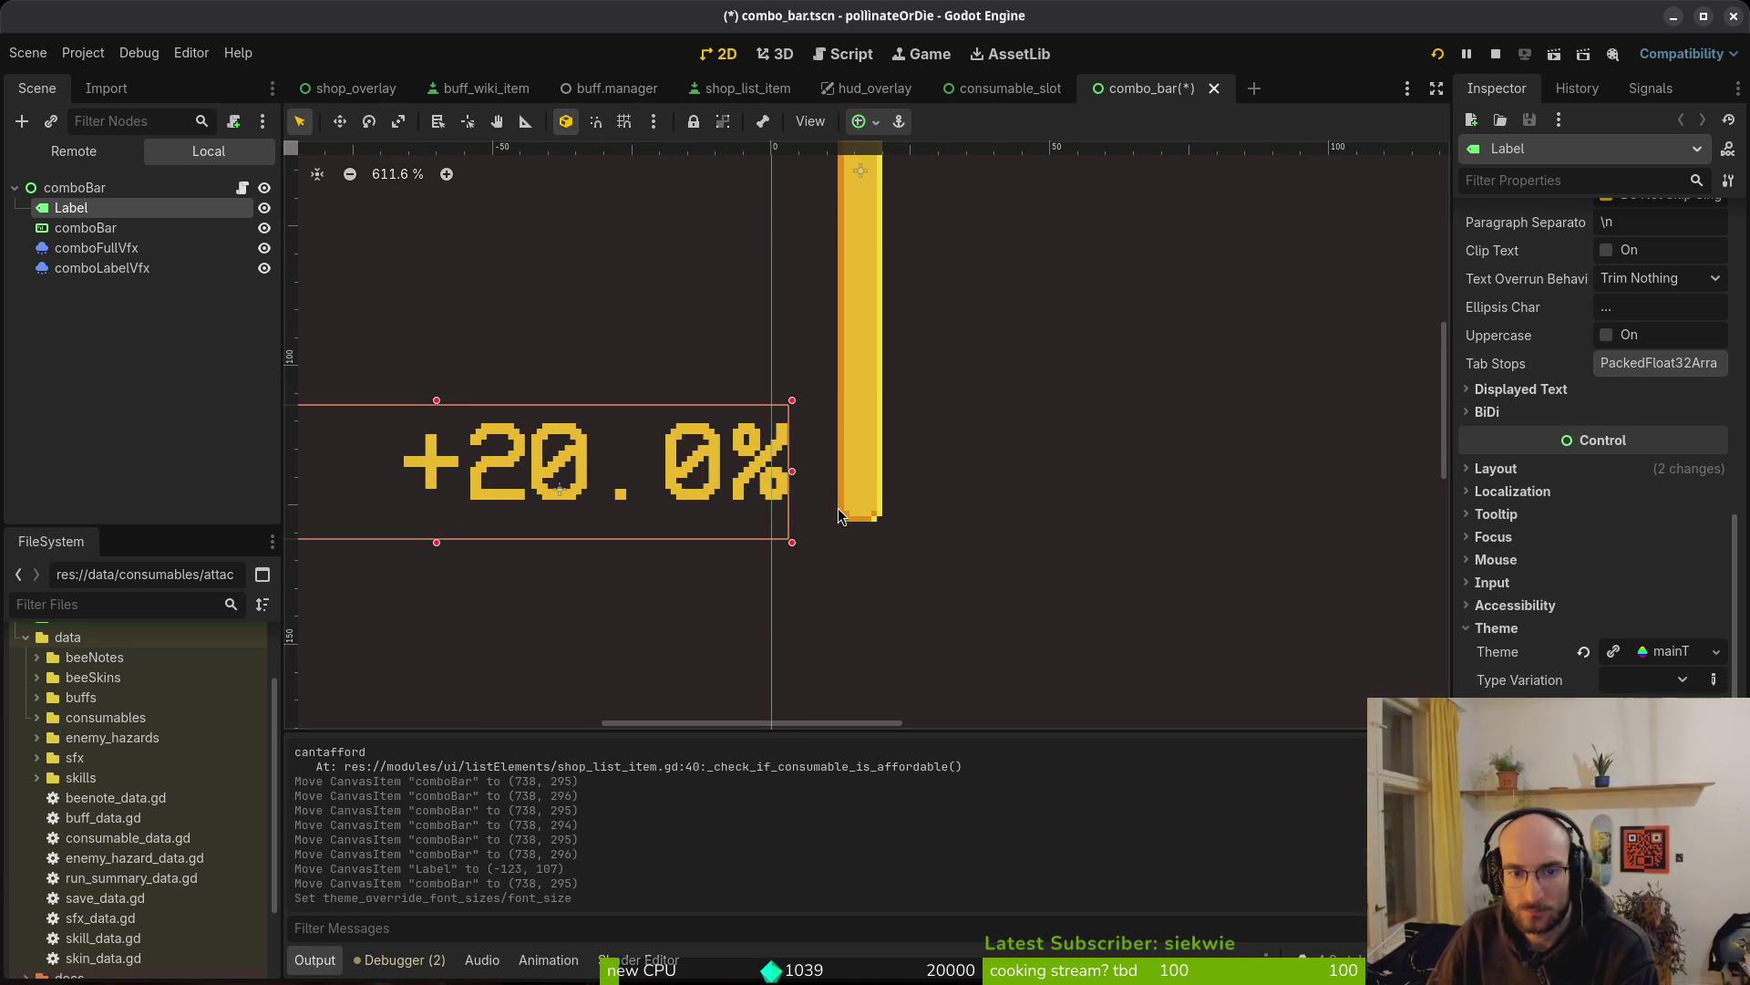
{"action": "key", "text": "ctrl+z"}
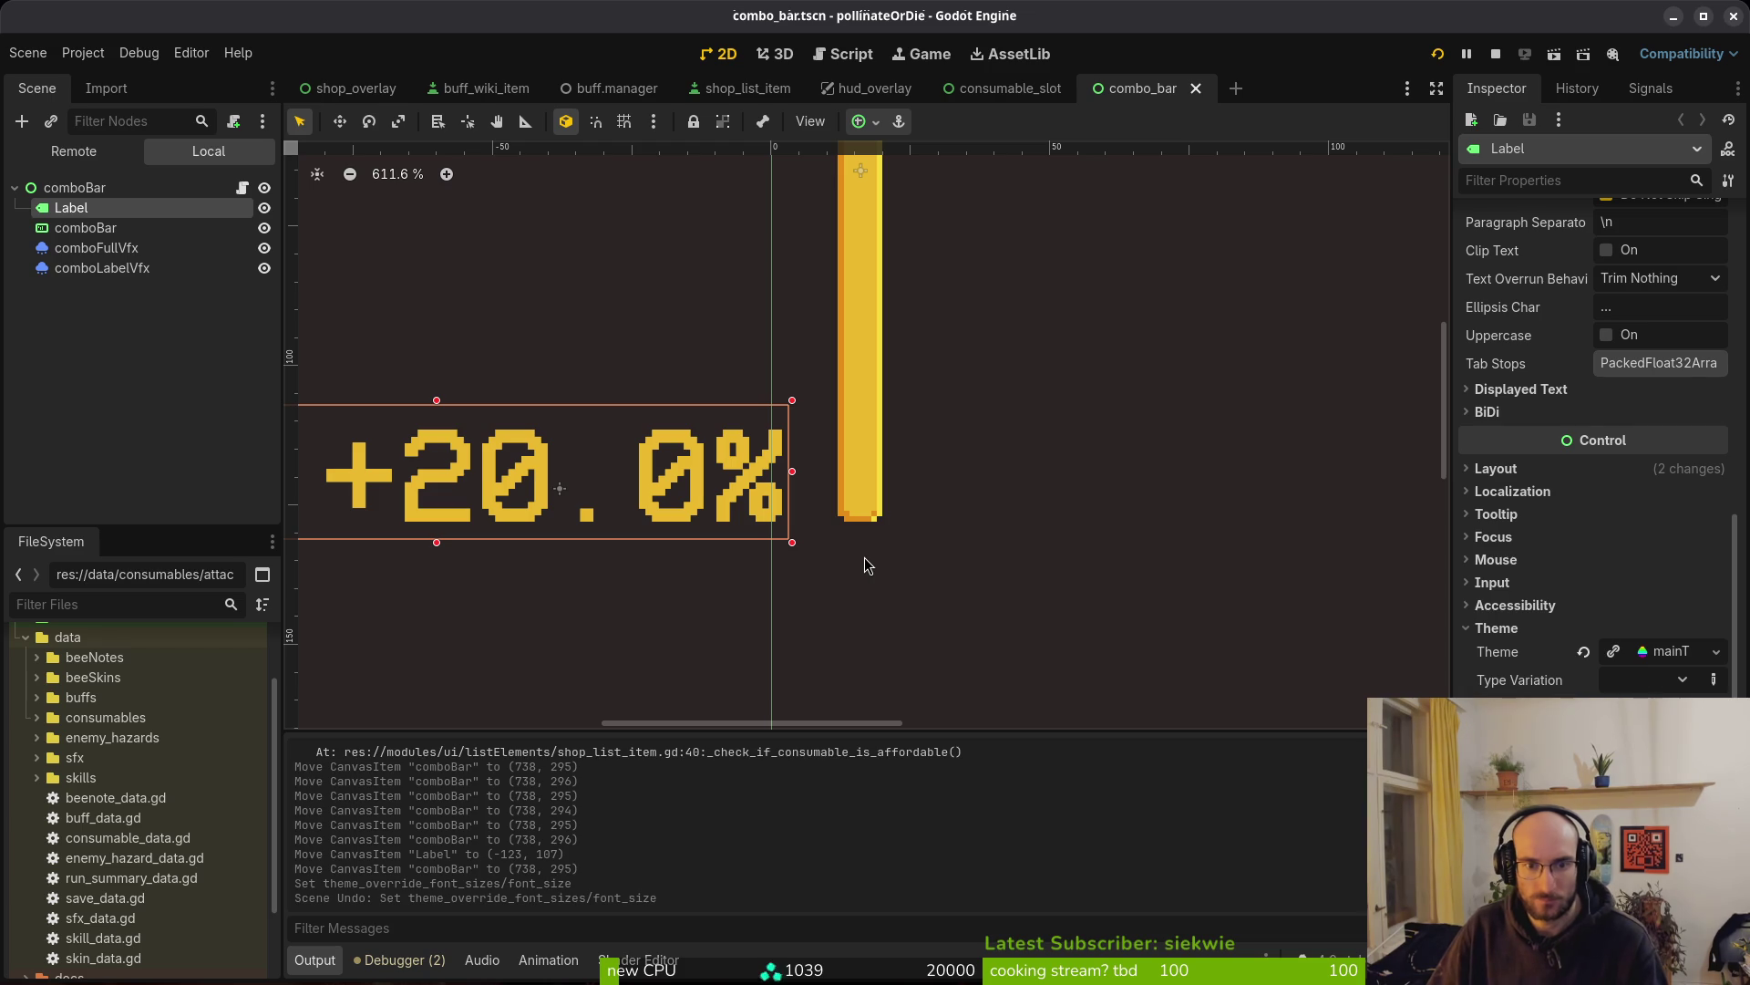
Drag a horizontal guide from the top ruler to 128 px
{"action": "left_click_drag", "start_coordinate": [784, 538], "coordinate": [854, 549]}
{"action": "scroll", "coordinate": [1555, 409], "scroll_direction": "up", "scroll_amount": 5}
{"action": "scroll", "coordinate": [1558, 456], "scroll_direction": "down", "scroll_amount": 5}
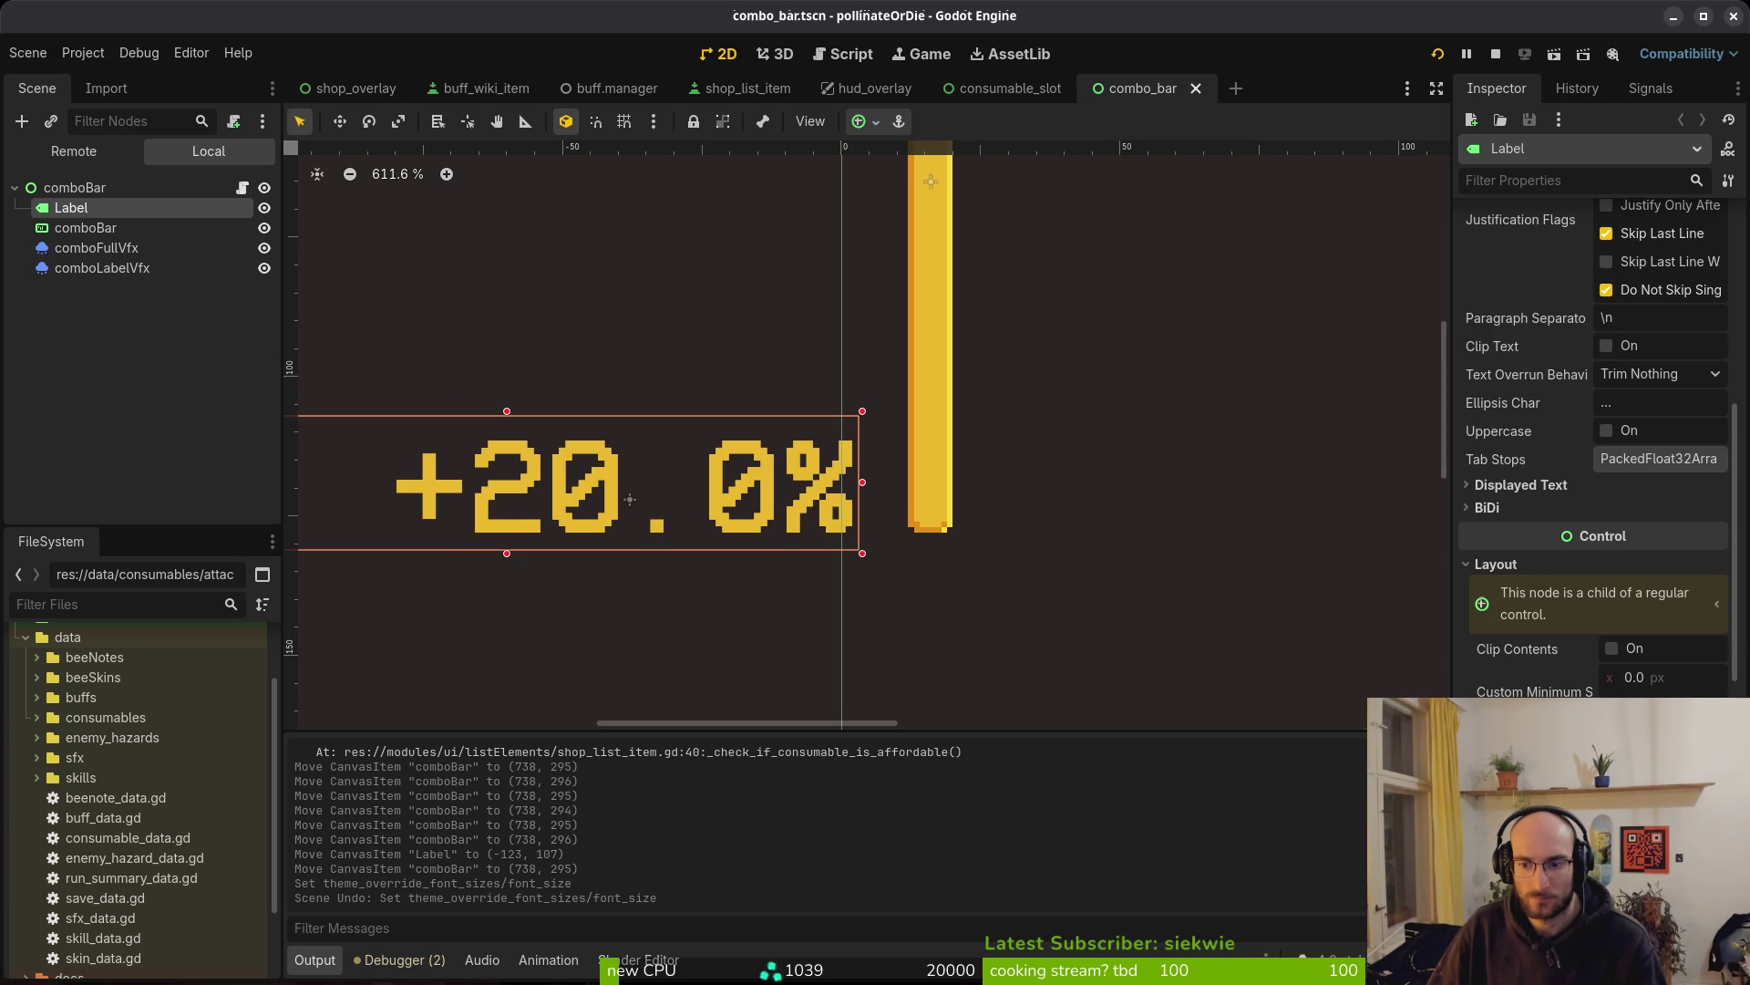
{"action": "scroll", "coordinate": [873, 536], "scroll_direction": "up", "scroll_amount": 5}
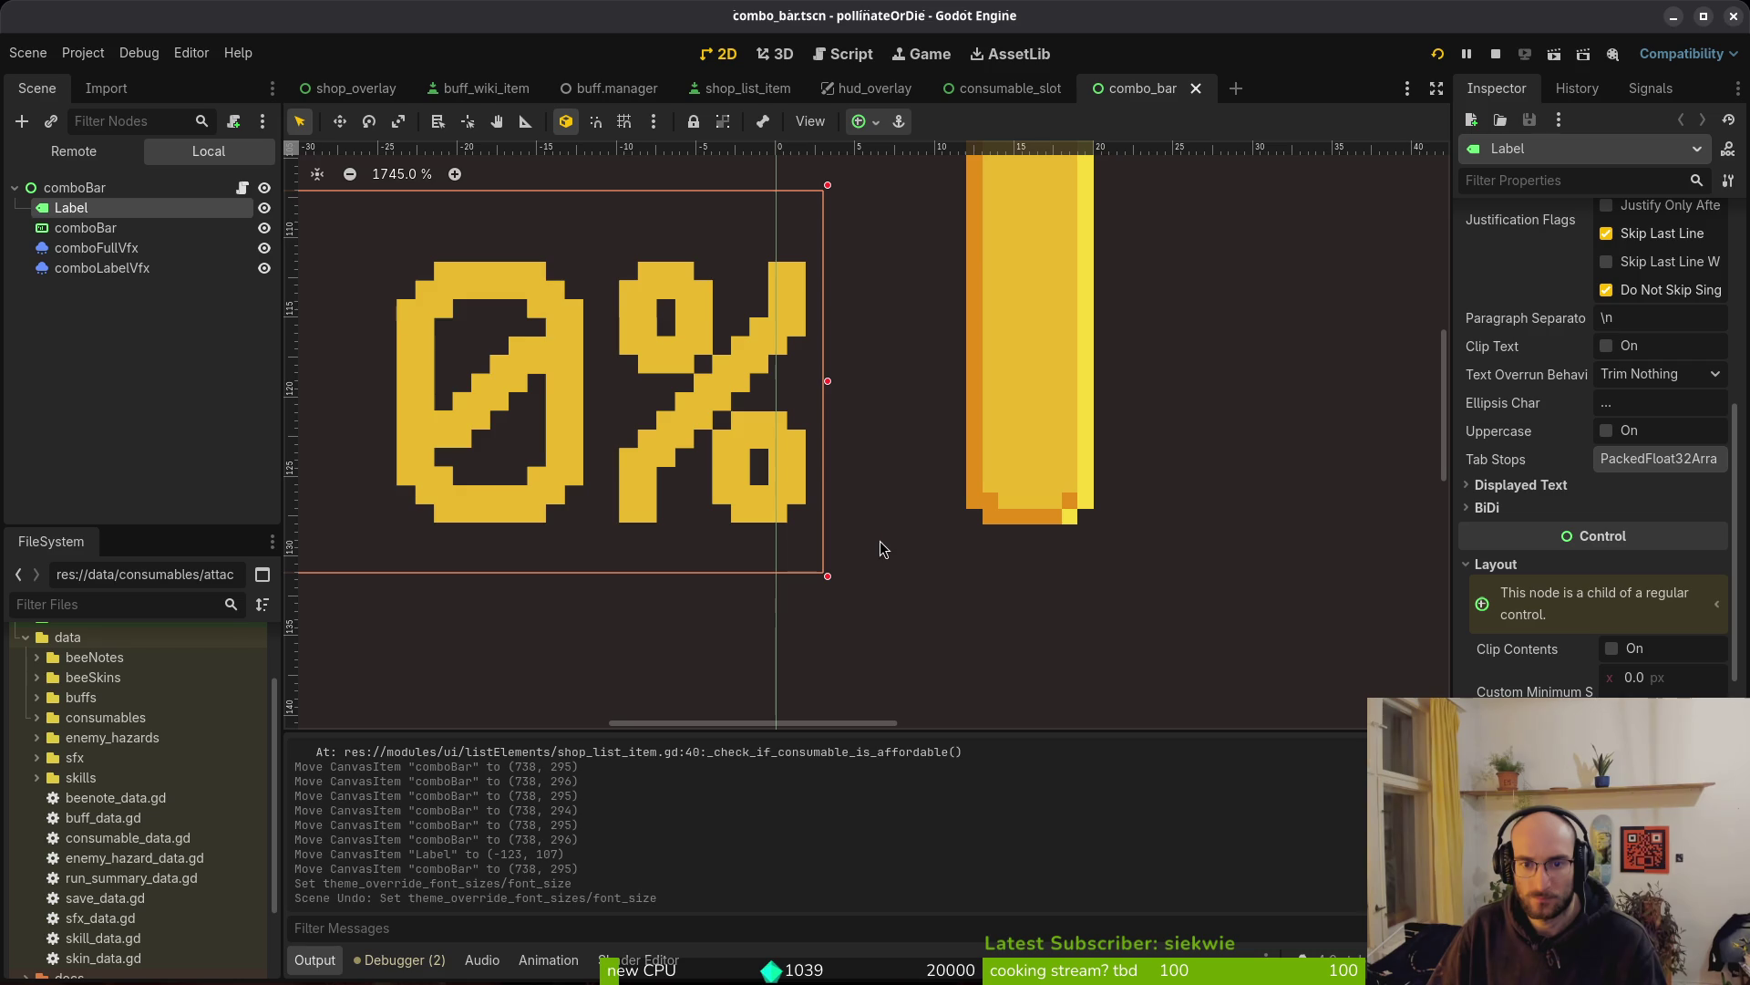
{"action": "scroll", "coordinate": [878, 547], "scroll_direction": "up", "scroll_amount": 4}
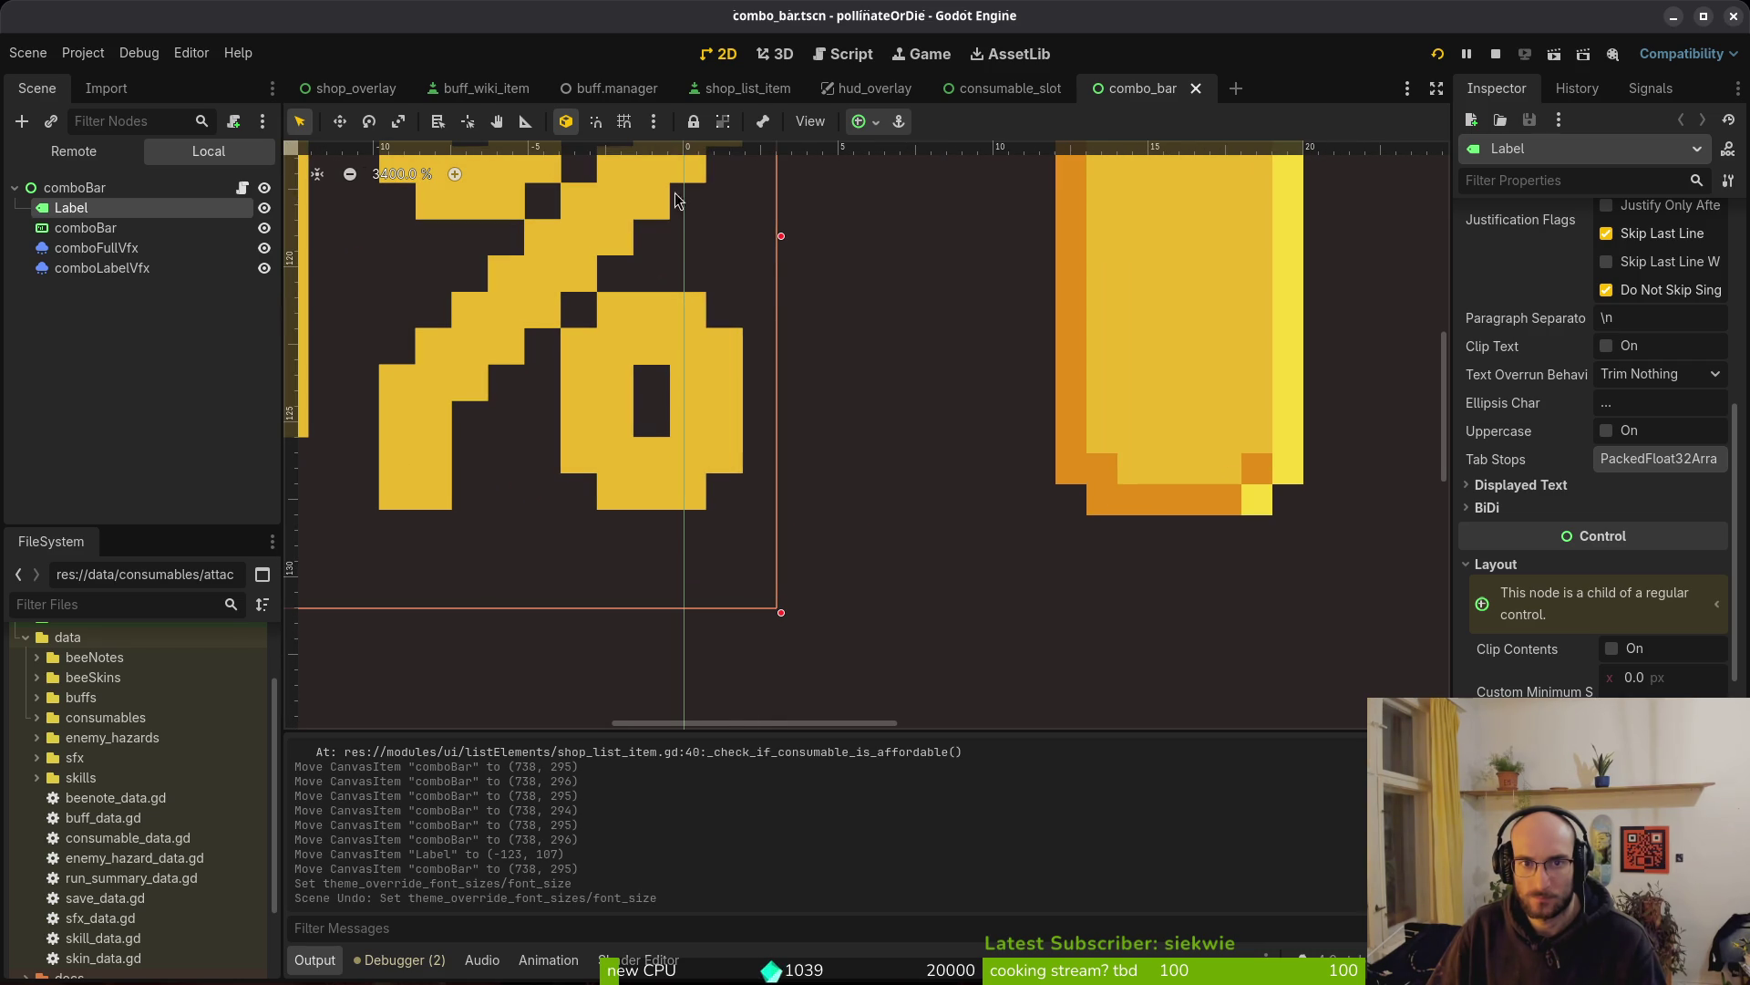
{"action": "mouse_move", "coordinate": [473, 147]}
{"action": "left_mouse_down"}
{"action": "mouse_move", "coordinate": [638, 236]}
{"action": "mouse_move", "coordinate": [766, 547]}
{"action": "mouse_move", "coordinate": [775, 497]}
{"action": "mouse_move", "coordinate": [774, 512]}
{"action": "left_mouse_up"}
Save the combo_bar scene with the new guide
{"action": "scroll", "coordinate": [729, 547], "scroll_direction": "down", "scroll_amount": 6}
{"action": "scroll", "coordinate": [1020, 587], "scroll_direction": "left", "scroll_amount": 10}
{"action": "scroll", "coordinate": [549, 533], "scroll_direction": "down", "scroll_amount": 3}
{"action": "scroll", "coordinate": [960, 513], "scroll_direction": "left", "scroll_amount": 10}
{"action": "scroll", "coordinate": [965, 549], "scroll_direction": "down", "scroll_amount": 5}
{"action": "scroll", "coordinate": [767, 544], "scroll_direction": "down", "scroll_amount": 12}
{"action": "scroll", "coordinate": [773, 569], "scroll_direction": "down", "scroll_amount": 3}
{"action": "scroll", "coordinate": [891, 465], "scroll_direction": "right", "scroll_amount": 3}
{"action": "key", "text": "ctrl+s"}
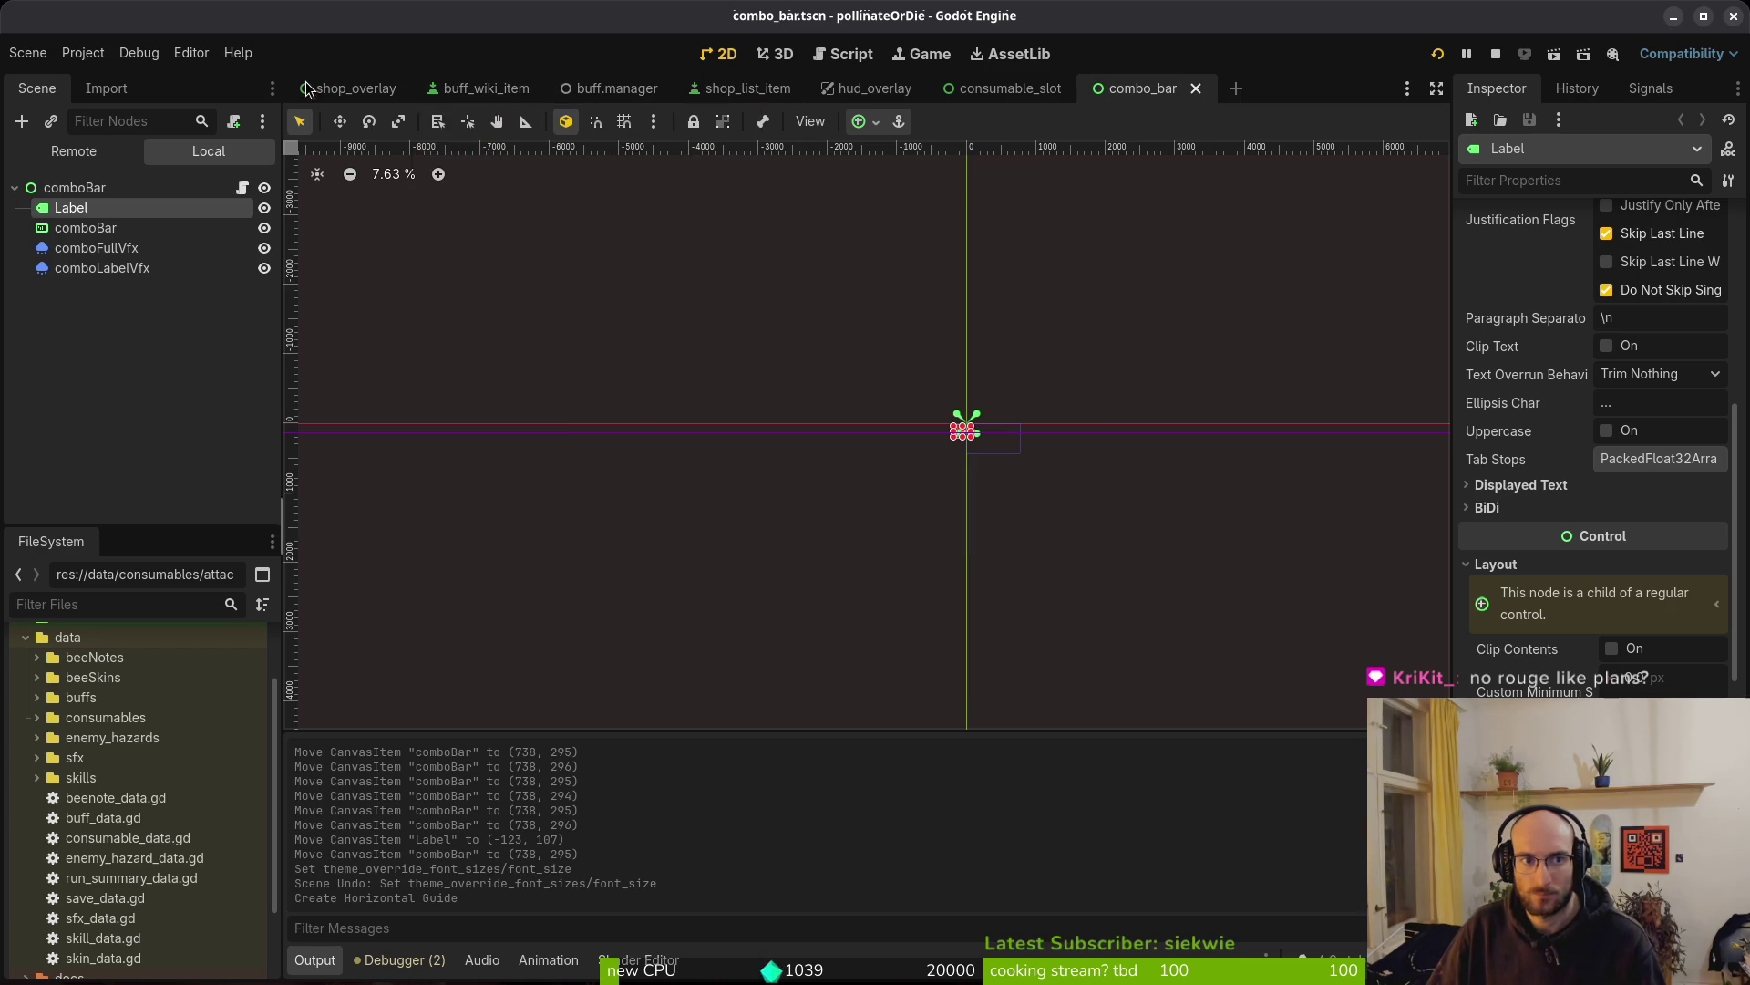
{"action": "left_click", "coordinate": [871, 87]}
Move TextureRect and TextureRect2 out of the VBoxContainer to sit directly under the root
{"action": "scroll", "coordinate": [840, 462], "scroll_direction": "up", "scroll_amount": 10}
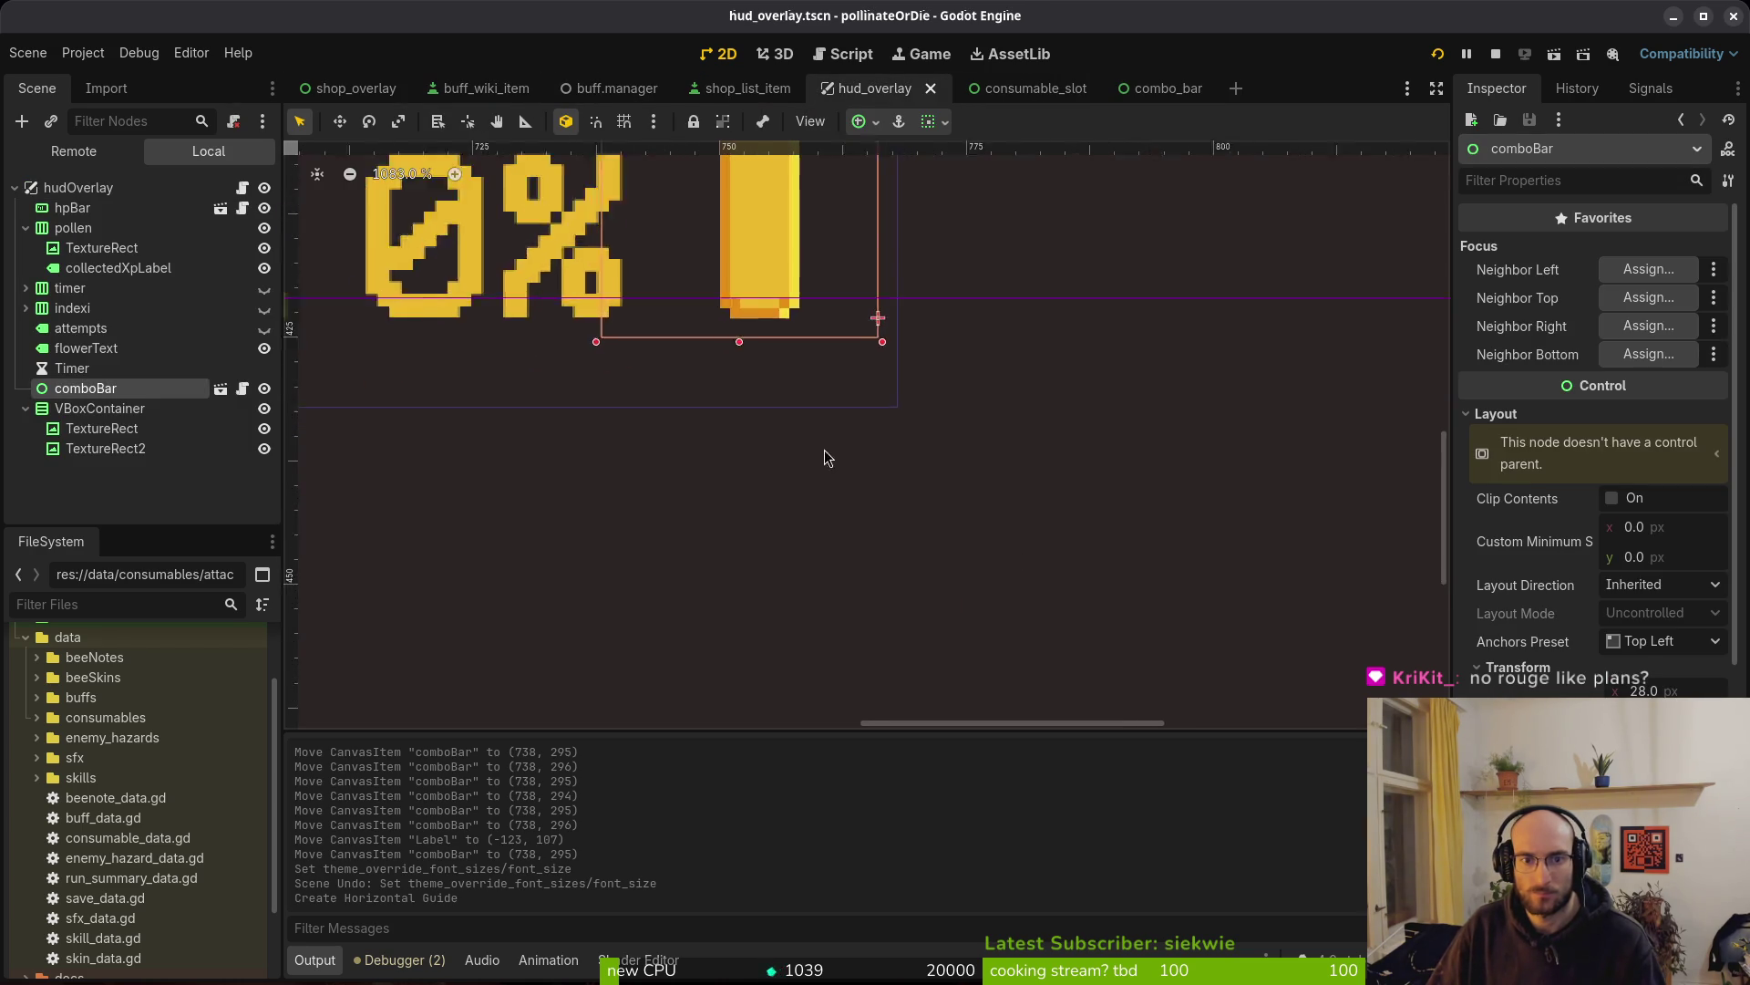
{"action": "scroll", "coordinate": [1051, 347], "scroll_direction": "down", "scroll_amount": 12}
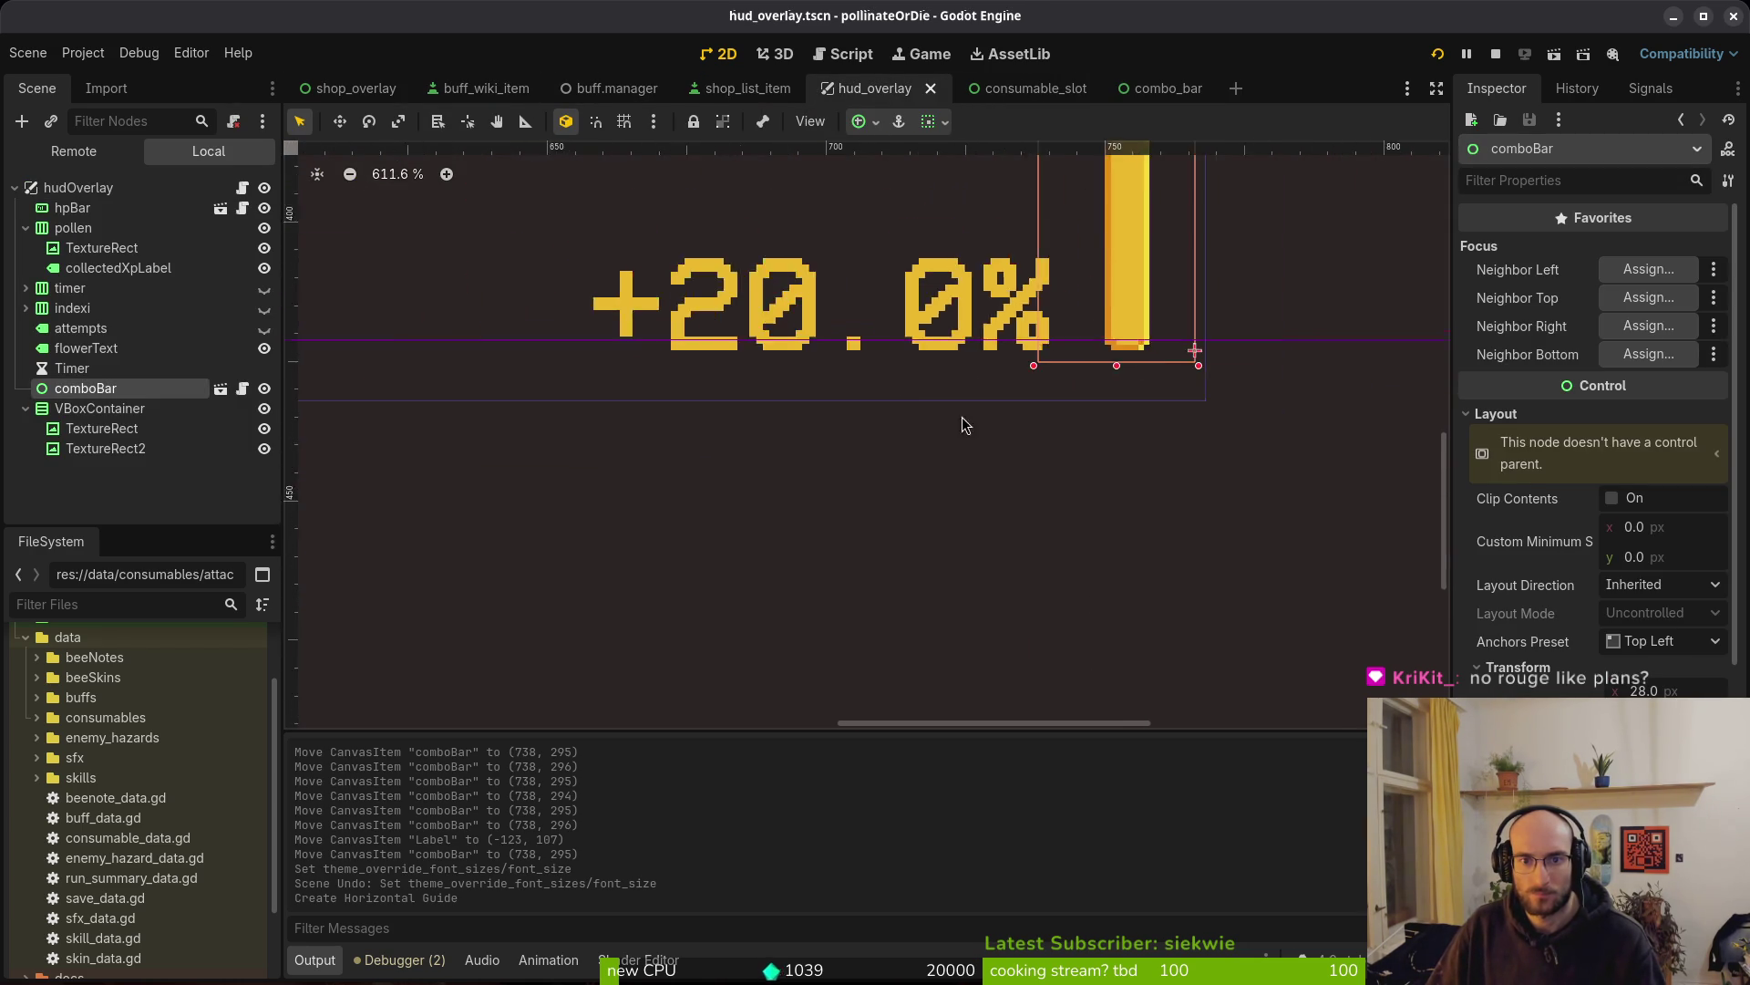
{"action": "scroll", "coordinate": [1320, 474], "scroll_direction": "up", "scroll_amount": 2}
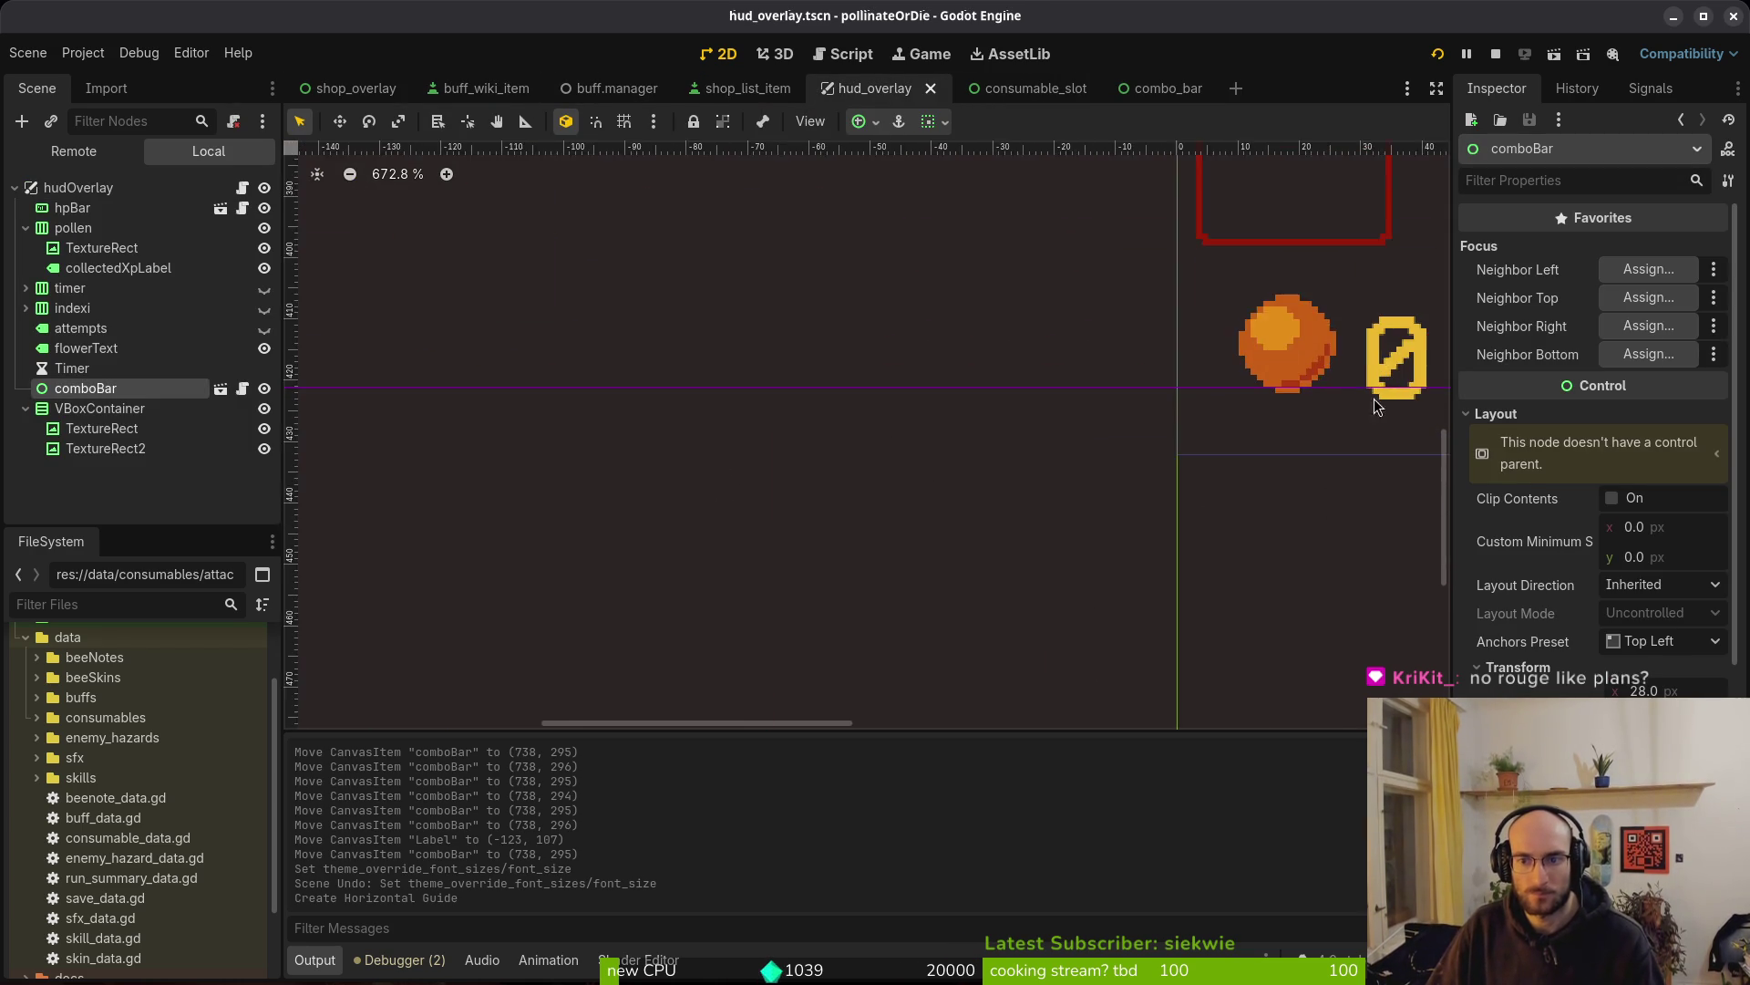
{"action": "left_click_drag", "start_coordinate": [1320, 473], "coordinate": [861, 454]}
{"action": "scroll", "coordinate": [864, 452], "scroll_direction": "down", "scroll_amount": 4}
{"action": "scroll", "coordinate": [902, 490], "scroll_direction": "down", "scroll_amount": 7}
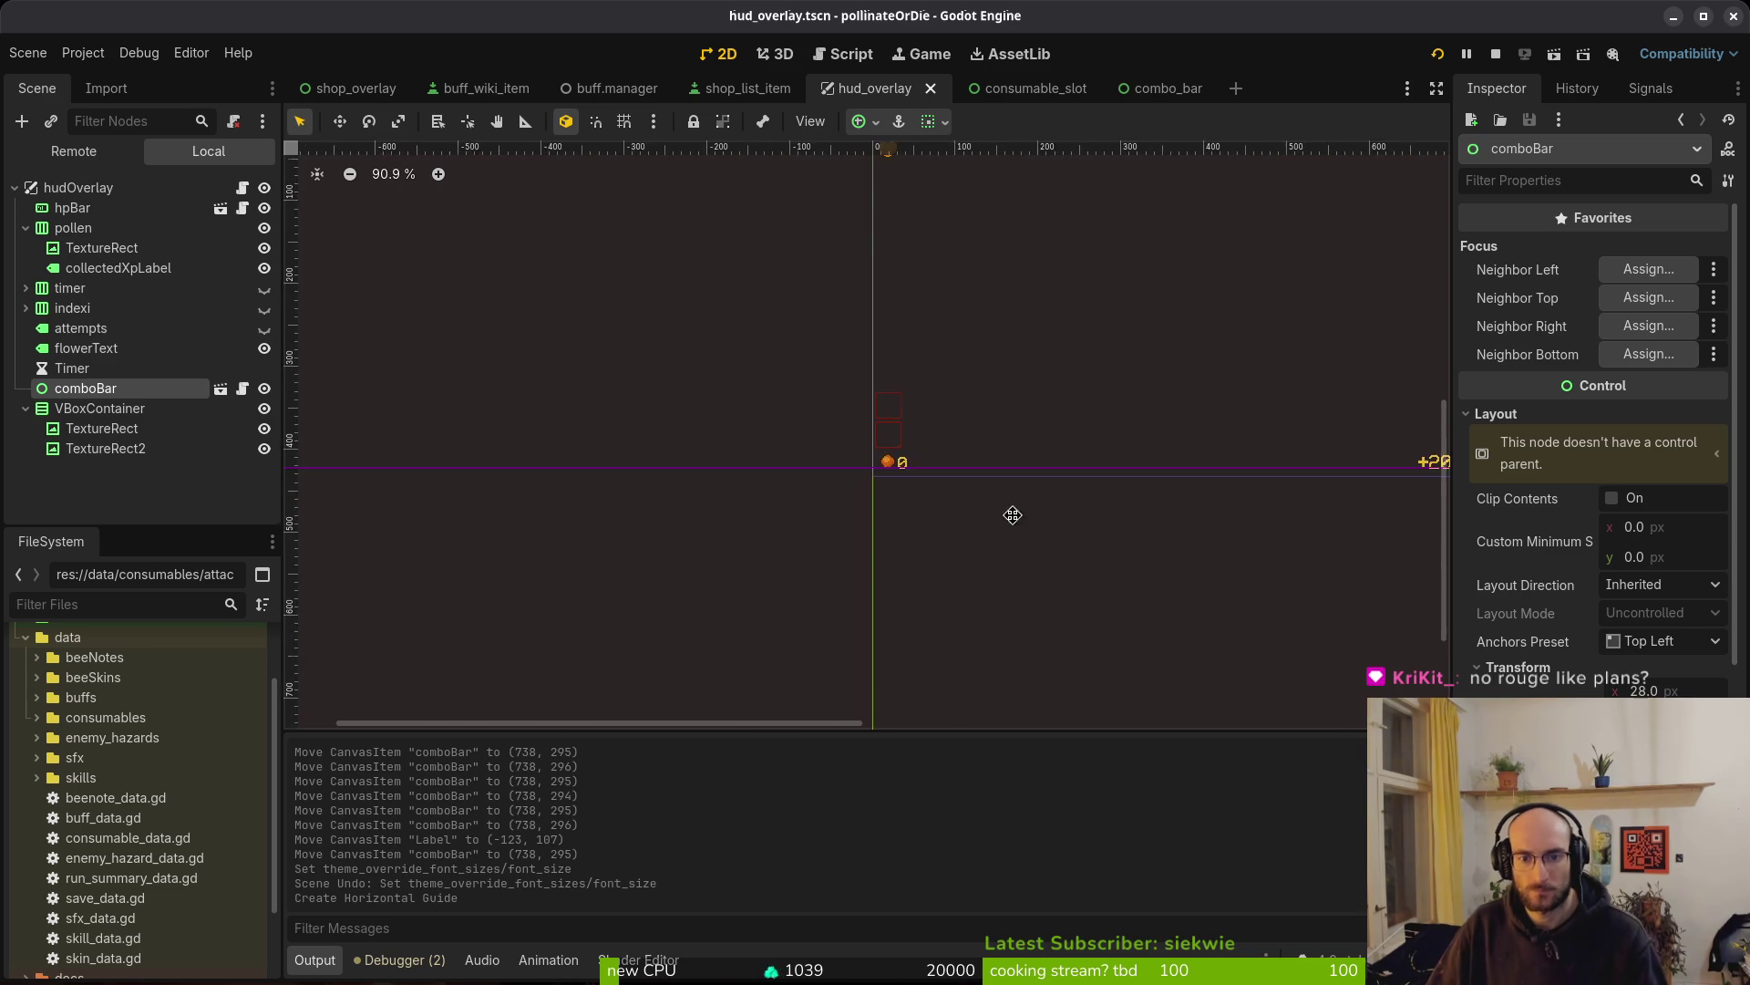
{"action": "scroll", "coordinate": [1072, 507], "scroll_direction": "up", "scroll_amount": 4}
{"action": "left_click", "coordinate": [698, 498]}
{"action": "left_click", "coordinate": [122, 430]}
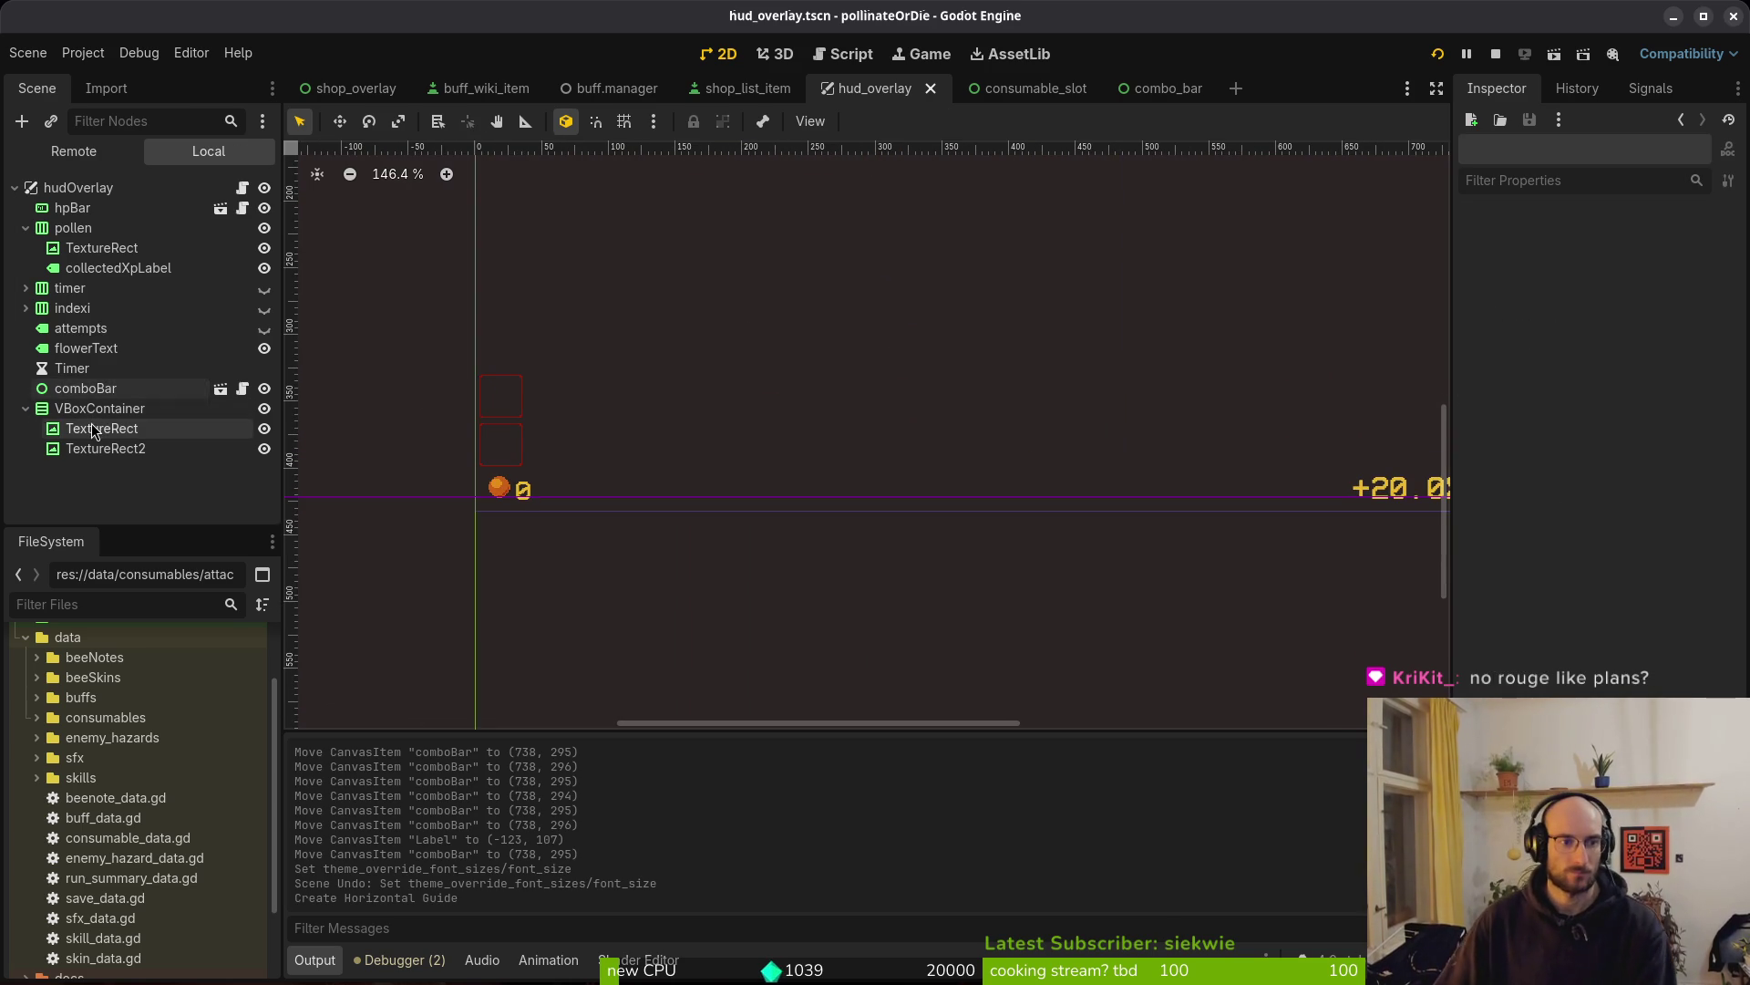
{"action": "left_click_drag", "start_coordinate": [116, 424], "coordinate": [117, 401]}
{"action": "left_click_drag", "start_coordinate": [157, 456], "coordinate": [105, 423]}
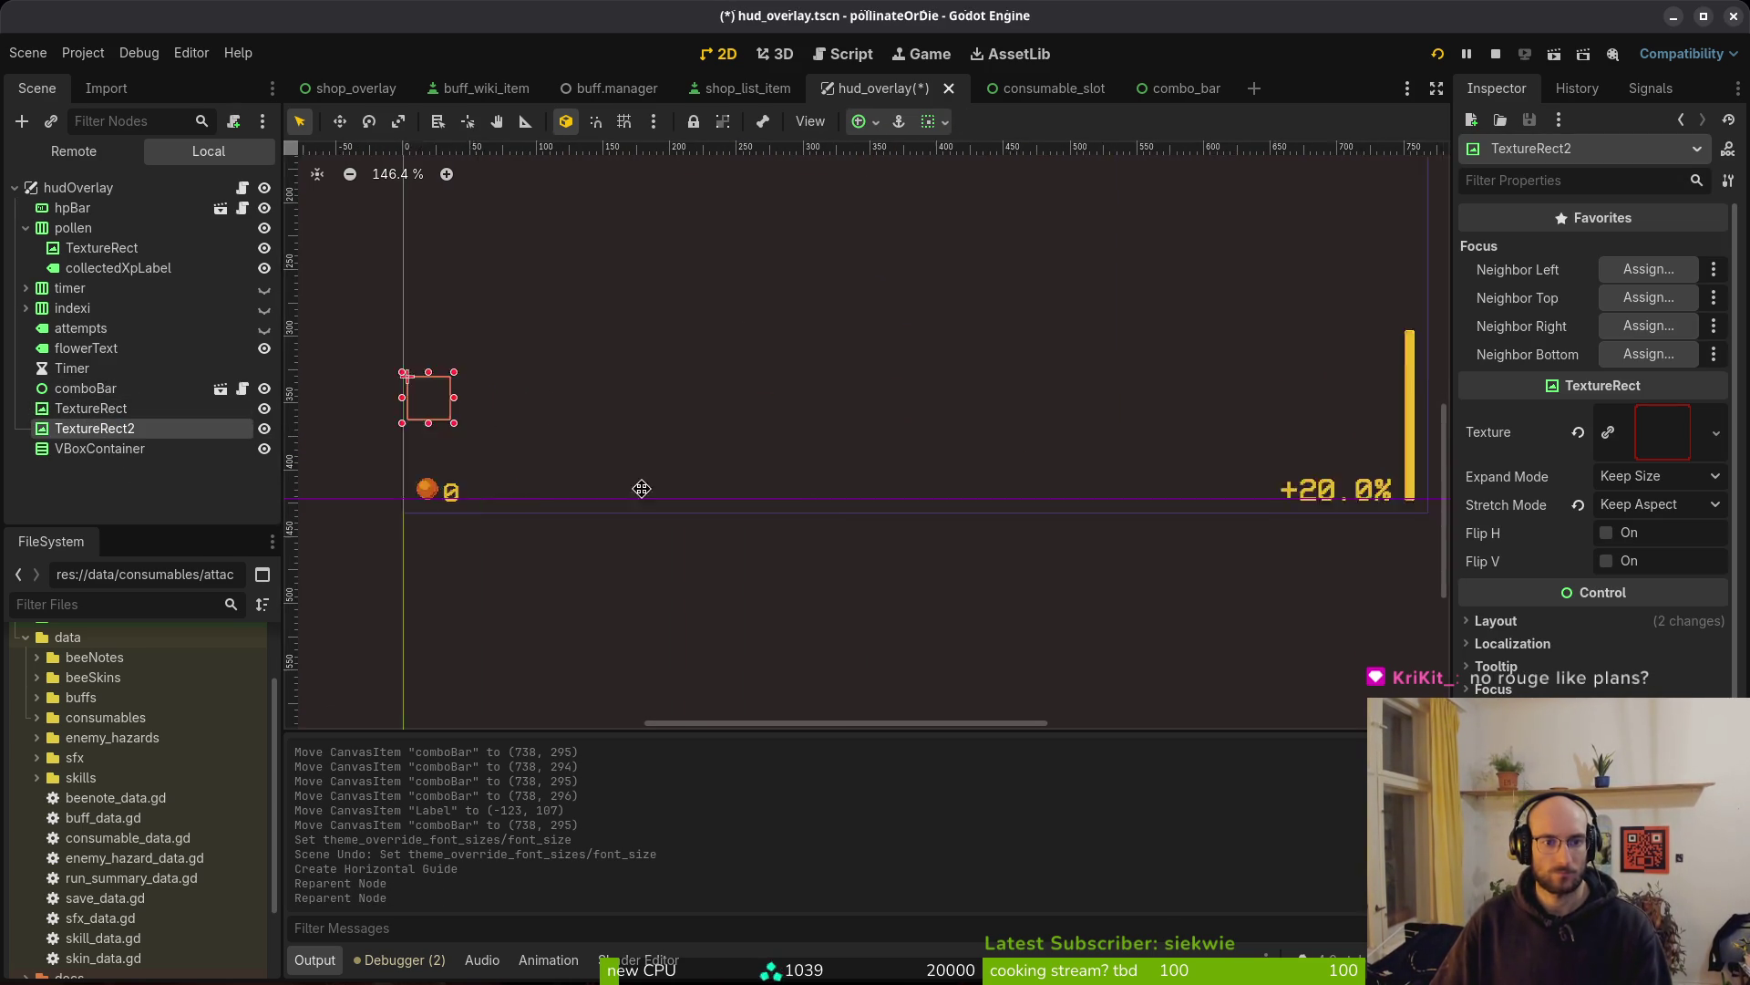
Drag TextureRect2 beside the +20.0% label and TextureRect right of the pollen counter
{"action": "mouse_move", "coordinate": [330, 393]}
{"action": "left_mouse_down"}
{"action": "mouse_move", "coordinate": [1163, 440]}
{"action": "mouse_move", "coordinate": [1137, 481]}
{"action": "left_mouse_up"}
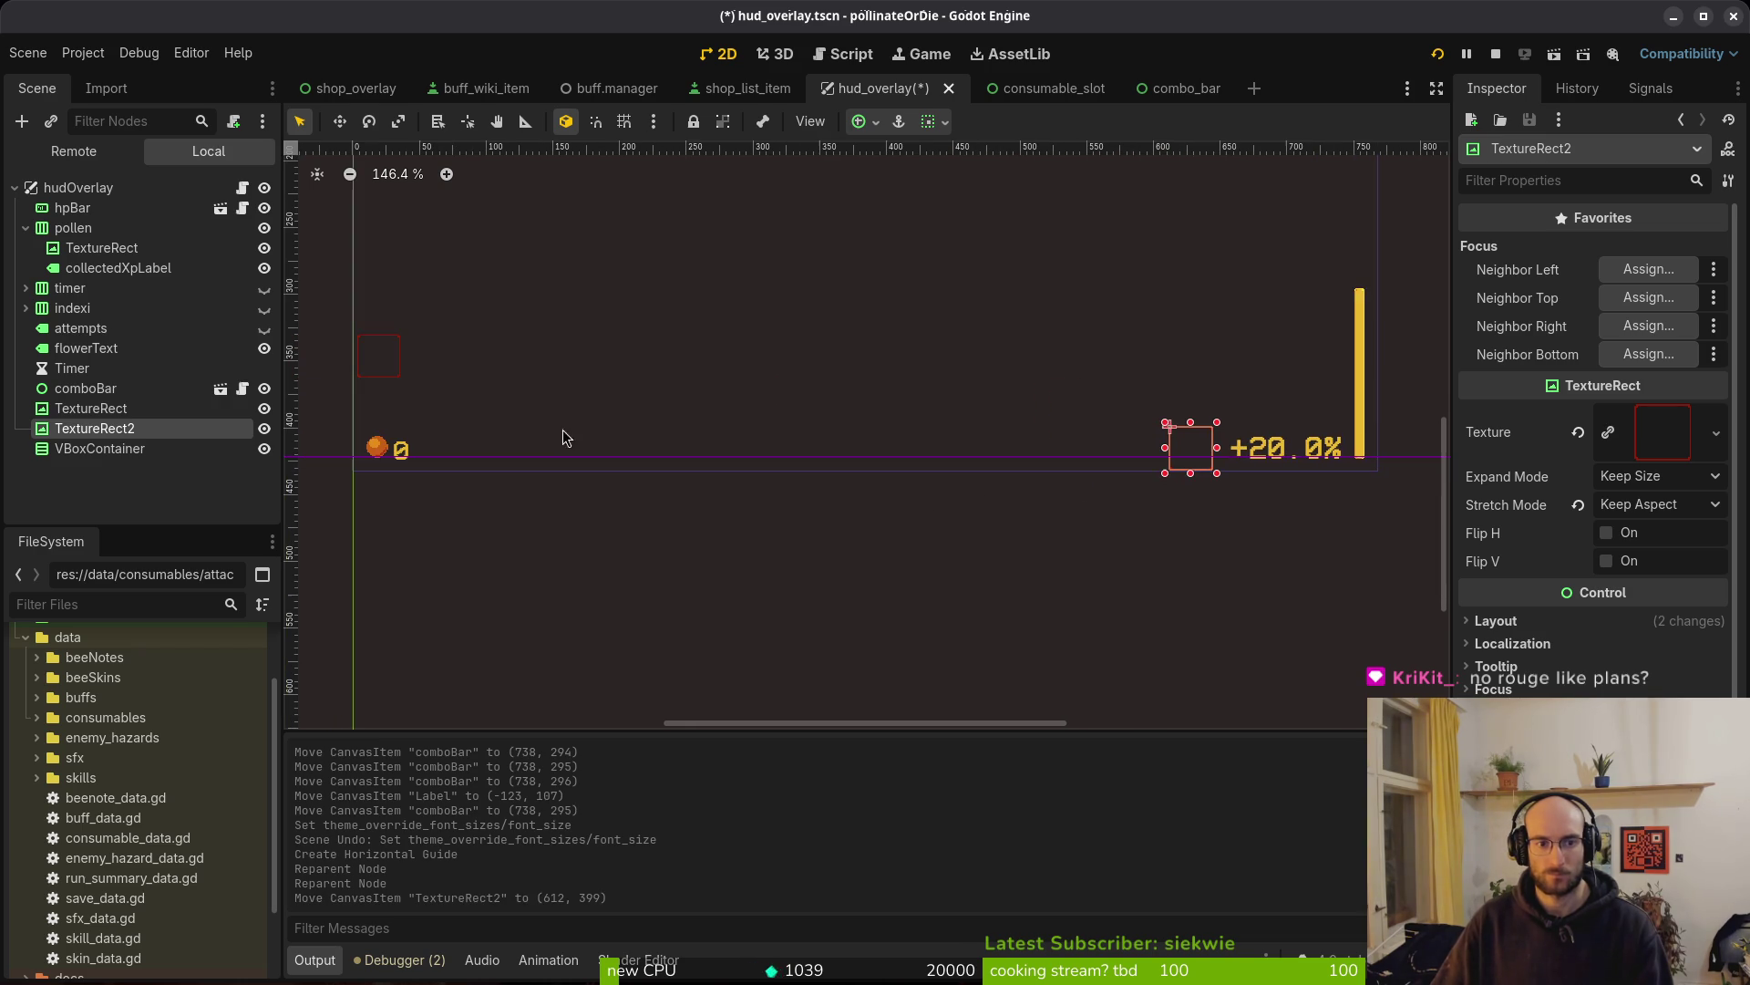
{"action": "left_click", "coordinate": [382, 376]}
{"action": "left_click", "coordinate": [95, 428]}
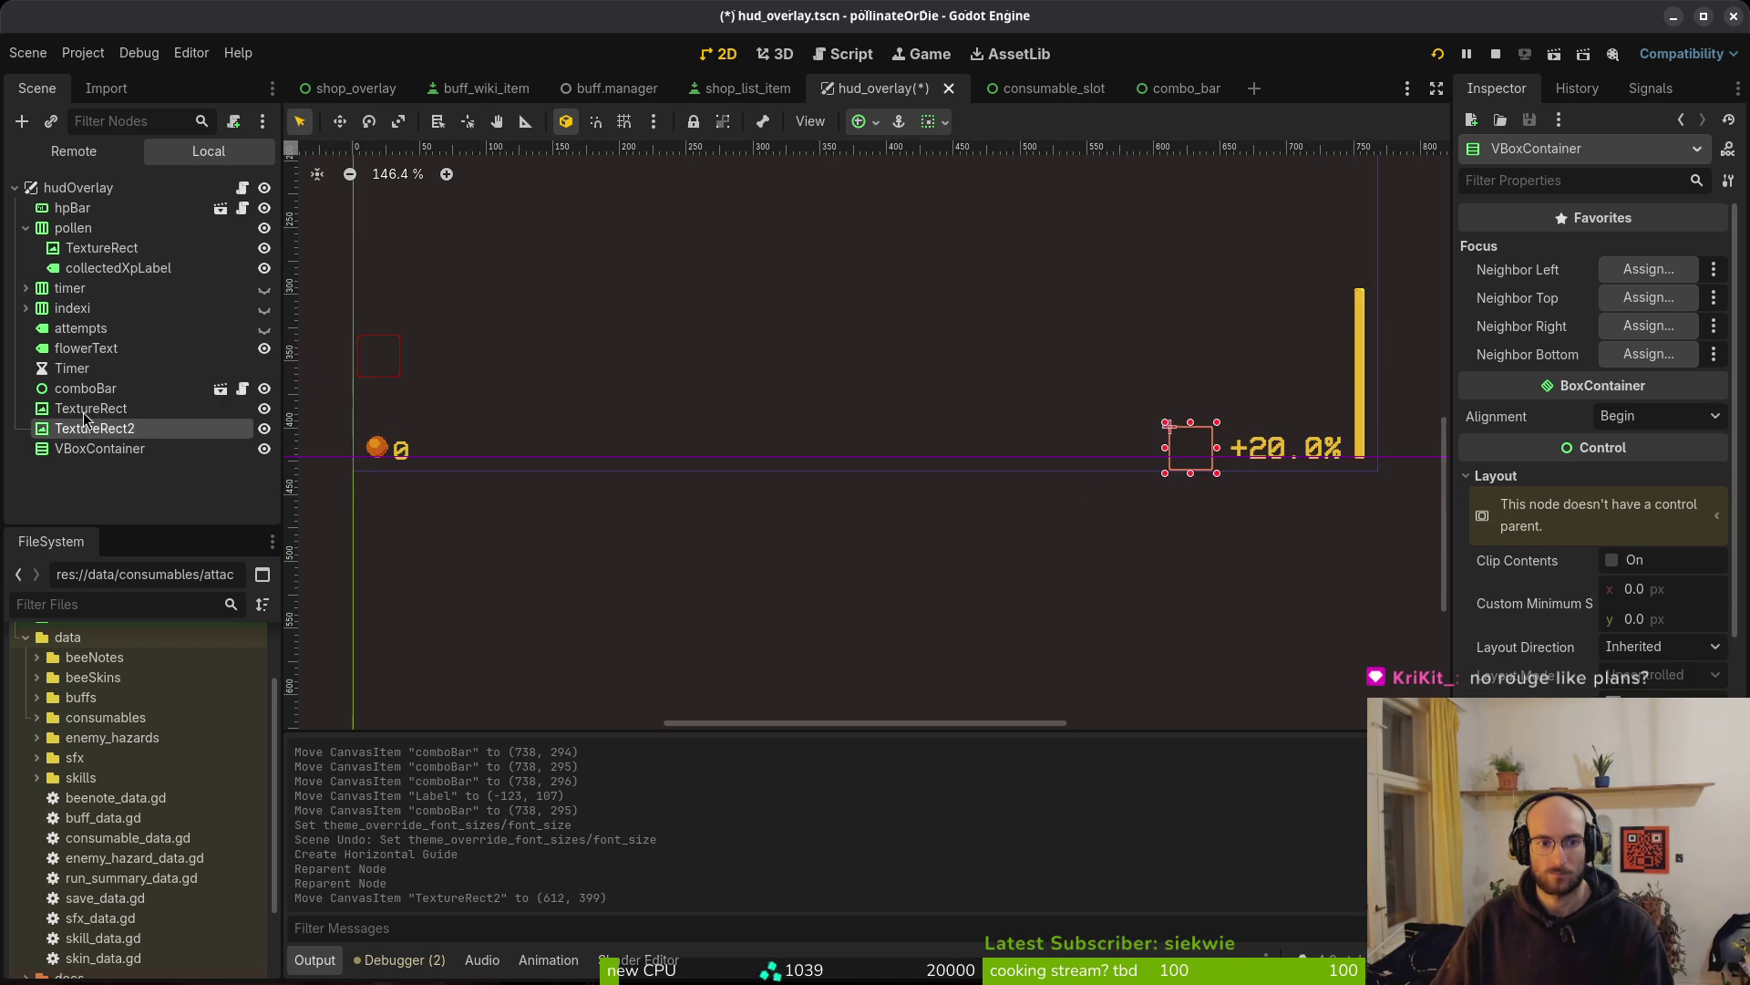
{"action": "left_click", "coordinate": [91, 409]}
{"action": "mouse_move", "coordinate": [387, 365]}
{"action": "left_mouse_down"}
{"action": "mouse_move", "coordinate": [481, 405]}
{"action": "mouse_move", "coordinate": [470, 453]}
{"action": "mouse_move", "coordinate": [505, 456]}
{"action": "left_mouse_up"}
{"action": "scroll", "coordinate": [999, 570], "scroll_direction": "down", "scroll_amount": 5}
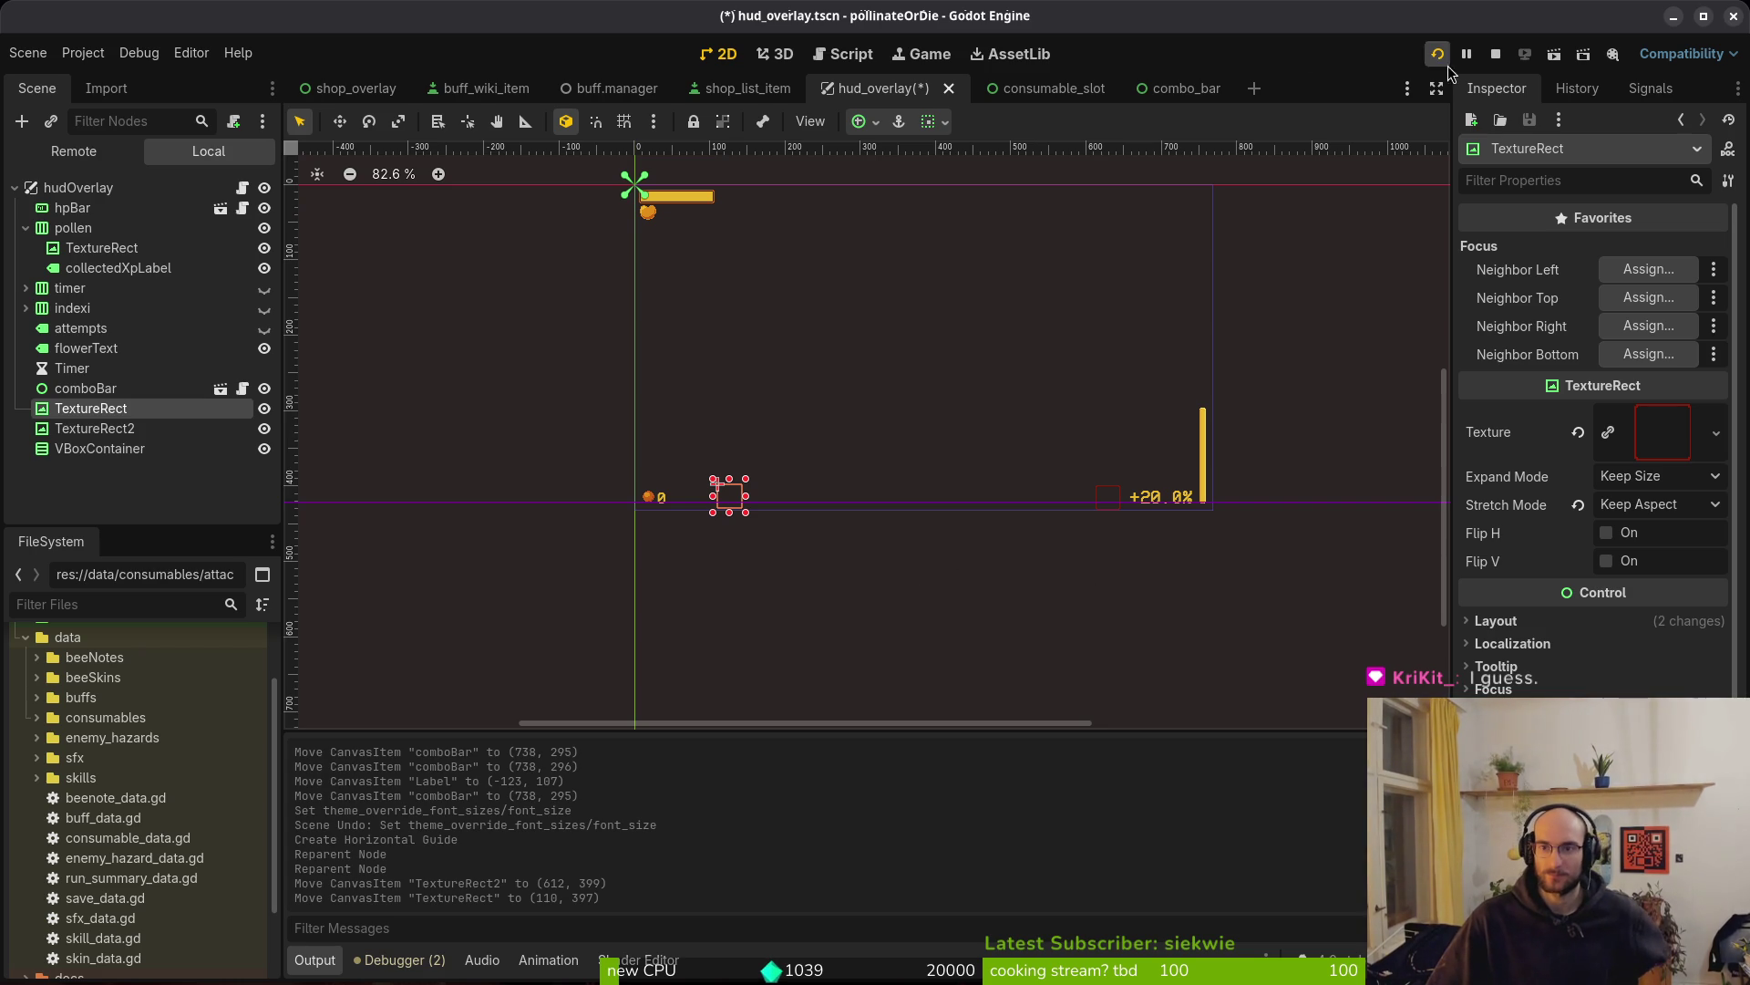
Move TextureRect2 toward the middle of the bottom HUD row
{"action": "scroll", "coordinate": [1067, 538], "scroll_direction": "up", "scroll_amount": 3}
{"action": "scroll", "coordinate": [528, 514], "scroll_direction": "up", "scroll_amount": 3}
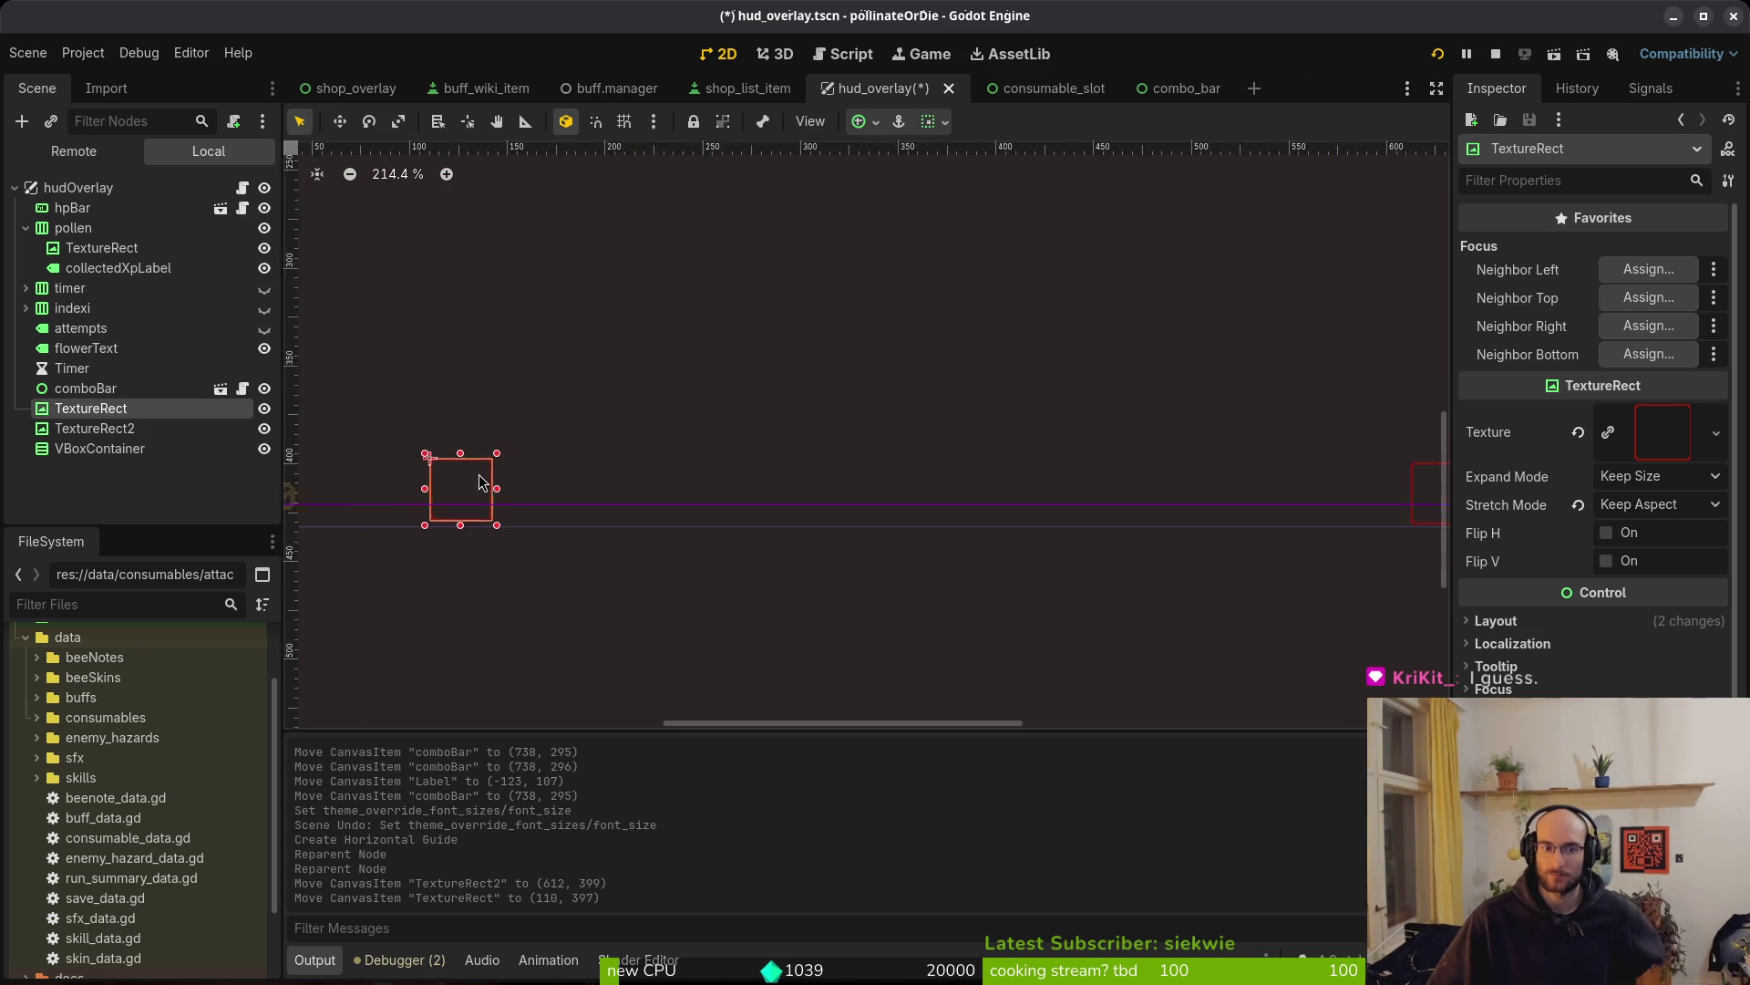
{"action": "scroll", "coordinate": [703, 500], "scroll_direction": "up", "scroll_amount": 1}
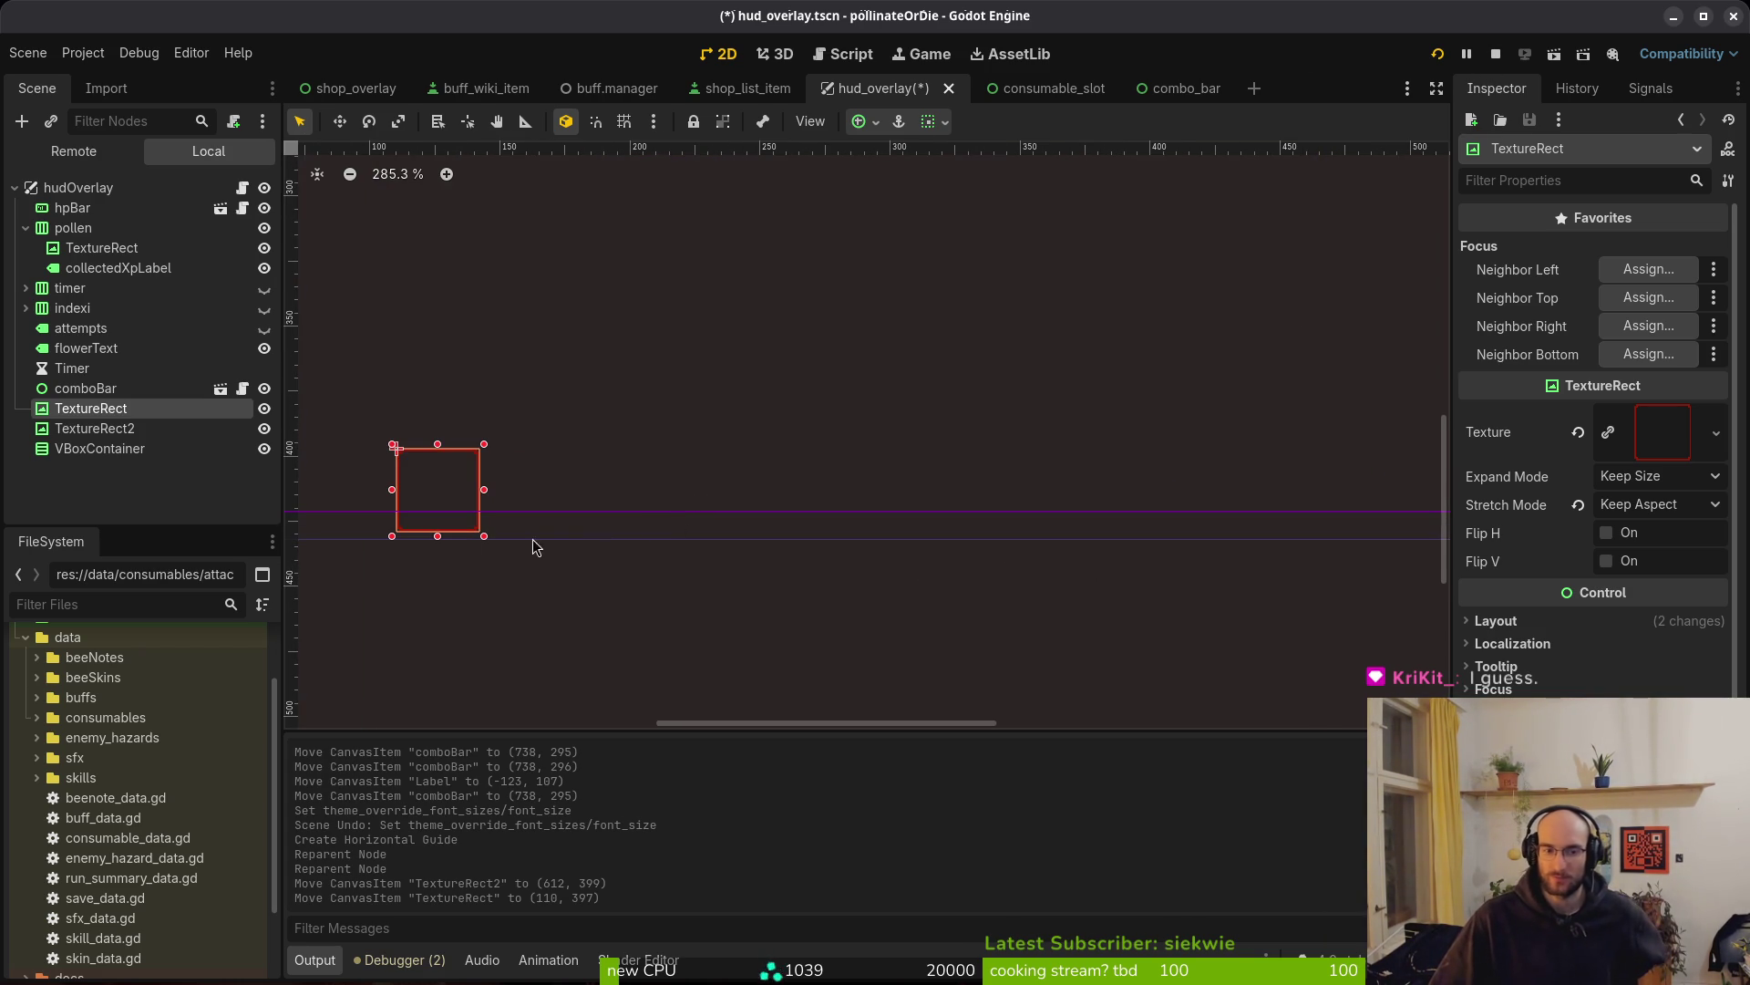
{"action": "scroll", "coordinate": [430, 536], "scroll_direction": "right", "scroll_amount": 5}
{"action": "scroll", "coordinate": [770, 521], "scroll_direction": "down", "scroll_amount": 5}
{"action": "scroll", "coordinate": [1006, 509], "scroll_direction": "left", "scroll_amount": 4}
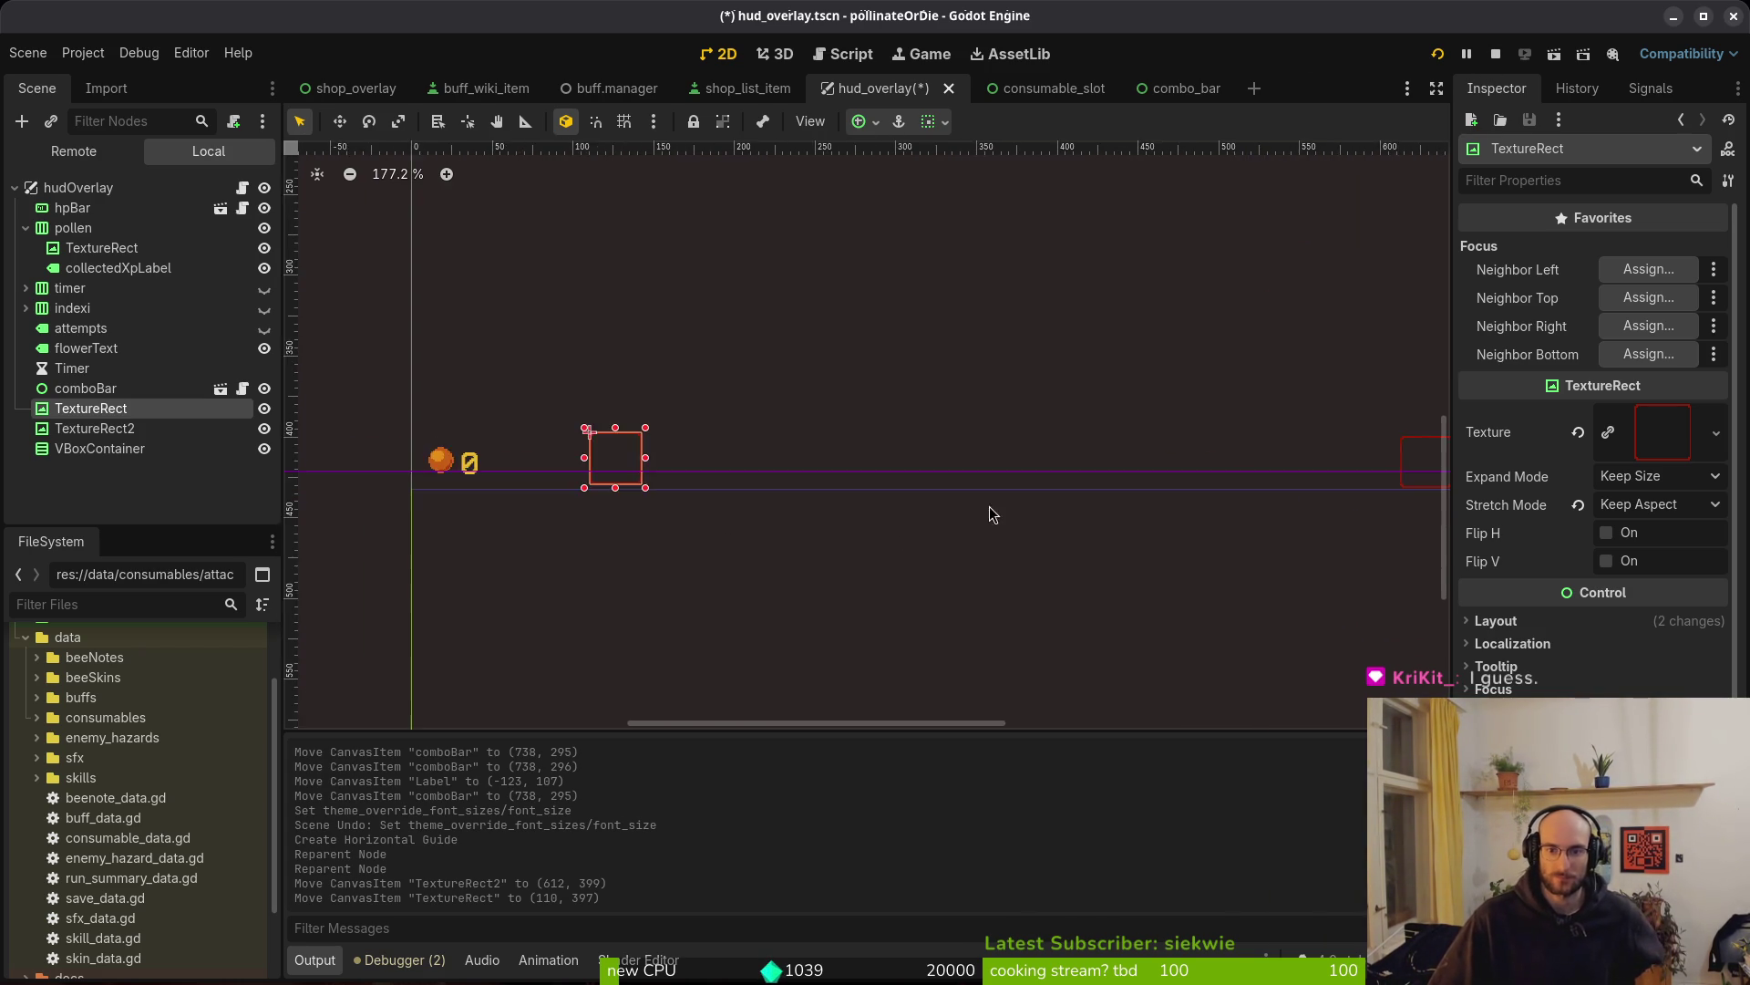
{"action": "scroll", "coordinate": [732, 535], "scroll_direction": "right", "scroll_amount": 2}
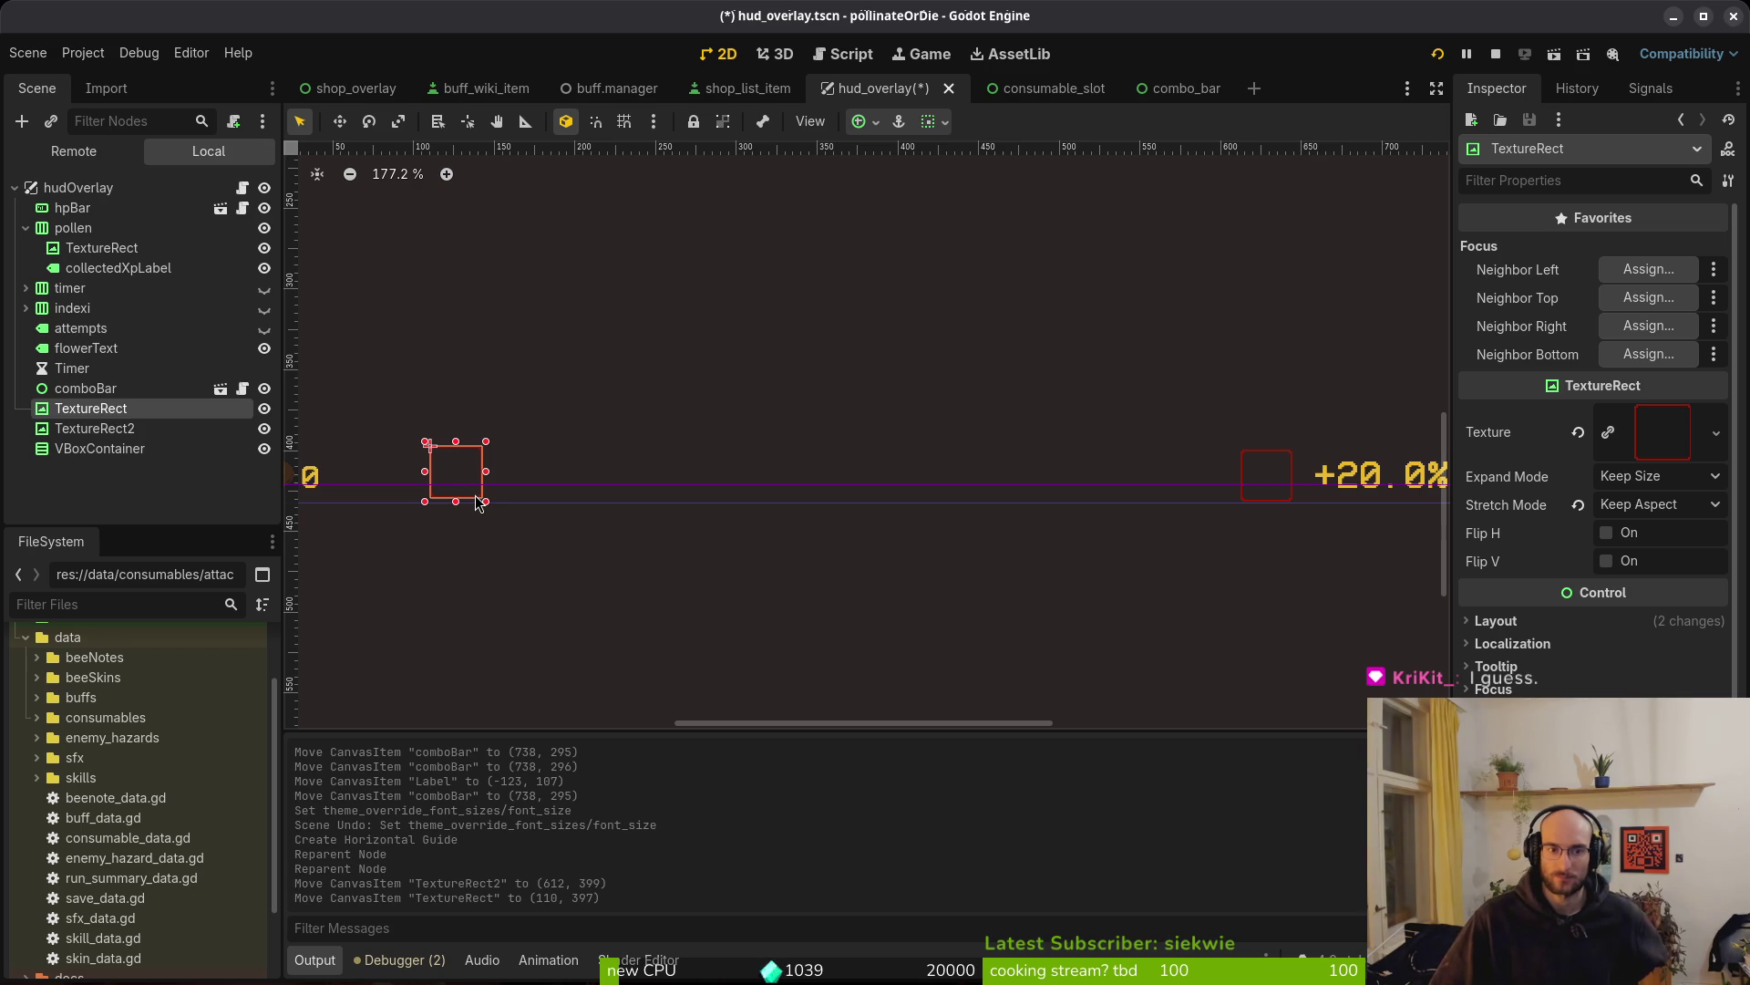
{"action": "scroll", "coordinate": [1094, 556], "scroll_direction": "down", "scroll_amount": 6}
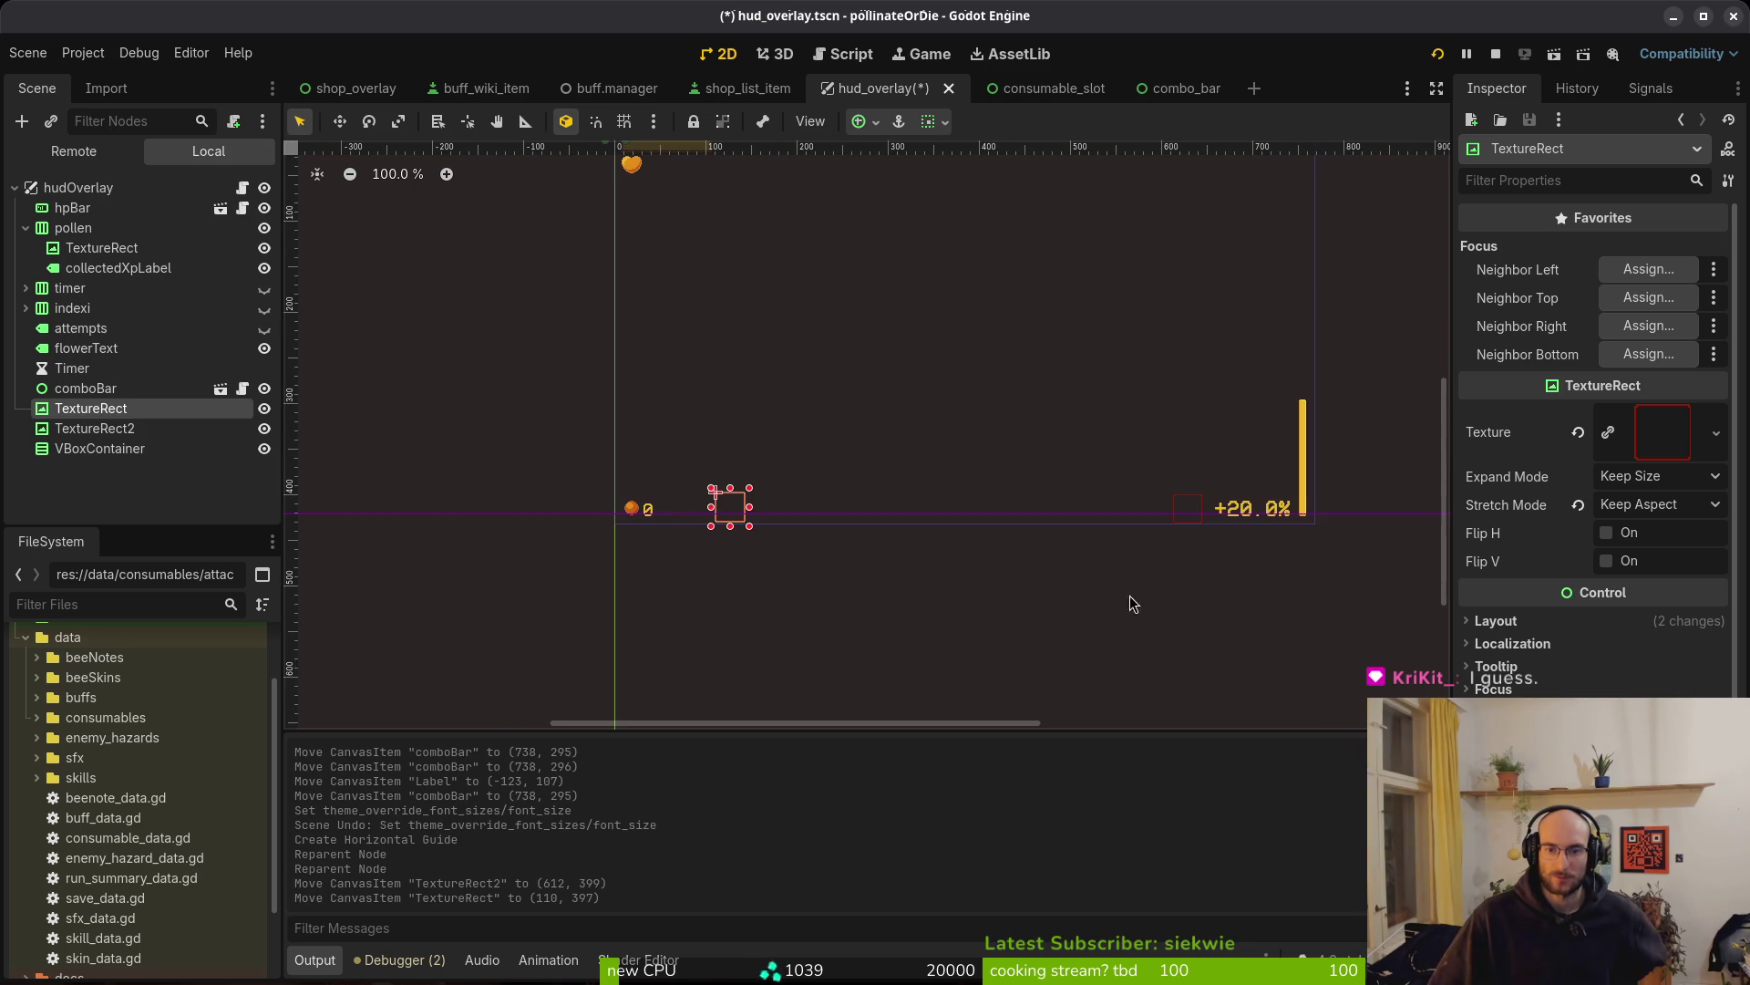
{"action": "left_click", "coordinate": [1186, 514]}
{"action": "scroll", "coordinate": [1145, 491], "scroll_direction": "up", "scroll_amount": 1}
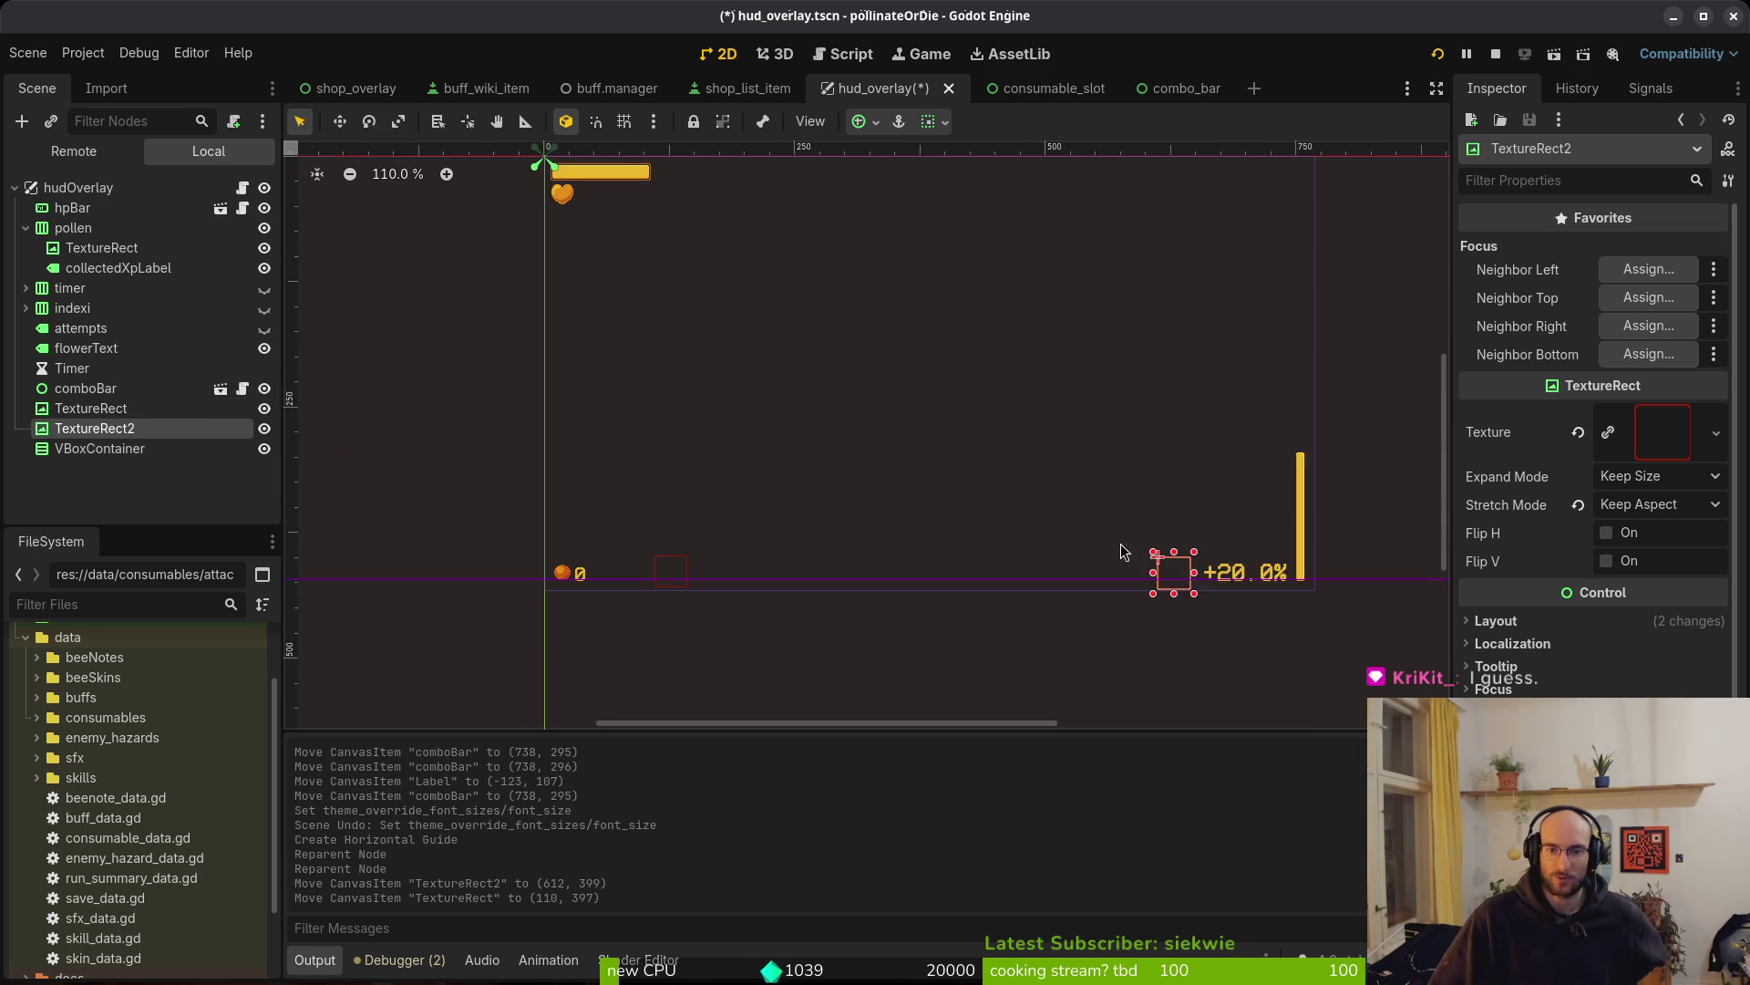
{"action": "left_click_drag", "start_coordinate": [1176, 581], "coordinate": [987, 581]}
Line TextureRect up beside TextureRect2, at (362, 397) and (405, 399)
{"action": "left_click_drag", "start_coordinate": [660, 586], "coordinate": [965, 589]}
{"action": "left_click", "coordinate": [988, 680]}
{"action": "scroll", "coordinate": [984, 670], "scroll_direction": "down", "scroll_amount": 1}
{"action": "scroll", "coordinate": [973, 666], "scroll_direction": "down", "scroll_amount": 3}
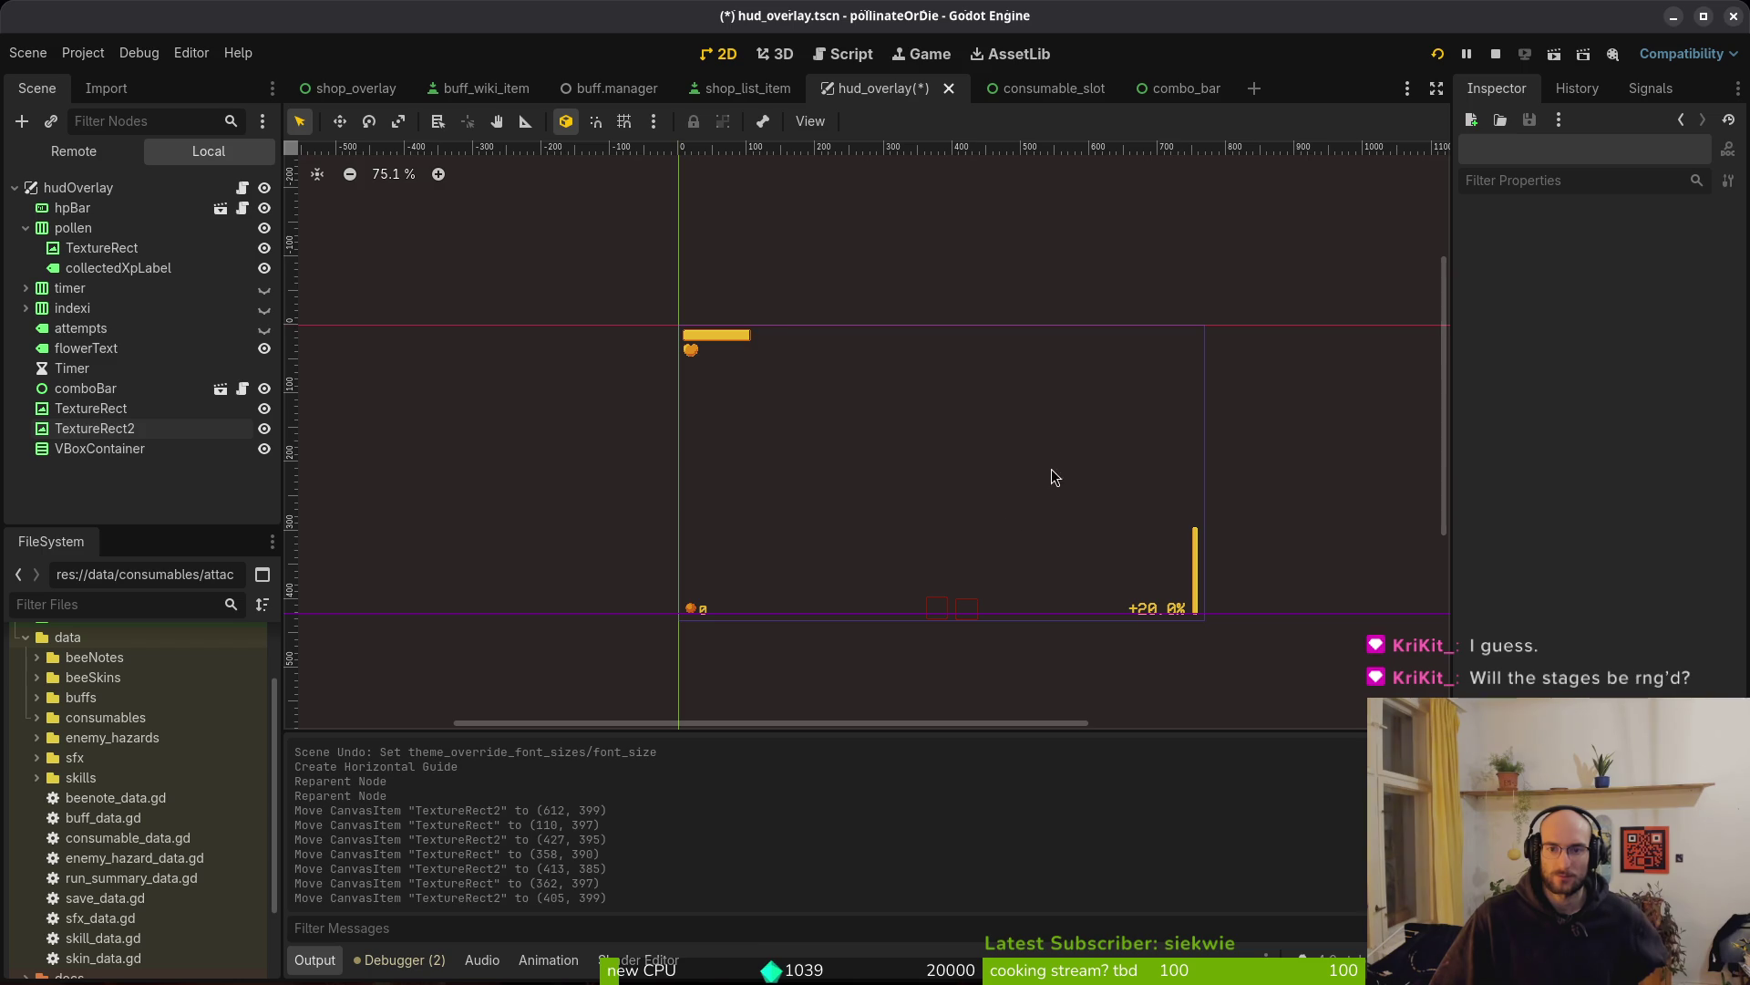
{"action": "scroll", "coordinate": [686, 340], "scroll_direction": "up", "scroll_amount": 5}
Place TextureRect beside the heart under the HP bar at (4, 42)
{"action": "left_click", "coordinate": [695, 338]}
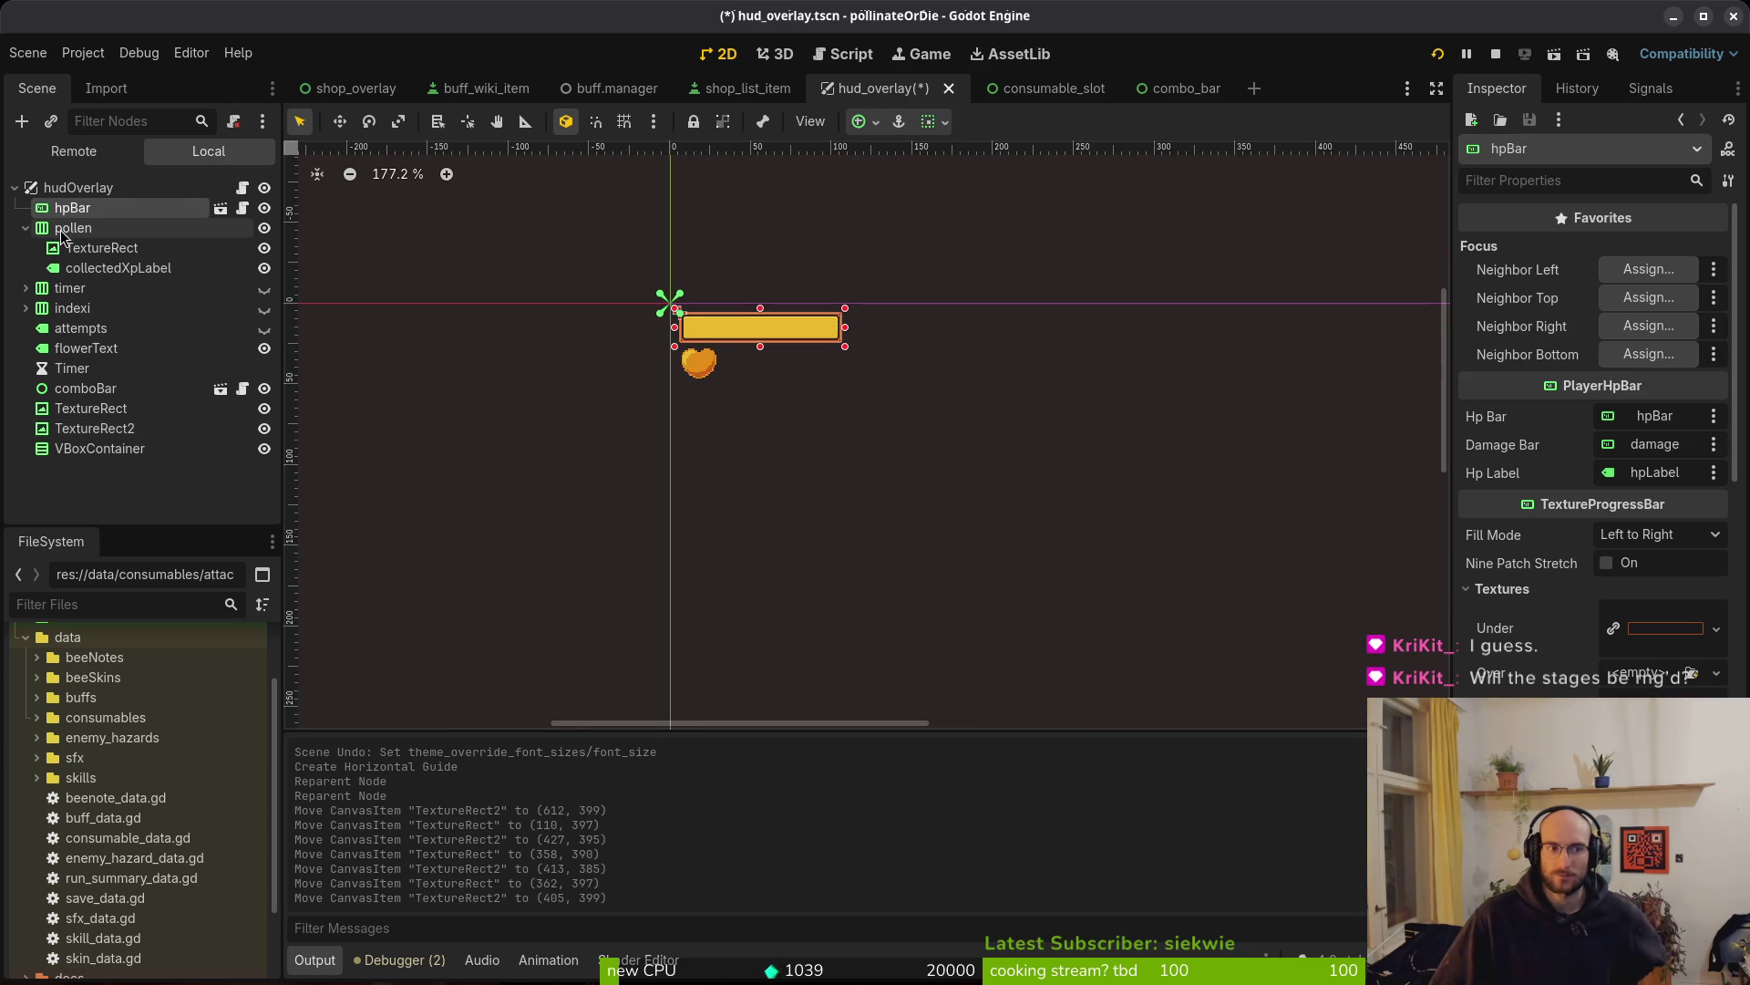
{"action": "scroll", "coordinate": [819, 401], "scroll_direction": "down", "scroll_amount": 7}
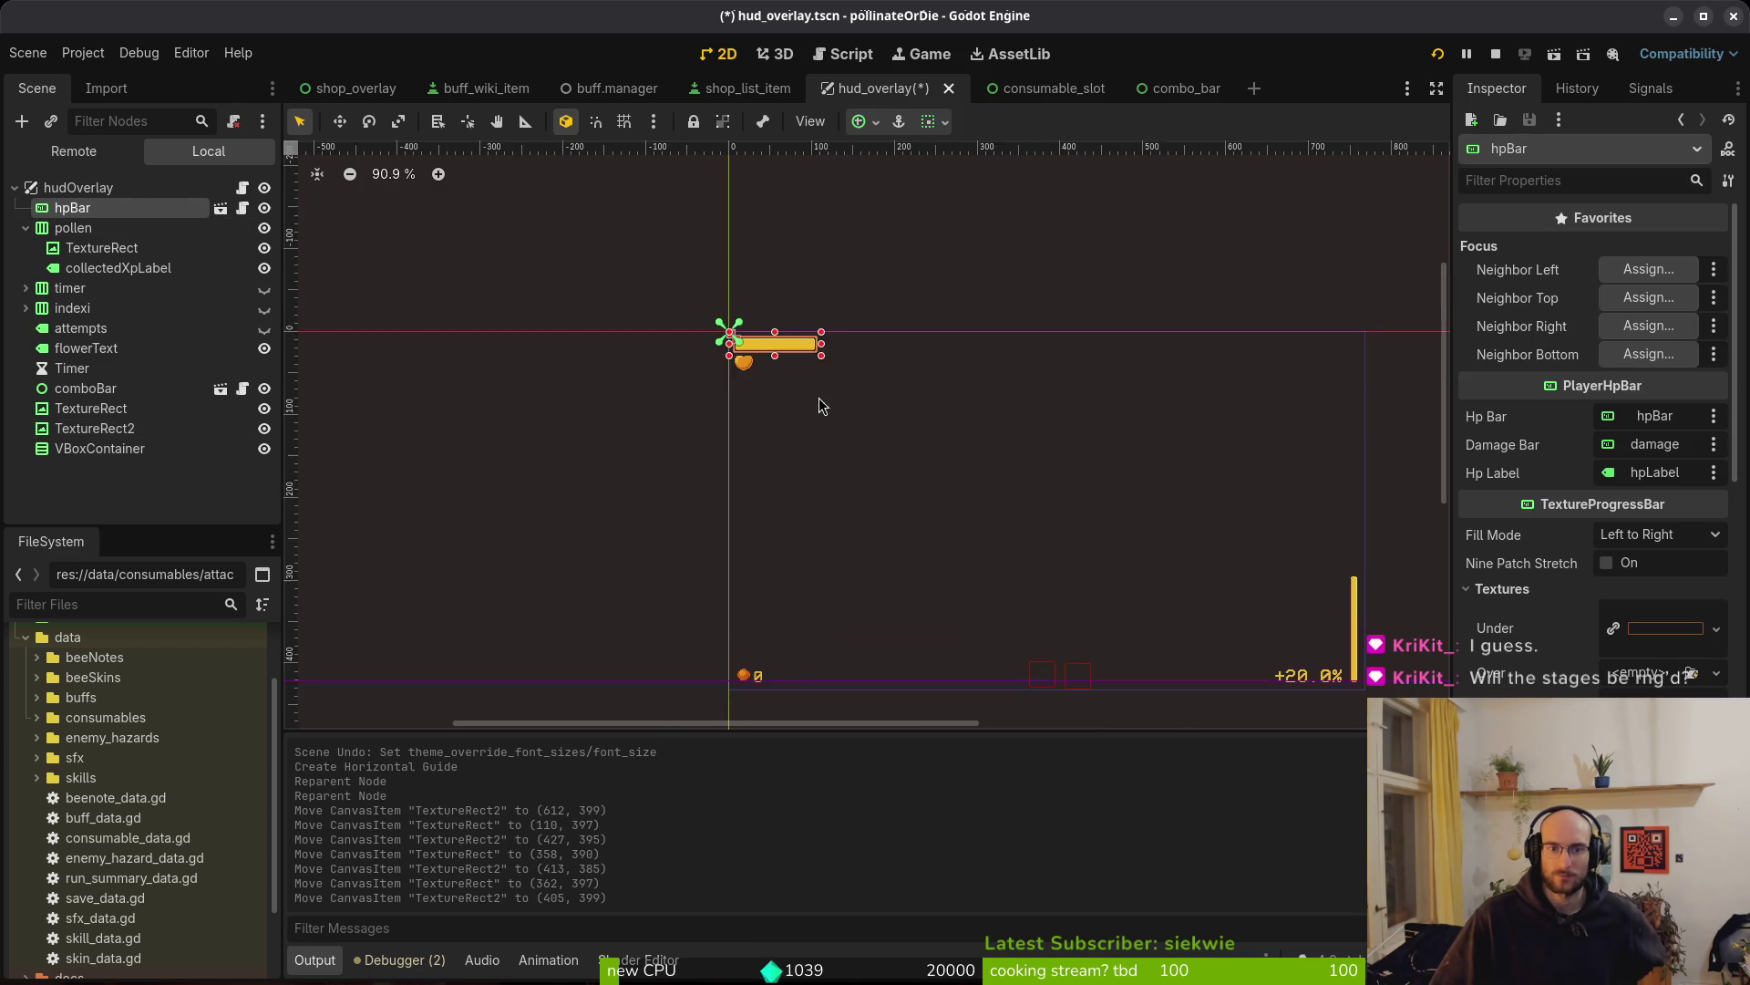
{"action": "scroll", "coordinate": [1023, 560], "scroll_direction": "up", "scroll_amount": 5}
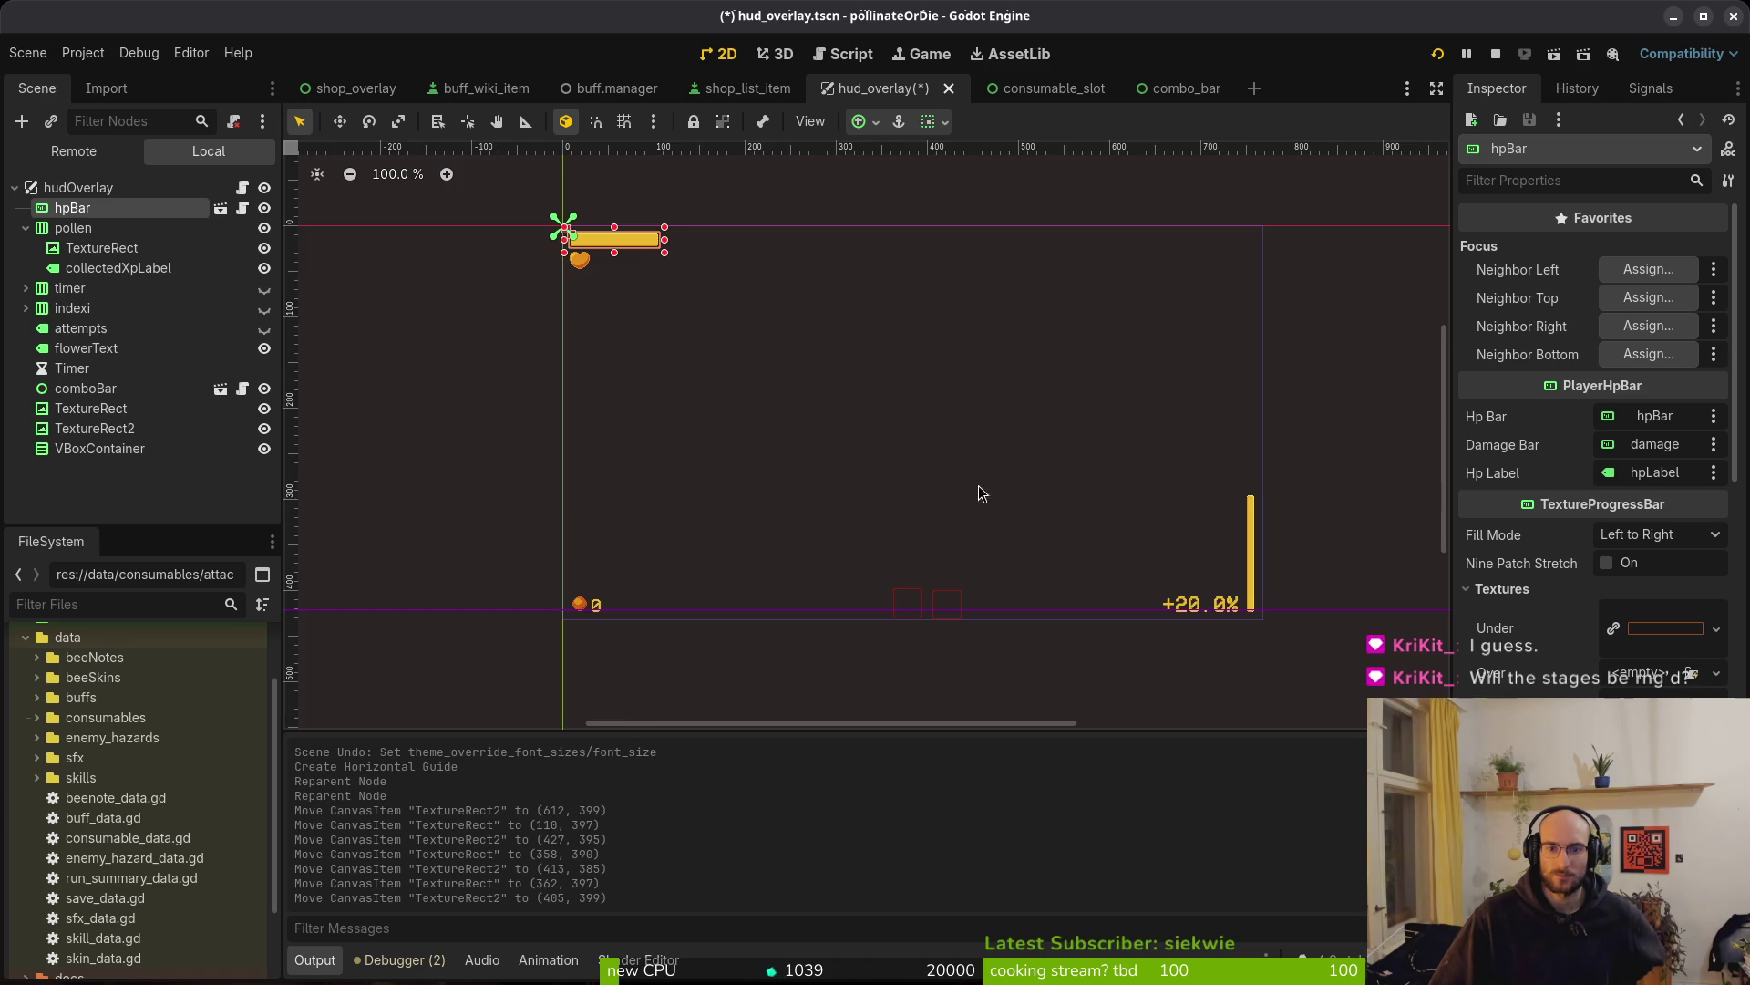
{"action": "left_click_drag", "start_coordinate": [877, 660], "coordinate": [606, 294]}
{"action": "scroll", "coordinate": [648, 547], "scroll_direction": "up", "scroll_amount": 5}
{"action": "mouse_move", "coordinate": [648, 614]}
{"action": "left_mouse_down"}
{"action": "mouse_move", "coordinate": [468, 511]}
{"action": "mouse_move", "coordinate": [451, 528]}
{"action": "left_mouse_up"}
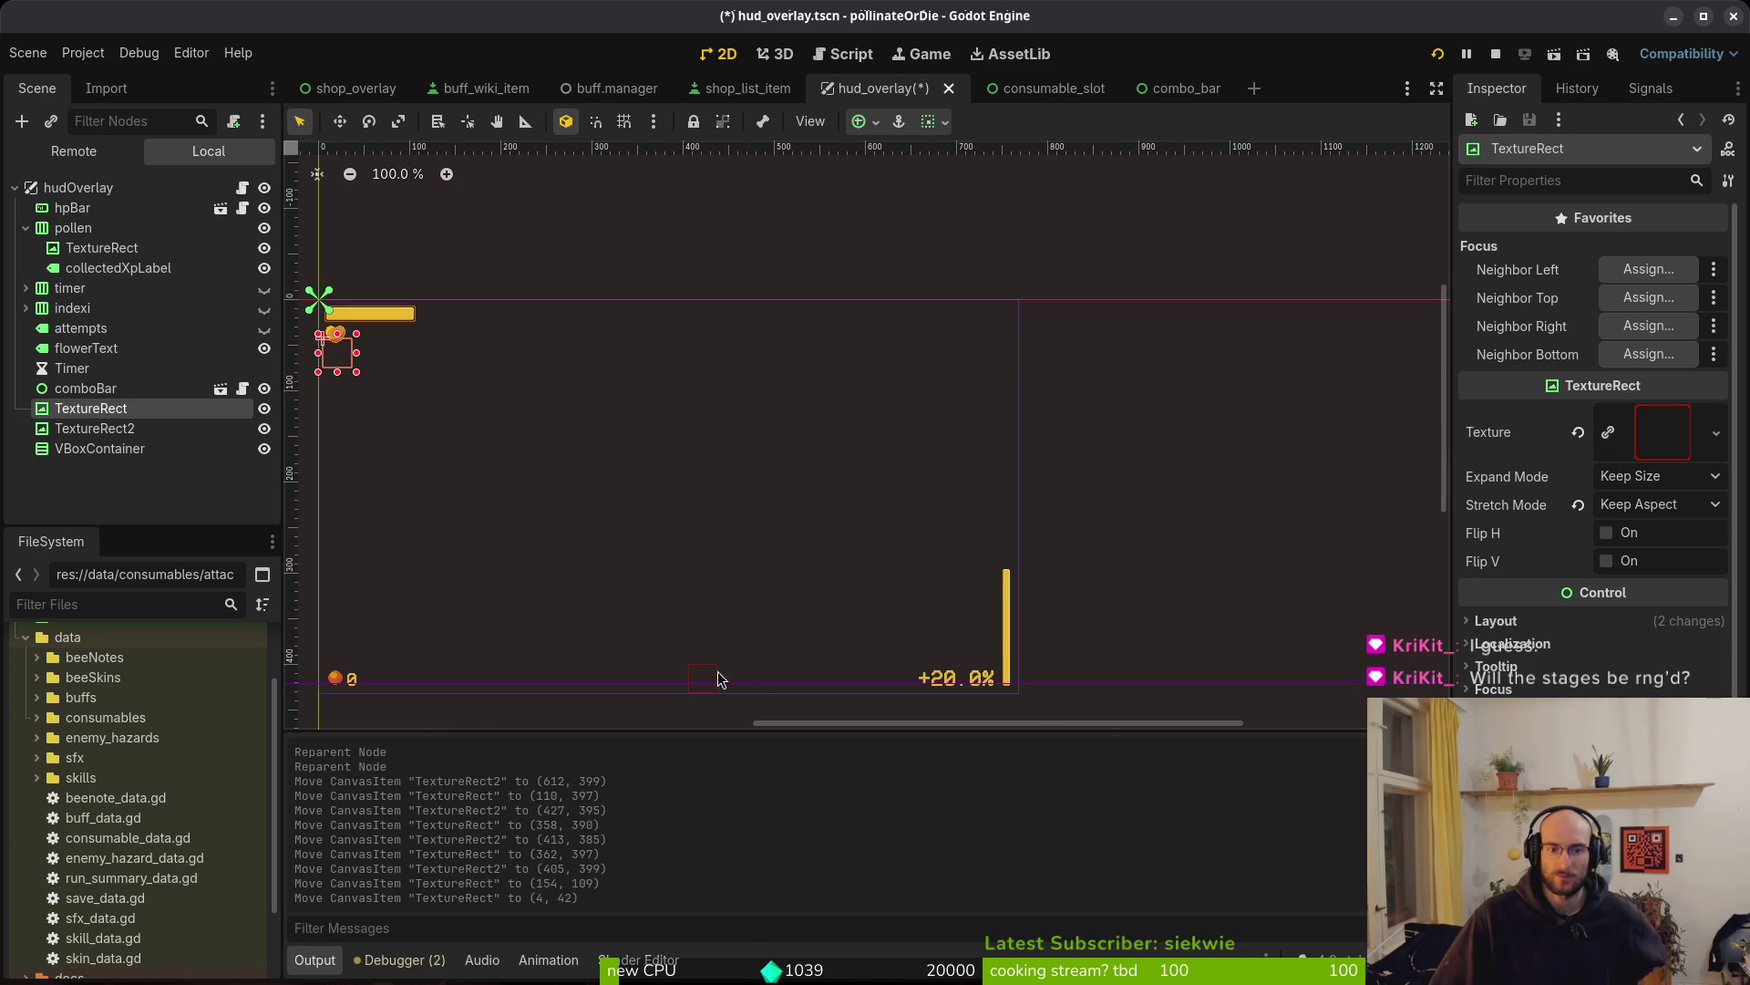
Move TextureRect2 to the top-right at (726, 42) and save hud_overlay
{"action": "left_click_drag", "start_coordinate": [727, 684], "coordinate": [902, 412]}
{"action": "left_click_drag", "start_coordinate": [1002, 341], "coordinate": [996, 359]}
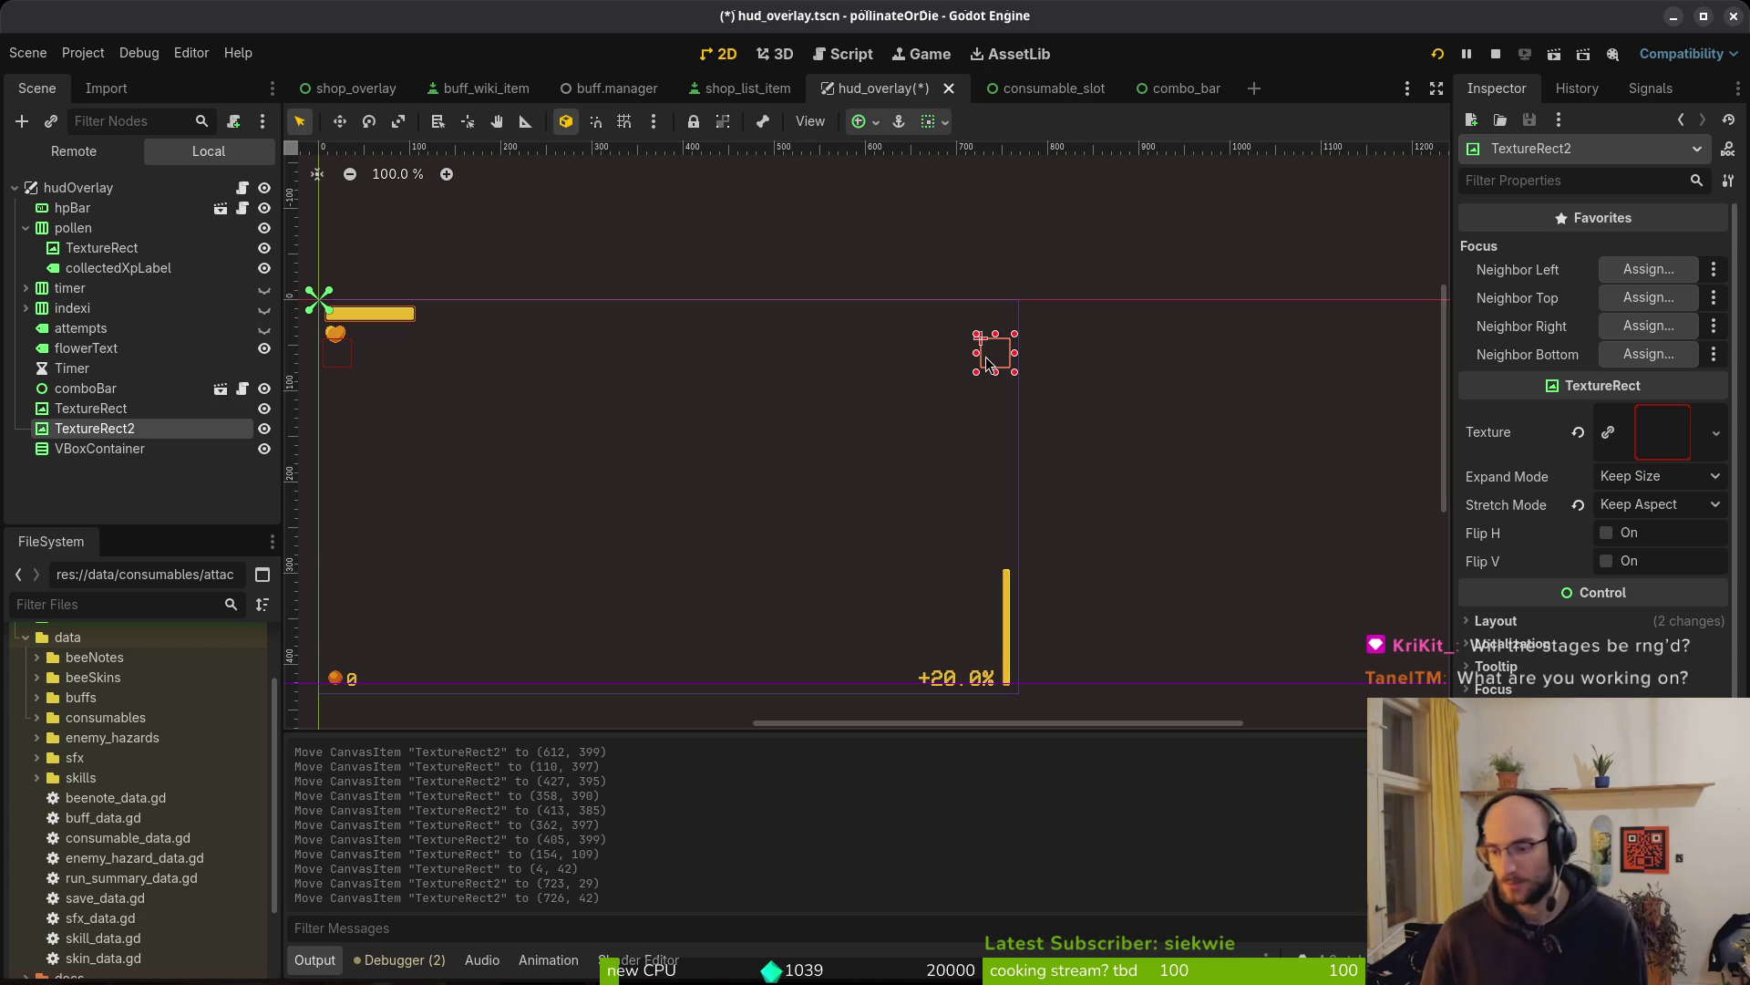
{"action": "left_click", "coordinate": [1129, 375]}
{"action": "key", "text": "ctrl+s"}
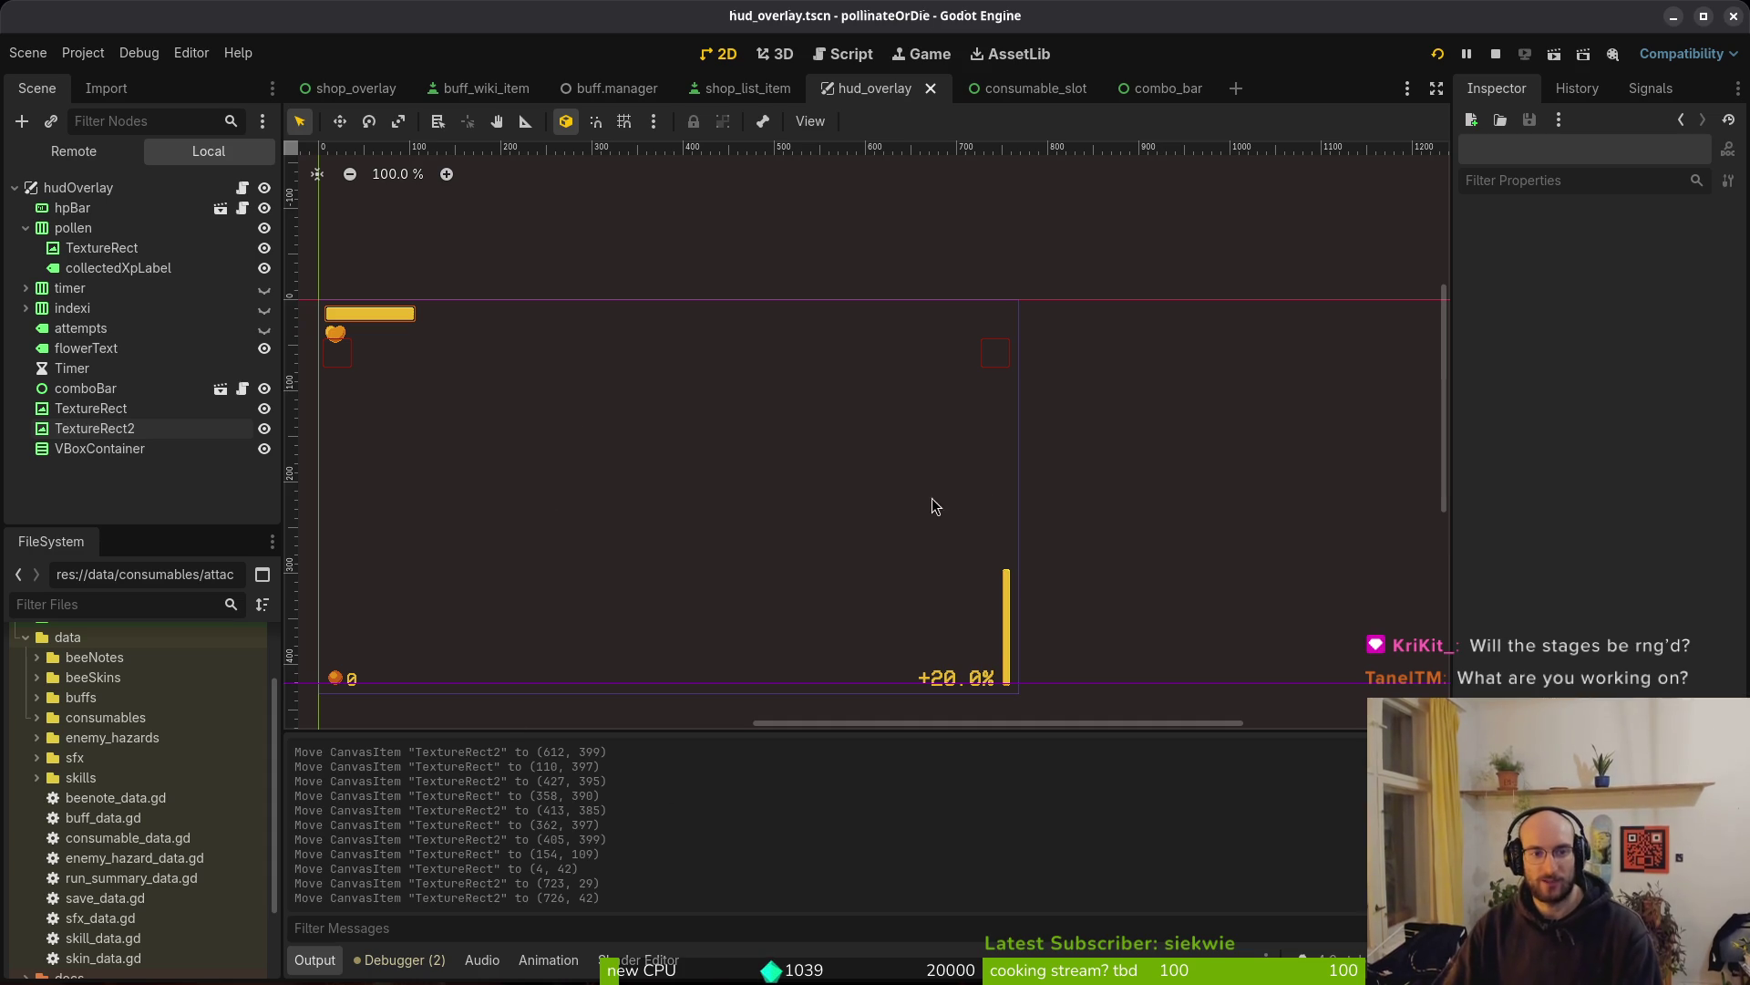
Stop the running game
{"action": "scroll", "coordinate": [594, 324], "scroll_direction": "left", "scroll_amount": 3}
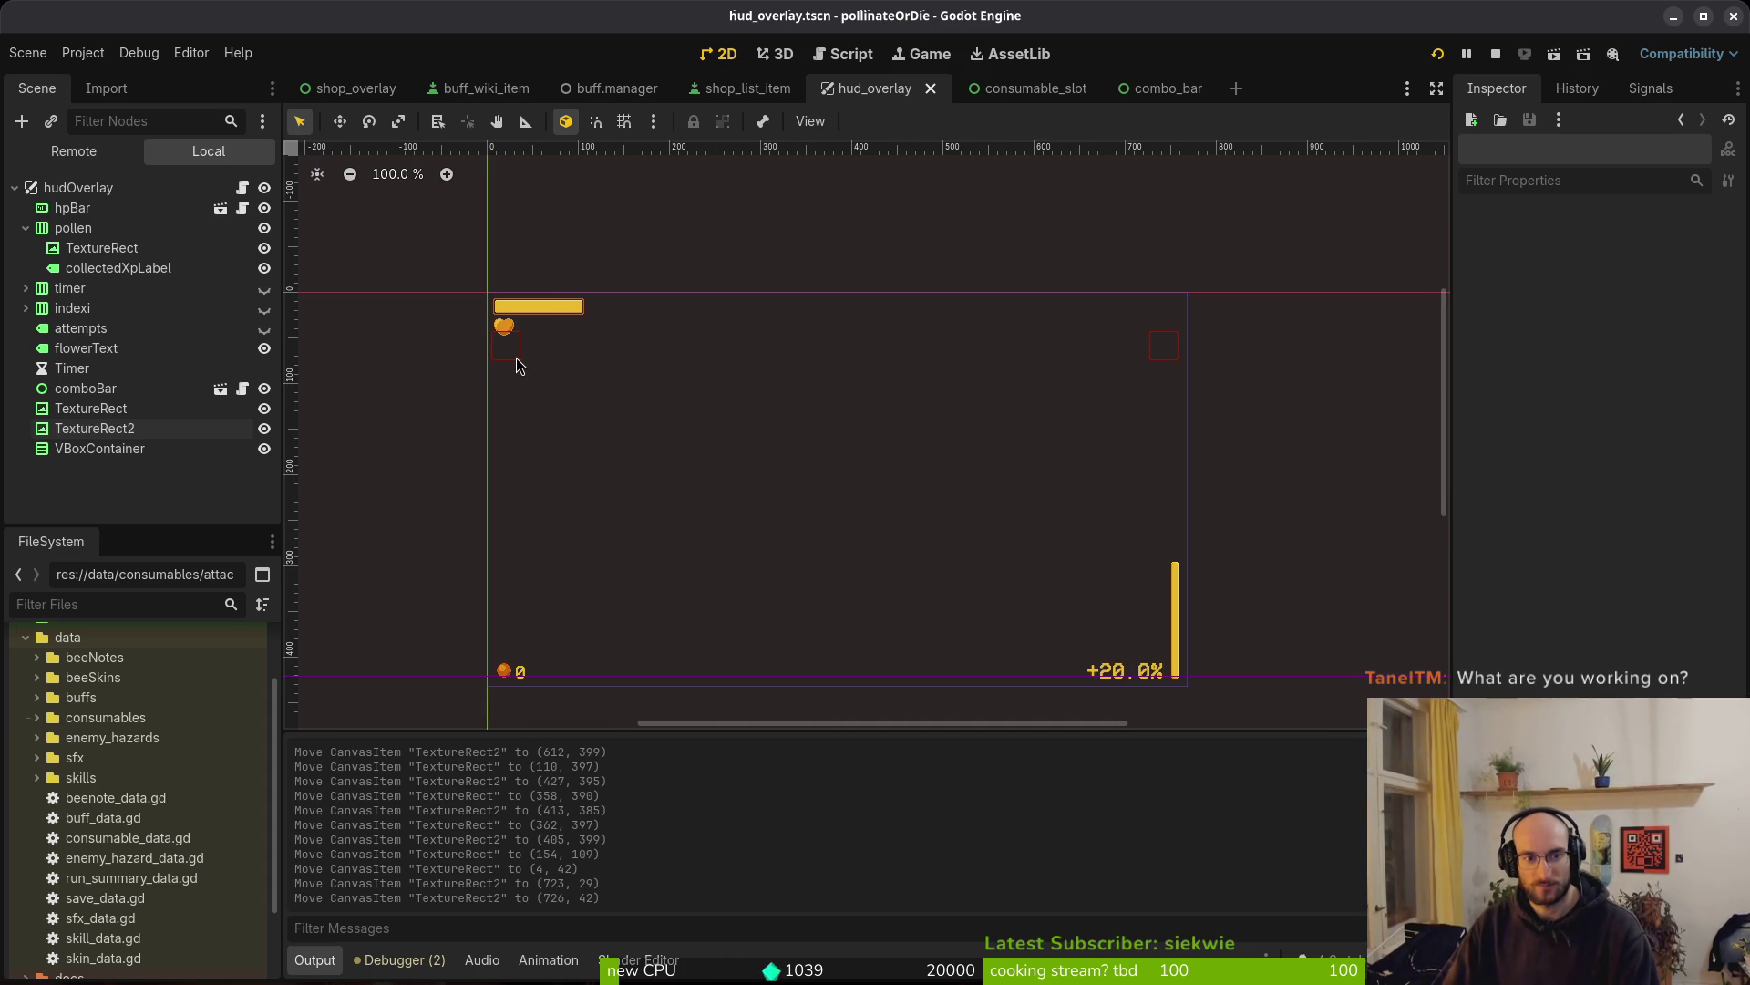
{"action": "scroll", "coordinate": [1171, 355], "scroll_direction": "up", "scroll_amount": 2}
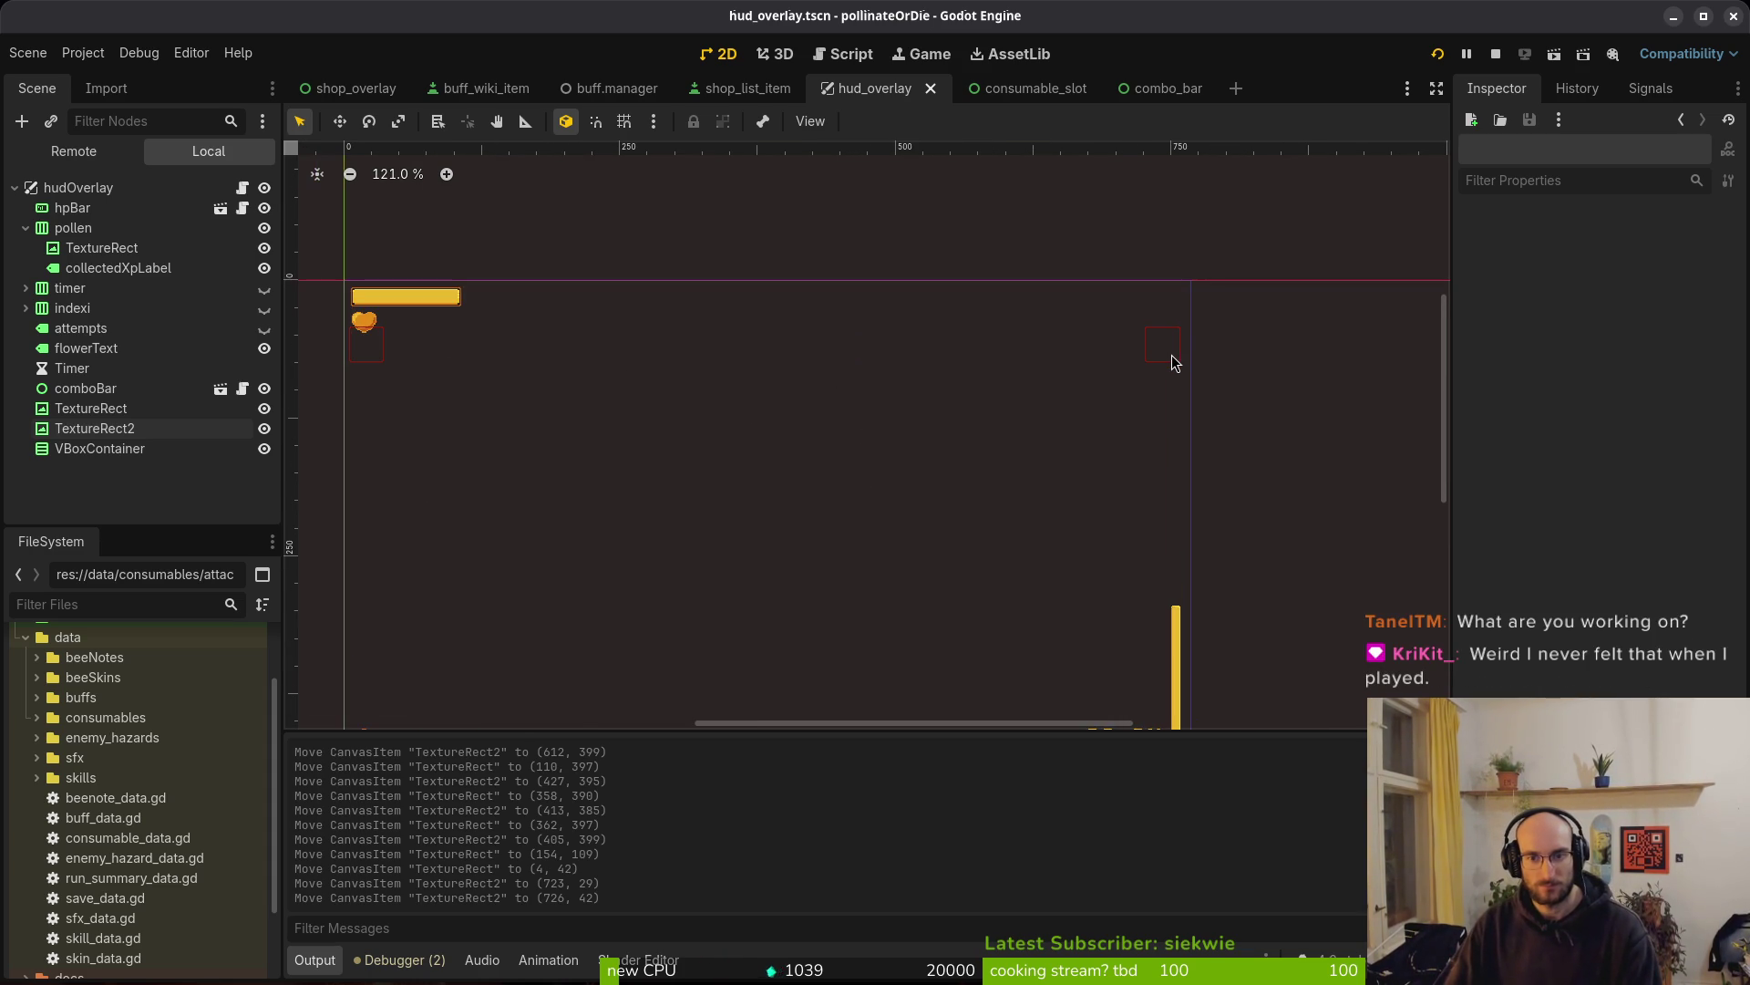
{"action": "scroll", "coordinate": [1169, 360], "scroll_direction": "down", "scroll_amount": 4}
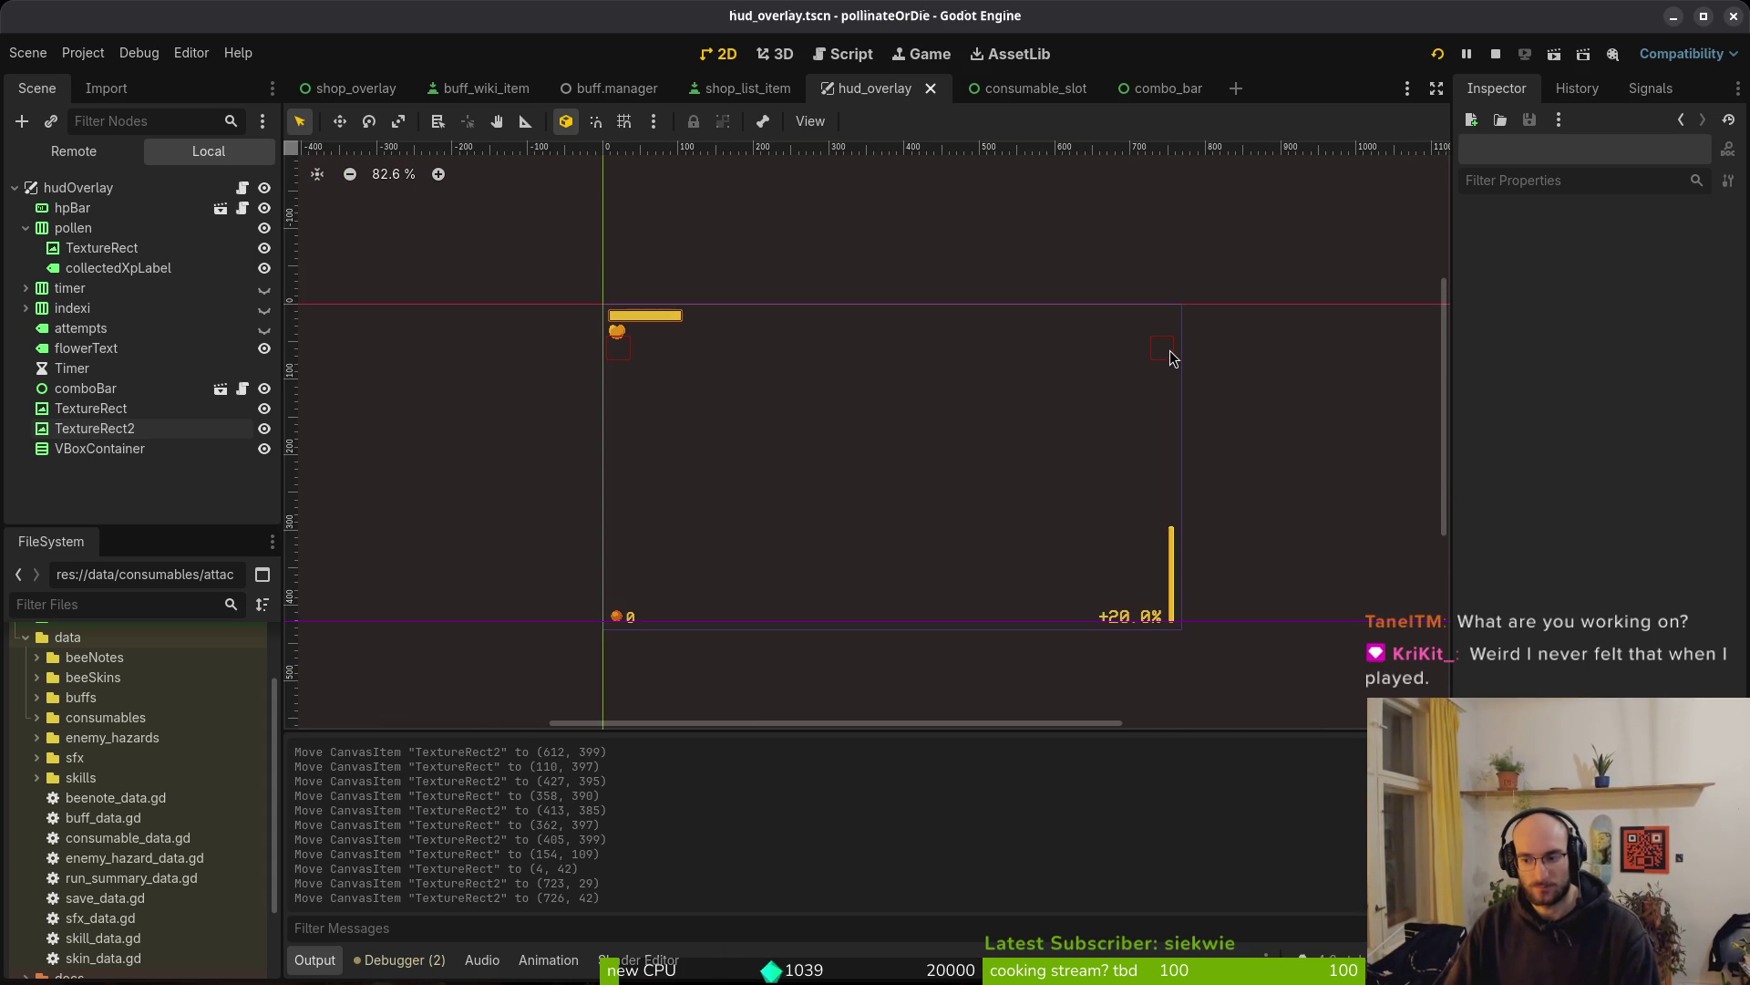
{"action": "left_click", "coordinate": [1495, 55]}
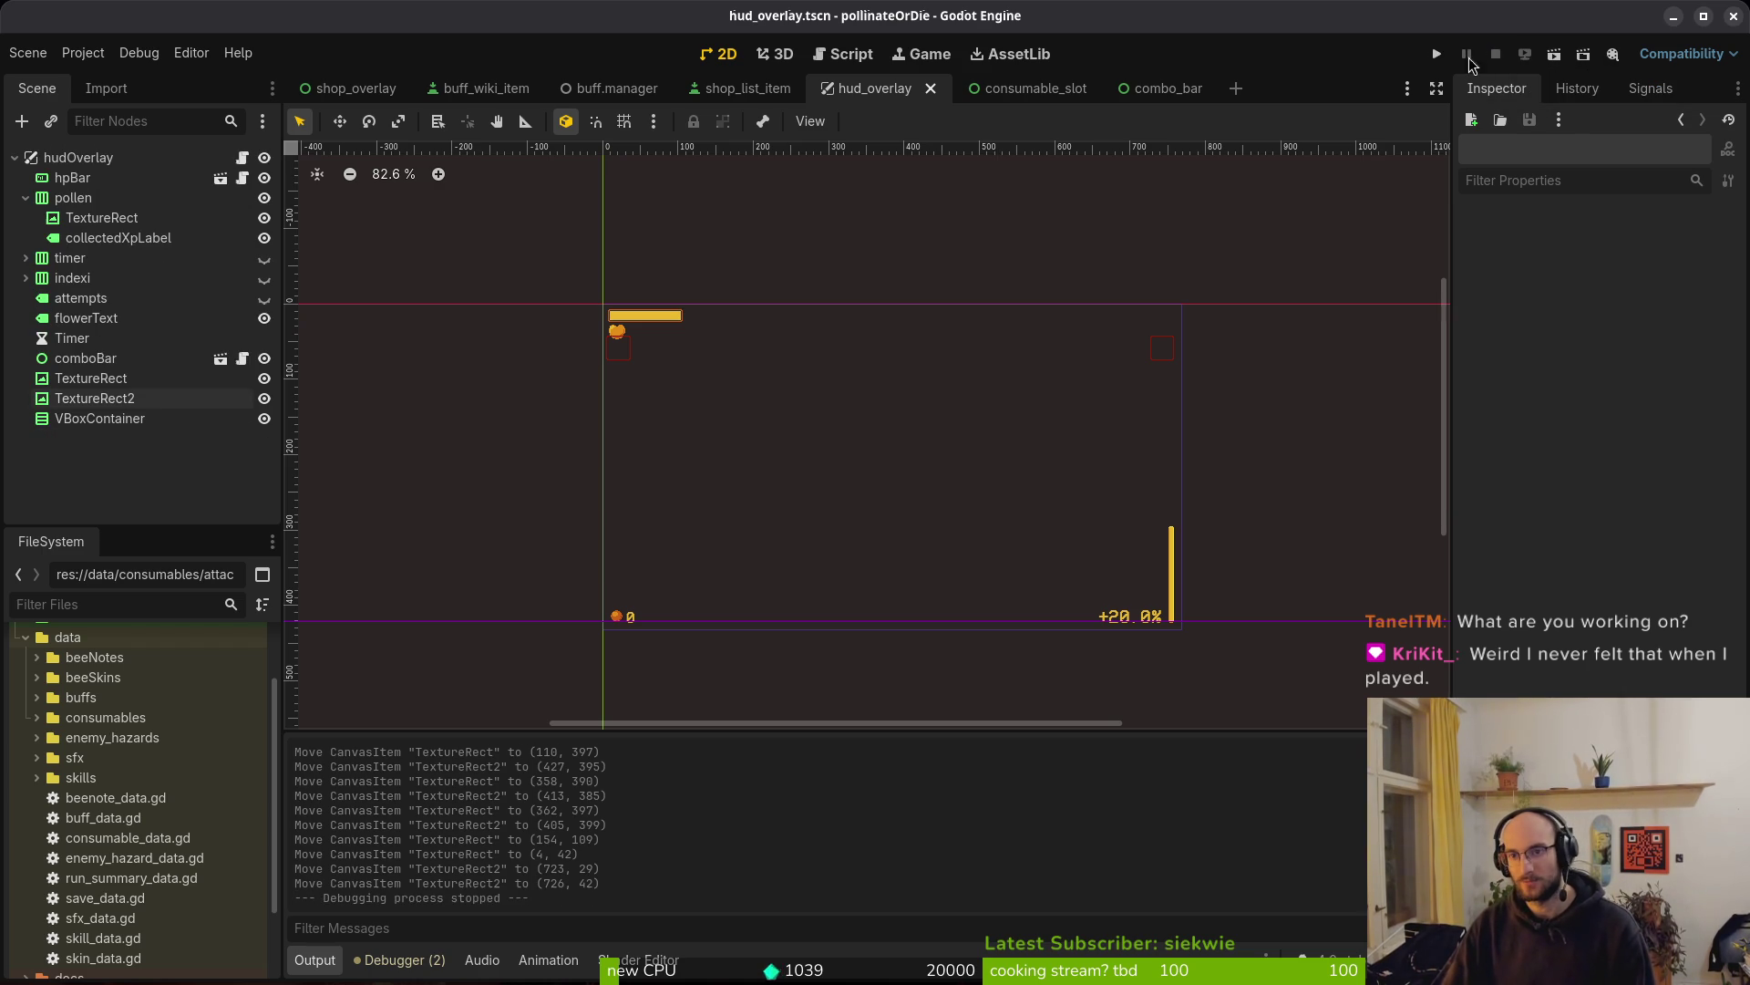
Run the game, continue into the arena to view both top-corner slots, then stop it
{"action": "left_click", "coordinate": [1436, 54]}
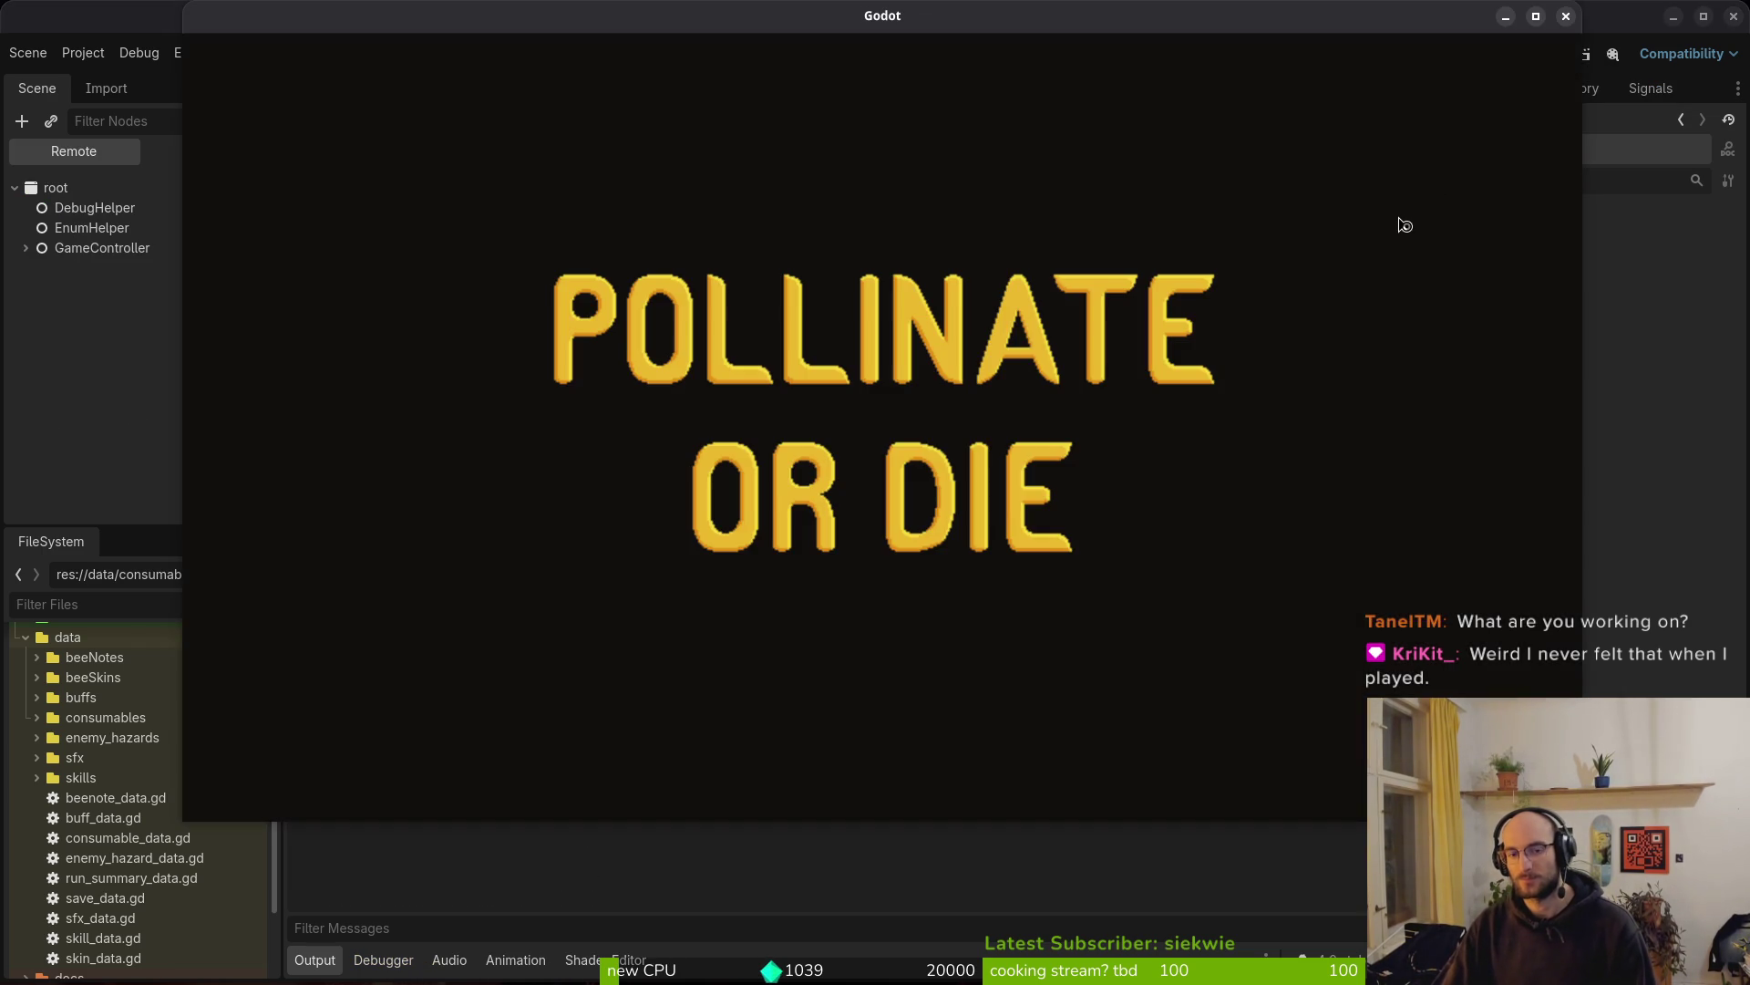
{"action": "key", "text": "Down"}
{"action": "key", "text": "Up"}
{"action": "key", "text": "Return"}
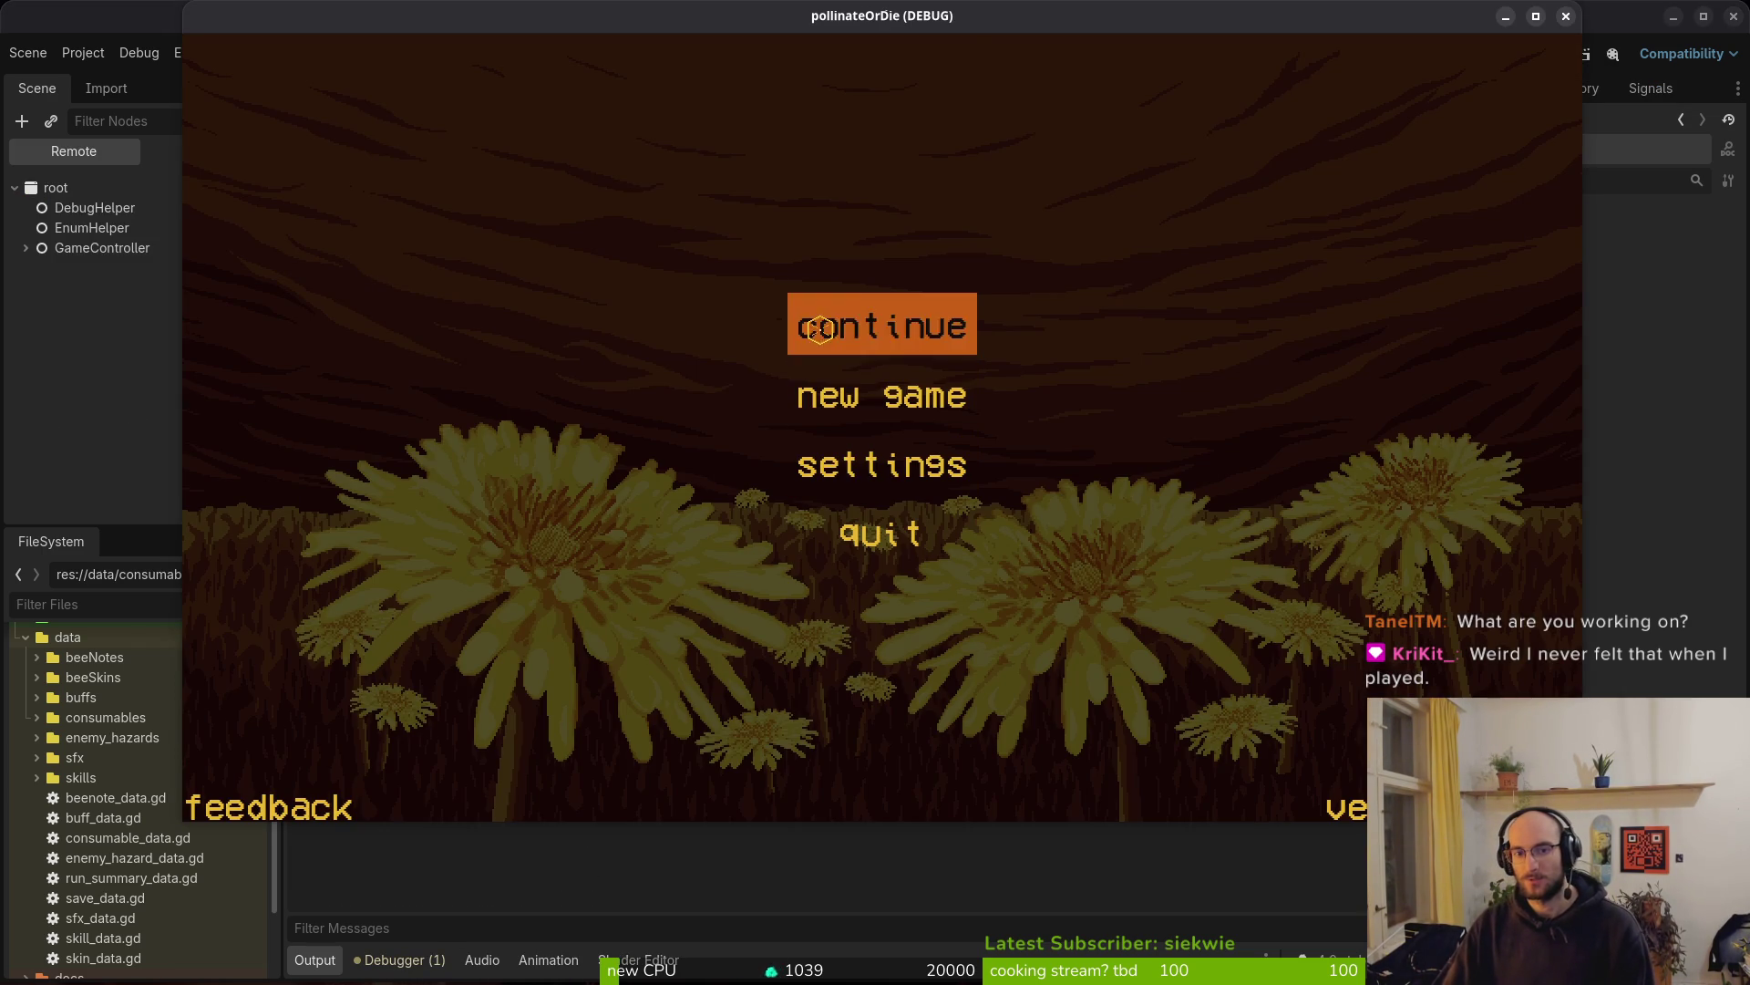
{"action": "key", "text": "Escape"}
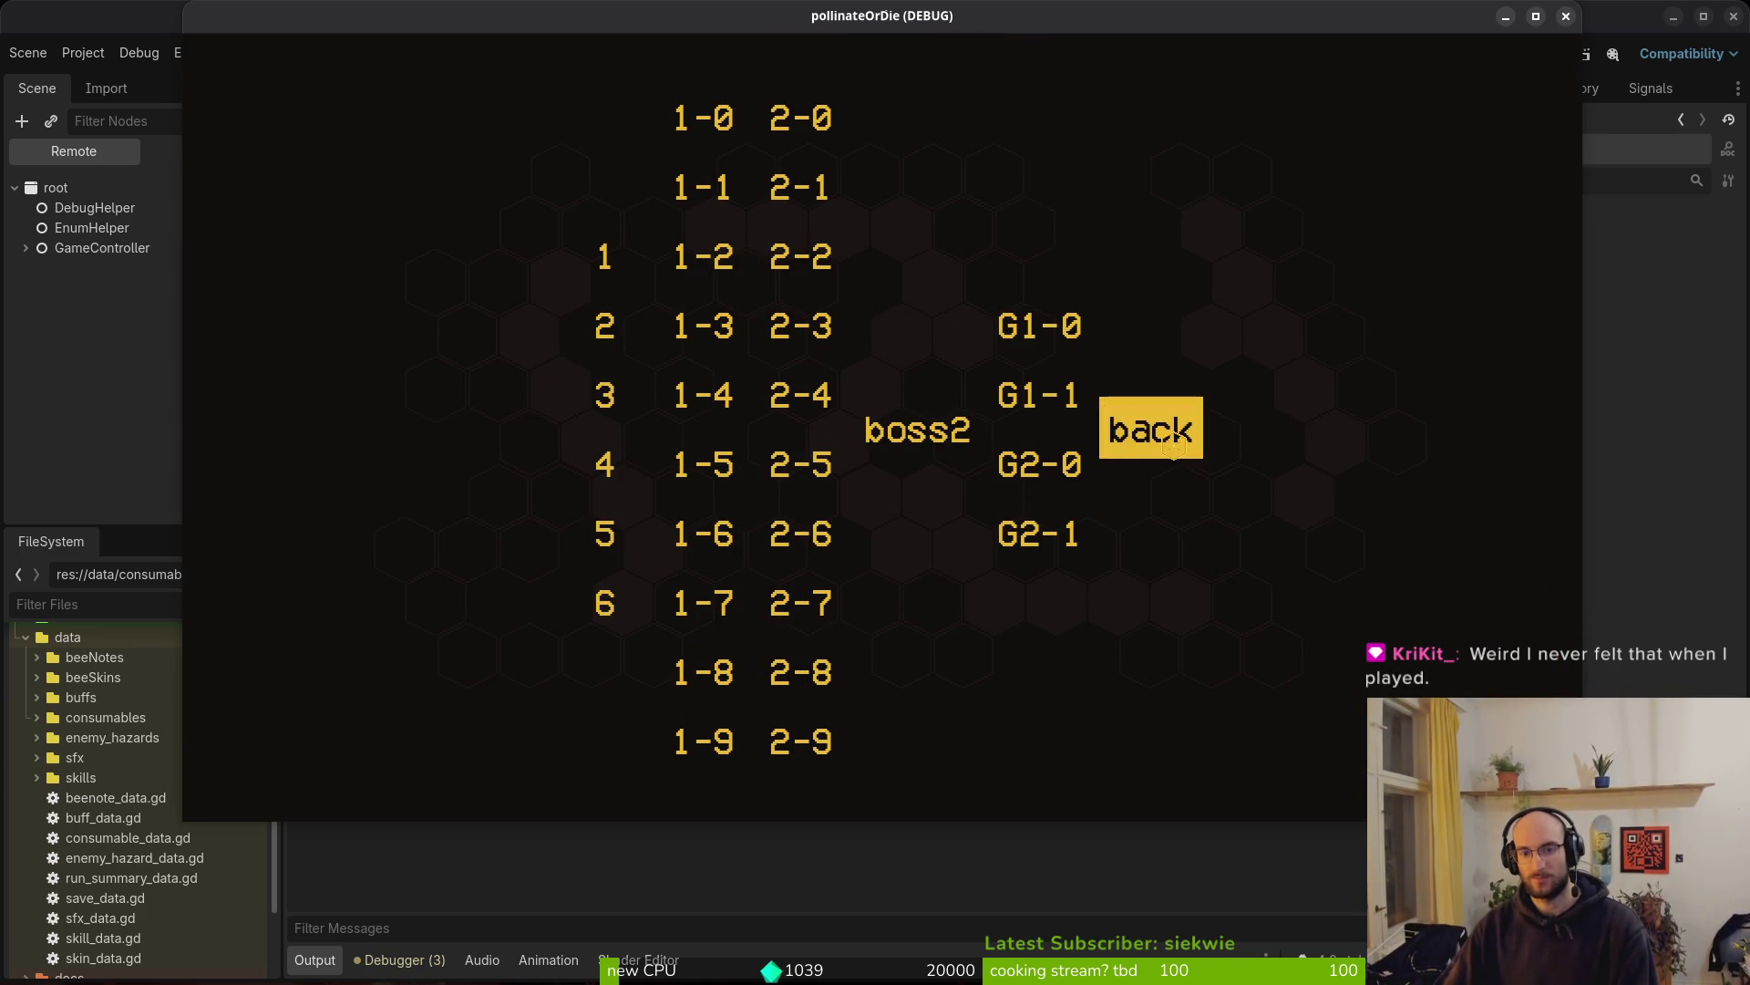
{"action": "left_click", "coordinate": [1171, 440]}
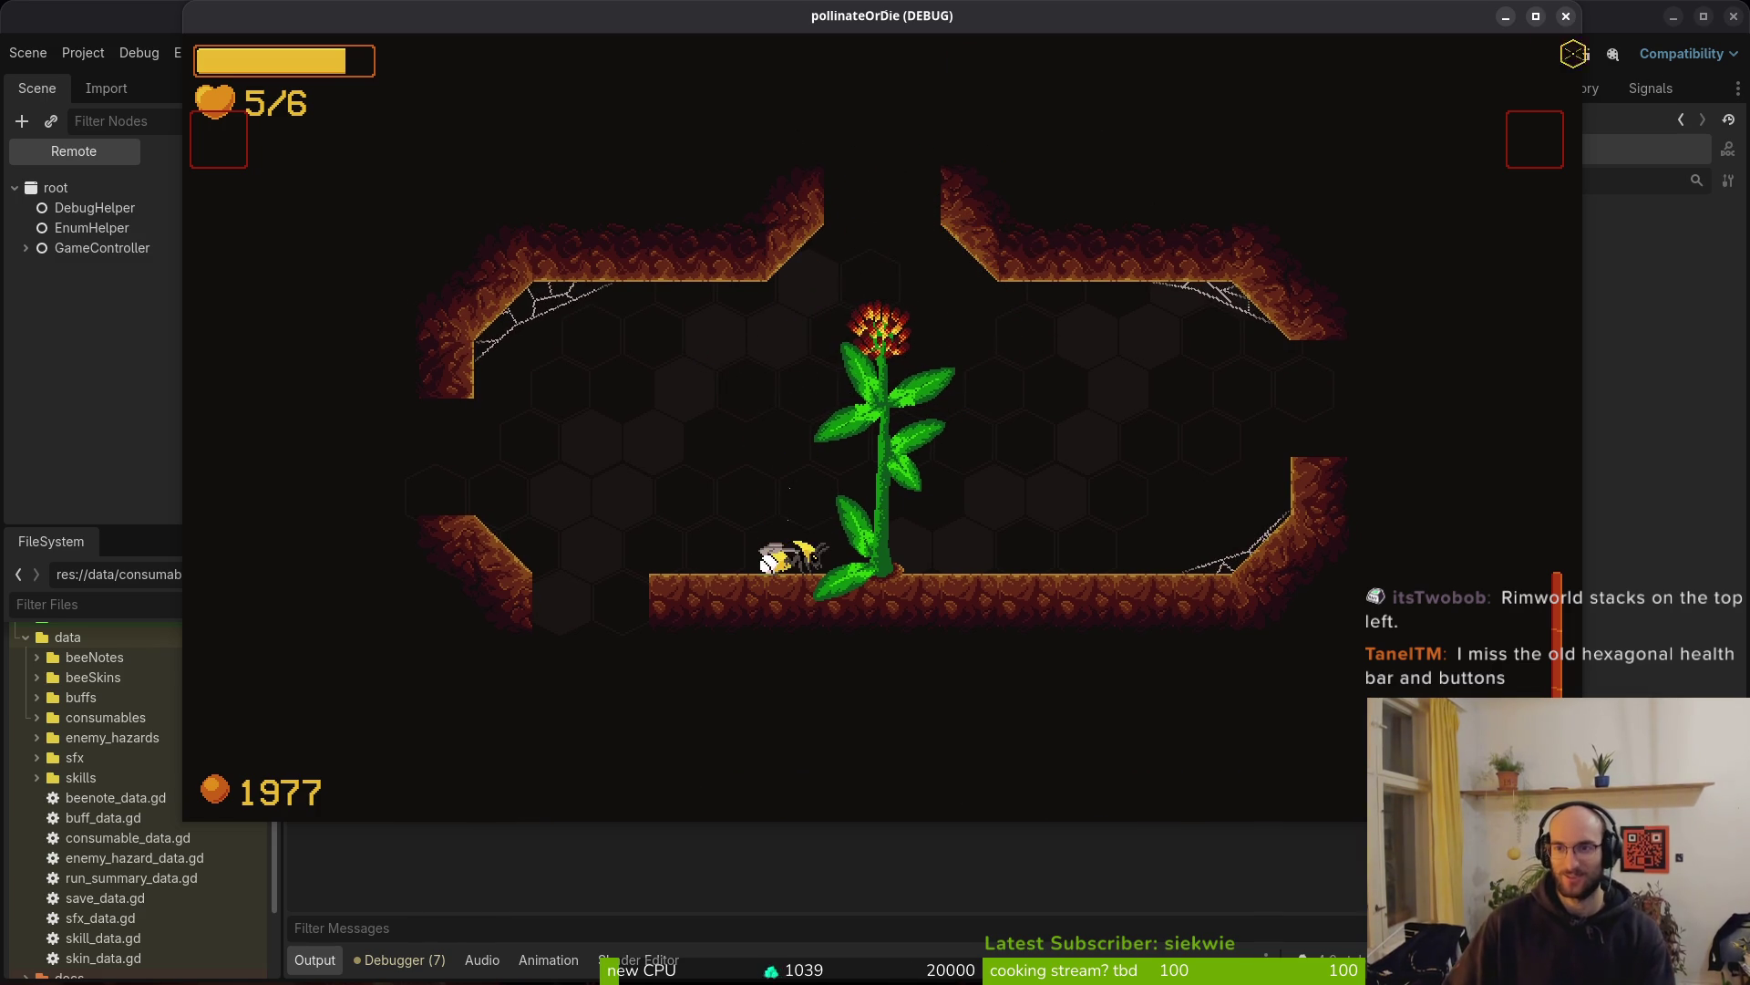
{"action": "left_click", "coordinate": [1562, 20]}
{"action": "scroll", "coordinate": [747, 387], "scroll_direction": "up", "scroll_amount": 2}
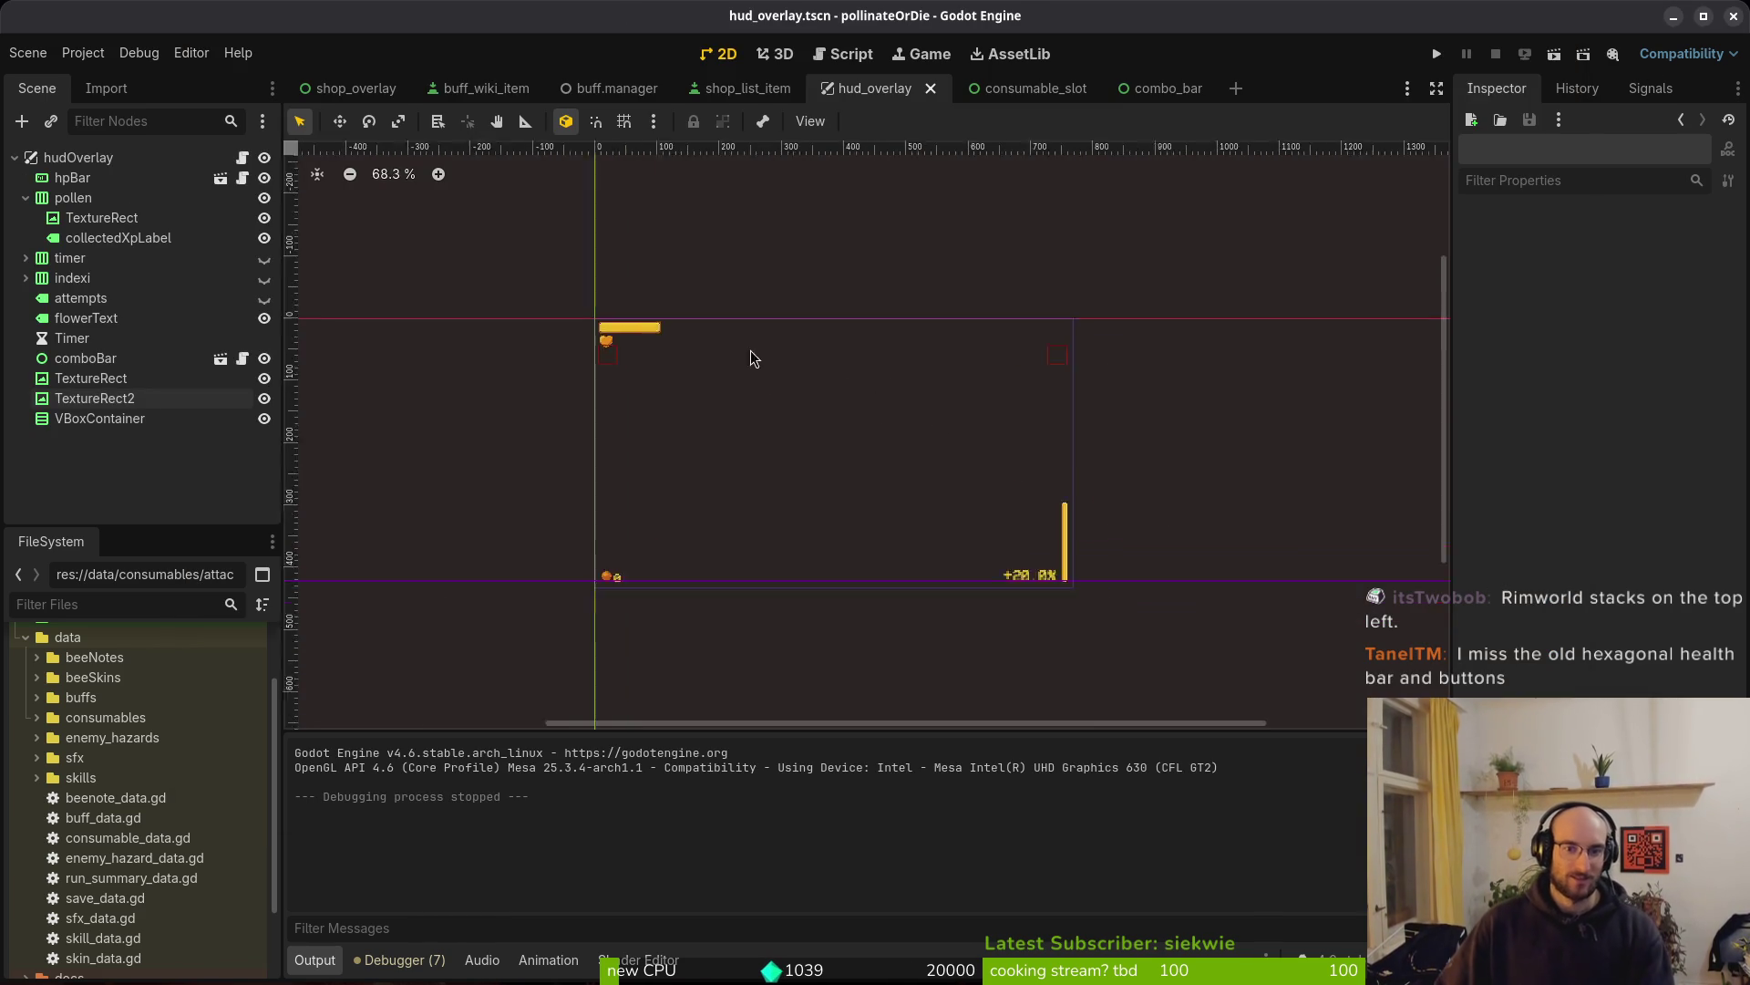
Nudge TextureRect to (15, 42) and quick-open player_hp_bar.tscn
{"action": "mouse_move", "coordinate": [583, 430]}
{"action": "left_mouse_down"}
{"action": "mouse_move", "coordinate": [574, 397]}
{"action": "mouse_move", "coordinate": [586, 419]}
{"action": "left_mouse_up"}
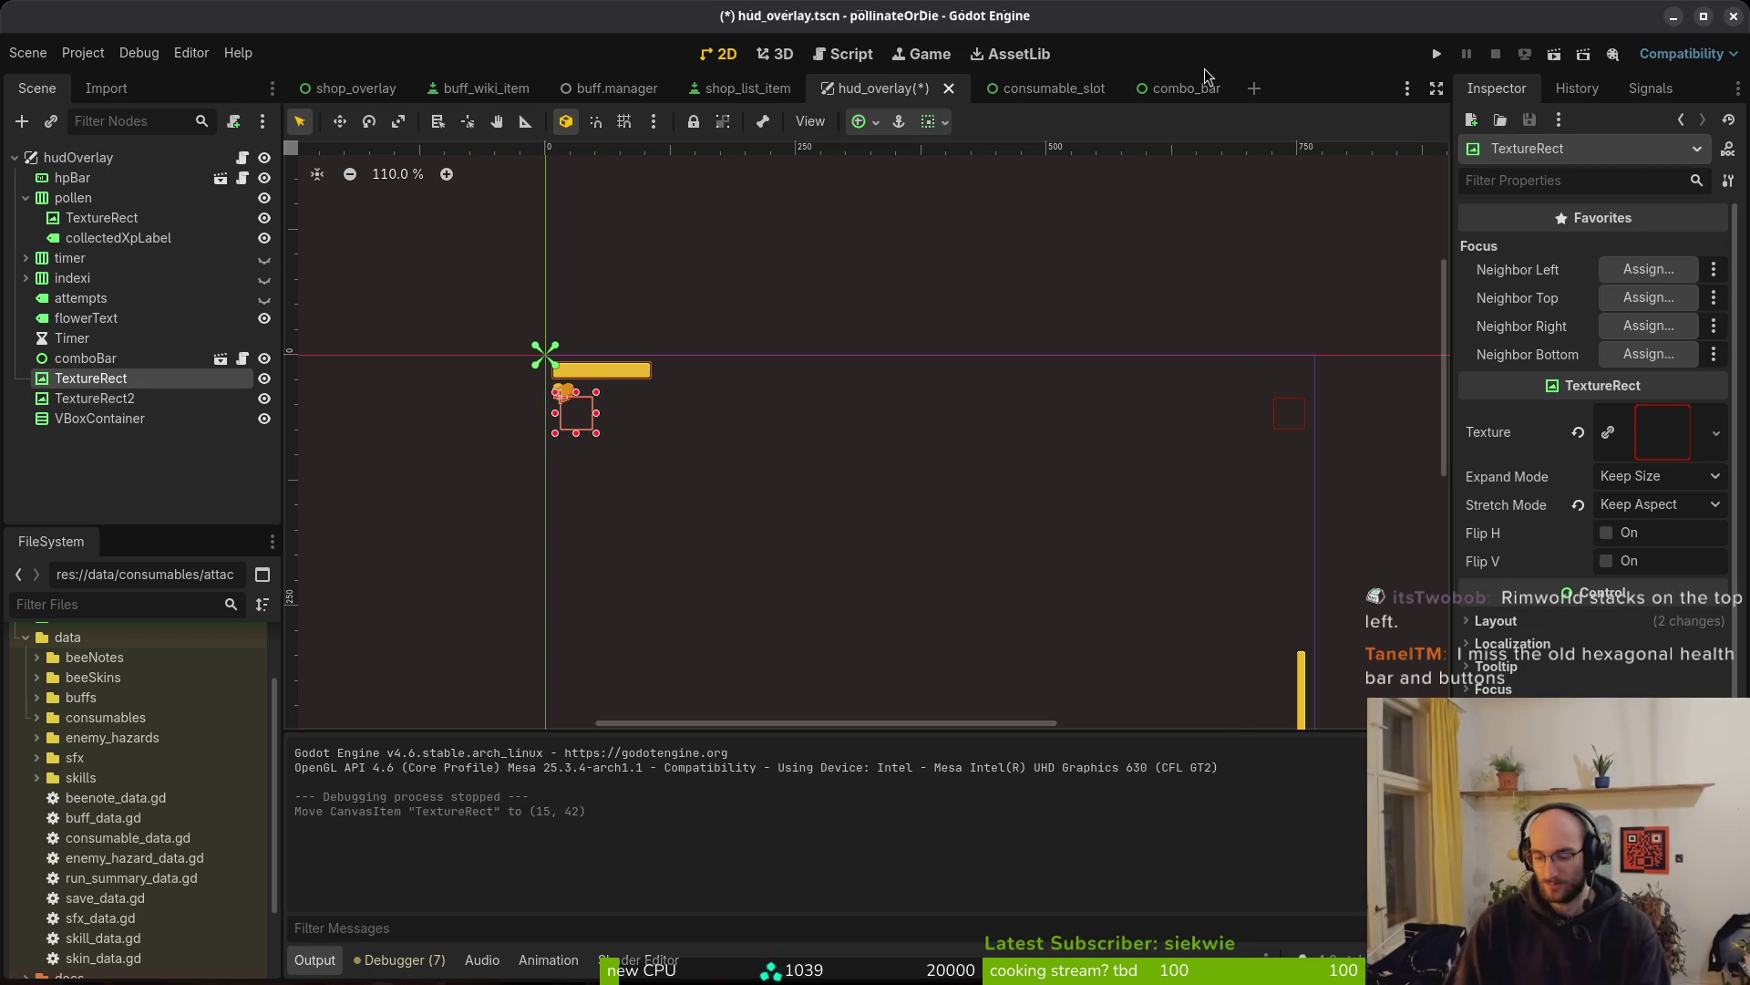
{"action": "type", "text": "hbarts"}
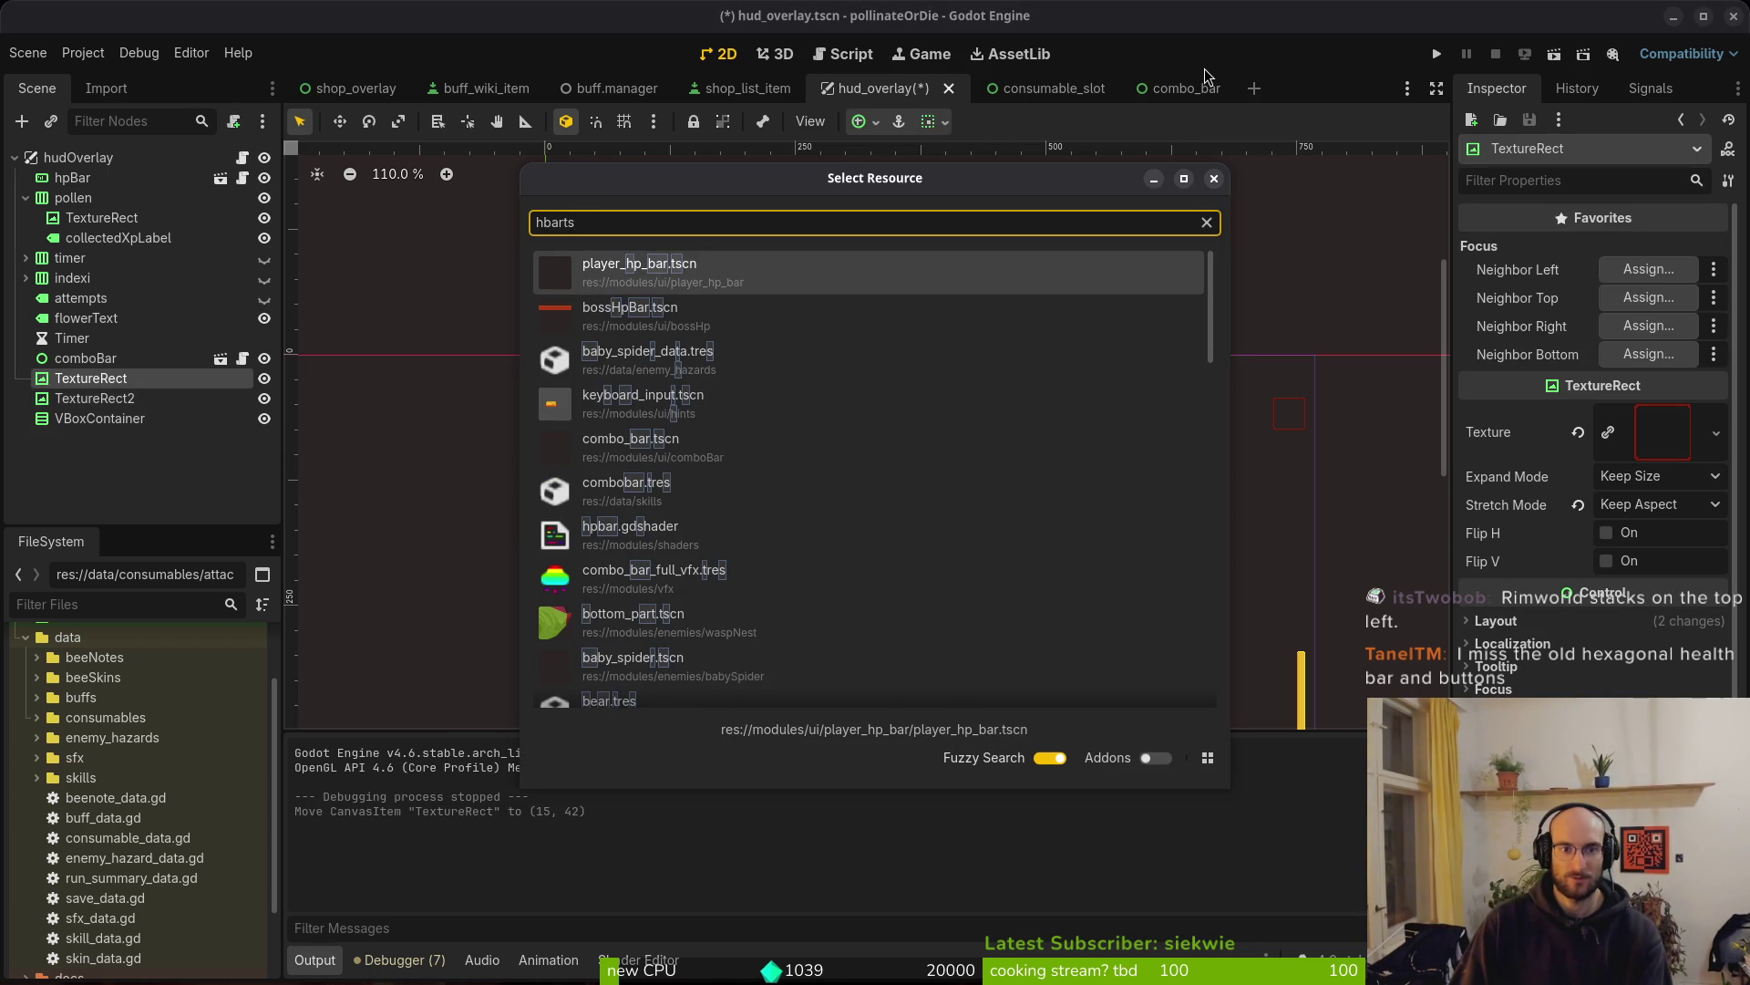
{"action": "key", "text": "Return"}
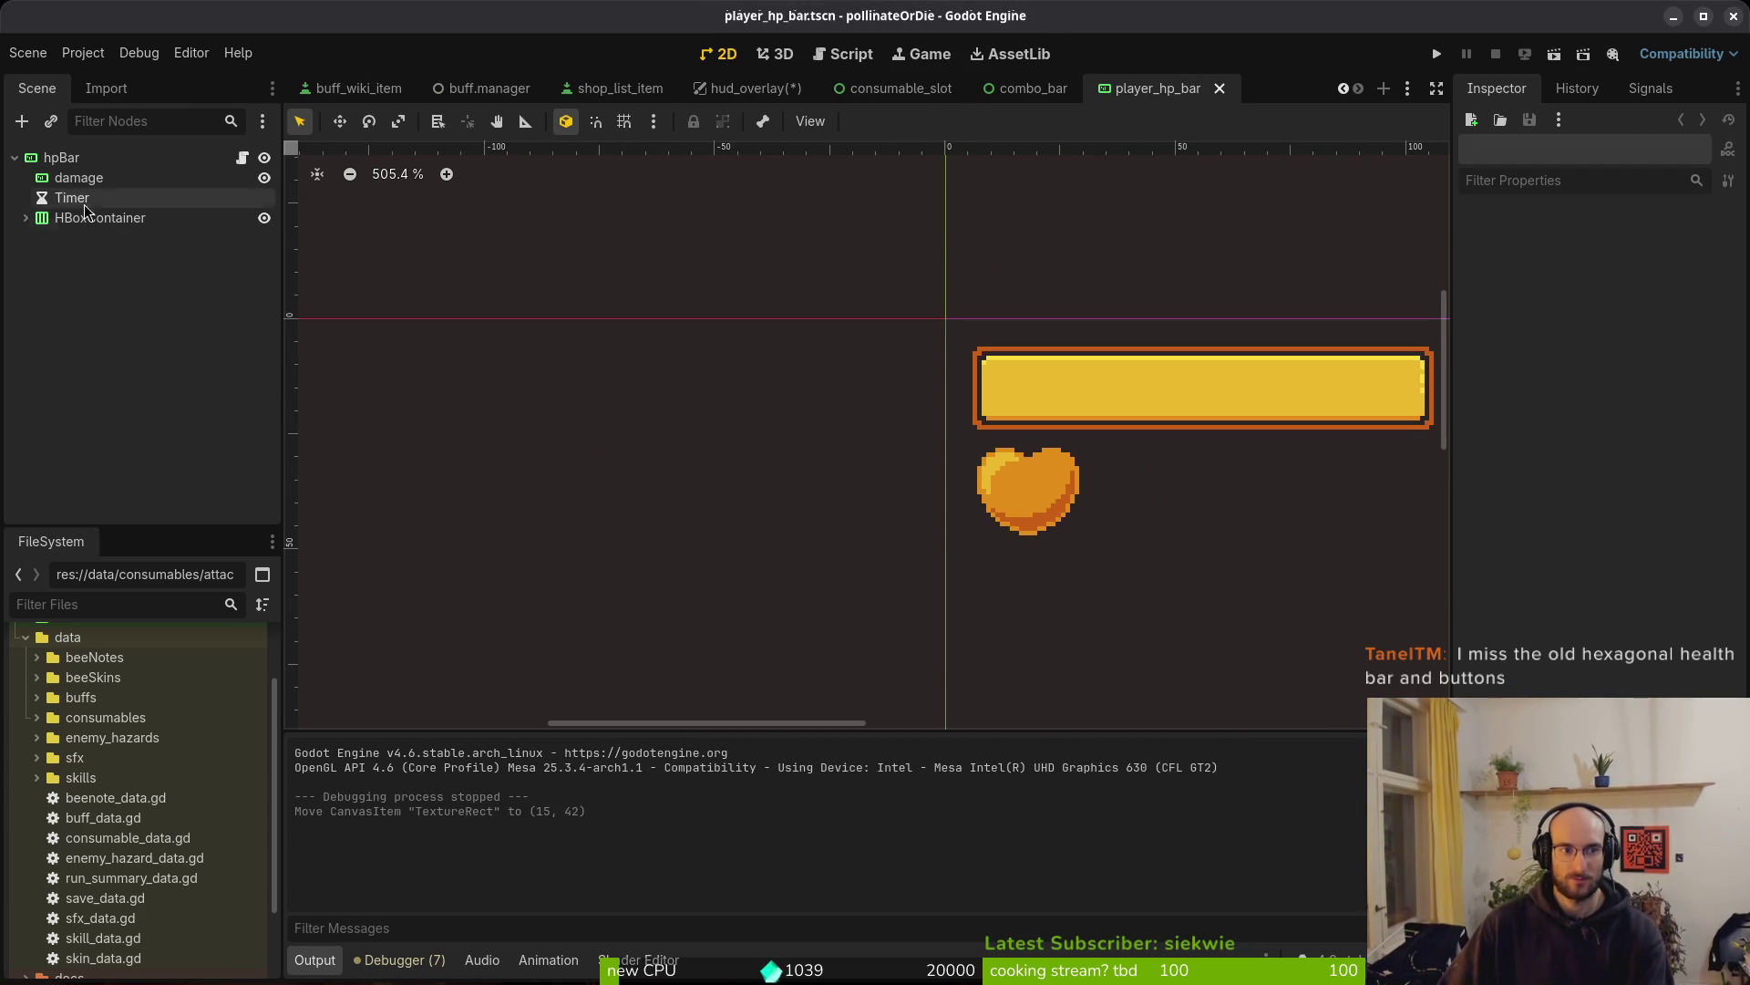
Move the heart's HBoxContainer beside the yellow bar at (104, -3), save, and relaunch
{"action": "left_click", "coordinate": [25, 218]}
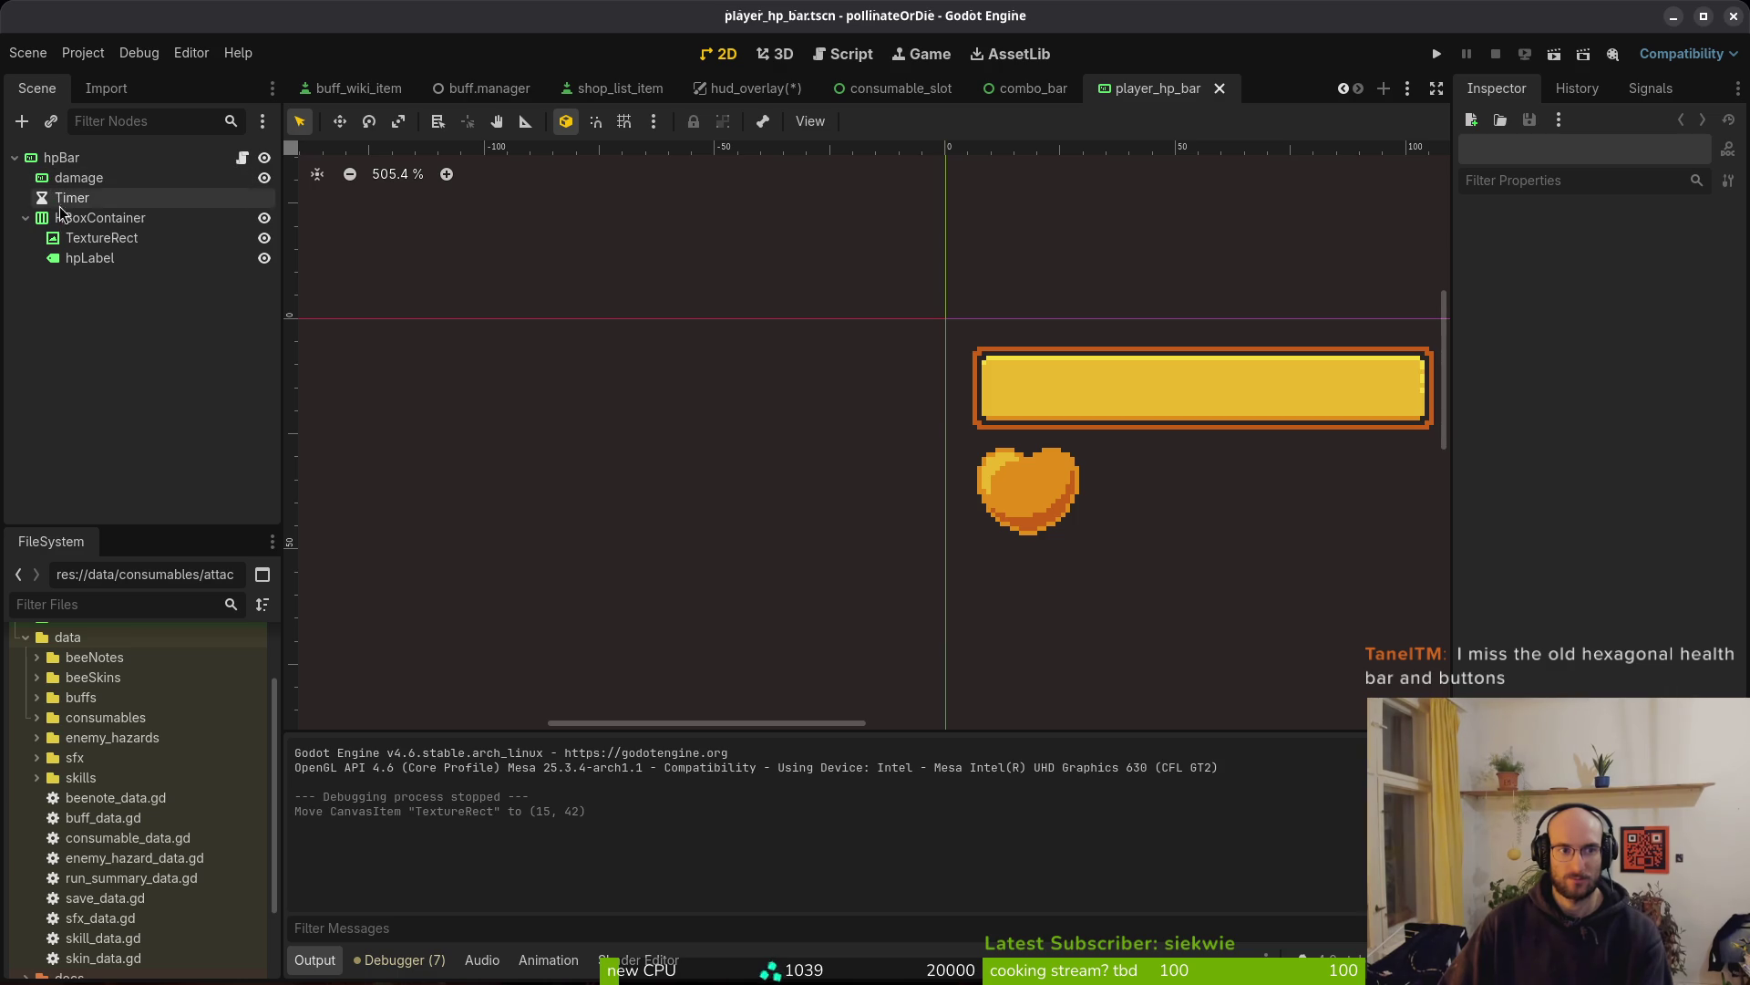
{"action": "left_click", "coordinate": [1009, 483]}
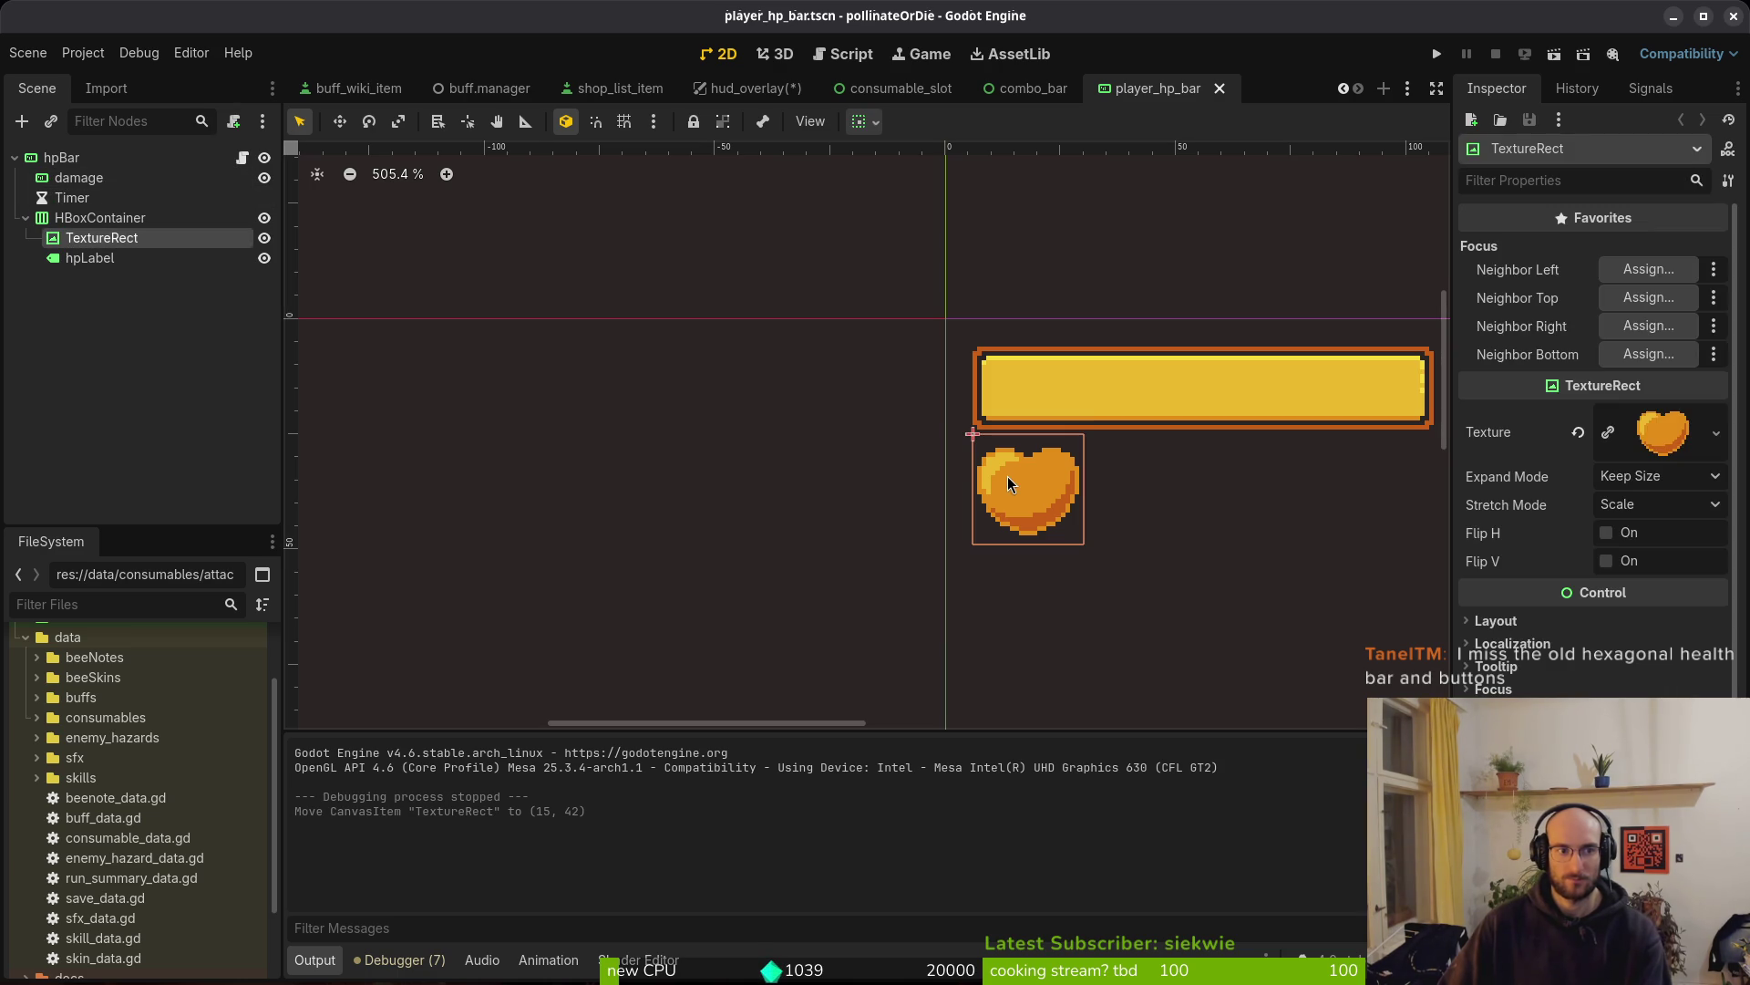
{"action": "left_click_drag", "start_coordinate": [1120, 511], "coordinate": [681, 460]}
{"action": "left_click", "coordinate": [90, 258]}
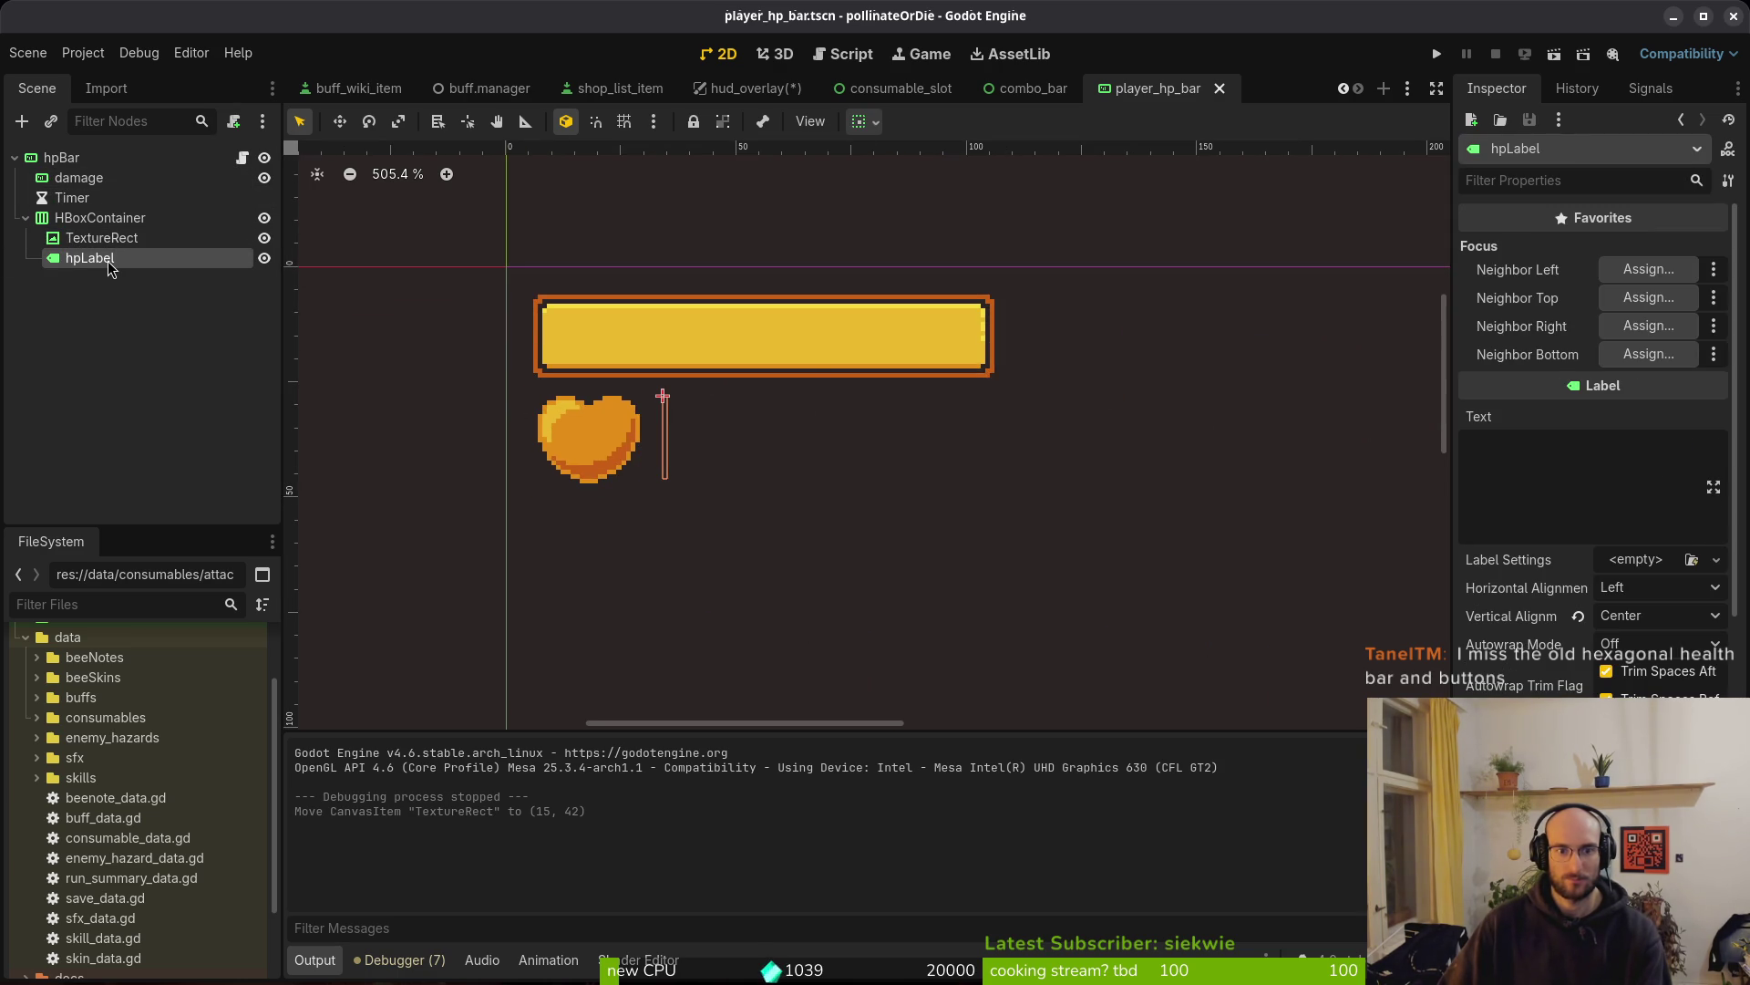
{"action": "scroll", "coordinate": [882, 399], "scroll_direction": "down", "scroll_amount": 3}
{"action": "left_click", "coordinate": [86, 221]}
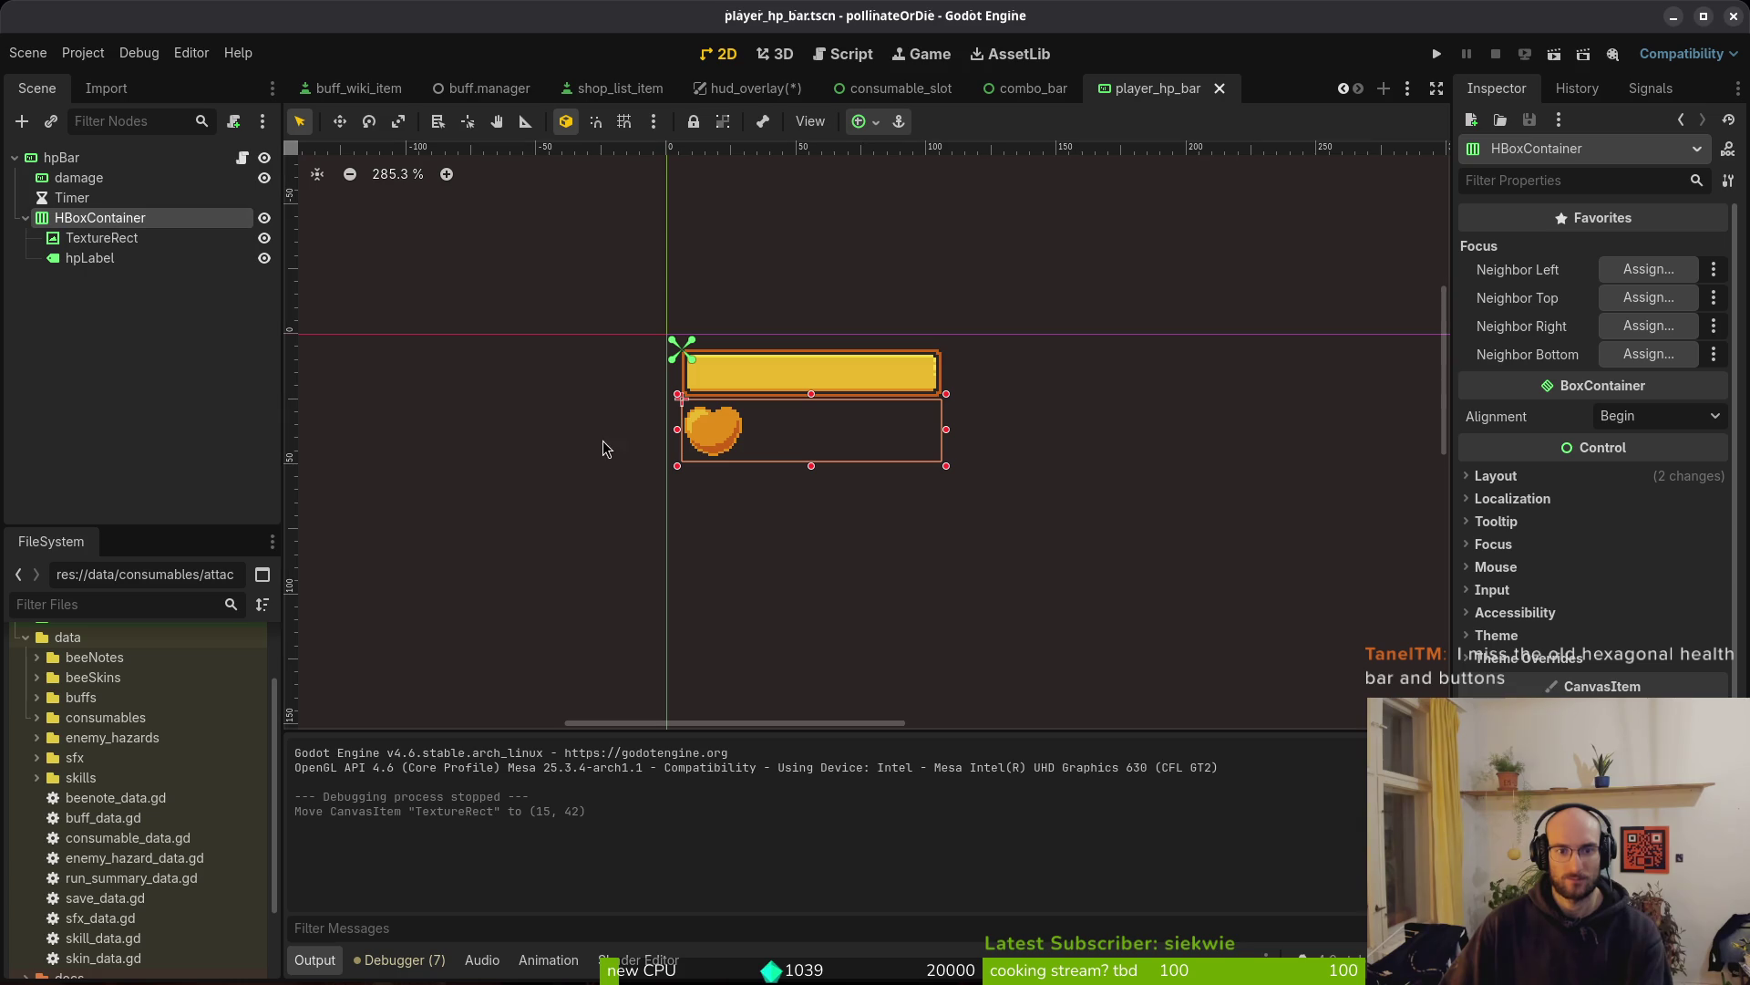
{"action": "left_click_drag", "start_coordinate": [724, 453], "coordinate": [992, 394]}
{"action": "scroll", "coordinate": [989, 394], "scroll_direction": "up", "scroll_amount": 5}
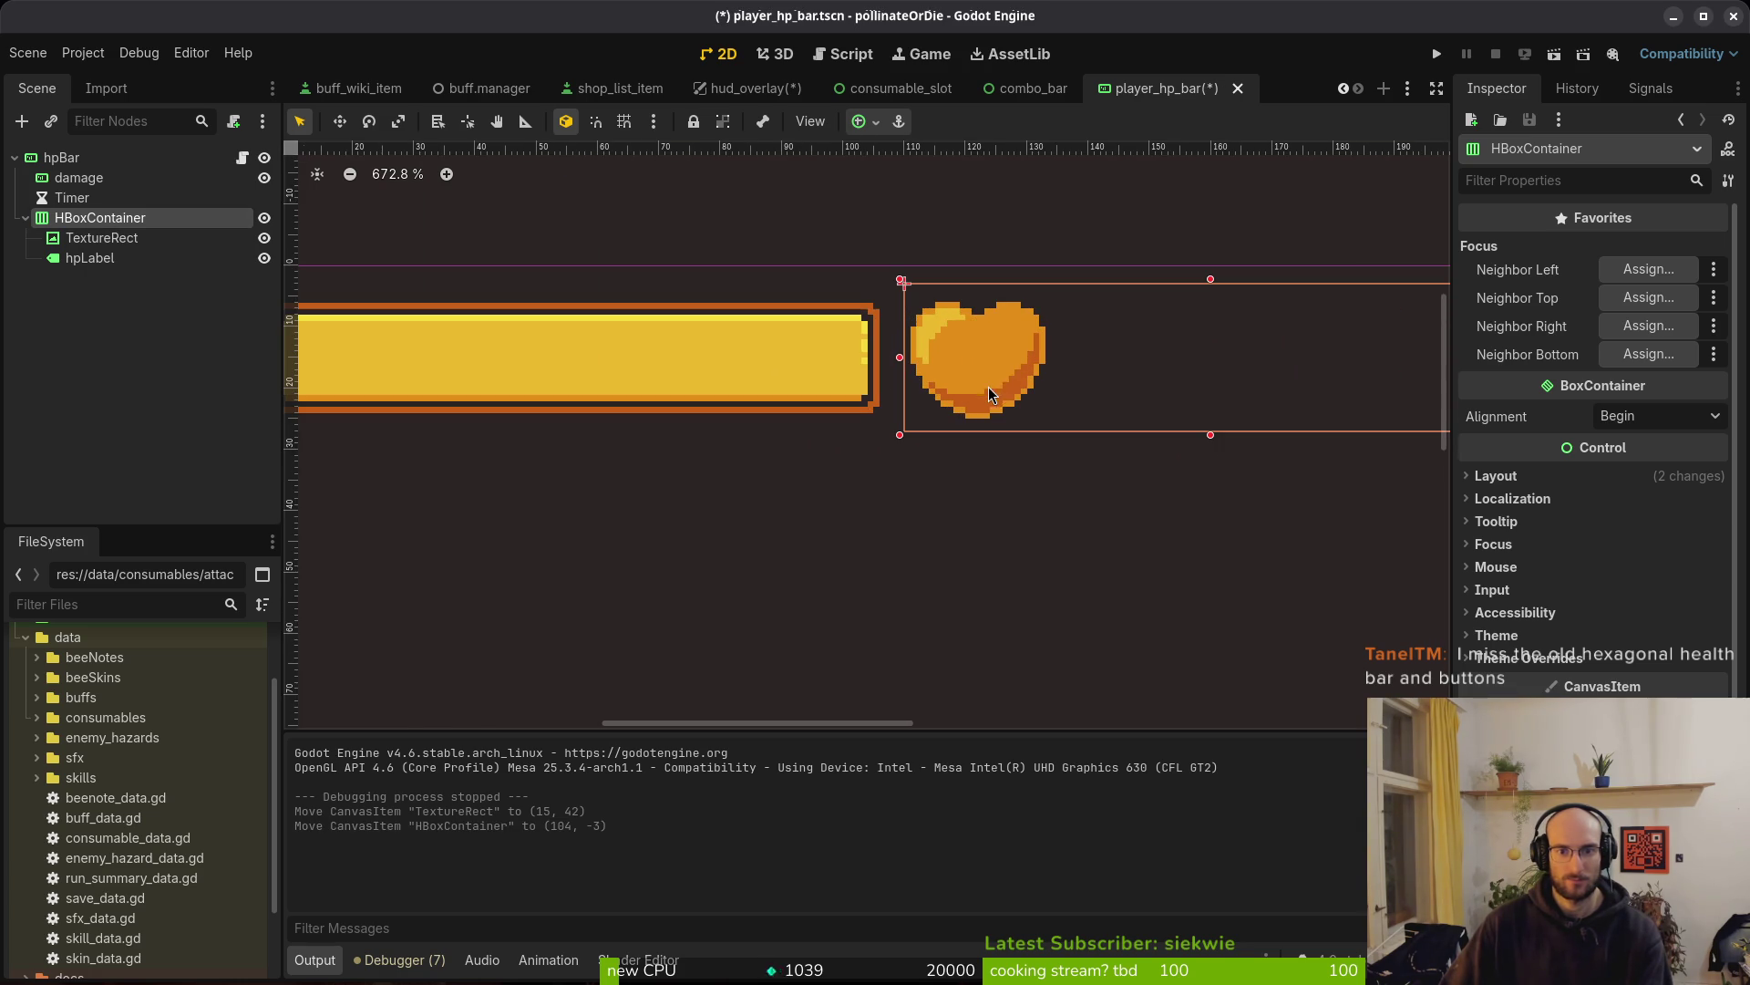
{"action": "key", "text": "Escape"}
{"action": "key", "text": "ctrl+s"}
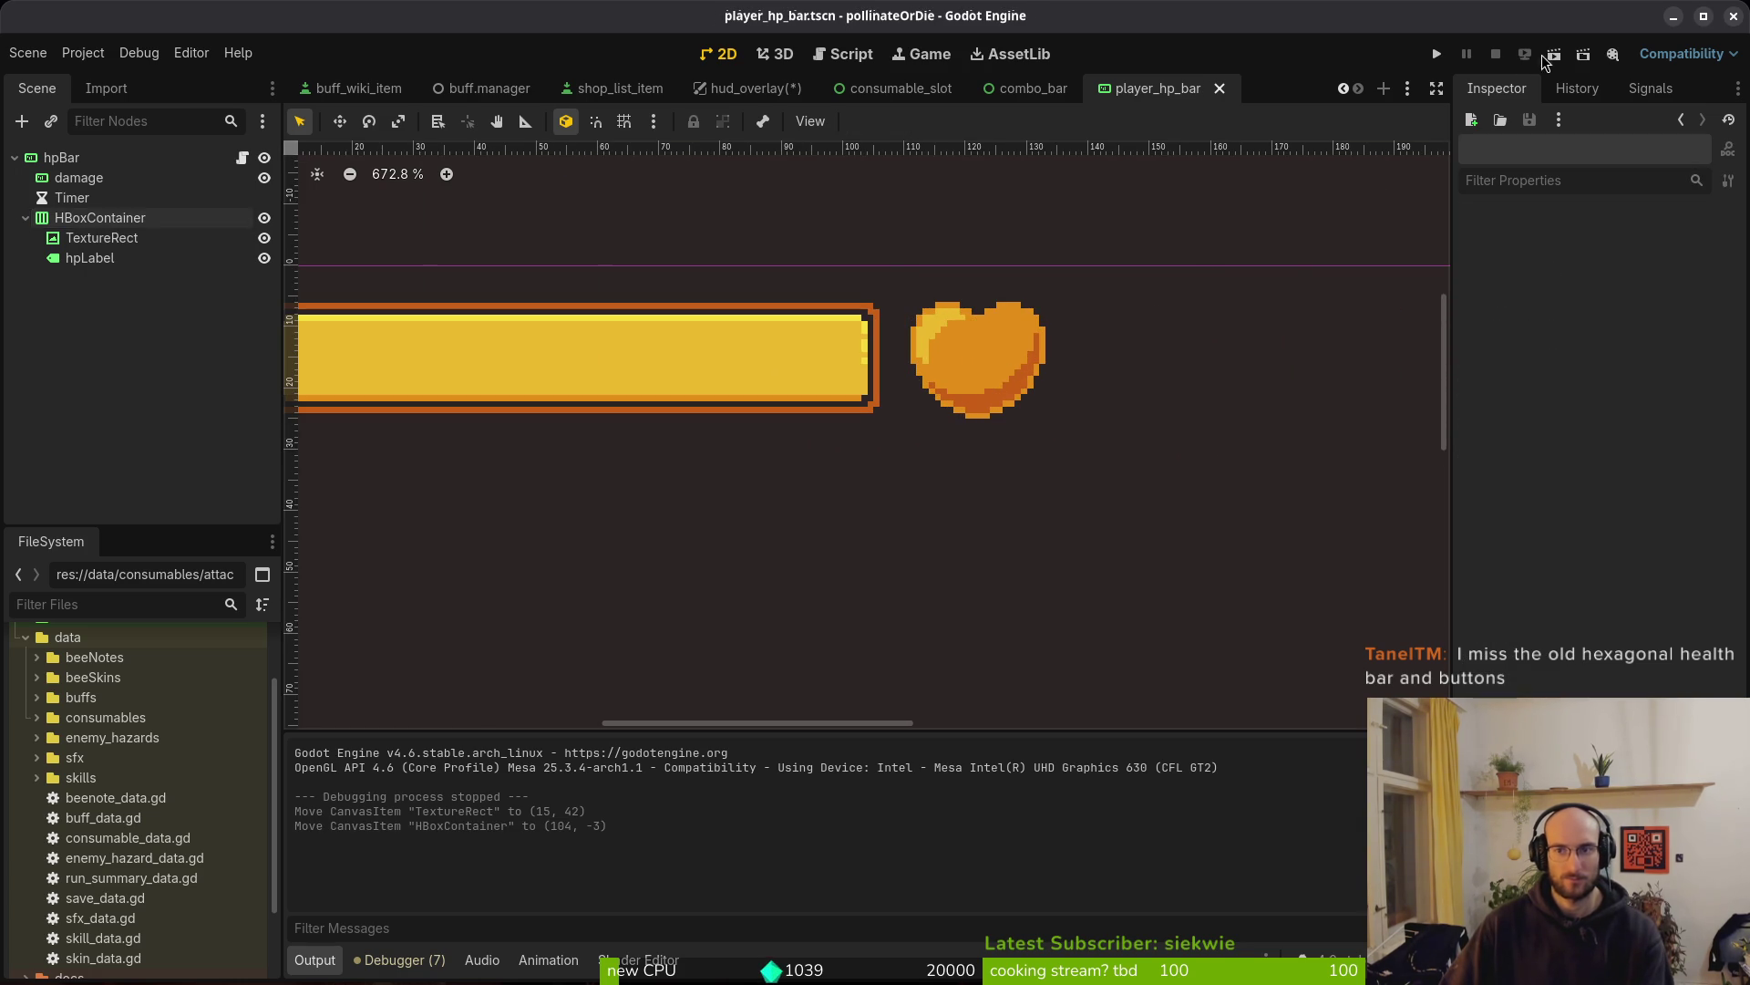
{"action": "left_click", "coordinate": [1436, 57]}
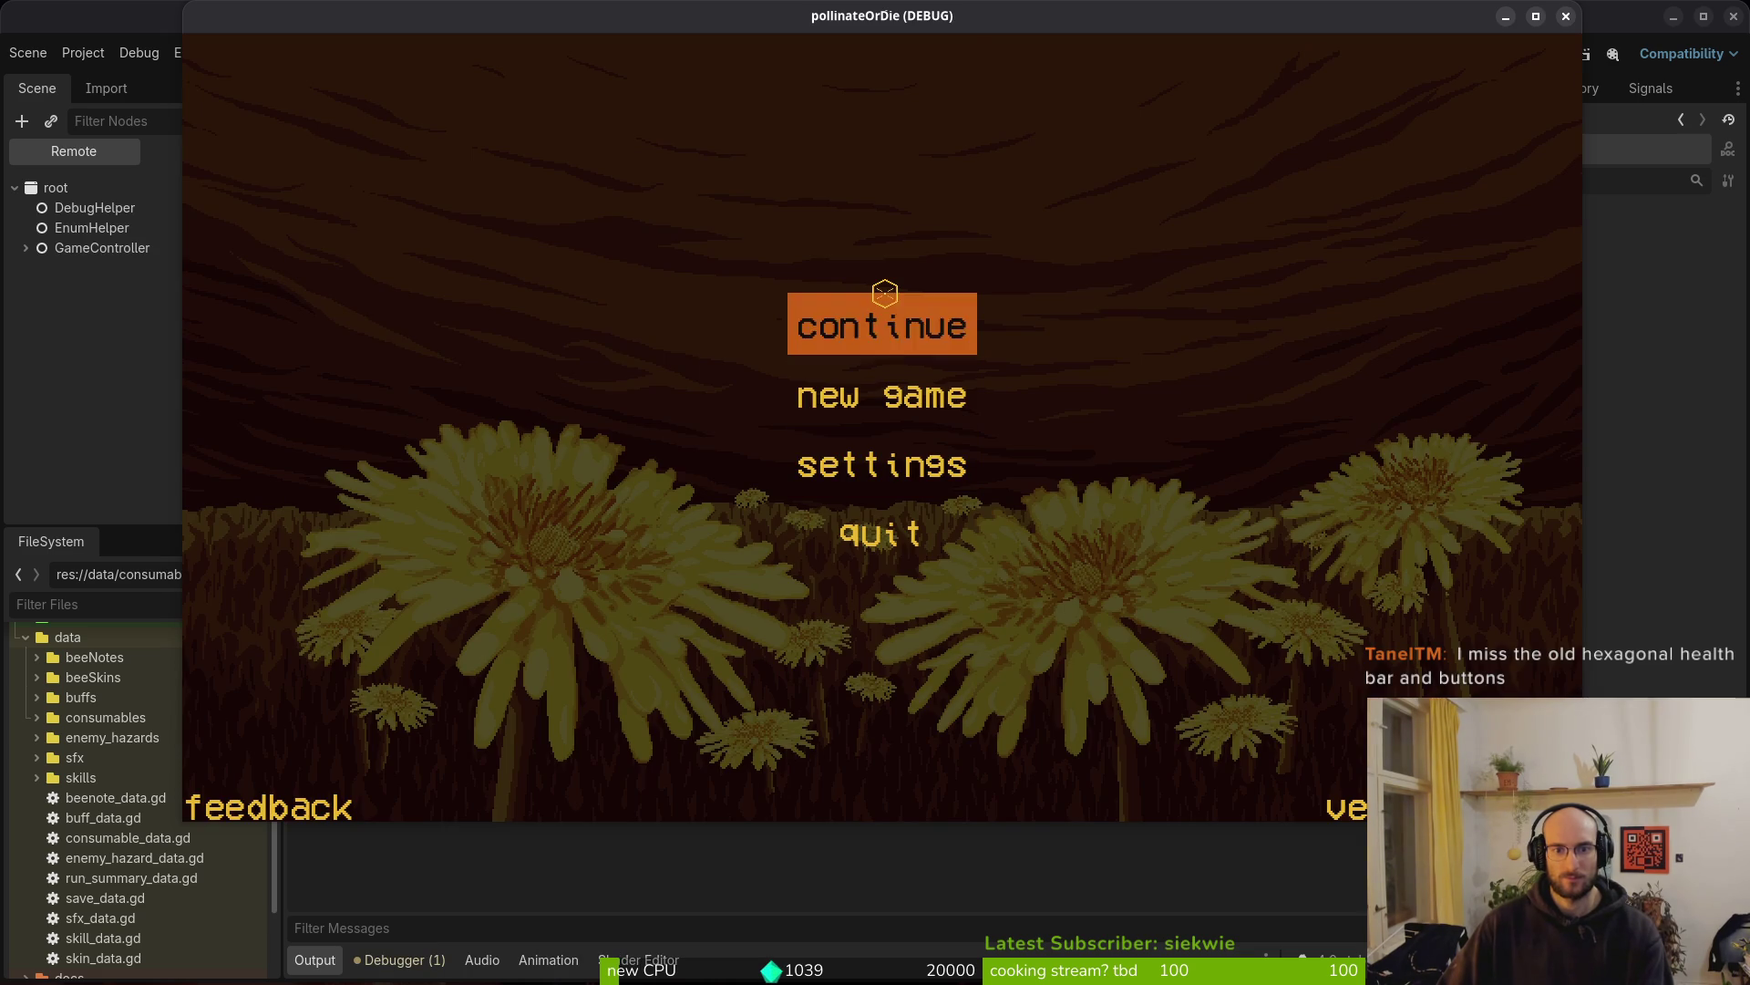
Continue into the level, confirm the heart and 6/6 beside the HP bar, then stop
{"action": "left_click", "coordinate": [887, 299]}
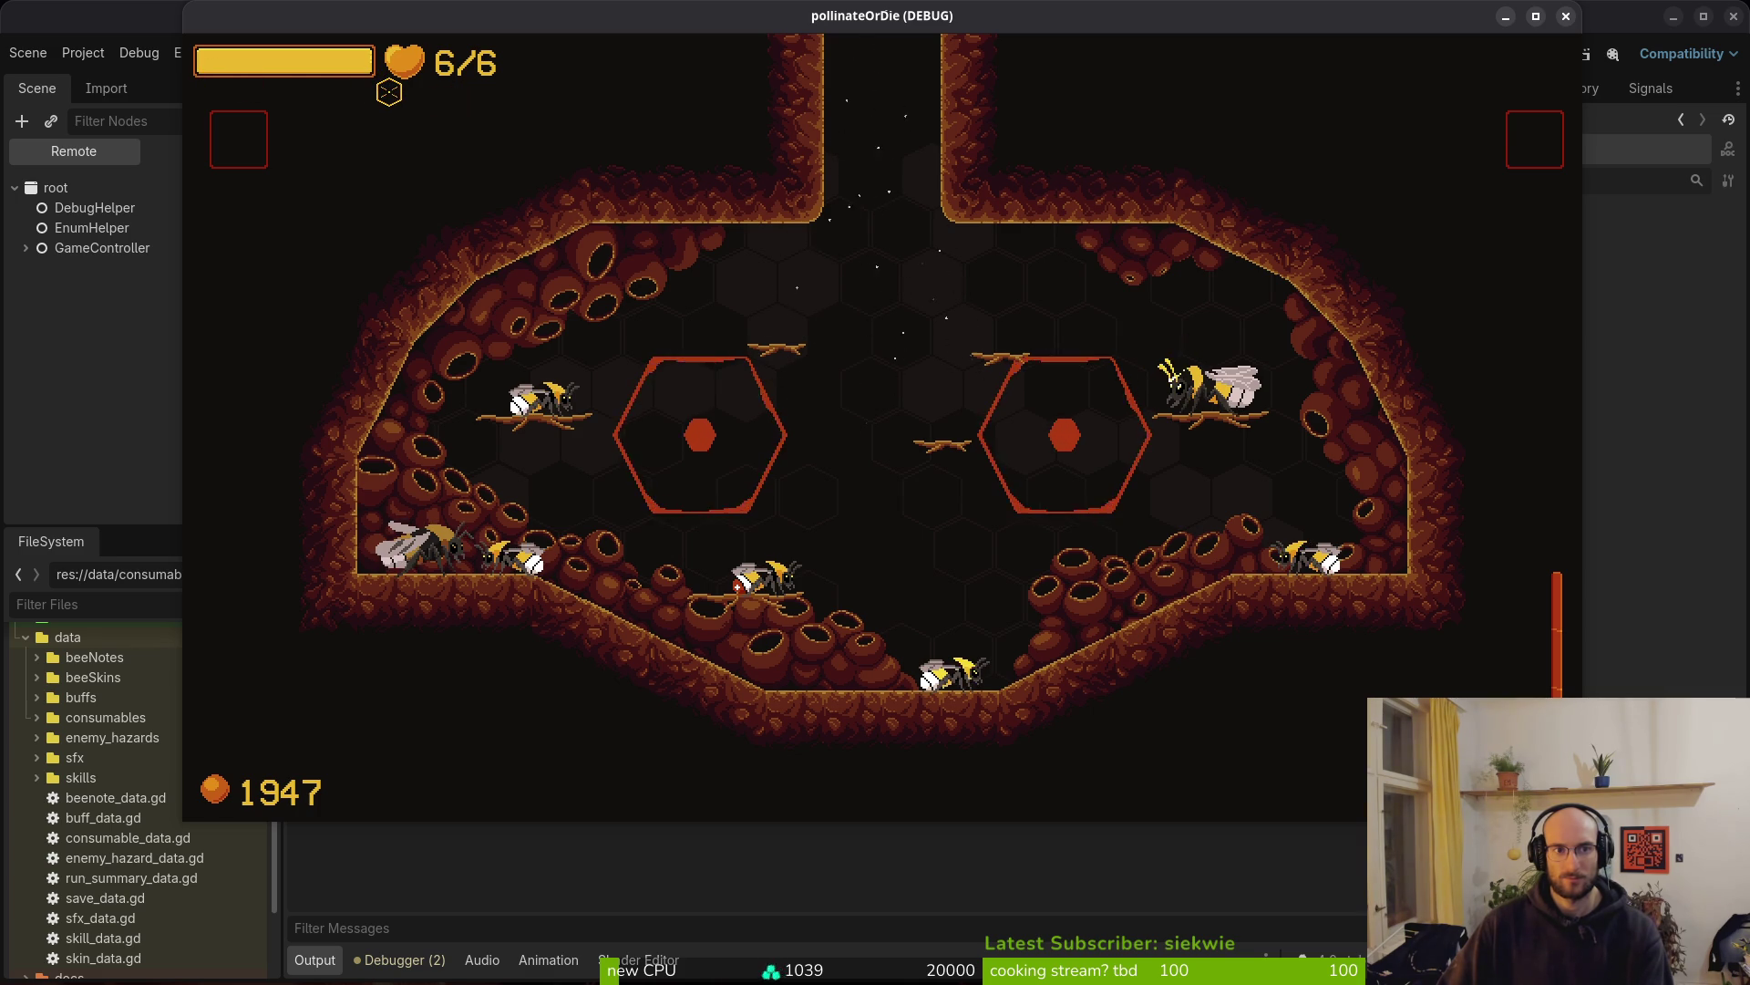
{"action": "key", "text": "F8"}
{"action": "left_click", "coordinate": [670, 339]}
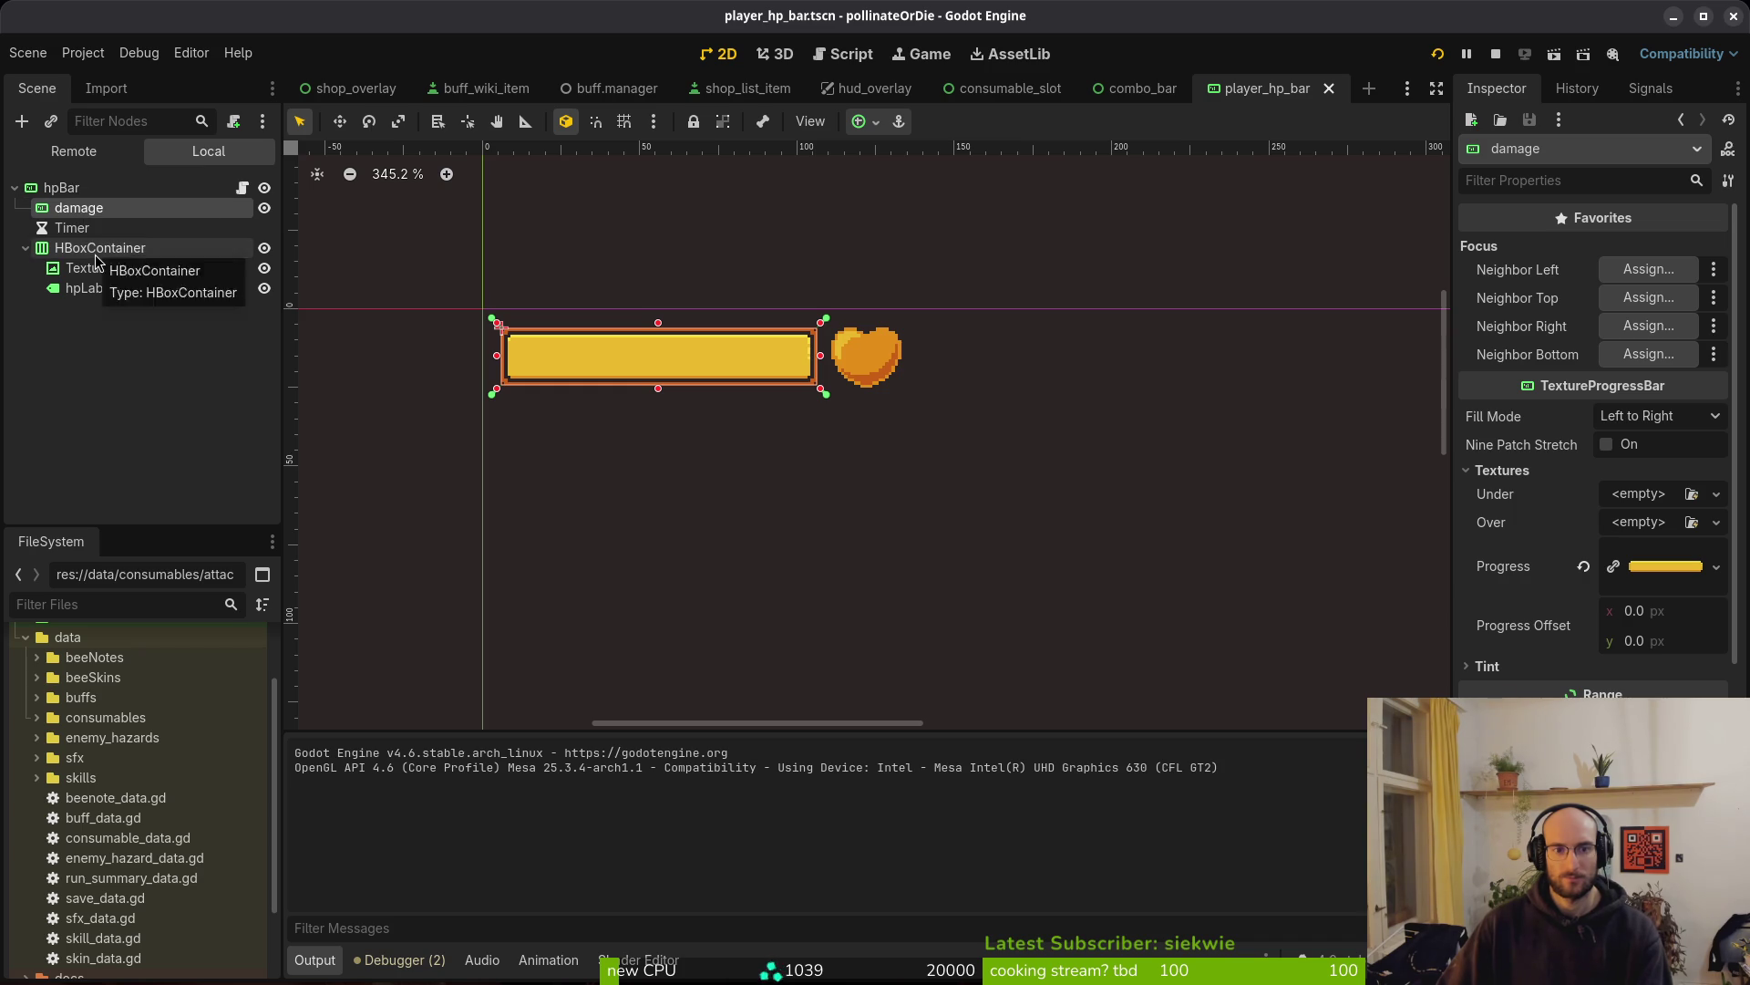
Undo the HBoxContainer move so the heart returns below the HP bar
{"action": "left_click", "coordinate": [52, 189]}
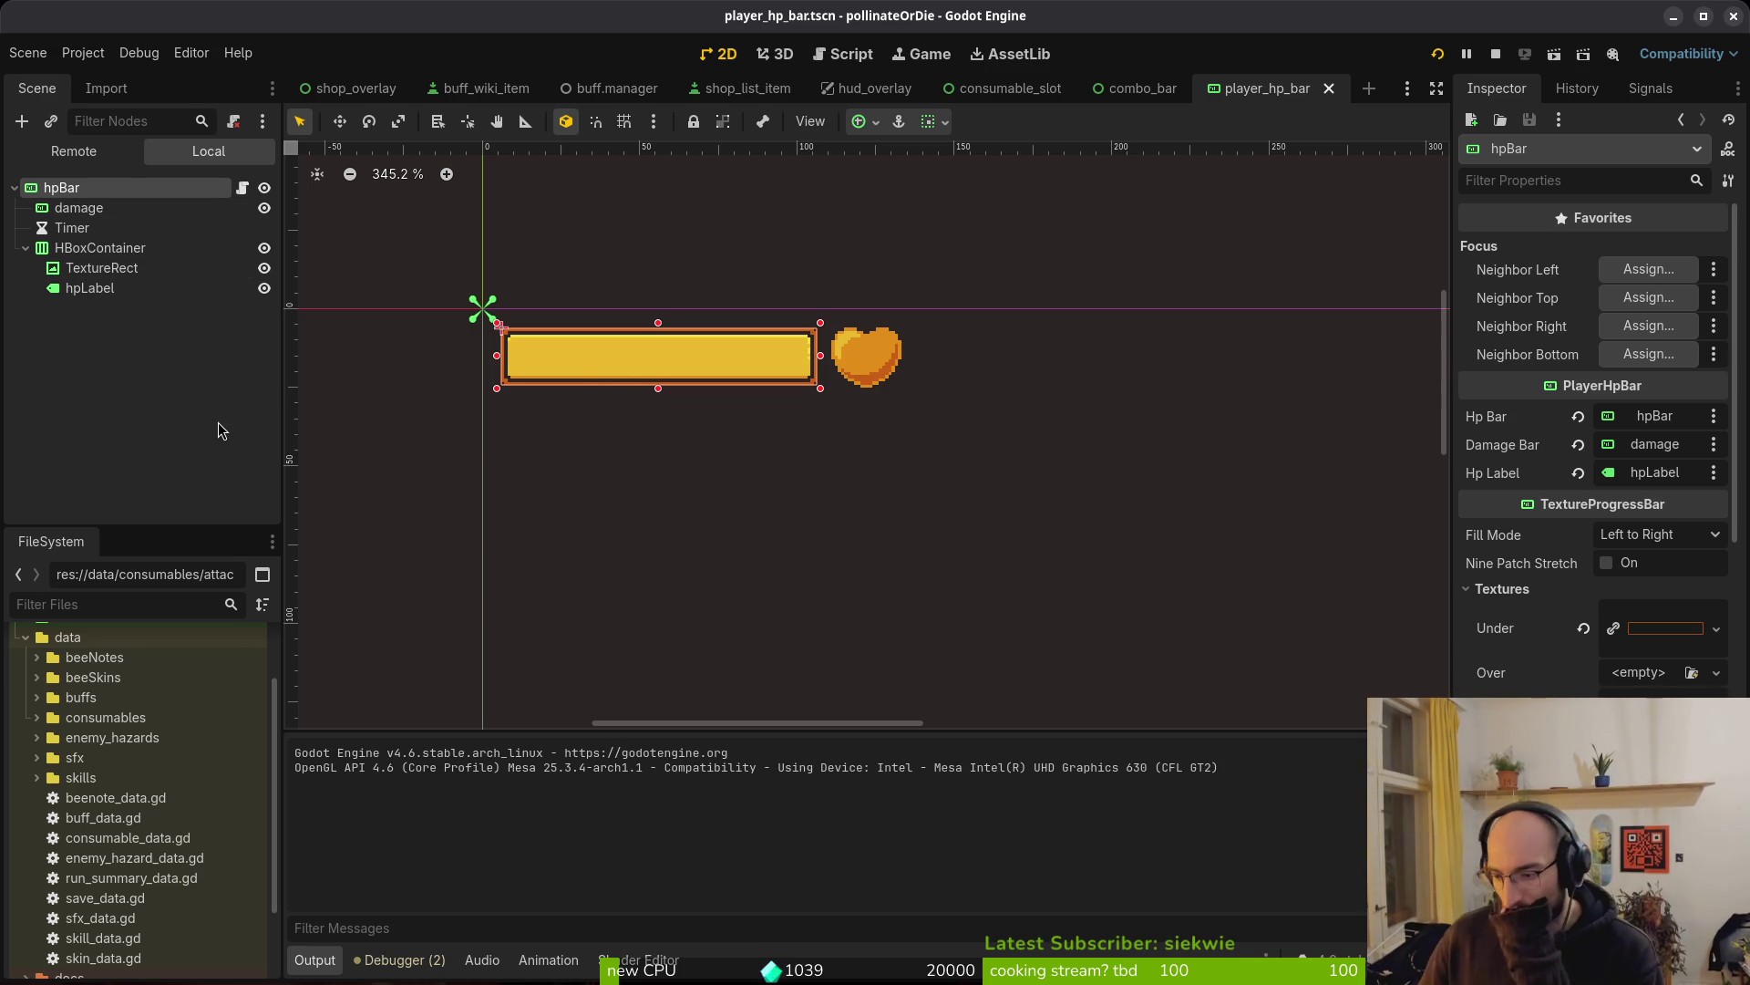
{"action": "left_click", "coordinate": [854, 376]}
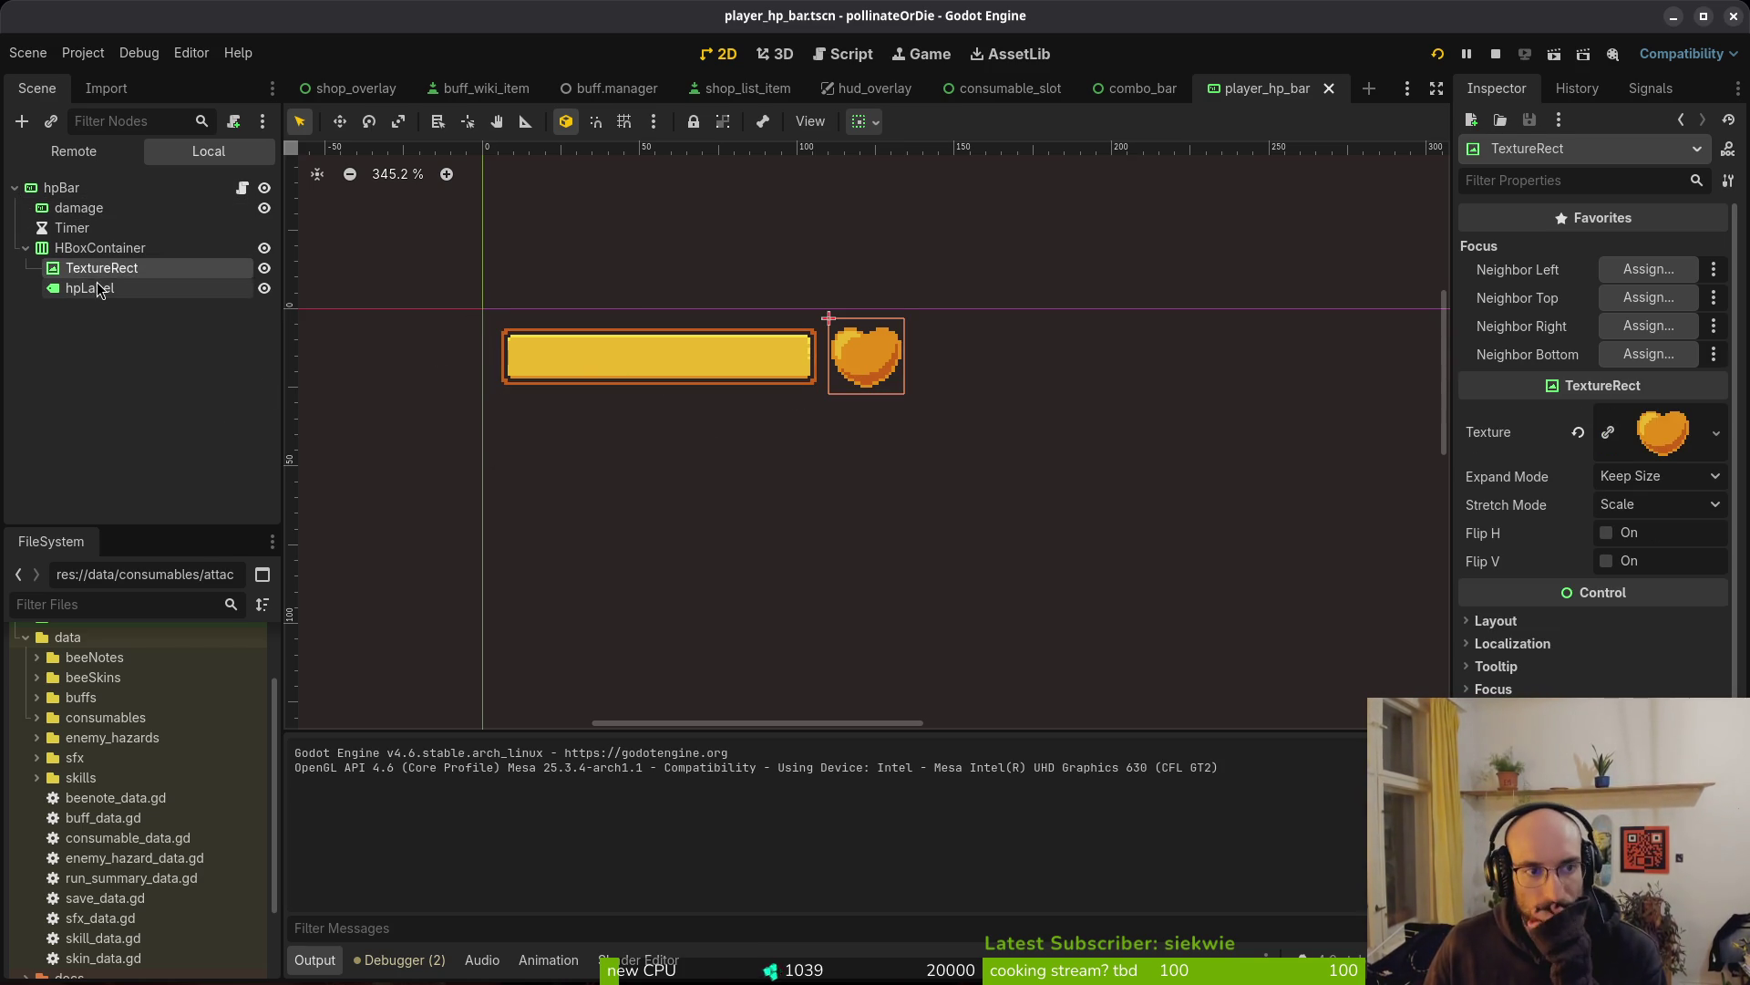
{"action": "left_click", "coordinate": [125, 253]}
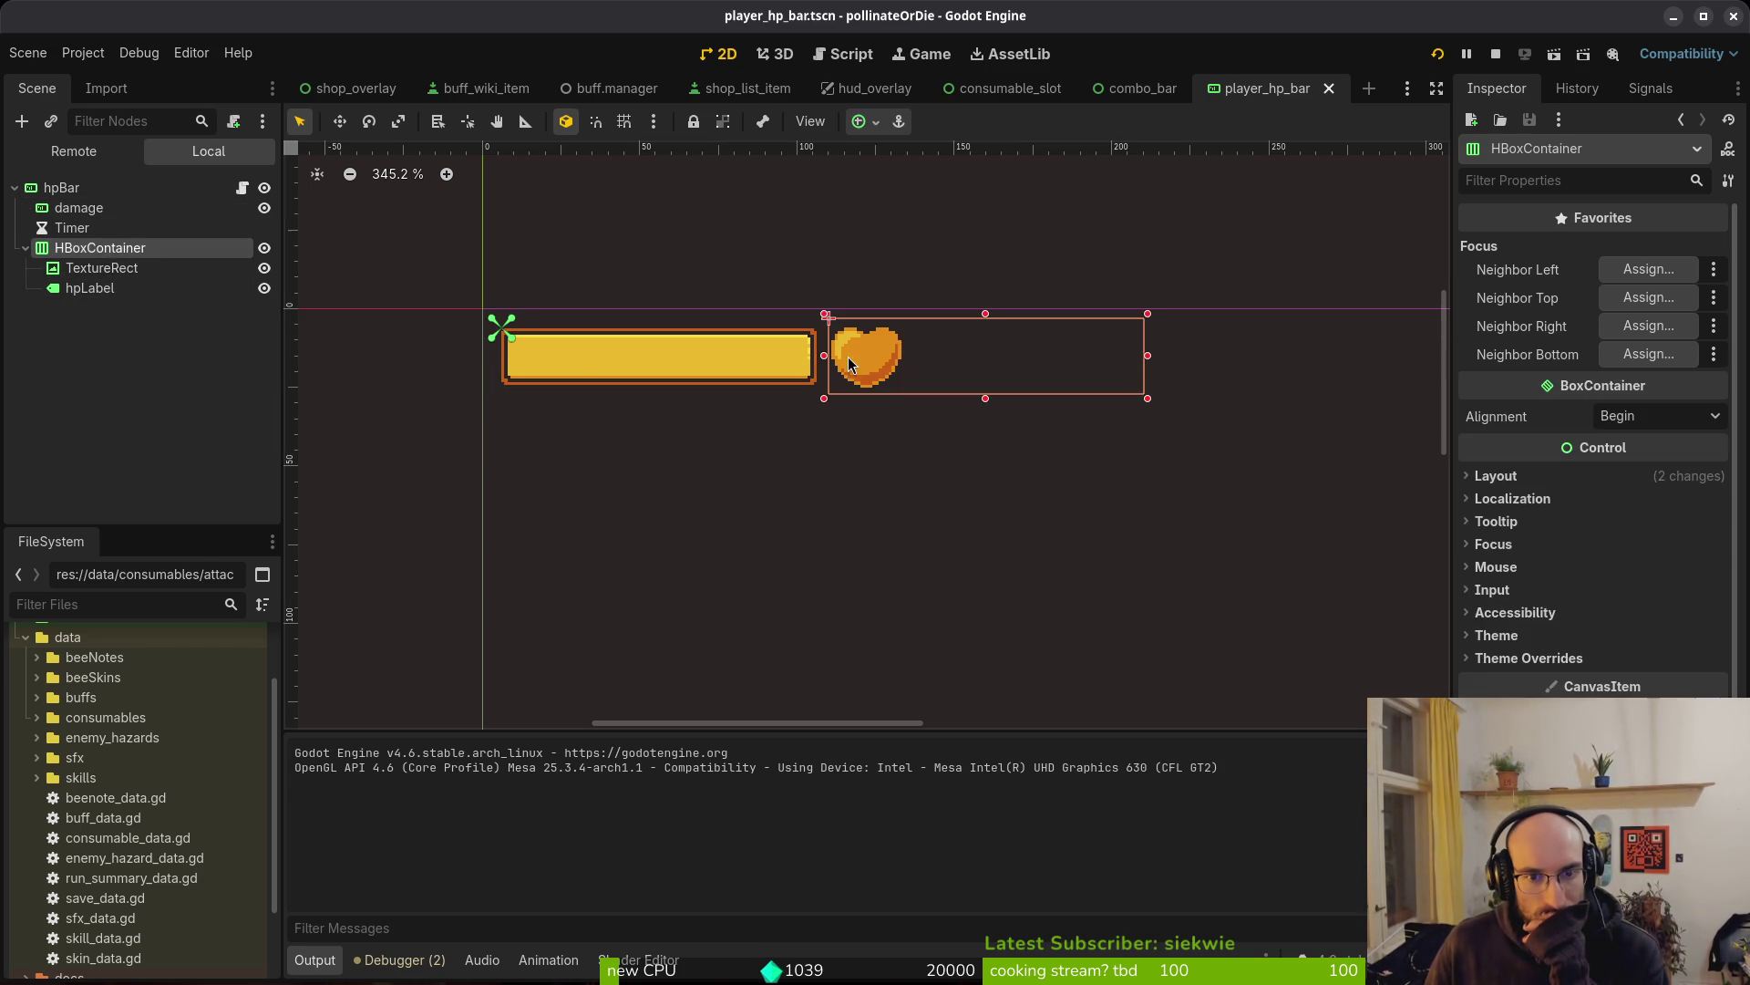
{"action": "left_click_drag", "start_coordinate": [848, 358], "coordinate": [594, 483]}
{"action": "key", "text": "ctrl+z"}
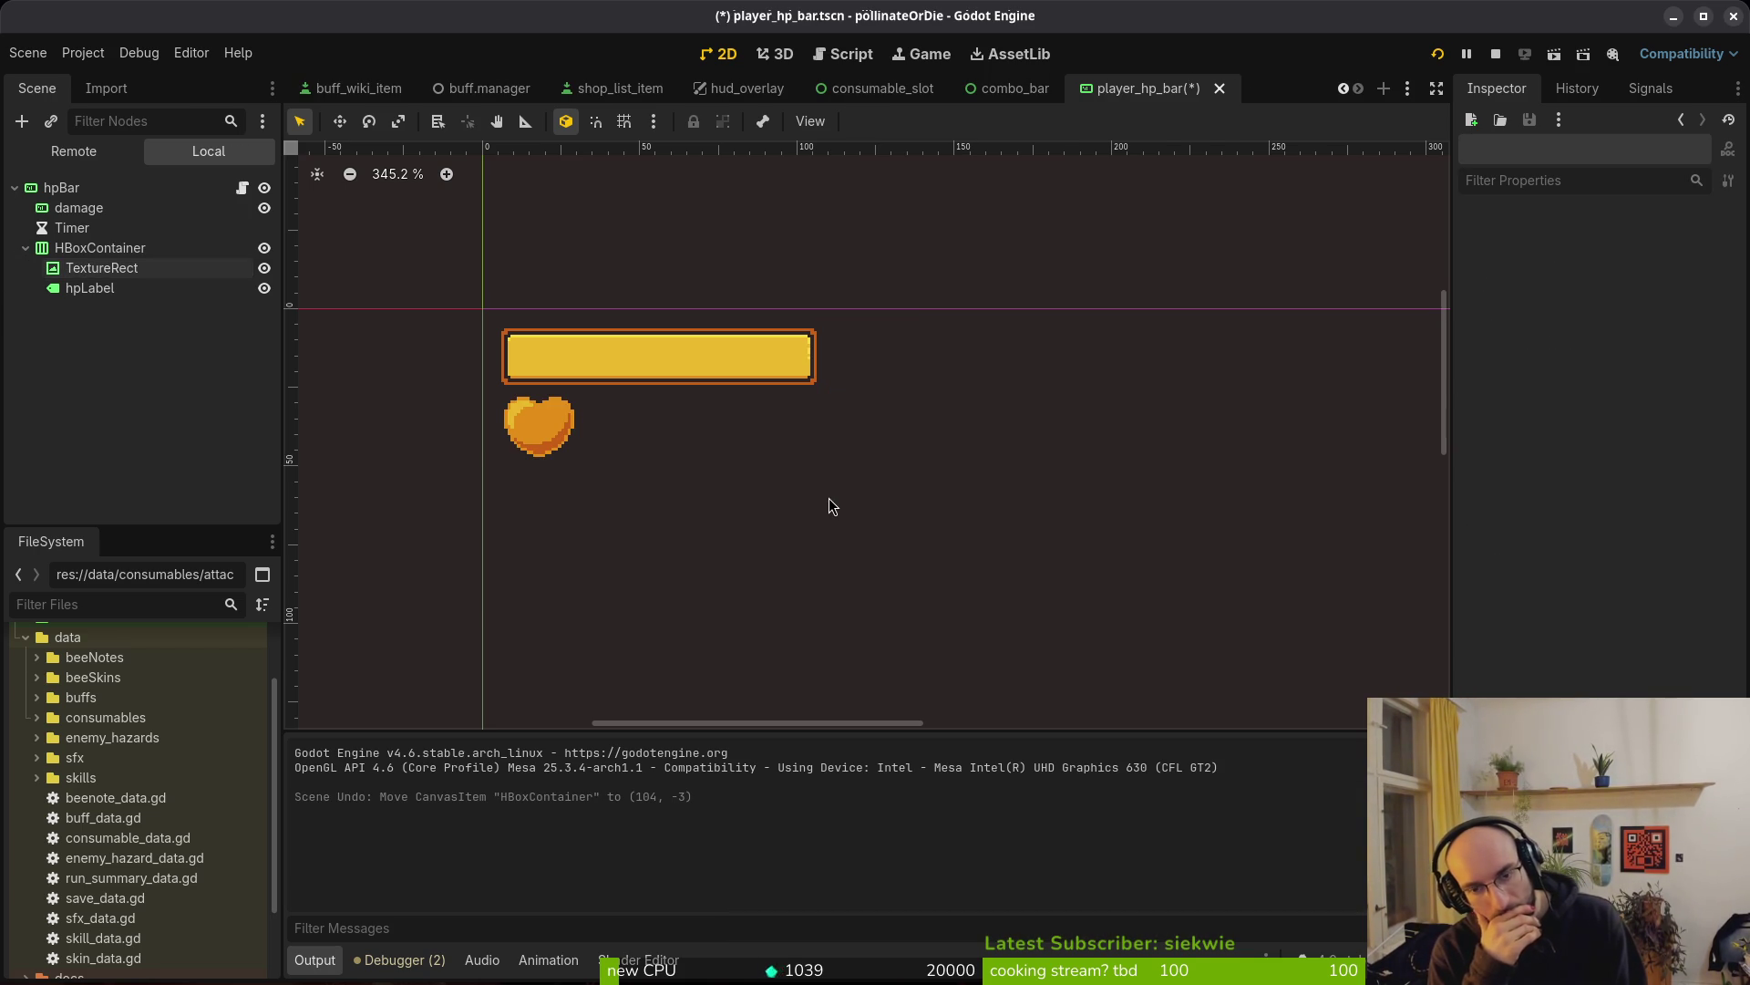
Save player_hp_bar and switch to the hud_overlay scene
{"action": "scroll", "coordinate": [829, 497], "scroll_direction": "down", "scroll_amount": 5}
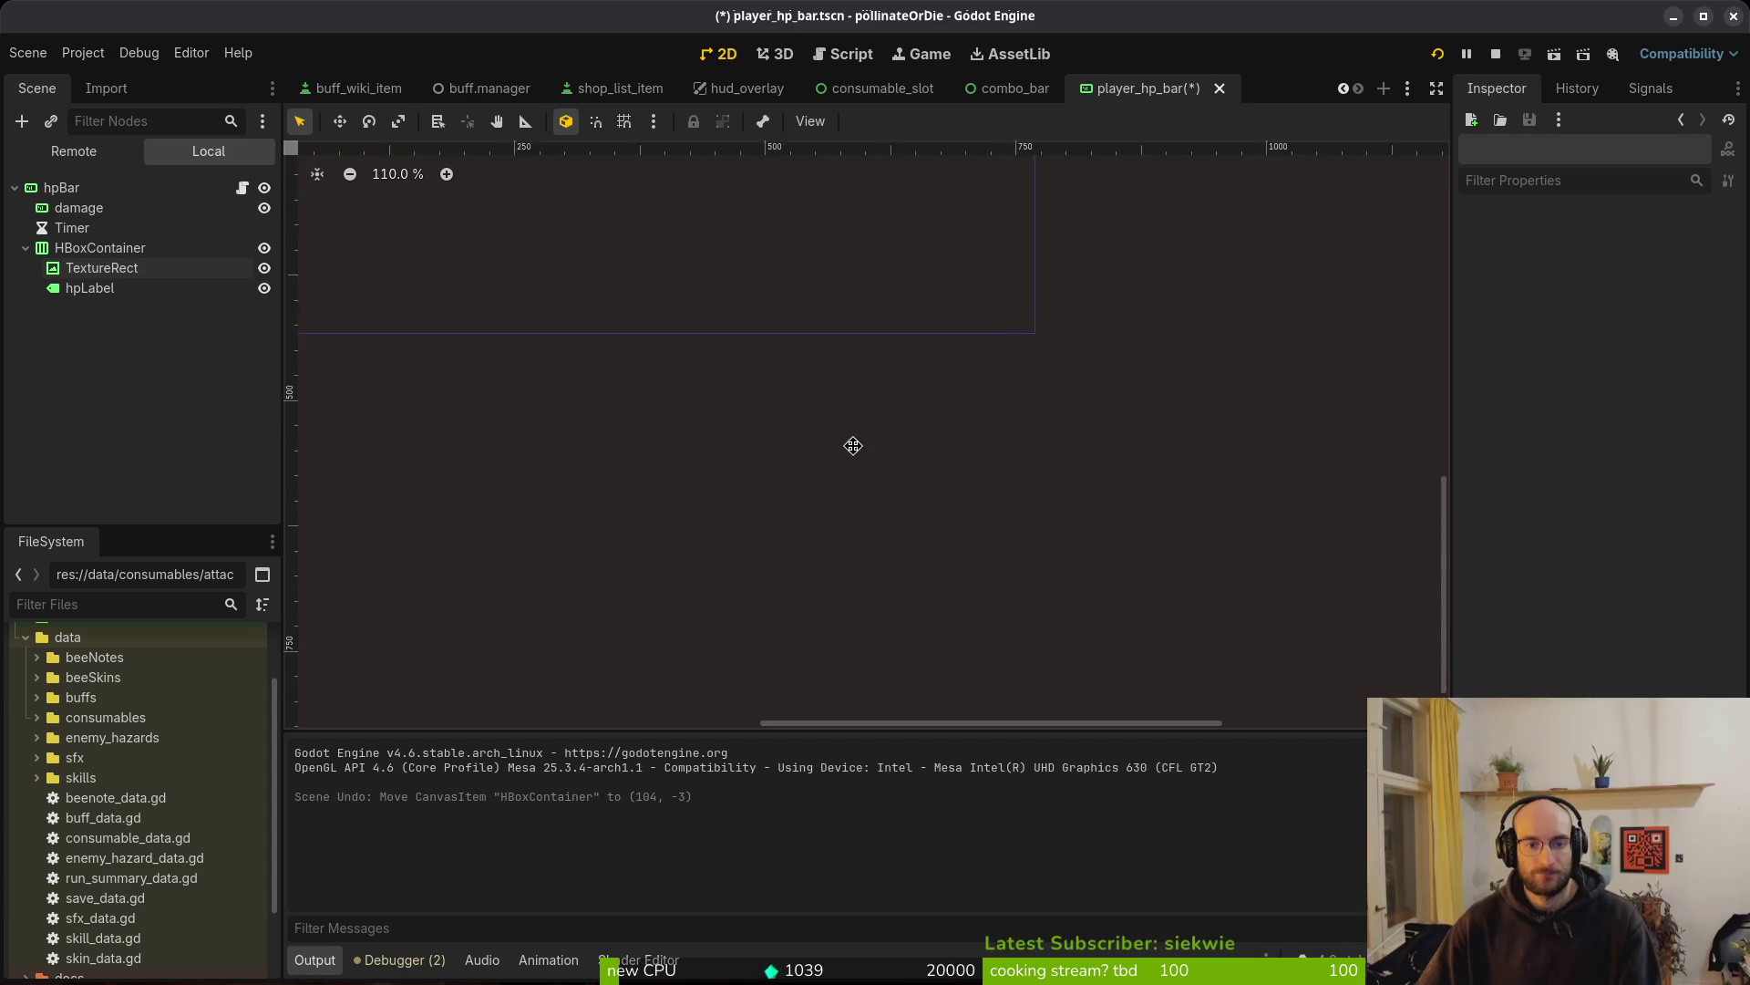
{"action": "key", "text": "ctrl+s"}
{"action": "left_click", "coordinate": [875, 88]}
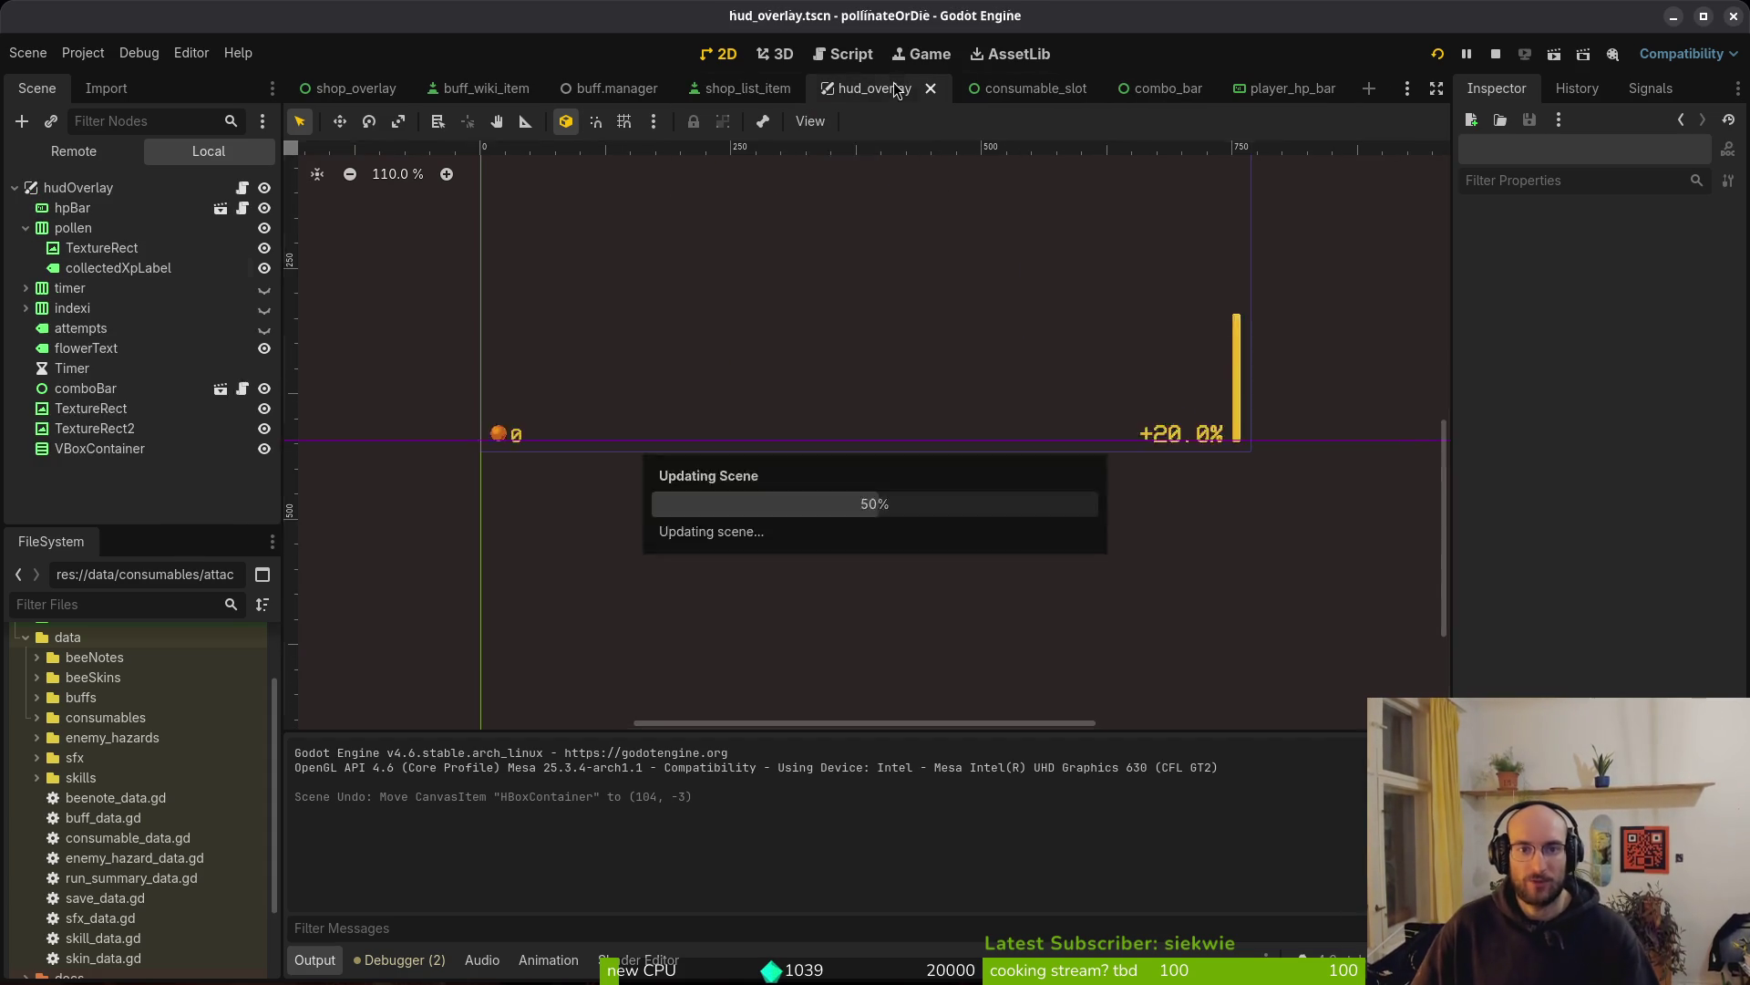
Drag both slots to bottom centre at (335, 394) and (378, 393), save, and rerun
{"action": "scroll", "coordinate": [850, 469], "scroll_direction": "down", "scroll_amount": 3}
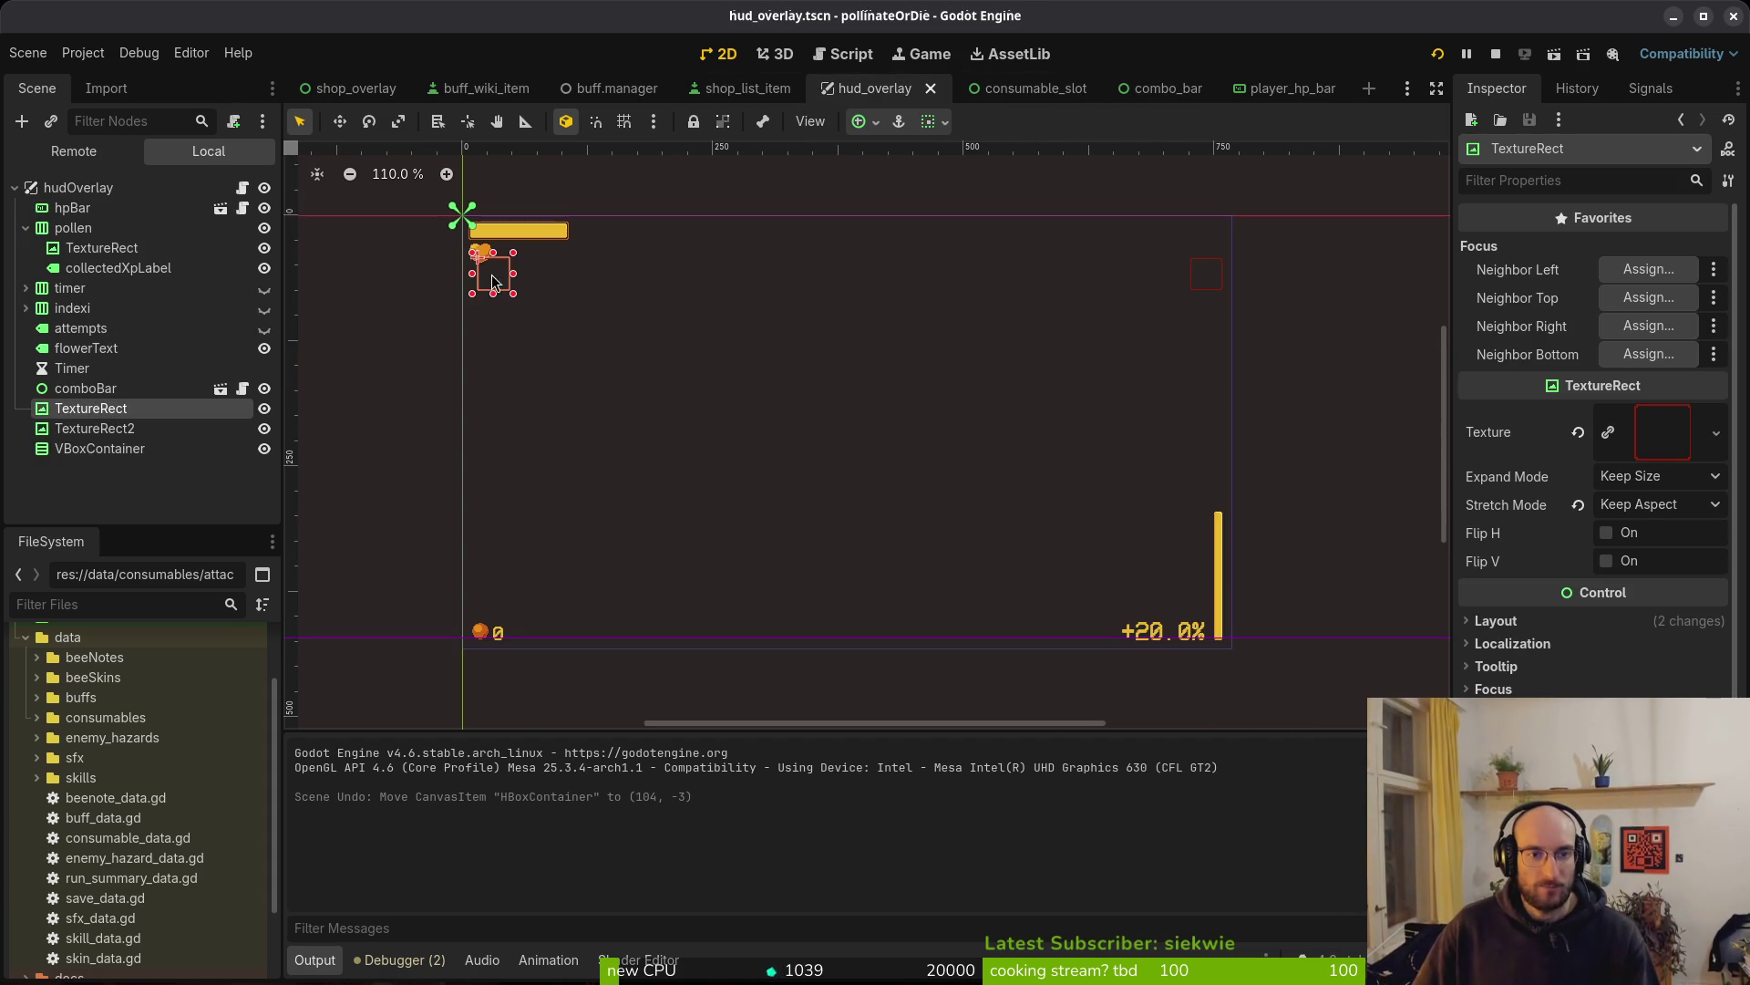
{"action": "left_click_drag", "start_coordinate": [825, 627], "coordinate": [824, 625]}
{"action": "left_click_drag", "start_coordinate": [1206, 273], "coordinate": [1181, 316]}
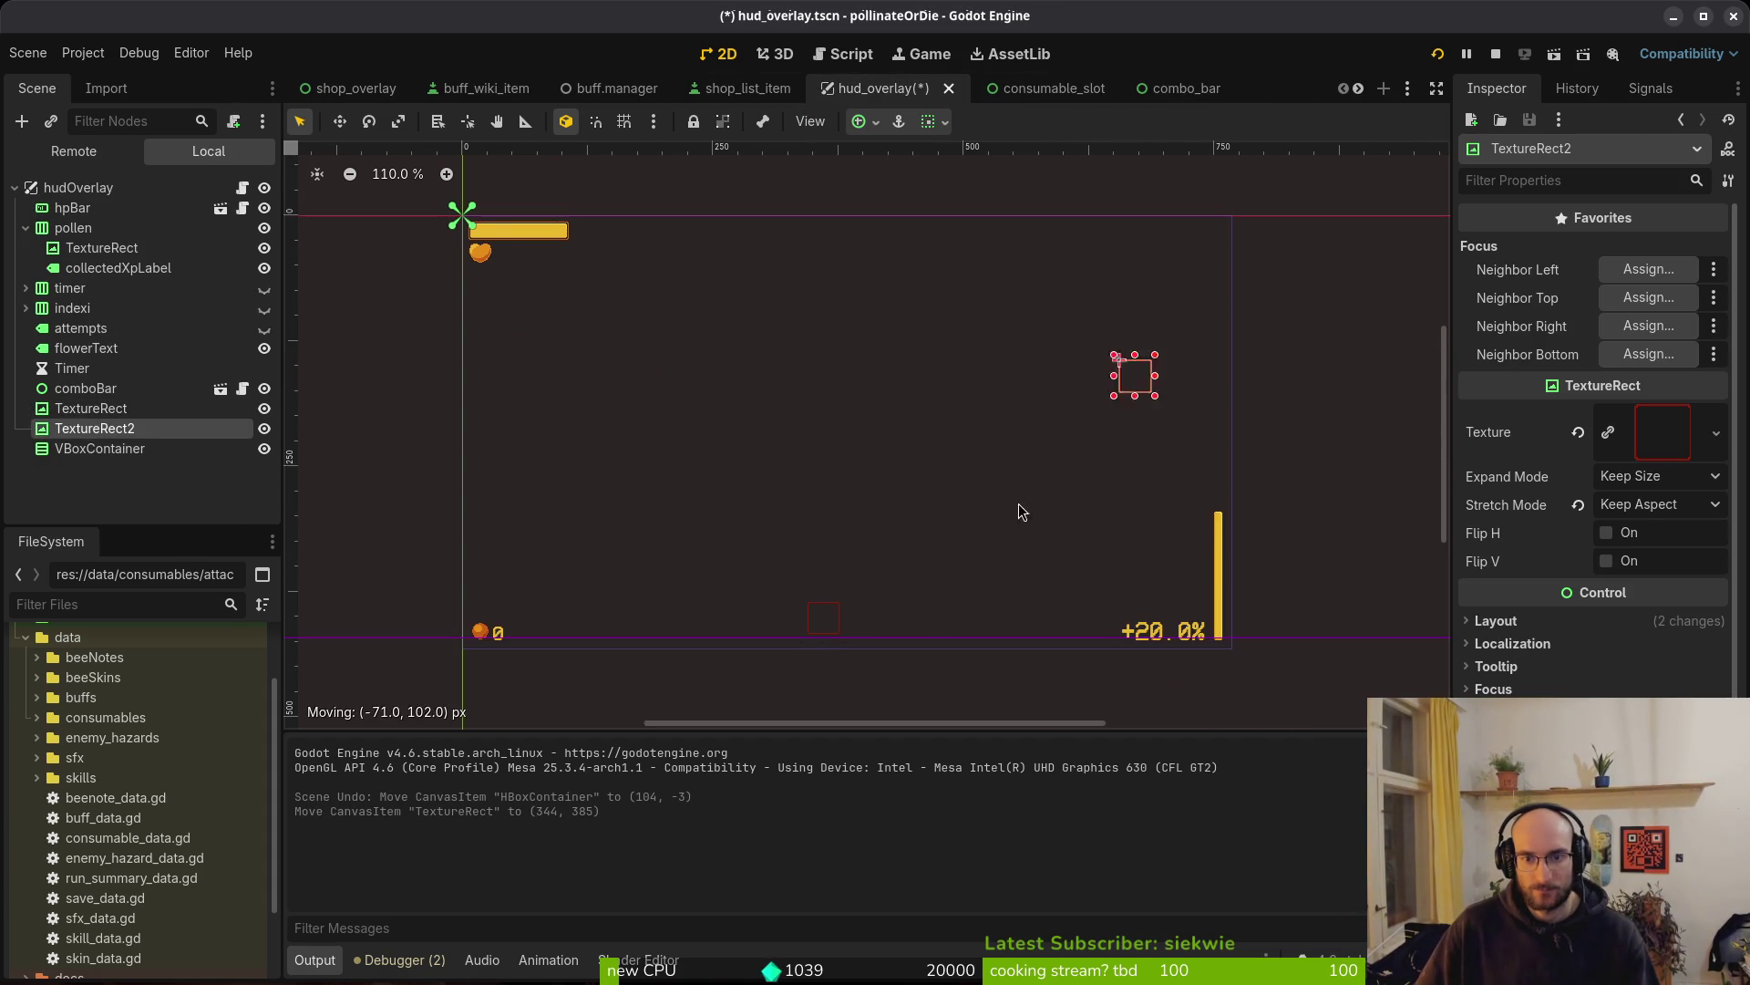
{"action": "left_click", "coordinate": [940, 634]}
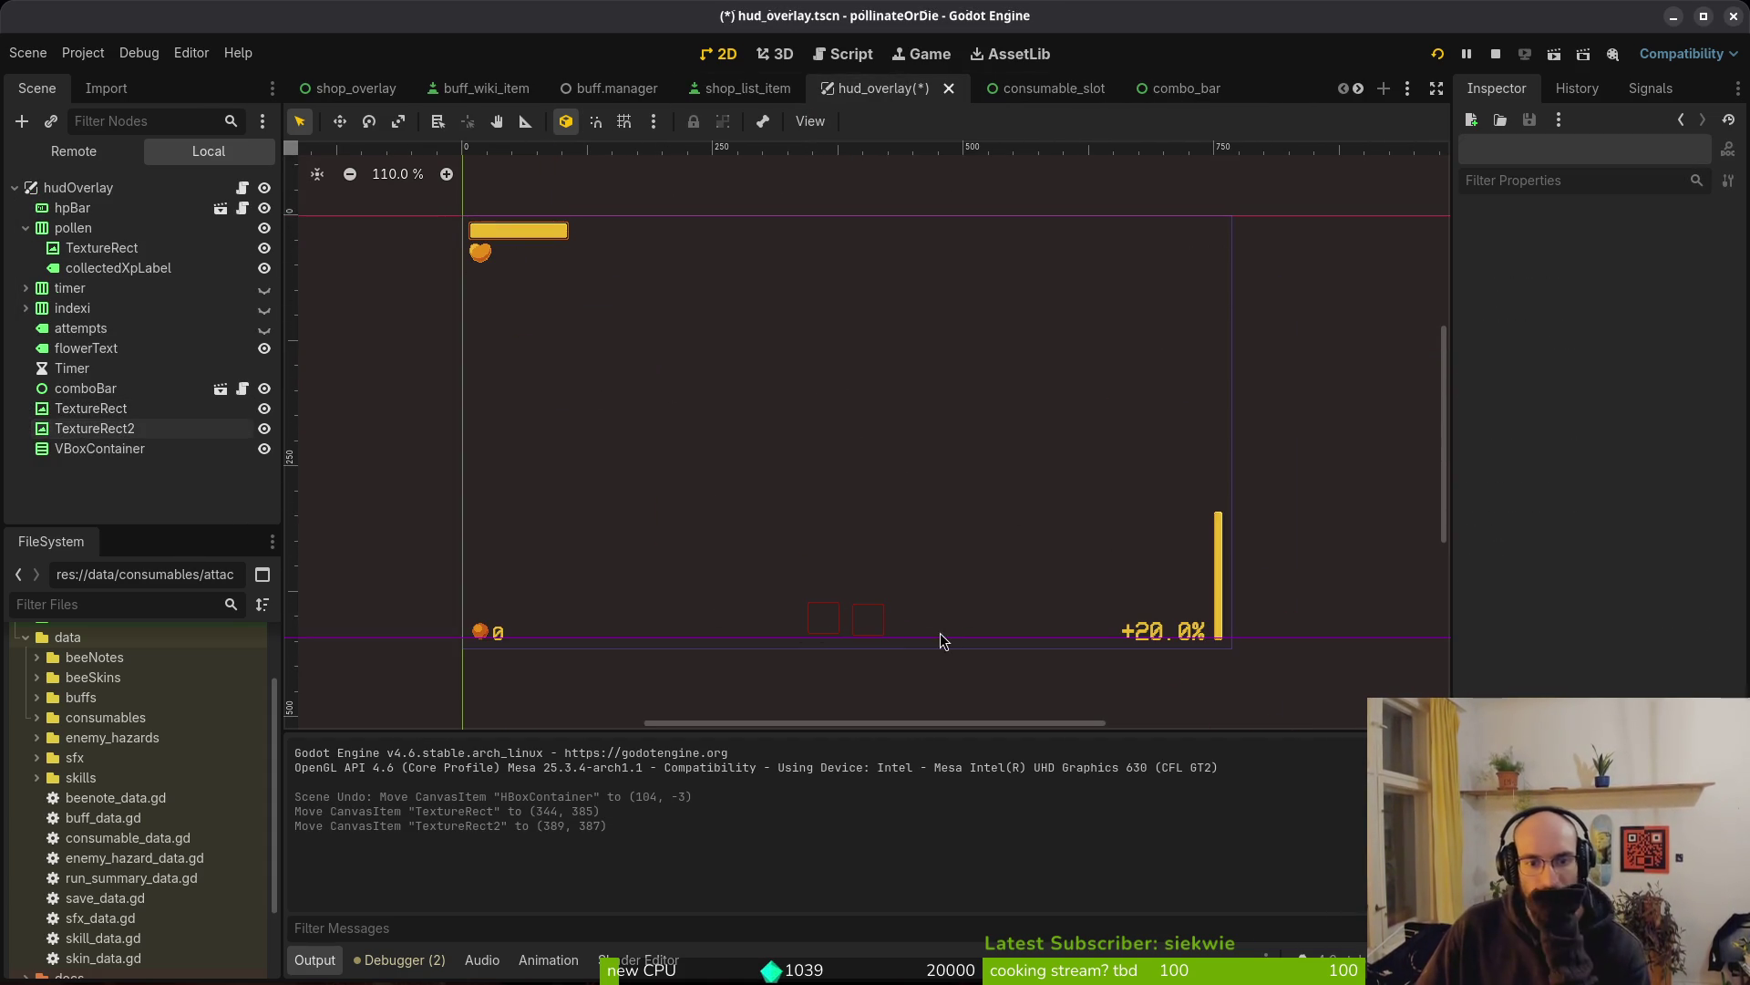
{"action": "scroll", "coordinate": [905, 655], "scroll_direction": "up", "scroll_amount": 4}
{"action": "mouse_move", "coordinate": [845, 619]}
{"action": "left_mouse_down"}
{"action": "mouse_move", "coordinate": [833, 650]}
{"action": "mouse_move", "coordinate": [892, 636]}
{"action": "left_mouse_up"}
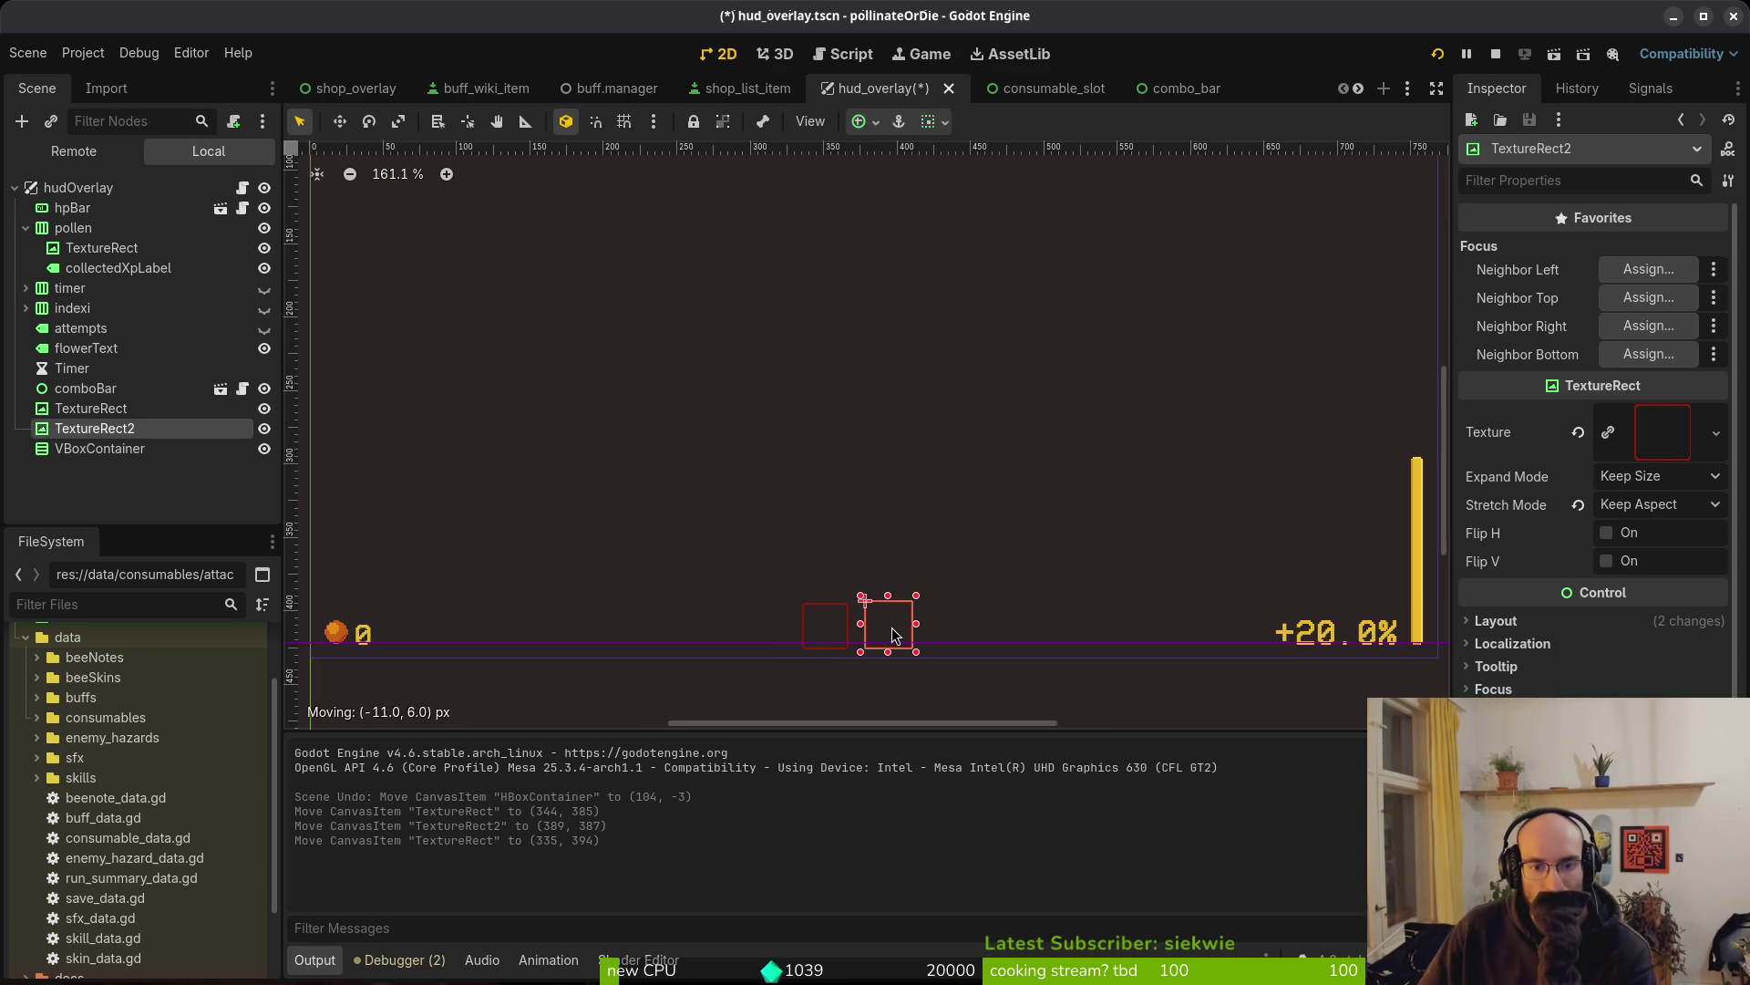
{"action": "left_click", "coordinate": [935, 599]}
{"action": "key", "text": "F5"}
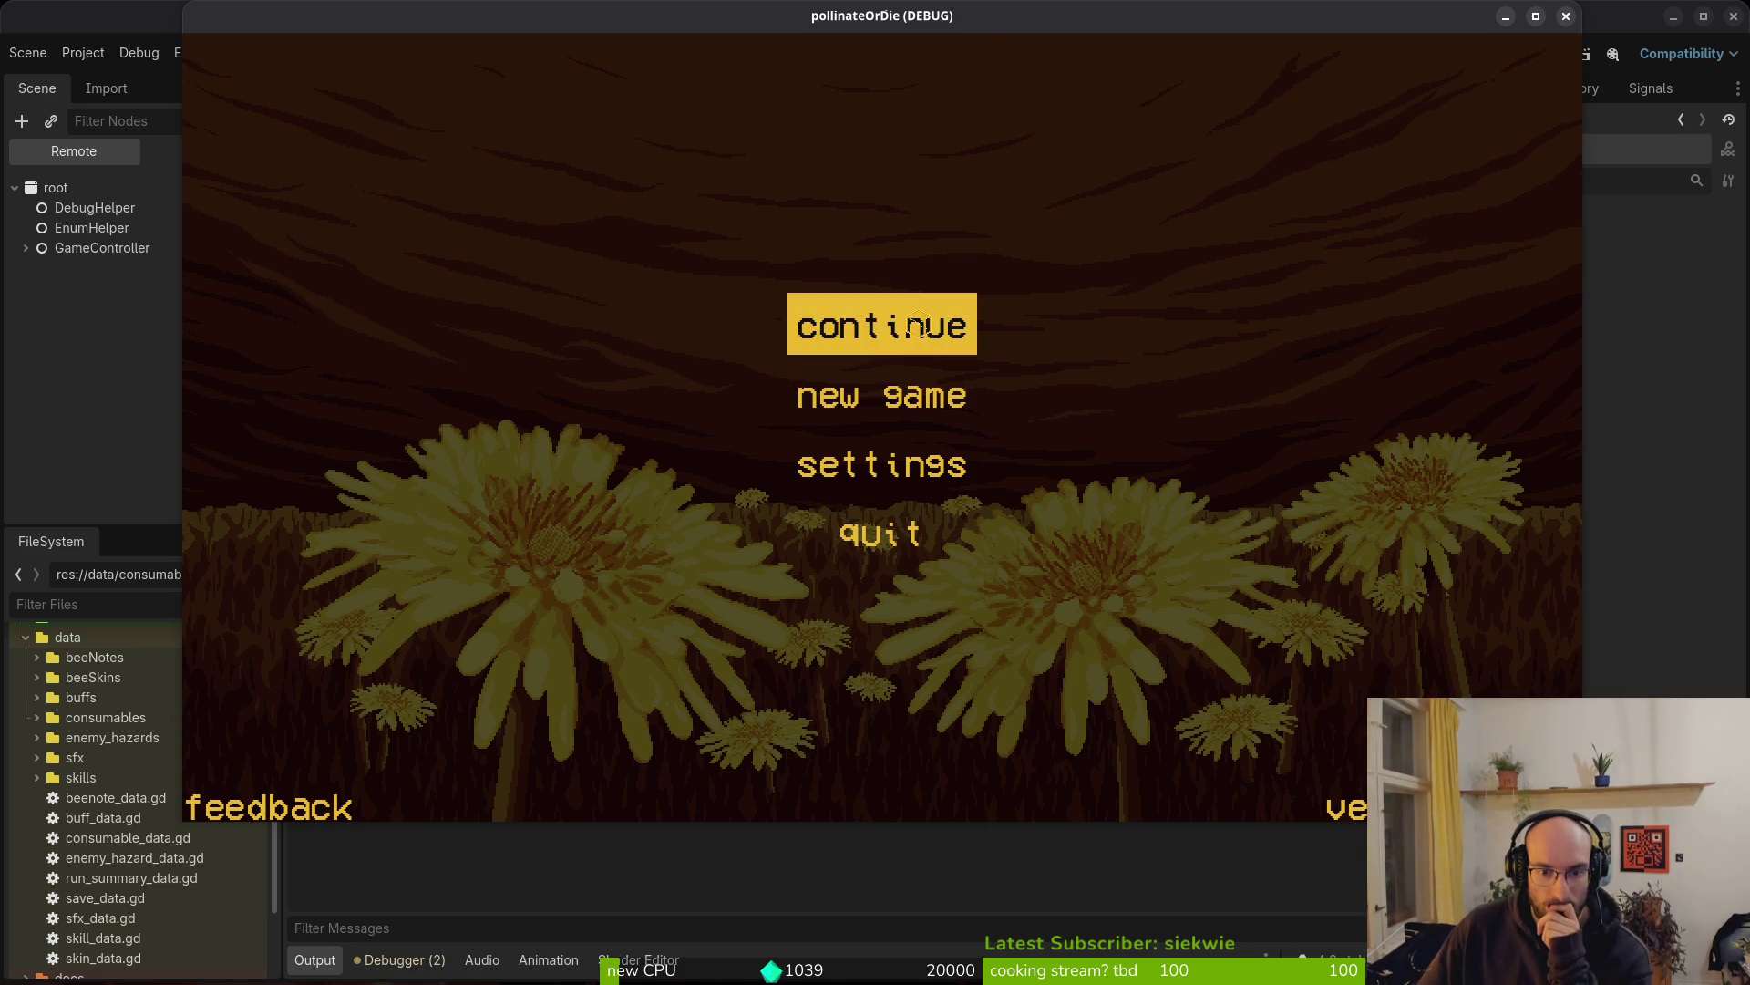
Check the centred slots in-game, close it, and quick-open flower_buff.tscn
{"action": "left_click", "coordinate": [918, 327]}
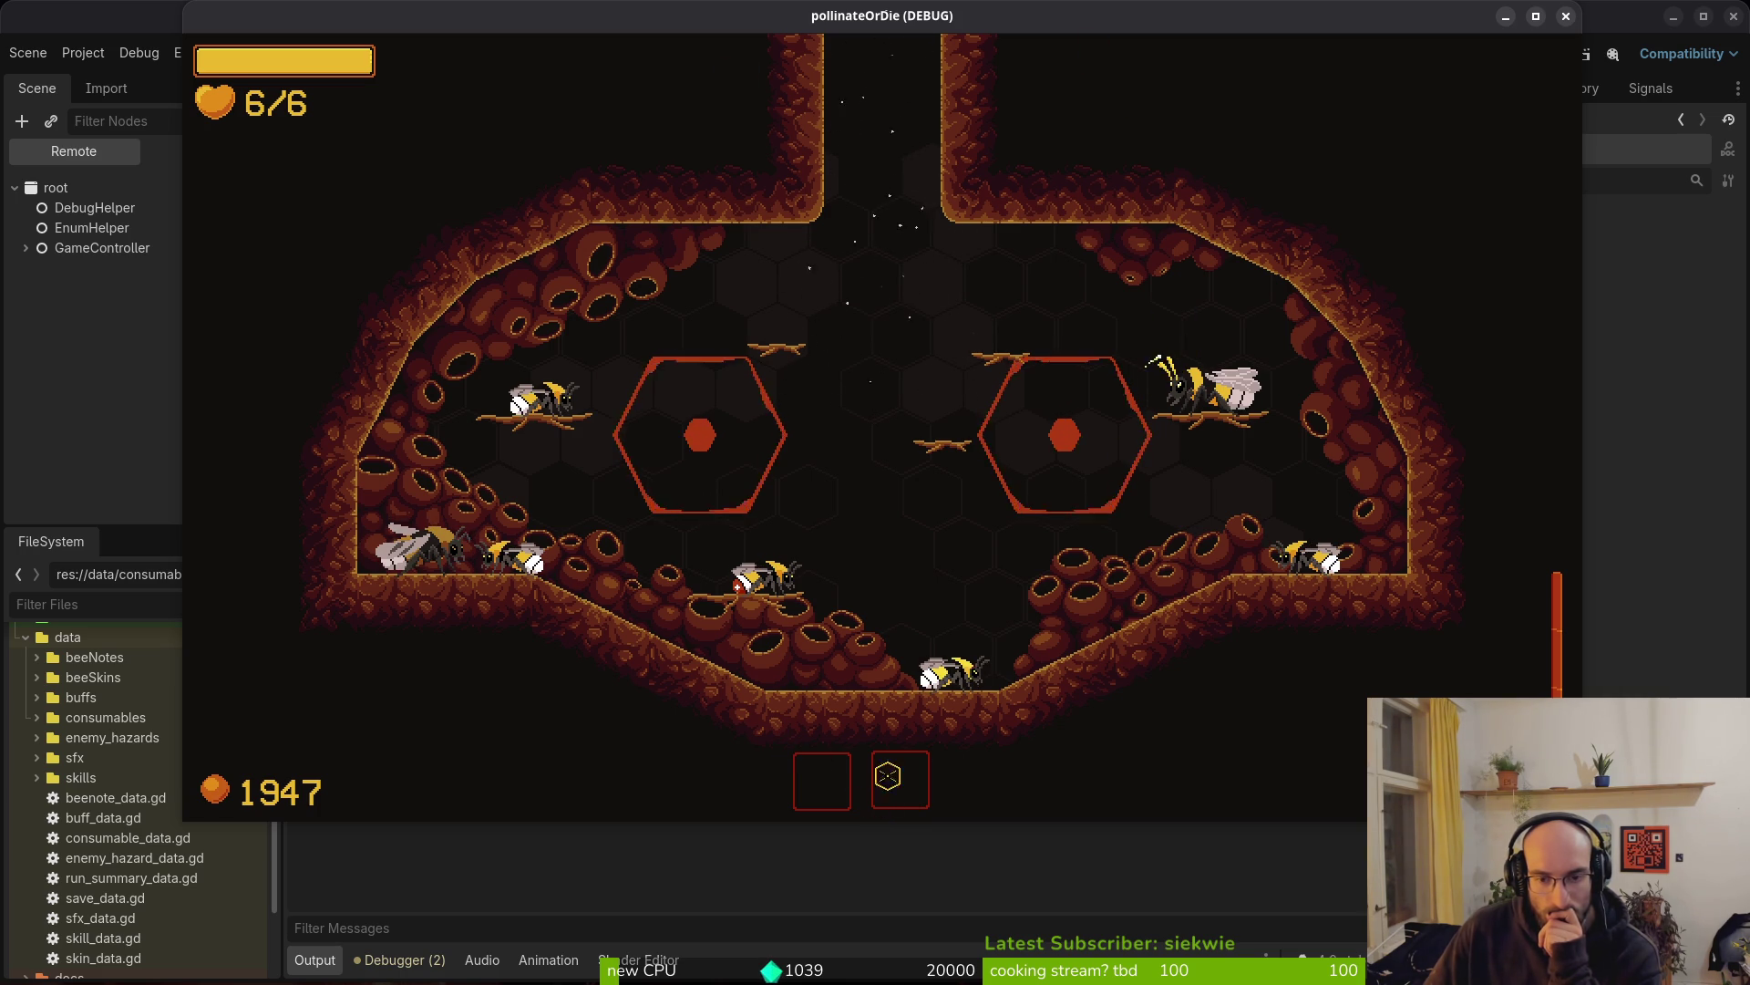
{"action": "left_click", "coordinate": [1565, 16]}
{"action": "key", "text": "alt+shift+o"}
{"action": "type", "text": "flowerbufts"}
{"action": "key", "text": "Down"}
{"action": "key", "text": "Return"}
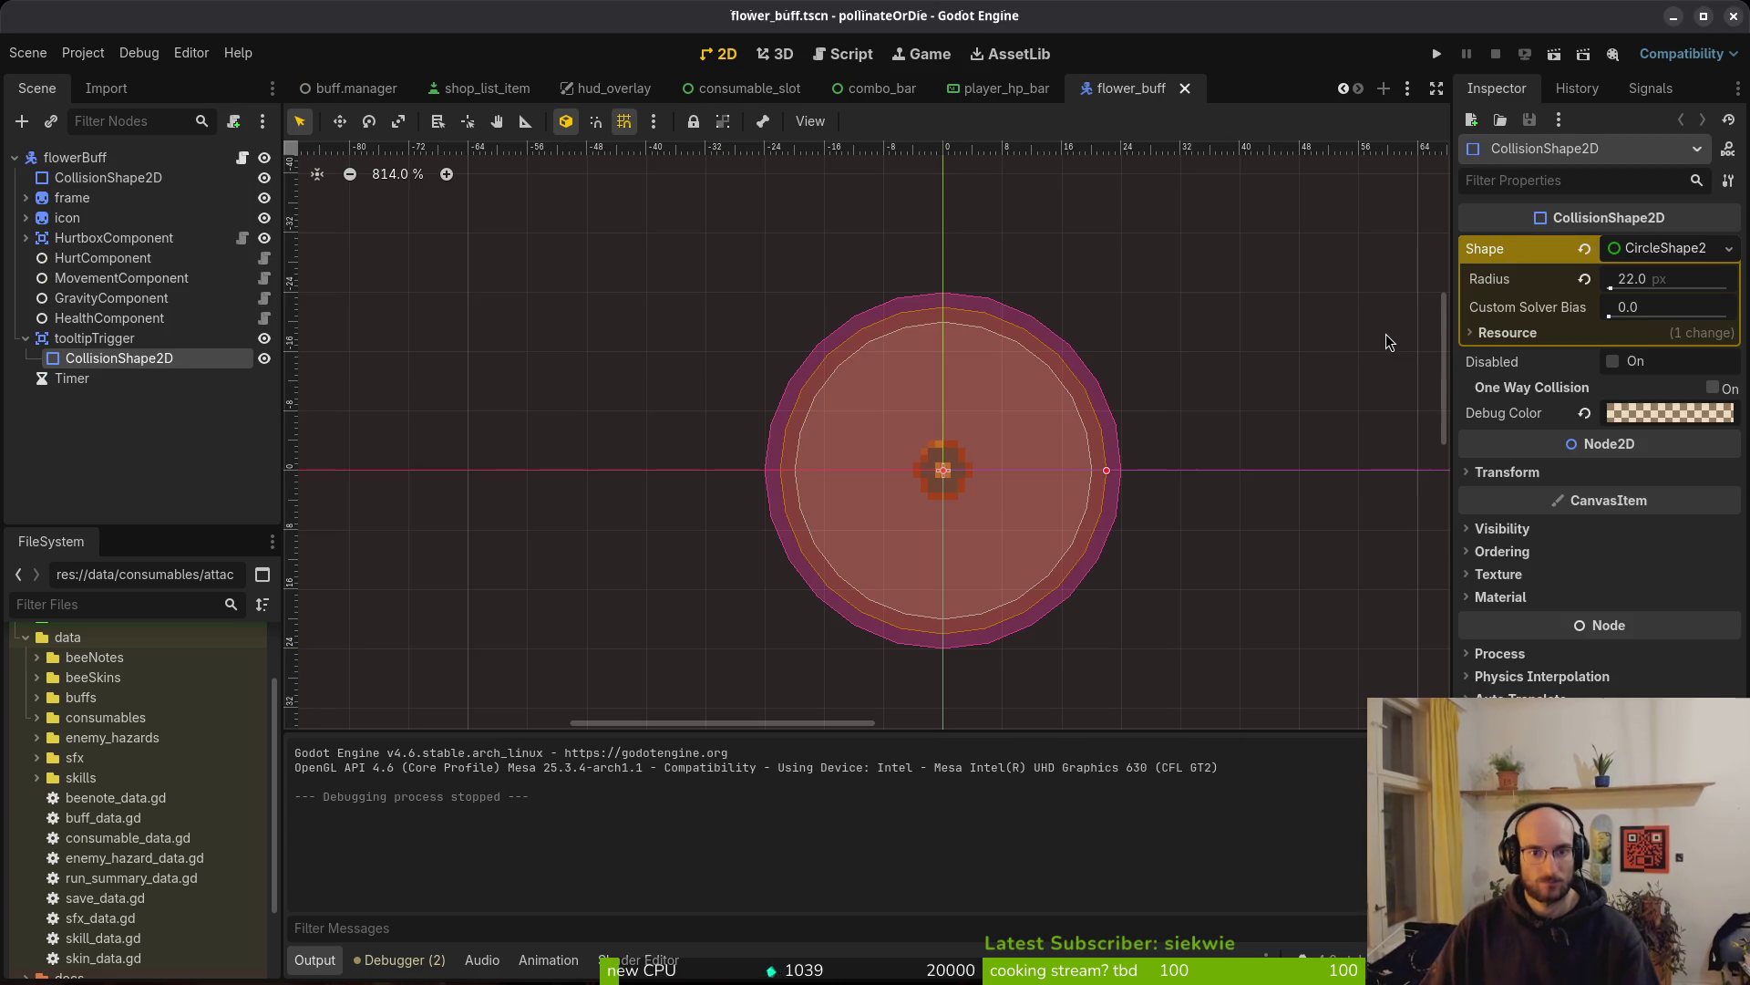
Select the flowerText label in hud_overlay, then switch to flower_buff.gd in Neovim
{"action": "scroll", "coordinate": [693, 300], "scroll_direction": "down", "scroll_amount": 4}
{"action": "scroll", "coordinate": [736, 474], "scroll_direction": "down", "scroll_amount": 3}
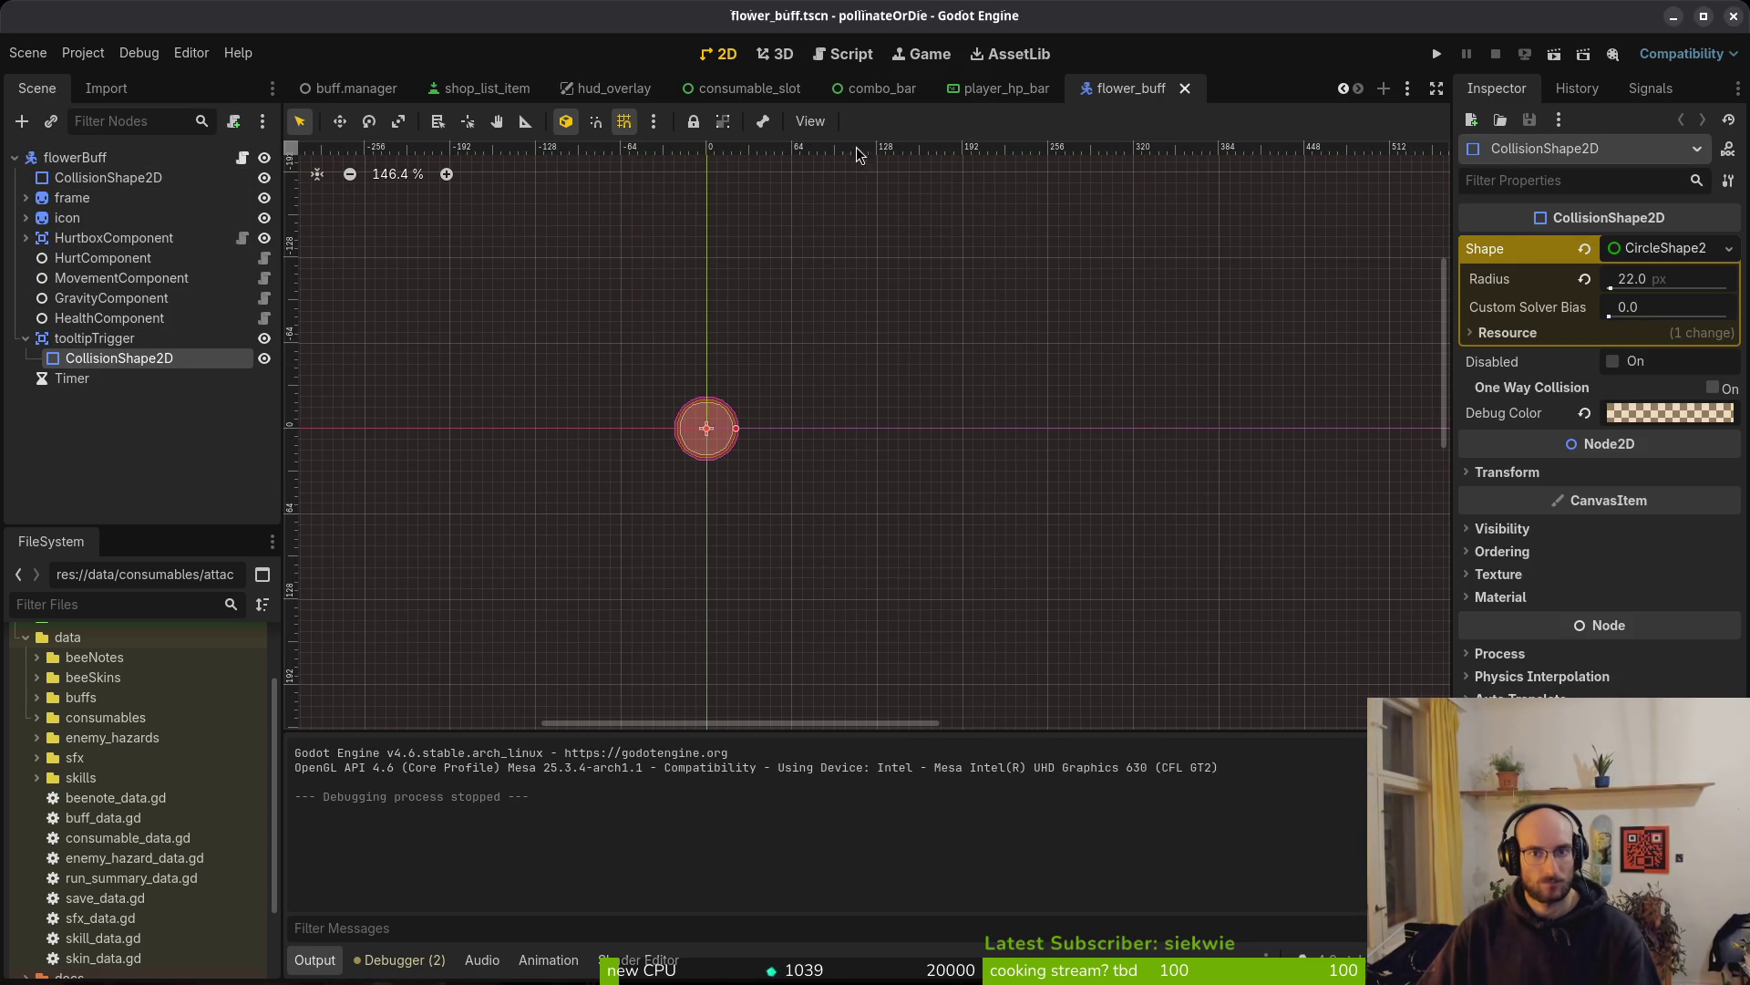
{"action": "left_click", "coordinate": [609, 88]}
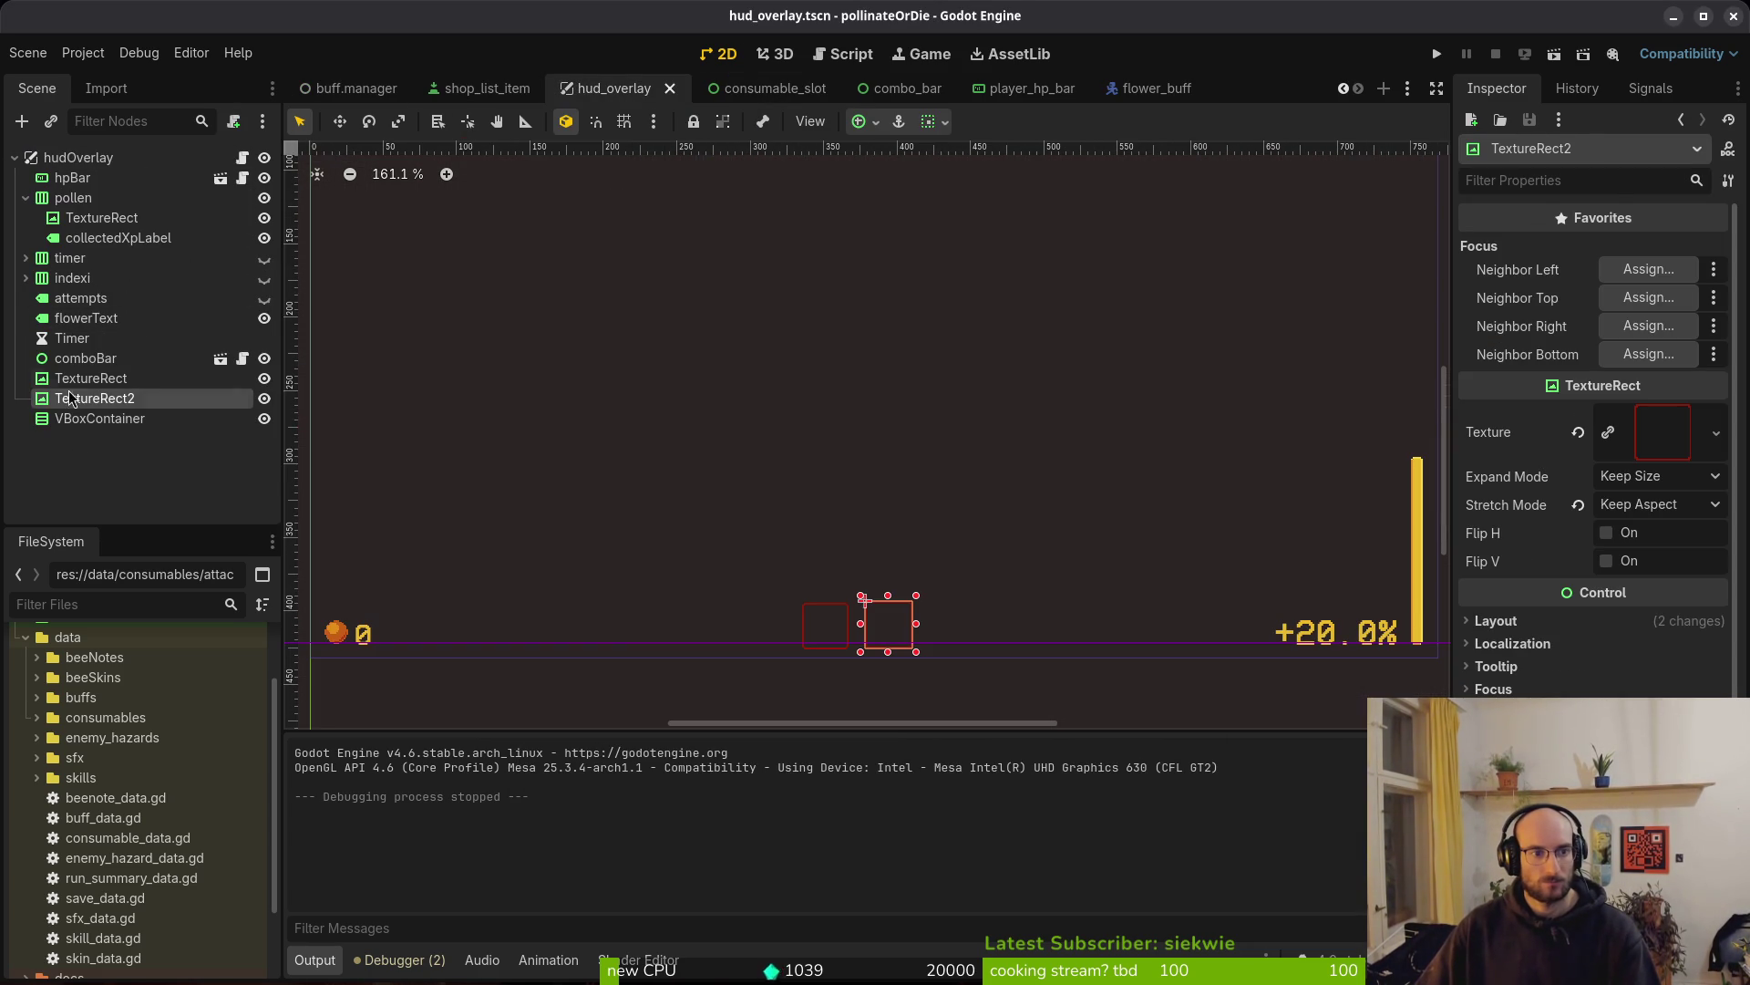
{"action": "left_click", "coordinate": [85, 318]}
{"action": "scroll", "coordinate": [936, 629], "scroll_direction": "down", "scroll_amount": 3}
{"action": "scroll", "coordinate": [1009, 625], "scroll_direction": "up", "scroll_amount": 2}
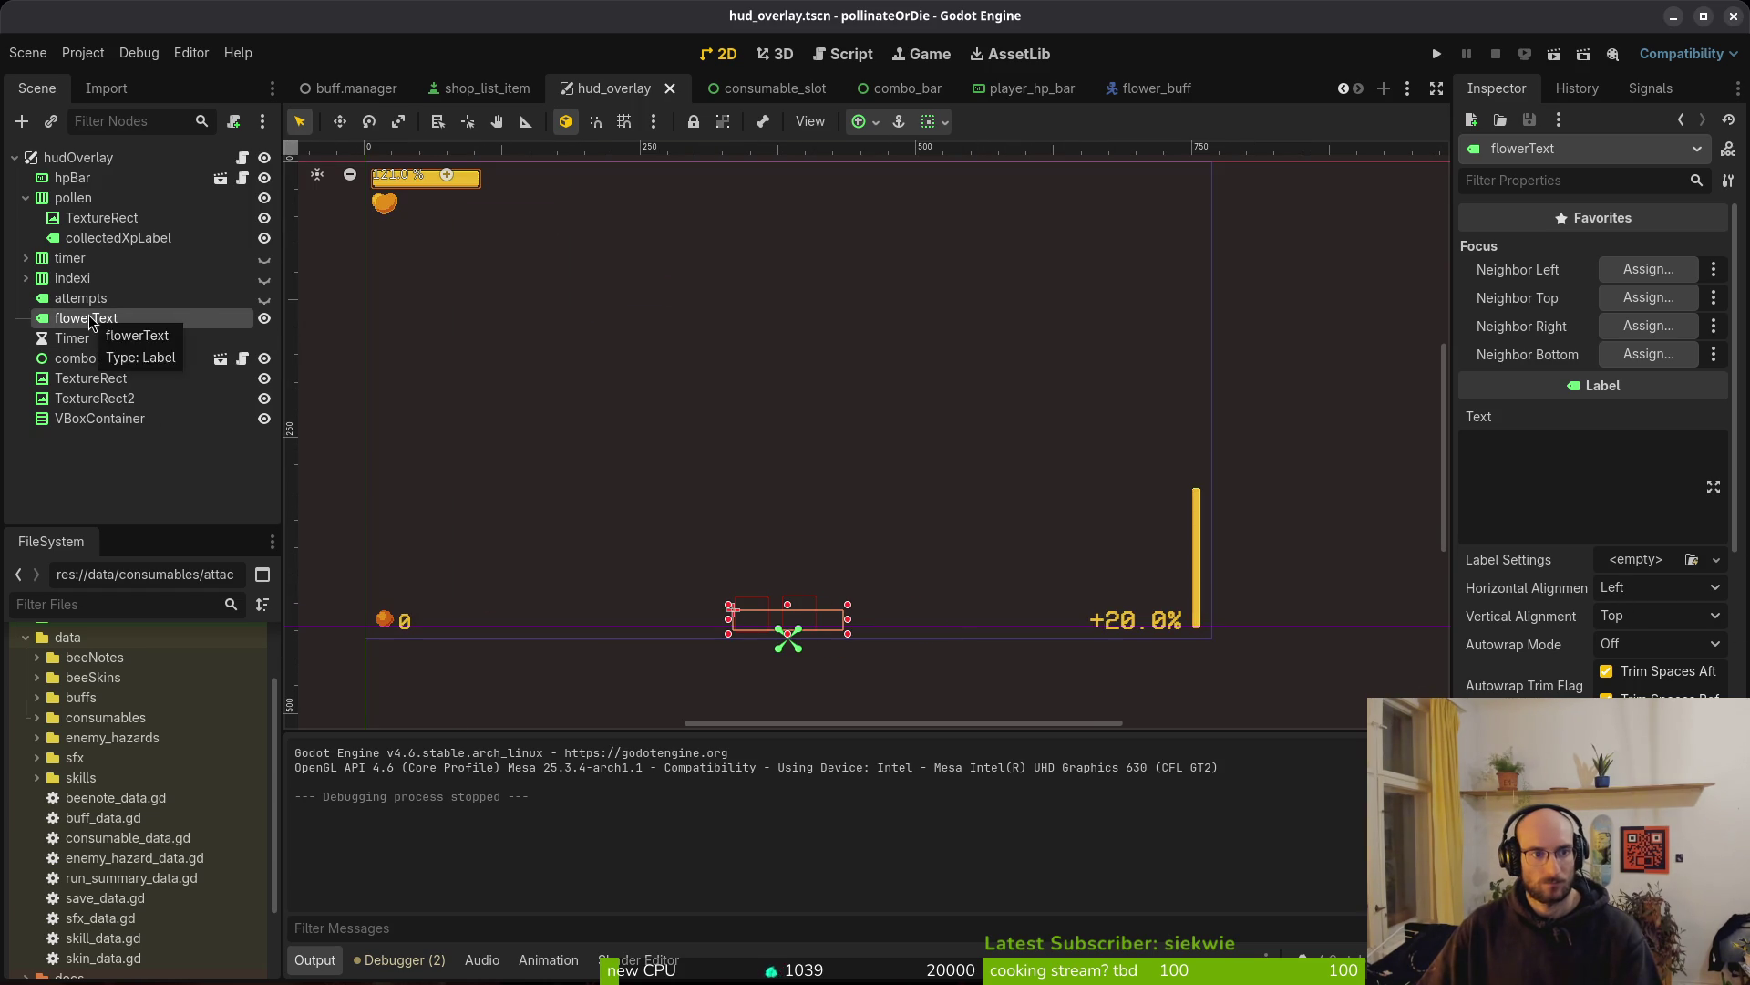
{"action": "key", "text": "alt+Tab"}
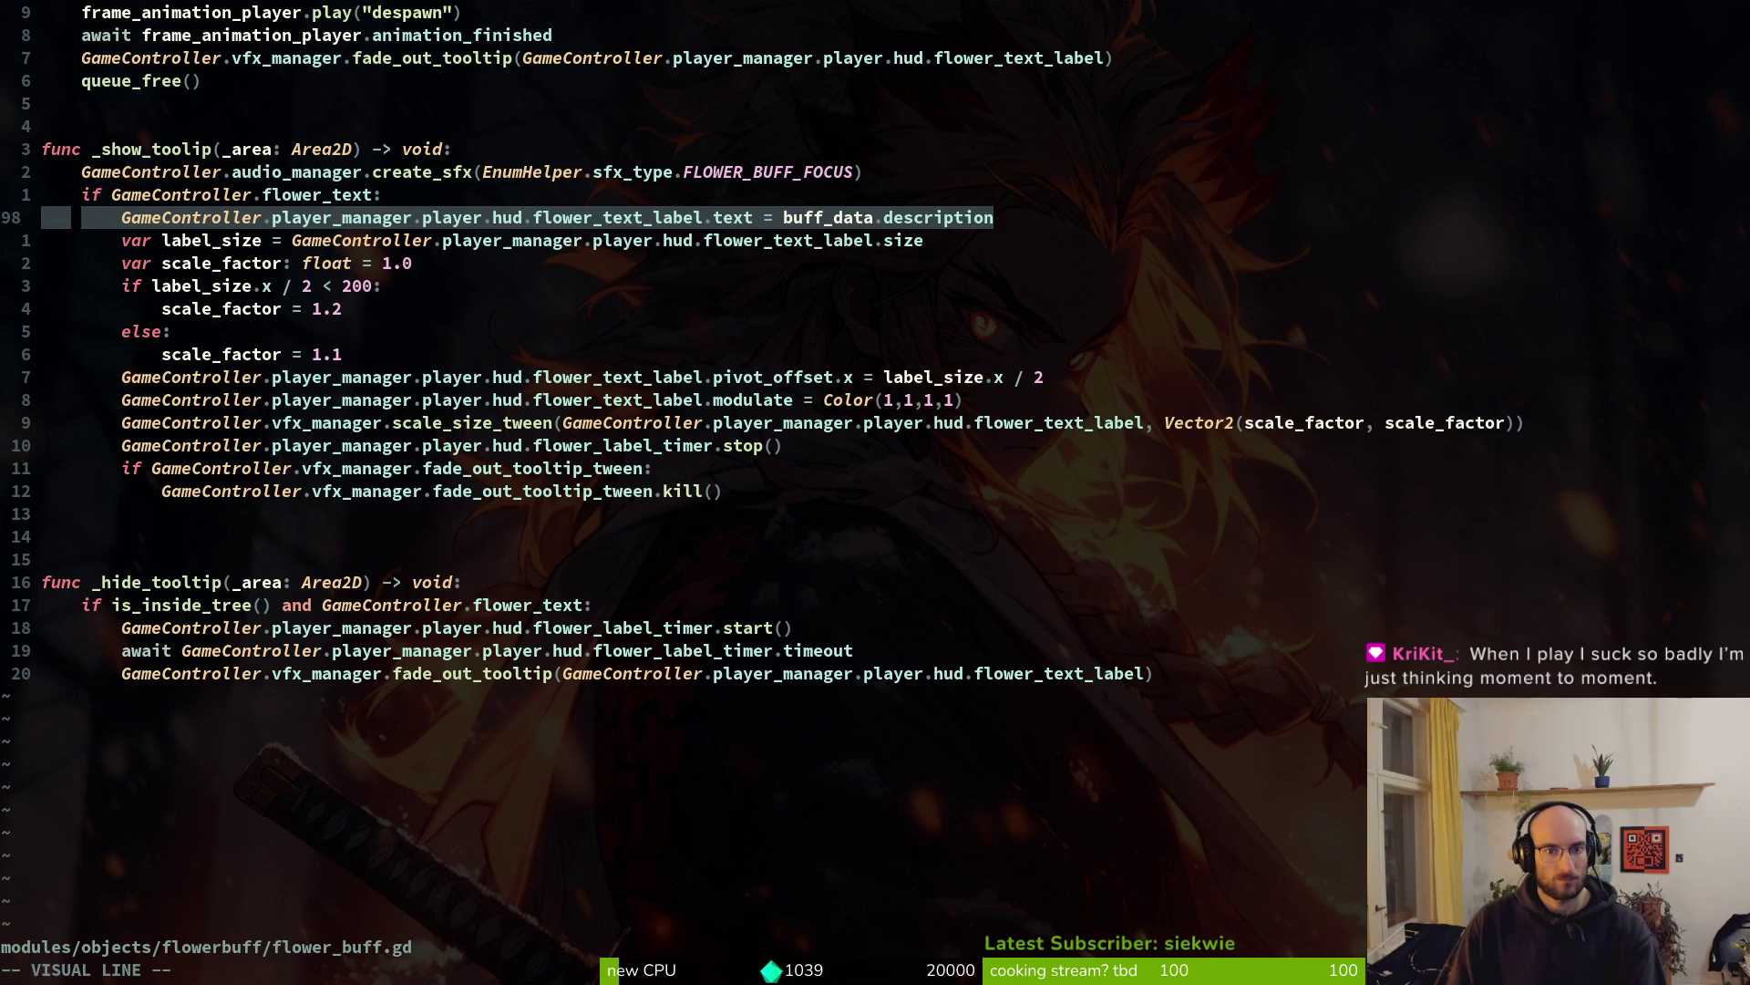
Leave visual mode, save flower_buff.gd, and switch back to the Godot editor
{"action": "key", "text": "Escape"}
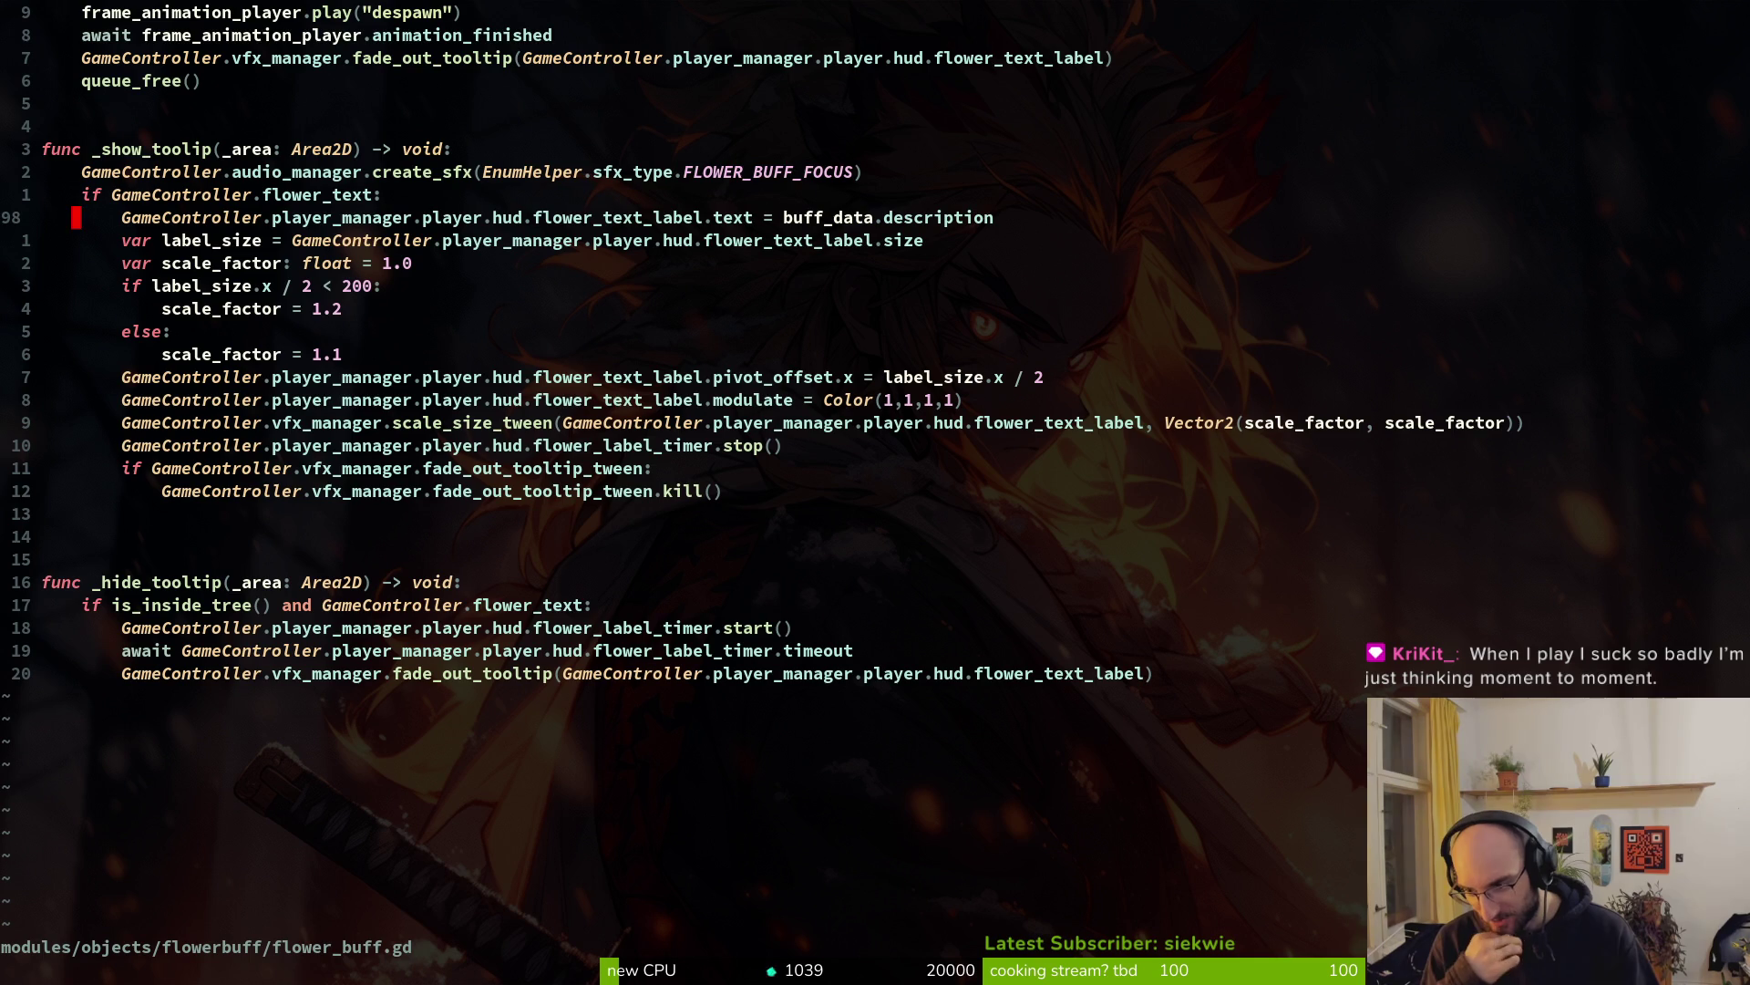
{"action": "key", "text": "ctrl+s"}
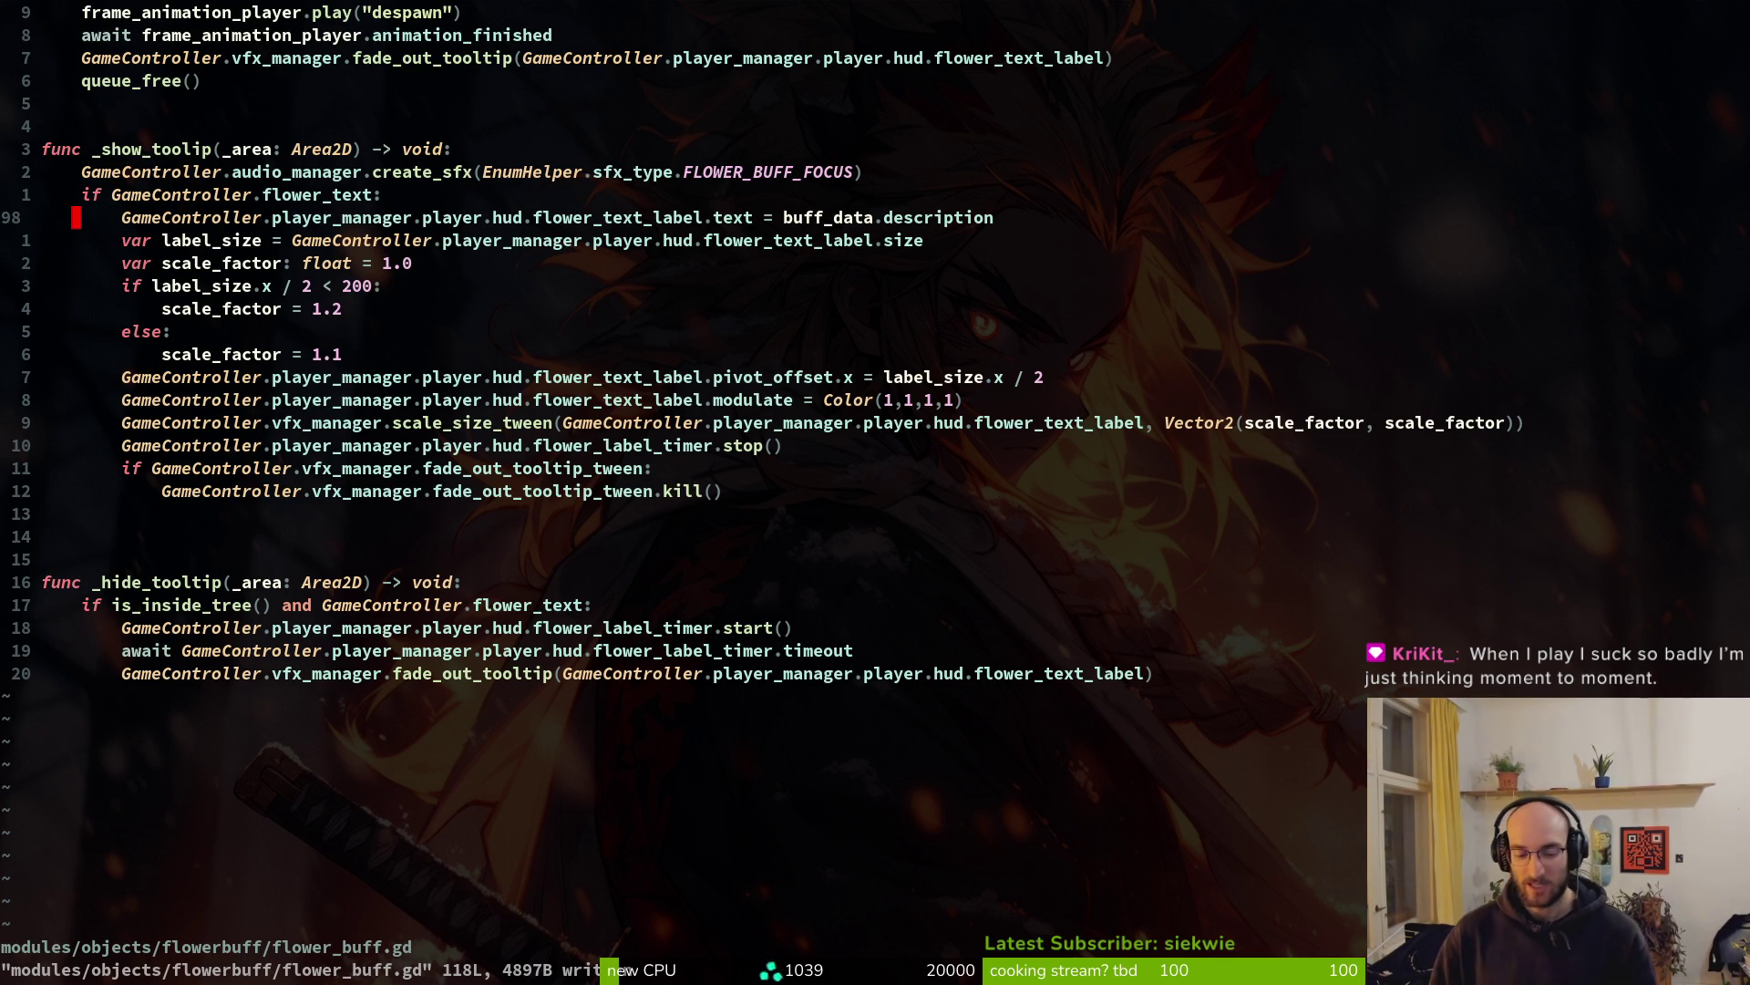
{"action": "key", "text": "alt+Tab"}
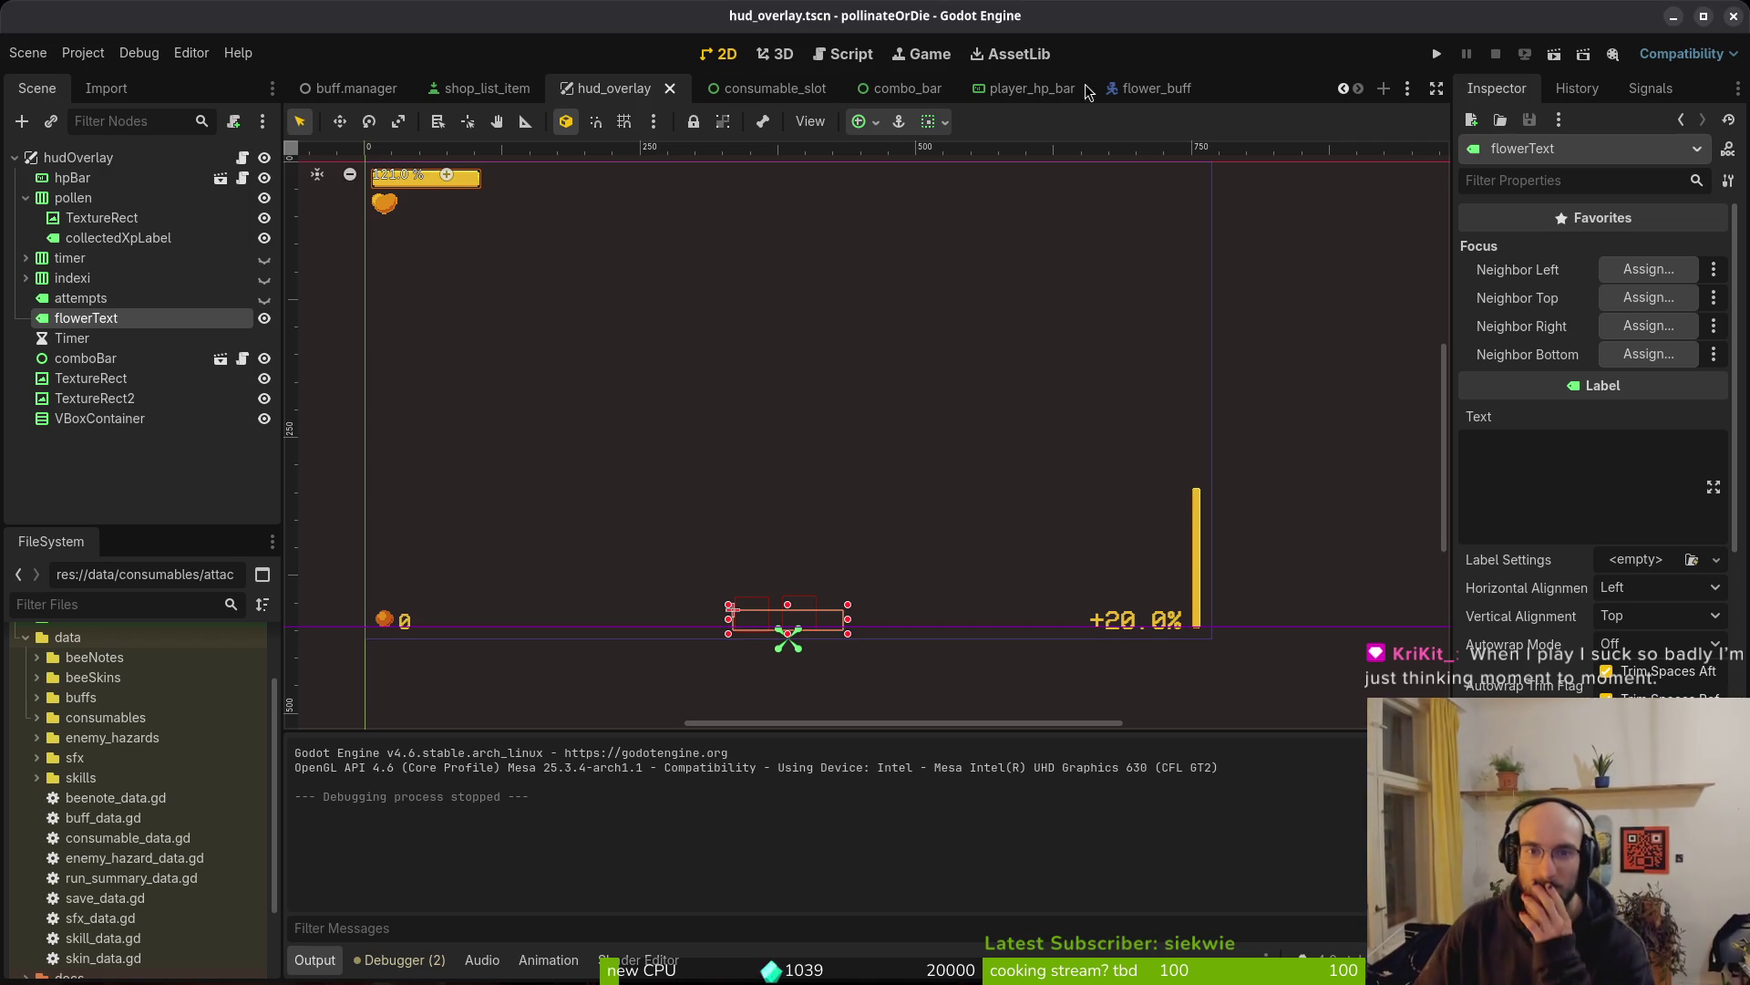
Close the buff_manager, shop_list_item, combo_bar, player_hp_bar, flower_buff and consumable_slot scene tabs
{"action": "middle_click", "coordinate": [351, 91]}
{"action": "middle_click", "coordinate": [351, 91]}
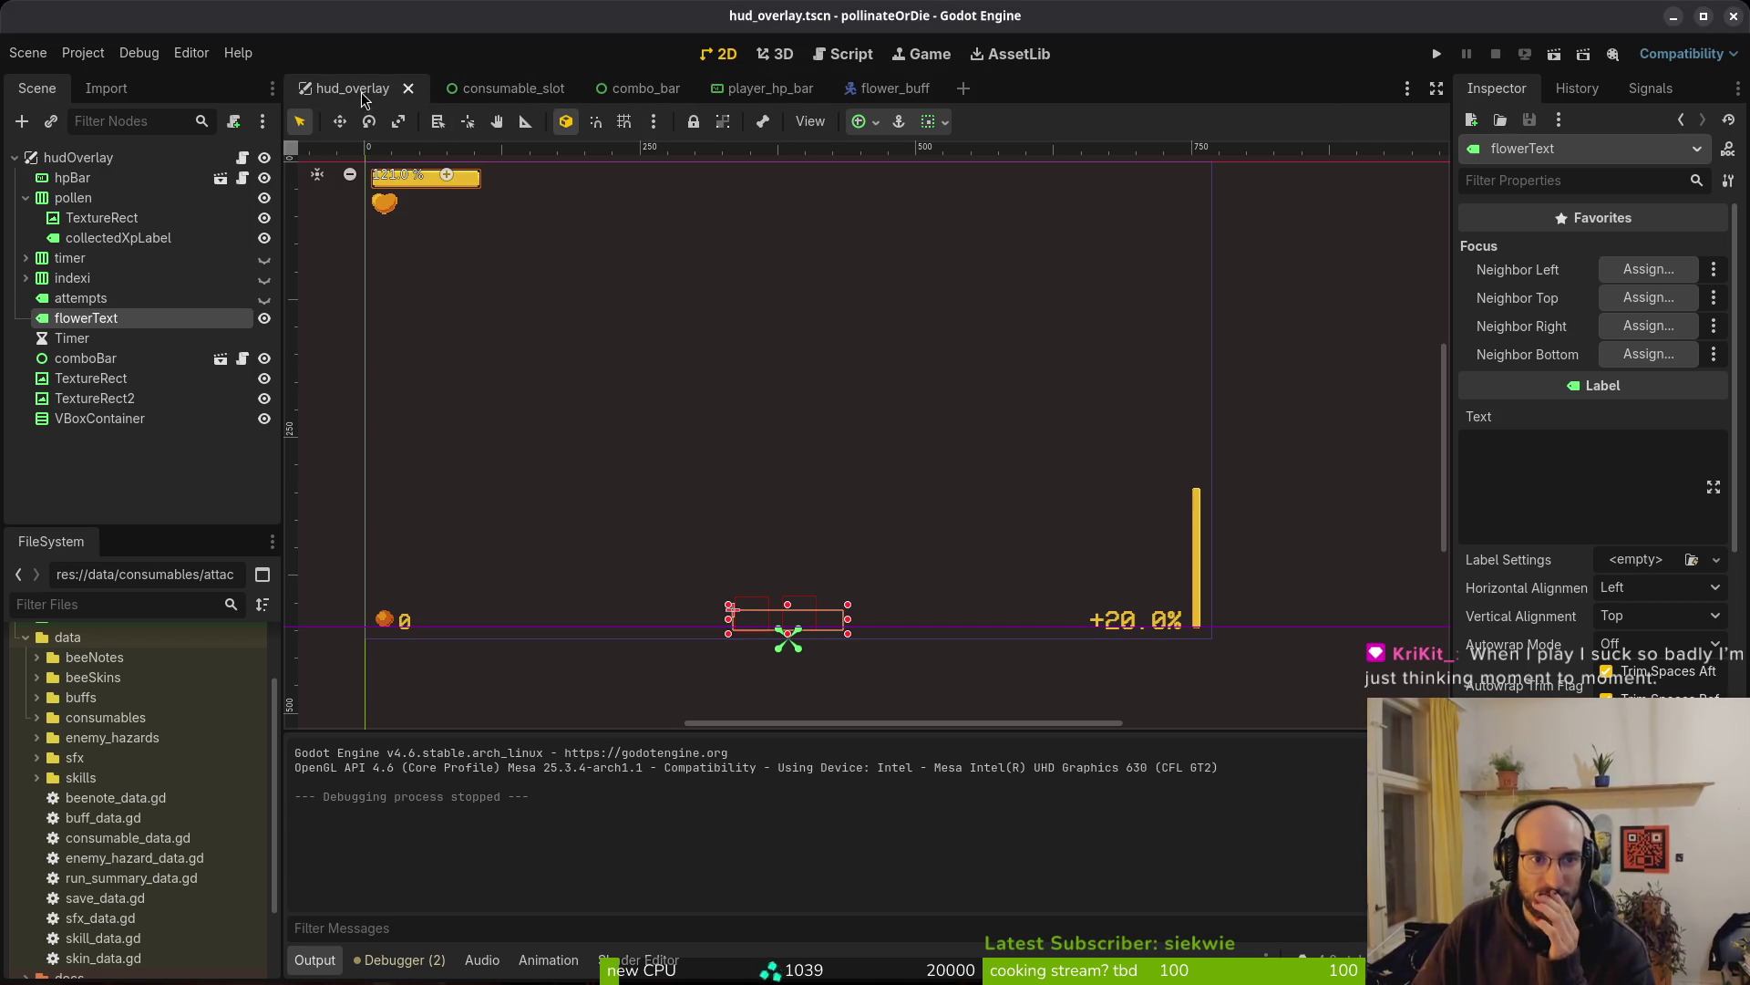
{"action": "middle_click", "coordinate": [775, 91]}
{"action": "middle_click", "coordinate": [765, 91]}
{"action": "middle_click", "coordinate": [638, 92]}
{"action": "middle_click", "coordinate": [471, 91]}
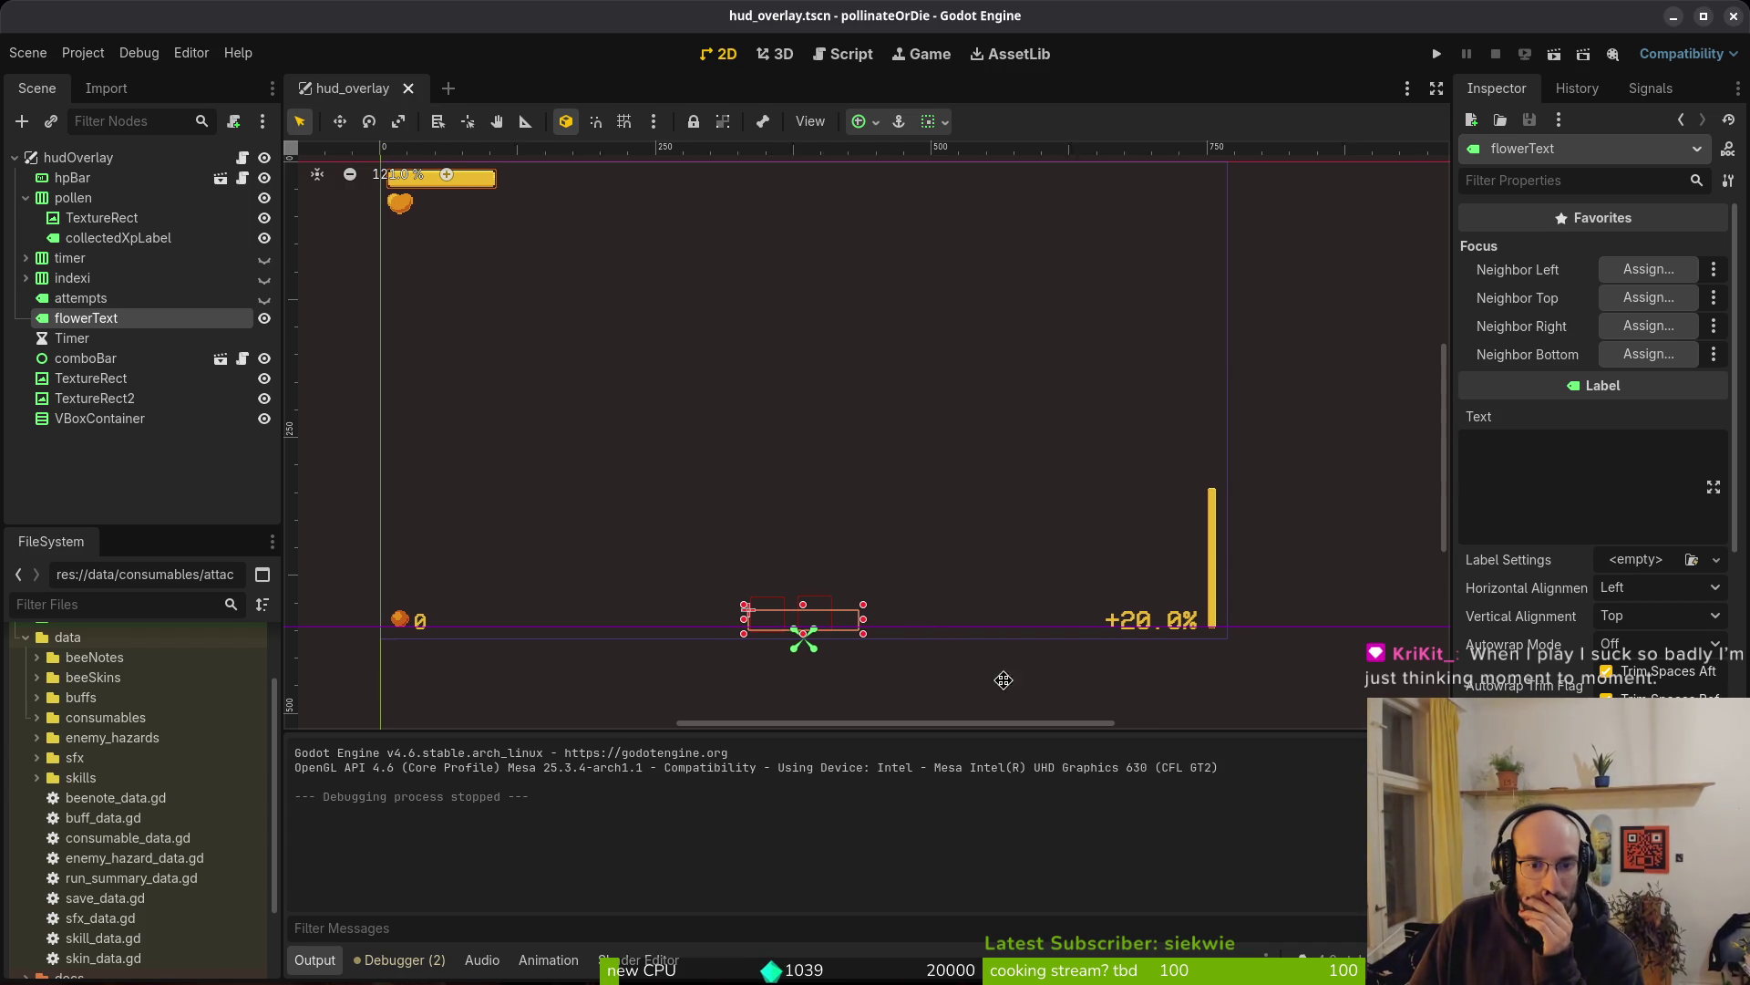
Return to flower_buff.gd in Neovim at its choose_buff function
{"action": "scroll", "coordinate": [987, 684], "scroll_direction": "left", "scroll_amount": 2}
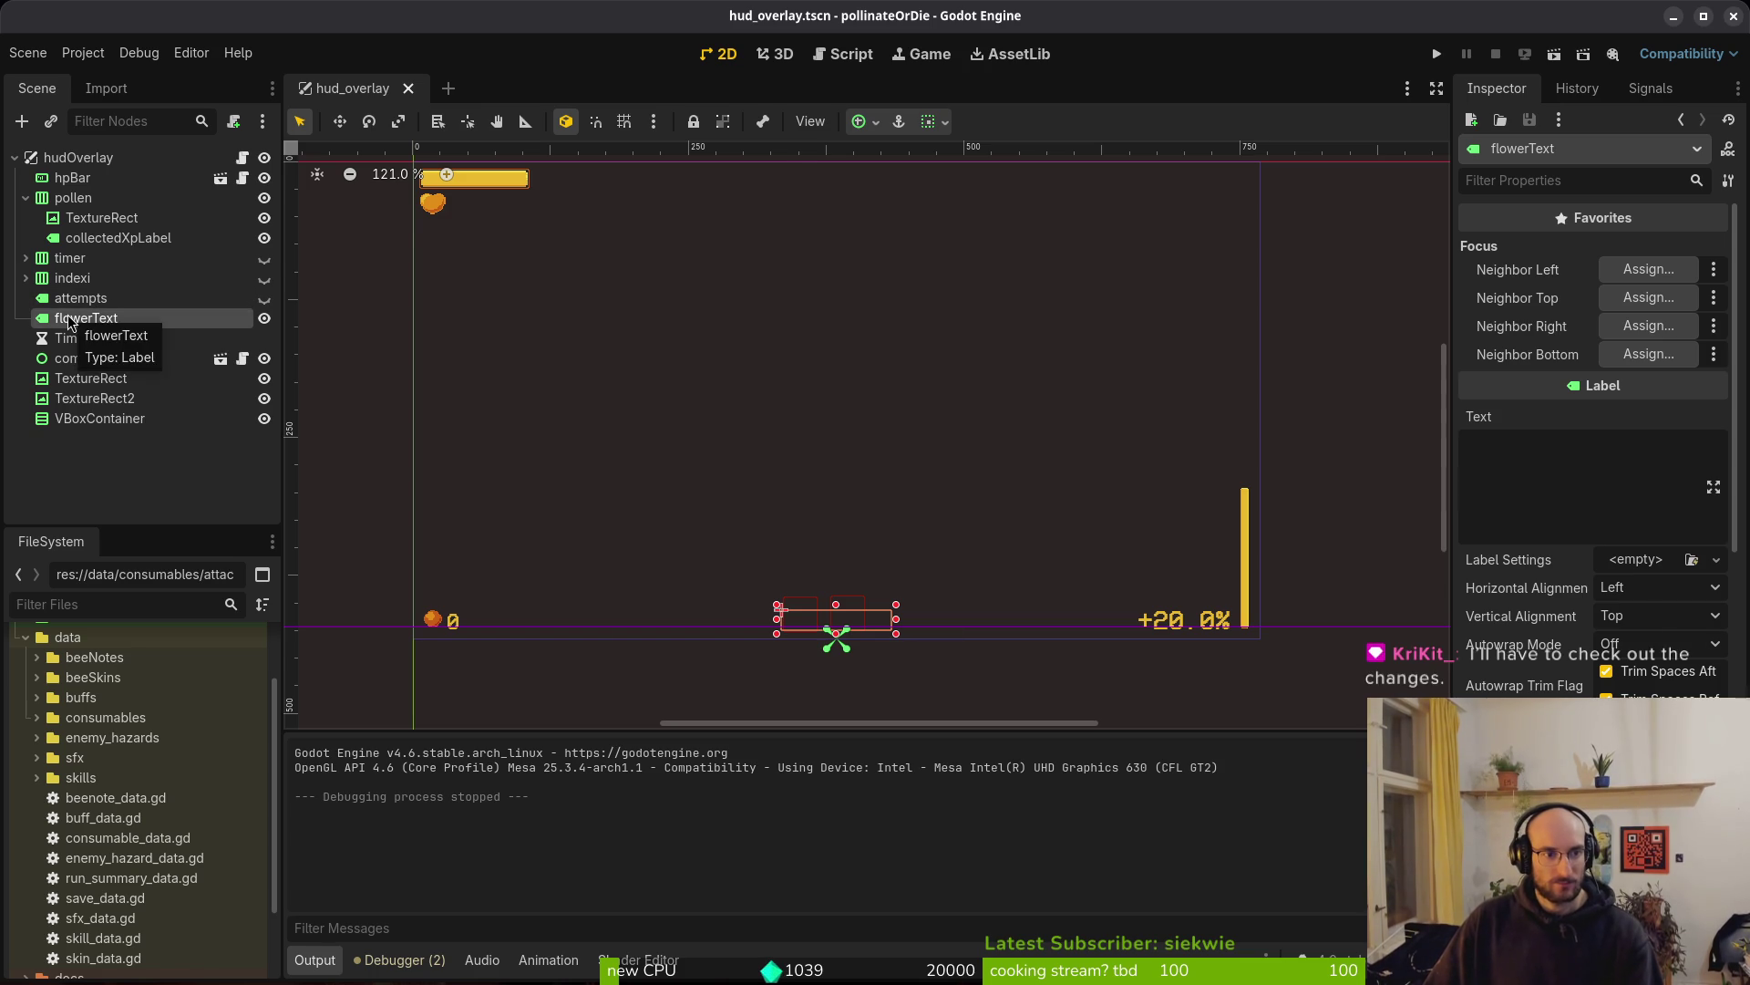
{"action": "key", "text": "alt+Tab"}
{"action": "scroll", "coordinate": [458, 265], "scroll_direction": "up", "scroll_amount": 15}
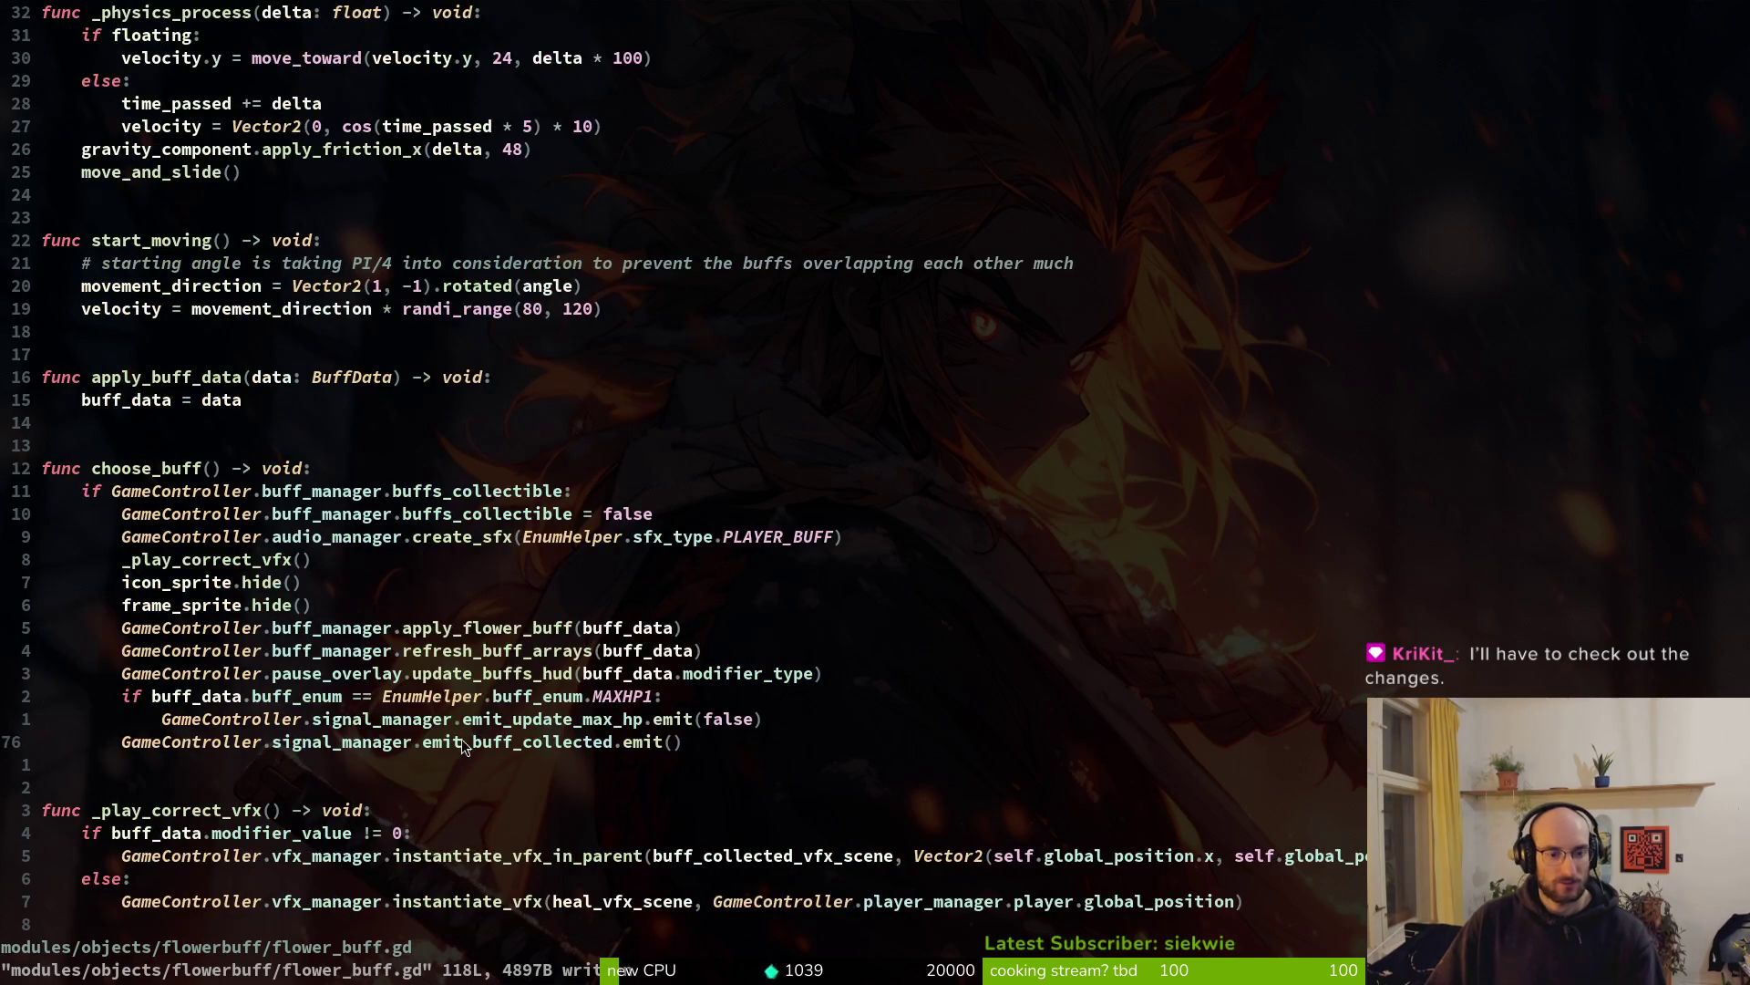
{"action": "key", "text": "ctrl+6"}
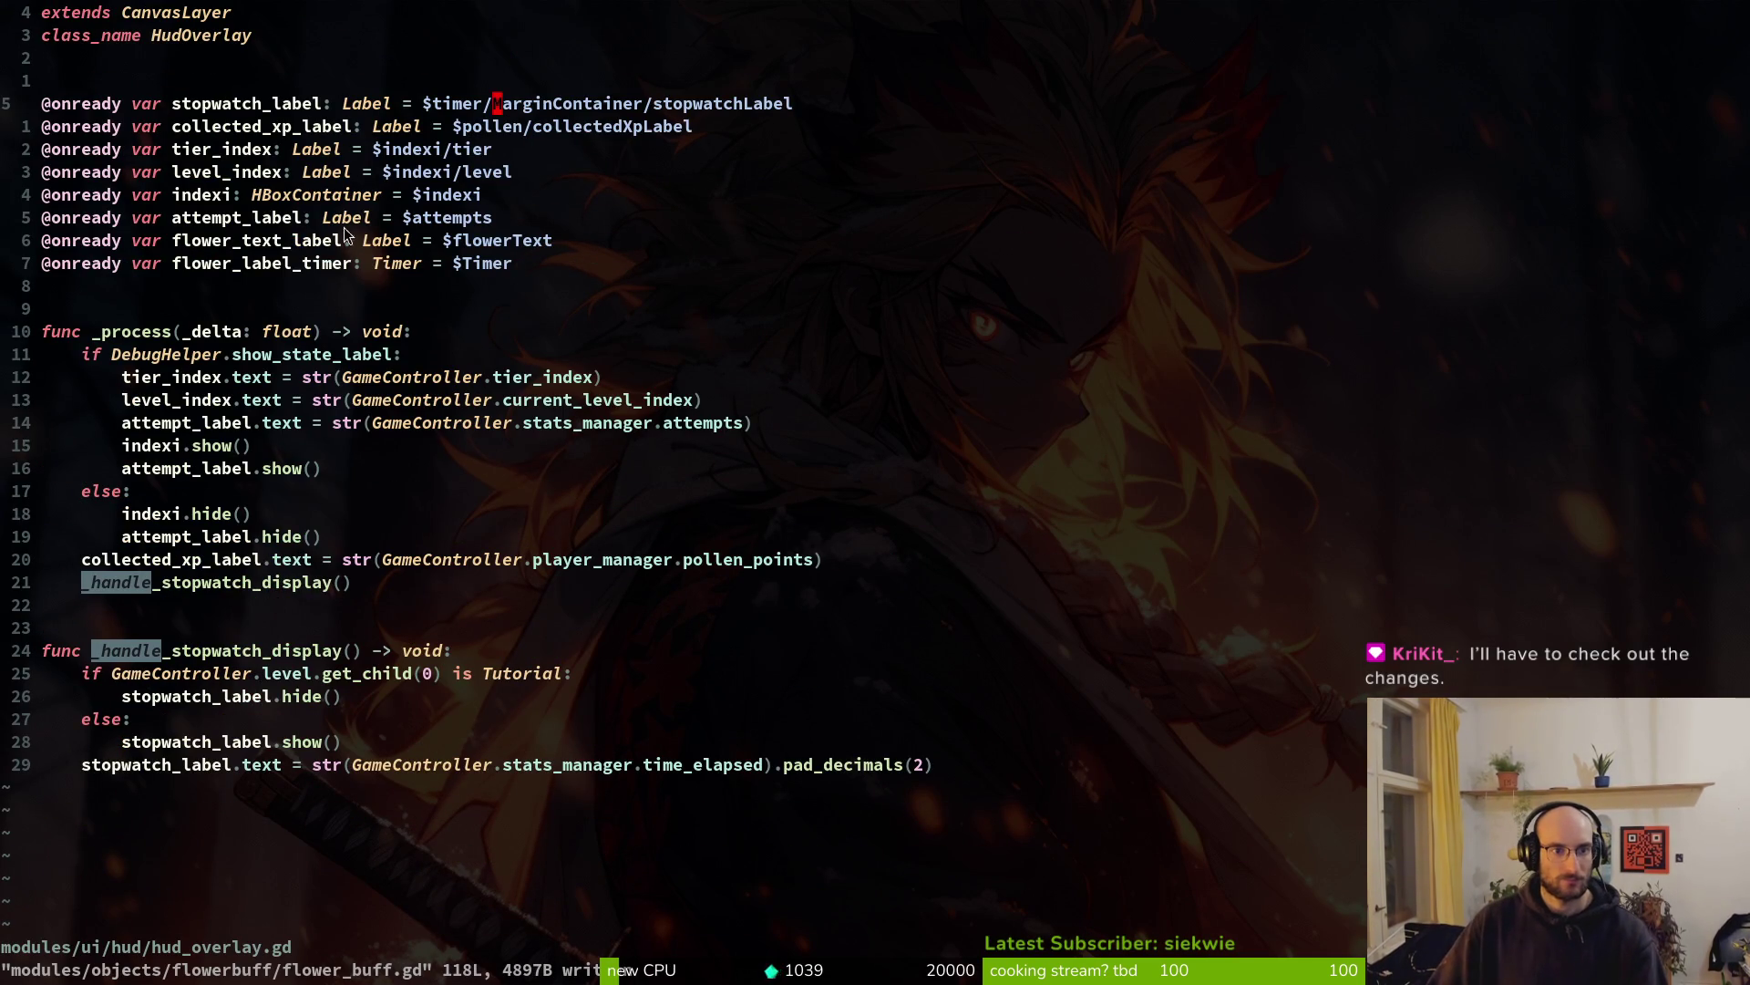
{"action": "left_click", "coordinate": [210, 245]}
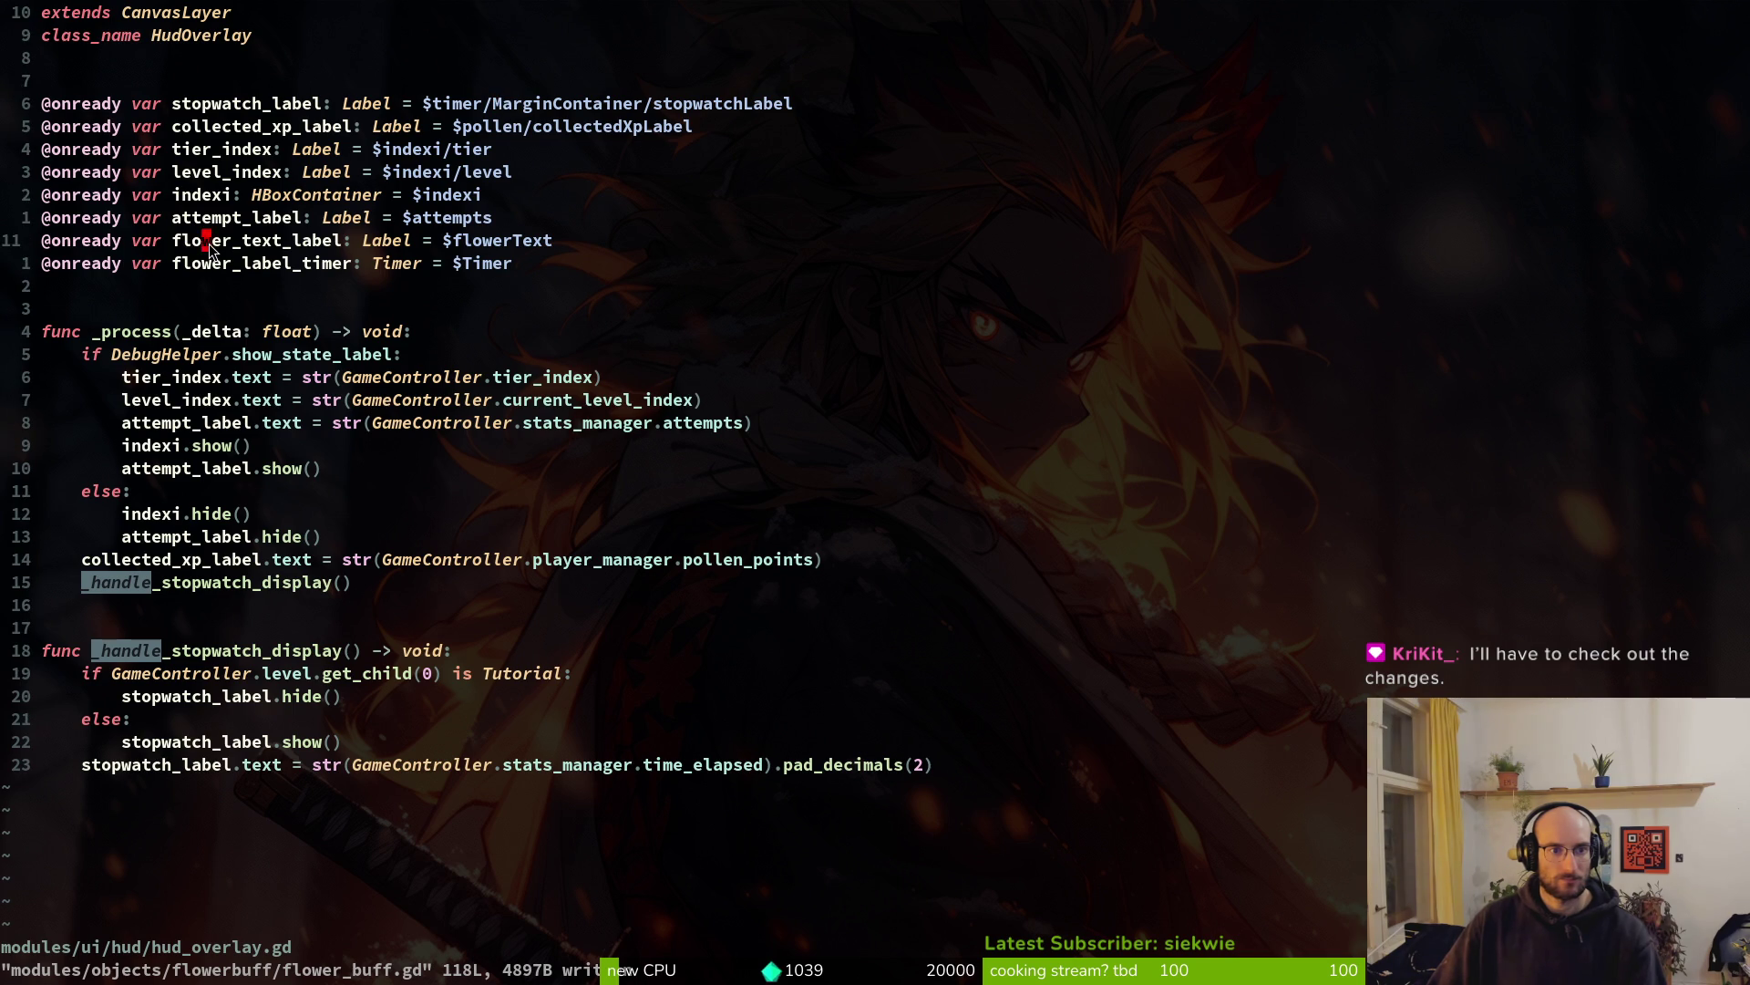
{"action": "key", "text": "alt+Tab"}
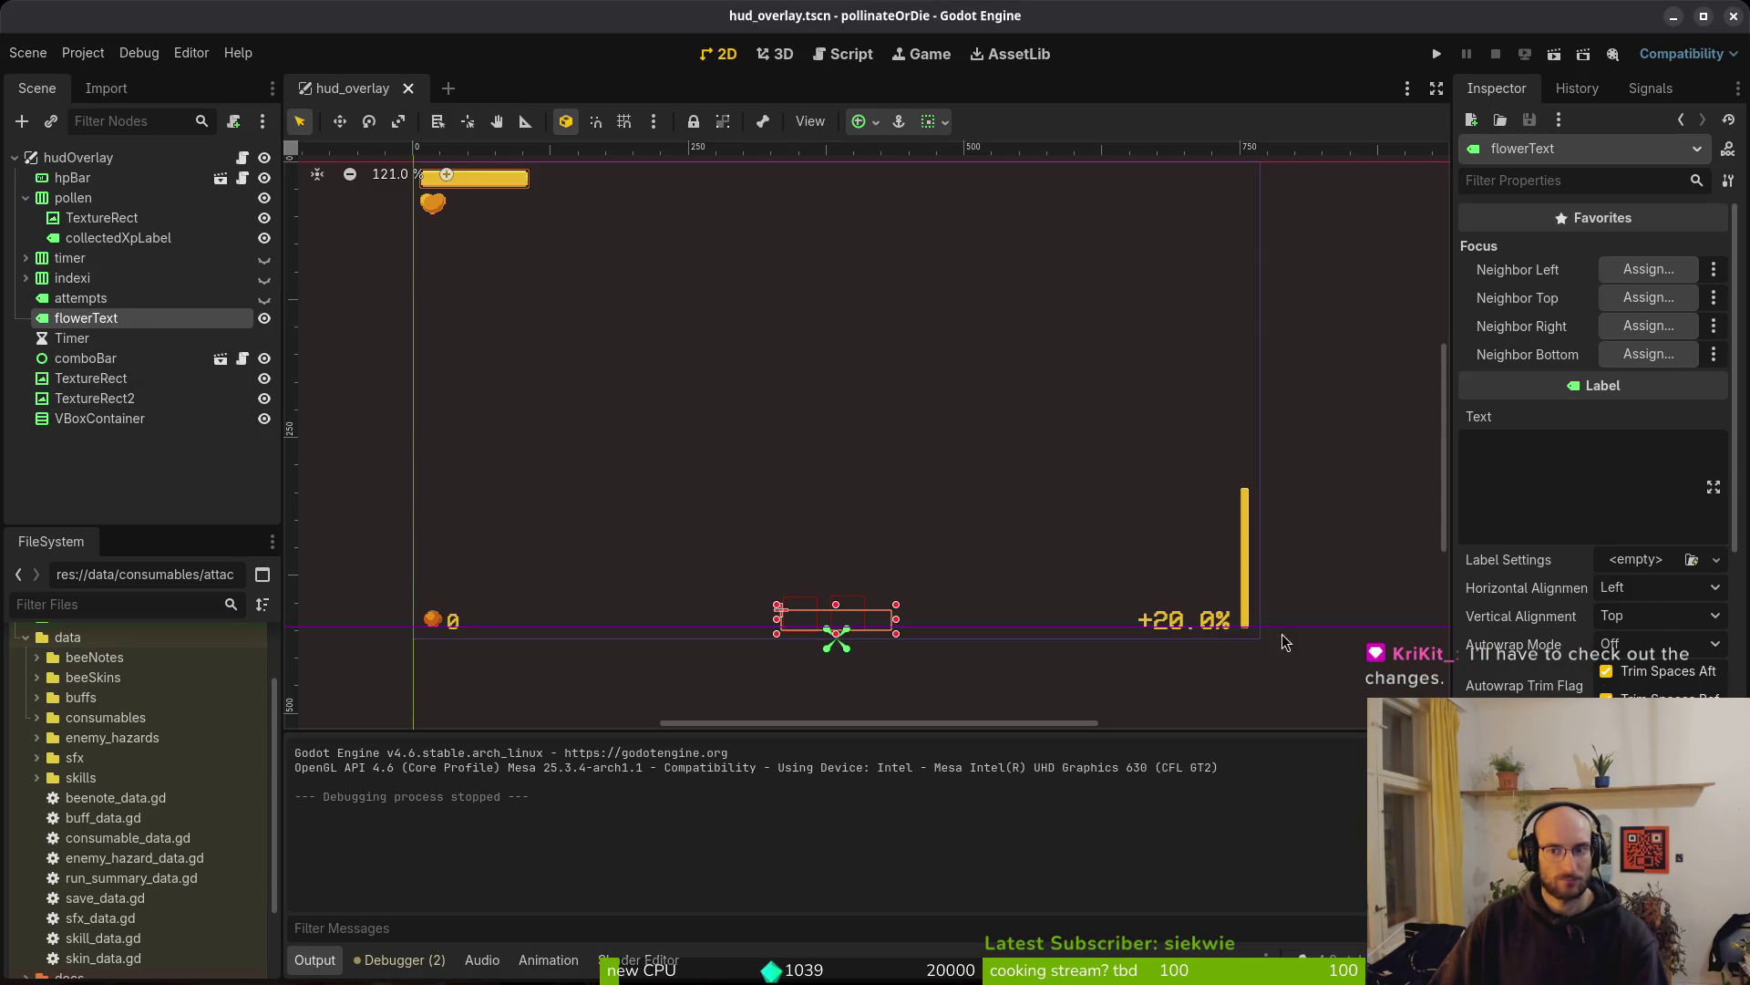
Delete the empty VBoxContainer node from hud_overlay
{"action": "scroll", "coordinate": [1560, 680], "scroll_direction": "down", "scroll_amount": 5}
{"action": "scroll", "coordinate": [1560, 680], "scroll_direction": "up", "scroll_amount": 5}
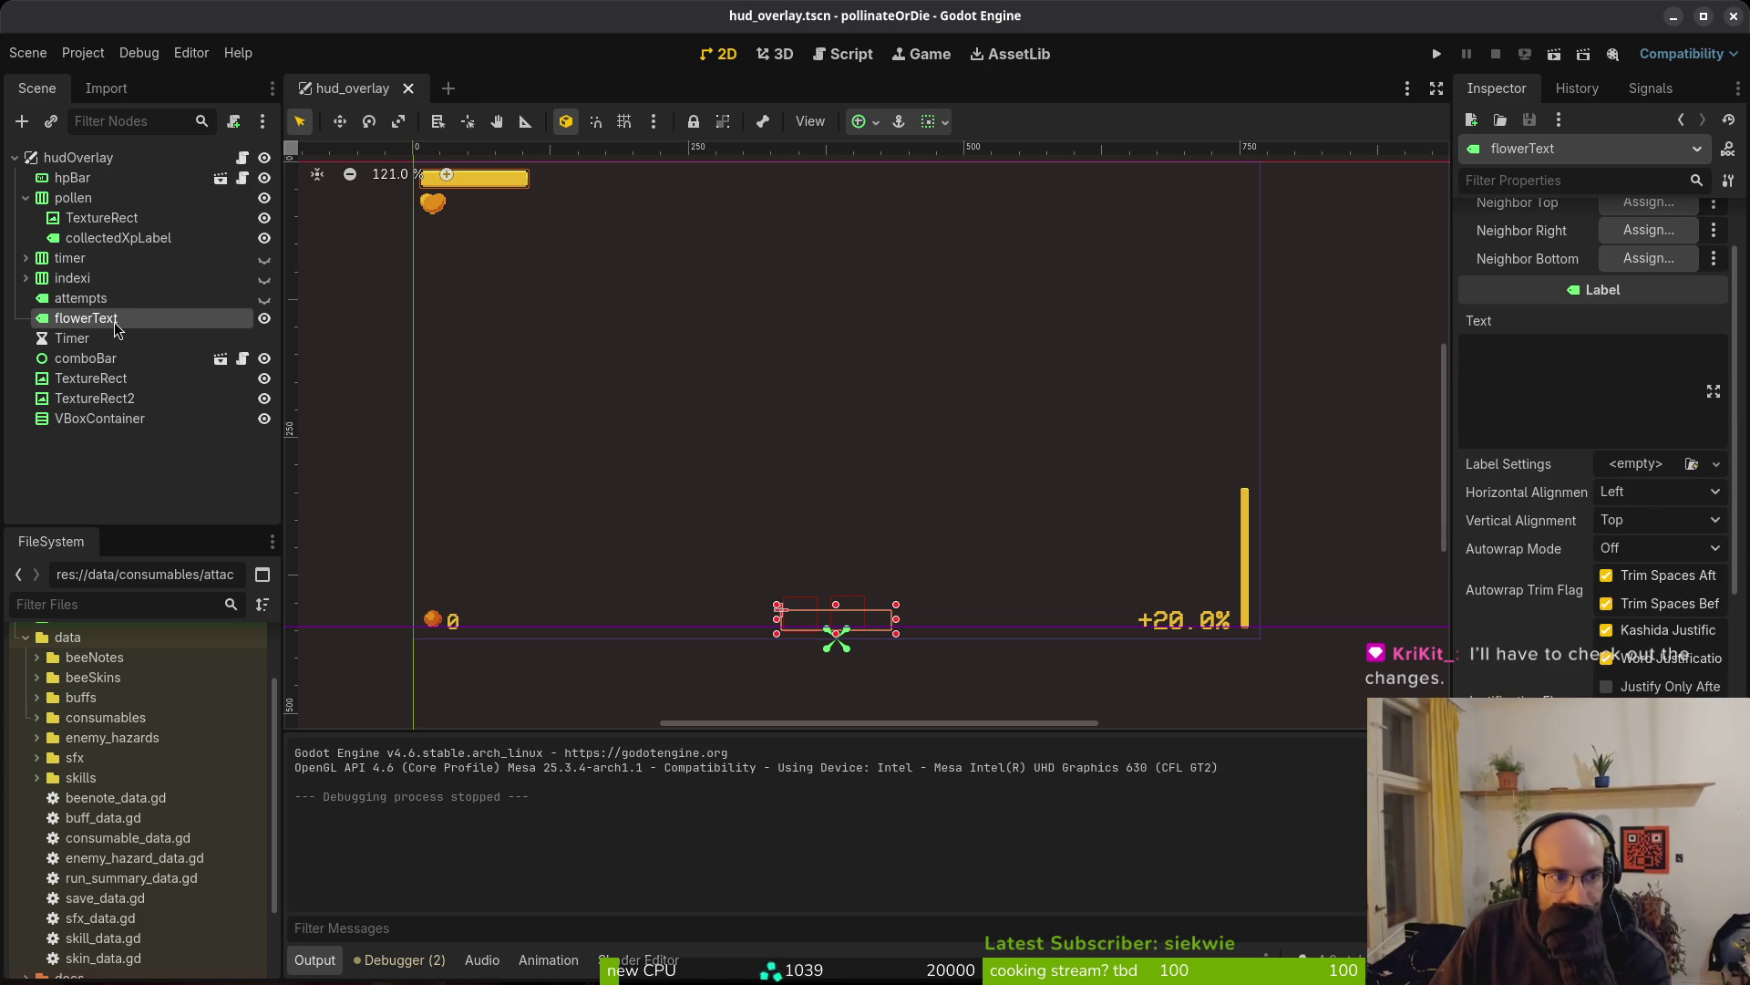
{"action": "left_click", "coordinate": [103, 379]}
{"action": "left_click", "coordinate": [92, 419]}
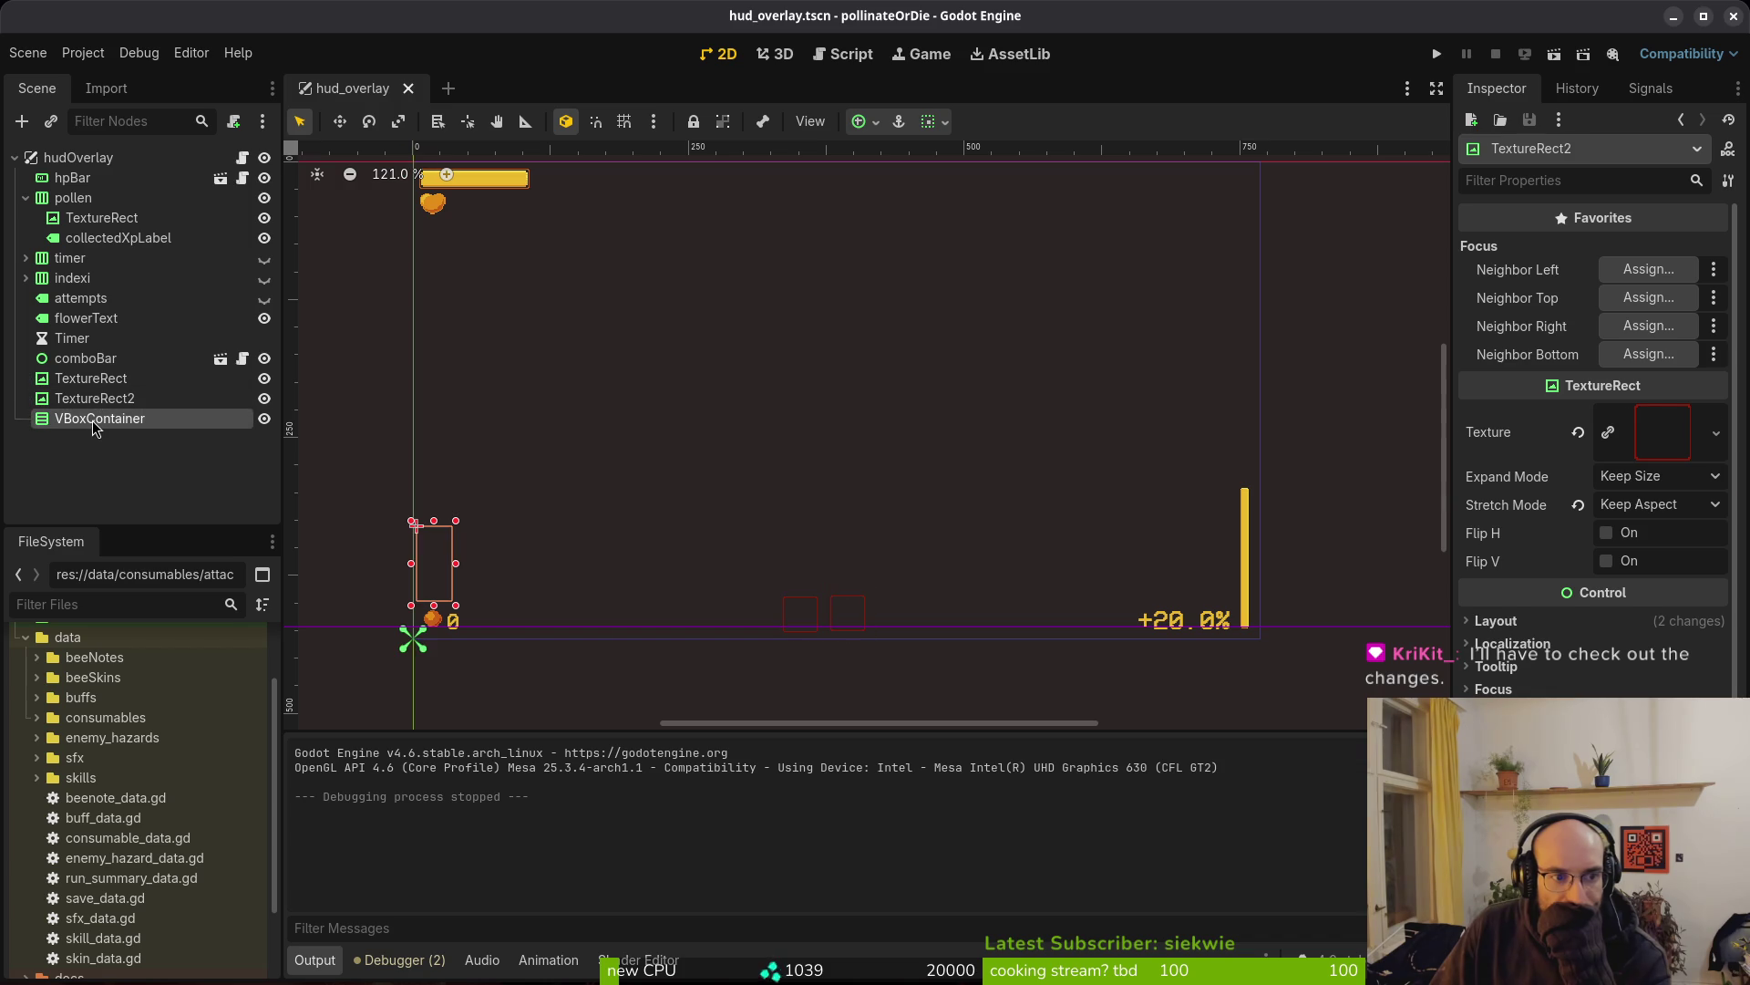
{"action": "key", "text": "Delete"}
{"action": "key", "text": "Return"}
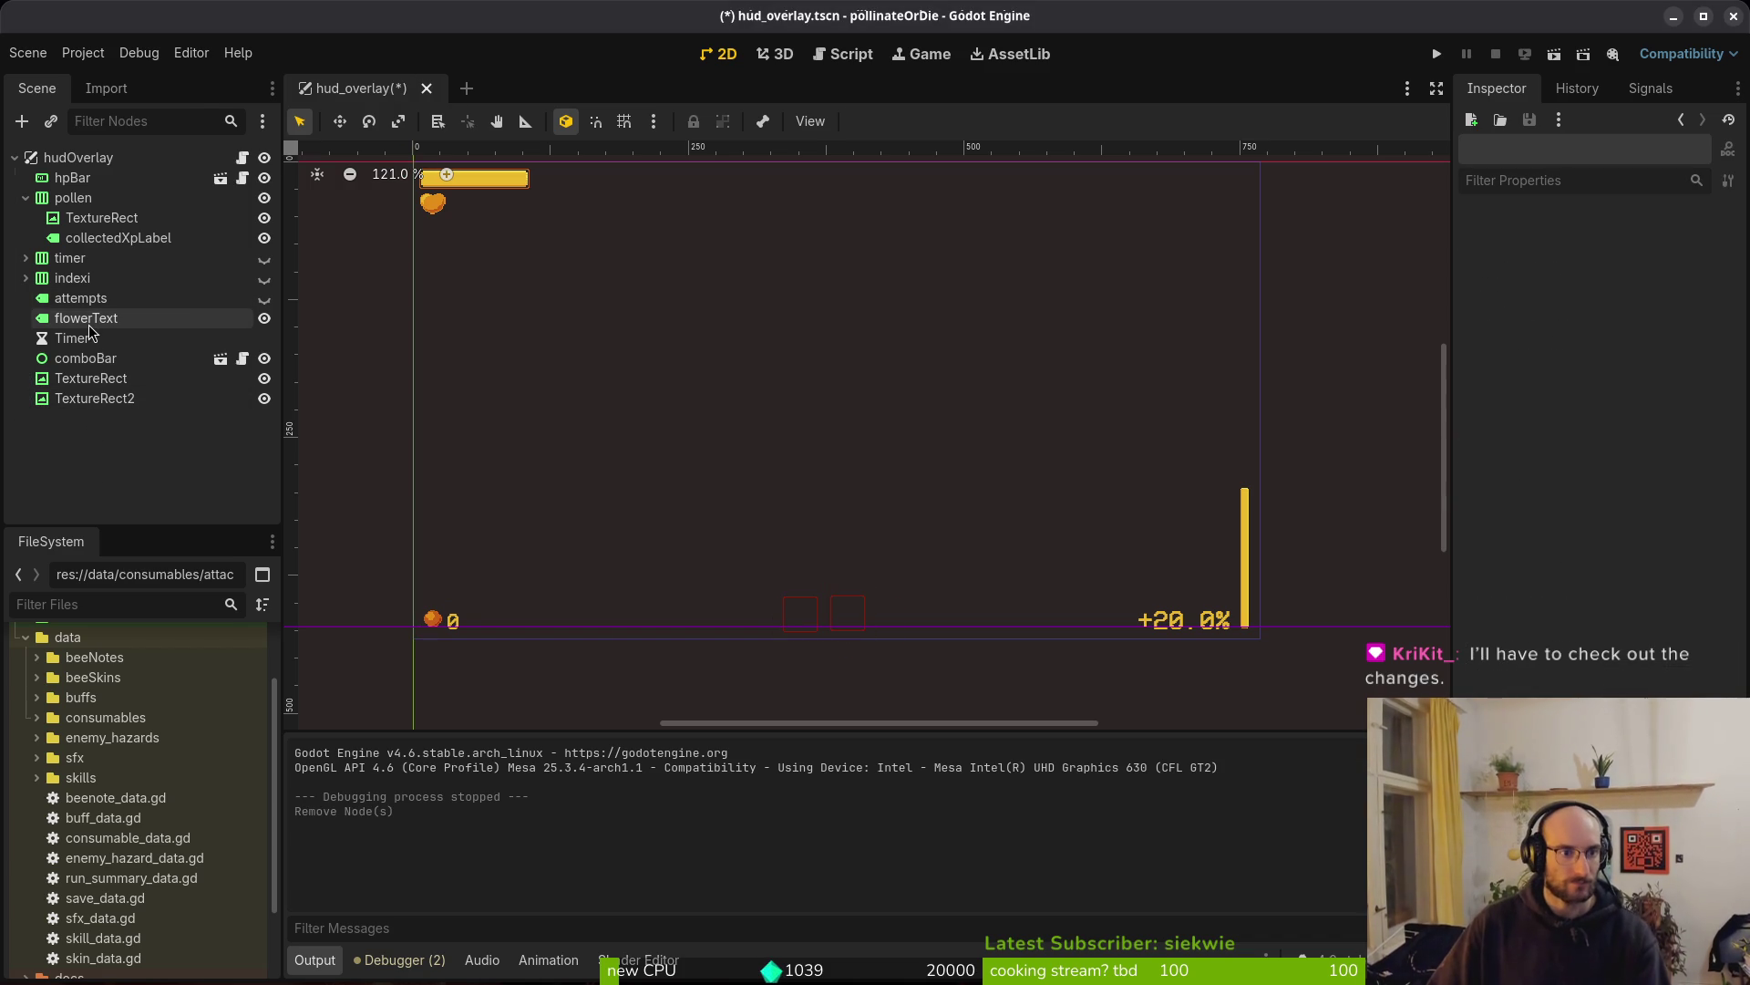
Add a new TextureRect node (TextureRect3) under the hudOverlay root
{"action": "left_click", "coordinate": [89, 323]}
{"action": "left_click", "coordinate": [78, 157]}
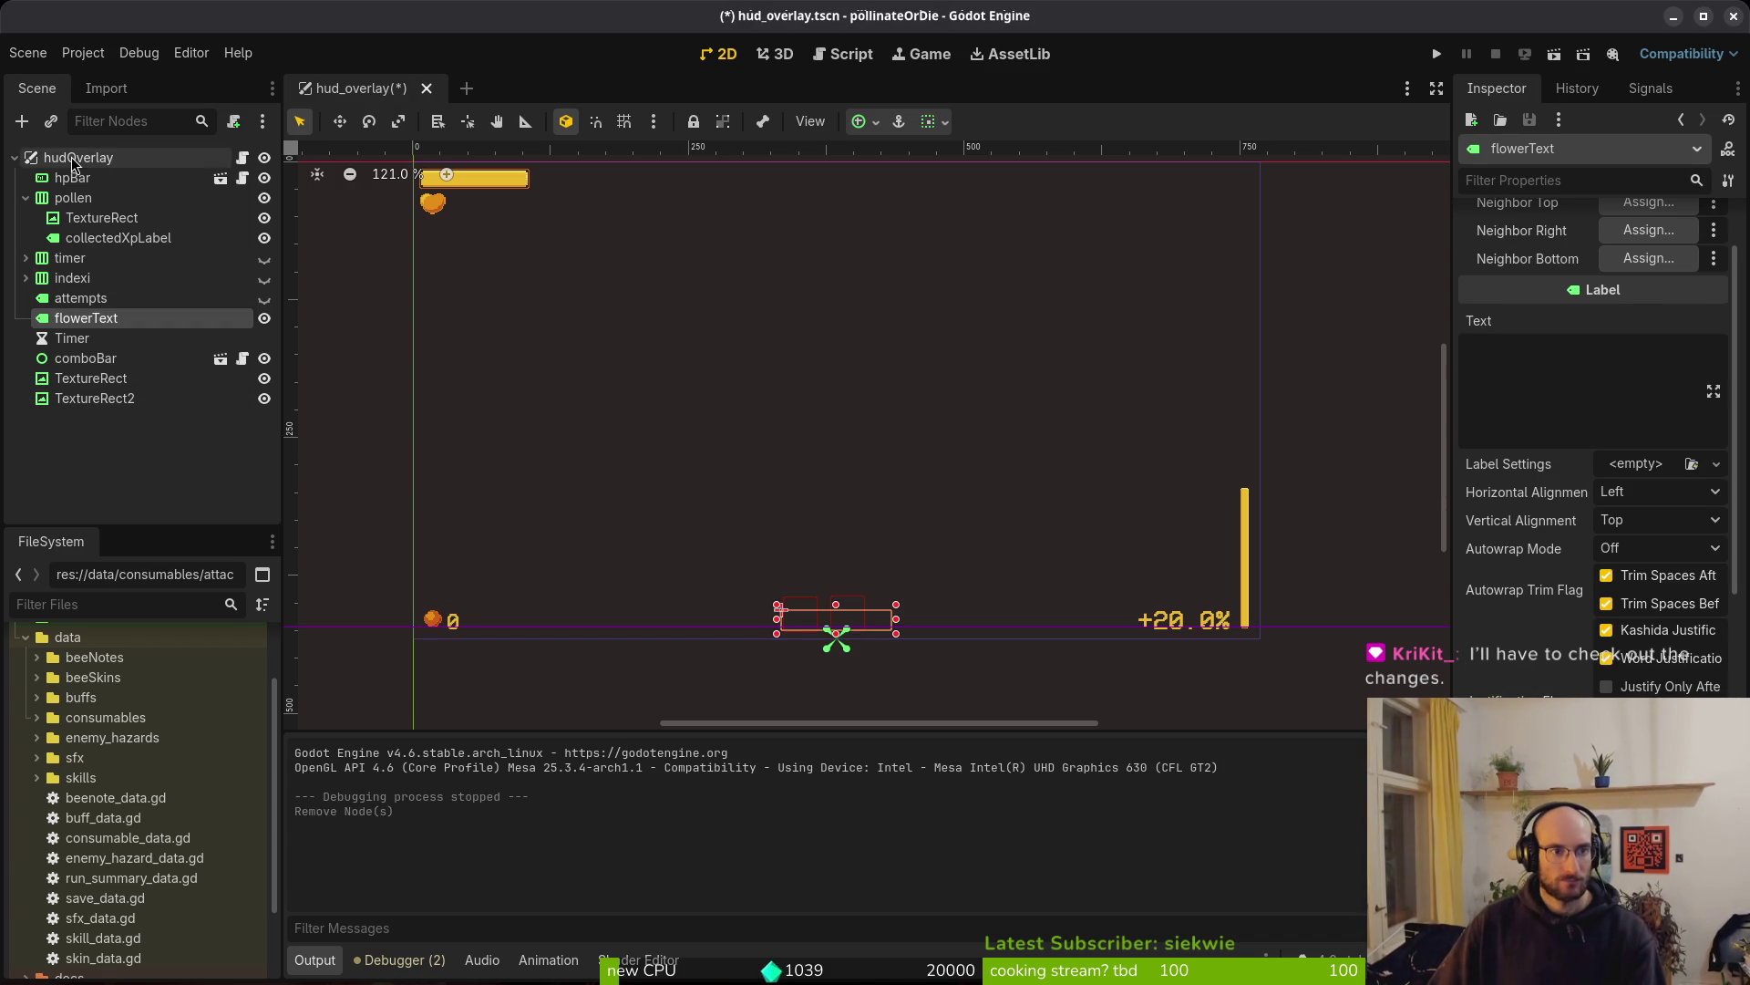
{"action": "key", "text": "ctrl+a"}
{"action": "type", "text": "textrec"}
{"action": "key", "text": "Return"}
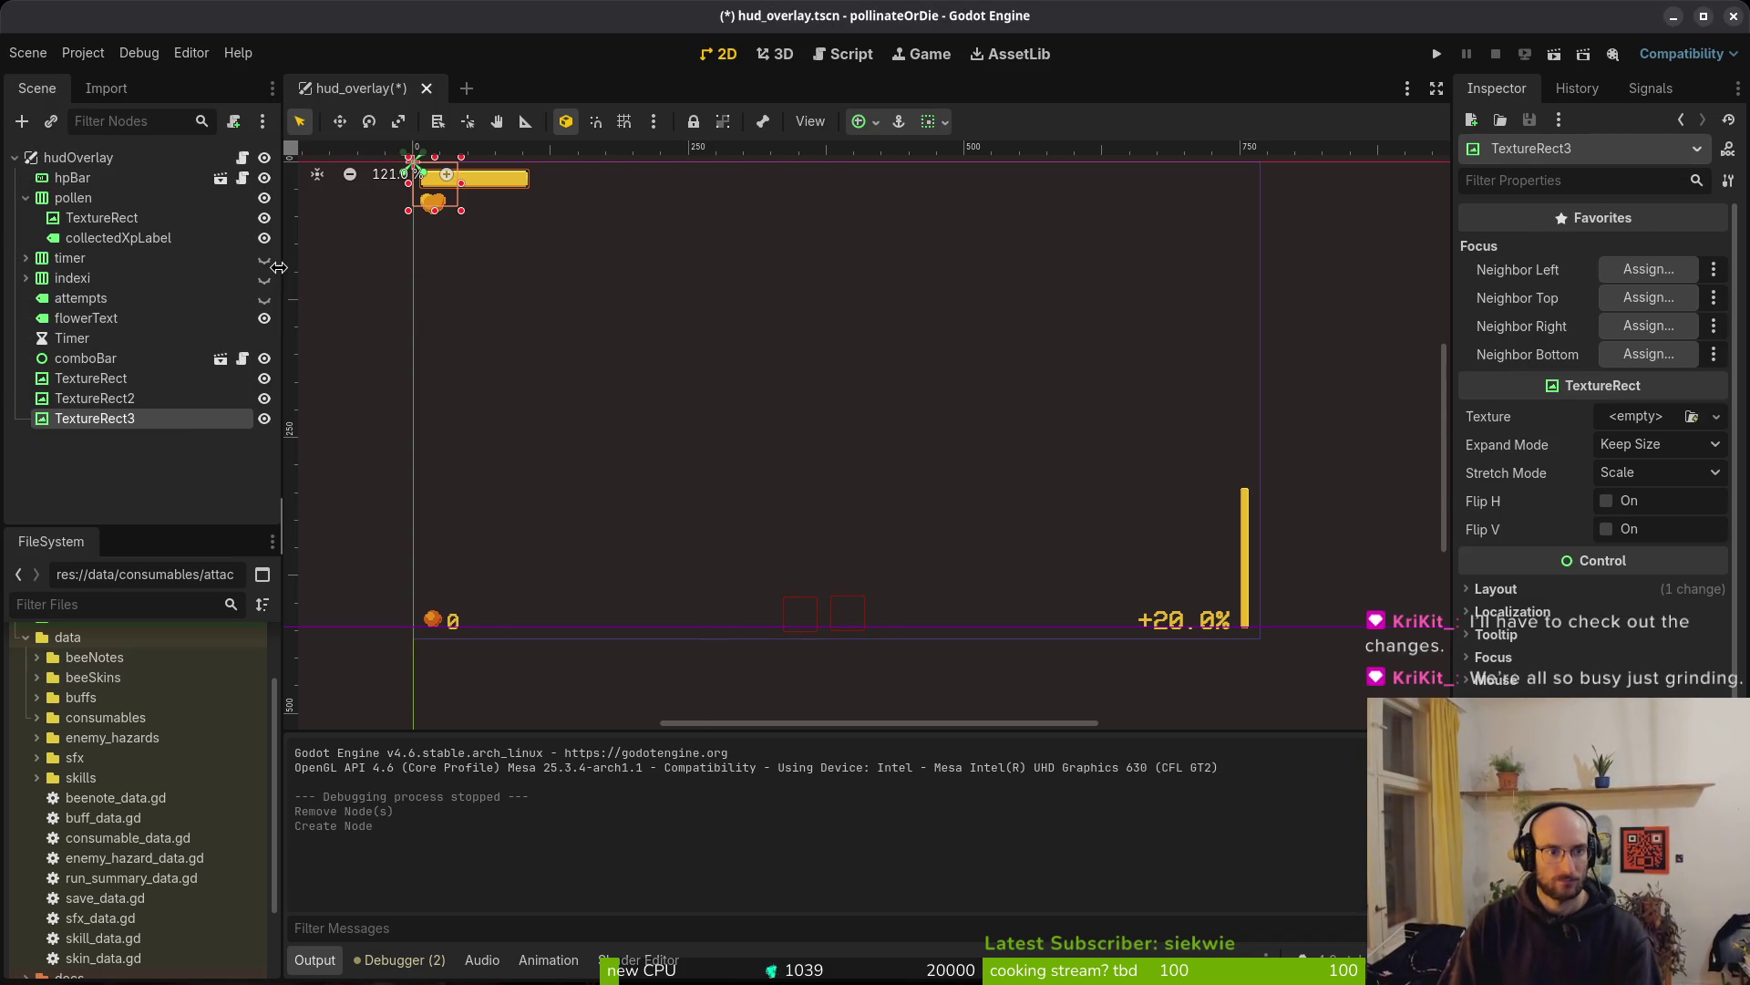
{"action": "left_click", "coordinate": [1633, 421]}
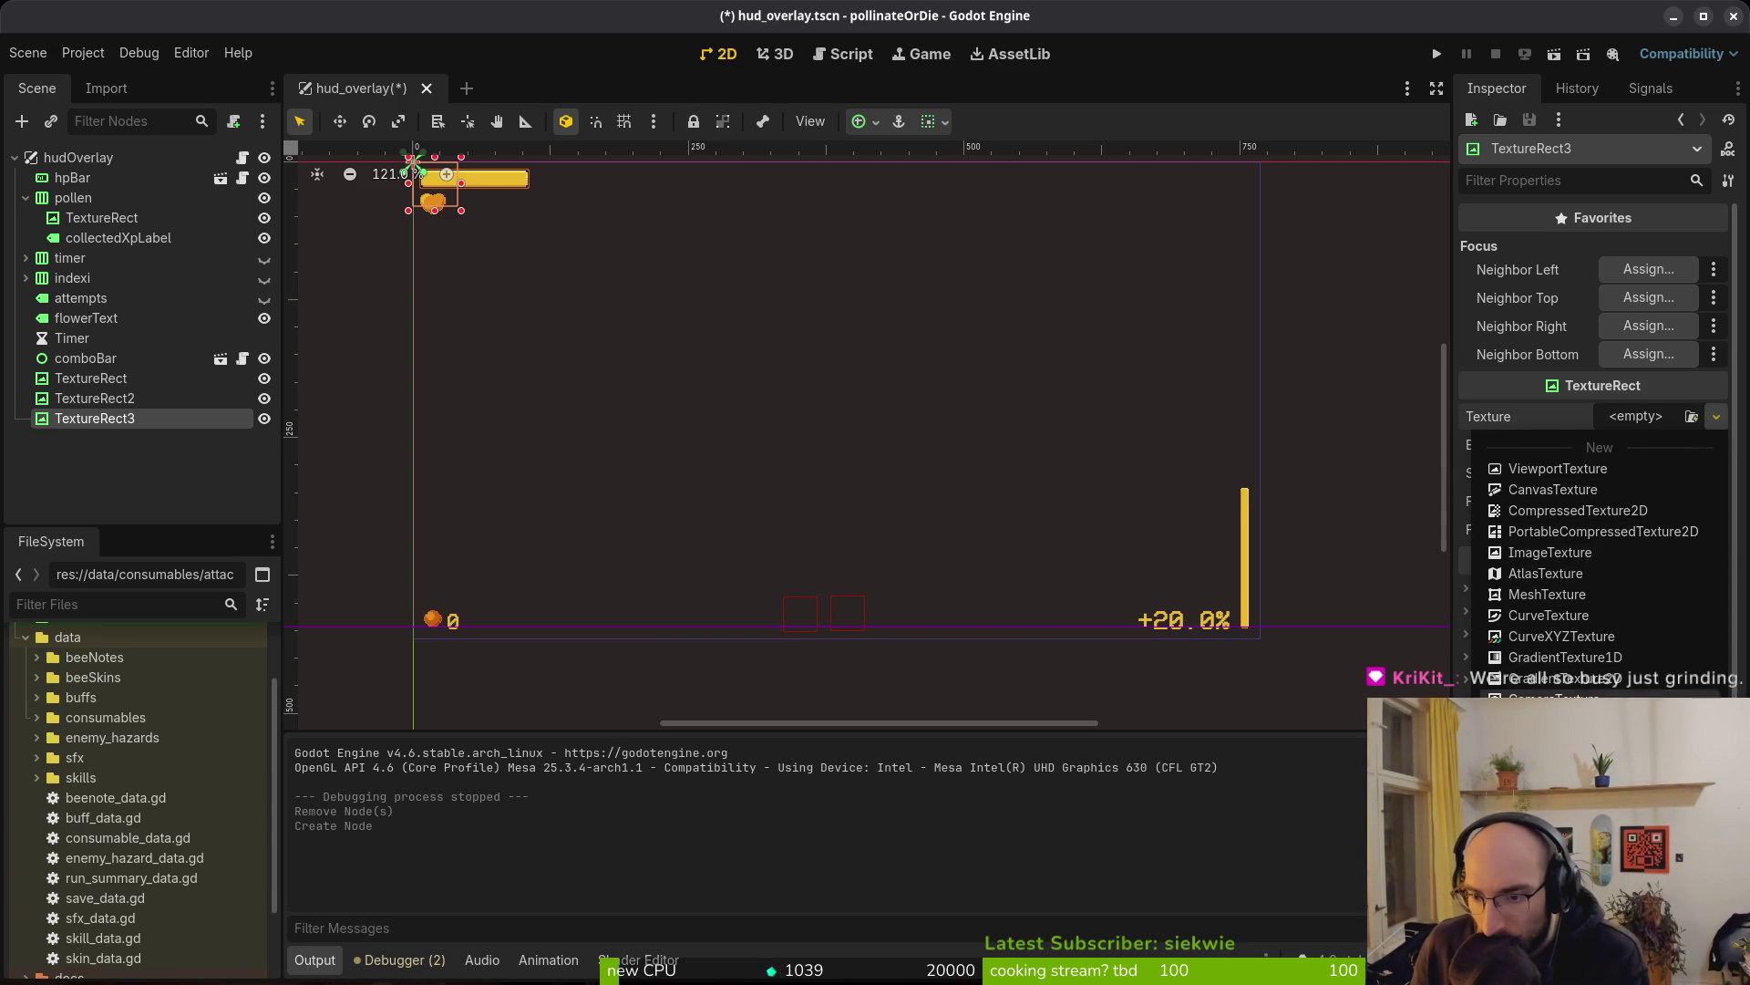
{"action": "left_click", "coordinate": [1568, 741]}
{"action": "left_click", "coordinate": [1641, 416]}
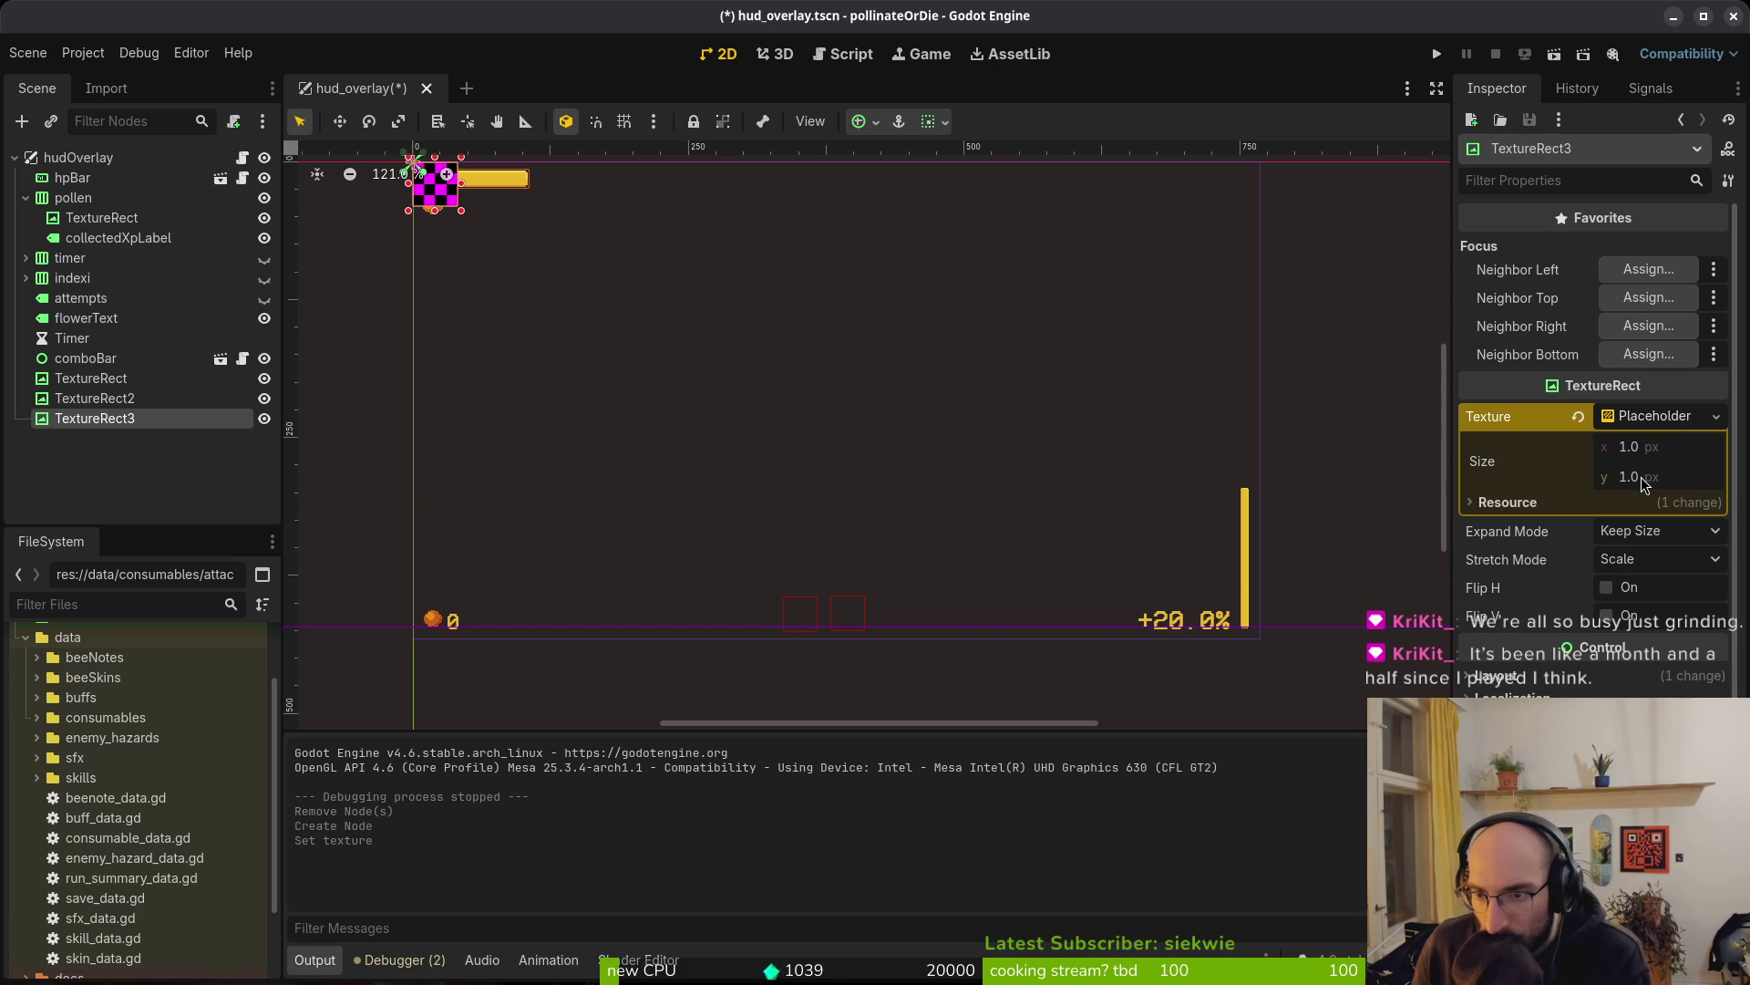
{"action": "left_click", "coordinate": [1583, 507]}
{"action": "left_click", "coordinate": [1583, 507]}
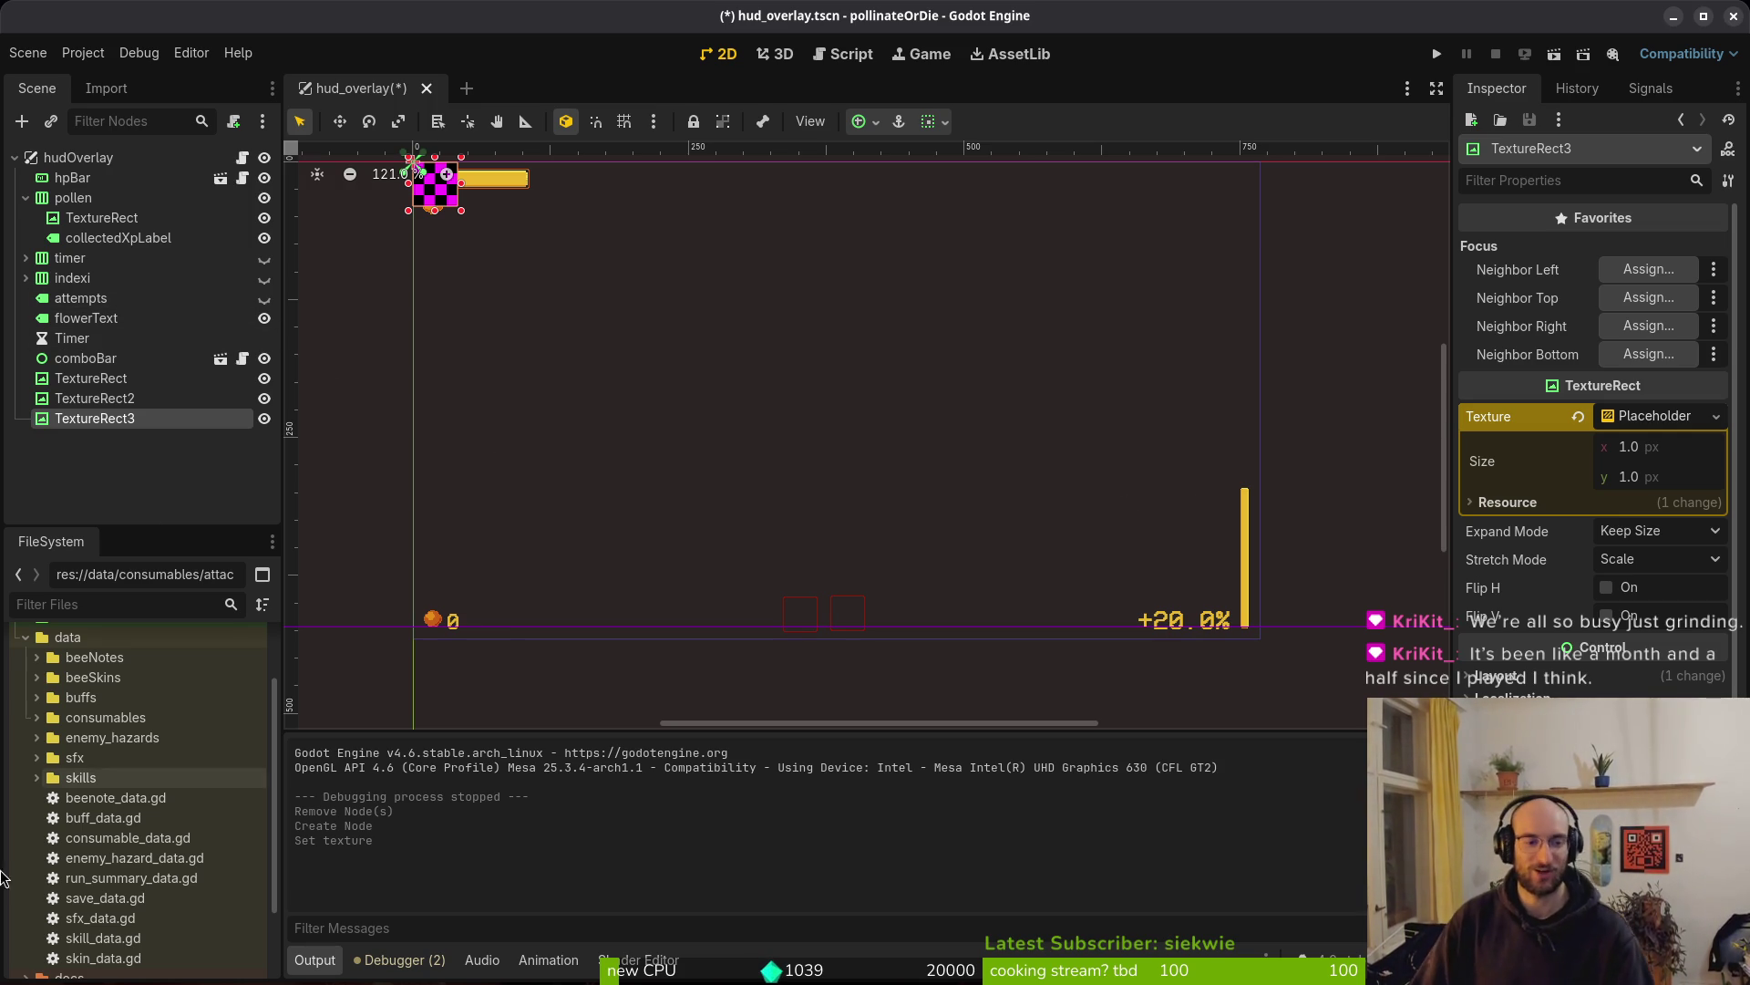
{"action": "key", "text": "f"}
{"action": "scroll", "coordinate": [666, 440], "scroll_direction": "up", "scroll_amount": 10}
{"action": "left_click", "coordinate": [1658, 420]}
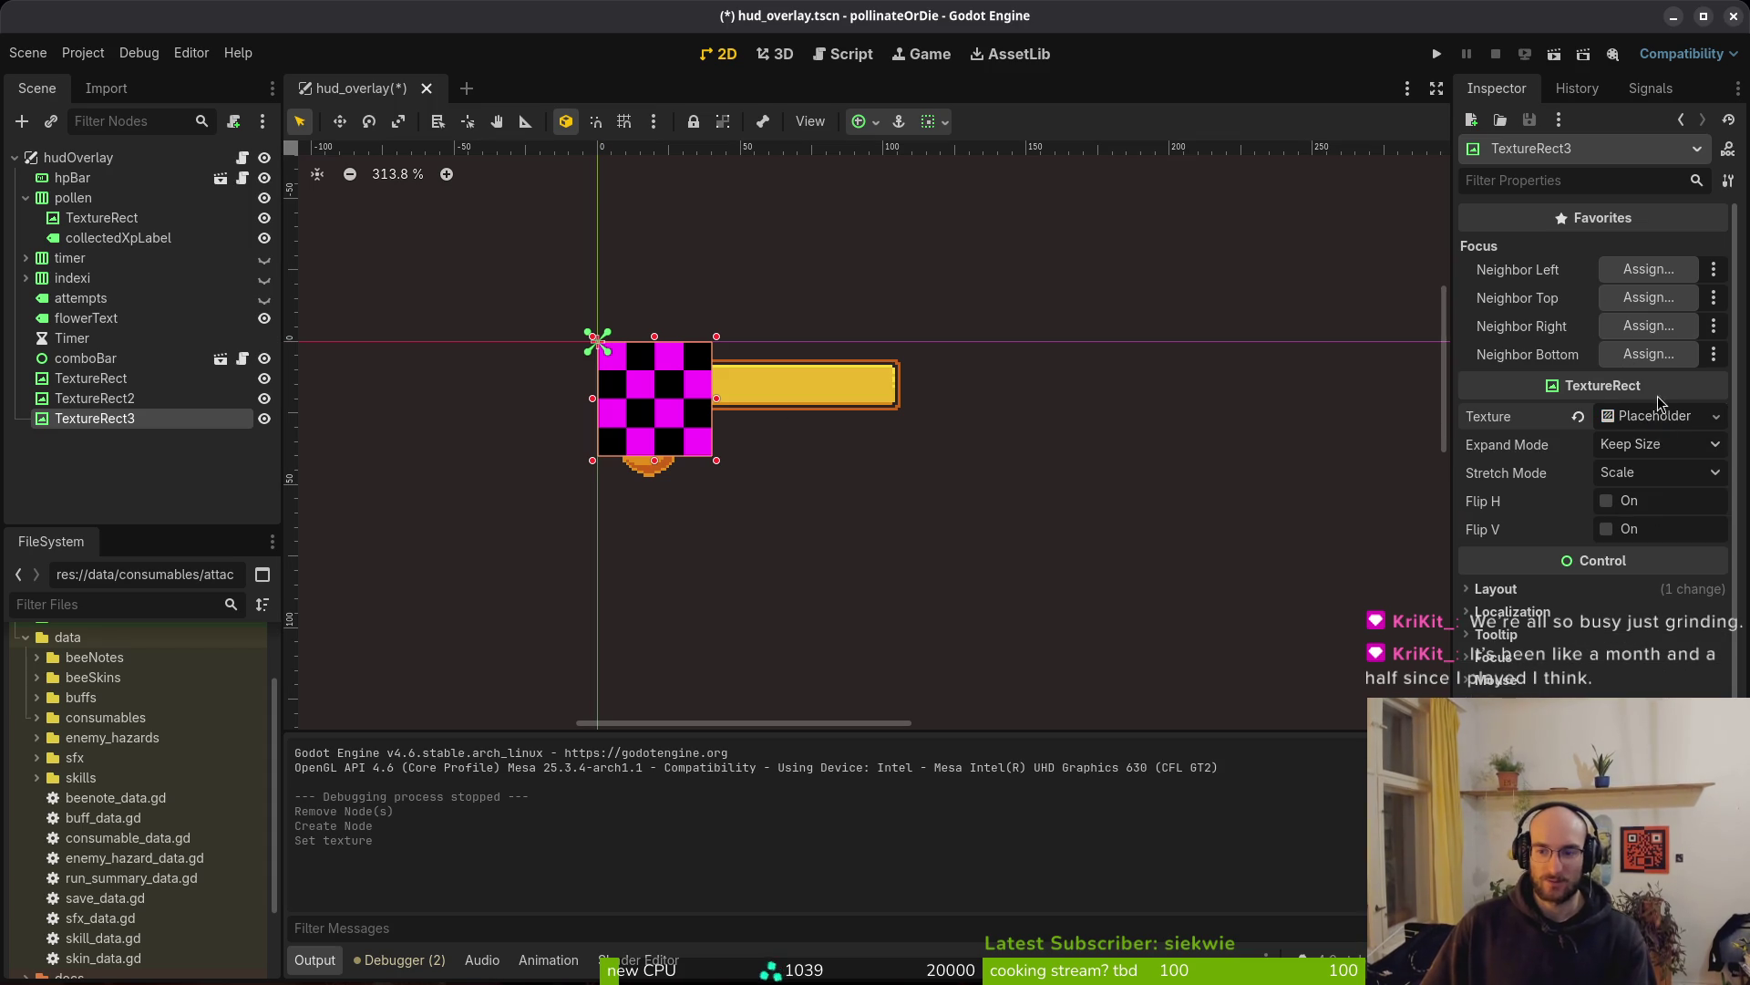
{"action": "left_click", "coordinate": [1654, 416]}
{"action": "left_click", "coordinate": [1578, 415]}
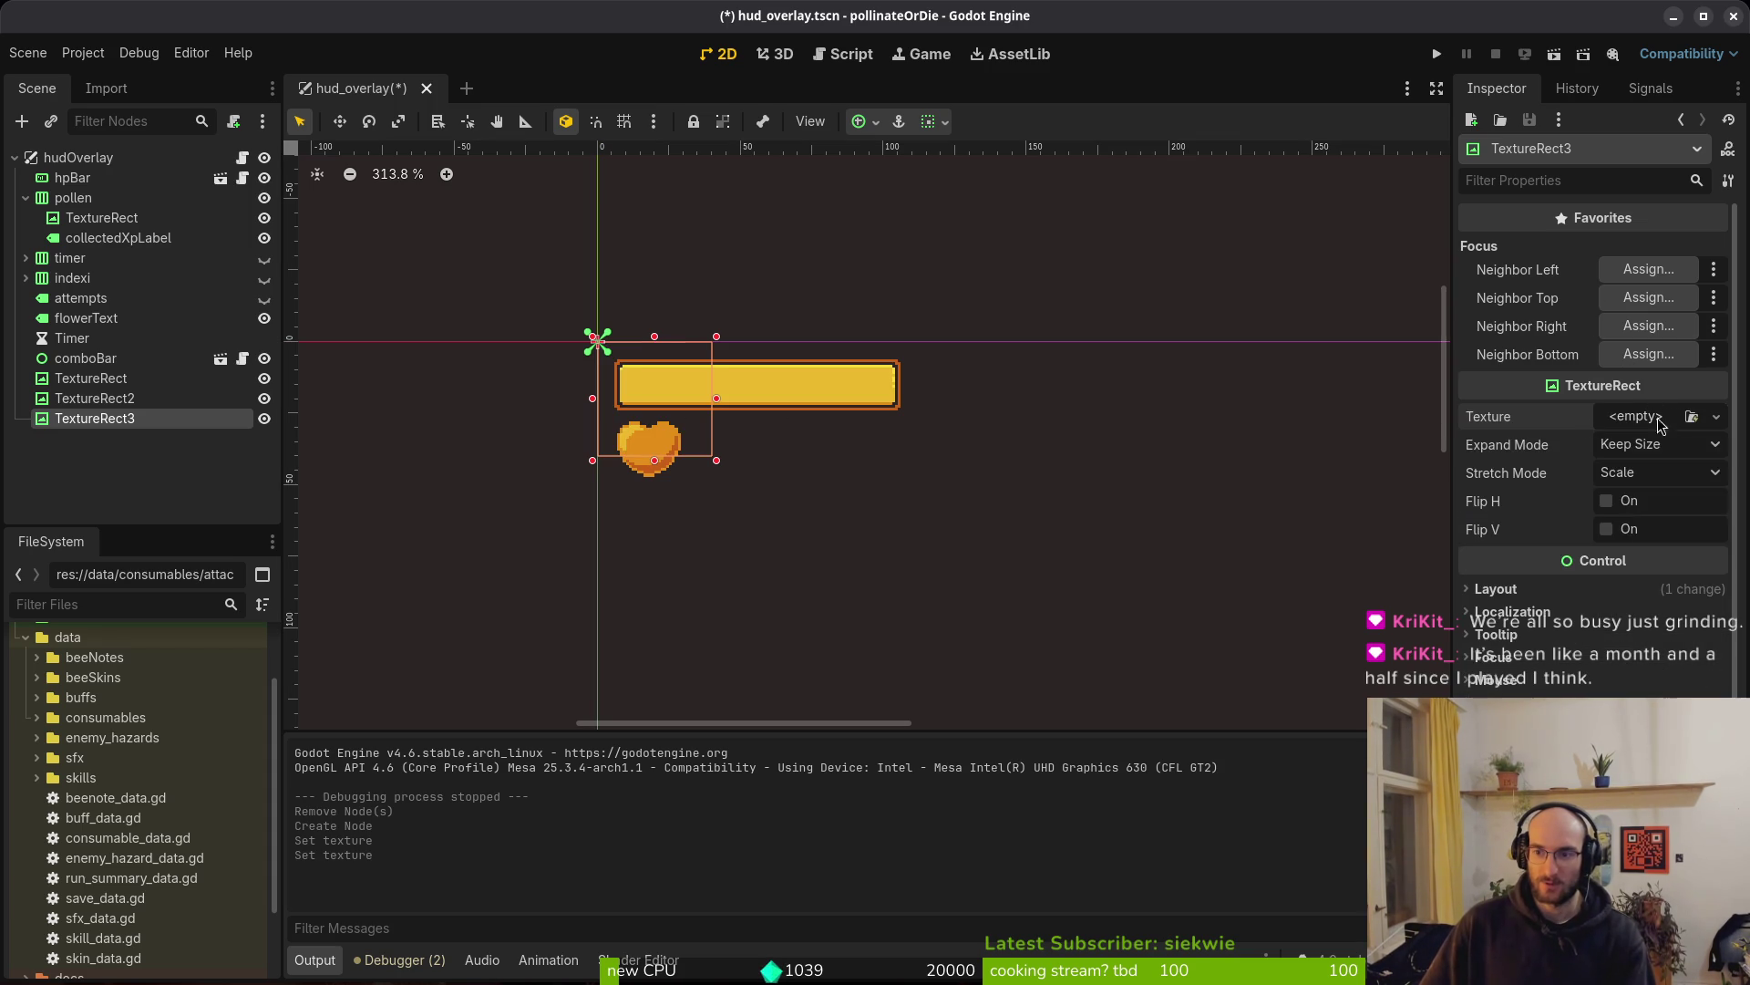
{"action": "left_click", "coordinate": [1717, 416]}
{"action": "key", "text": "Escape"}
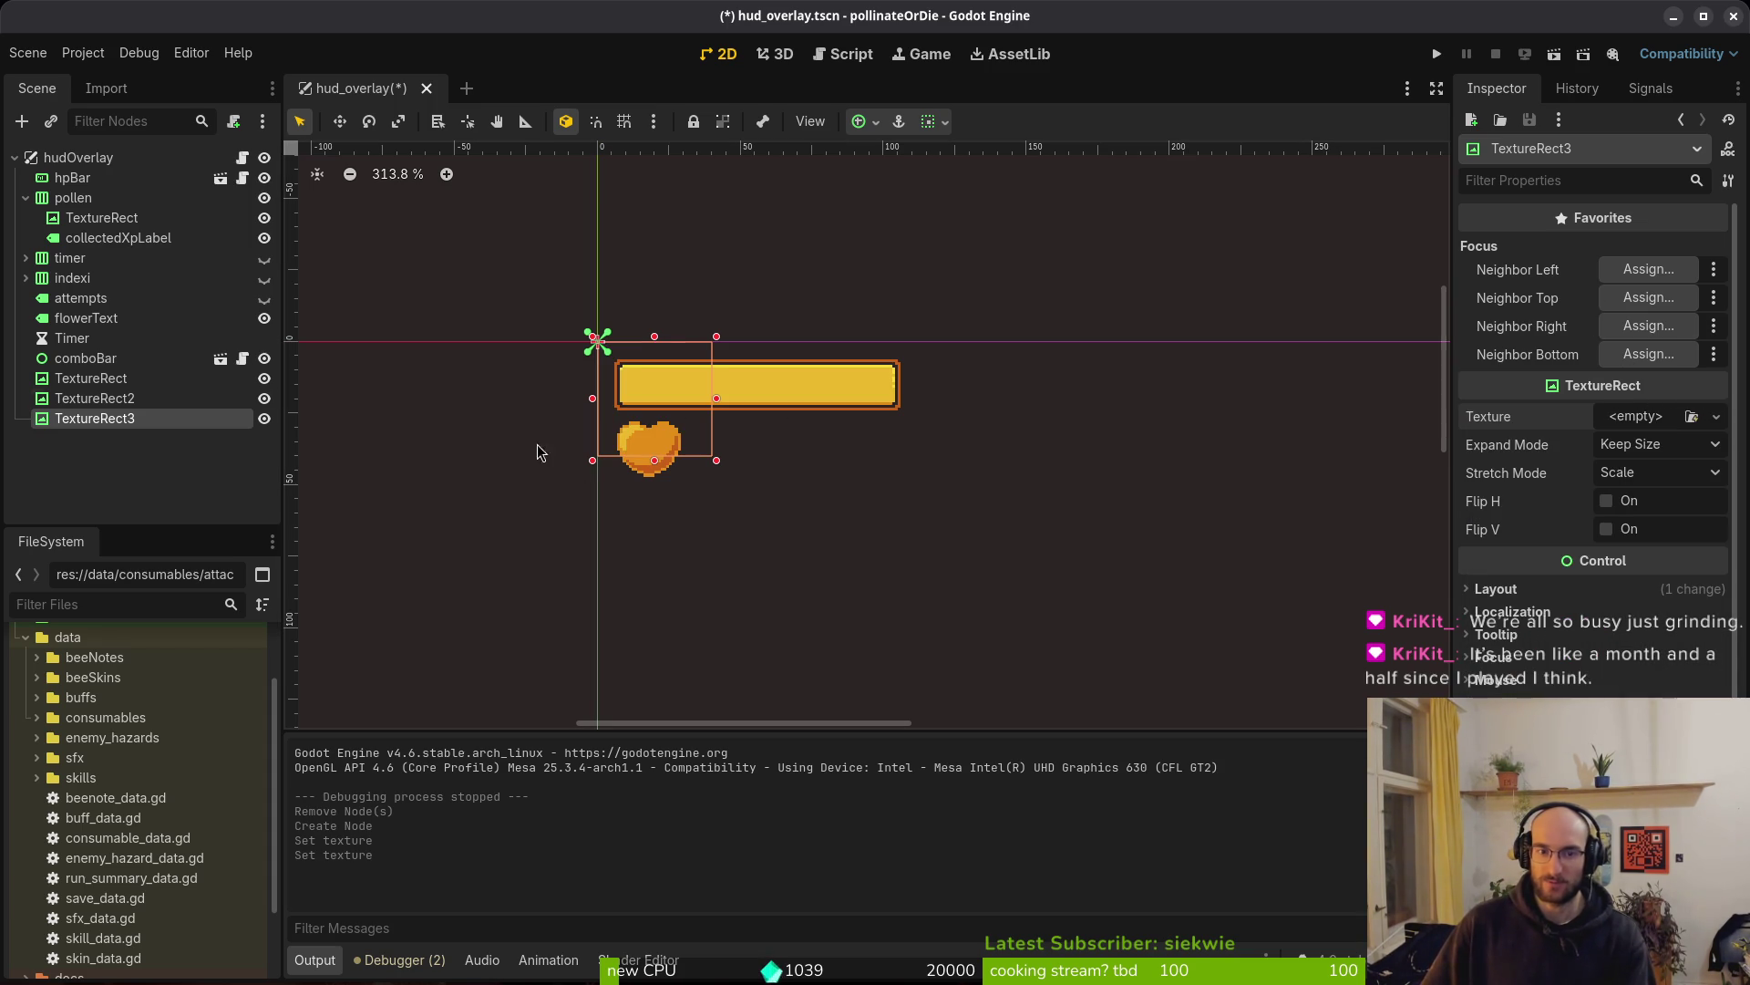
{"action": "left_click_drag", "start_coordinate": [105, 314], "coordinate": [107, 426]}
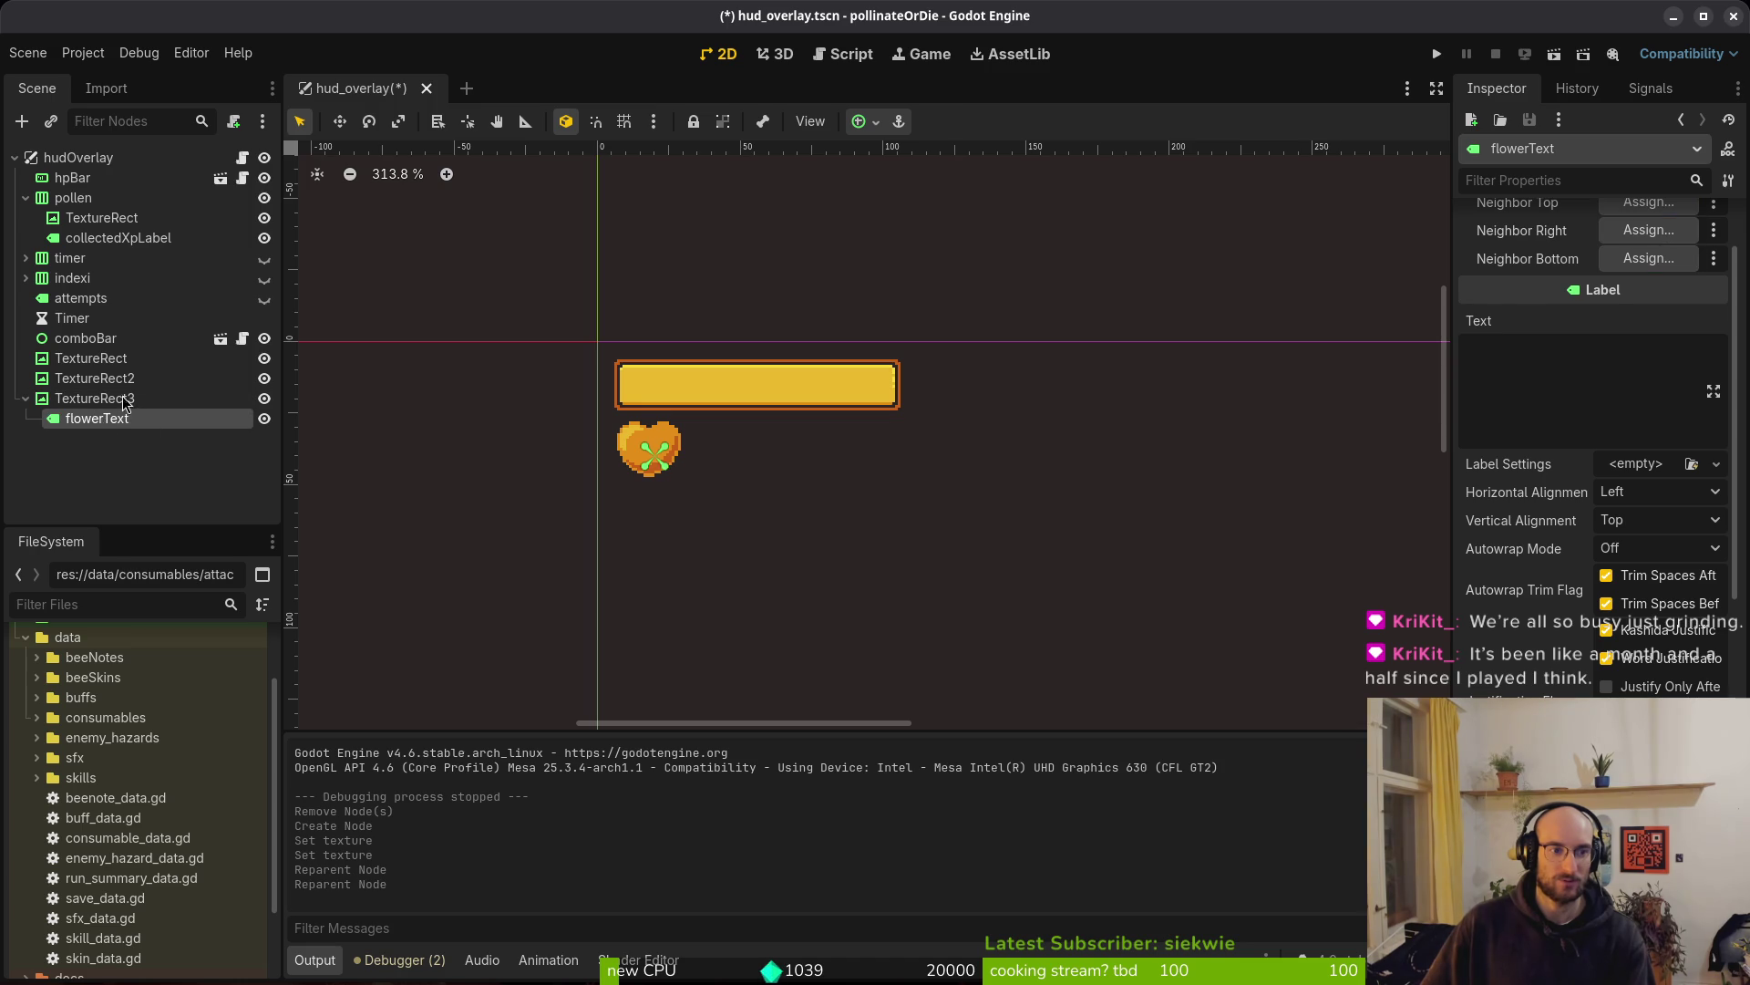
Drag TextureRect3 on the canvas to the HUD centre, around (353, 208)
{"action": "scroll", "coordinate": [948, 560], "scroll_direction": "down", "scroll_amount": 4}
{"action": "left_click", "coordinate": [95, 399]}
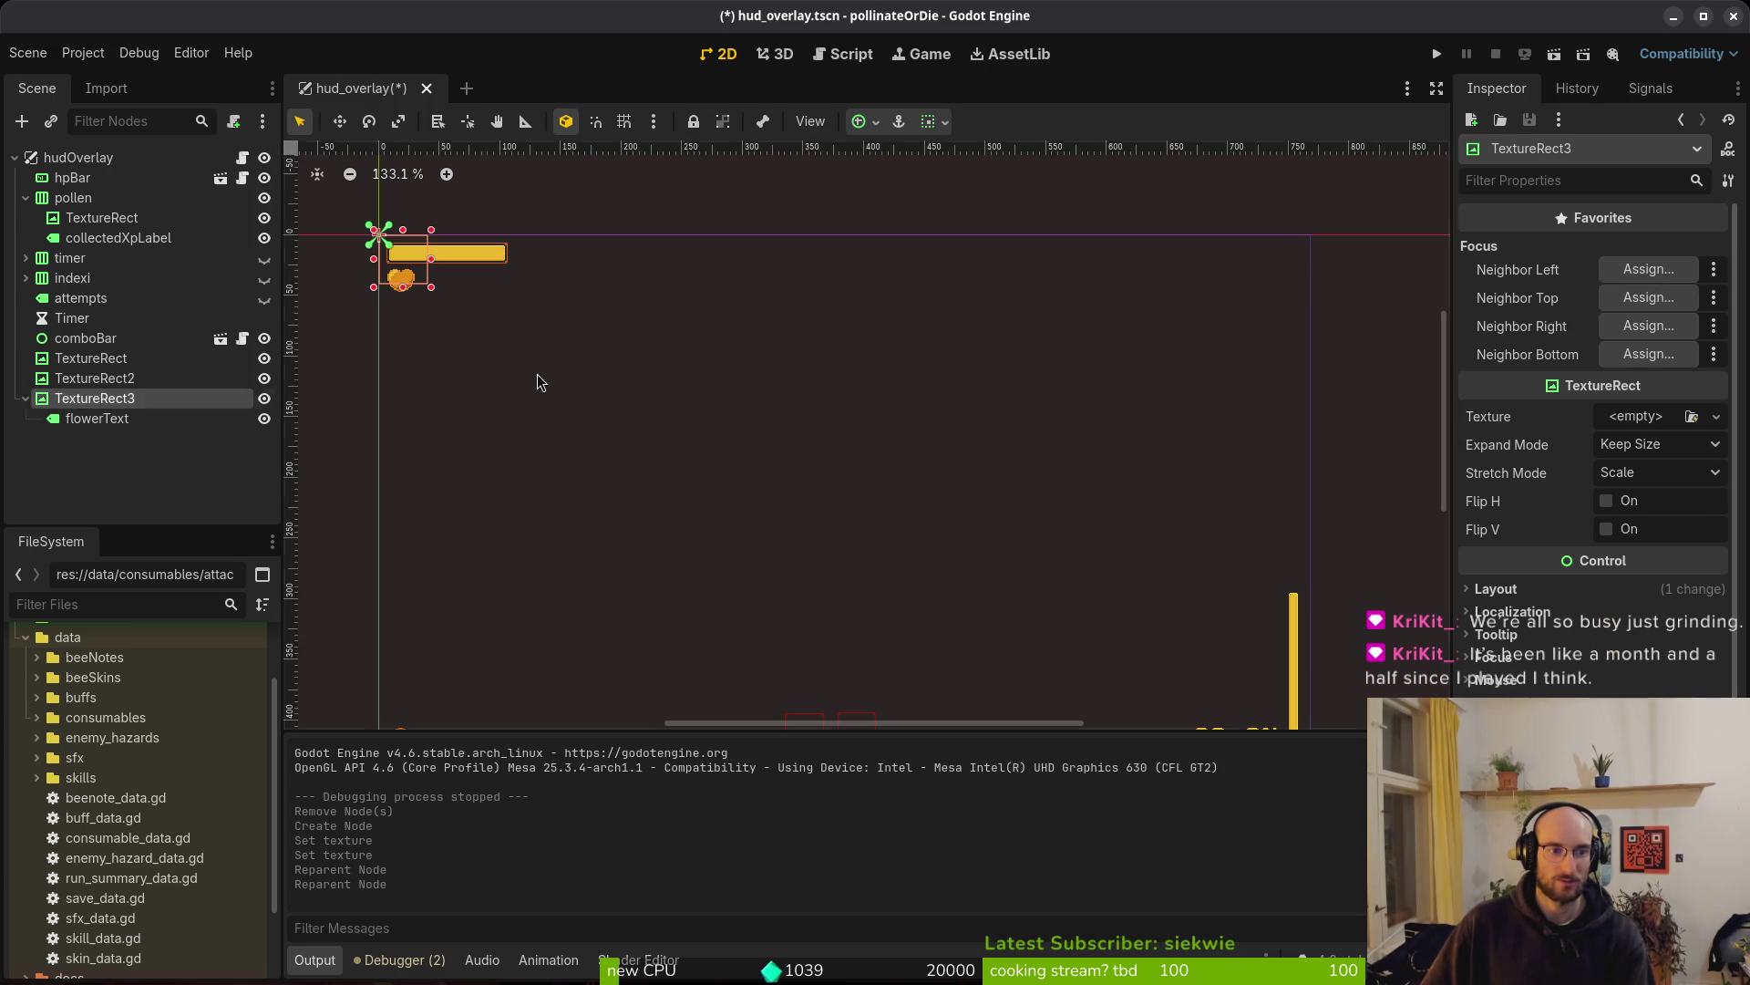
{"action": "mouse_move", "coordinate": [436, 290]}
{"action": "left_mouse_down"}
{"action": "mouse_move", "coordinate": [577, 406]}
{"action": "mouse_move", "coordinate": [766, 483]}
{"action": "mouse_move", "coordinate": [798, 449]}
{"action": "mouse_move", "coordinate": [852, 475]}
{"action": "left_mouse_up"}
{"action": "scroll", "coordinate": [798, 449], "scroll_direction": "down", "scroll_amount": 2}
Check in the Scene tree that flowerText is nested under TextureRect3, then select flowerText
{"action": "left_click", "coordinate": [25, 400]}
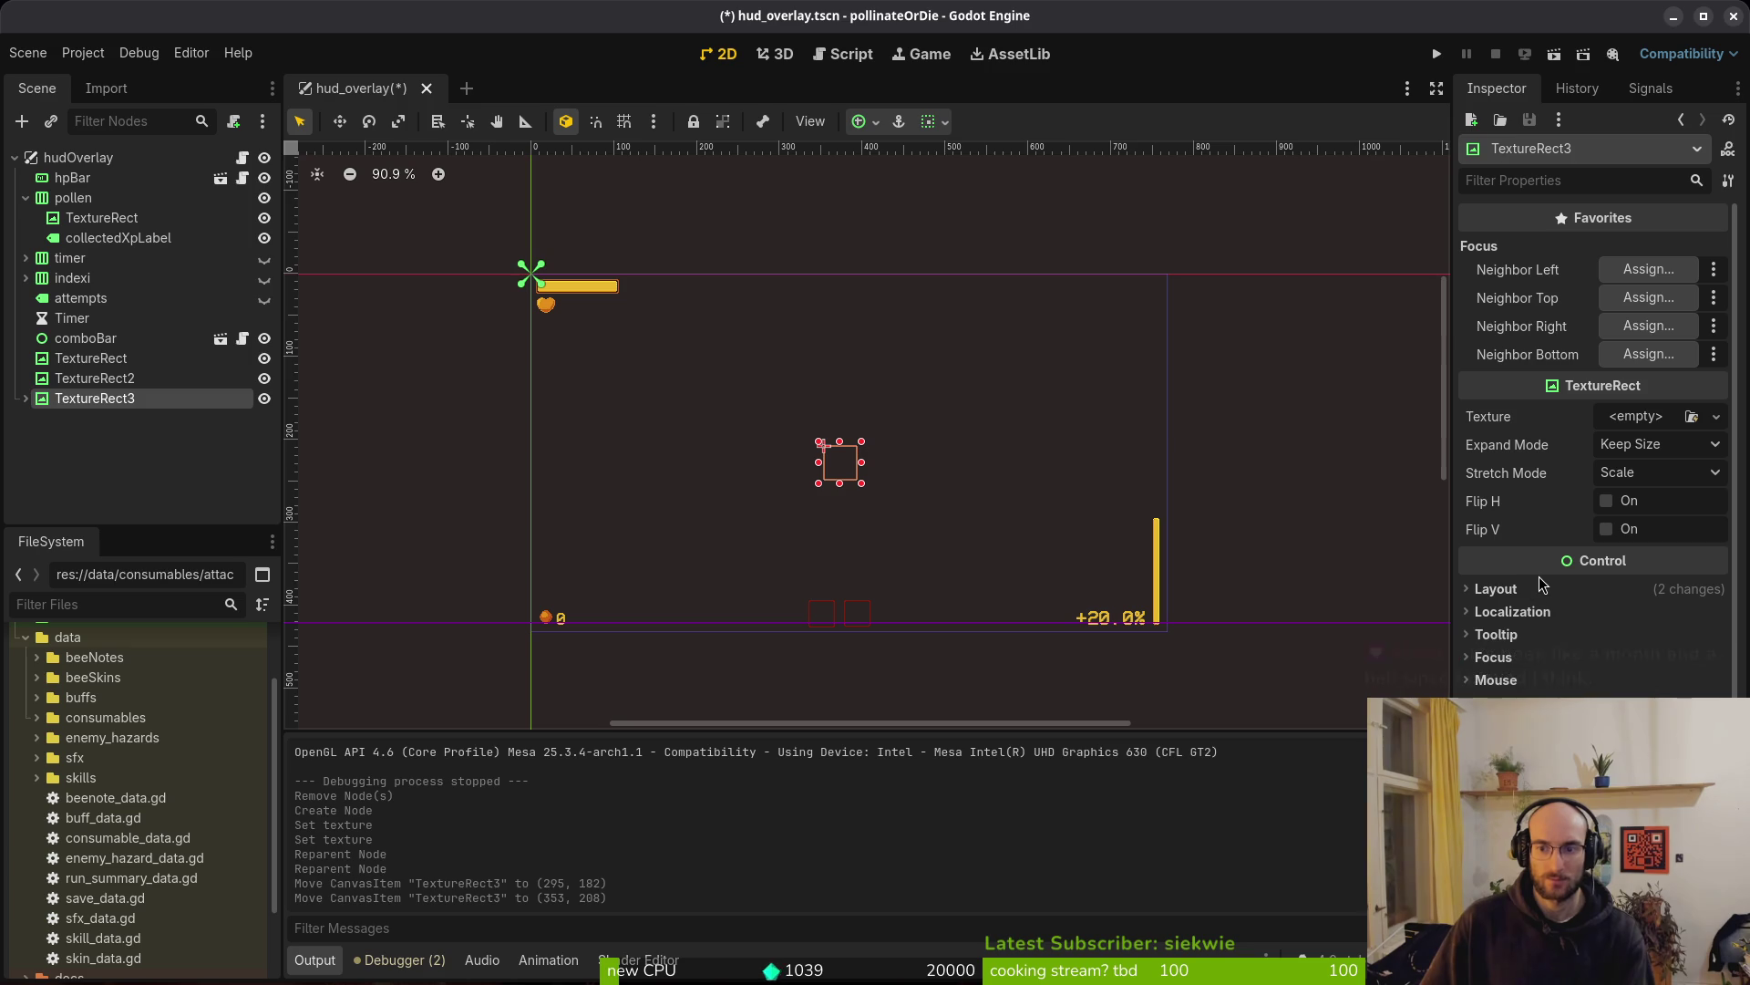
{"action": "left_click", "coordinate": [122, 381]}
{"action": "left_click", "coordinate": [118, 399]}
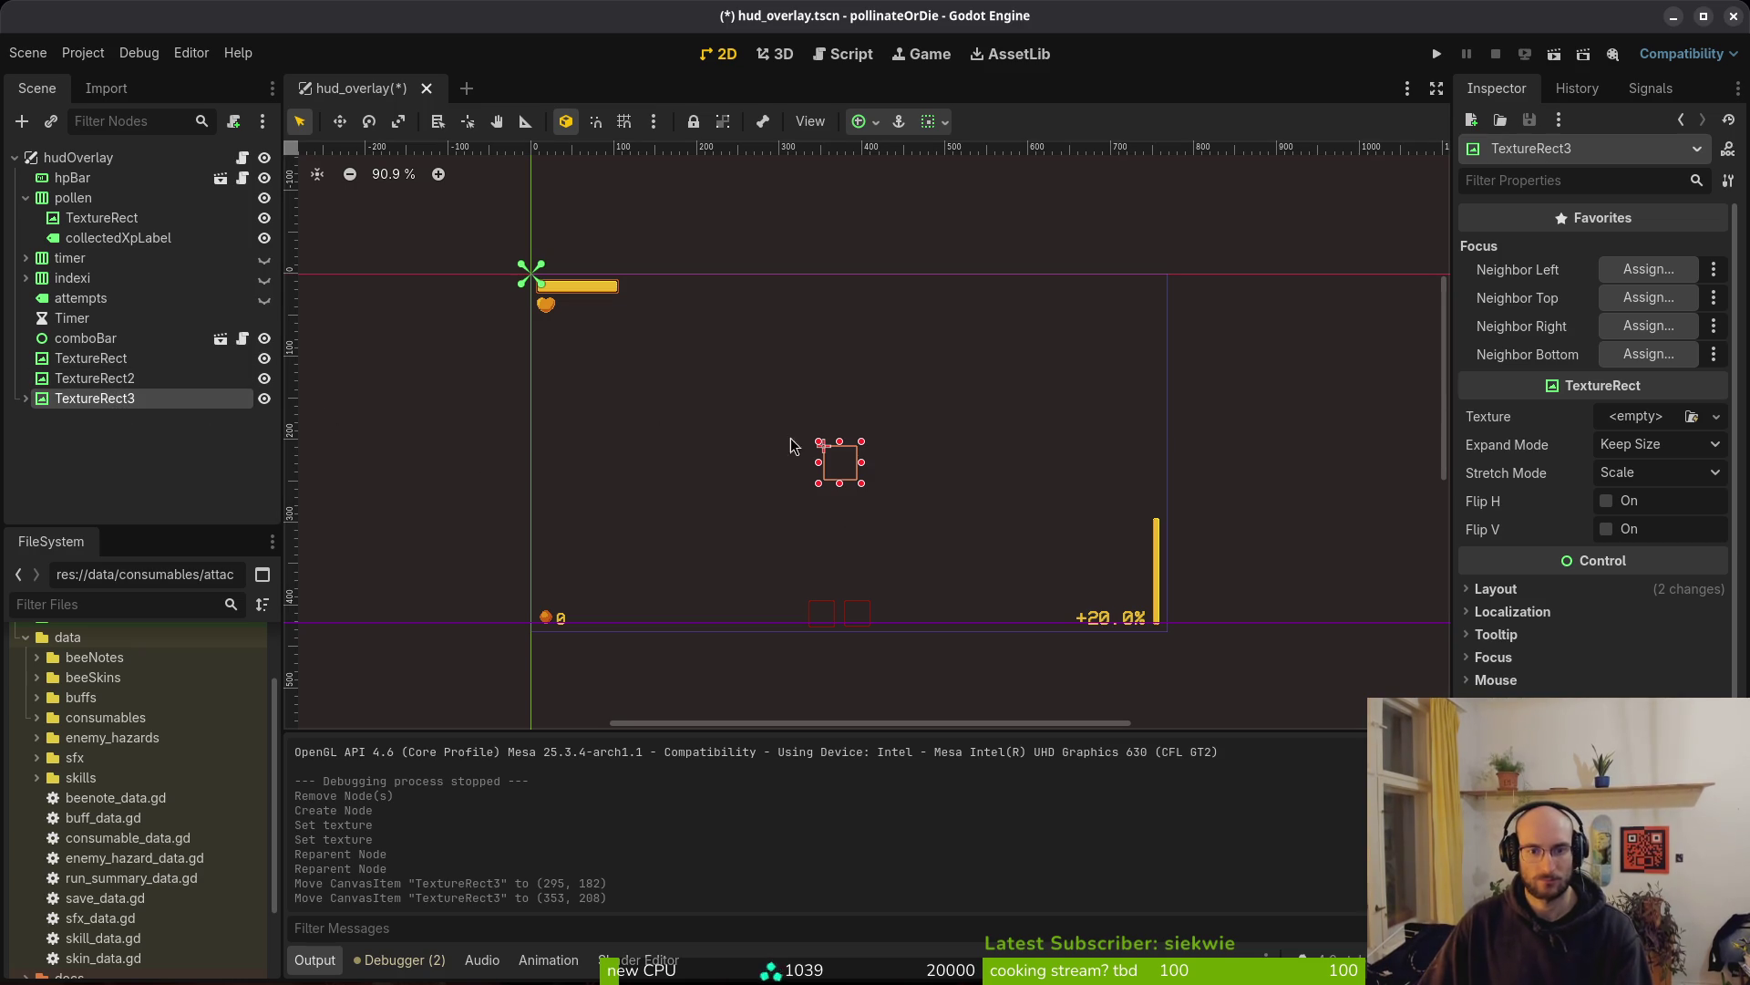
{"action": "left_click", "coordinate": [25, 398]}
{"action": "left_click", "coordinate": [96, 418]}
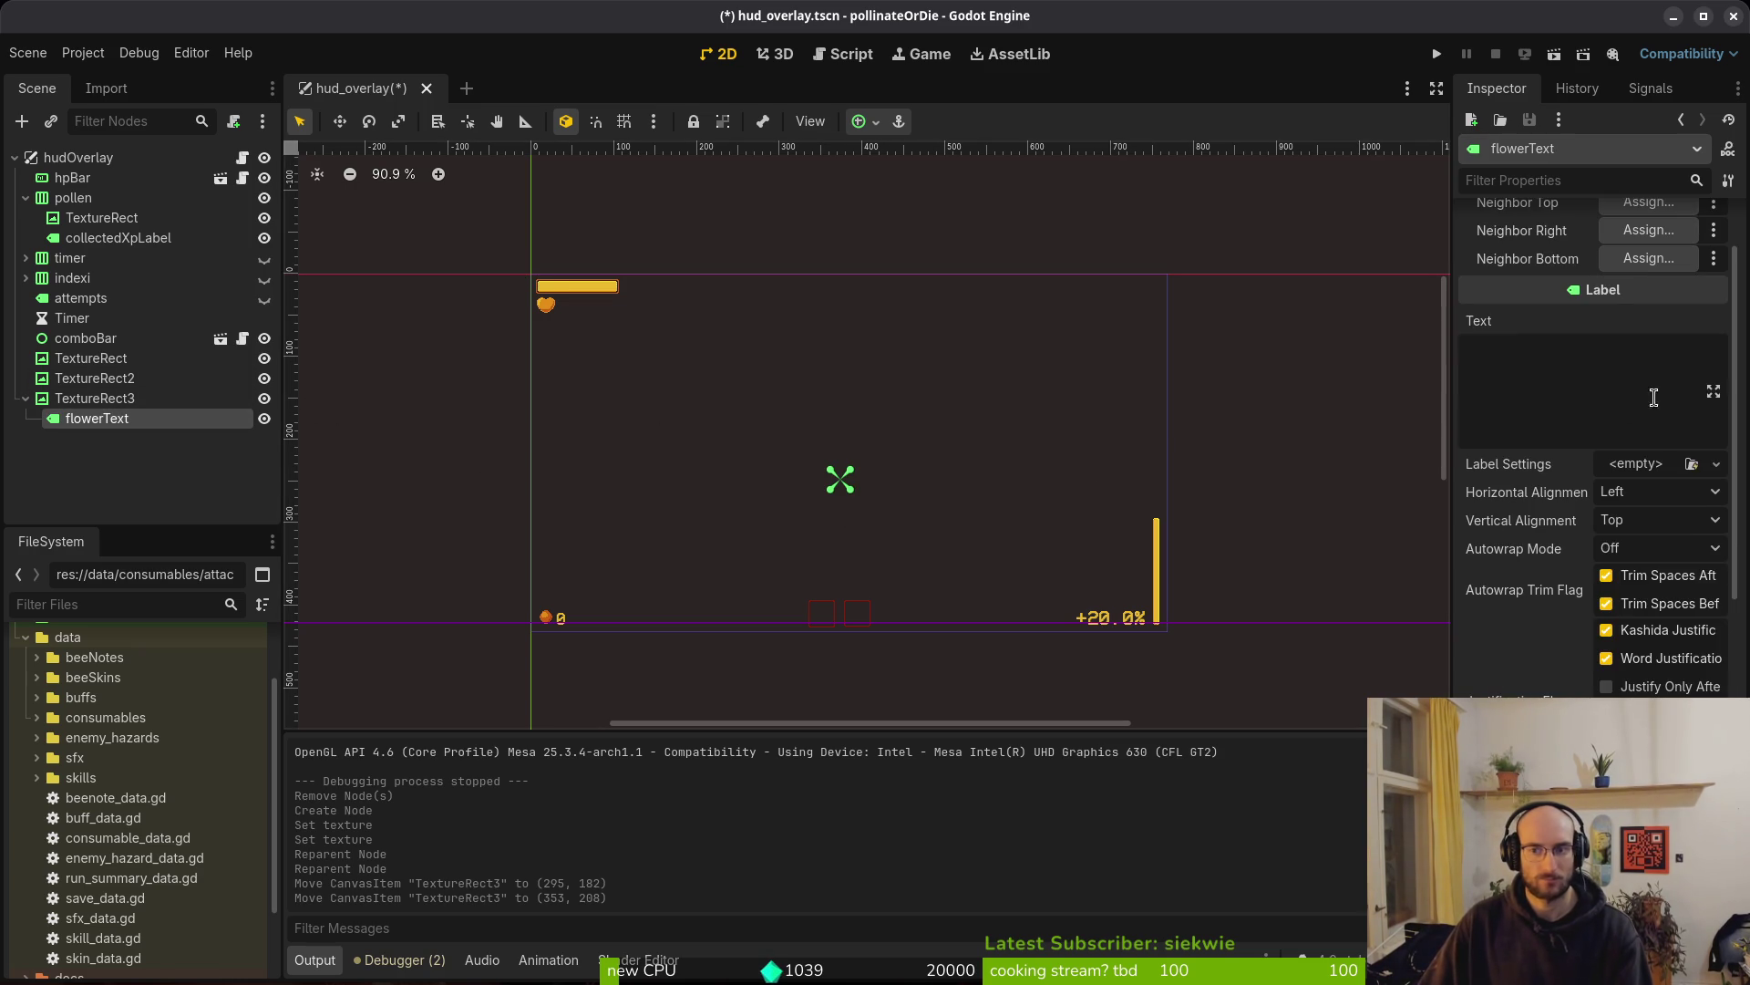
Give the flowerText label placeholder text 'sdfsdfasdf'
{"action": "left_click", "coordinate": [1632, 367]}
{"action": "type", "text": "sdfsdfasdf"}
{"action": "left_click", "coordinate": [838, 465]}
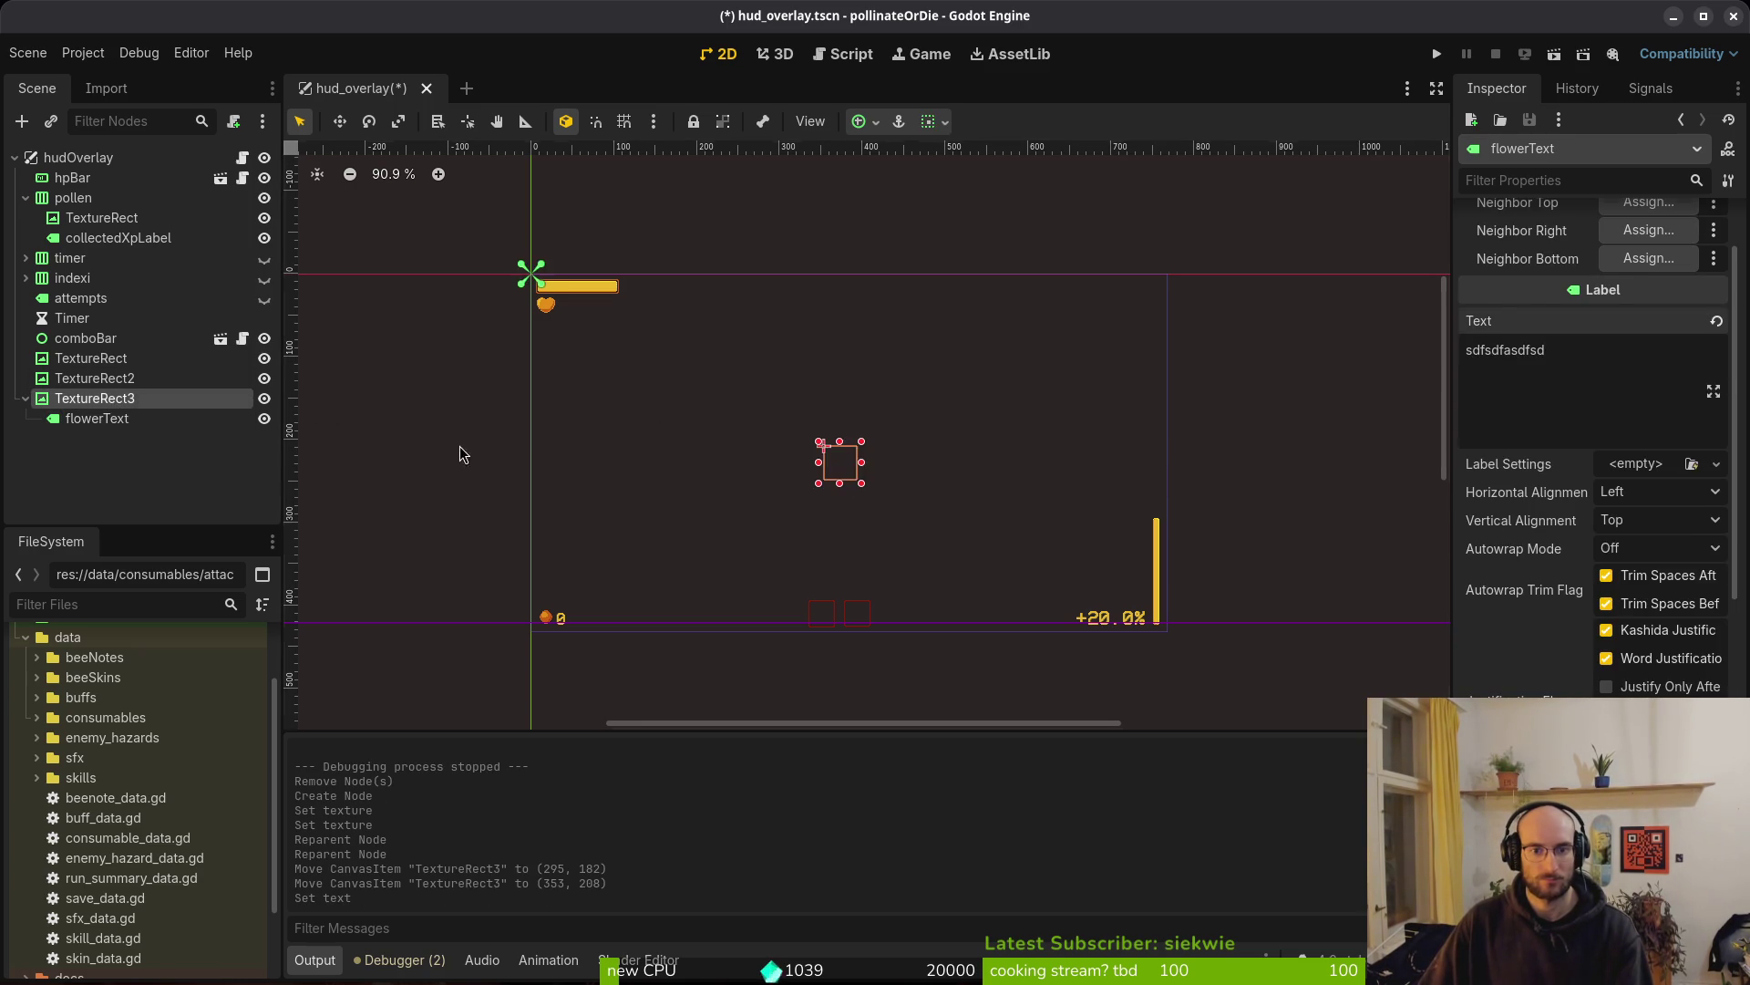
{"action": "scroll", "coordinate": [852, 497], "scroll_direction": "up", "scroll_amount": 5}
{"action": "left_click", "coordinate": [100, 419]}
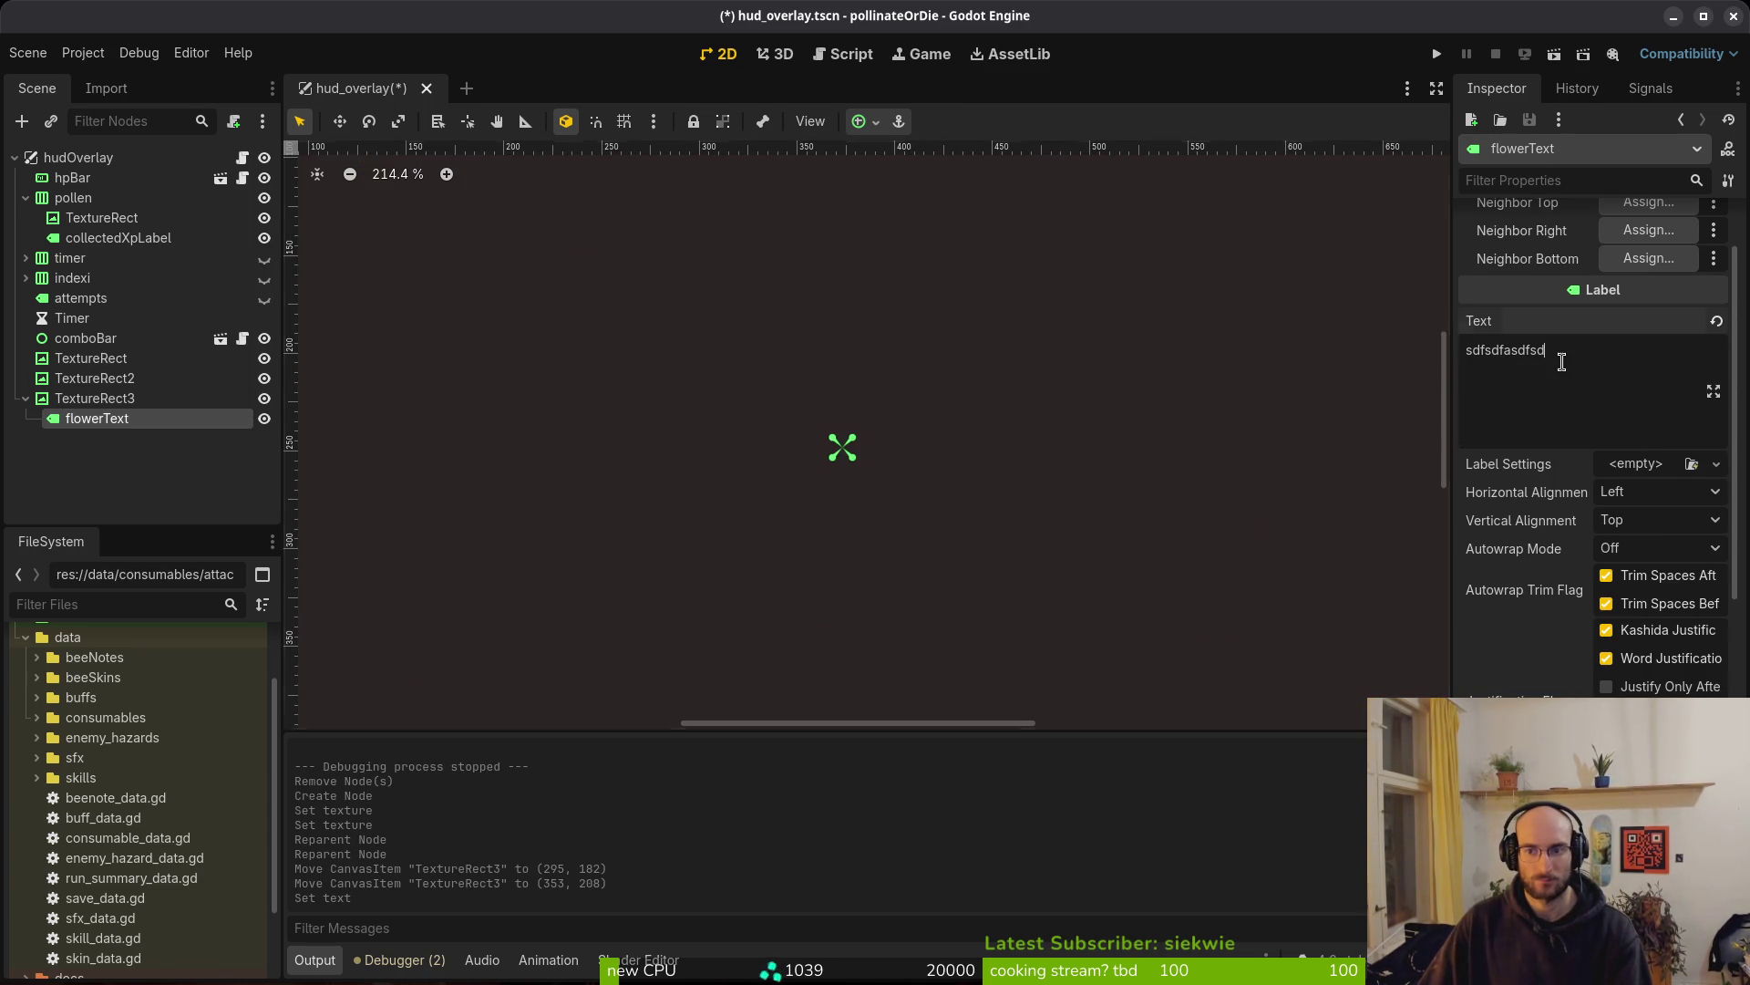
{"action": "scroll", "coordinate": [894, 465], "scroll_direction": "down", "scroll_amount": 5}
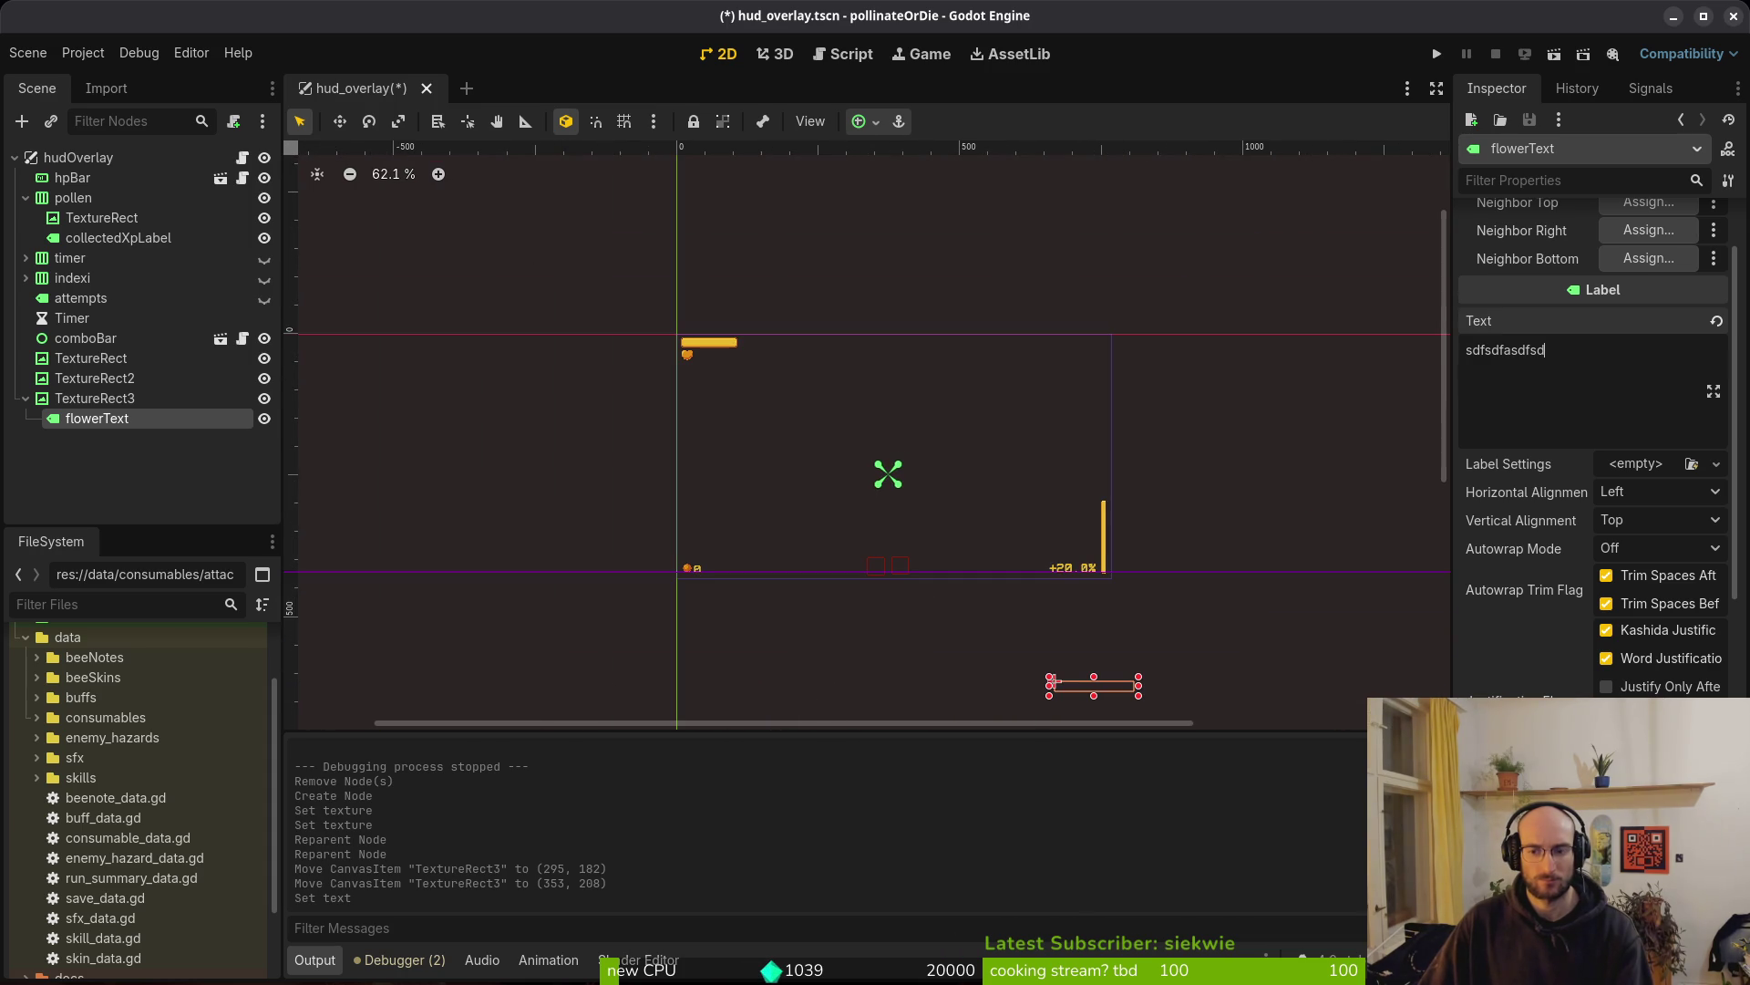
{"action": "scroll", "coordinate": [884, 419], "scroll_direction": "up", "scroll_amount": 4}
{"action": "scroll", "coordinate": [884, 419], "scroll_direction": "up", "scroll_amount": 1}
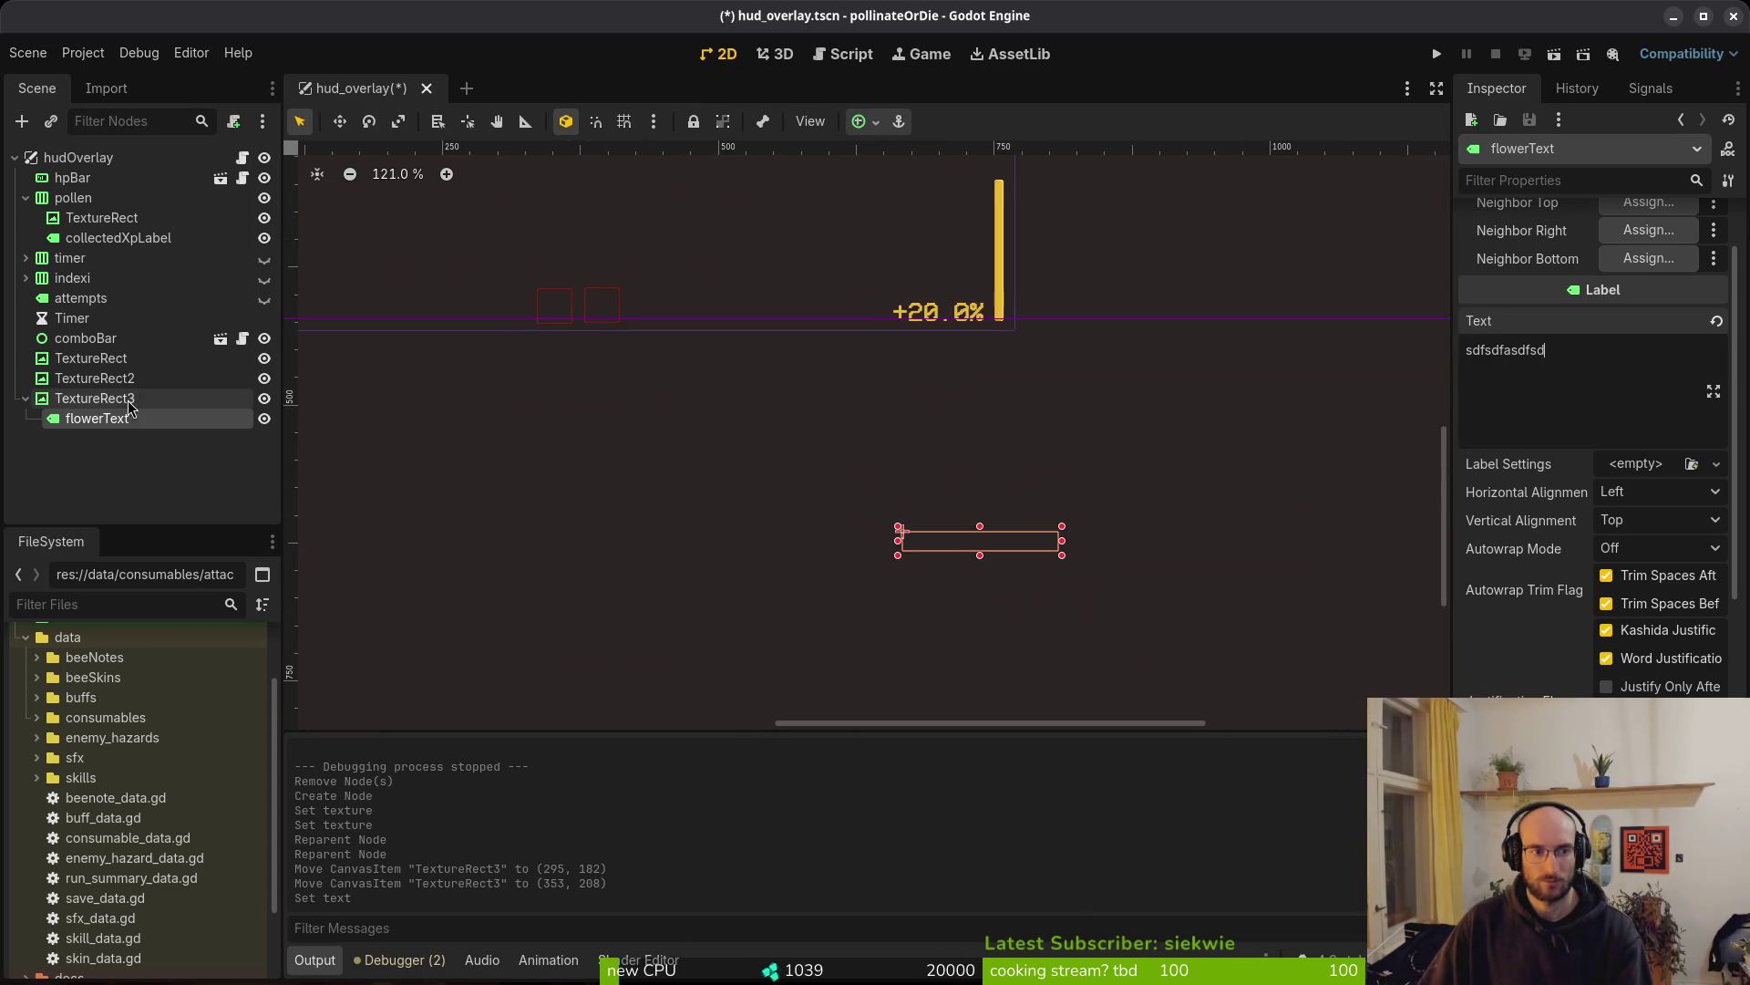
Move flowerText onto its parent's anchor, set its Anchors Preset to Center, and save
{"action": "mouse_move", "coordinate": [940, 547]}
{"action": "left_mouse_down"}
{"action": "mouse_move", "coordinate": [990, 614]}
{"action": "mouse_move", "coordinate": [1075, 665]}
{"action": "mouse_move", "coordinate": [694, 265]}
{"action": "left_mouse_up"}
{"action": "scroll", "coordinate": [1593, 490], "scroll_direction": "down", "scroll_amount": 5}
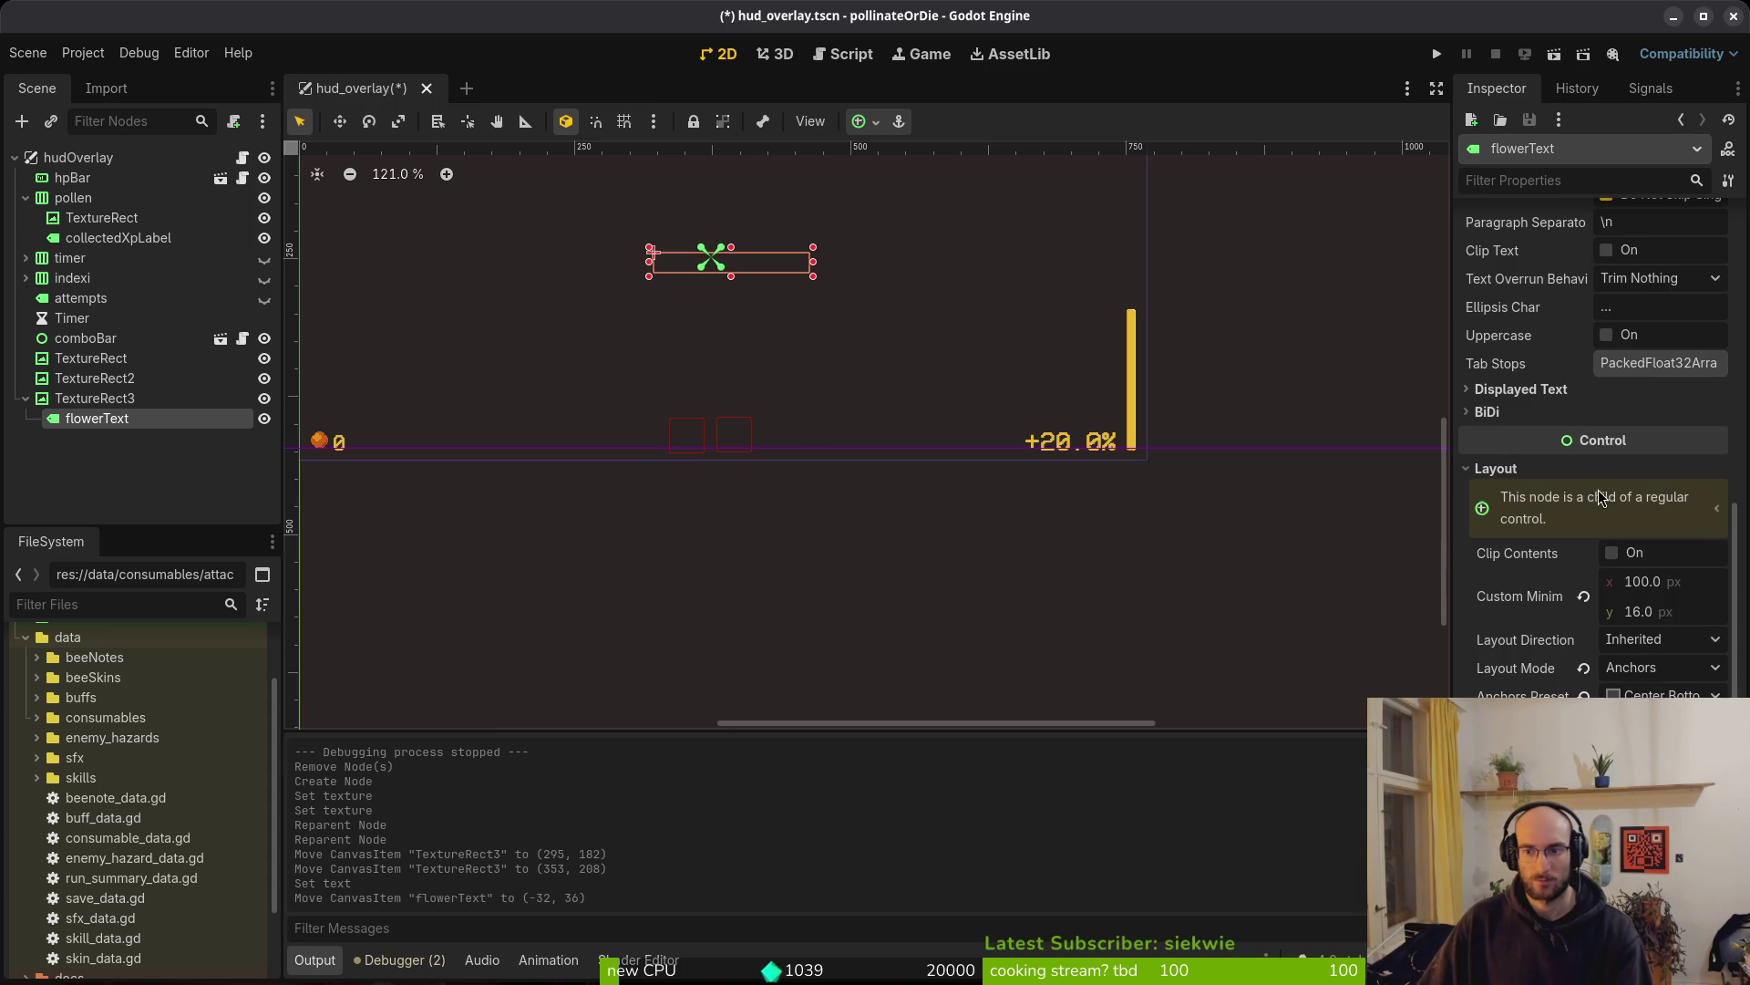
{"action": "left_click", "coordinate": [1663, 694]}
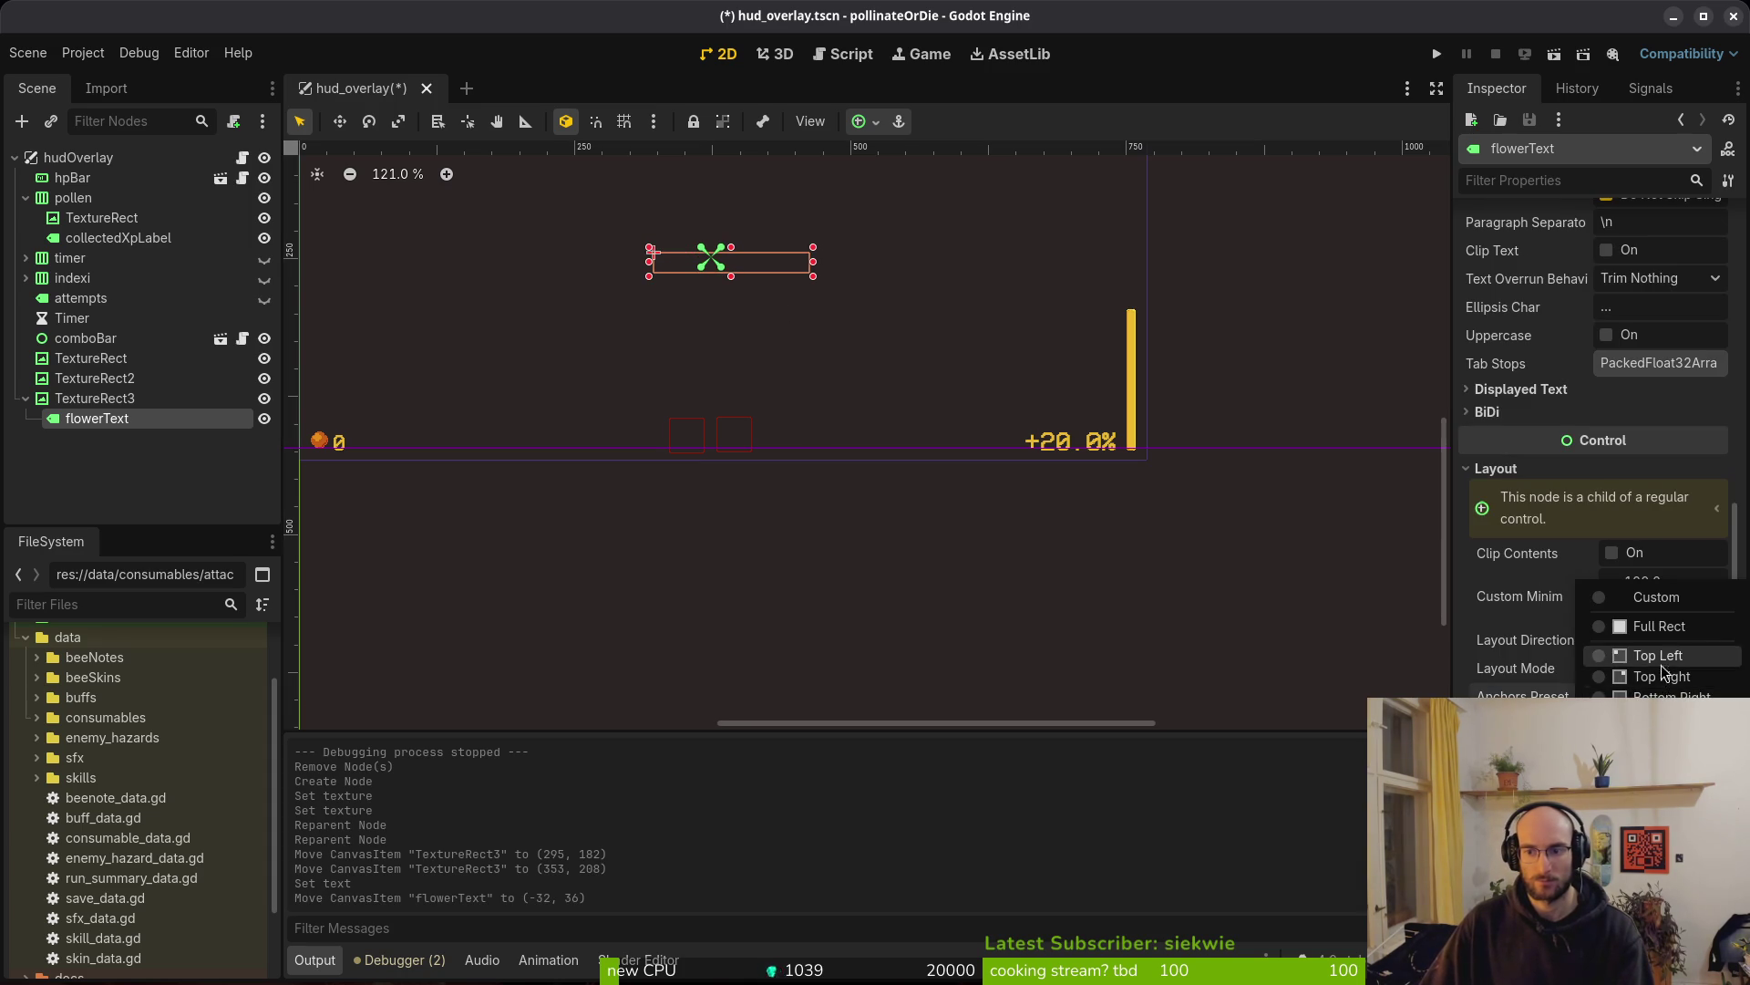
{"action": "left_click", "coordinate": [1659, 822]}
{"action": "key", "text": "ctrl+s"}
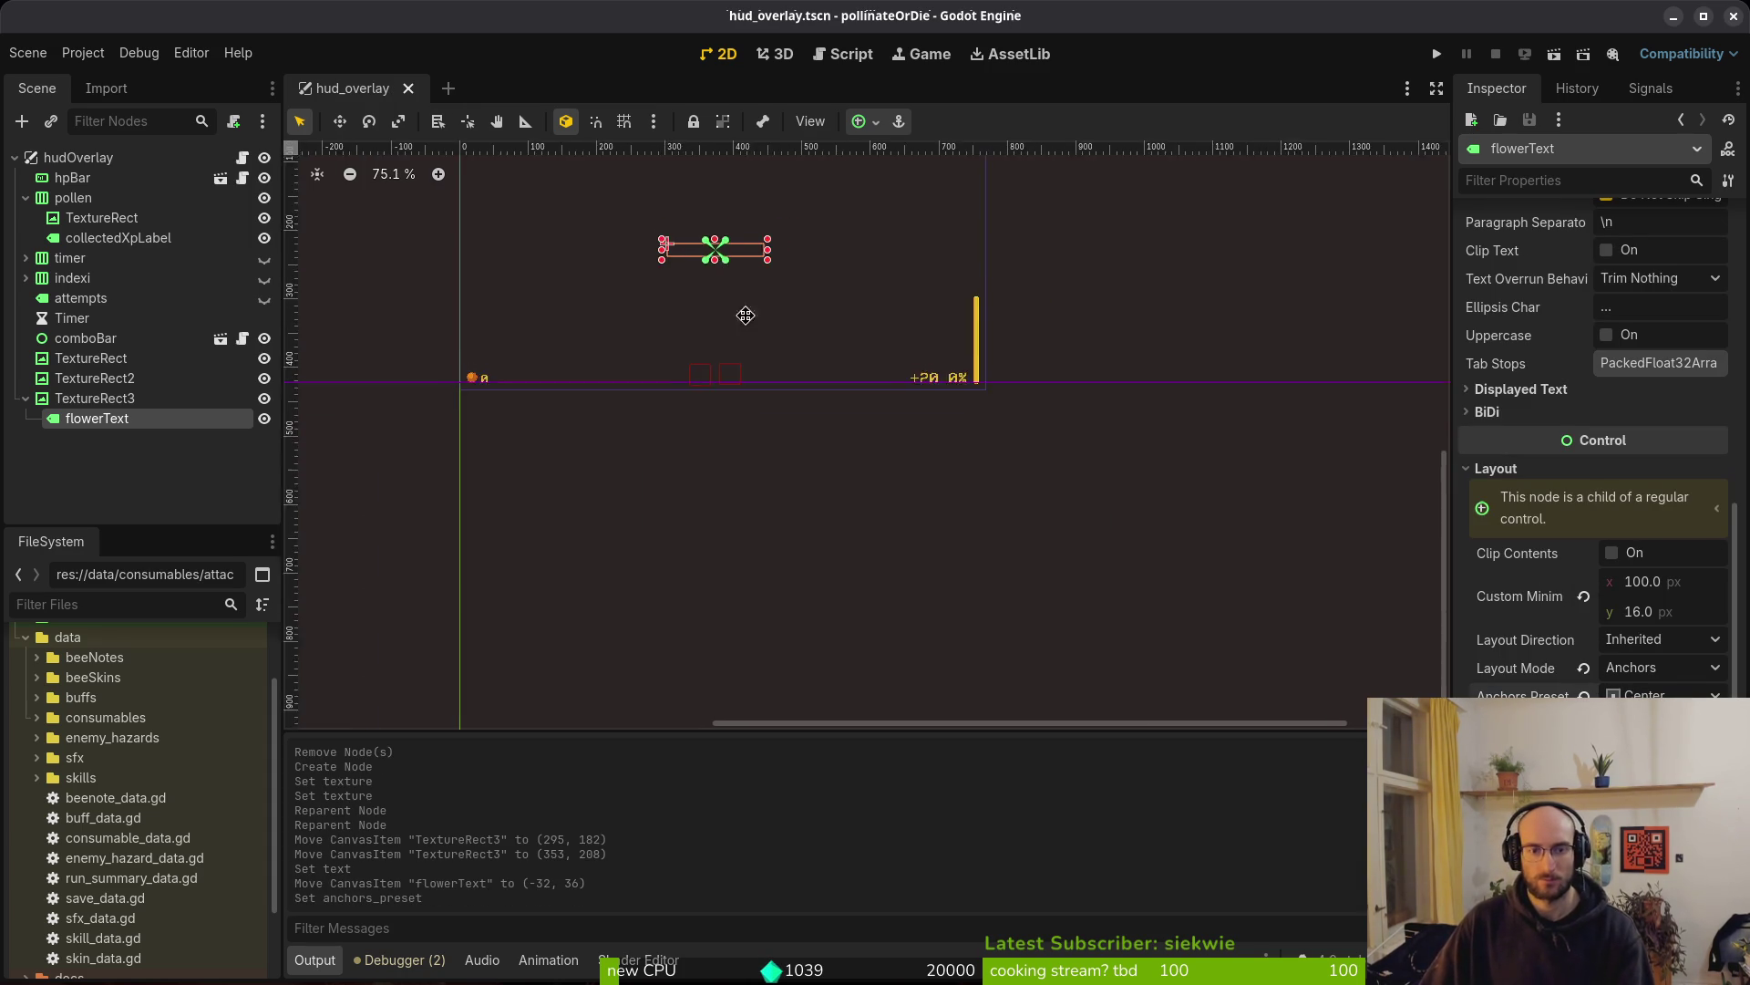
Set TextureRect3's Anchors Preset to Center and save the scene
{"action": "left_click", "coordinate": [106, 402]}
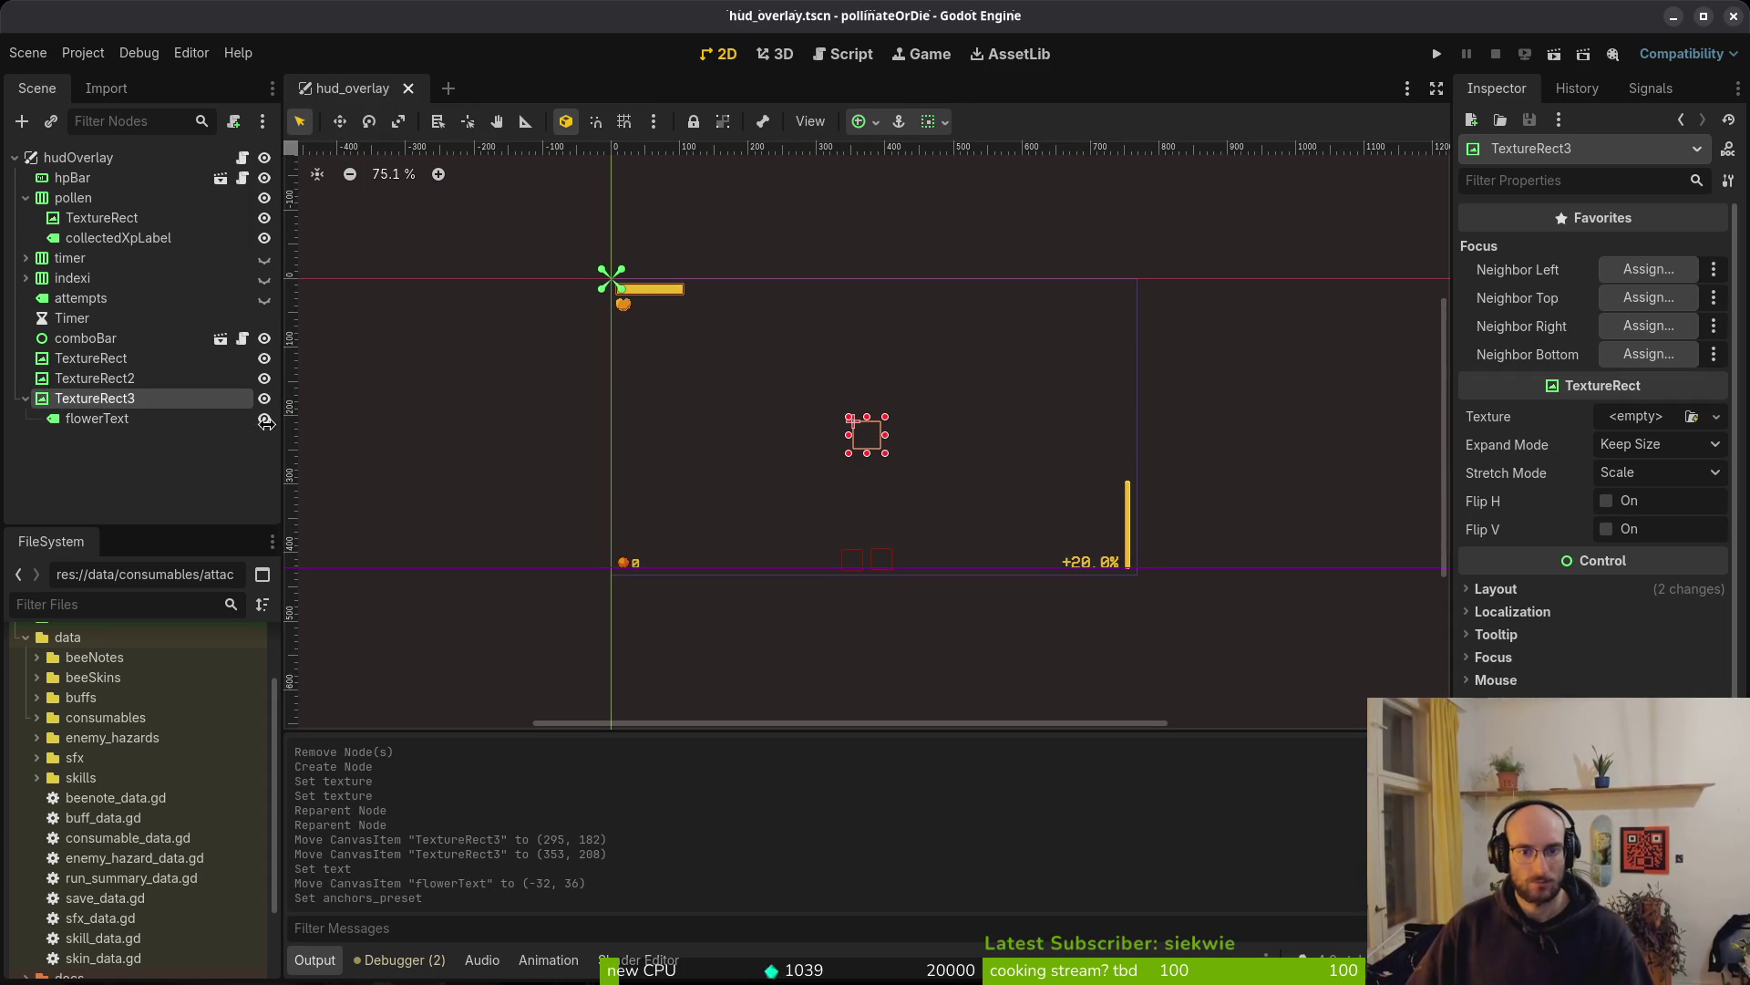
{"action": "left_click", "coordinate": [1650, 601]}
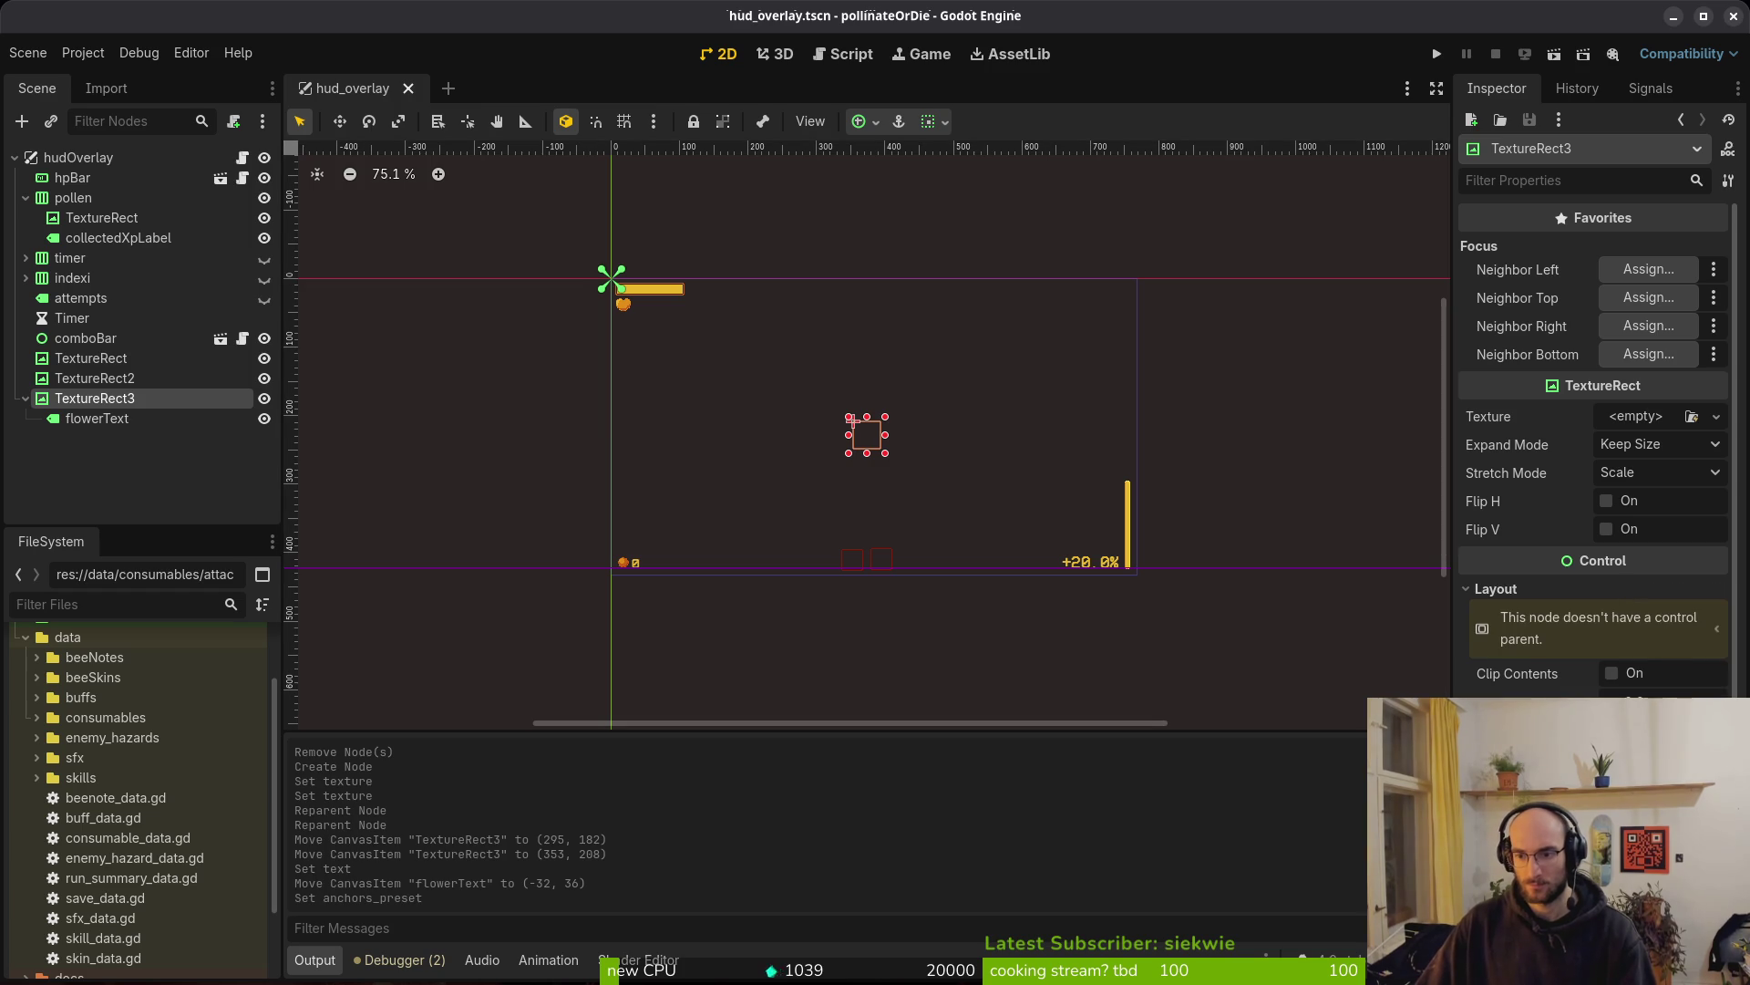
{"action": "left_click", "coordinate": [1659, 811]}
{"action": "left_click", "coordinate": [1659, 822]}
{"action": "key", "text": "ctrl+s"}
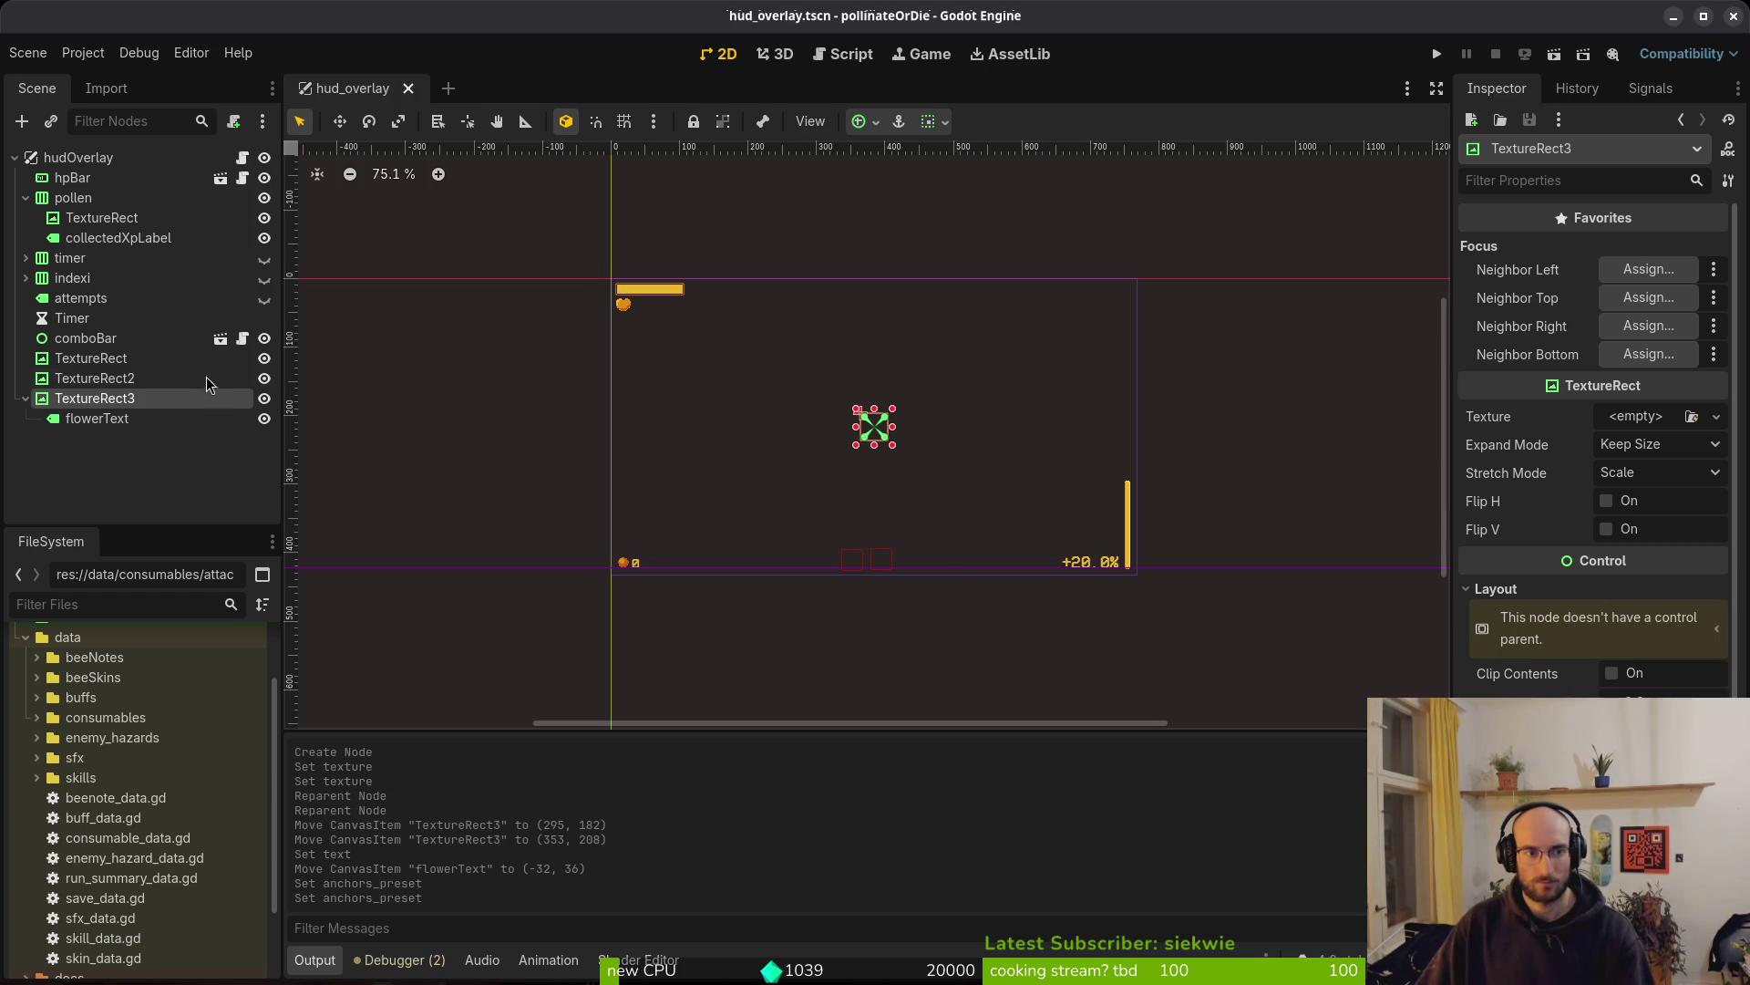
{"action": "left_click", "coordinate": [97, 418]}
{"action": "key", "text": "ctrl+s"}
{"action": "left_click", "coordinate": [94, 398]}
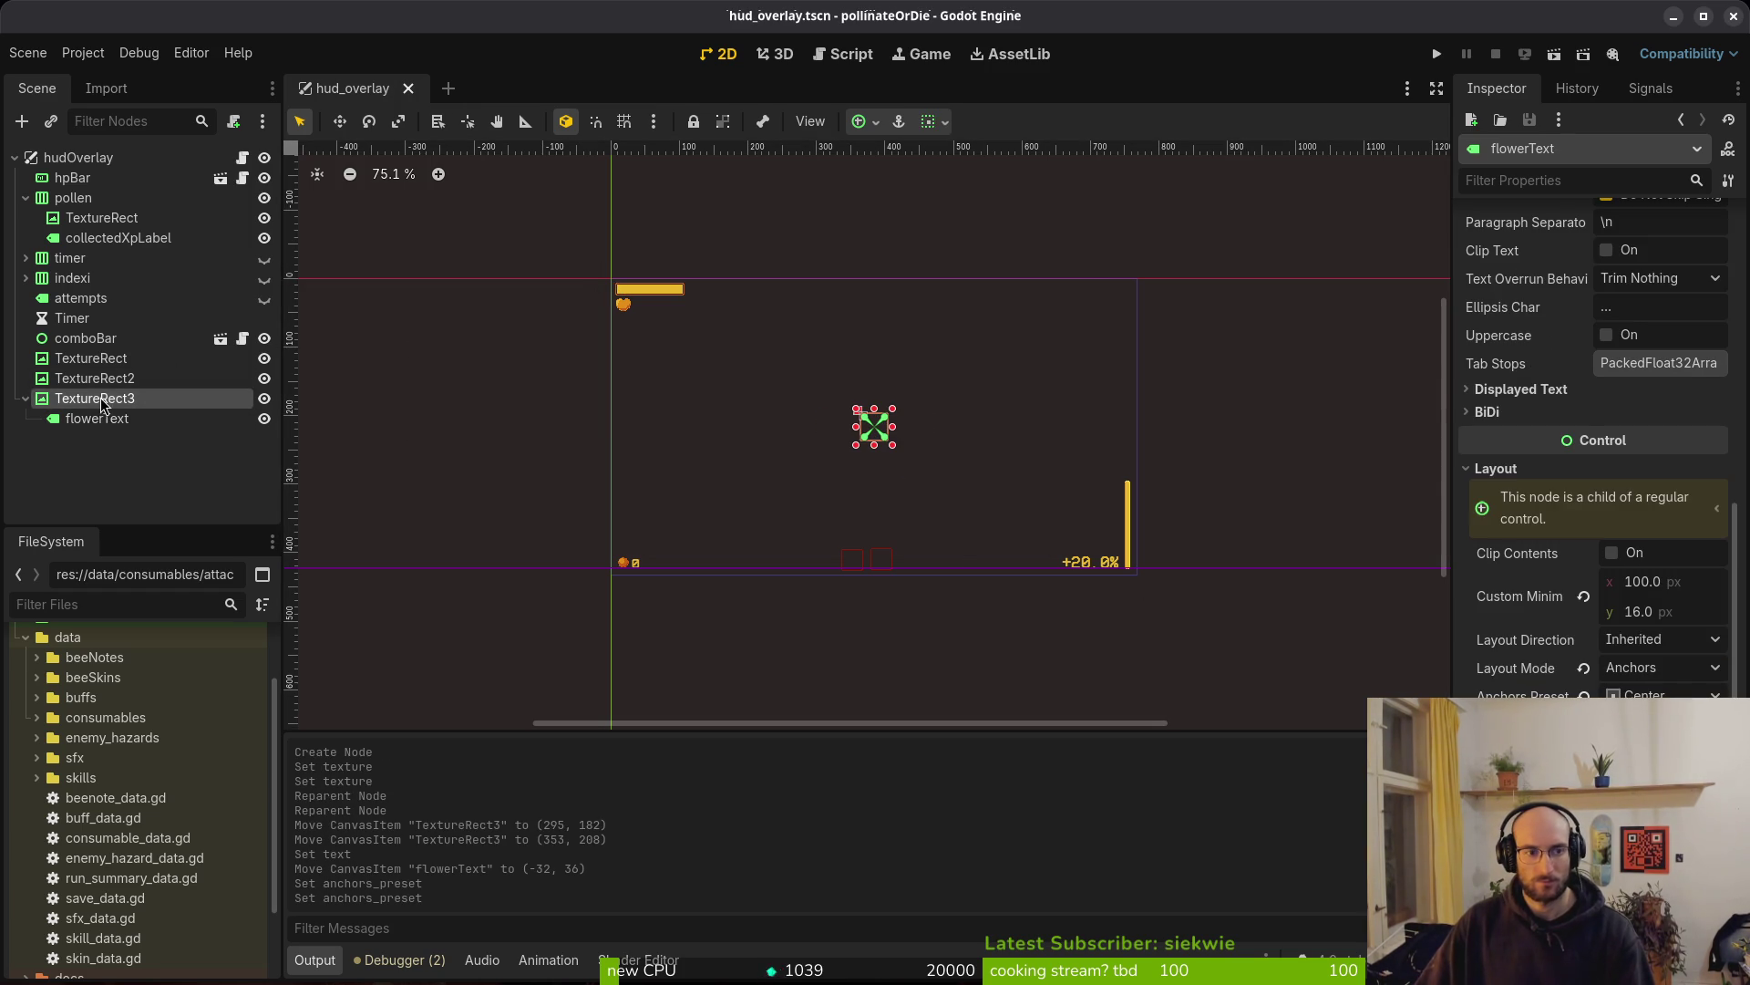
{"action": "scroll", "coordinate": [852, 441], "scroll_direction": "up", "scroll_amount": 5}
{"action": "scroll", "coordinate": [852, 440], "scroll_direction": "up", "scroll_amount": 5}
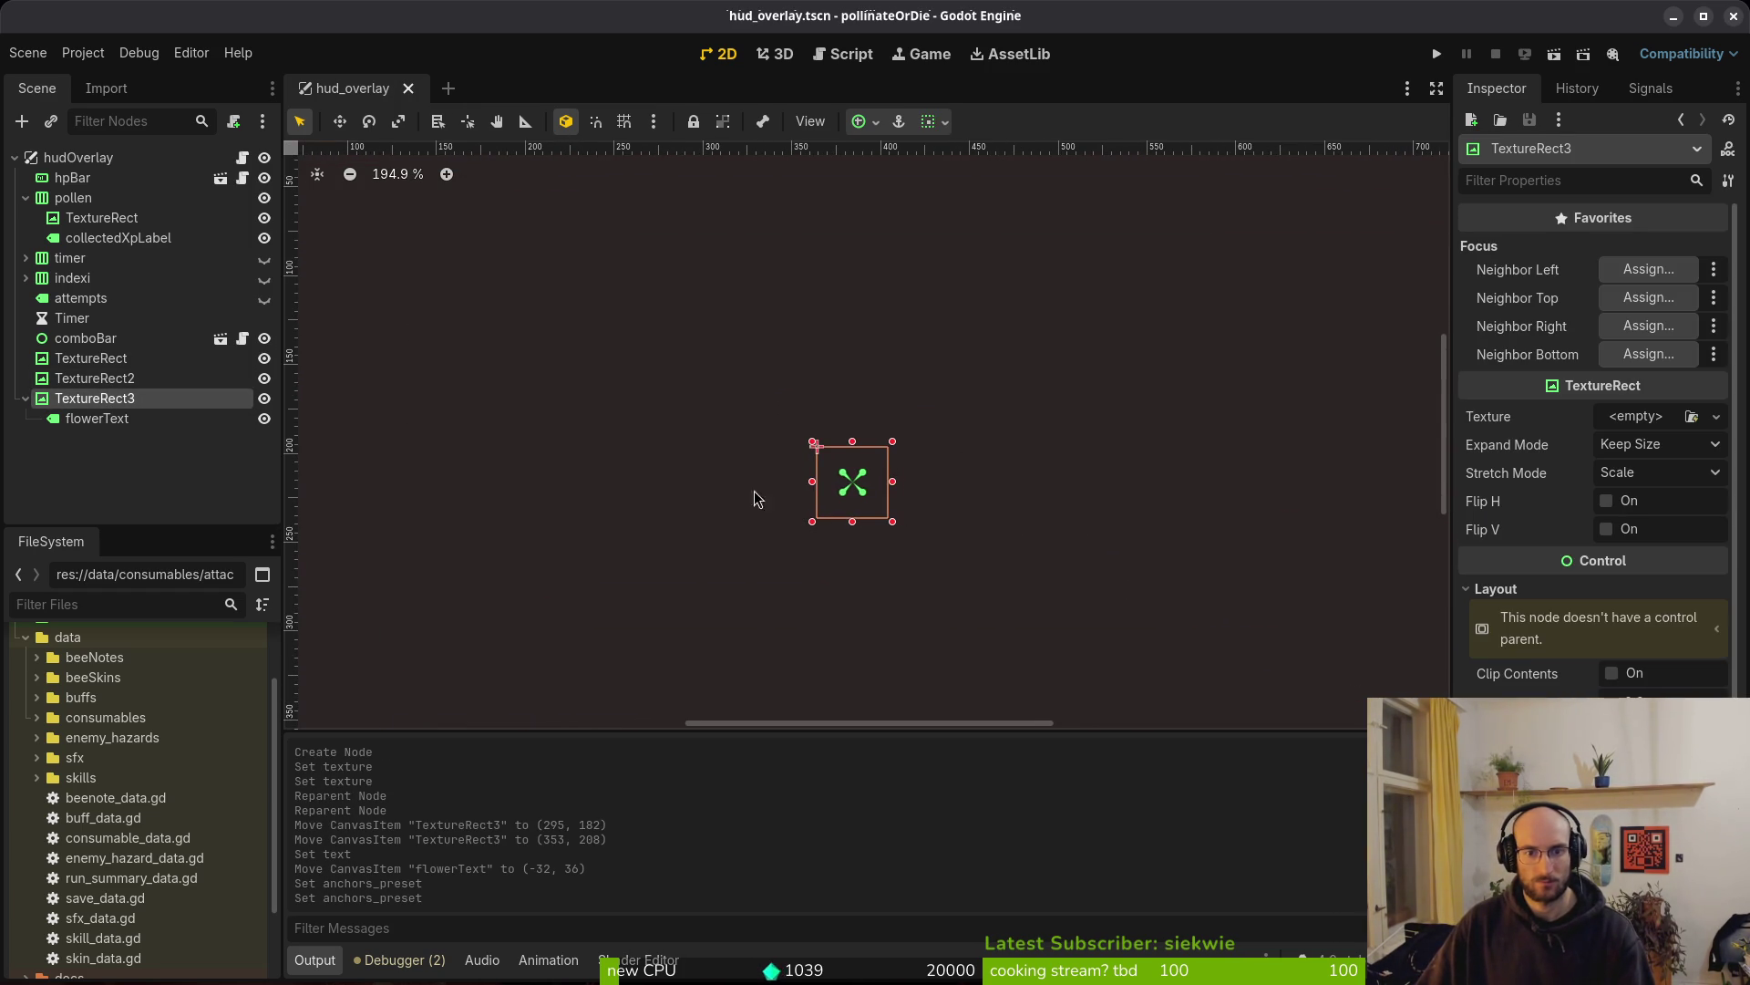
{"action": "left_click", "coordinate": [1653, 418]}
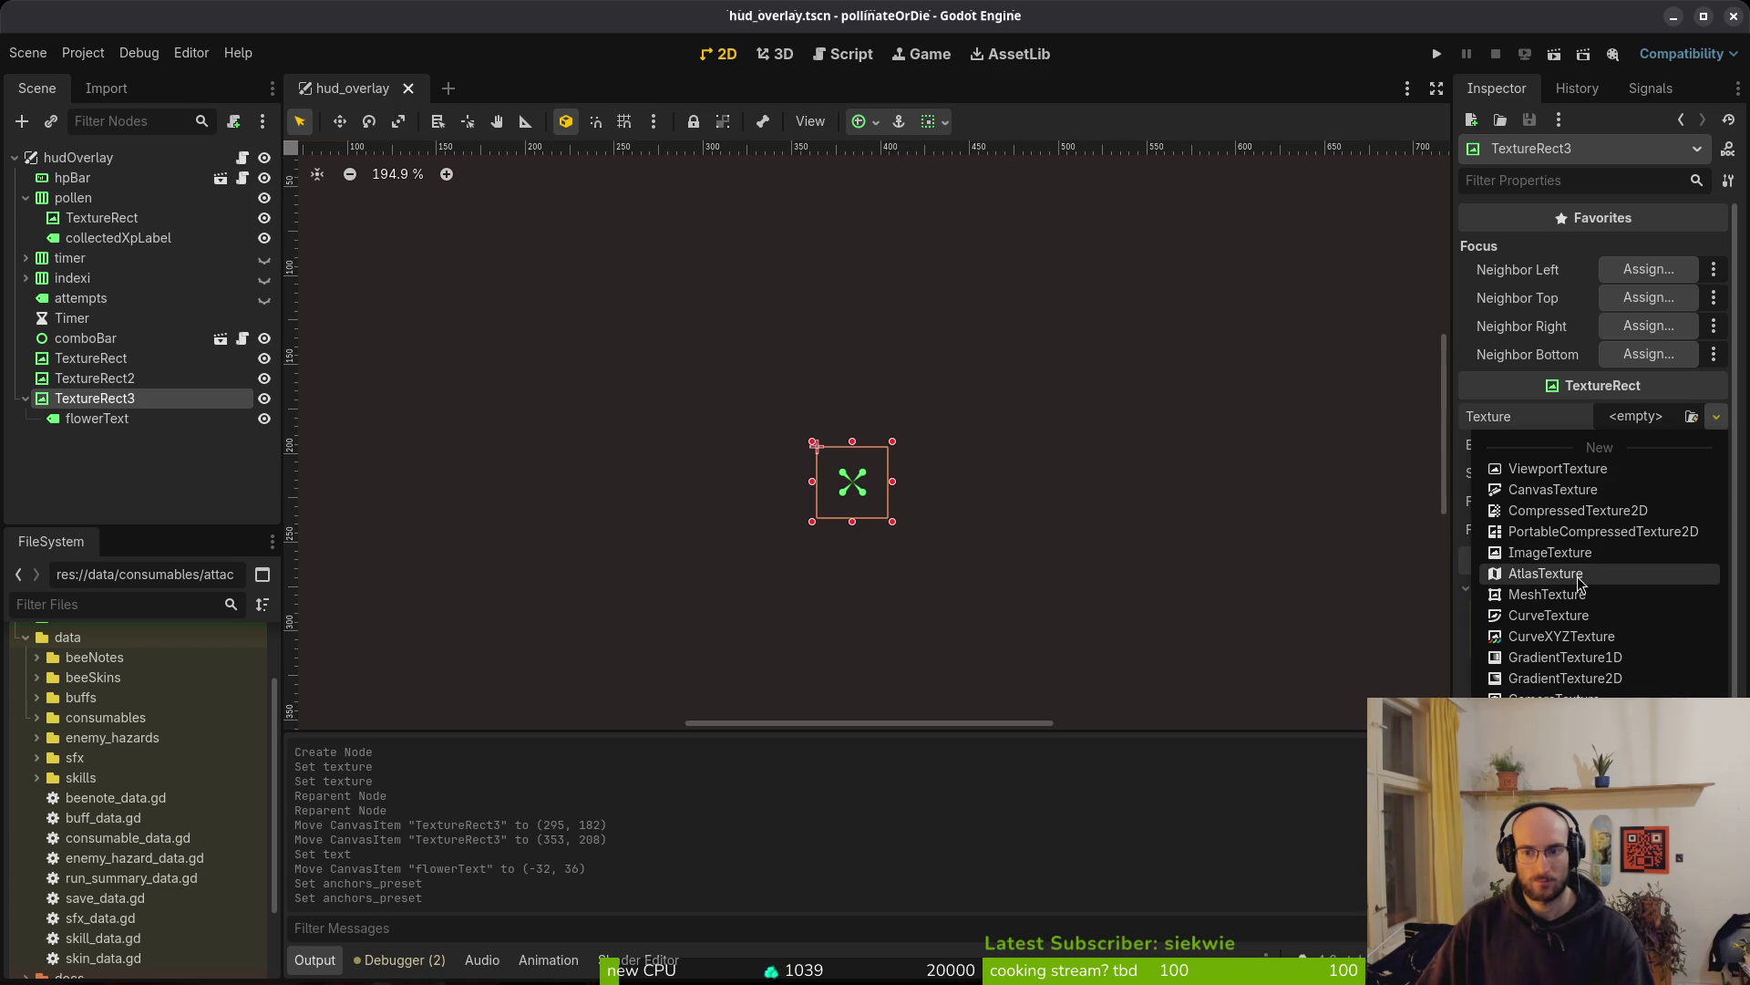
Assign a New GradientTexture1D to TextureRect3's Texture, then switch to Aseprite
{"action": "left_click", "coordinate": [1568, 658]}
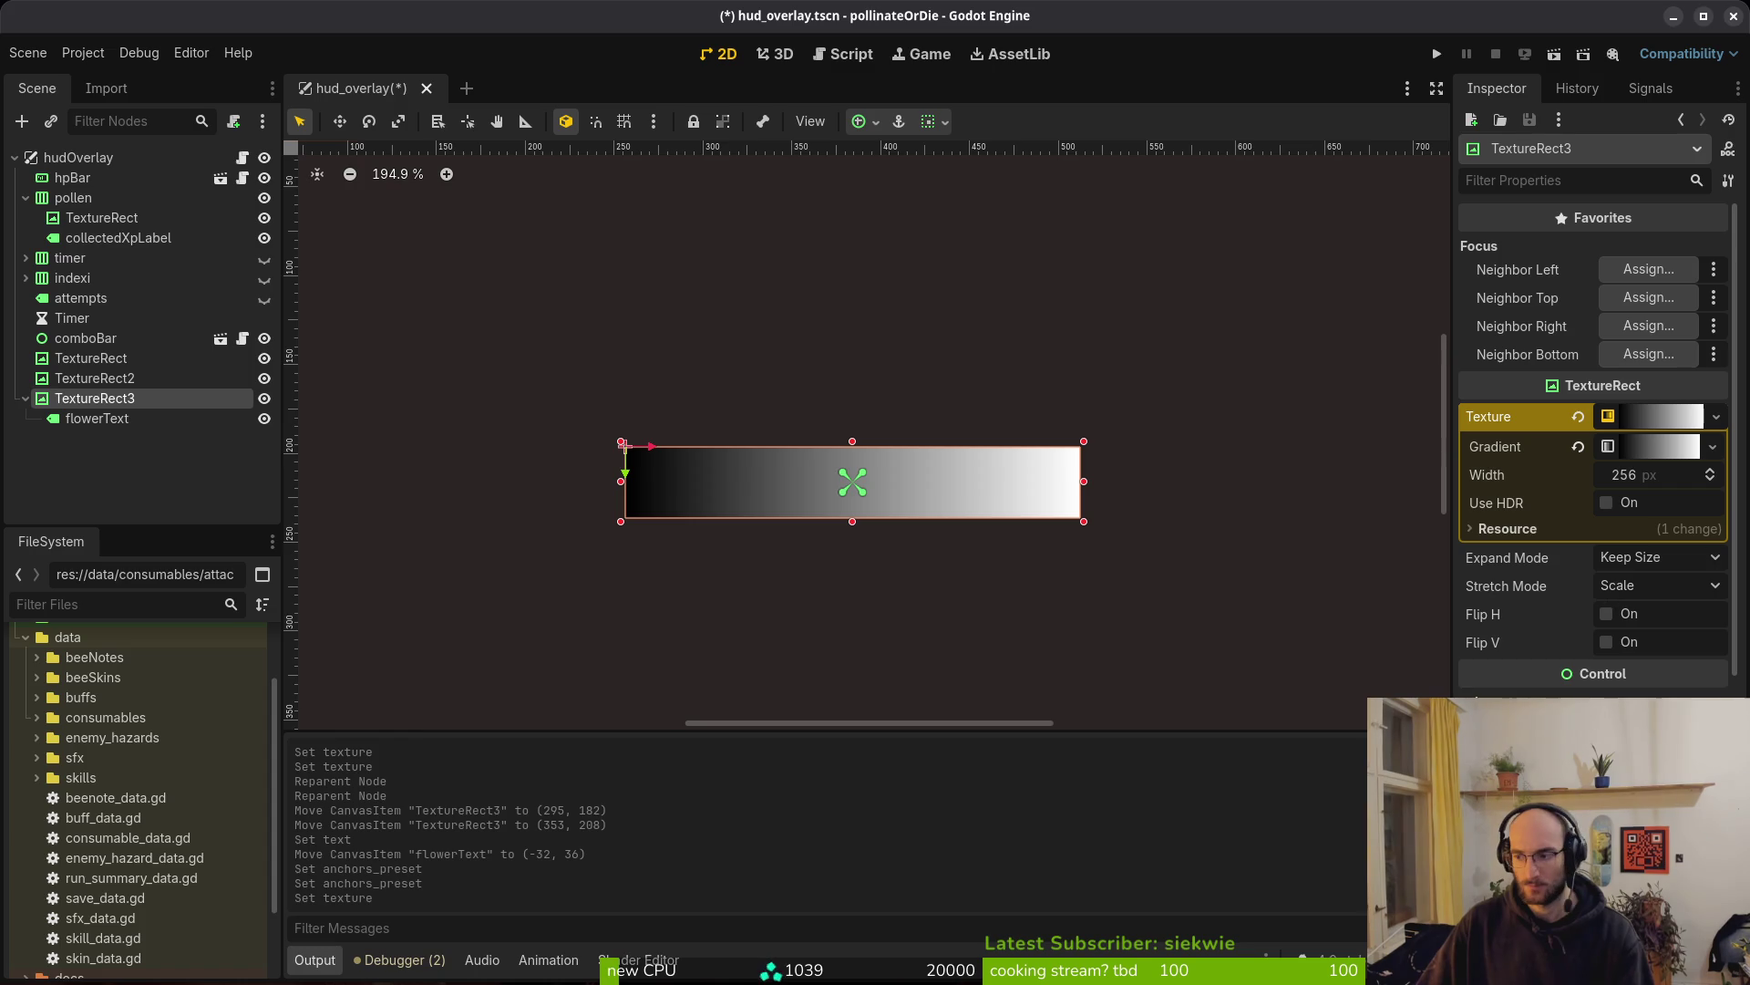
{"action": "key", "text": "alt+Tab"}
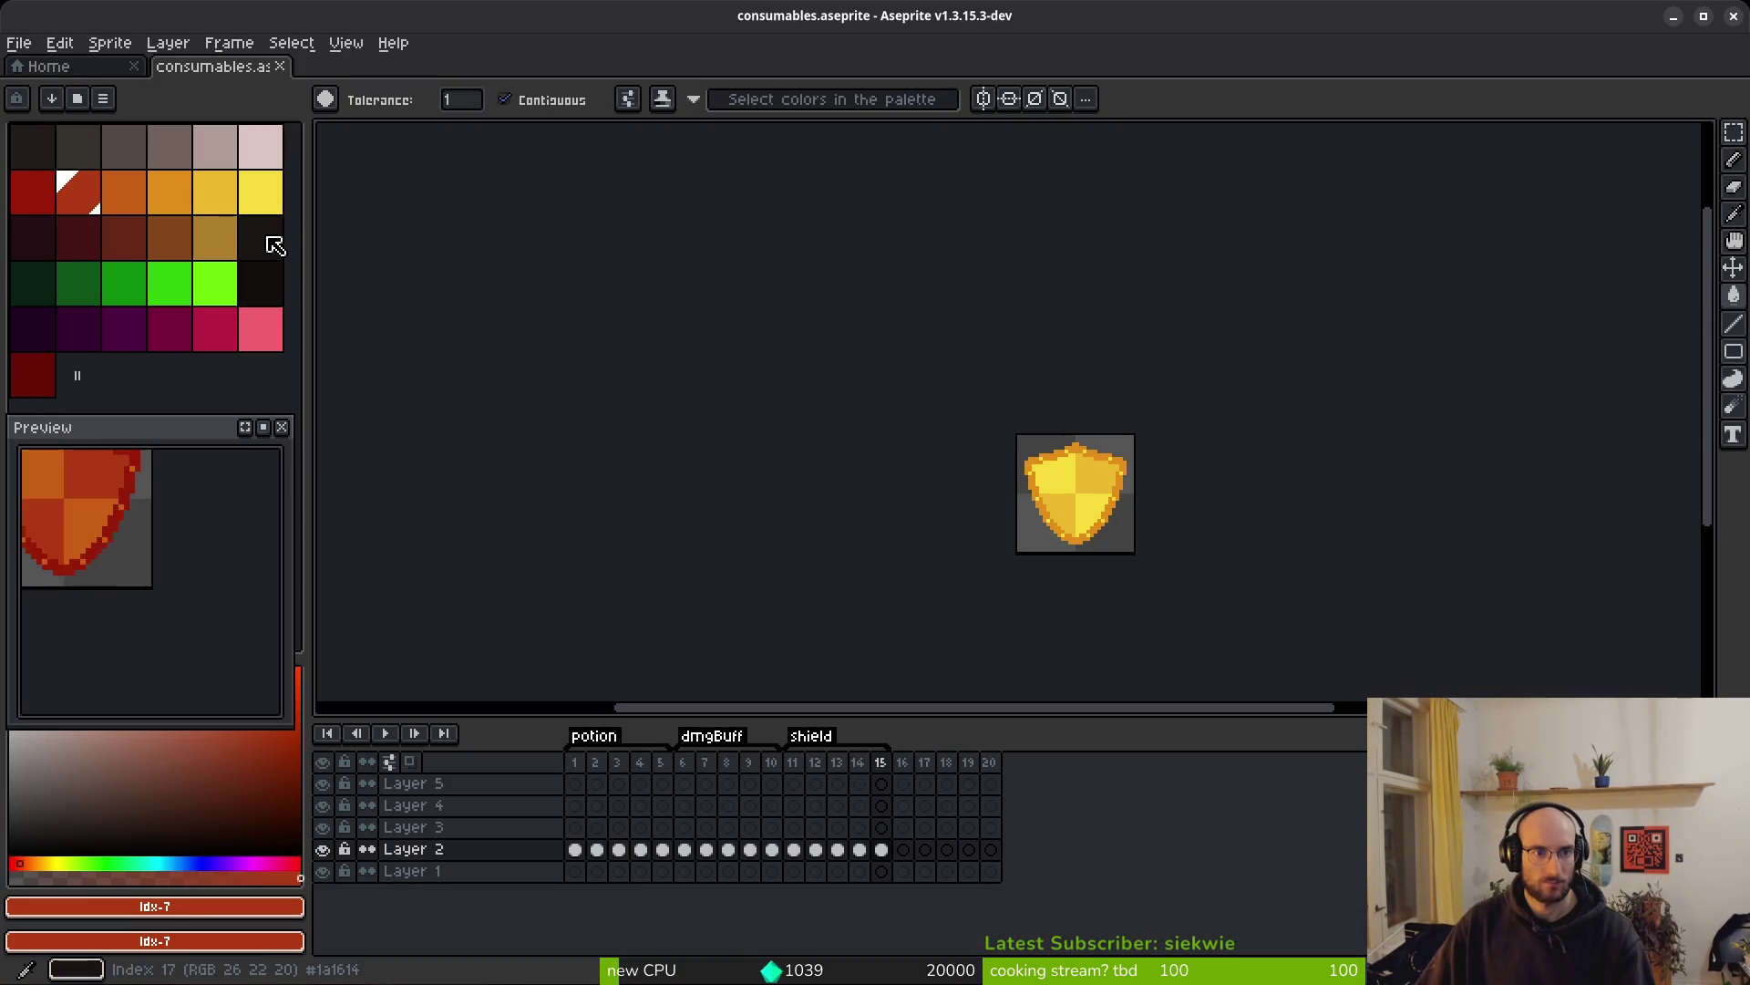
Make palette colour #120f0e Aseprite's foreground colour, copy its hex, and return to Godot
{"action": "left_click", "coordinate": [227, 901]}
{"action": "left_click", "coordinate": [274, 294]}
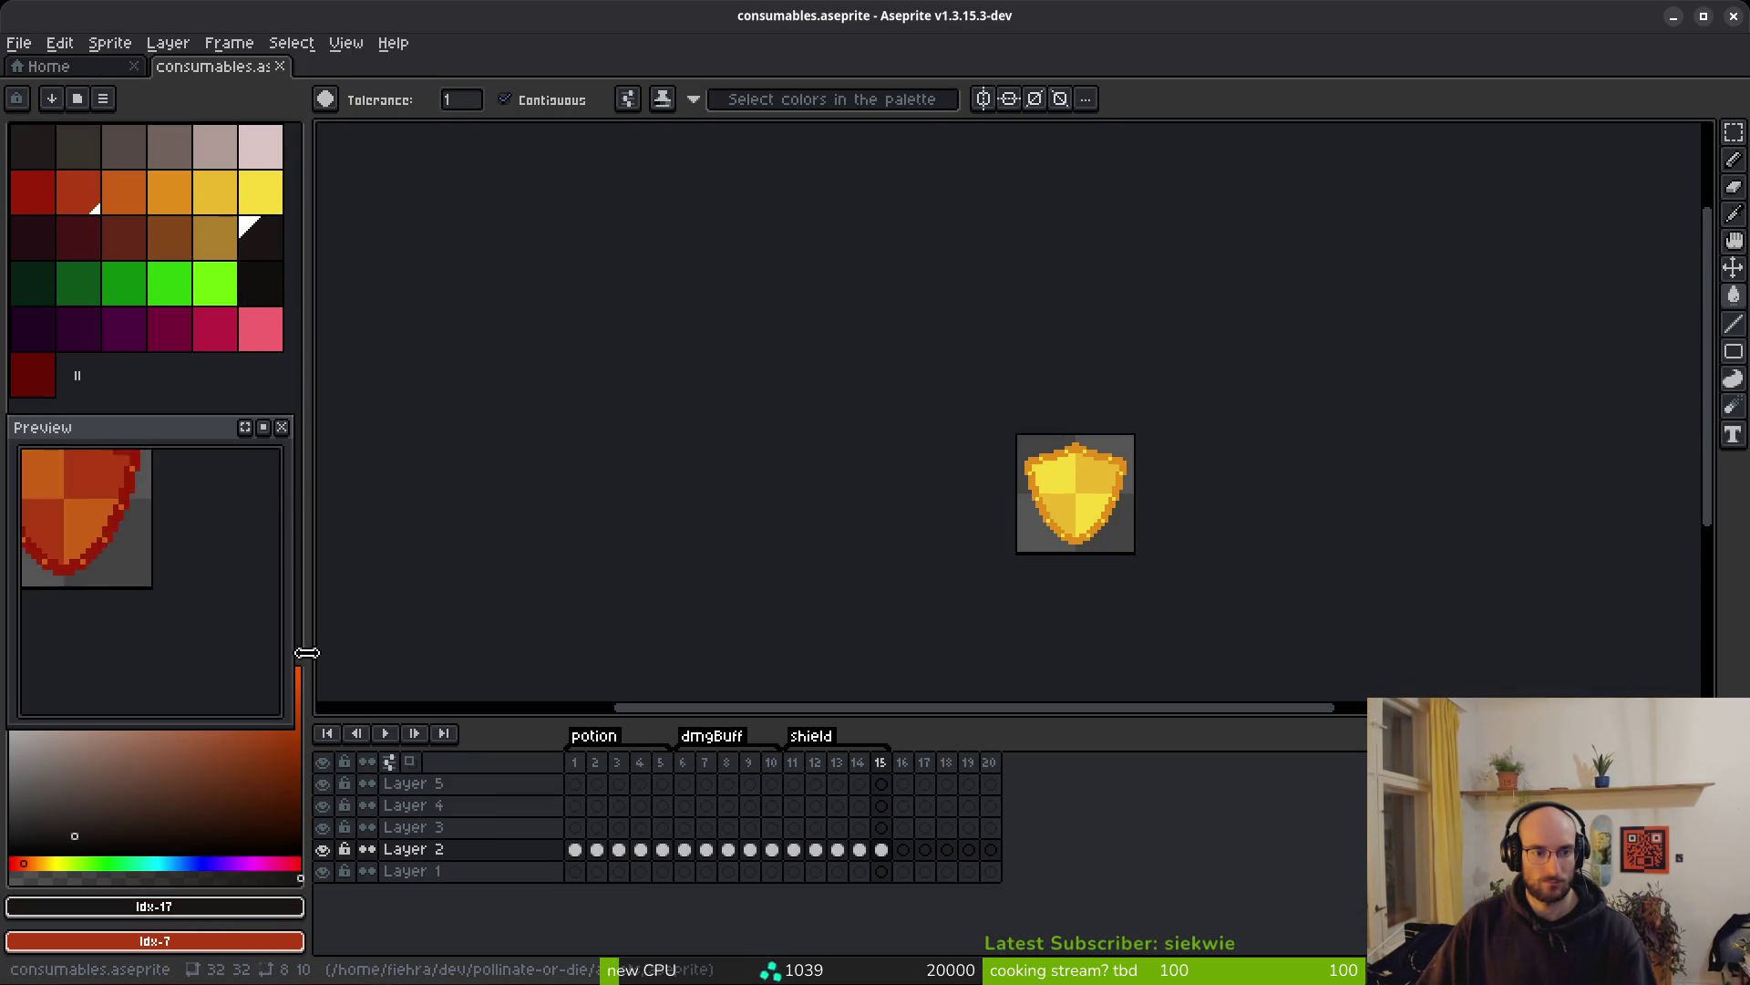
{"action": "left_click", "coordinate": [223, 906]}
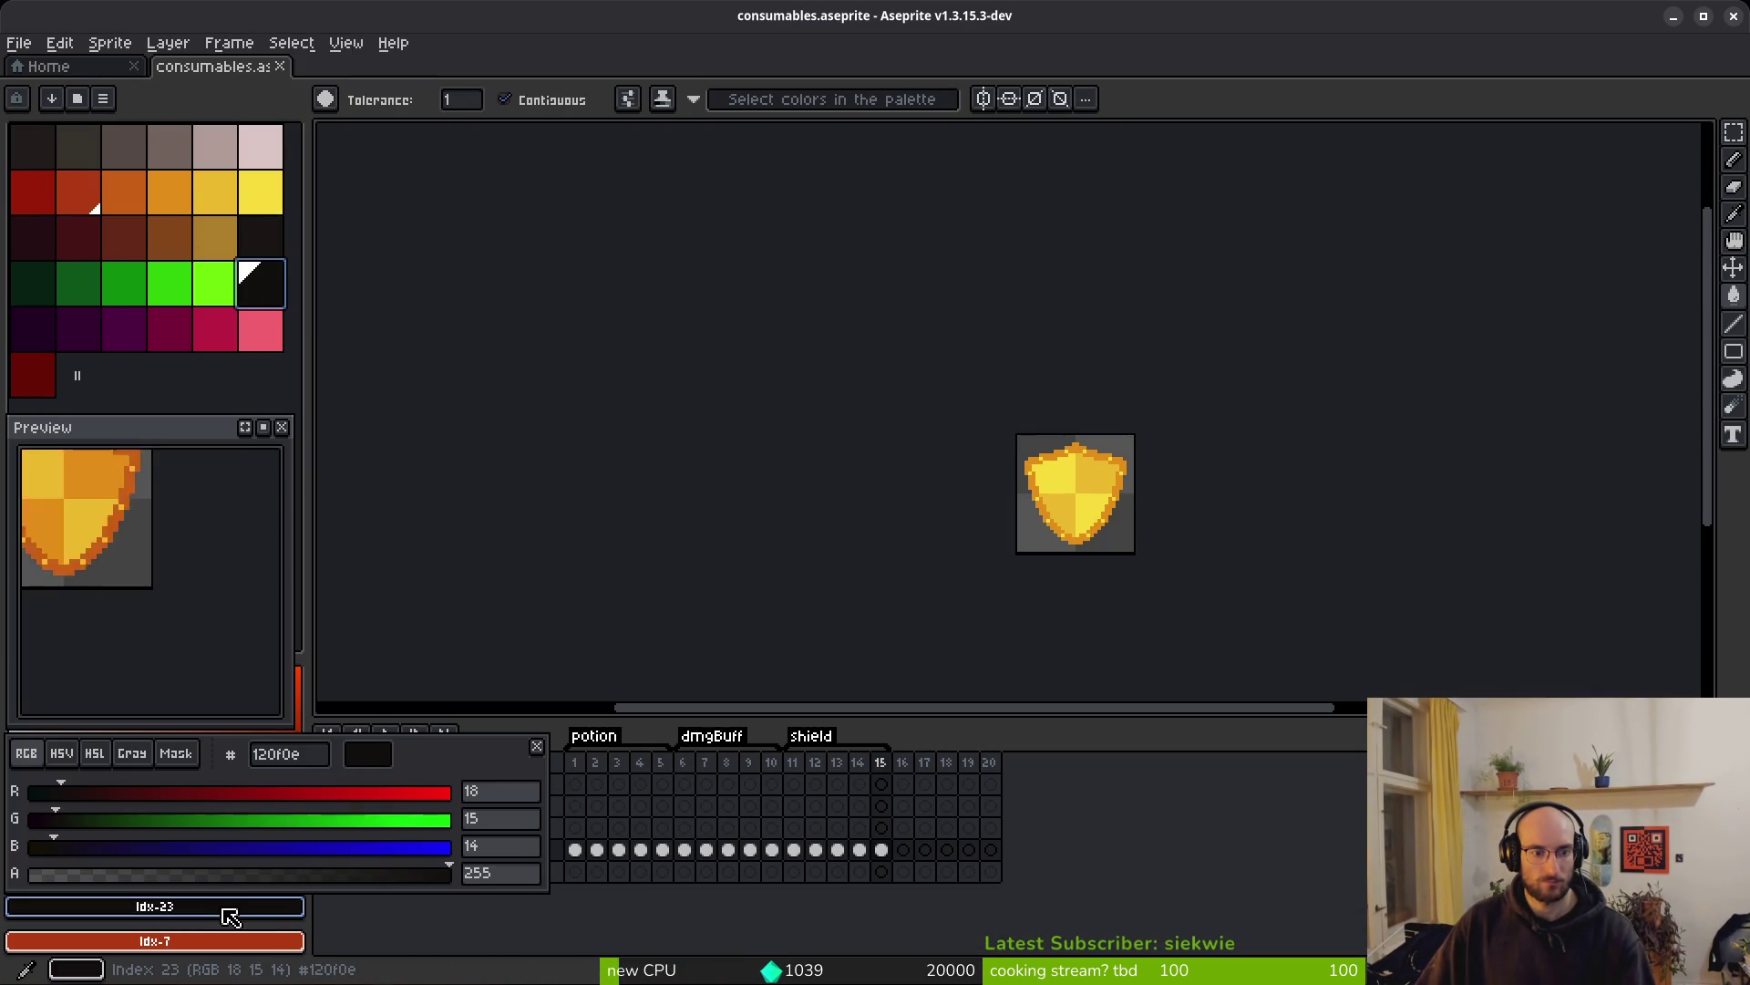
{"action": "key", "text": "alt+Tab"}
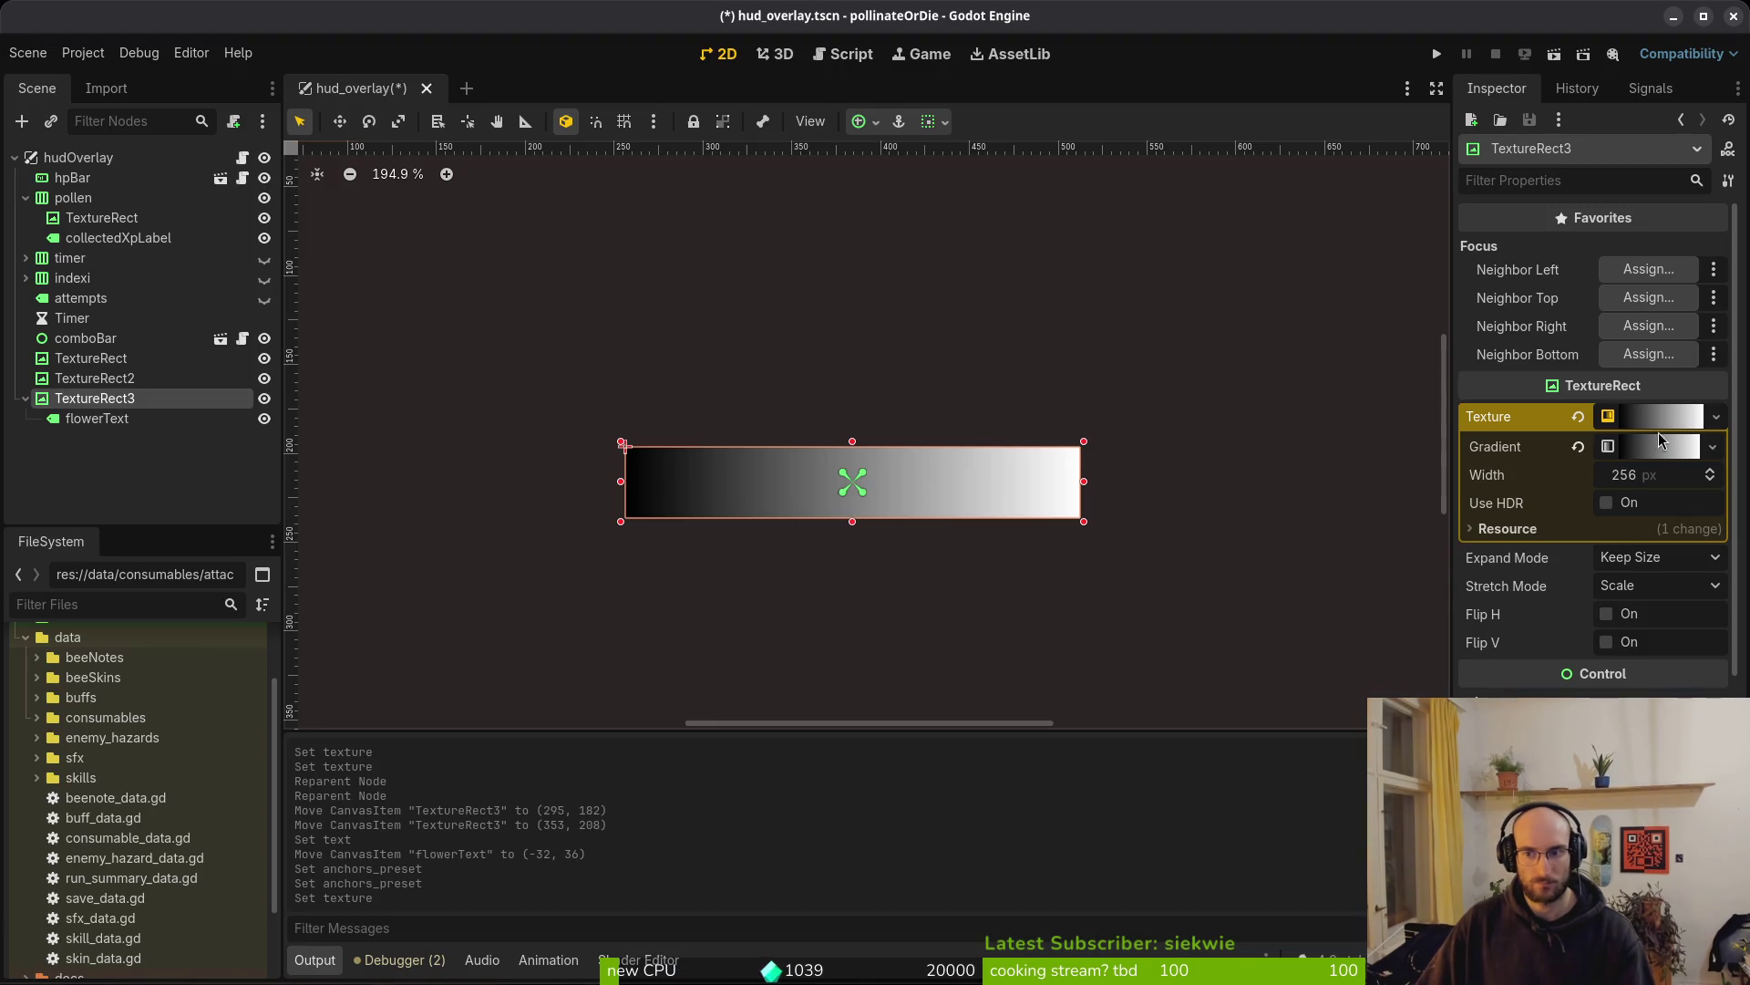
Recolour the gradient's left stop to #120f0e, delete the white stop, and save
{"action": "left_click", "coordinate": [1615, 453]}
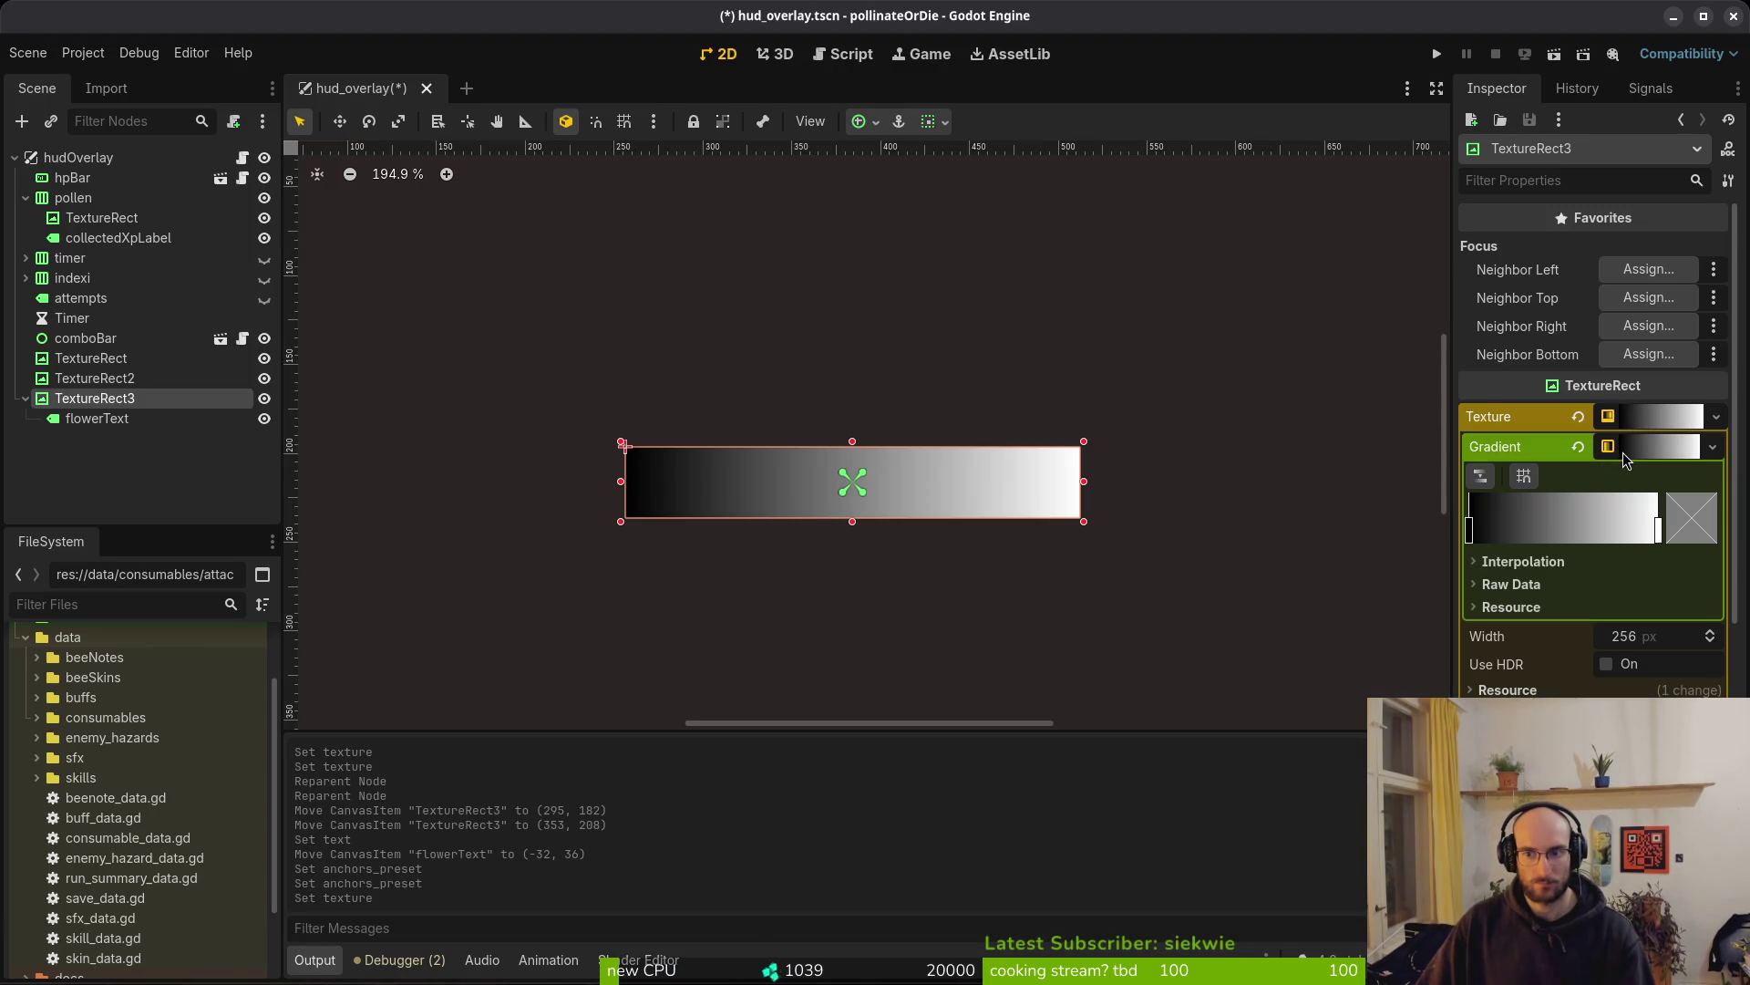
{"action": "left_click", "coordinate": [1471, 531]}
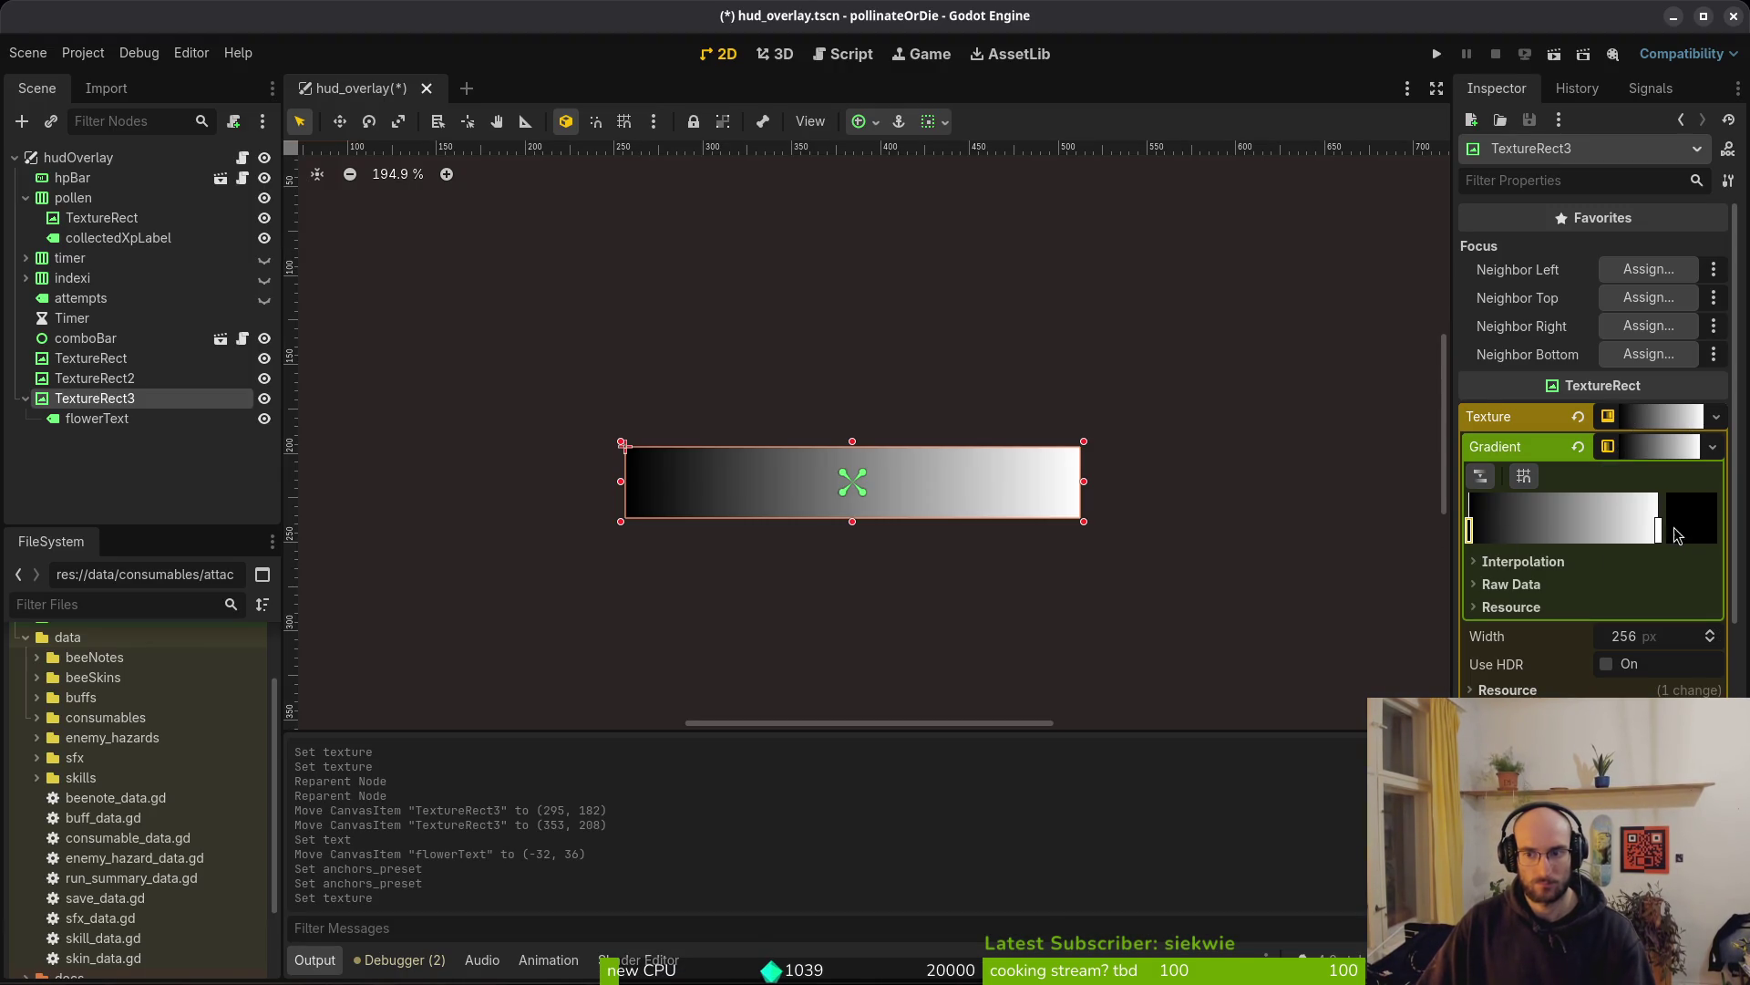
{"action": "double_click", "coordinate": [1470, 531]}
{"action": "left_click", "coordinate": [1625, 476]}
{"action": "type", "text": "120f0e"}
{"action": "key", "text": "Return"}
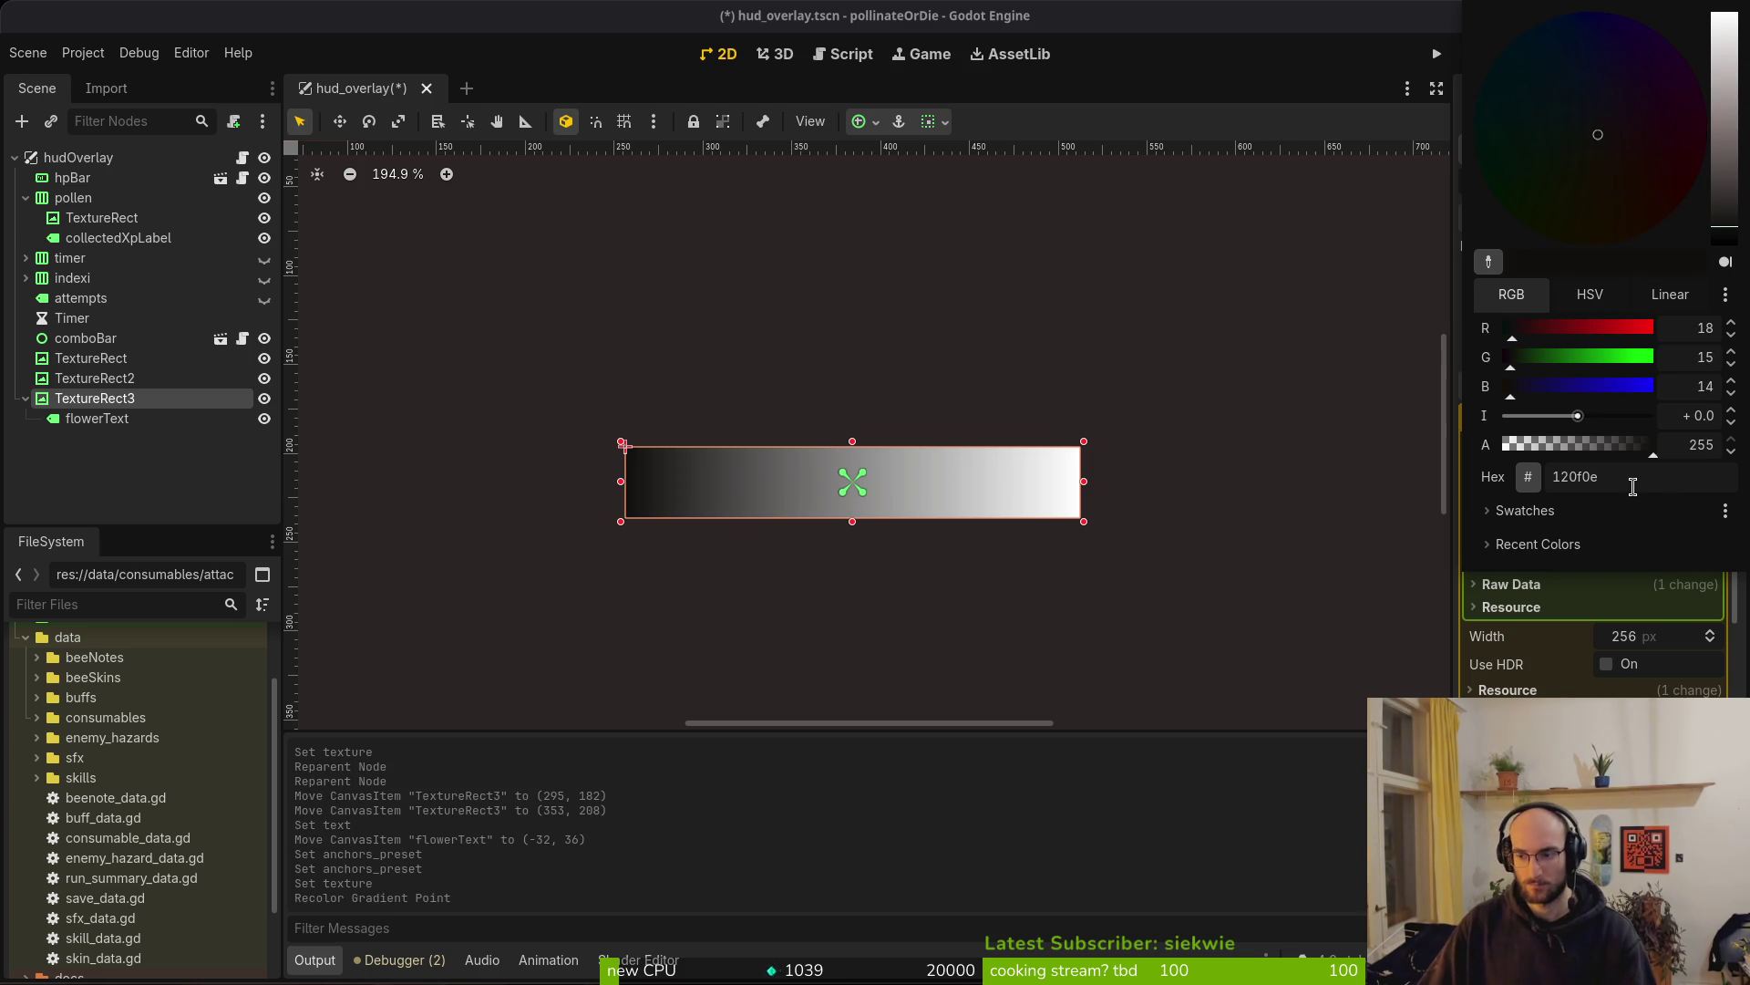
{"action": "key", "text": "Escape"}
{"action": "left_click_drag", "start_coordinate": [1470, 531], "coordinate": [1678, 543]}
{"action": "right_click", "coordinate": [1659, 532]}
{"action": "key", "text": "ctrl+s"}
Set the GradientTexture1D width to 12 px
{"action": "scroll", "coordinate": [966, 456], "scroll_direction": "down", "scroll_amount": 6}
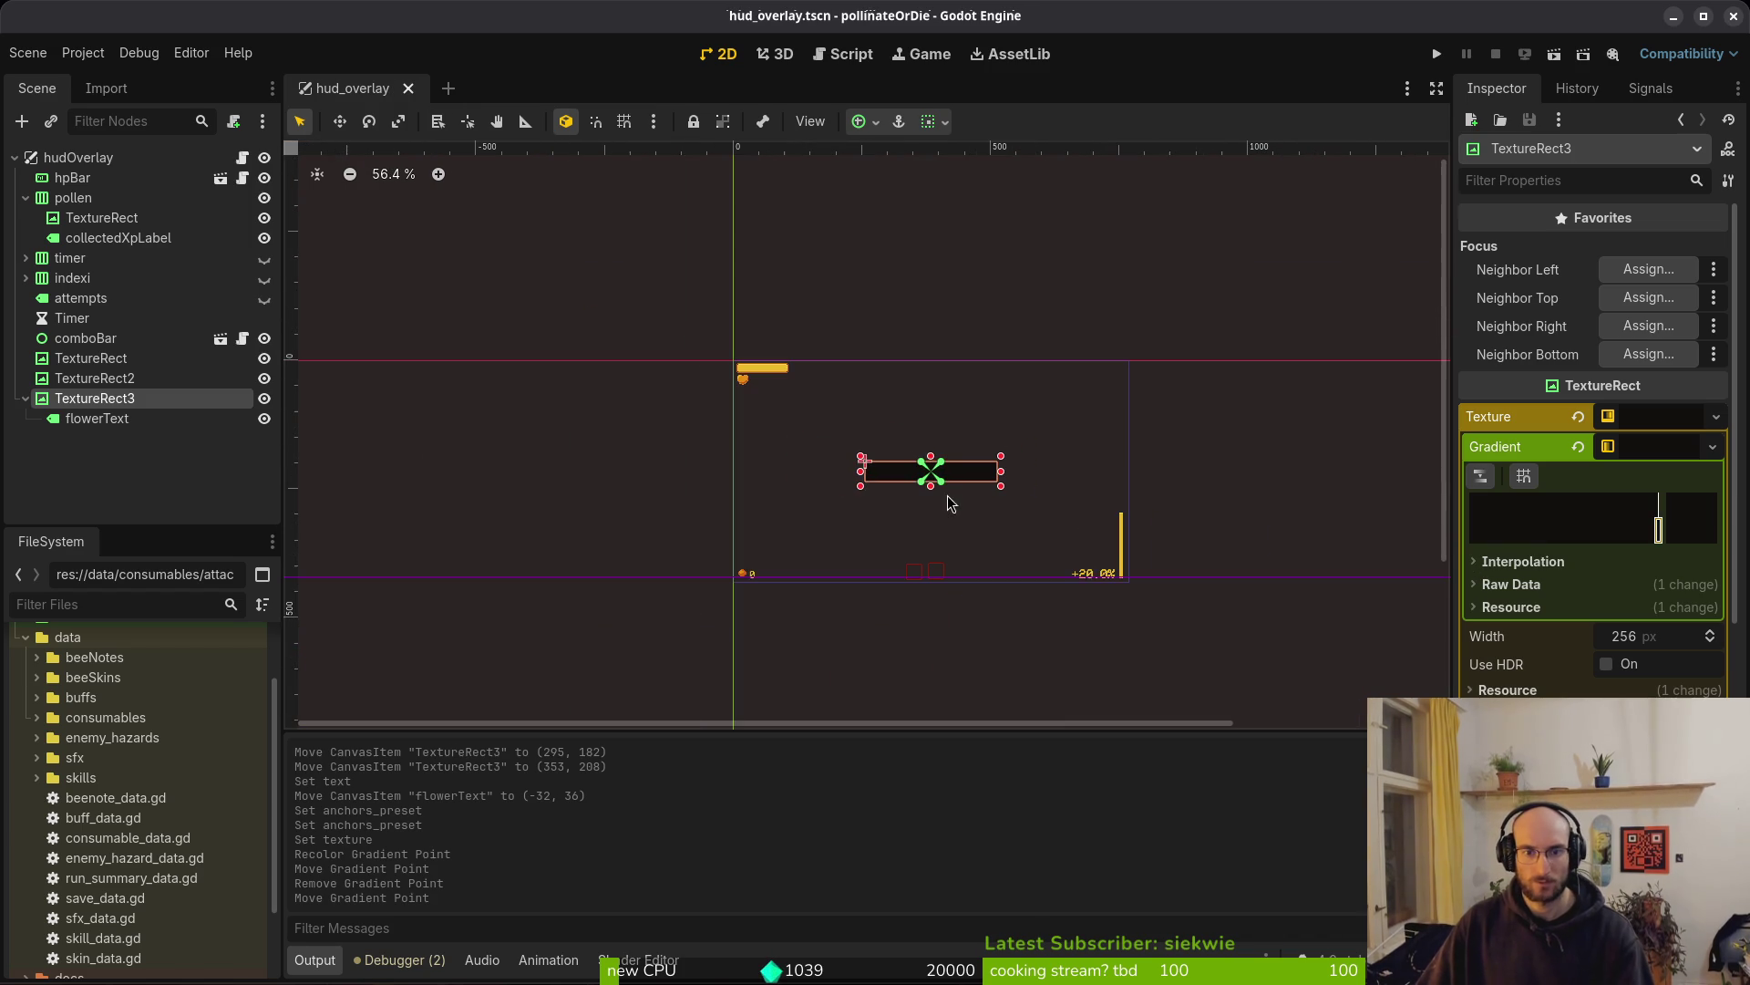
{"action": "left_click", "coordinate": [114, 419]}
{"action": "left_click", "coordinate": [120, 400]}
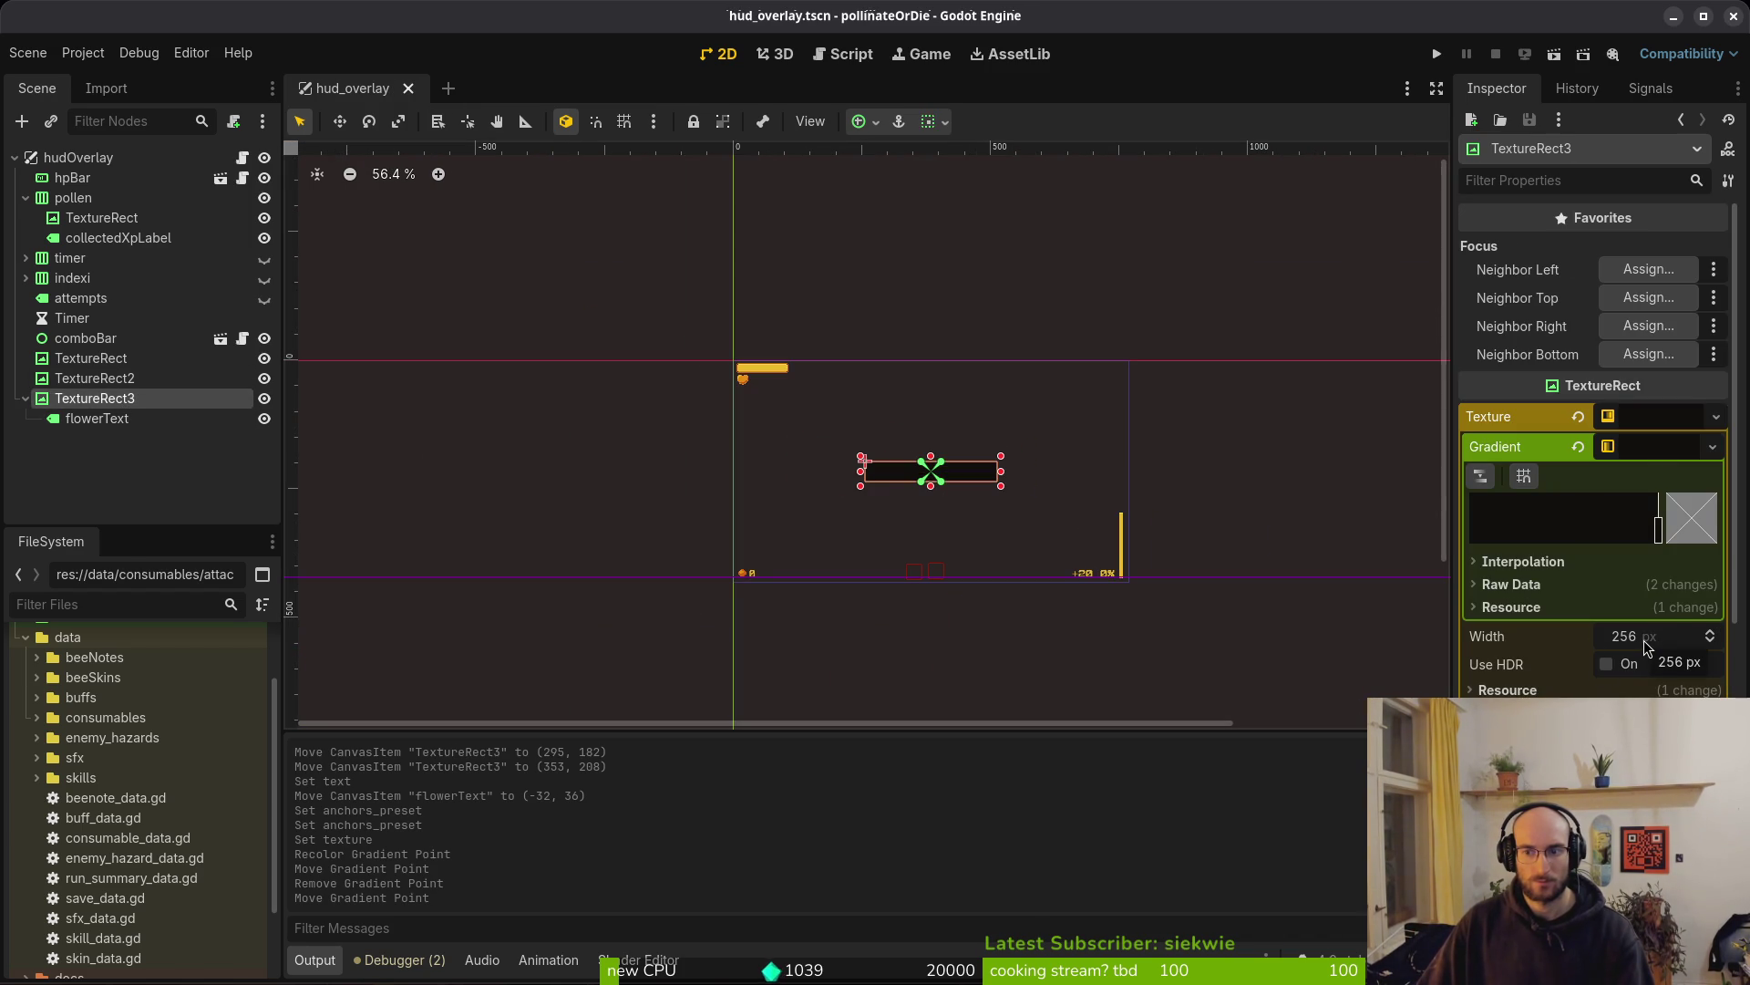
{"action": "left_click", "coordinate": [1644, 448]}
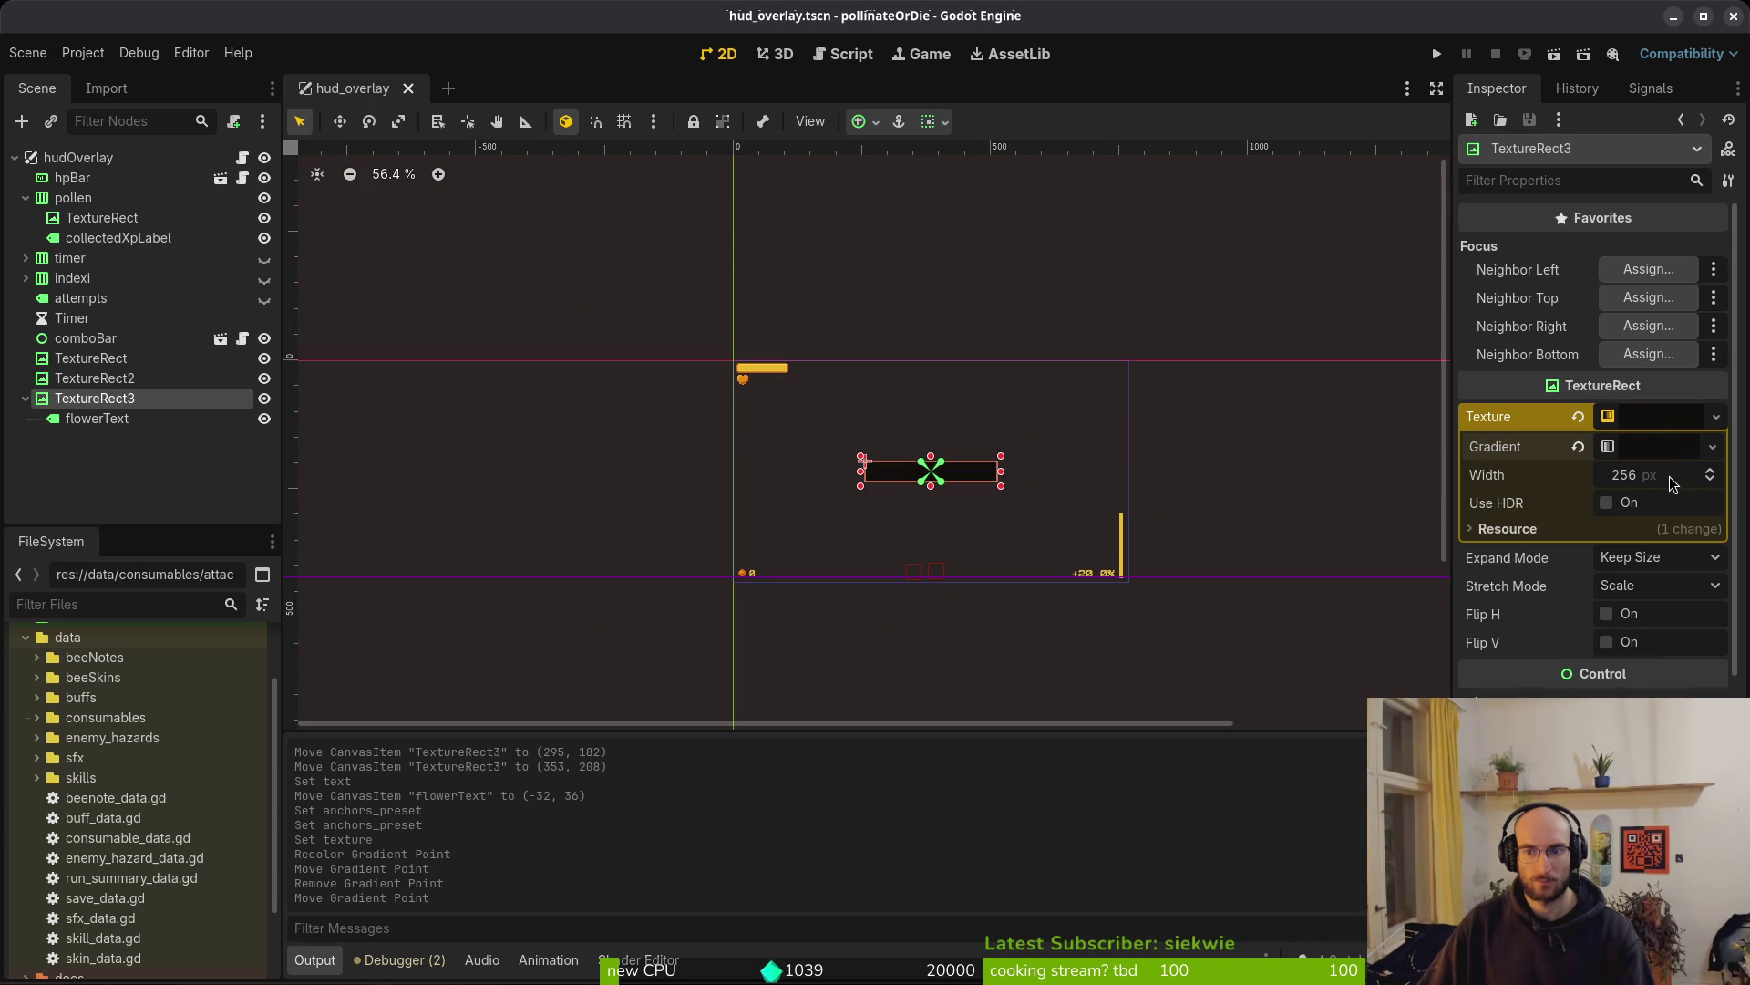
{"action": "left_click", "coordinate": [1672, 474]}
{"action": "type", "text": "12"}
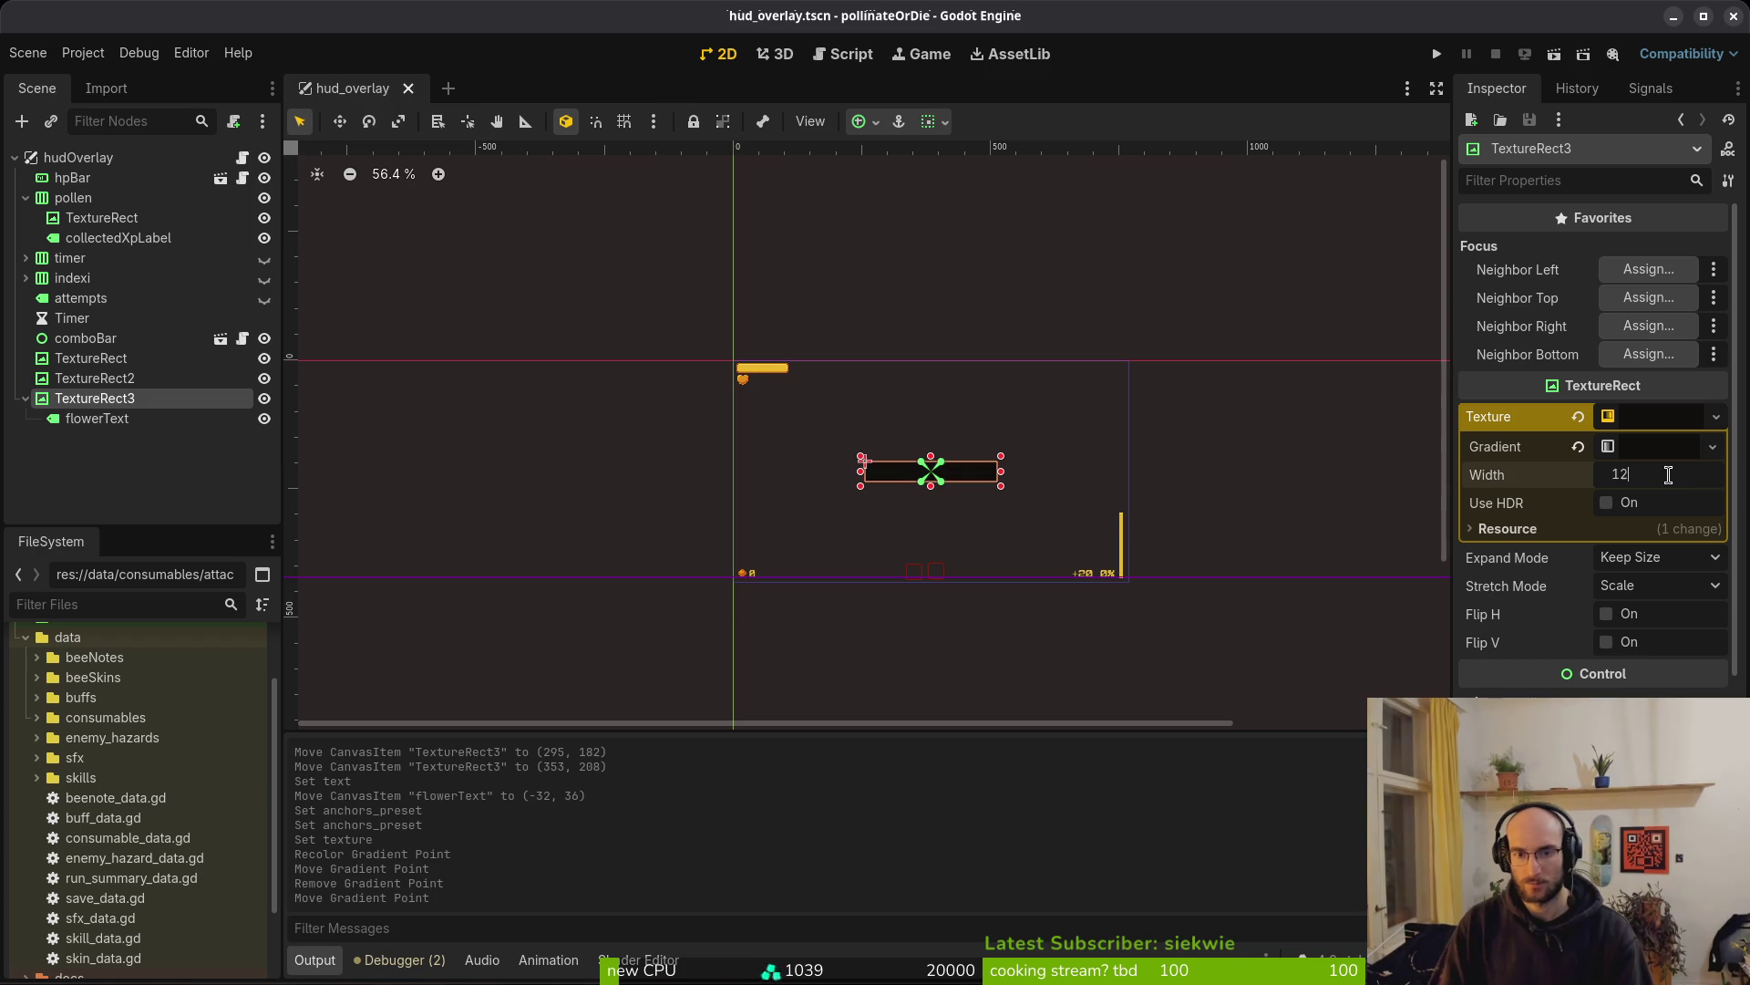
{"action": "key", "text": "Return"}
{"action": "scroll", "coordinate": [1010, 492], "scroll_direction": "up", "scroll_amount": 5}
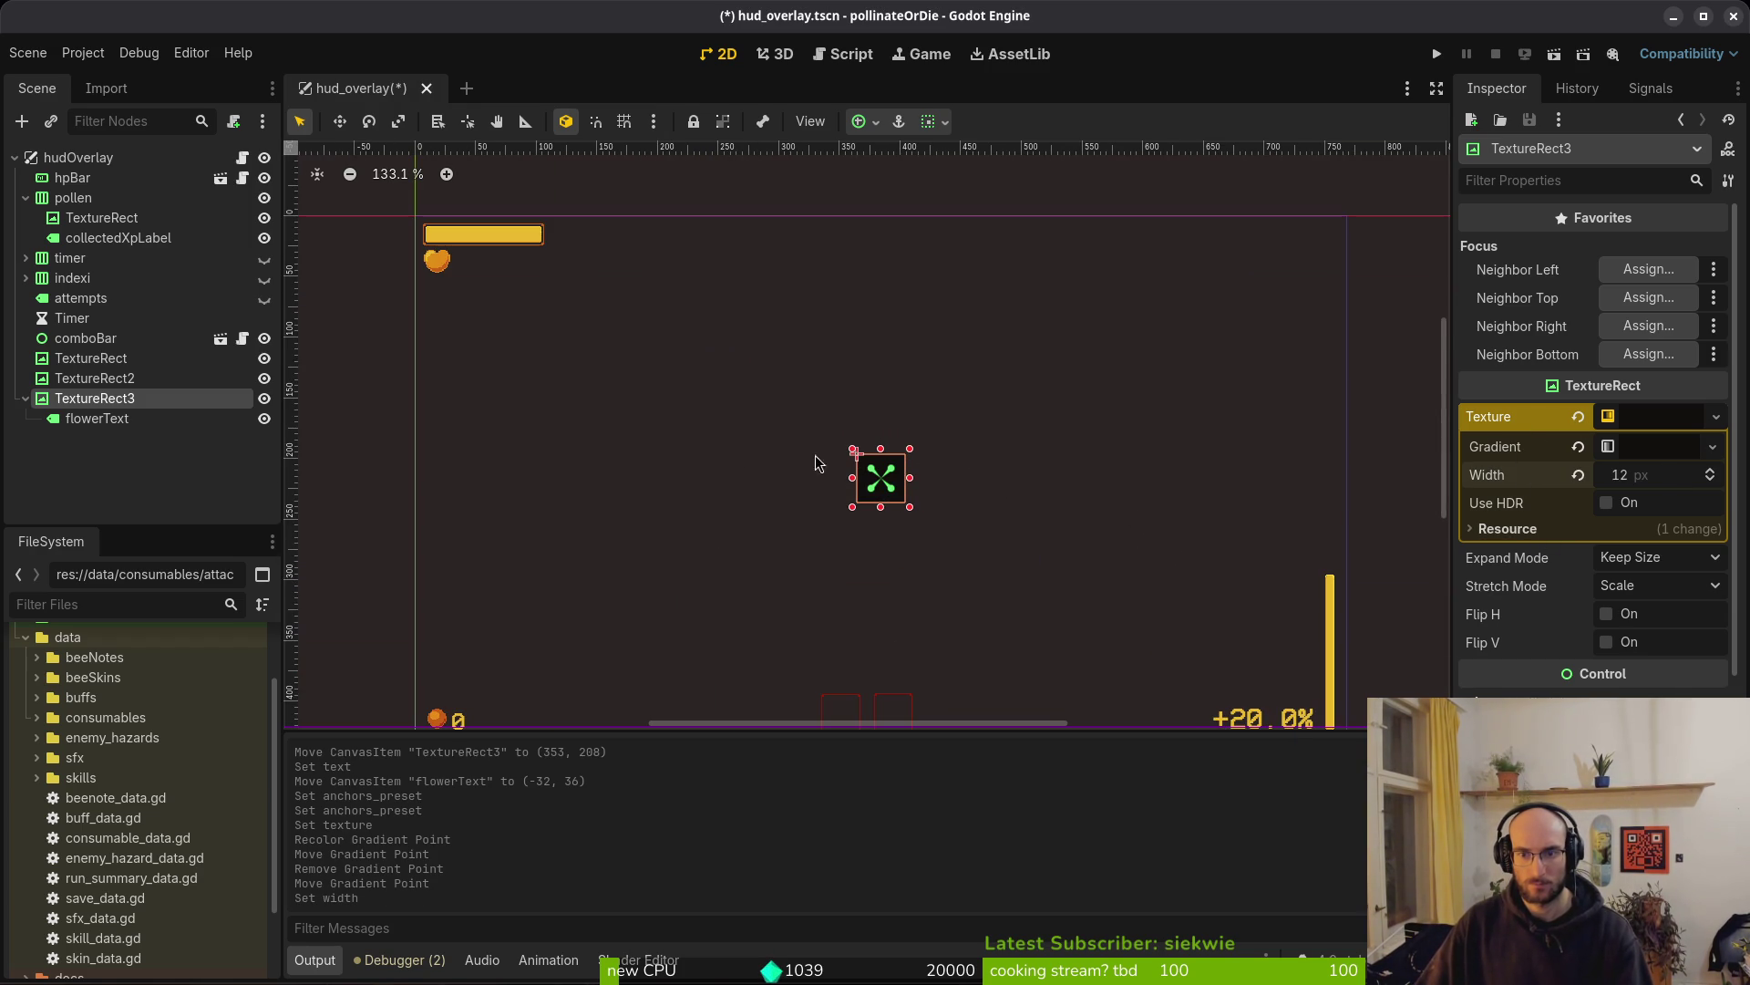
{"action": "scroll", "coordinate": [930, 470], "scroll_direction": "up", "scroll_amount": 8}
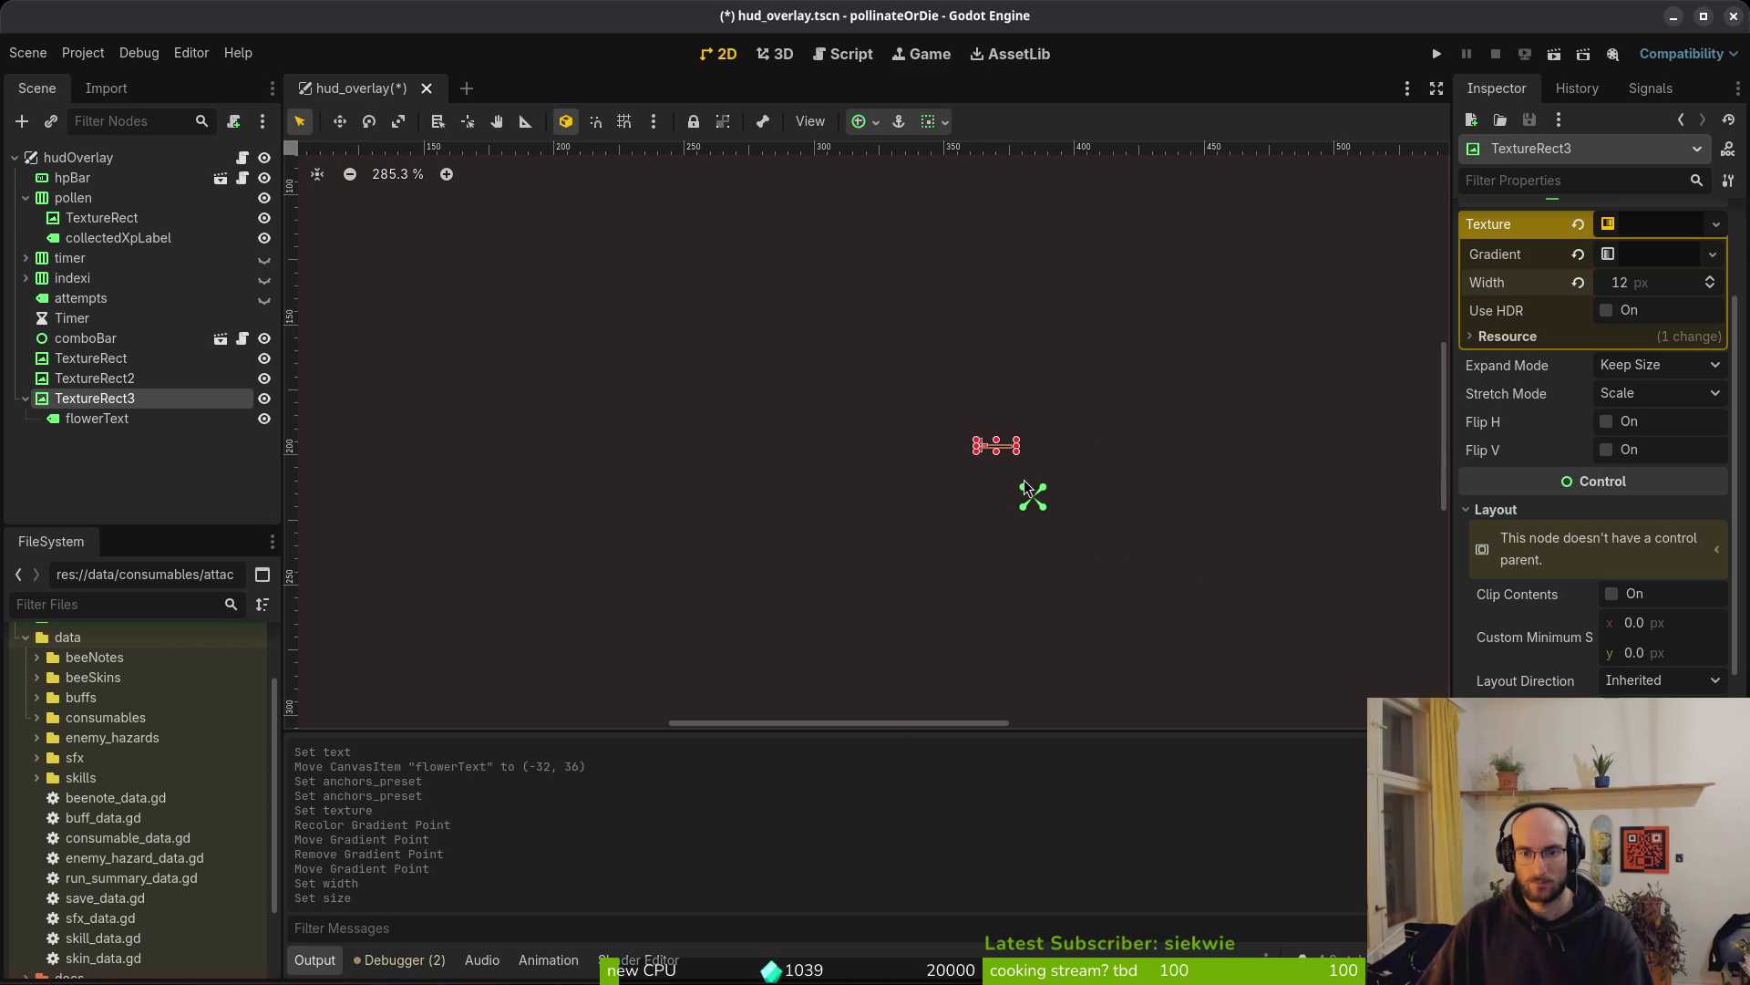
Anchor the 12×1 TextureRect3 to Center at (378, 215.5) and save hud_overlay
{"action": "left_click", "coordinate": [84, 415]}
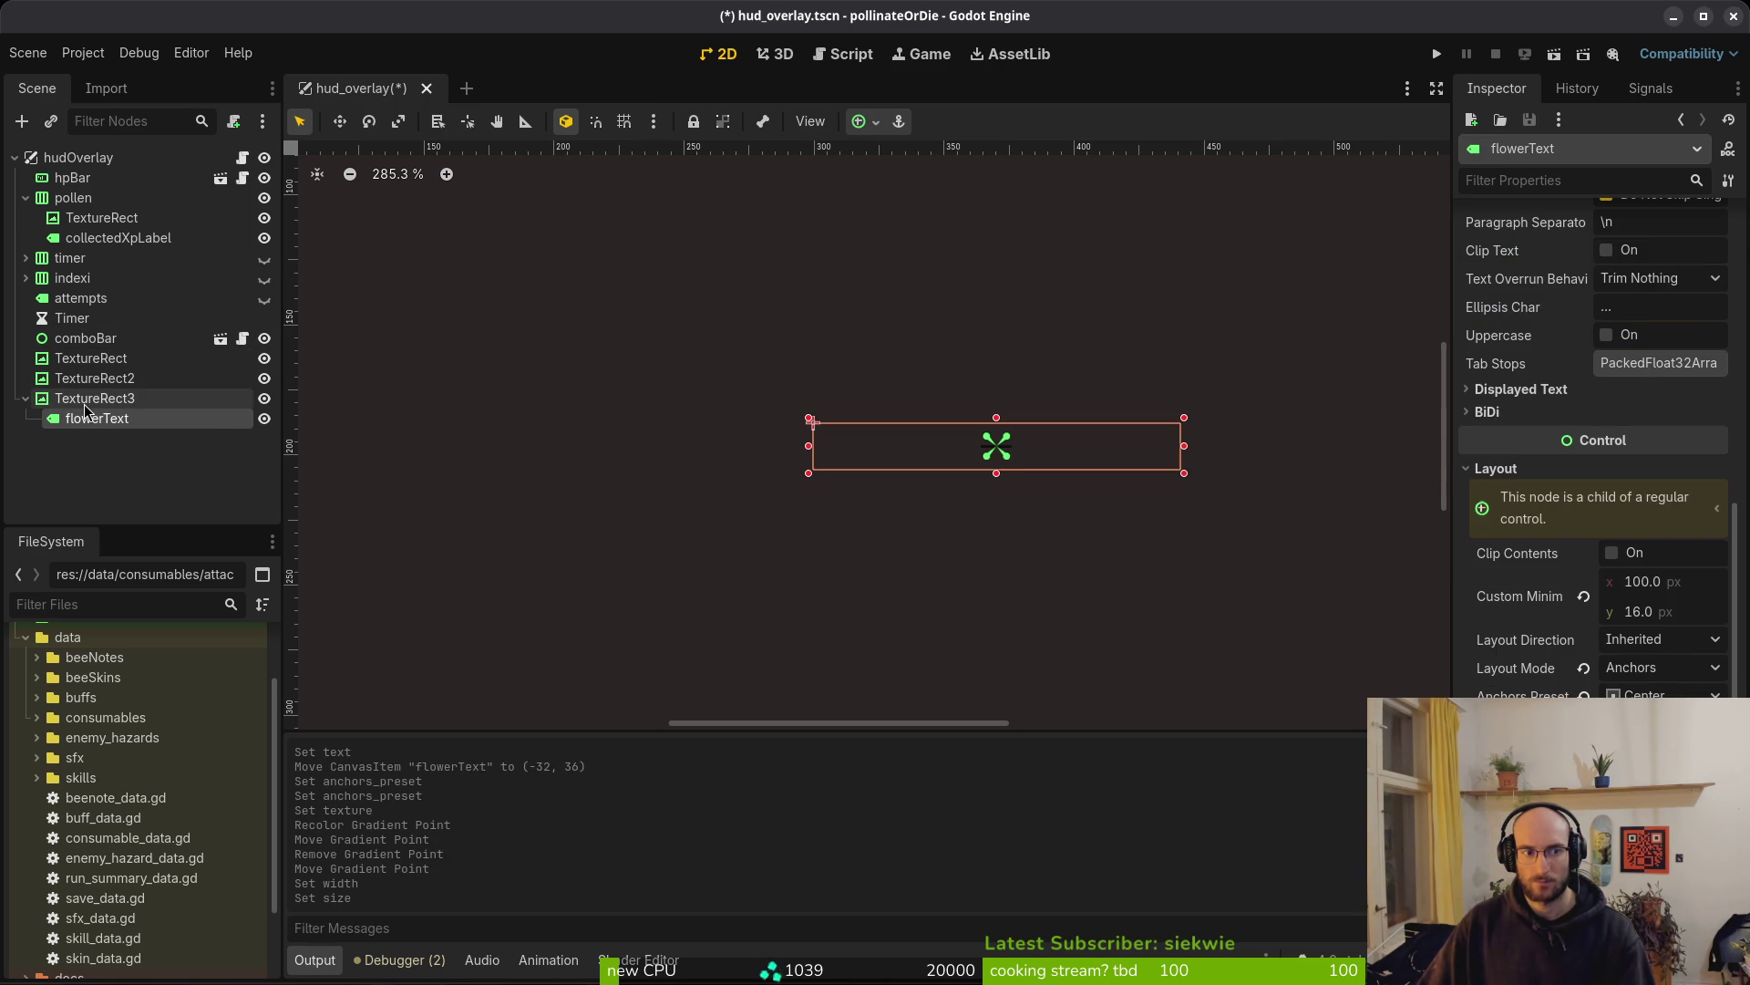
{"action": "left_click", "coordinate": [84, 402]}
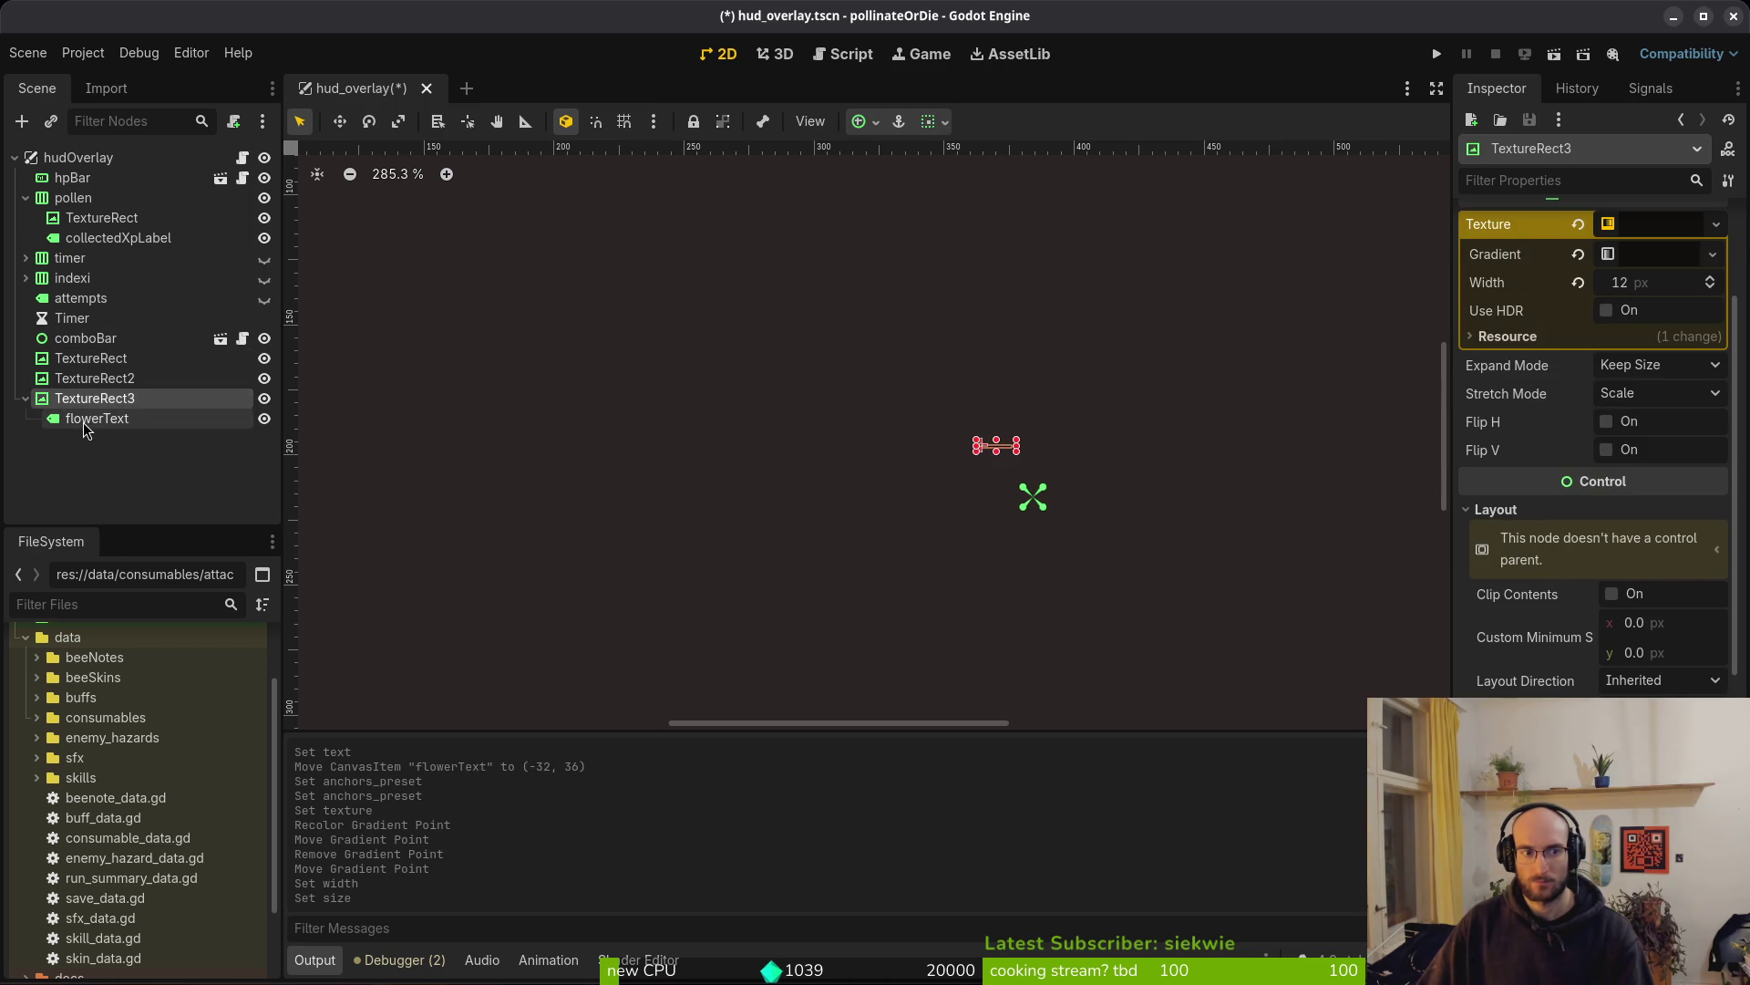
{"action": "left_click", "coordinate": [88, 417]}
{"action": "left_click", "coordinate": [125, 402]}
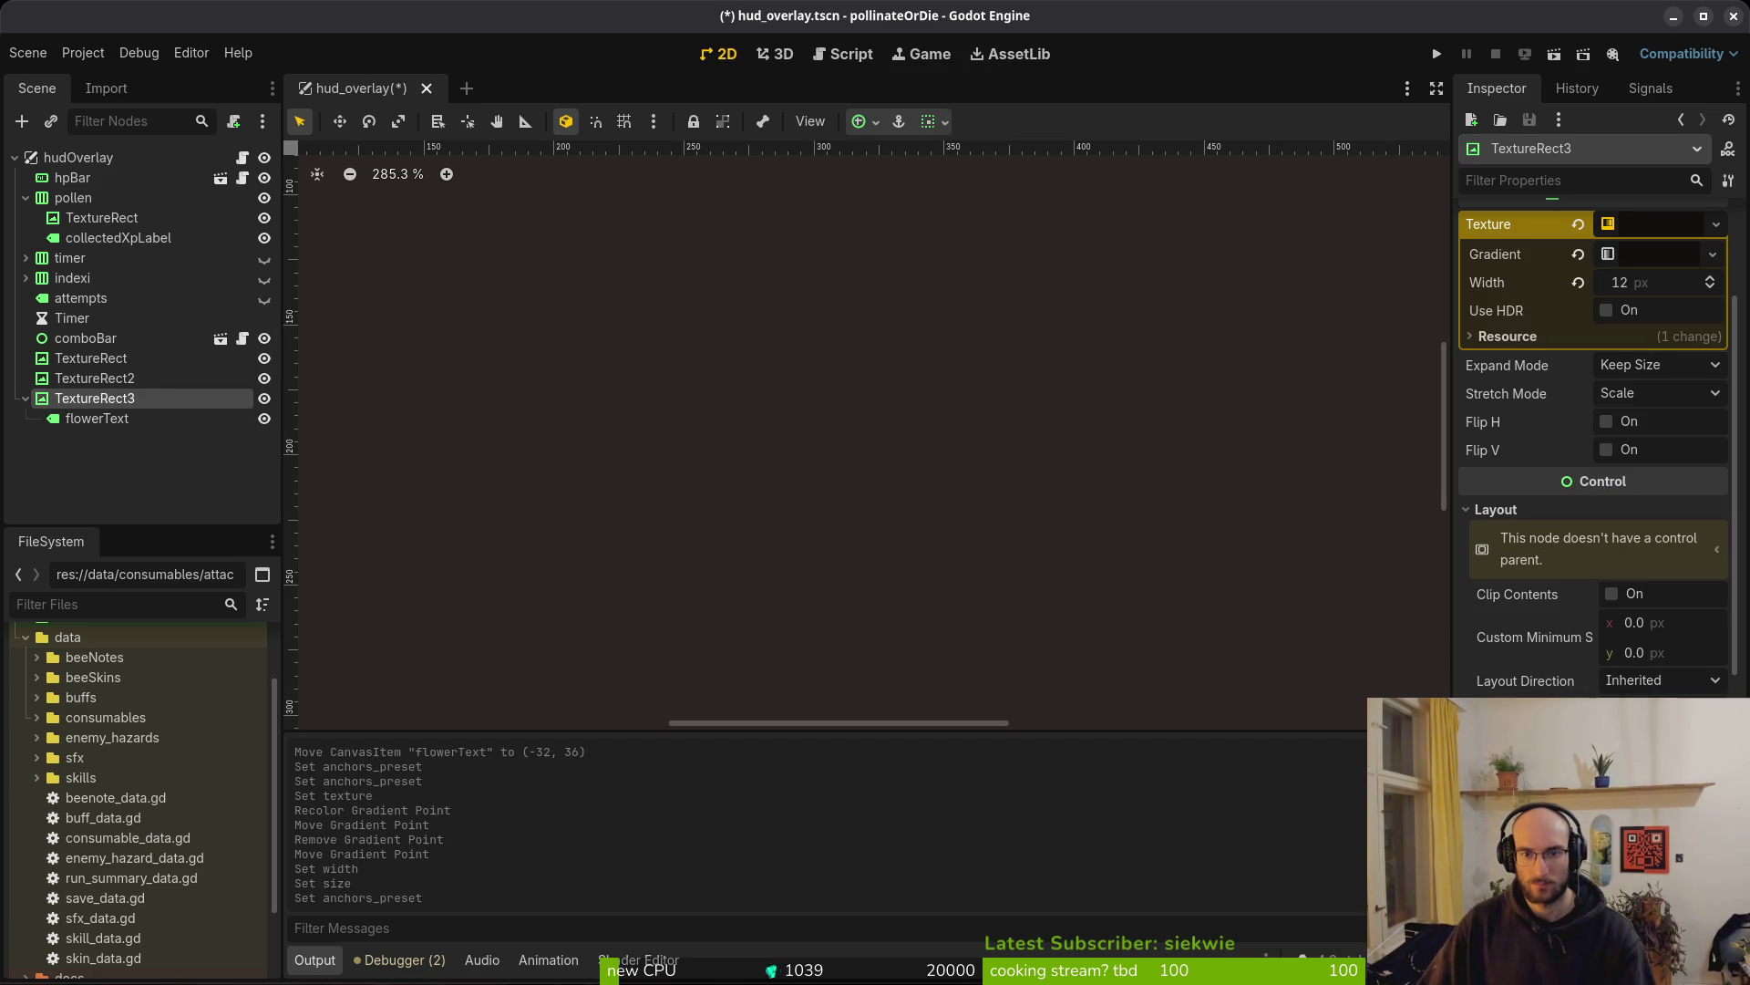
{"action": "left_click", "coordinate": [1659, 709]}
{"action": "left_click", "coordinate": [1641, 857]}
{"action": "key", "text": "ctrl+s"}
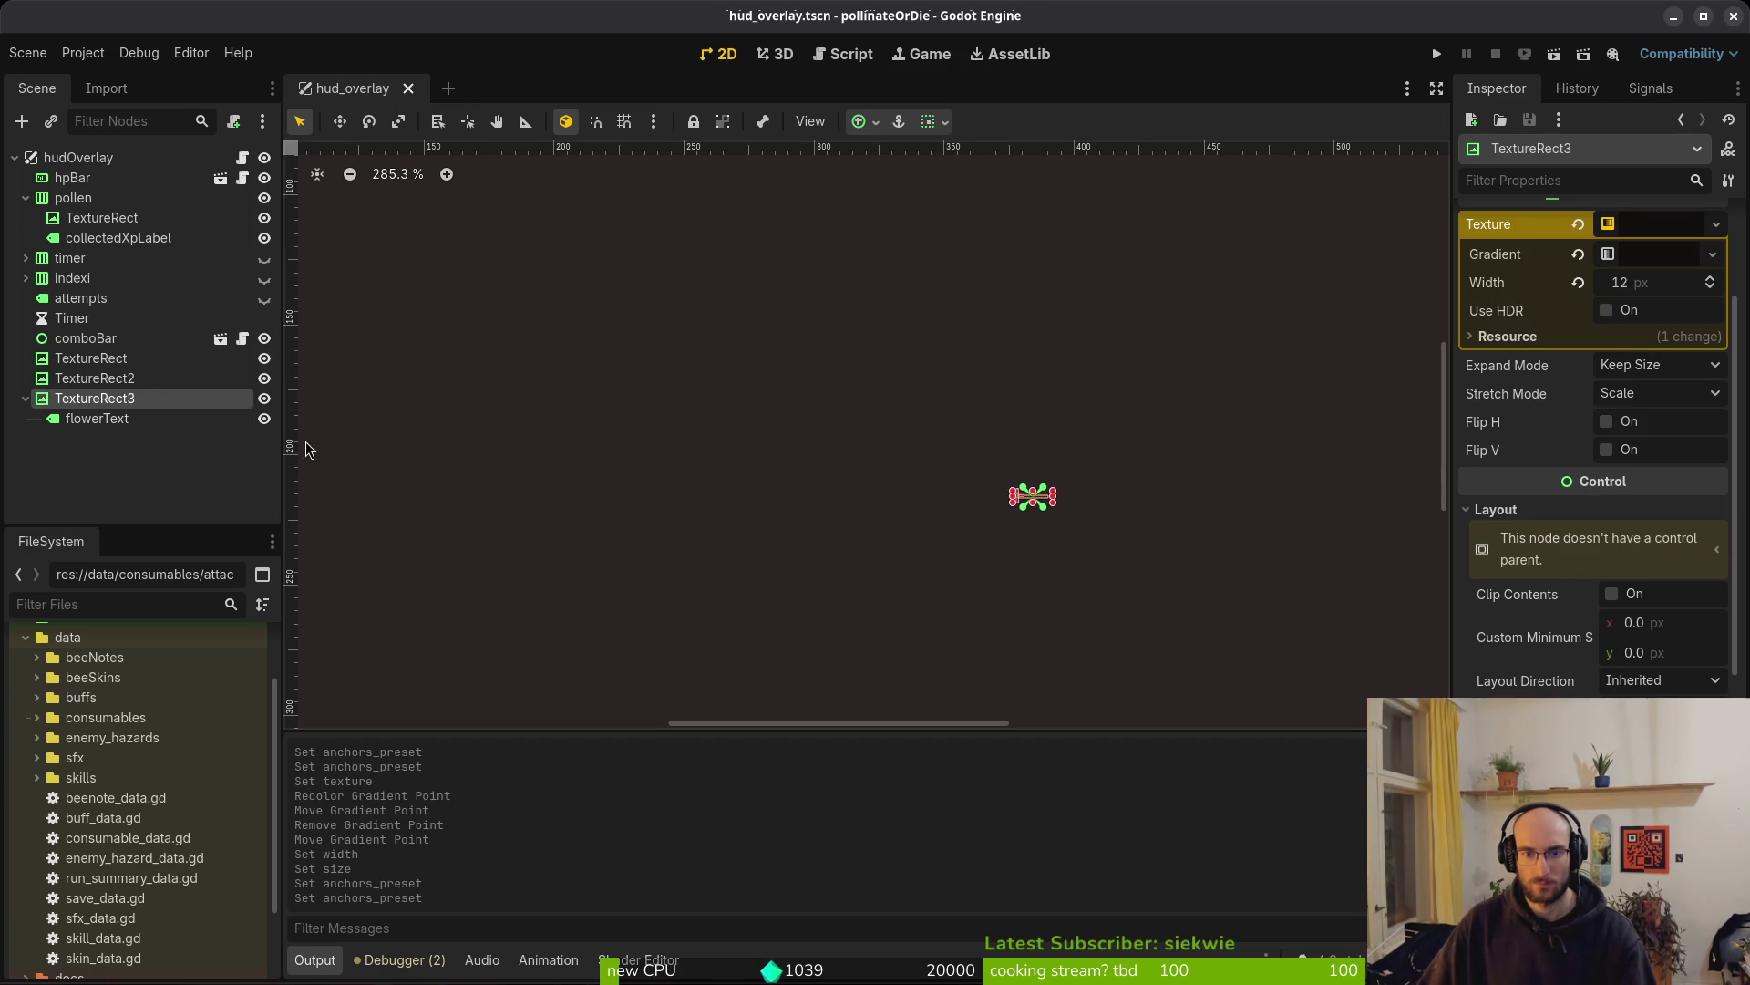
{"action": "scroll", "coordinate": [1610, 460], "scroll_direction": "down", "scroll_amount": 5}
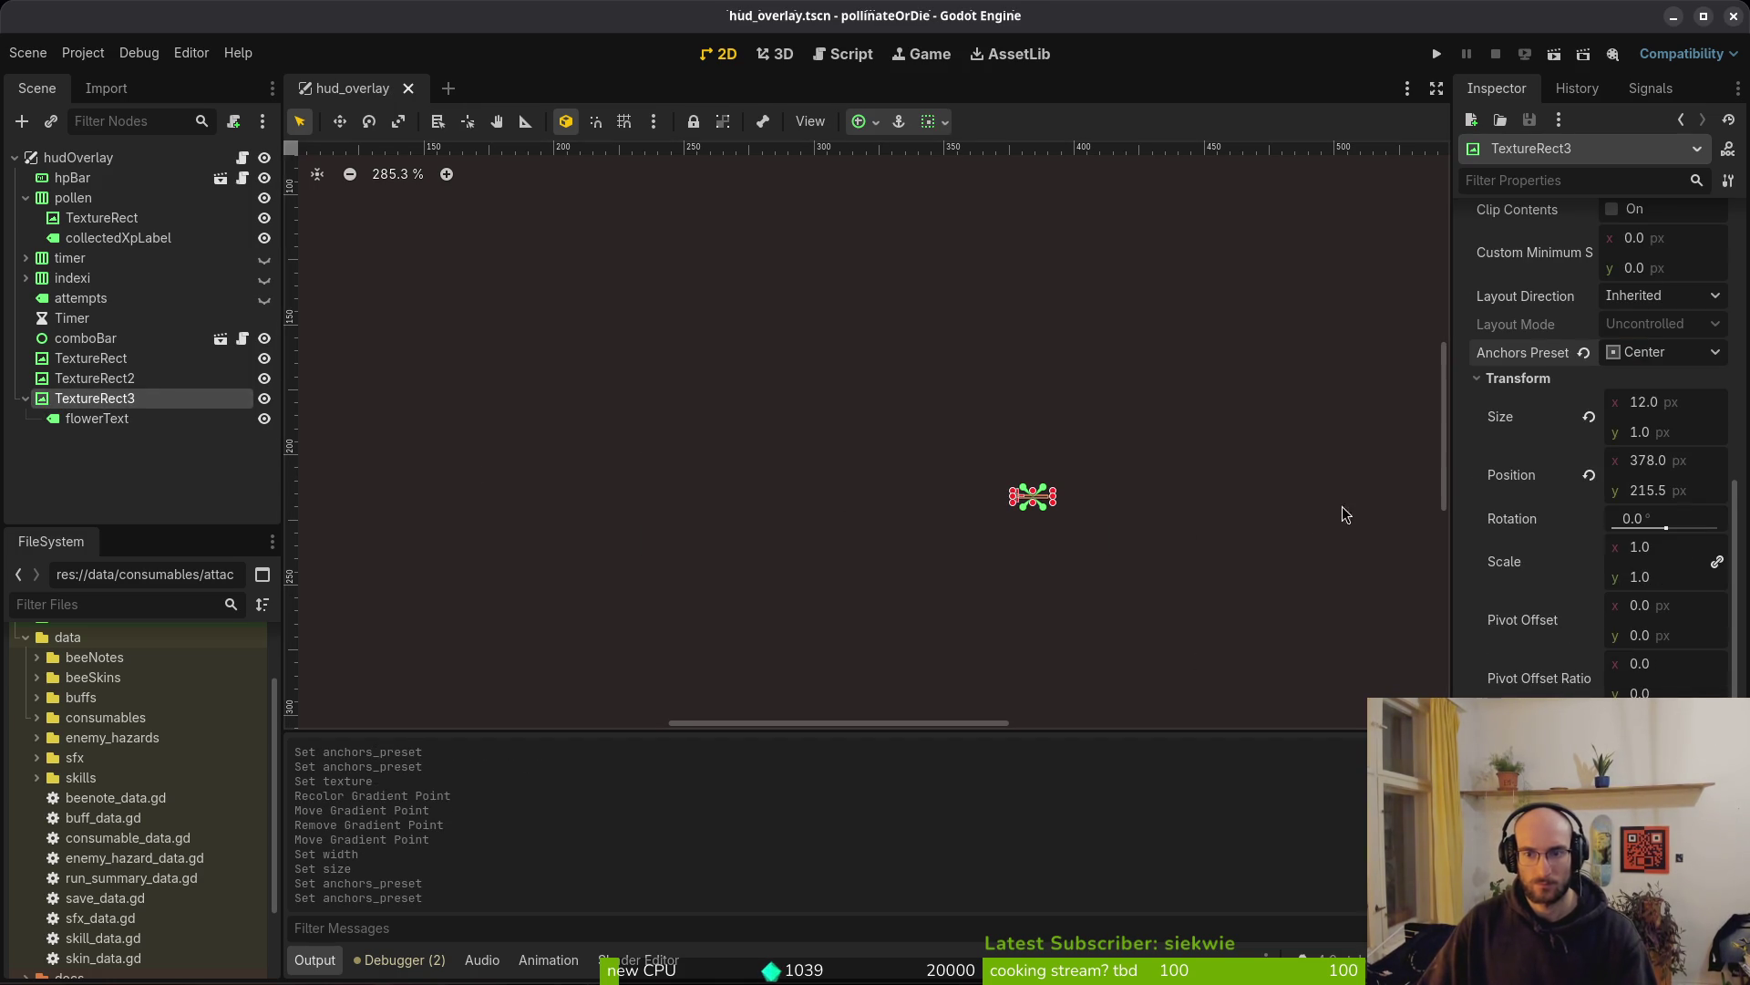
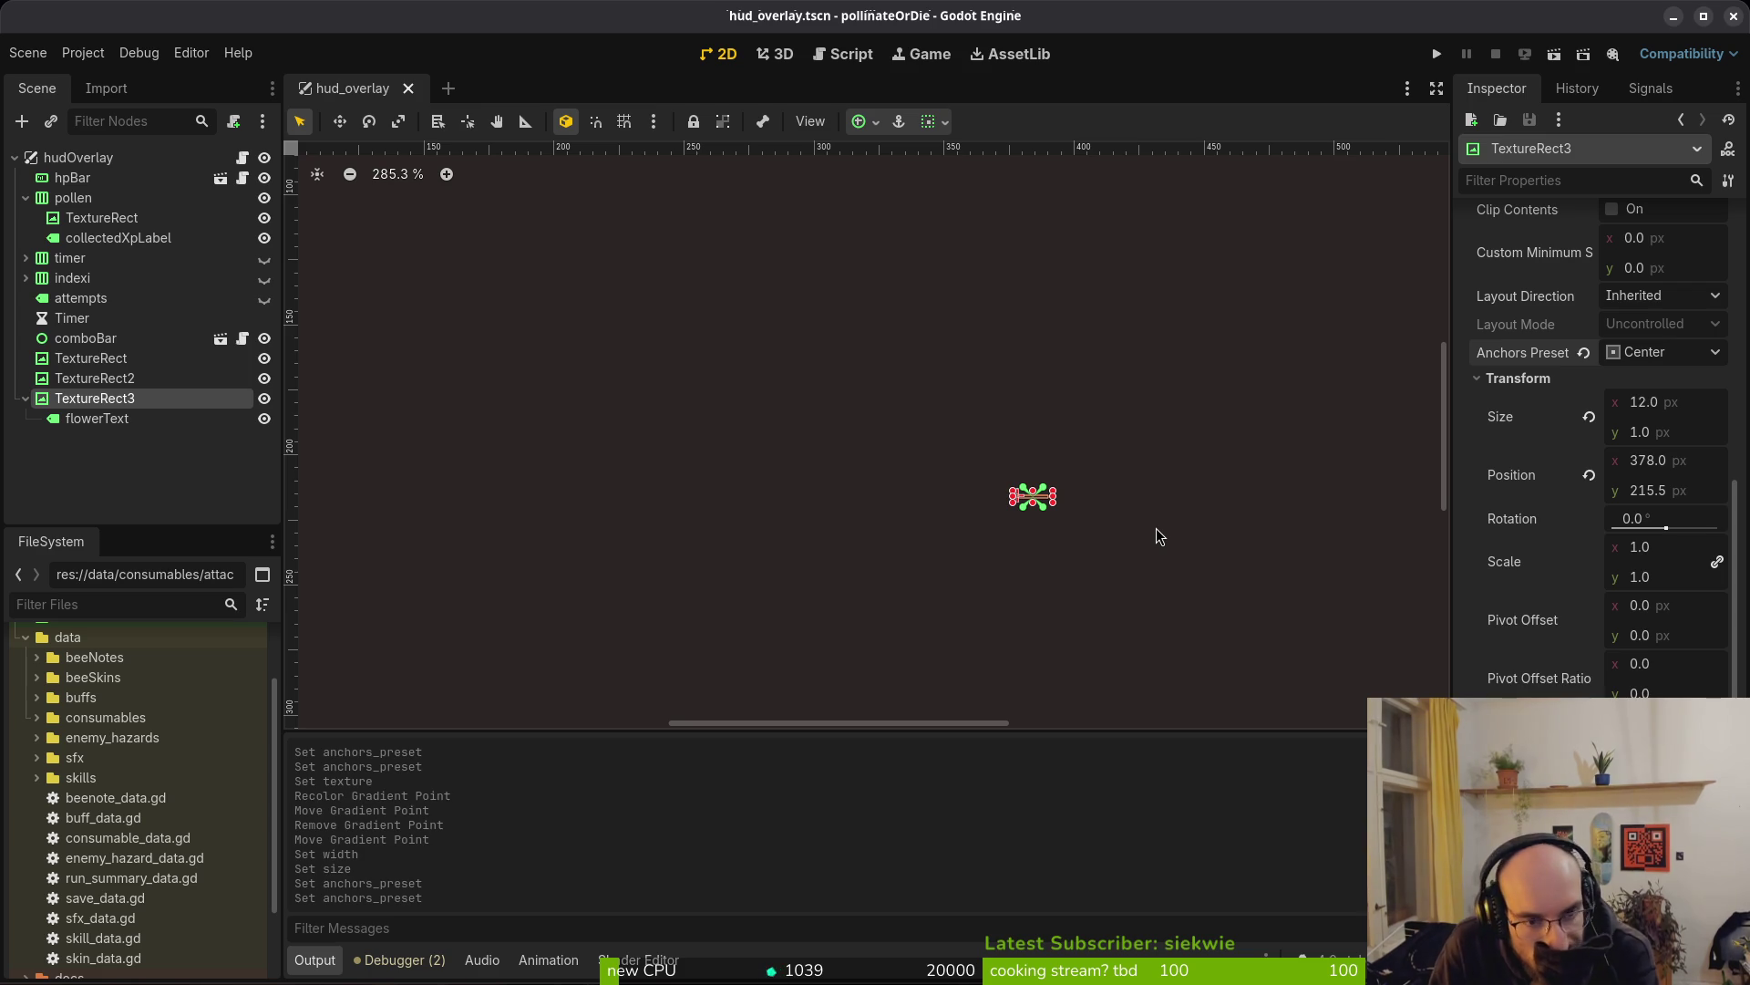
Zoom out over the HUD layout and close the consumables sprite in Aseprite
{"action": "scroll", "coordinate": [1076, 583], "scroll_direction": "down", "scroll_amount": 6}
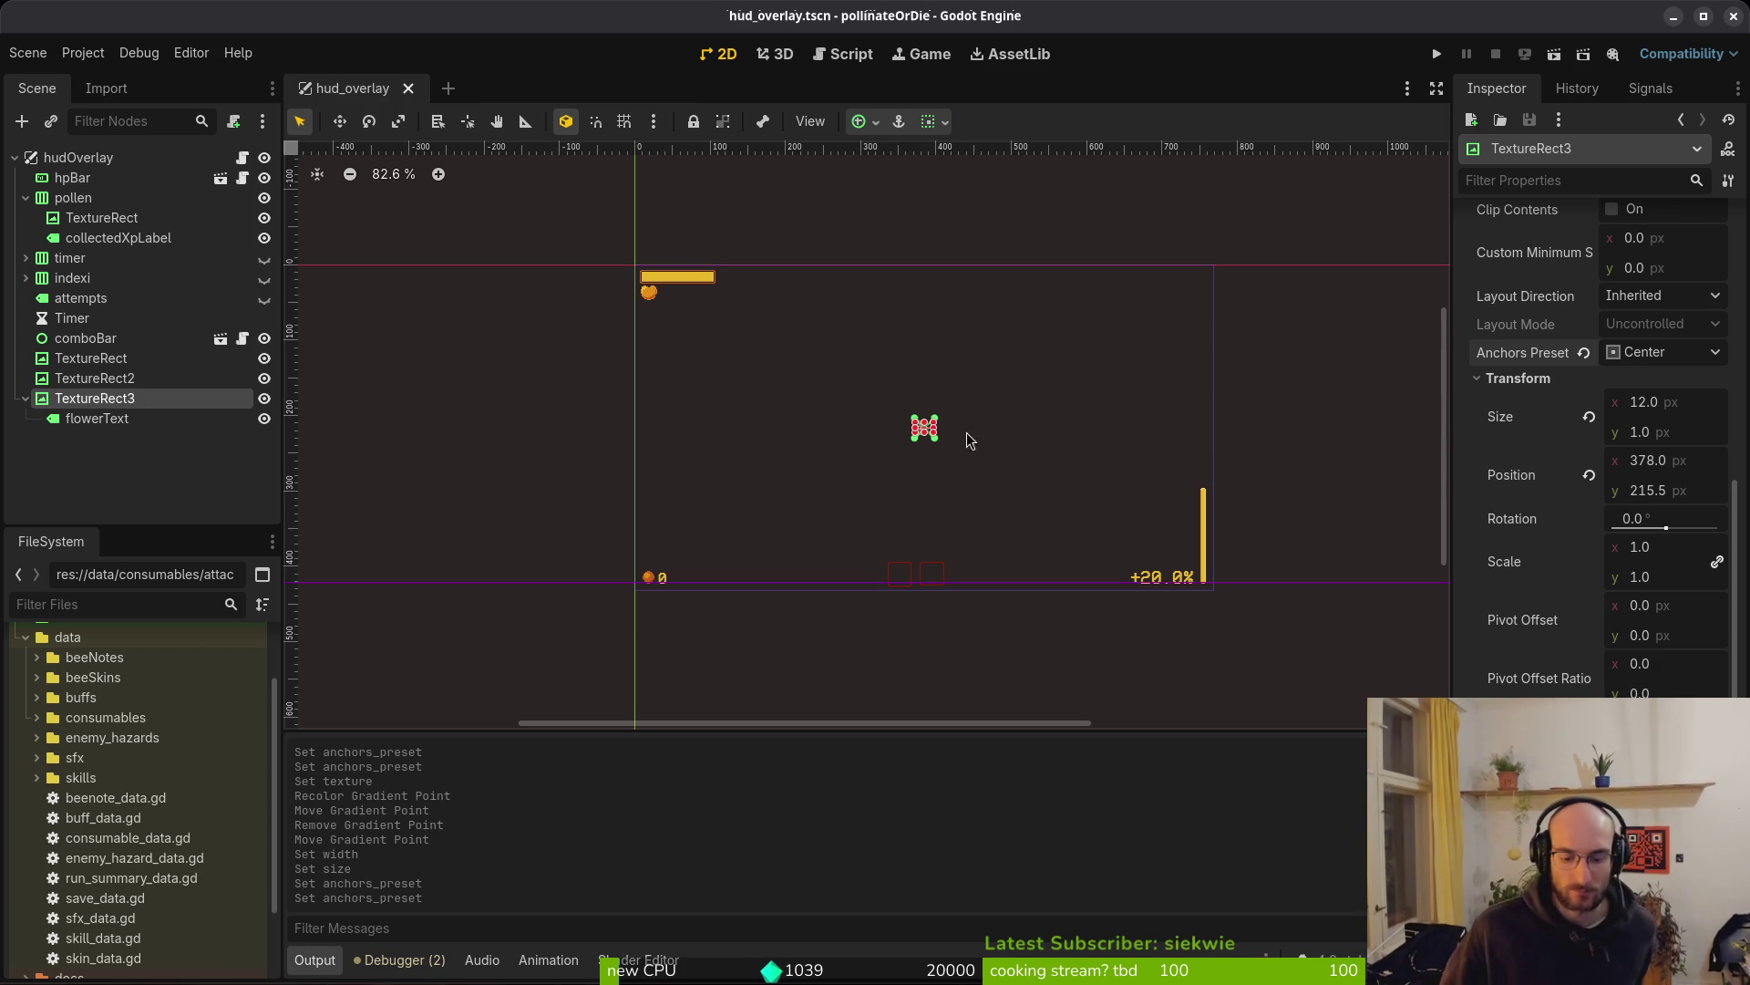
{"action": "key", "text": "alt+Tab"}
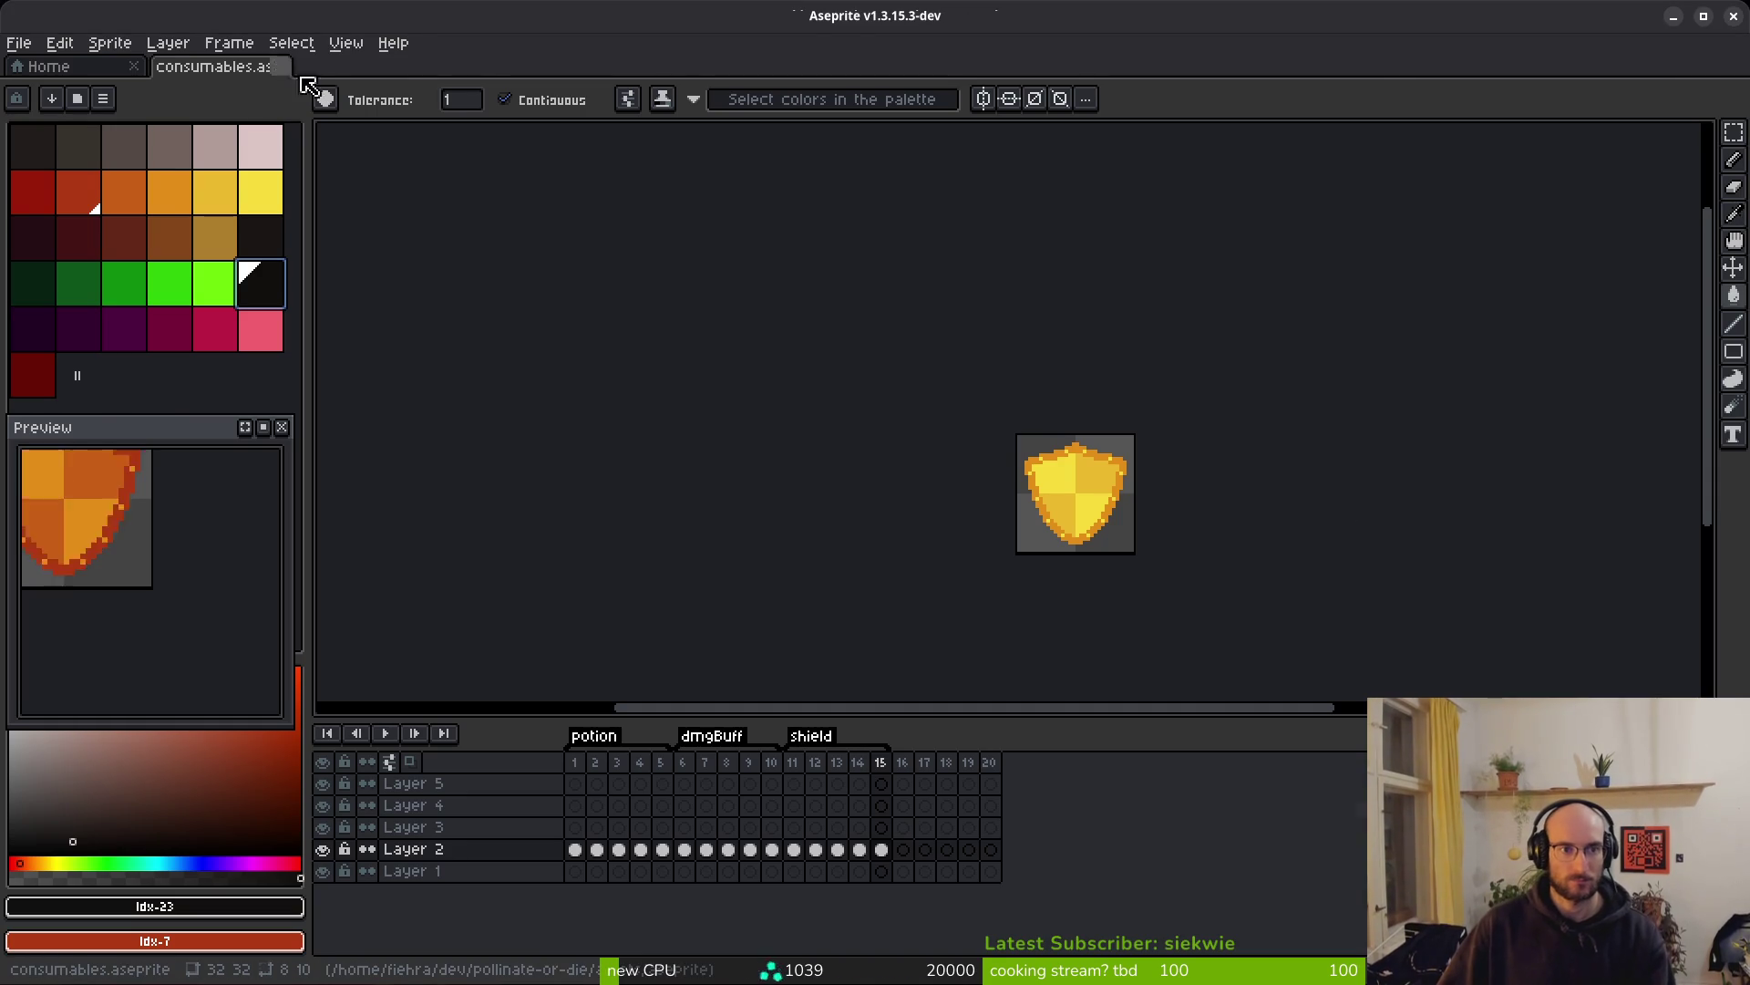
{"action": "left_click", "coordinate": [285, 67]}
{"action": "key", "text": "alt+Tab"}
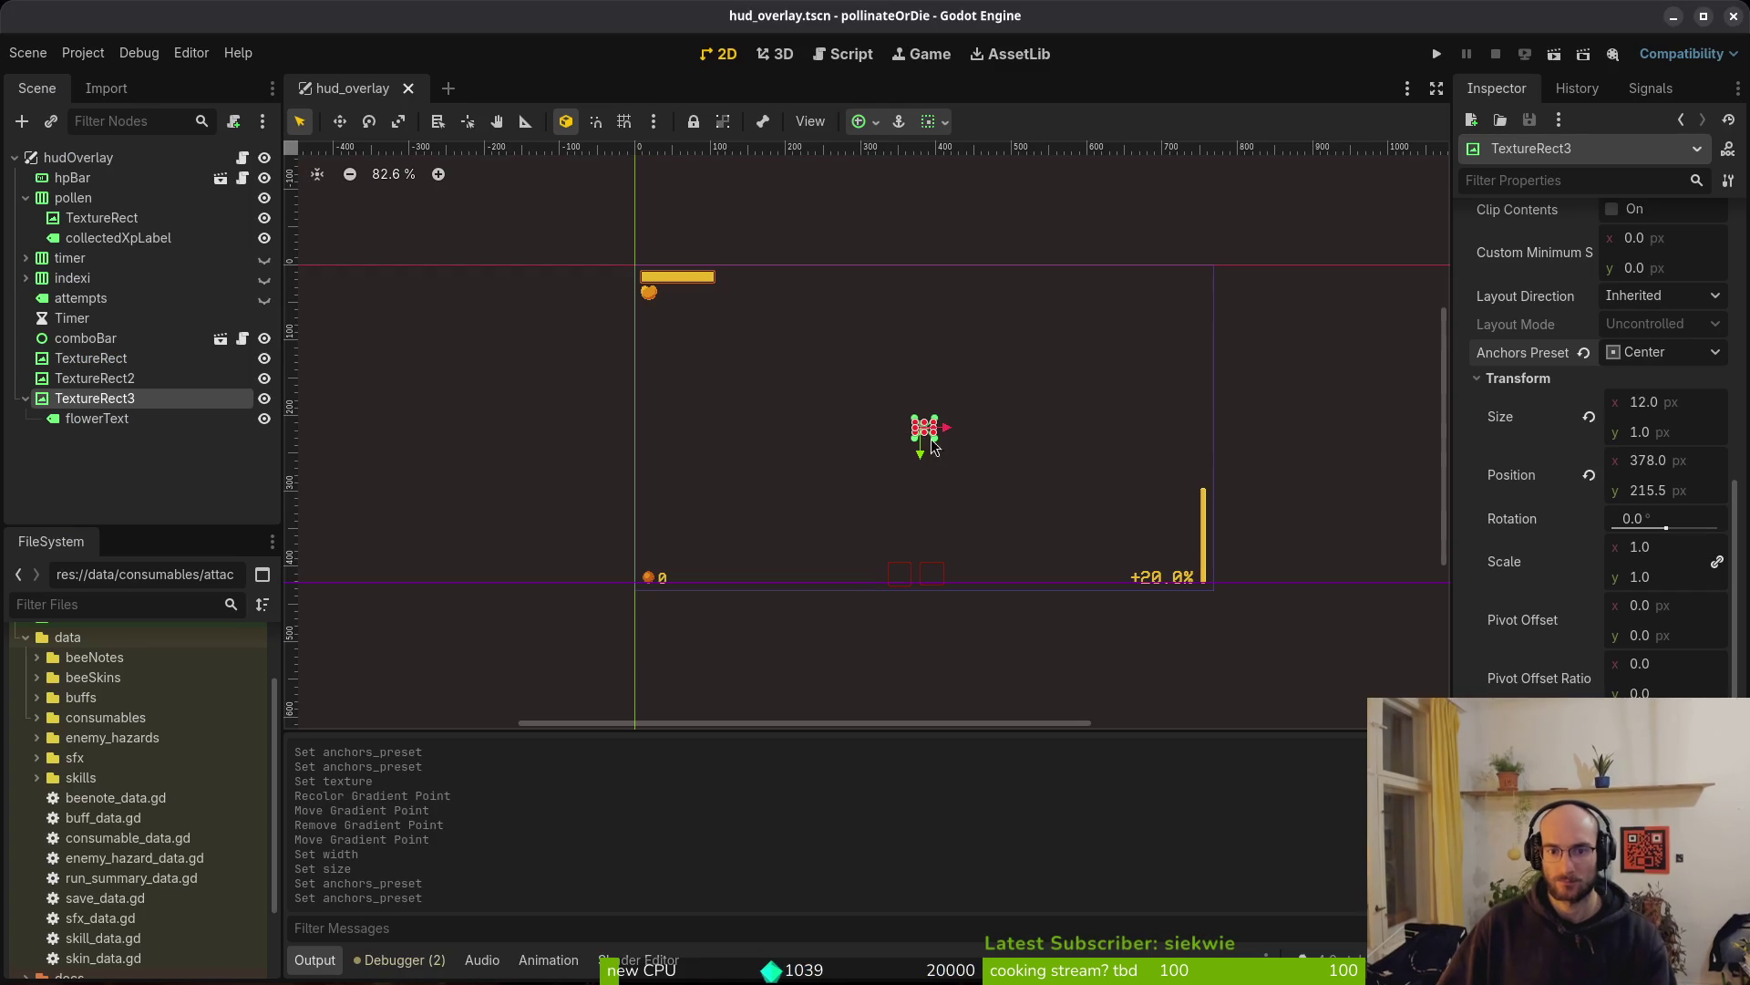
Recheck the HUD canvas, then go to hud_overlay.gd in Neovim and bring up the file finder
{"action": "scroll", "coordinate": [1003, 471], "scroll_direction": "up", "scroll_amount": 10}
{"action": "scroll", "coordinate": [899, 402], "scroll_direction": "down", "scroll_amount": 4}
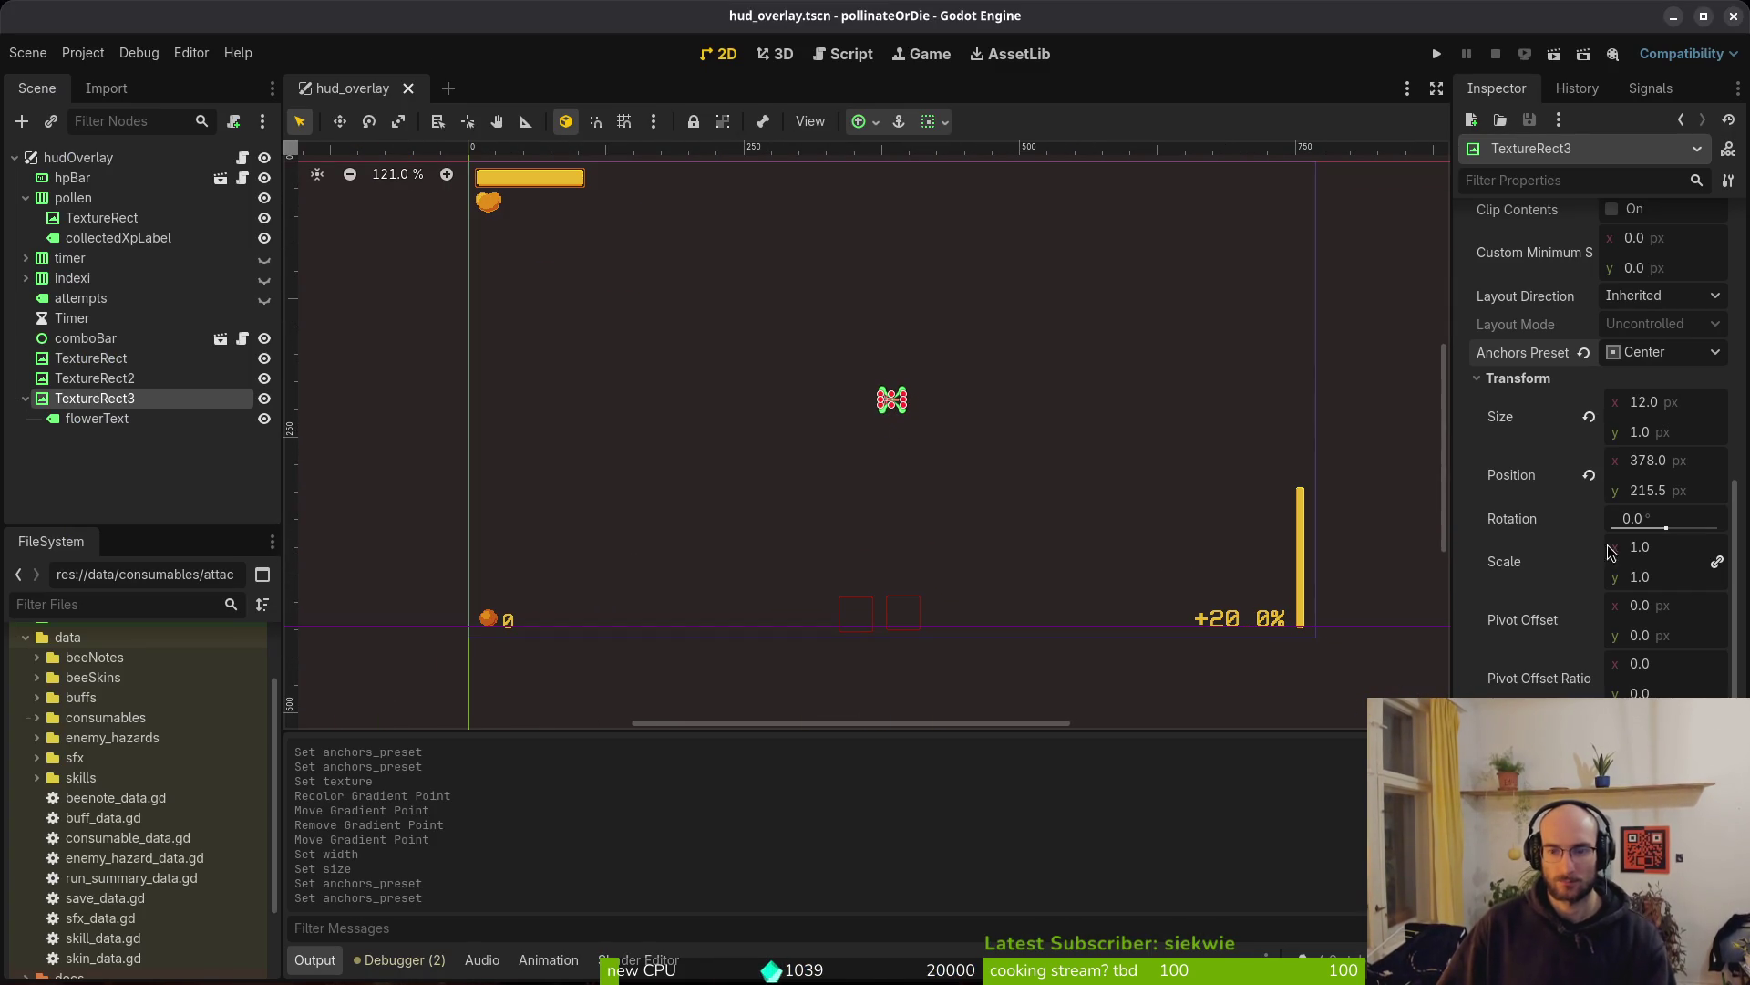
{"action": "key", "text": "alt+Tab"}
{"action": "key", "text": "ctrl+p"}
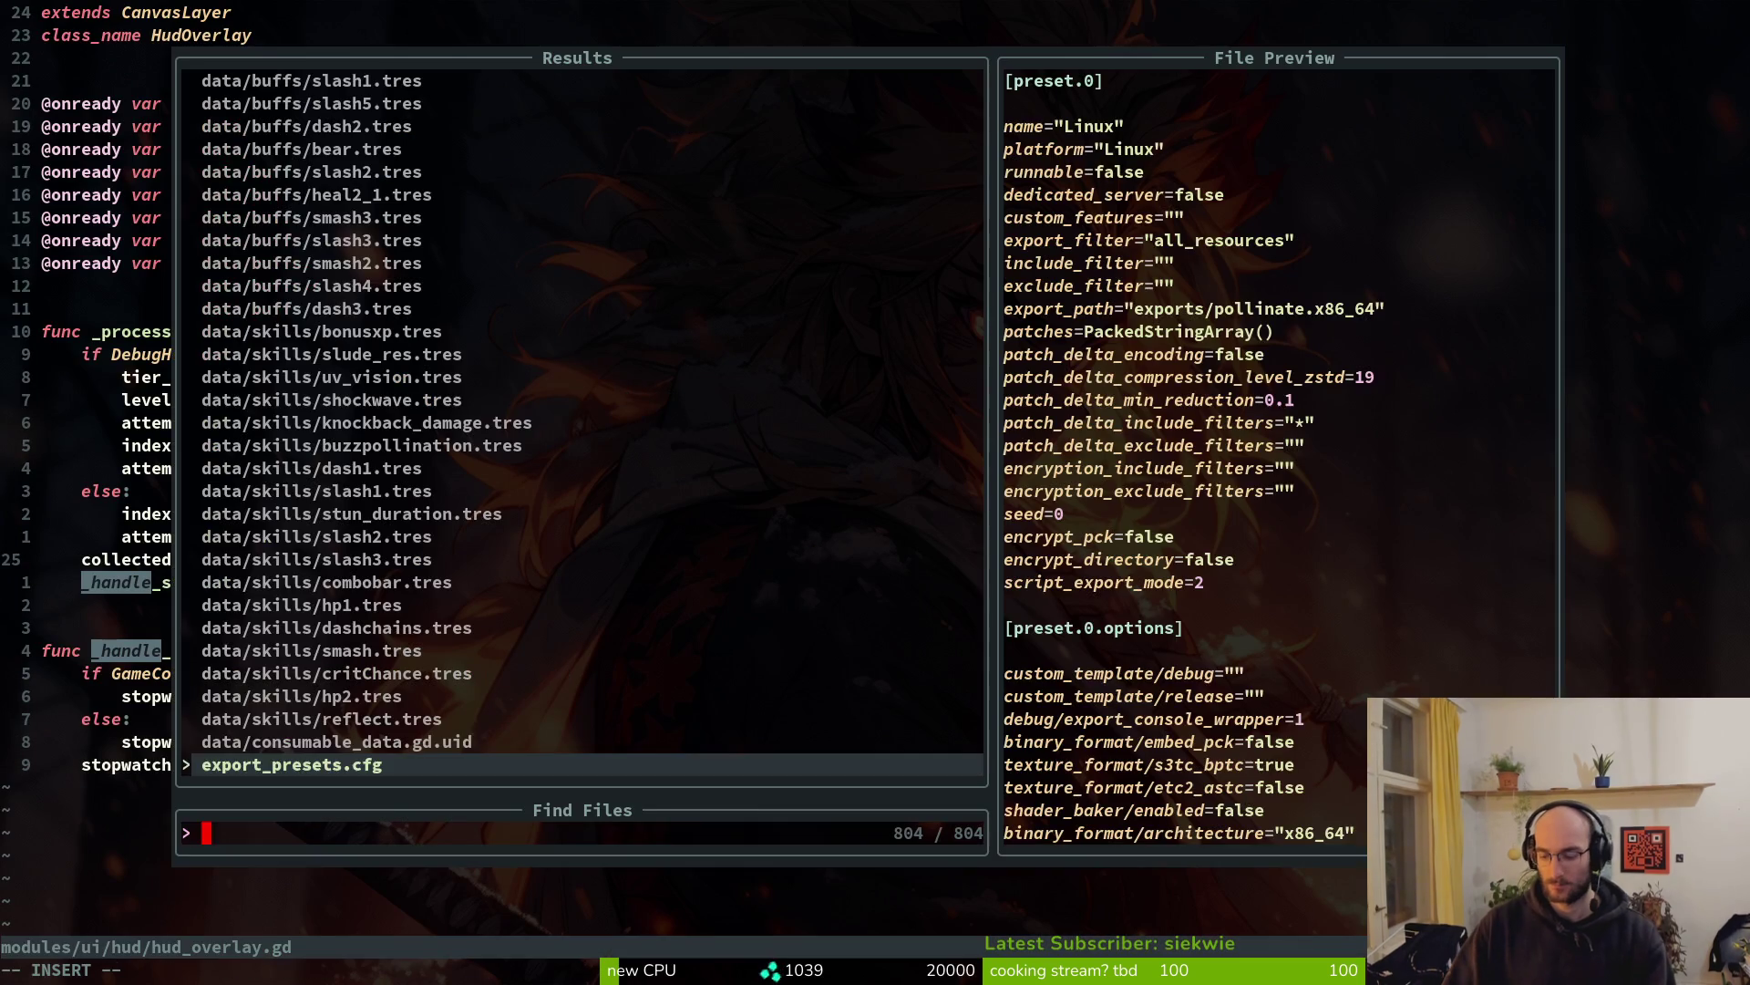
Peek at flower_buff.gd, then duplicate the flower_text_label declaration in hud_overlay.gd
{"action": "type", "text": "flowerbuf"}
{"action": "key", "text": "Return"}
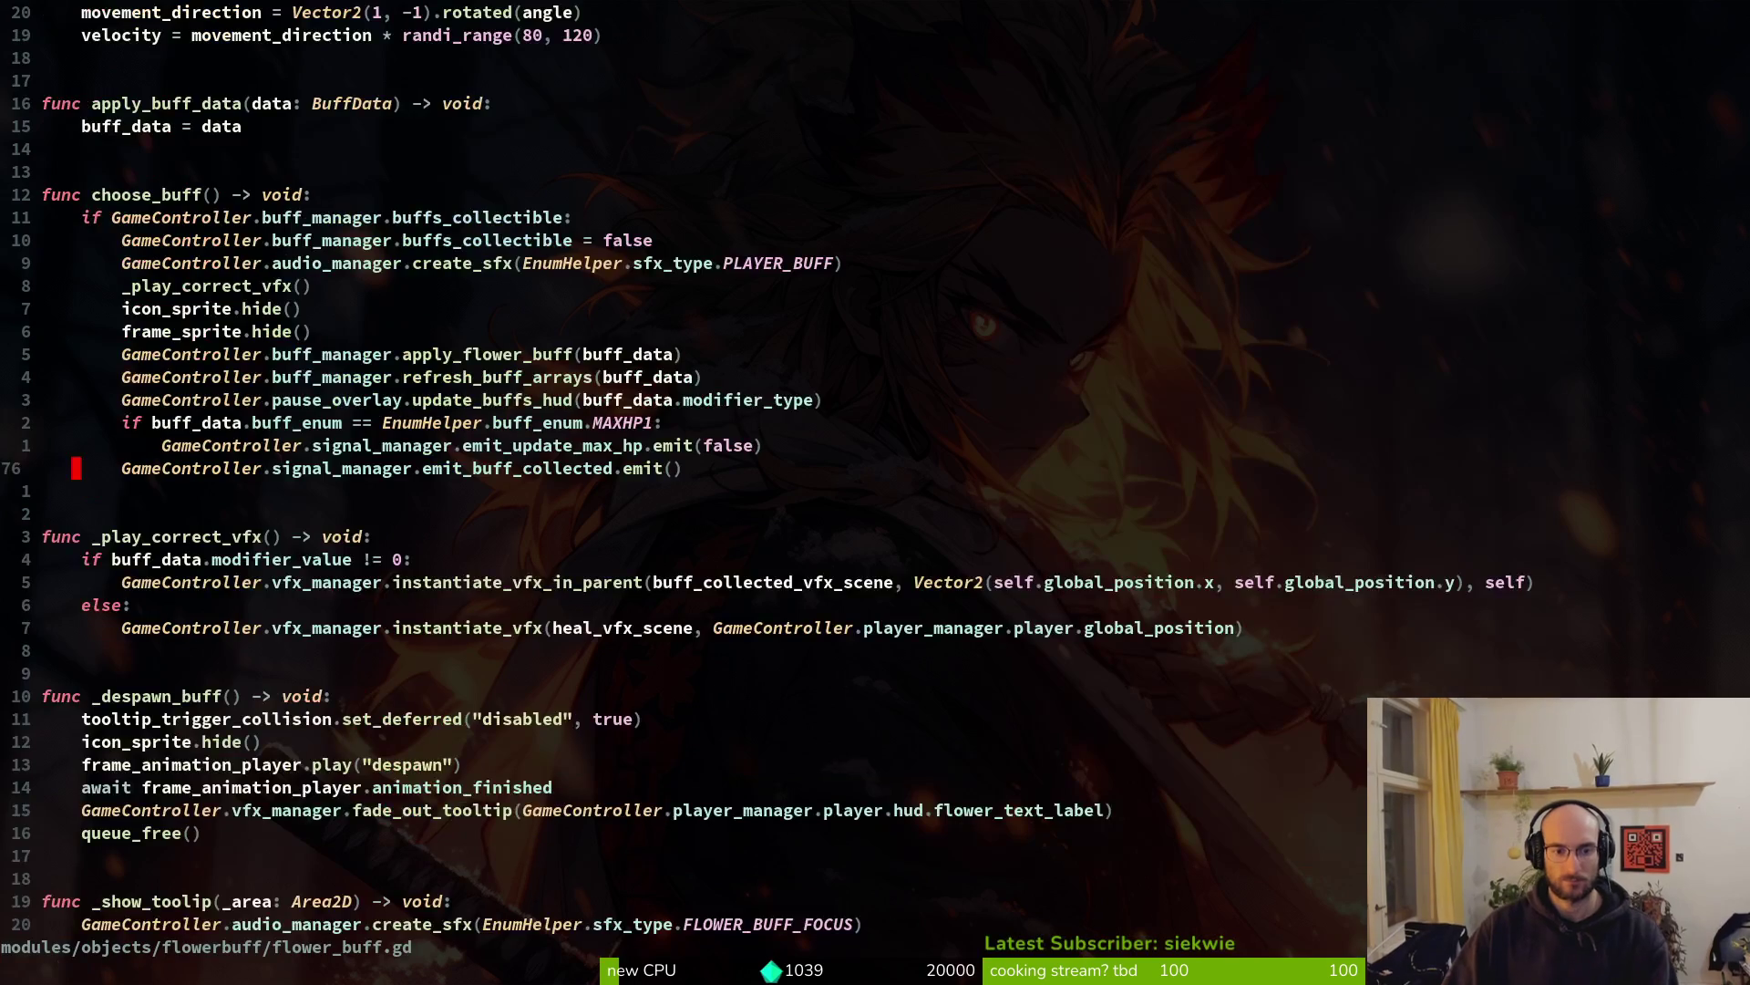
{"action": "key", "text": "ctrl+o"}
{"action": "key", "text": "k"}
{"action": "key", "text": "k"}
{"action": "key", "text": "k"}
{"action": "key", "text": "k"}
{"action": "key", "text": "k"}
{"action": "key", "text": "k"}
{"action": "key", "text": "0"}
{"action": "key", "text": "y"}
{"action": "key", "text": "y"}
{"action": "key", "text": "P"}
Rename the copied variable to flower_text_background with type TextureRect
{"action": "key", "text": "w"}
{"action": "key", "text": "w"}
{"action": "key", "text": "w"}
{"action": "type", "text": "cwerText"}
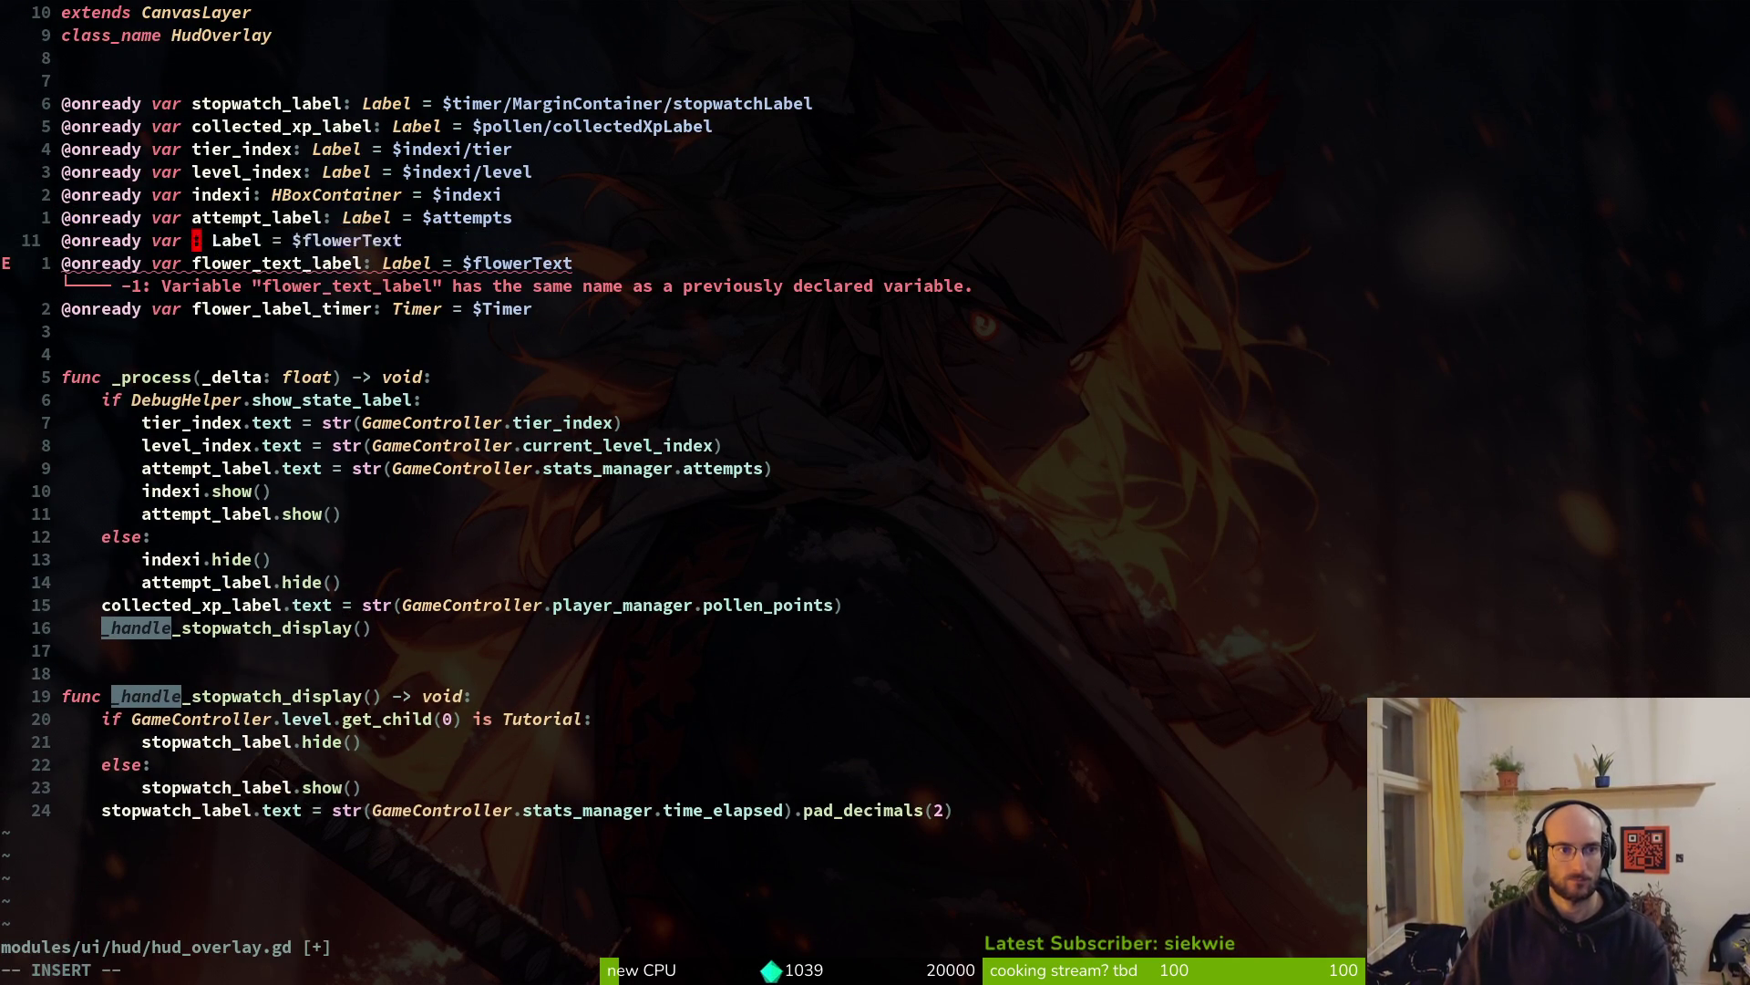
{"action": "type", "text": "flower_"}
{"action": "type", "text": "text_background"}
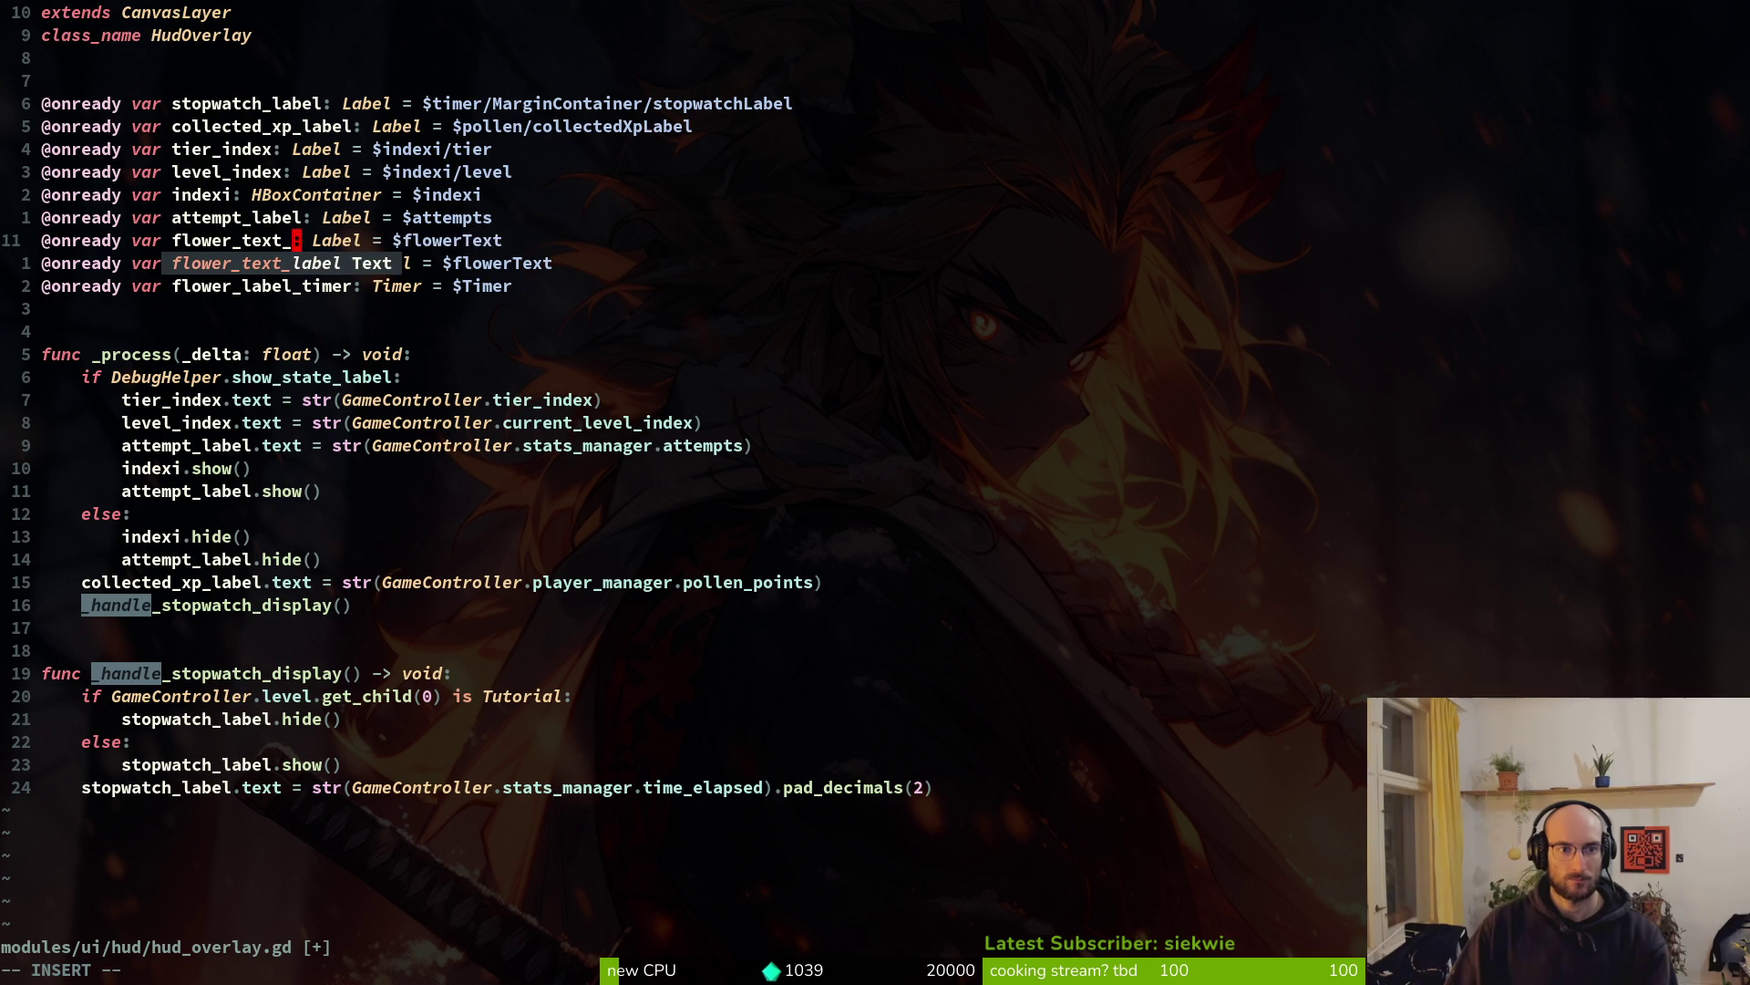
{"action": "key", "text": "Escape"}
{"action": "key", "text": "w"}
{"action": "key", "text": "w"}
{"action": "type", "text": "cw"}
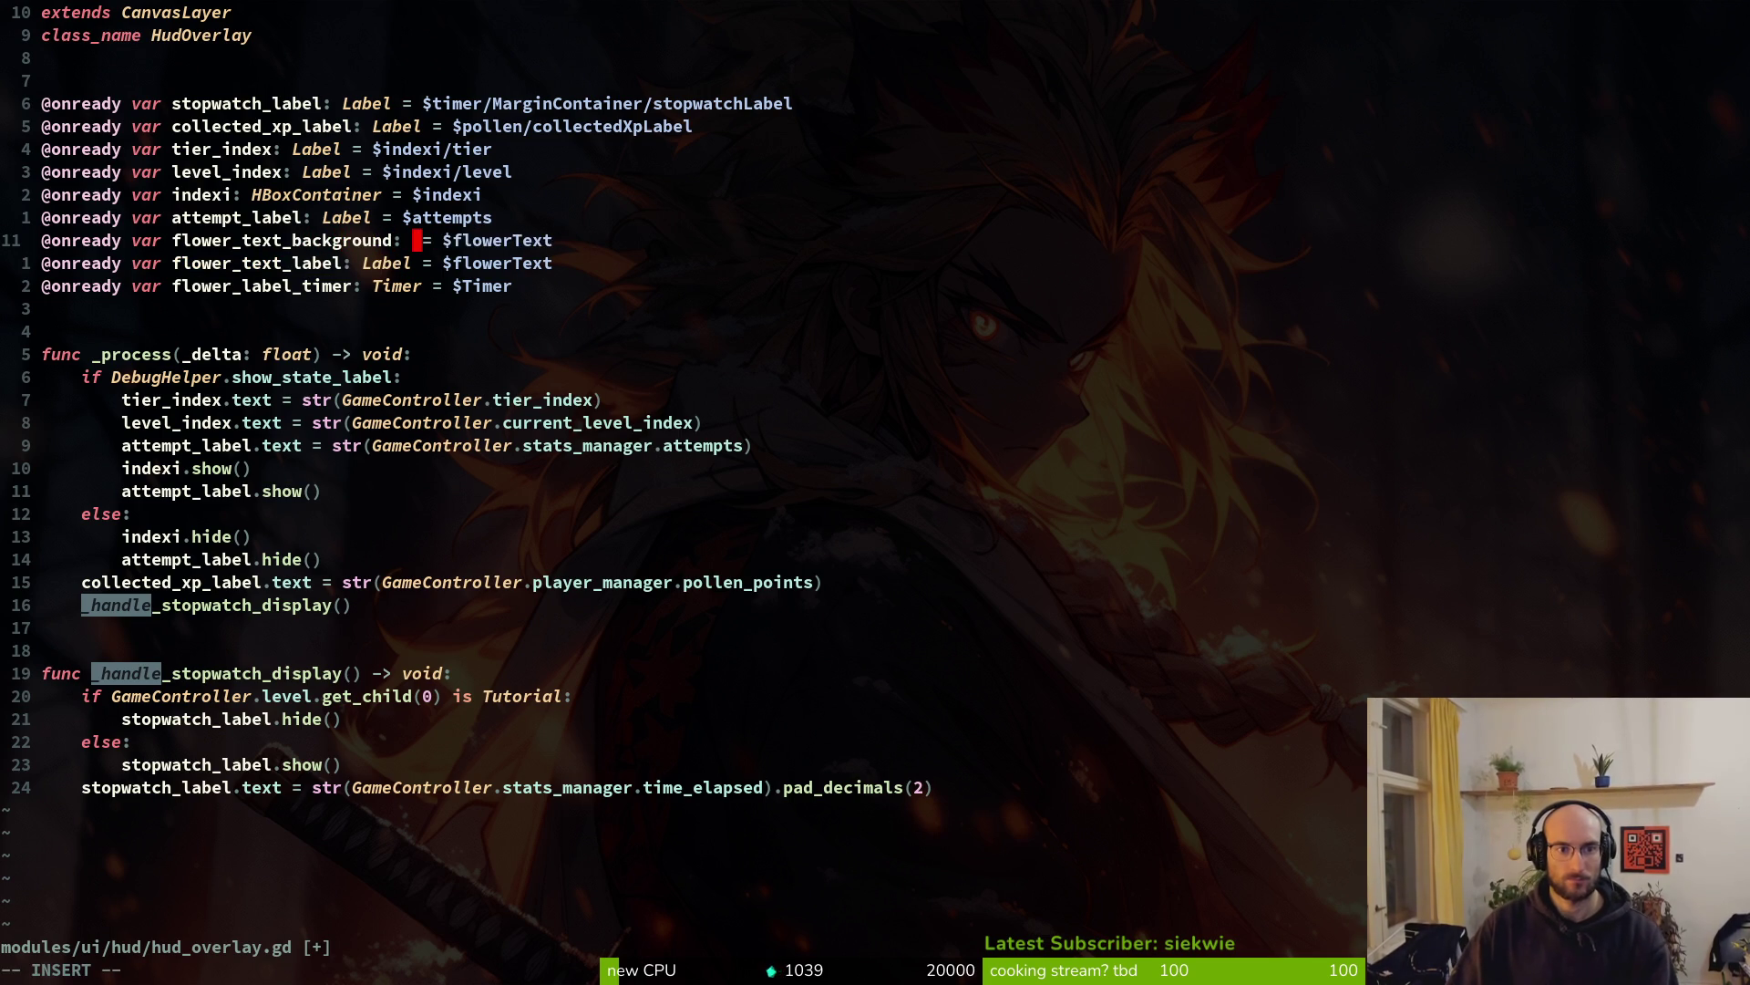
{"action": "type", "text": "TextureRect"}
{"action": "key", "text": "Escape"}
{"action": "key", "text": "w"}
{"action": "key", "text": "w"}
Replace the copied flowerText node path with a starting 'T'
{"action": "key", "text": "c"}
{"action": "key", "text": "w"}
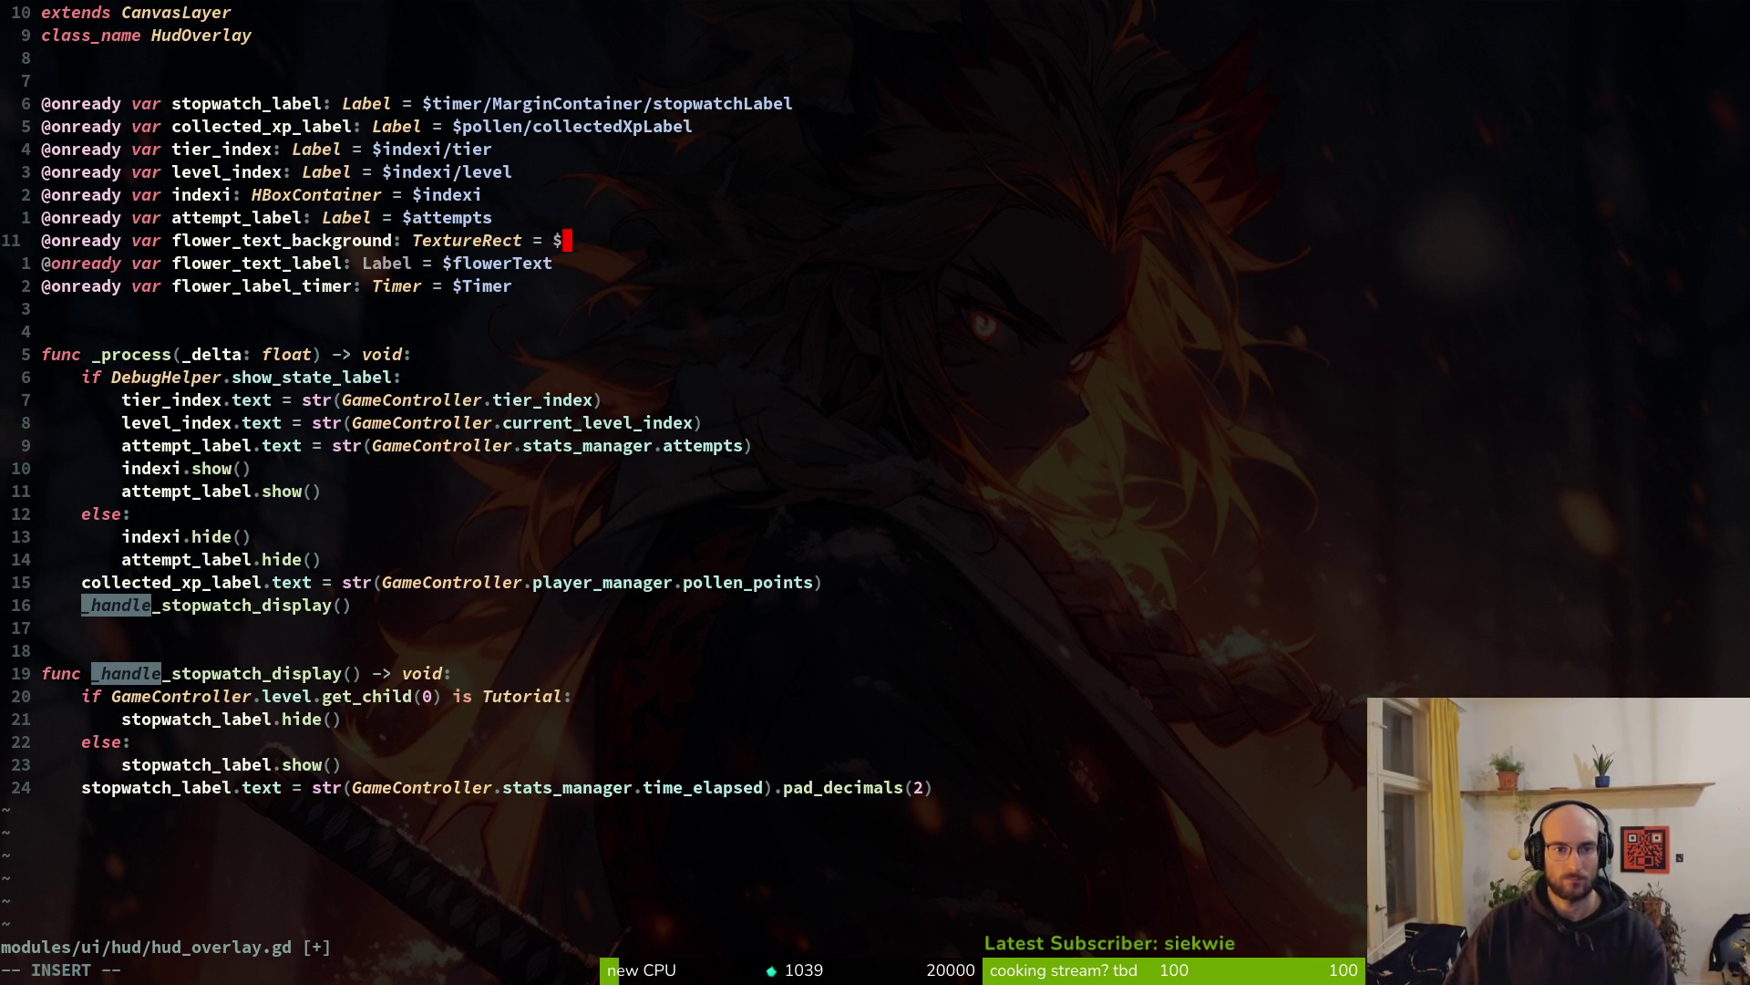
{"action": "type", "text": "Te"}
{"action": "key", "text": "Escape"}
{"action": "key", "text": "alt+Tab"}
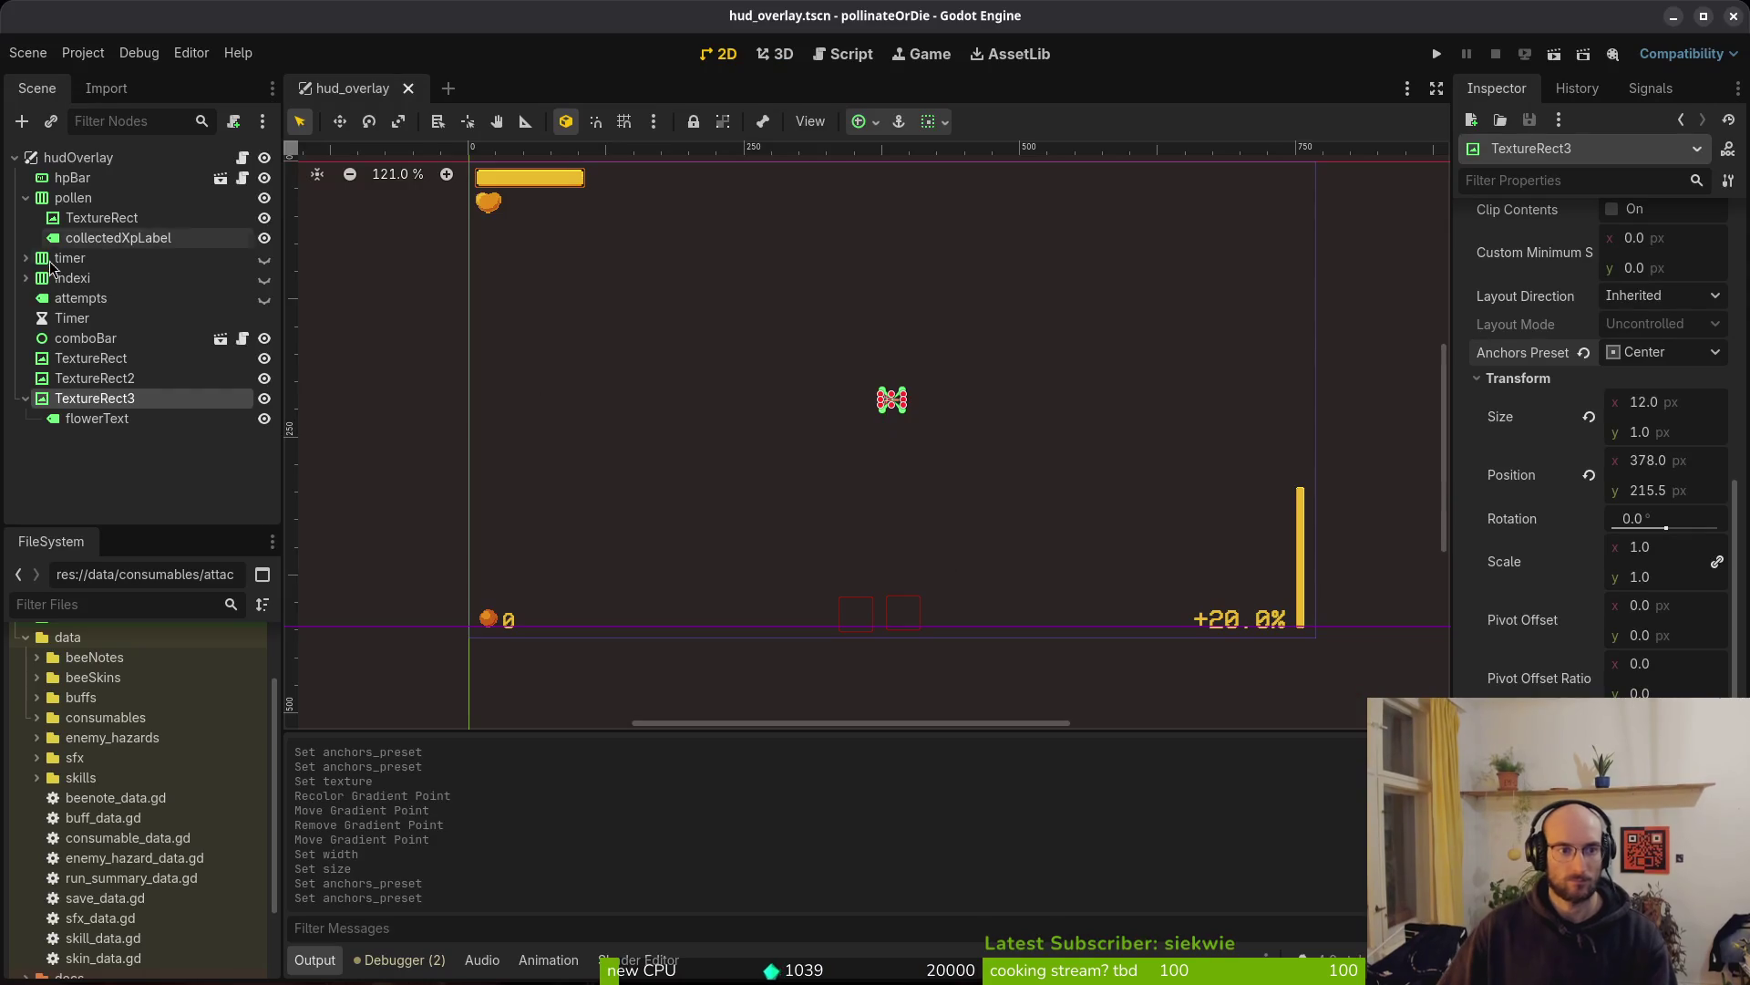
Rename the TextureRect3 node to flowerTextBackground and resume editing the script's node path
{"action": "key", "text": "F2"}
{"action": "type", "text": "flower"}
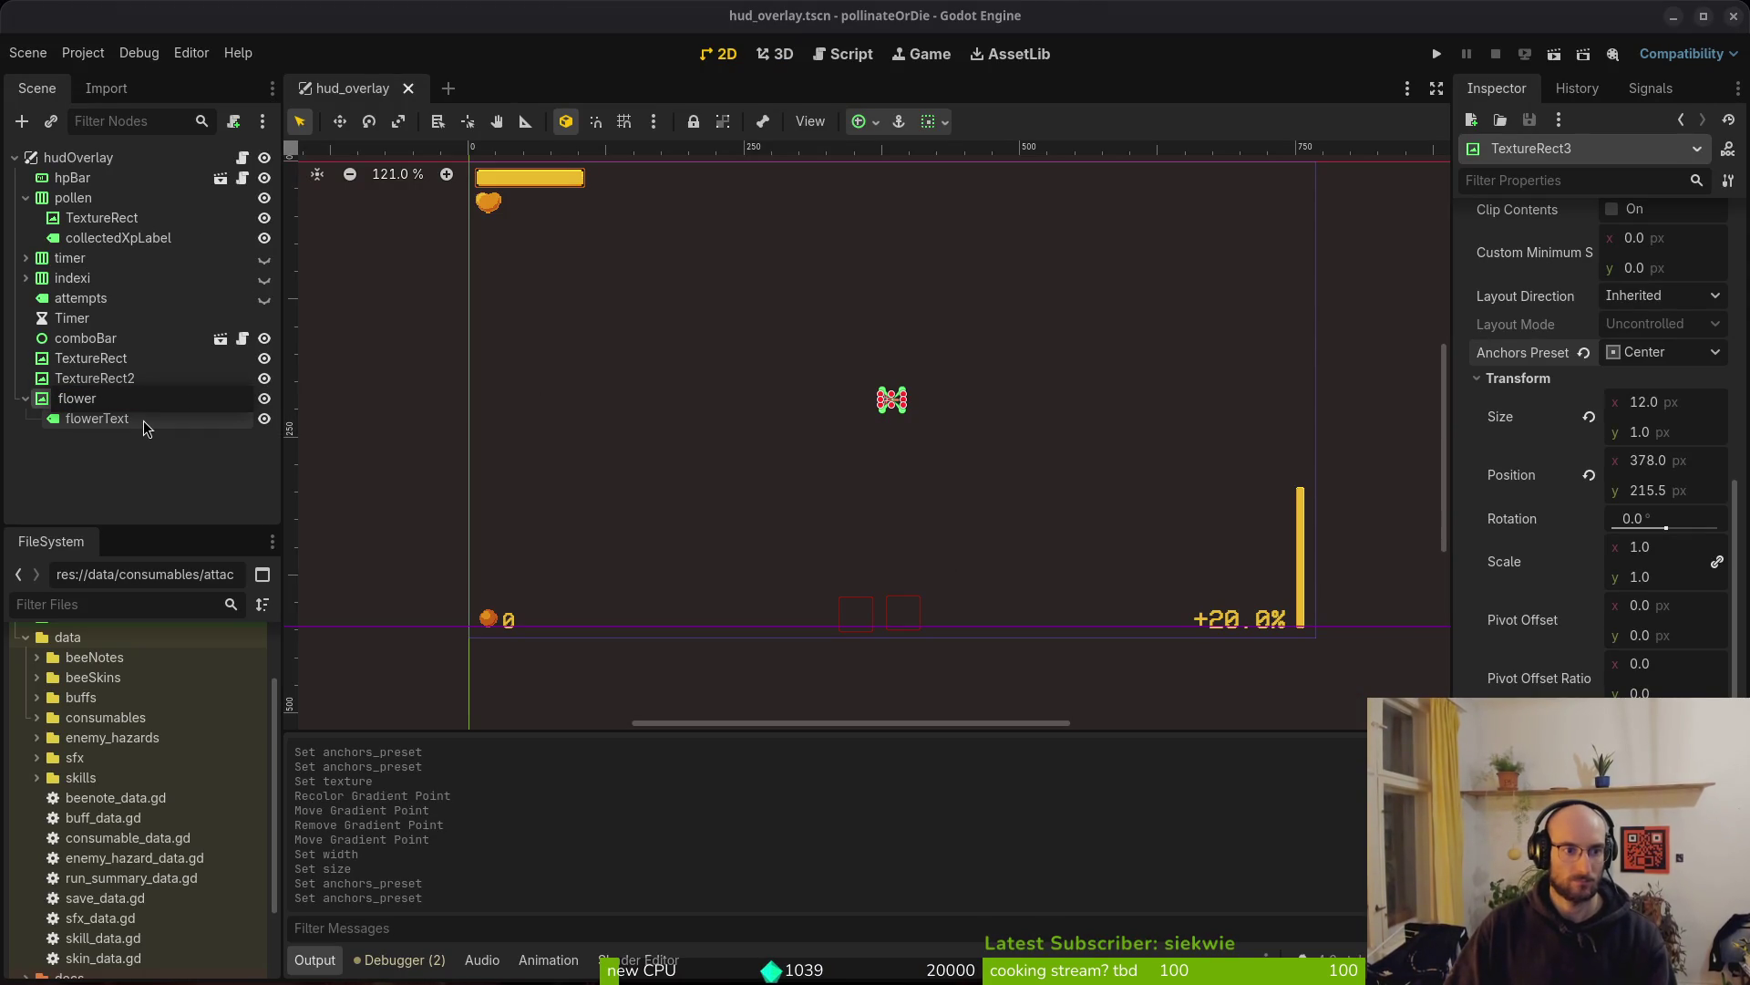
{"action": "type", "text": "TextBackground"}
{"action": "key", "text": "Return"}
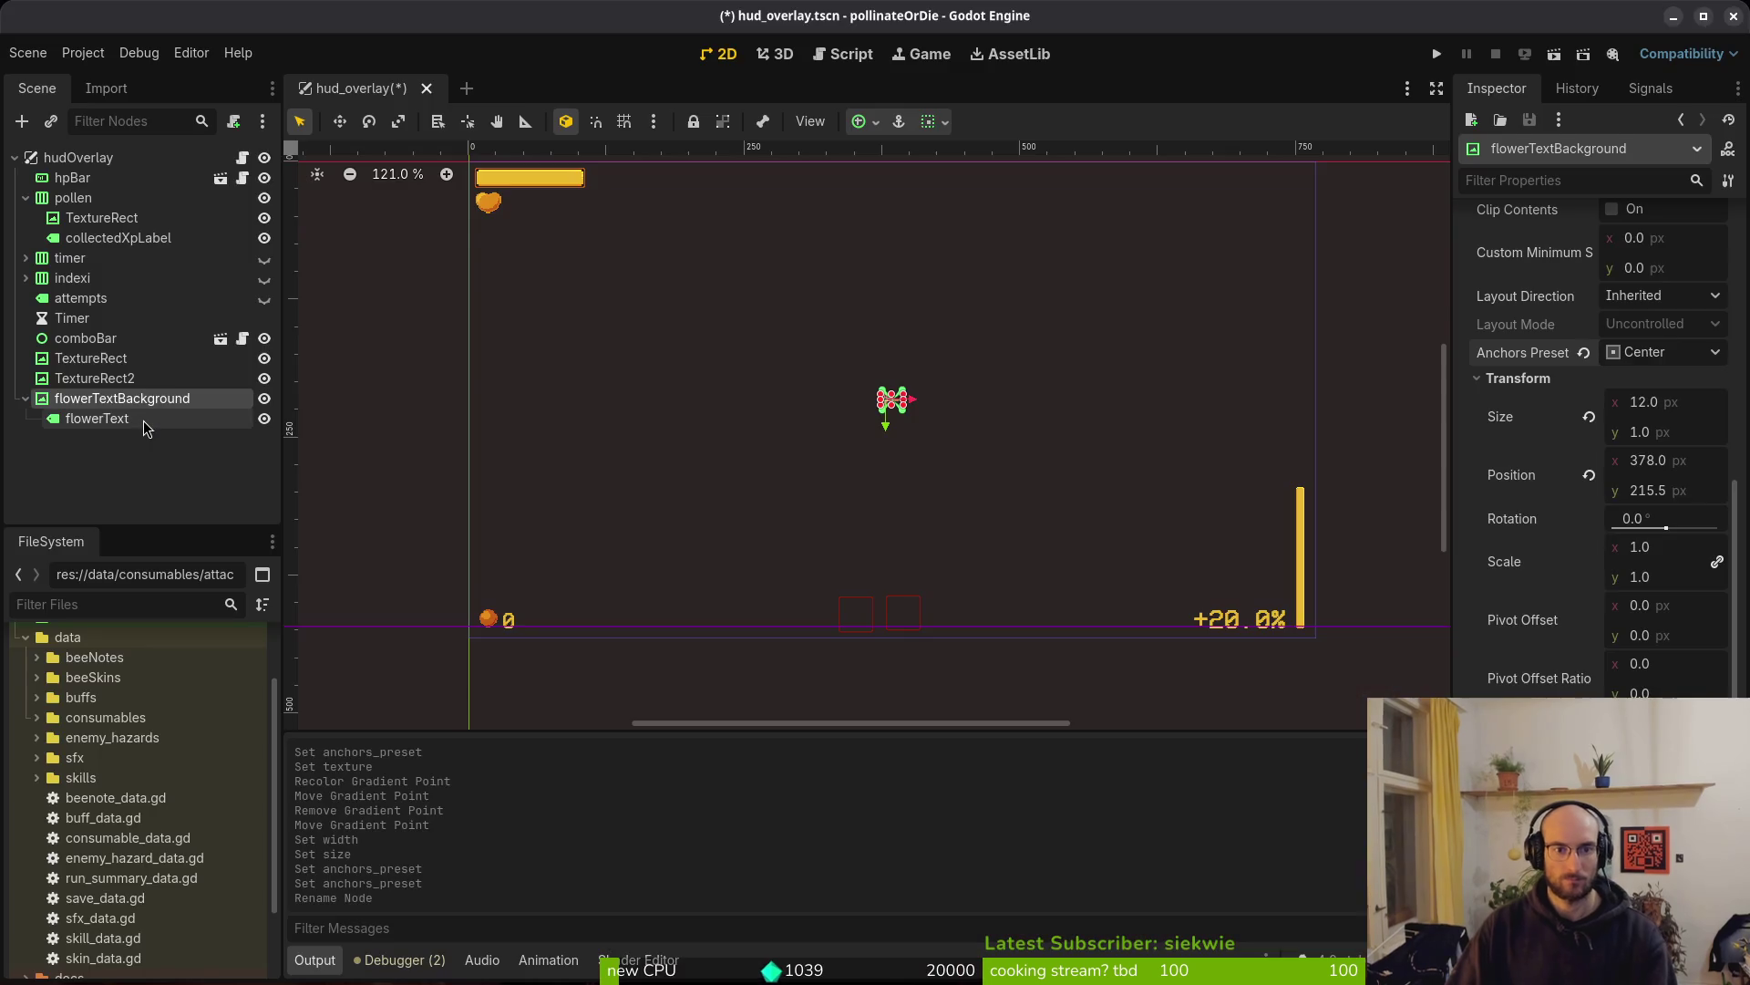
{"action": "key", "text": "alt+Tab"}
{"action": "key", "text": "a"}
{"action": "key", "text": "BackSpace"}
Attempt the flowerTextBackground node path, undo the wrong completion, and save hud_overlay.gd
{"action": "type", "text": "Flower"}
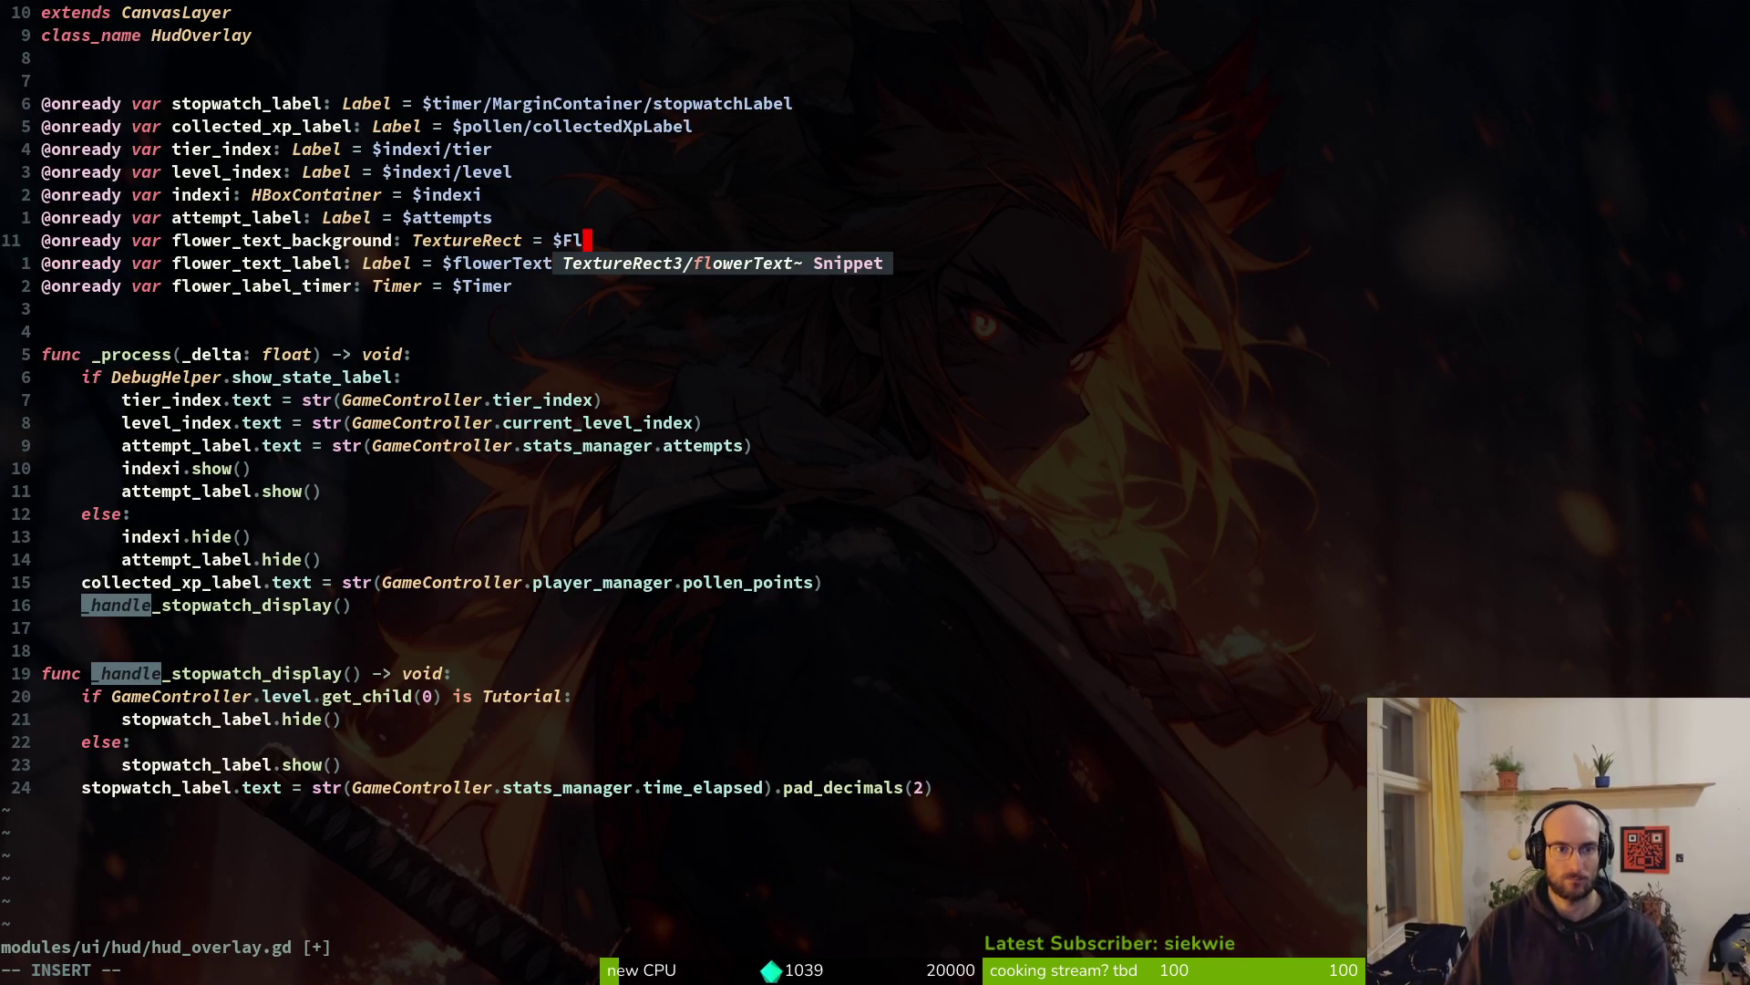
{"action": "key", "text": "BackSpace"}
{"action": "key", "text": "BackSpace"}
{"action": "key", "text": "BackSpace"}
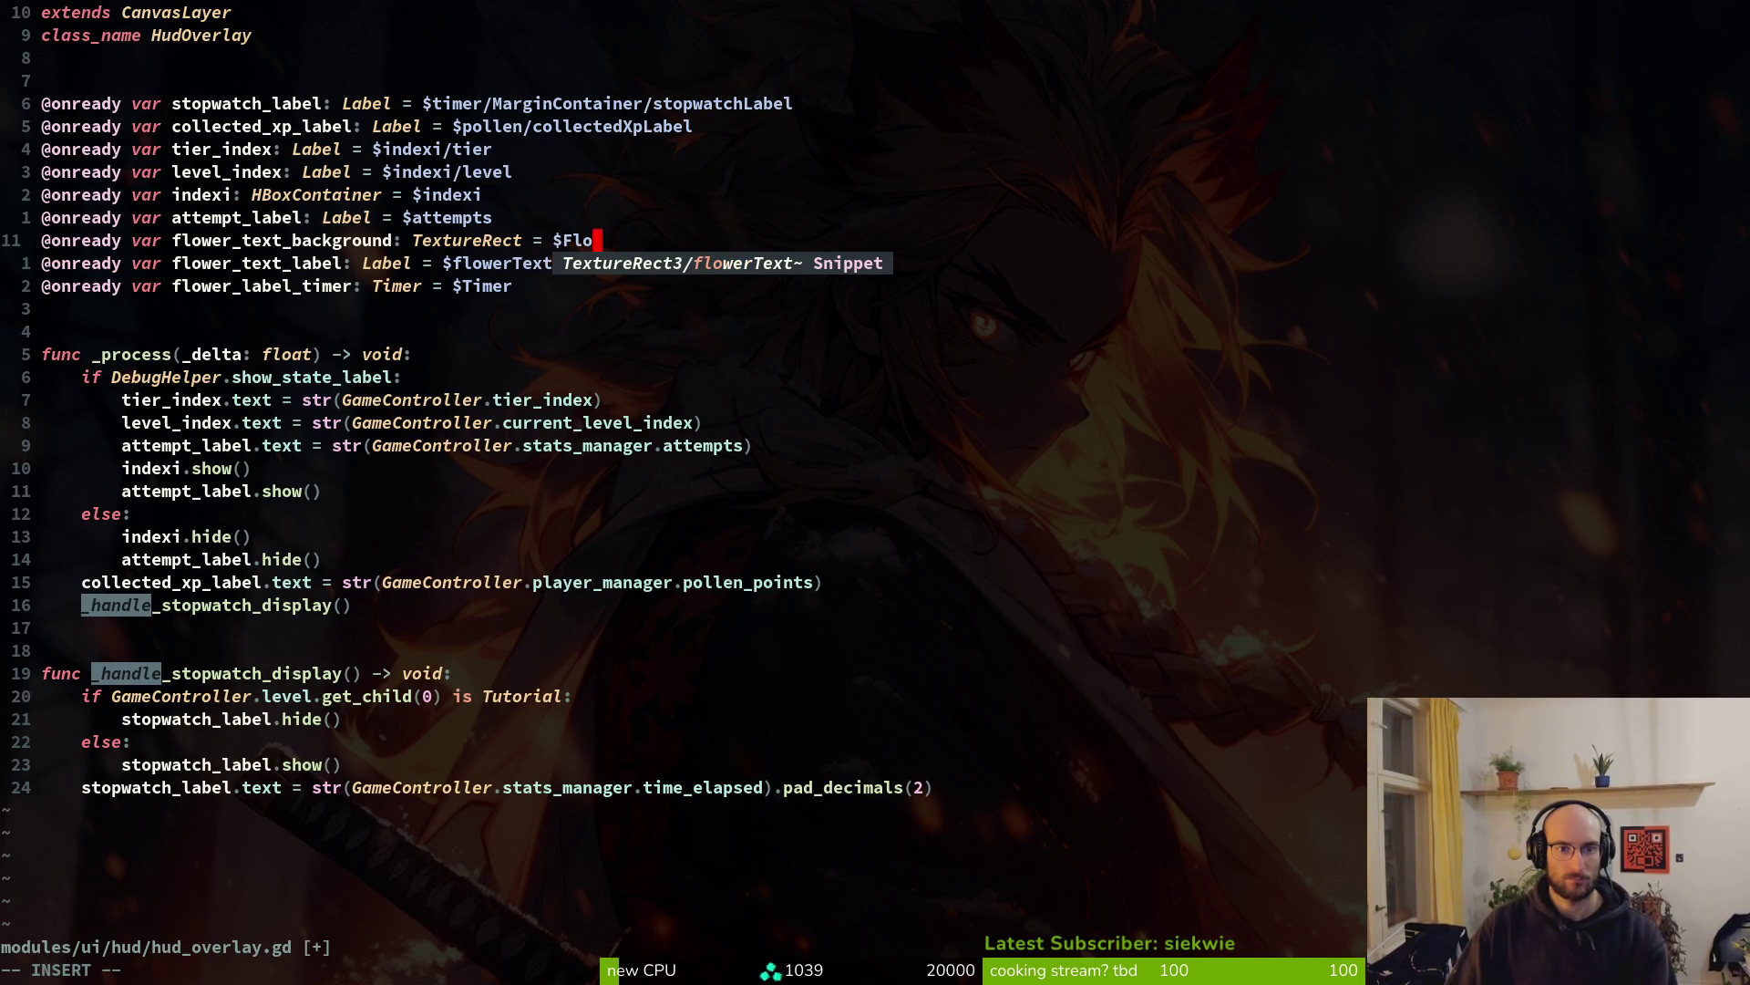
{"action": "type", "text": "flower_t"}
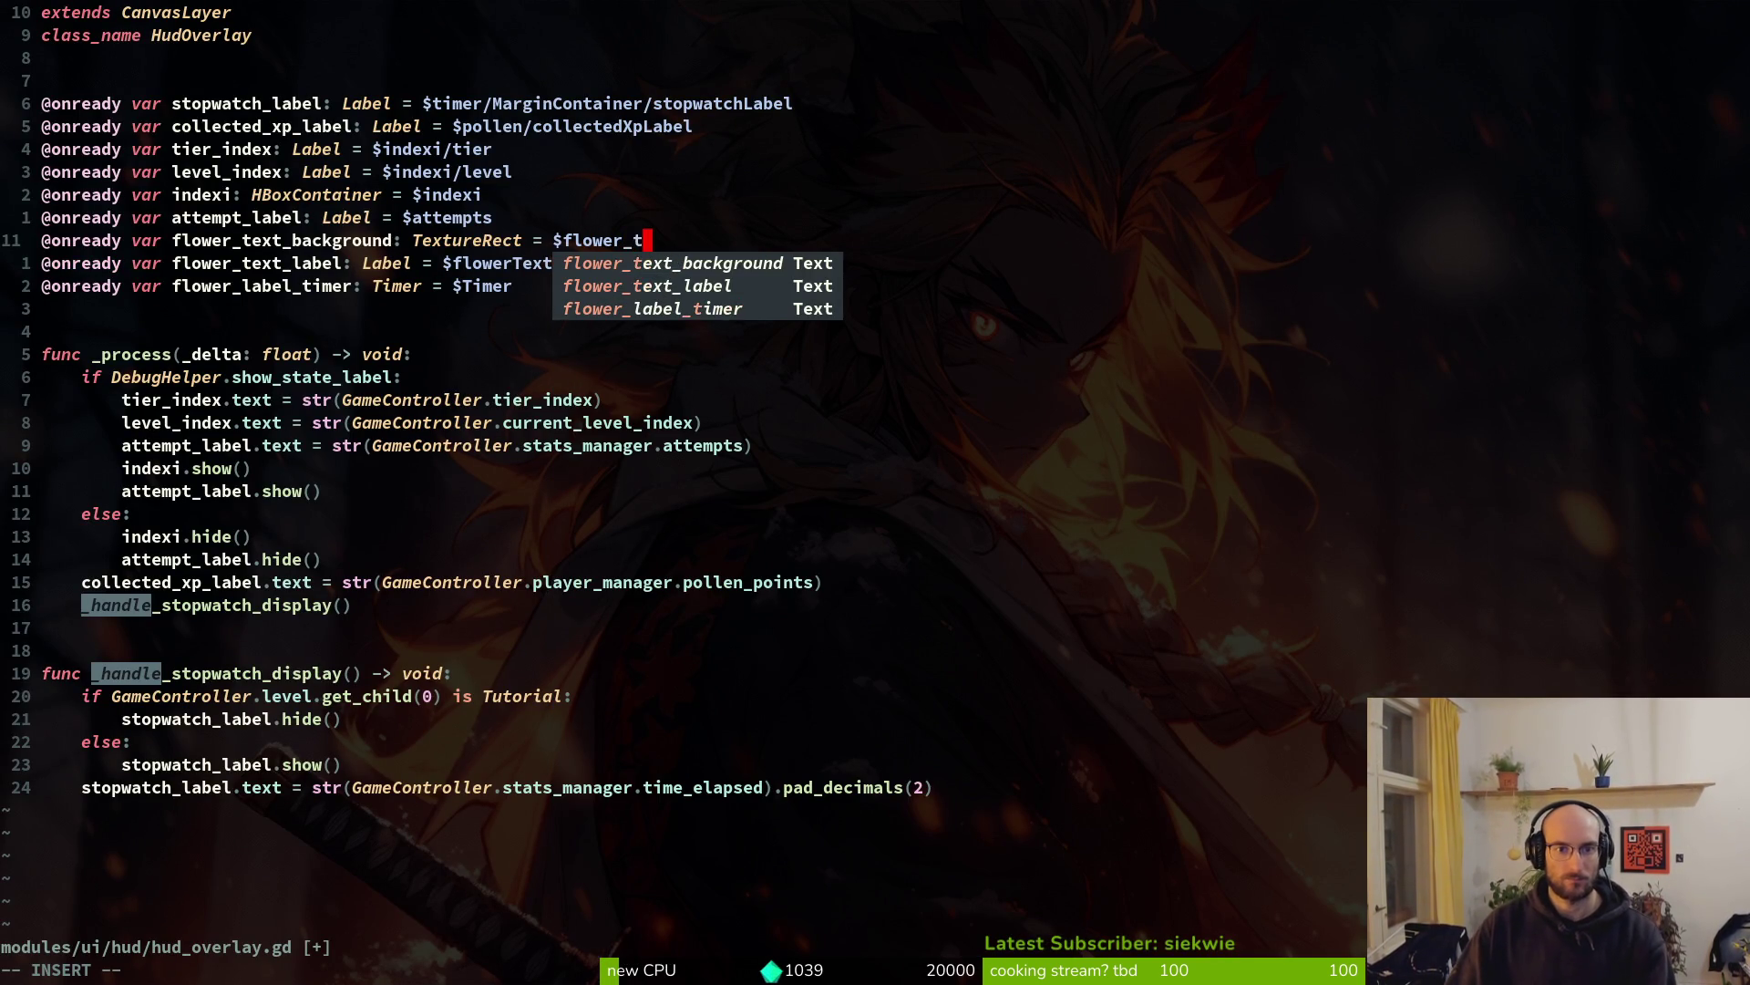
{"action": "key", "text": "BackSpace"}
{"action": "type", "text": "TextBackground"}
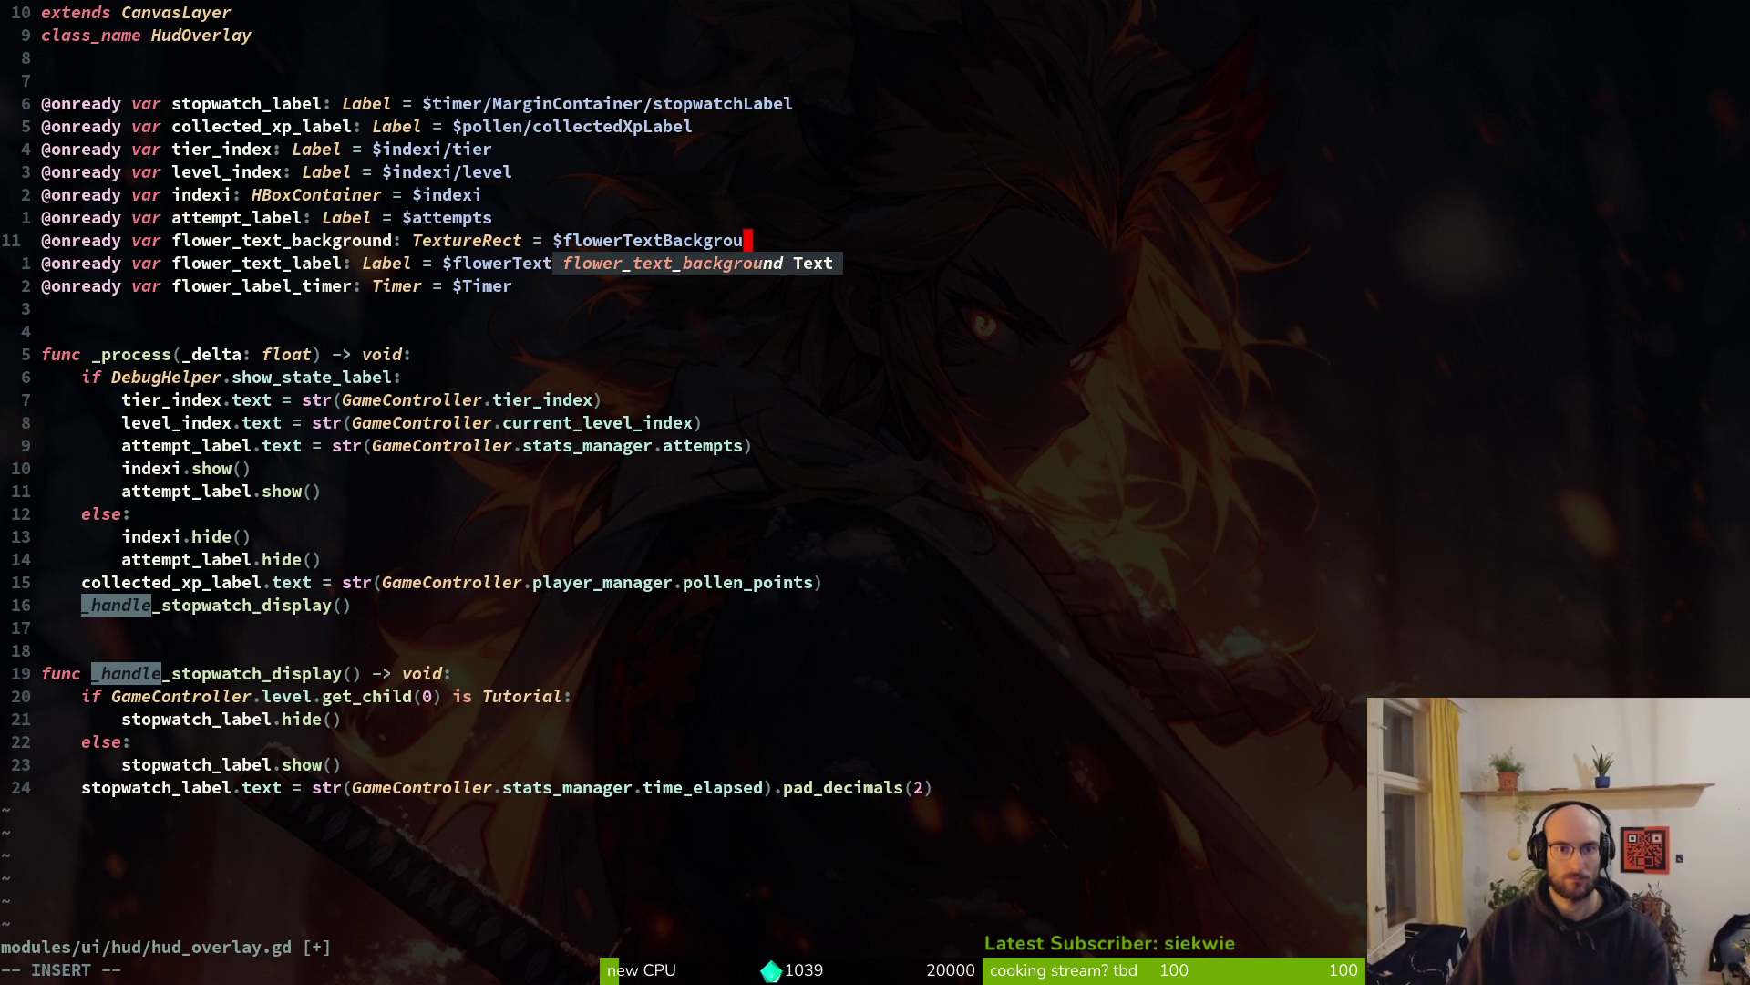
{"action": "key", "text": "Tab"}
{"action": "key", "text": "Escape"}
{"action": "key", "text": "u"}
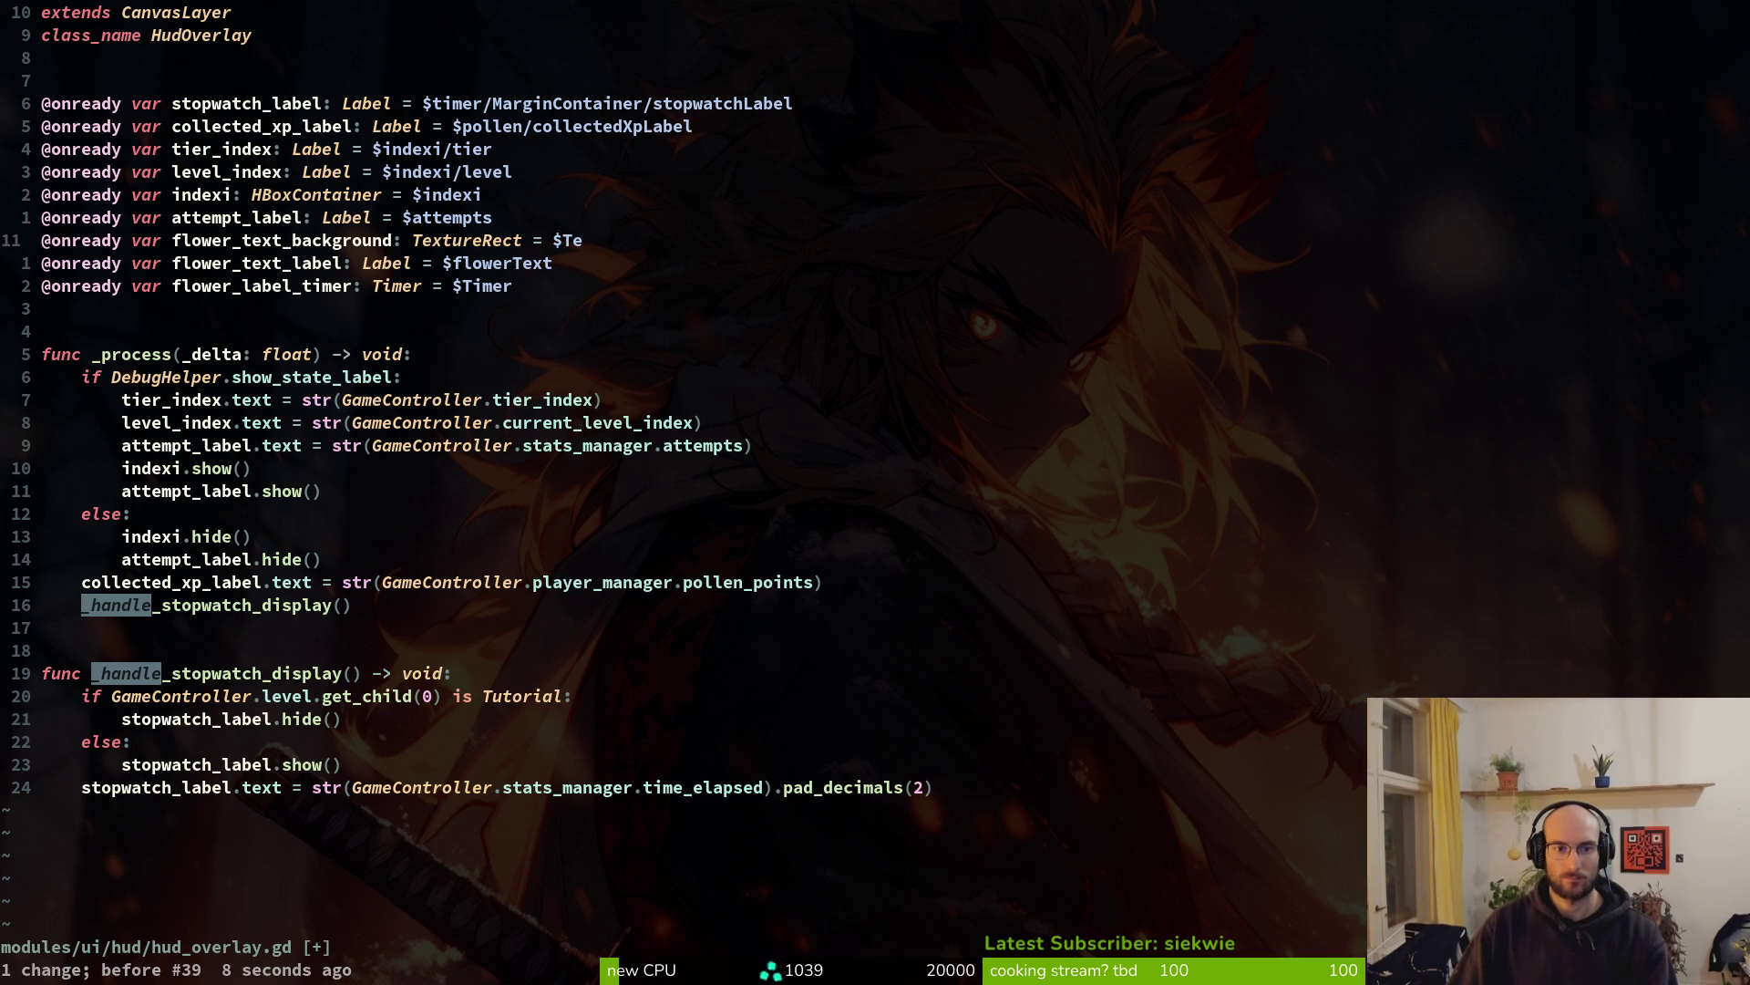
{"action": "key", "text": "D"}
{"action": "key", "text": "ctrl+s"}
{"action": "key", "text": "alt+Tab"}
{"action": "key", "text": "alt+Tab"}
Retype the background's node path, then save with :w and quit Neovim
{"action": "type", "text": "aFlo"}
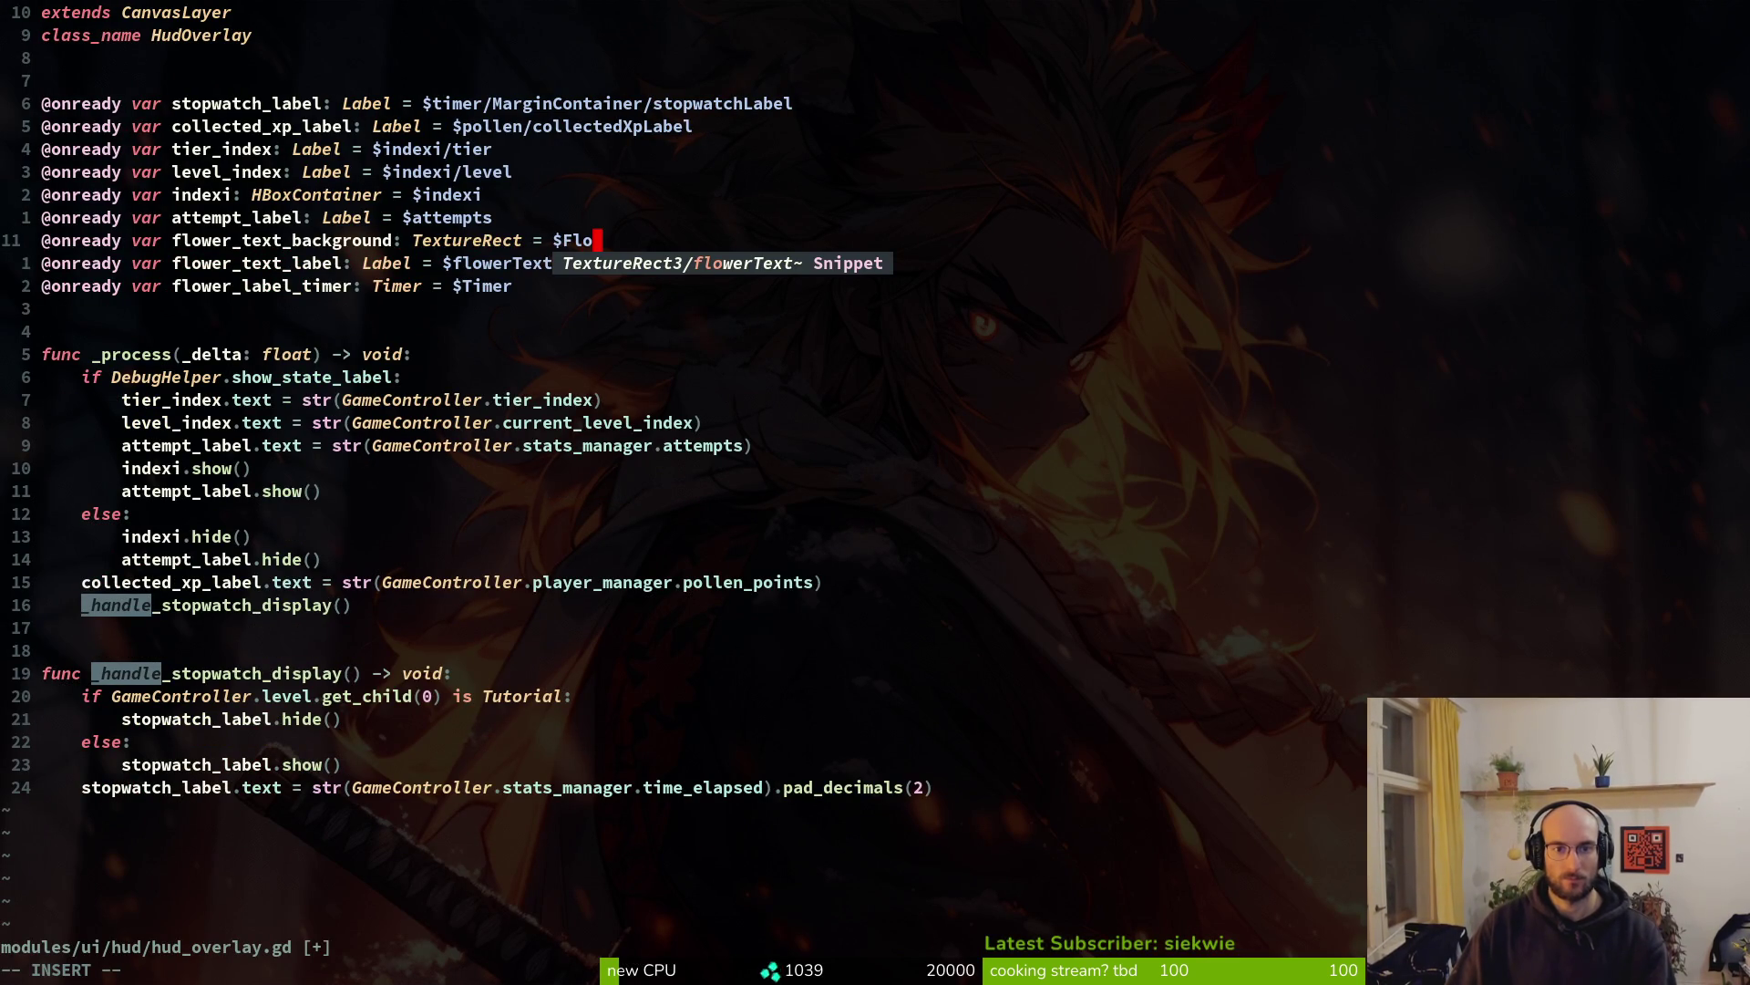
{"action": "key", "text": "BackSpace"}
{"action": "key", "text": "BackSpace"}
{"action": "key", "text": "BackSpace"}
{"action": "type", "text": "flower_"}
{"action": "key", "text": "BackSpace"}
{"action": "type", "text": "Text"}
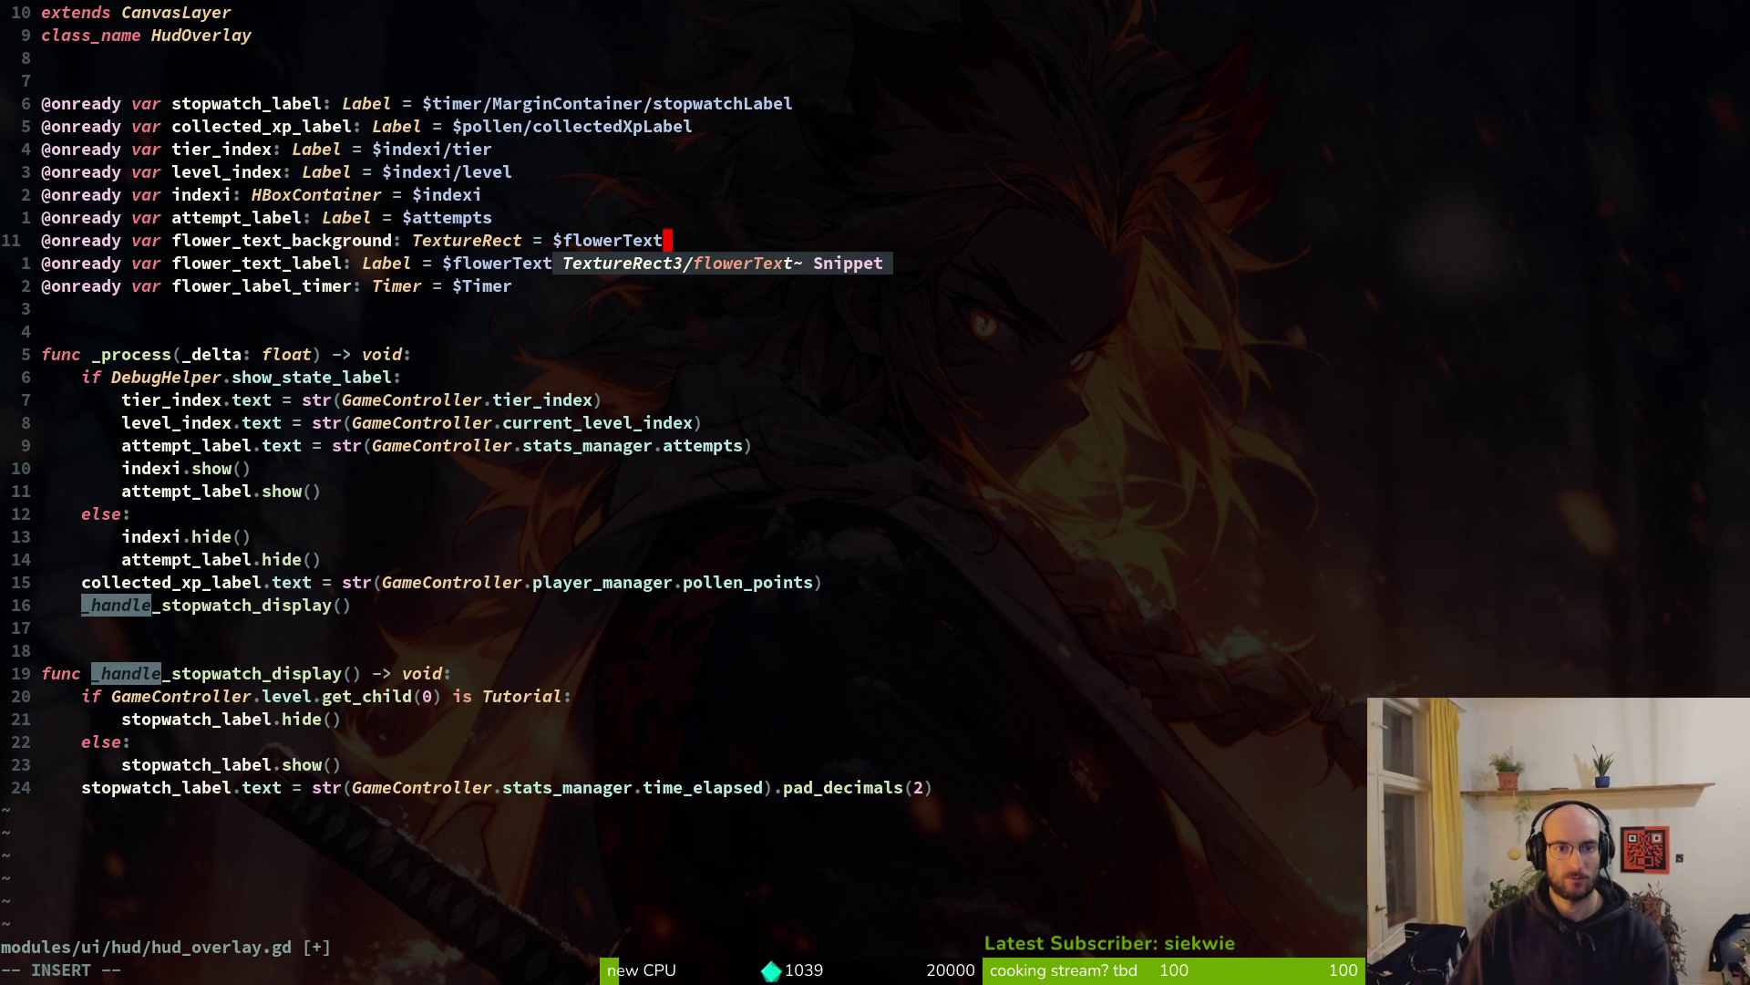
{"action": "type", "text": "Background"}
{"action": "key", "text": "Return"}
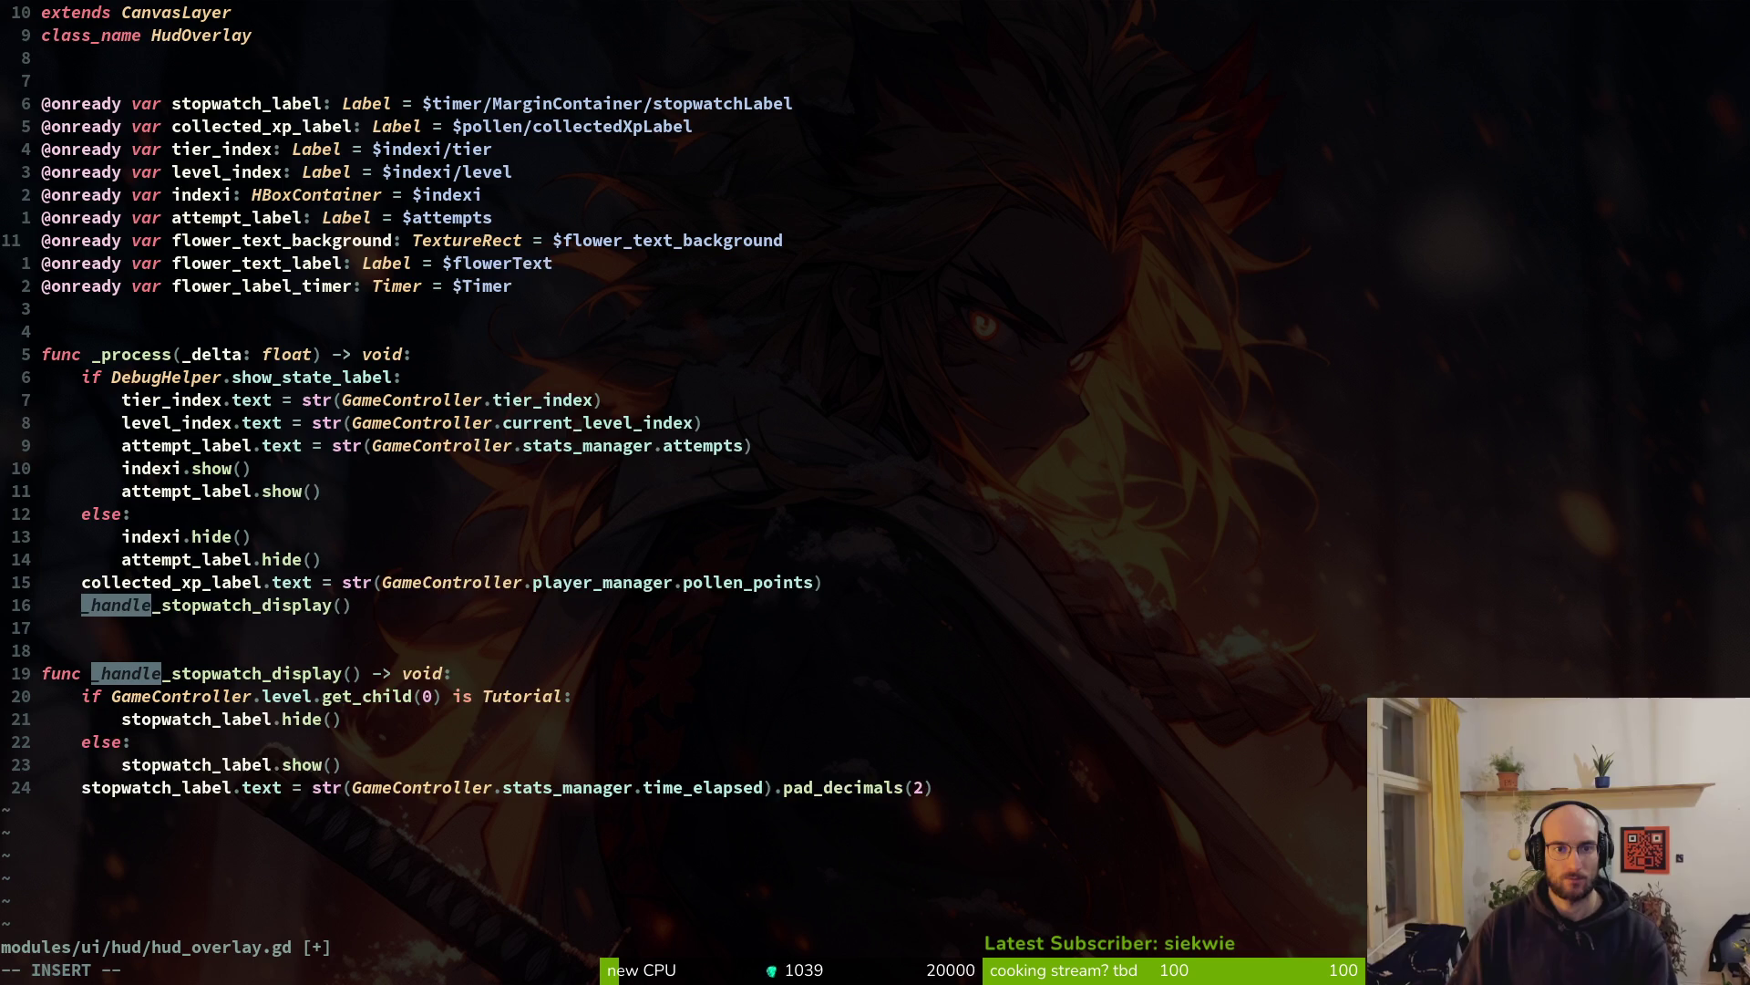
{"action": "key", "text": "Return"}
{"action": "key", "text": "Escape"}
{"action": "type", "text": ":w"}
{"action": "key", "text": "Return"}
{"action": "type", "text": ":q"}
{"action": "key", "text": "Return"}
Save the hud_overlay scene, relaunch Neovim with 'nvim .', and reopen hud_overlay.gd
{"action": "key", "text": "alt+Tab"}
{"action": "key", "text": "ctrl+s"}
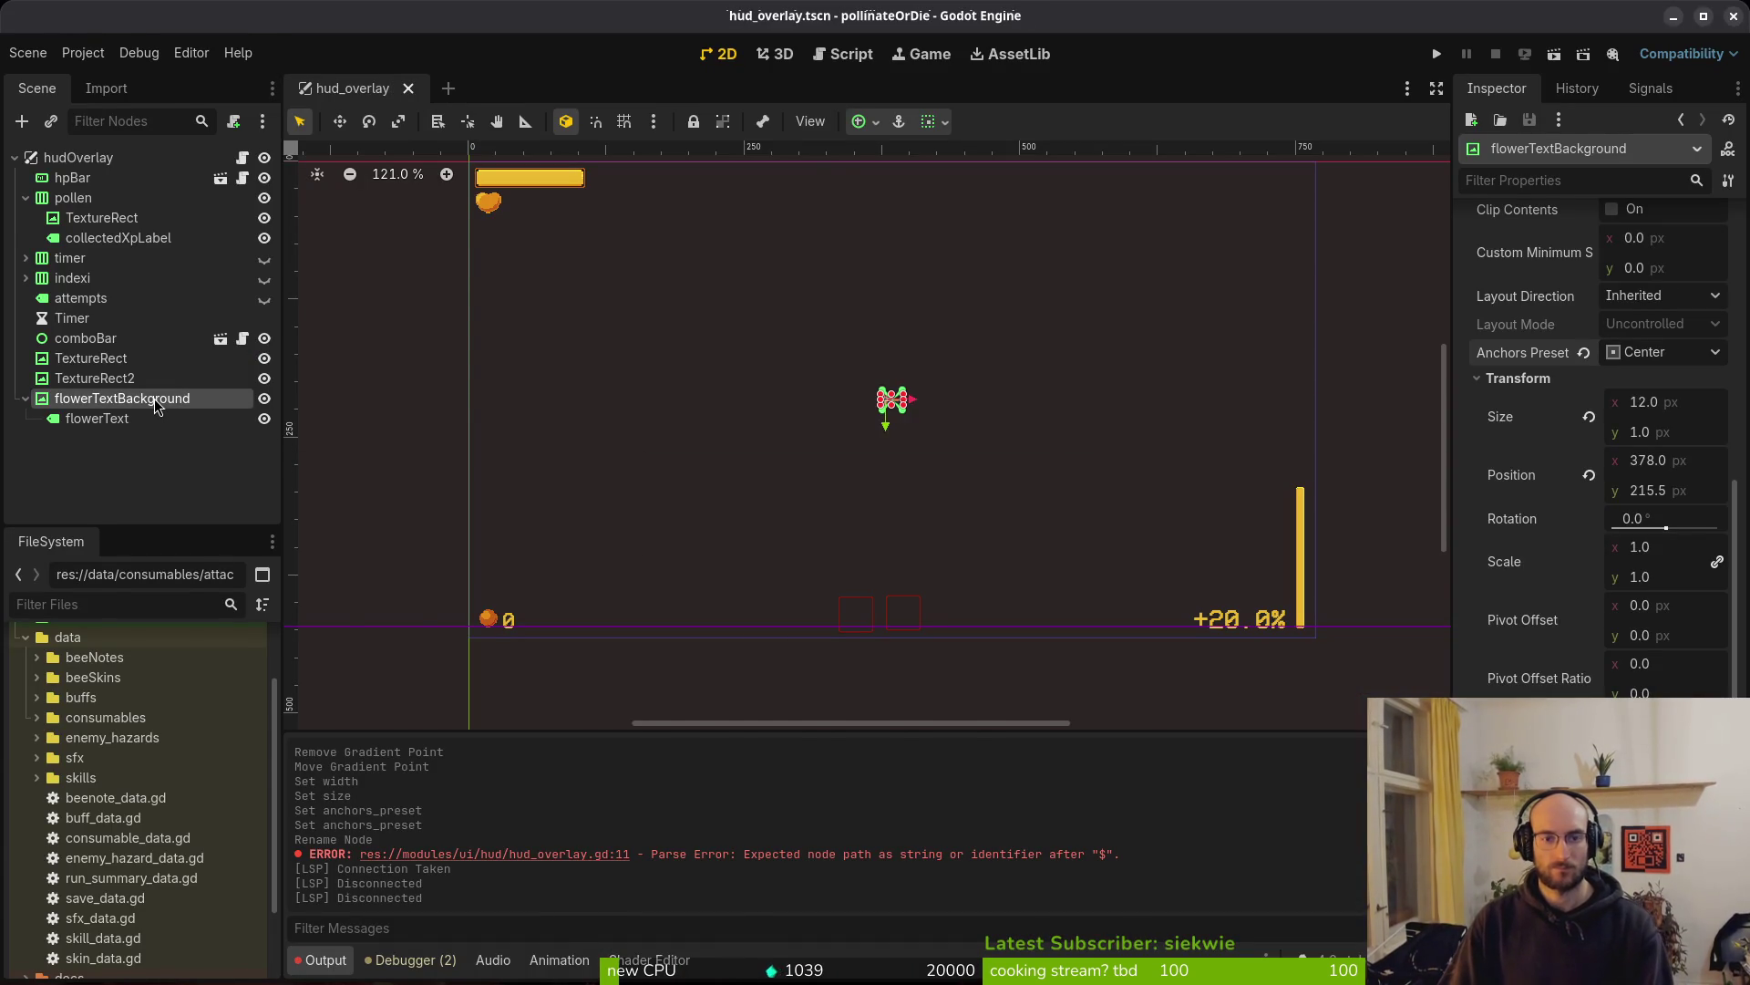
{"action": "key", "text": "alt+Tab"}
{"action": "type", "text": "nvim ."}
{"action": "key", "text": "Return"}
{"action": "key", "text": "ctrl+p"}
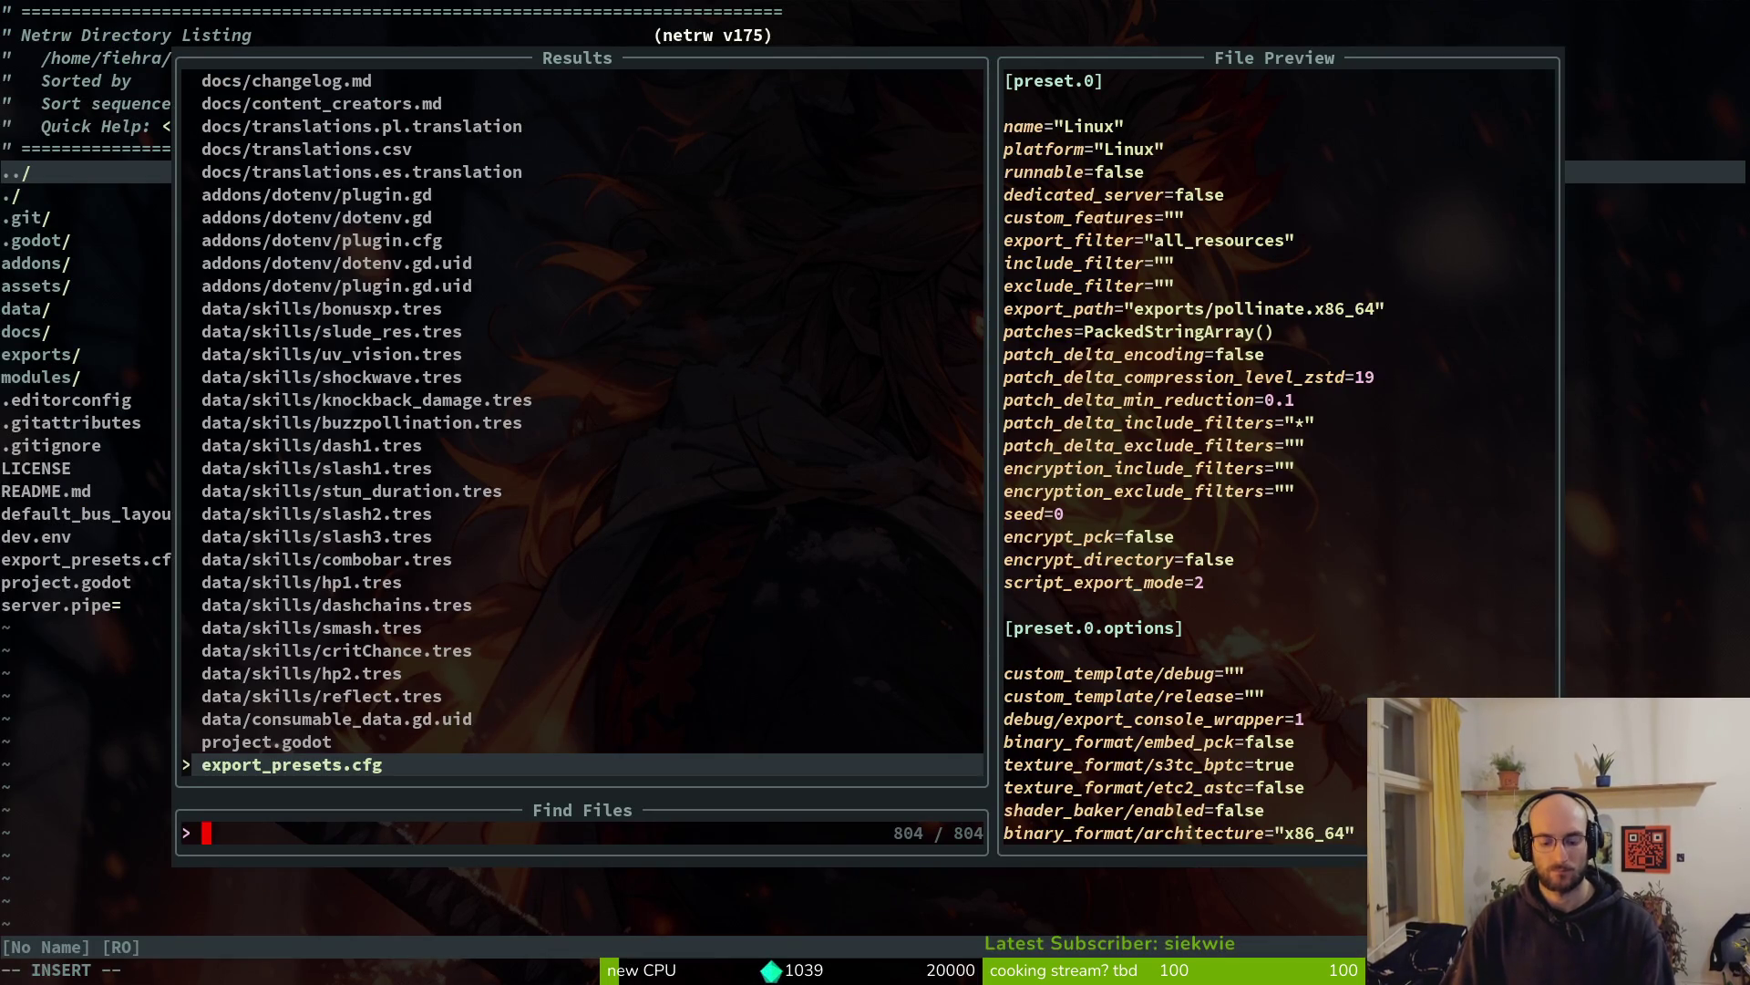
{"action": "type", "text": "over"}
{"action": "key", "text": "Return"}
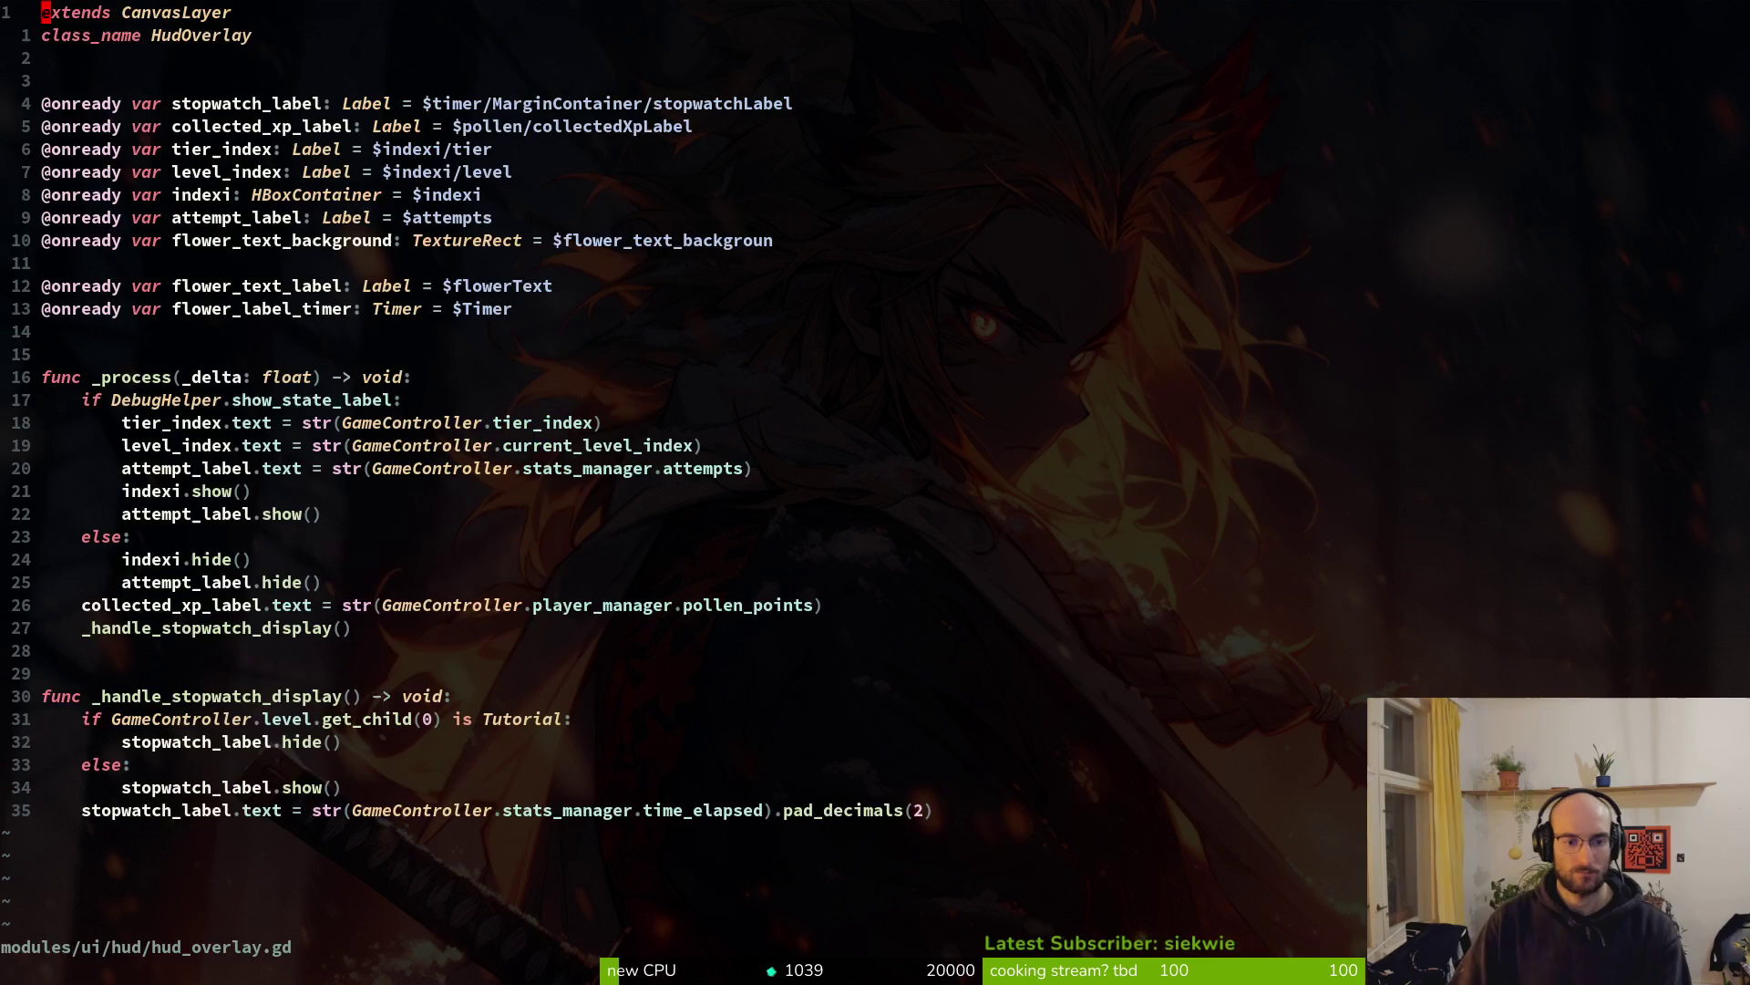
Point the paths at $flowerTextBackground and $flowerTextBackground/flowerText, saving after each
{"action": "type", "text": "u"}
{"action": "type", "text": "a"}
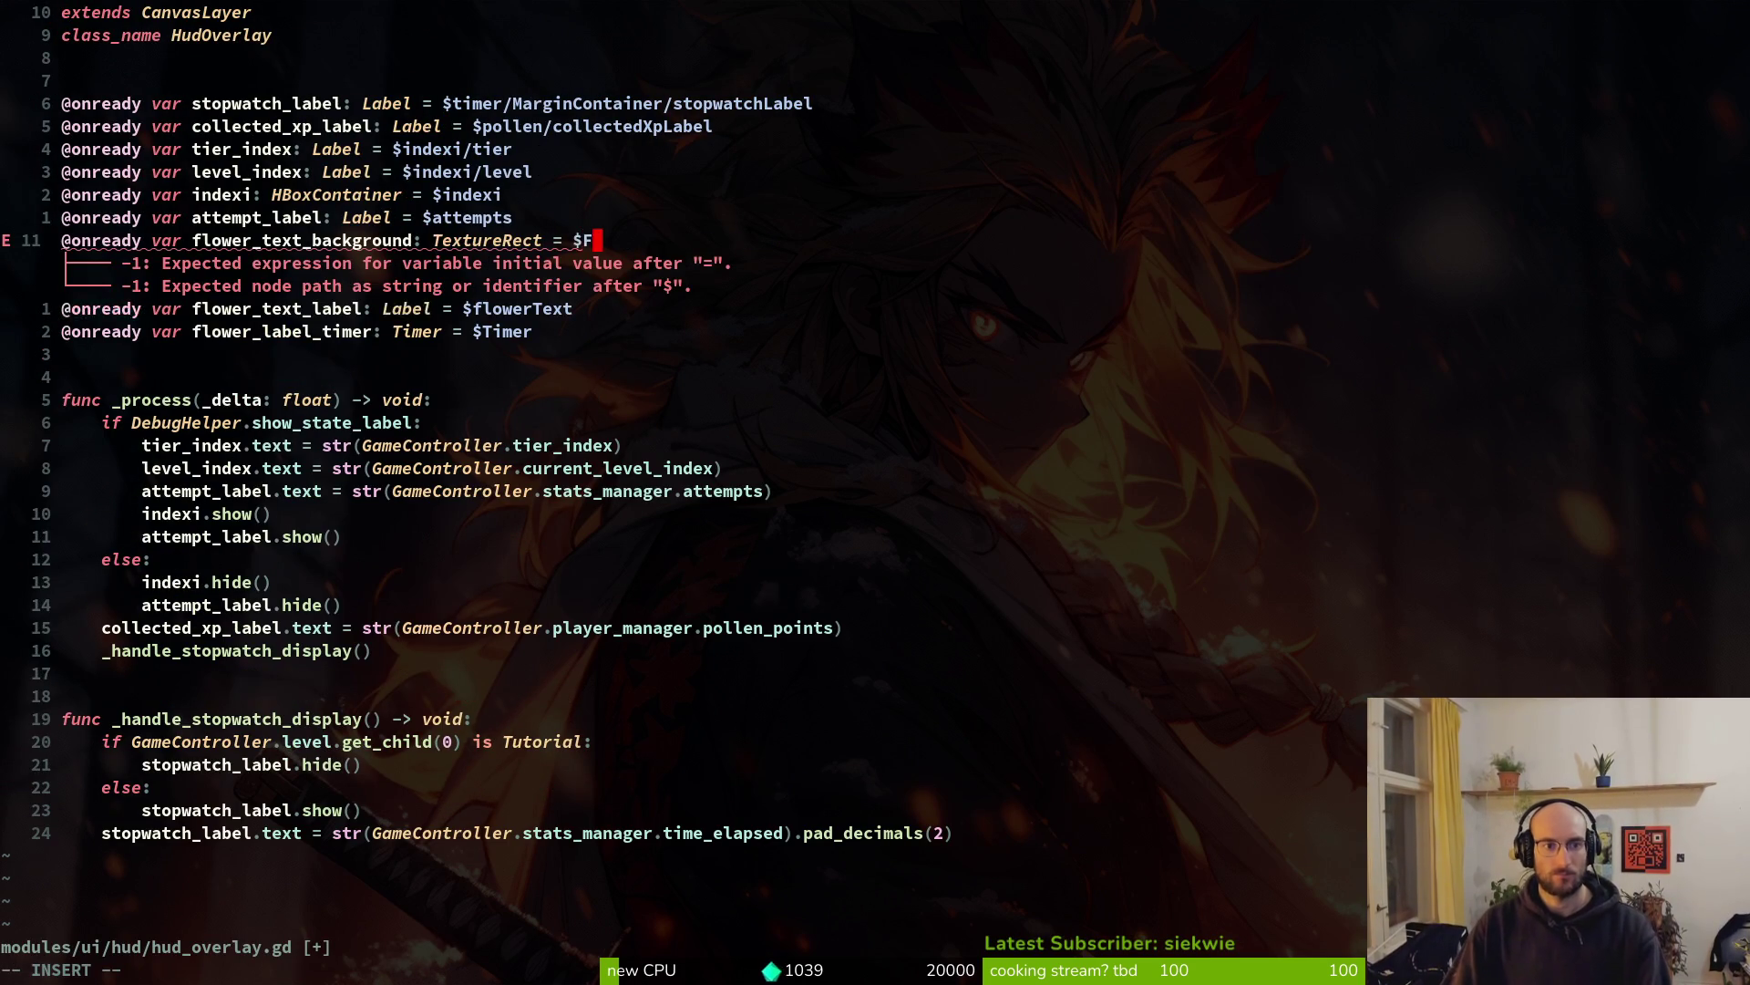
{"action": "type", "text": "Flower"}
{"action": "key", "text": "Tab"}
{"action": "key", "text": "Escape"}
{"action": "type", "text": ":w"}
{"action": "key", "text": "Return"}
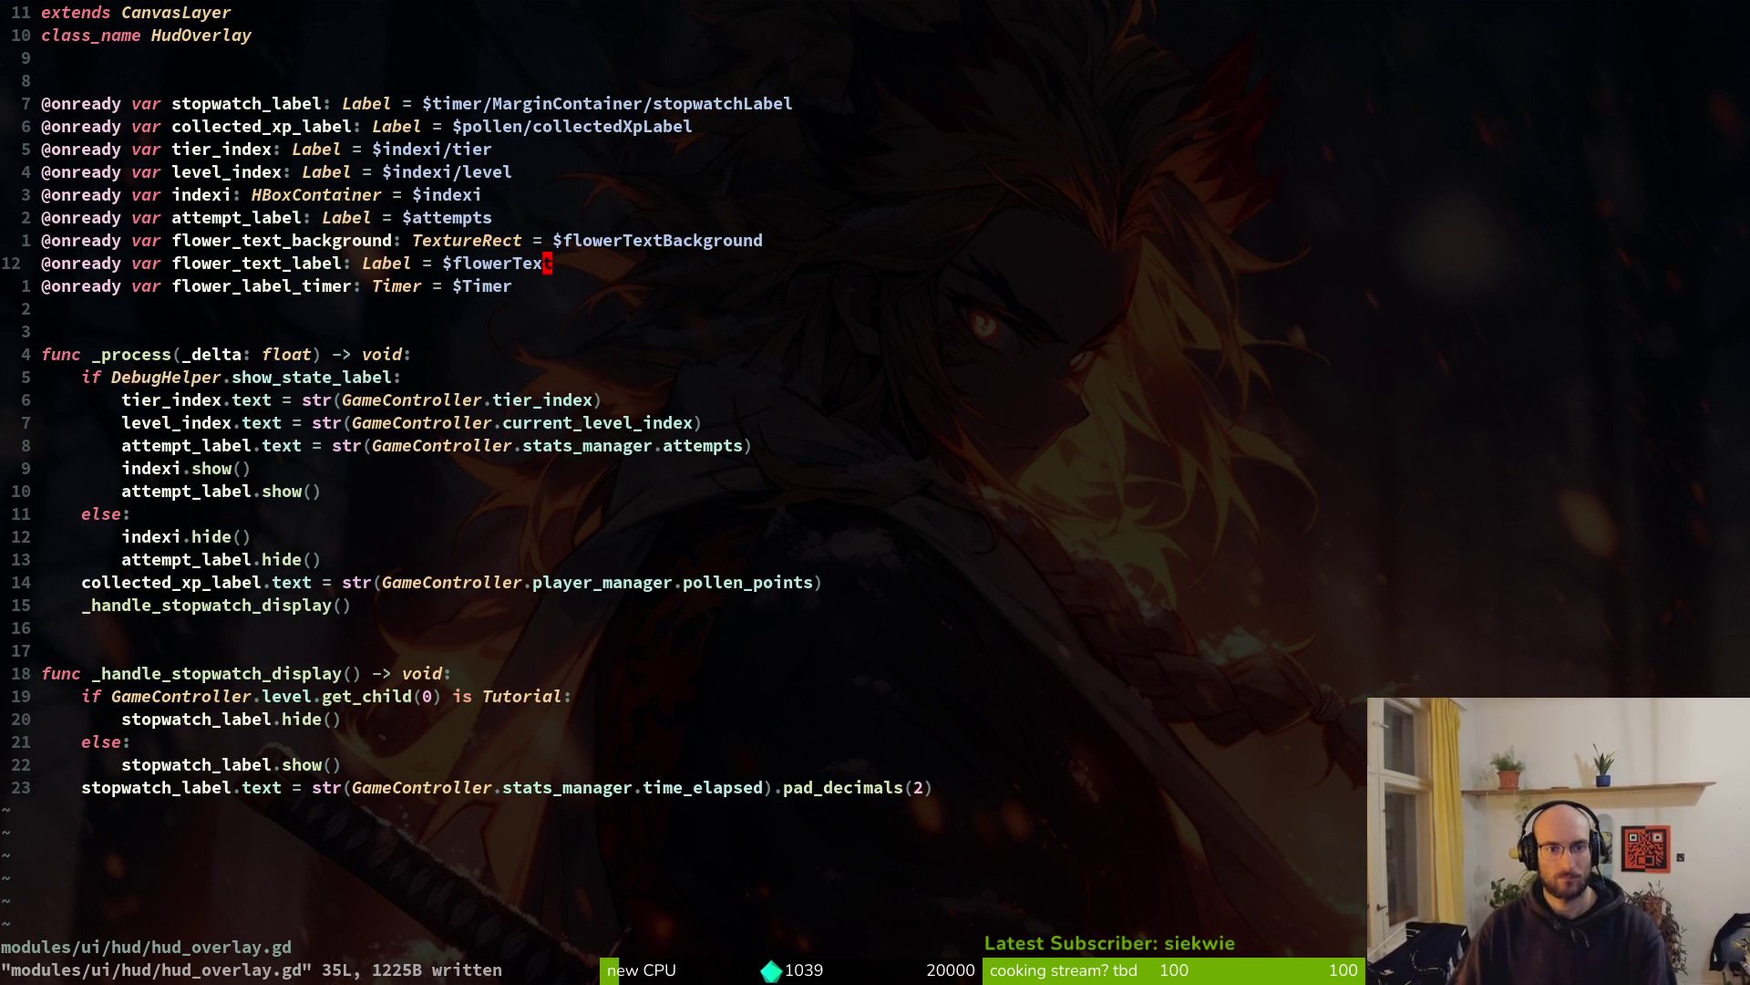
{"action": "type", "text": "ciwflo"}
{"action": "key", "text": "Tab"}
{"action": "key", "text": "Tab"}
{"action": "key", "text": "Escape"}
{"action": "type", "text": ":w"}
{"action": "key", "text": "Return"}
Look over the flower_label_timer declaration and the _process function
{"action": "left_click", "coordinate": [507, 285]}
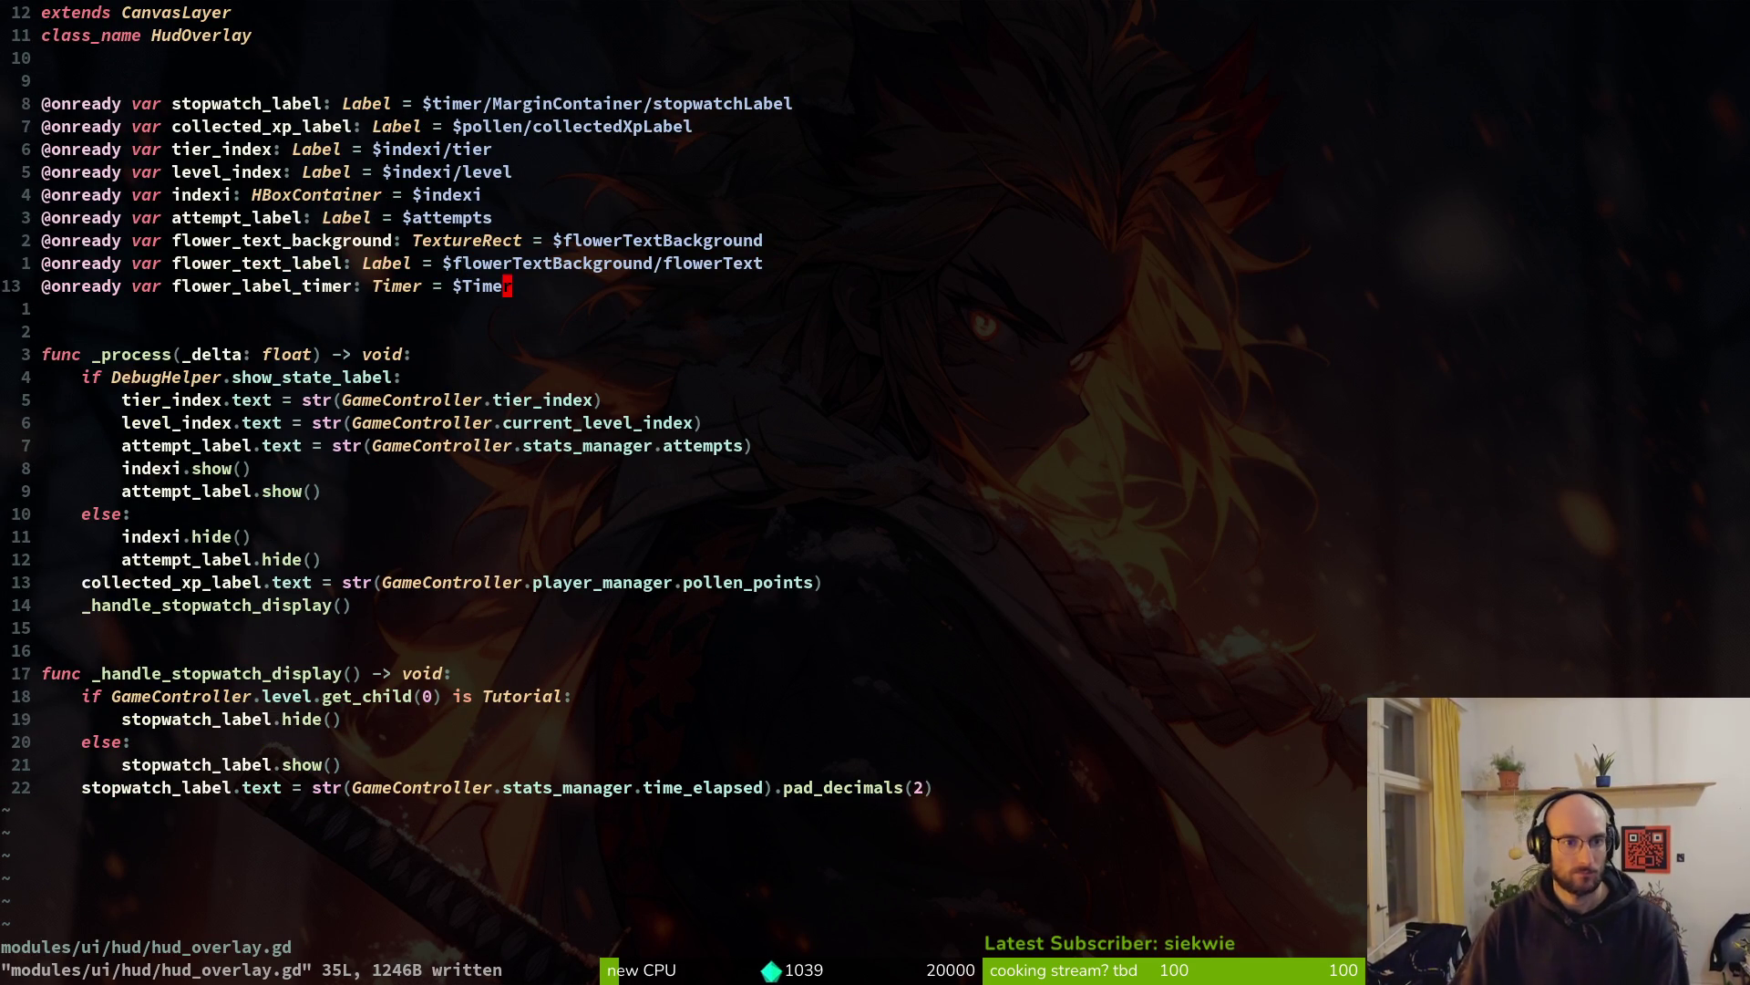
{"action": "key", "text": "j"}
{"action": "key", "text": "j"}
{"action": "key", "text": "j"}
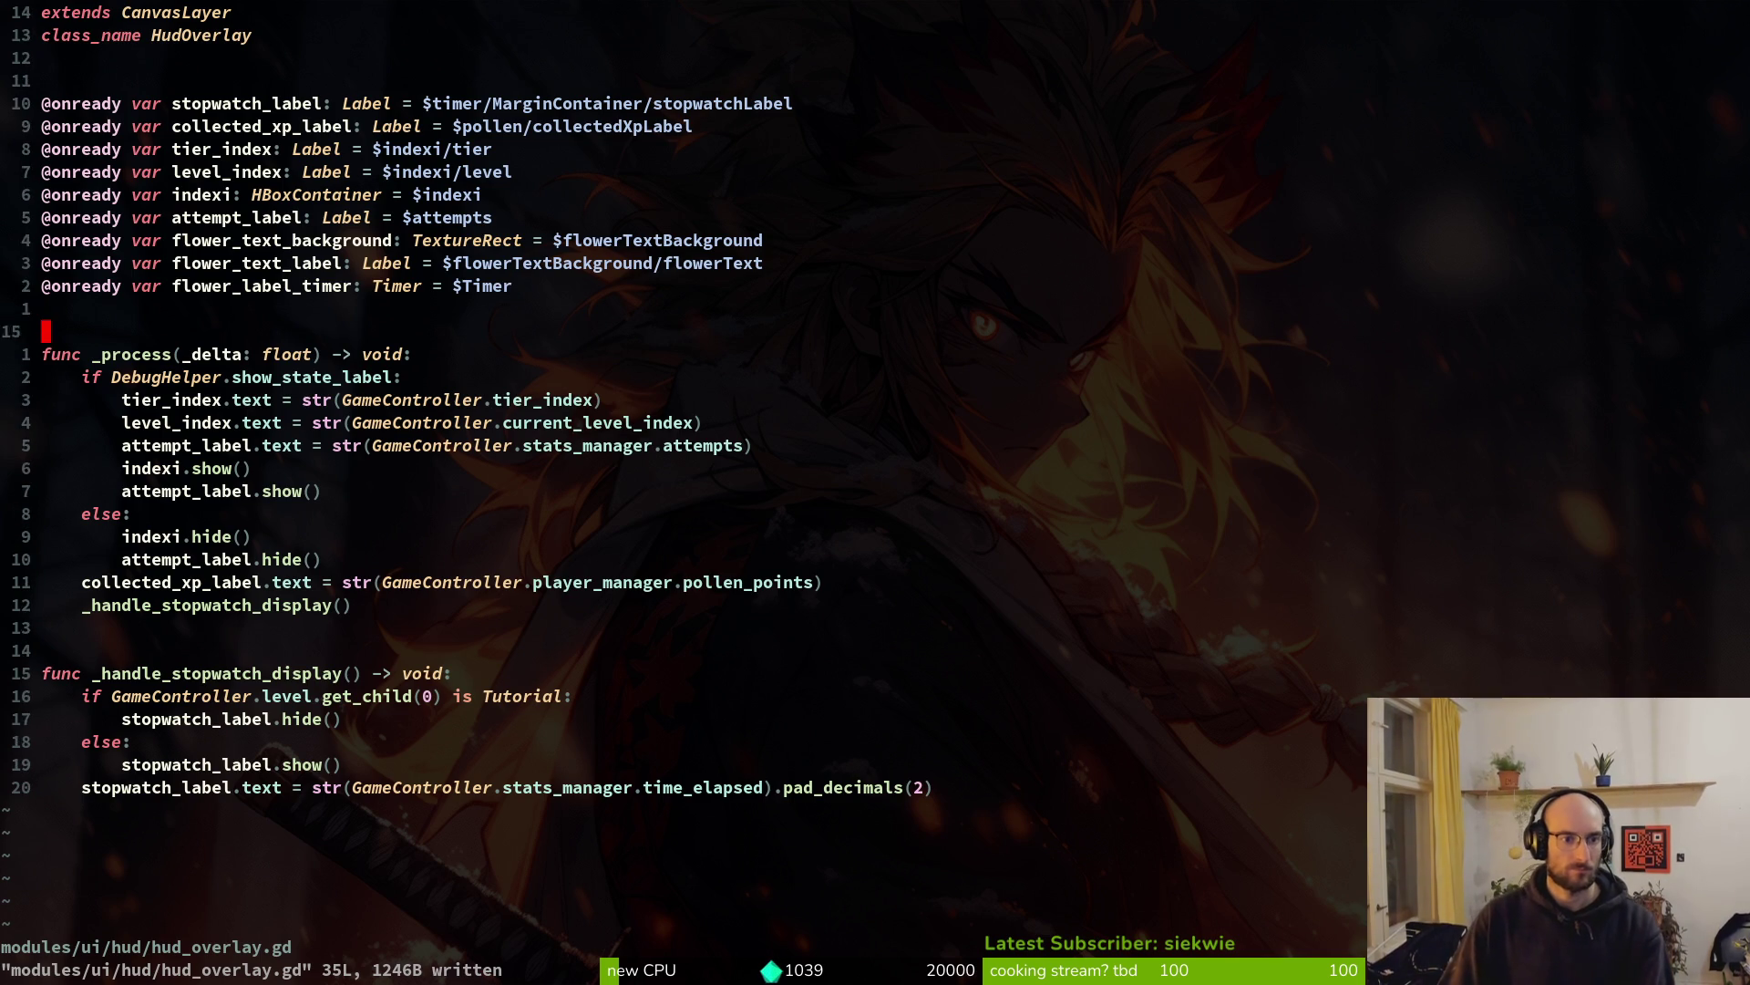
{"action": "key", "text": "j"}
{"action": "key", "text": "j"}
{"action": "key", "text": "j"}
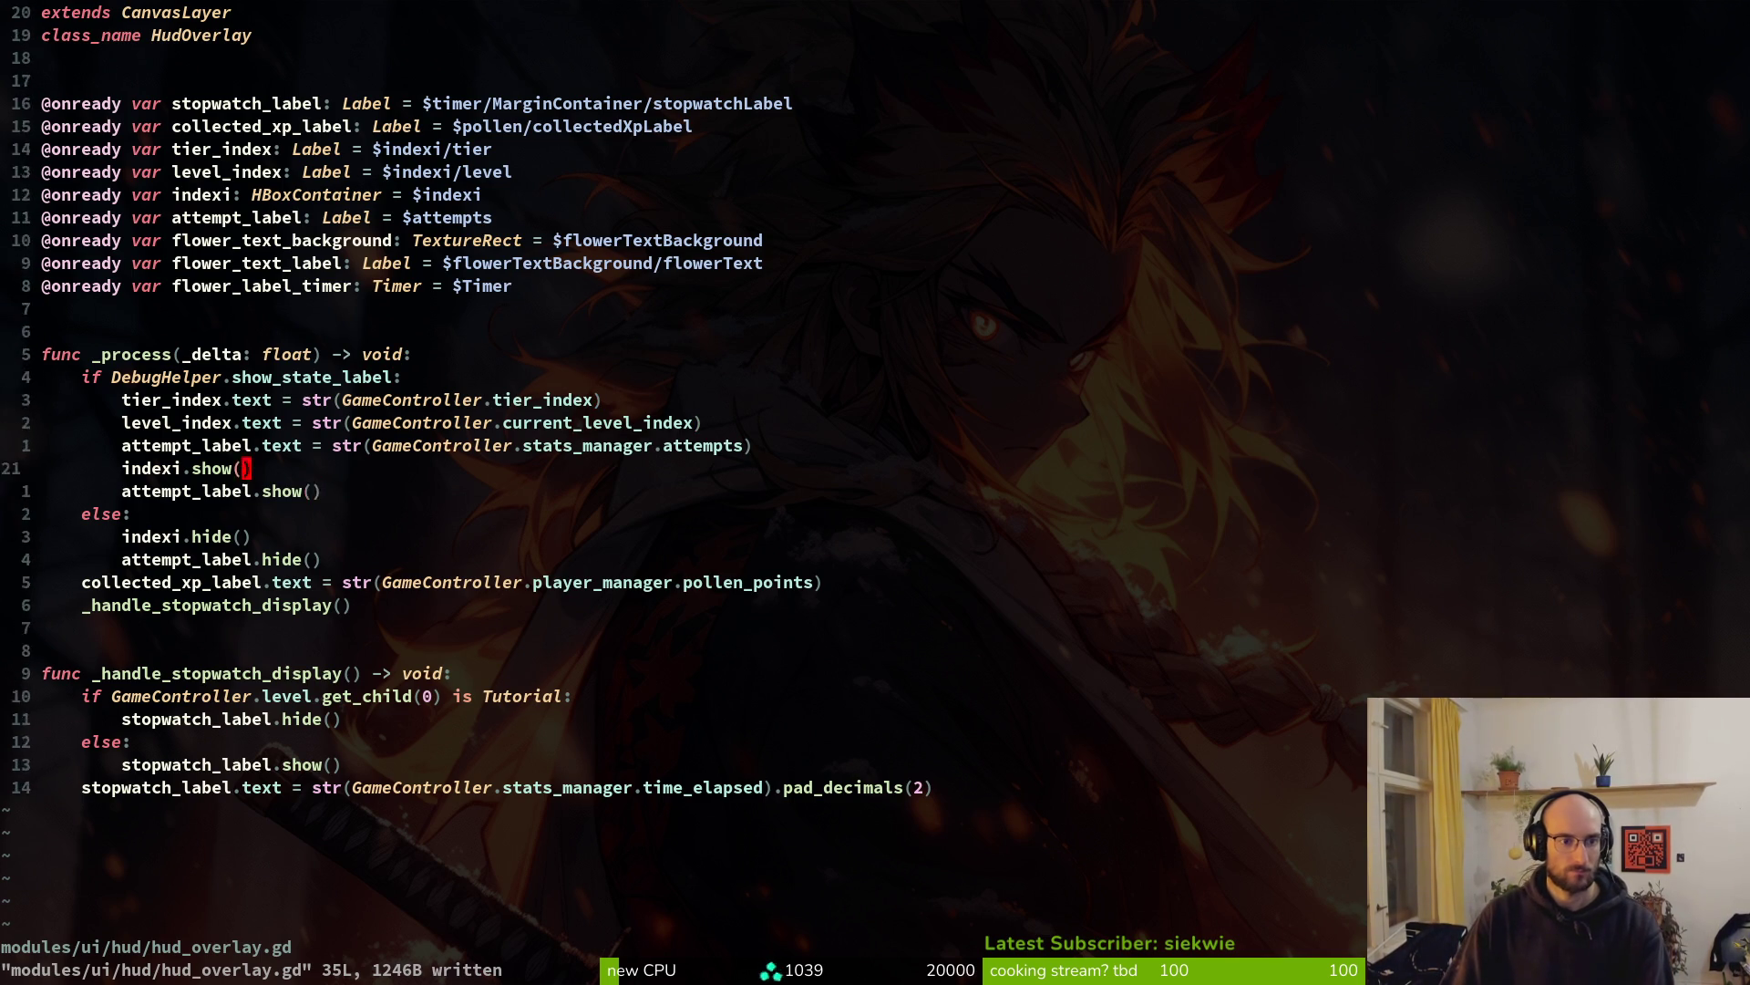
{"action": "key", "text": "space"}
{"action": "key", "text": "f"}
{"action": "key", "text": "f"}
{"action": "key", "text": "Escape"}
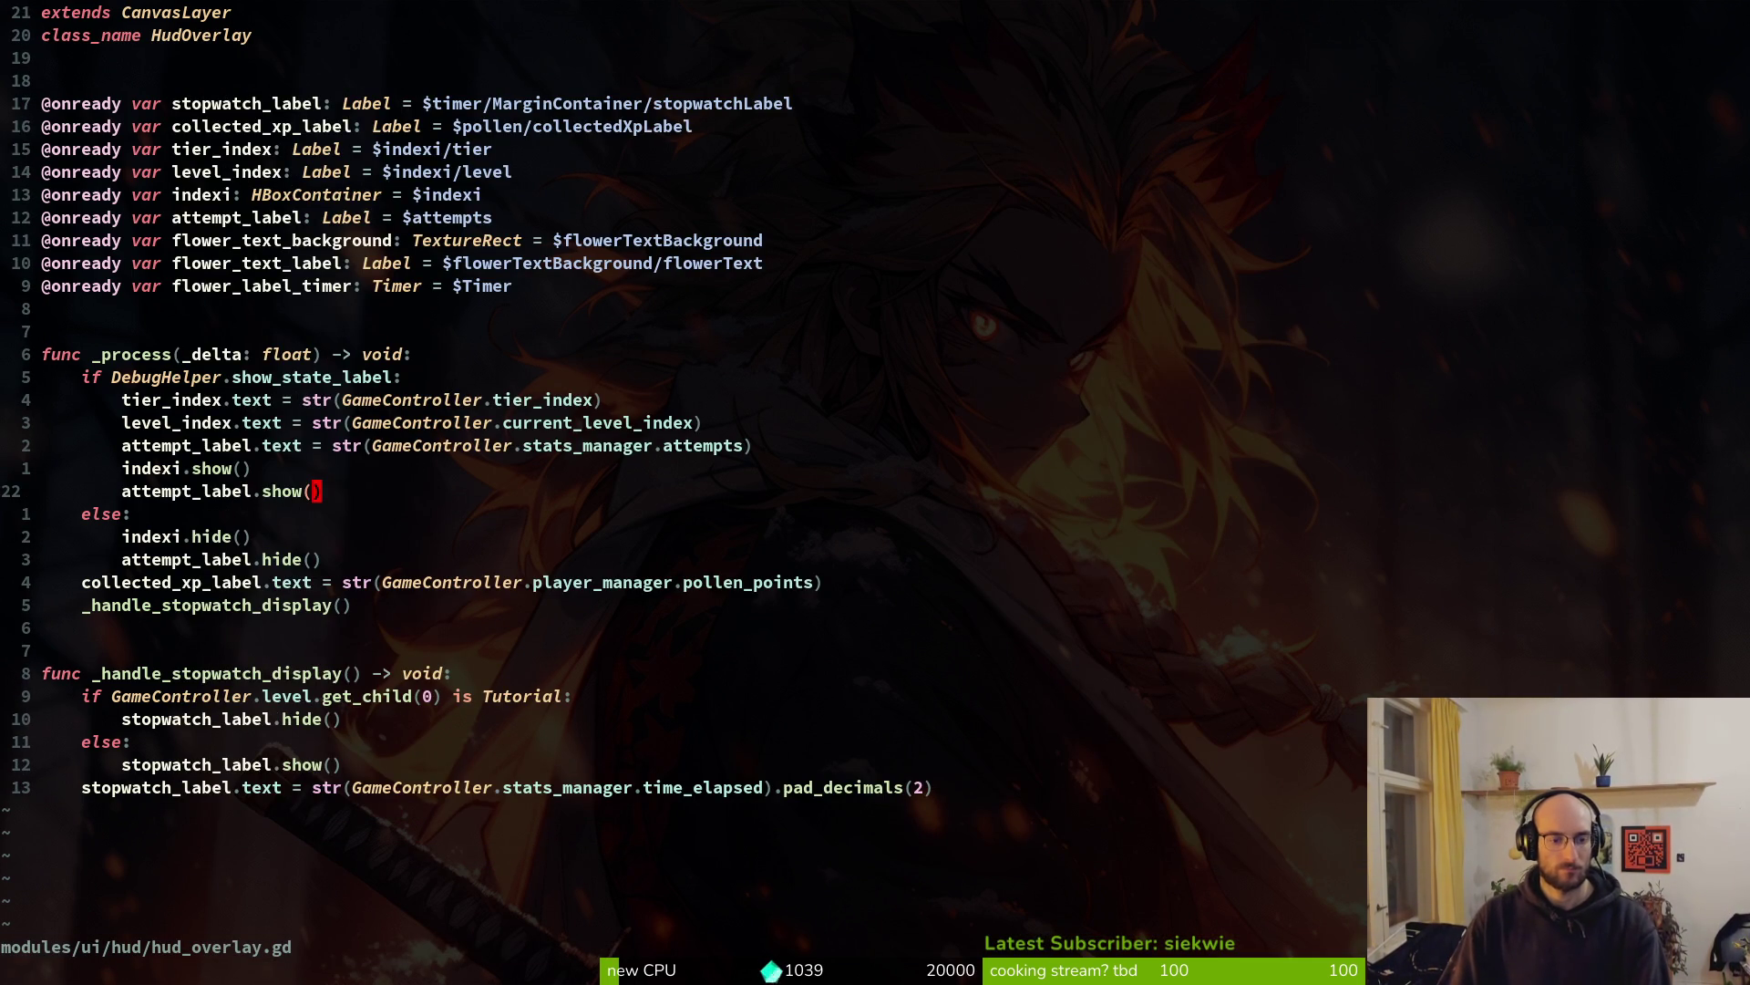
{"action": "key", "text": "space"}
Open flower_buff.gd and copy its pivot_offset line
{"action": "key", "text": "f"}
{"action": "key", "text": "f"}
{"action": "type", "text": "lowerbuff"}
{"action": "key", "text": "Return"}
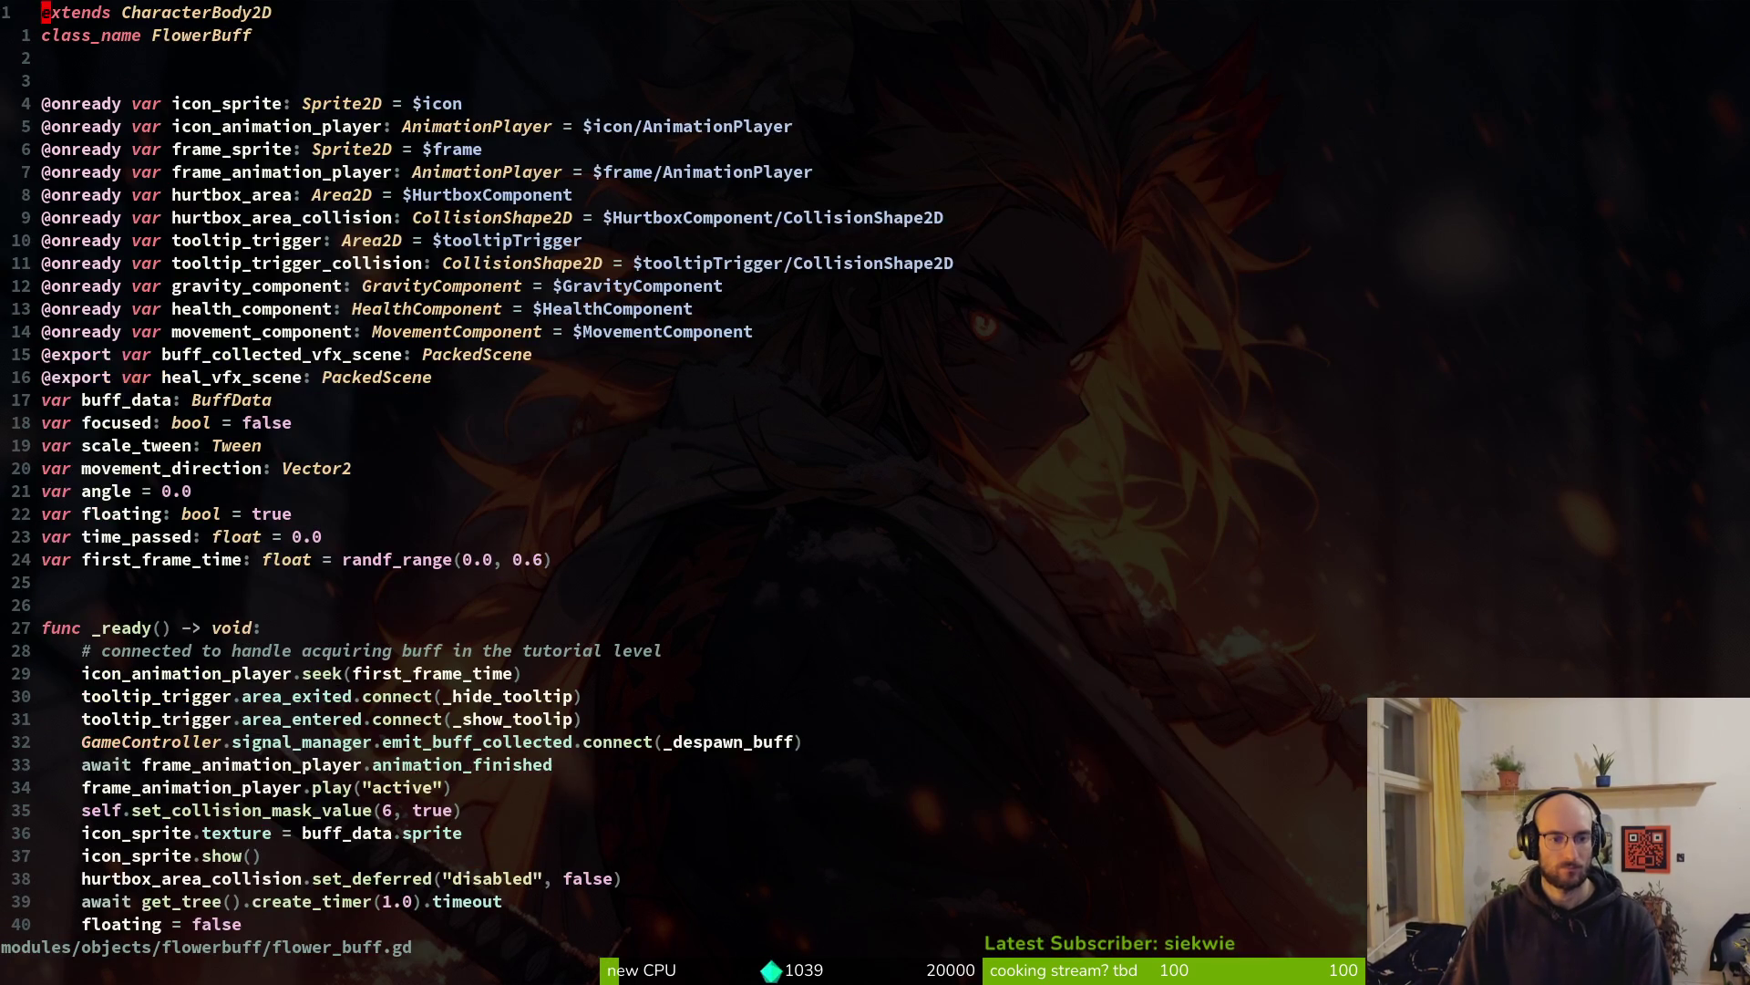
{"action": "key", "text": "shift+g"}
{"action": "key", "text": "k"}
{"action": "key", "text": "k"}
{"action": "key", "text": "k"}
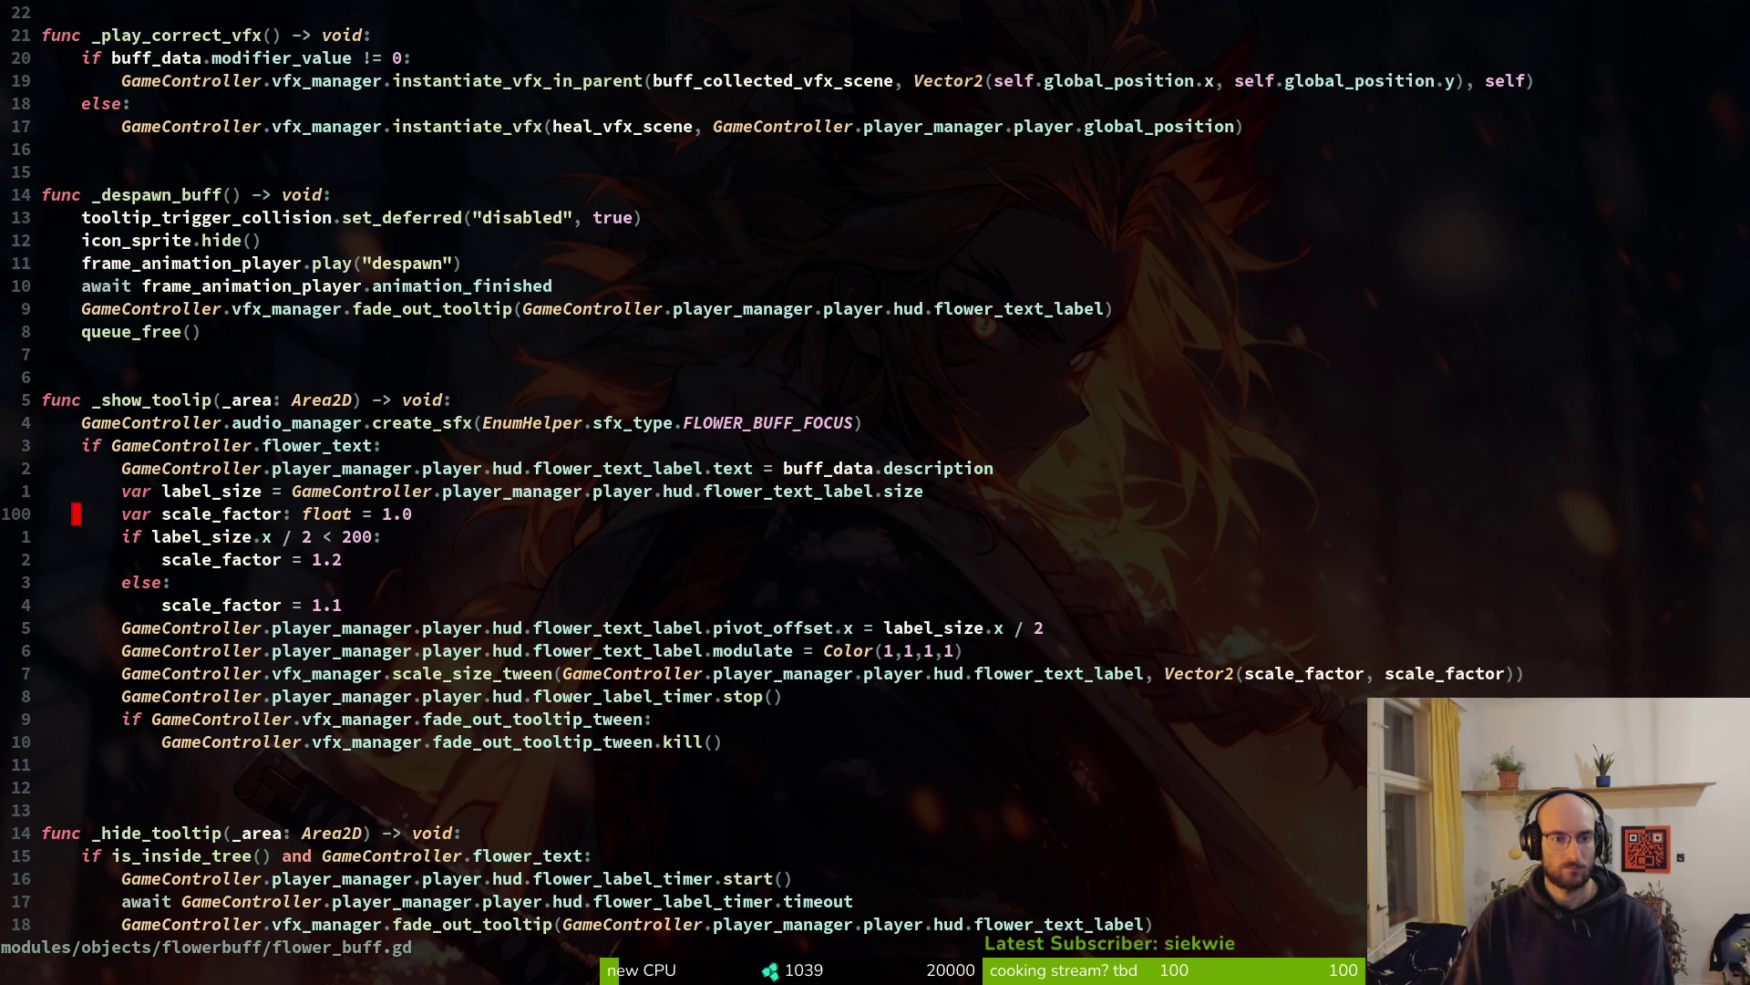
{"action": "key", "text": "j"}
{"action": "key", "text": "j"}
{"action": "key", "text": "j"}
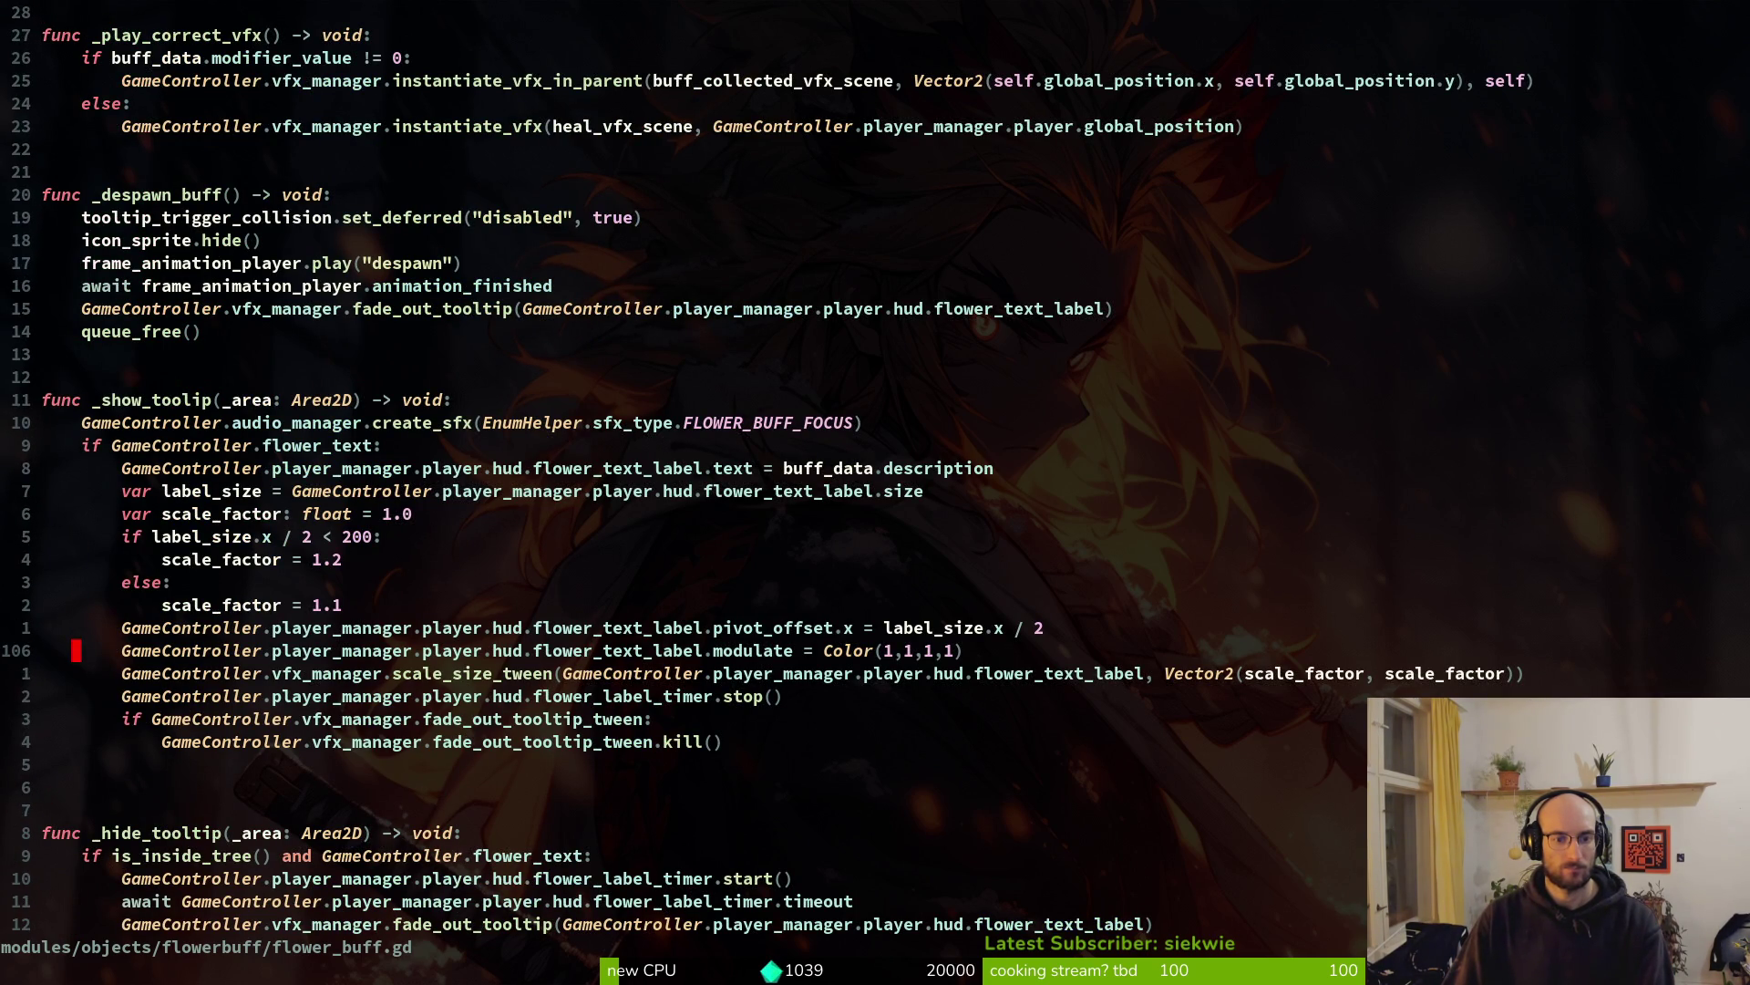
{"action": "key", "text": "k"}
{"action": "key", "text": "k"}
{"action": "key", "text": "j"}
{"action": "key", "text": "shift+v"}
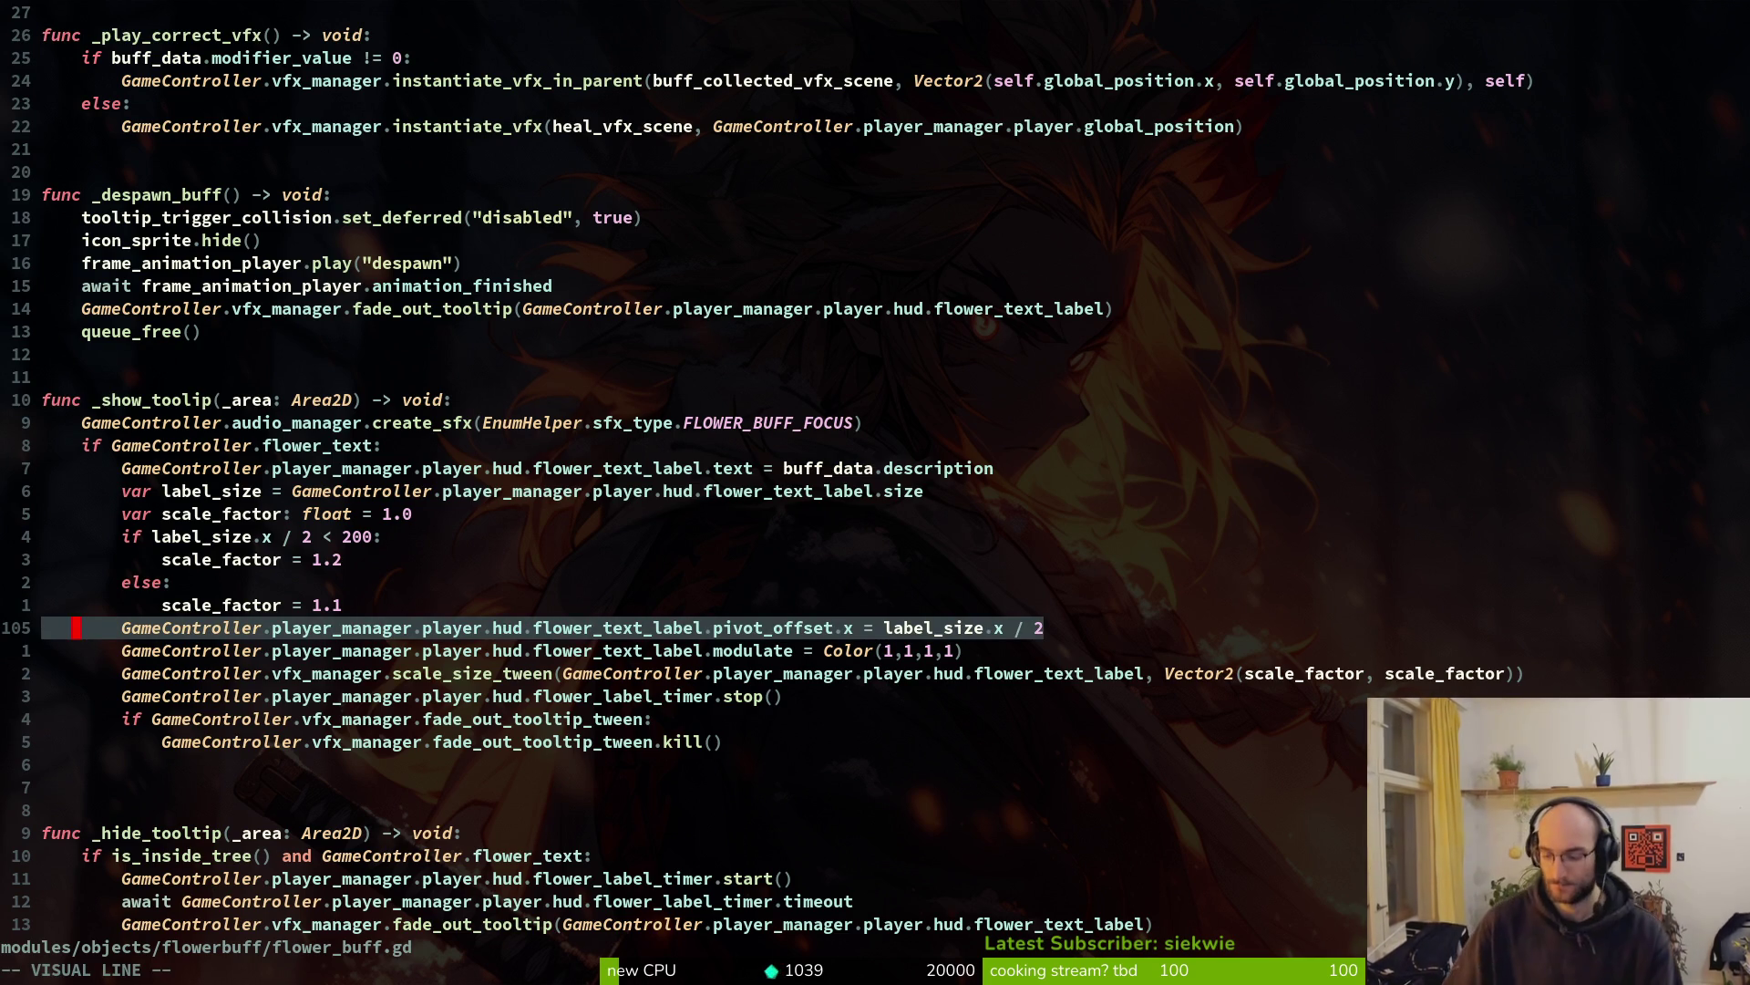
{"action": "key", "text": "Escape"}
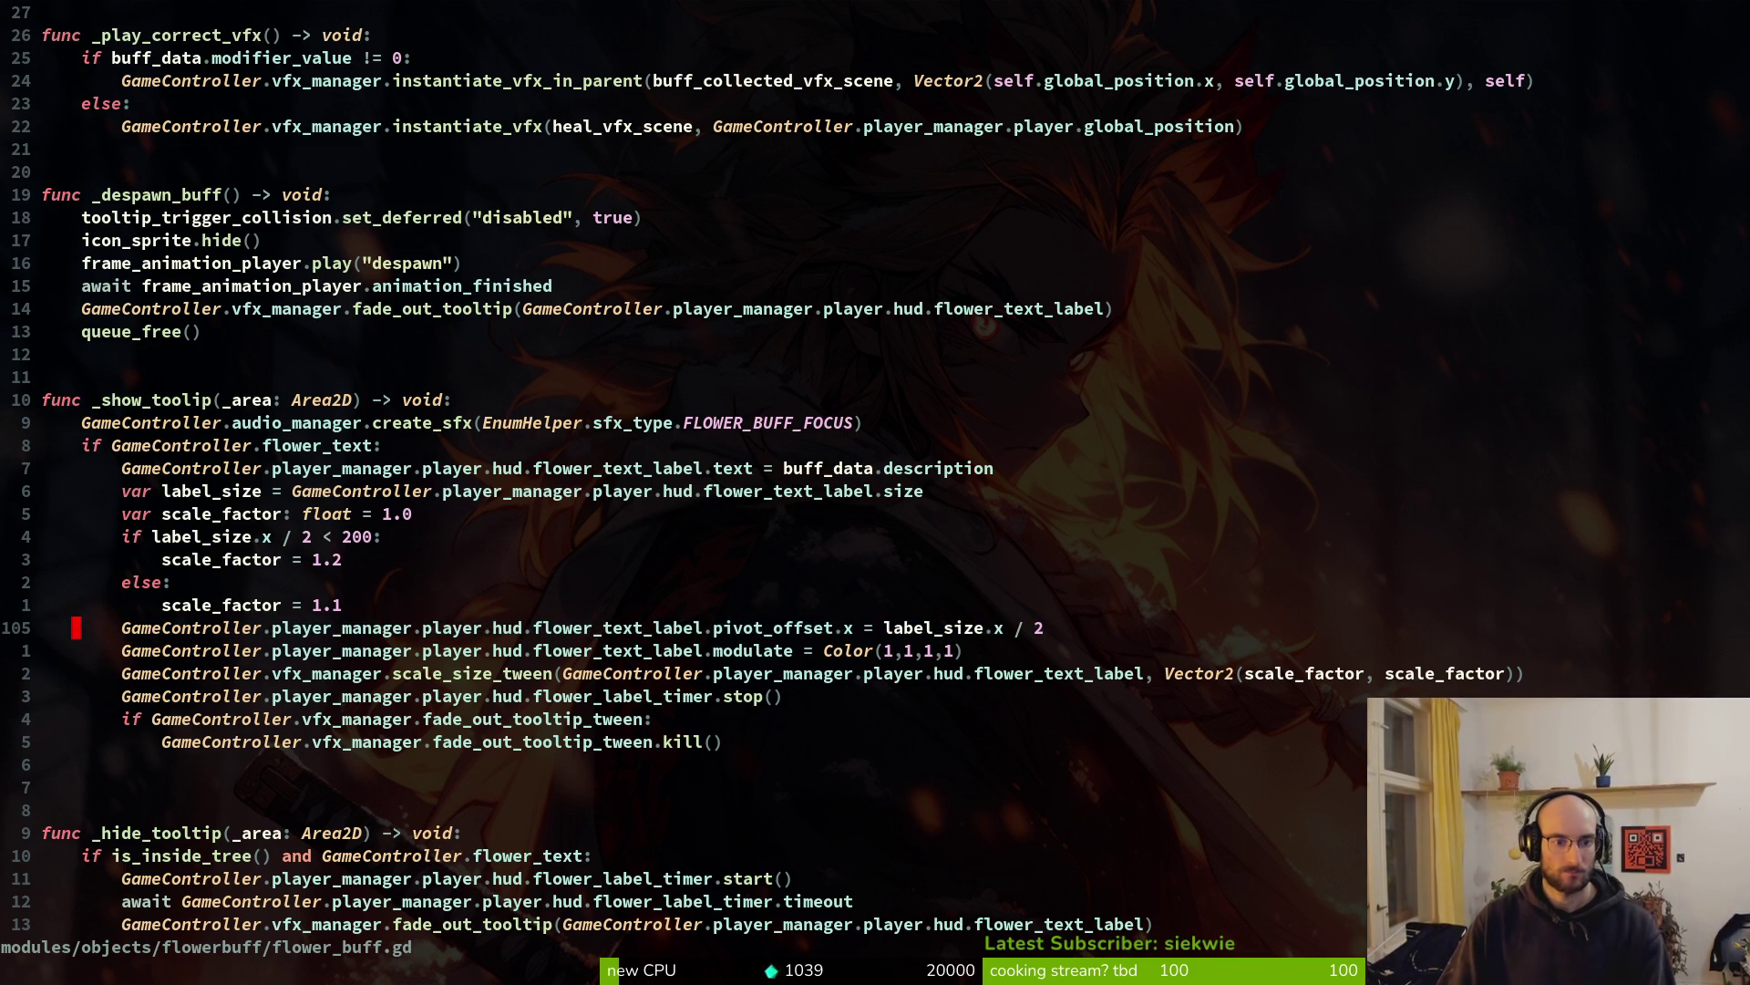
Paste the copy above, retarget it to flower_text_background, and strip pivot_offset.x
{"action": "key", "text": "shift+o"}
{"action": "key", "text": "Escape"}
{"action": "key", "text": "p"}
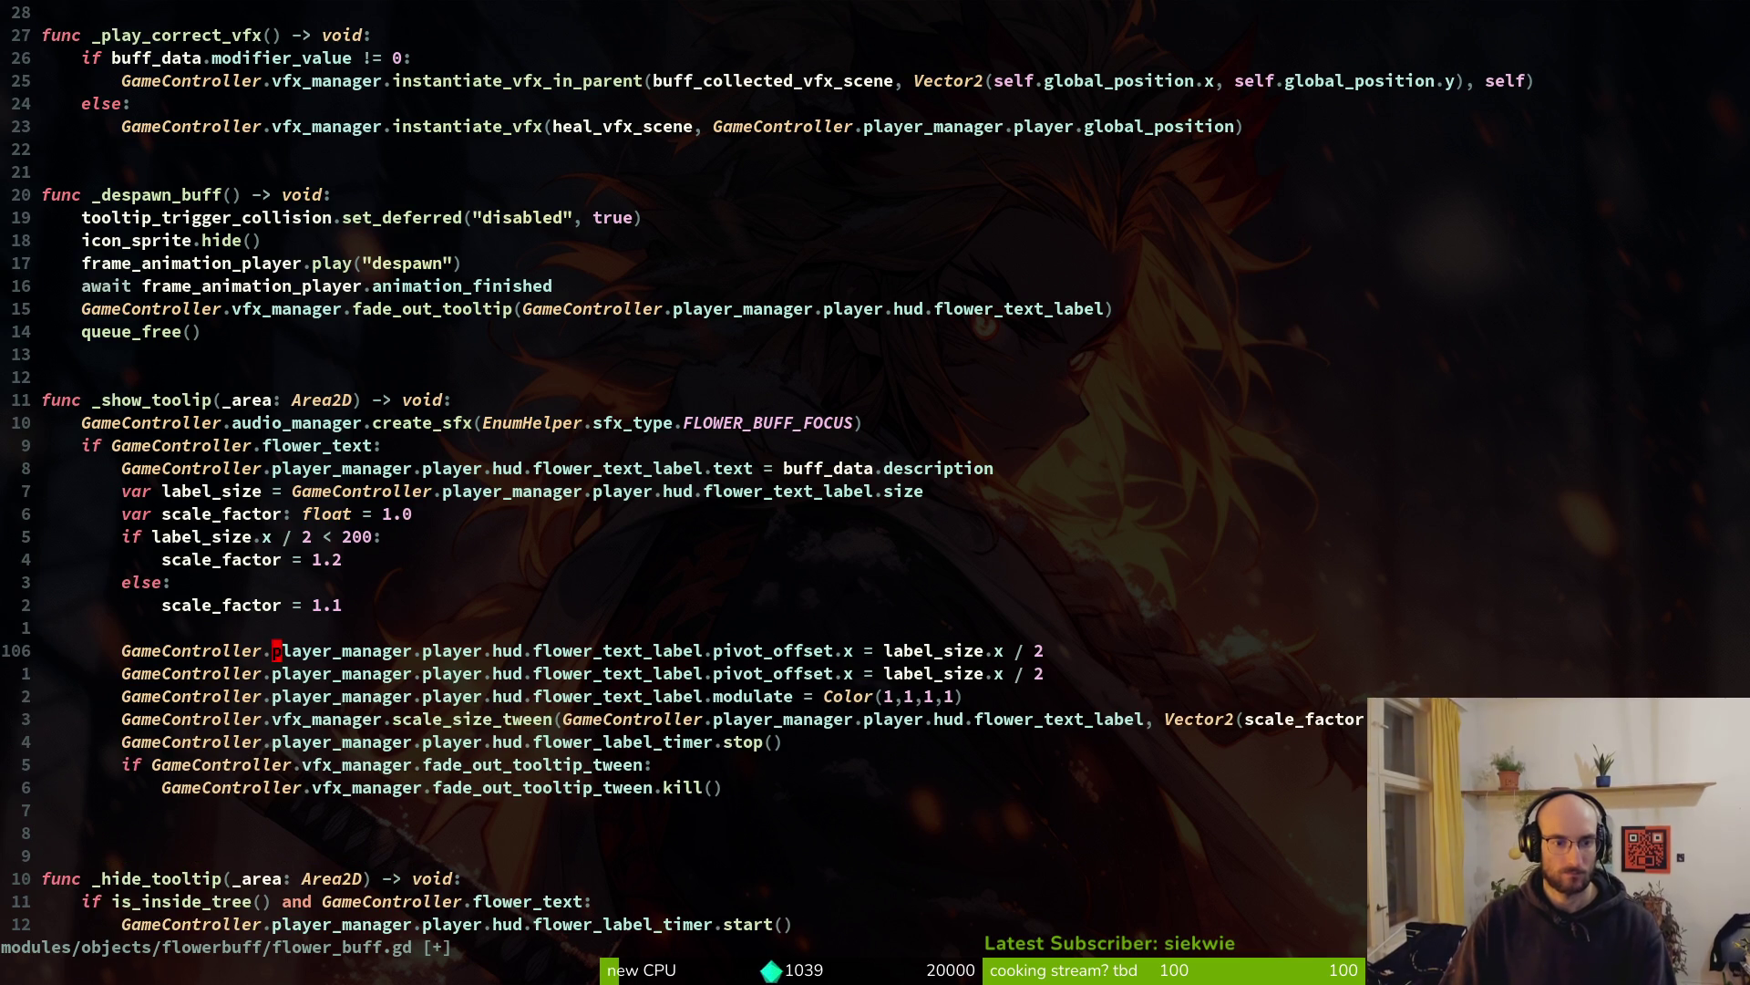
{"action": "type", "text": "wcw"}
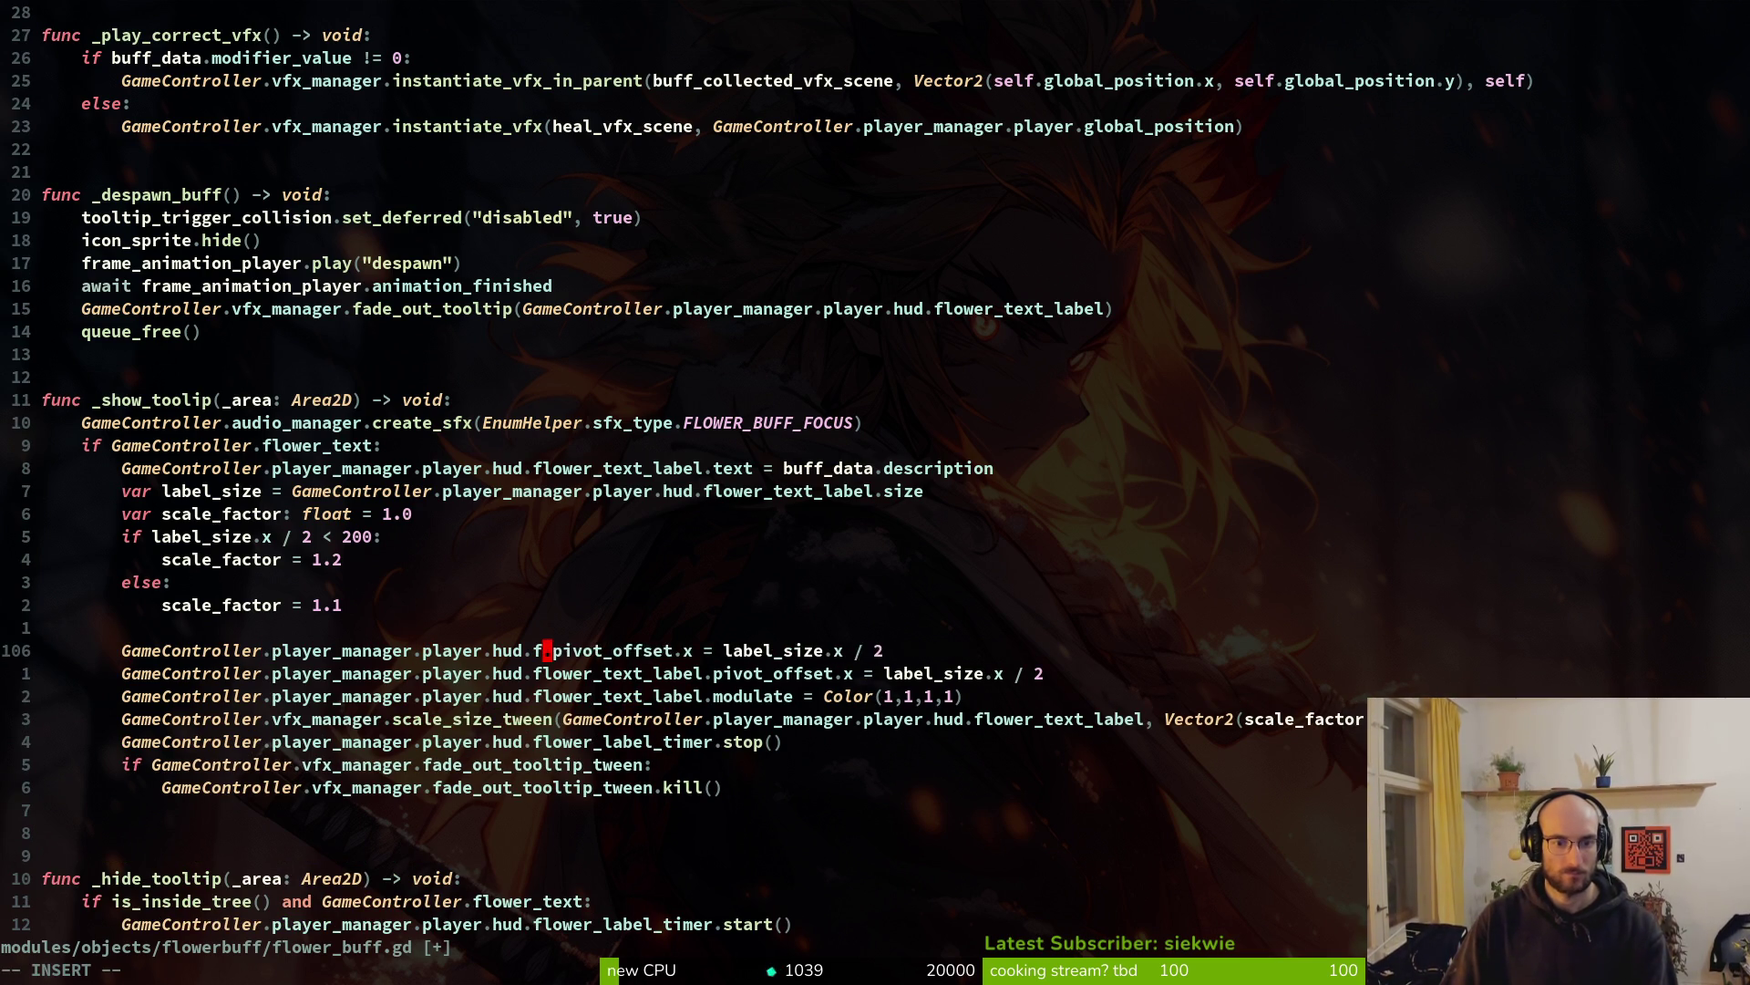
{"action": "type", "text": "flo"}
{"action": "key", "text": "Down"}
{"action": "key", "text": "Down"}
{"action": "key", "text": "Return"}
{"action": "key", "text": "Escape"}
{"action": "key", "text": "l"}
{"action": "key", "text": "l"}
{"action": "key", "text": "c"}
{"action": "key", "text": "t"}
{"action": "key", "text": "space"}
{"action": "key", "text": "alt+Tab"}
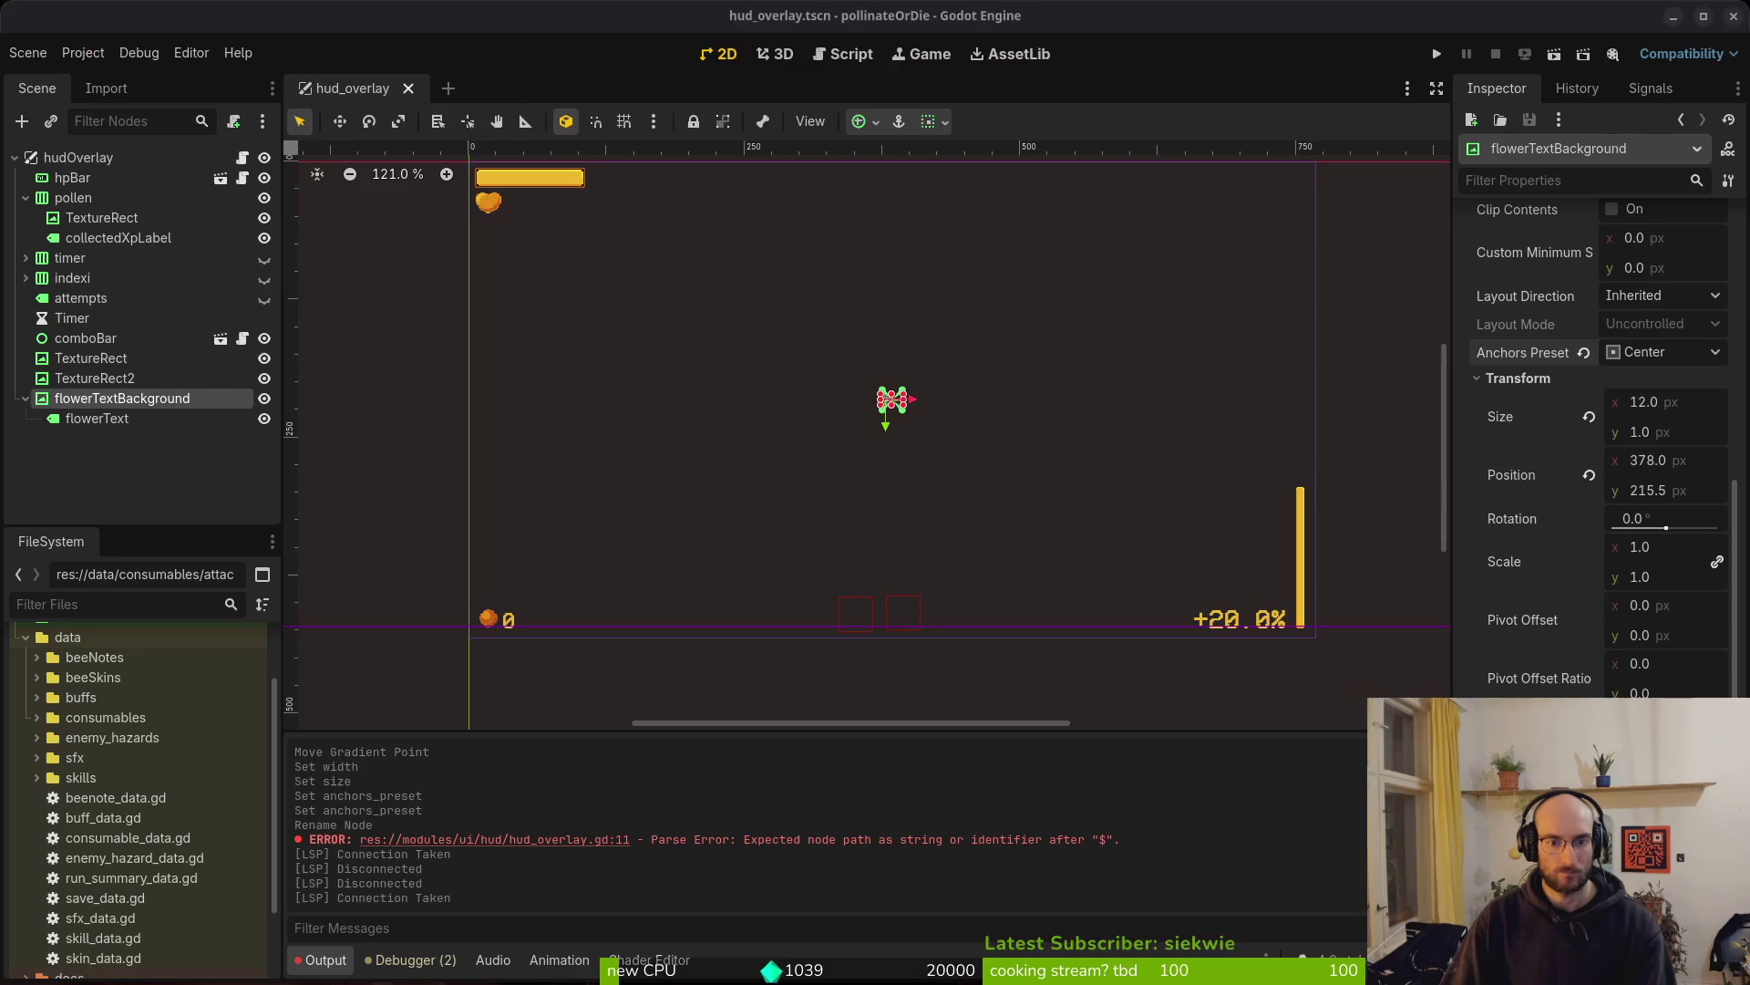
Select flowerTextBackground and drag its handle down 15 pixels to resize it
{"action": "left_click", "coordinate": [101, 403]}
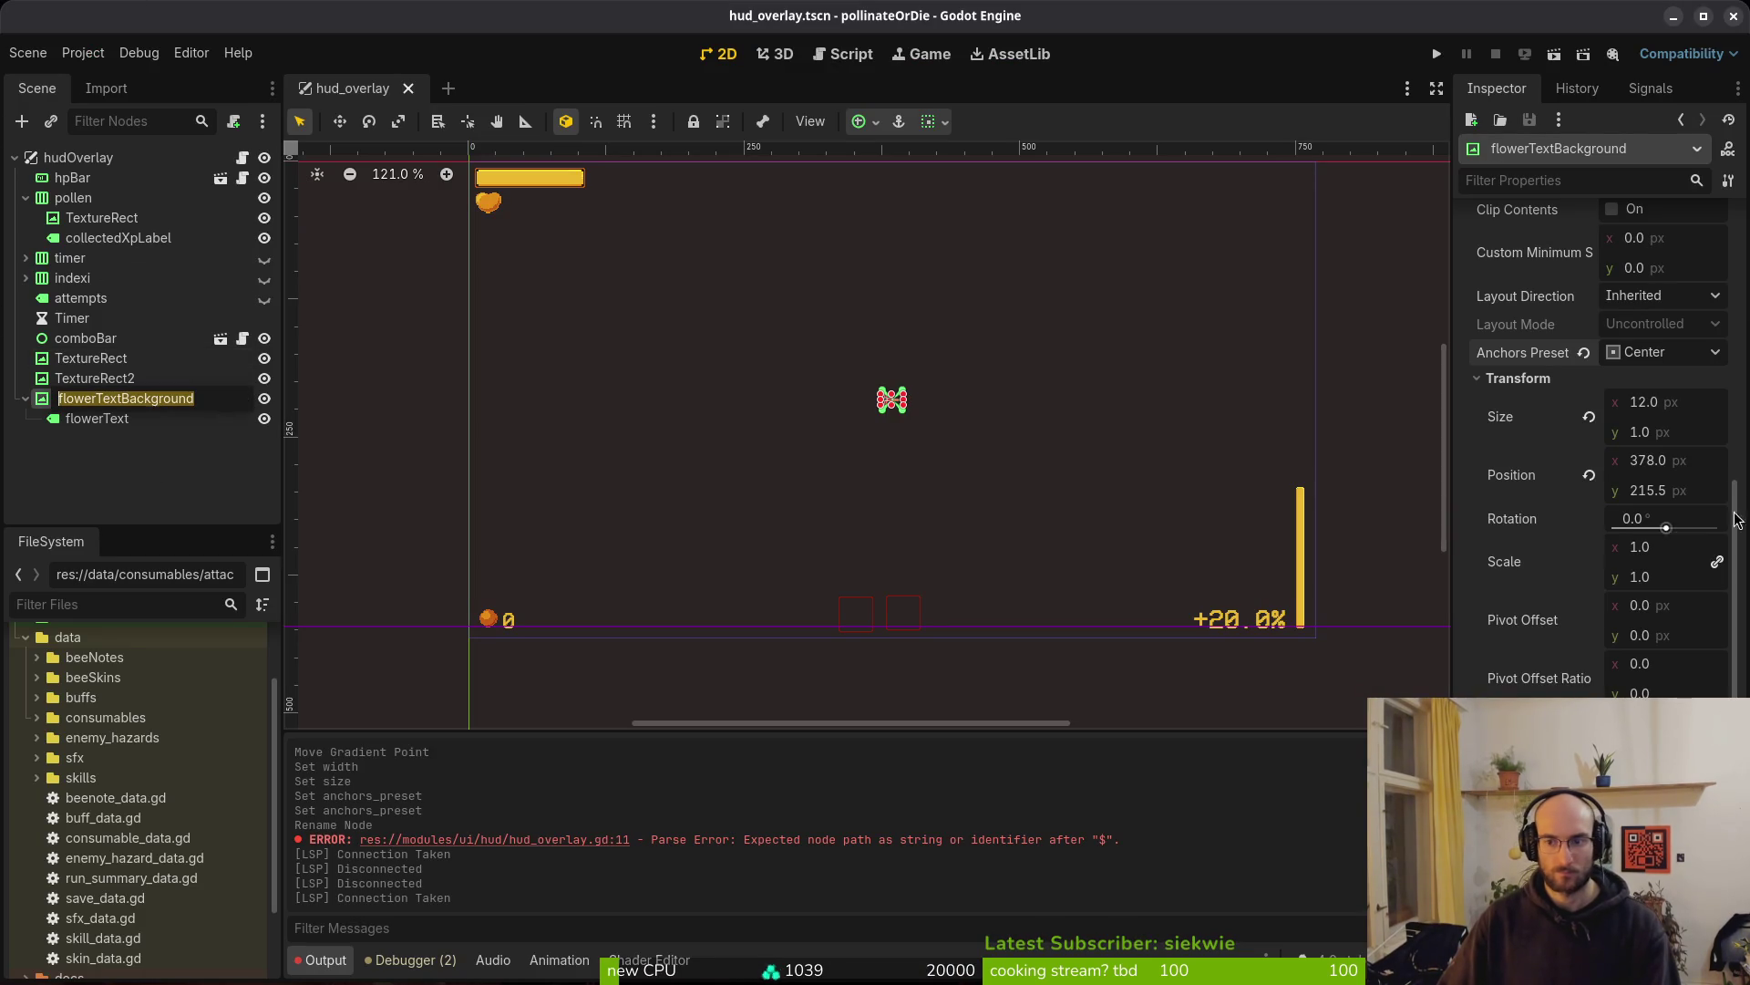
{"action": "scroll", "coordinate": [1610, 545], "scroll_direction": "up", "scroll_amount": 5}
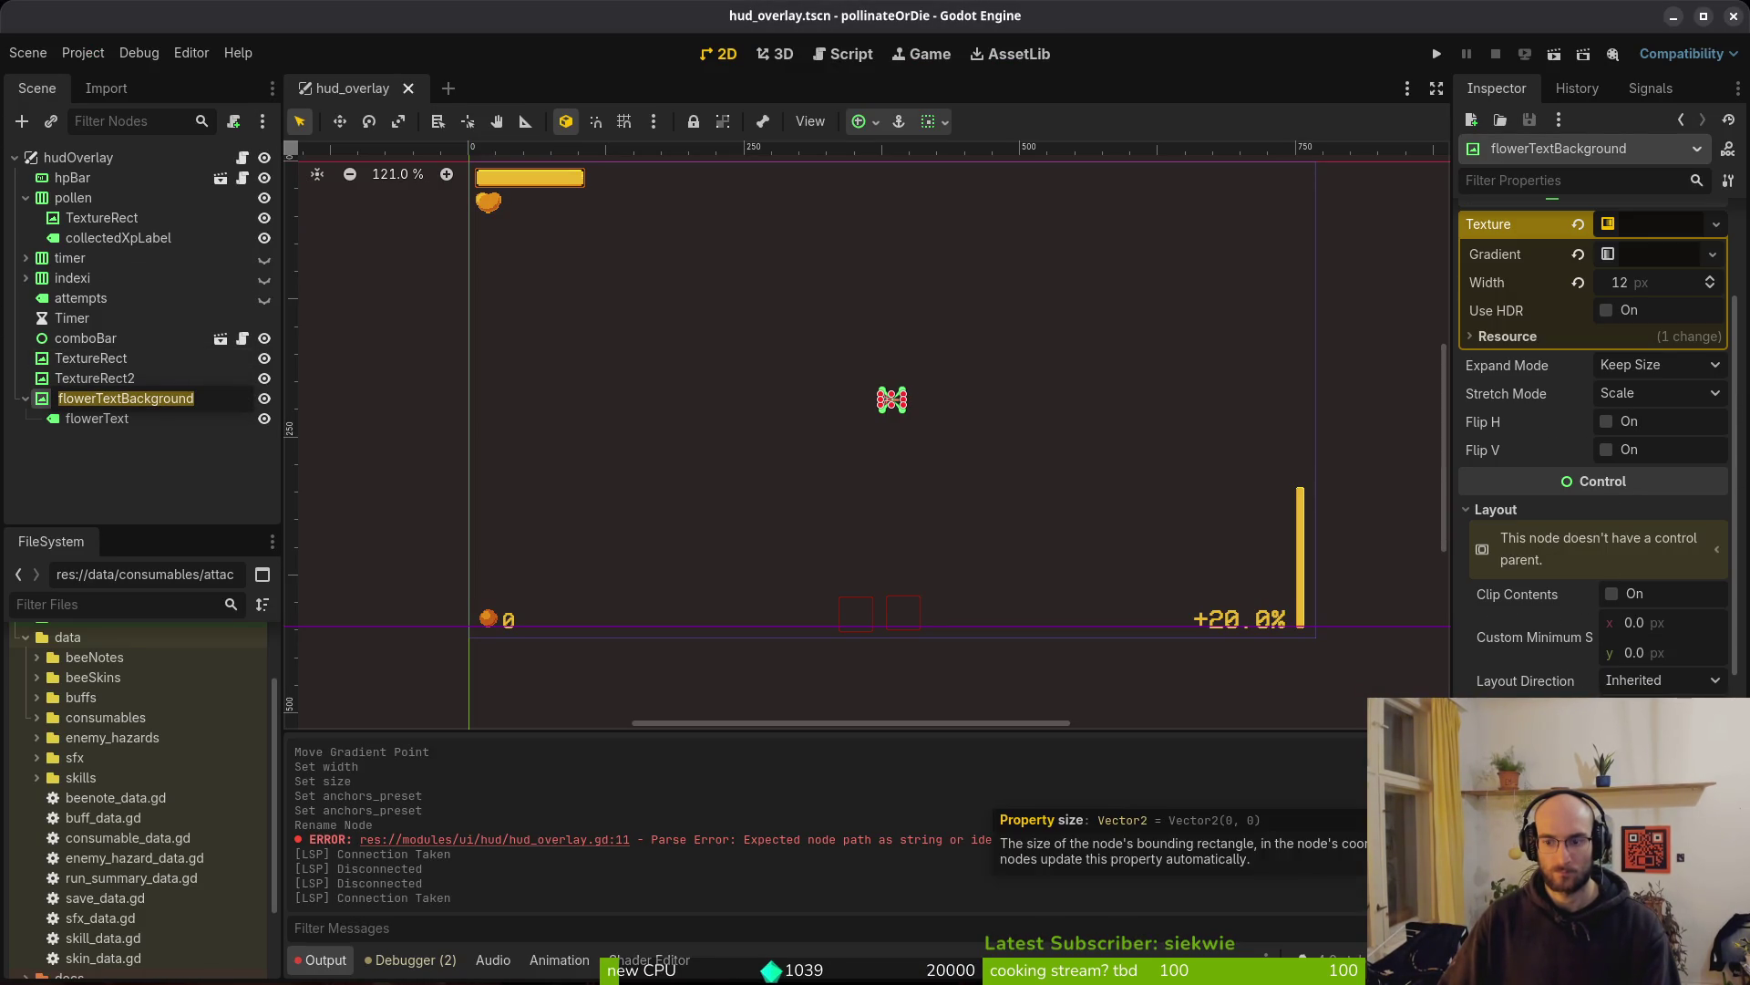
{"action": "key", "text": "alt+Tab"}
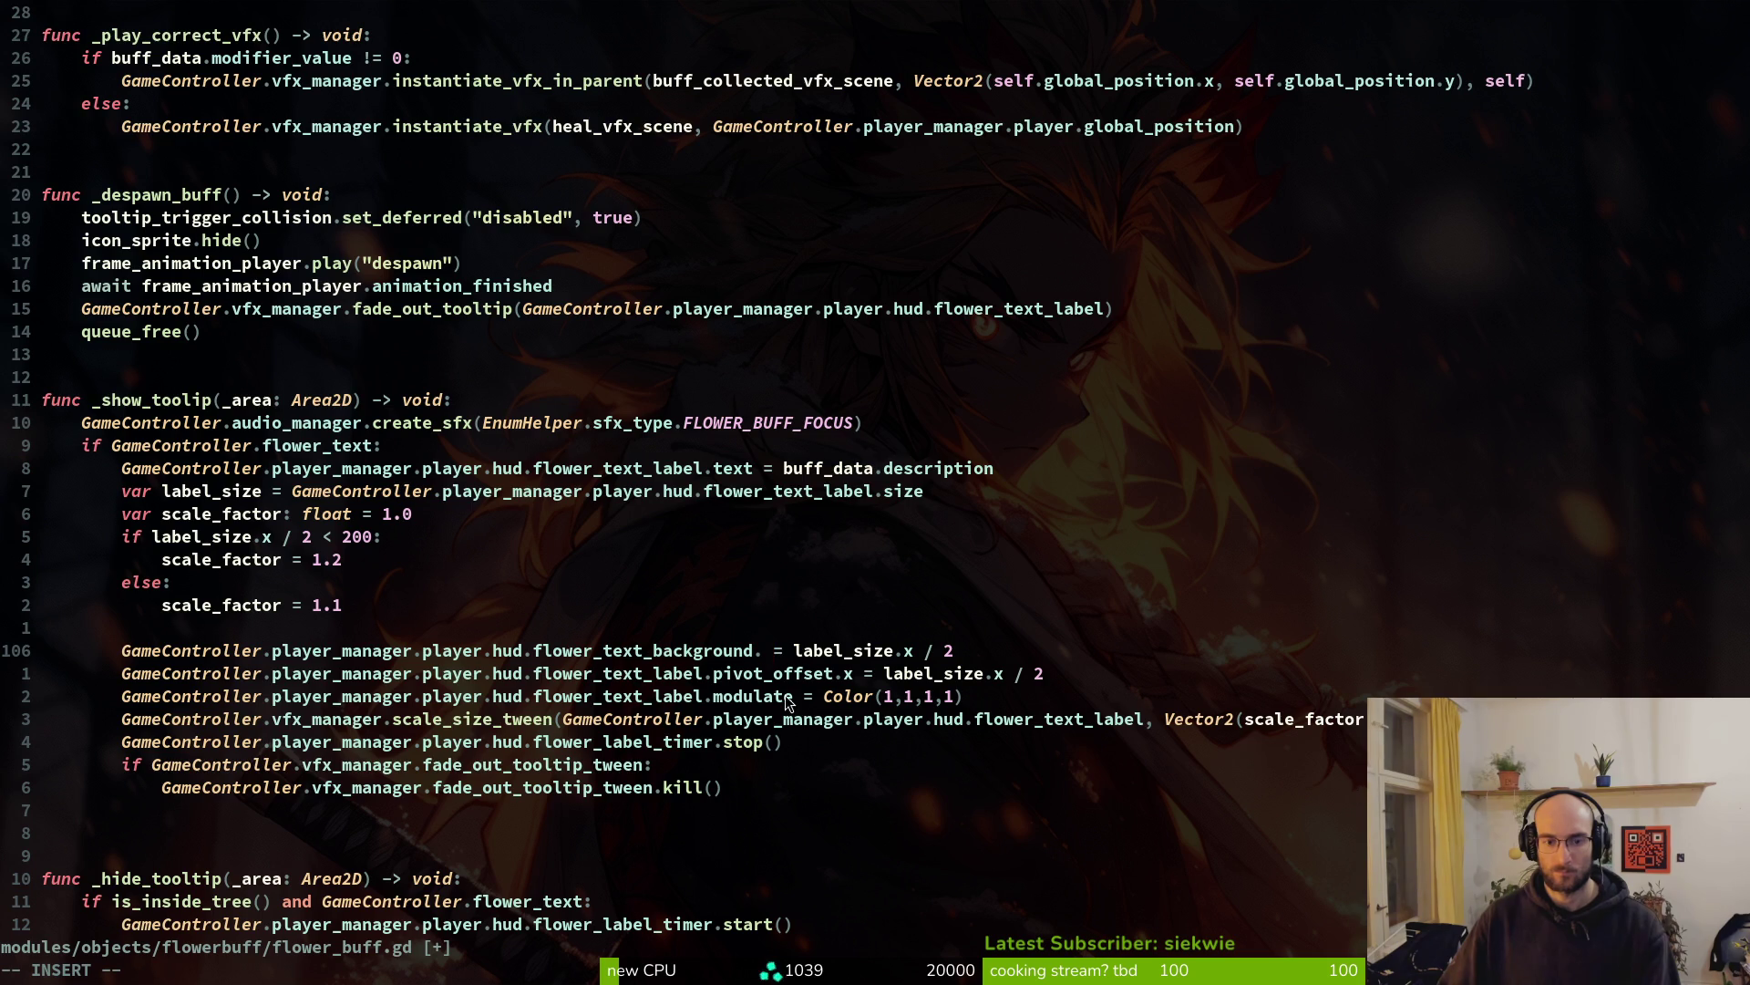
{"action": "key", "text": "alt+Tab"}
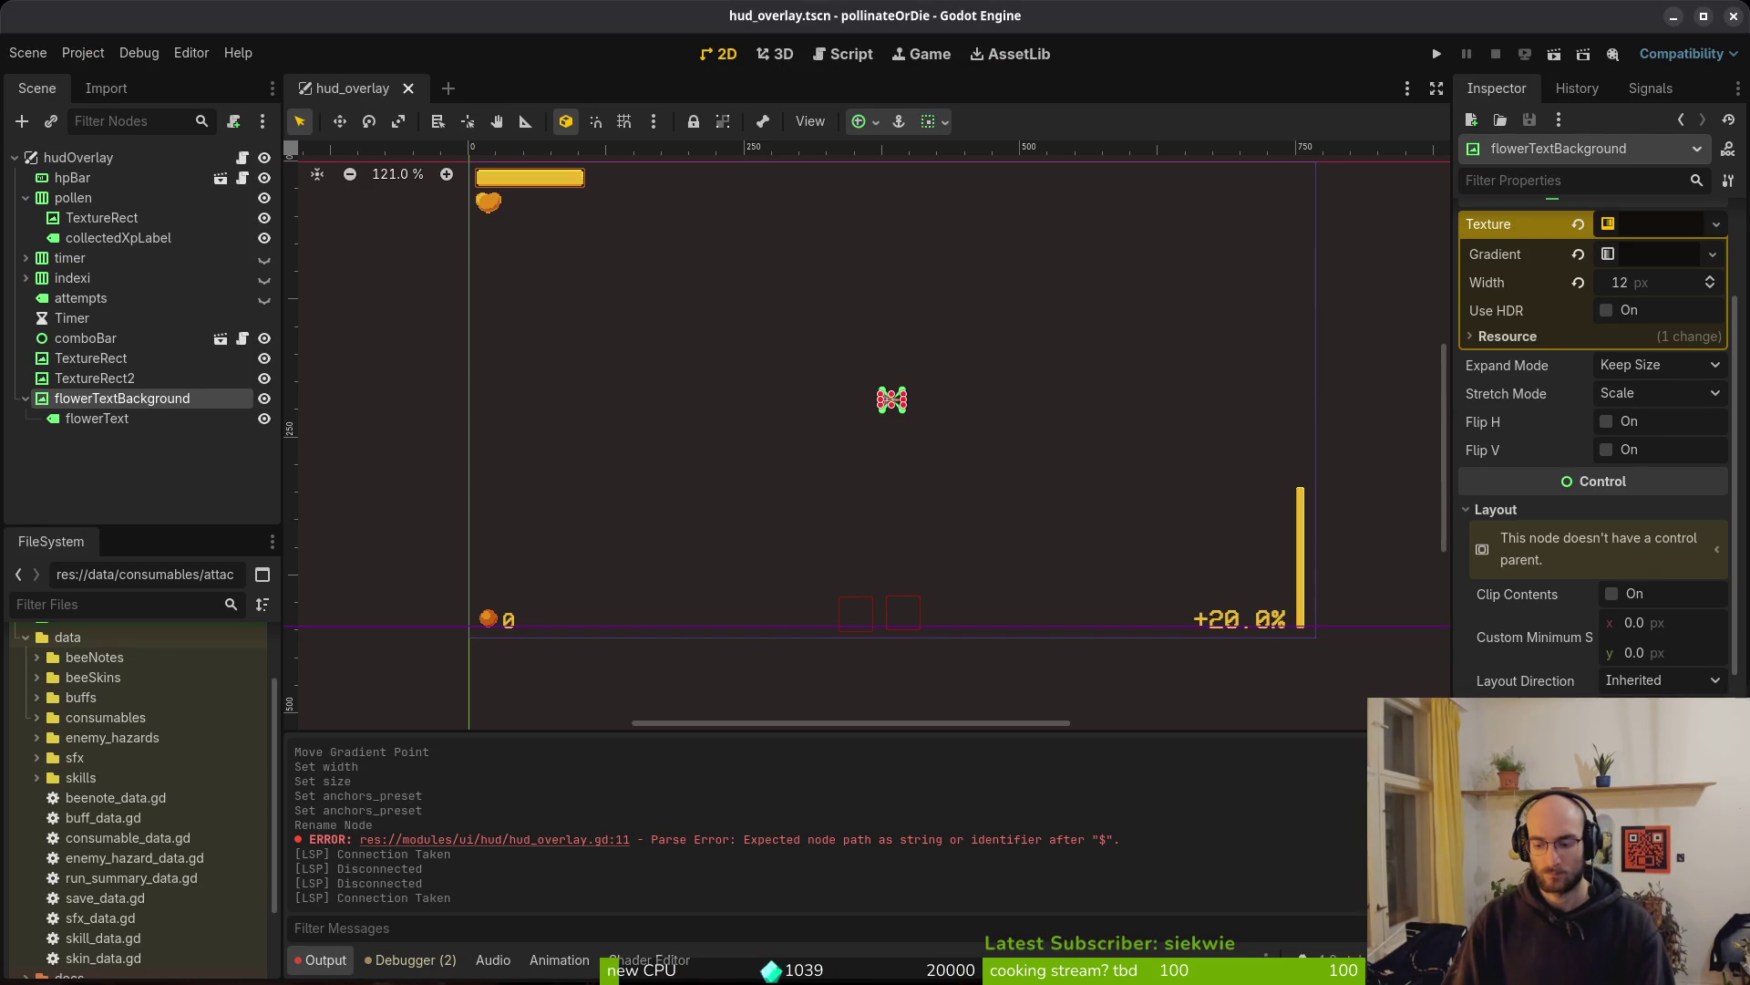
{"action": "left_click_drag", "start_coordinate": [892, 407], "coordinate": [892, 421]}
{"action": "scroll", "coordinate": [954, 461], "scroll_direction": "up", "scroll_amount": 4}
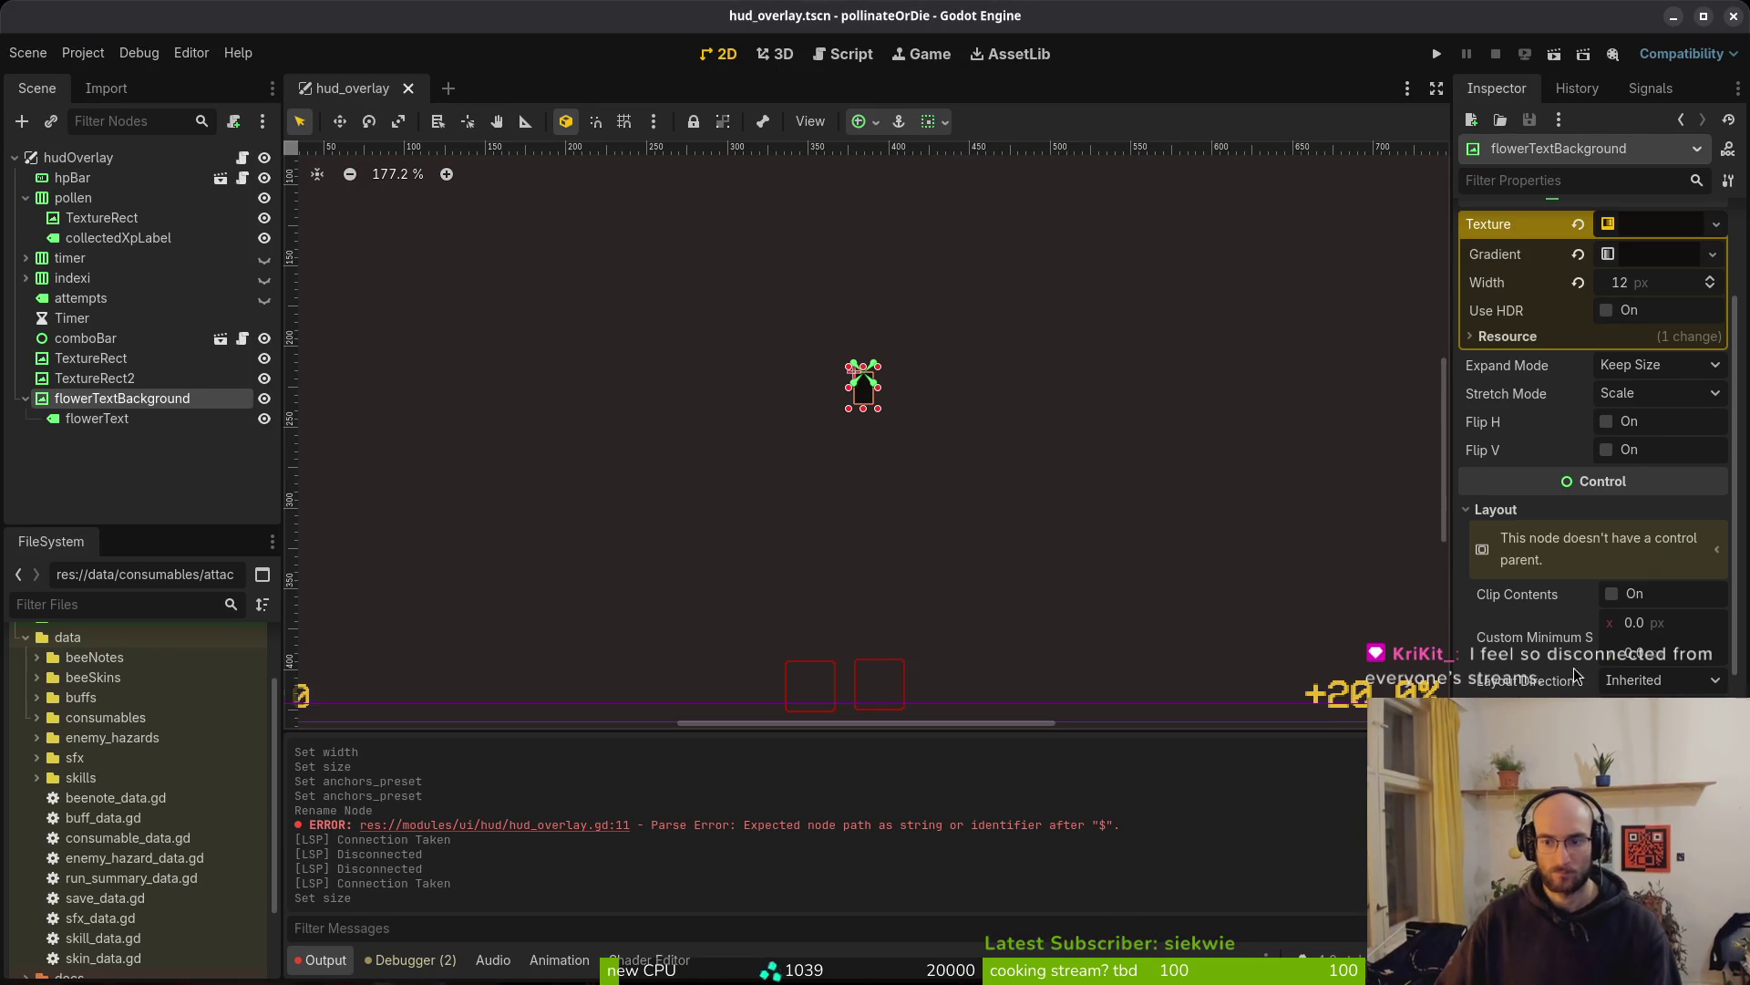
Reapply the node's anchors preset and save the hud_overlay scene
{"action": "left_click", "coordinate": [1661, 716]}
{"action": "left_click", "coordinate": [1550, 602]}
{"action": "left_click", "coordinate": [1661, 716]}
{"action": "left_click", "coordinate": [1550, 601]}
{"action": "key", "text": "ctrl+s"}
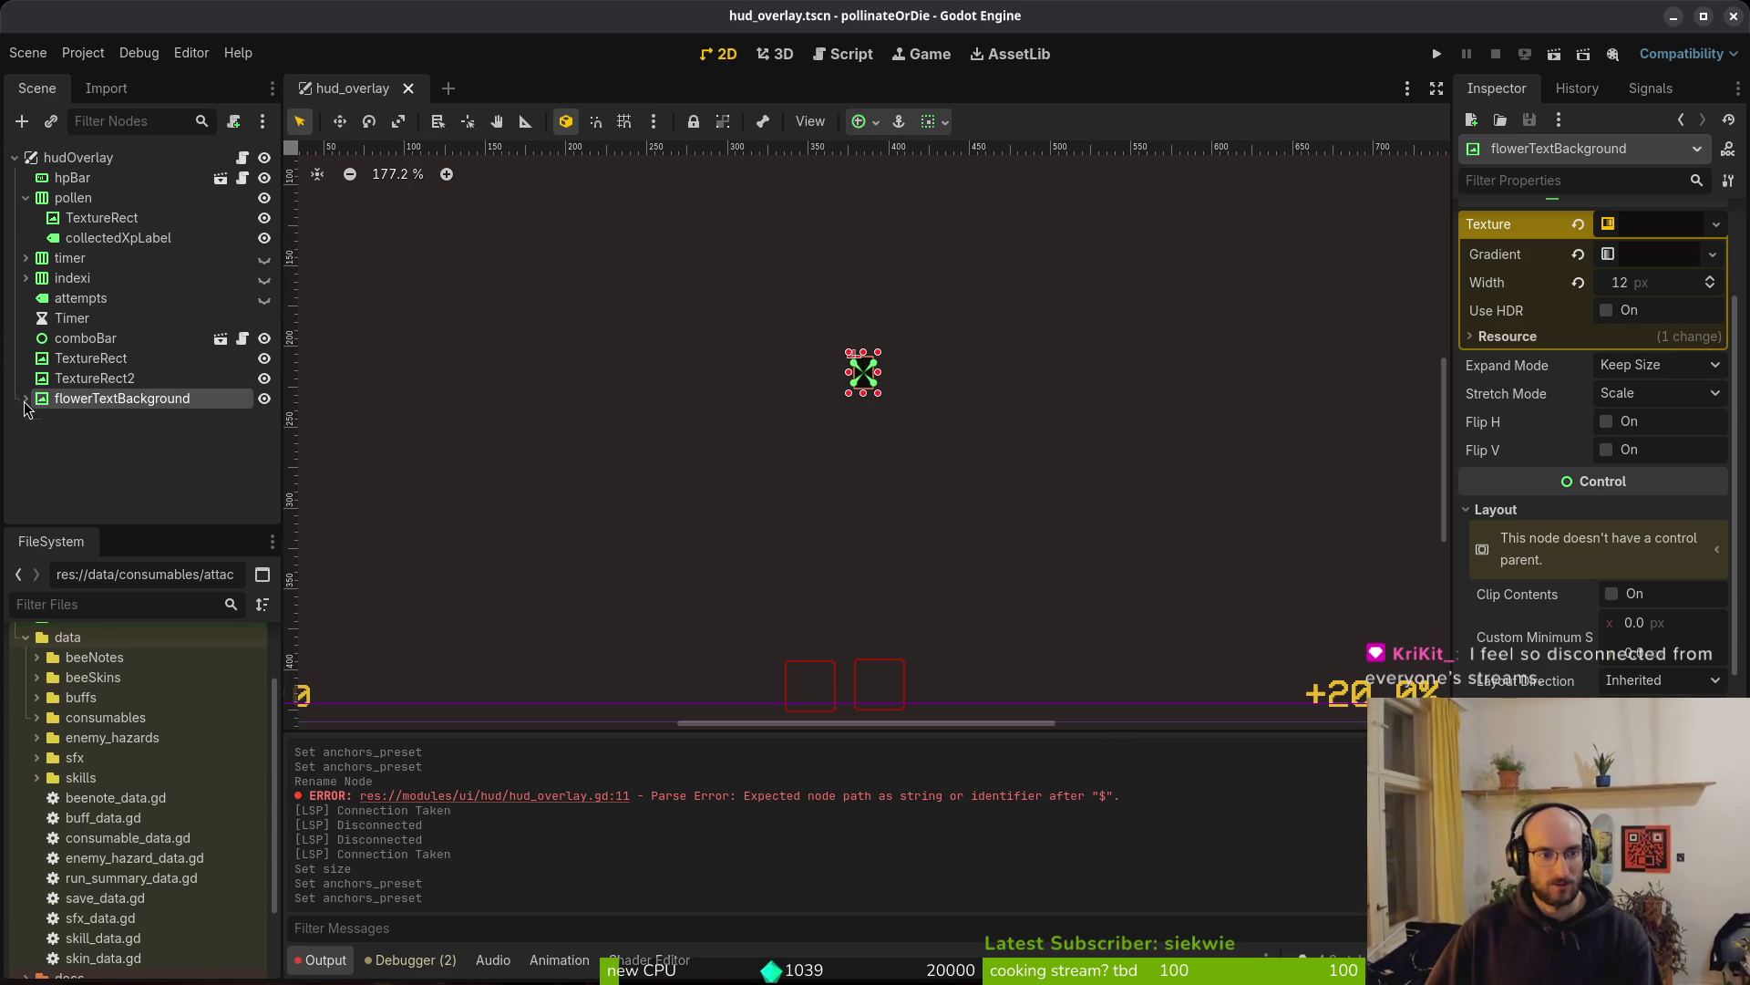
{"action": "key", "text": "alt+Tab"}
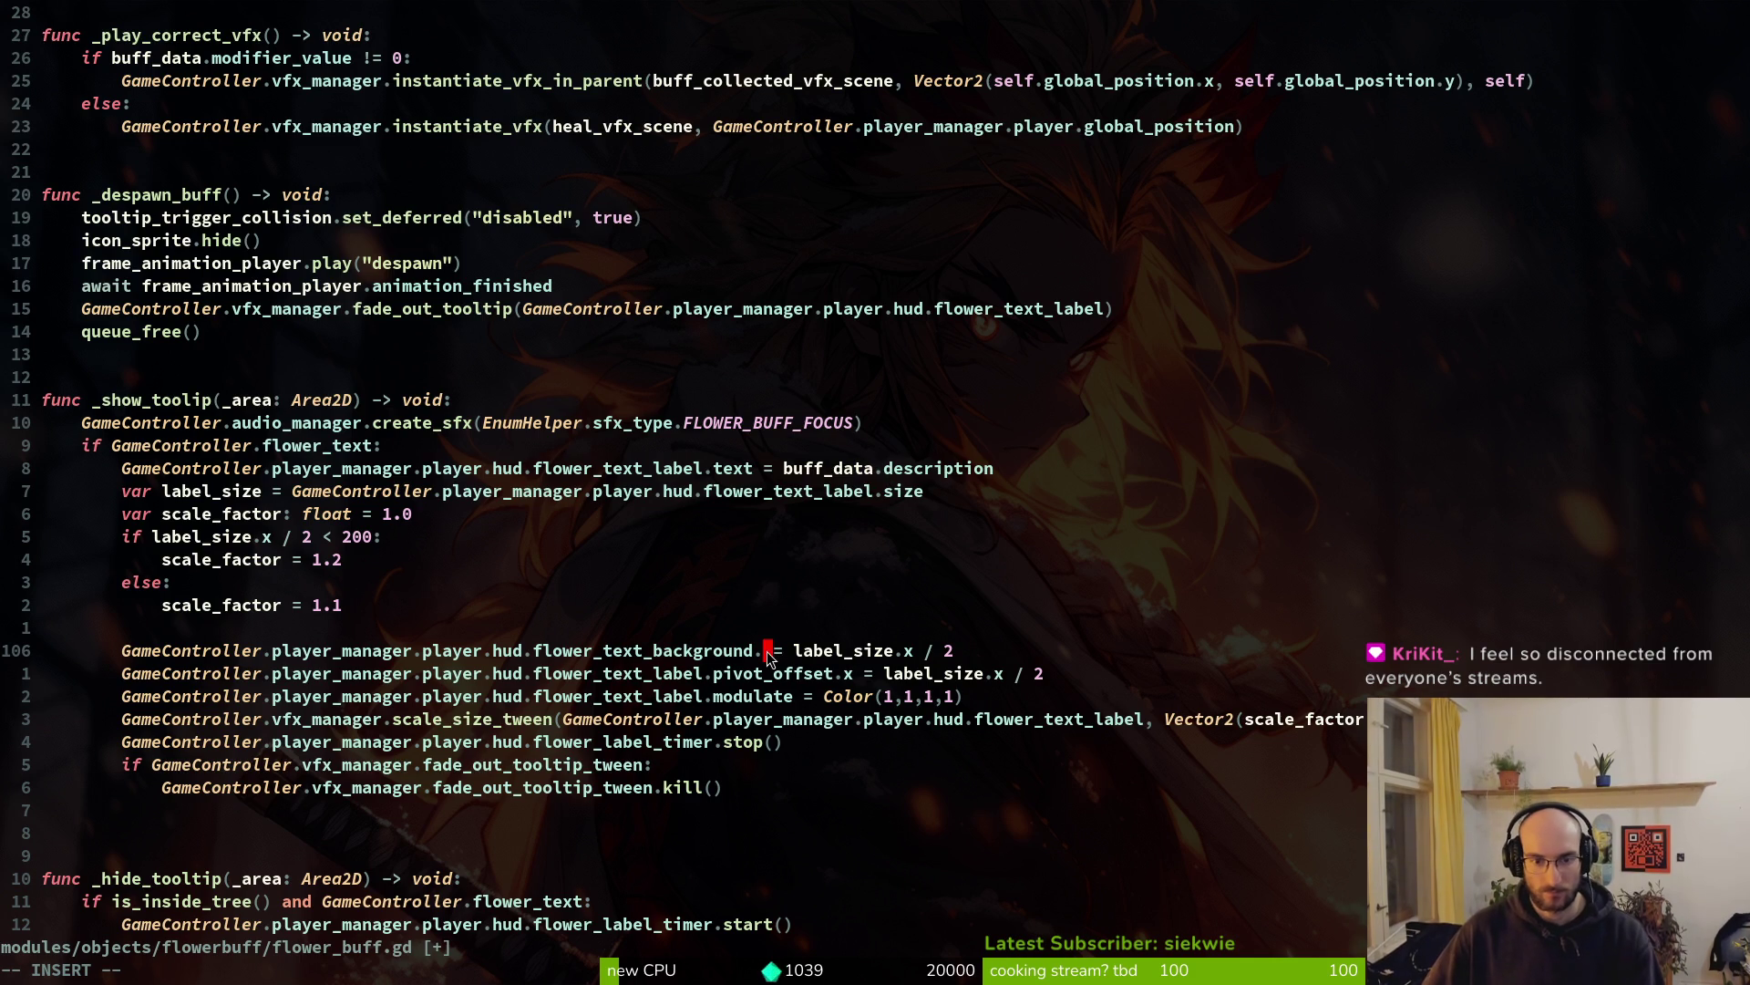
Complete the background line as flower_text_background.size.x and save the script
{"action": "type", "text": "si"}
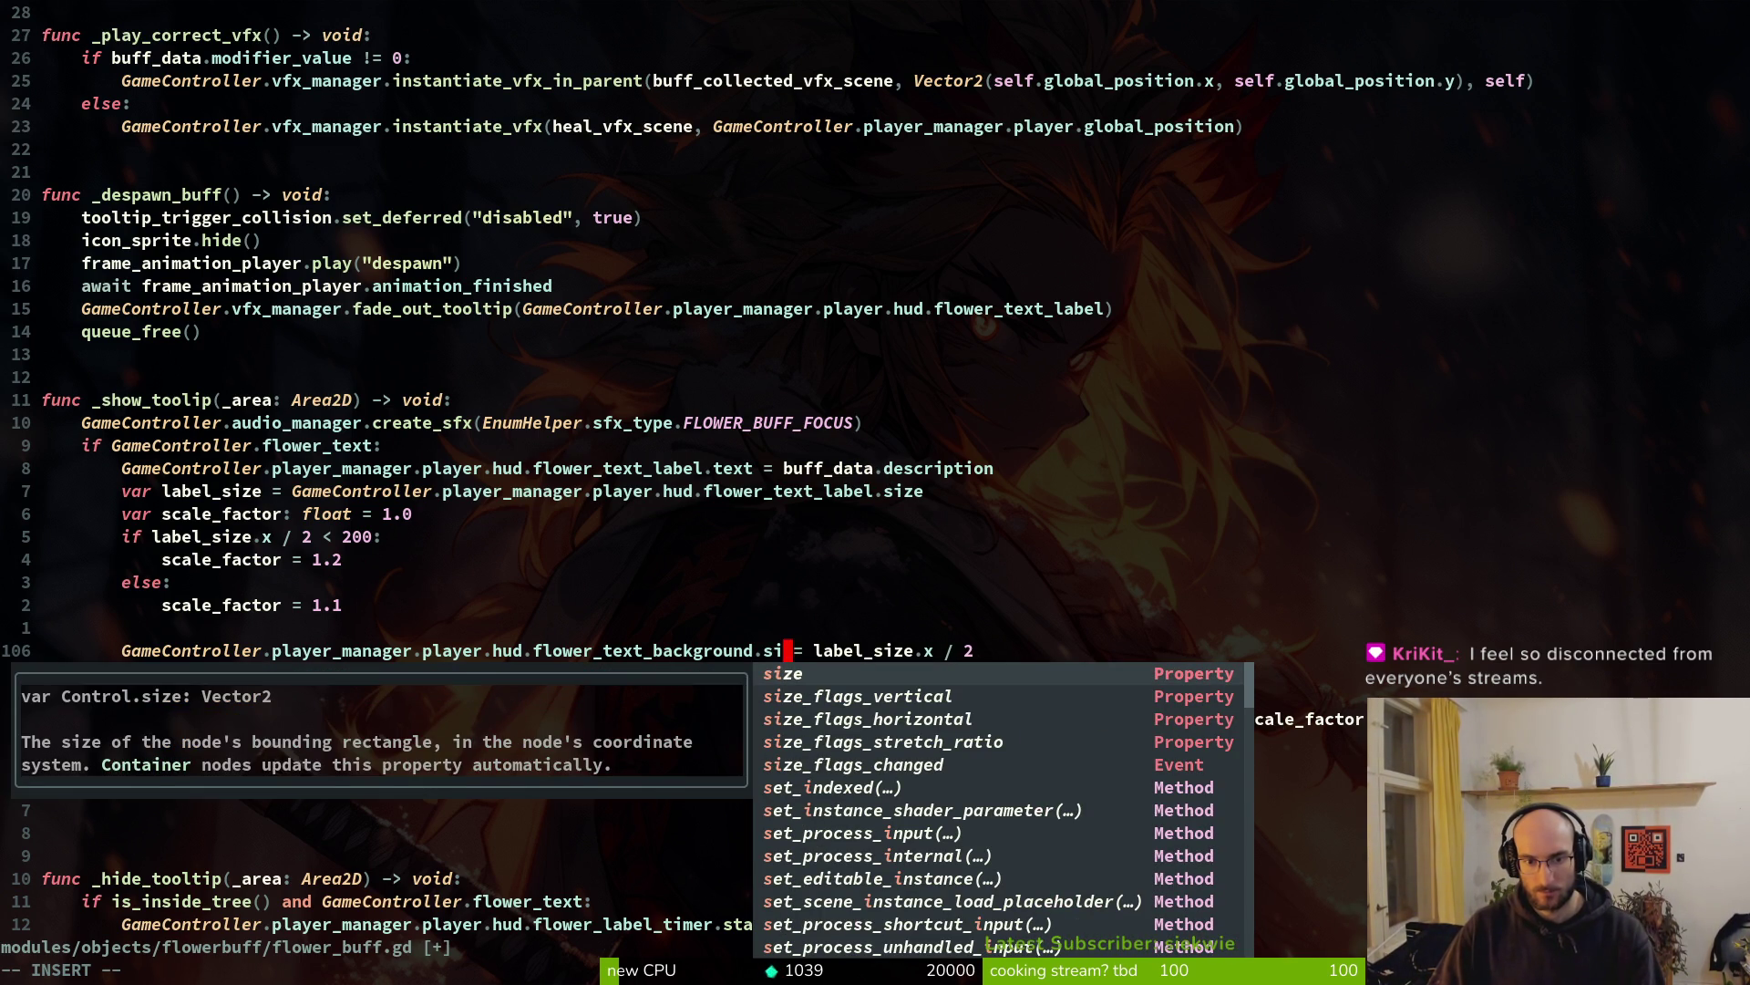
{"action": "key", "text": "Return"}
{"action": "type", "text": ".x"}
{"action": "key", "text": "Escape"}
{"action": "type", "text": ":w"}
{"action": "key", "text": "Return"}
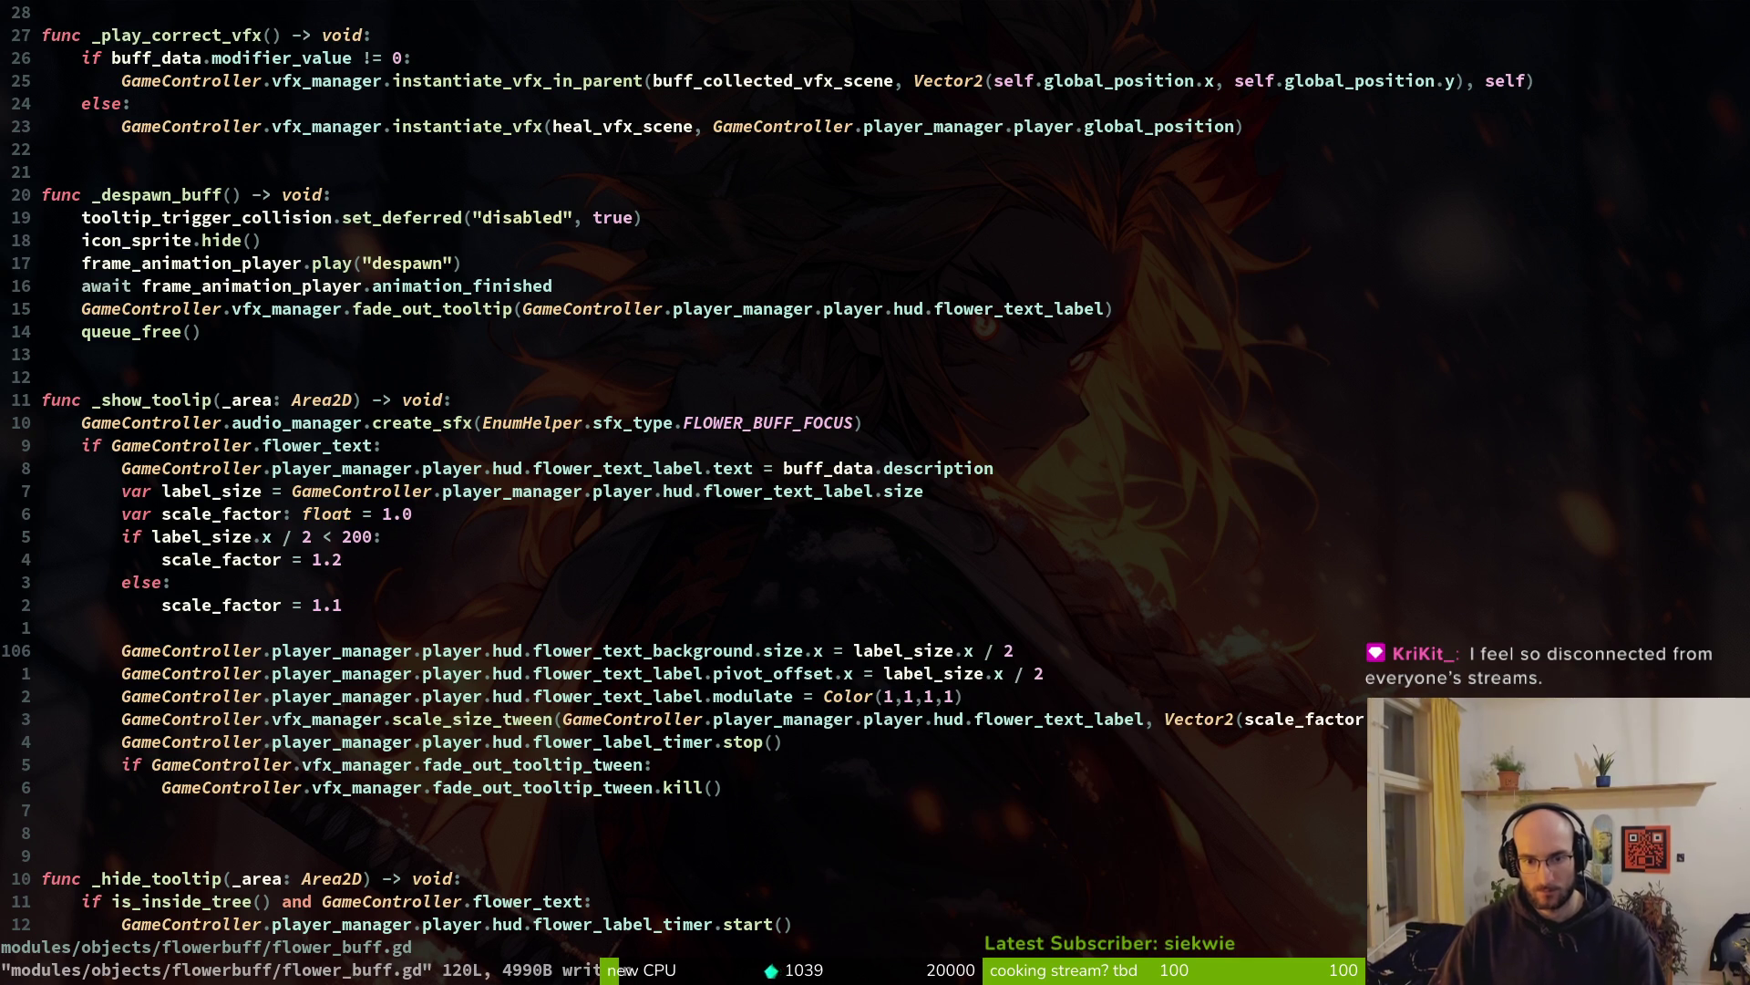
Move the size line below the label pivot line, drop its / 2, save, and check Godot
{"action": "key", "text": "d"}
{"action": "key", "text": "d"}
{"action": "key", "text": "p"}
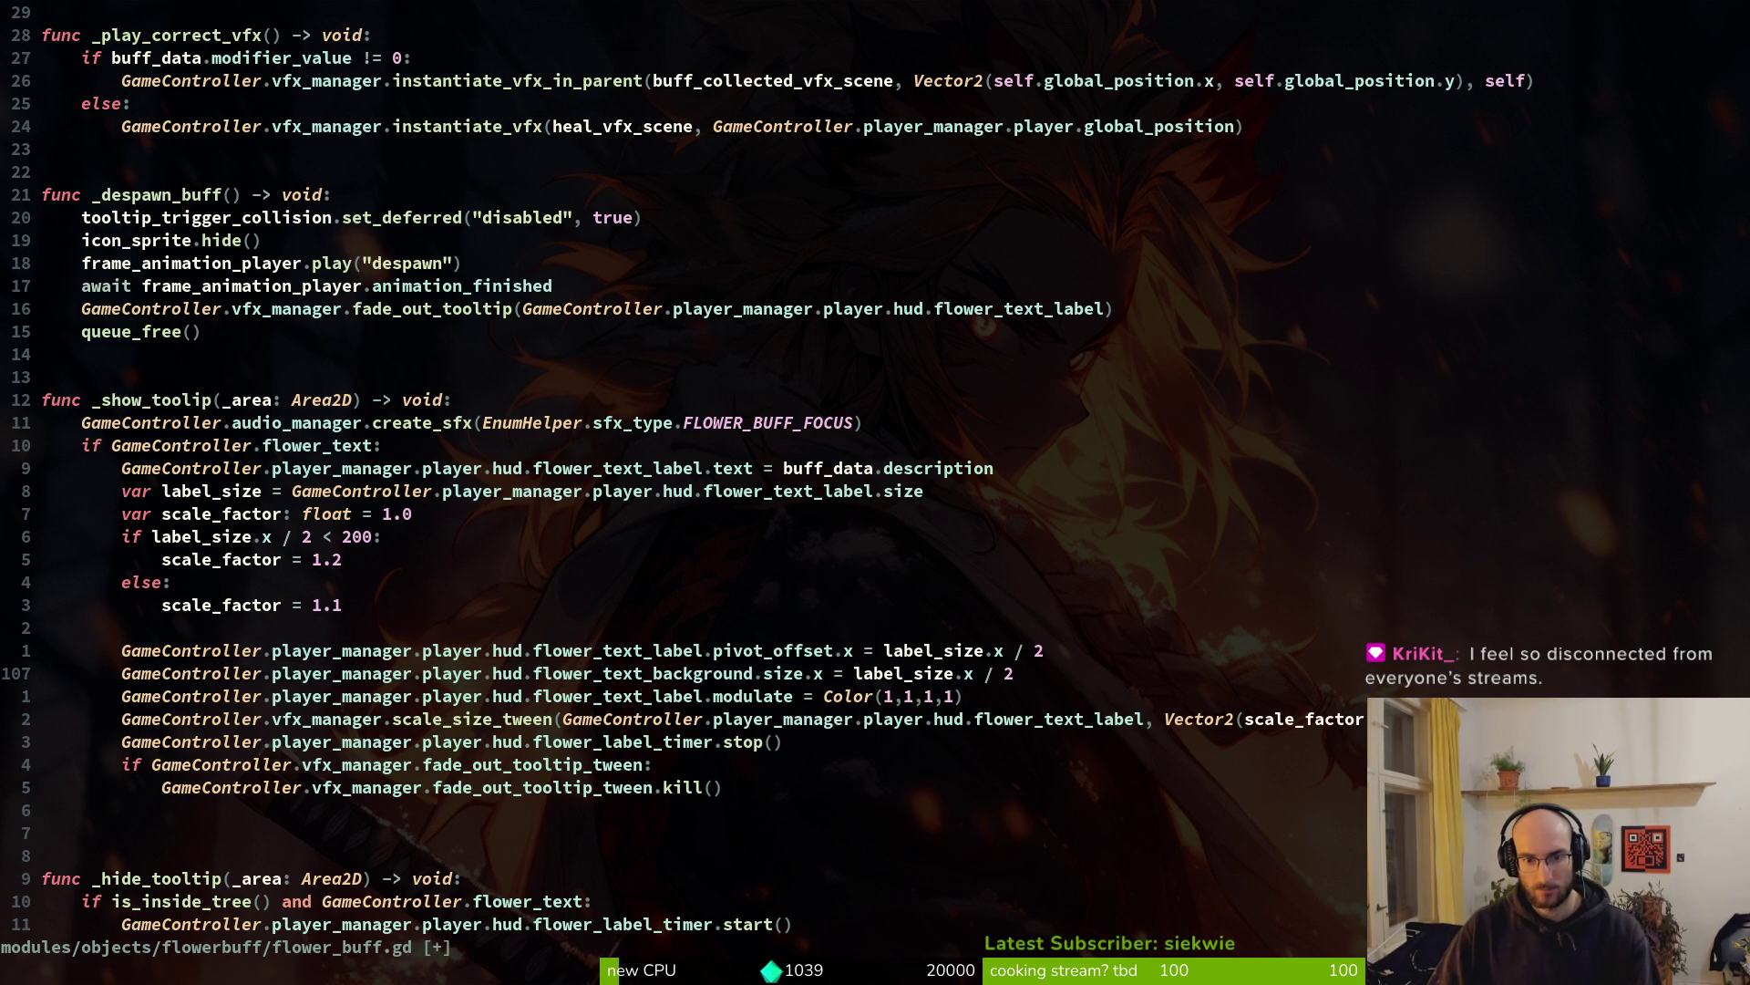
{"action": "key", "text": "w"}
{"action": "key", "text": "w"}
{"action": "key", "text": "w"}
{"action": "key", "text": "a"}
{"action": "key", "text": "BackSpace"}
{"action": "key", "text": "BackSpace"}
{"action": "key", "text": "BackSpace"}
{"action": "key", "text": "Escape"}
{"action": "type", "text": ":w"}
{"action": "key", "text": "Return"}
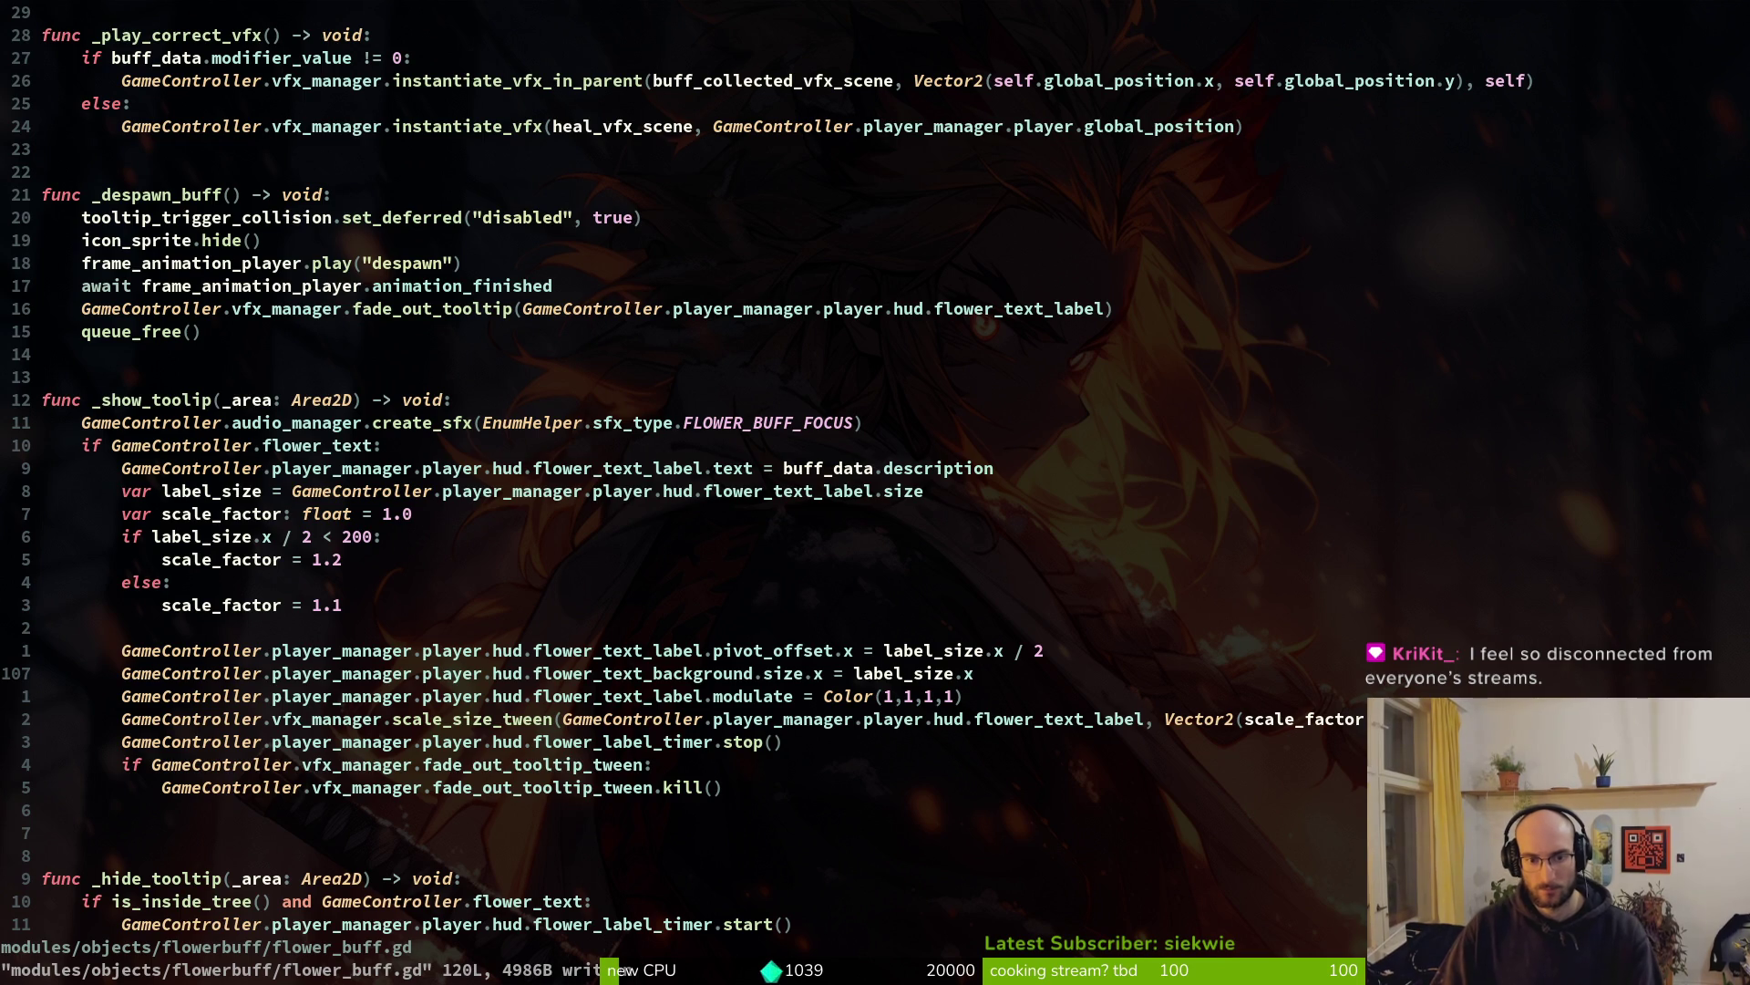
{"action": "key", "text": "alt+Tab"}
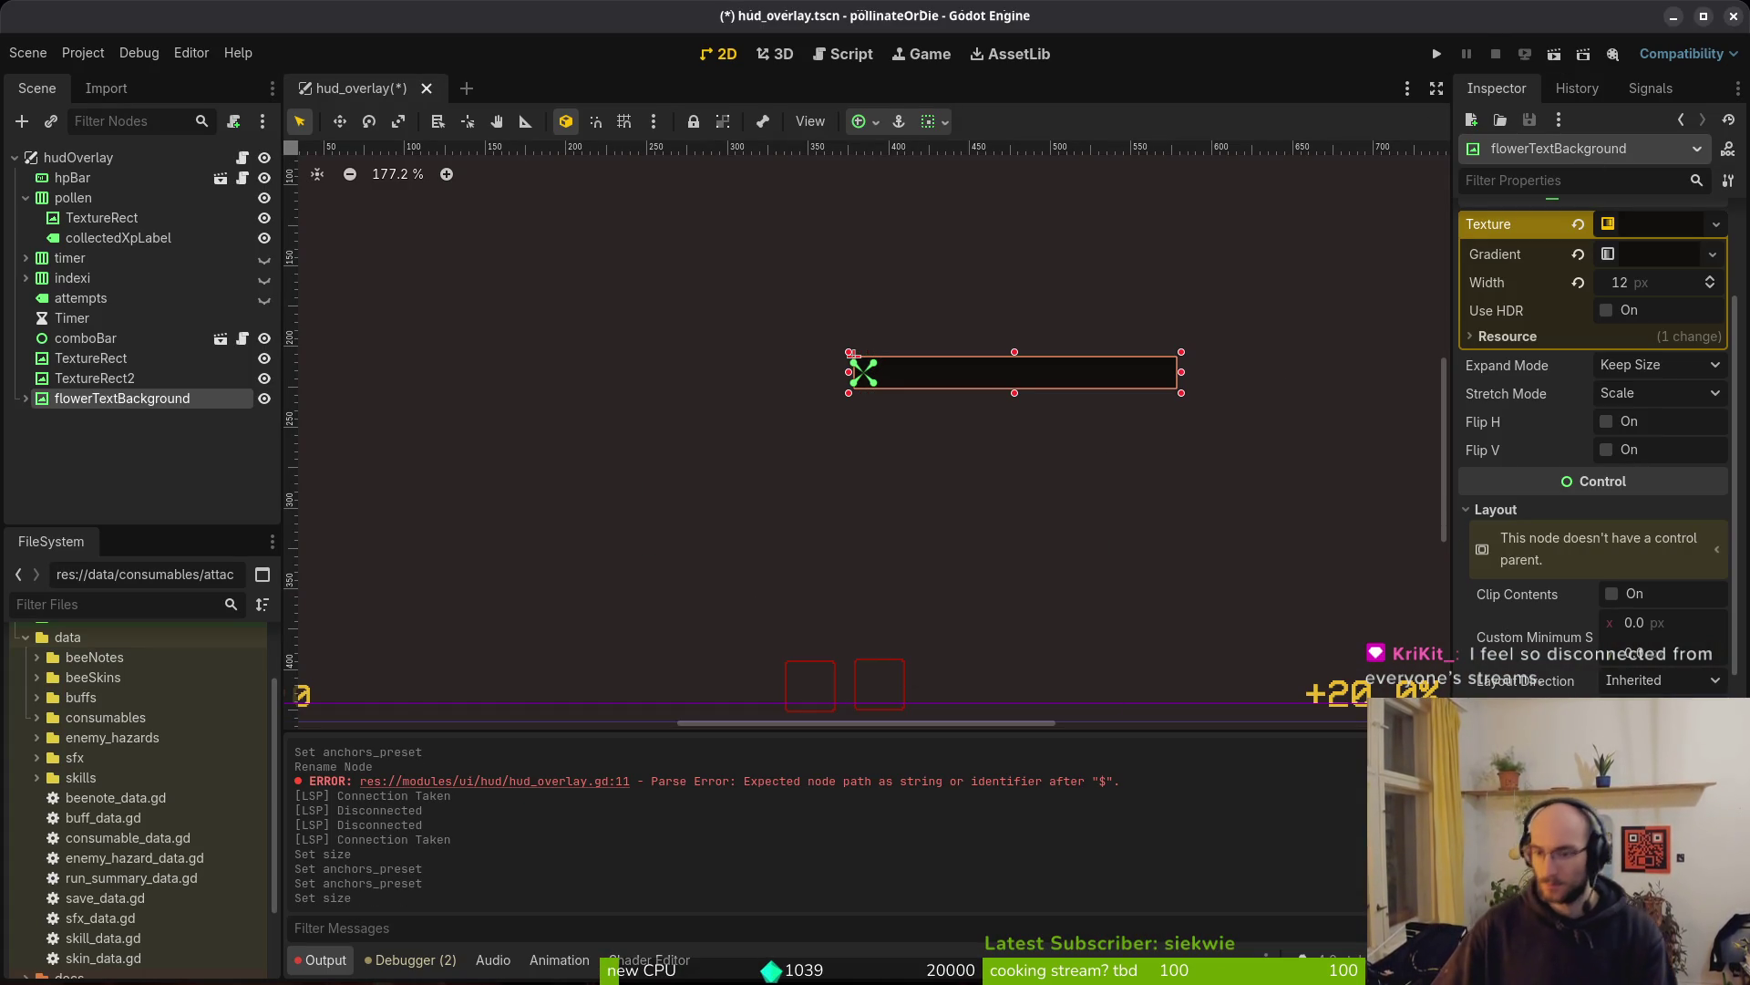
{"action": "scroll", "coordinate": [1595, 437], "scroll_direction": "down", "scroll_amount": 4}
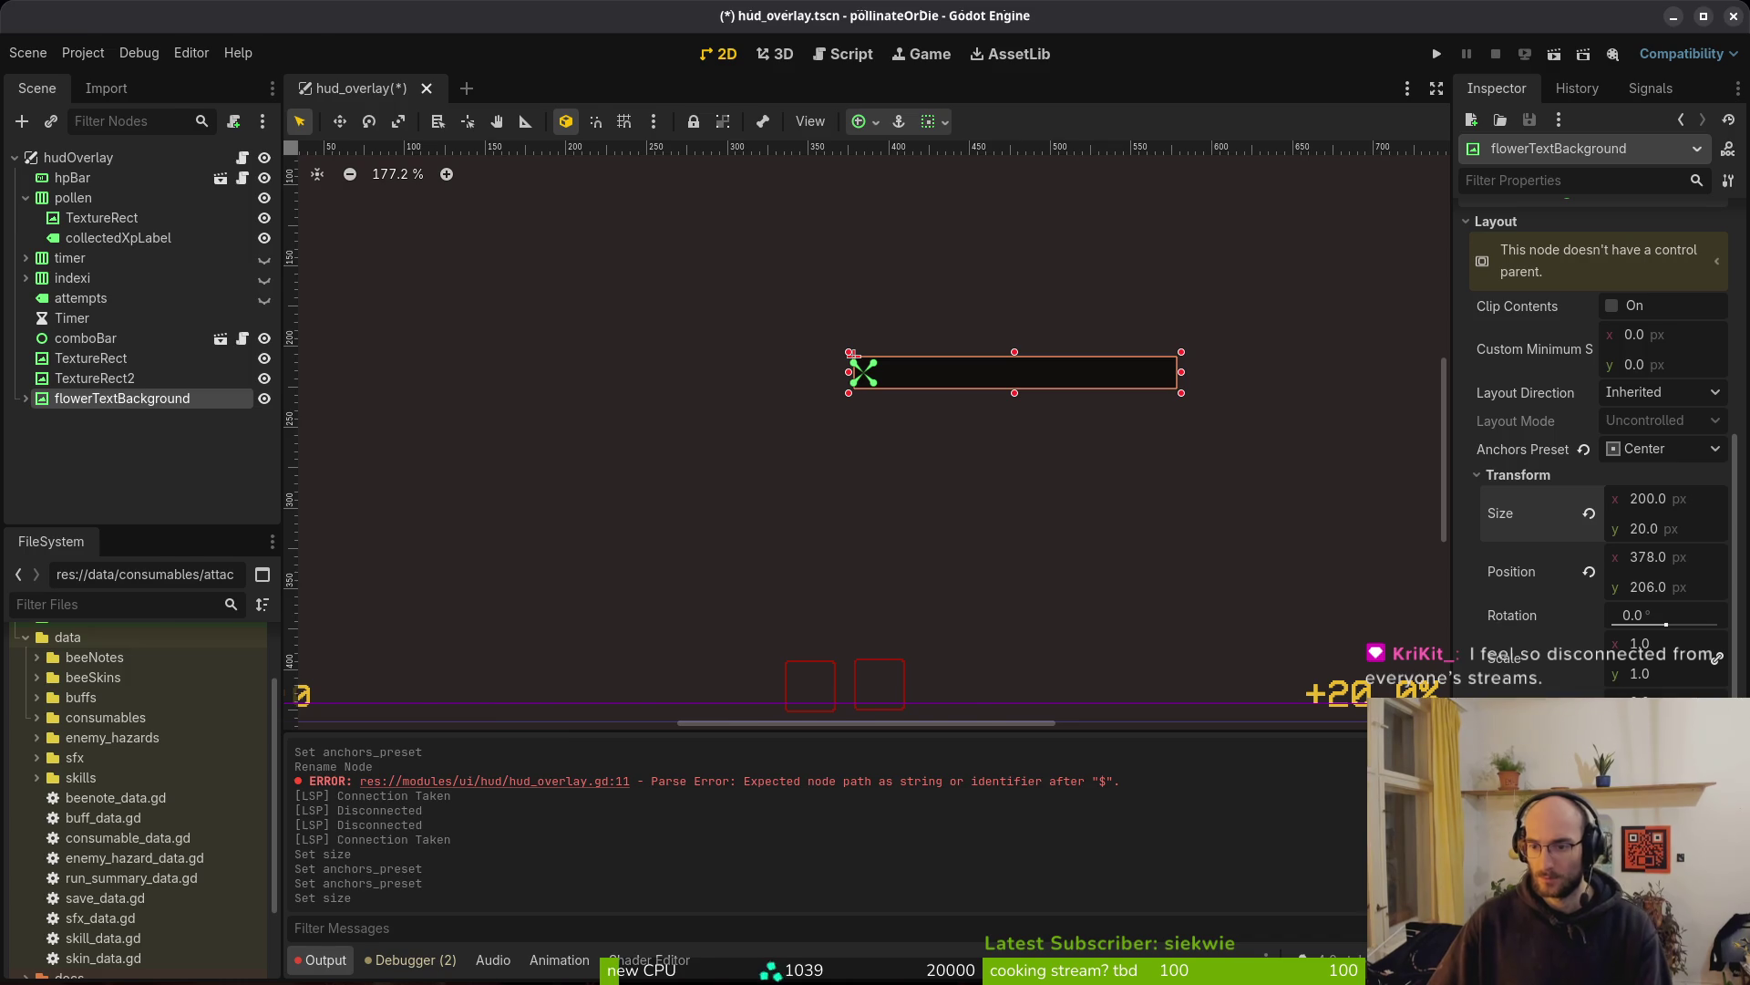
{"action": "key", "text": "alt+Tab"}
Duplicate the label pivot_offset line, retarget the copy to flower_text_background, and save
{"action": "key", "text": "k"}
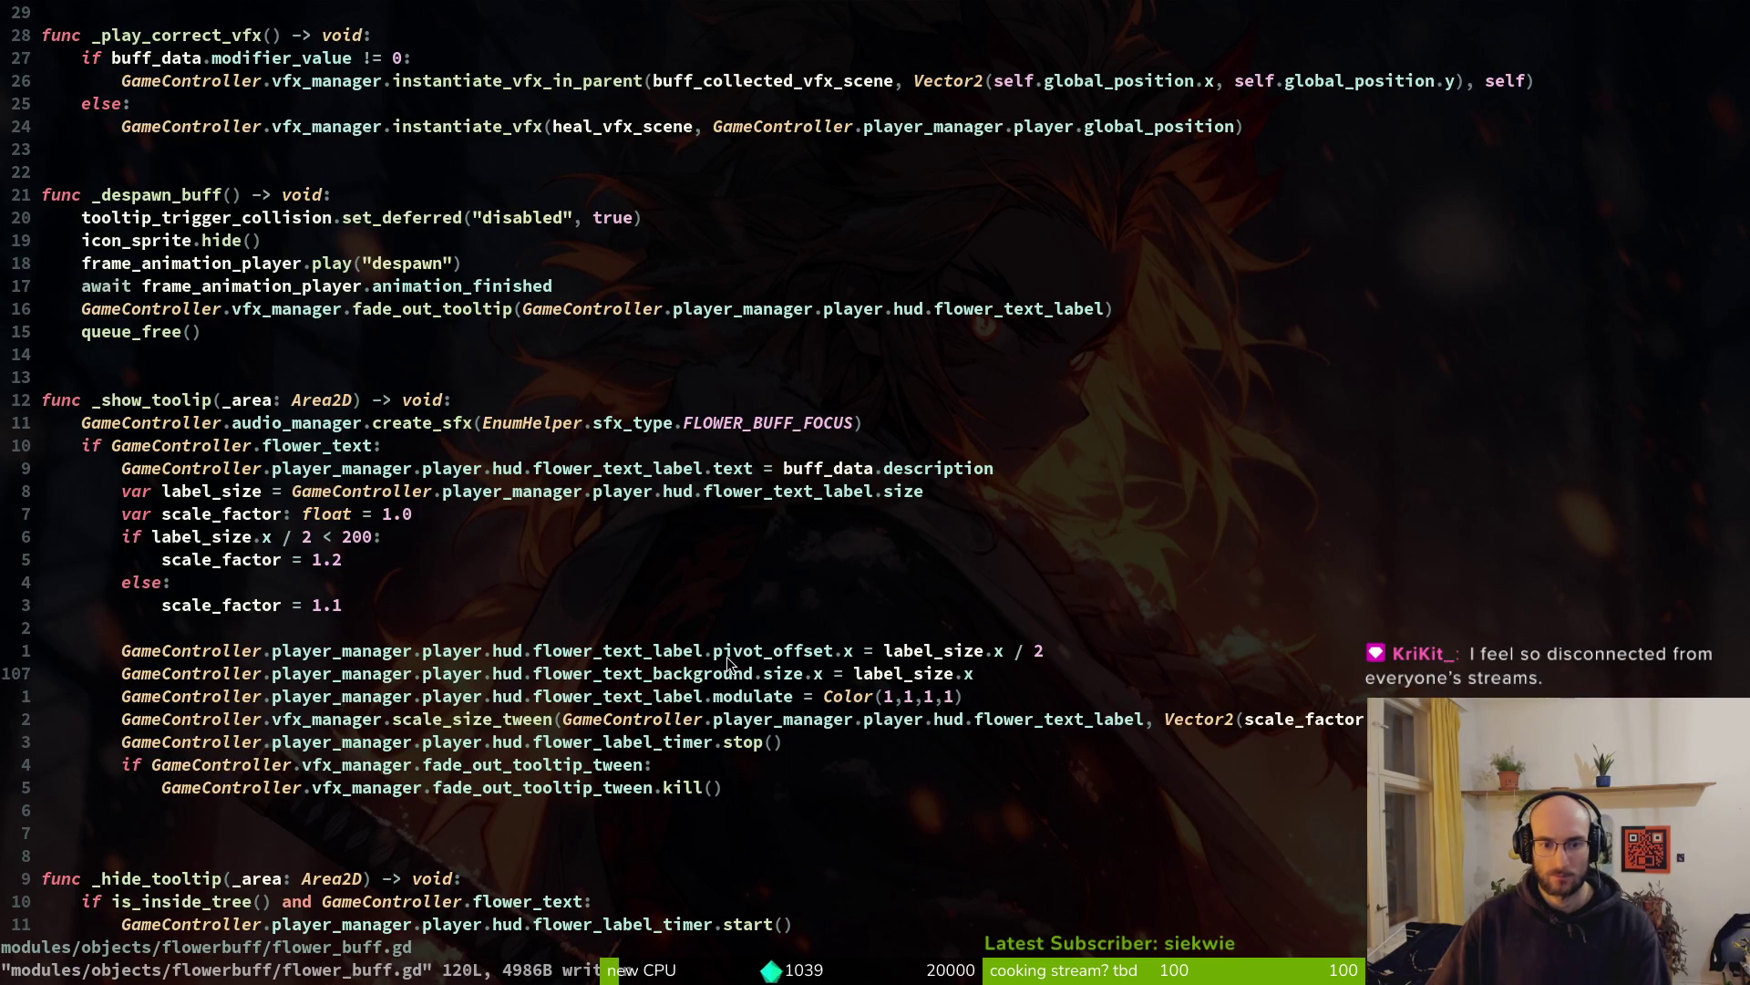
{"action": "key", "text": "0"}
{"action": "key", "text": "y"}
{"action": "key", "text": "y"}
{"action": "key", "text": "p"}
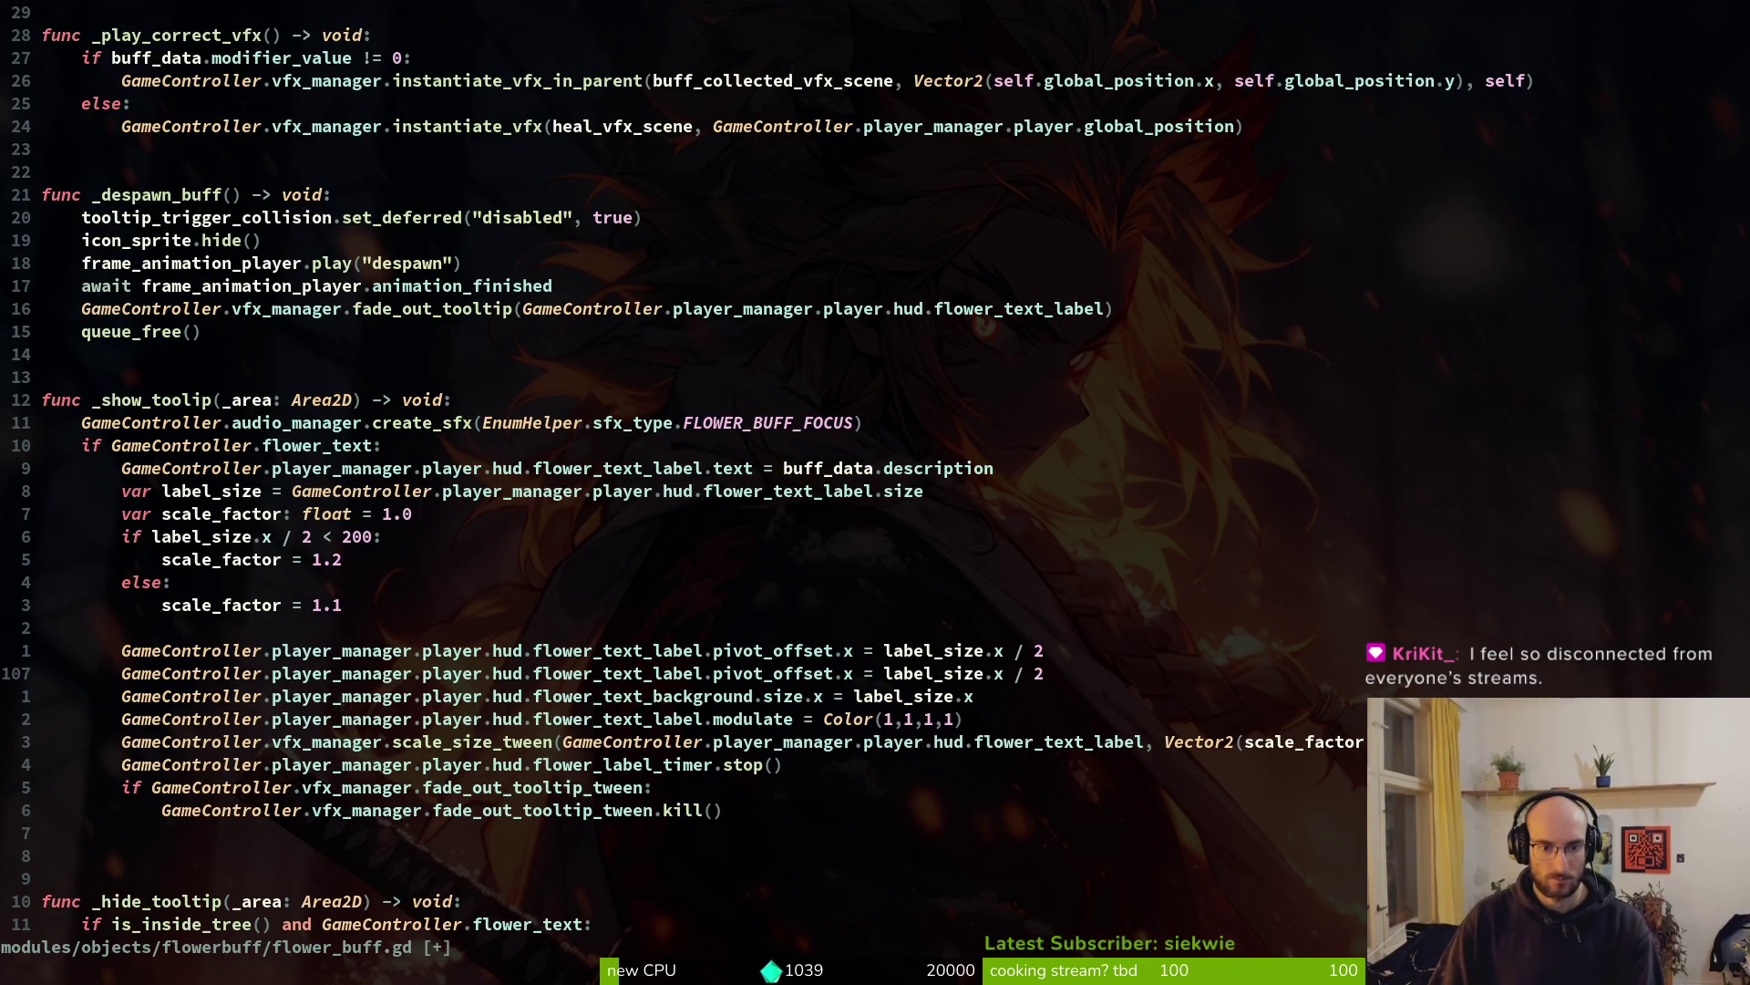
{"action": "key", "text": "w"}
{"action": "key", "text": "w"}
{"action": "type", "text": "cw"}
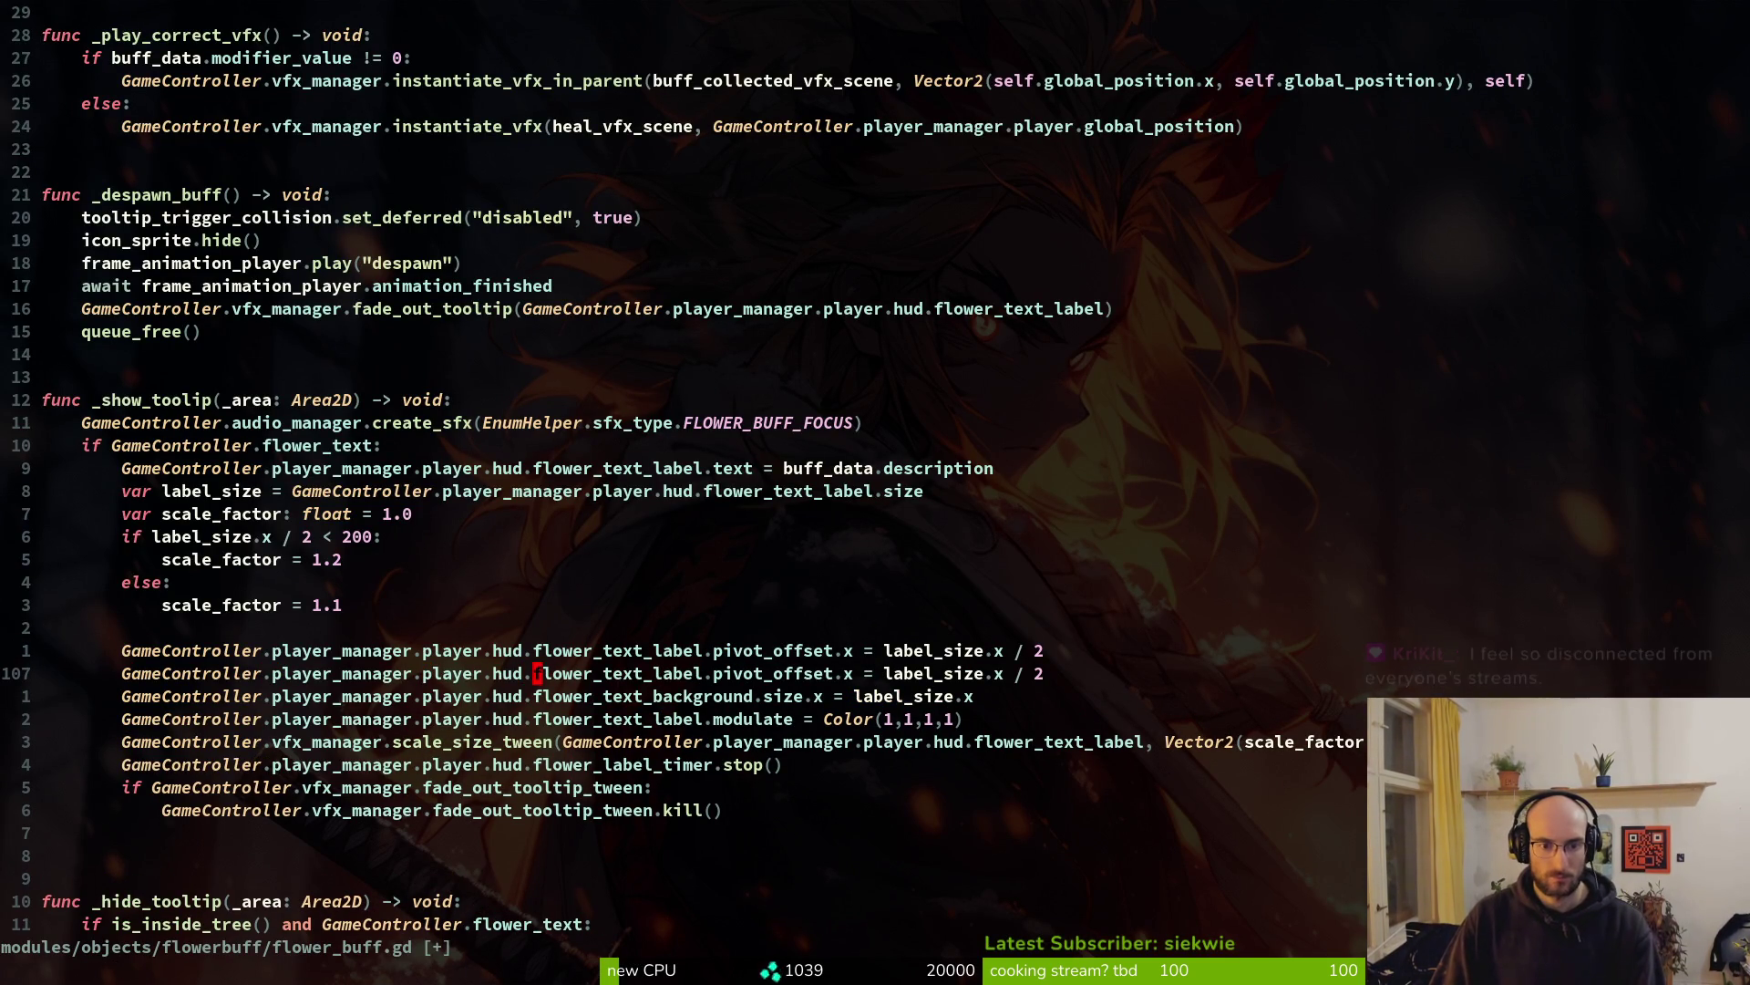
{"action": "type", "text": "flower_text_background"}
{"action": "key", "text": "Escape"}
{"action": "type", "text": ":w"}
{"action": "key", "text": "Return"}
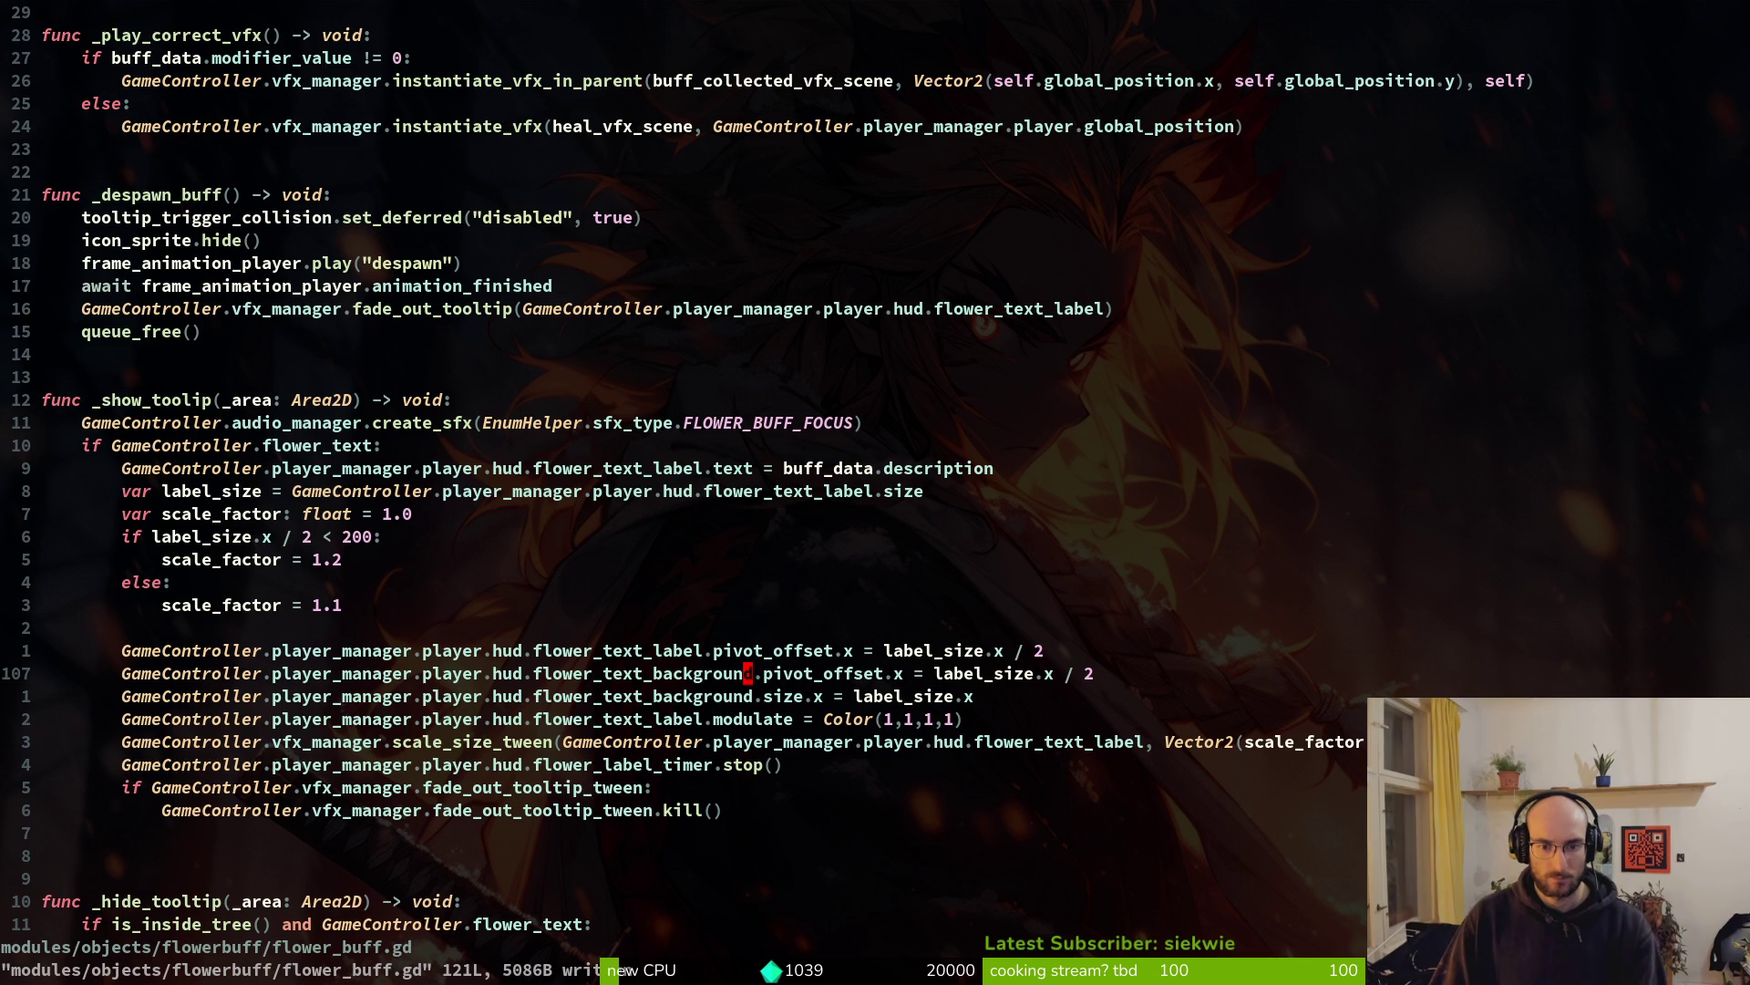
Move the background pivot line below the size line, save, and return to Godot
{"action": "key", "text": "shift+v"}
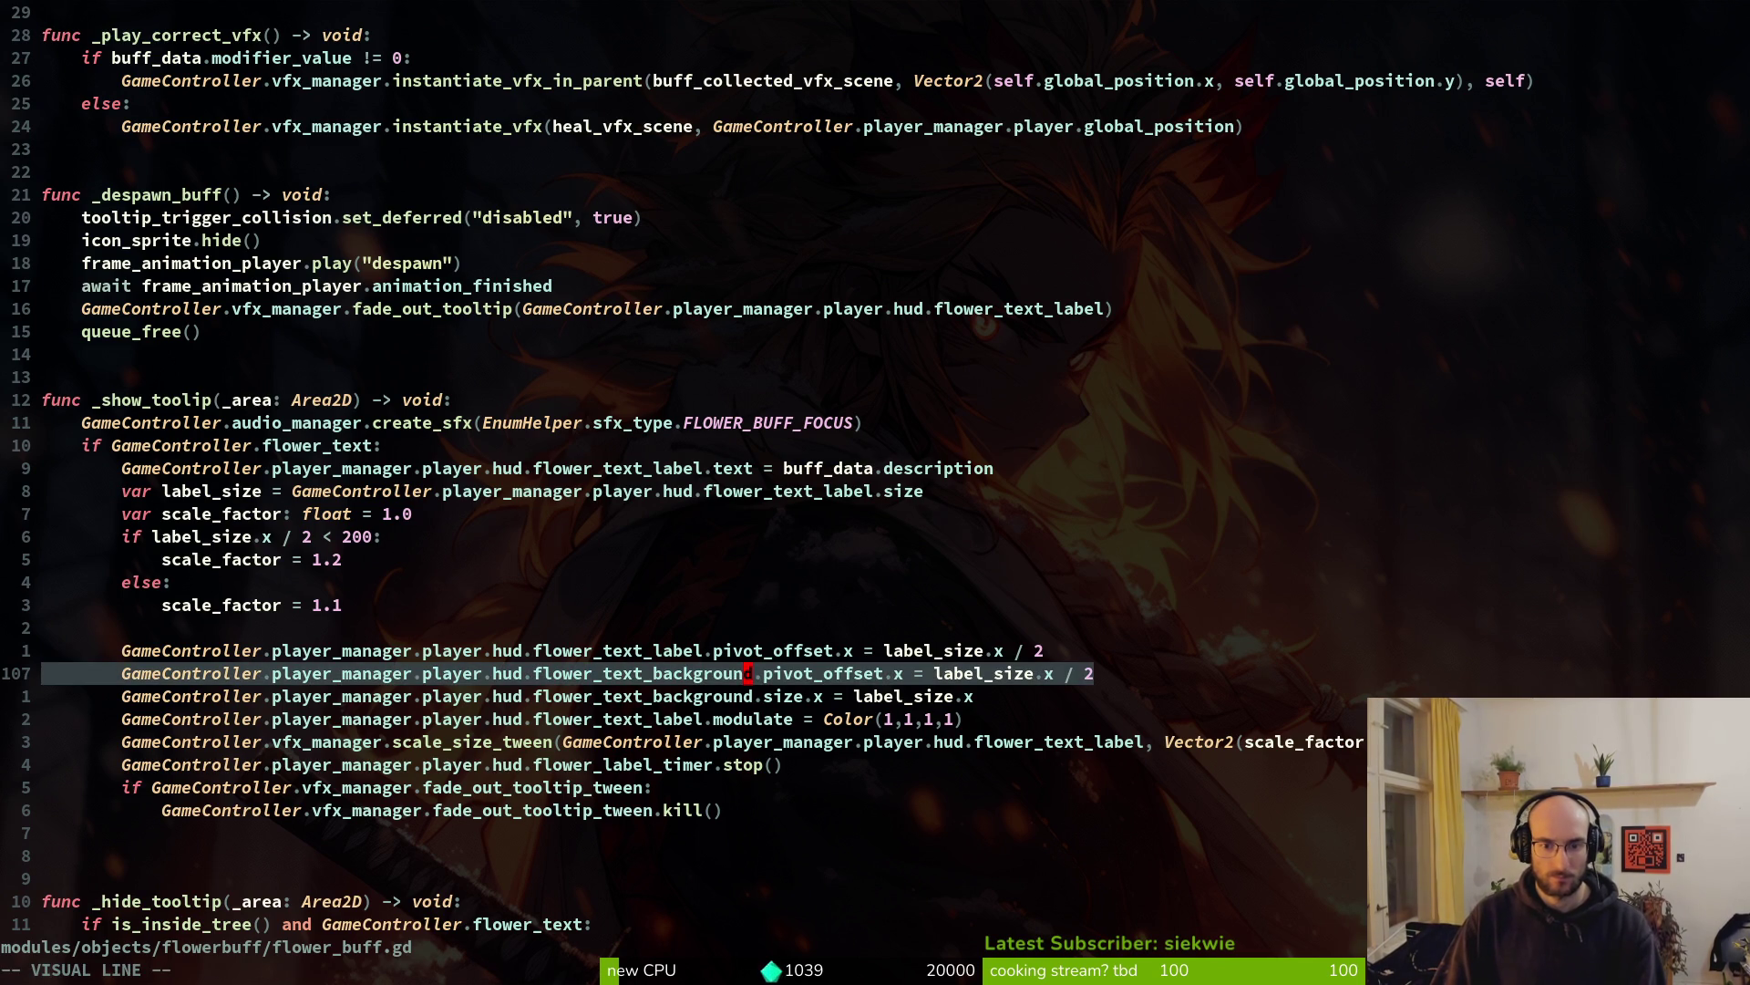
{"action": "key", "text": "Escape"}
{"action": "key", "text": "j"}
{"action": "key", "text": "alt+k"}
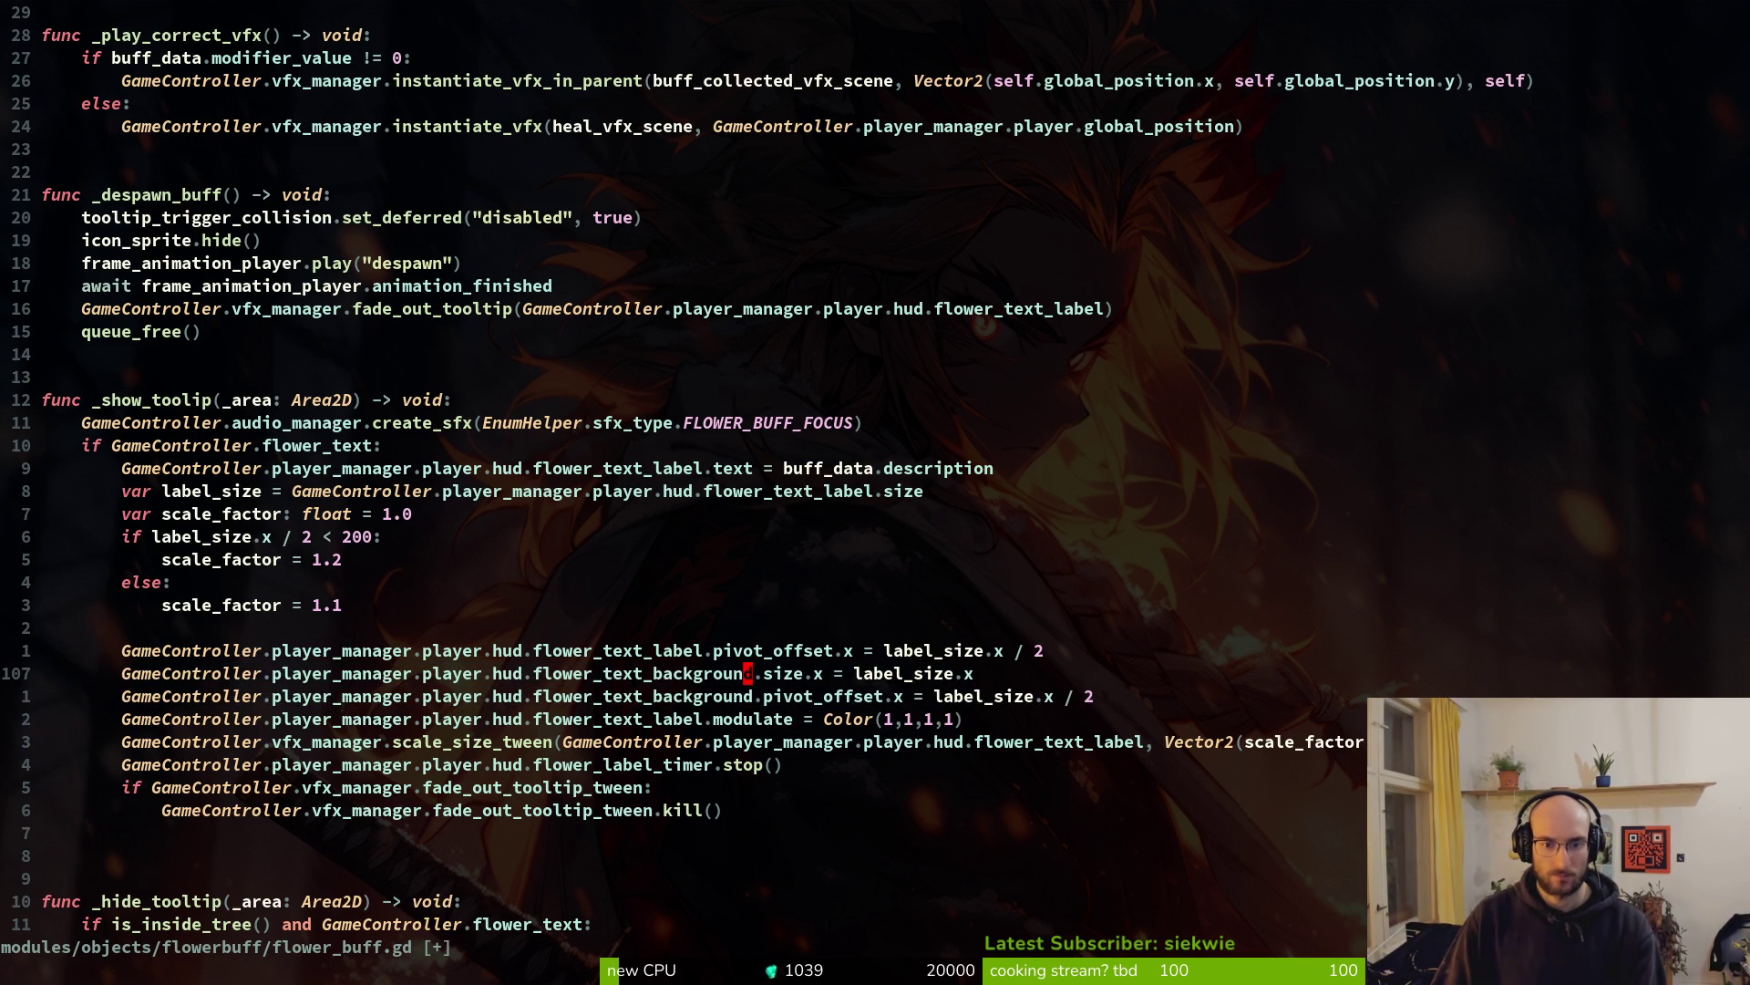
{"action": "type", "text": ":w"}
{"action": "key", "text": "Return"}
{"action": "key", "text": "alt+Tab"}
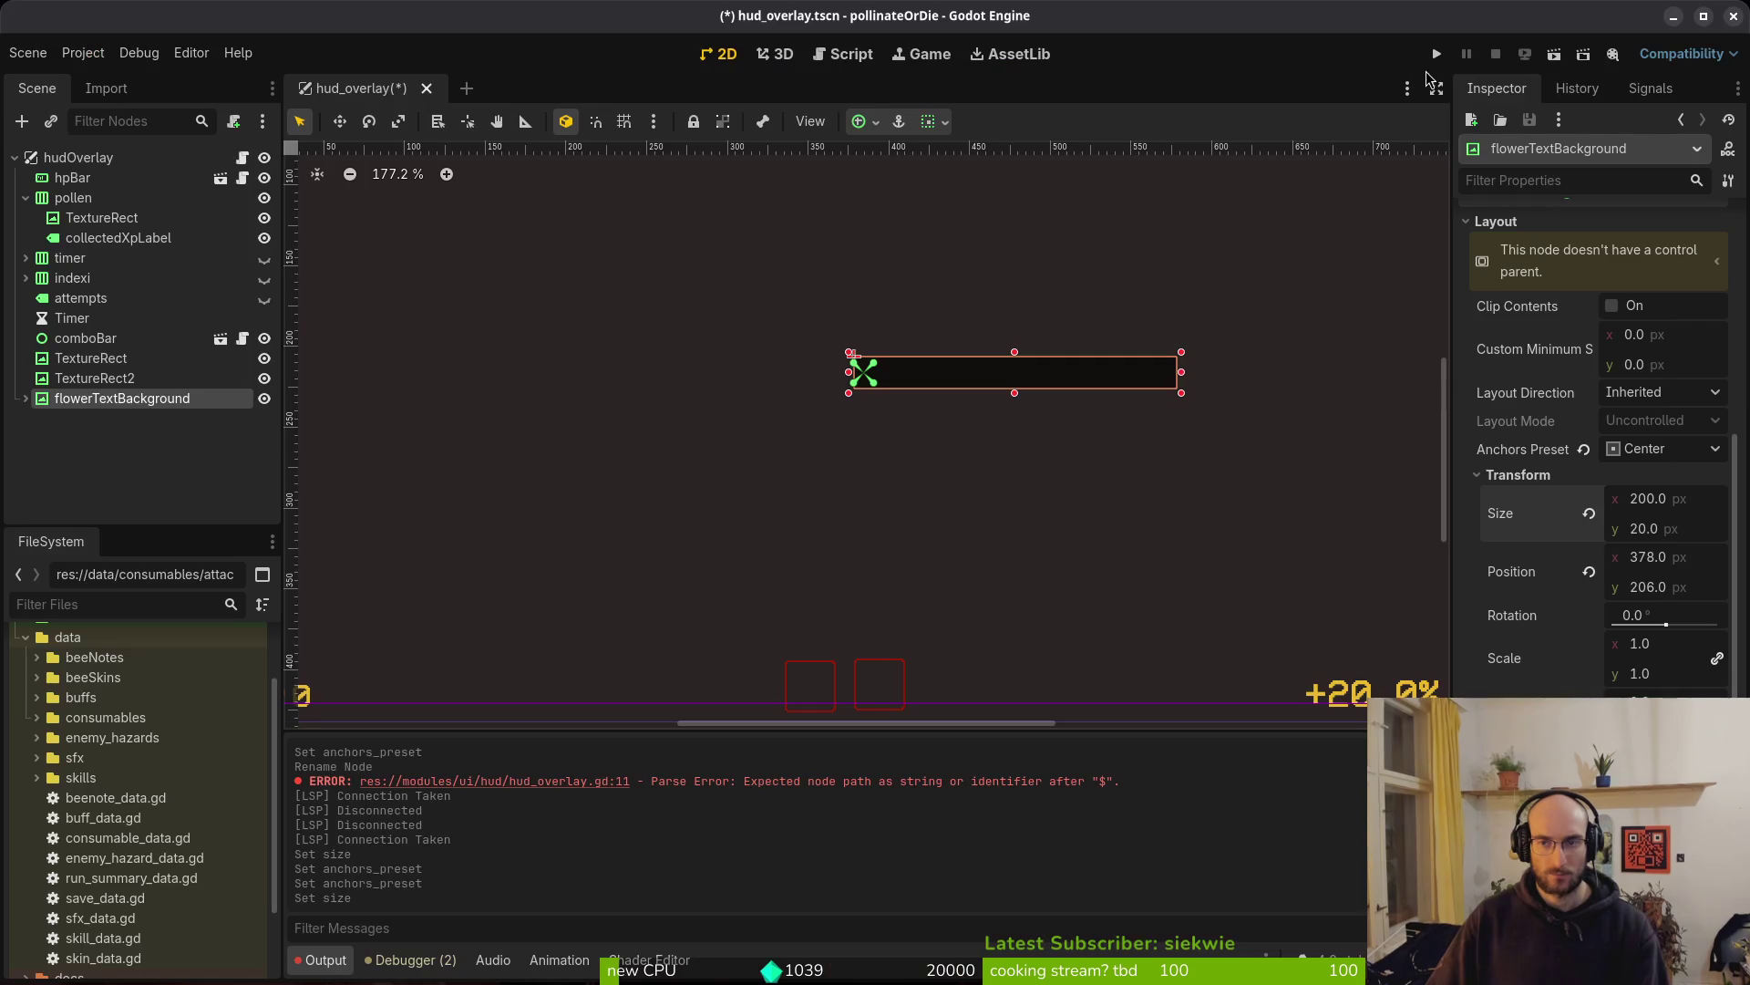
Run the project, continue into a level to see the flower tooltip, then close the game
{"action": "left_click", "coordinate": [1444, 53]}
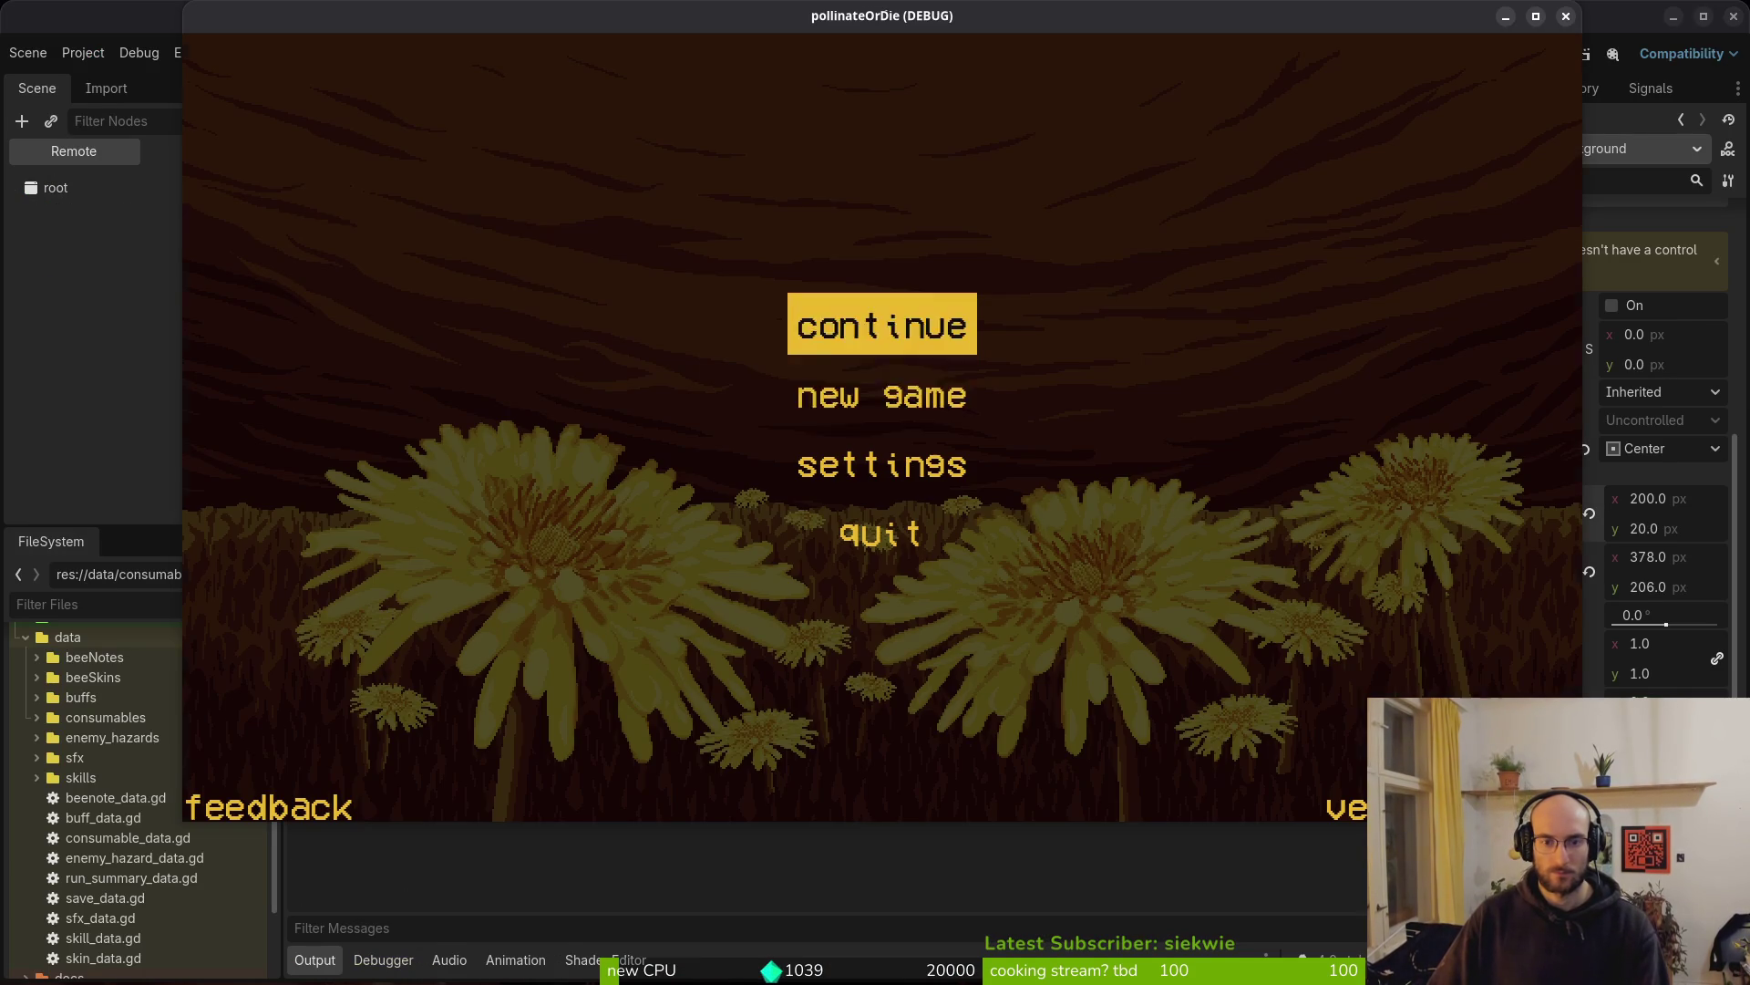
{"action": "left_click", "coordinate": [845, 319]}
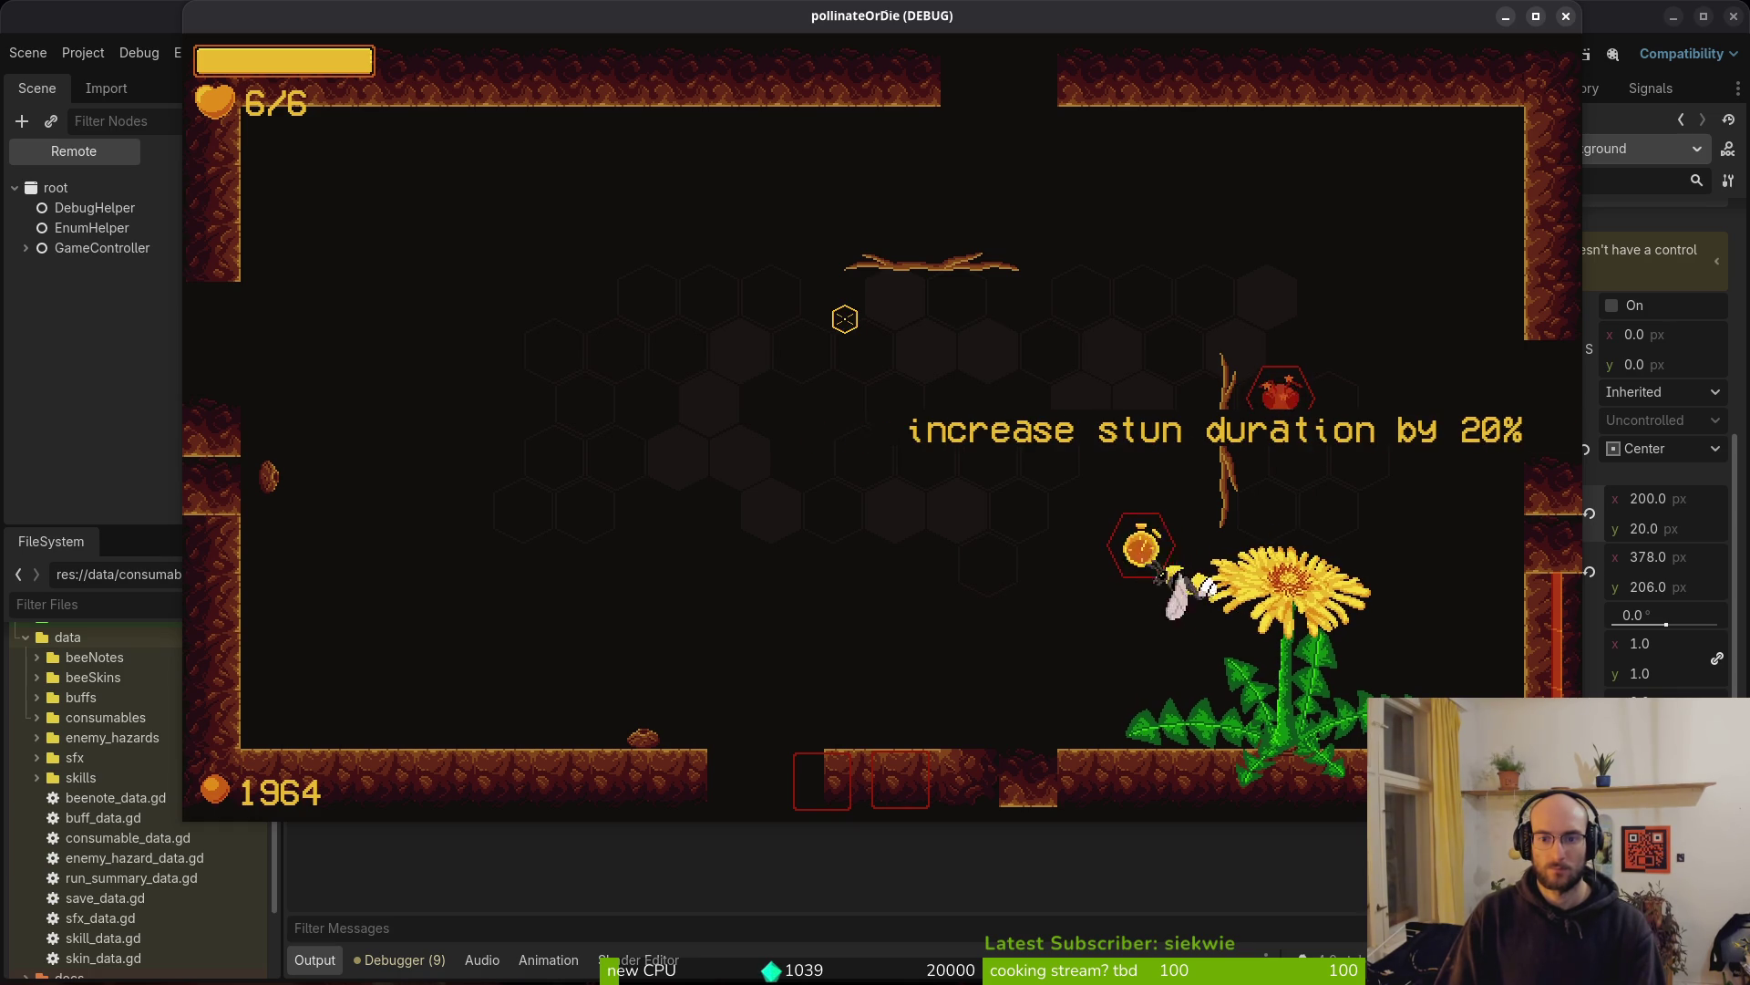
{"action": "left_click", "coordinate": [1565, 15]}
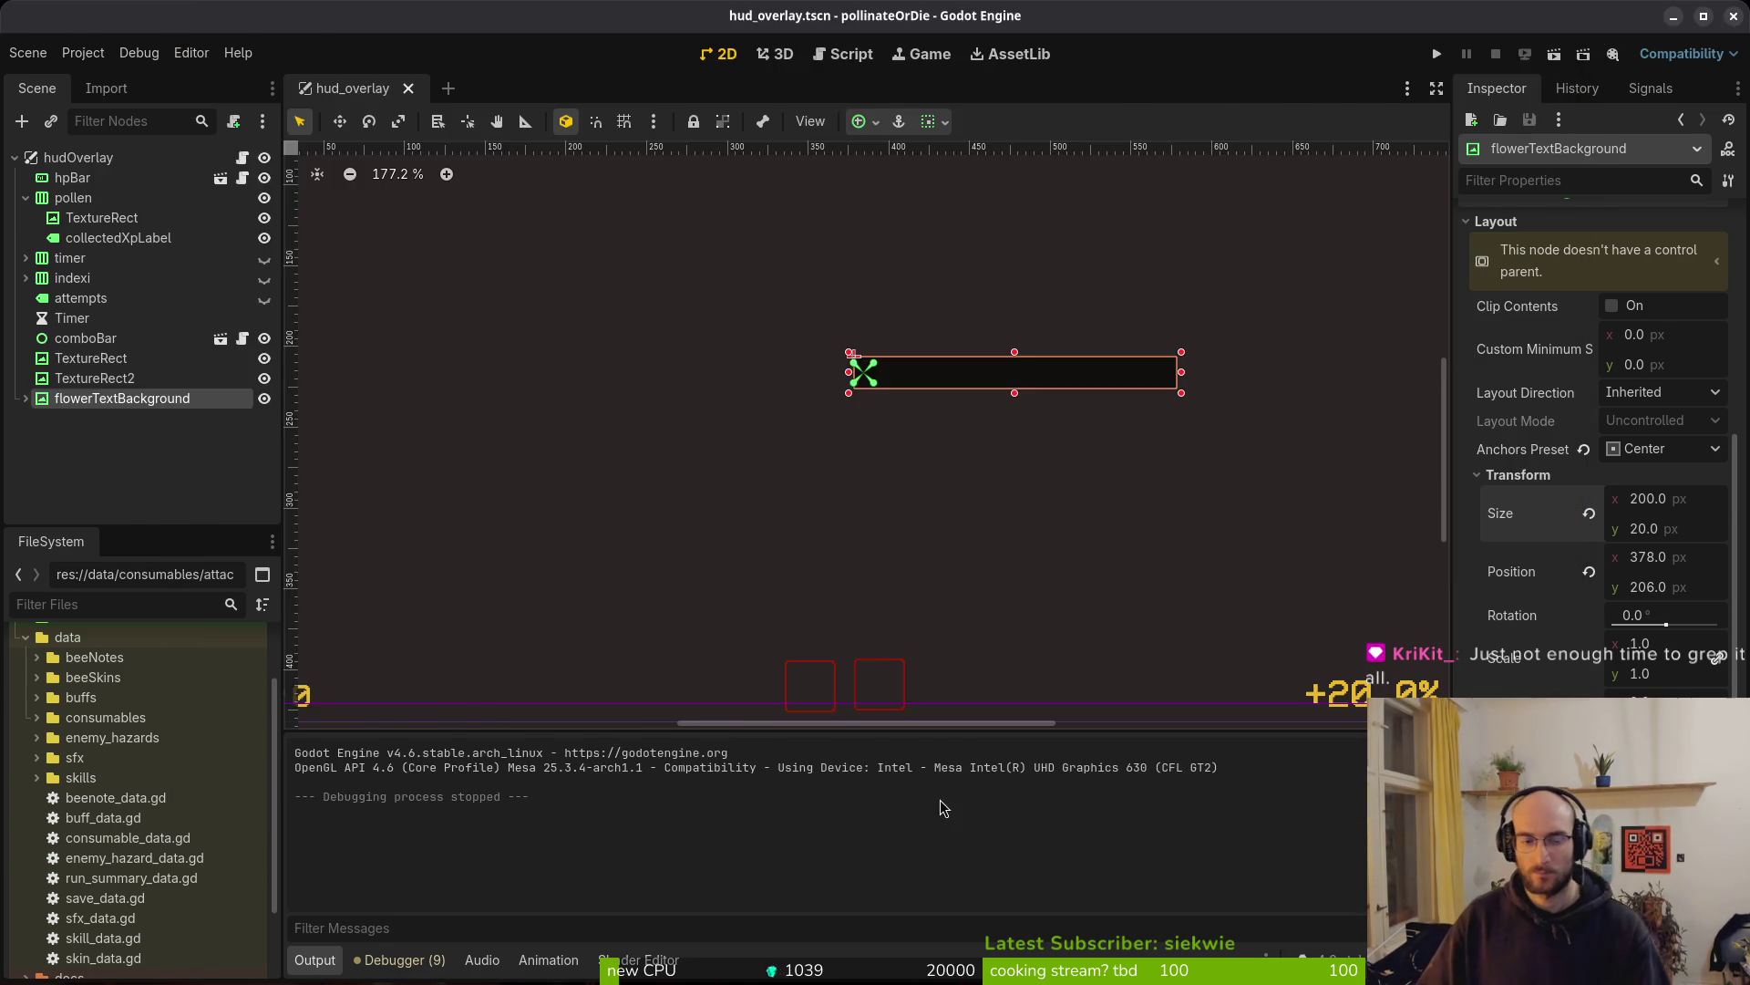
Duplicate the label modulate line, retarget it to flower_text_background, and save flower_buff.gd
{"action": "key", "text": "alt+Tab"}
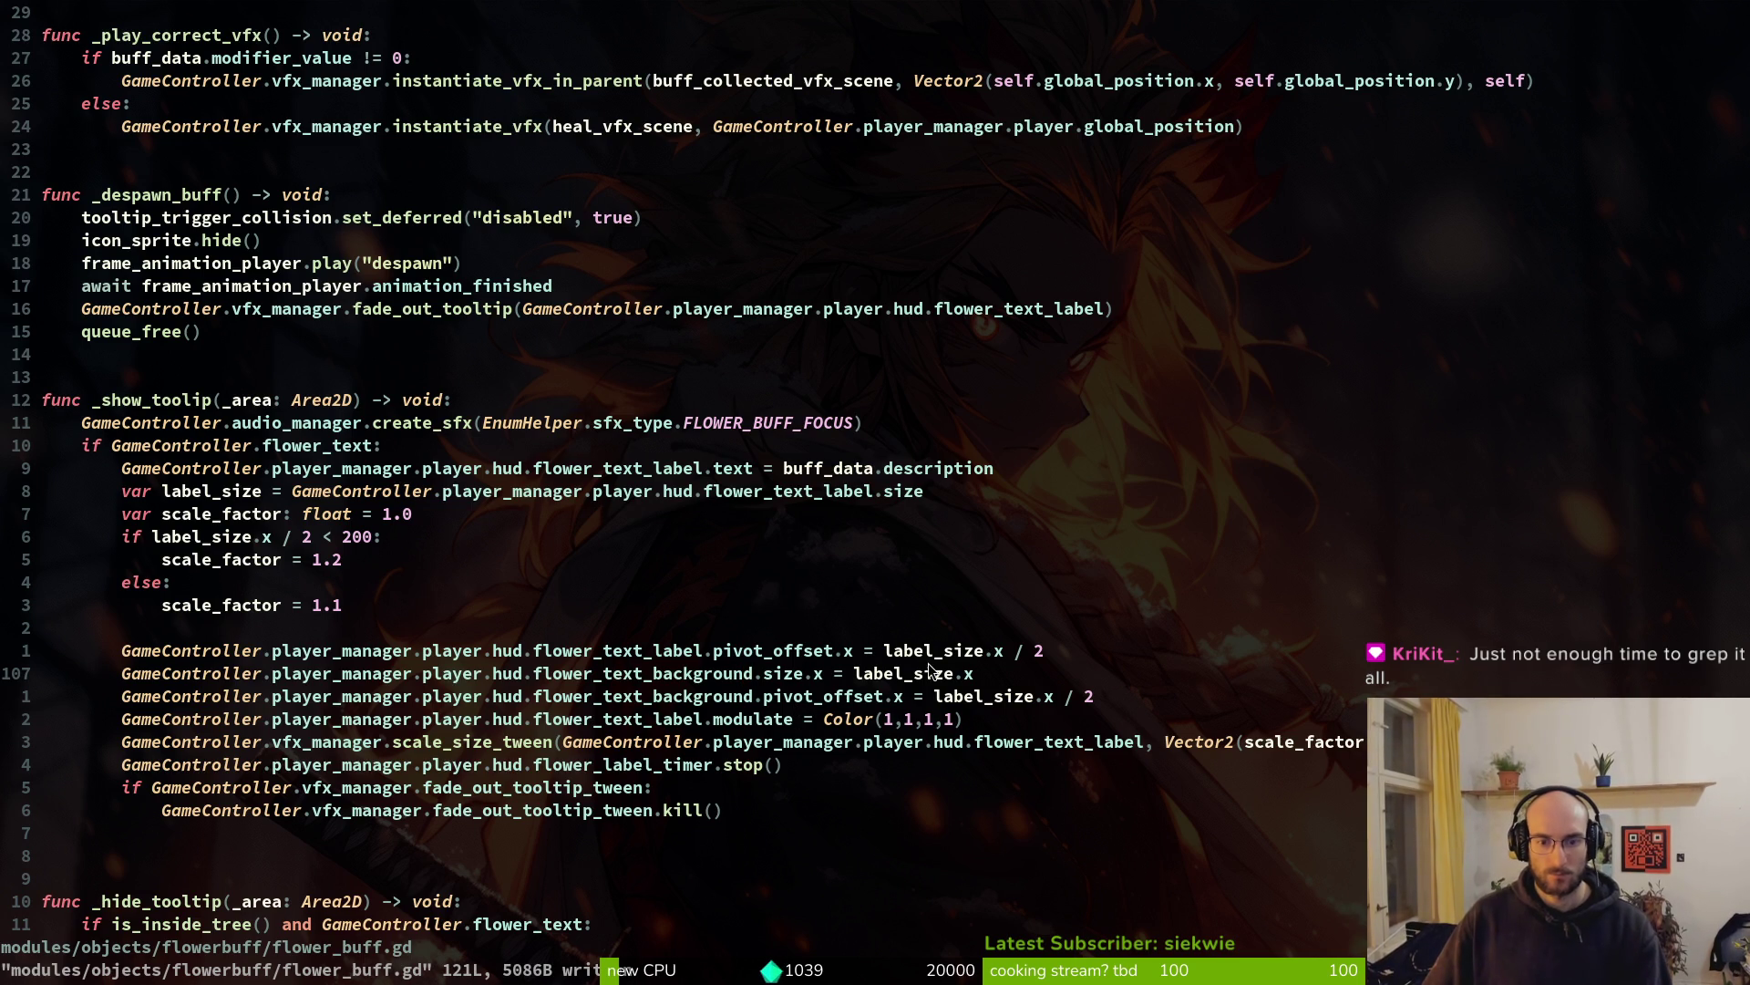
{"action": "left_click", "coordinate": [647, 719]}
{"action": "key", "text": "y"}
{"action": "key", "text": "y"}
{"action": "key", "text": "p"}
{"action": "key", "text": "w"}
{"action": "key", "text": "w"}
{"action": "key", "text": "w"}
{"action": "key", "text": "k"}
{"action": "key", "text": "w"}
{"action": "key", "text": "w"}
{"action": "key", "text": "w"}
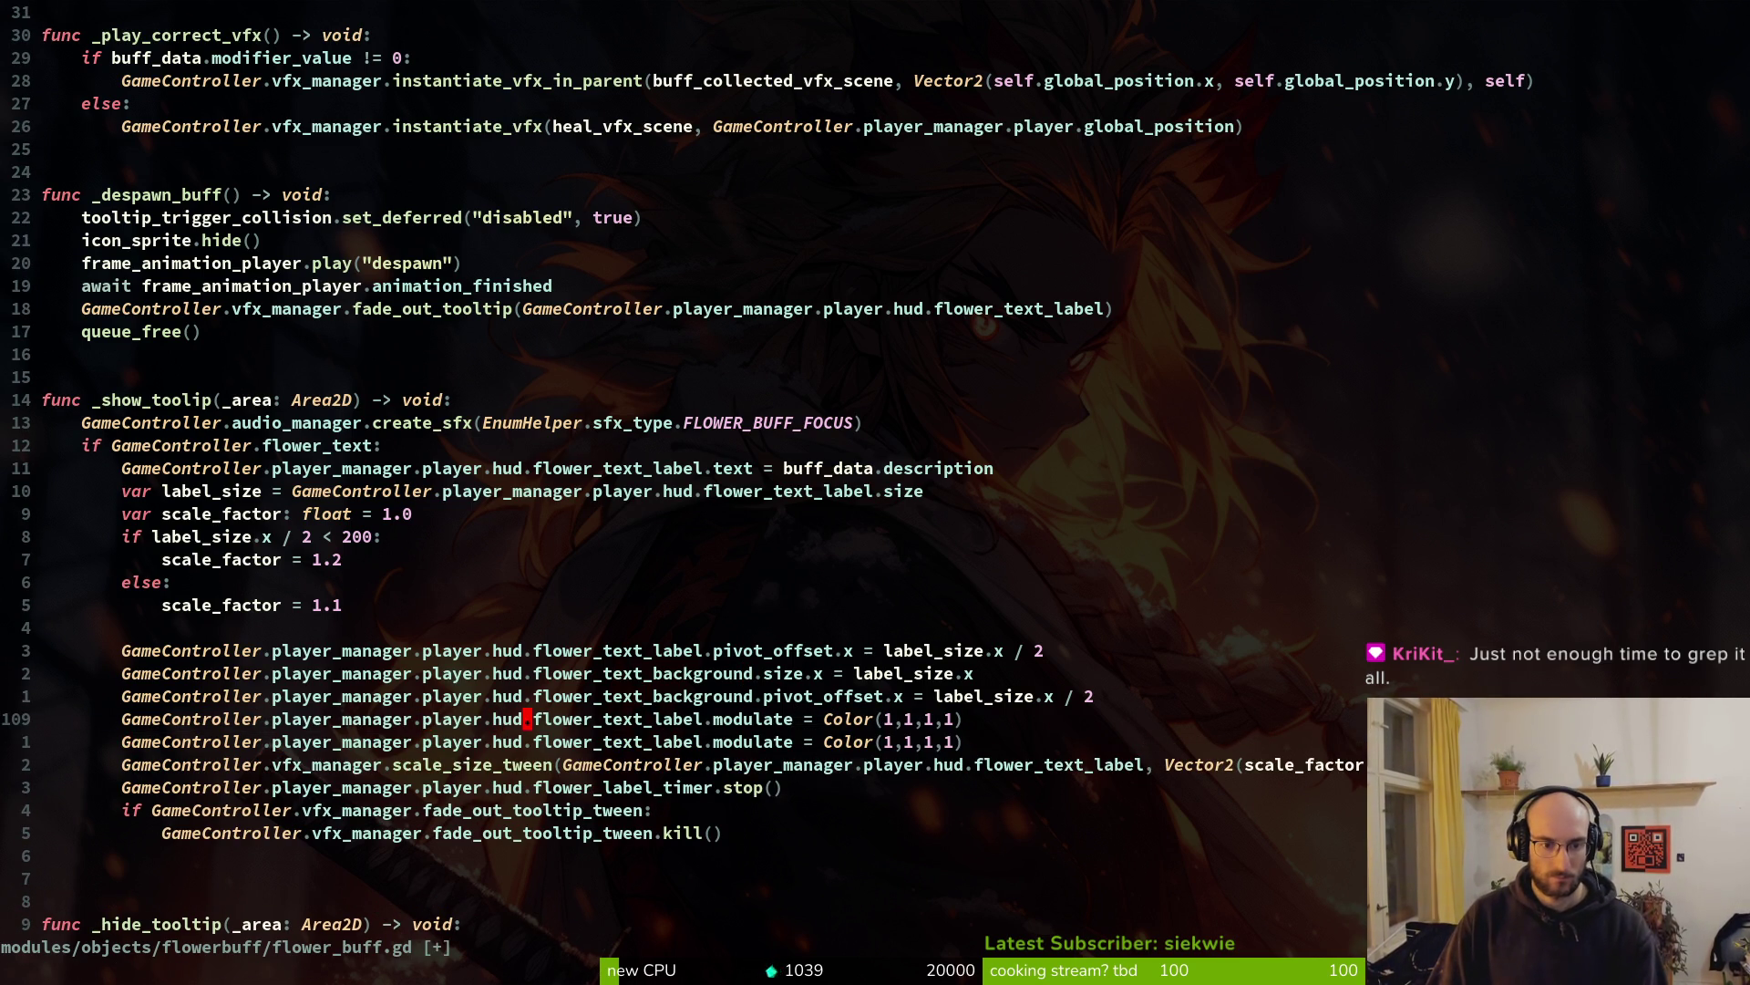
{"action": "type", "text": "cwflower_text_background"}
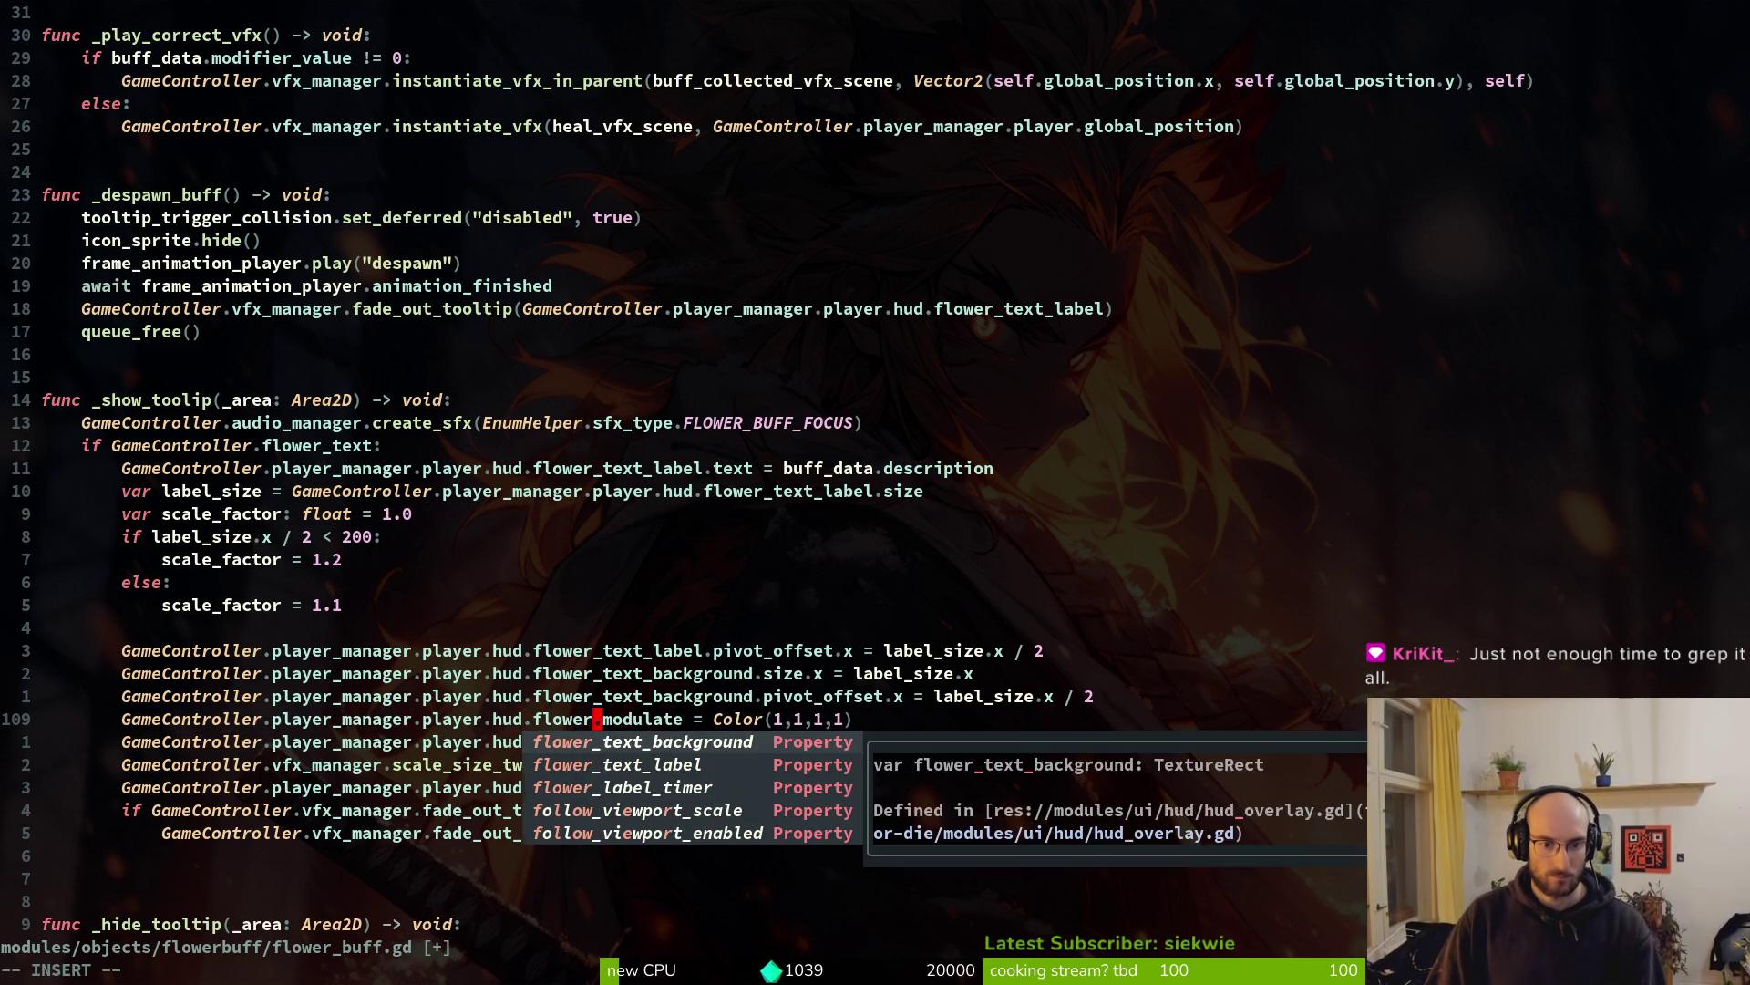
{"action": "key", "text": "Escape"}
{"action": "type", "text": ":write"}
{"action": "key", "text": "Return"}
Compare the two modulate lines, then switch back to the Godot editor
{"action": "key", "text": "V"}
{"action": "key", "text": "j"}
{"action": "key", "text": "Escape"}
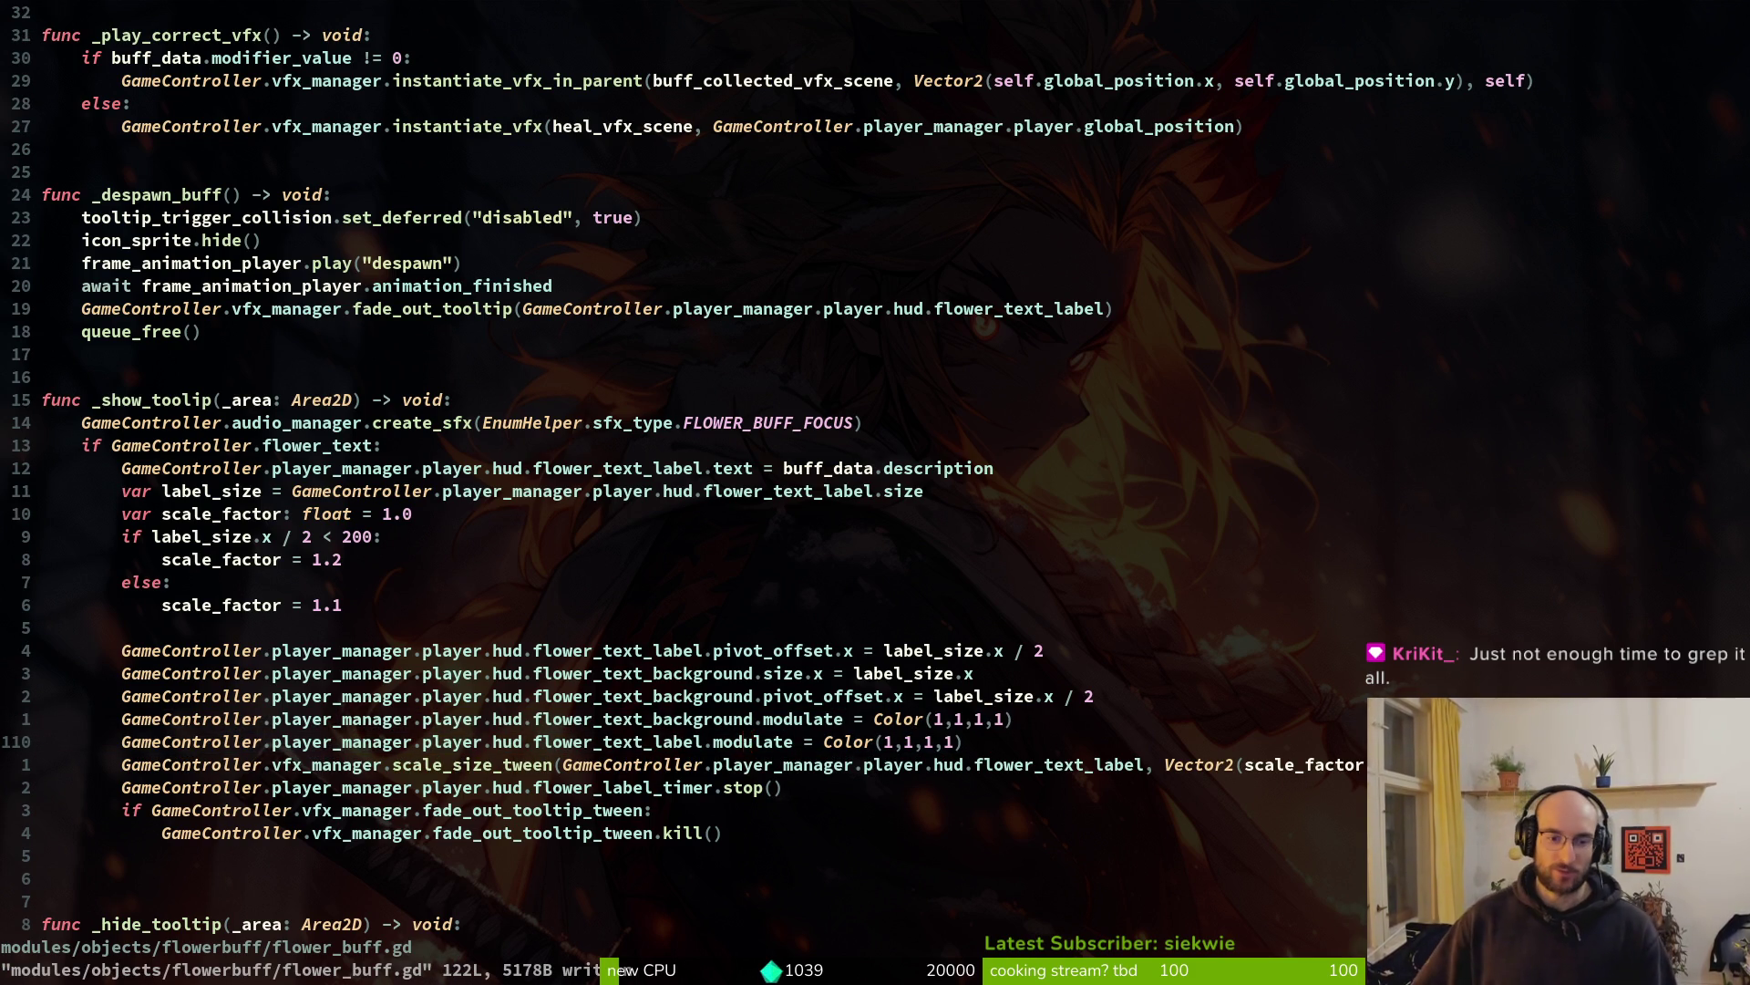
{"action": "key", "text": "alt+Tab"}
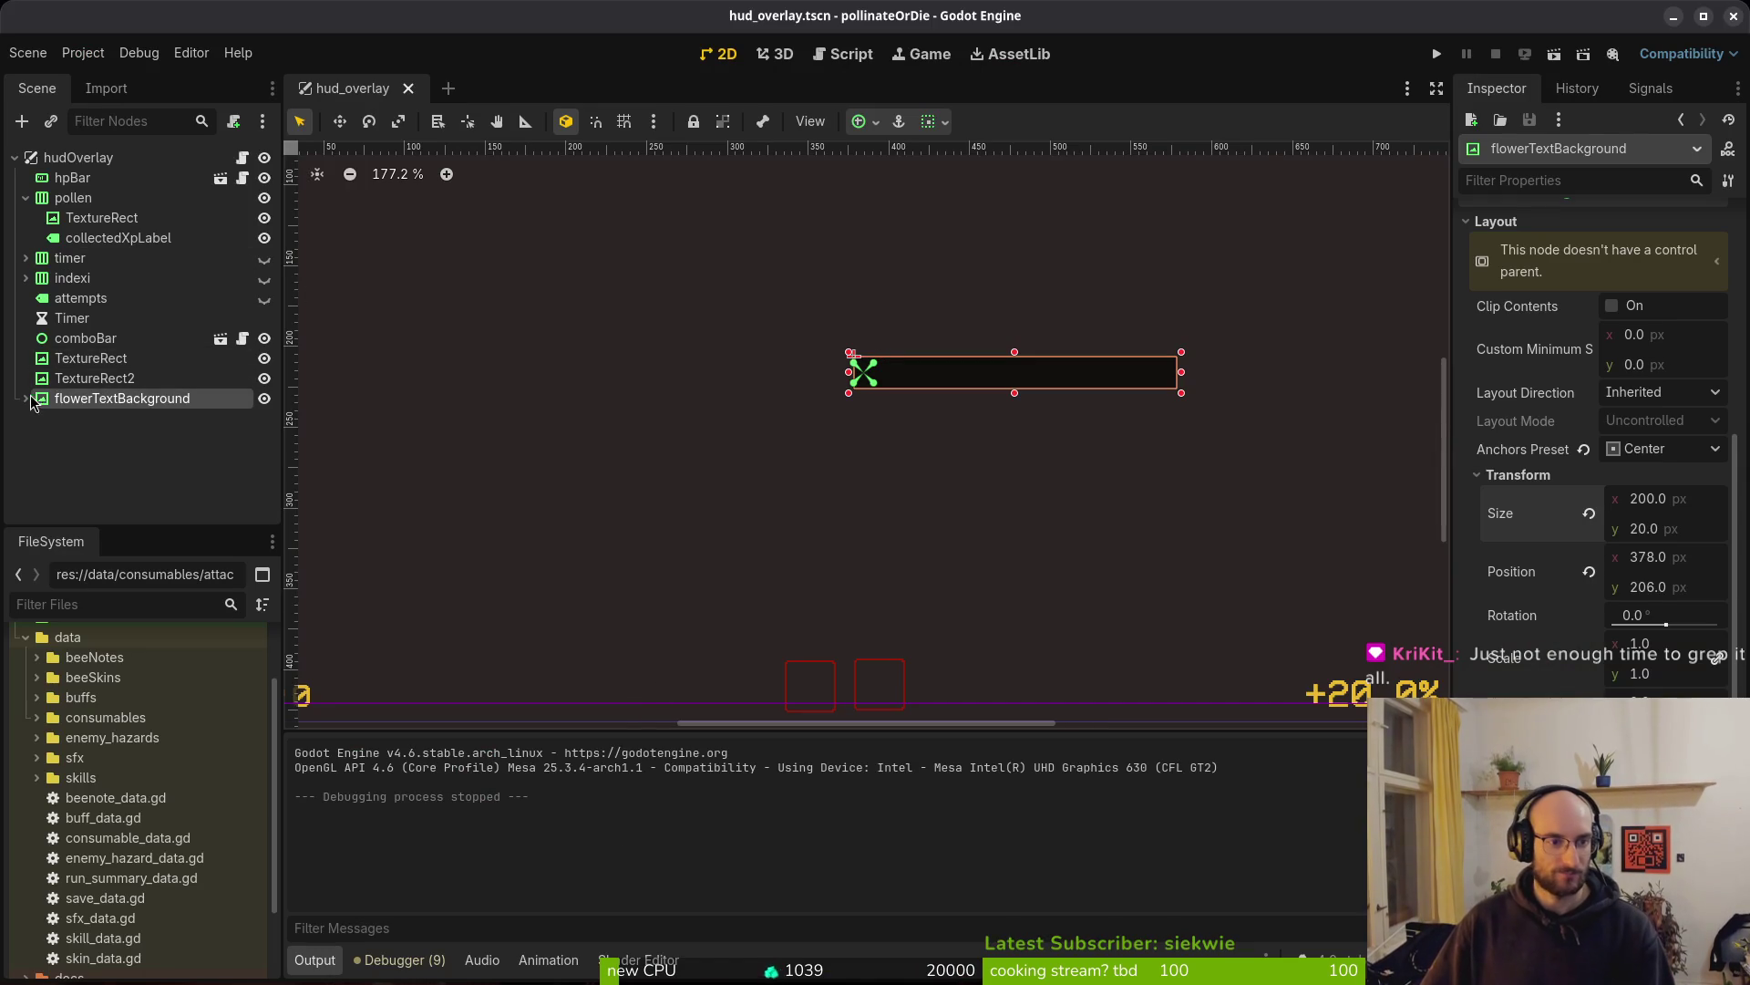
Reset flowerTextBackground's size, set it to 12 × 16, and save the scene
{"action": "left_click", "coordinate": [91, 358]}
{"action": "left_click", "coordinate": [109, 398]}
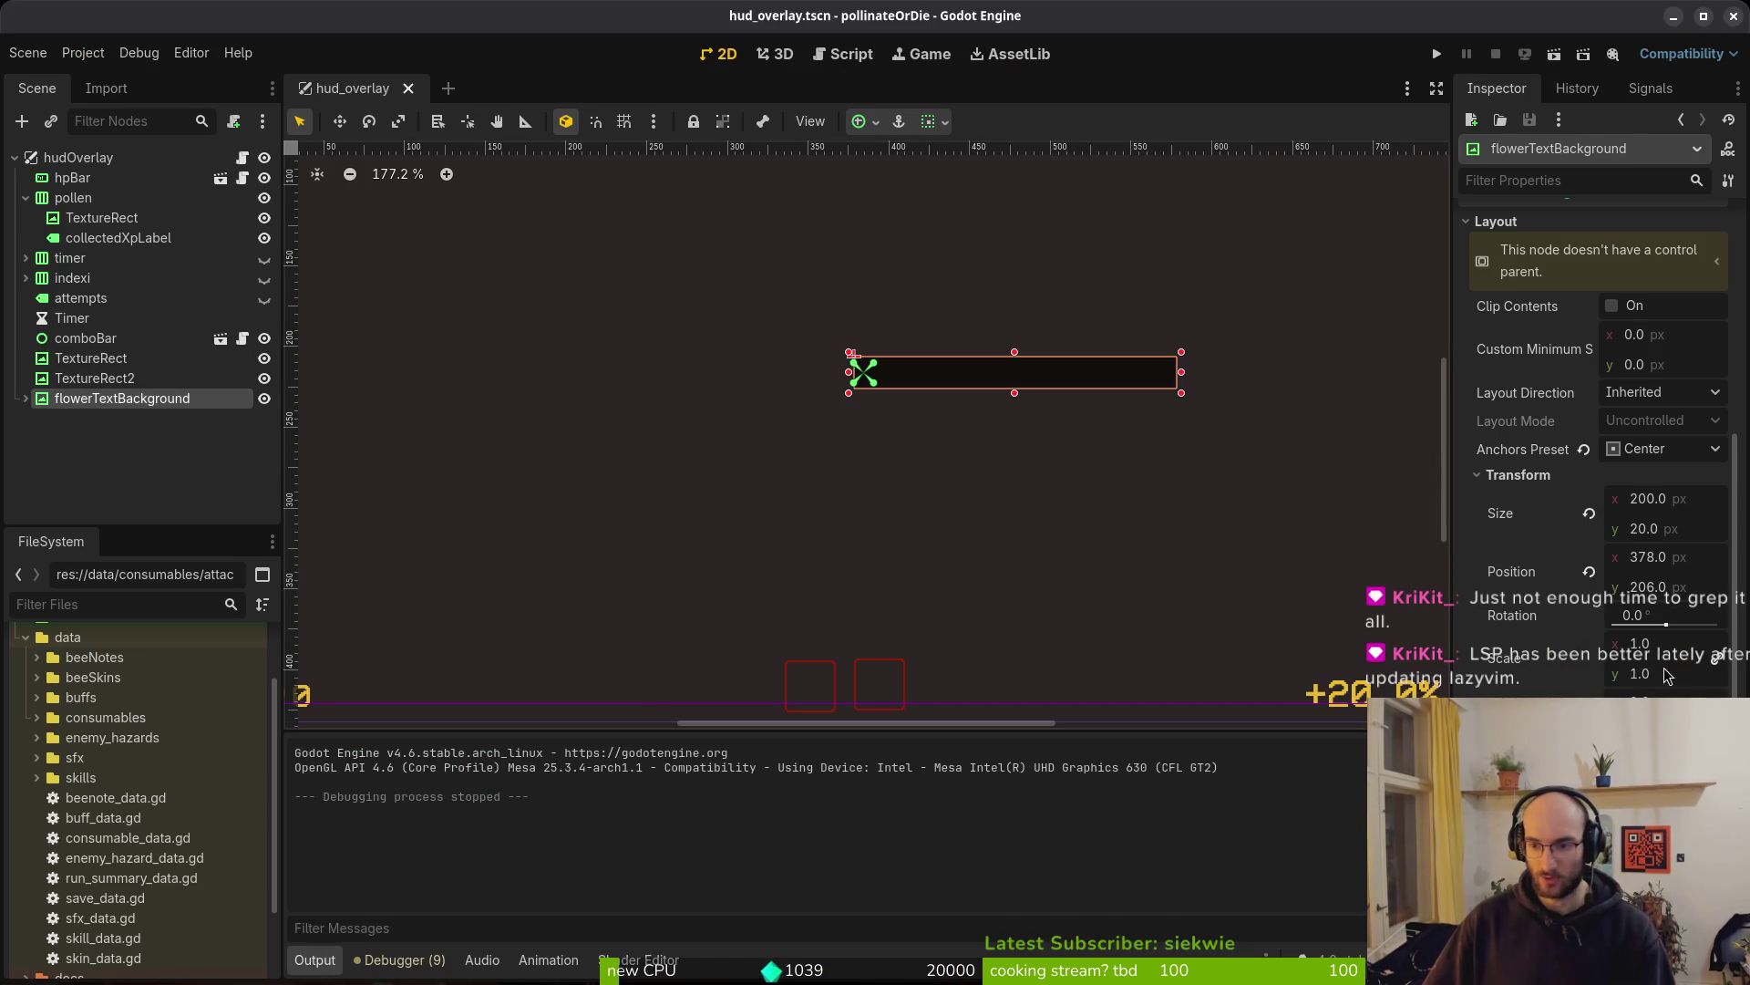
{"action": "left_click", "coordinate": [1589, 513]}
{"action": "key", "text": "ctrl+s"}
{"action": "left_click", "coordinate": [1650, 530]}
{"action": "key", "text": "Return"}
{"action": "key", "text": "ctrl+s"}
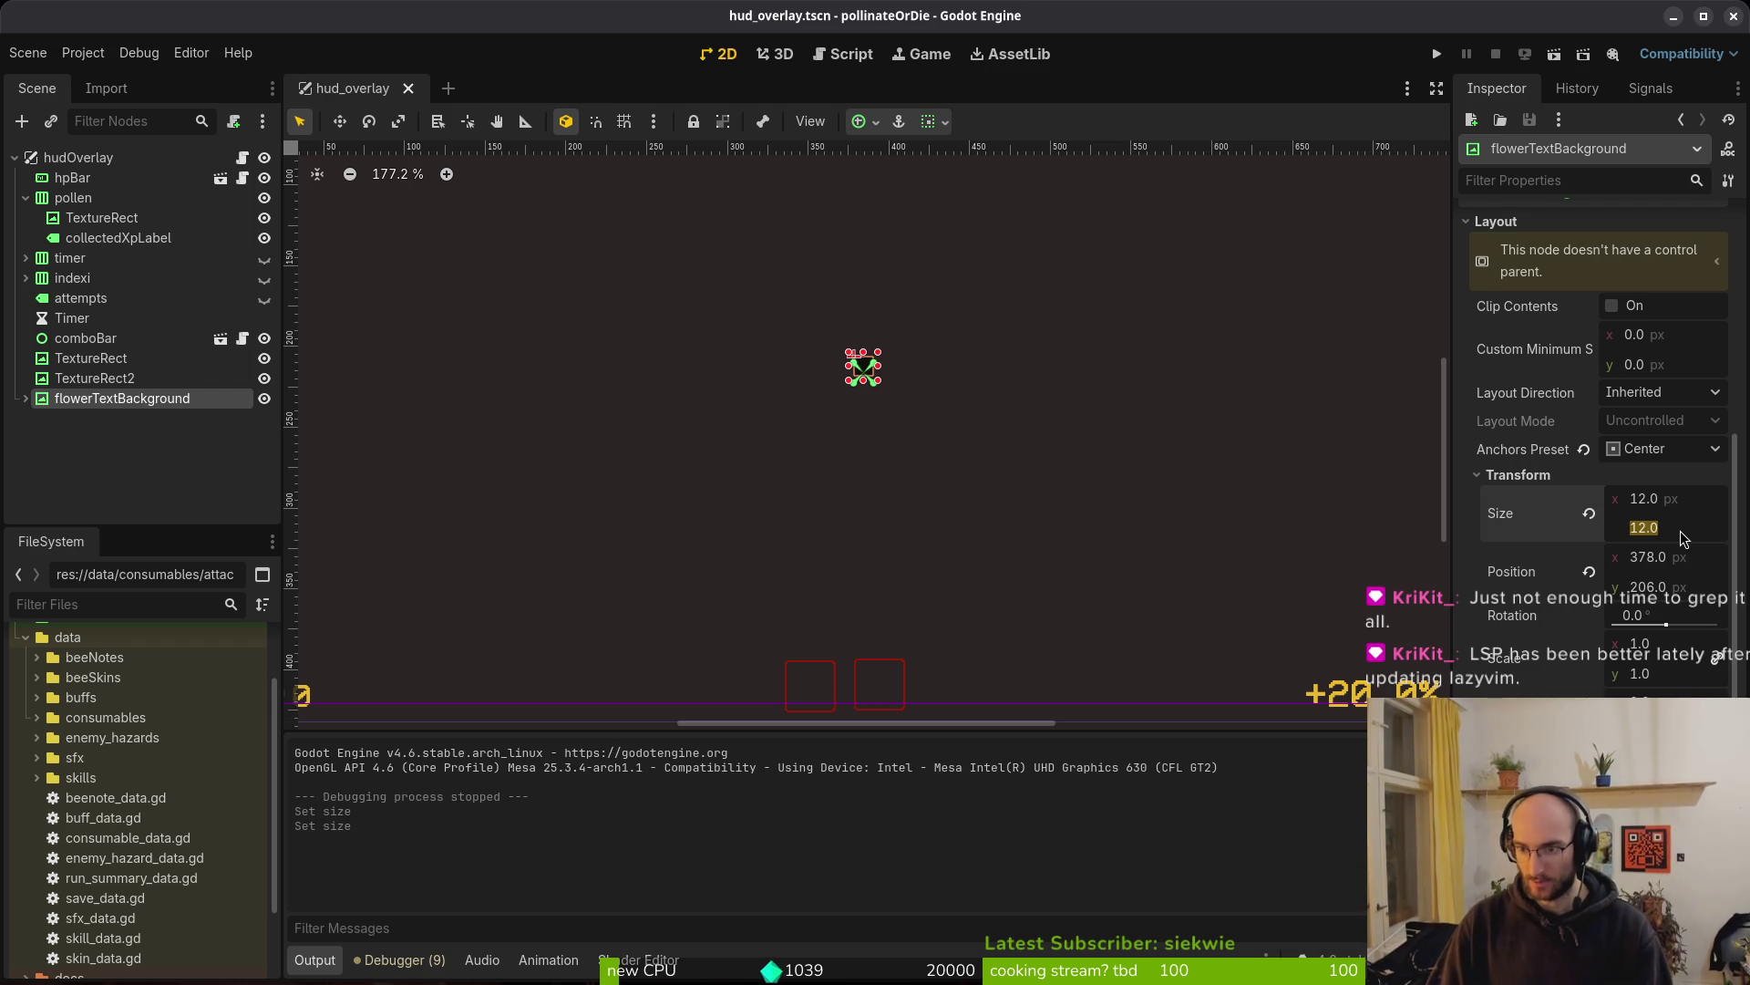
{"action": "type", "text": "16"}
{"action": "key", "text": "Return"}
{"action": "key", "text": "ctrl+s"}
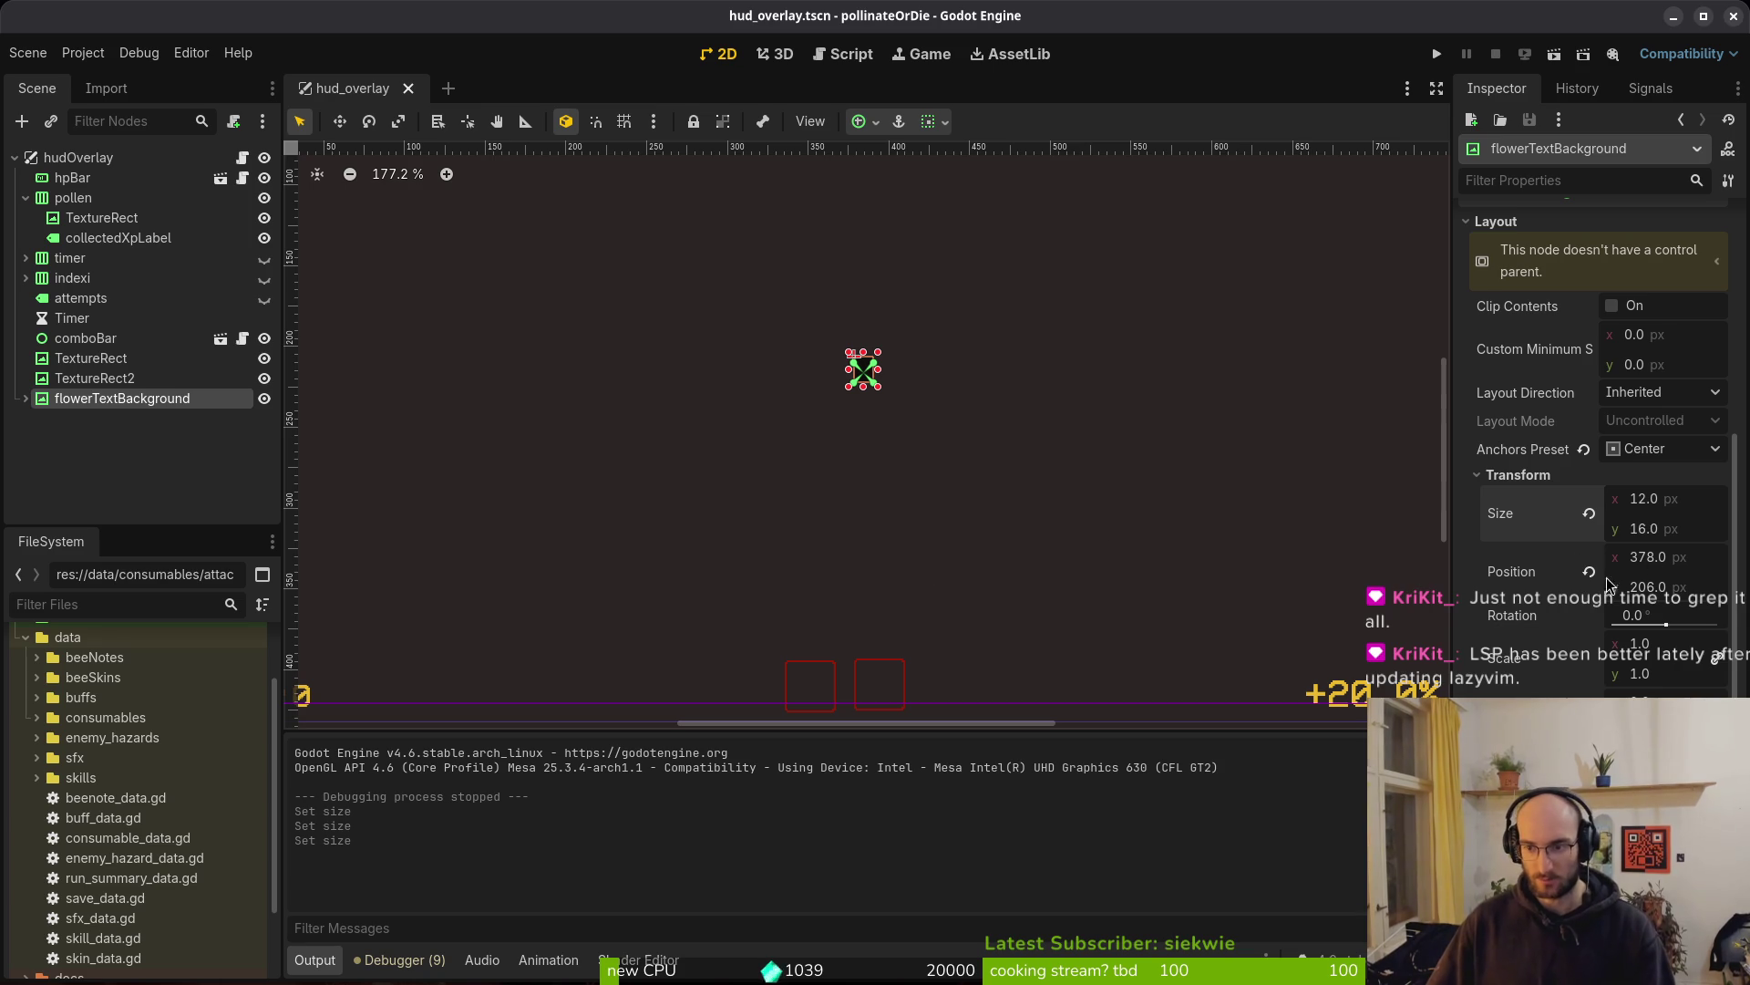
Reapply the Center anchor preset to flowerTextBackground via Center Bottom and save
{"action": "scroll", "coordinate": [1606, 534], "scroll_direction": "down", "scroll_amount": 5}
{"action": "scroll", "coordinate": [1607, 533], "scroll_direction": "up", "scroll_amount": 6}
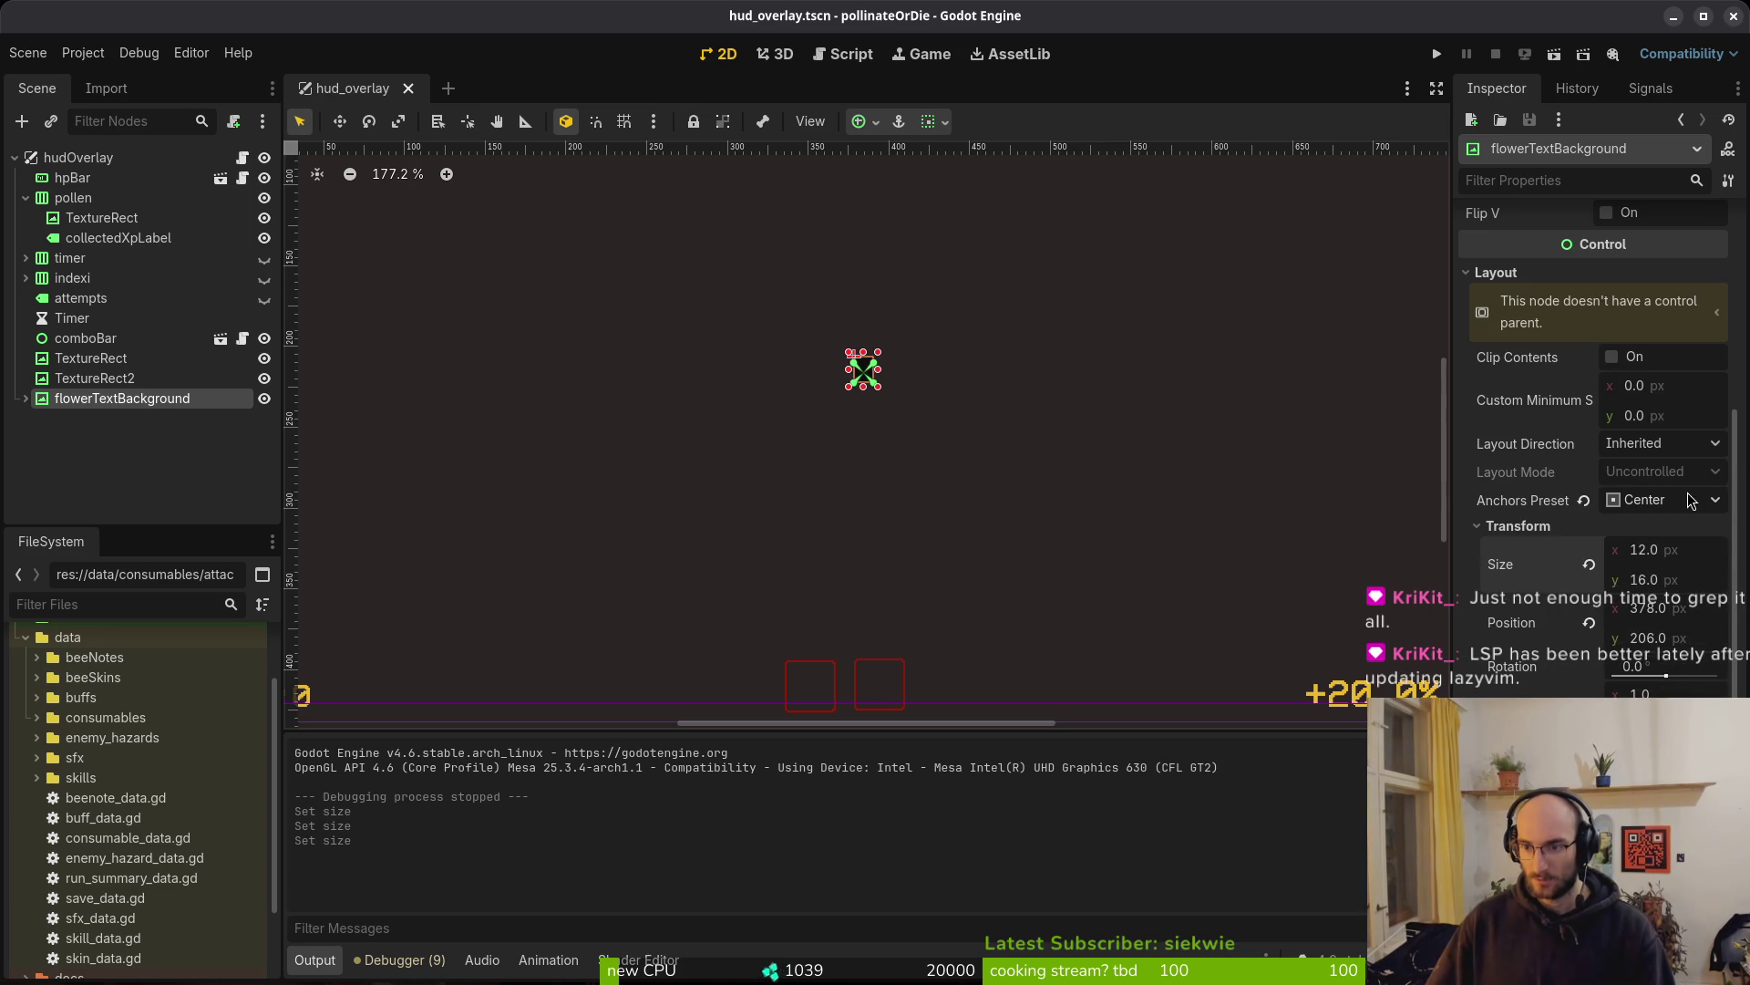
{"action": "left_click", "coordinate": [1664, 500]}
{"action": "left_click", "coordinate": [1660, 746]}
{"action": "left_click", "coordinate": [1664, 500]}
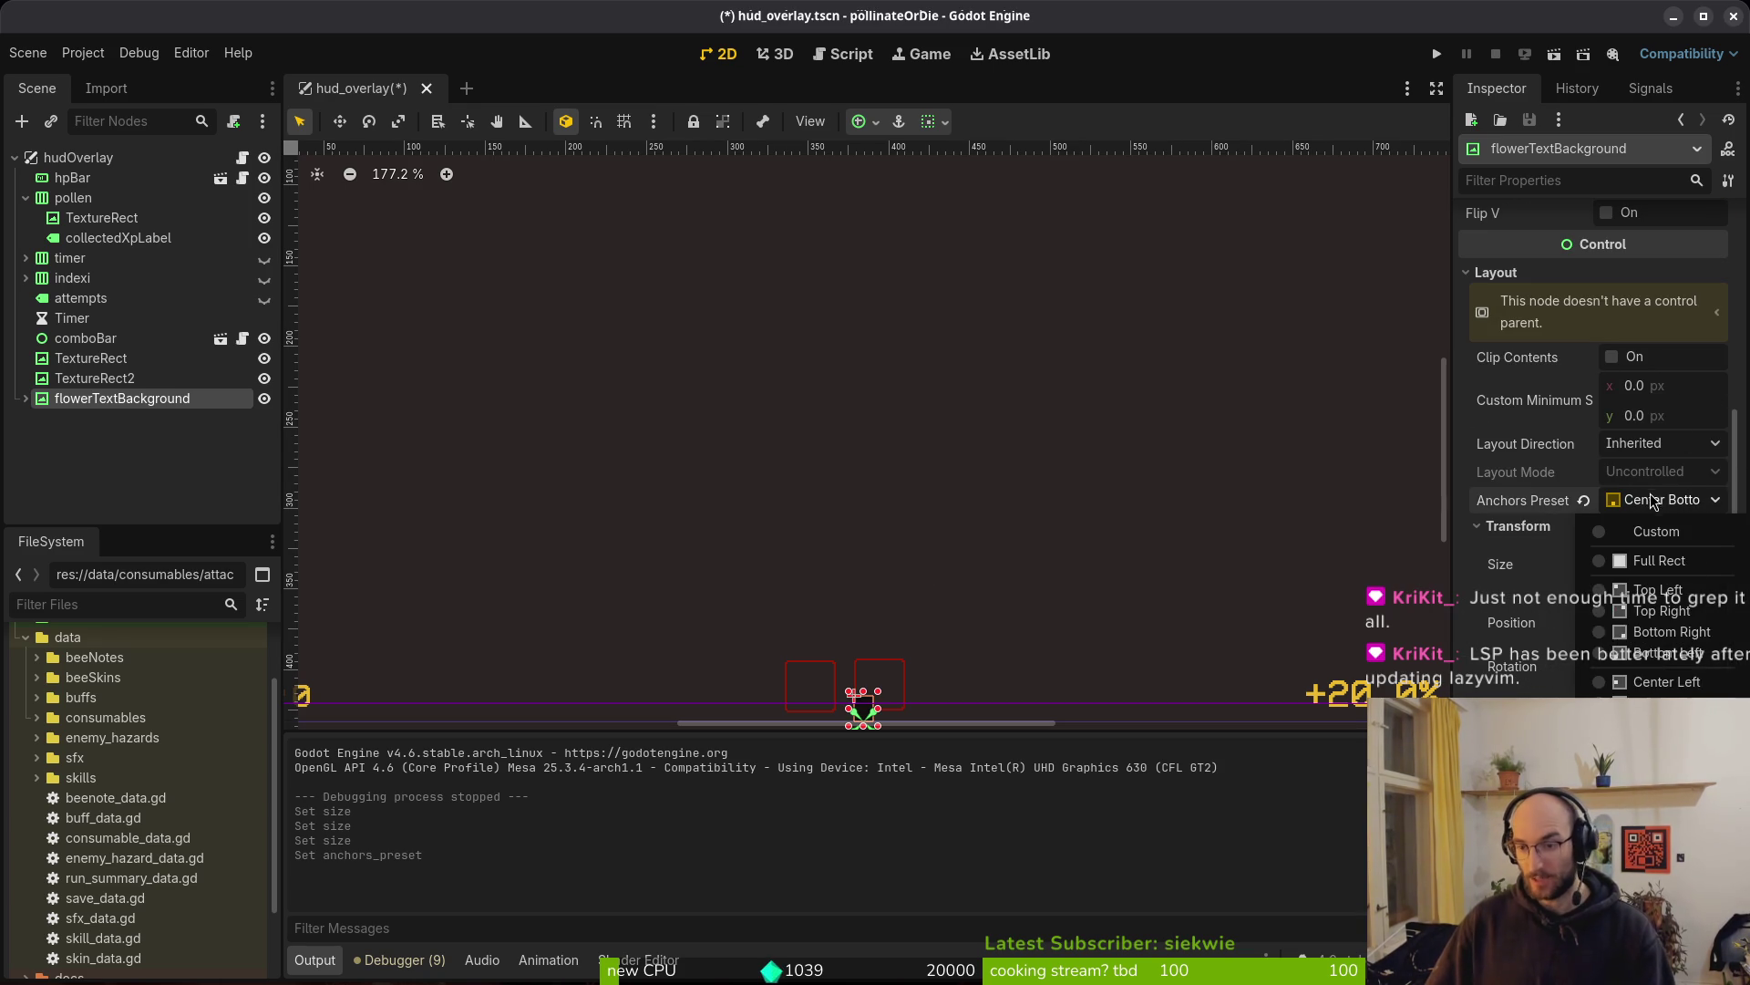
{"action": "left_click", "coordinate": [1659, 767]}
{"action": "key", "text": "ctrl+s"}
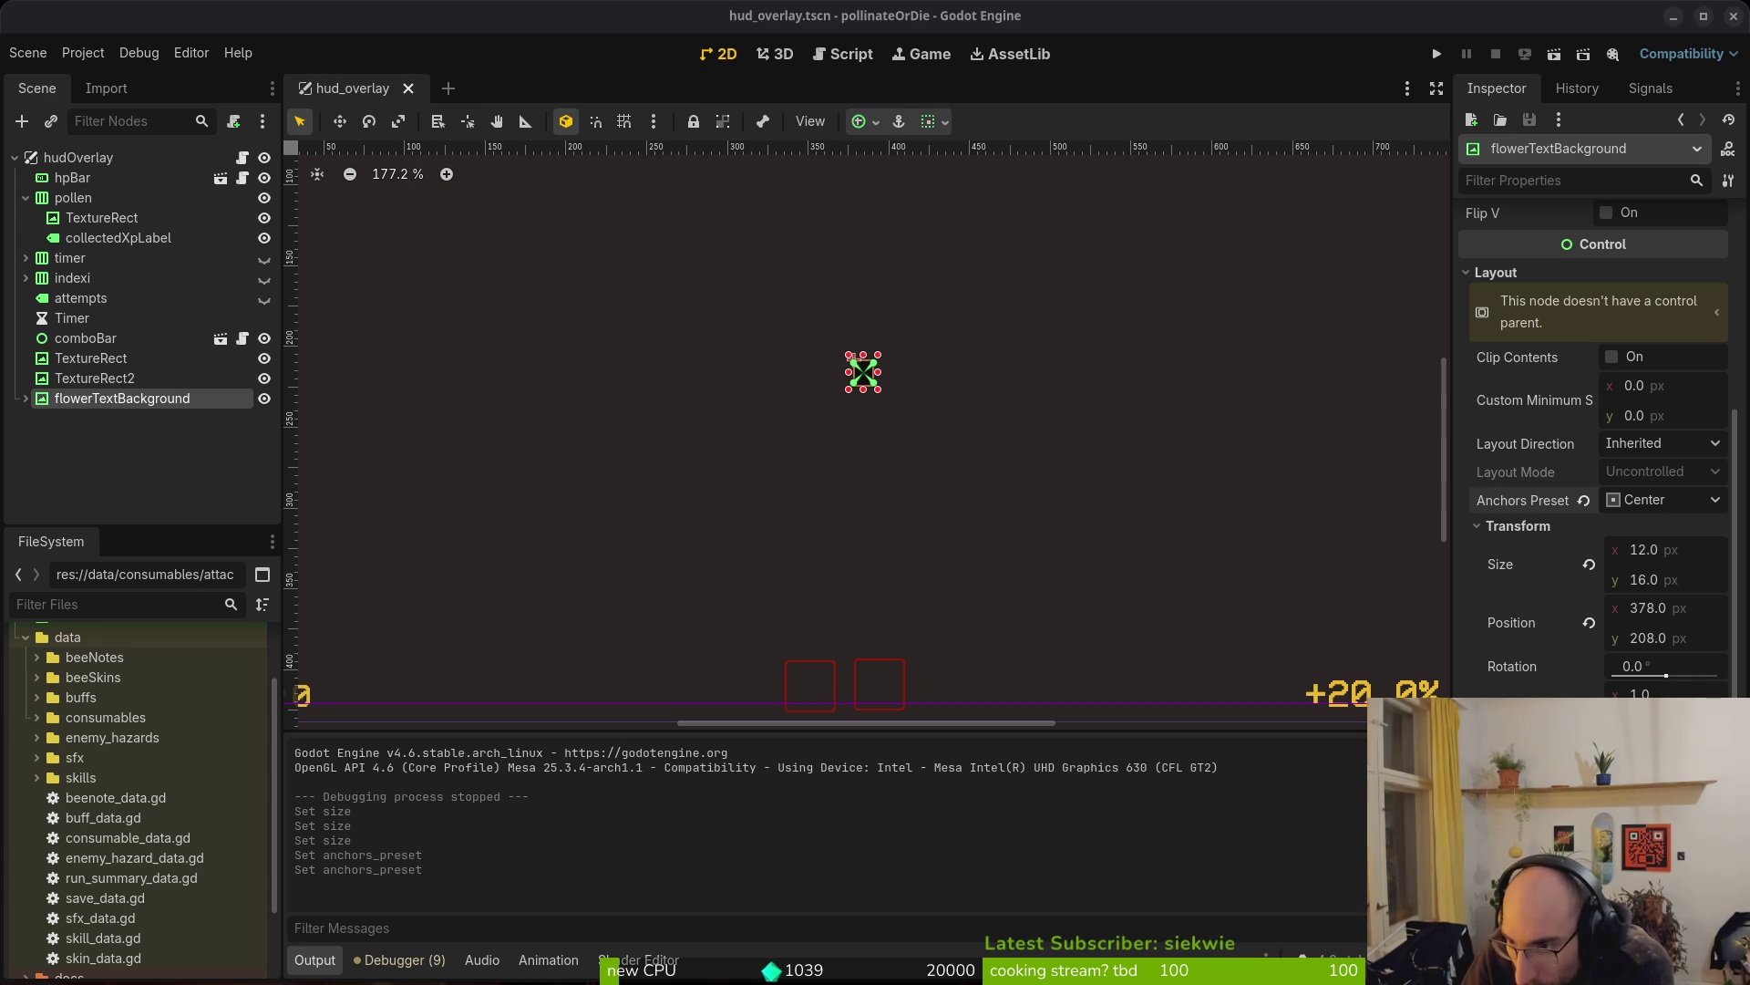
{"action": "key", "text": "ctrl+v"}
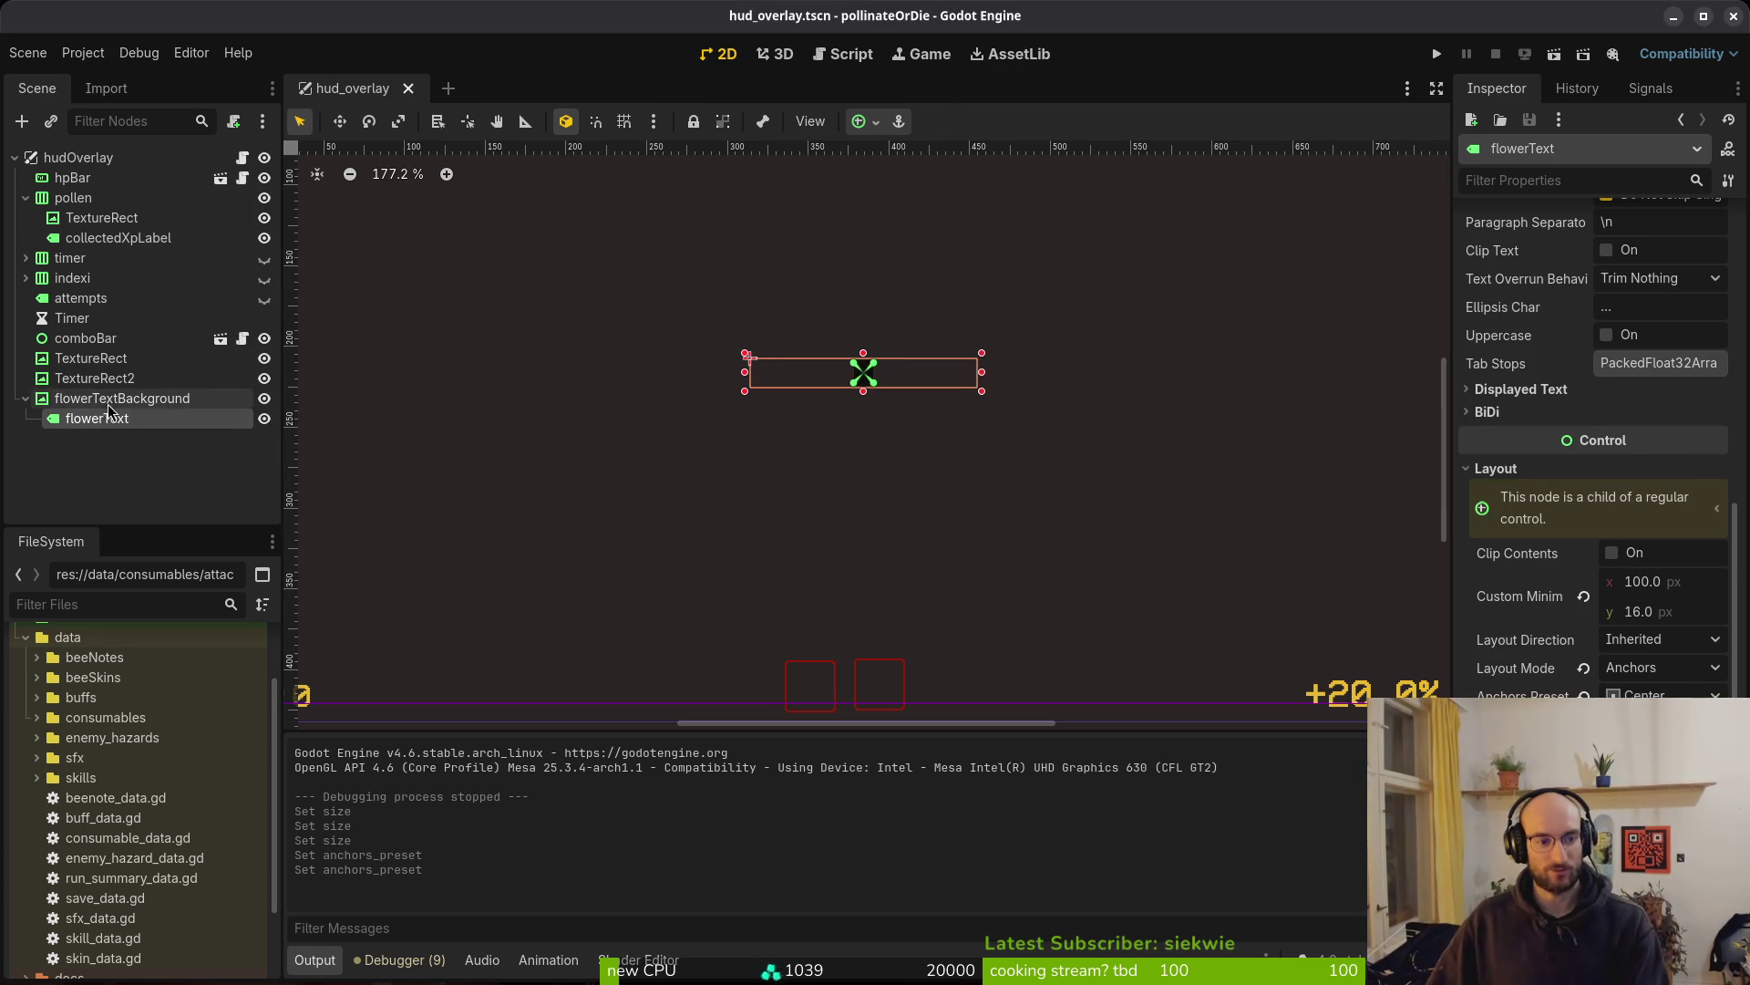
Check the flowerText label under flowerTextBackground, then set the background's Modulate to hex ffffff
{"action": "left_click", "coordinate": [866, 411]}
{"action": "left_click", "coordinate": [863, 371]}
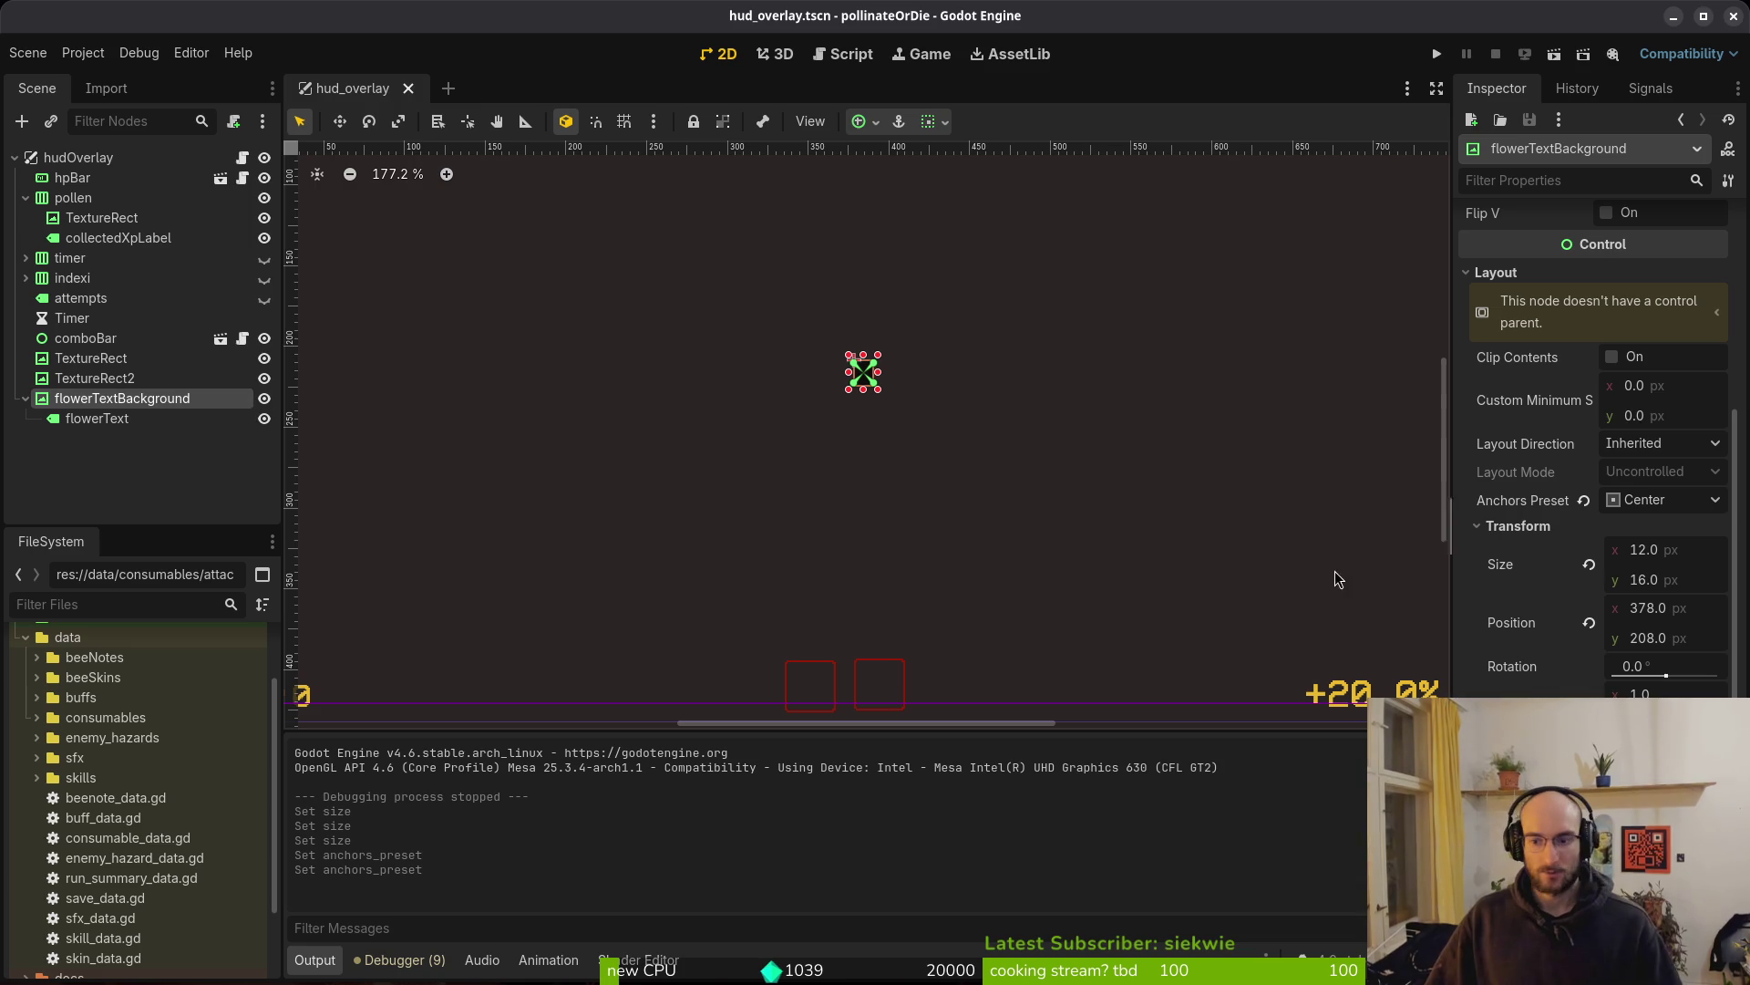
{"action": "left_click", "coordinate": [117, 441]}
{"action": "left_click", "coordinate": [146, 418]}
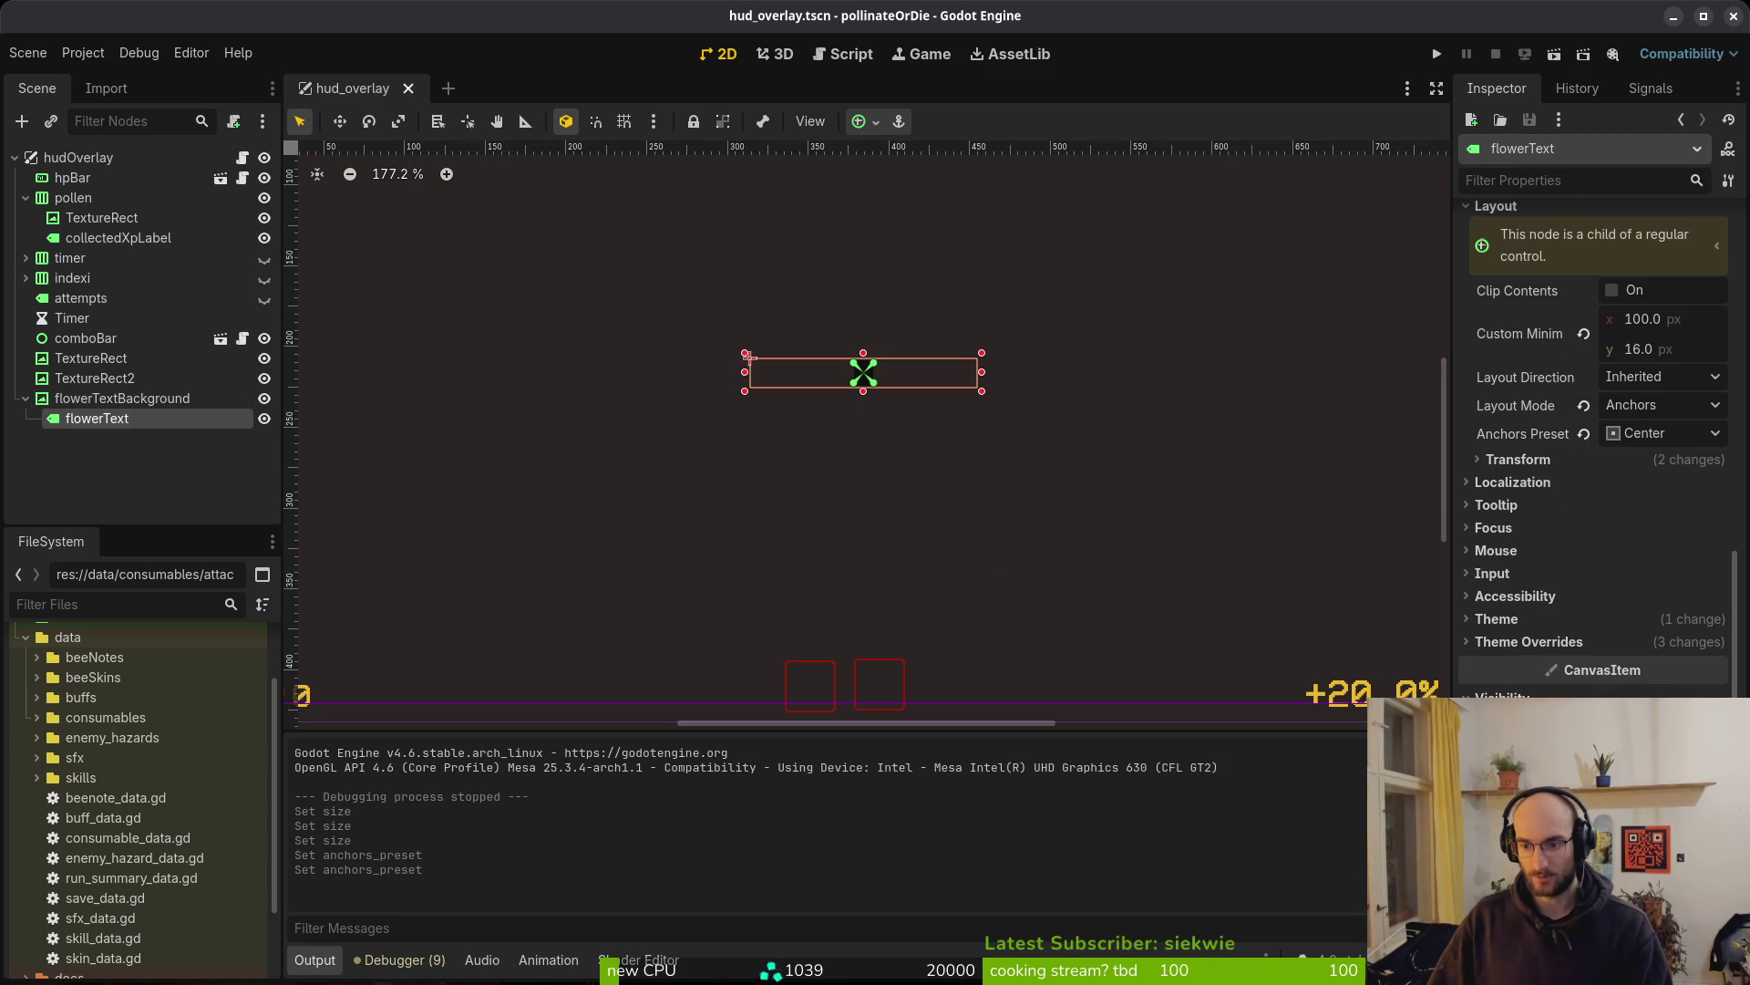
{"action": "left_click", "coordinate": [118, 399]}
{"action": "scroll", "coordinate": [1596, 410], "scroll_direction": "down", "scroll_amount": 5}
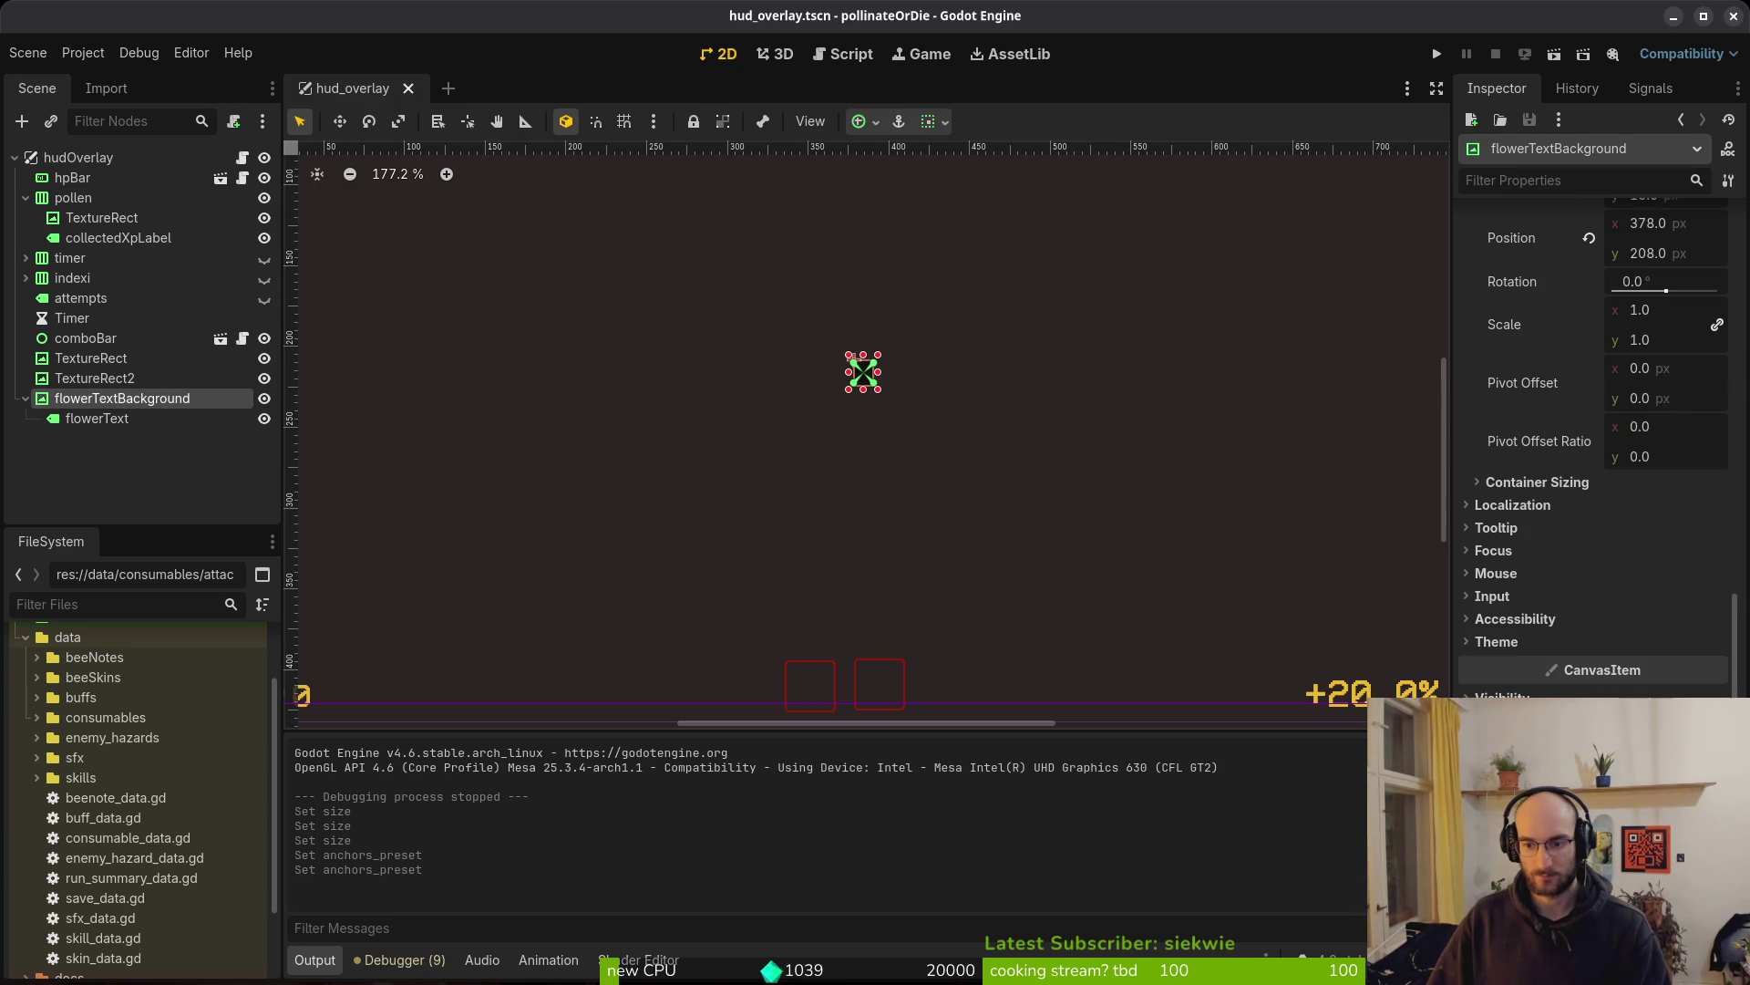
{"action": "left_click", "coordinate": [1668, 756]}
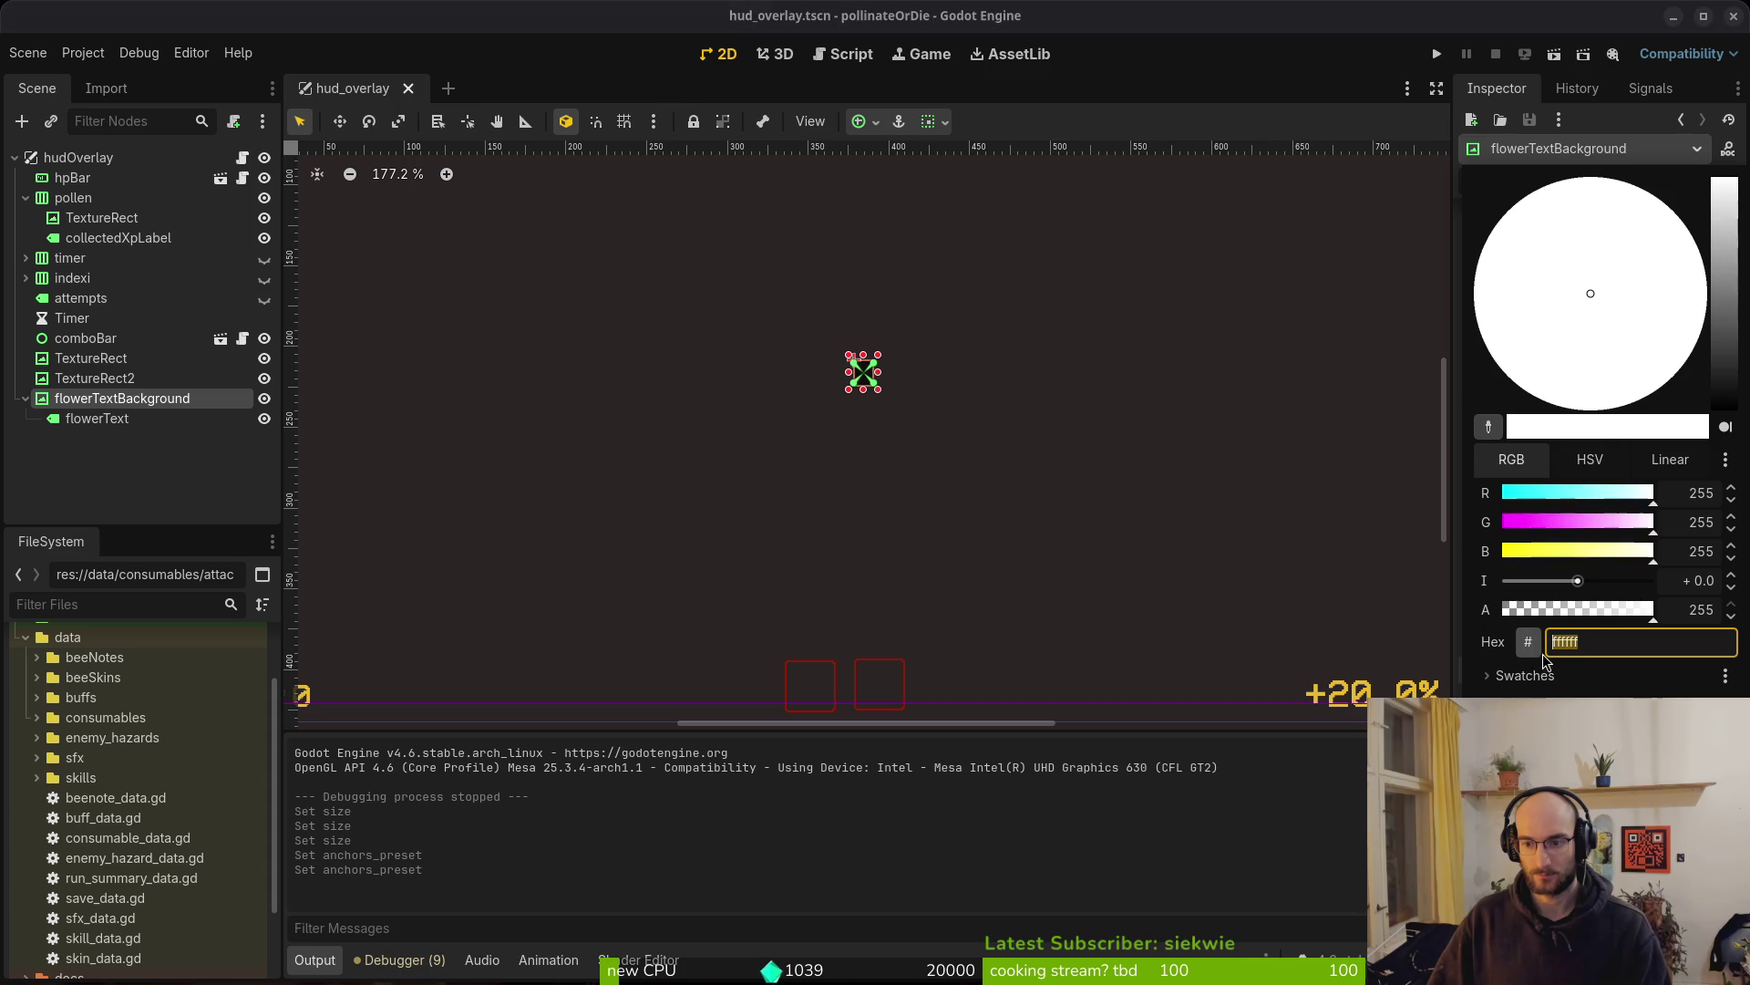
{"action": "left_click", "coordinate": [1283, 604]}
{"action": "key", "text": "ctrl+s"}
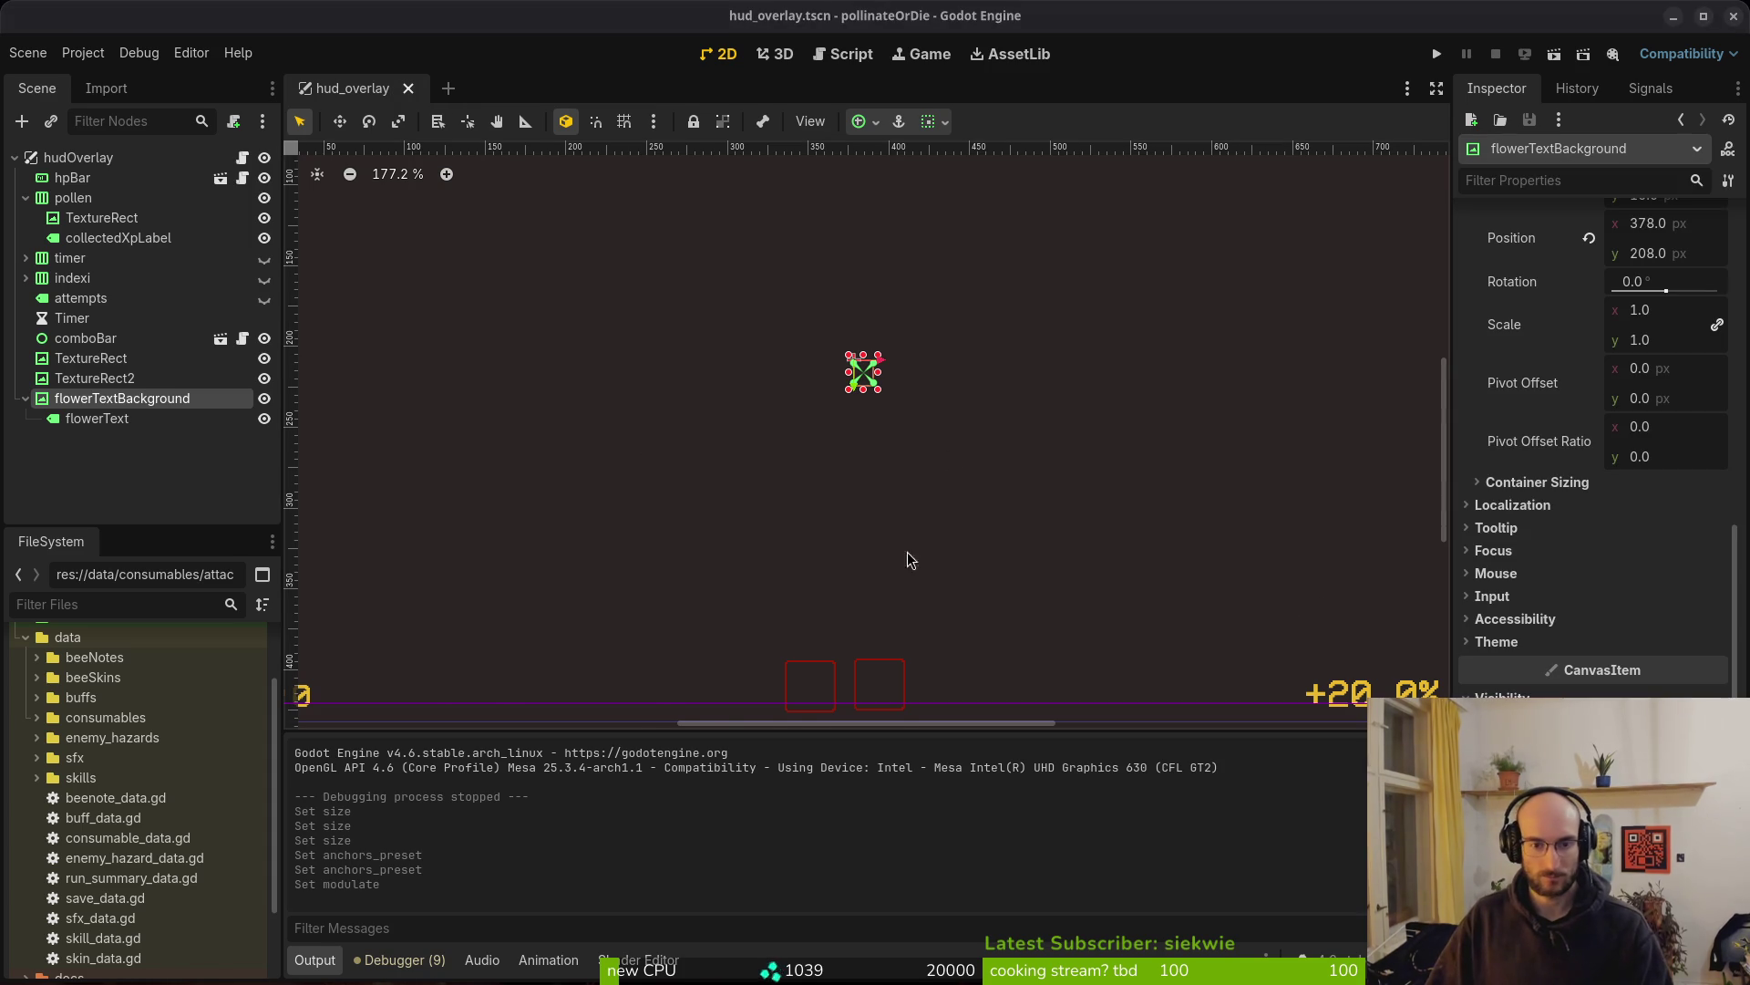
{"action": "key", "text": "alt+Tab"}
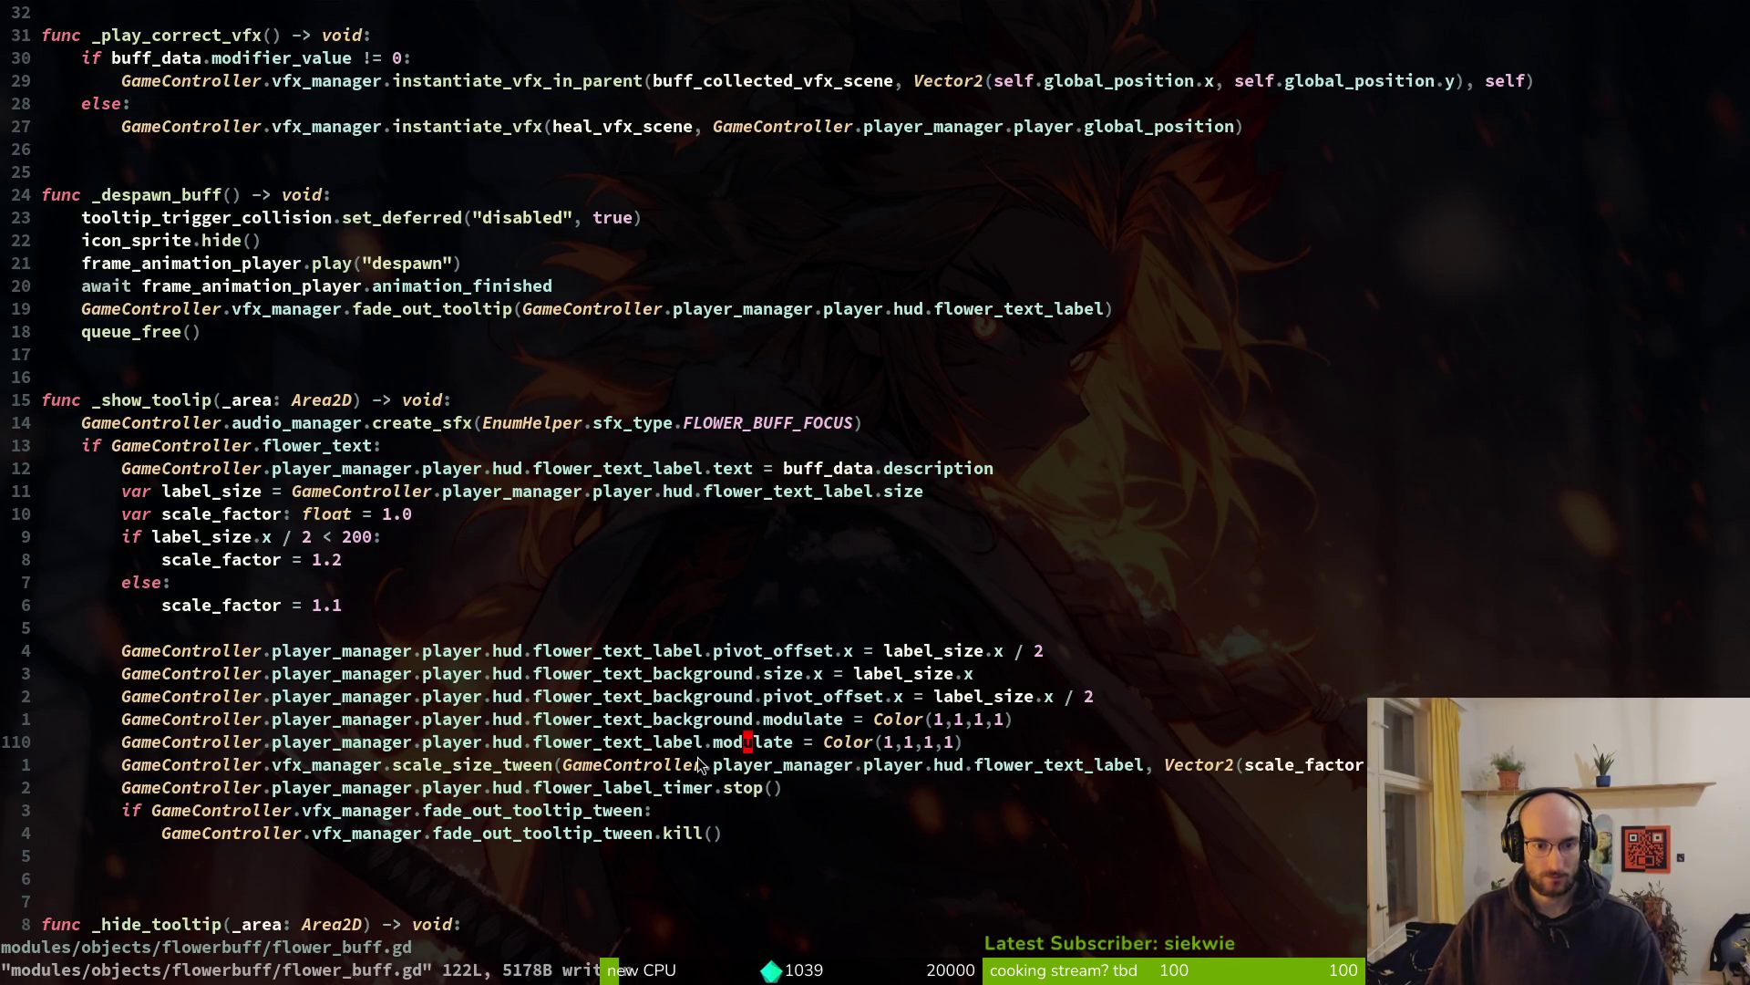
Duplicate the _hide_tooltip fade-out line and retarget the copy to flower_text_background
{"action": "scroll", "coordinate": [524, 698], "scroll_direction": "down", "scroll_amount": 6}
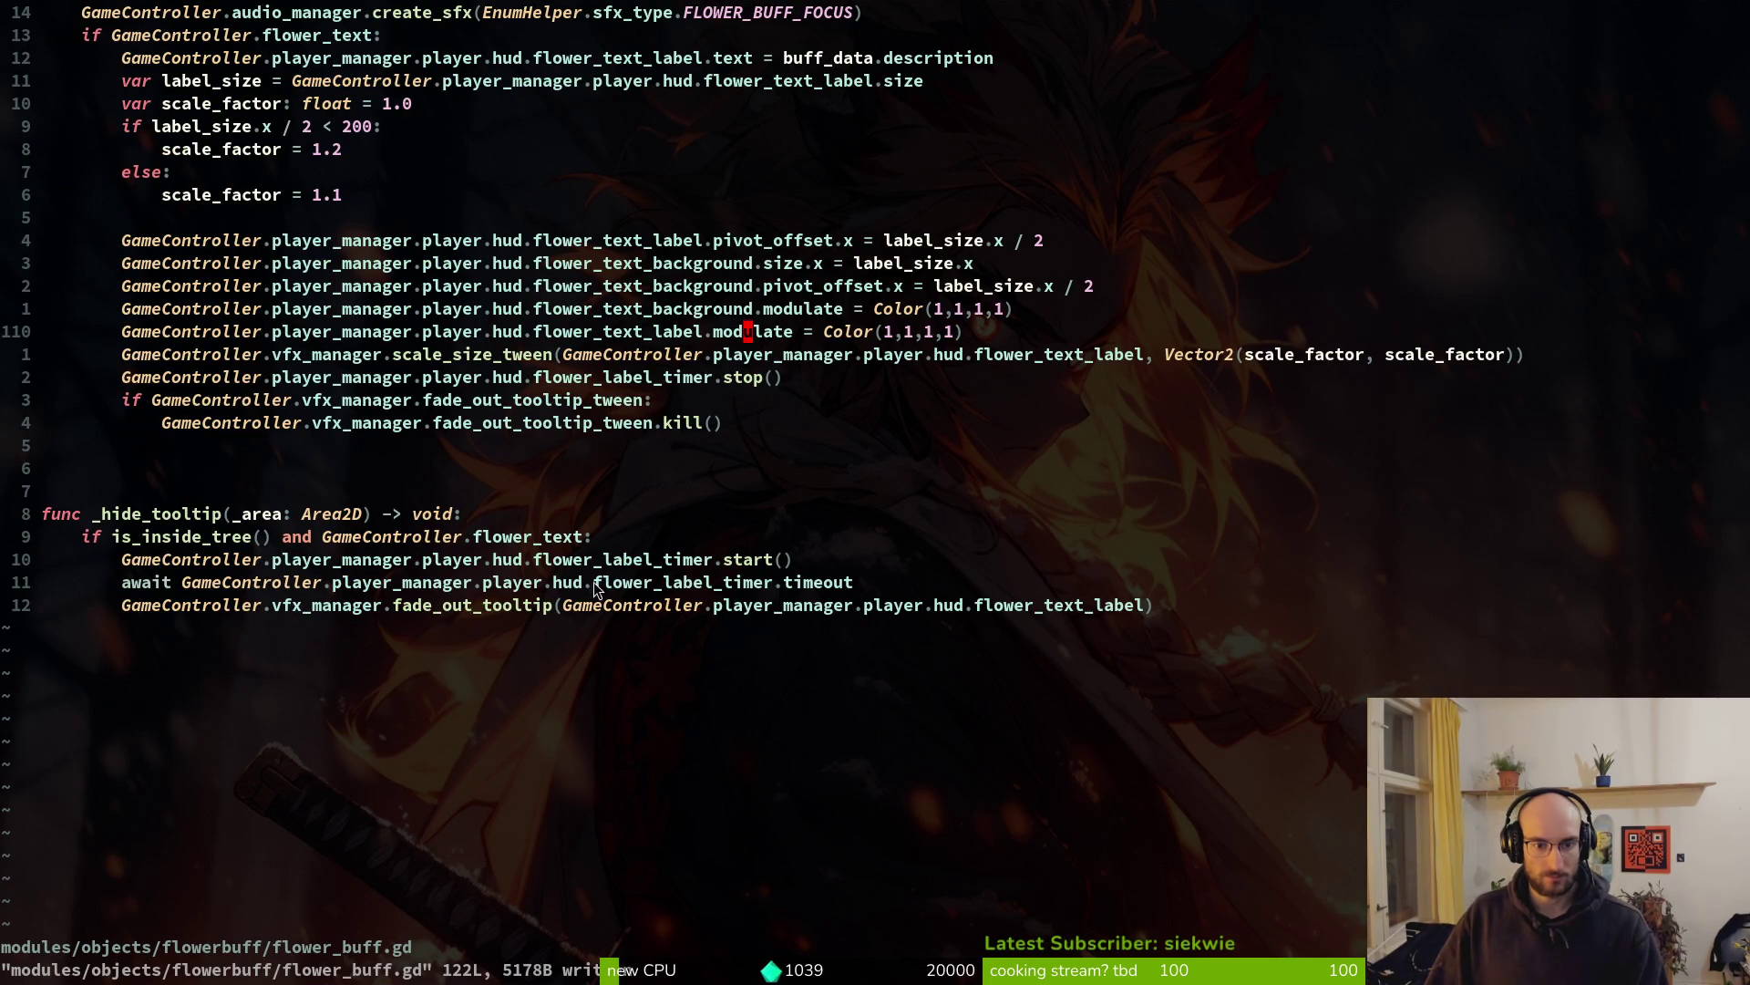
{"action": "triple_click", "coordinate": [451, 606]}
{"action": "key", "text": "y"}
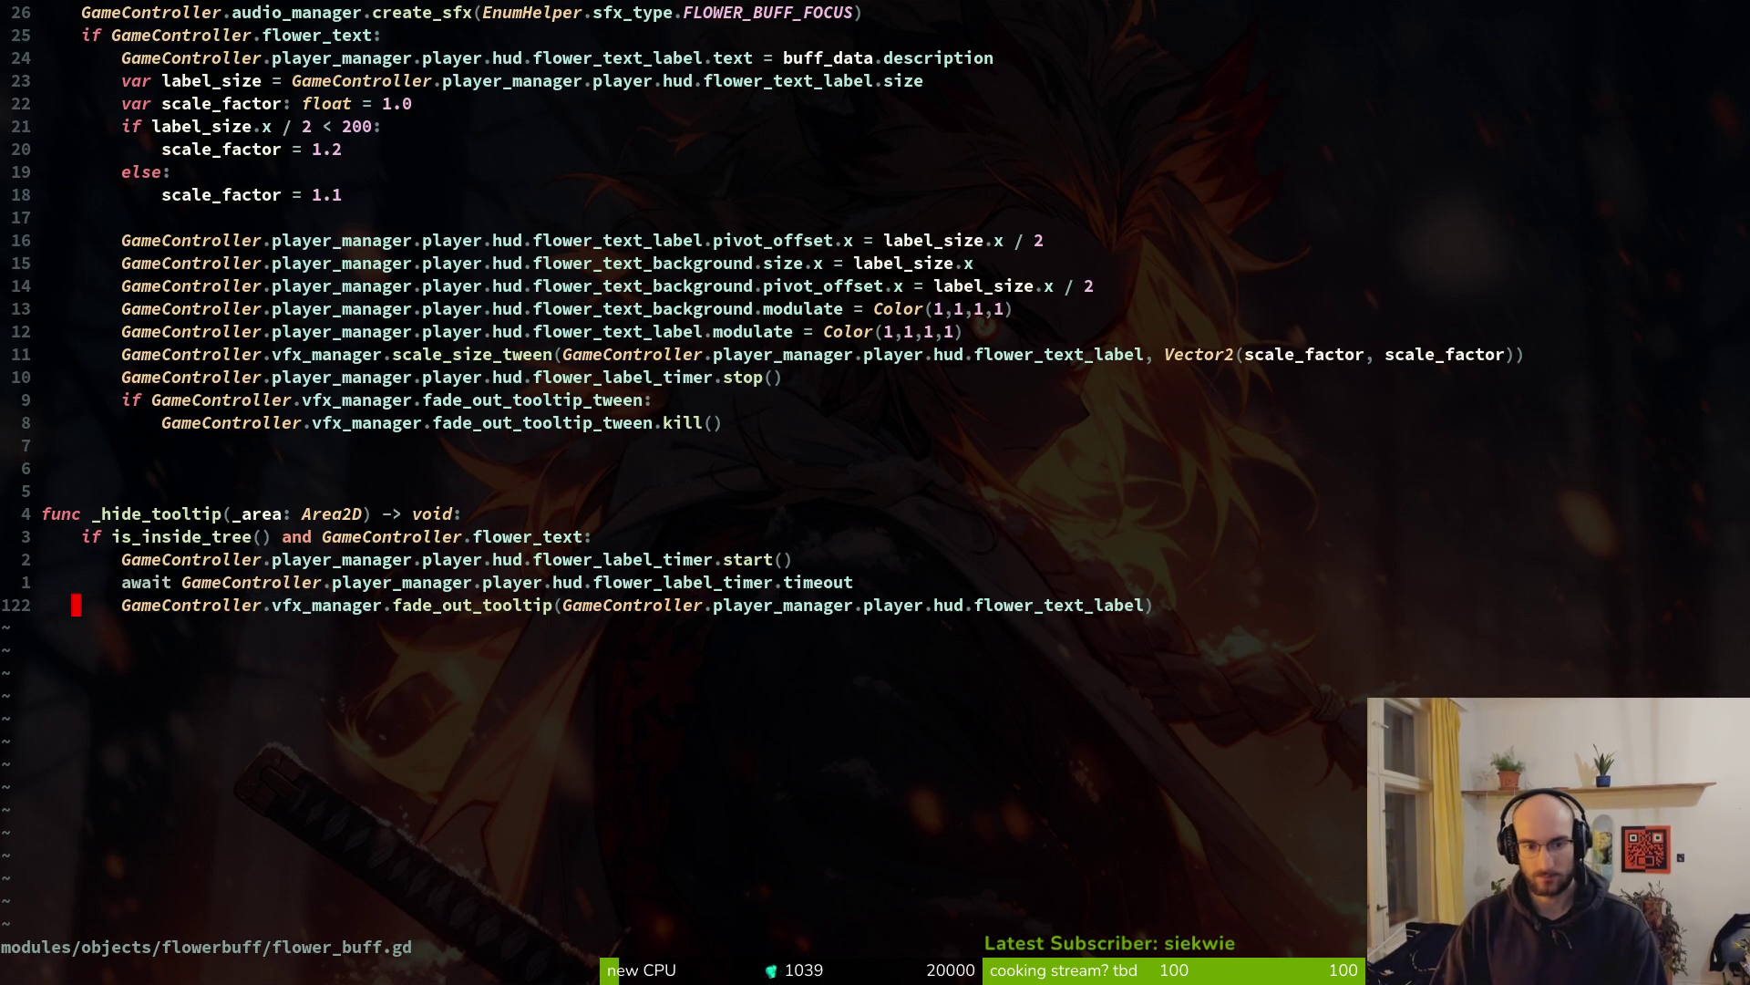
{"action": "key", "text": "p"}
{"action": "key", "text": "w"}
{"action": "key", "text": "w"}
{"action": "key", "text": "w"}
{"action": "key", "text": "w"}
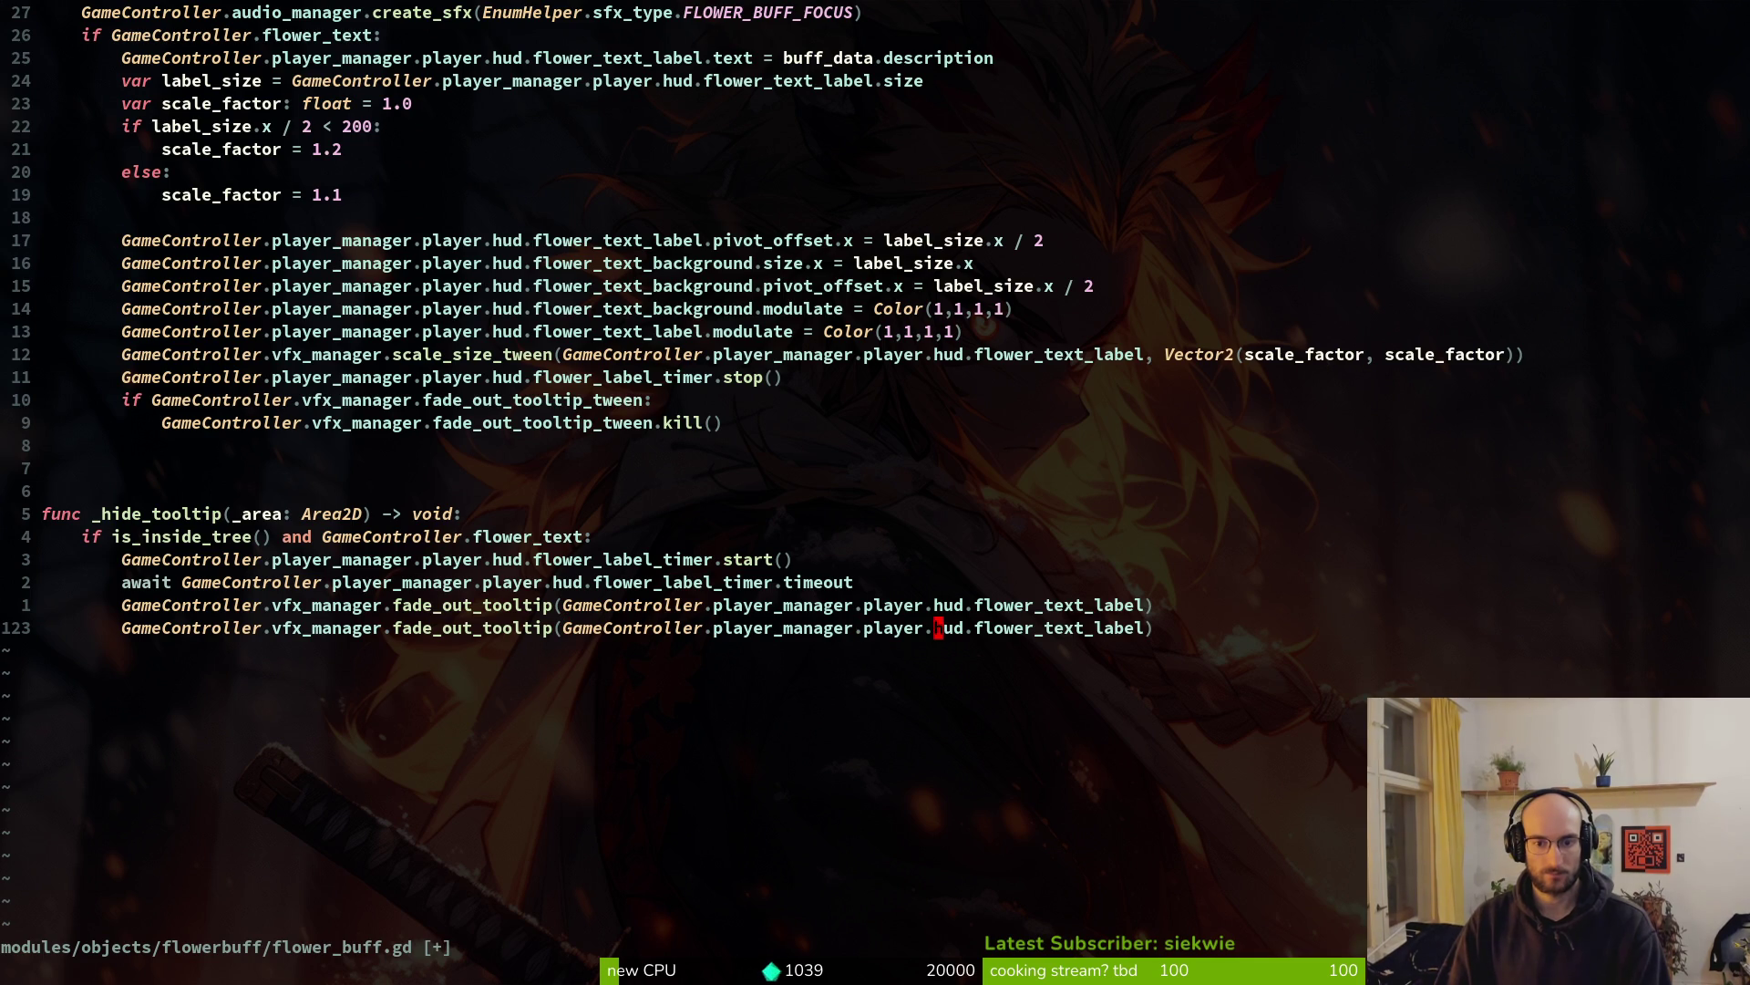
{"action": "type", "text": "cwflowe"}
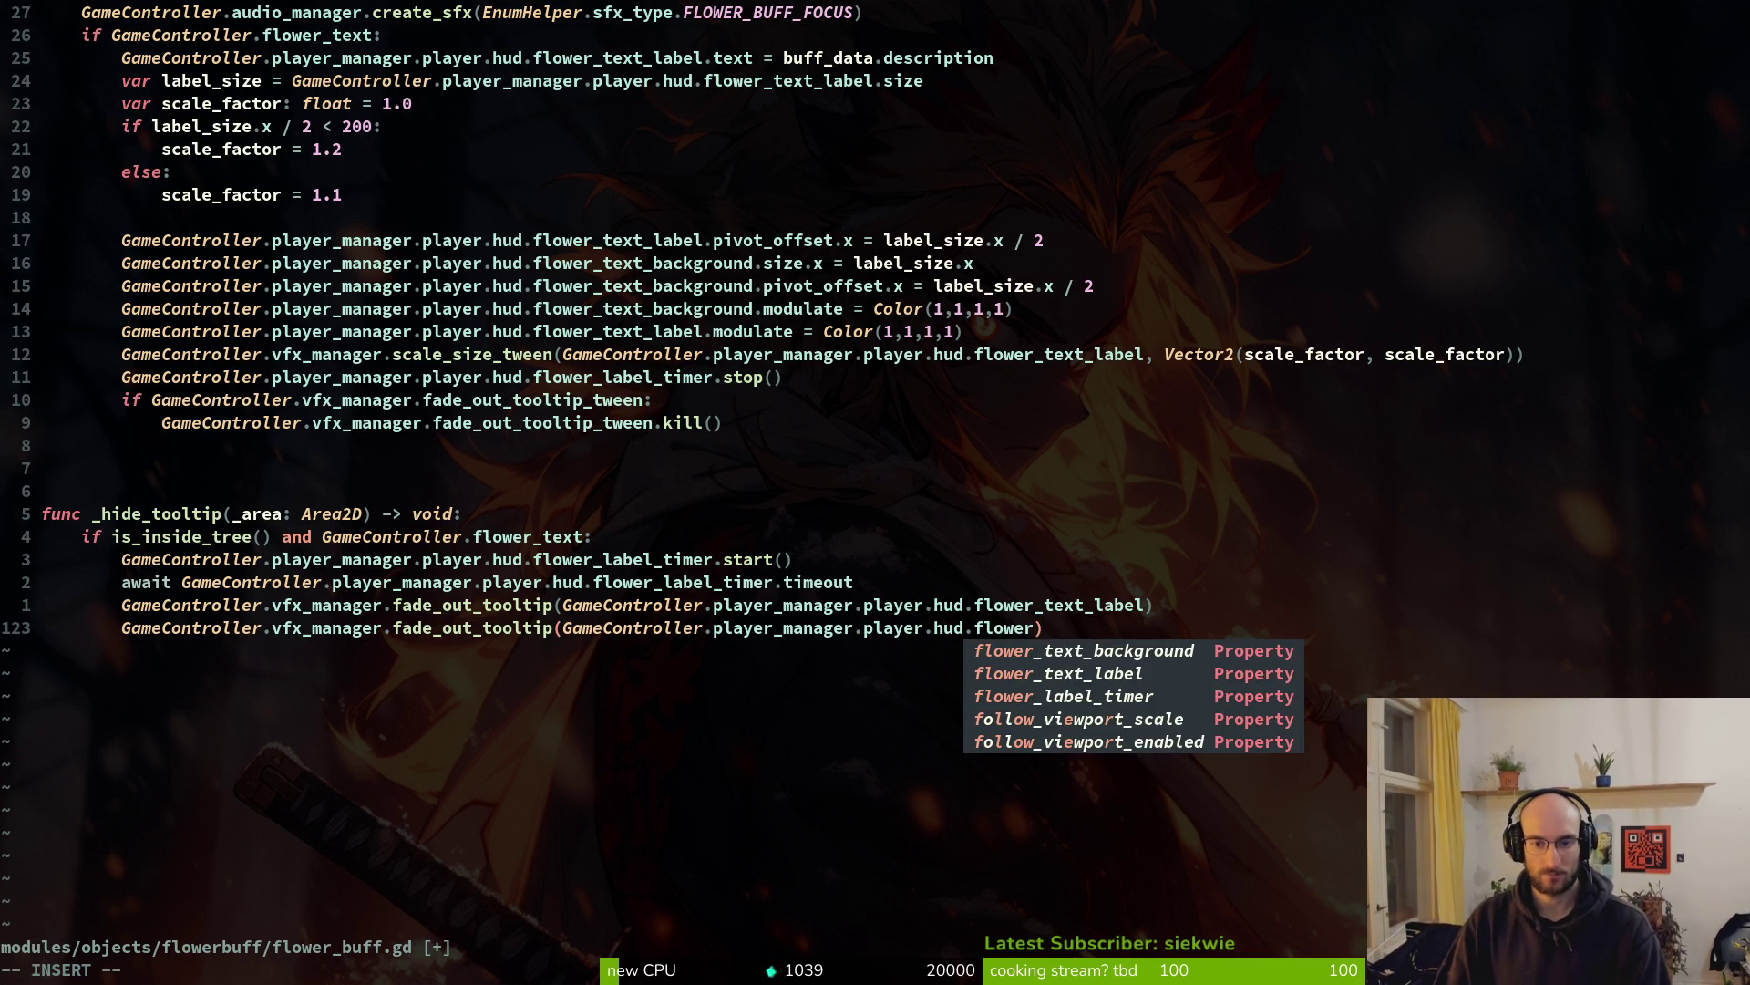
{"action": "key", "text": "Tab"}
{"action": "key", "text": "Escape"}
{"action": "type", "text": ":w"}
{"action": "key", "text": "Return"}
Delete the original label fade-out line and save flower_buff.gd
{"action": "key", "text": "k"}
{"action": "key", "text": "d"}
{"action": "key", "text": "d"}
{"action": "type", "text": ":w"}
{"action": "key", "text": "Return"}
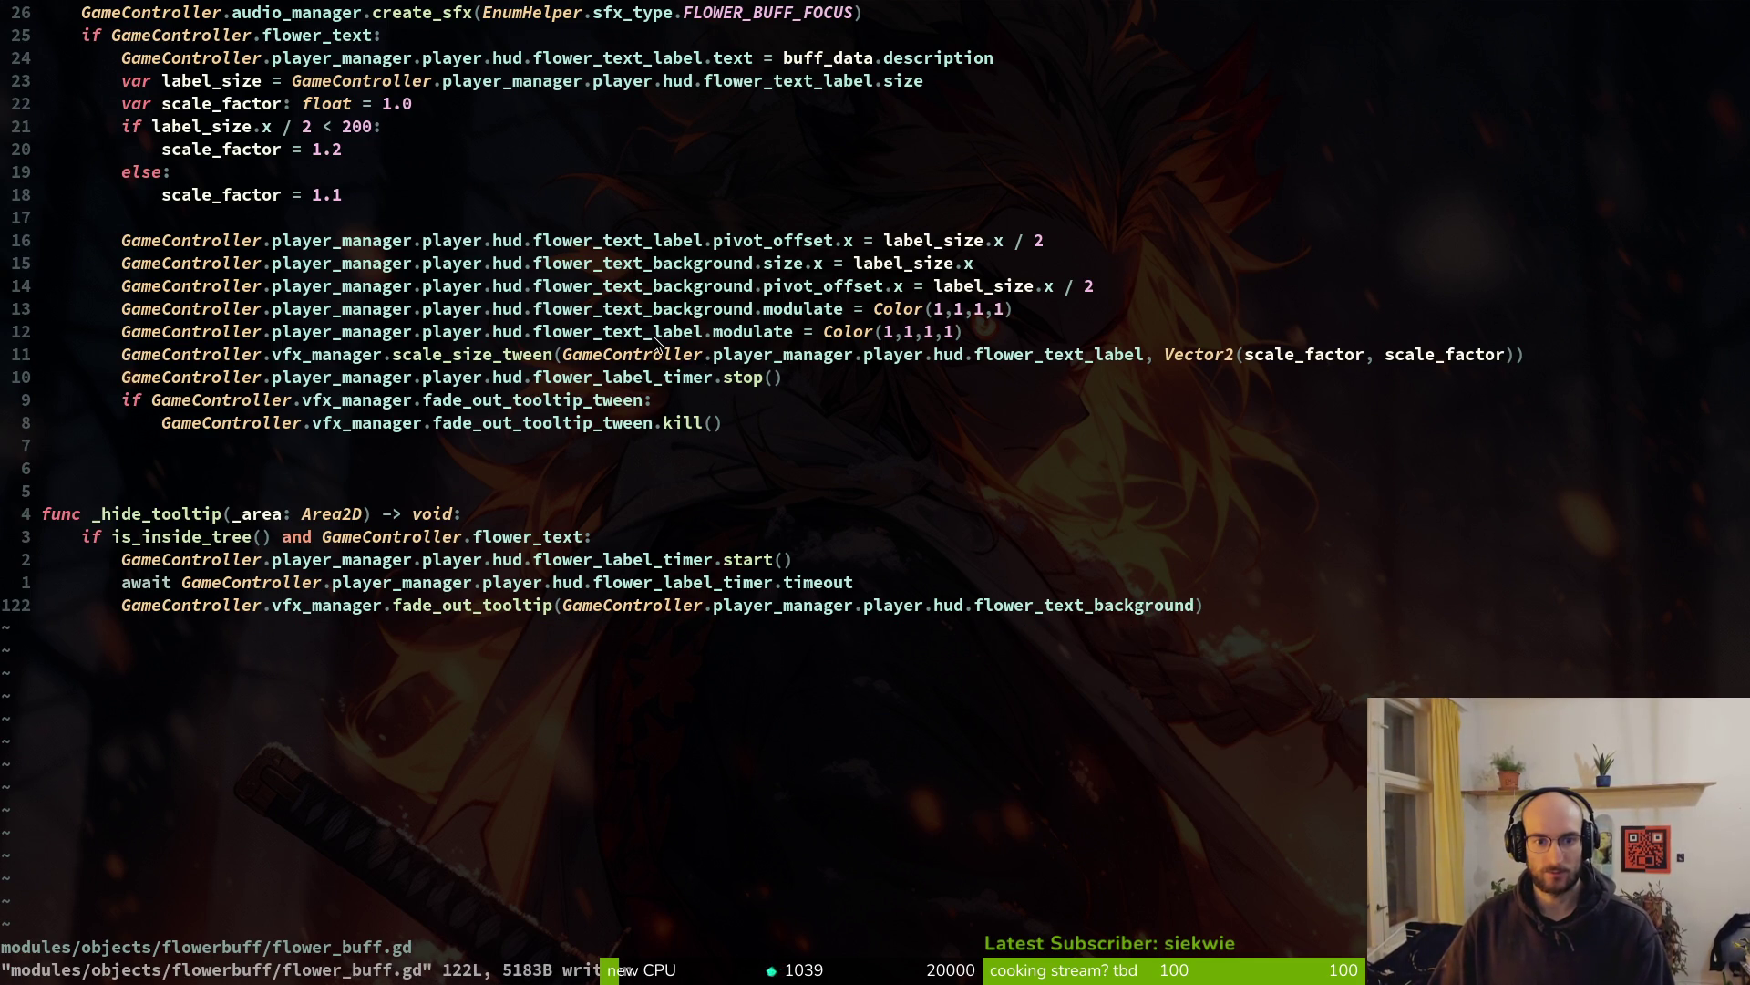
Delete the label's modulate reset line, save, and return to the flowerText label in Godot
{"action": "left_click", "coordinate": [655, 337]}
{"action": "key", "text": "d"}
{"action": "key", "text": "d"}
{"action": "type", "text": ":w"}
{"action": "key", "text": "Return"}
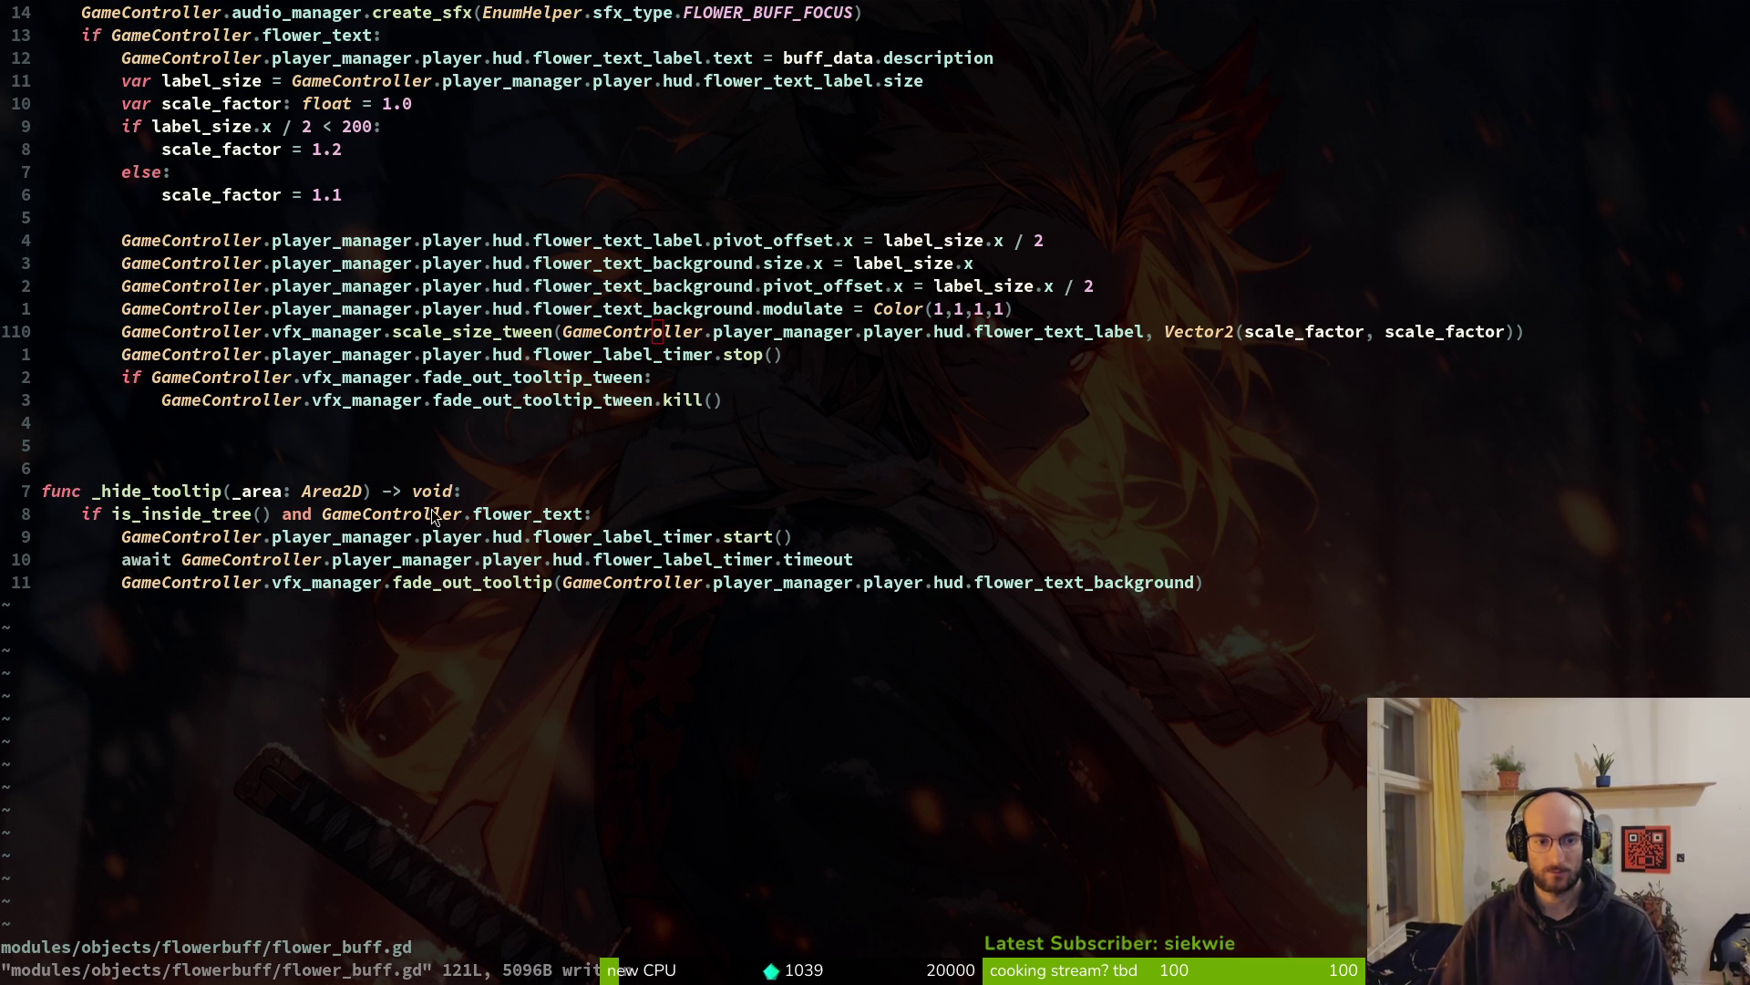
{"action": "key", "text": "alt+Tab"}
{"action": "left_click", "coordinate": [98, 419]}
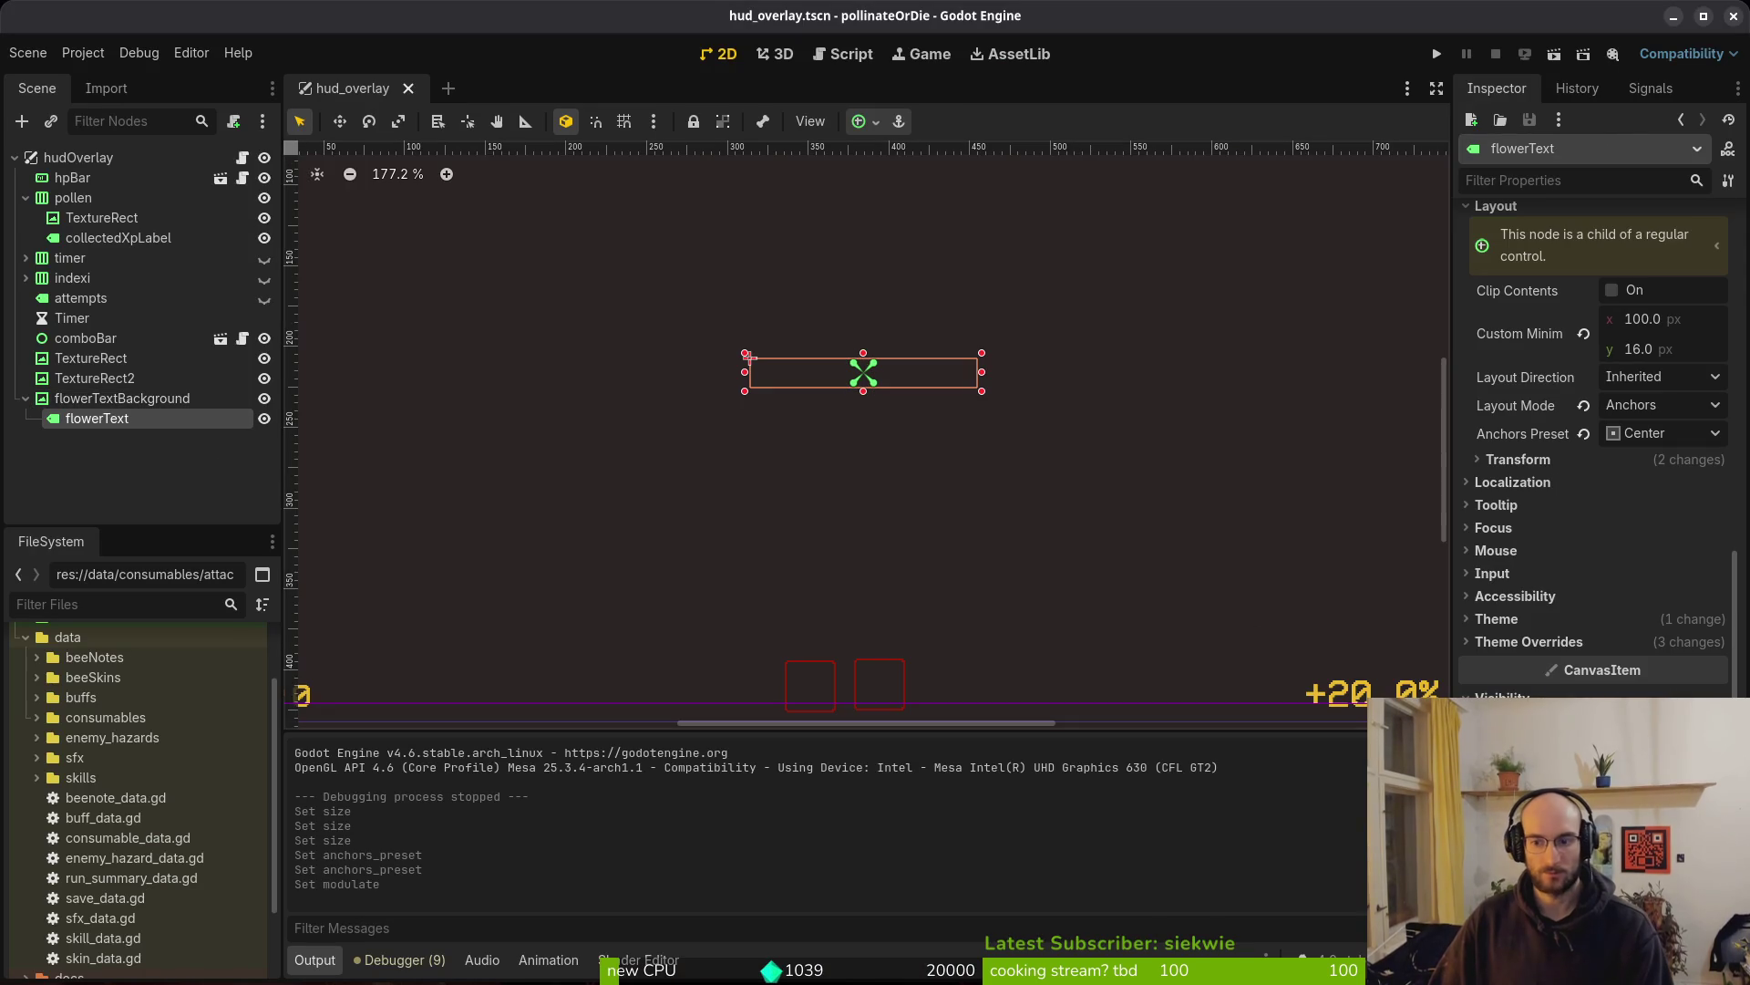
Clear the flowerText label's placeholder text and save the HUD scene
{"action": "key", "text": "ctrl+s"}
{"action": "scroll", "coordinate": [1600, 381], "scroll_direction": "down", "scroll_amount": 10}
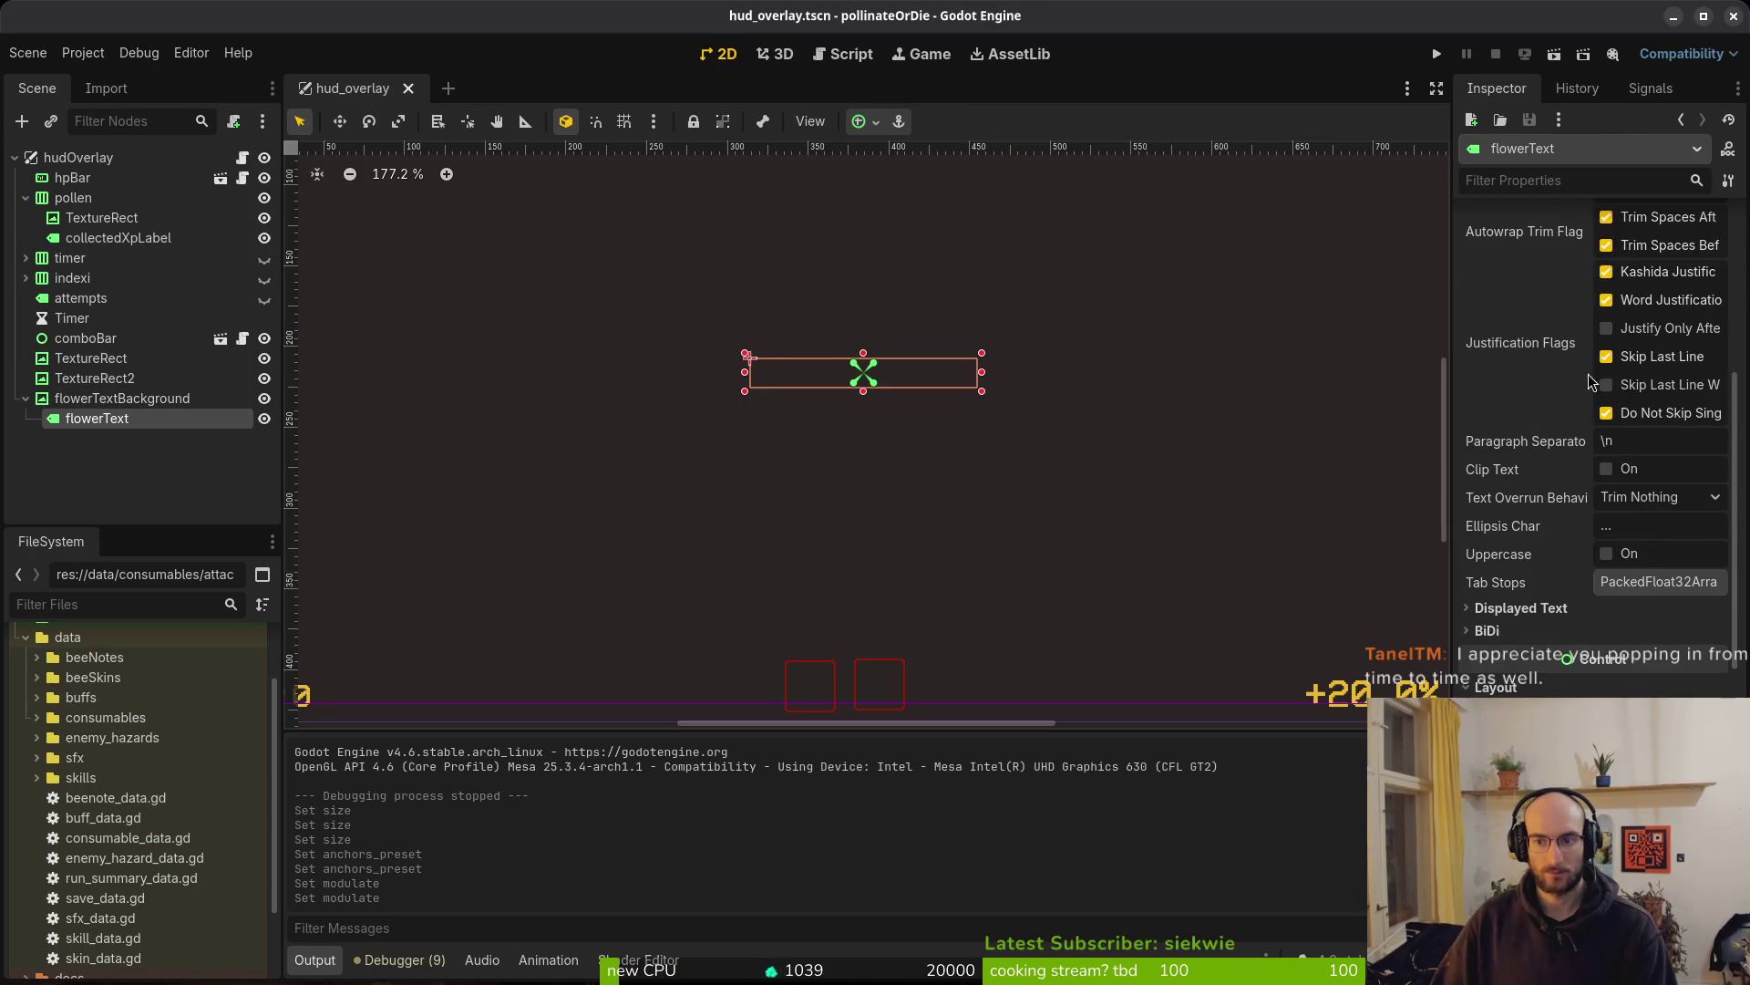
{"action": "scroll", "coordinate": [1600, 381], "scroll_direction": "up", "scroll_amount": 4}
{"action": "left_click", "coordinate": [1562, 484]}
{"action": "key", "text": "ctrl+a"}
{"action": "key", "text": "BackSpace"}
{"action": "key", "text": "ctrl+s"}
Inspect flowerTextBackground's colour, then paste test text into the flowerText label
{"action": "left_click", "coordinate": [123, 398]}
{"action": "scroll", "coordinate": [1640, 671], "scroll_direction": "up", "scroll_amount": 2}
{"action": "left_click", "coordinate": [1652, 673]}
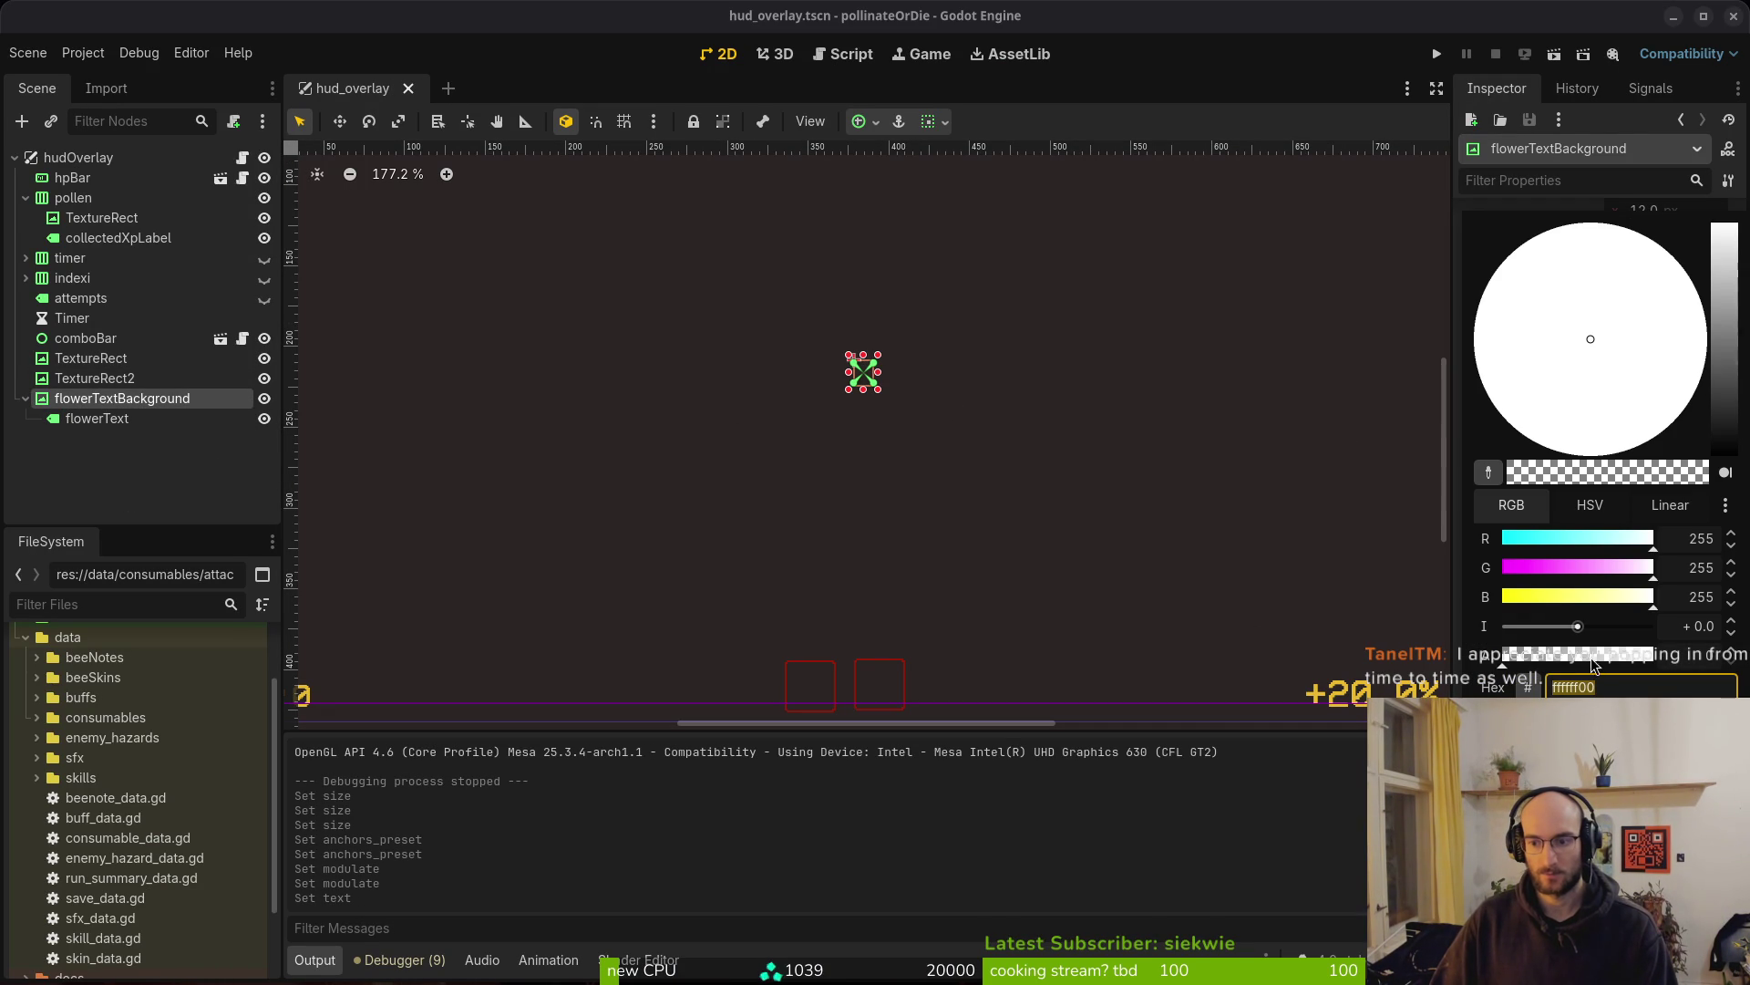
{"action": "left_click", "coordinate": [806, 433]}
{"action": "scroll", "coordinate": [1590, 547], "scroll_direction": "up", "scroll_amount": 8}
{"action": "left_click", "coordinate": [96, 418]}
{"action": "left_click", "coordinate": [1583, 461]}
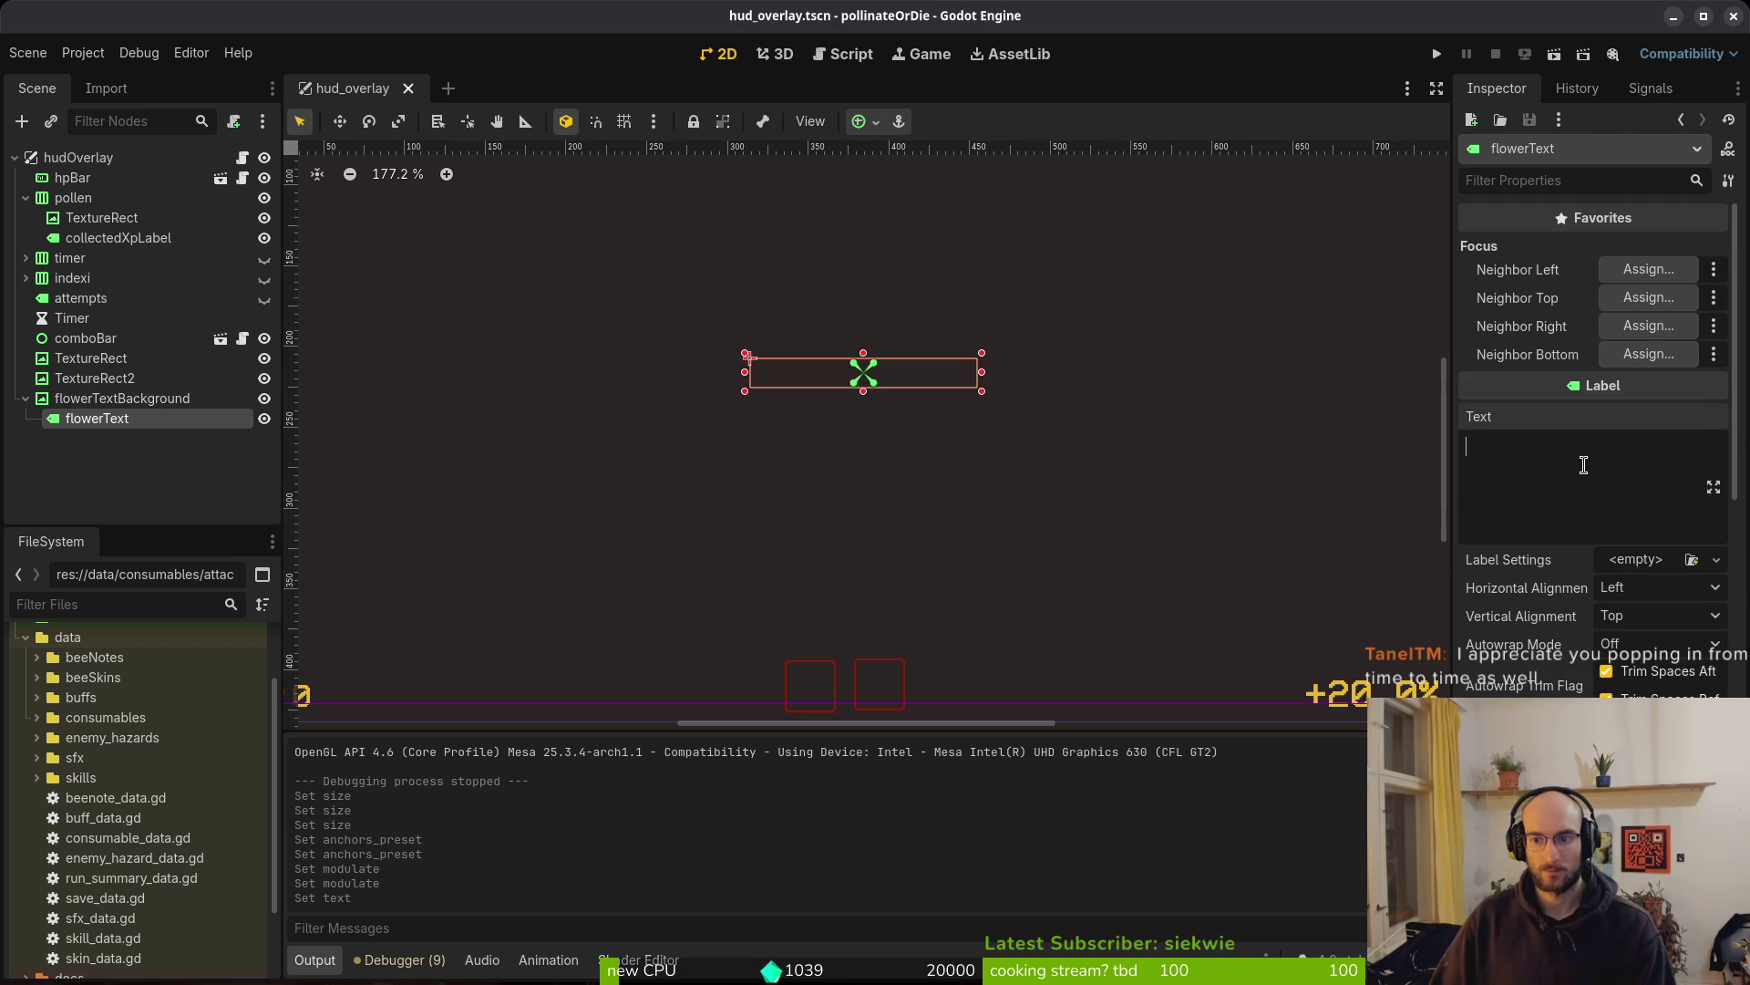
{"action": "type", "text": "asdasd"}
Try raising the background's modulate opacity, undo it, and save the scene
{"action": "left_click", "coordinate": [122, 399]}
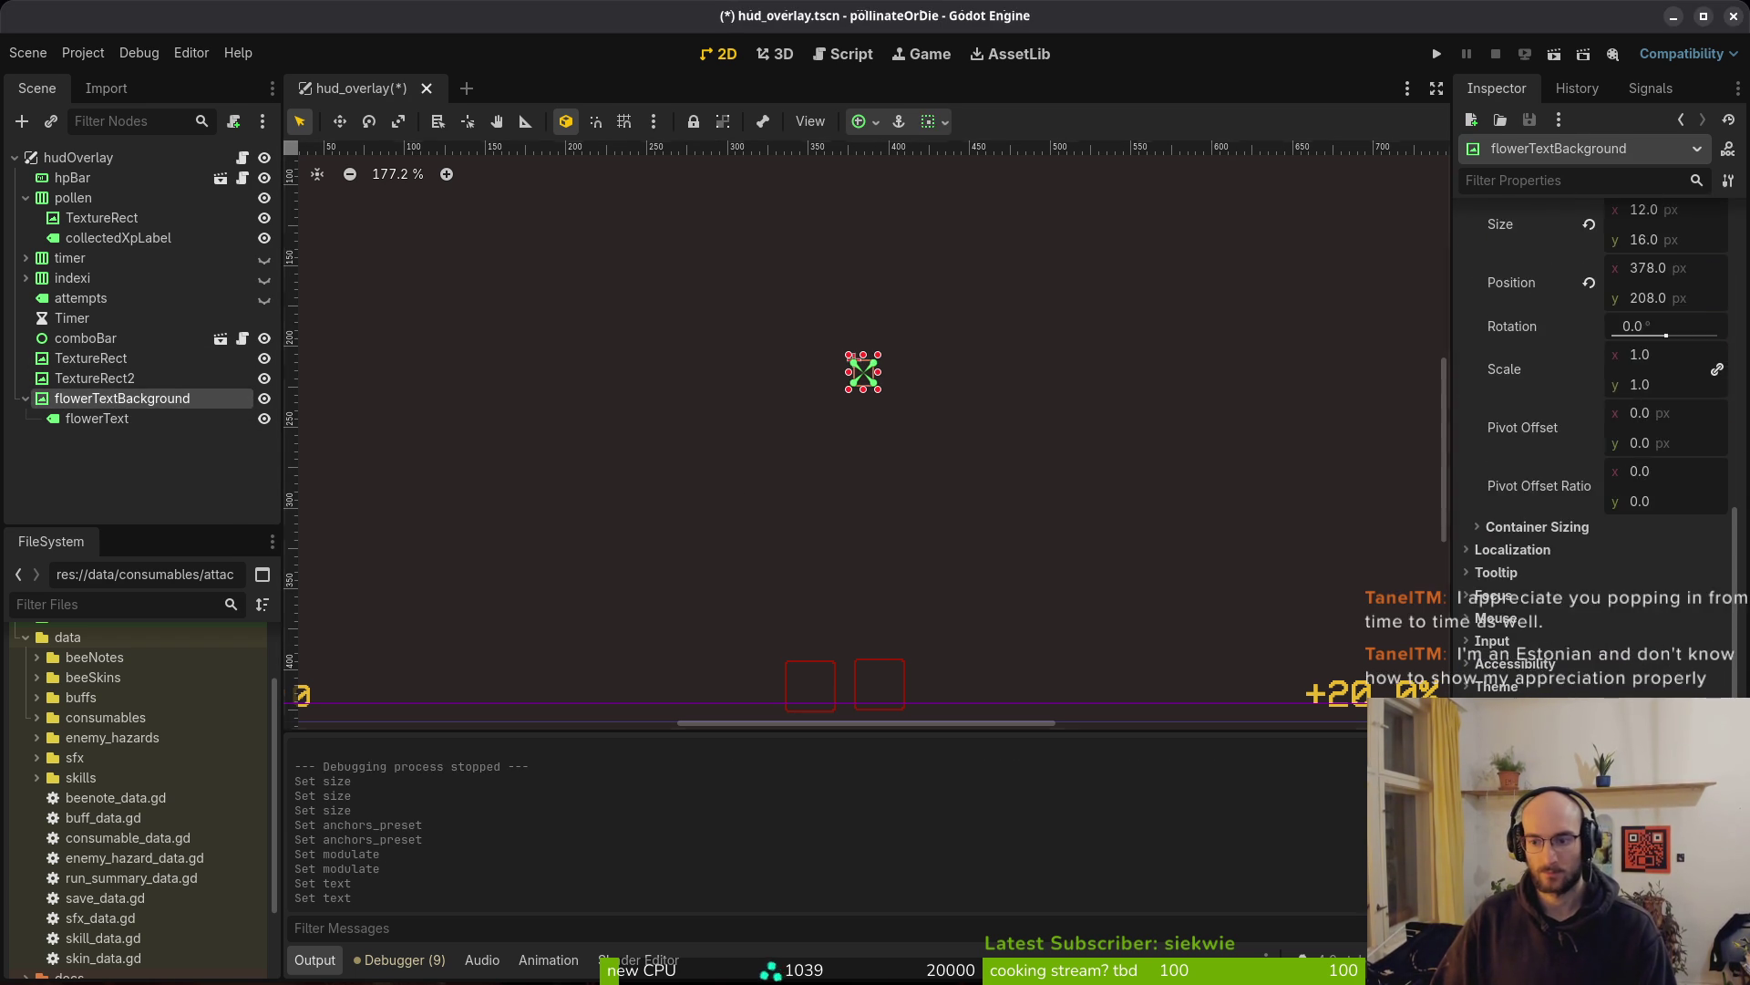
{"action": "left_click", "coordinate": [1623, 720]}
{"action": "left_click", "coordinate": [1579, 656]}
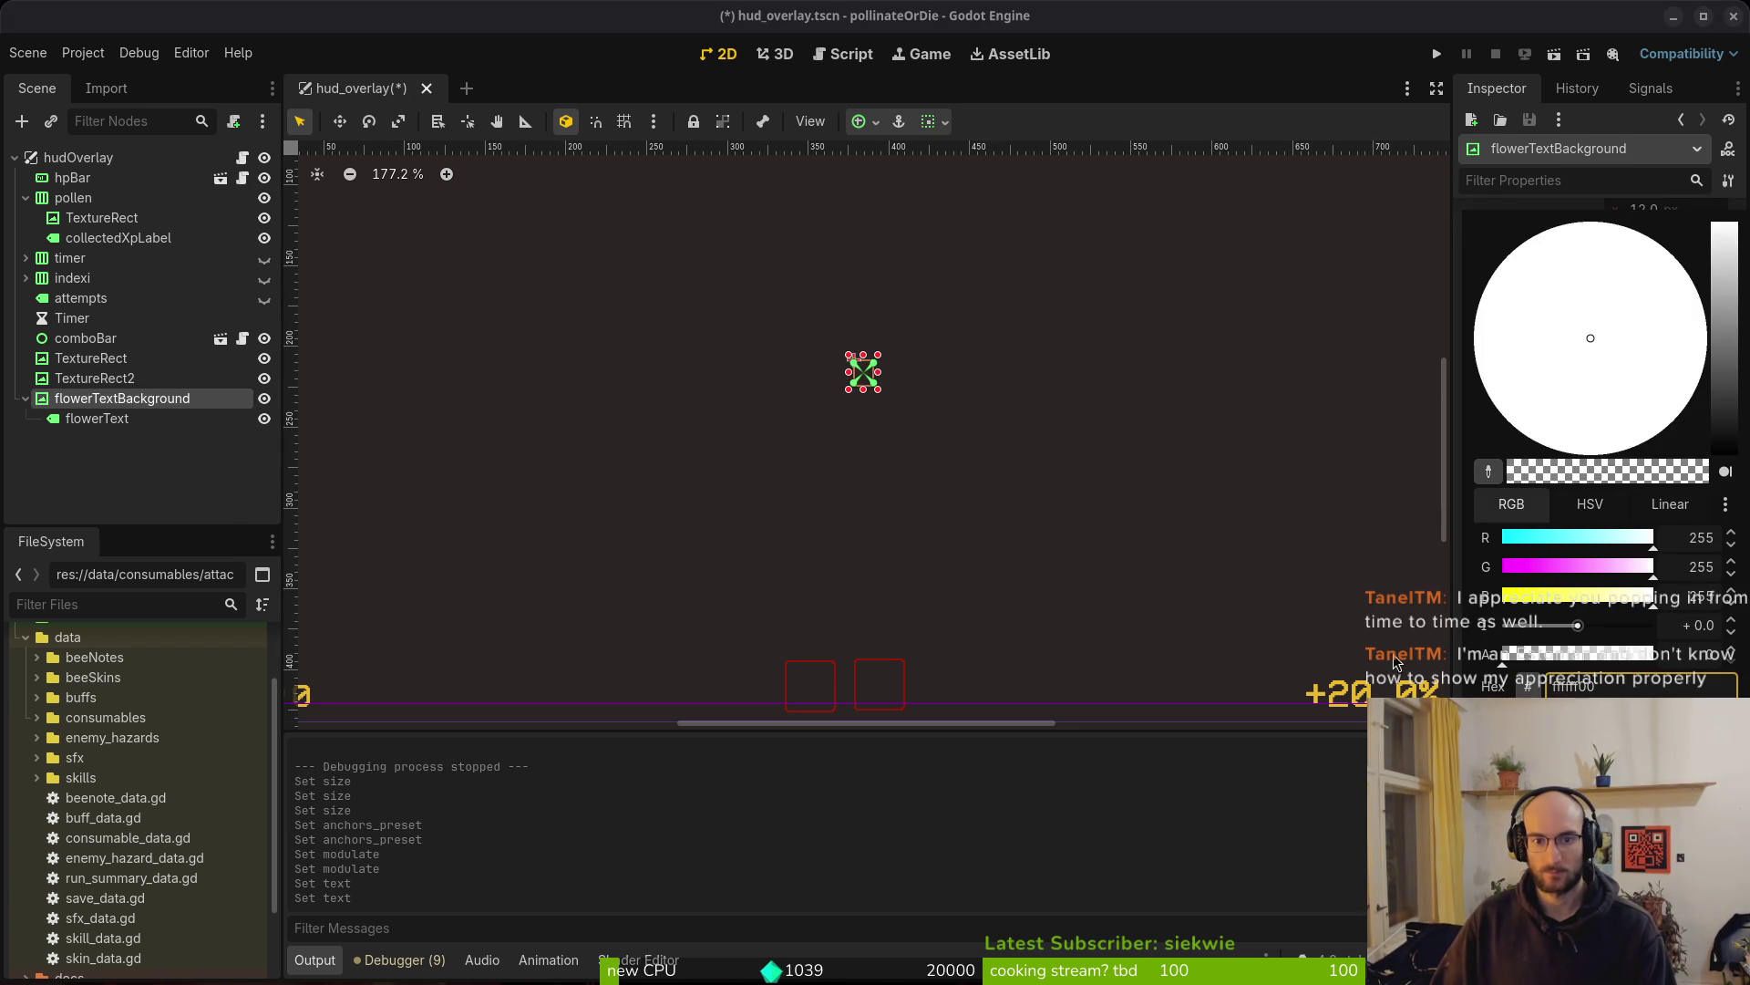
{"action": "key", "text": "ctrl+z"}
{"action": "key", "text": "ctrl+s"}
{"action": "key", "text": "ctrl+s"}
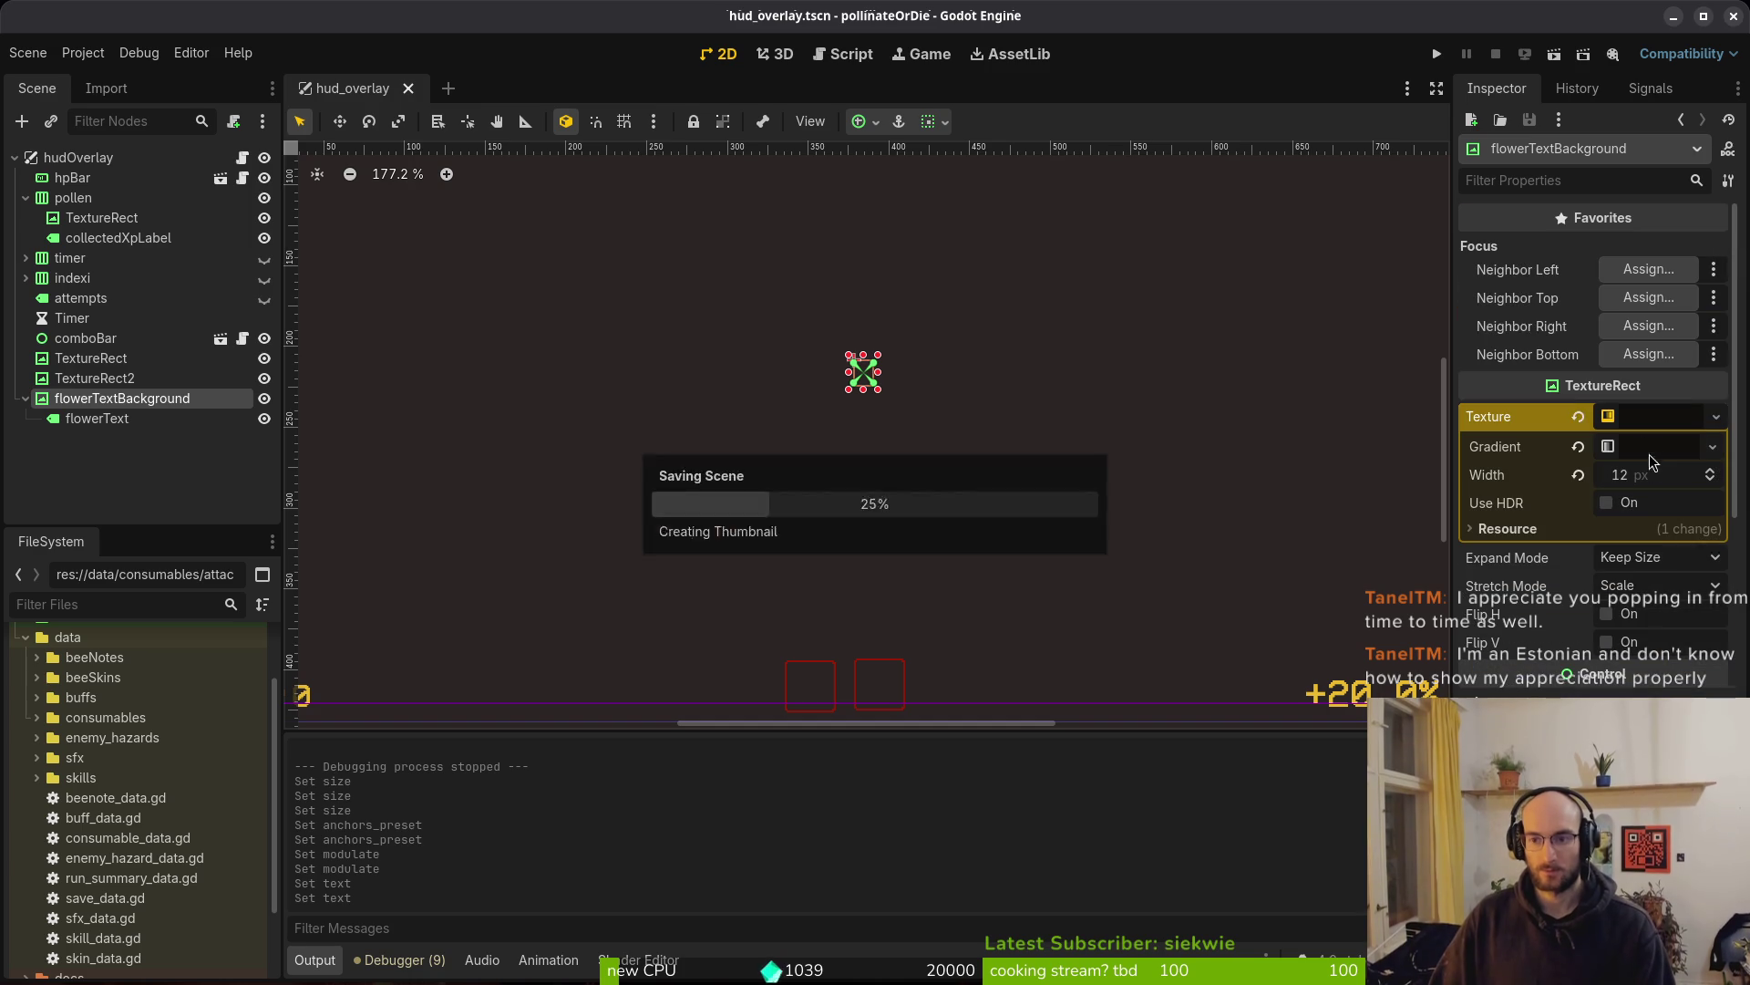
{"action": "key", "text": "Down"}
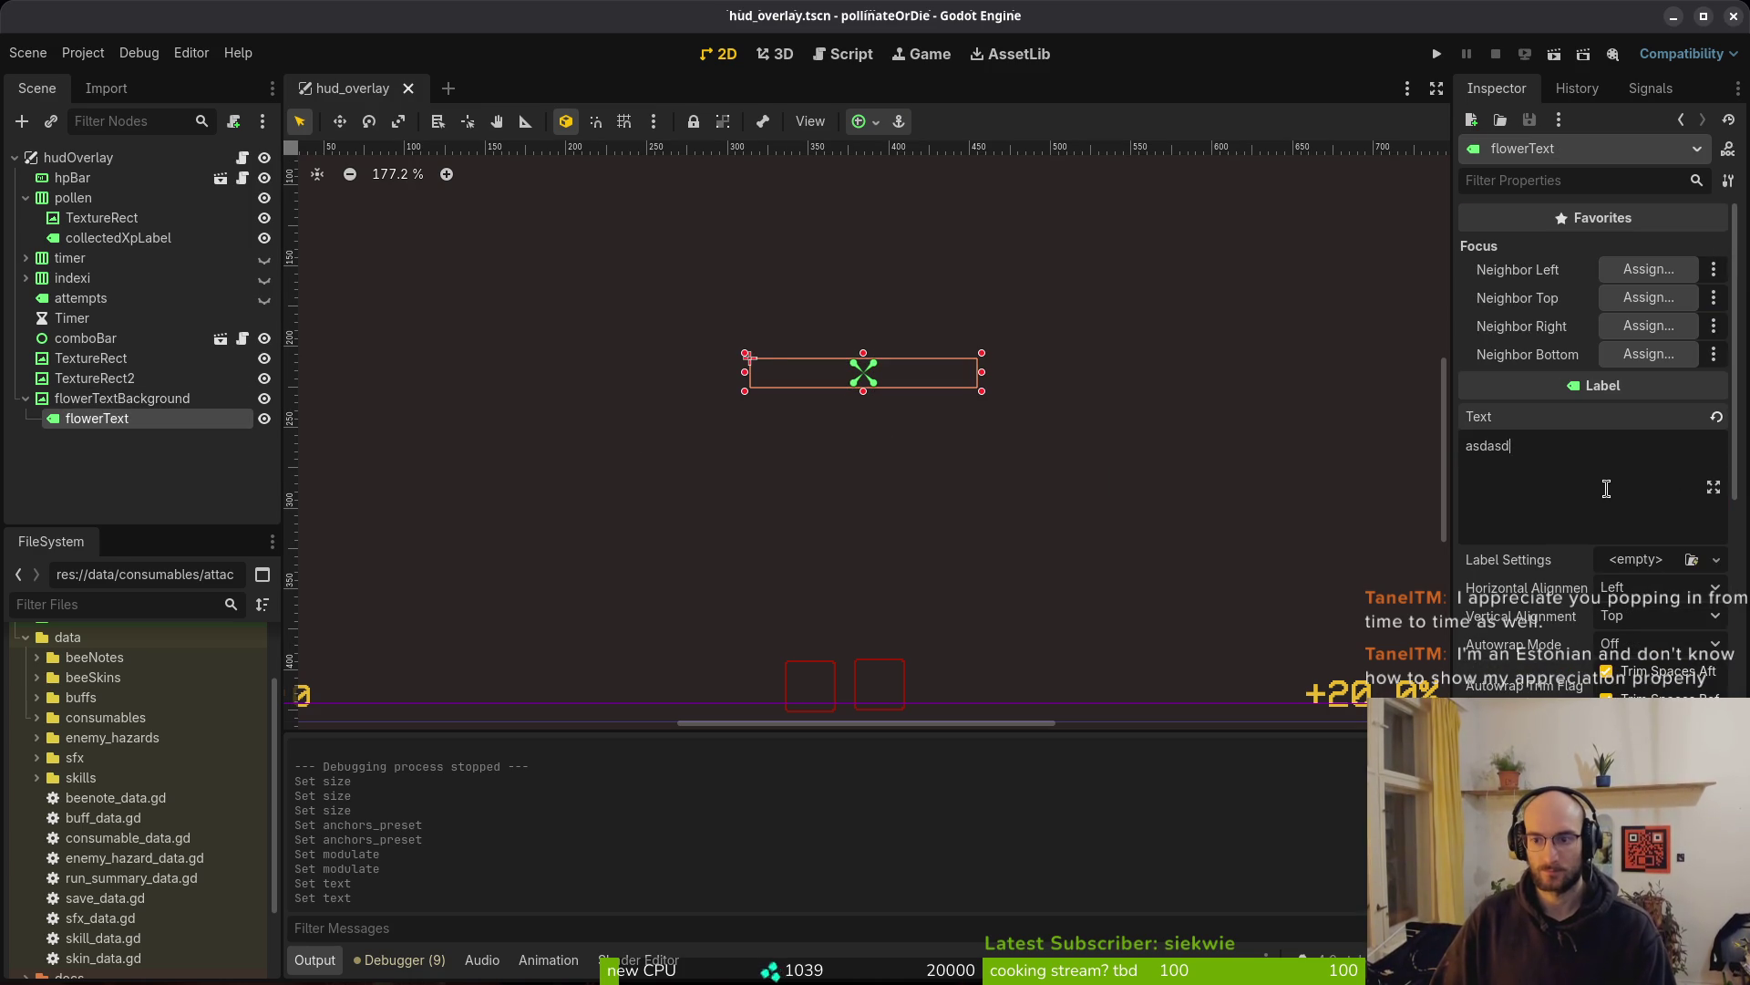
{"action": "key", "text": "ctrl+s"}
Launch the pollinateOrDie debug run and focus its title-menu window
{"action": "key", "text": "alt+Tab"}
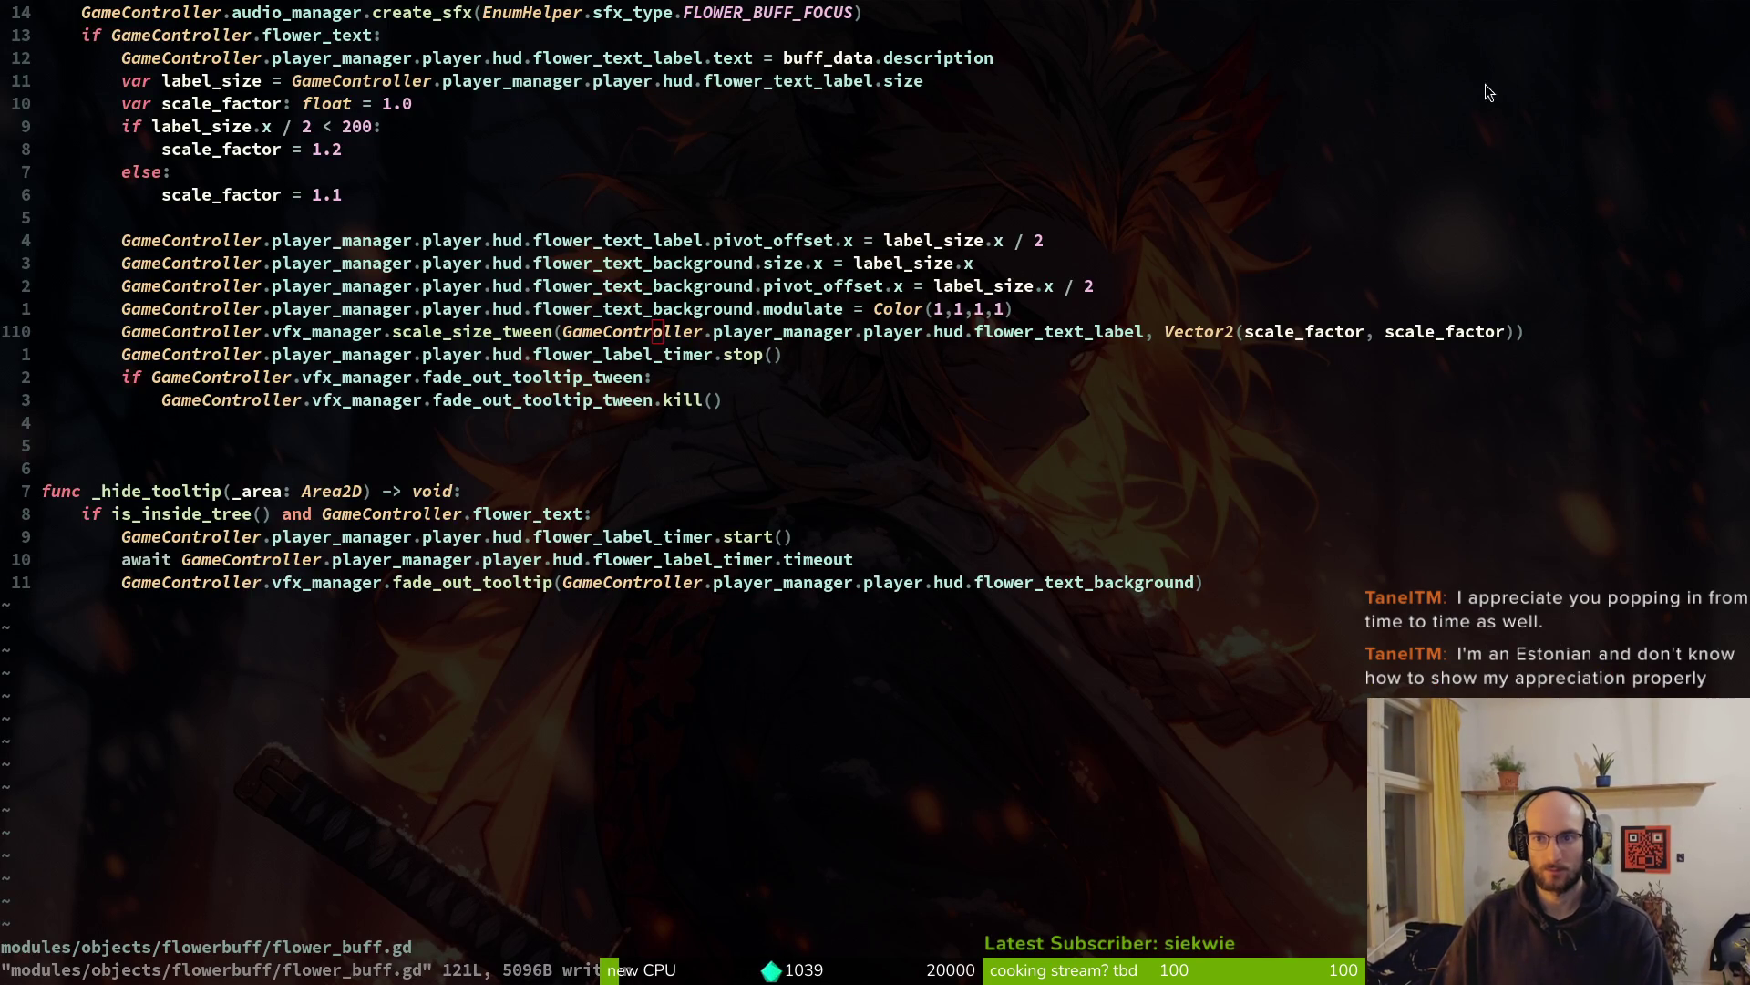
{"action": "key", "text": "alt+Tab"}
{"action": "left_click", "coordinate": [1496, 57]}
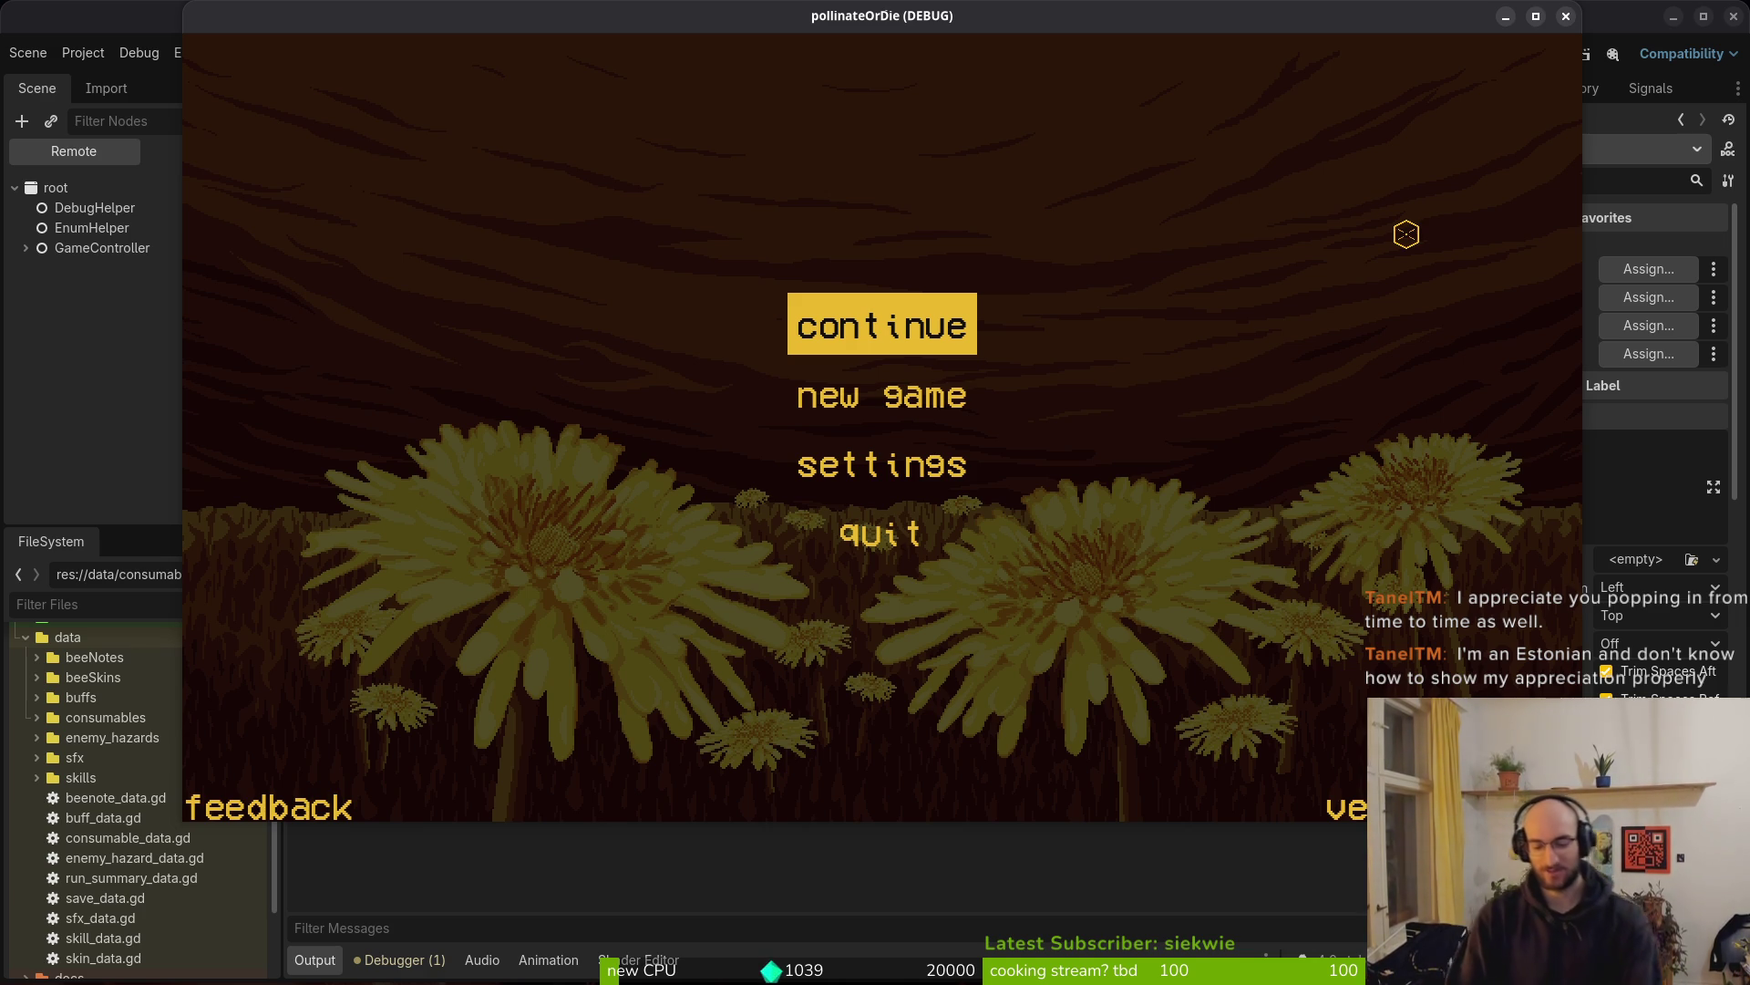
Continue the saved game, fly over slash damage and max health buffs to see tooltips, then quit
{"action": "key", "text": "Return"}
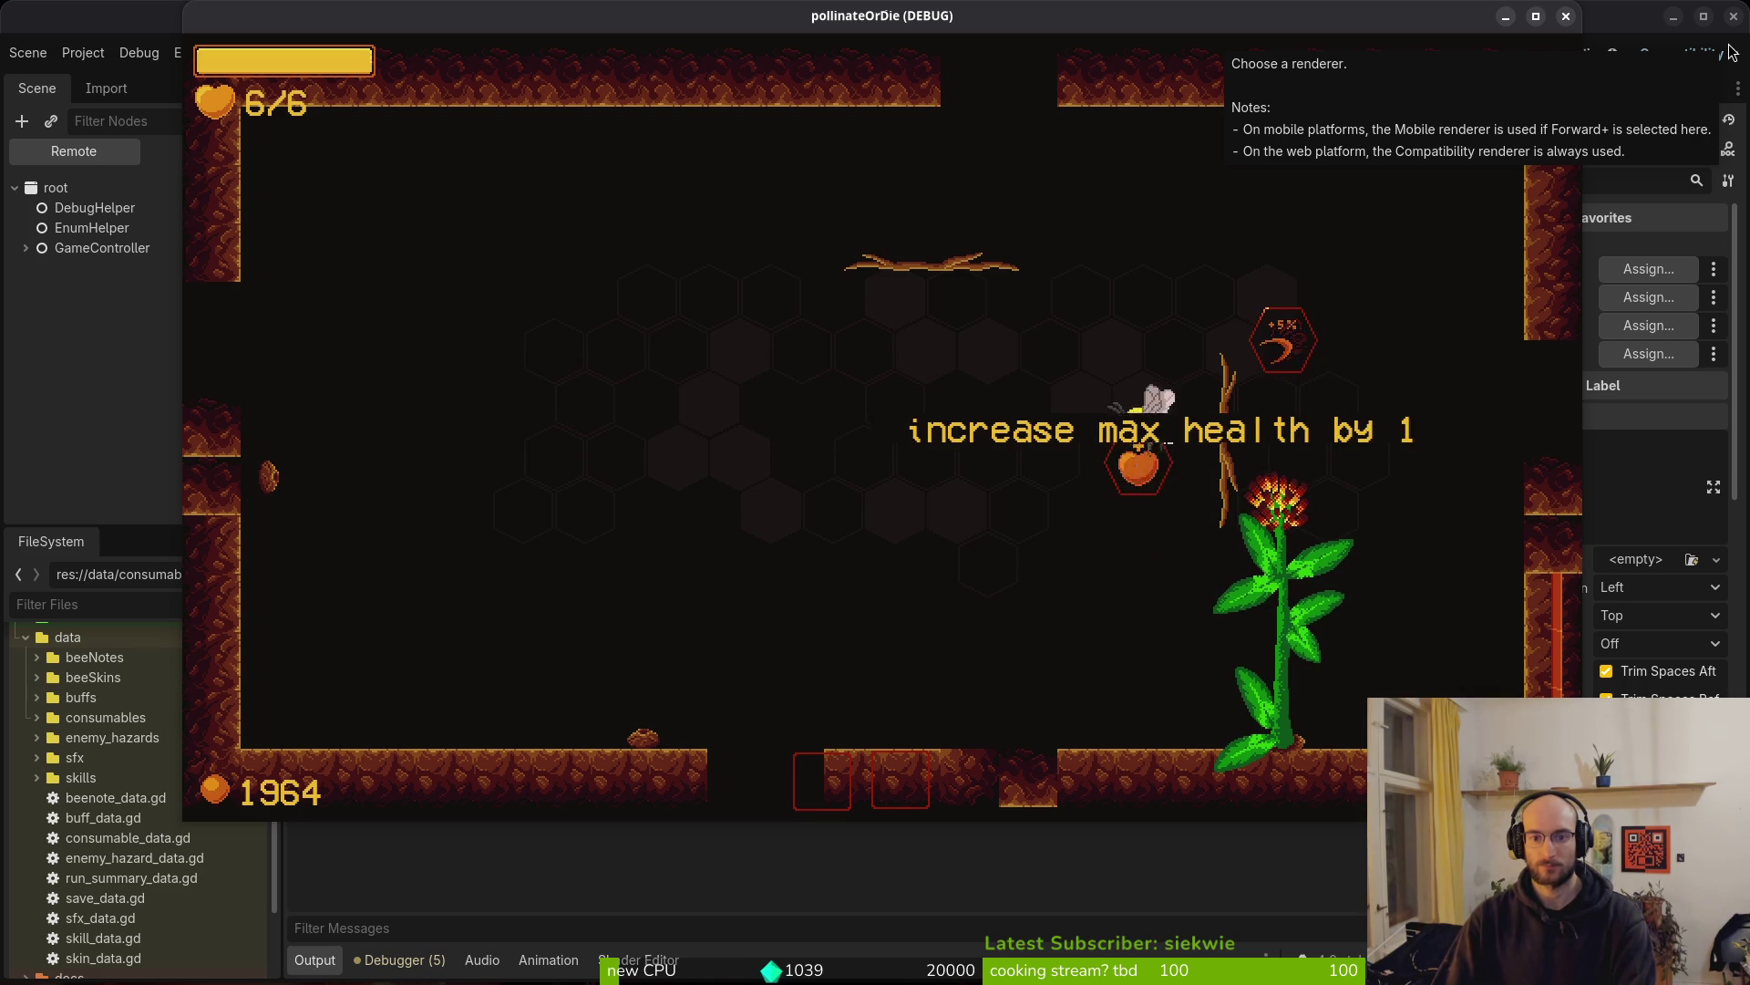
{"action": "key", "text": "Up"}
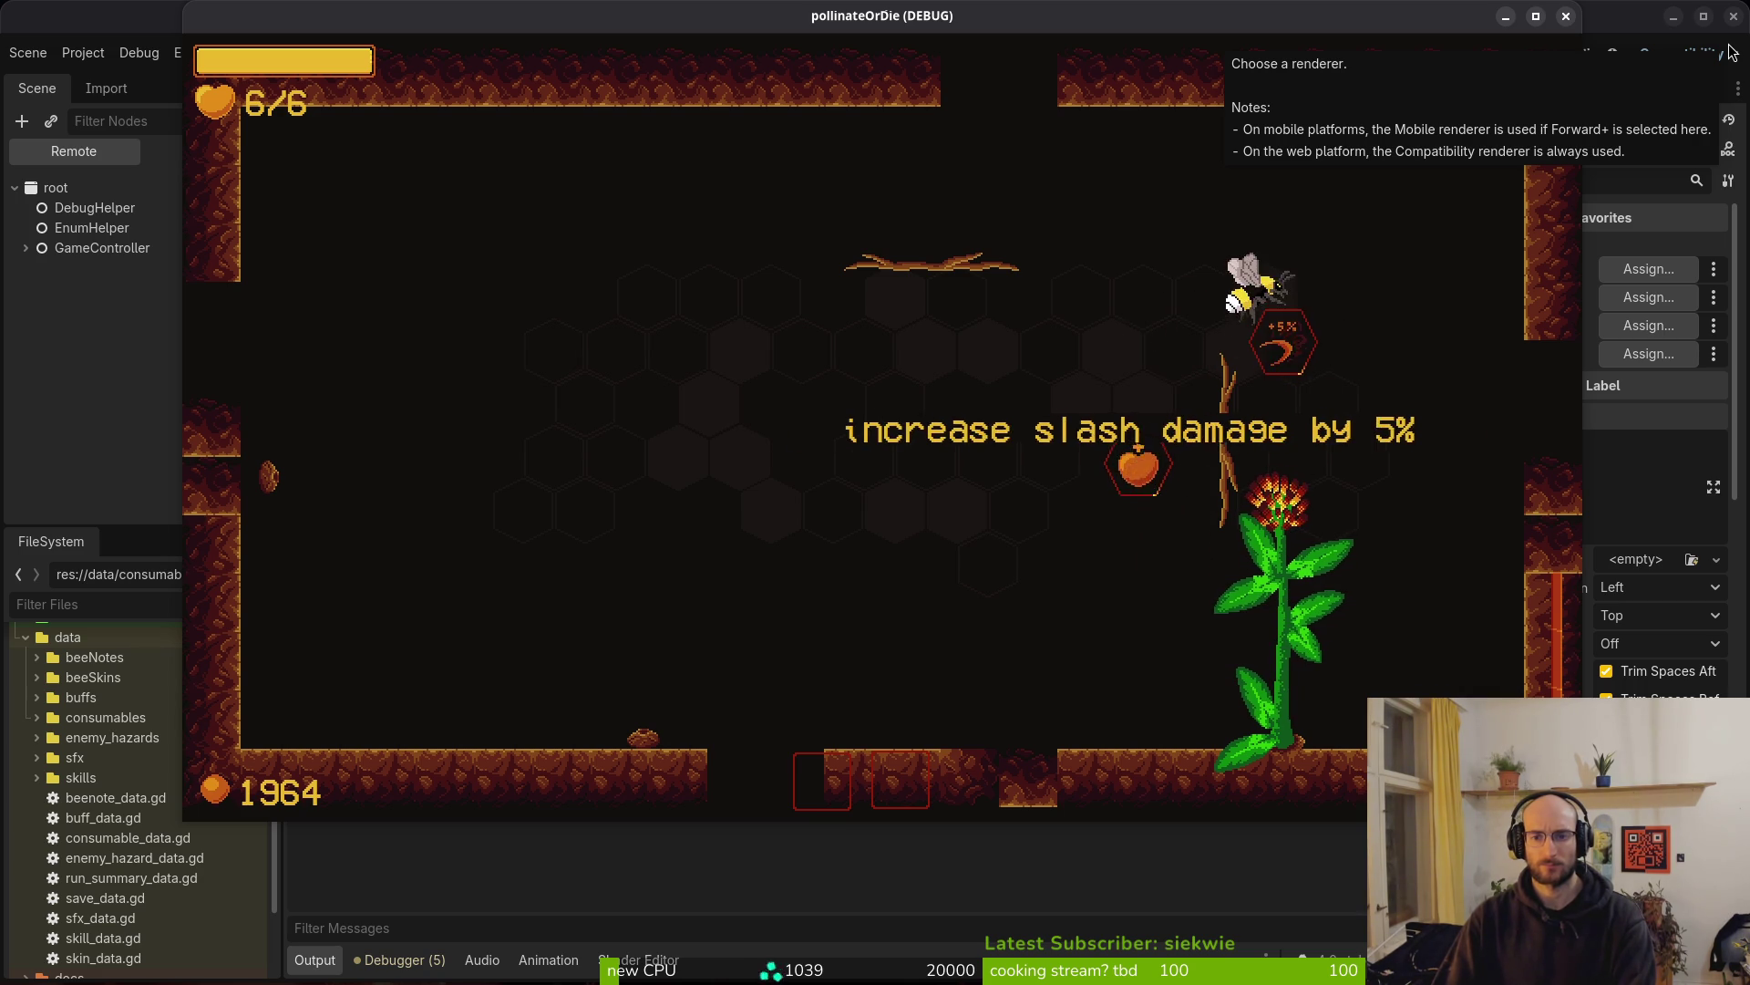
{"action": "key", "text": "Left"}
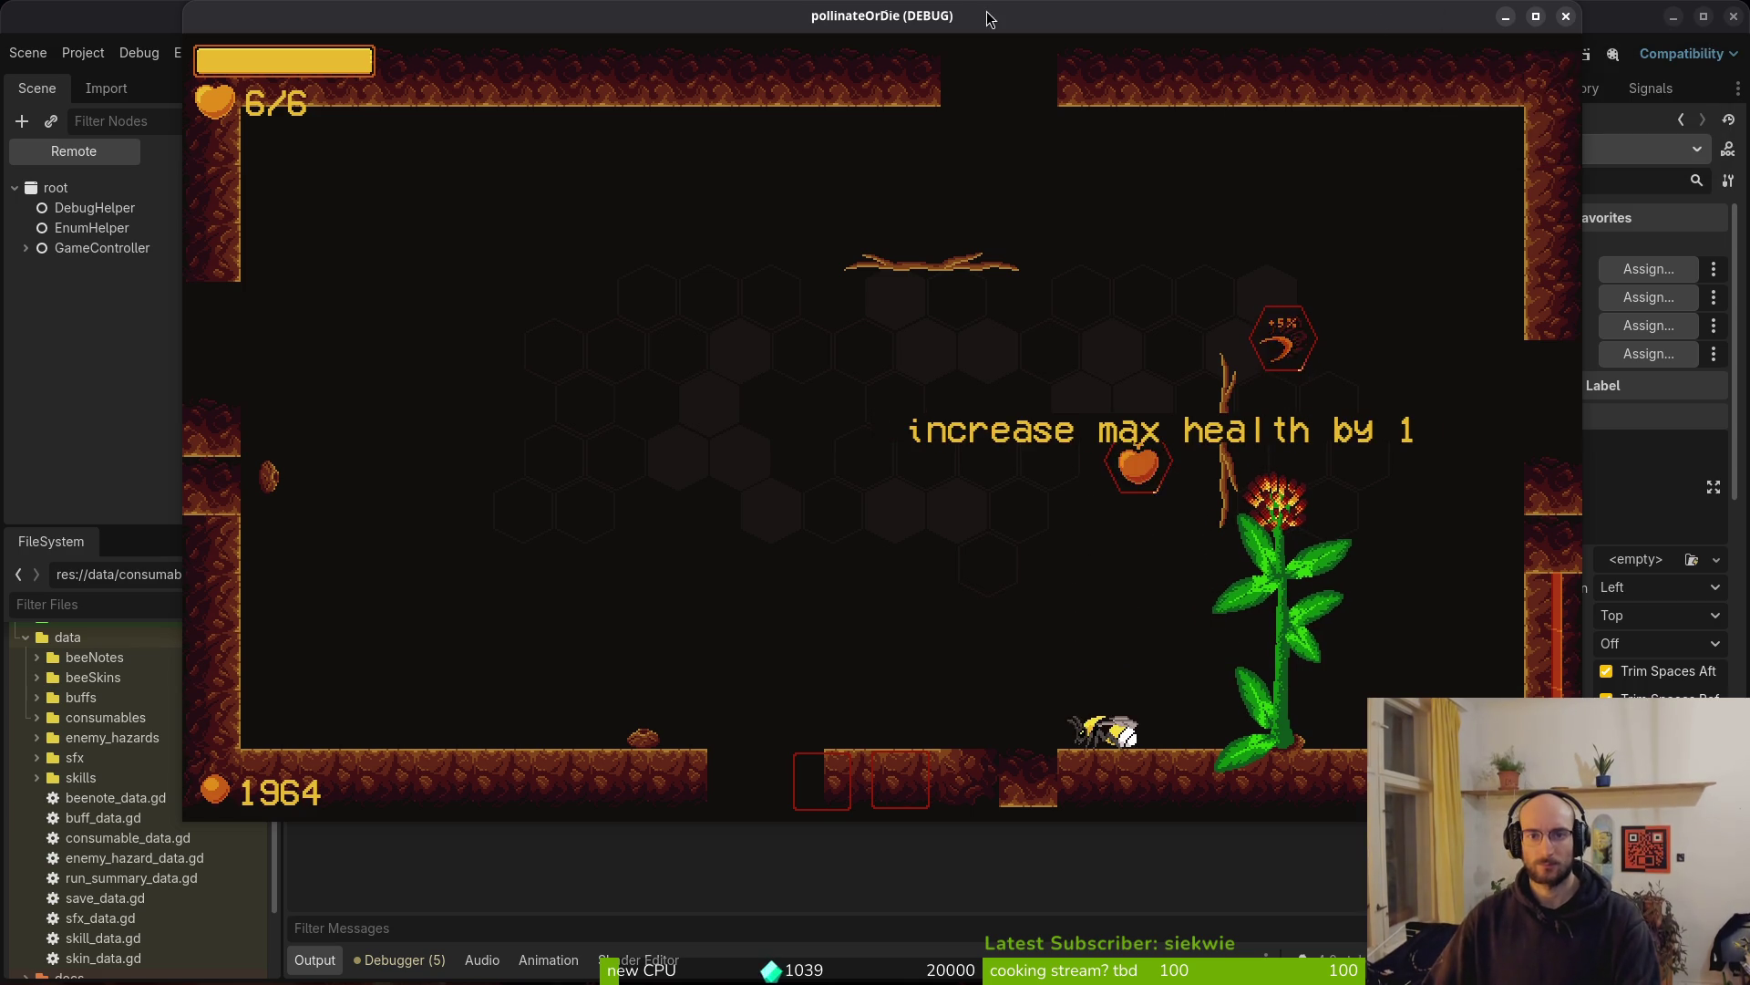
{"action": "key", "text": "F8"}
Check the script in the code editor, relaunch the game, and return to the Godot editor
{"action": "key", "text": "alt+Tab"}
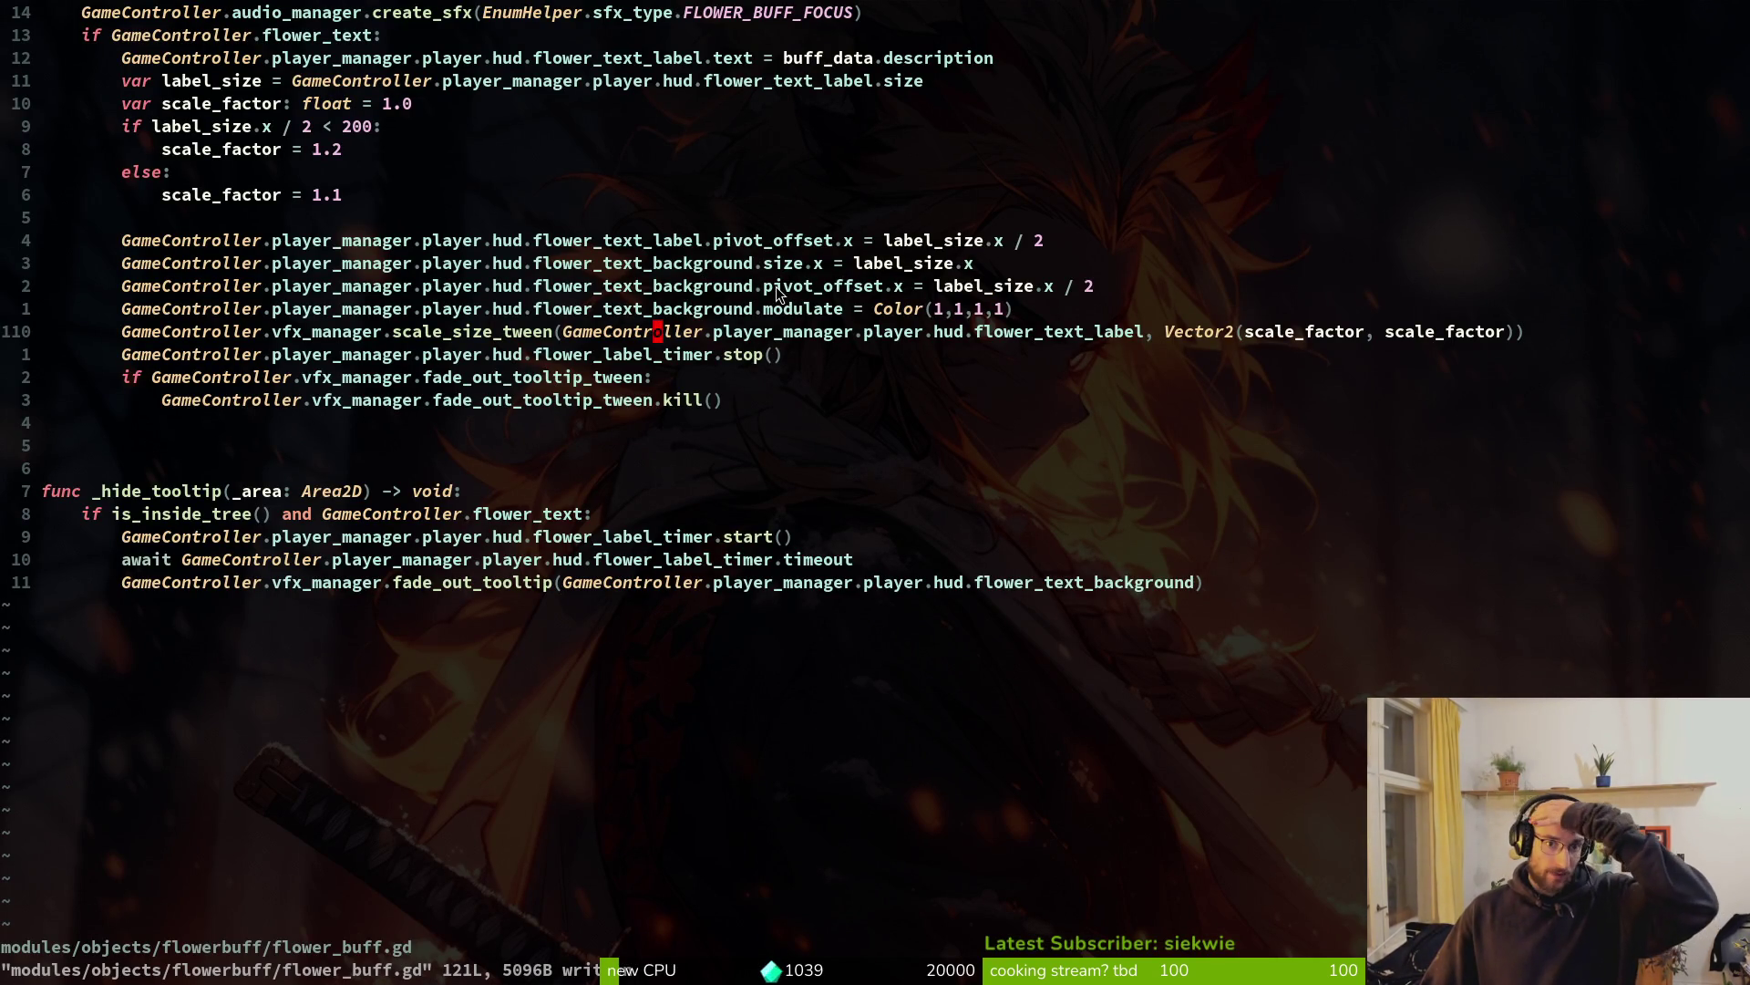
{"action": "key", "text": "F5"}
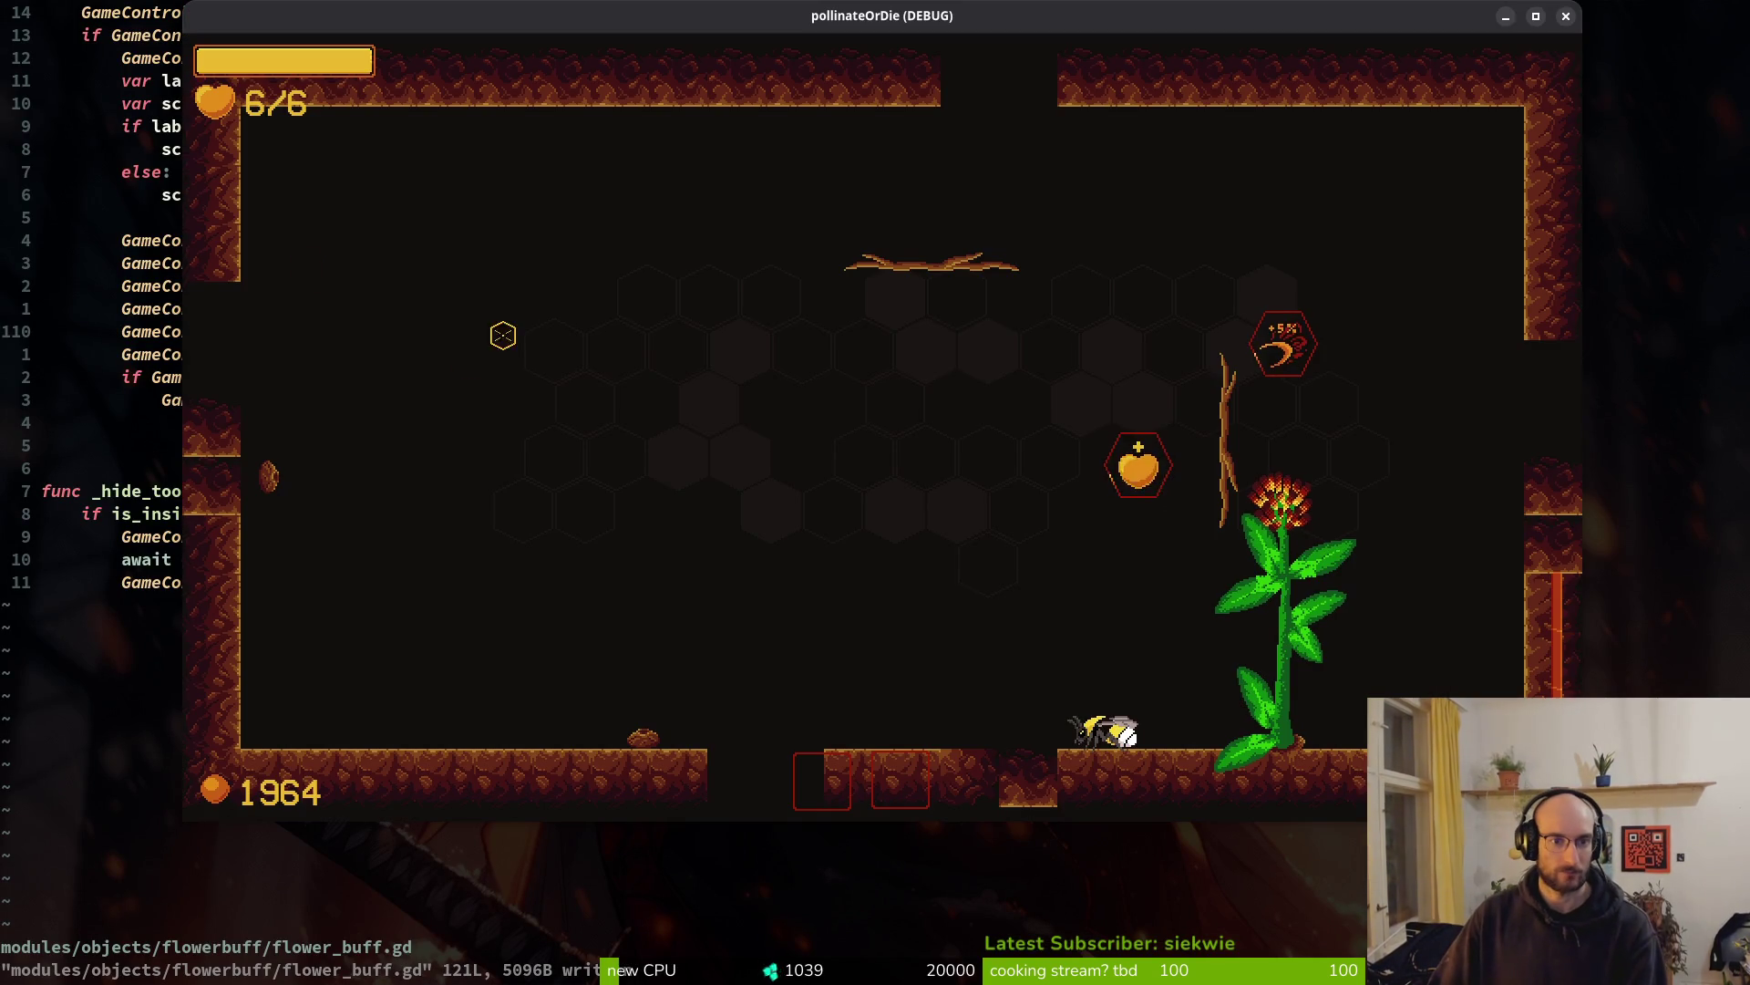
{"action": "key", "text": "alt+Tab"}
{"action": "scroll", "coordinate": [934, 428], "scroll_direction": "down", "scroll_amount": 10}
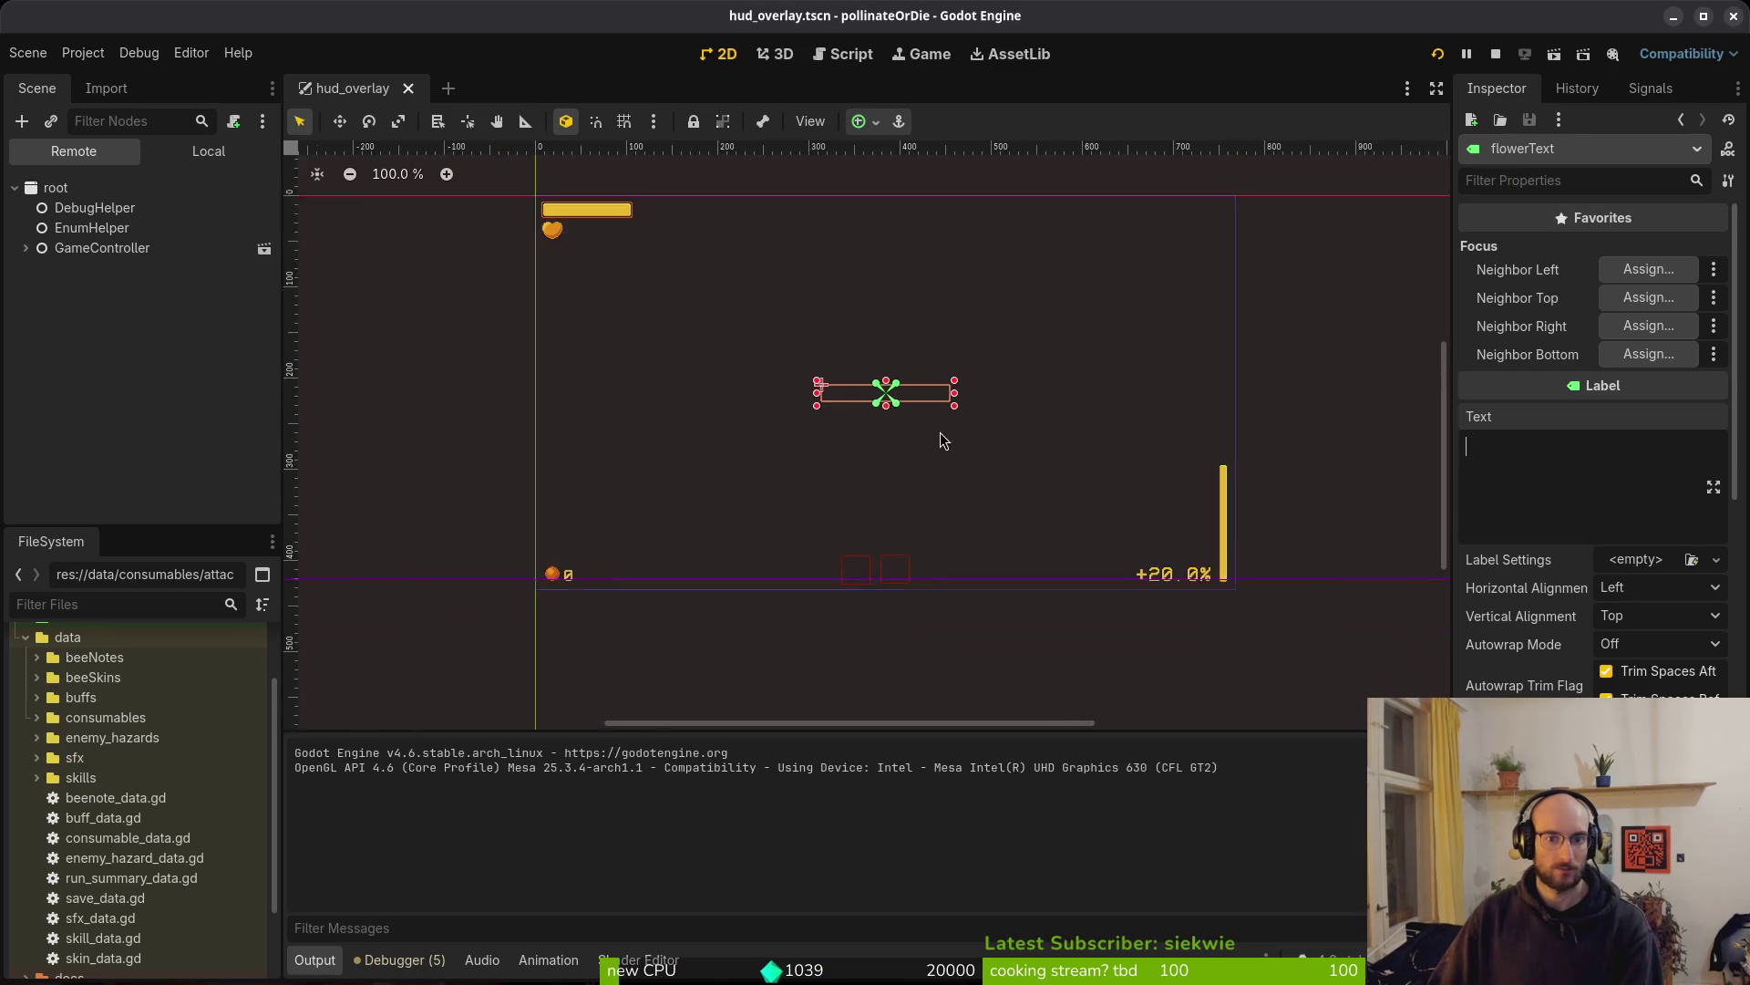
Glance at the running game, then return to the editor and save the HUD scene
{"action": "left_click", "coordinate": [186, 155]}
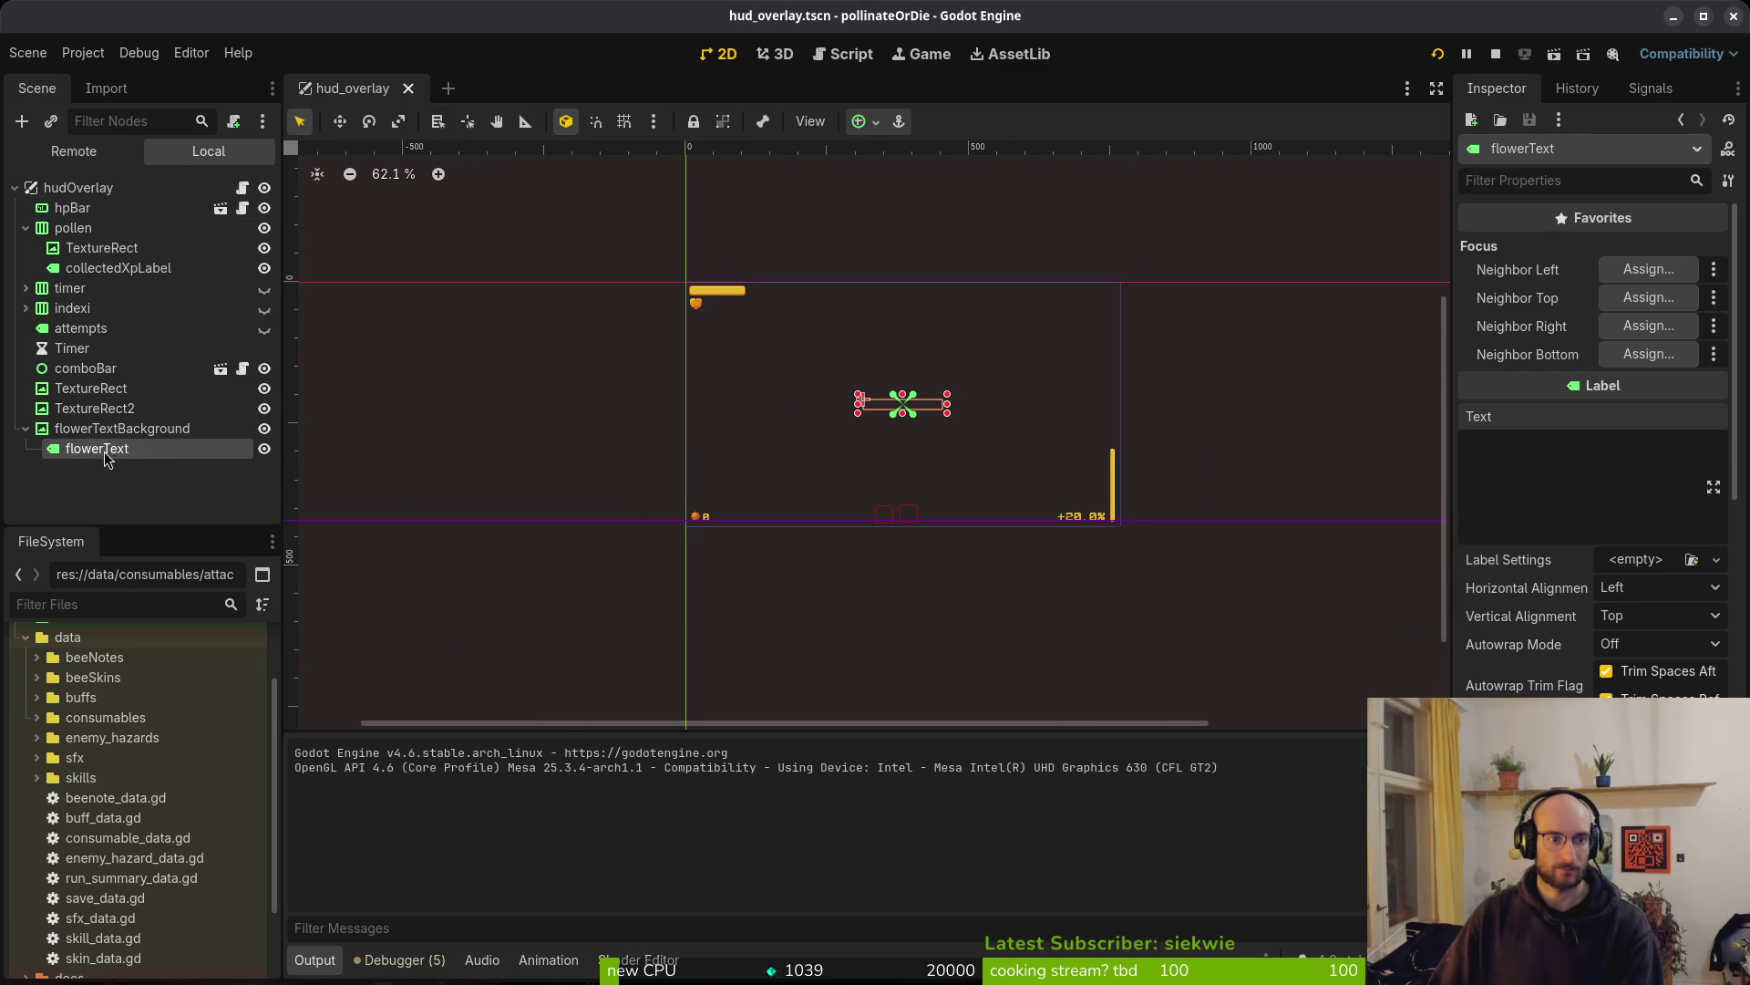
{"action": "key", "text": "alt+Tab"}
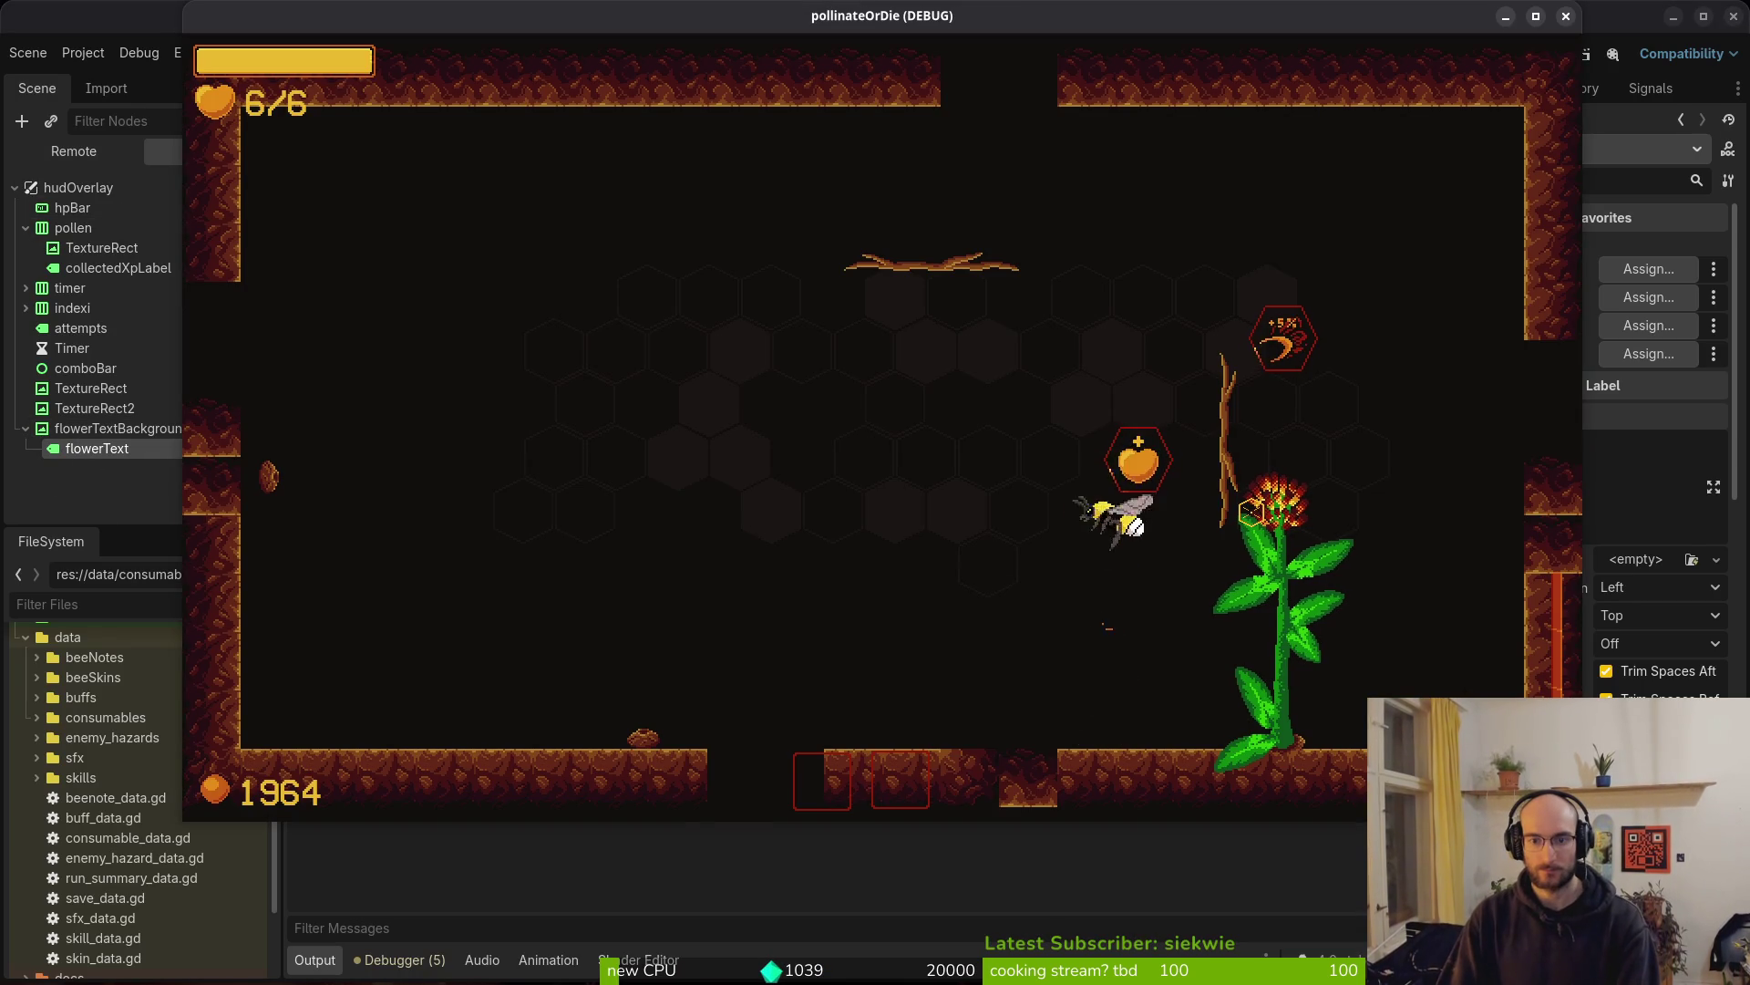
{"action": "key", "text": "alt+Tab"}
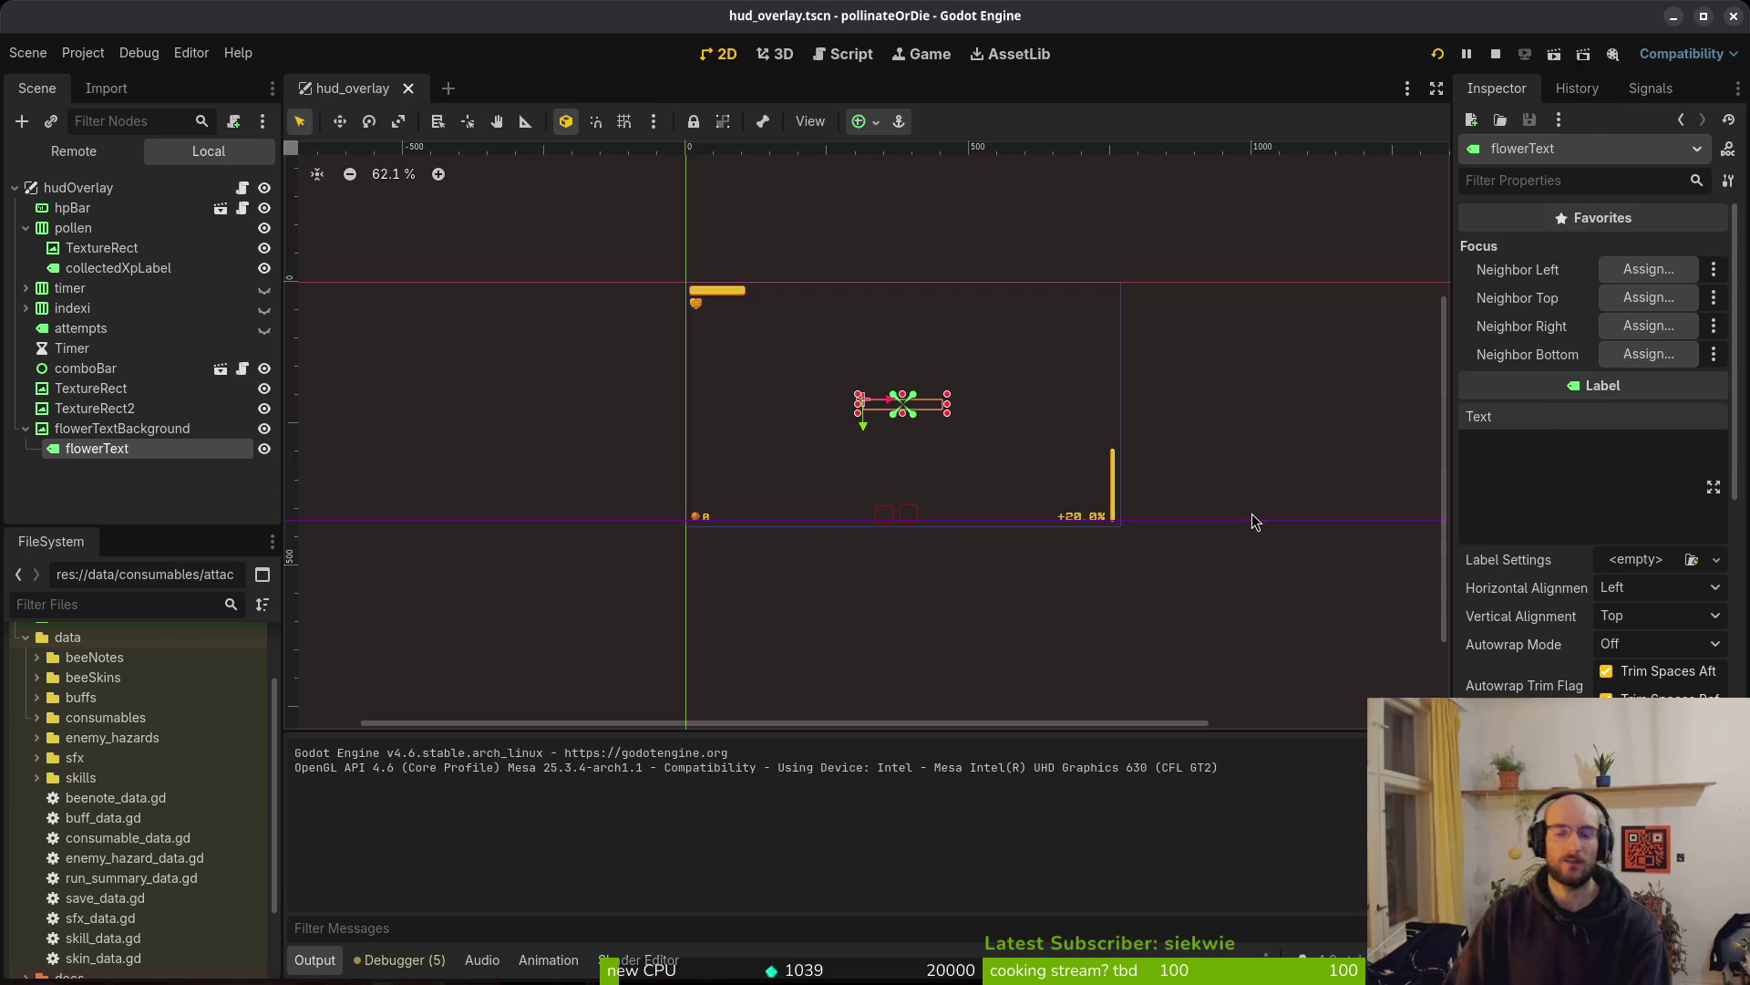
{"action": "key", "text": "ctrl+s"}
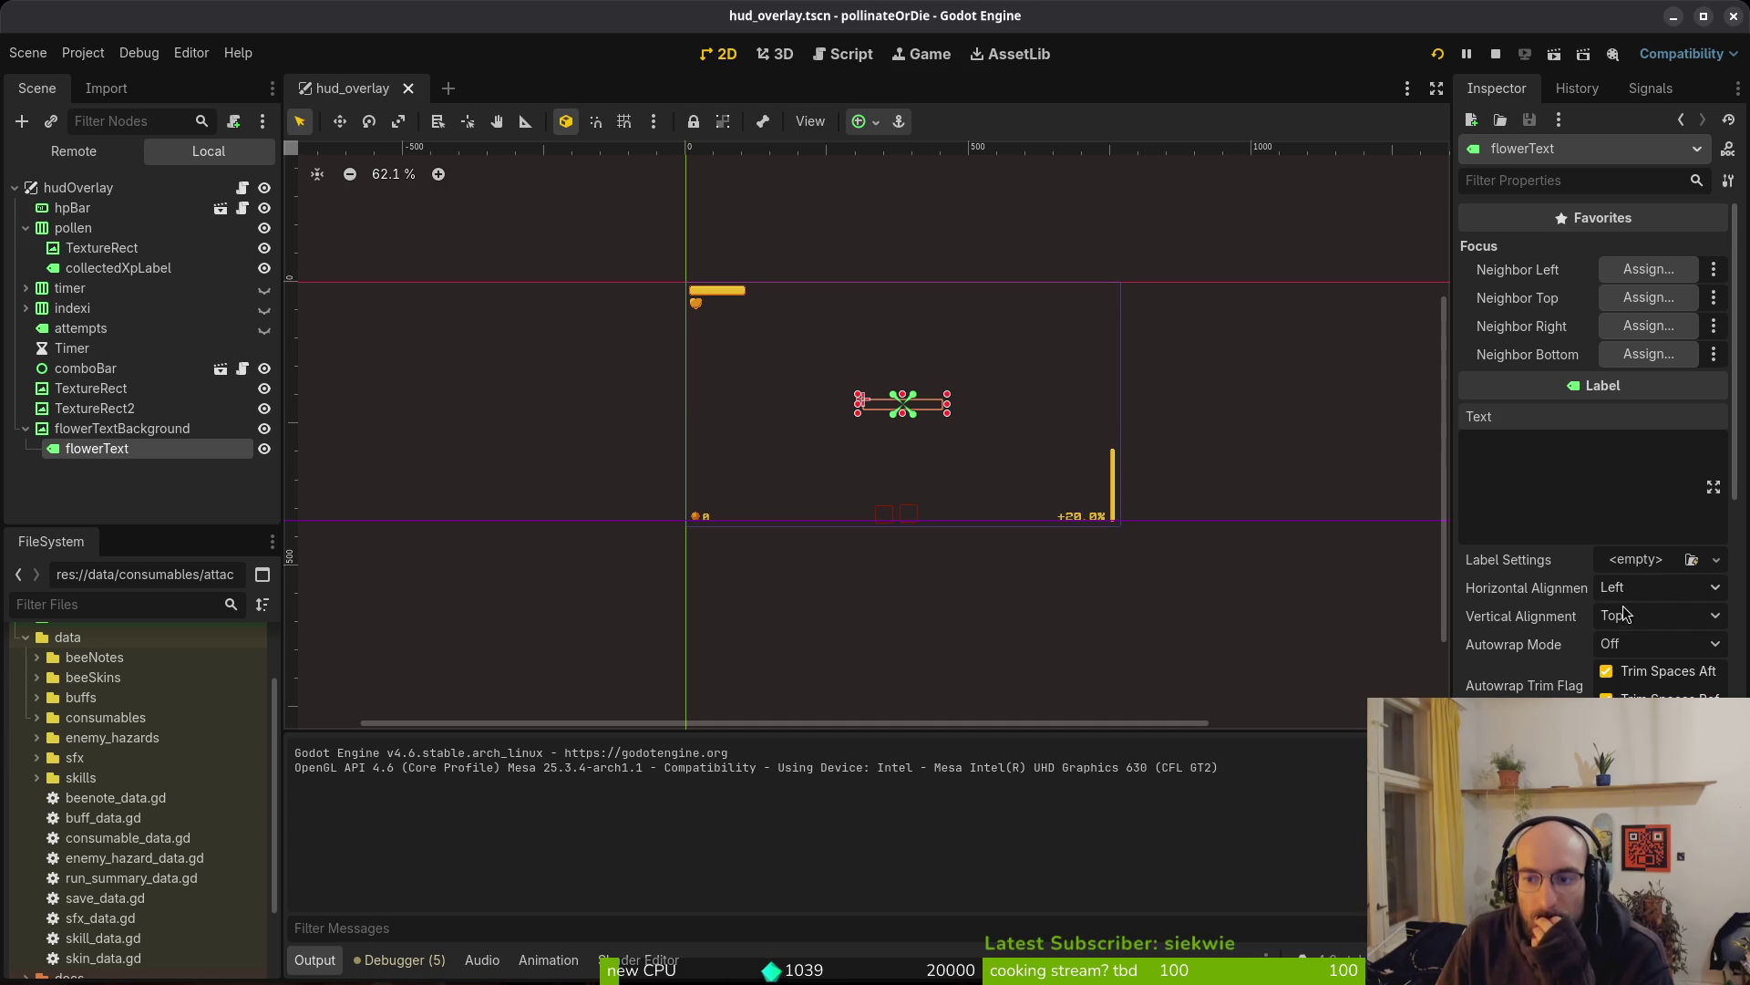
Set flowerText's Horizontal Alignment to Center, select flowerTextBackground, and save the HUD overlay scene
{"action": "left_click", "coordinate": [1646, 591]}
{"action": "left_click", "coordinate": [1651, 640]}
{"action": "left_click", "coordinate": [137, 428]}
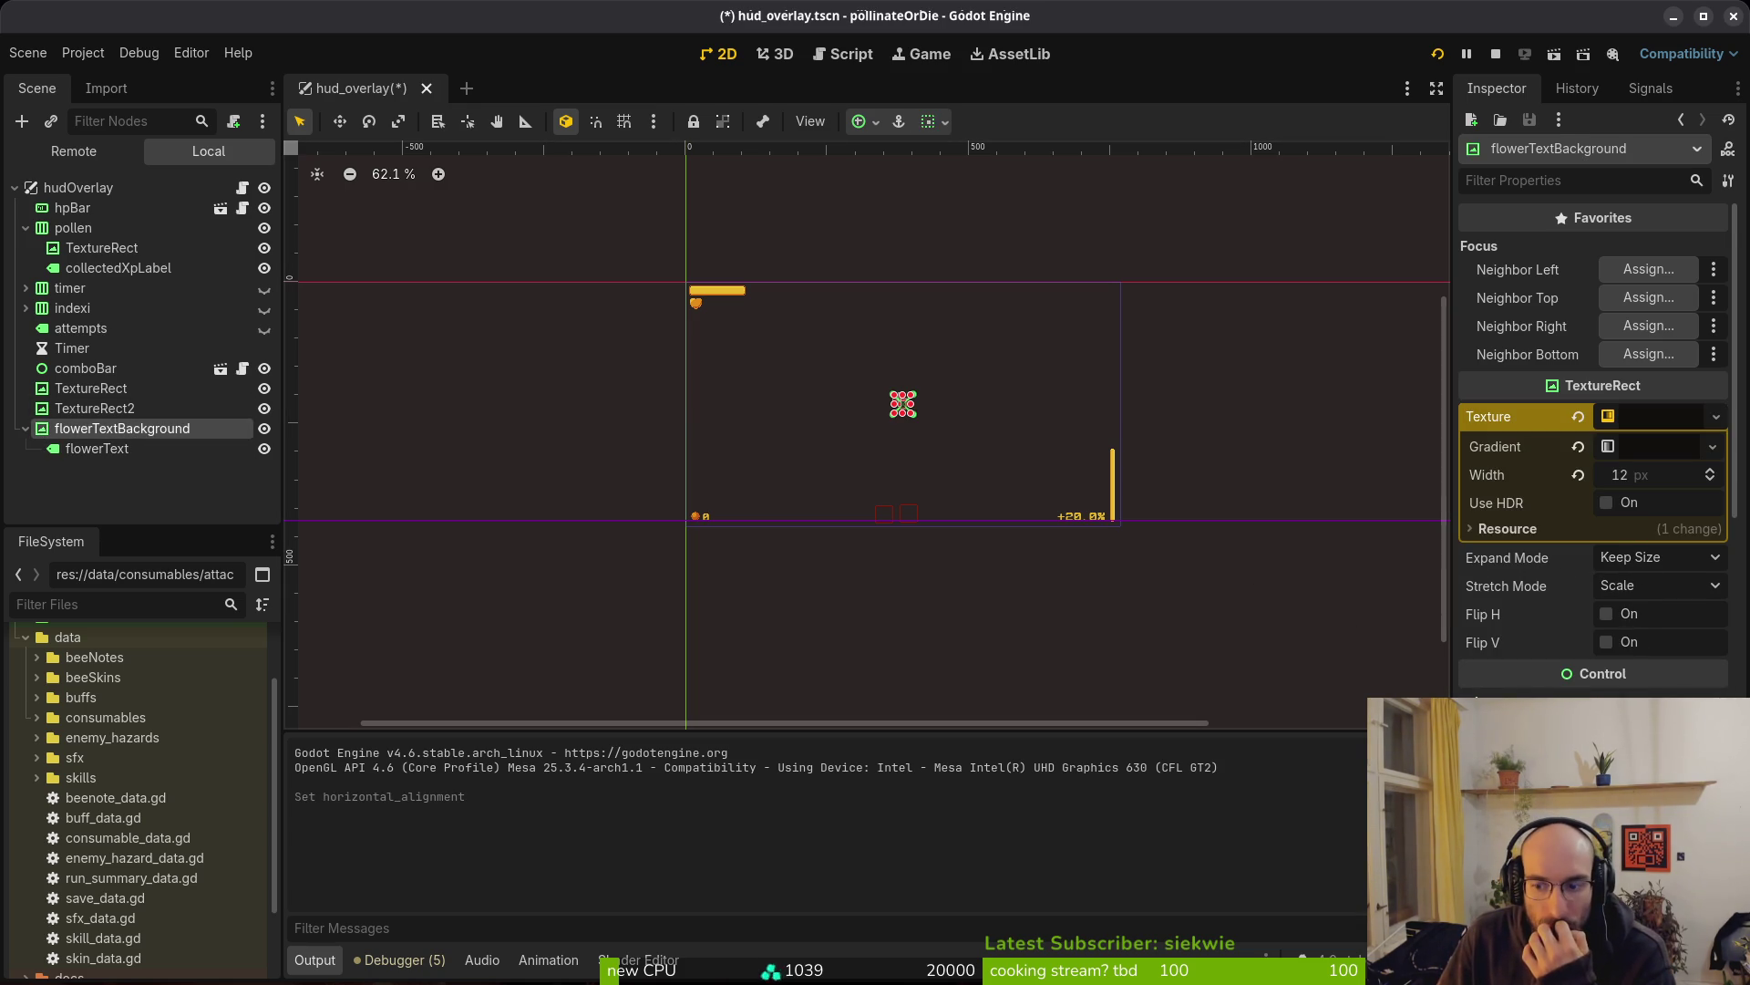
{"action": "scroll", "coordinate": [1596, 447], "scroll_direction": "down", "scroll_amount": 5}
{"action": "scroll", "coordinate": [1568, 571], "scroll_direction": "up", "scroll_amount": 5}
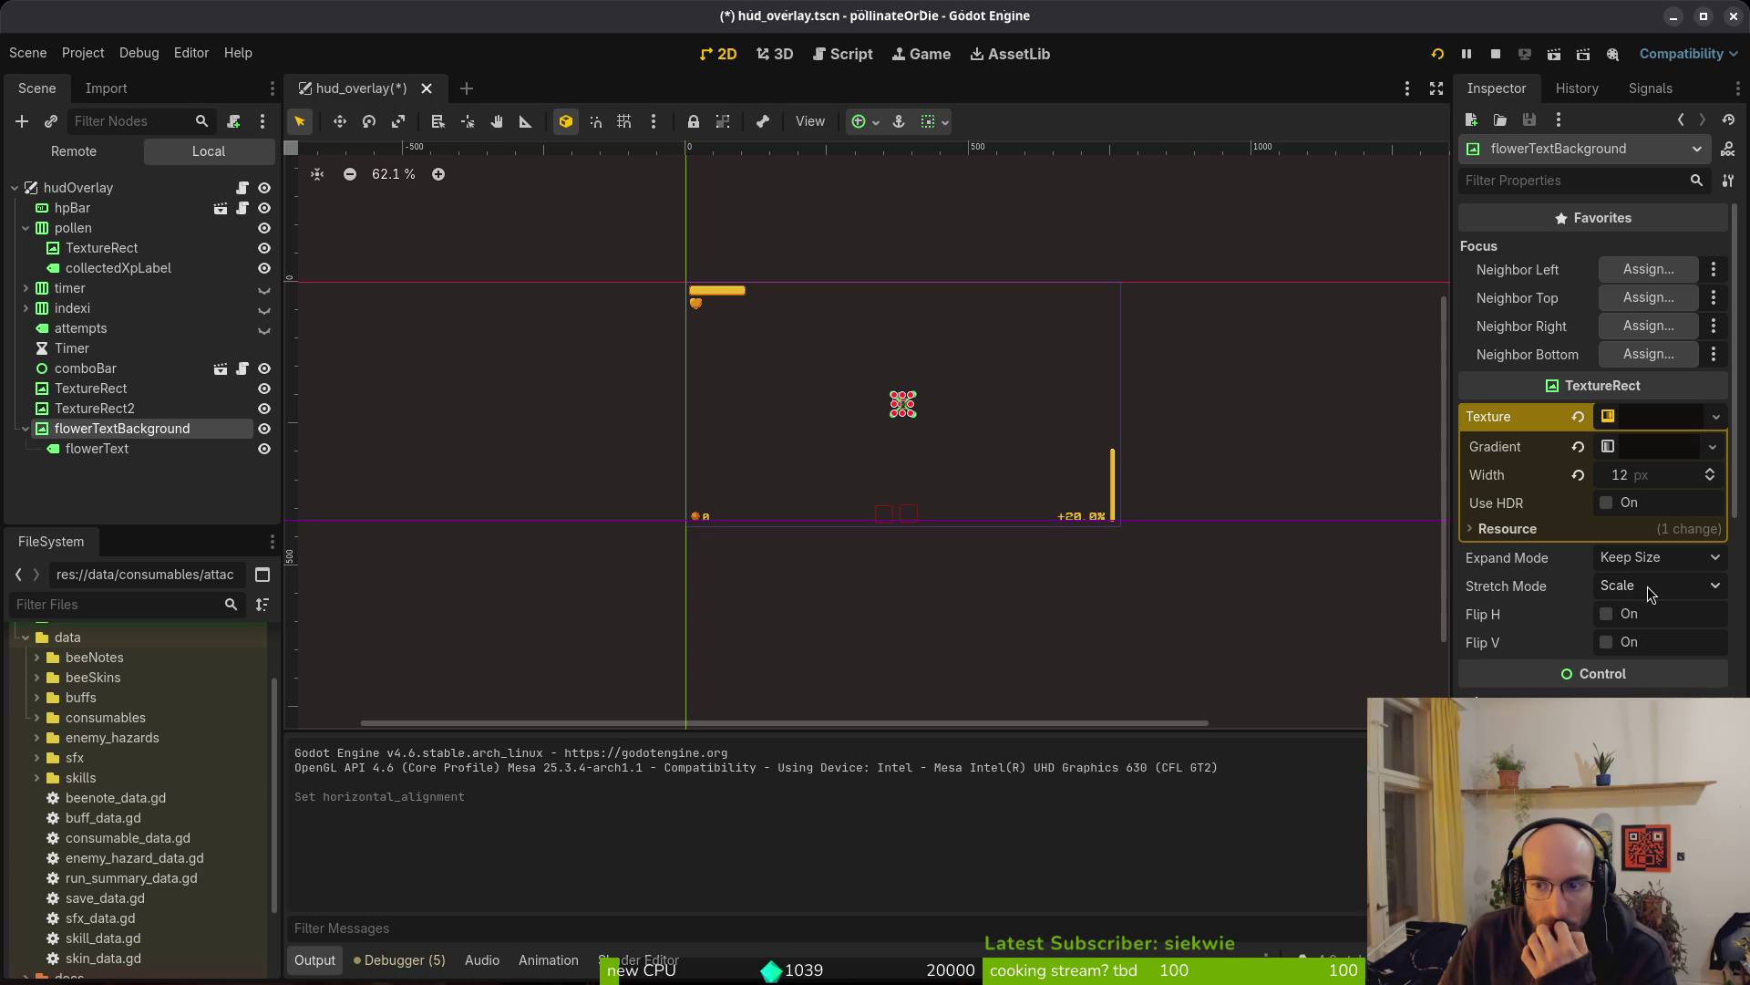
{"action": "scroll", "coordinate": [911, 421], "scroll_direction": "up", "scroll_amount": 10}
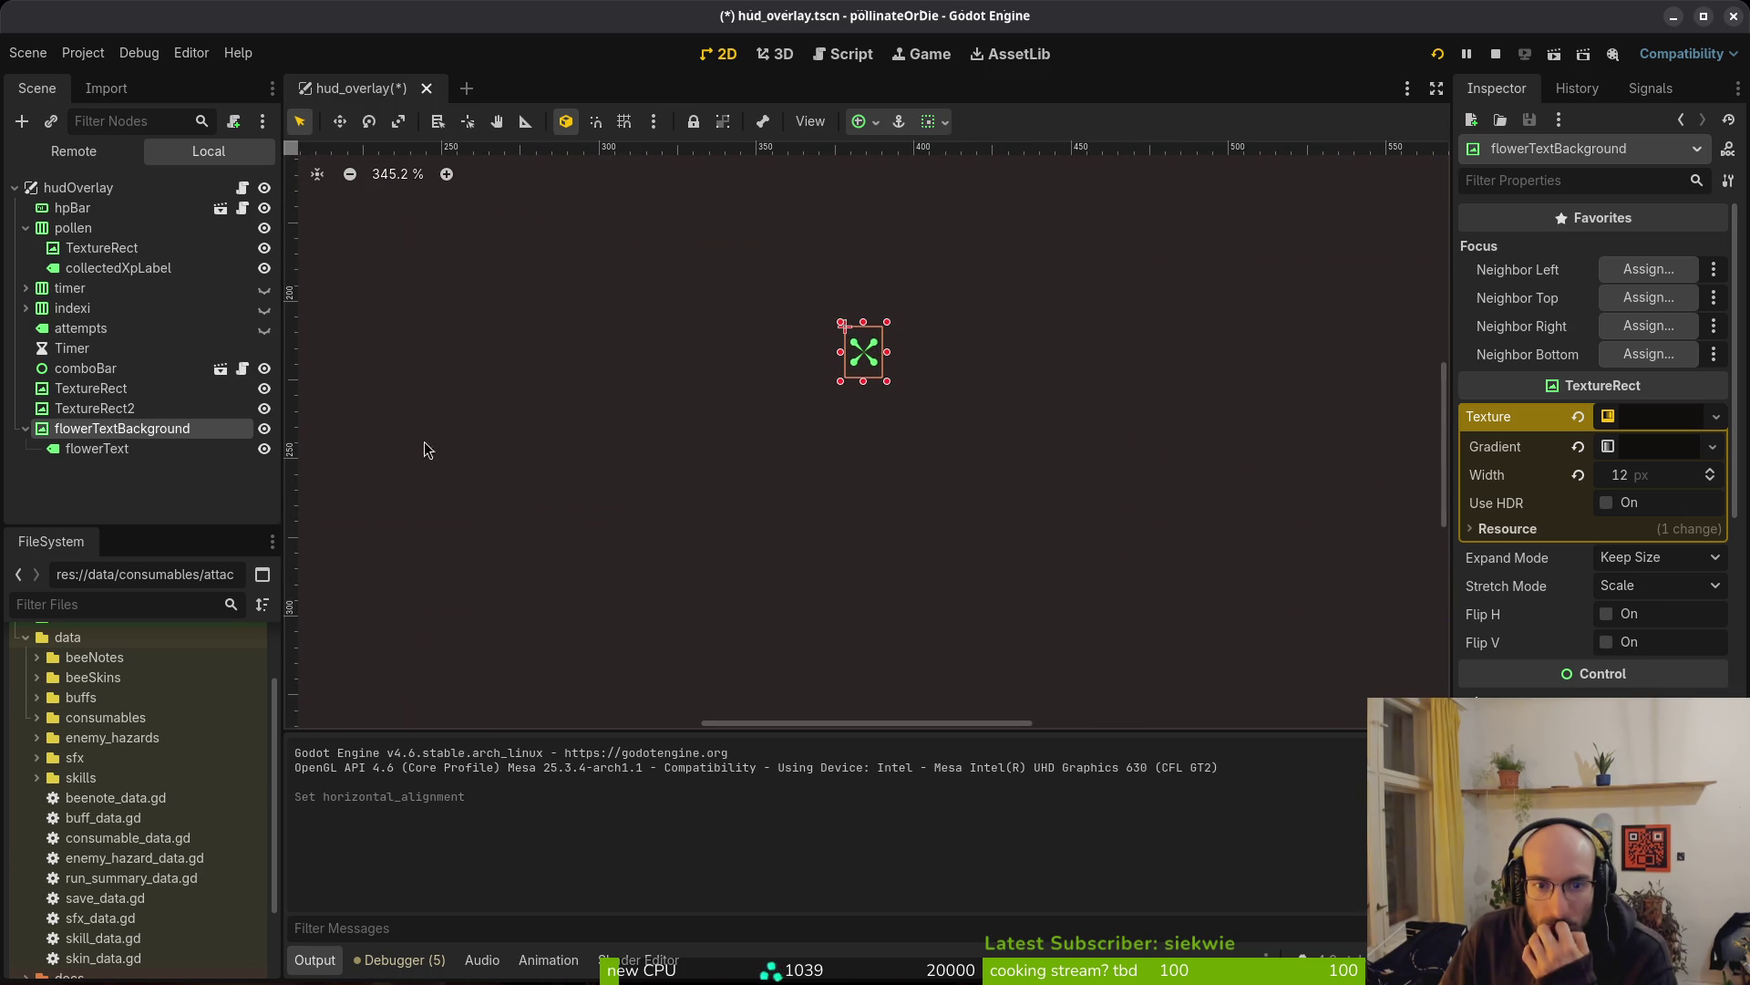
{"action": "key", "text": "ctrl+s"}
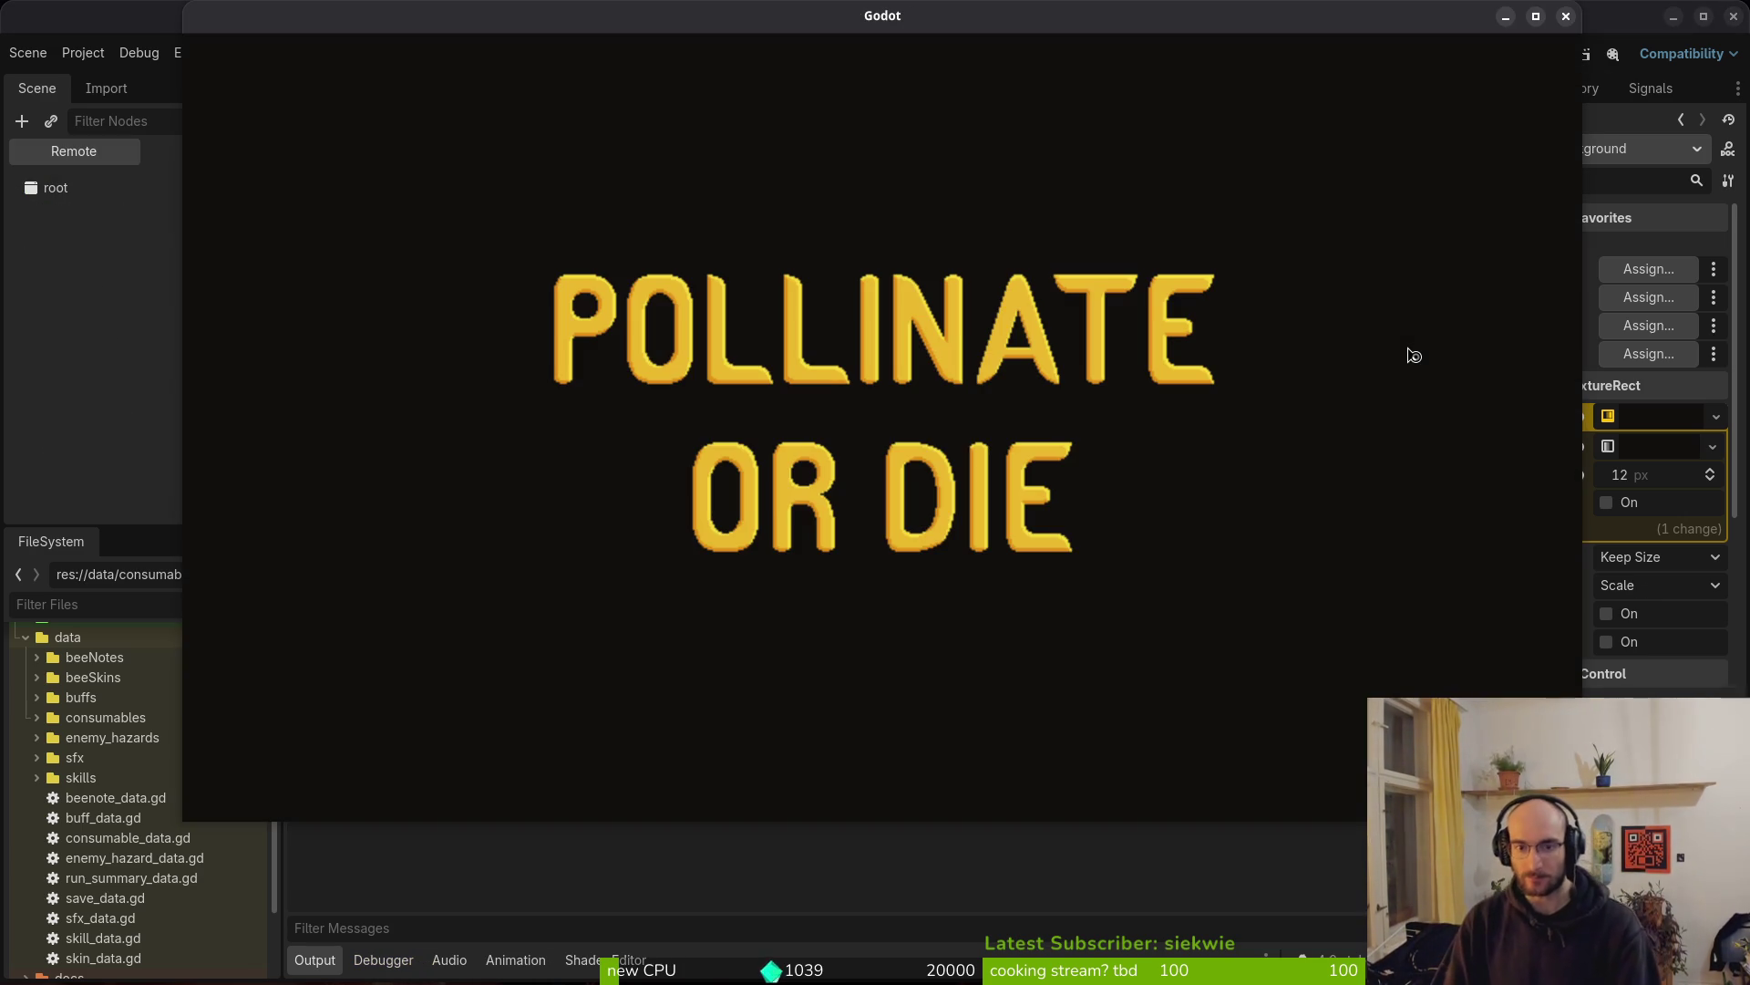
Continue into gameplay and fly the bee to collect the stopwatch stun buff near the flowering plant
{"action": "key", "text": "Return"}
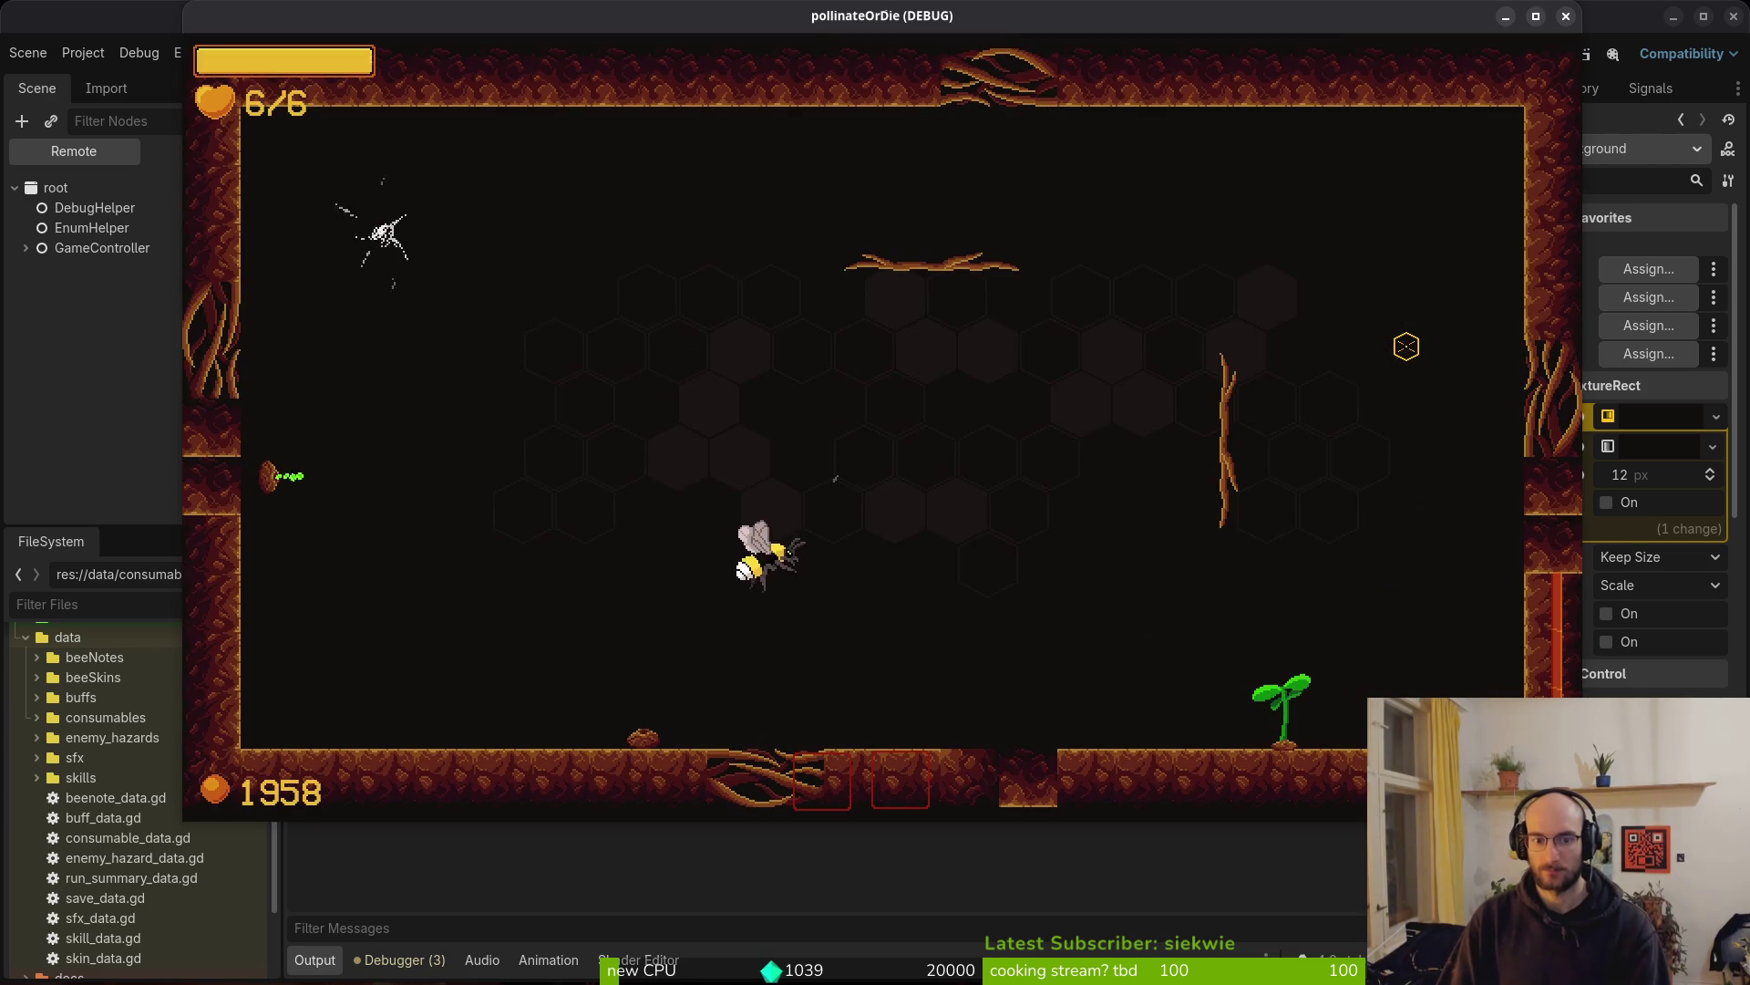
{"action": "key", "text": "d"}
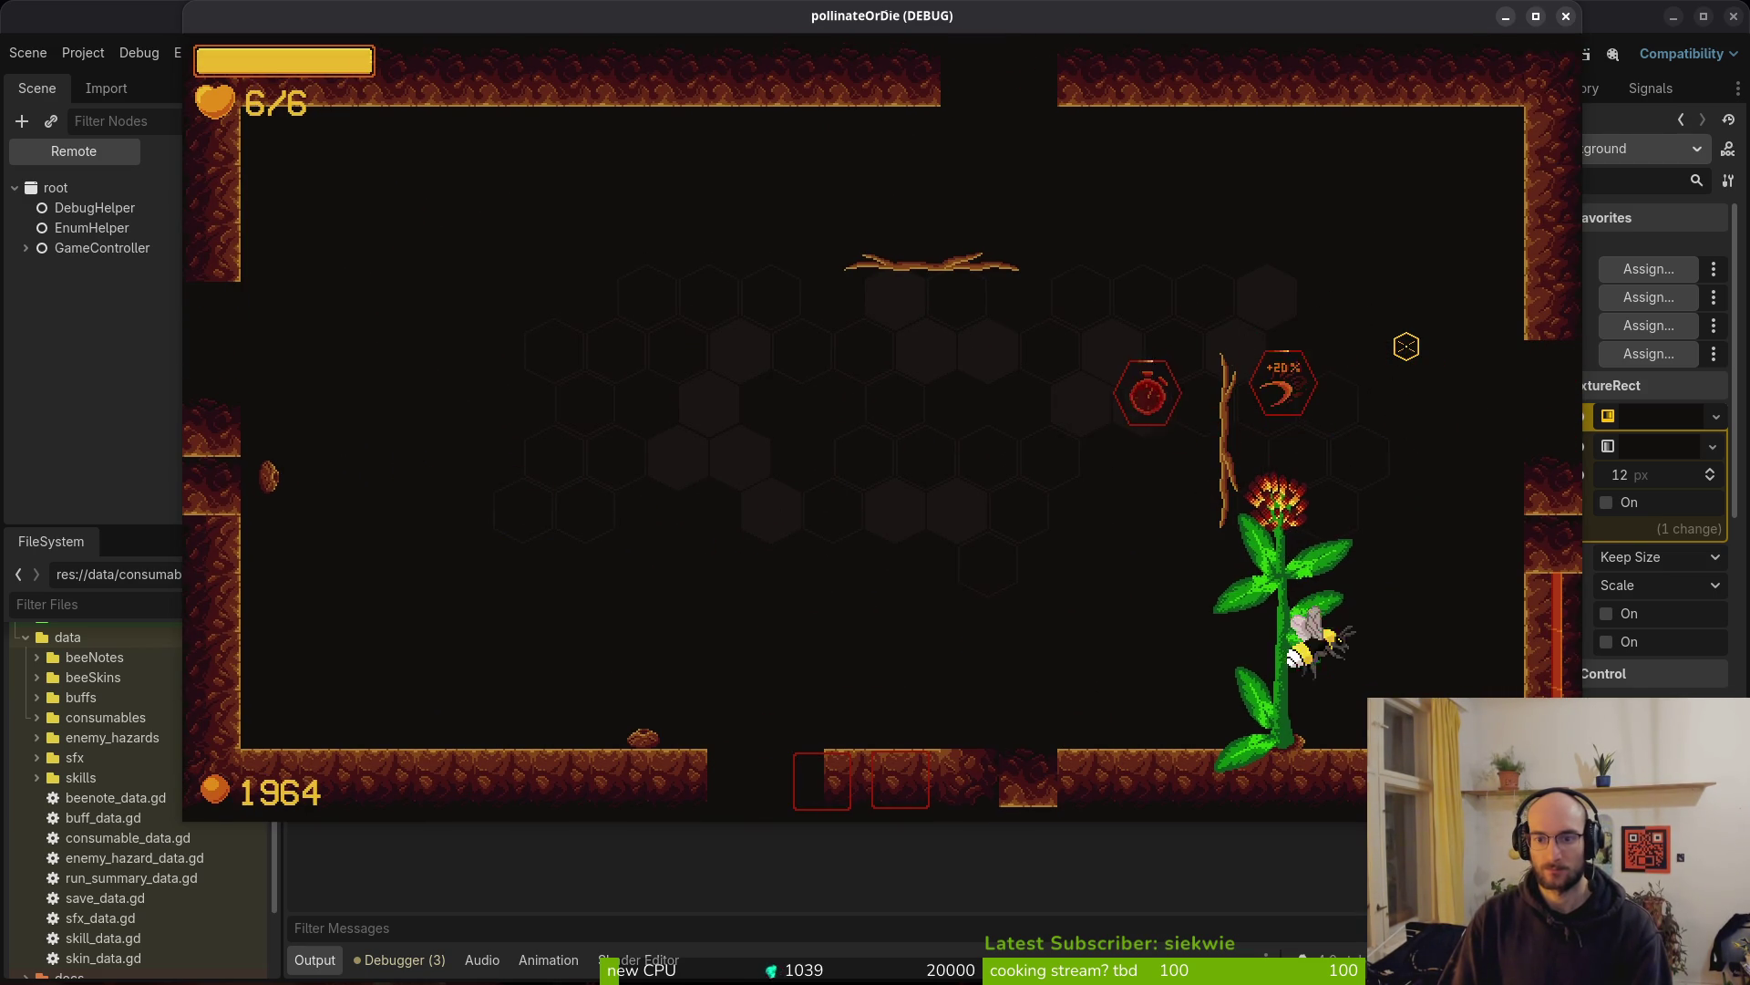
{"action": "key", "text": "w"}
{"action": "key", "text": "a"}
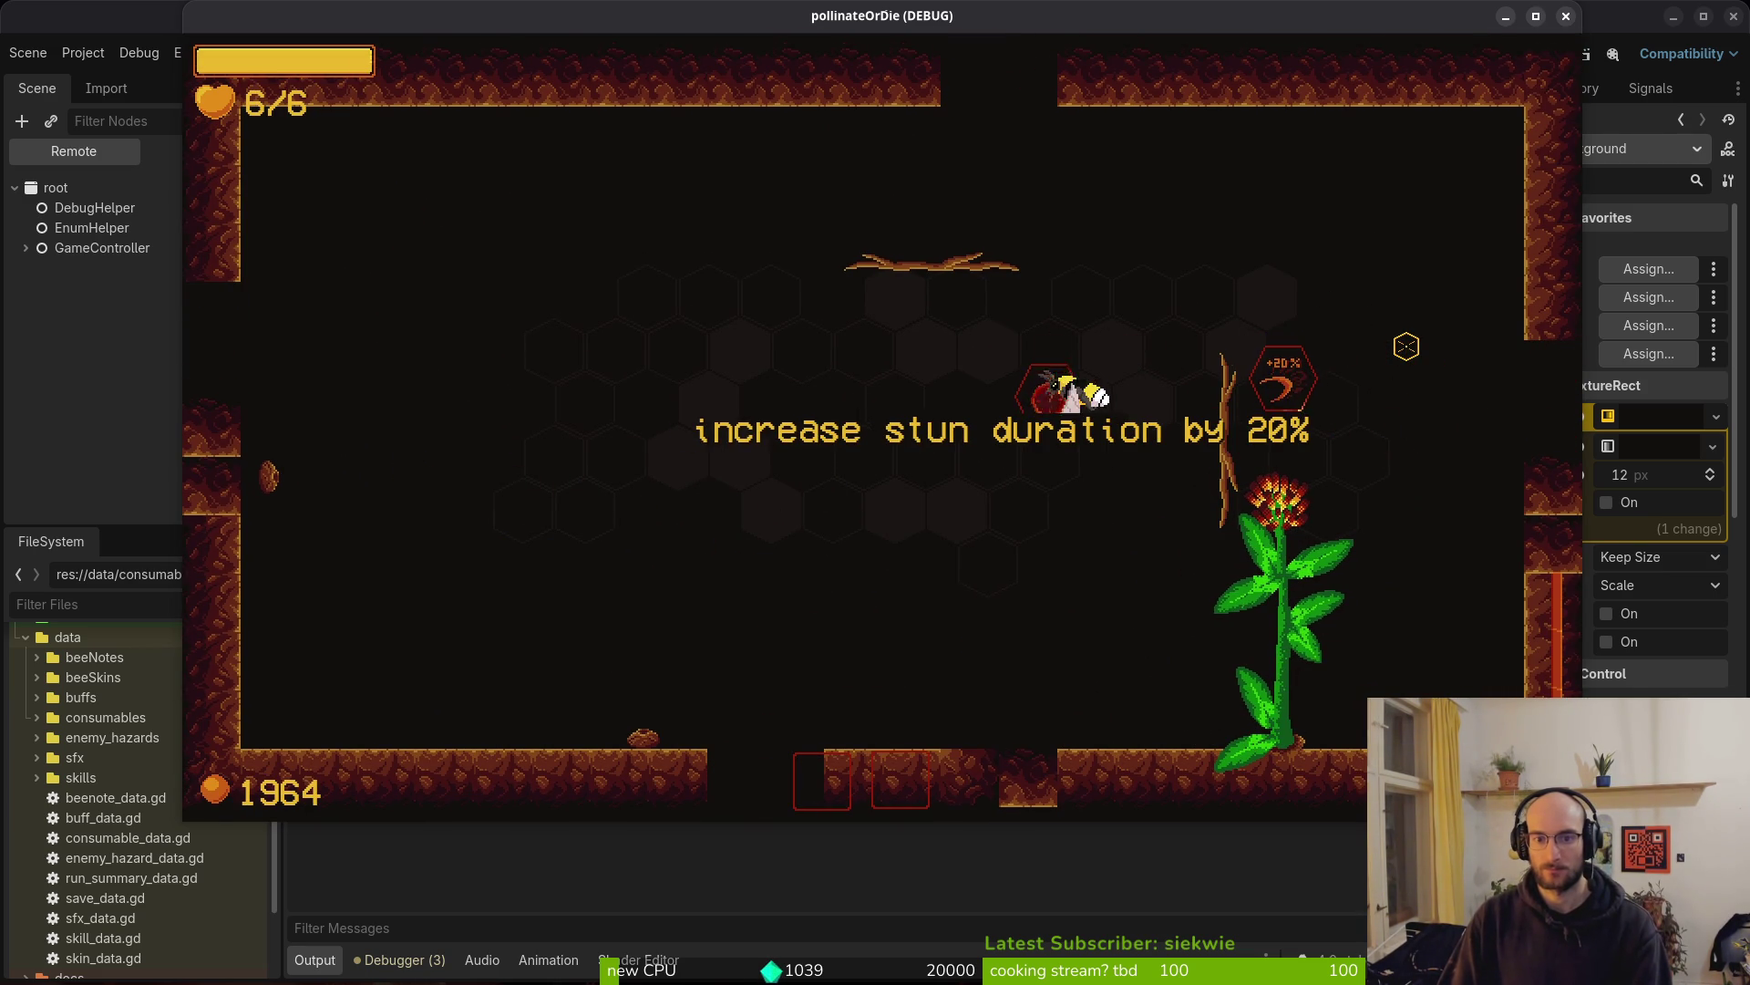
{"action": "key", "text": "d"}
{"action": "key", "text": "d"}
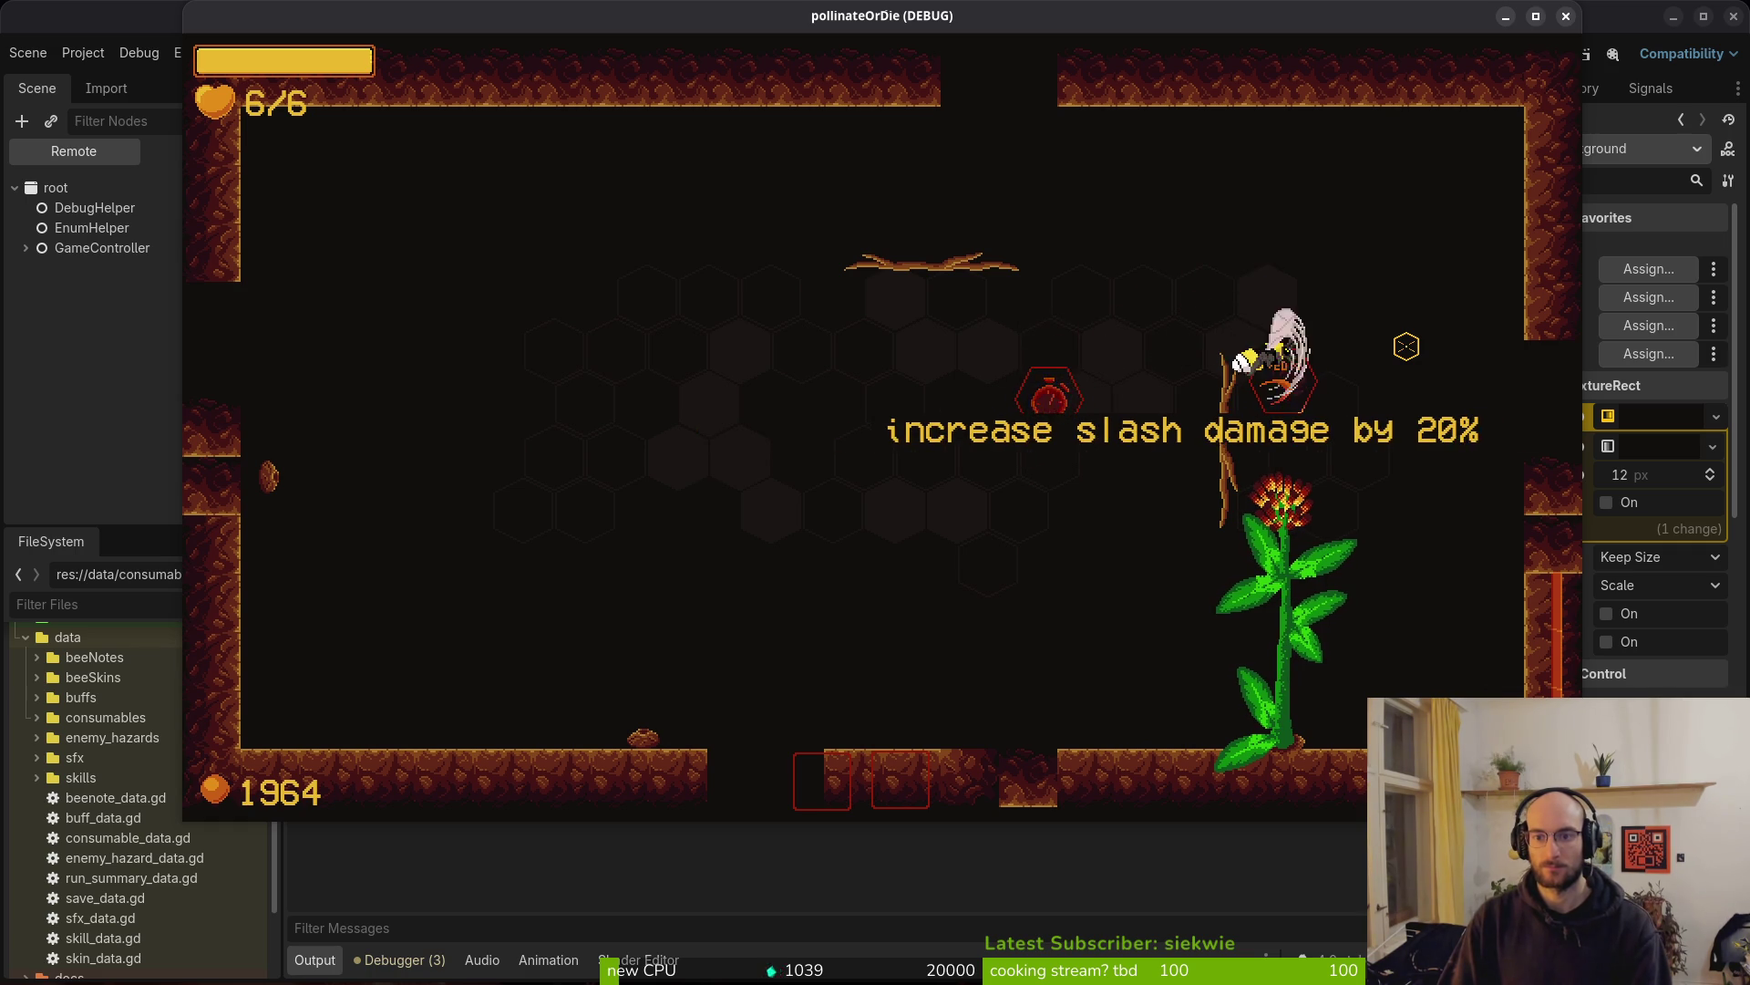
{"action": "key", "text": "a"}
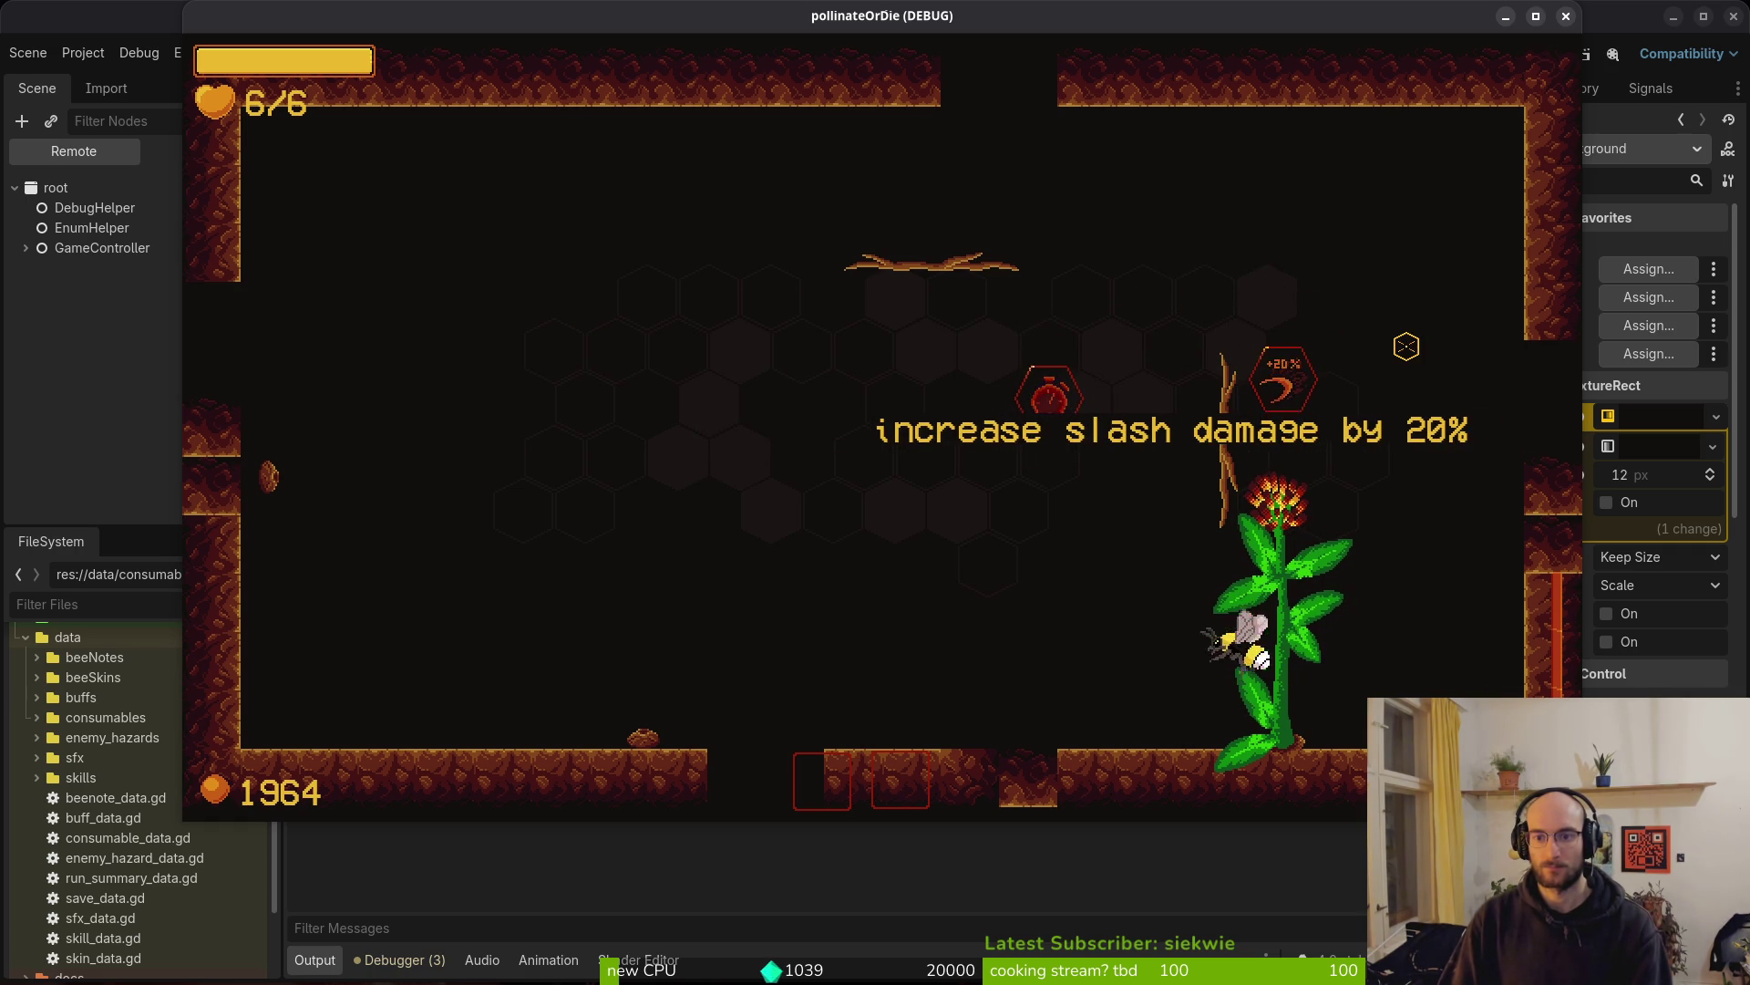
Close the game, relaunch it, then stop it to return to the editor
{"action": "key", "text": "F8"}
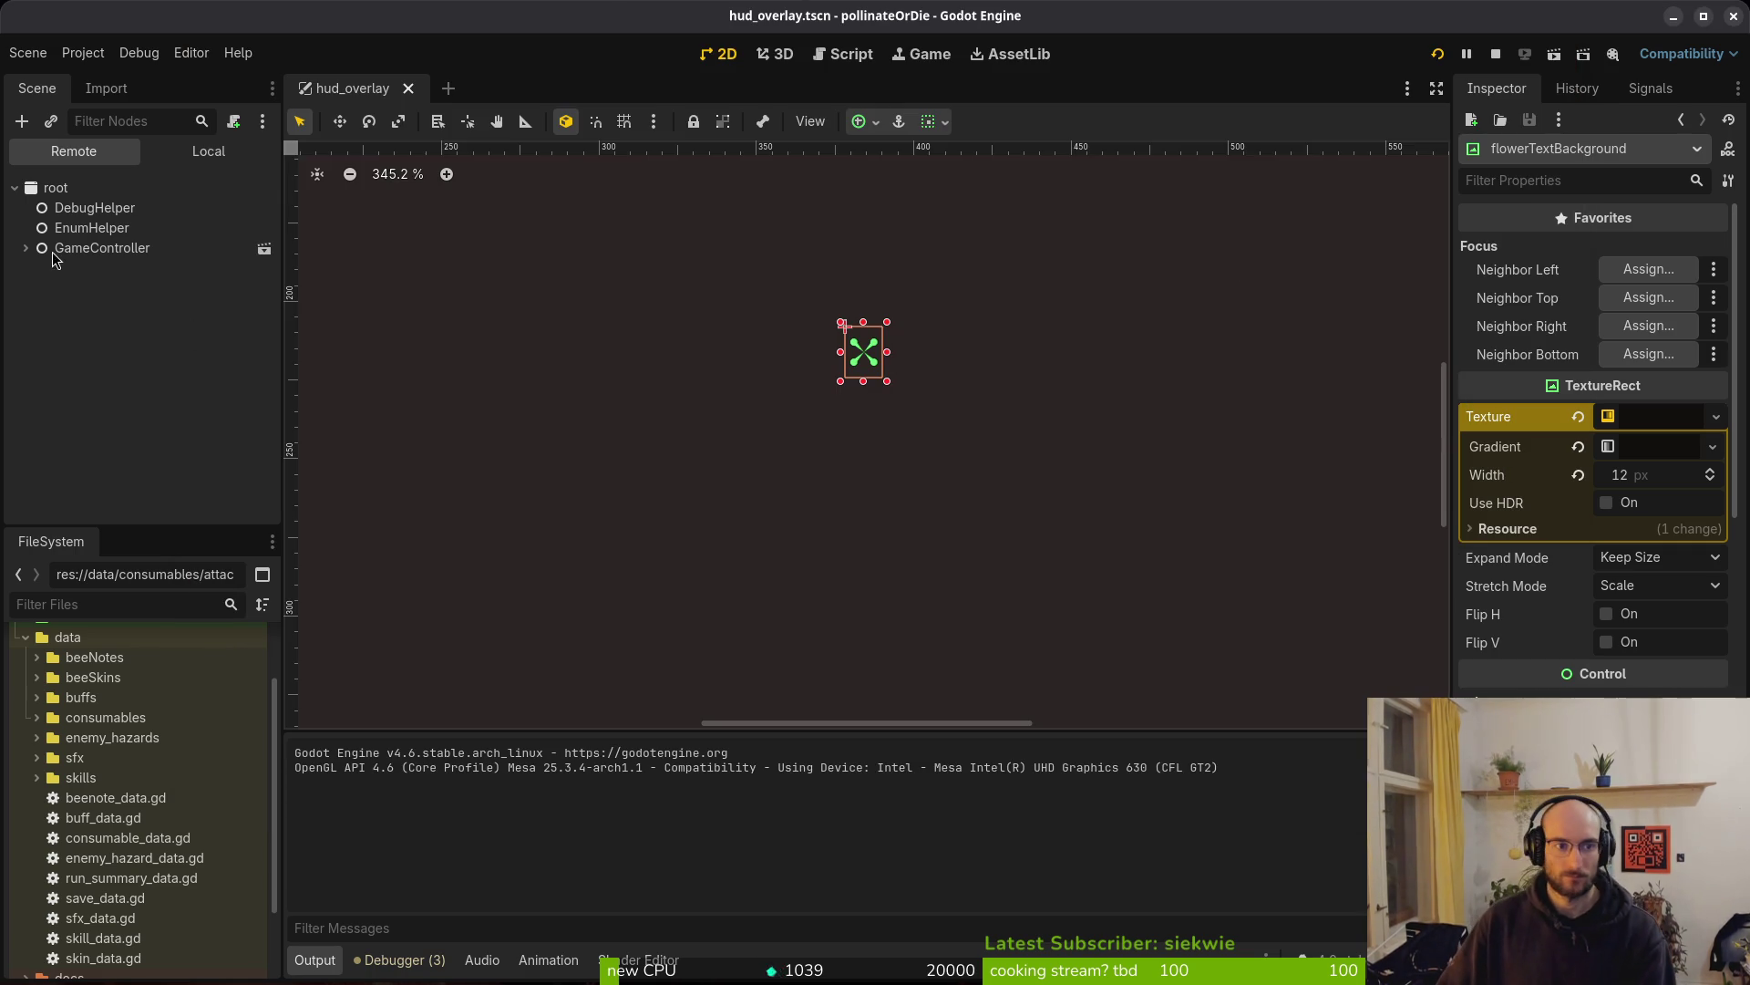
{"action": "key", "text": "F5"}
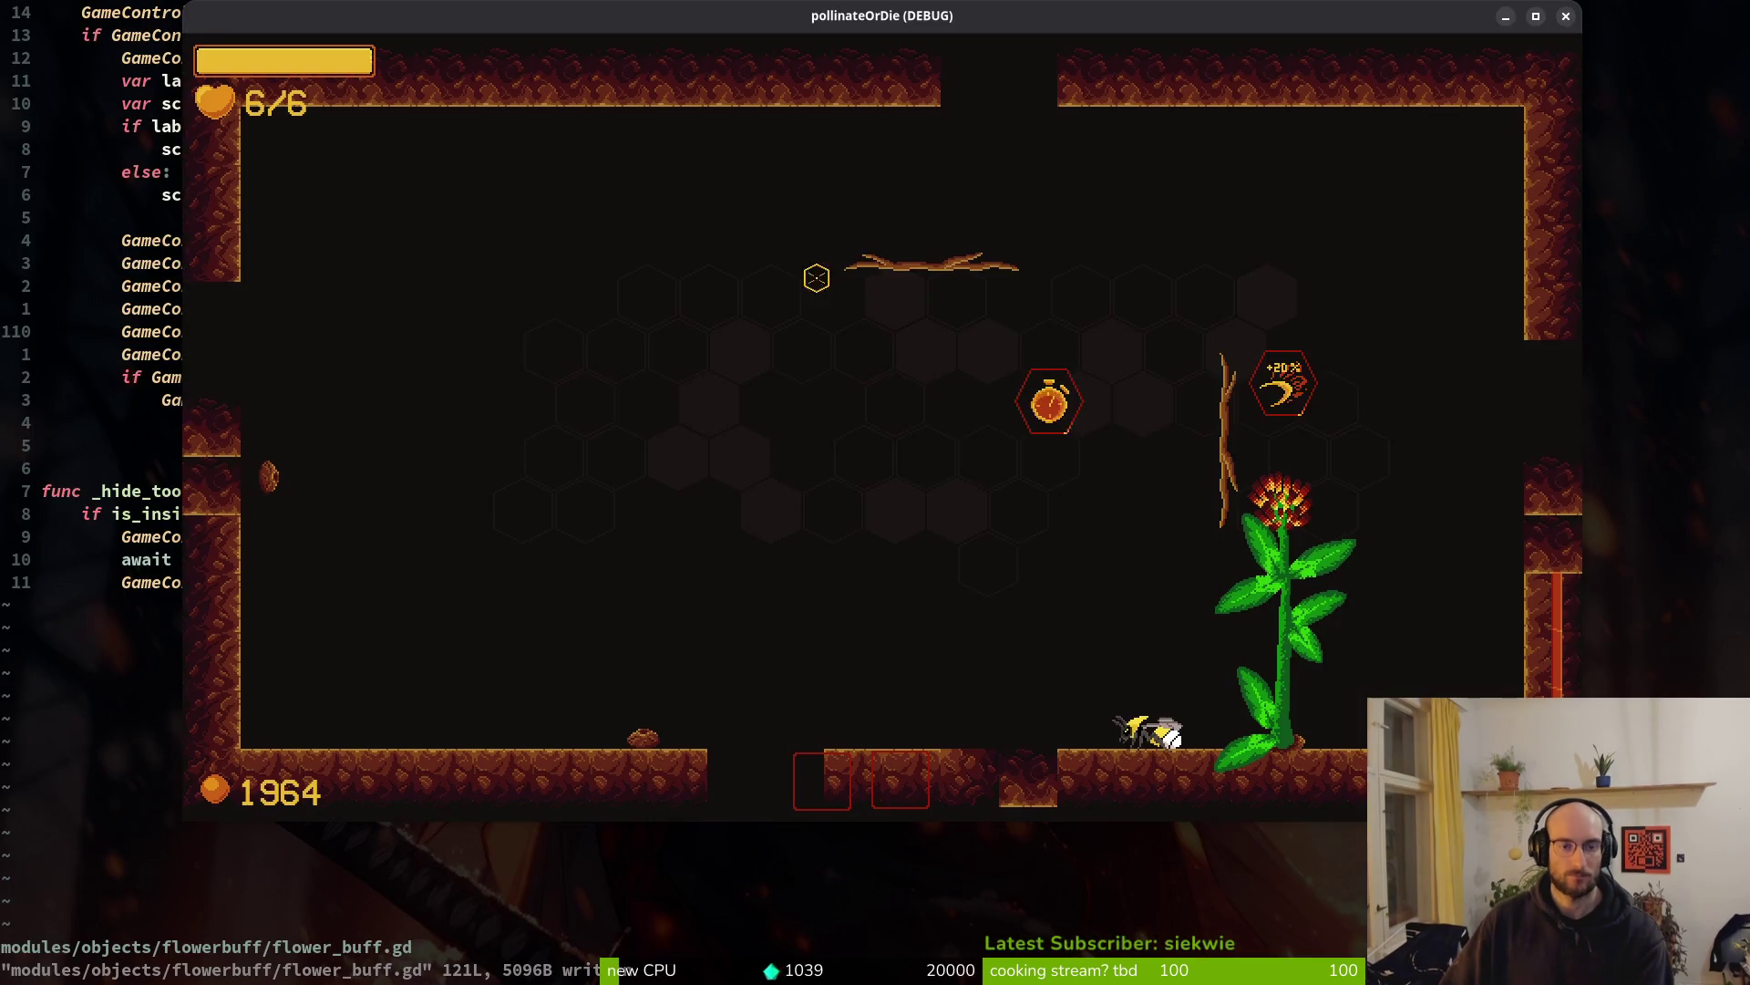
{"action": "key", "text": "F8"}
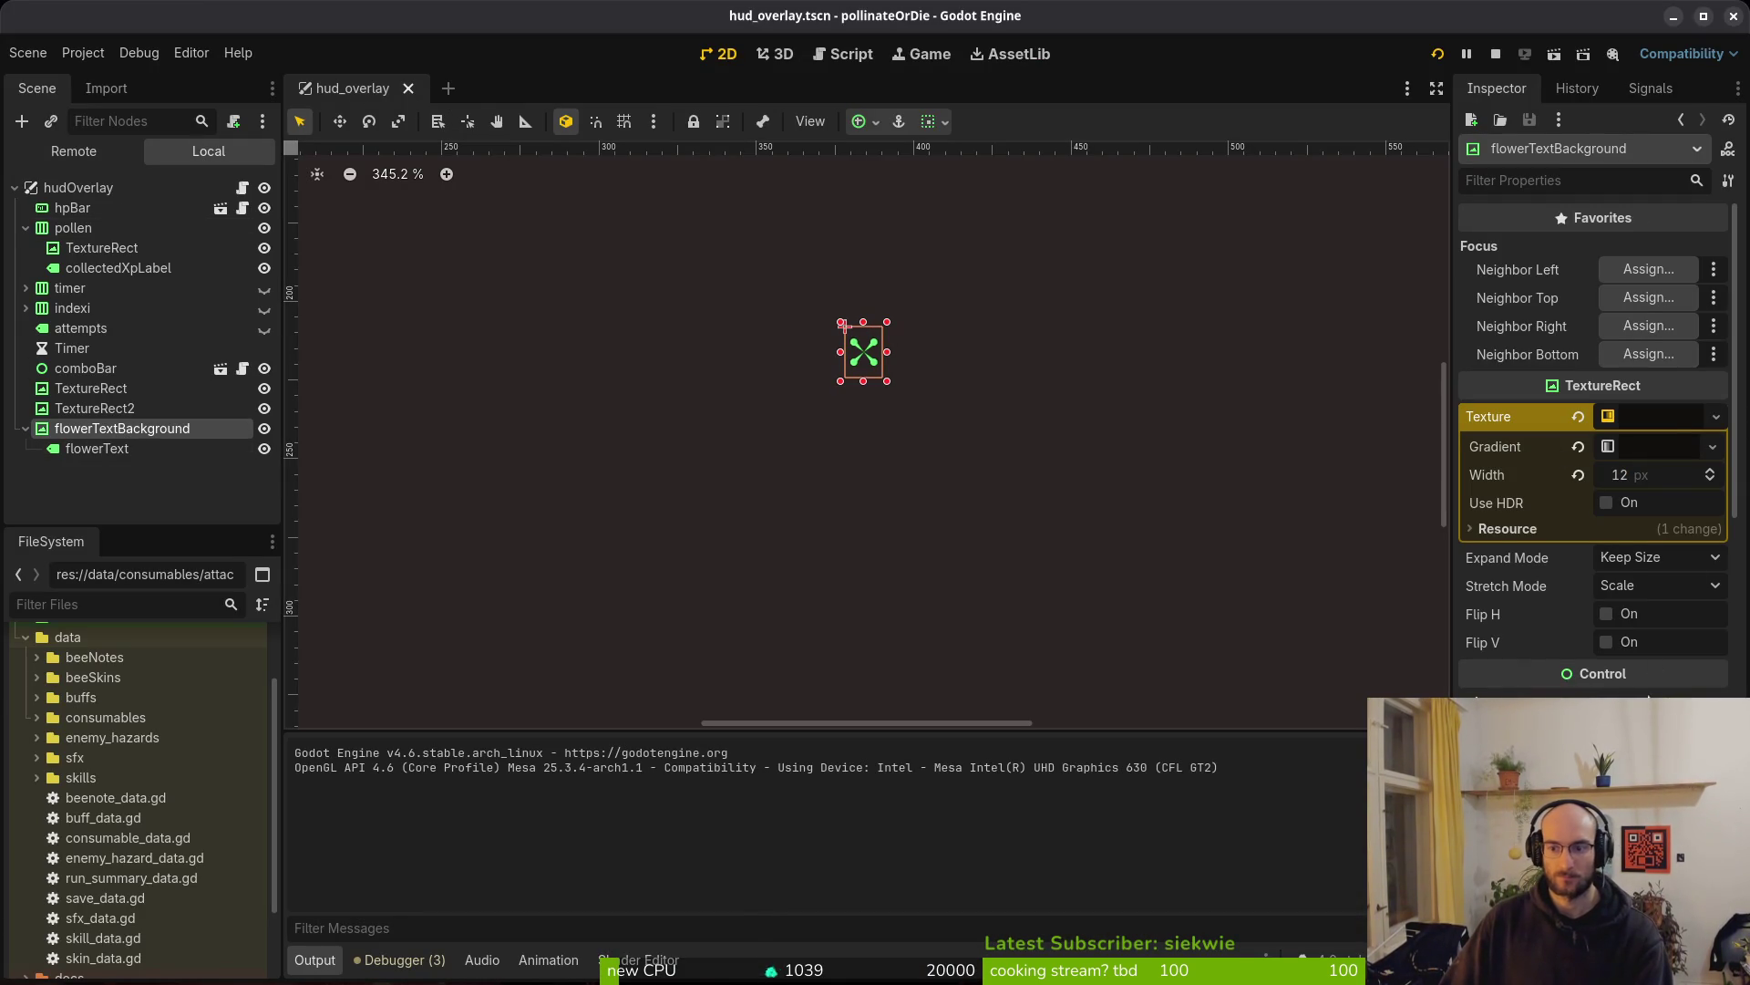
Apply a new size to flowerTextBackground and try its Center anchor preset
{"action": "scroll", "coordinate": [1659, 627], "scroll_direction": "down", "scroll_amount": 5}
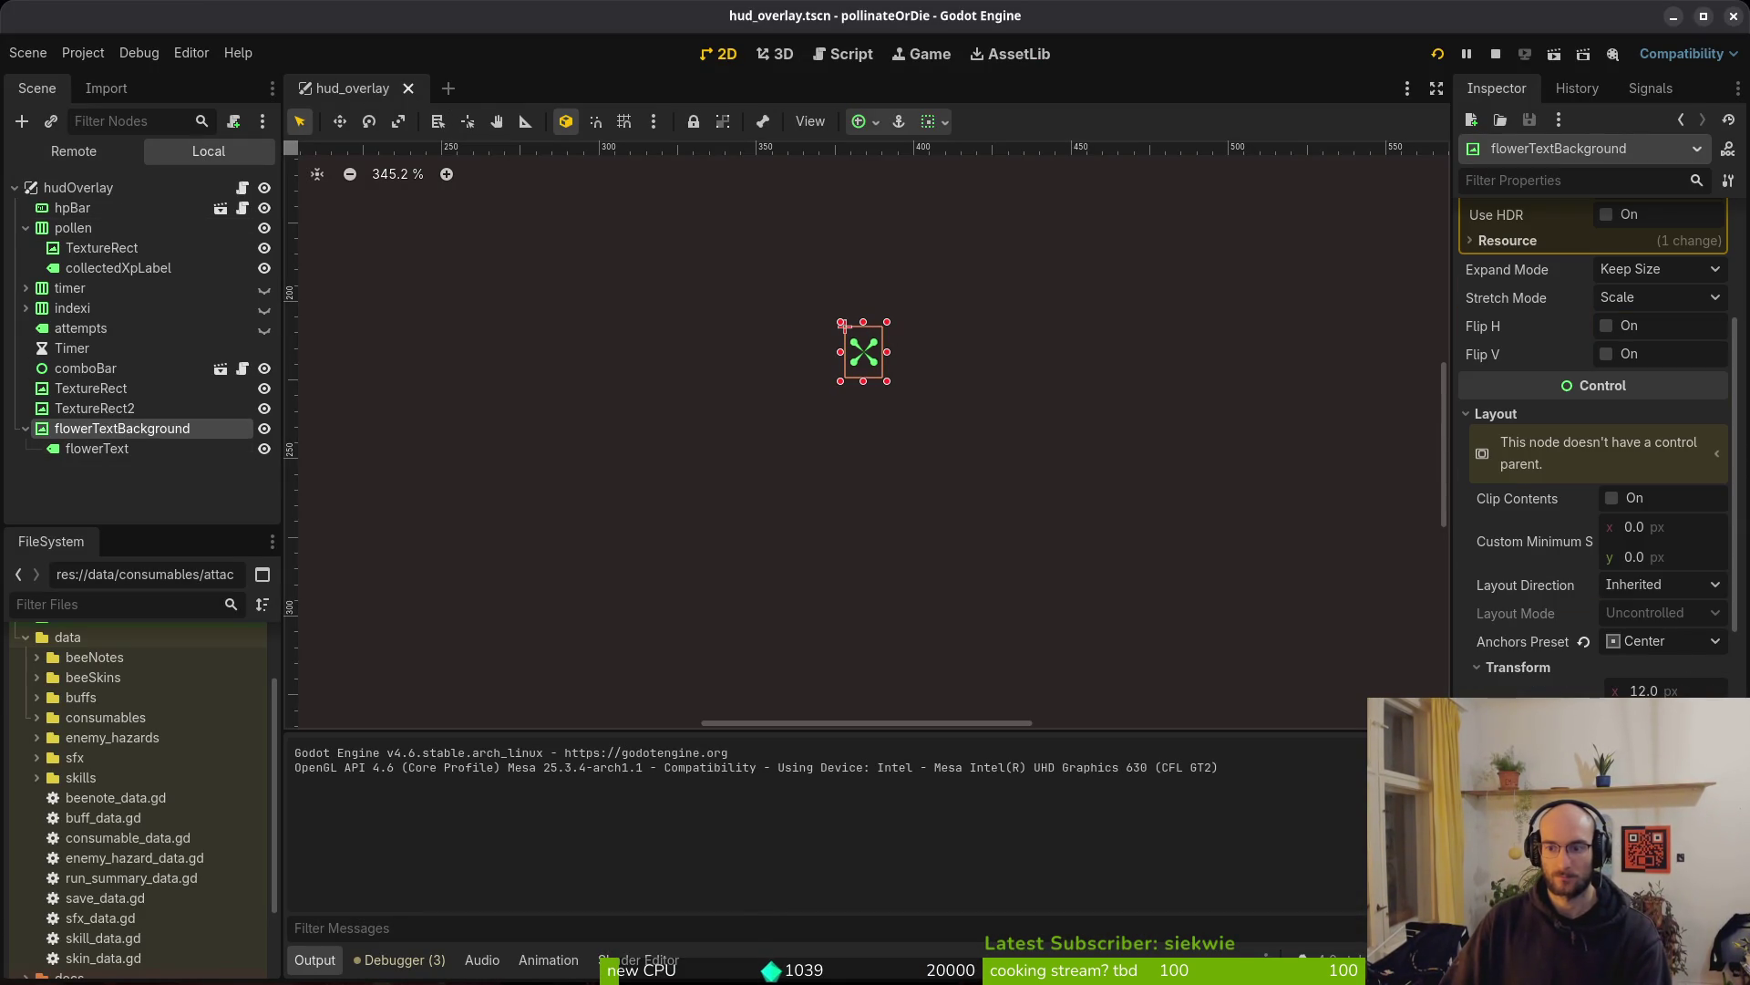
{"action": "key", "text": "ctrl+s"}
{"action": "left_click", "coordinate": [1656, 646]}
{"action": "left_click", "coordinate": [1657, 646]}
{"action": "left_click", "coordinate": [1657, 645]}
{"action": "left_click", "coordinate": [1659, 831]}
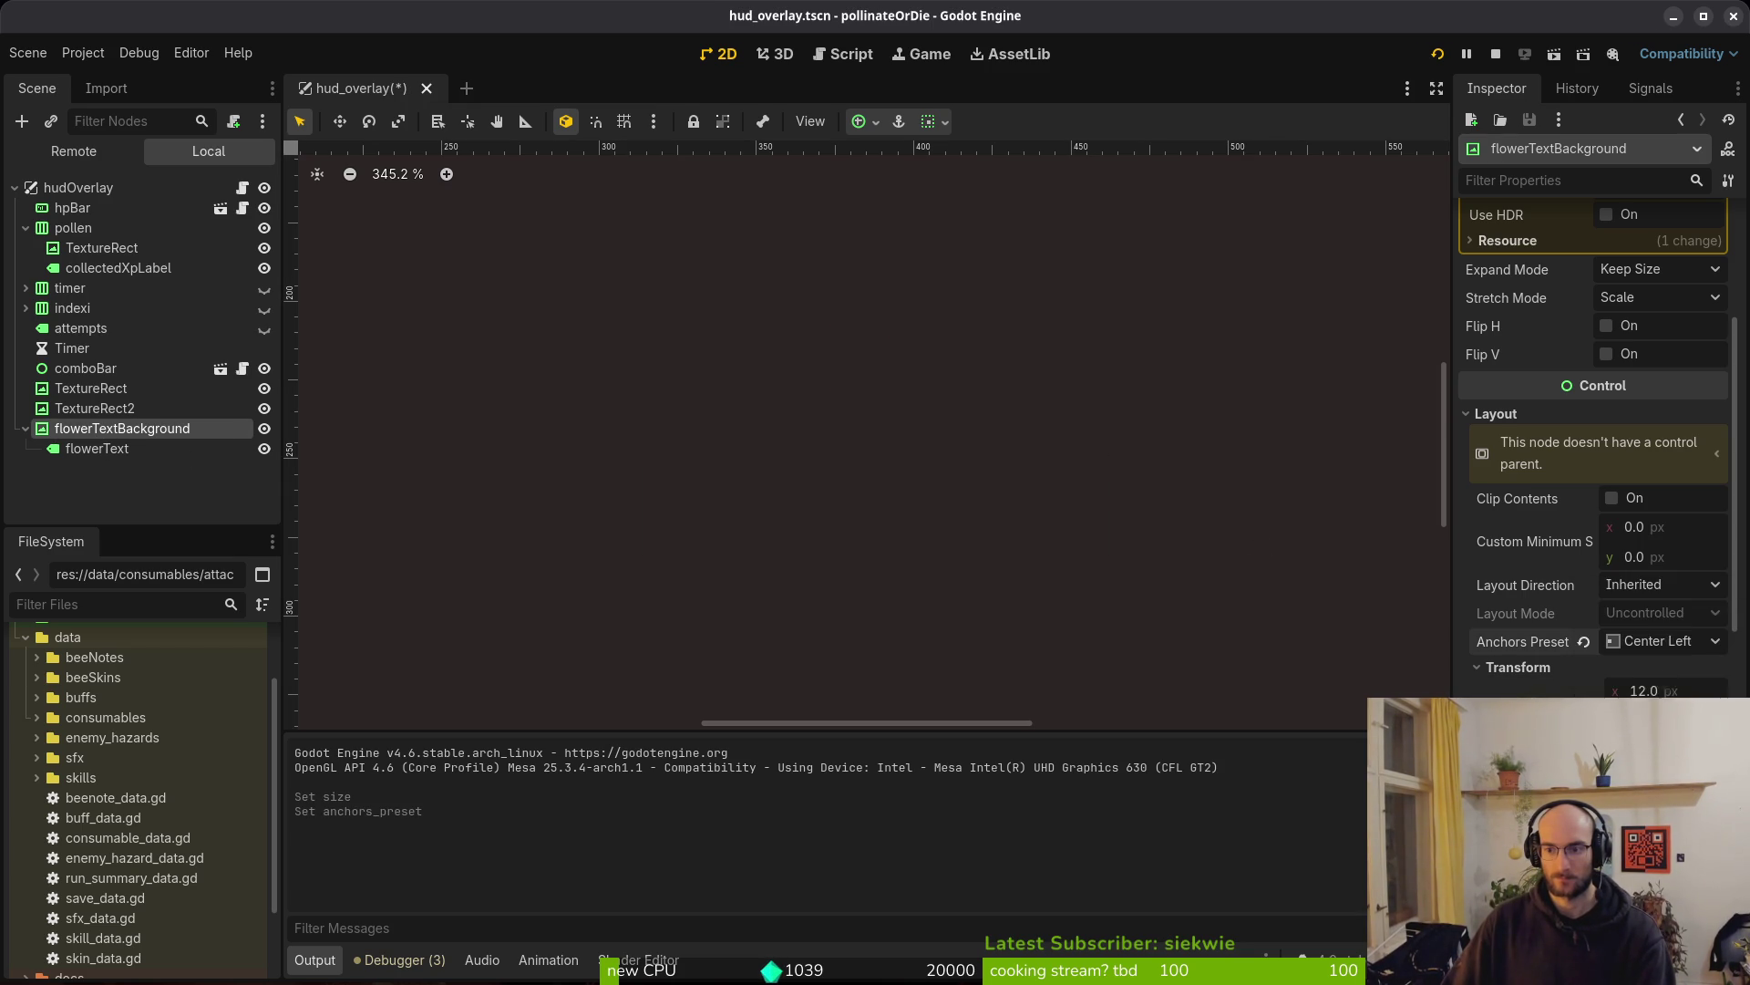
{"action": "left_click", "coordinate": [1657, 641]}
{"action": "left_click", "coordinate": [1659, 831]}
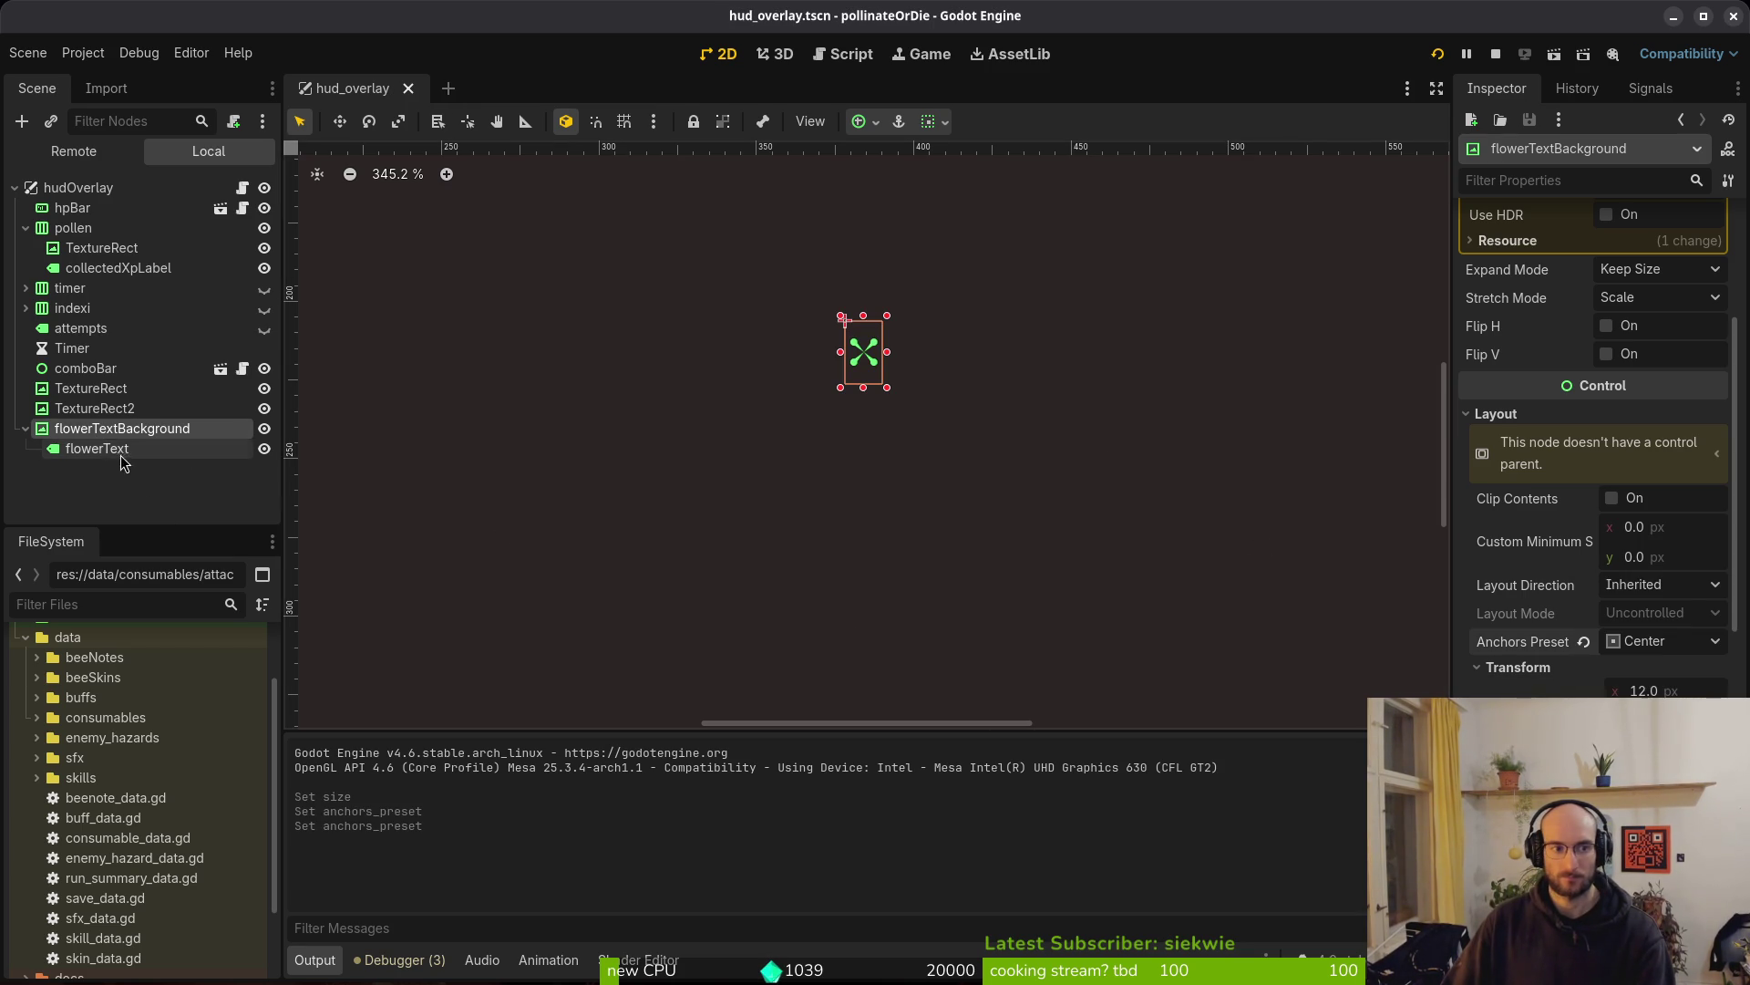
Reselect flowerTextBackground and widen it to a 300 px bar
{"action": "left_click", "coordinate": [126, 456]}
{"action": "scroll", "coordinate": [1678, 631], "scroll_direction": "down", "scroll_amount": 5}
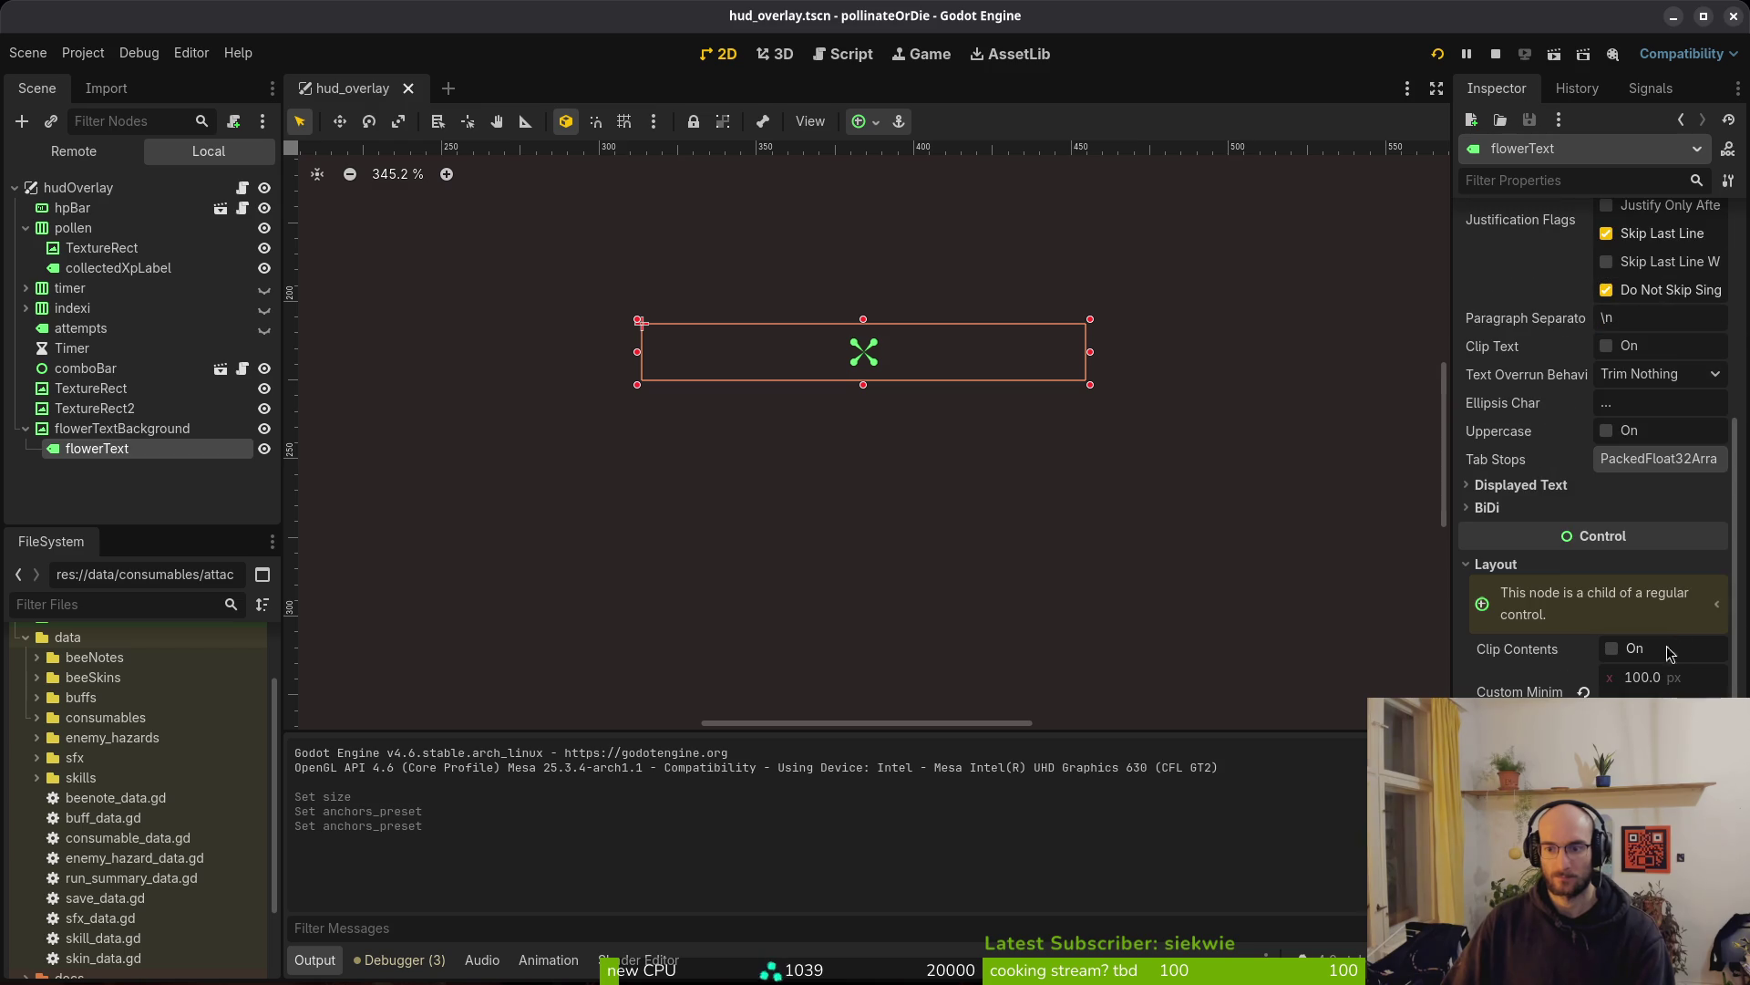
{"action": "left_click", "coordinate": [122, 428]}
{"action": "scroll", "coordinate": [909, 408], "scroll_direction": "down", "scroll_amount": 4}
{"action": "scroll", "coordinate": [909, 407], "scroll_direction": "down", "scroll_amount": 1}
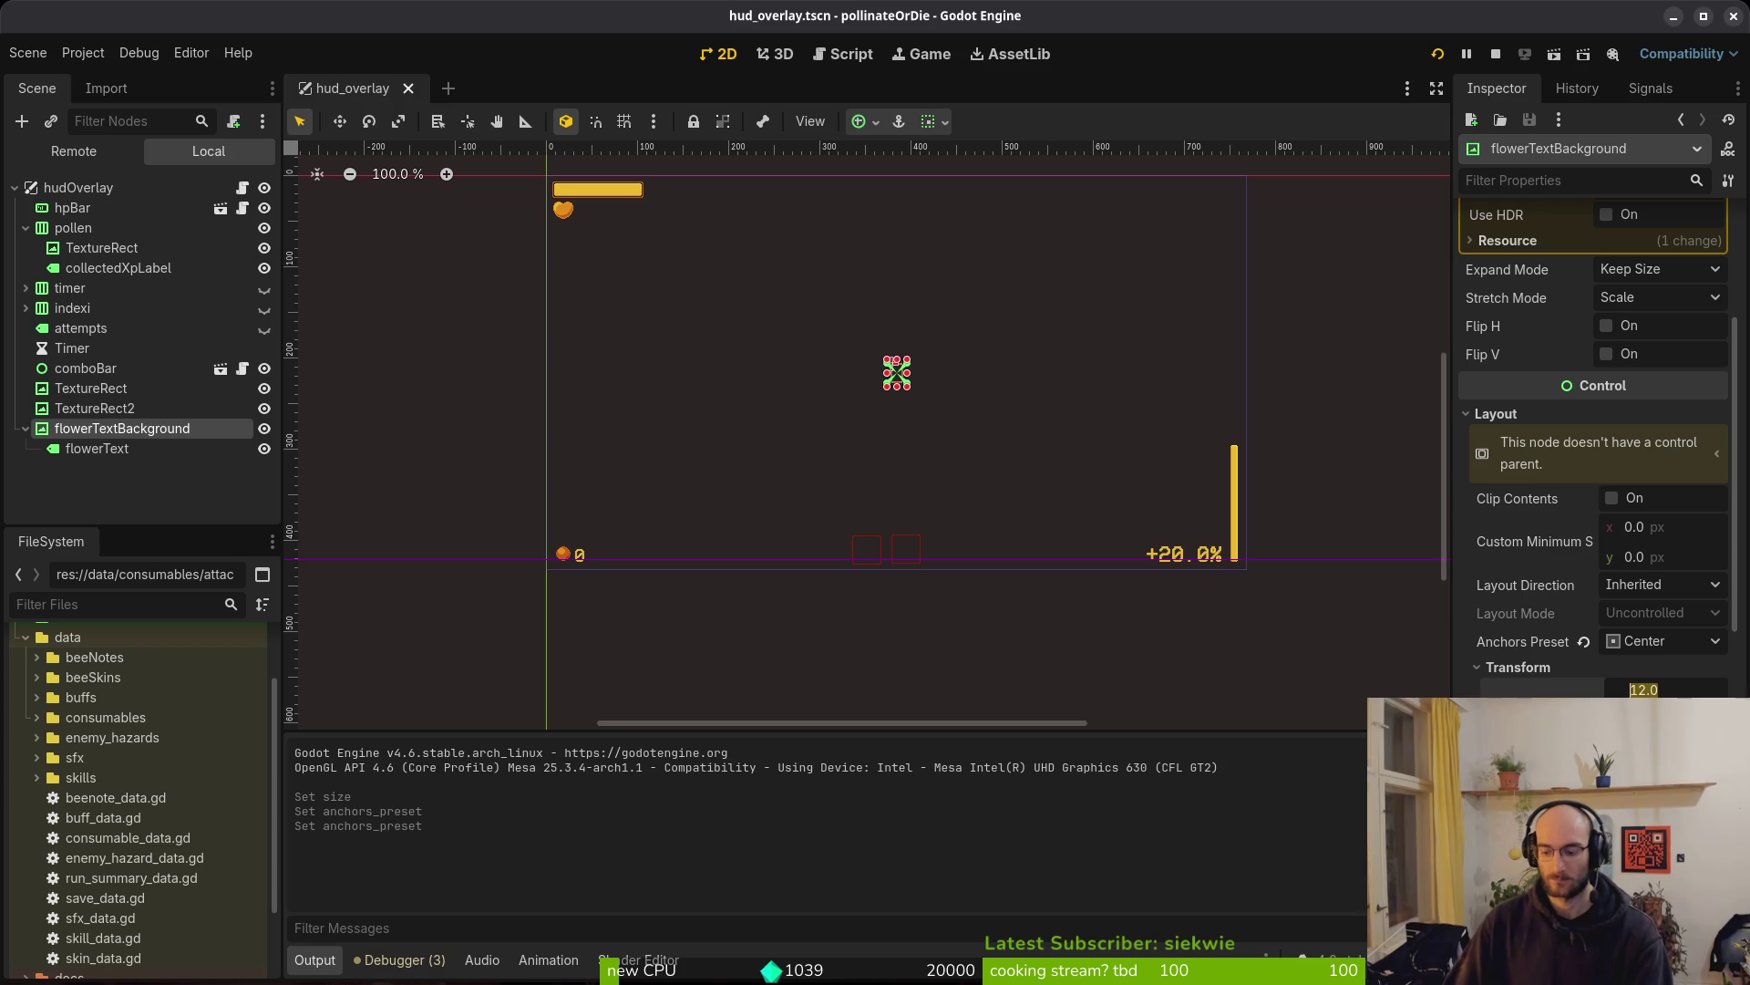
{"action": "type", "text": "300"}
{"action": "key", "text": "Return"}
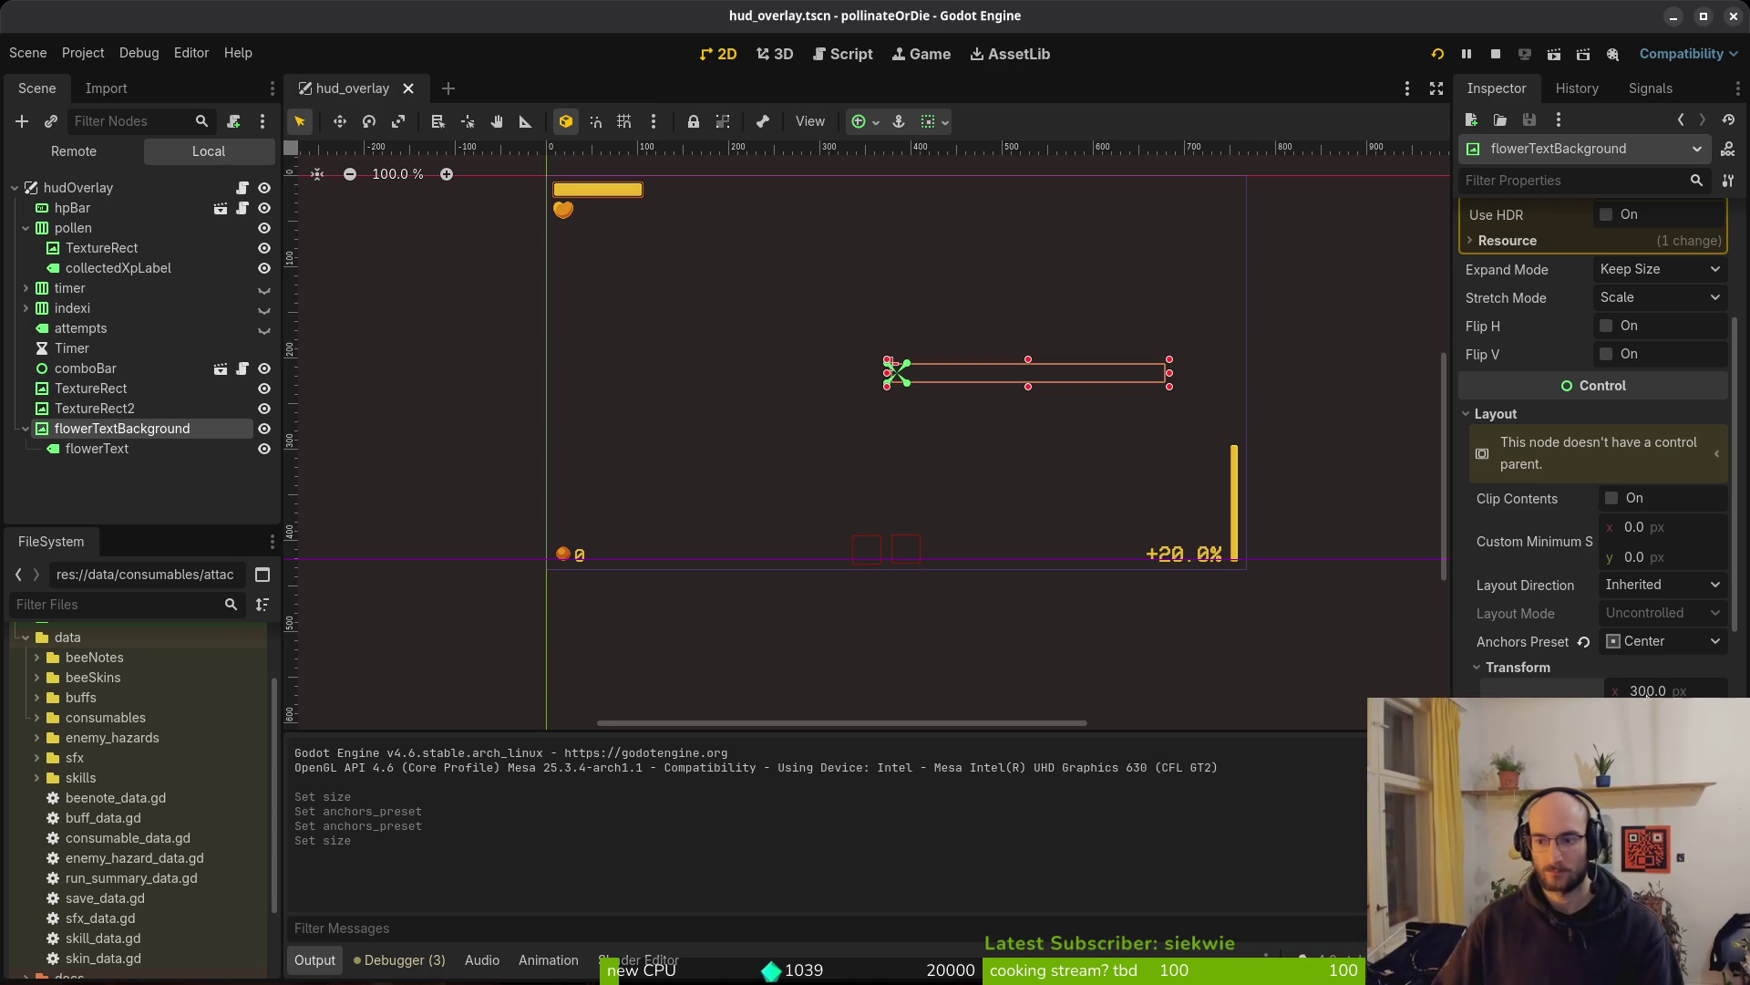
Anchor flowerTextBackground to the Center preset and save the hud_overlay scene
{"action": "left_click", "coordinate": [1663, 641]}
{"action": "key", "text": "Escape"}
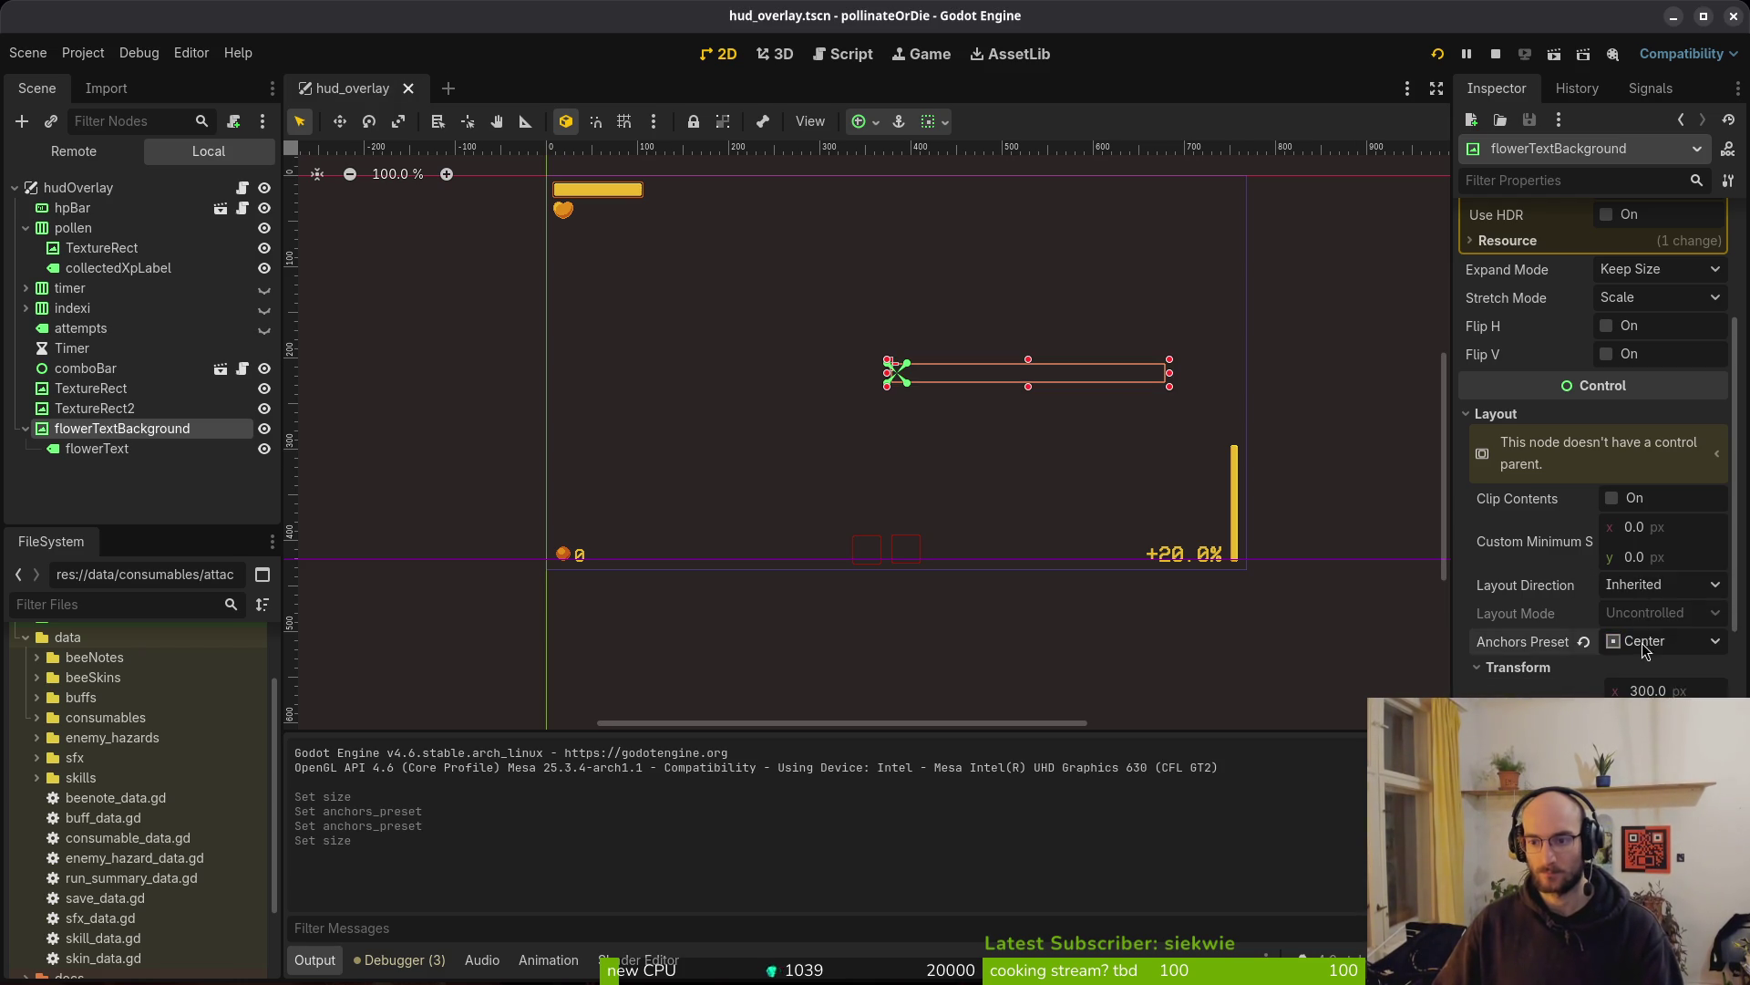
{"action": "left_click", "coordinate": [1647, 650]}
{"action": "left_click", "coordinate": [1652, 654]}
{"action": "left_click", "coordinate": [1652, 655]}
{"action": "left_click", "coordinate": [1549, 627]}
{"action": "key", "text": "ctrl+s"}
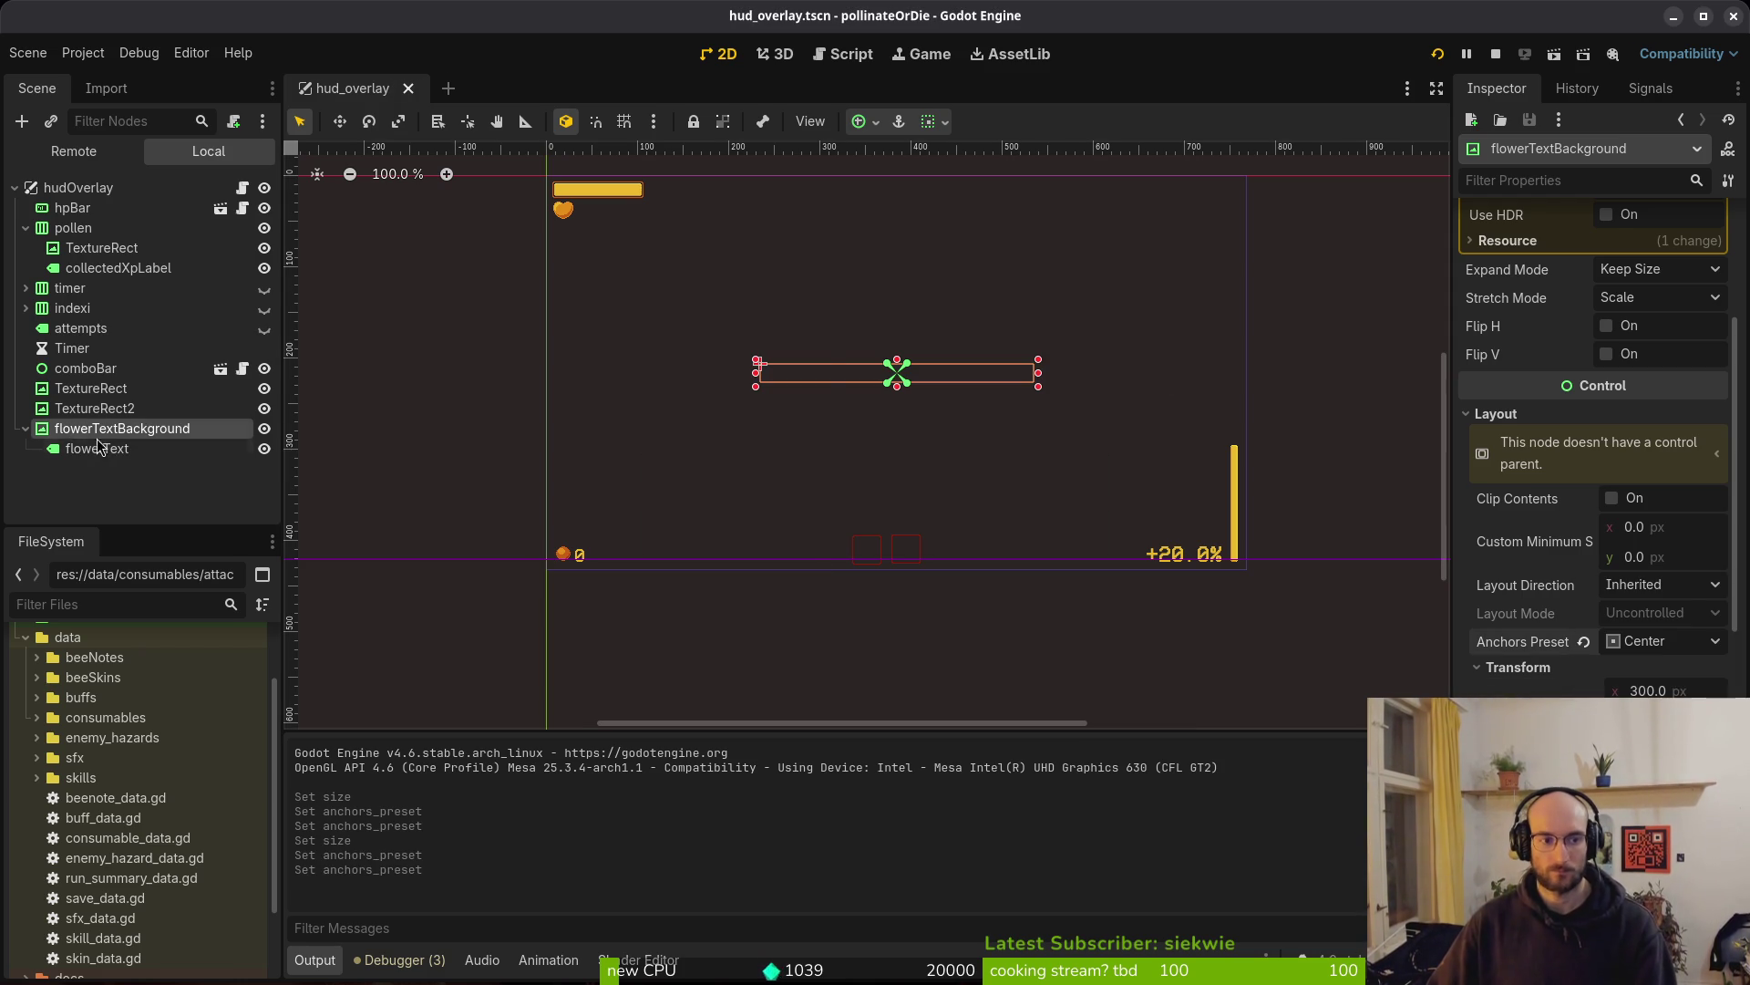
Stop the running game and relaunch it with F5 to test the tooltip
{"action": "left_click", "coordinate": [87, 447]}
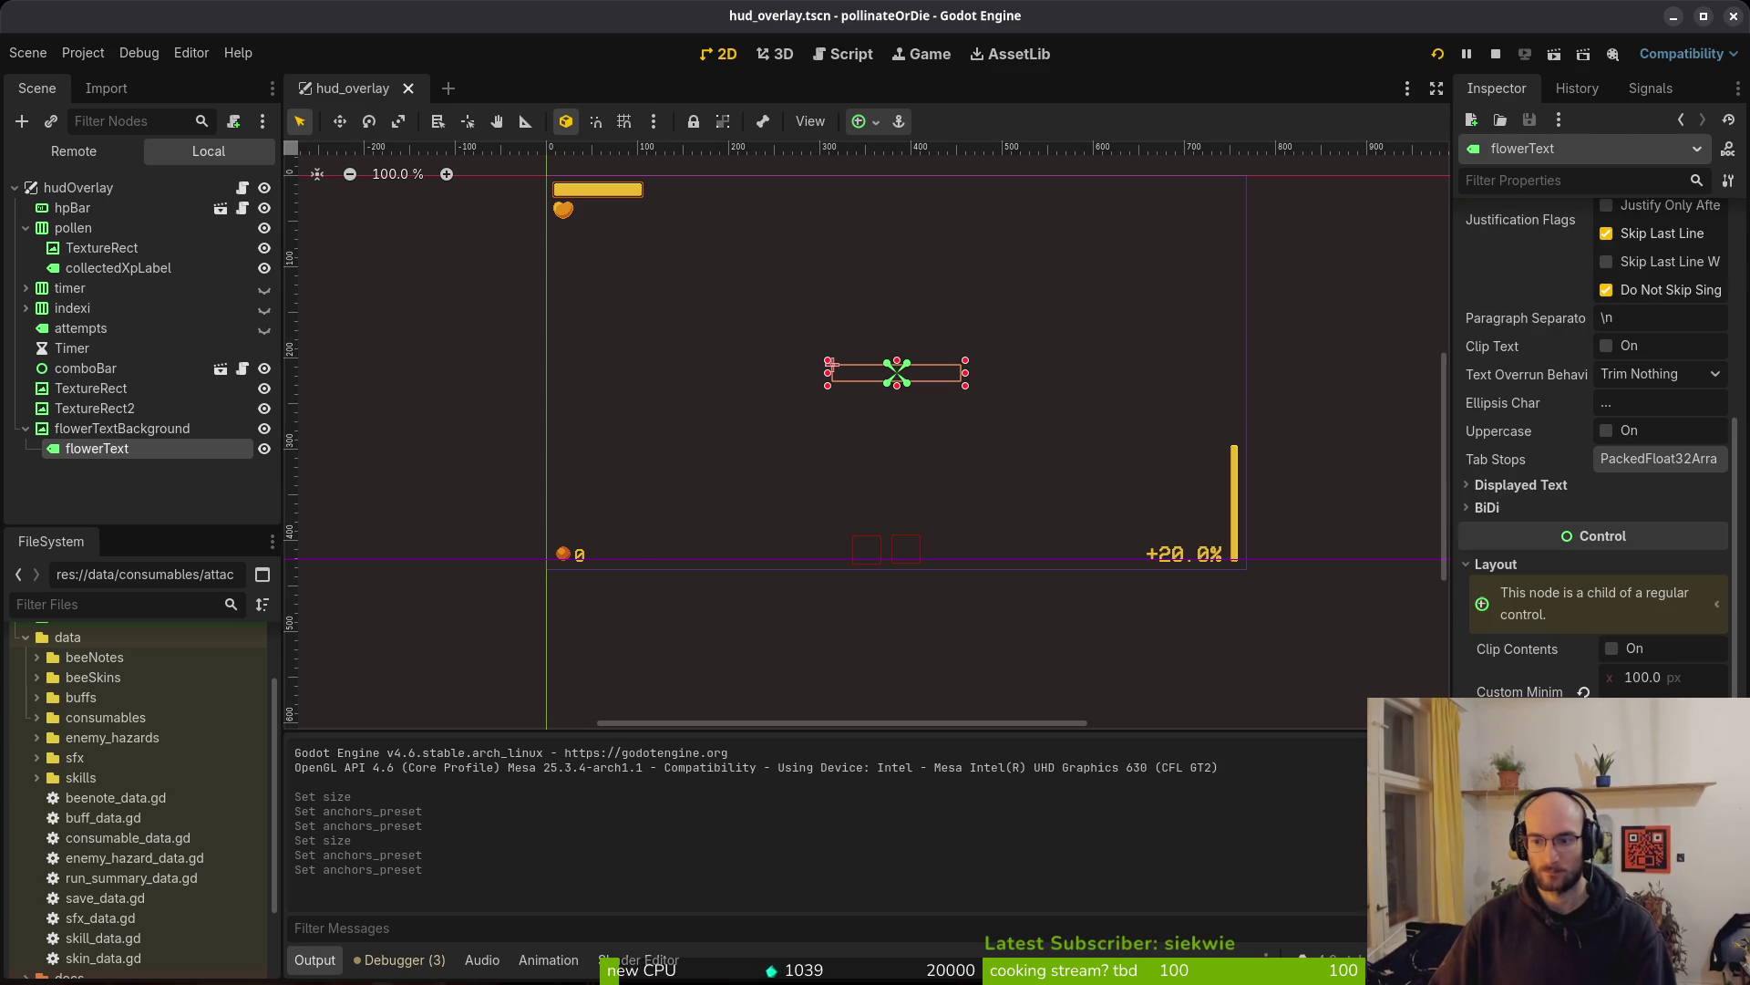
{"action": "left_click", "coordinate": [1495, 53]}
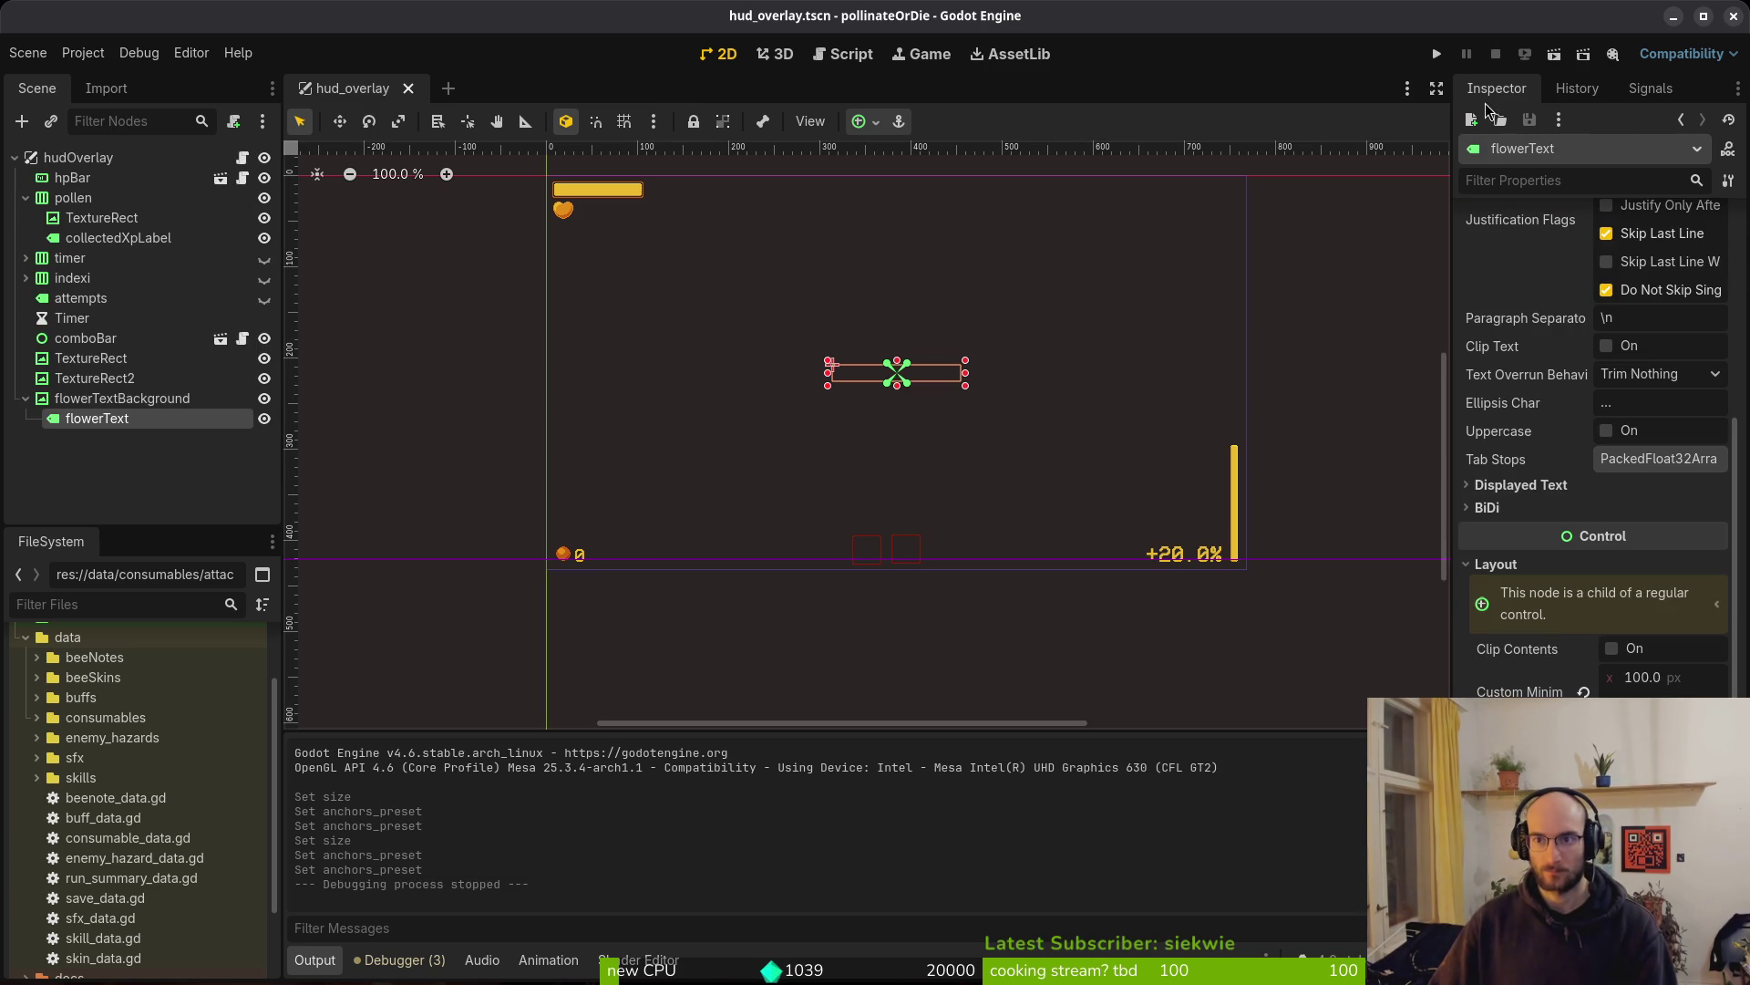
{"action": "key", "text": "F5"}
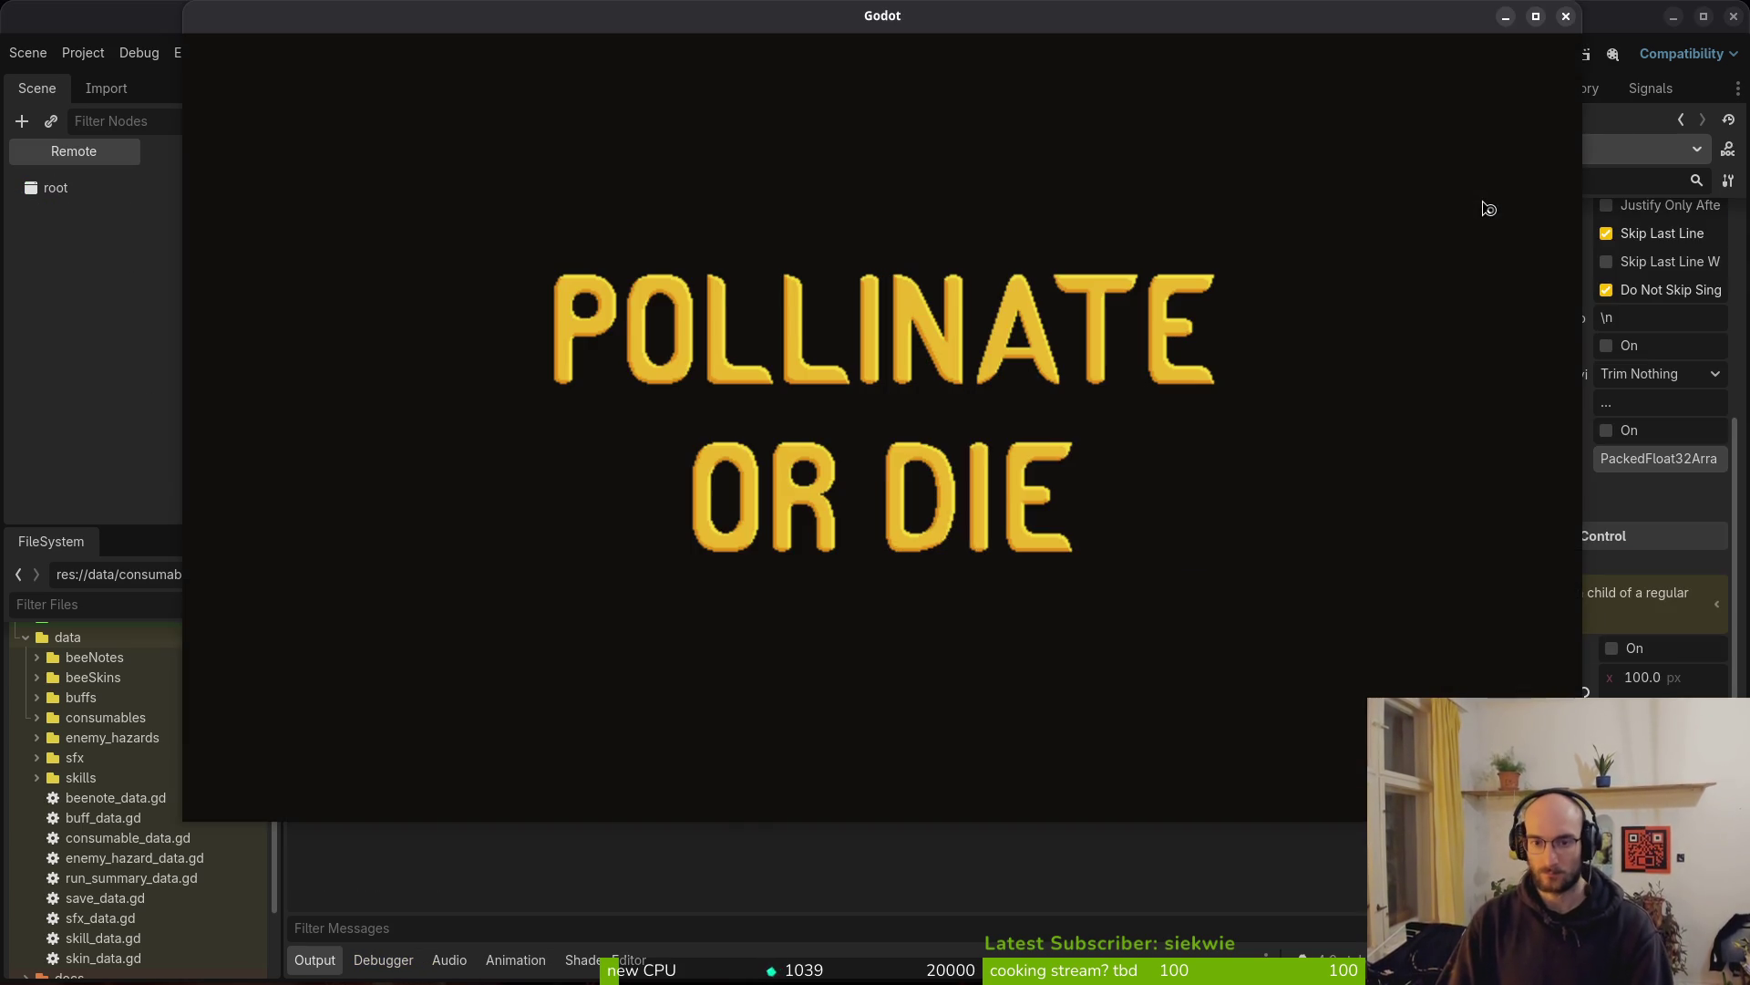
Continue into the hive level to see the 'heal 1 health' tooltip, then close the game and return to flower_buff.gd
{"action": "key", "text": "Return"}
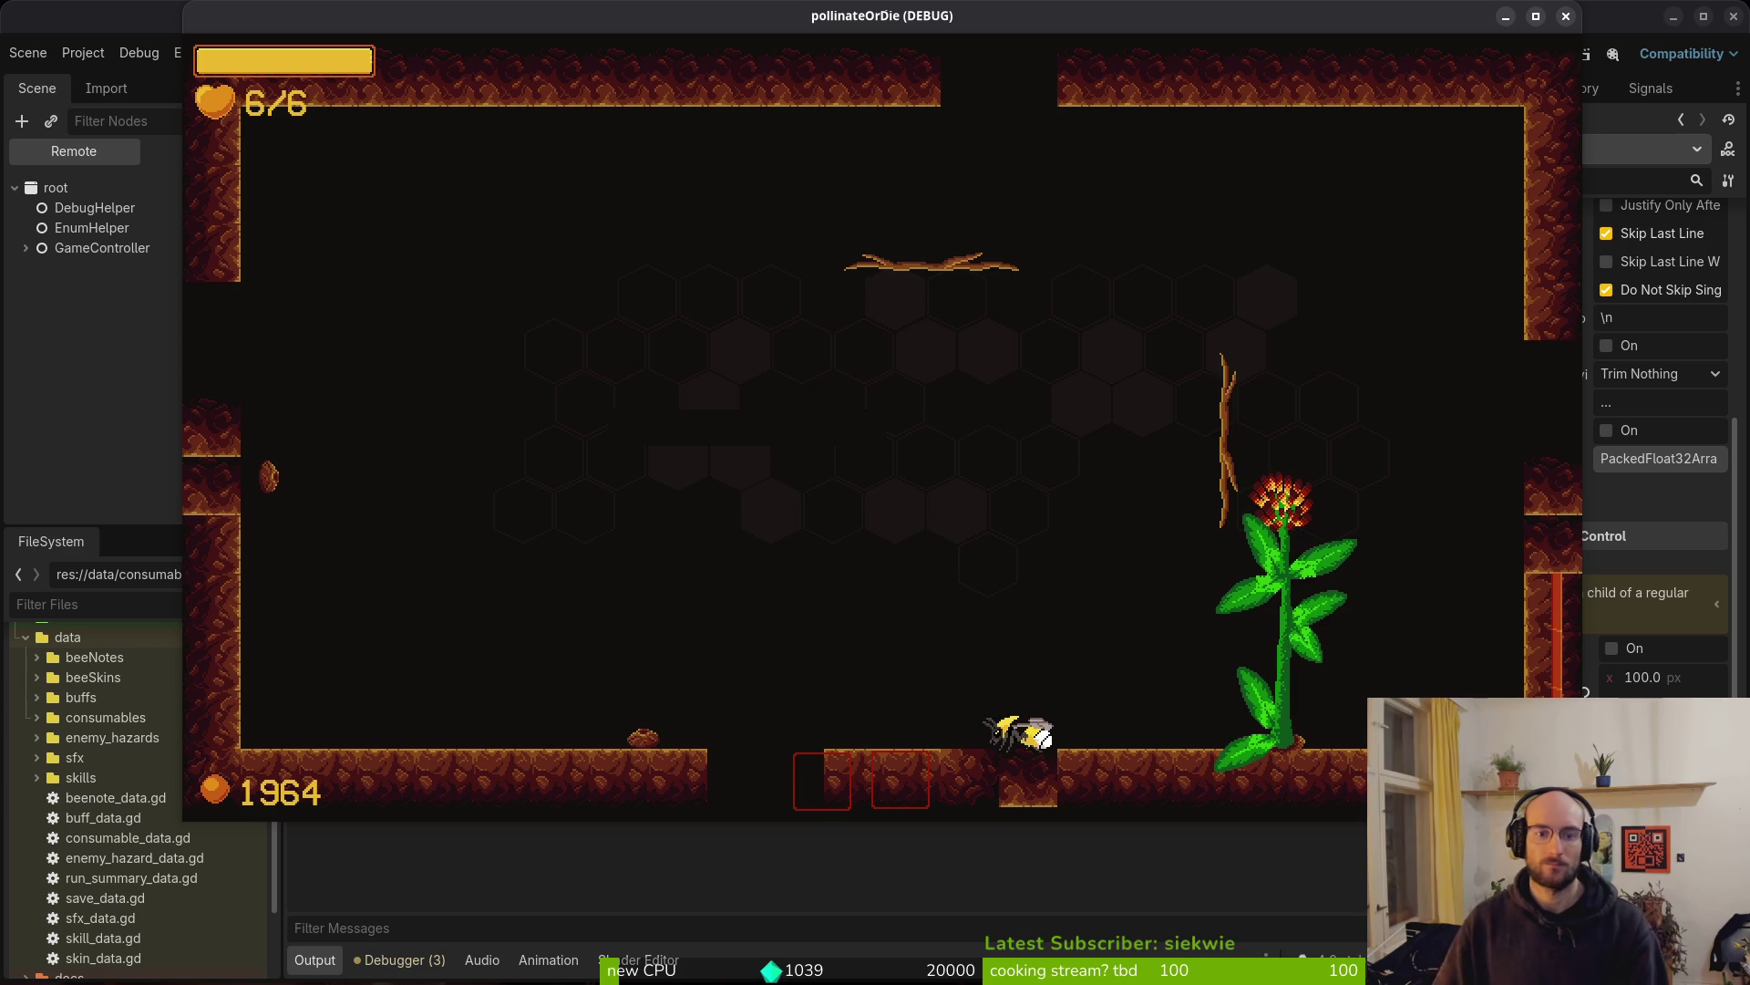
{"action": "left_click", "coordinate": [1565, 15]}
{"action": "key", "text": "alt+Tab"}
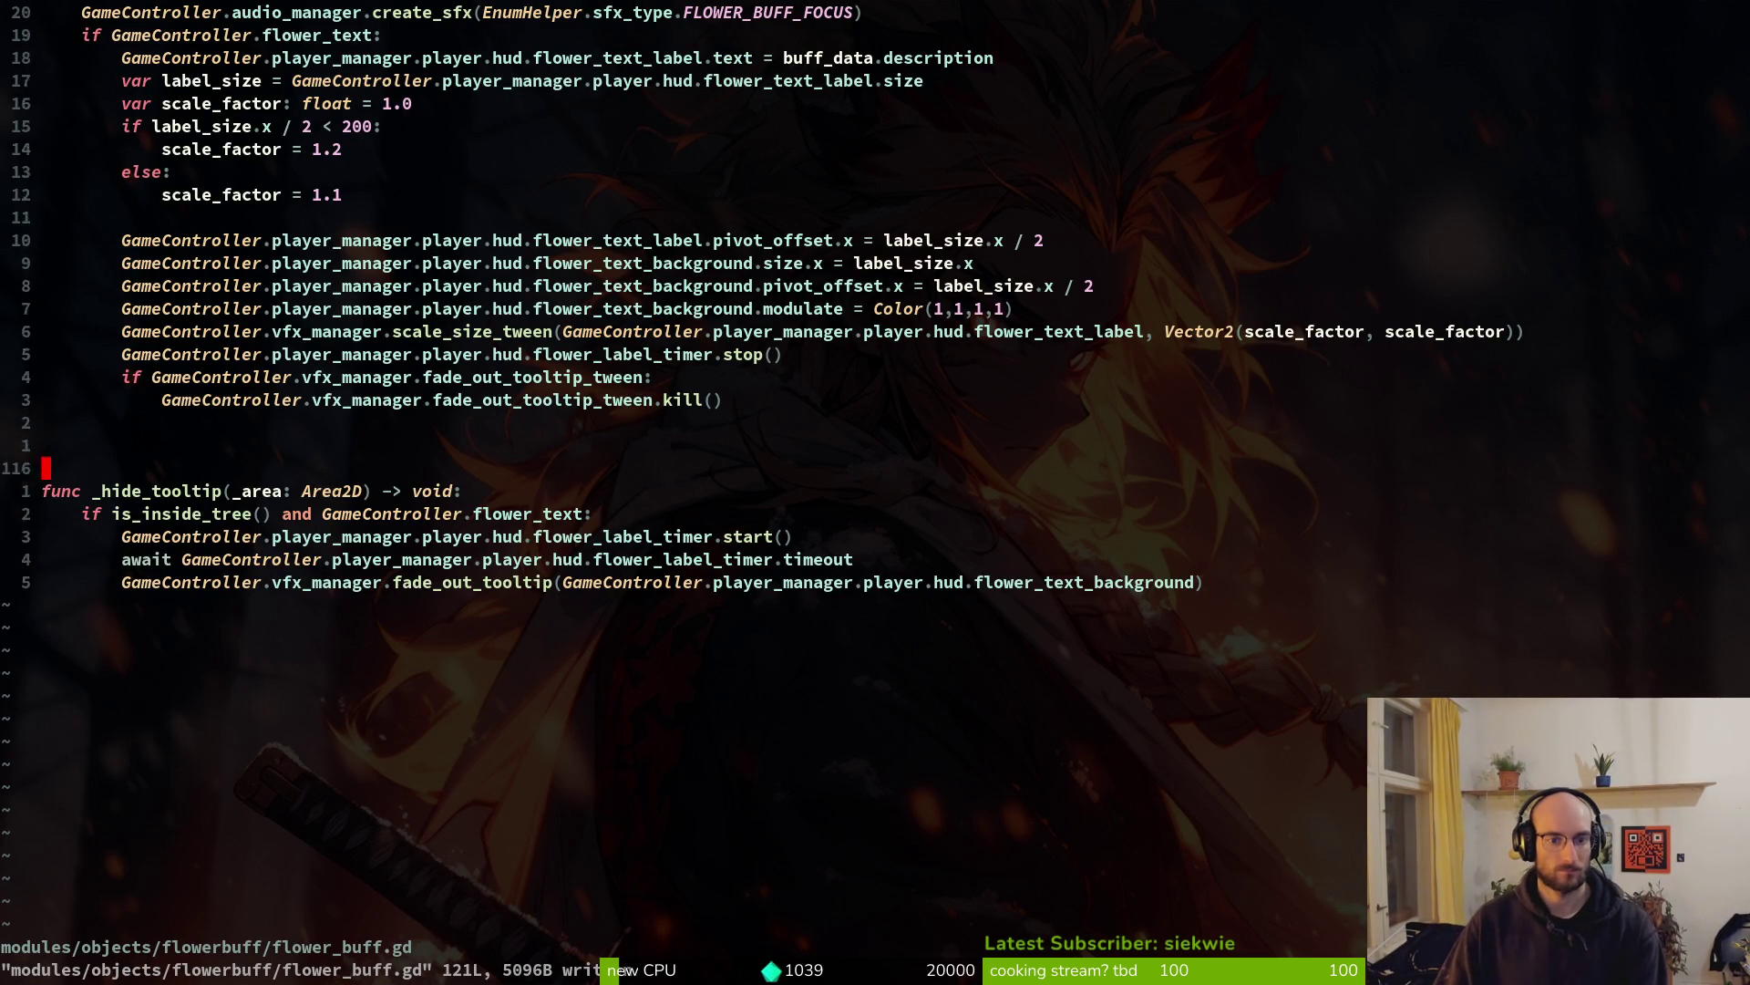
Review the tooltip code around line 121 and the fade_out_tooltip_tween check without editing, then return to Godot
{"action": "key", "text": "j"}
{"action": "key", "text": "j"}
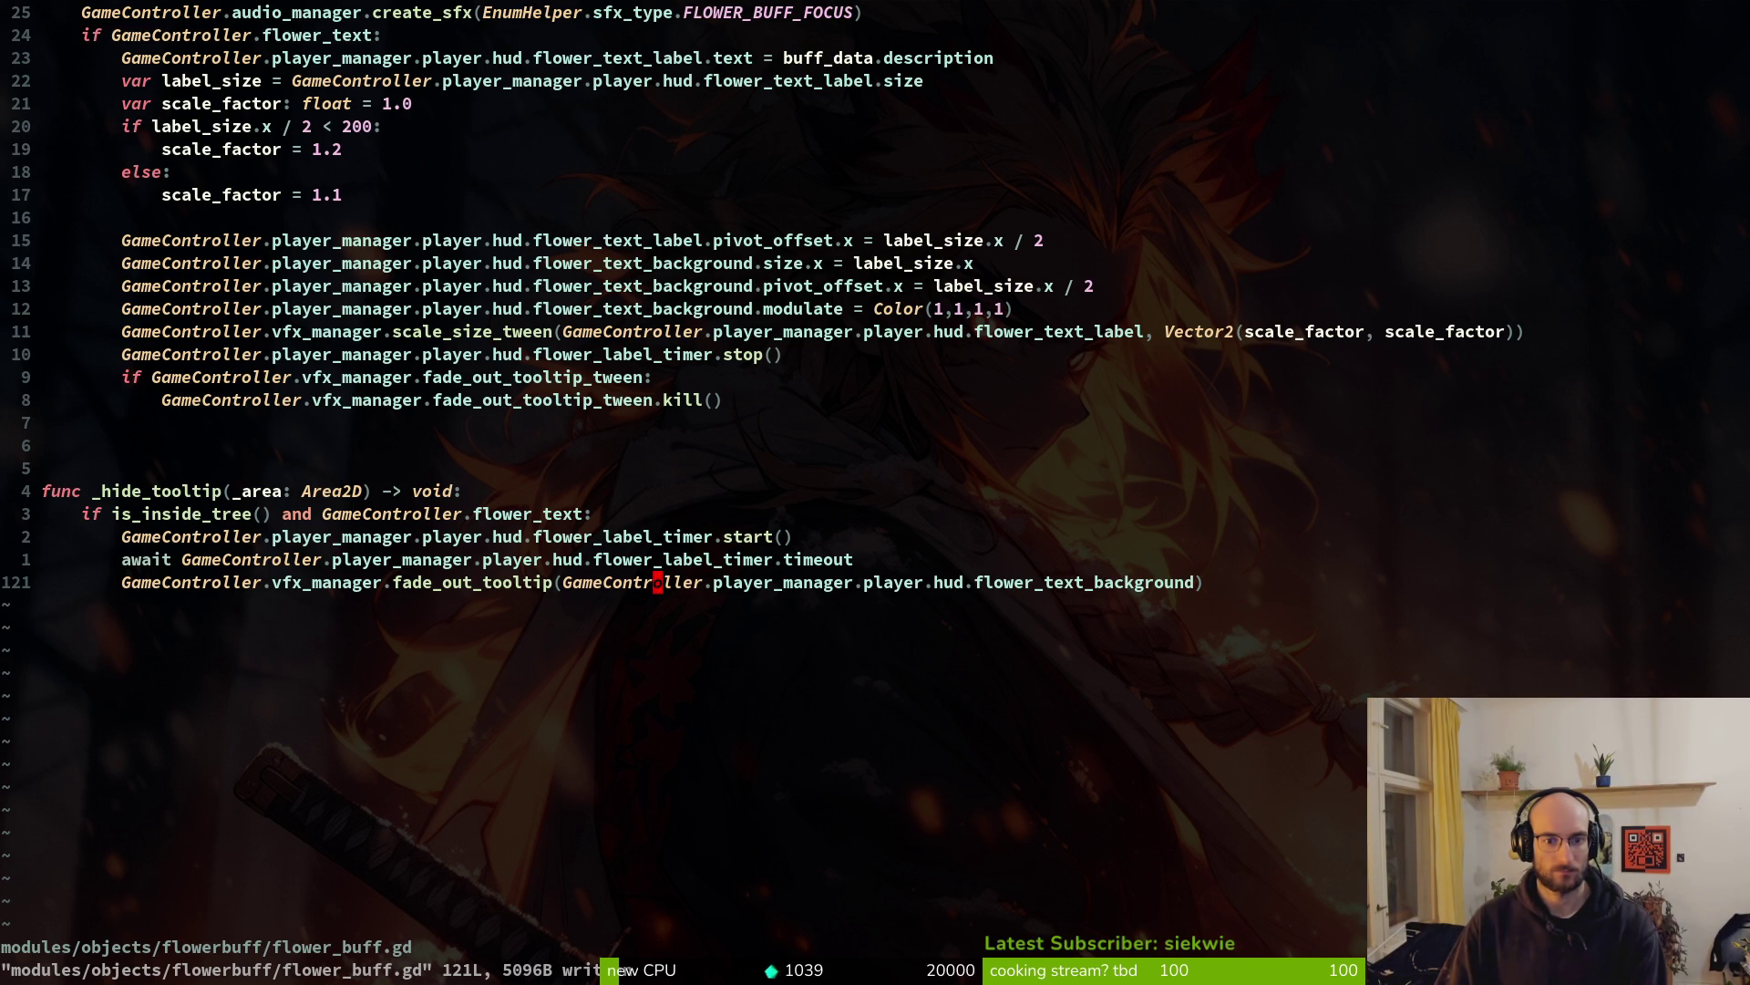
{"action": "key", "text": "k"}
{"action": "key", "text": "k"}
{"action": "key", "text": "k"}
{"action": "key", "text": "j"}
{"action": "key", "text": "j"}
{"action": "key", "text": "j"}
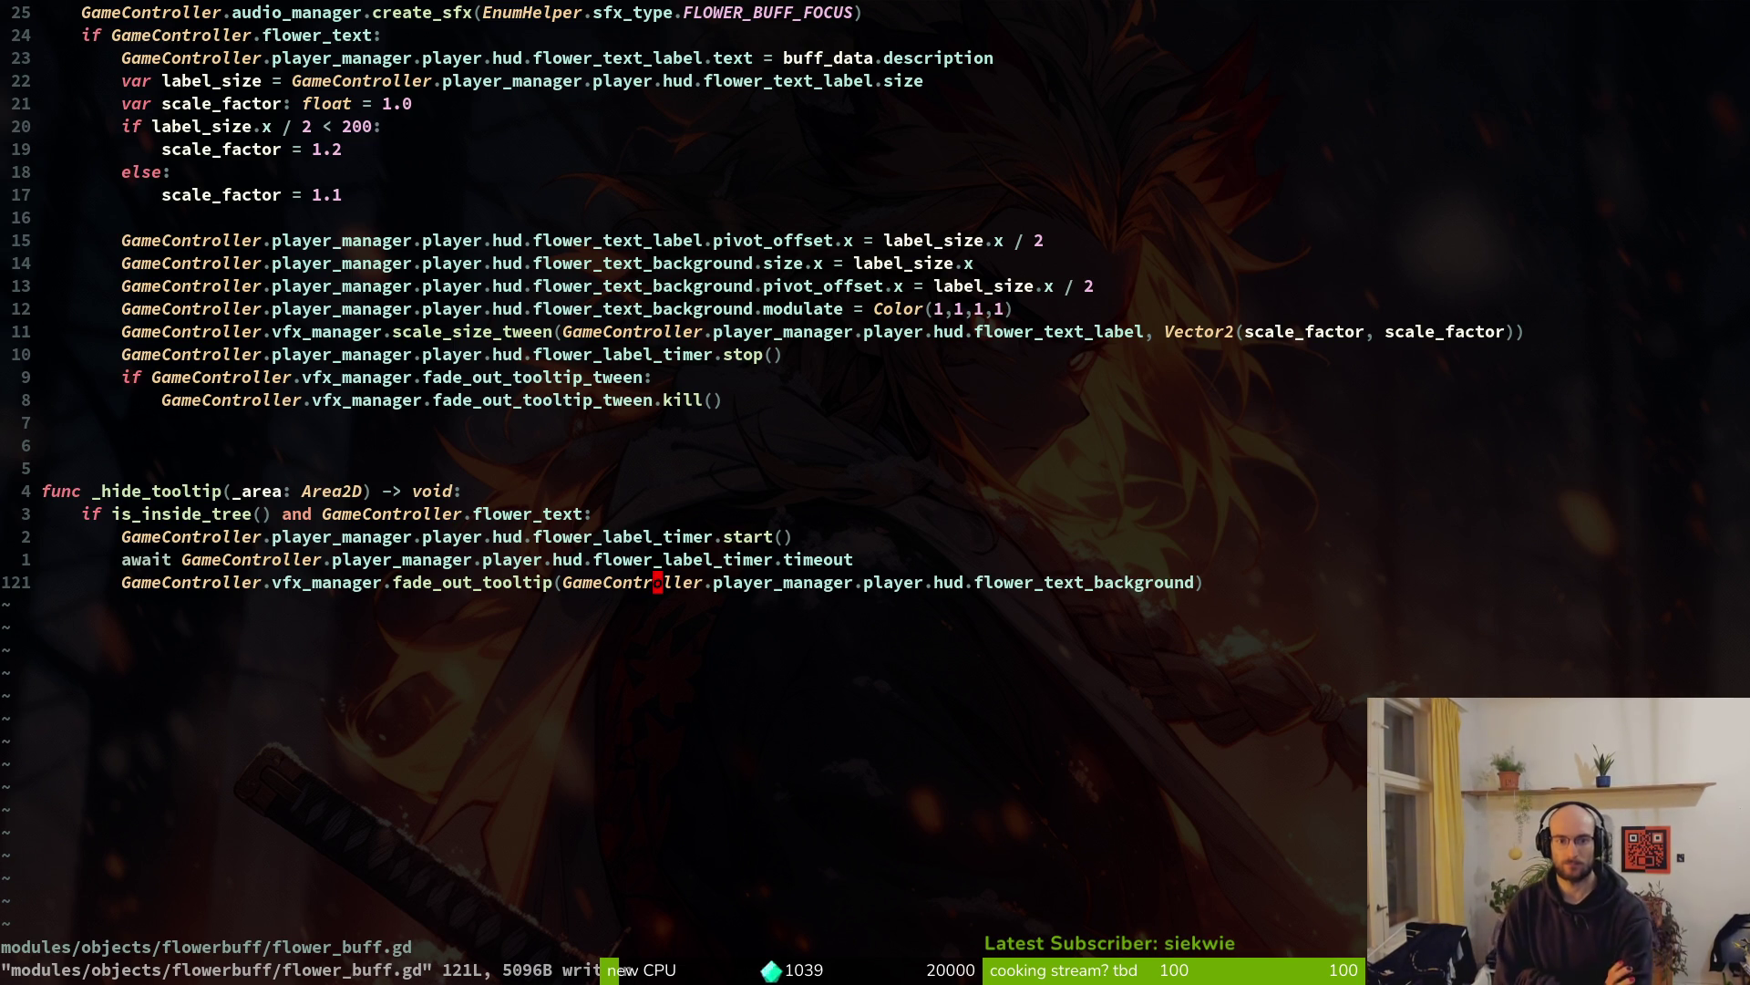
{"action": "scroll", "coordinate": [1050, 445], "scroll_direction": "up", "scroll_amount": 3}
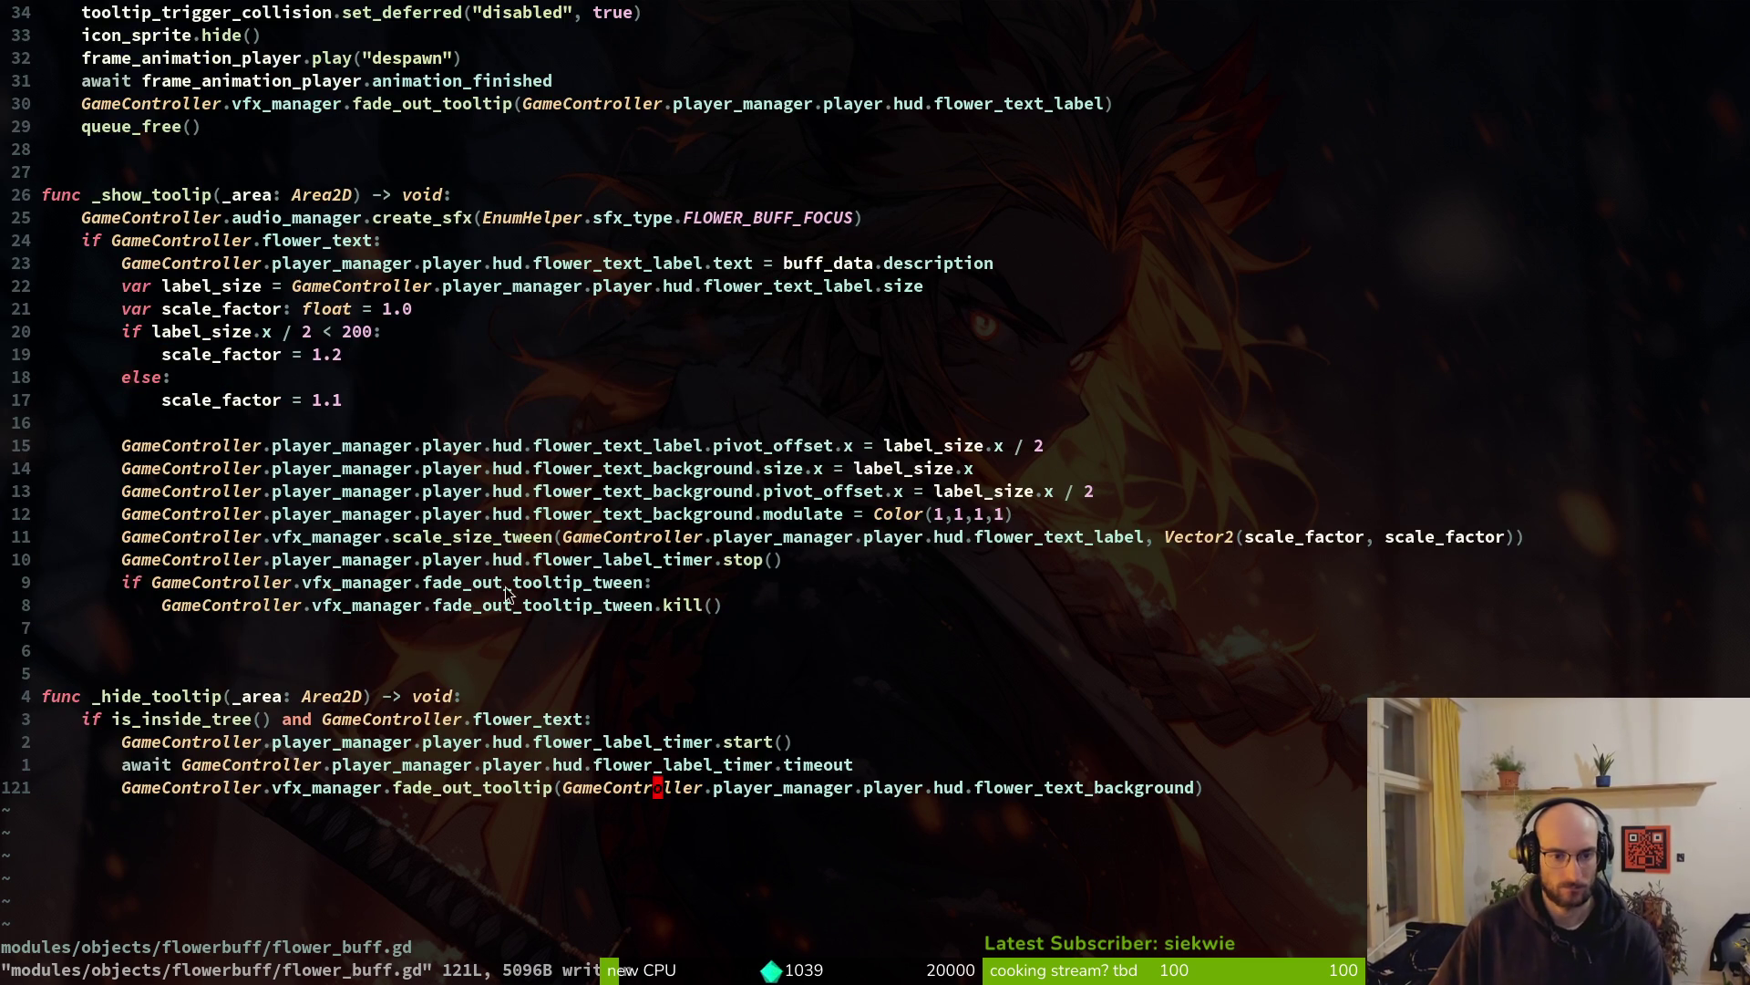
{"action": "left_click", "coordinate": [560, 585]}
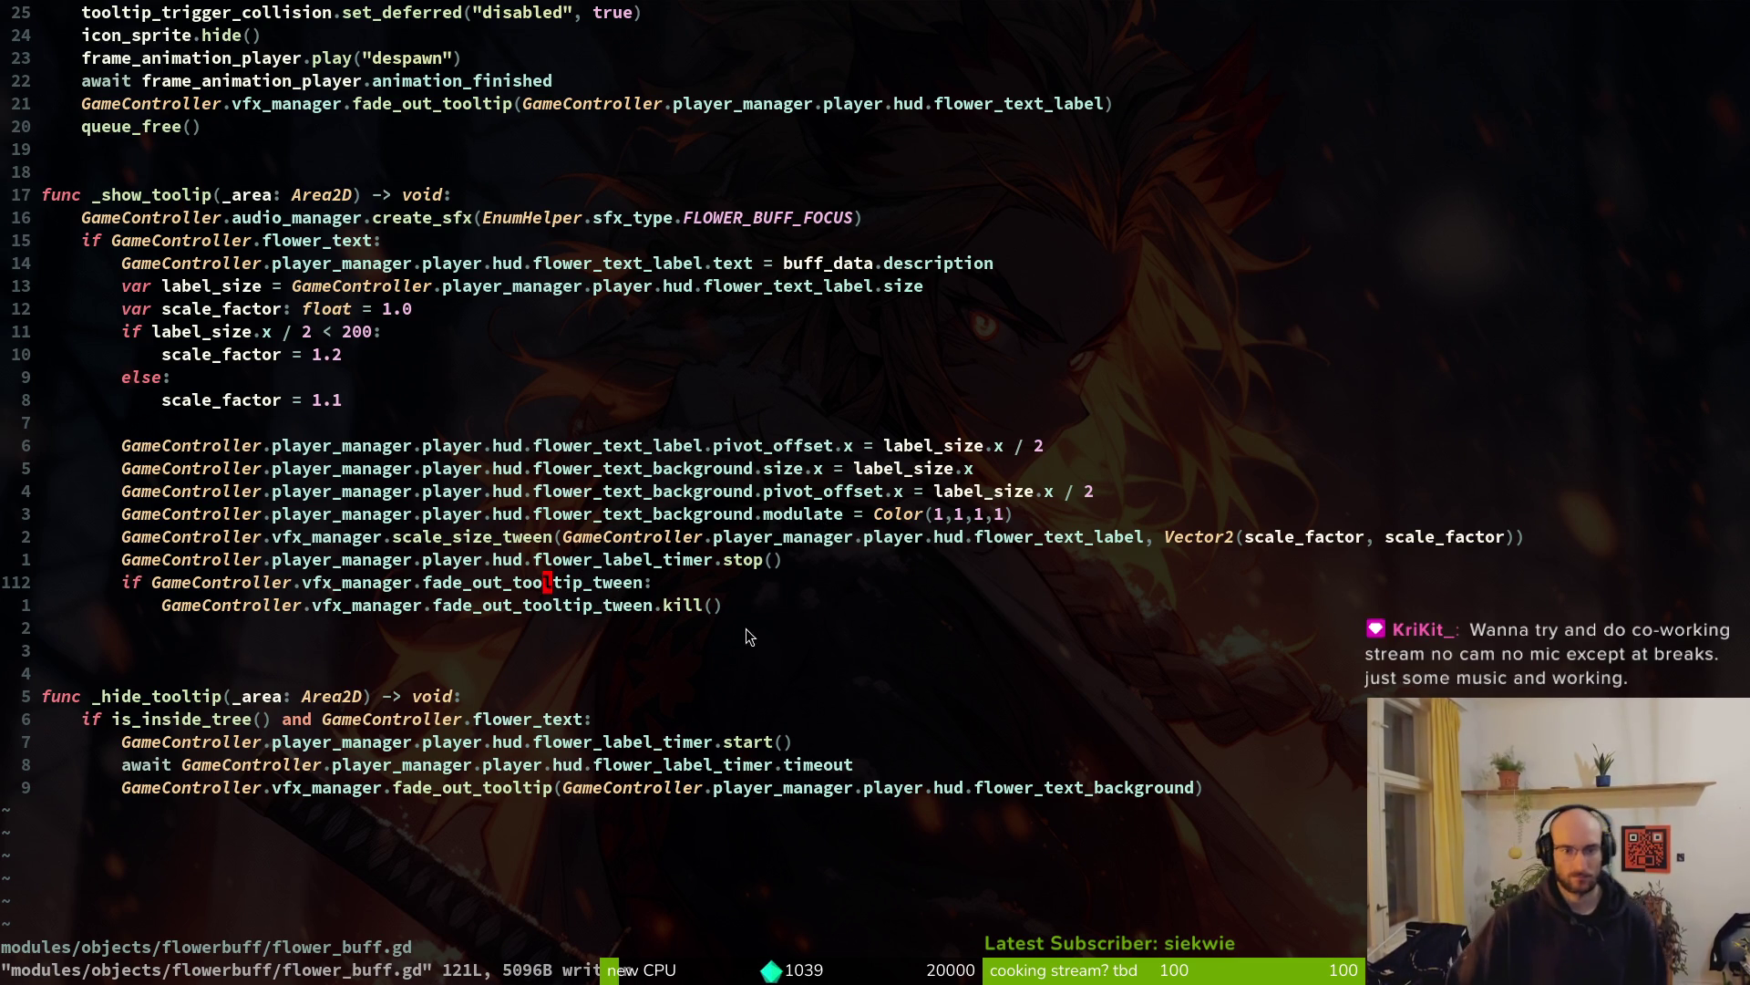
{"action": "scroll", "coordinate": [440, 619], "scroll_direction": "up", "scroll_amount": 10}
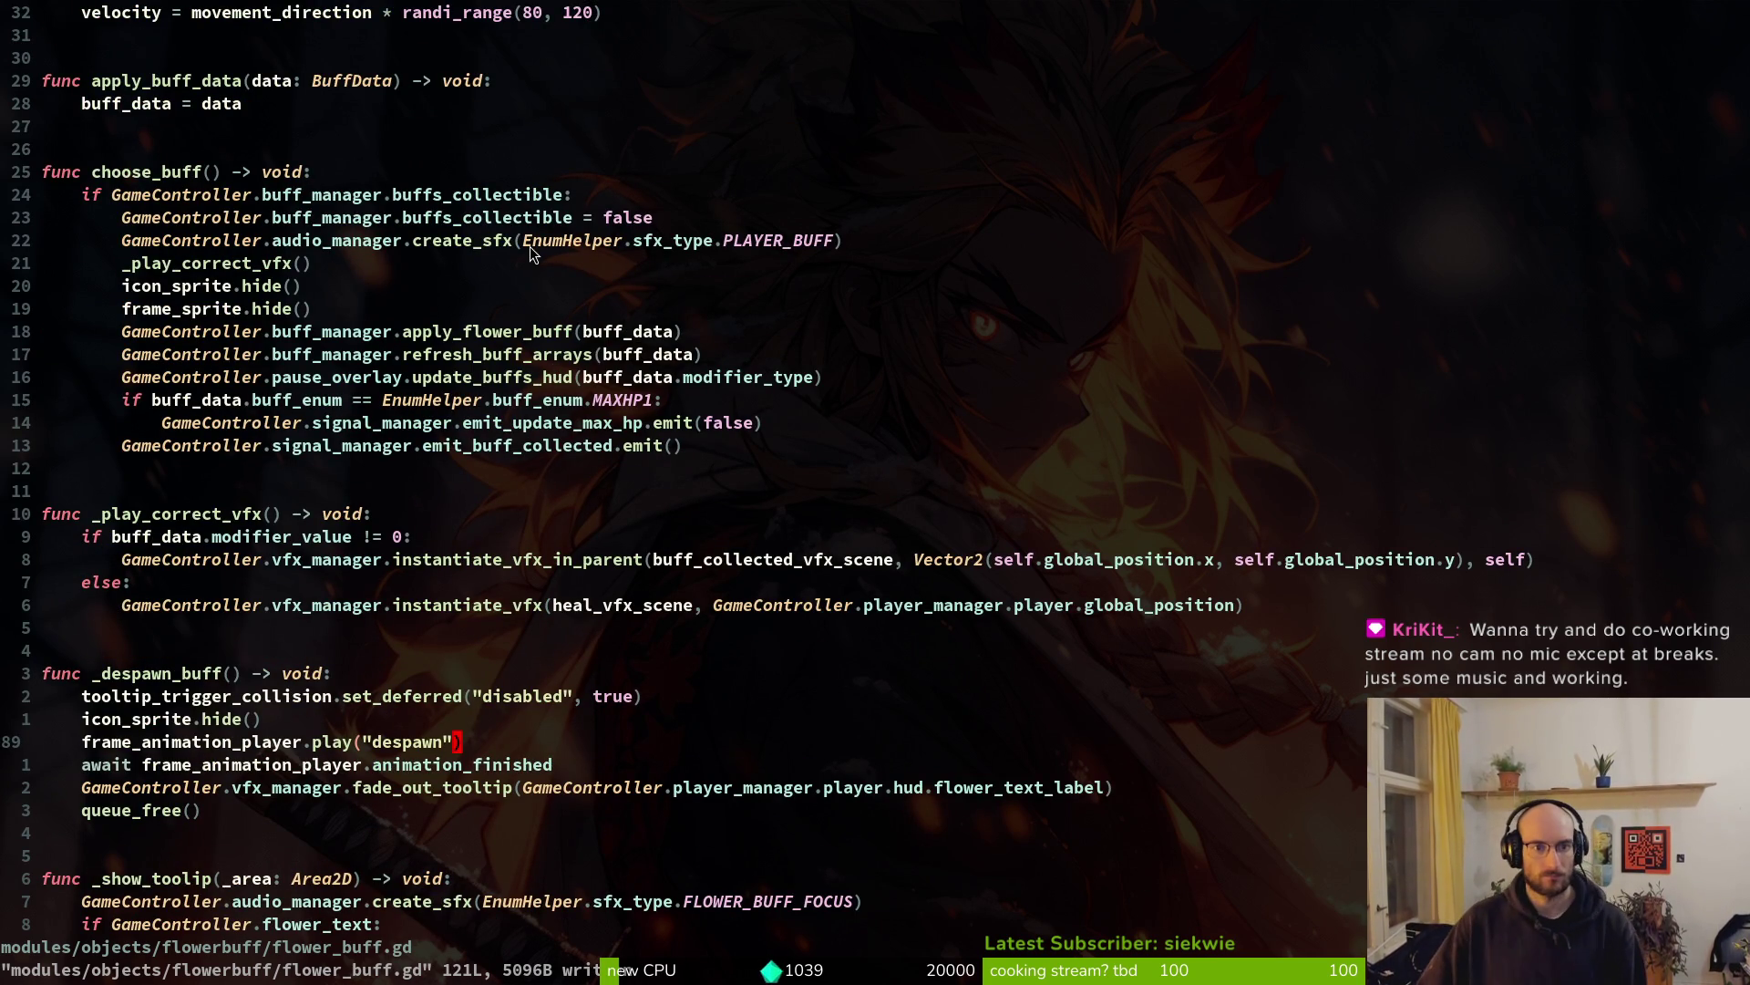
{"action": "scroll", "coordinate": [629, 424], "scroll_direction": "down", "scroll_amount": 8}
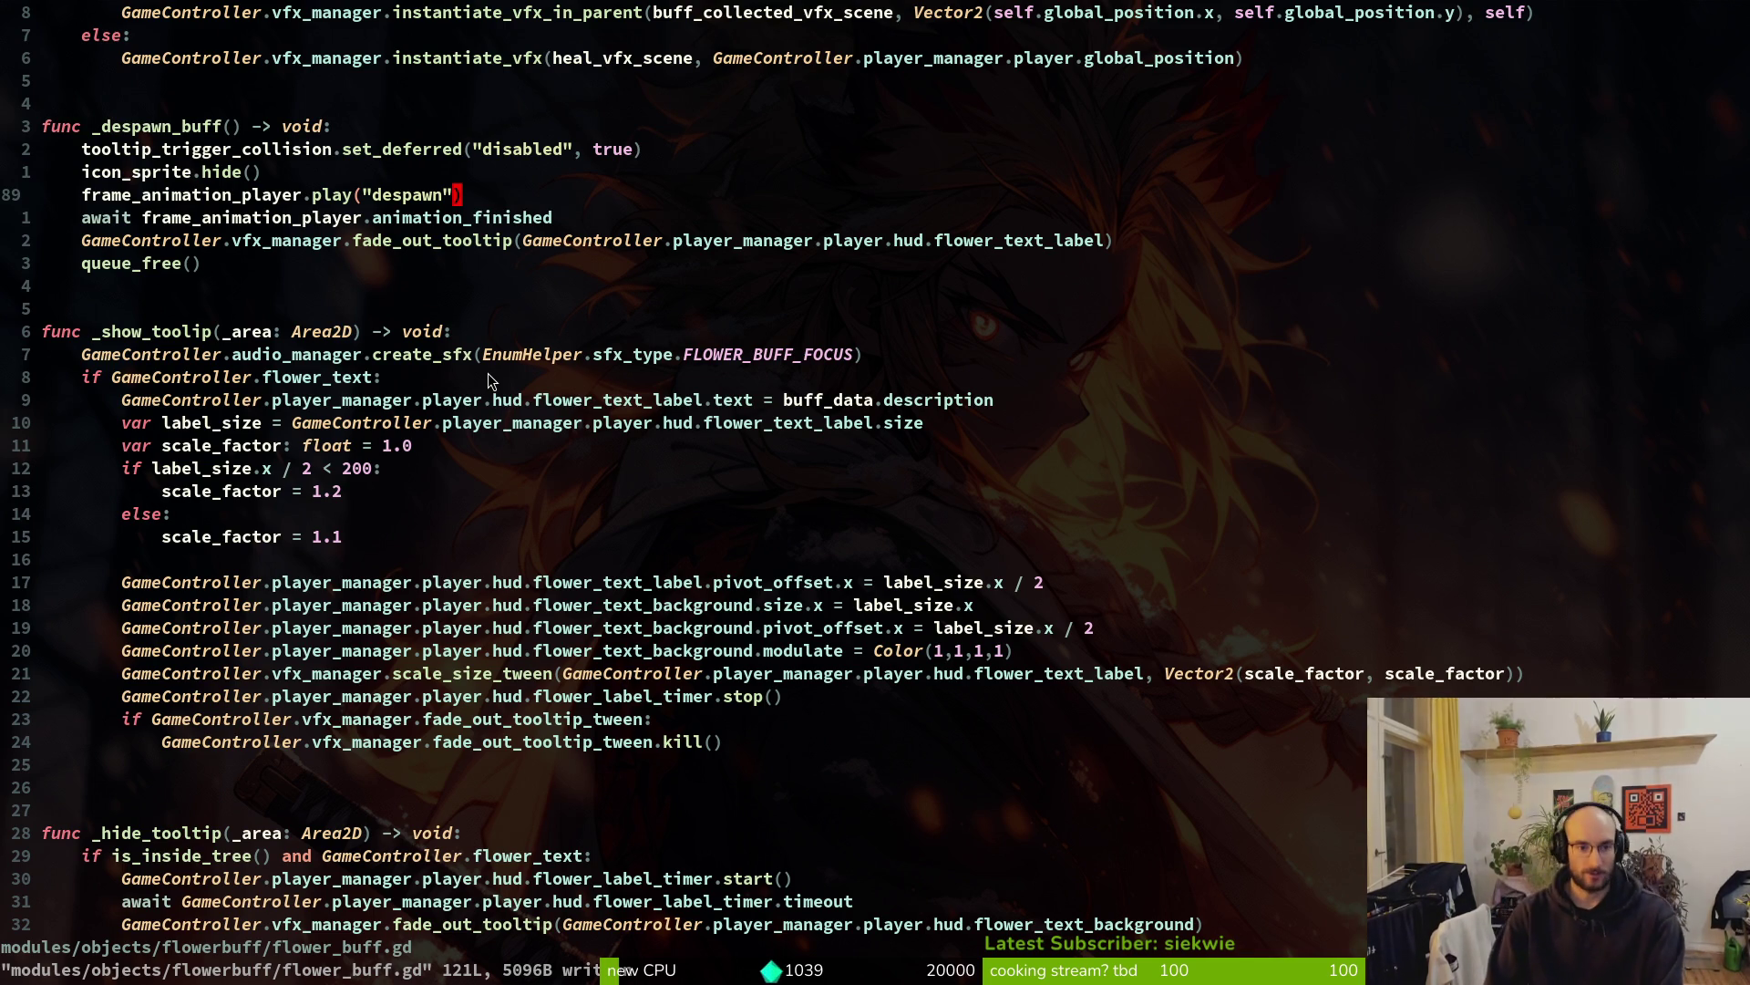
{"action": "key", "text": "alt+Tab"}
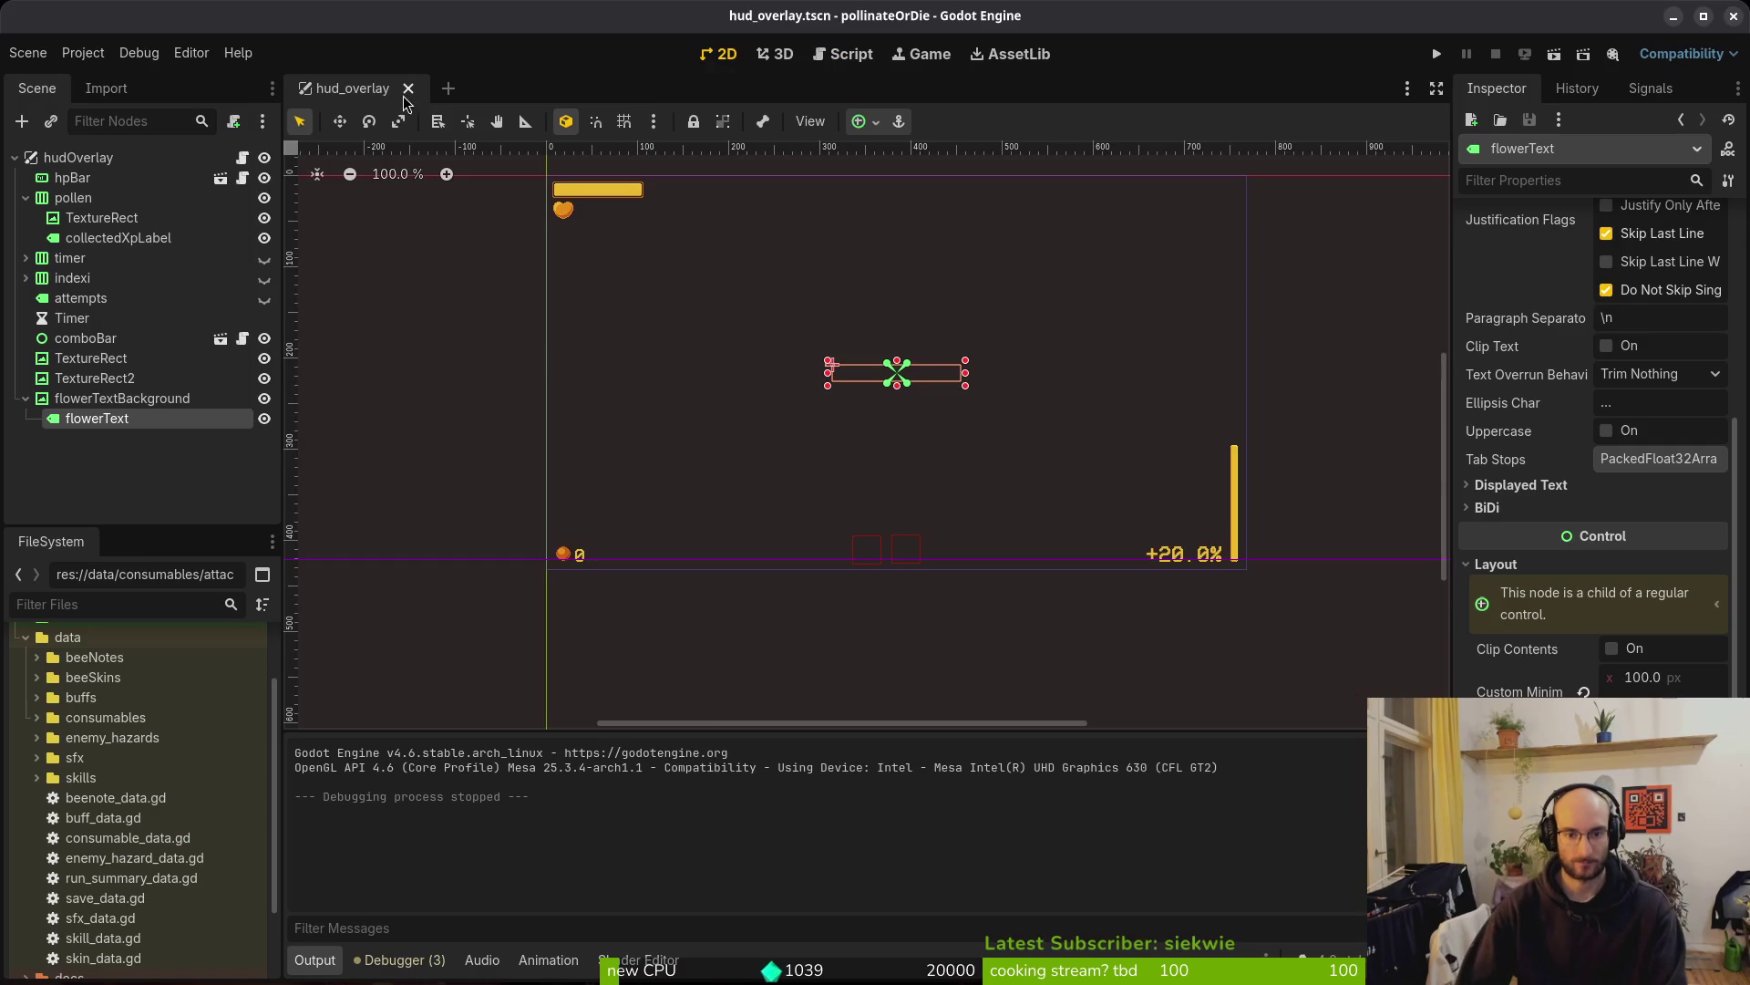
Check the flowerTextBackground and flowerText nodes in the HUD overlay, then go back to flower_buff.gd
{"action": "scroll", "coordinate": [944, 392], "scroll_direction": "down", "scroll_amount": 3}
{"action": "left_click", "coordinate": [916, 432]}
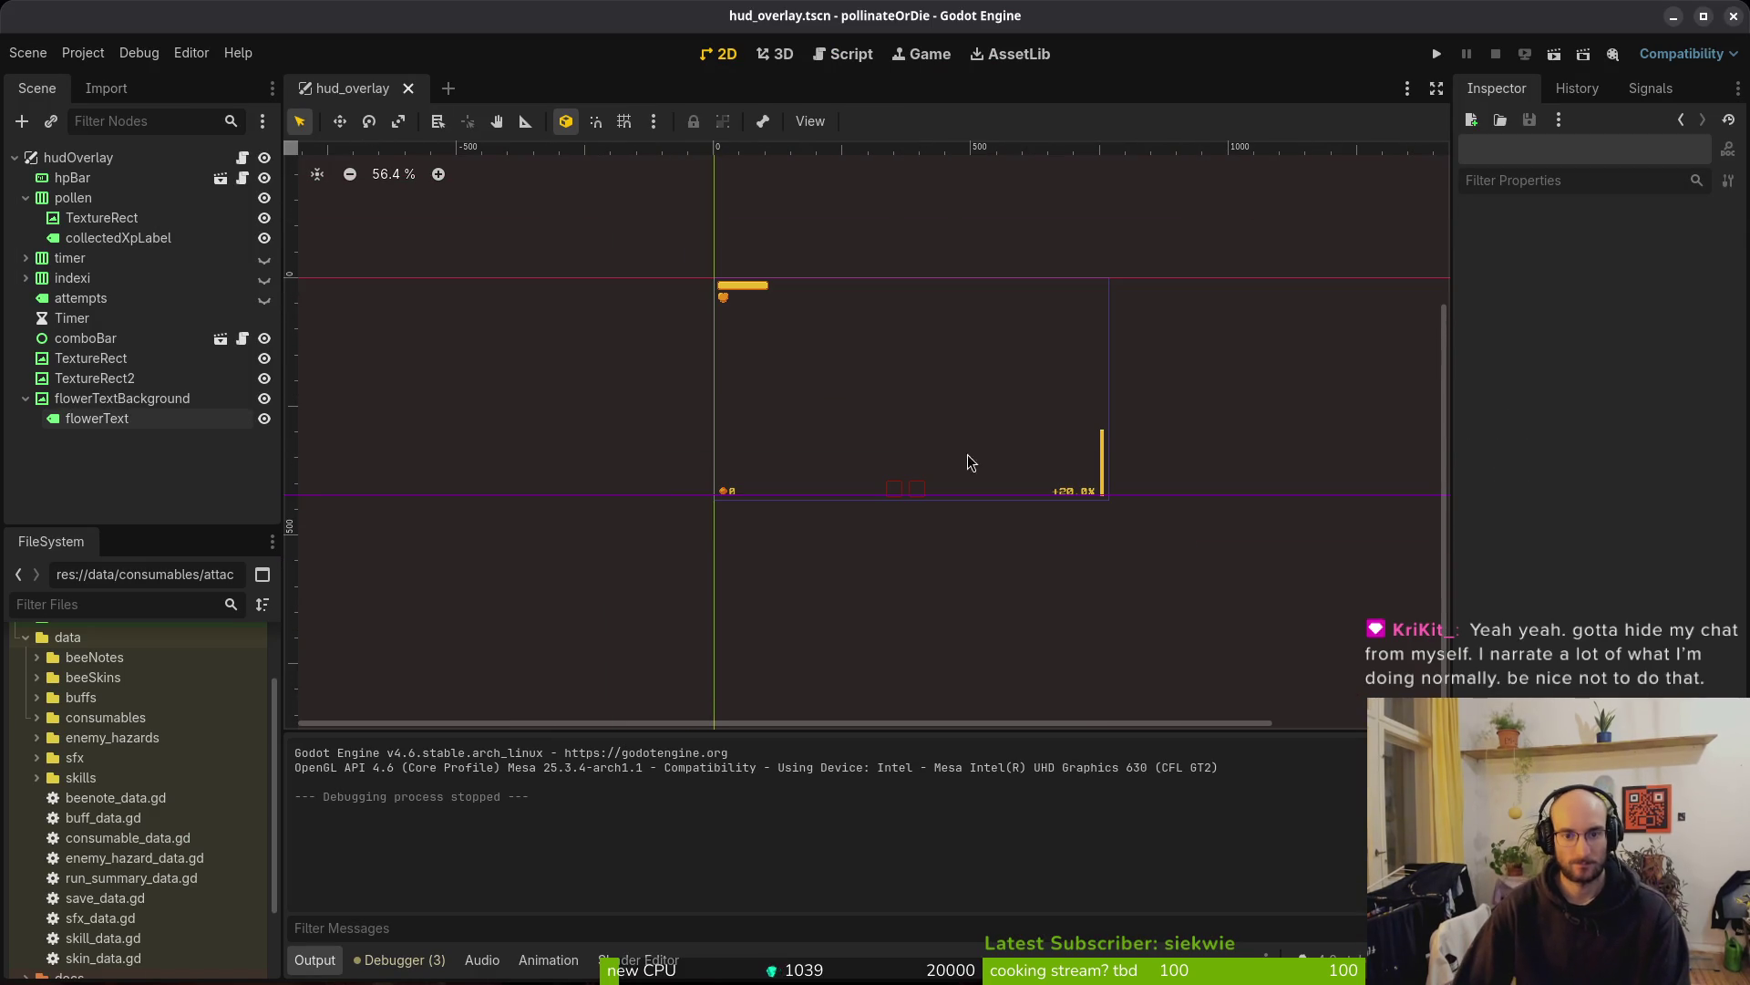
{"action": "left_click", "coordinate": [128, 398]}
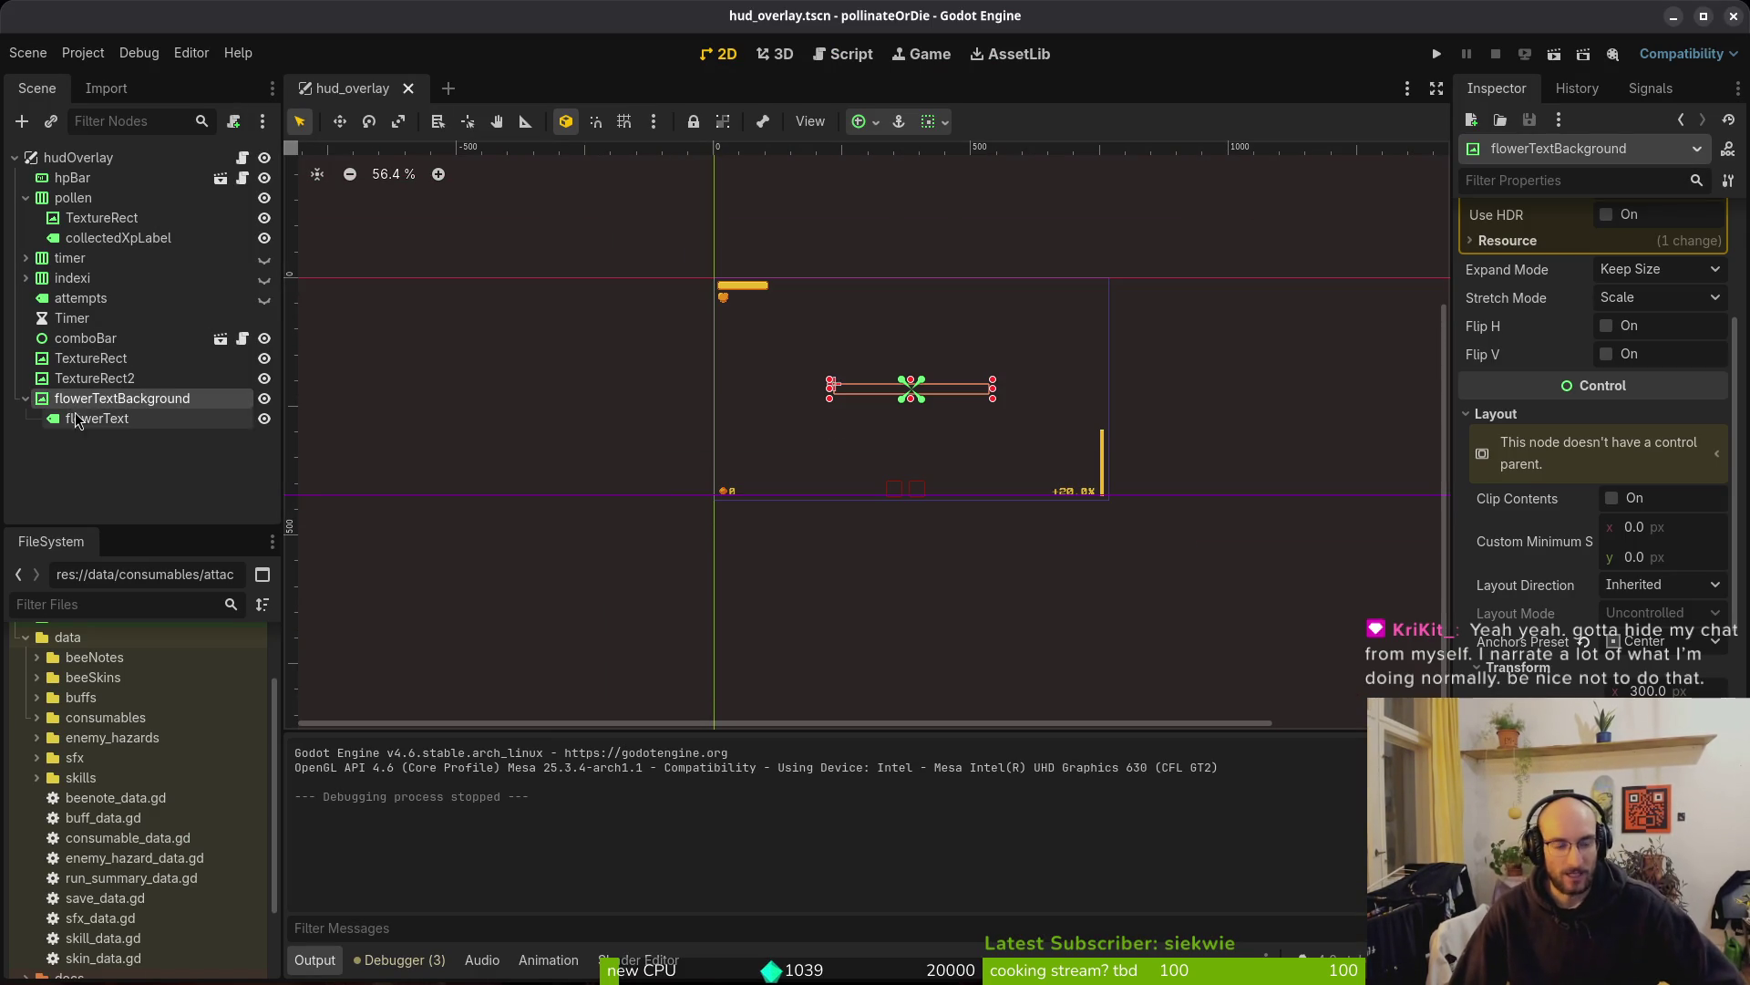
{"action": "left_click", "coordinate": [134, 424]}
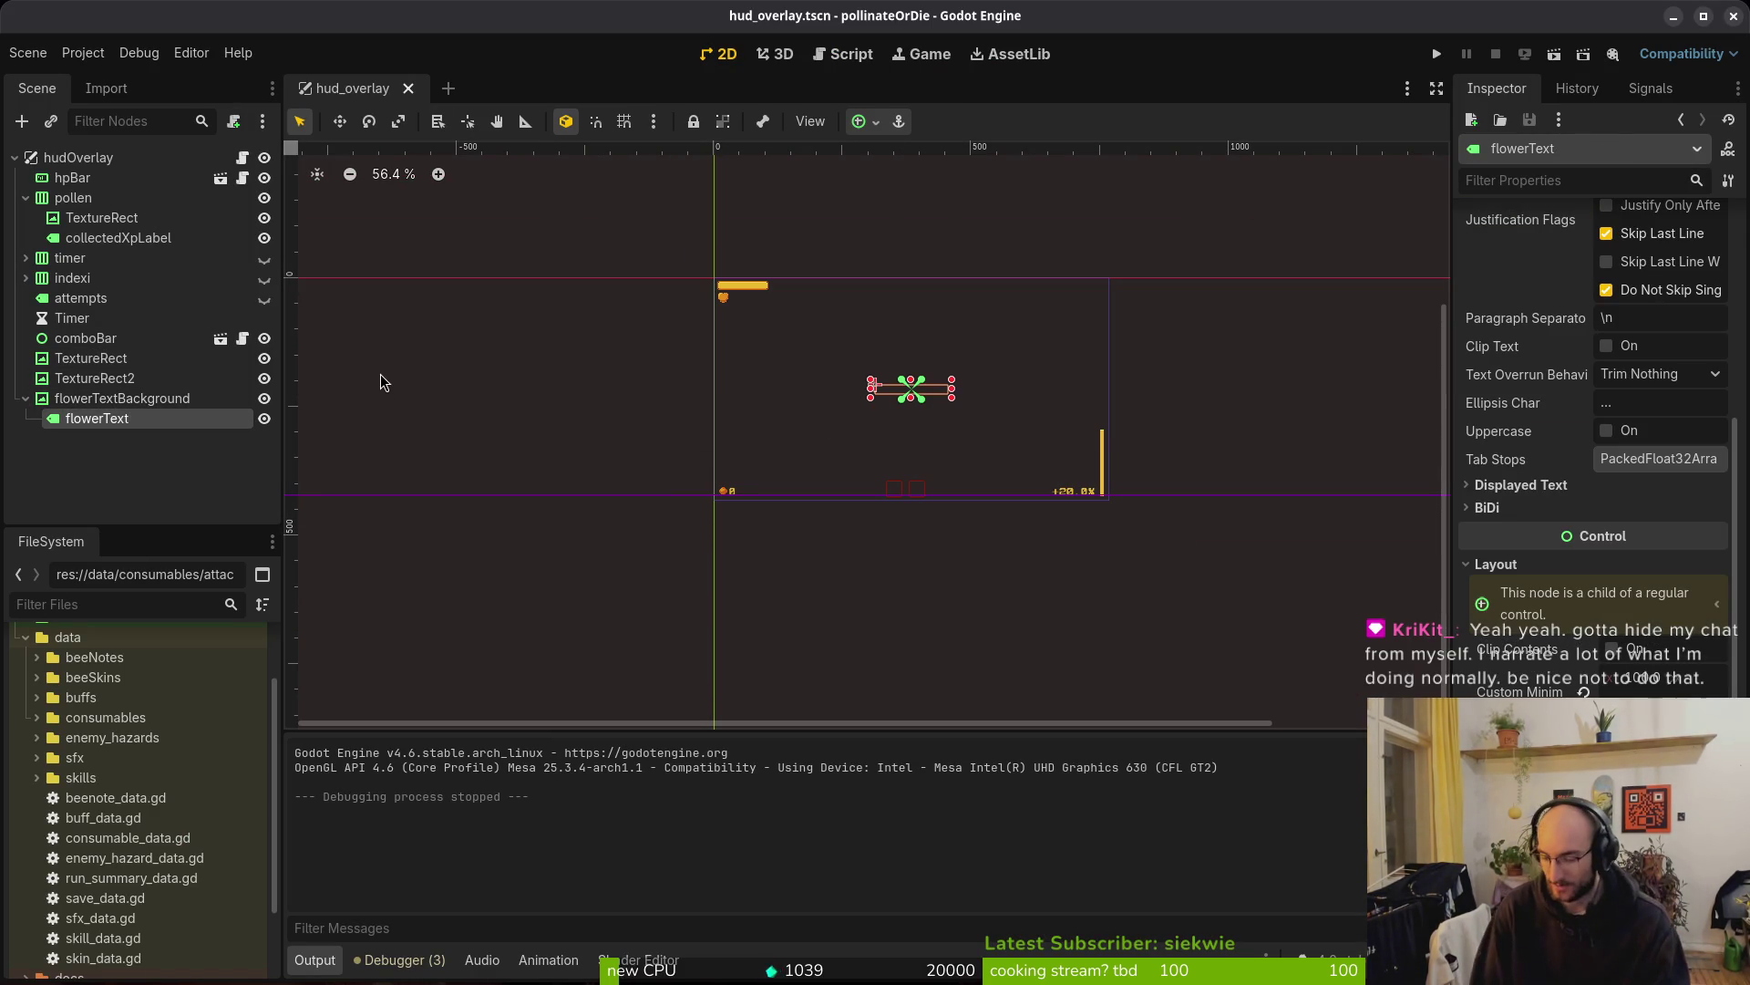
{"action": "key", "text": "alt+Tab"}
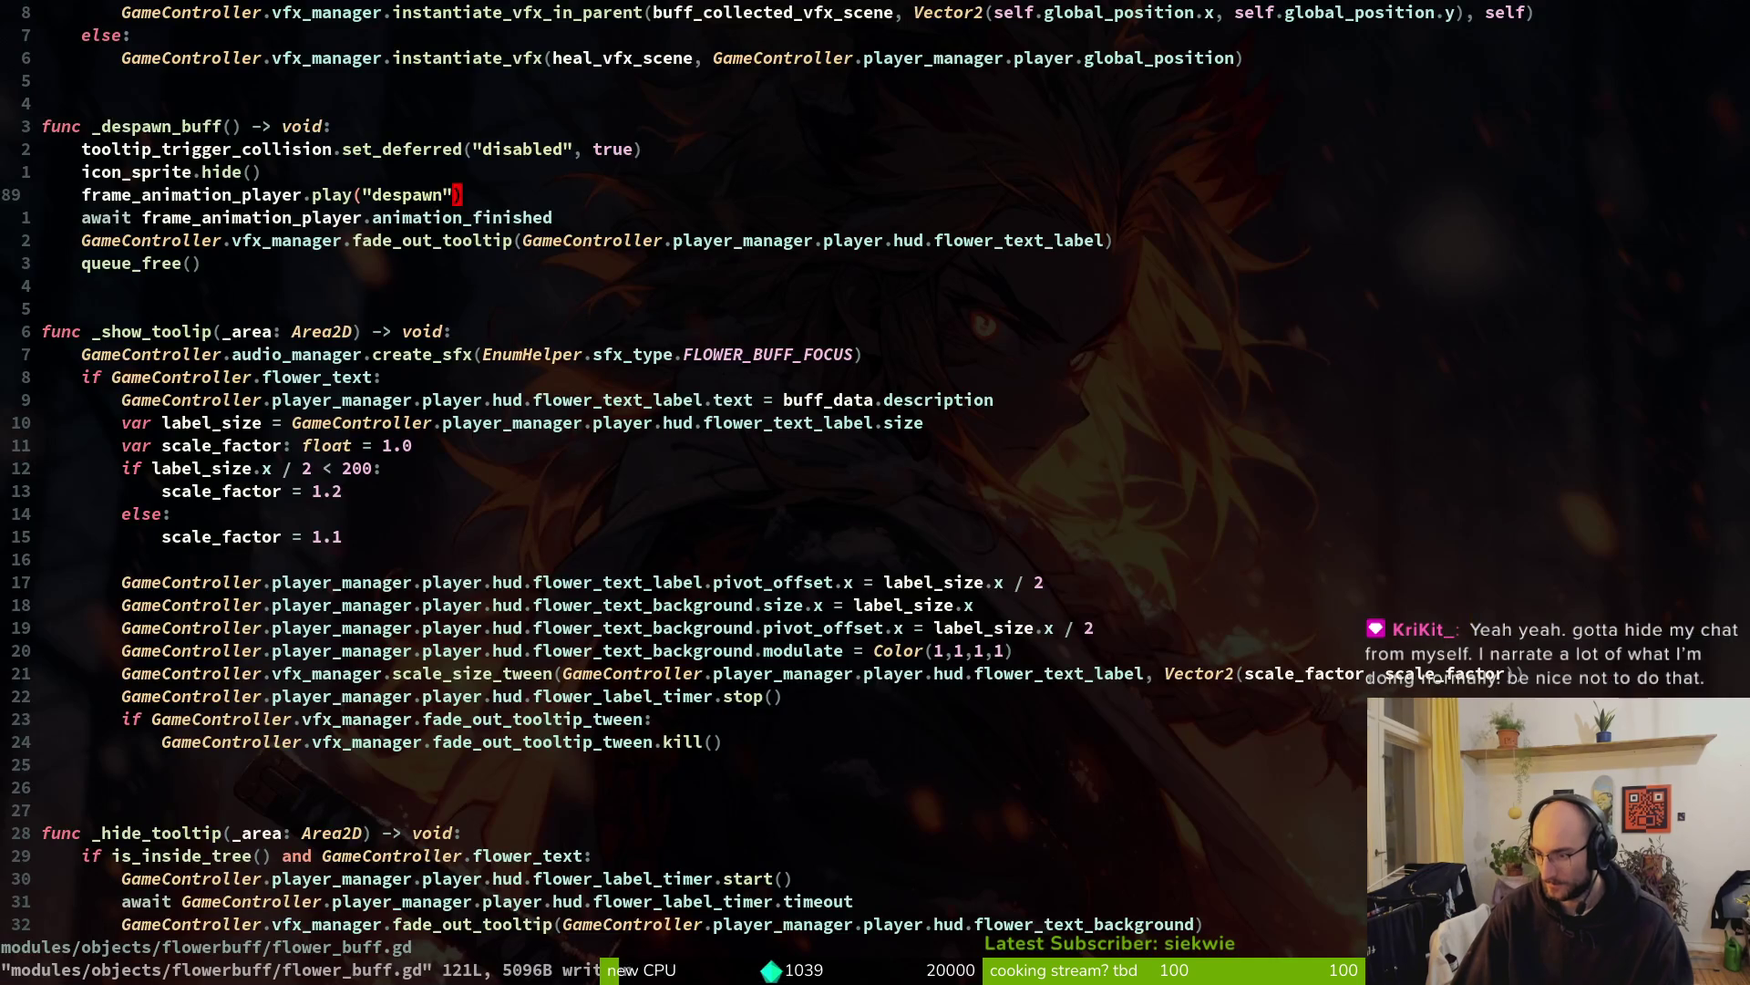
{"action": "scroll", "coordinate": [679, 573], "scroll_direction": "down", "scroll_amount": 4}
{"action": "scroll", "coordinate": [679, 573], "scroll_direction": "up", "scroll_amount": 4}
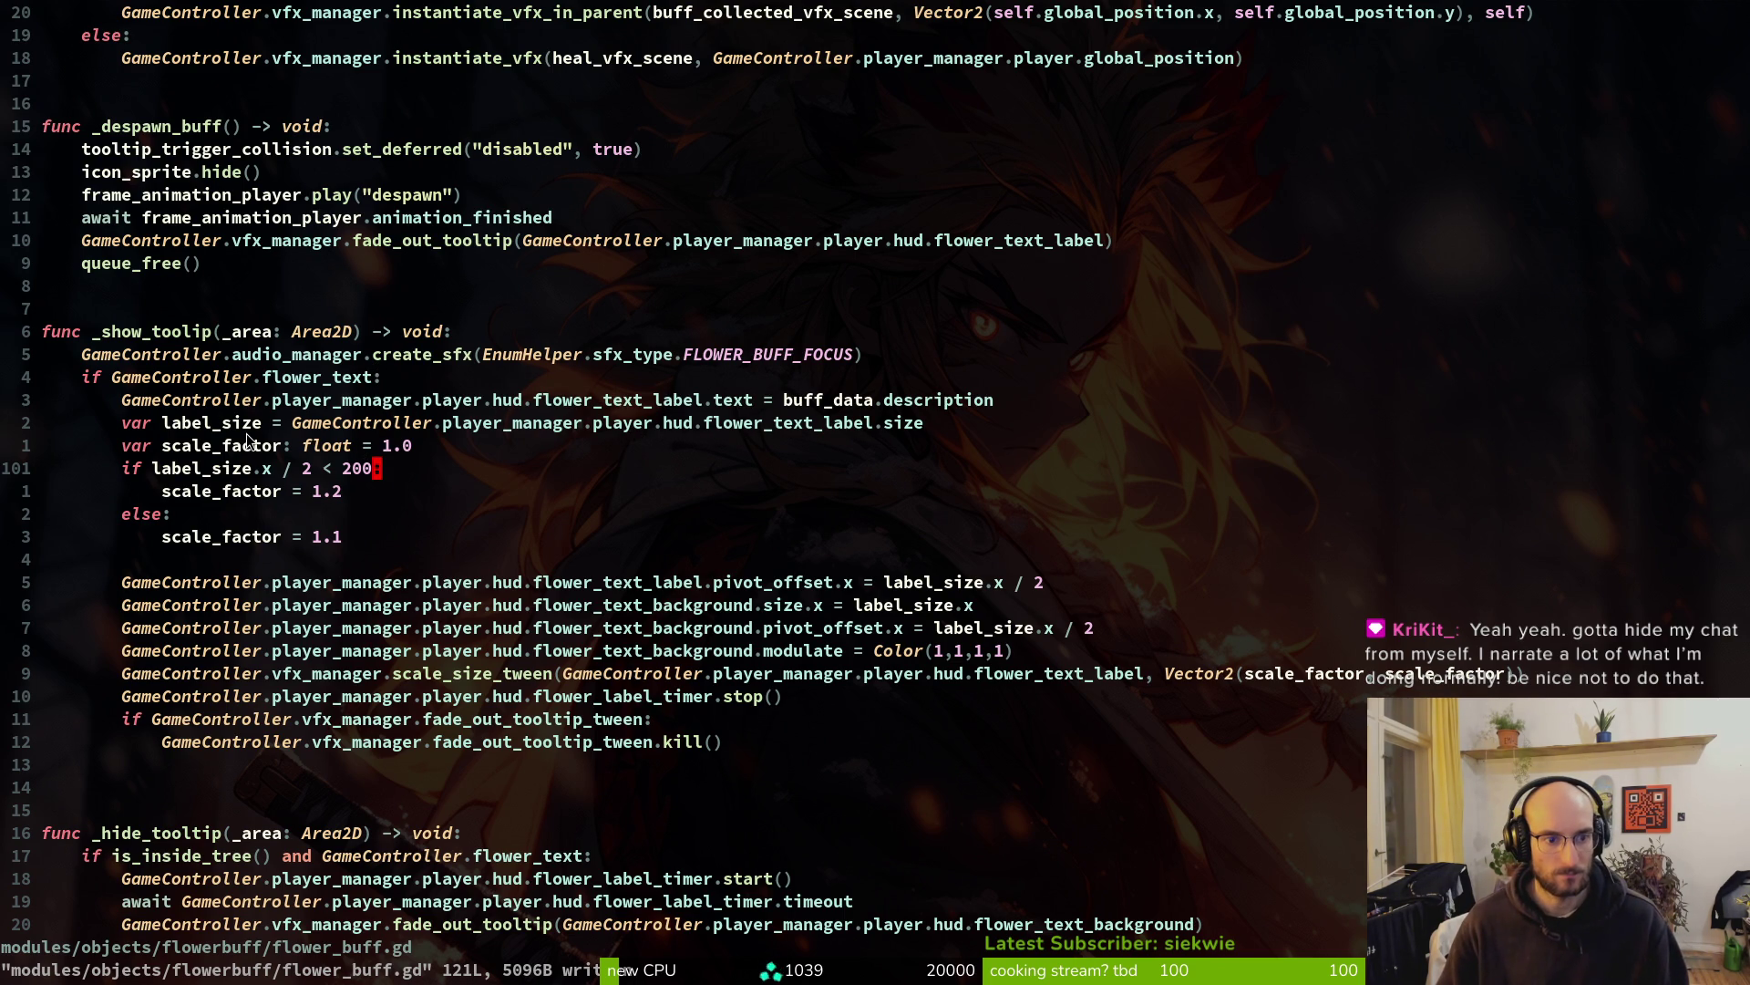
{"action": "left_click_drag", "start_coordinate": [86, 424], "coordinate": [909, 432]}
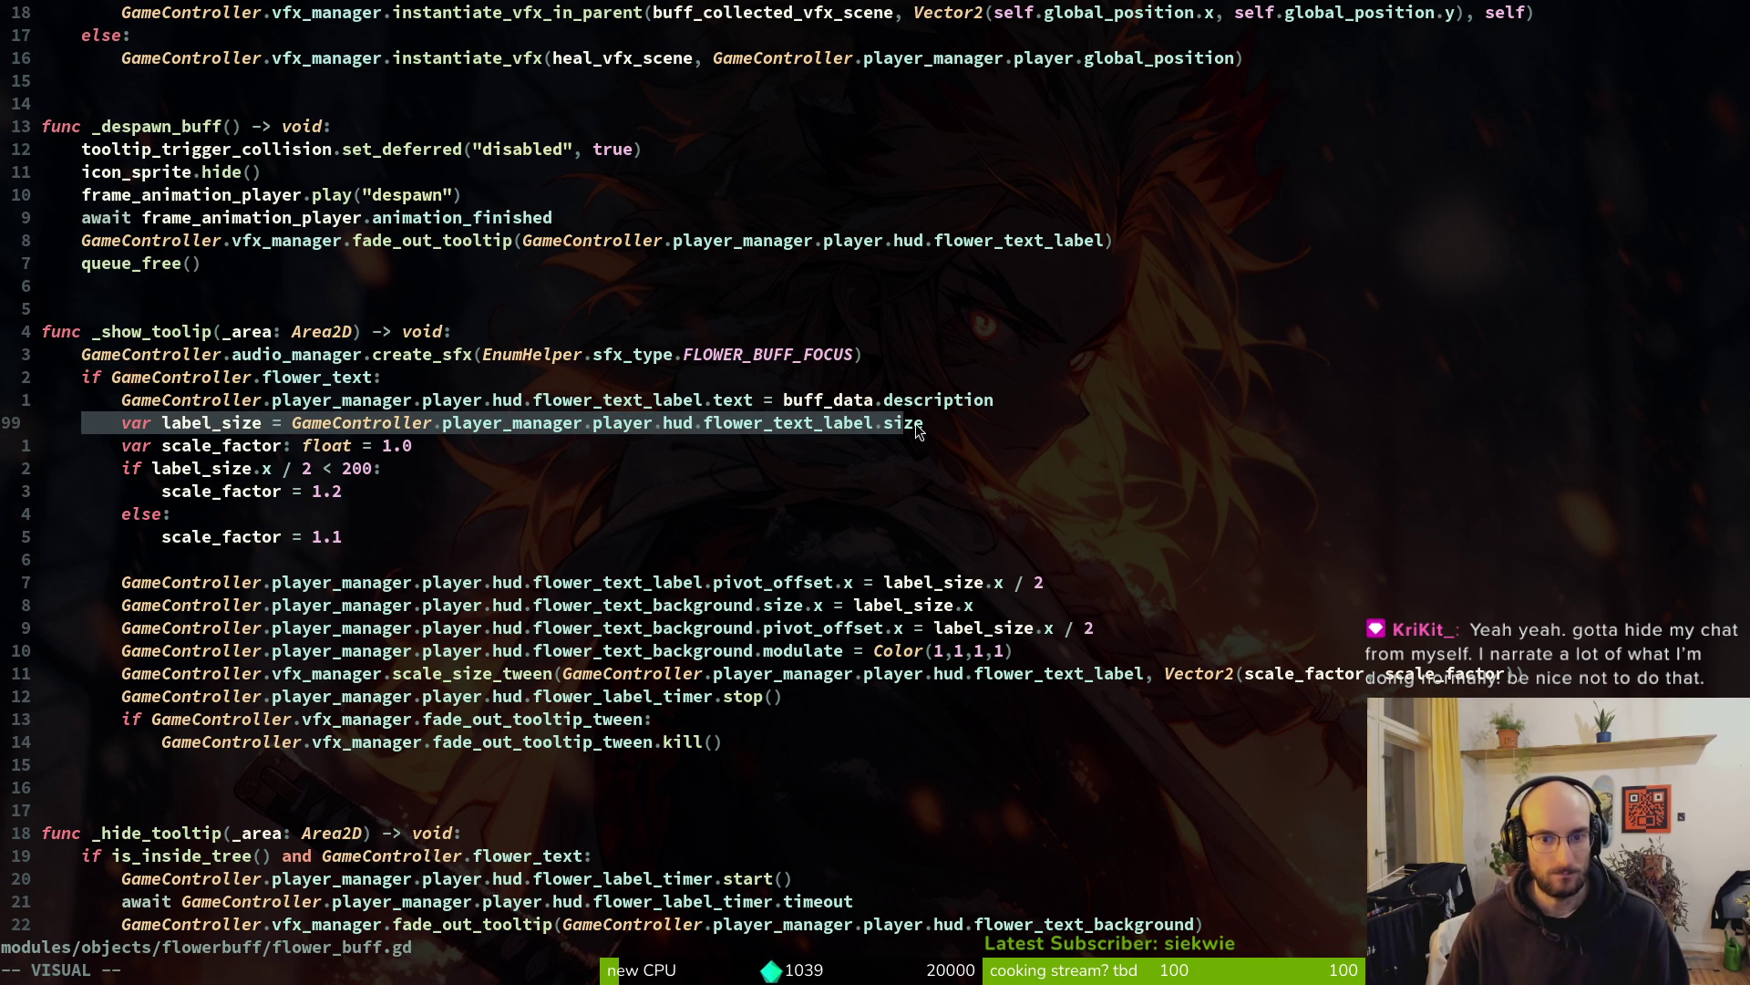
{"action": "key", "text": "Escape"}
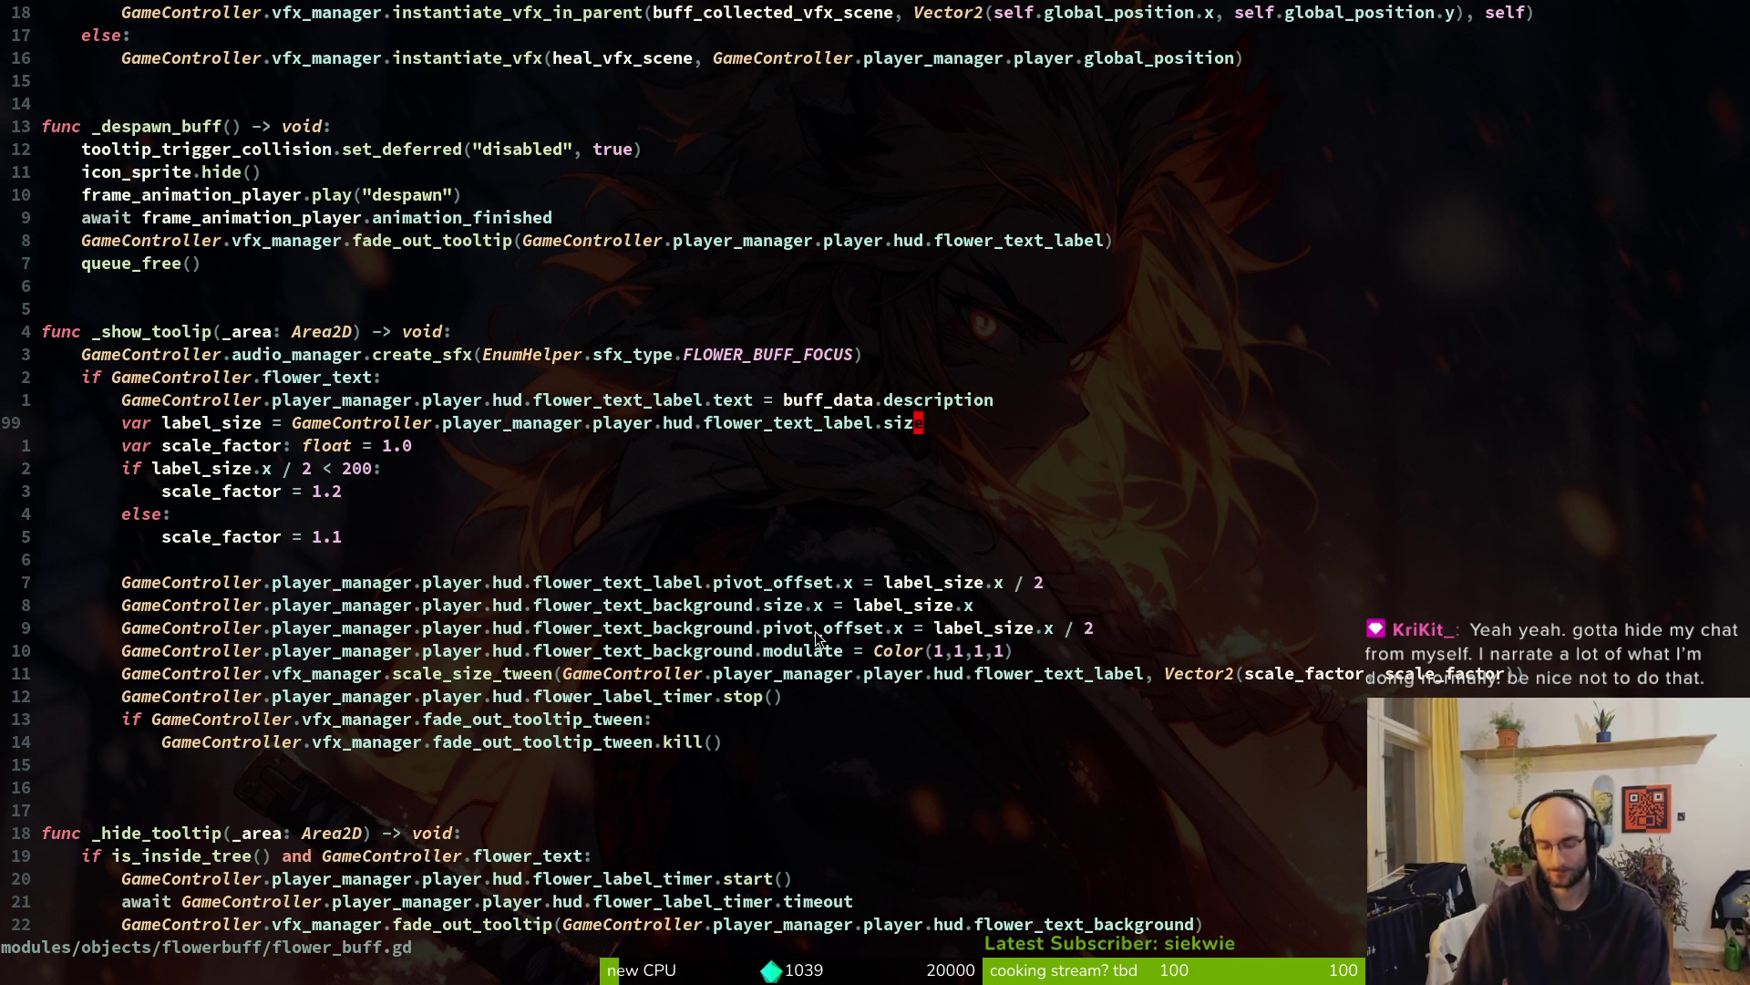
{"action": "key", "text": "u"}
{"action": "key", "text": "u"}
{"action": "key", "text": "u"}
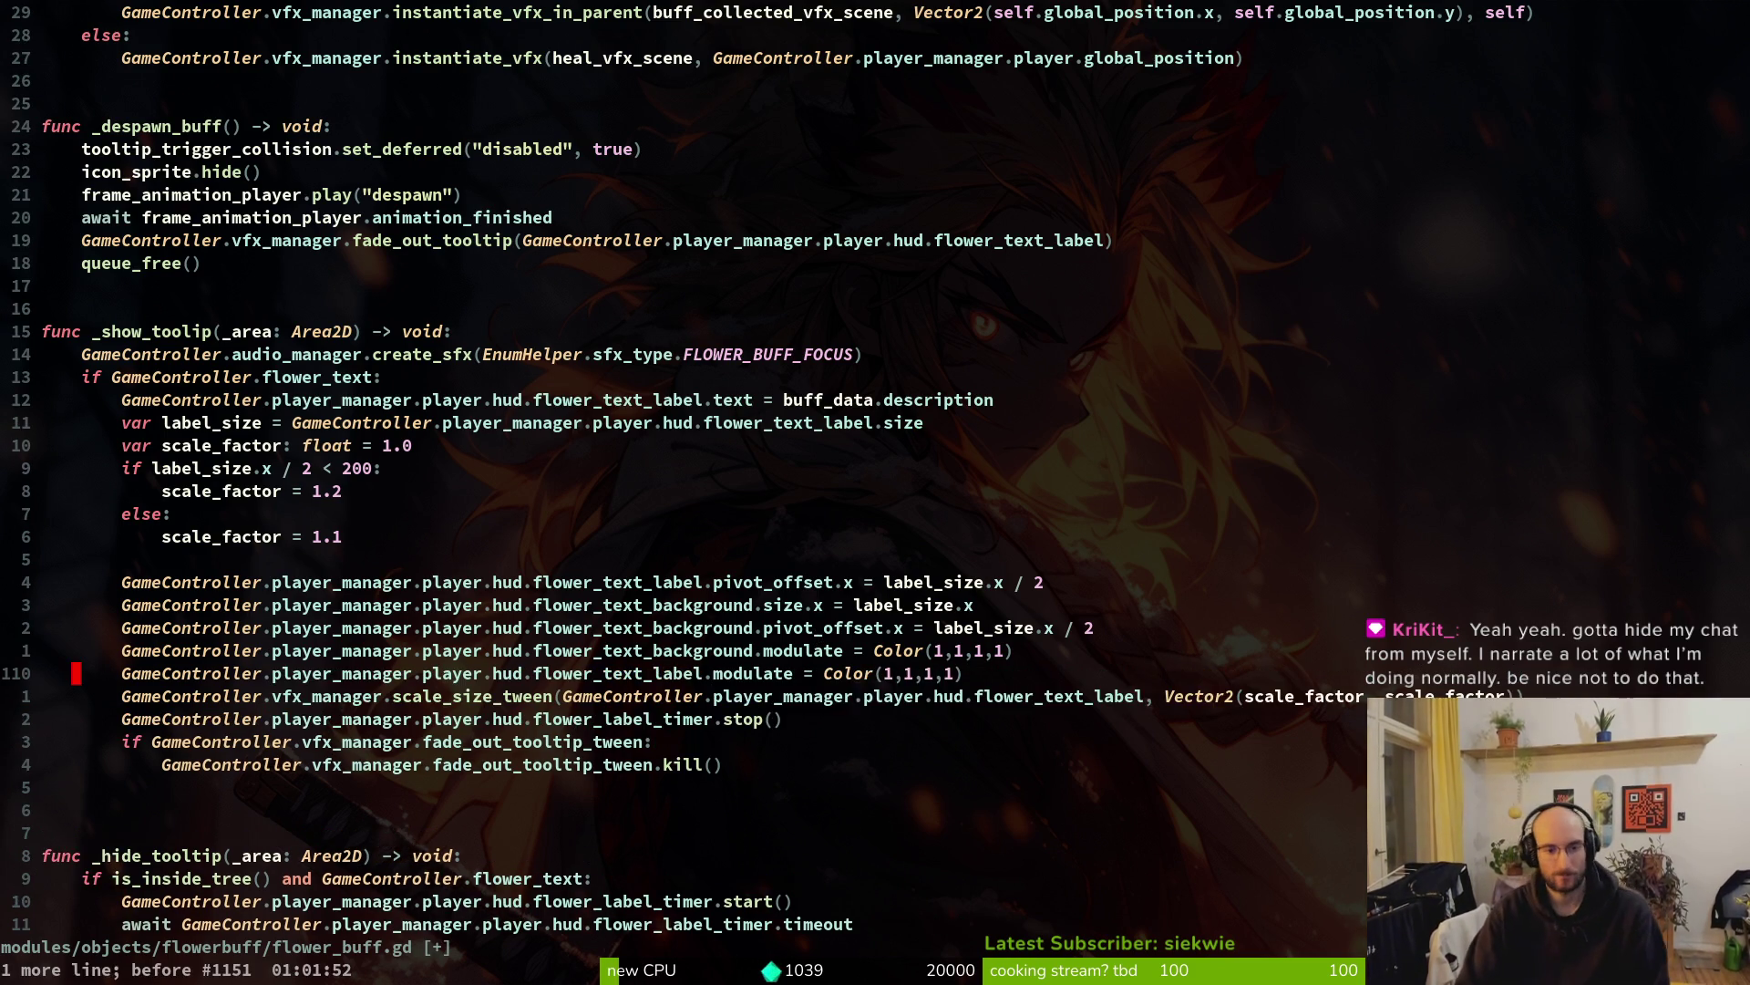
{"action": "key", "text": "u"}
{"action": "key", "text": "u"}
{"action": "key", "text": "u"}
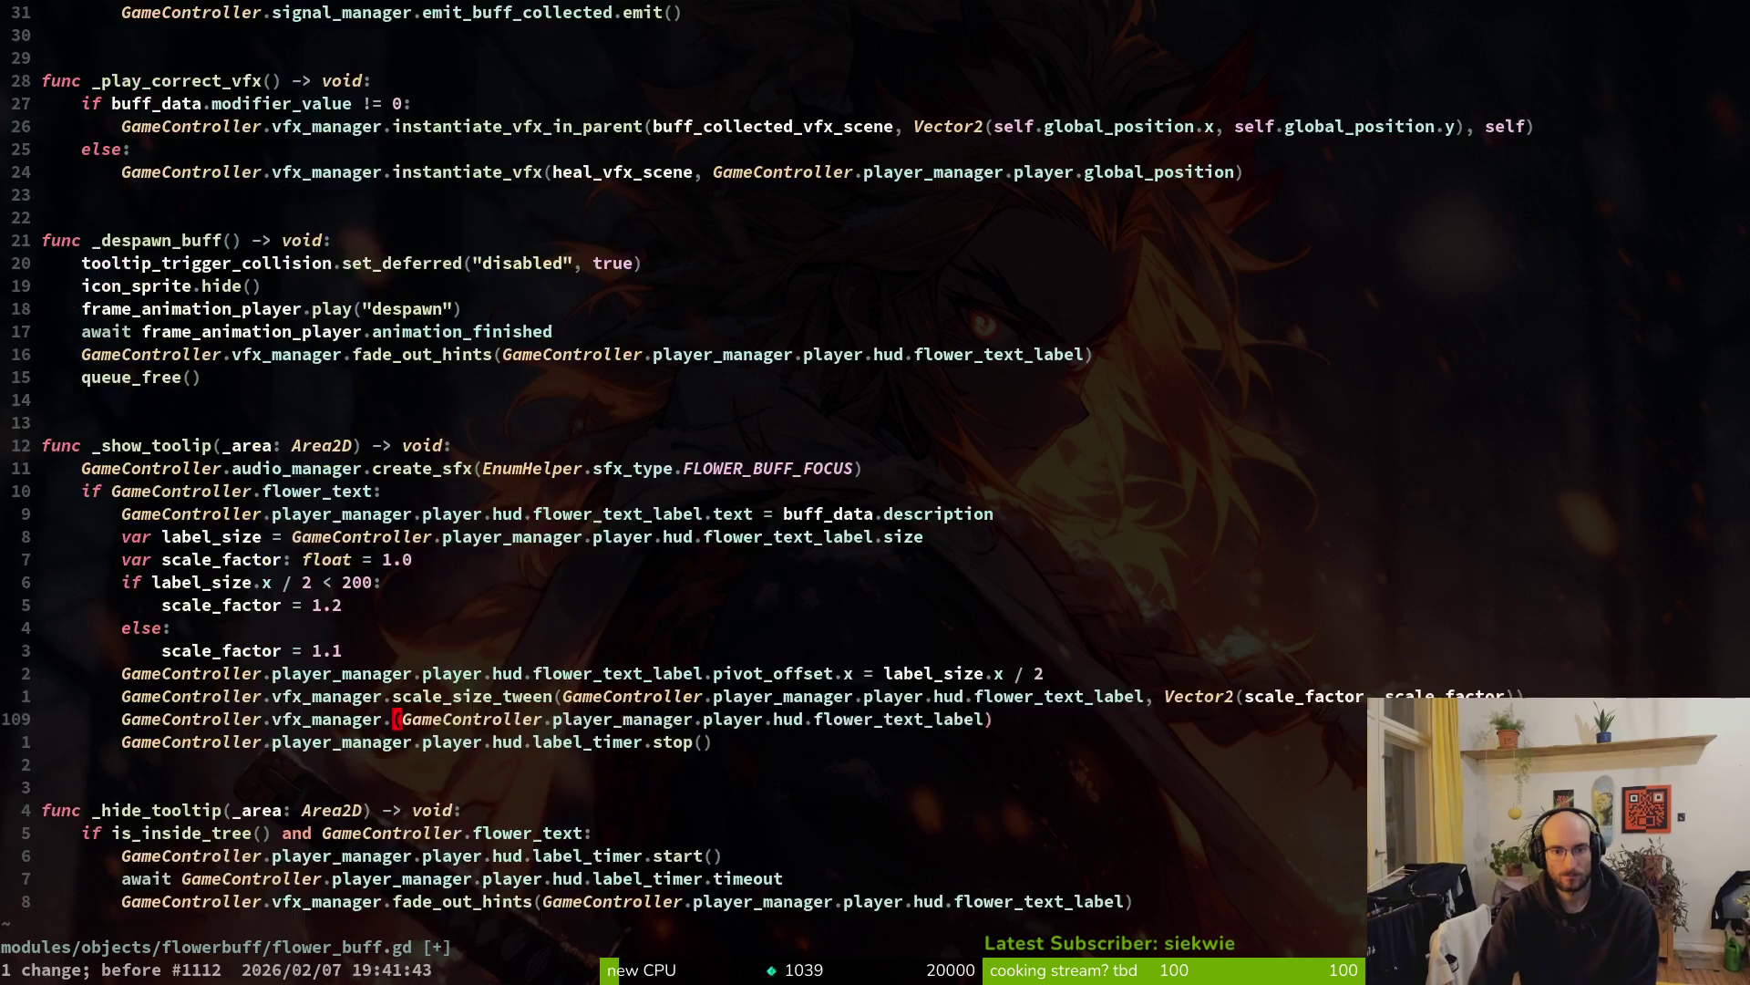
{"action": "key", "text": "u"}
{"action": "key", "text": "u"}
{"action": "key", "text": "u"}
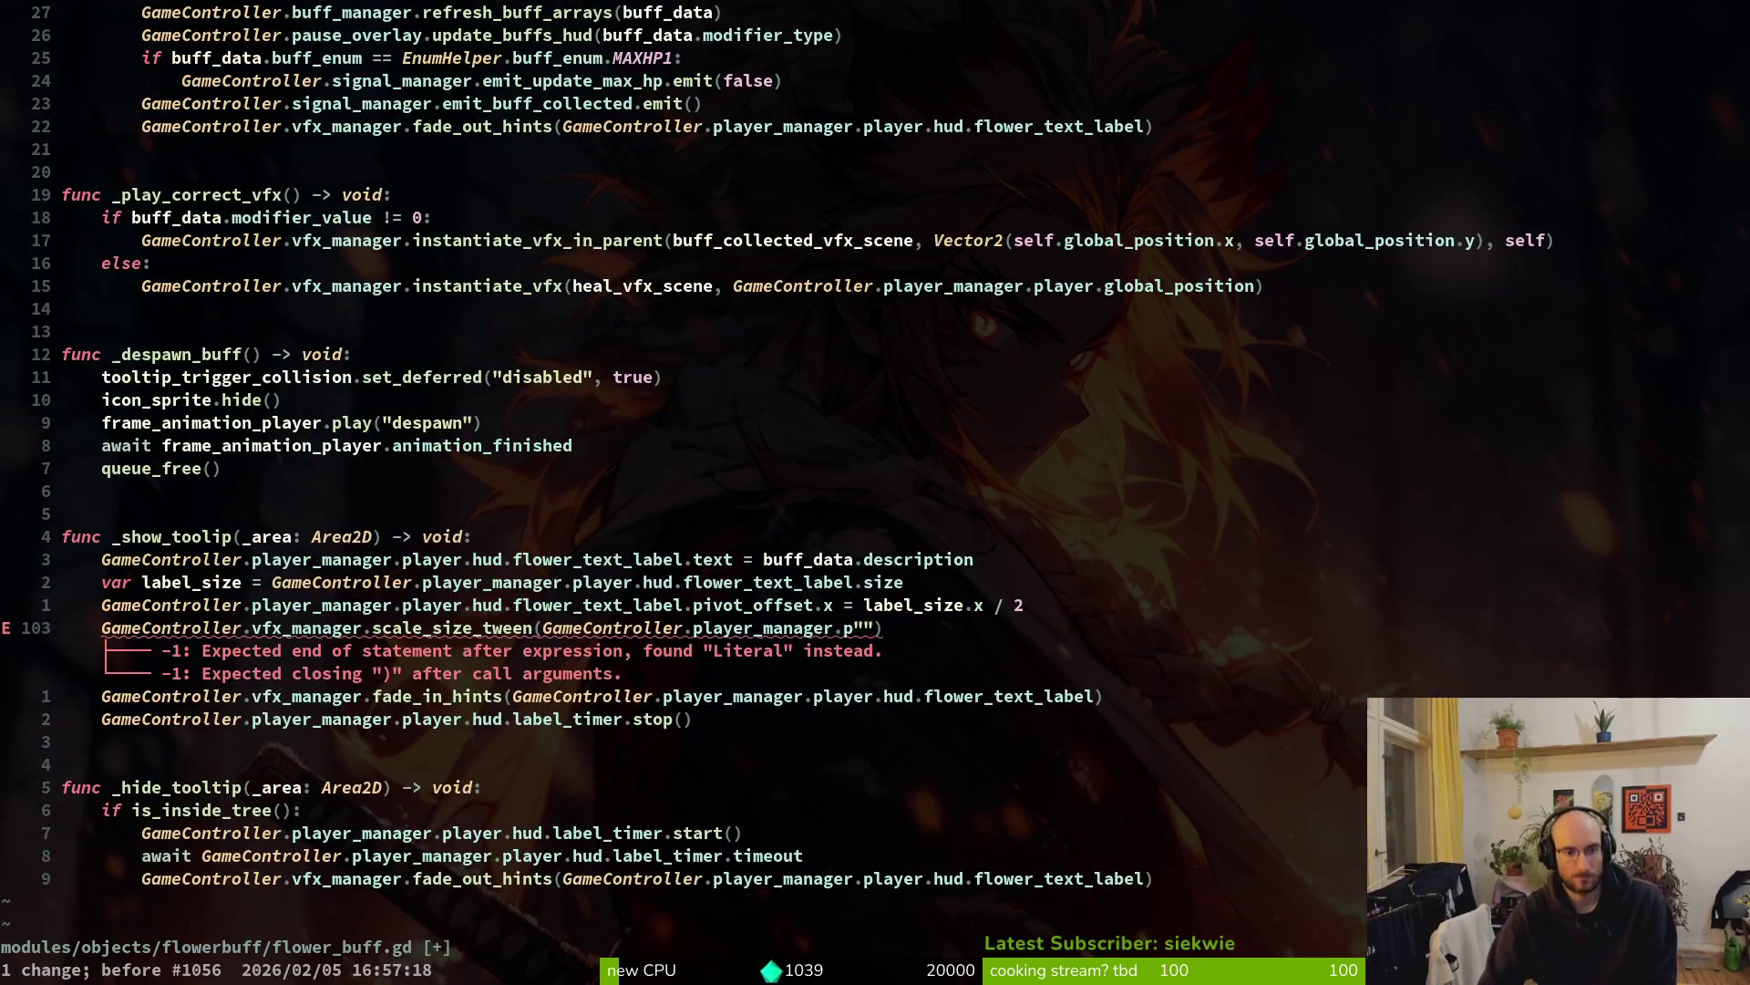
{"action": "key", "text": "u"}
{"action": "key", "text": "u"}
{"action": "key", "text": "u"}
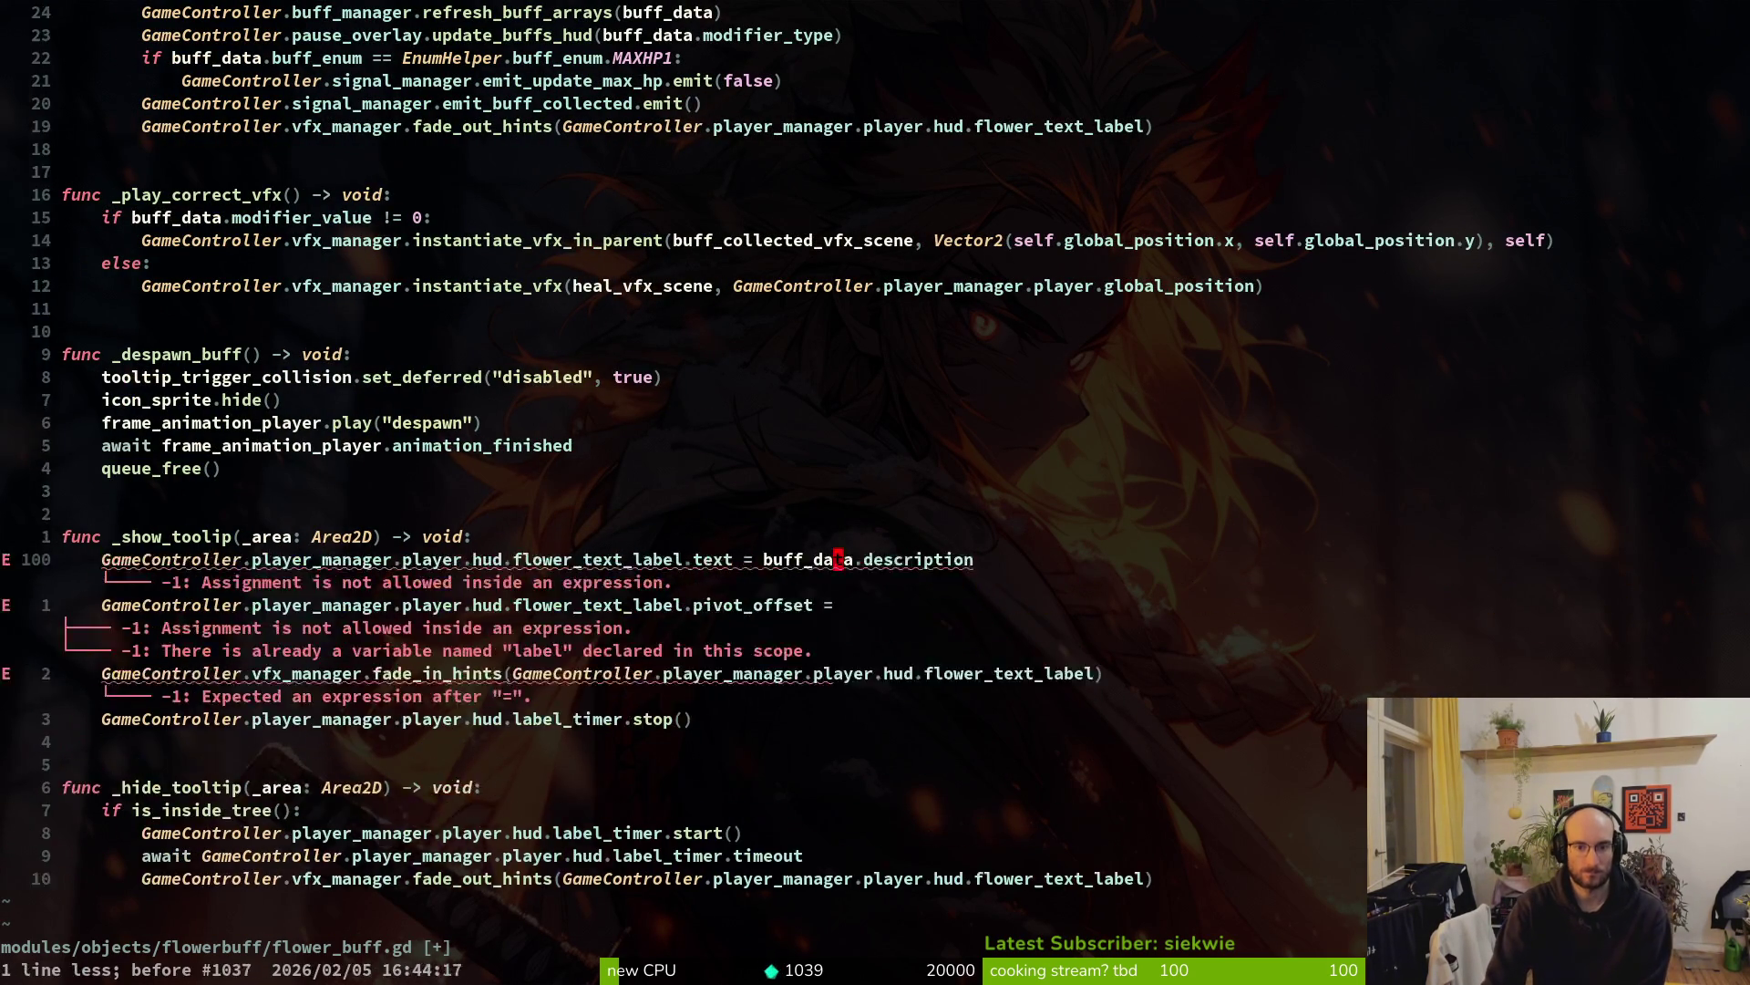
{"action": "key", "text": "u"}
{"action": "key", "text": "u"}
{"action": "key", "text": "u"}
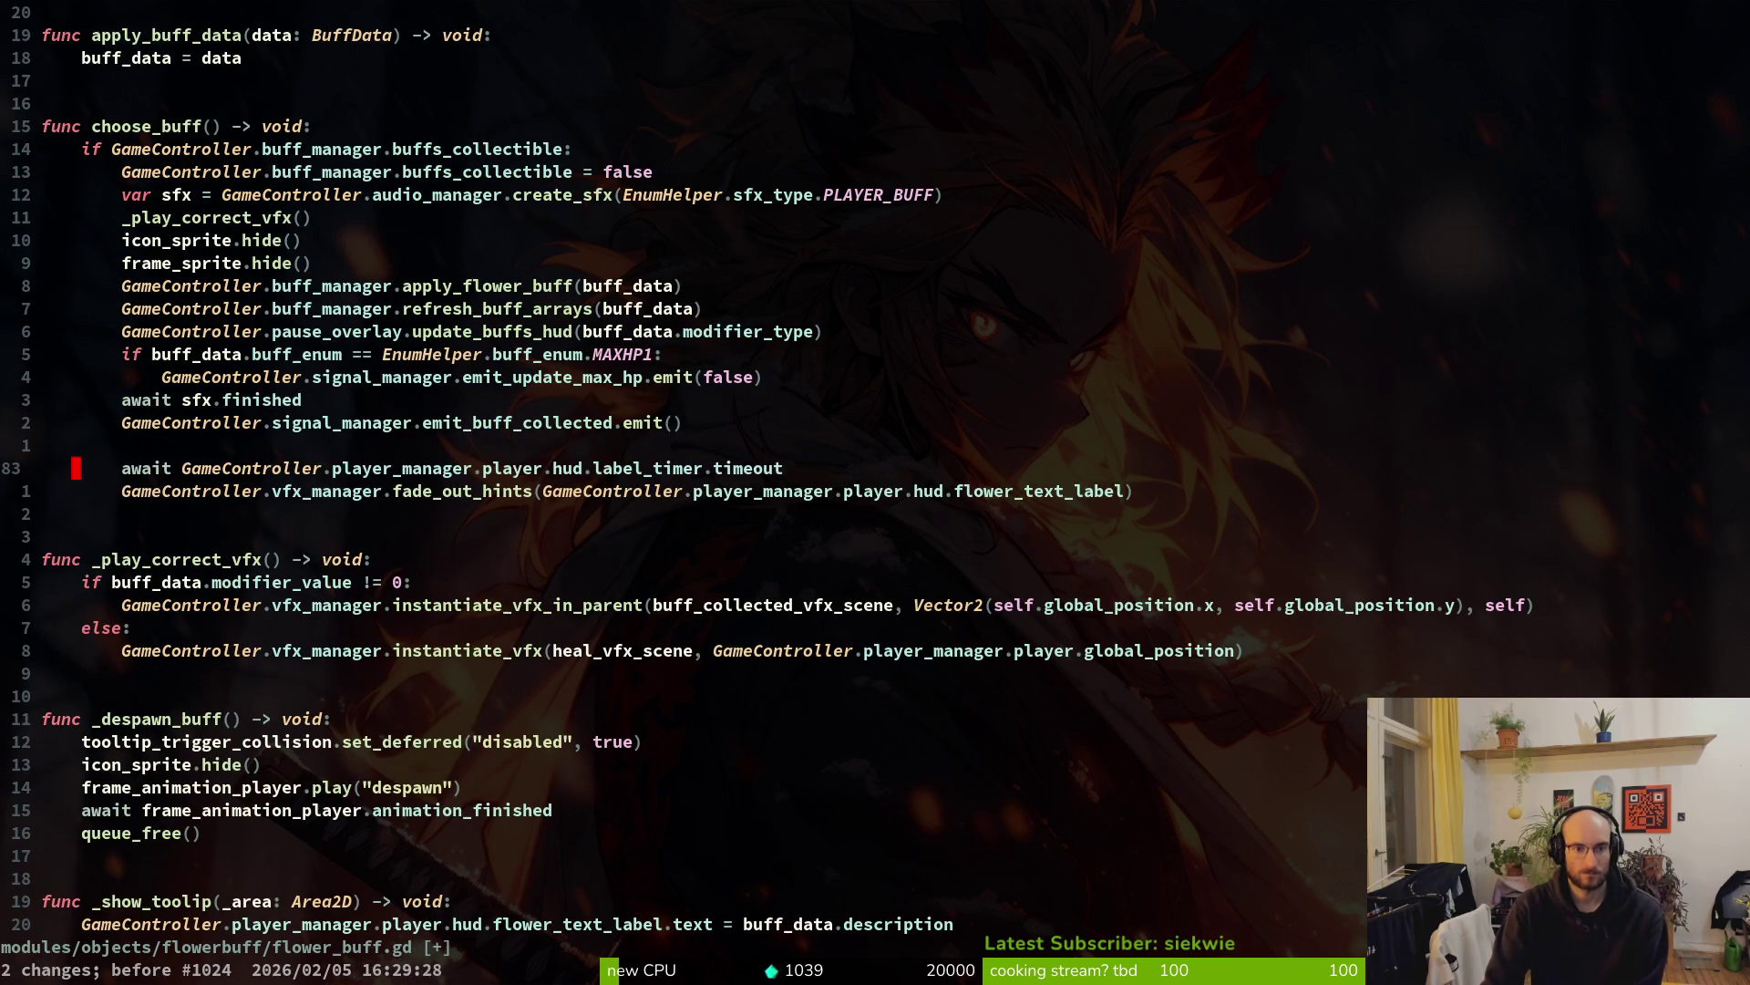
{"action": "key", "text": "u"}
{"action": "key", "text": "u"}
{"action": "key", "text": "u"}
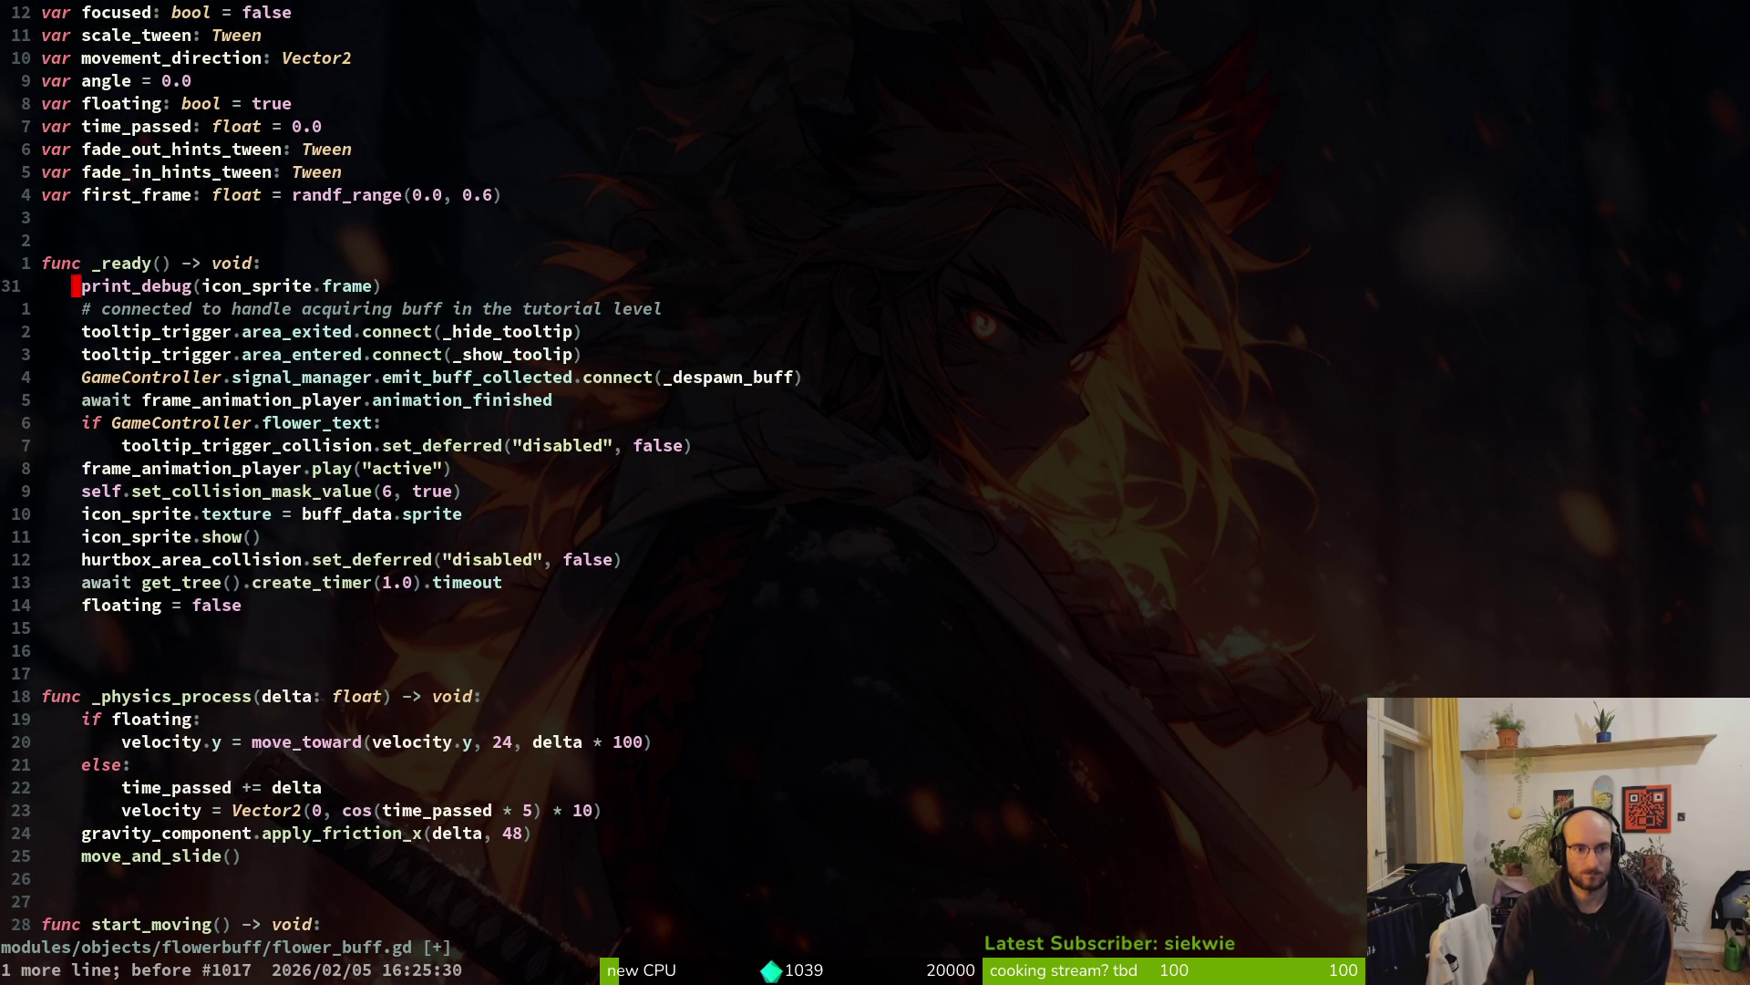
{"action": "key", "text": "u"}
{"action": "key", "text": "u"}
{"action": "key", "text": "u"}
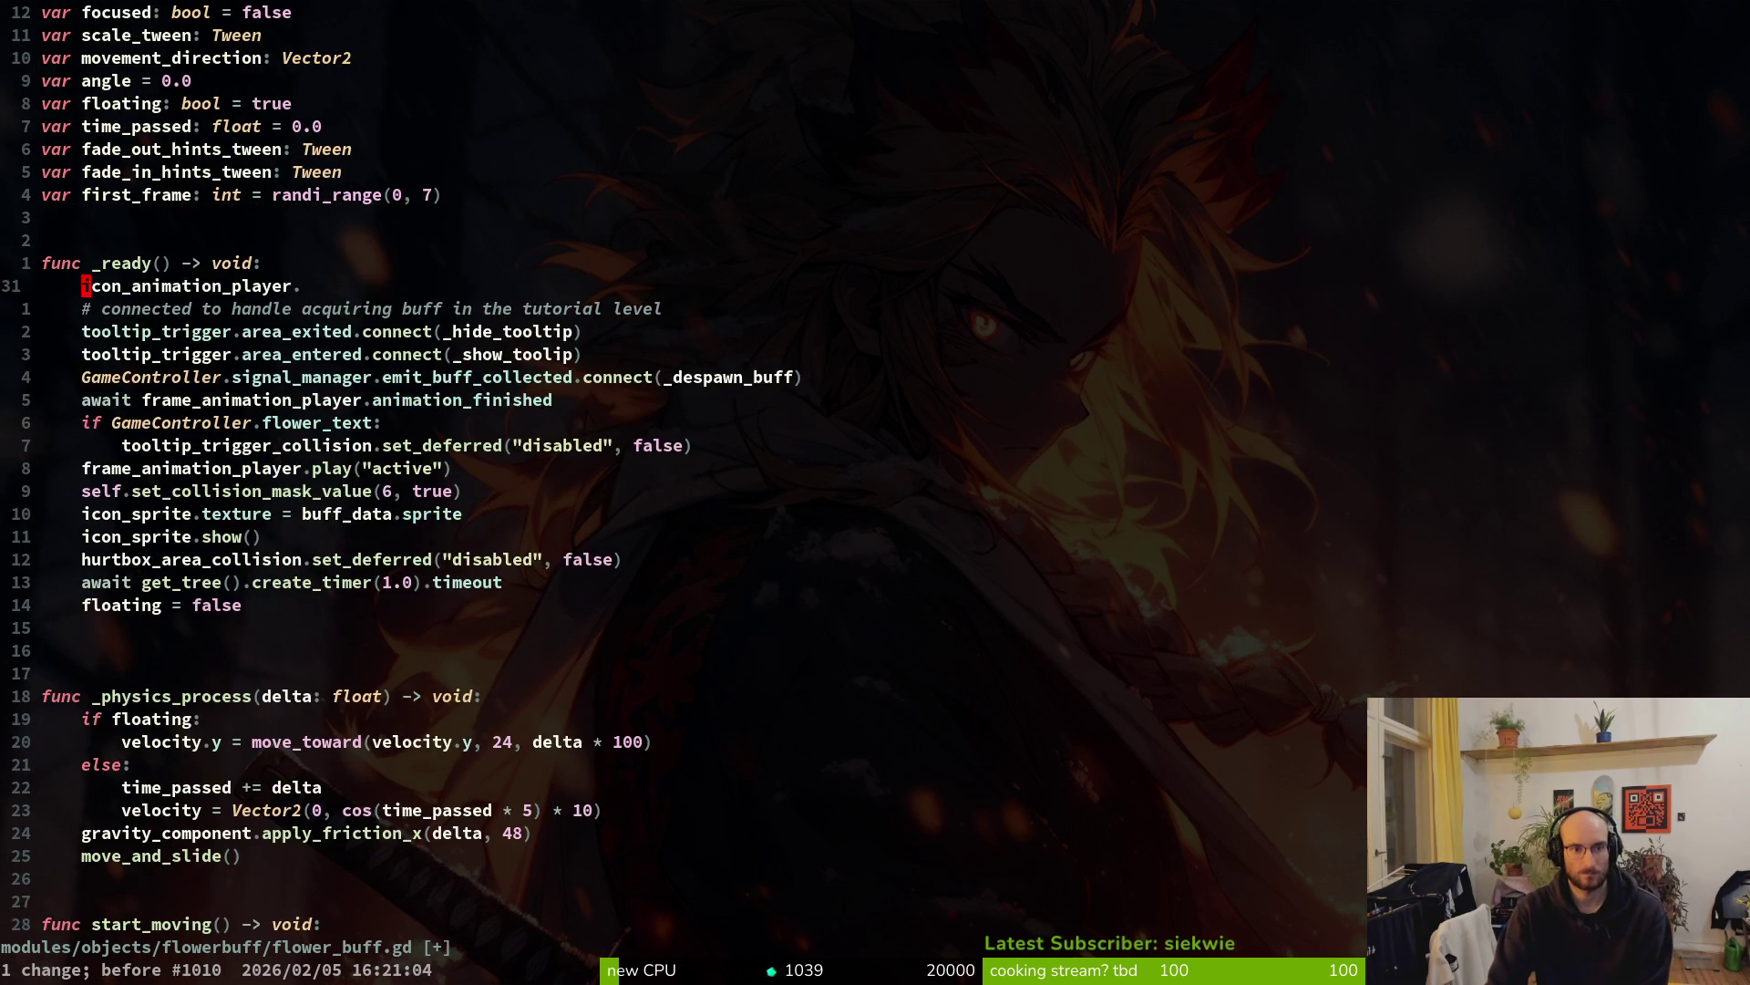
{"action": "key", "text": "u"}
{"action": "key", "text": "u"}
{"action": "key", "text": "u"}
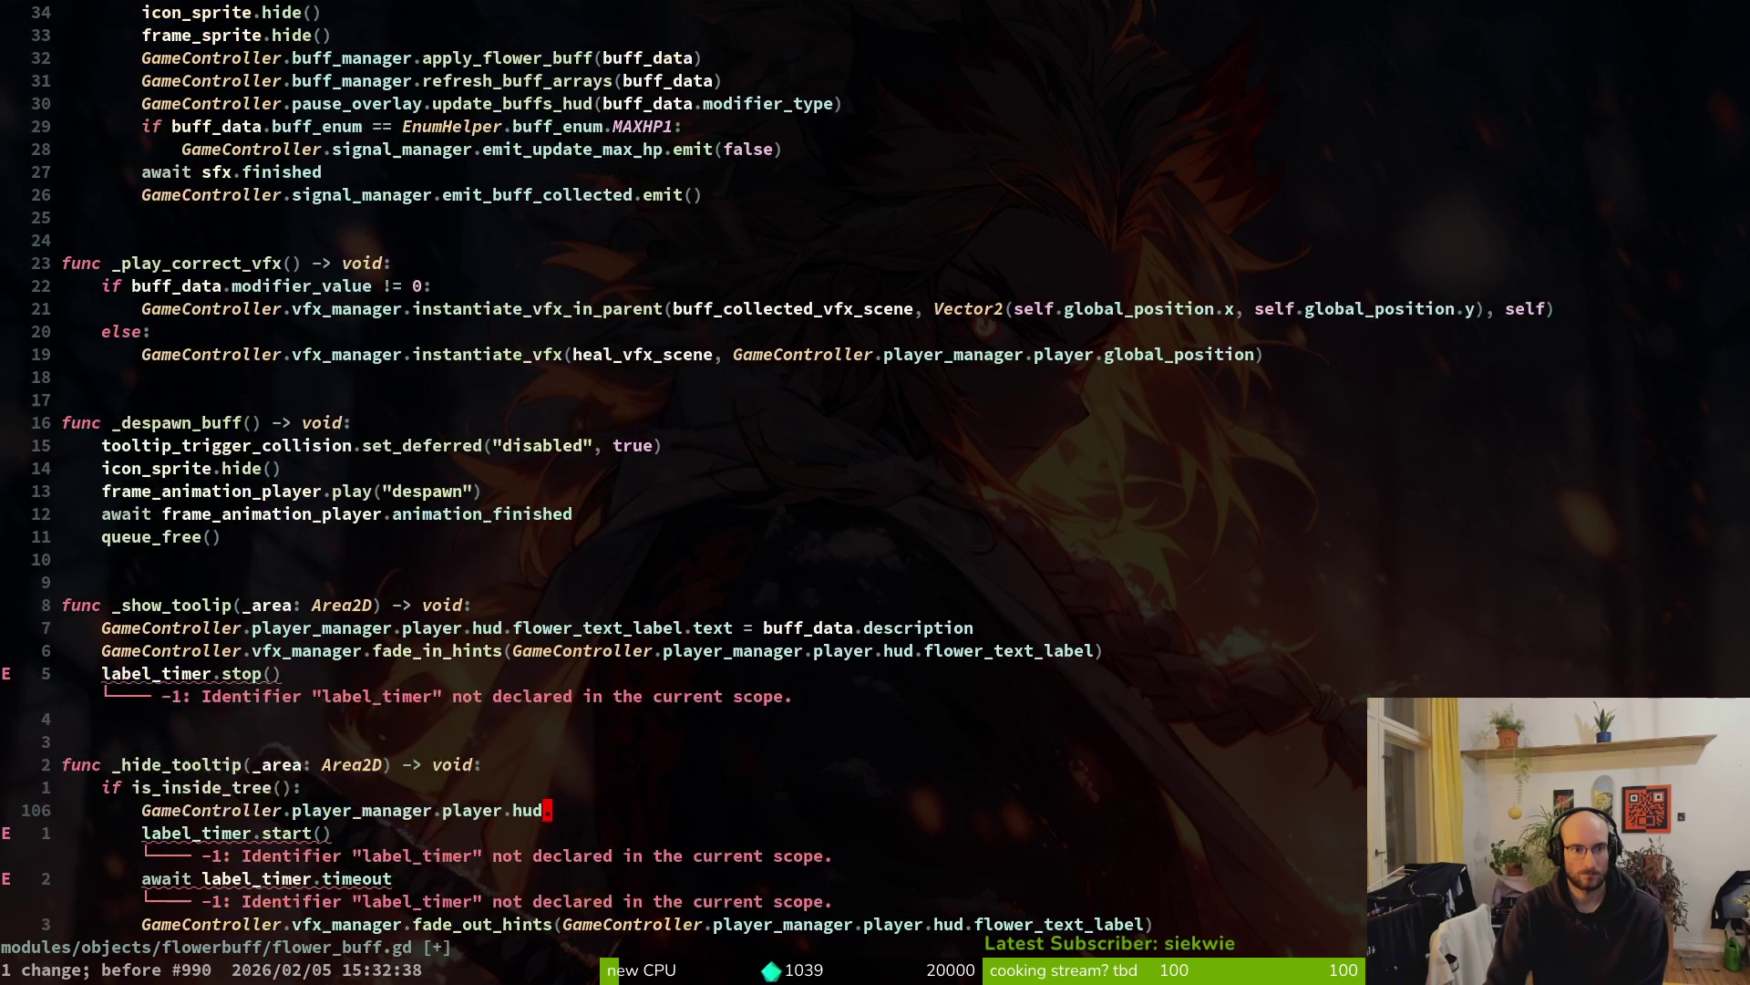
{"action": "key", "text": "u"}
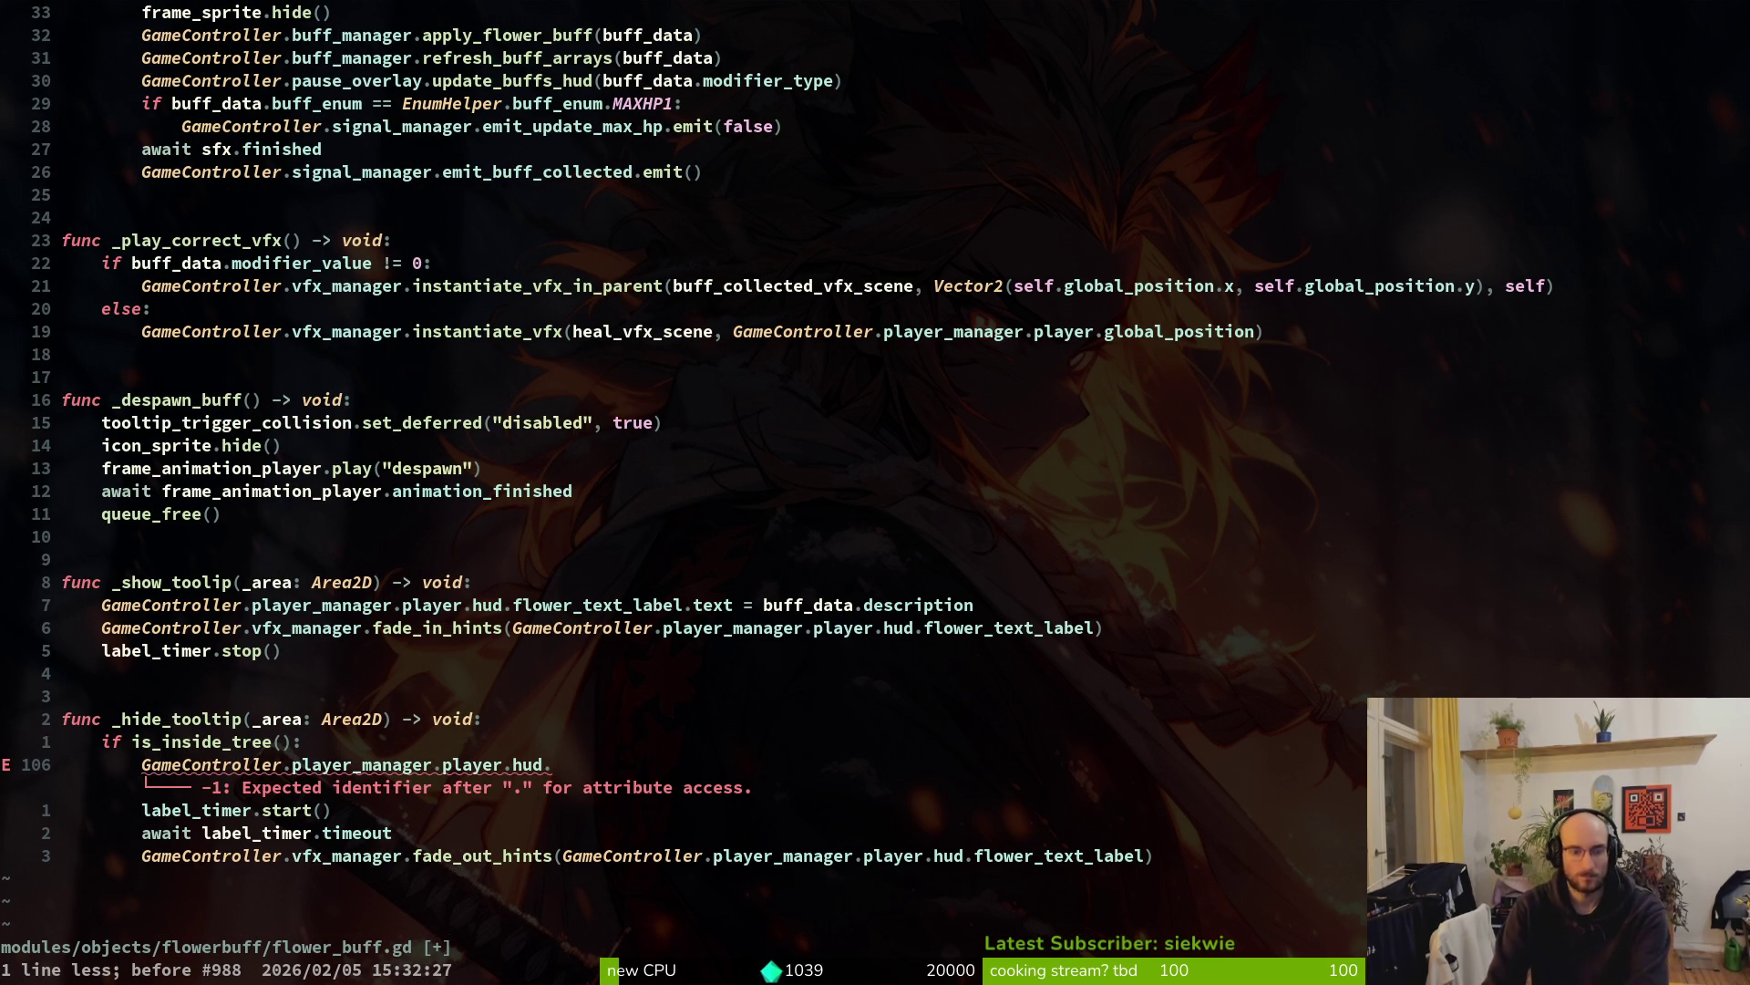
{"action": "key", "text": "ctrl+r"}
{"action": "key", "text": "ctrl+r"}
{"action": "key", "text": "ctrl+r"}
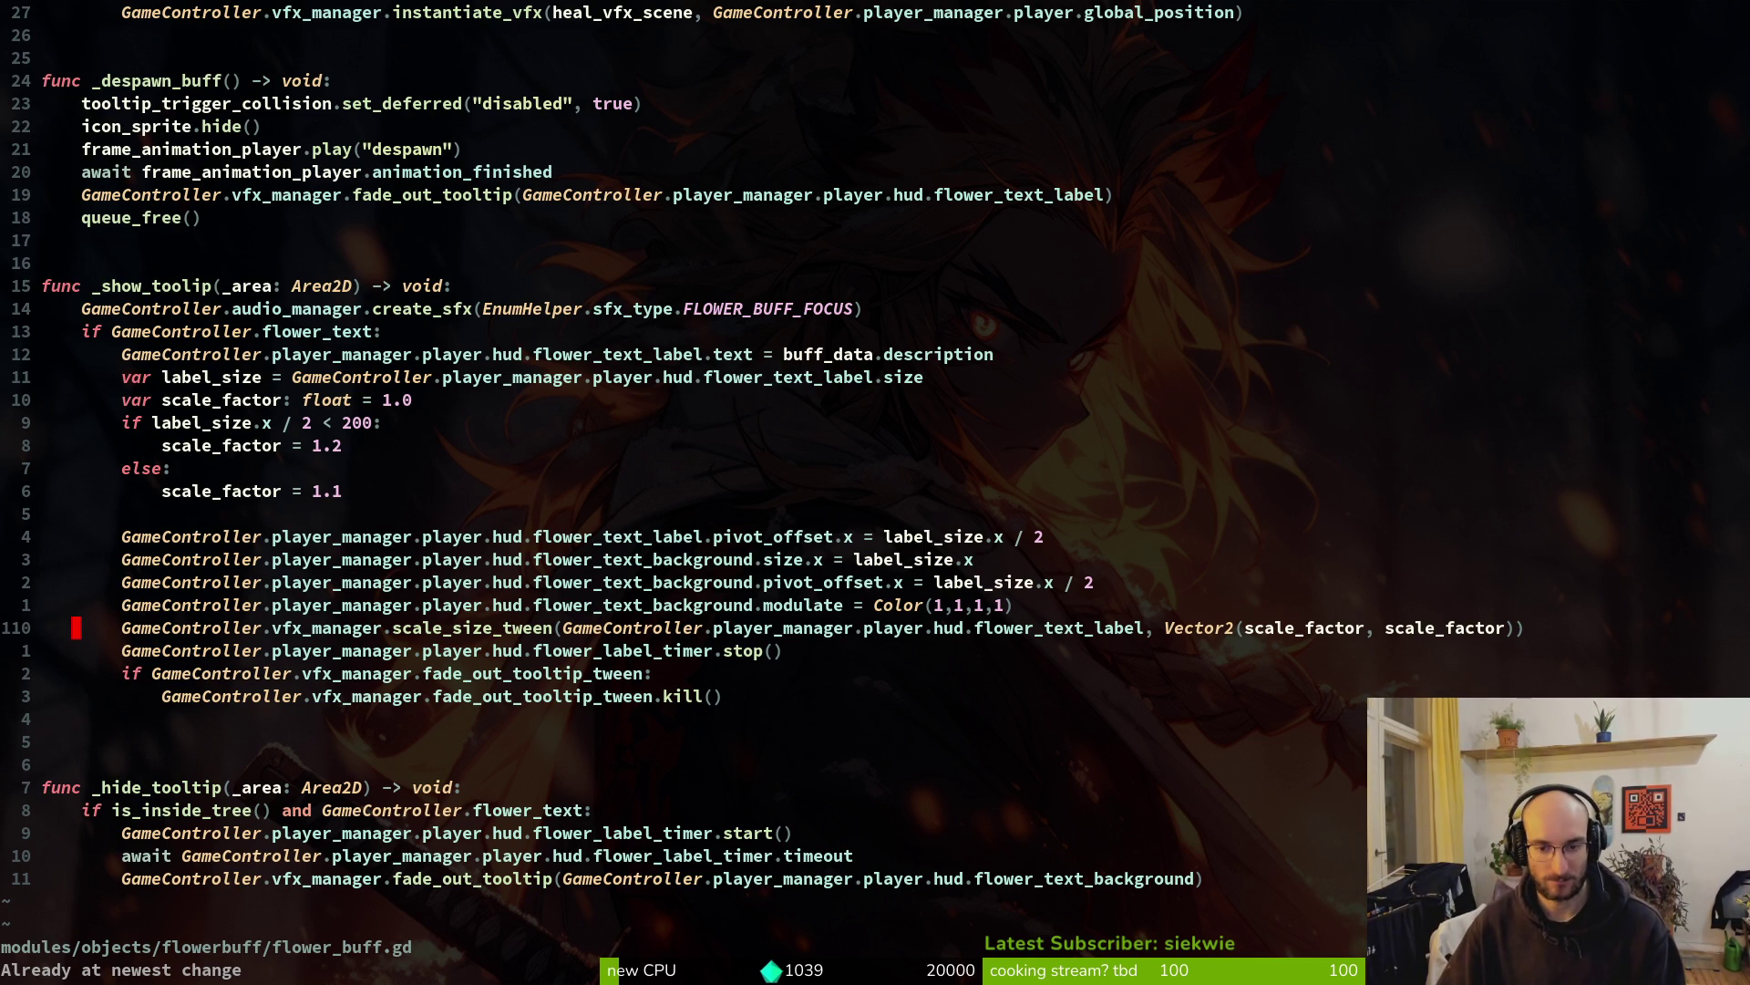
{"action": "left_click", "coordinate": [1176, 589]}
Save flower_buff.gd and open text_bubble.gd by searching 'textbu' in the file finder
{"action": "key", "text": "ctrl+s"}
{"action": "left_click", "coordinate": [1039, 609]}
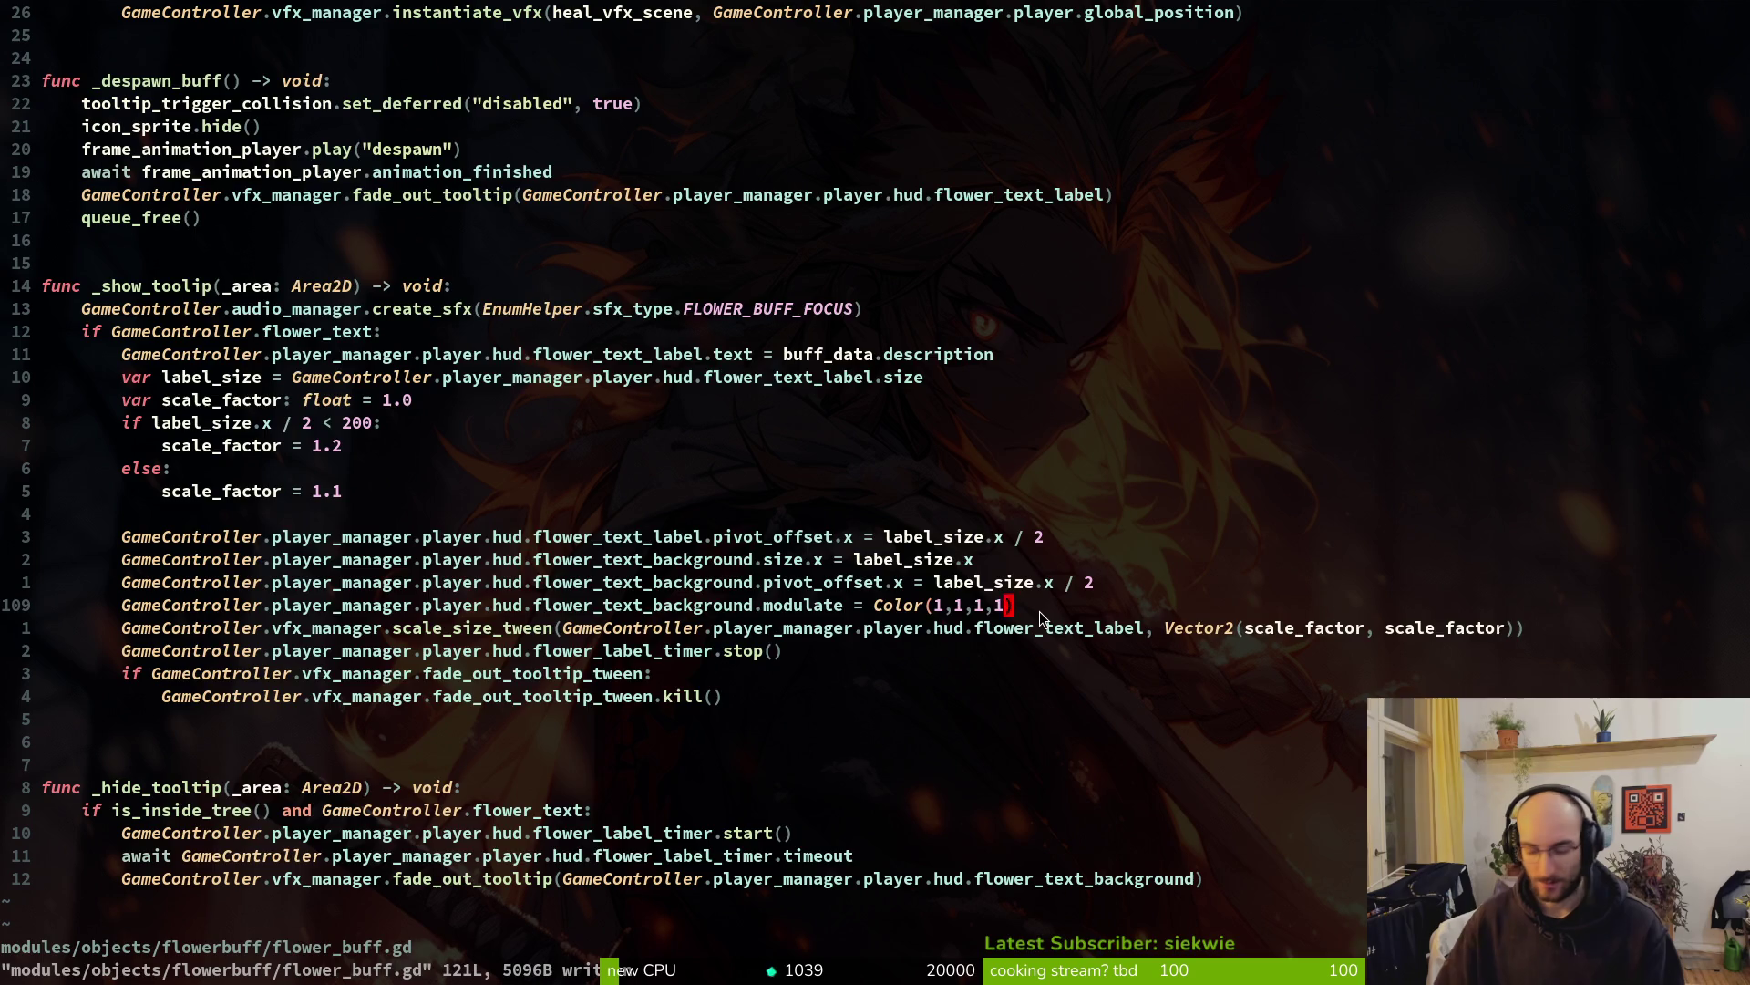
{"action": "key", "text": "ctrl+p"}
{"action": "type", "text": "textbu"}
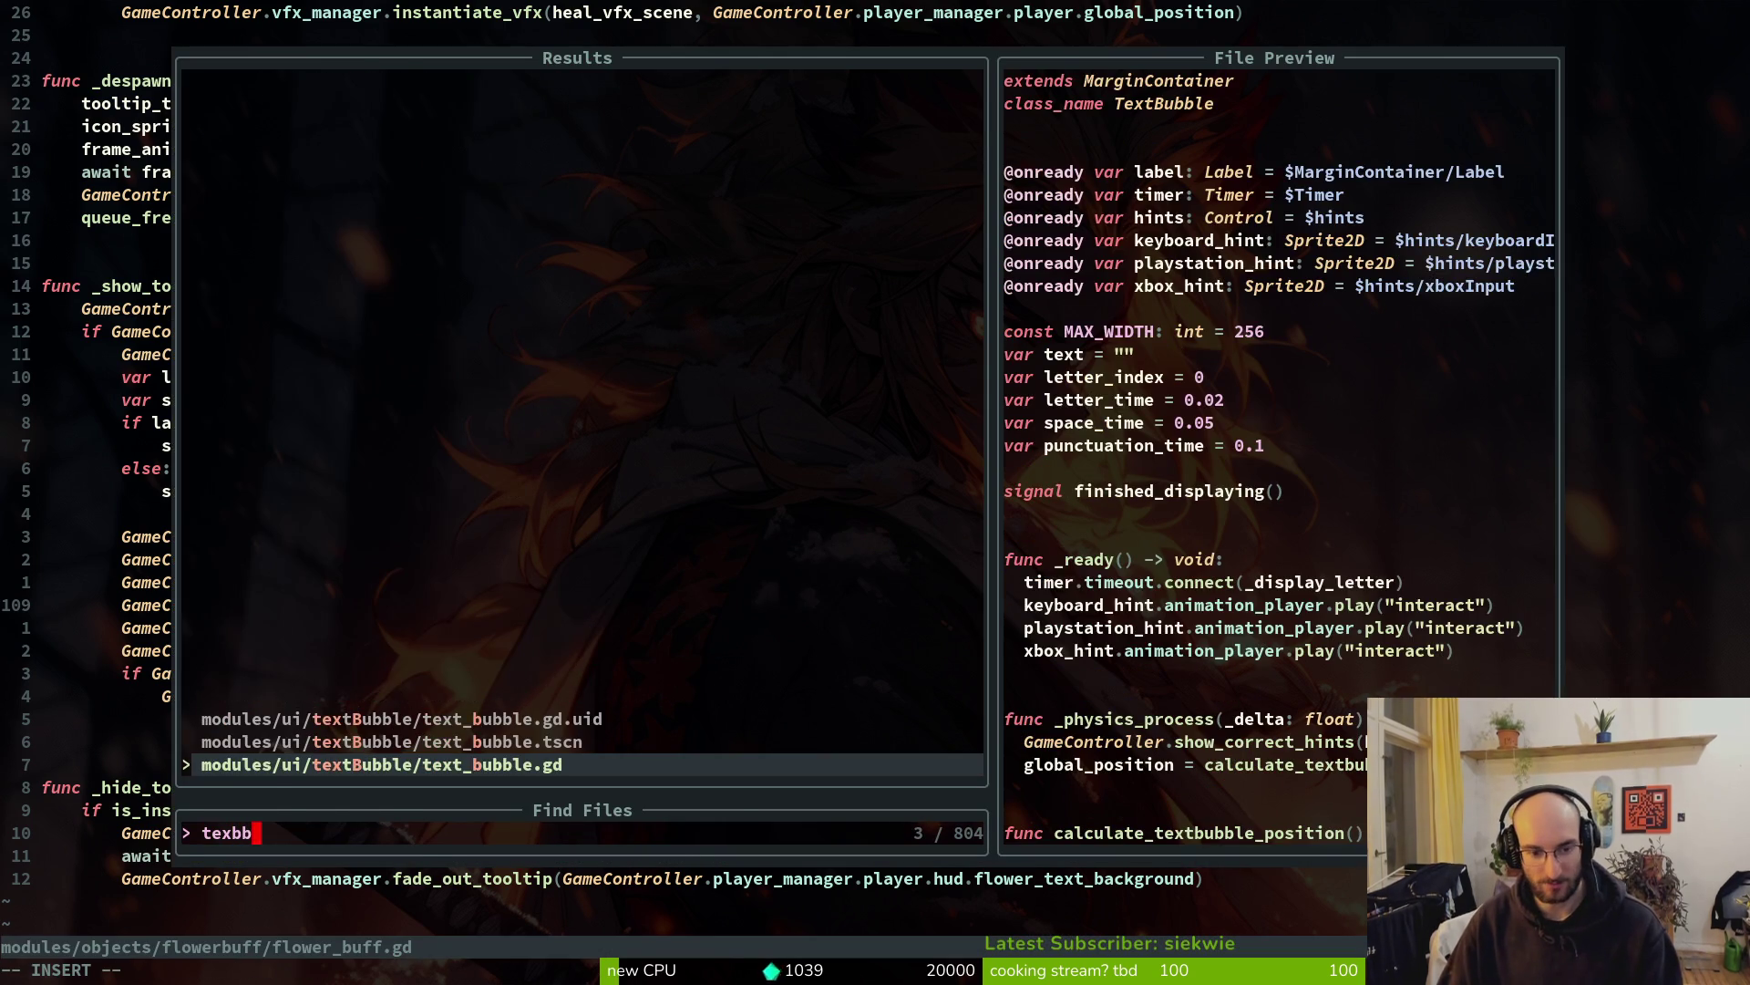
{"action": "key", "text": "Return"}
Yank text_bubble.gd's position_x and position_y lines and paste them into _show_tooltip in flower_buff.gd
{"action": "key", "text": "j"}
{"action": "key", "text": "j"}
{"action": "key", "text": "j"}
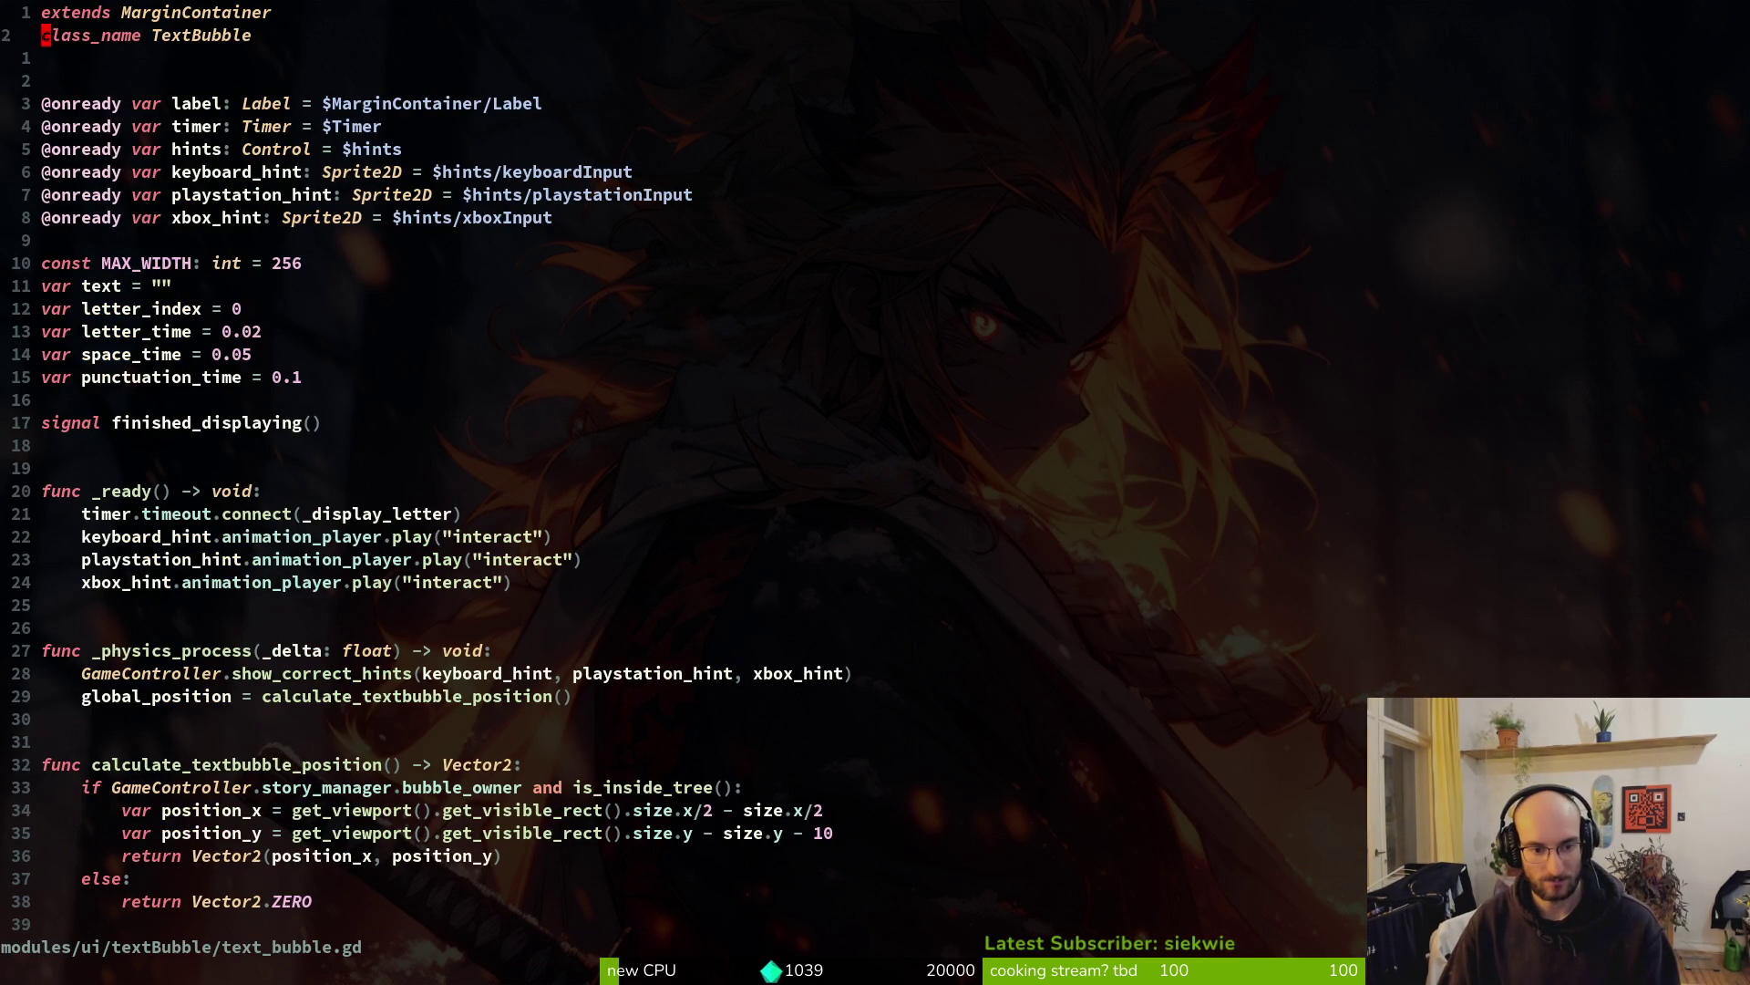
{"action": "key", "text": "j"}
{"action": "key", "text": "j"}
{"action": "key", "text": "j"}
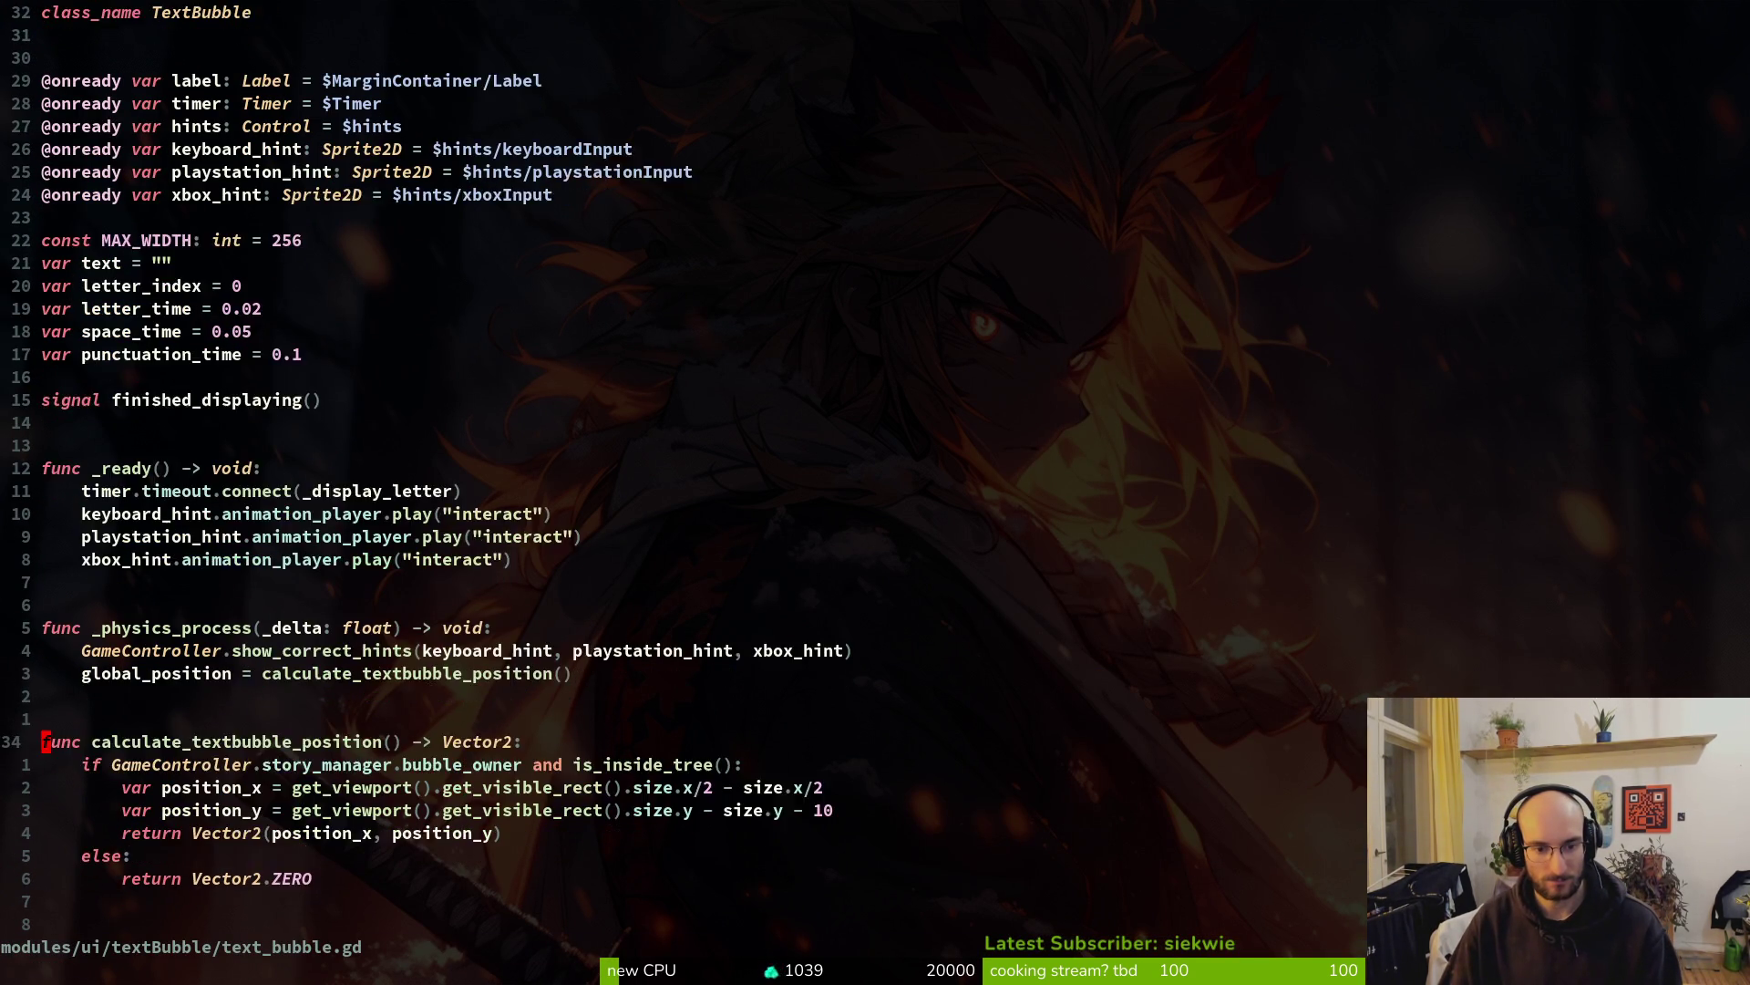
{"action": "key", "text": "y"}
{"action": "key", "text": "j"}
{"action": "key", "text": "ctrl+s"}
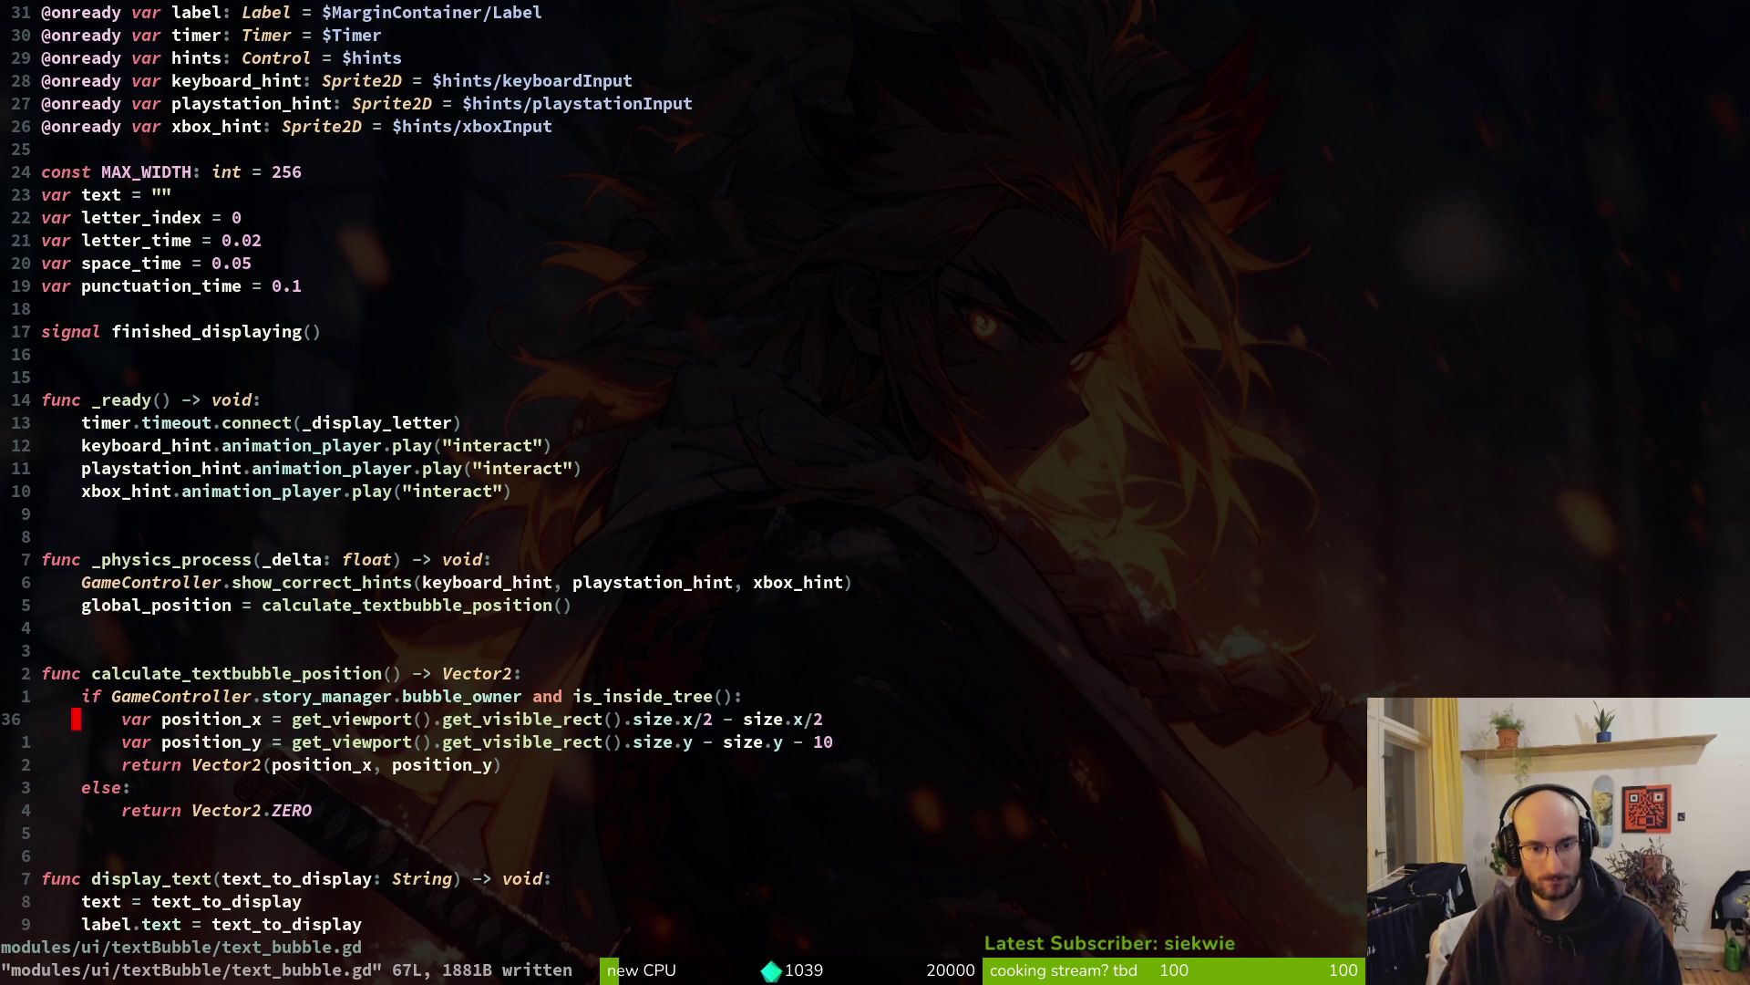
{"action": "key", "text": "ctrl+6"}
{"action": "key", "text": "p"}
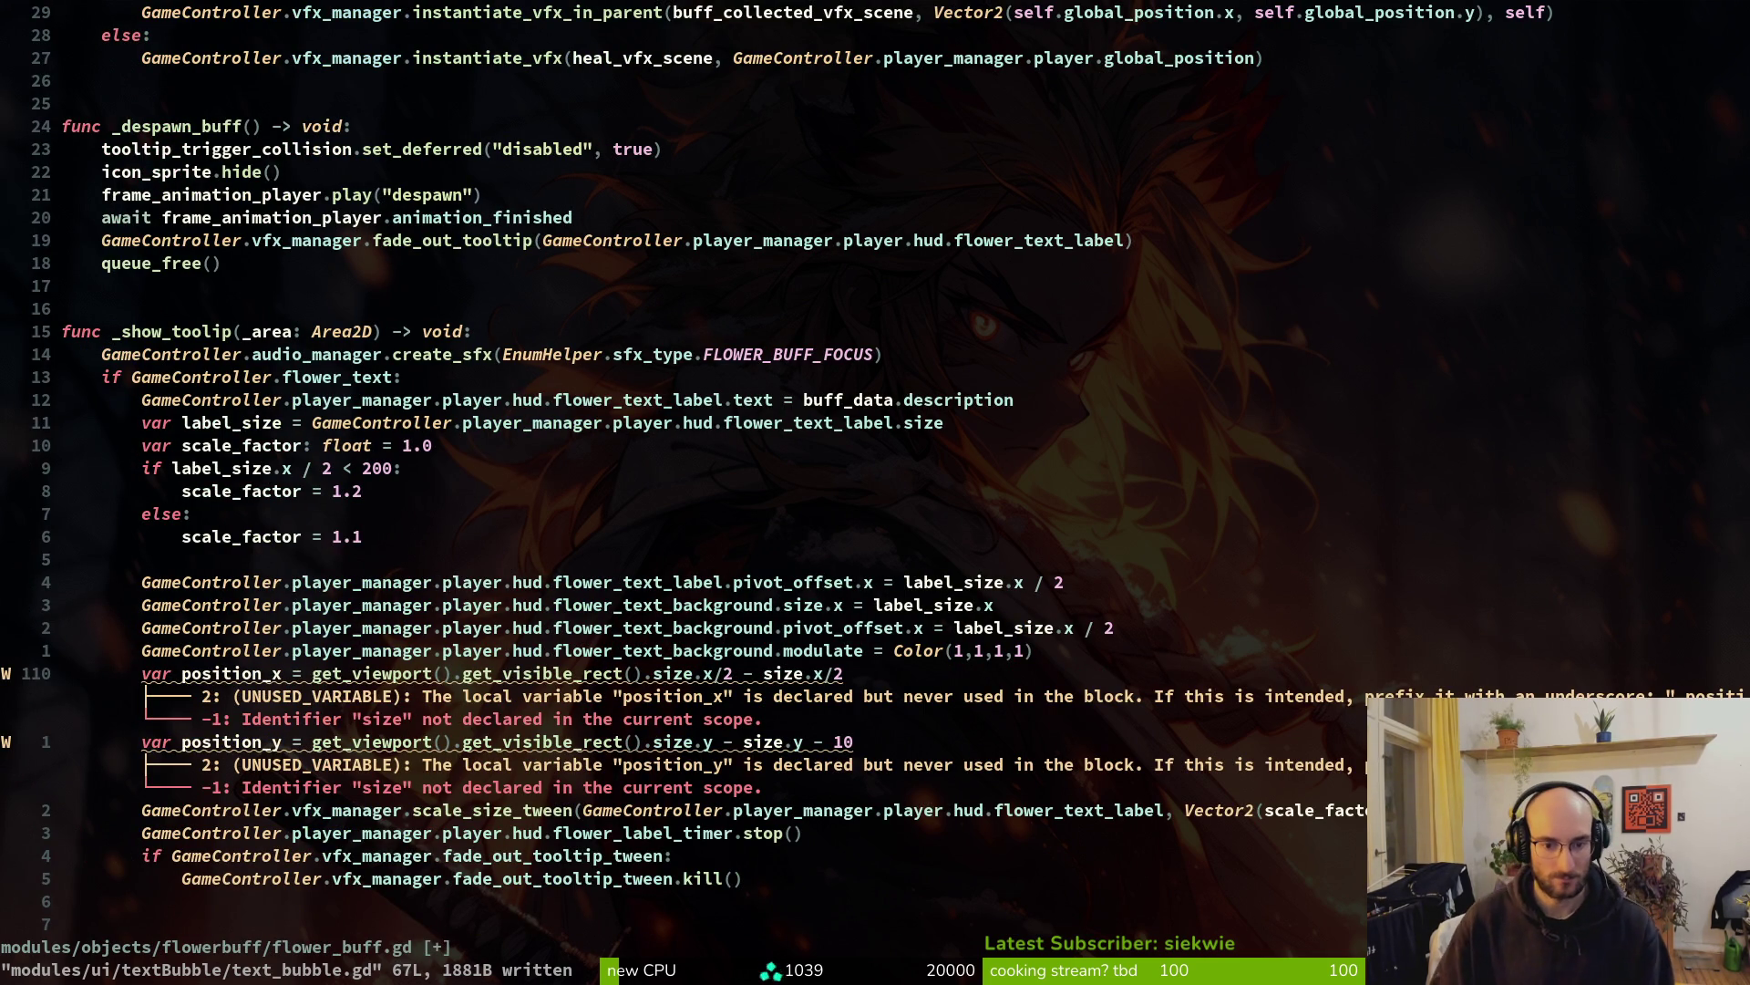
Locate the undeclared size in the position_x line, comparing against text_bubble.gd
{"action": "key", "text": "w"}
{"action": "key", "text": "w"}
{"action": "key", "text": "w"}
{"action": "key", "text": "w"}
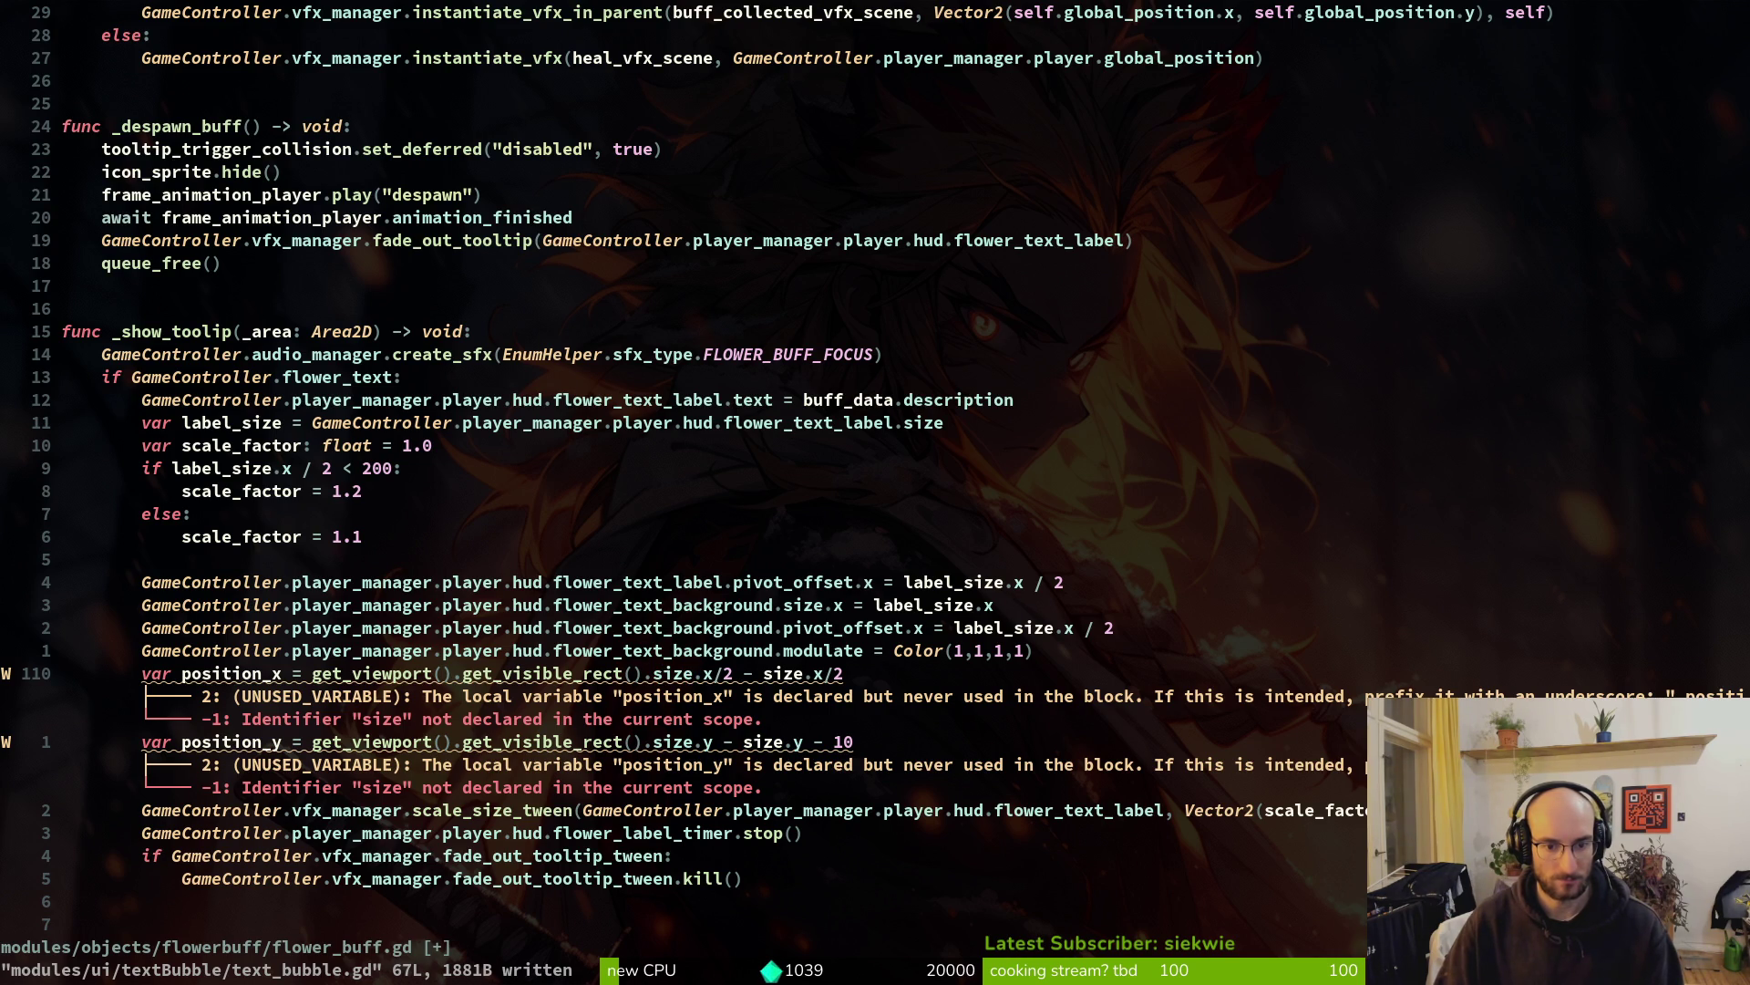
{"action": "key", "text": "w"}
{"action": "key", "text": "w"}
{"action": "key", "text": "w"}
{"action": "key", "text": "ctrl+6"}
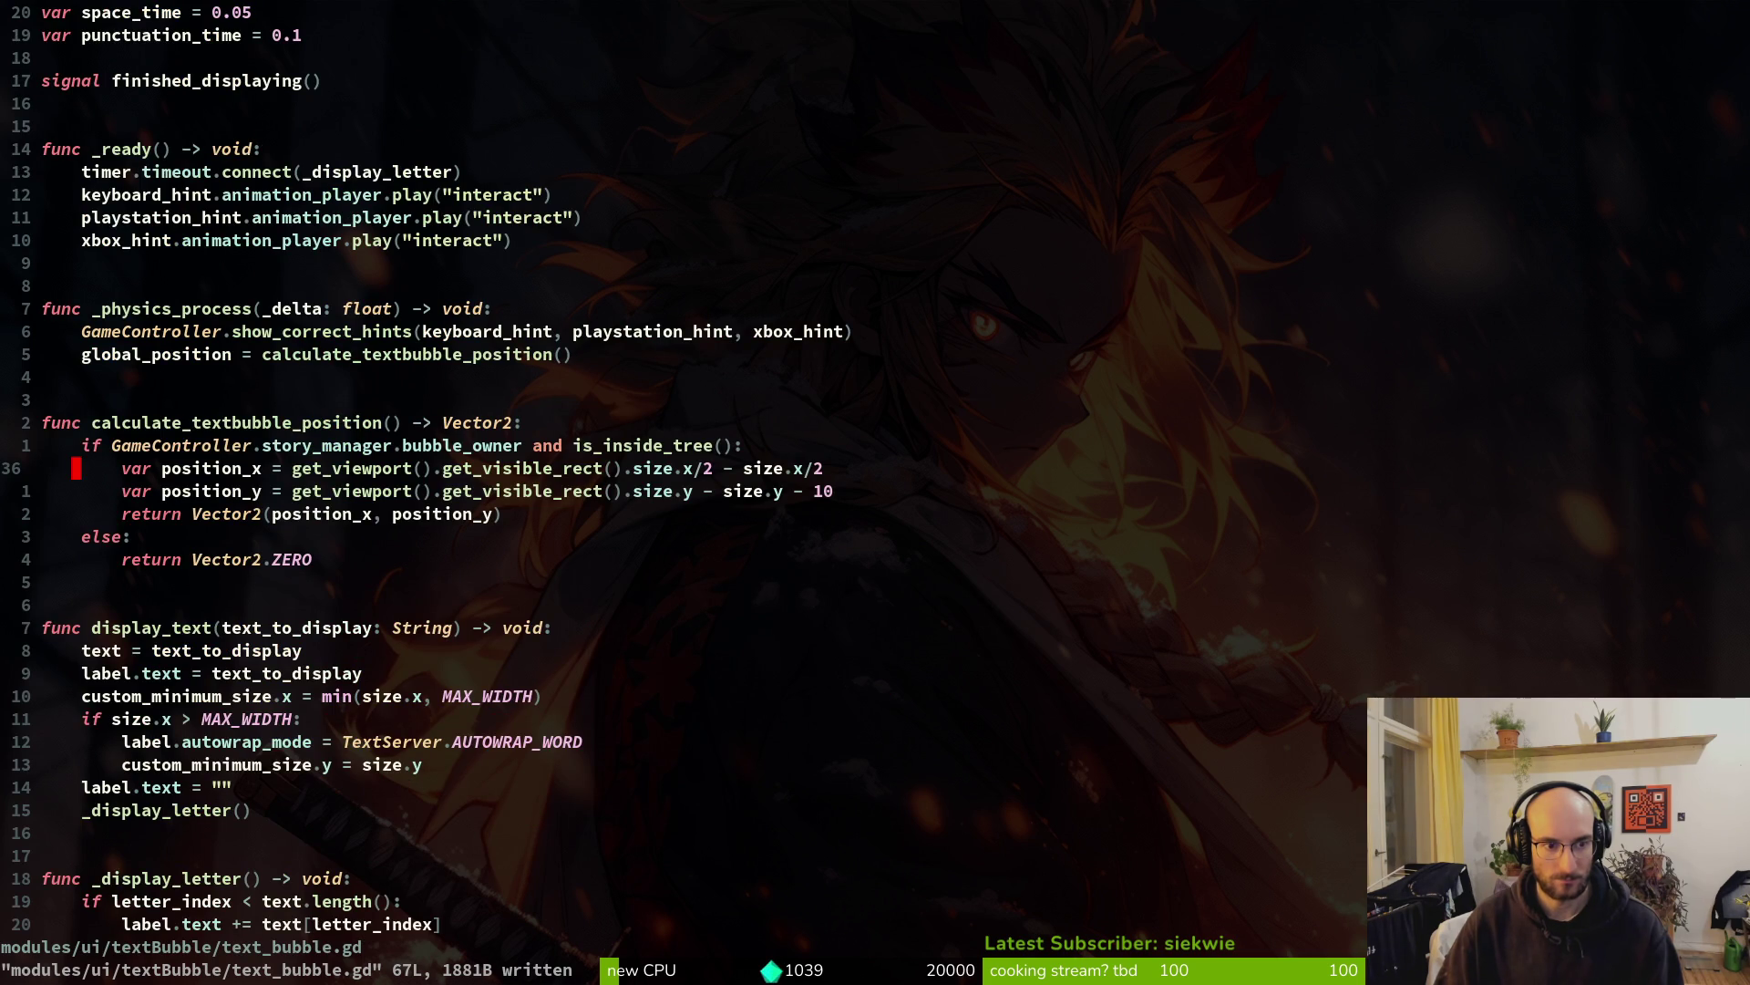
{"action": "key", "text": "g"}
{"action": "key", "text": "g"}
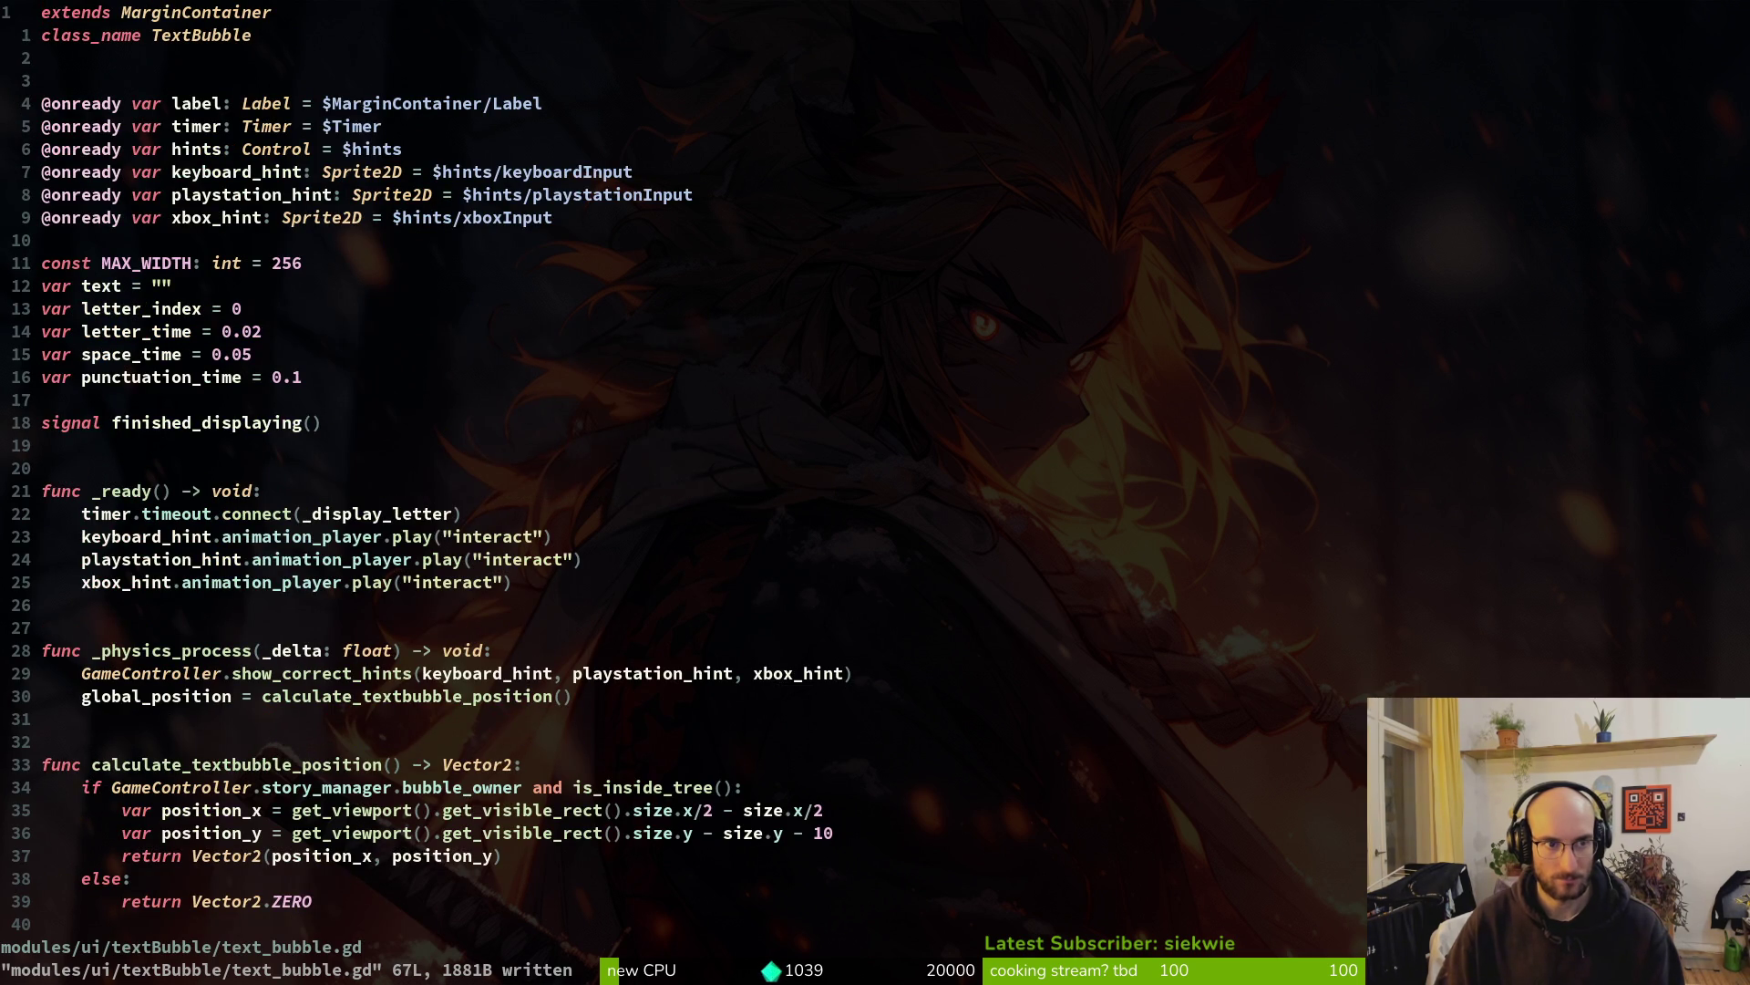
{"action": "key", "text": "ctrl+6"}
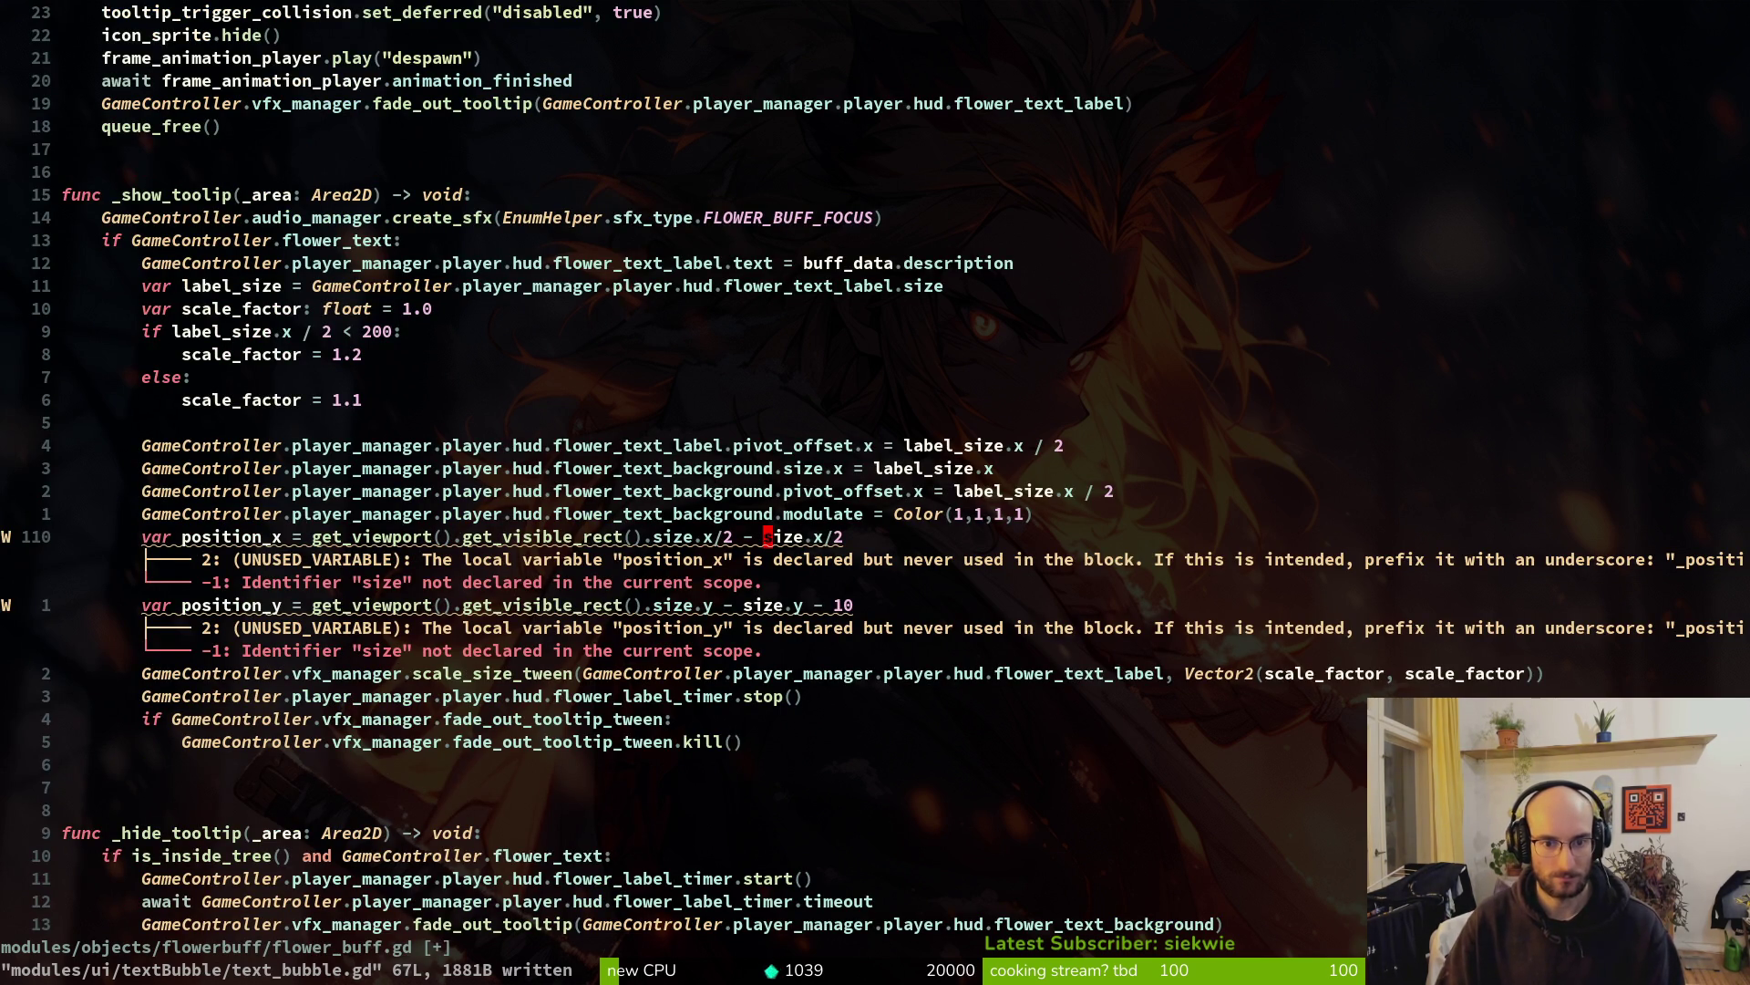
Replace size with label_size in the position_x line and save with :w
{"action": "key", "text": "c"}
{"action": "key", "text": "i"}
{"action": "key", "text": "w"}
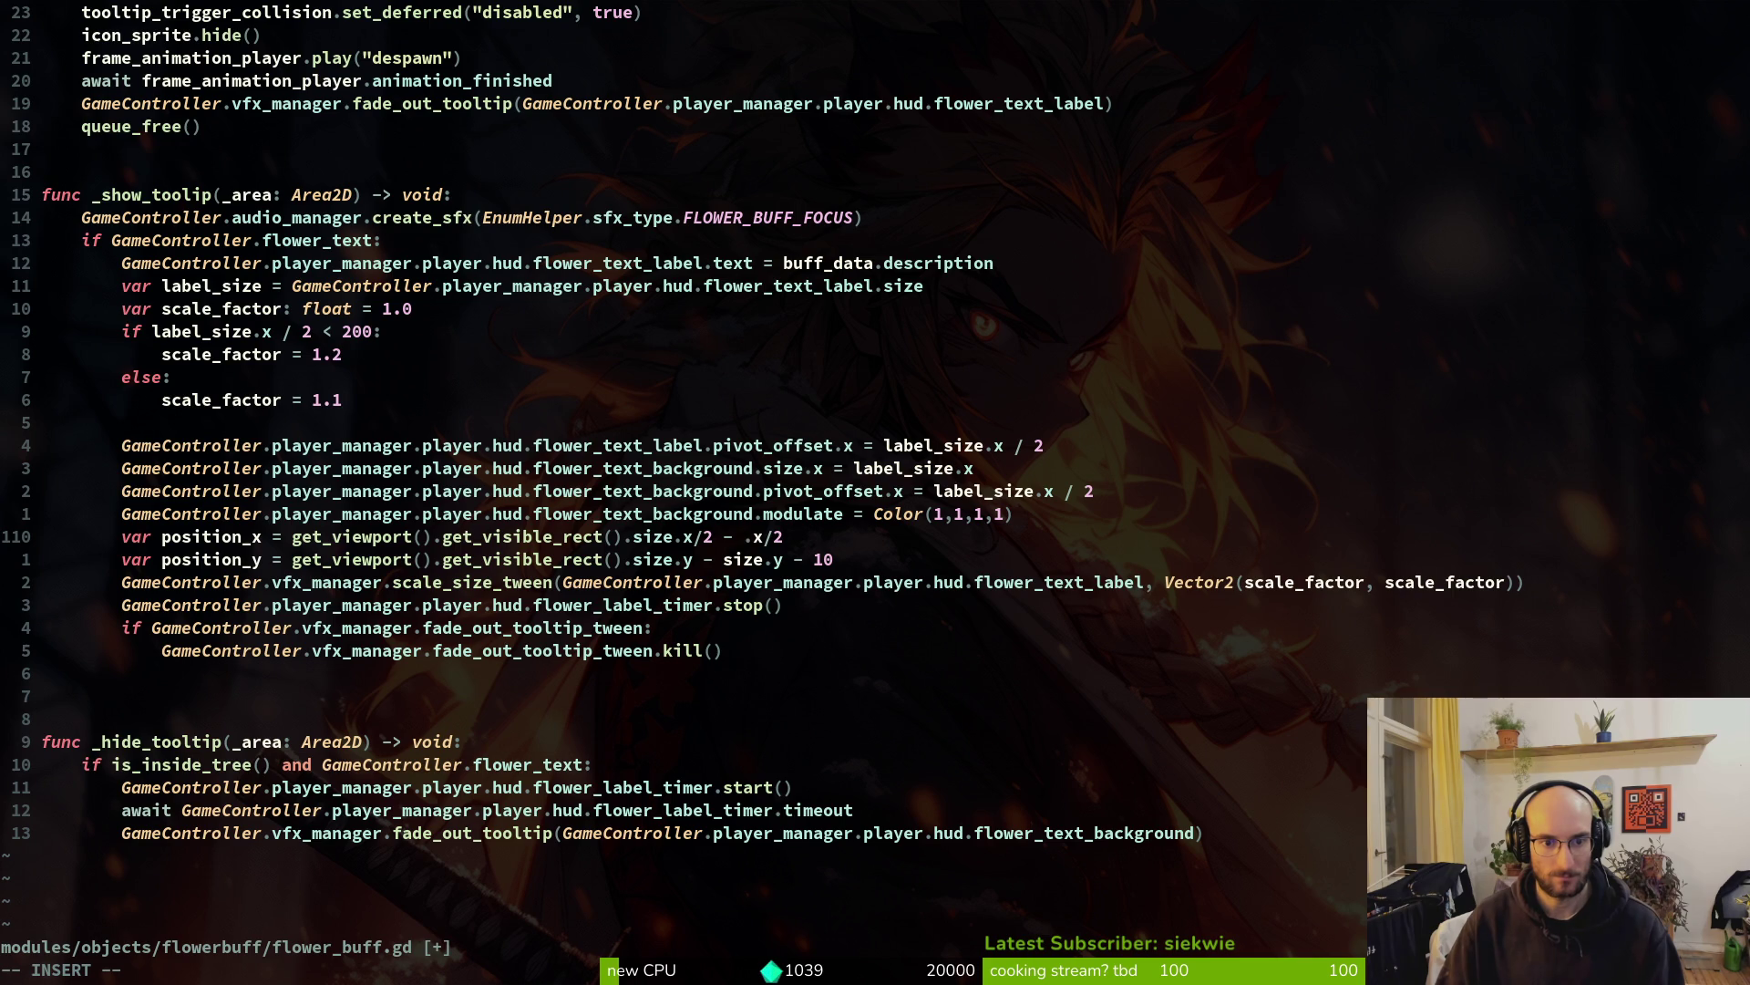
{"action": "type", "text": "flo"}
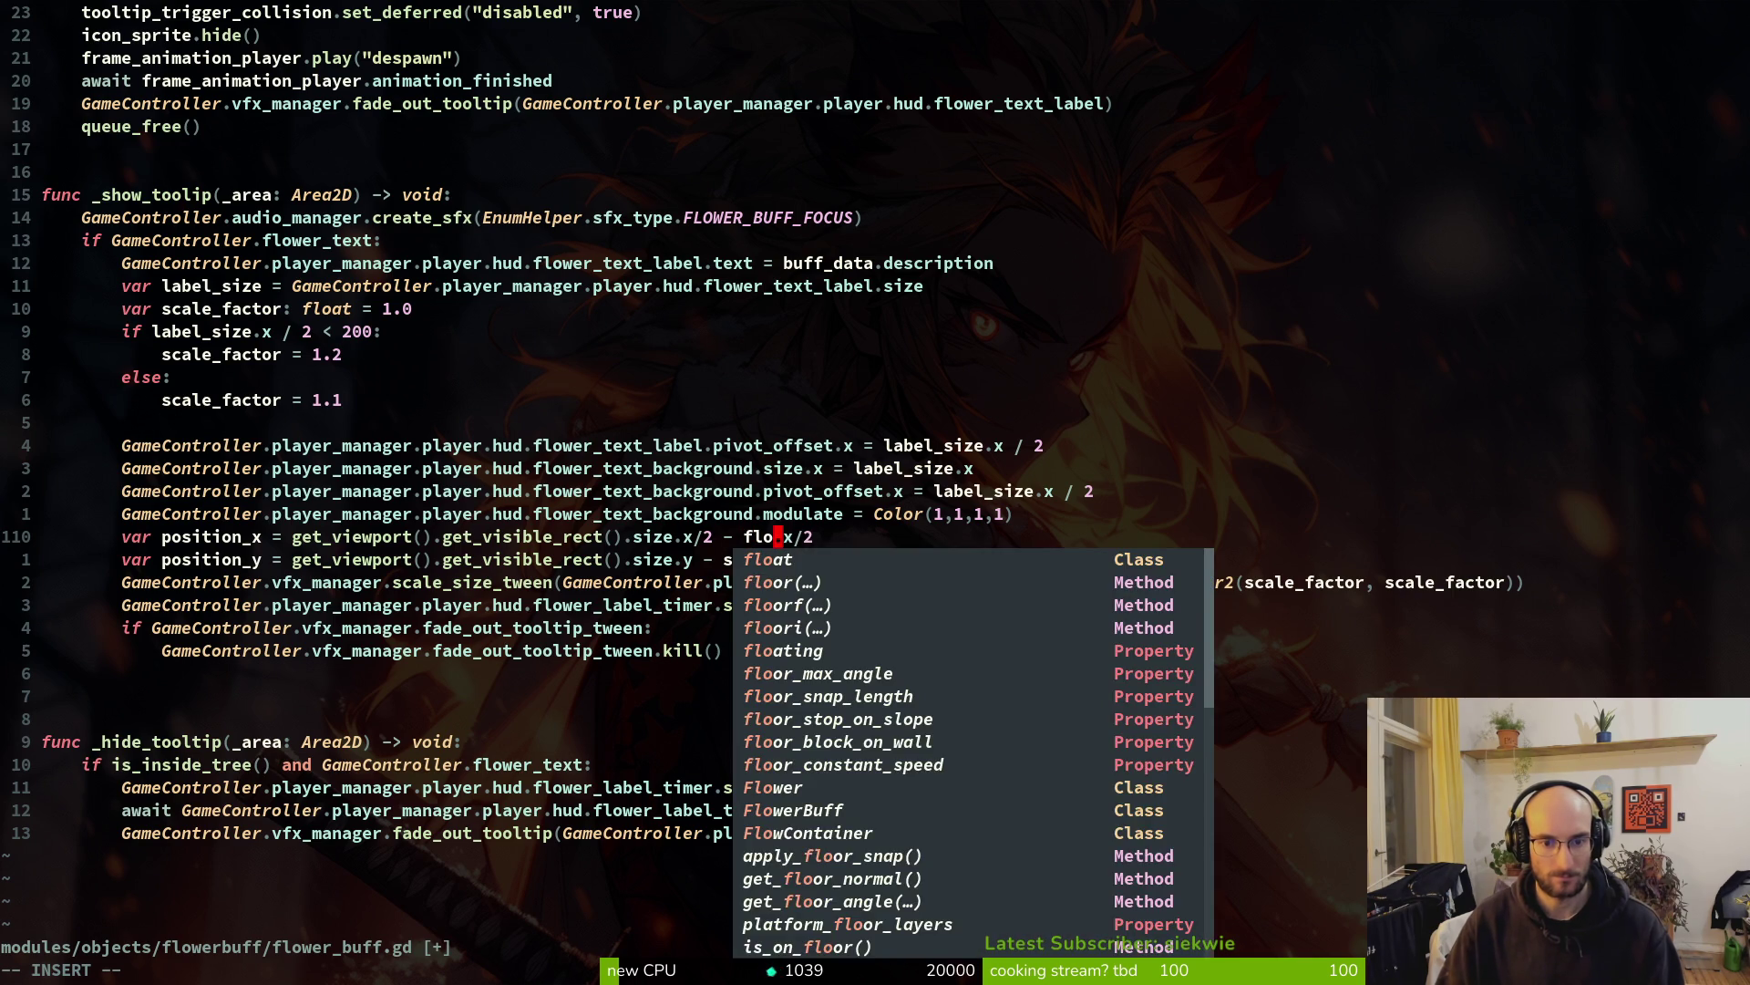
{"action": "key", "text": "BackSpace"}
{"action": "key", "text": "BackSpace"}
{"action": "key", "text": "BackSpace"}
{"action": "type", "text": "label_size"}
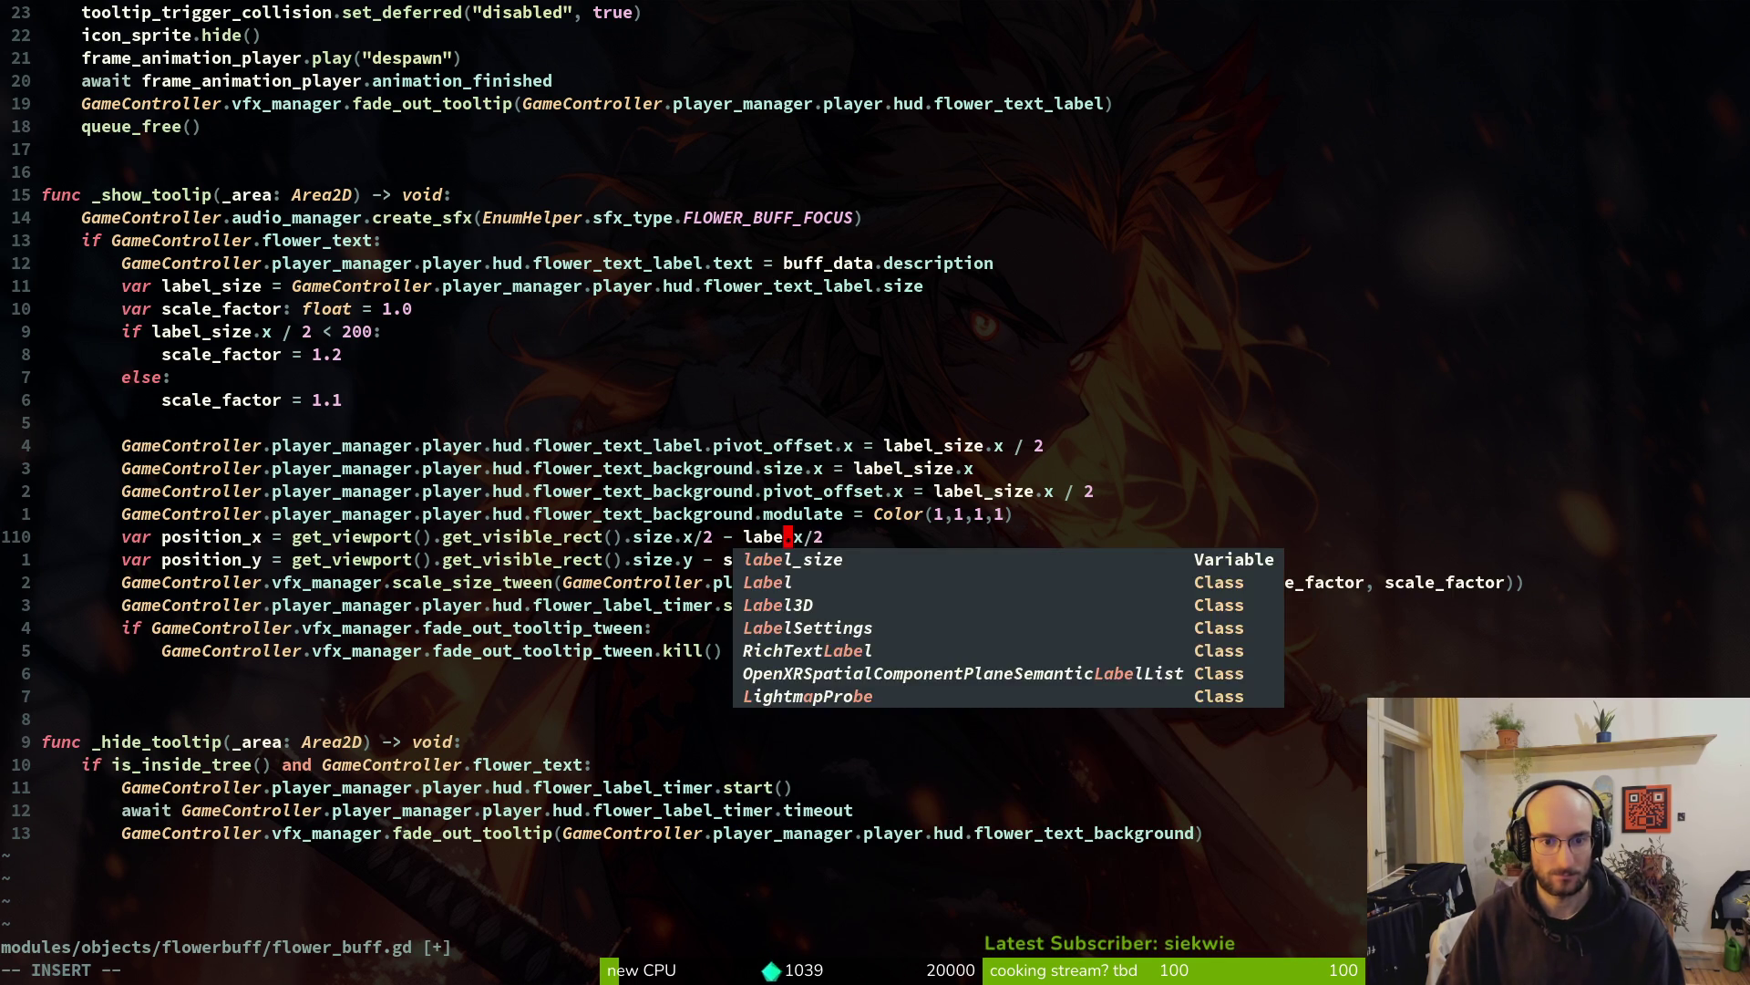
{"action": "key", "text": "Escape"}
{"action": "type", "text": ":w"}
{"action": "key", "text": "Return"}
Replace size with label_size in position_y, save, and begin a new GameController. line
{"action": "key", "text": "j"}
{"action": "key", "text": "b"}
{"action": "key", "text": "b"}
{"action": "key", "text": "b"}
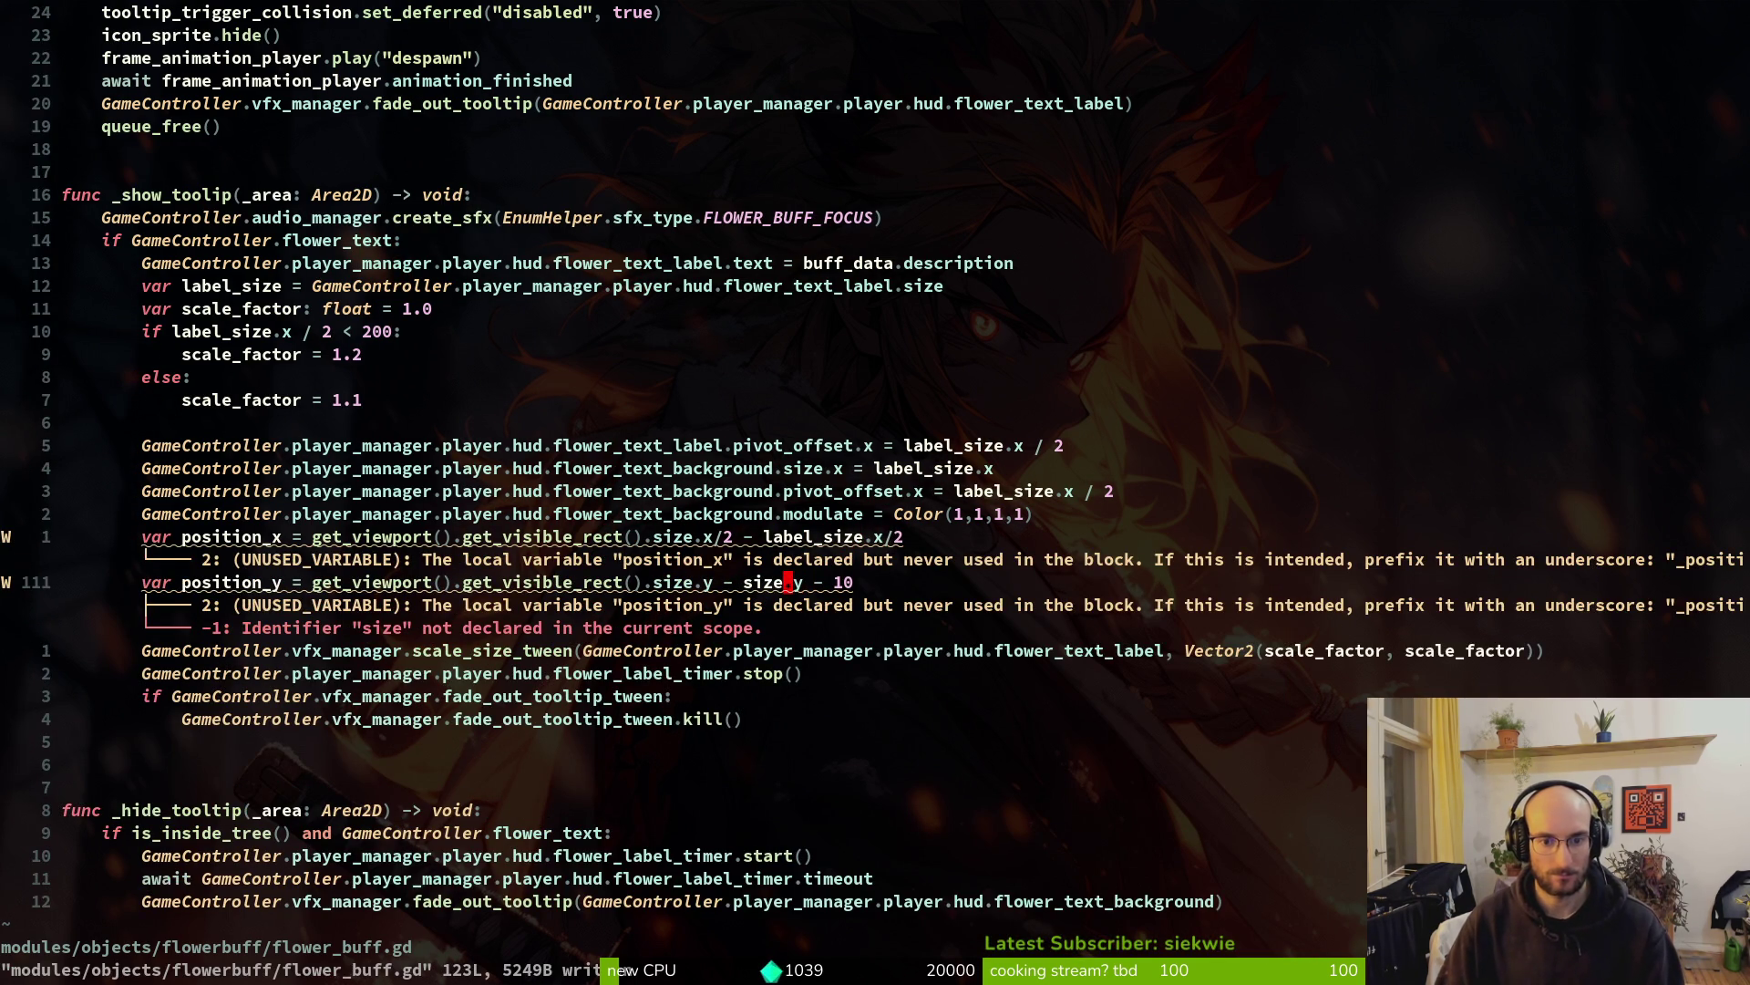
{"action": "type", "text": "cwlabel_size"}
{"action": "key", "text": "Escape"}
{"action": "type", "text": ":w"}
{"action": "key", "text": "Return"}
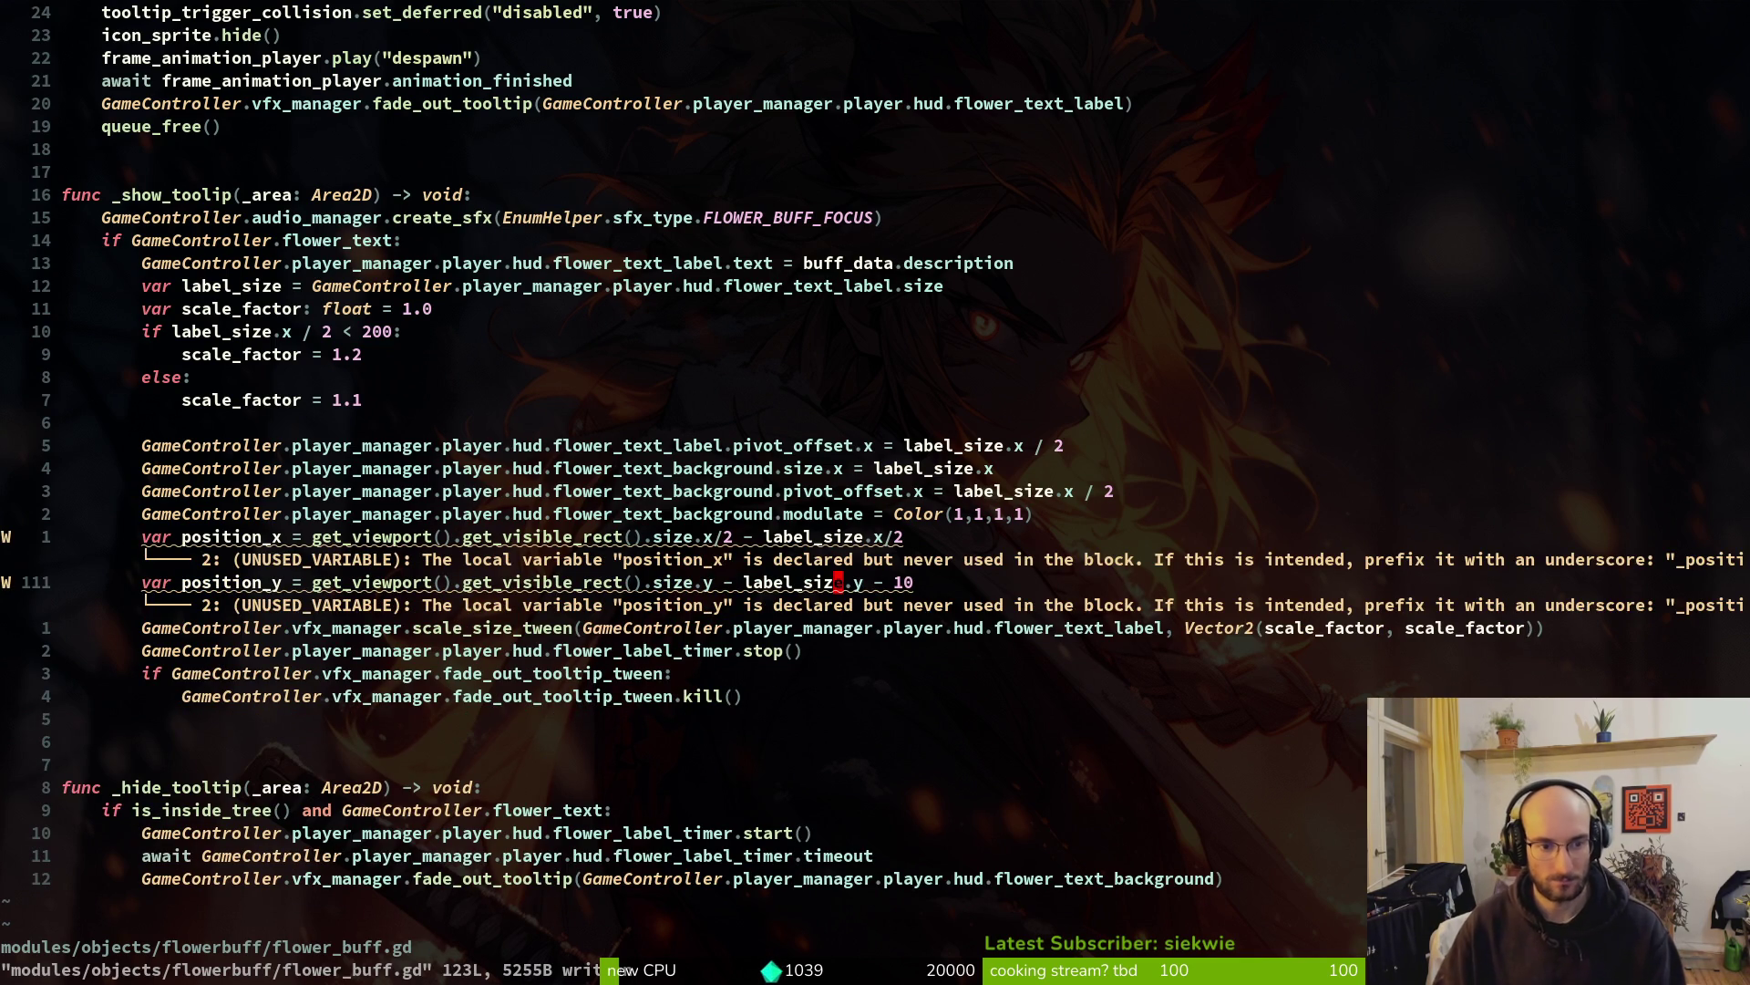
{"action": "type", "text": "o"}
{"action": "type", "text": "GameController."}
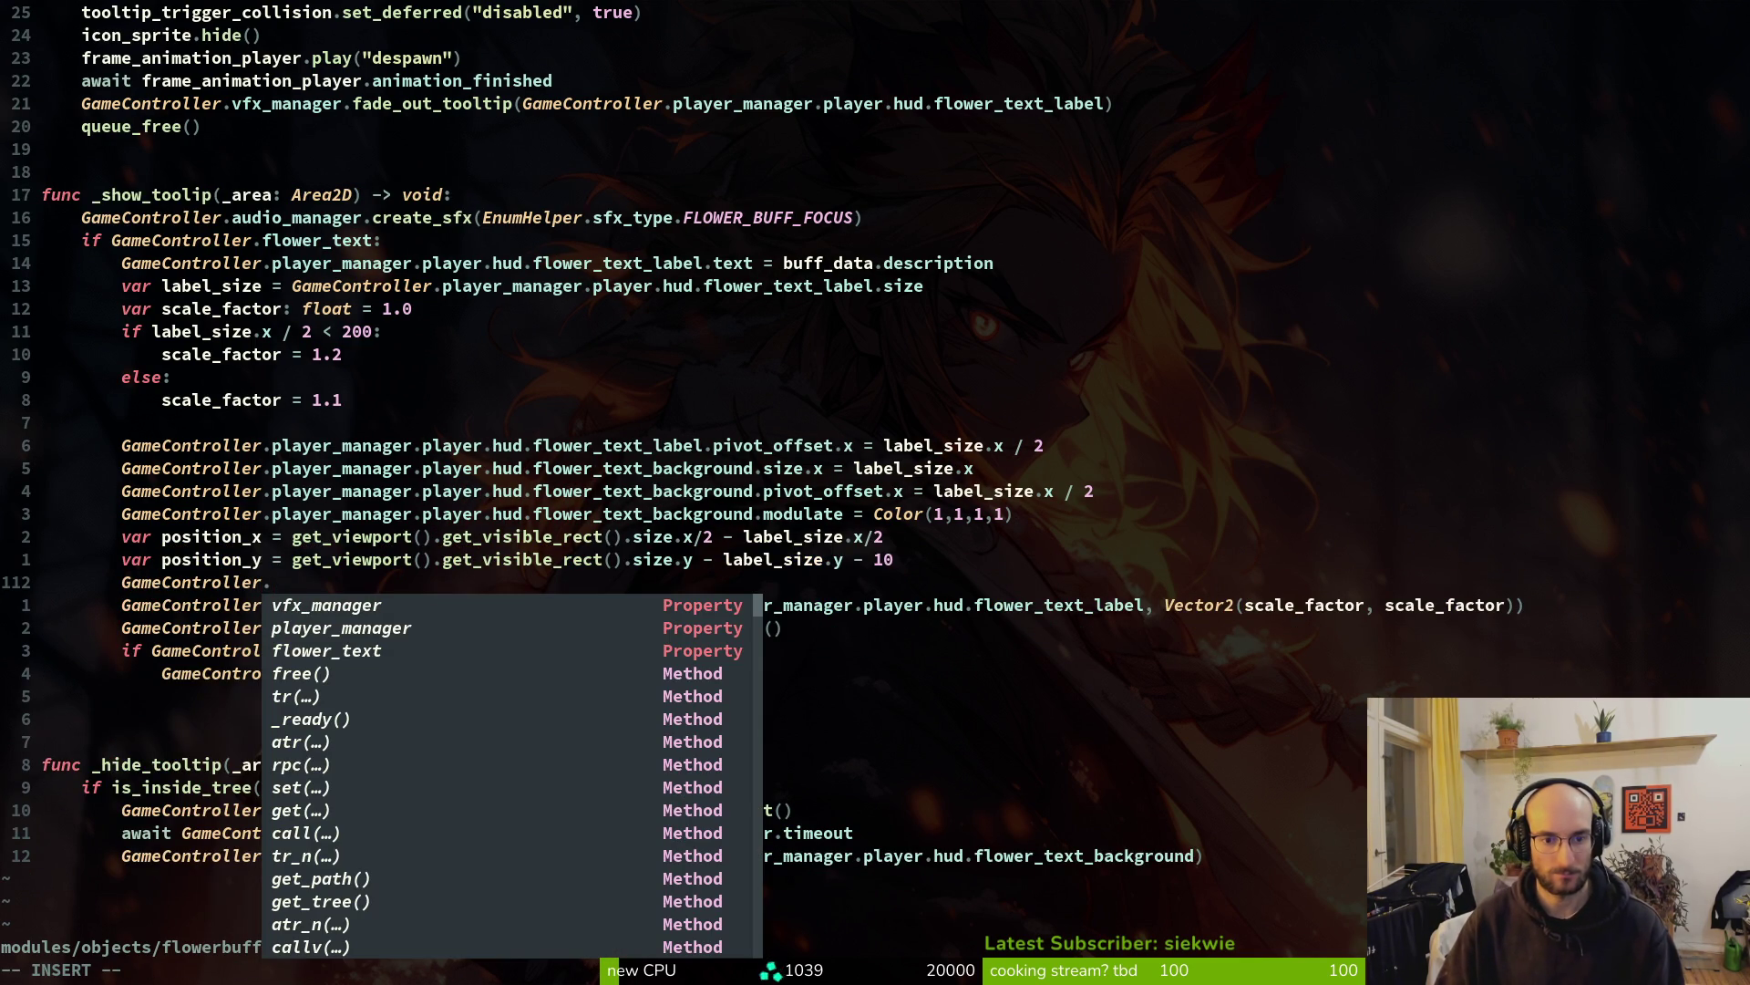
{"action": "key", "text": "Escape"}
Replace the broken background line with a copy of the pivot_offset line
{"action": "key", "text": "k"}
{"action": "key", "text": "k"}
{"action": "key", "text": "k"}
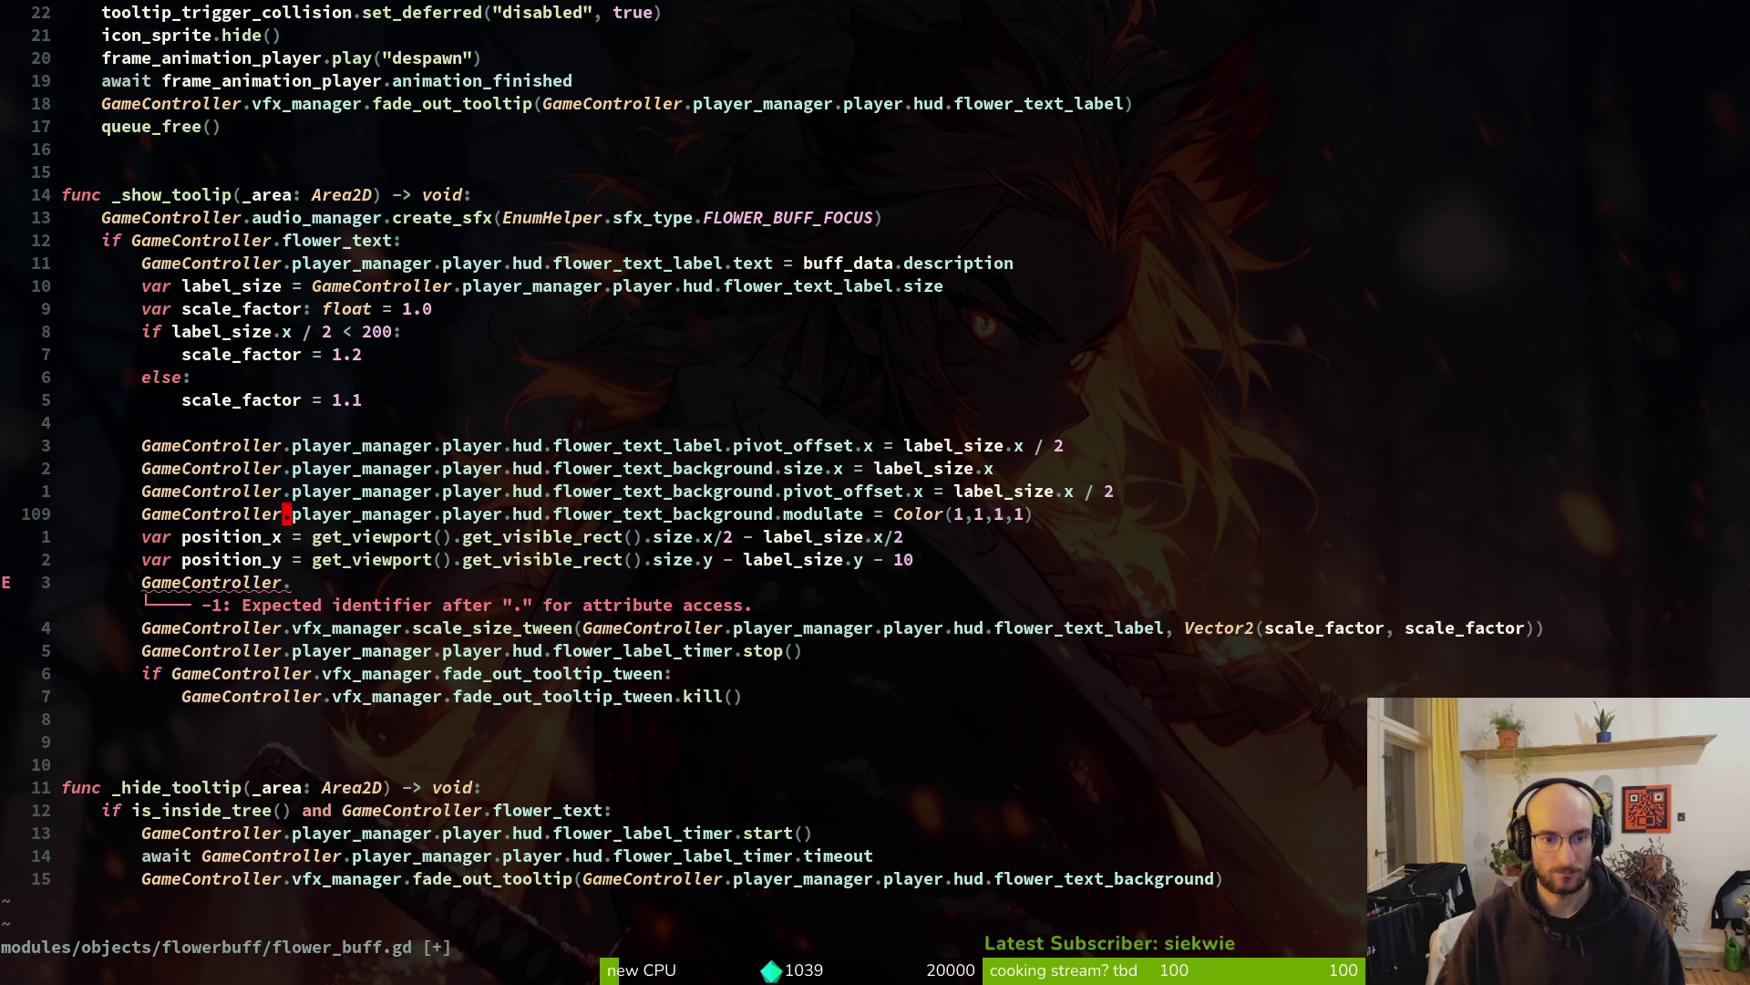
{"action": "key", "text": "0"}
{"action": "key", "text": "k"}
Move the position lines above the GameController lines and save flower_buff.gd
{"action": "key", "text": "k"}
{"action": "key", "text": "j"}
{"action": "key", "text": "j"}
{"action": "key", "text": "j"}
{"action": "key", "text": "j"}
{"action": "key", "text": "j"}
{"action": "key", "text": "V"}
{"action": "key", "text": "p"}
{"action": "key", "text": "k"}
{"action": "key", "text": "k"}
{"action": "key", "text": "V"}
{"action": "key", "text": "Escape"}
{"action": "key", "text": "j"}
{"action": "key", "text": "V"}
{"action": "key", "text": "j"}
{"action": "key", "text": "K"}
{"action": "key", "text": "K"}
{"action": "key", "text": "K"}
{"action": "key", "text": "Escape"}
{"action": "type", "text": ":w"}
{"action": "key", "text": "Return"}
Change the duplicated line's property to global_position and save
{"action": "key", "text": "j"}
{"action": "key", "text": "j"}
{"action": "key", "text": "j"}
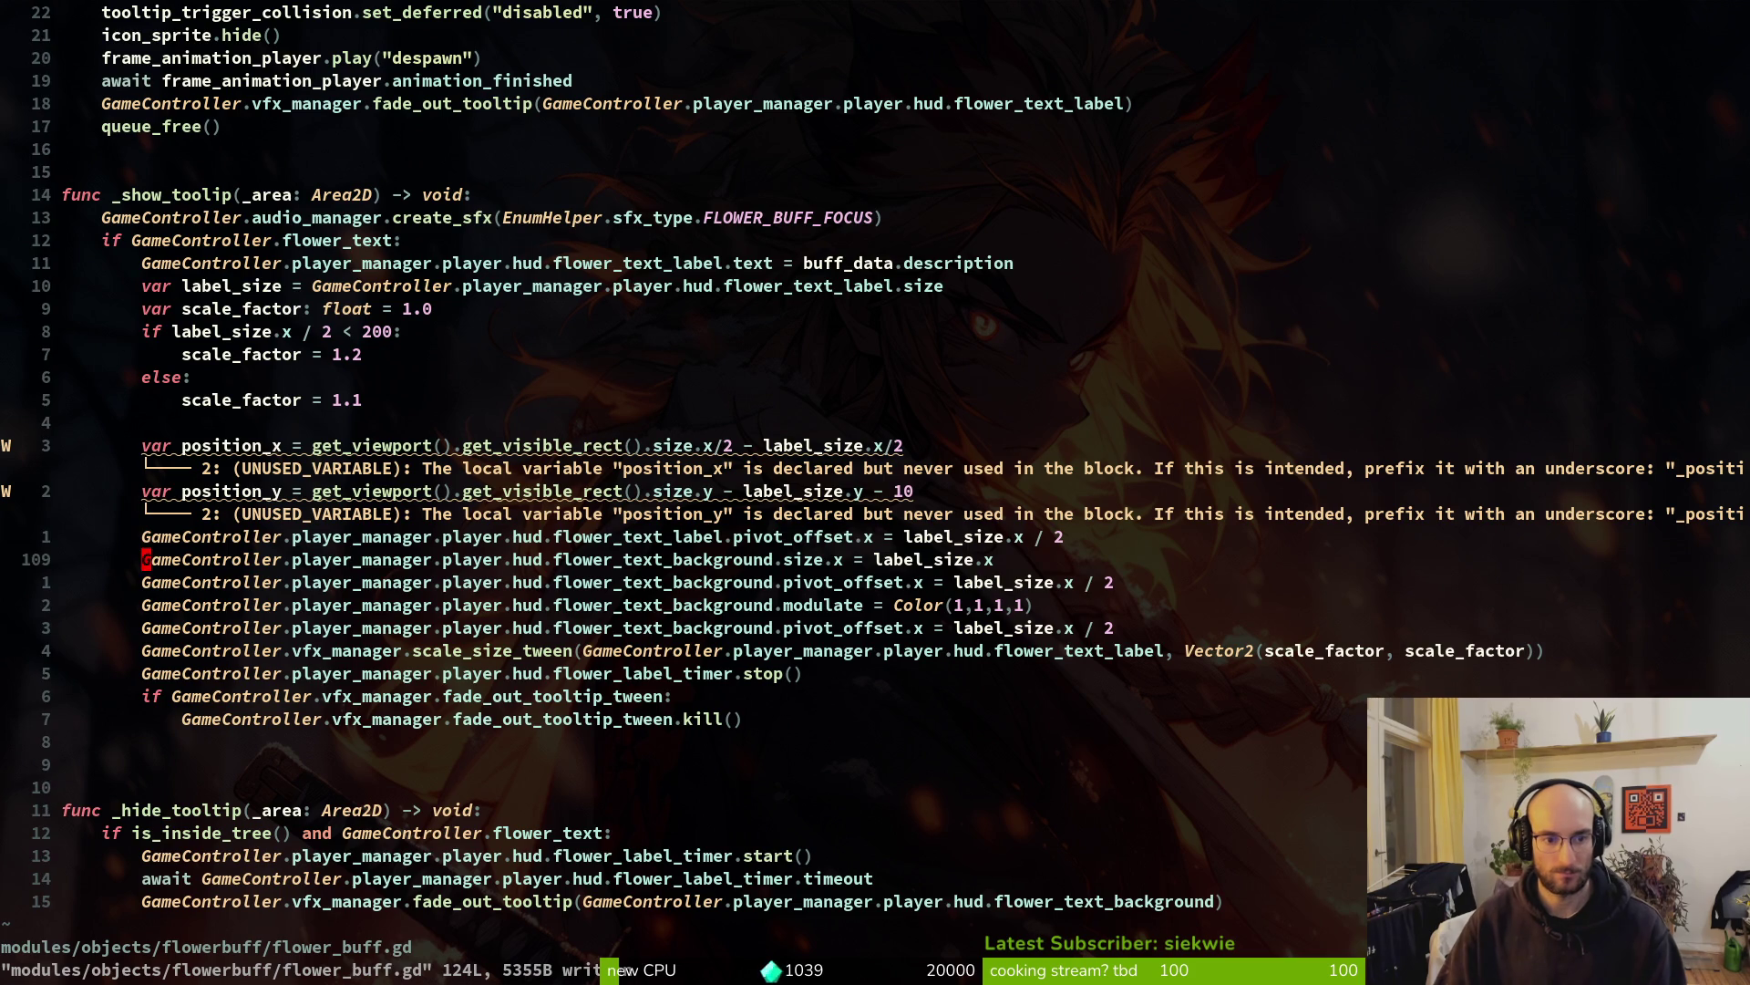
{"action": "key", "text": "j"}
{"action": "key", "text": "j"}
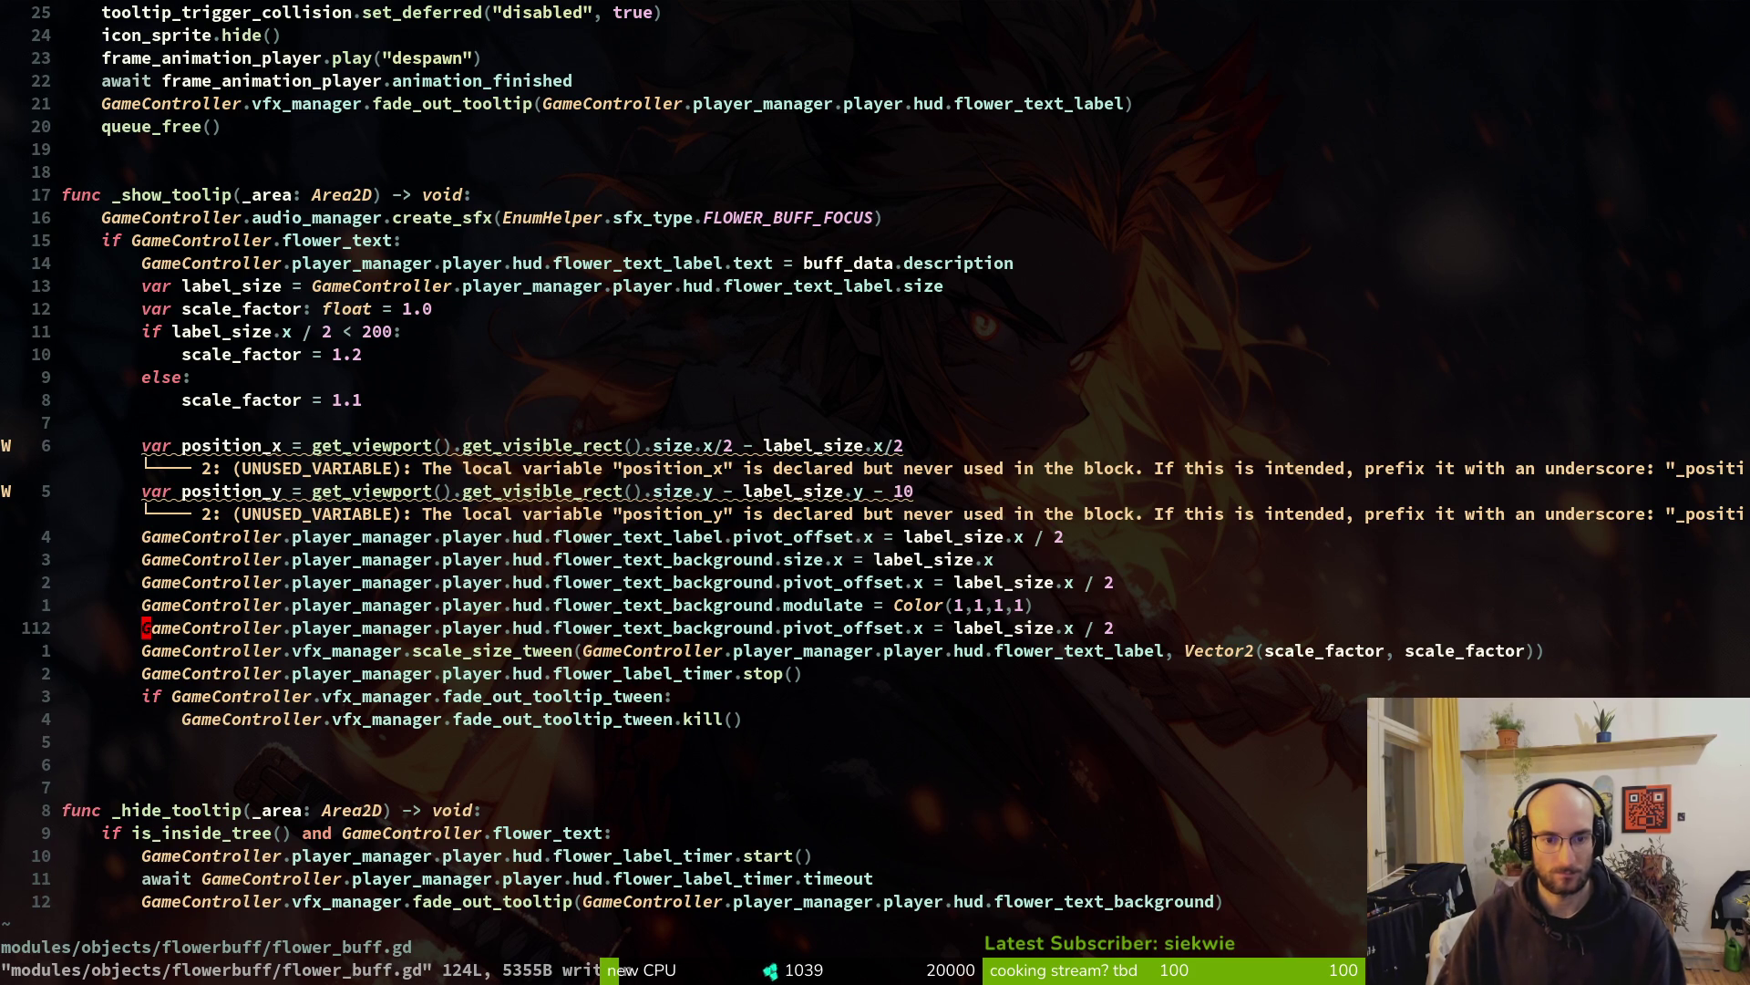
{"action": "key", "text": "w"}
{"action": "key", "text": "w"}
{"action": "key", "text": "w"}
{"action": "key", "text": "w"}
{"action": "key", "text": "w"}
{"action": "key", "text": "w"}
{"action": "type", "text": "cwglo"}
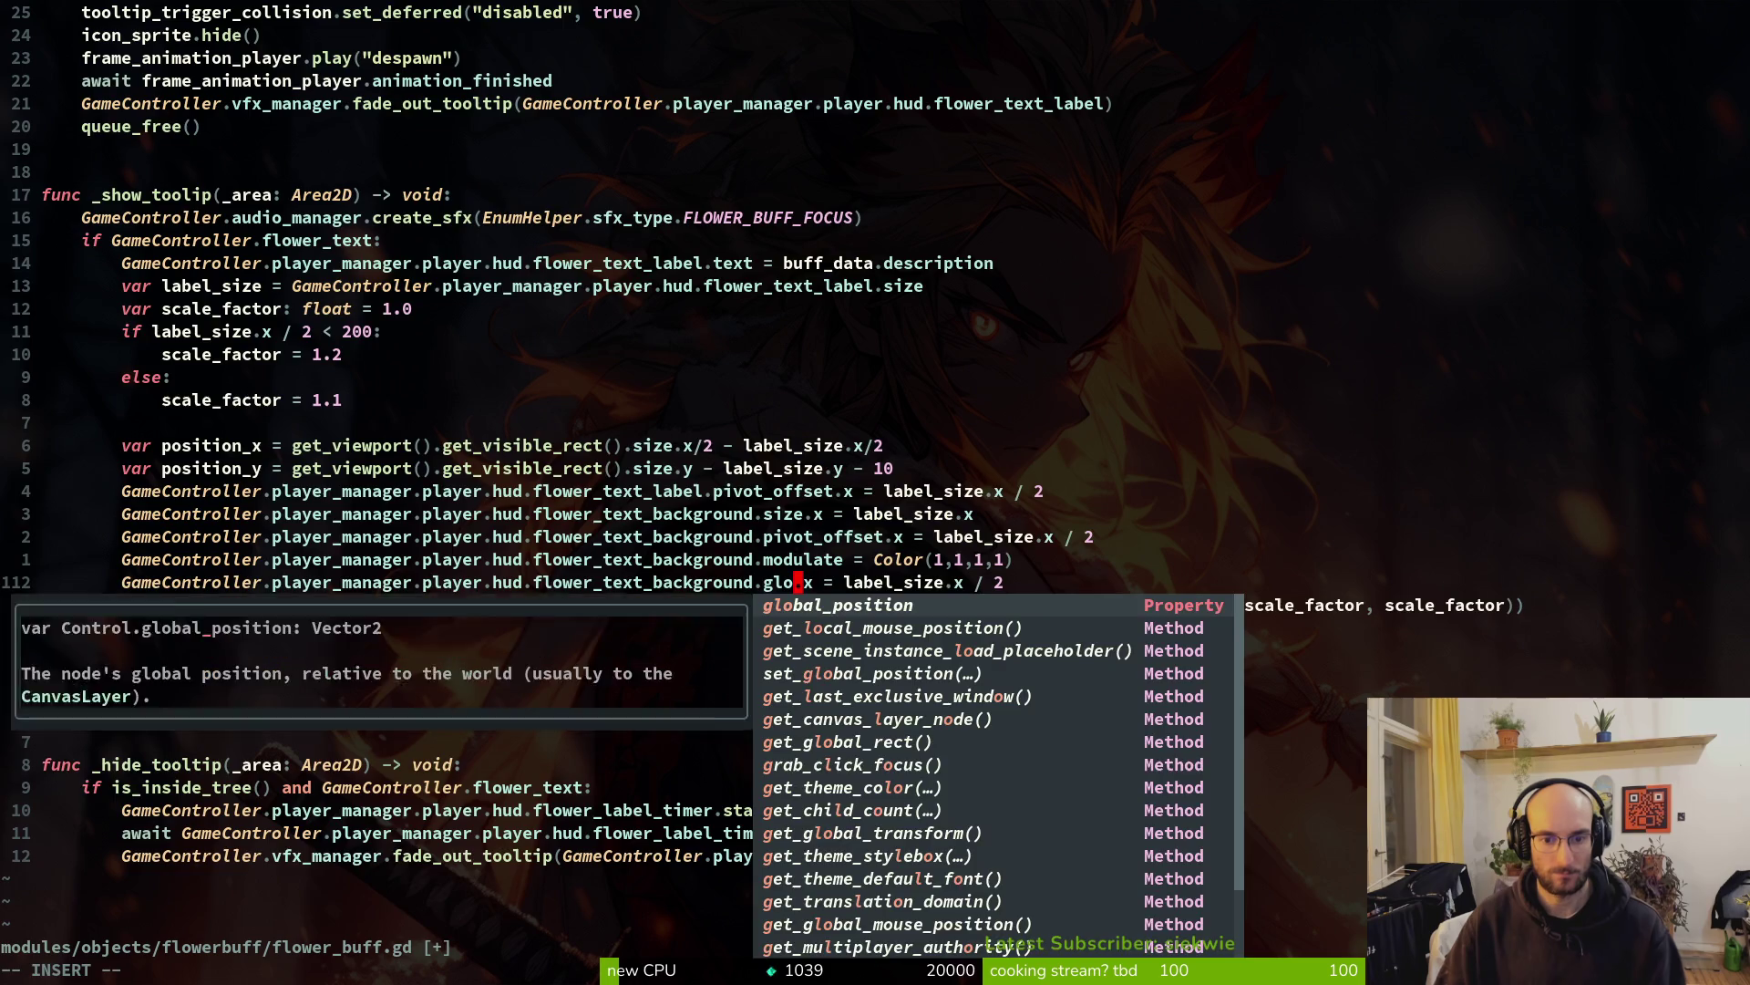
{"action": "key", "text": "Return"}
{"action": "key", "text": "Escape"}
{"action": "type", "text": ":w"}
{"action": "key", "text": "Return"}
Set line 112's value to Vector2(position_x, position_y) and save the script
{"action": "key", "text": "w"}
{"action": "key", "text": "w"}
{"action": "type", "text": "v$"}
{"action": "type", "text": "cVector2("}
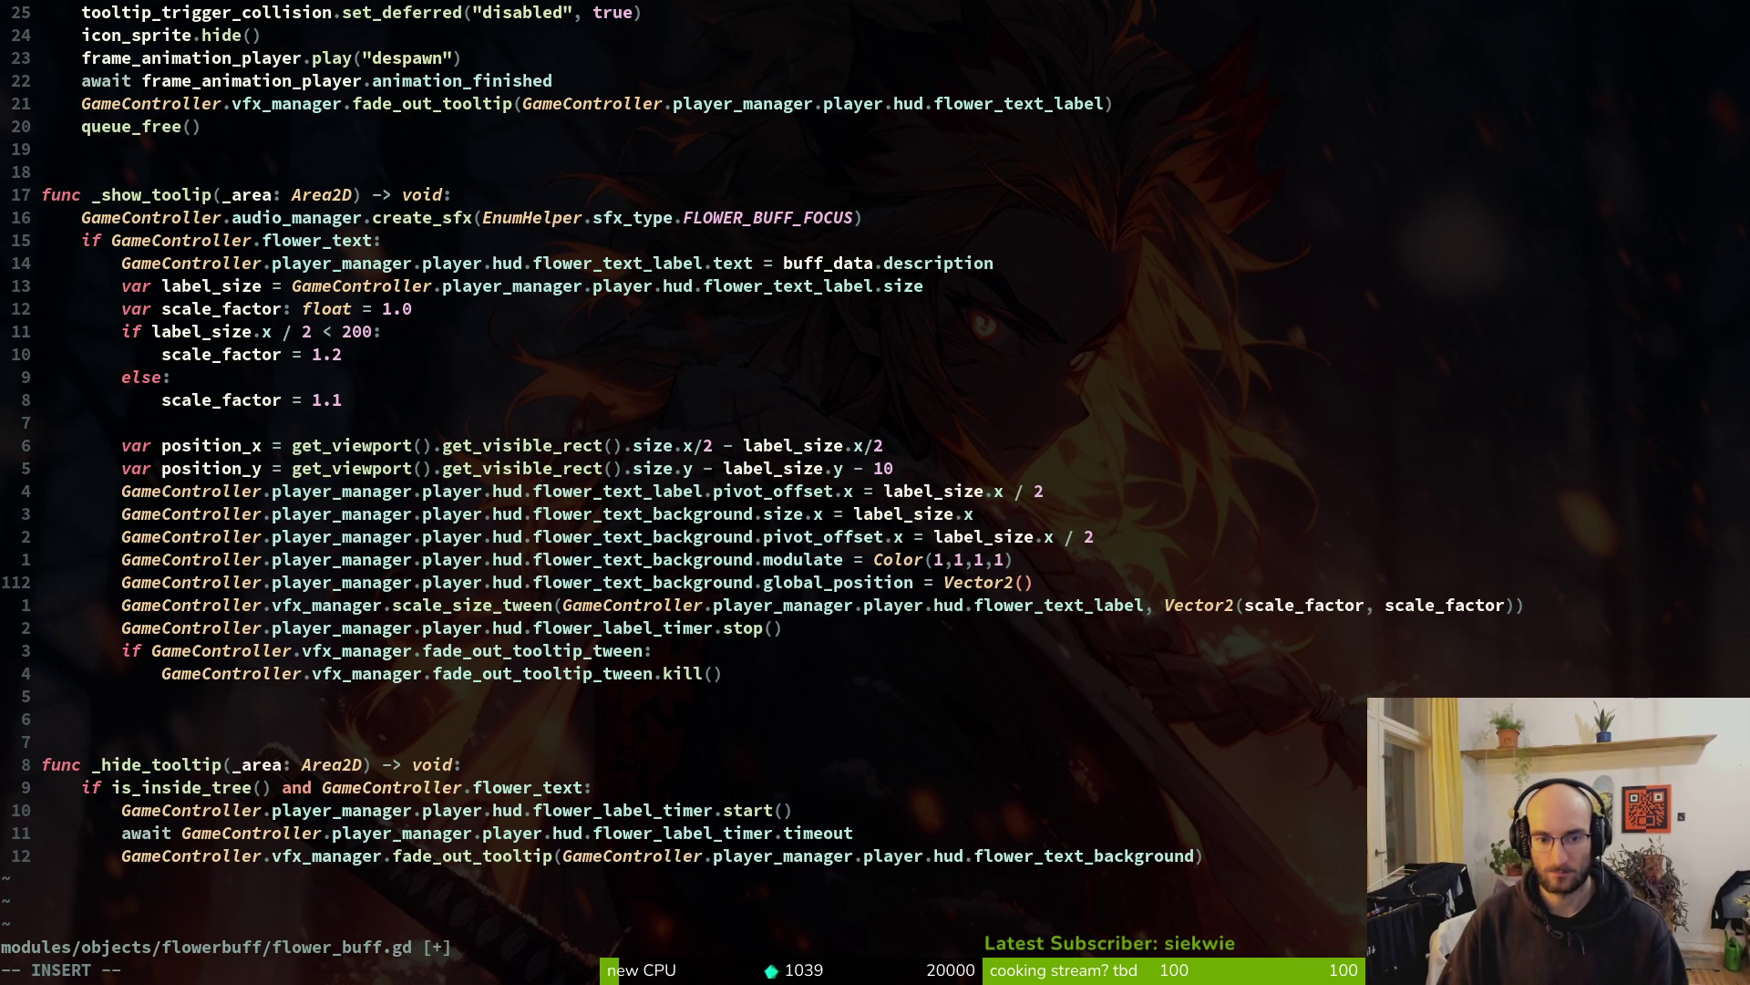
{"action": "type", "text": "position_x."}
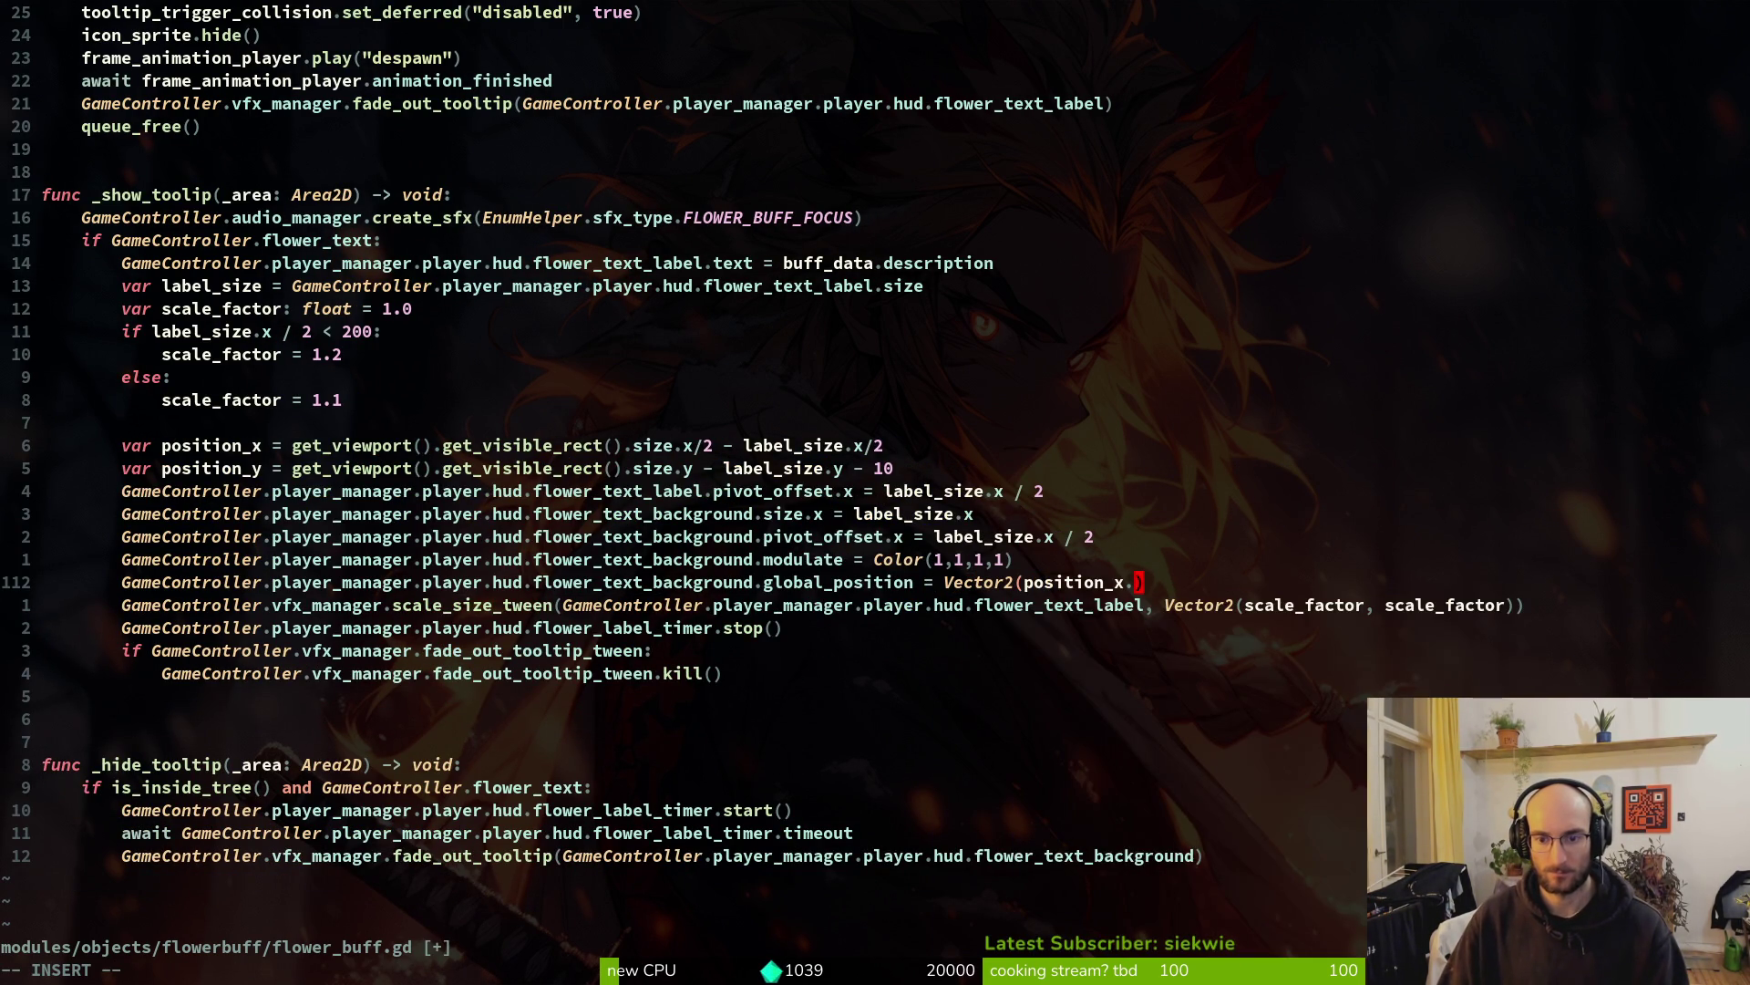
{"action": "key", "text": "BackSpace"}
{"action": "type", "text": ", position_y"}
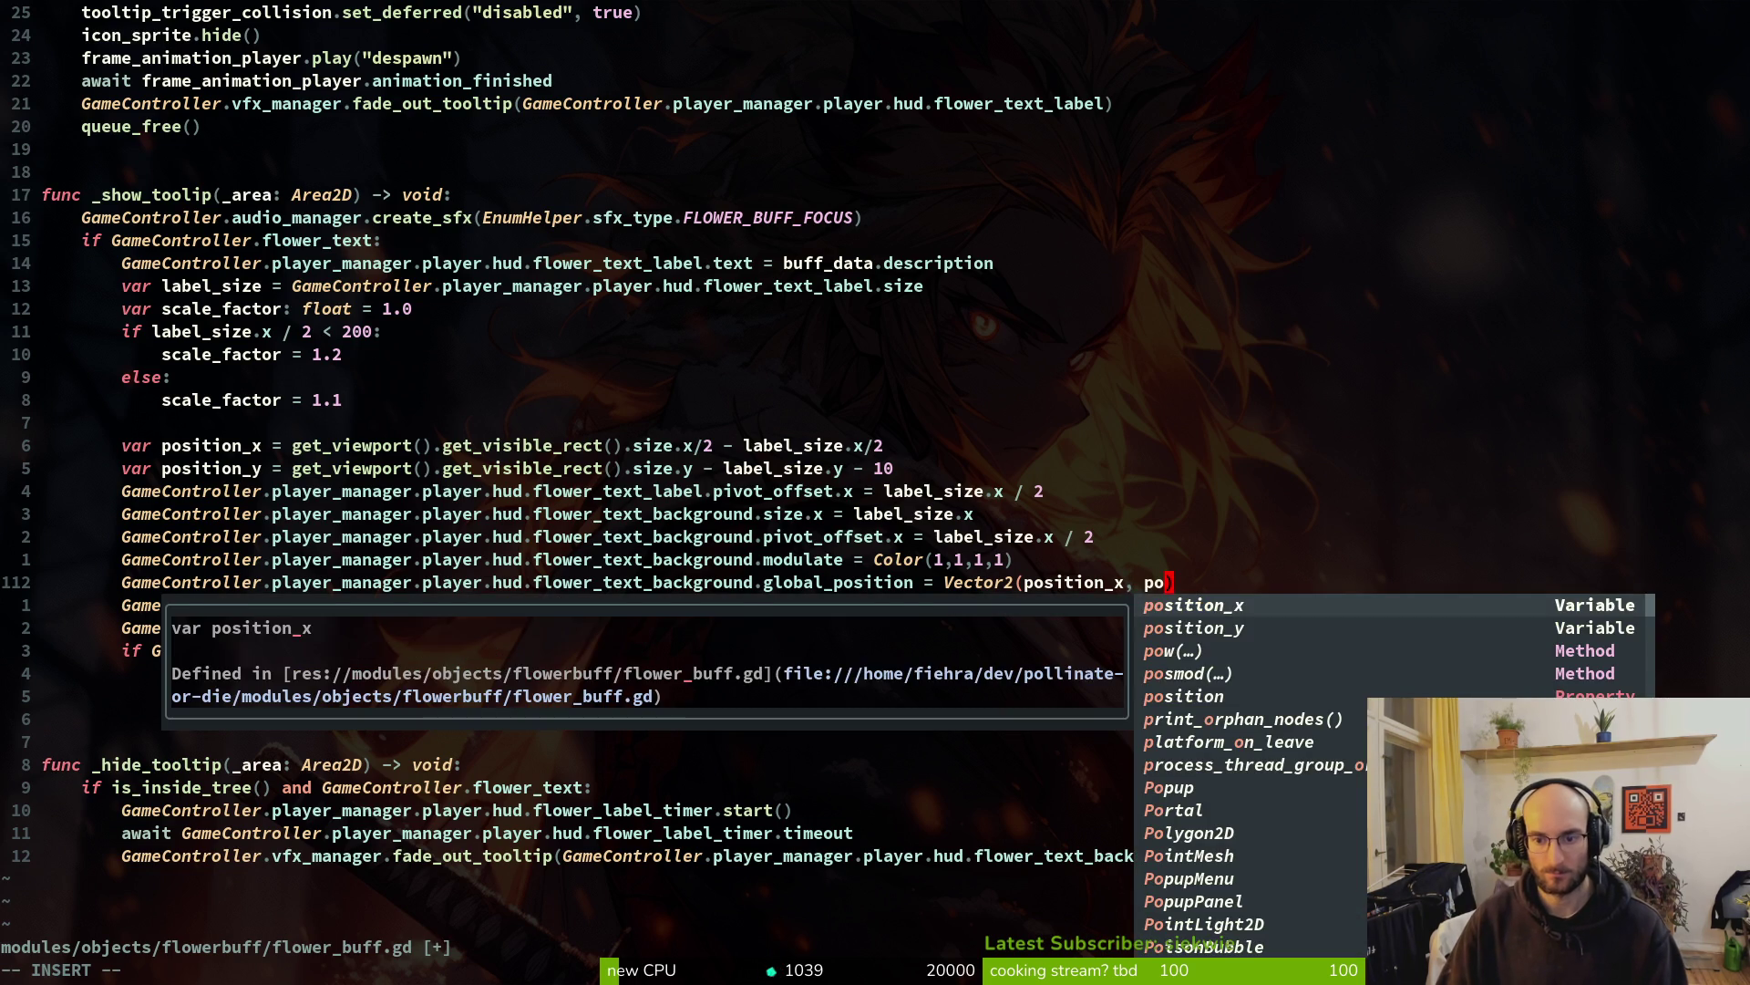
{"action": "key", "text": "Escape"}
{"action": "type", "text": ":w"}
{"action": "key", "text": "Return"}
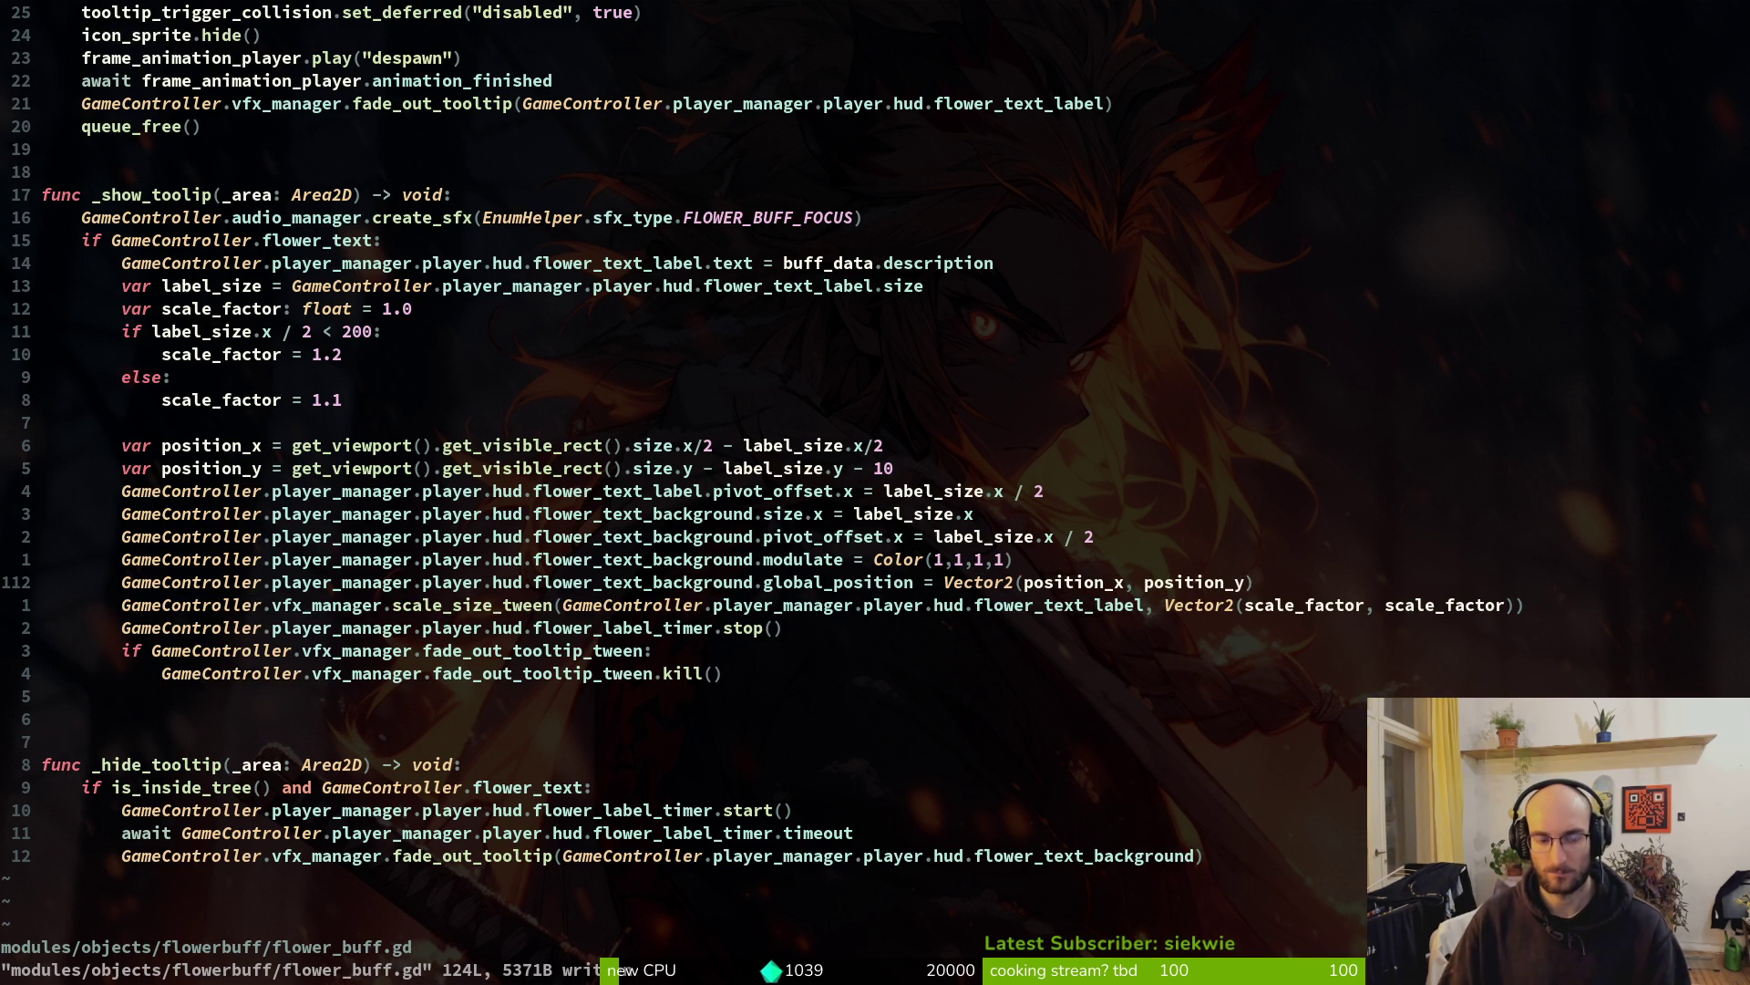
Switch to Godot, save the hud_overlay scene, and select the flowerText node
{"action": "key", "text": "alt+Tab"}
{"action": "key", "text": "f"}
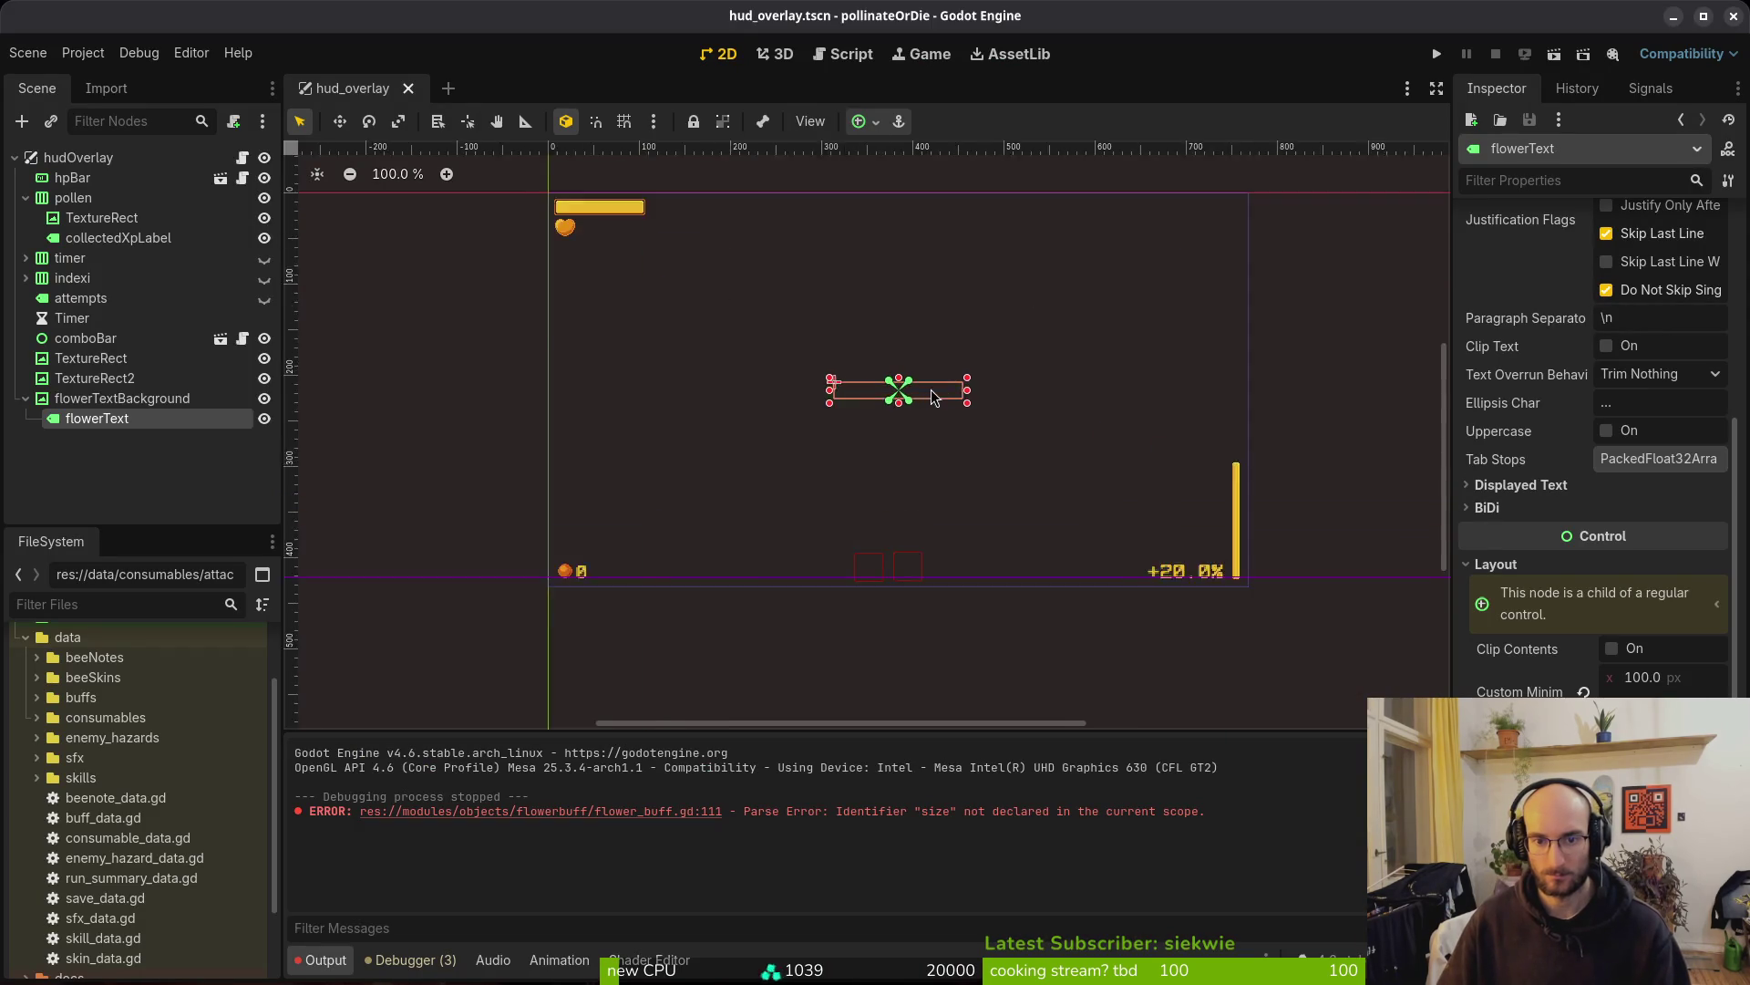
{"action": "key", "text": "ctrl+s"}
{"action": "left_click", "coordinate": [131, 416]}
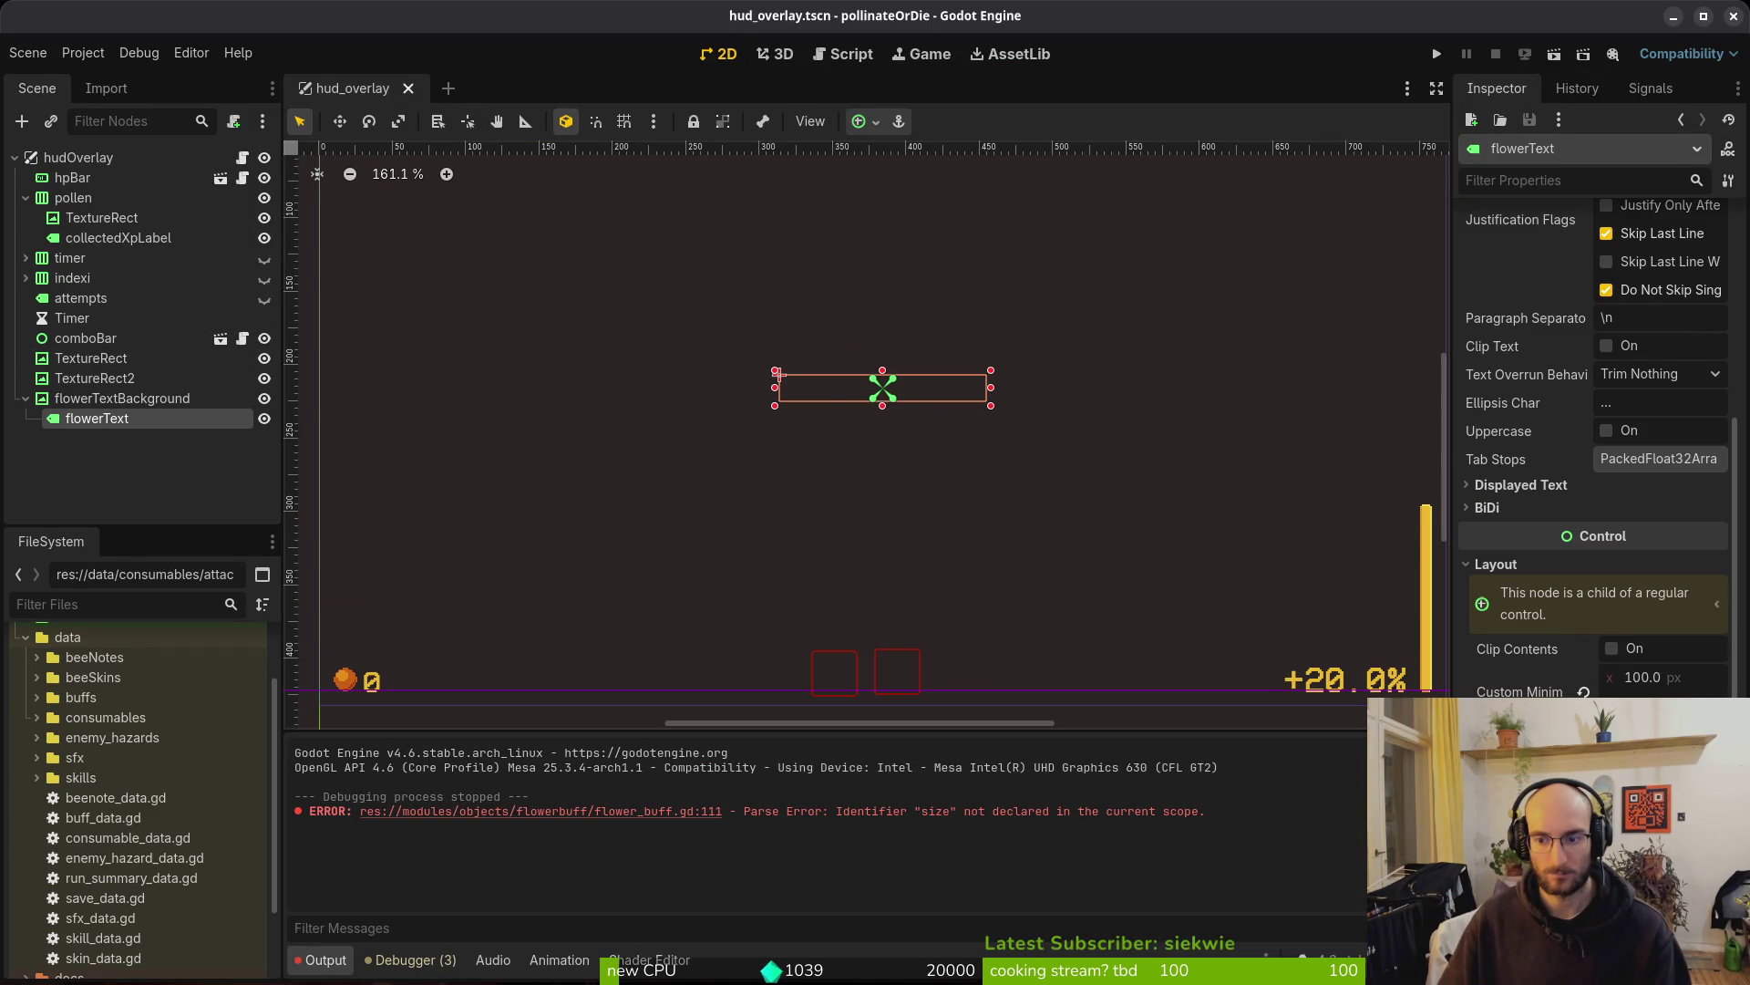
Run the project and continue the saved game from the main menu
{"action": "scroll", "coordinate": [1578, 478], "scroll_direction": "up", "scroll_amount": 10}
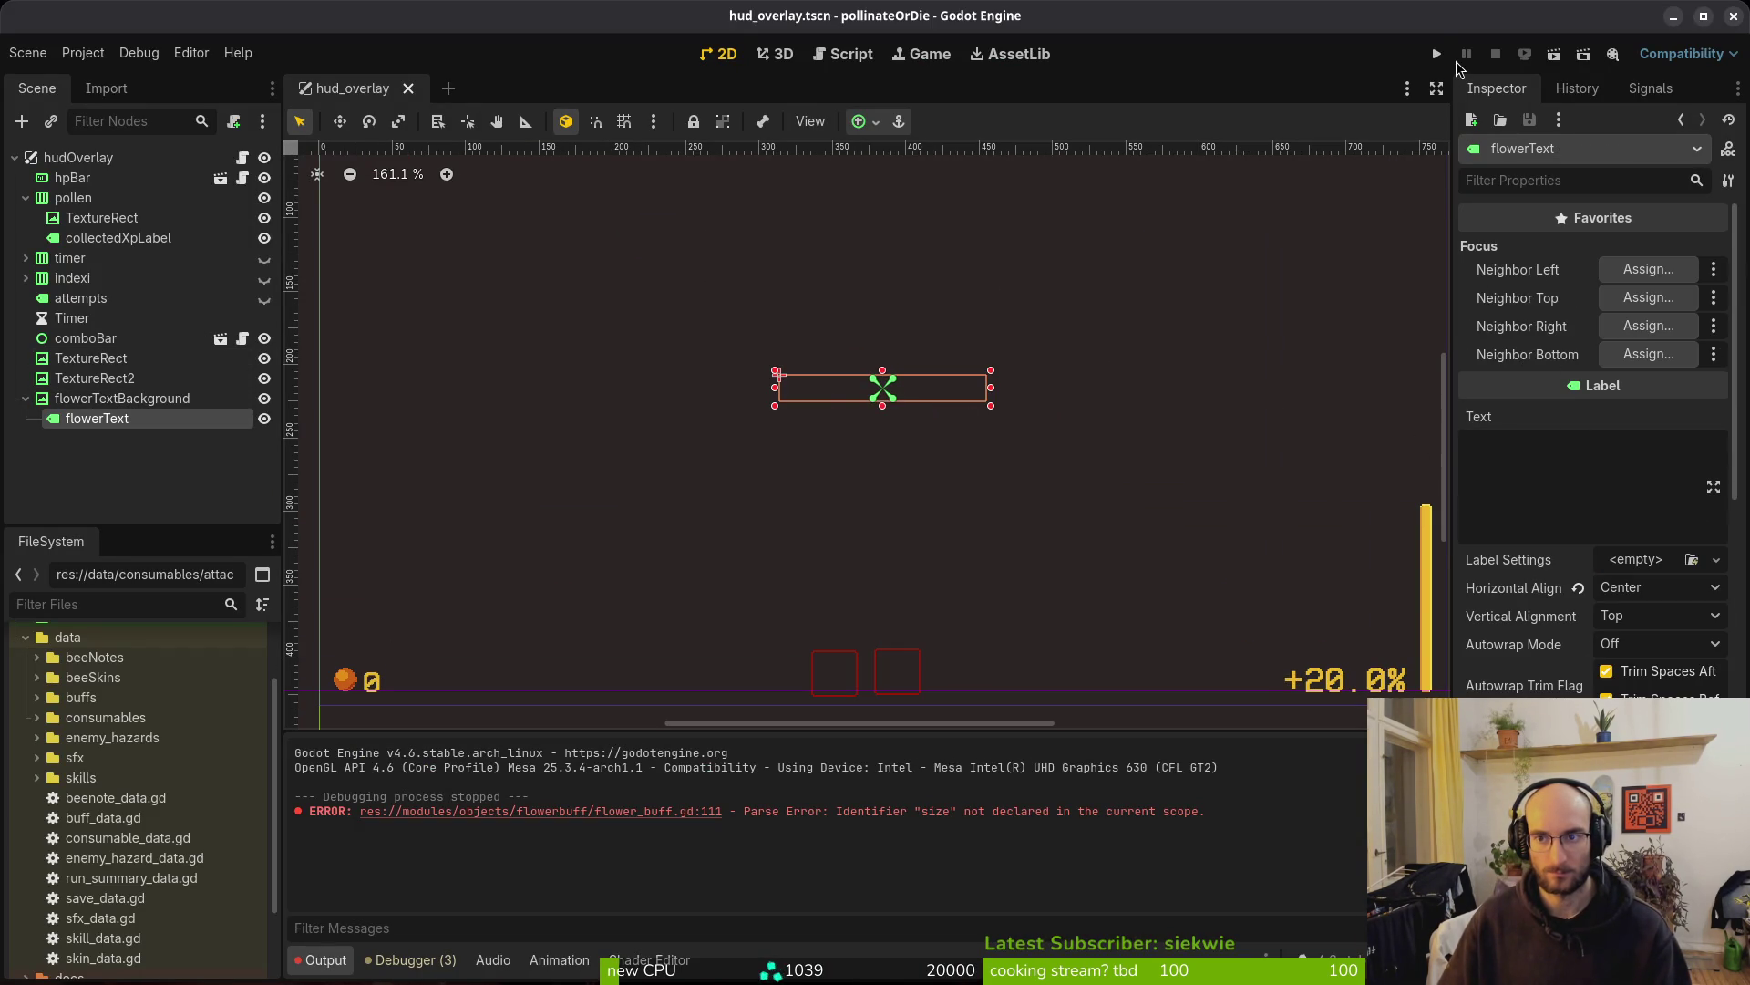
{"action": "left_click", "coordinate": [1438, 56]}
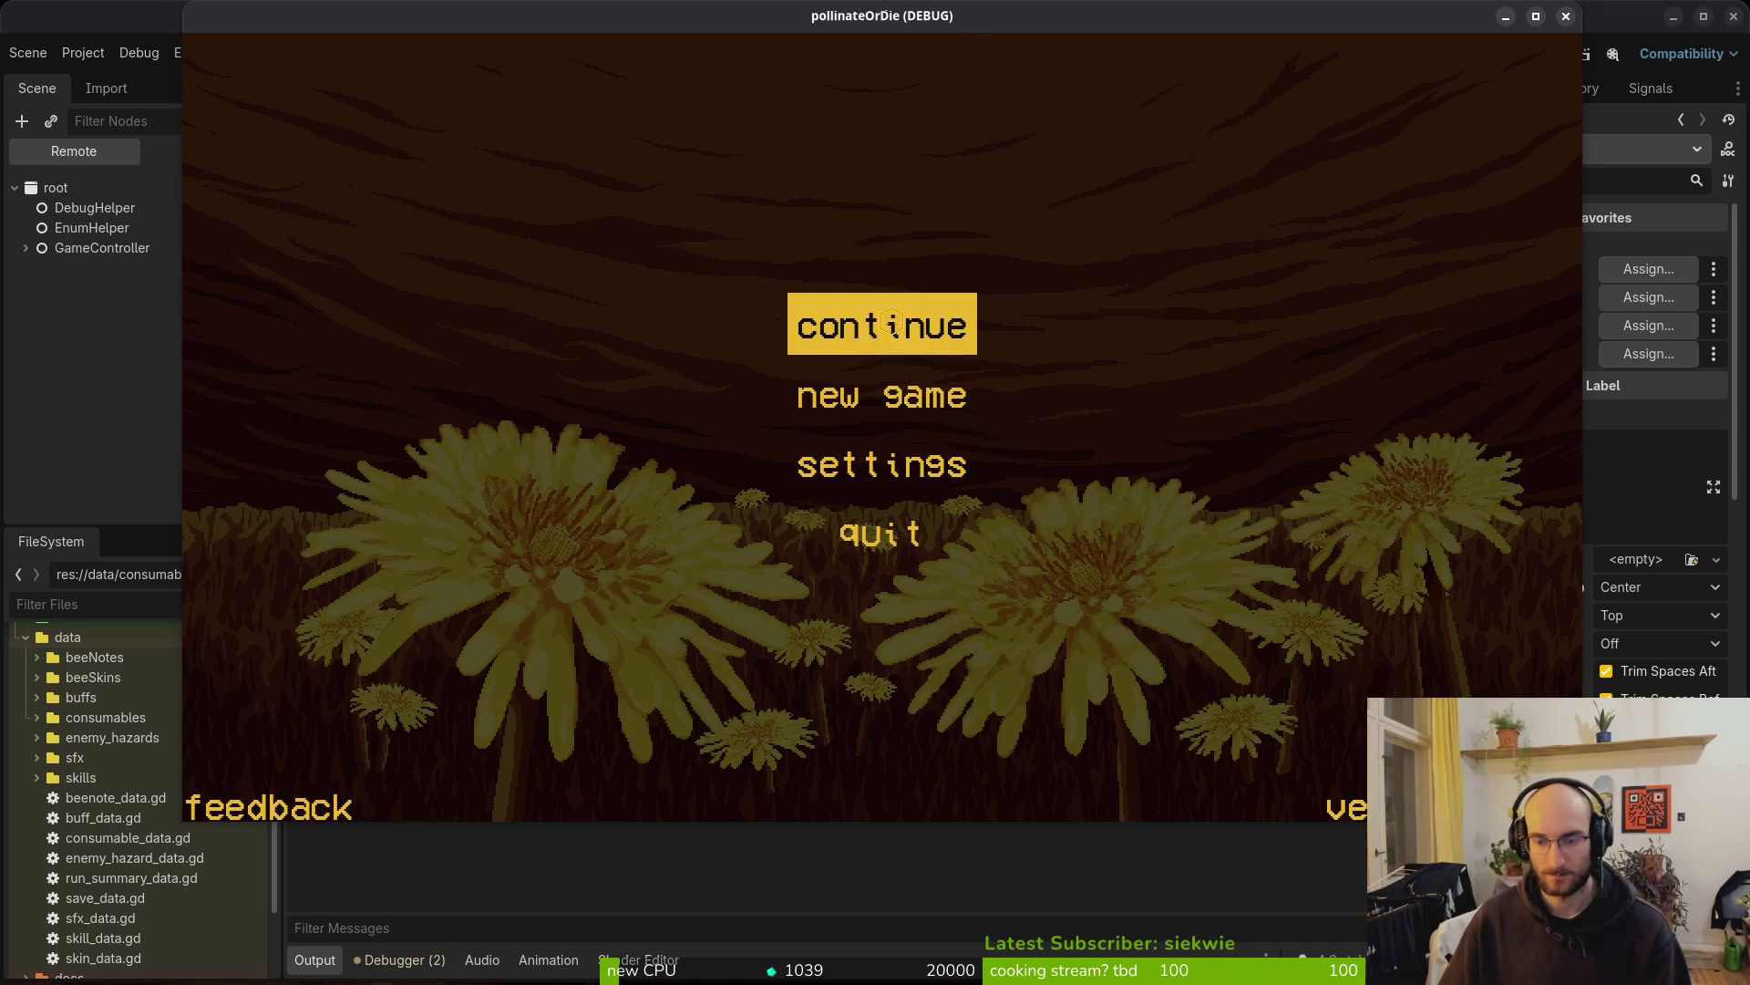
{"action": "left_click", "coordinate": [891, 324]}
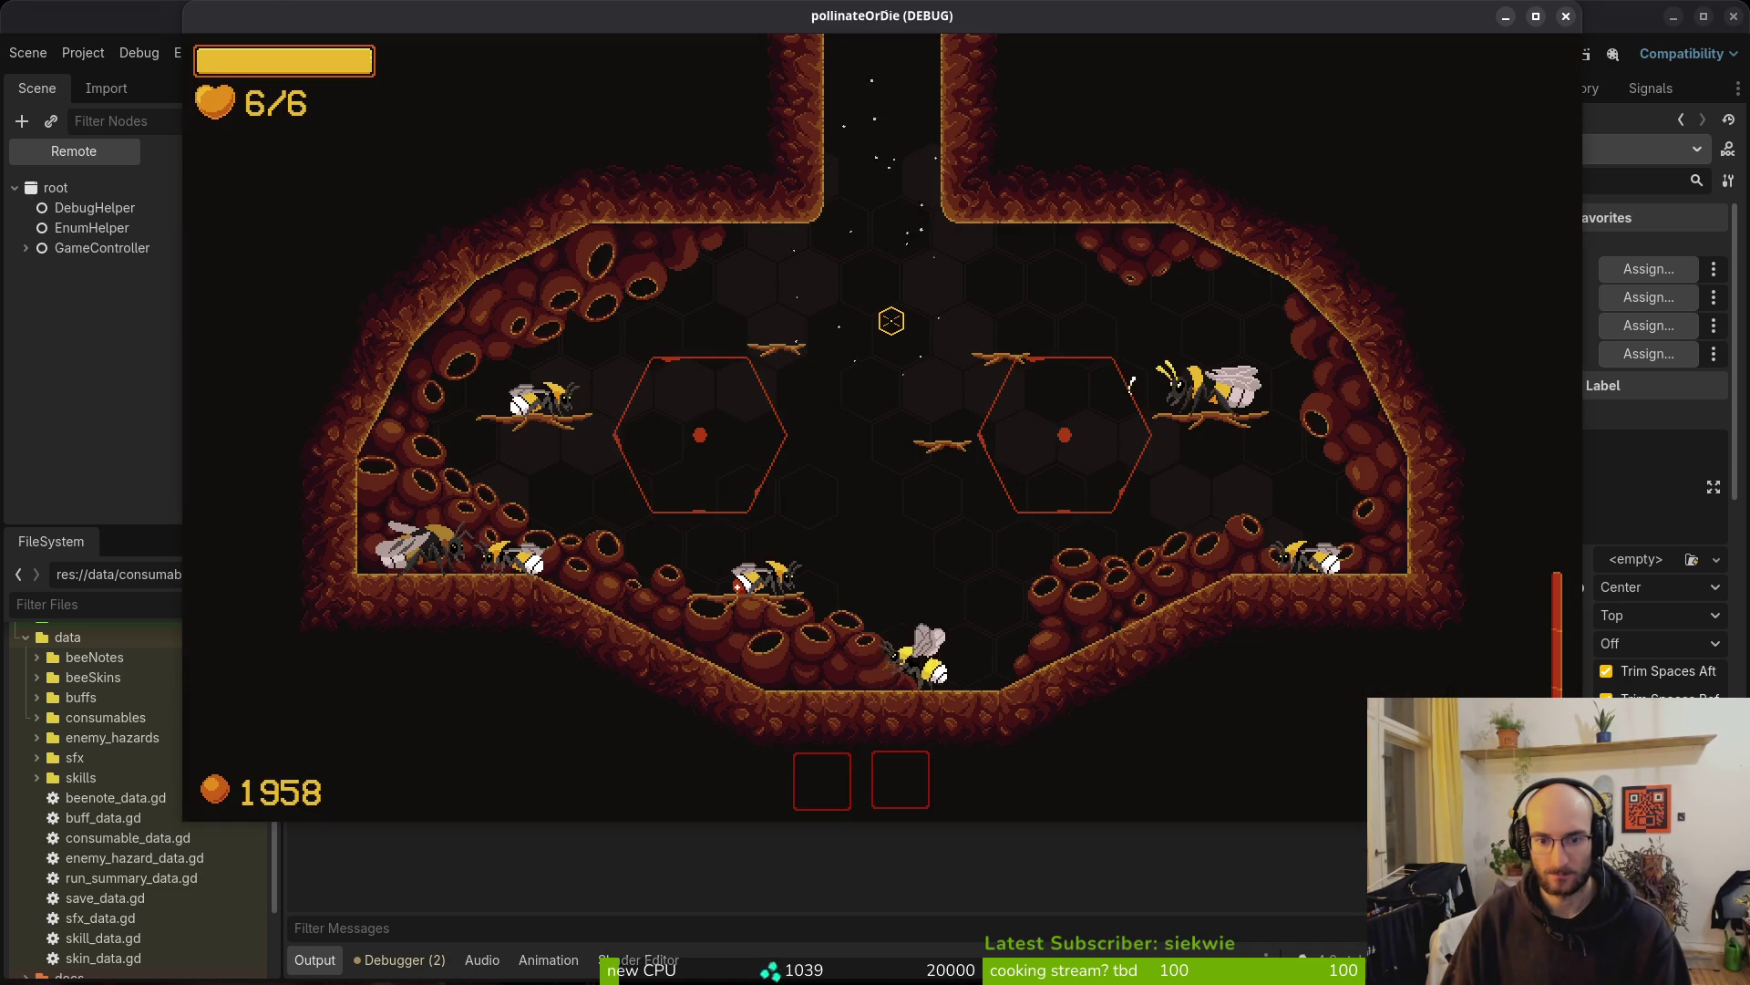
Fly the bee to the blooming flower to trigger its 'heal to max health' tooltip, then return to the script
{"action": "key", "text": "d"}
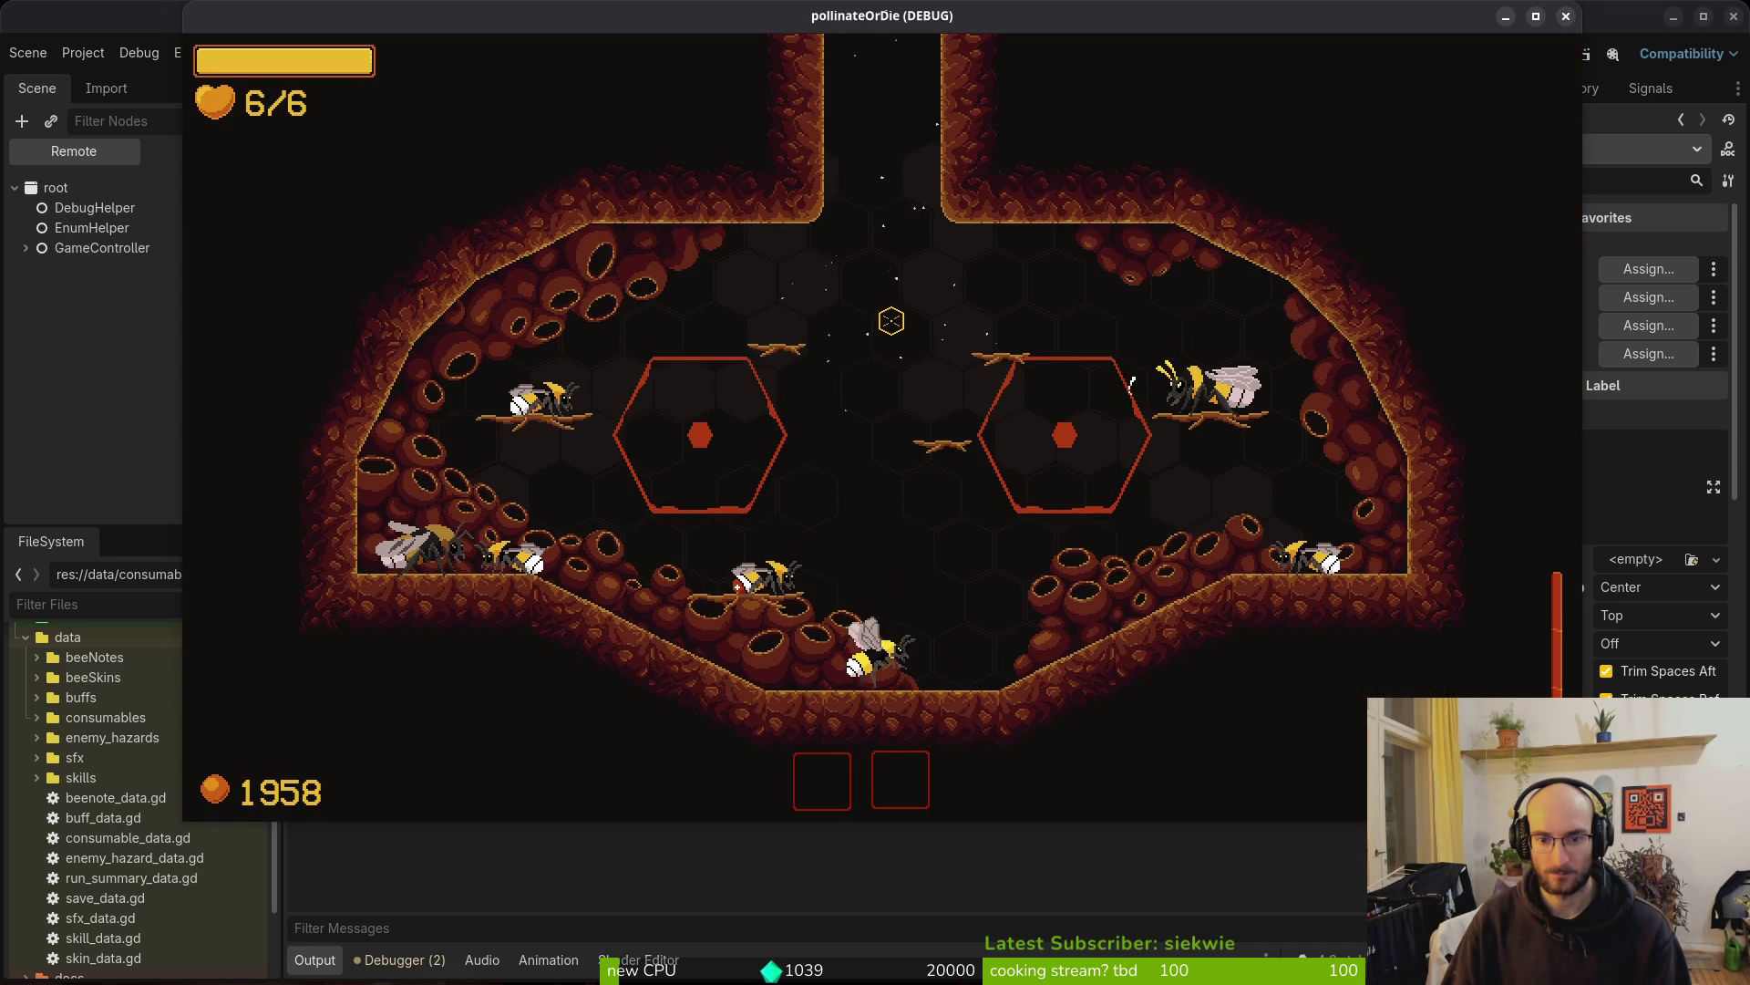
{"action": "key", "text": "a"}
{"action": "key", "text": "s"}
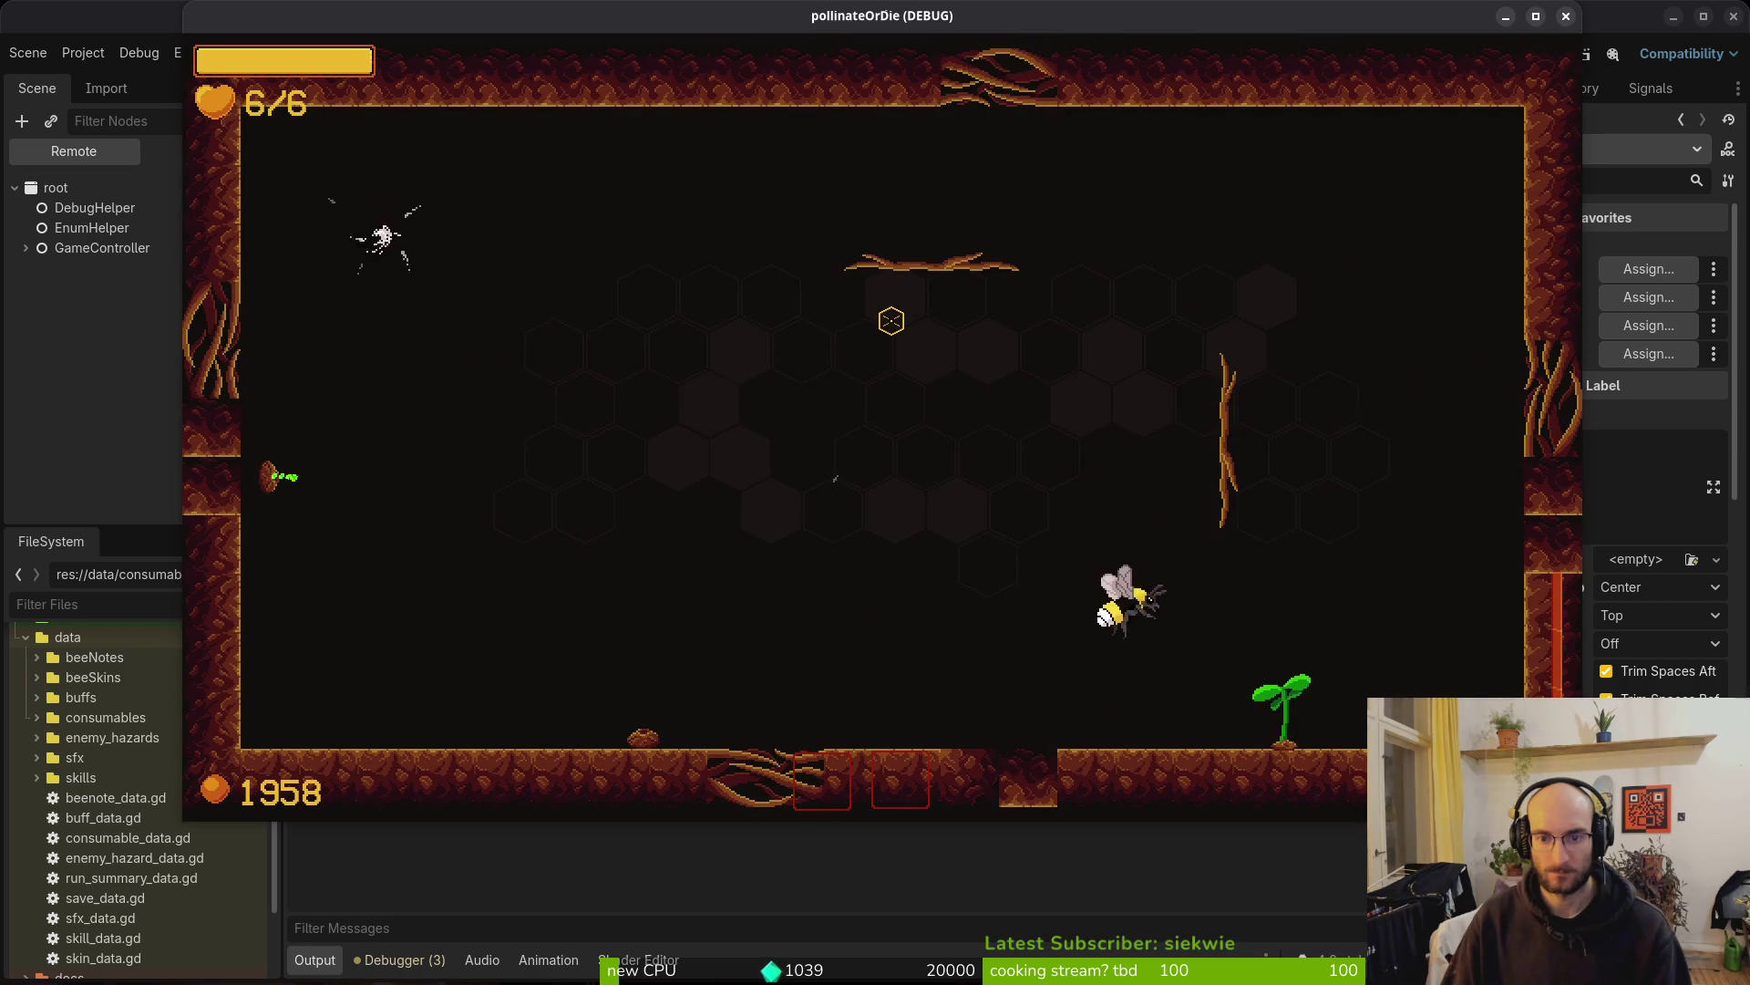
{"action": "key", "text": "w"}
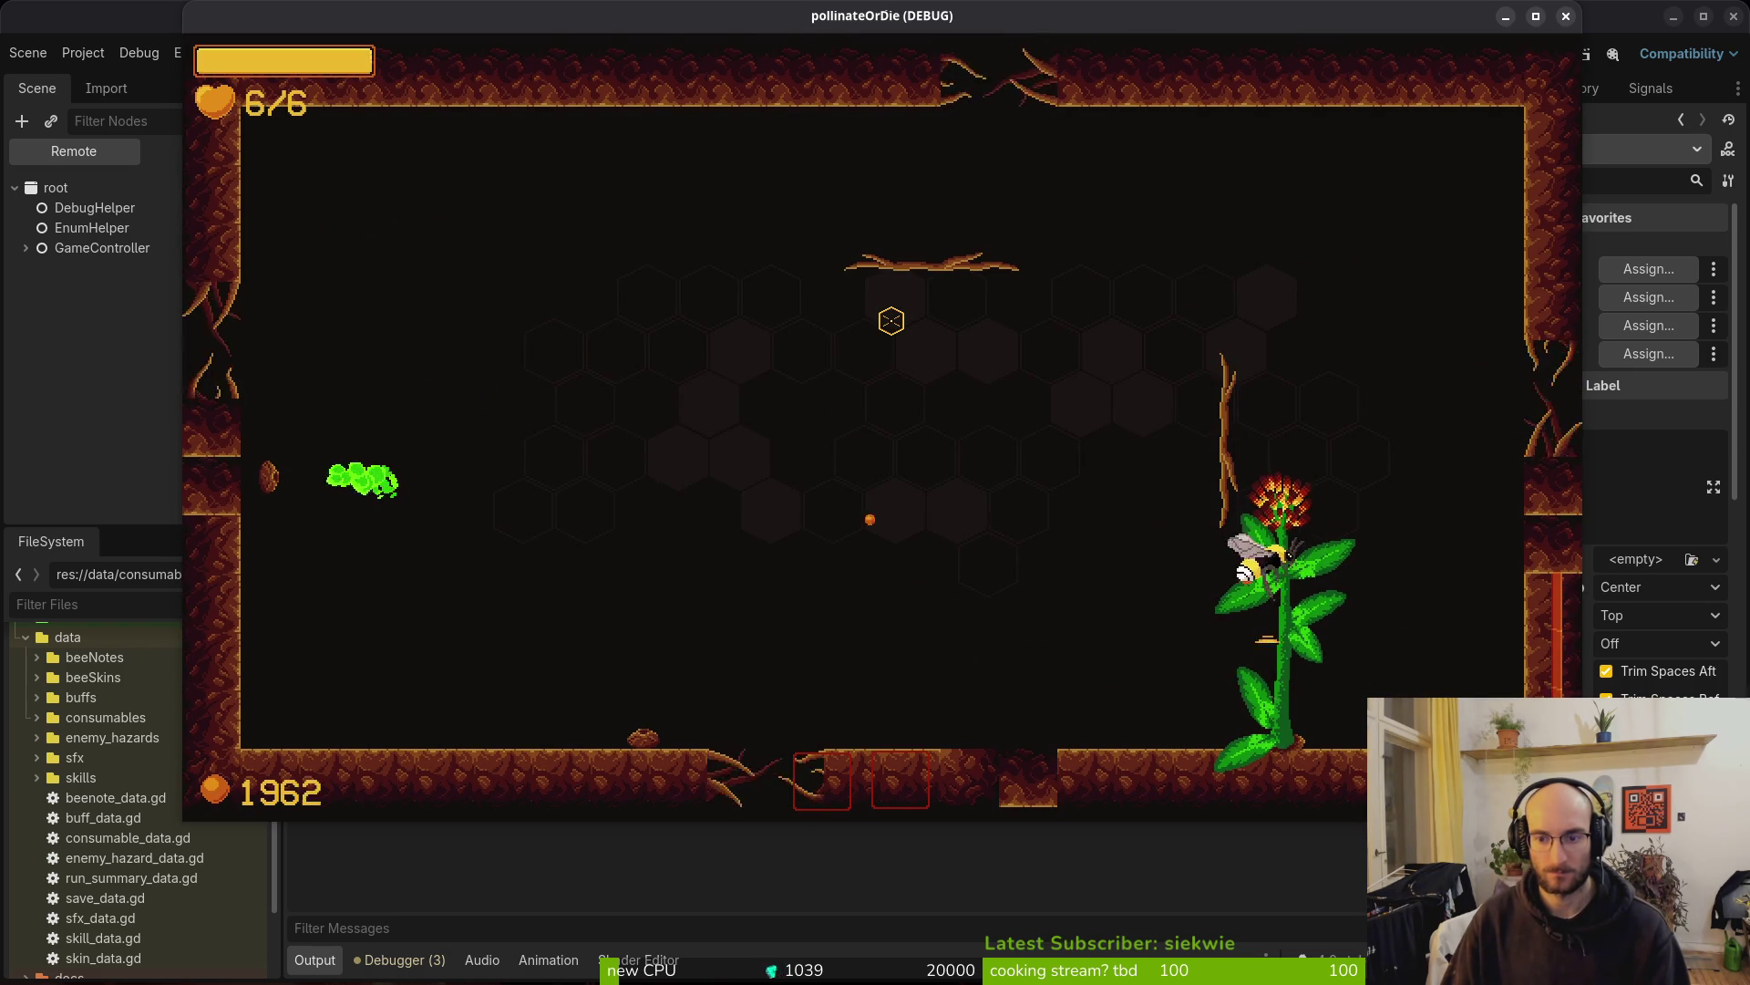
{"action": "key", "text": "w"}
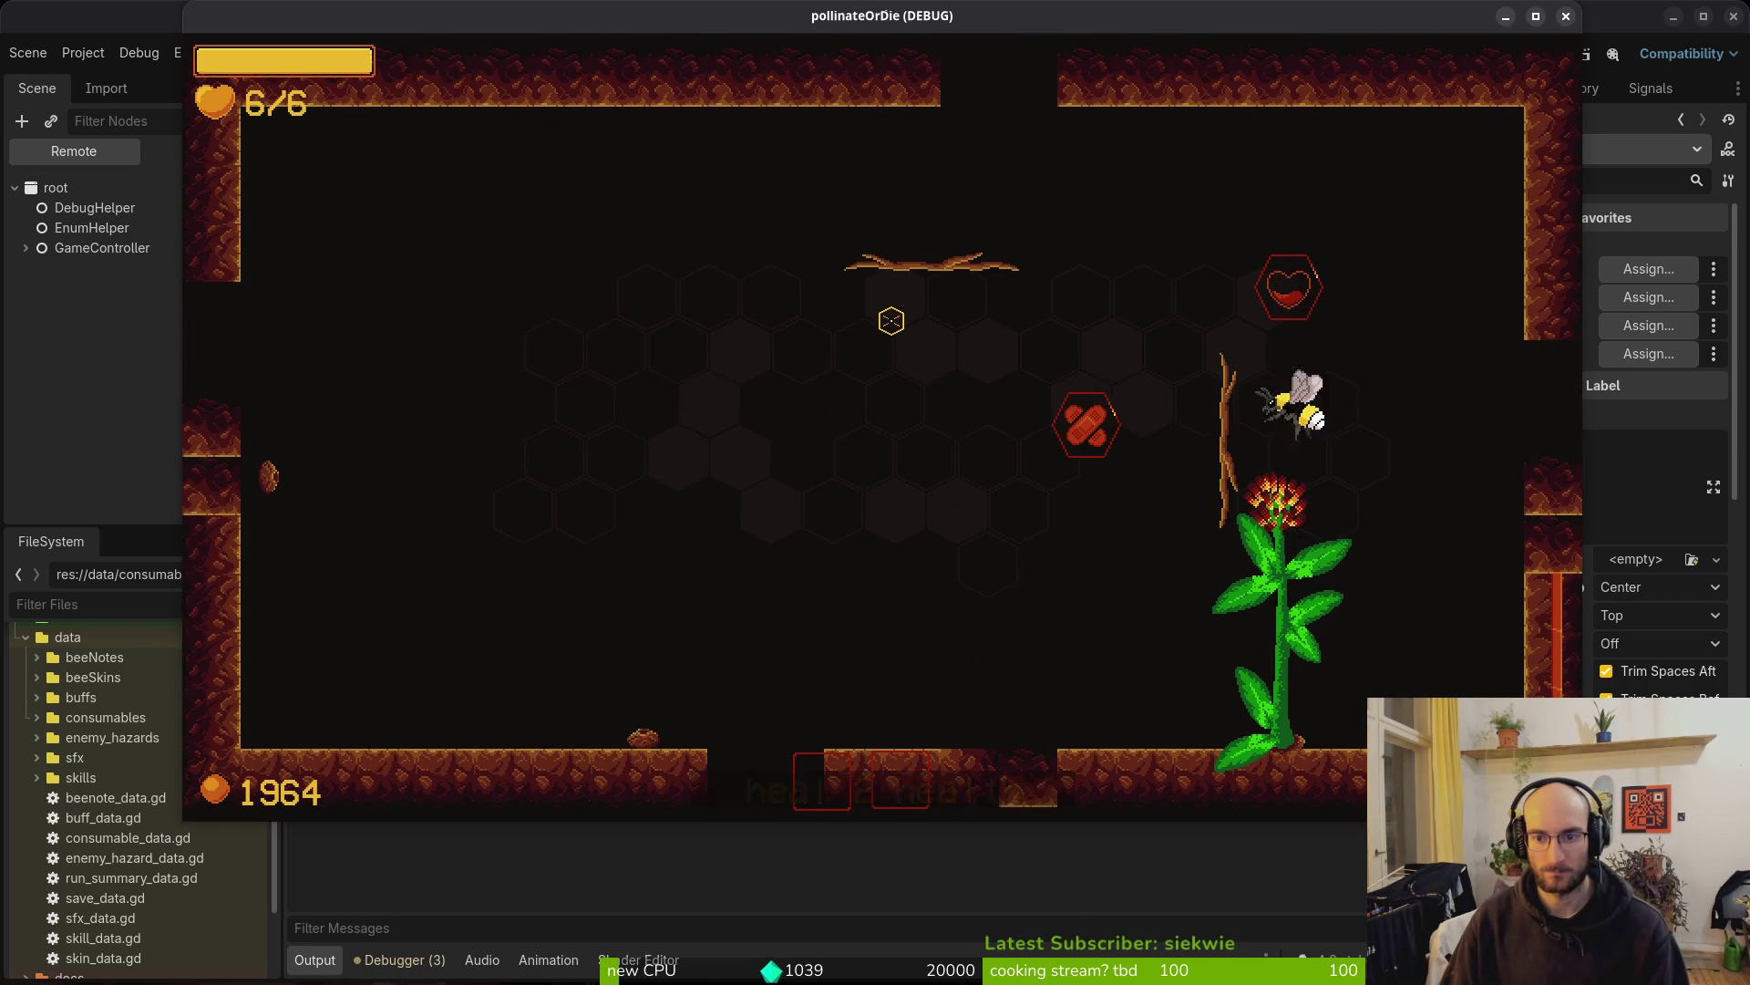
{"action": "key", "text": "s"}
{"action": "key", "text": "s"}
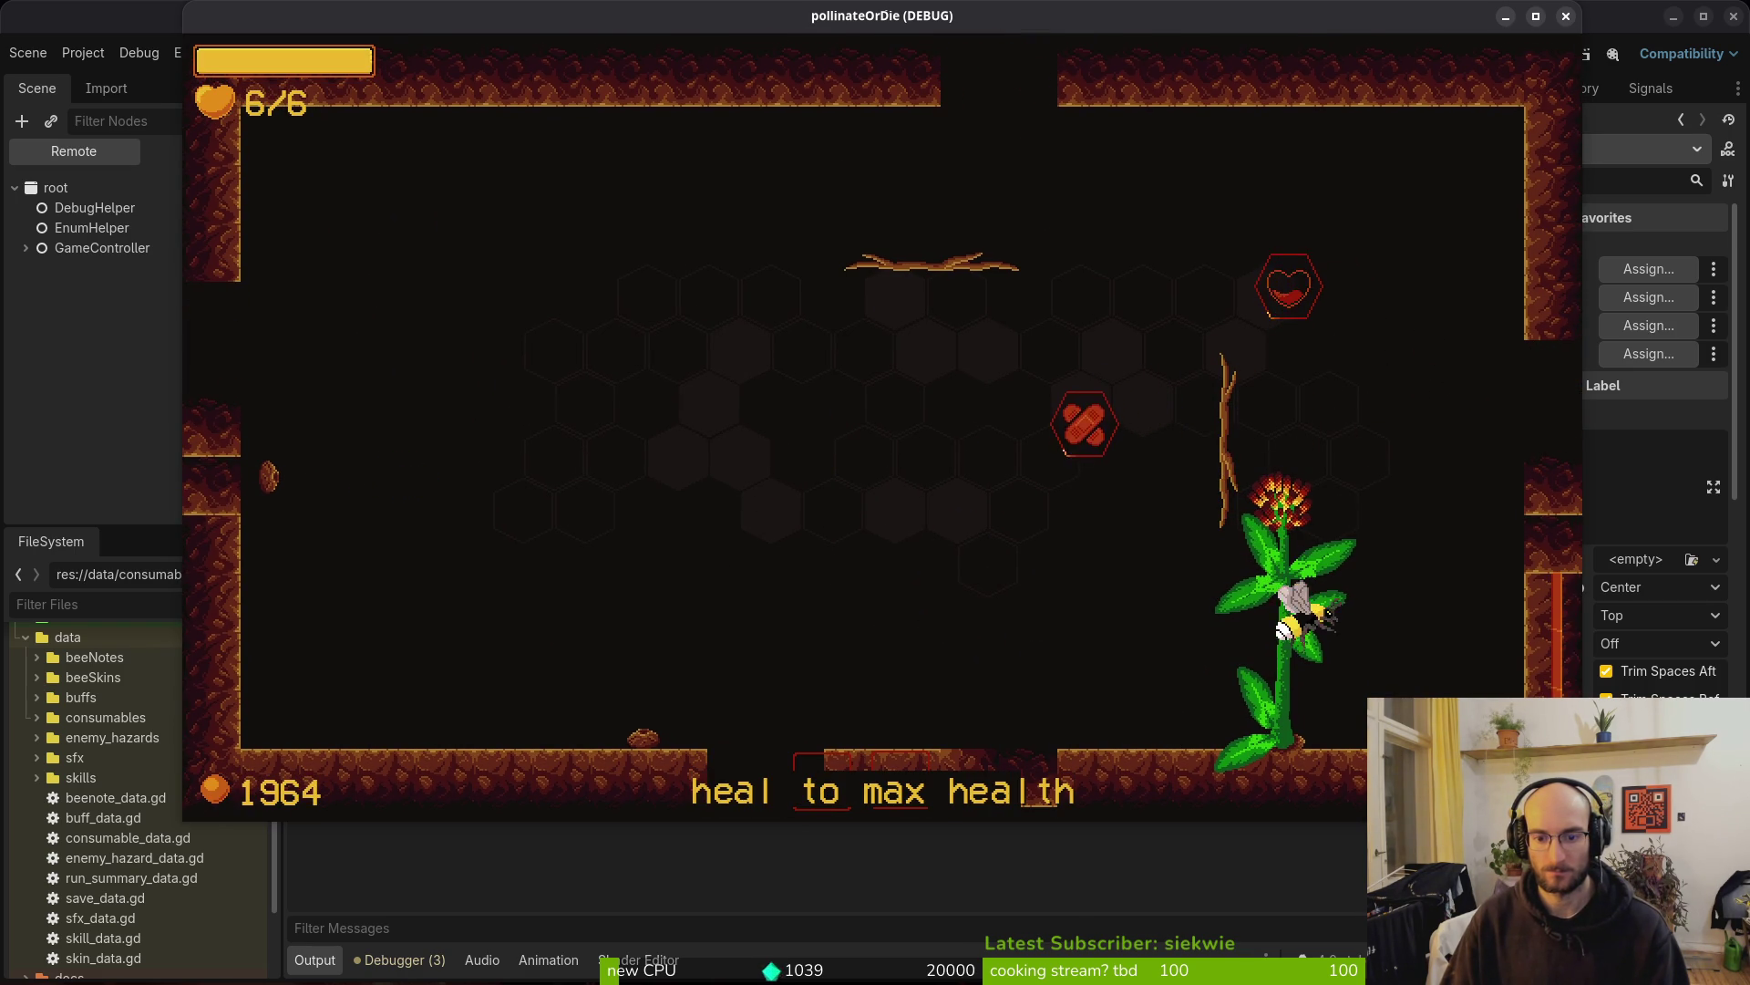
{"action": "key", "text": "alt+Tab"}
{"action": "key", "text": "alt+Tab"}
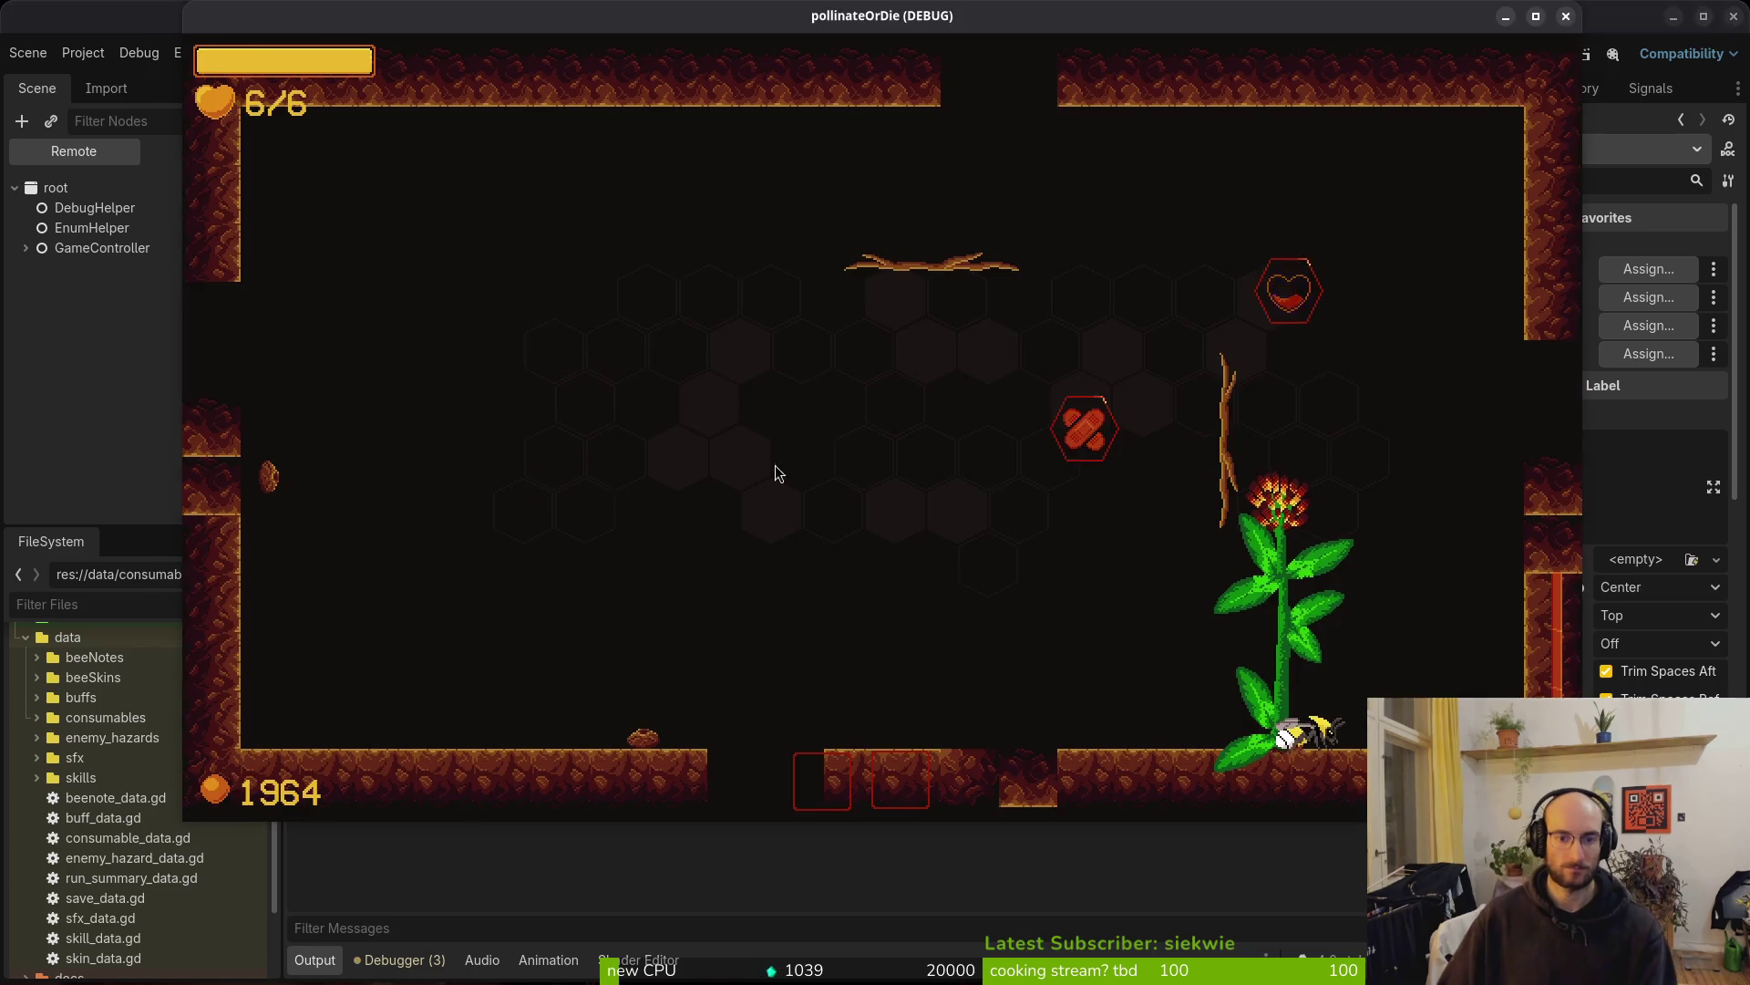
{"action": "key", "text": "alt+Tab"}
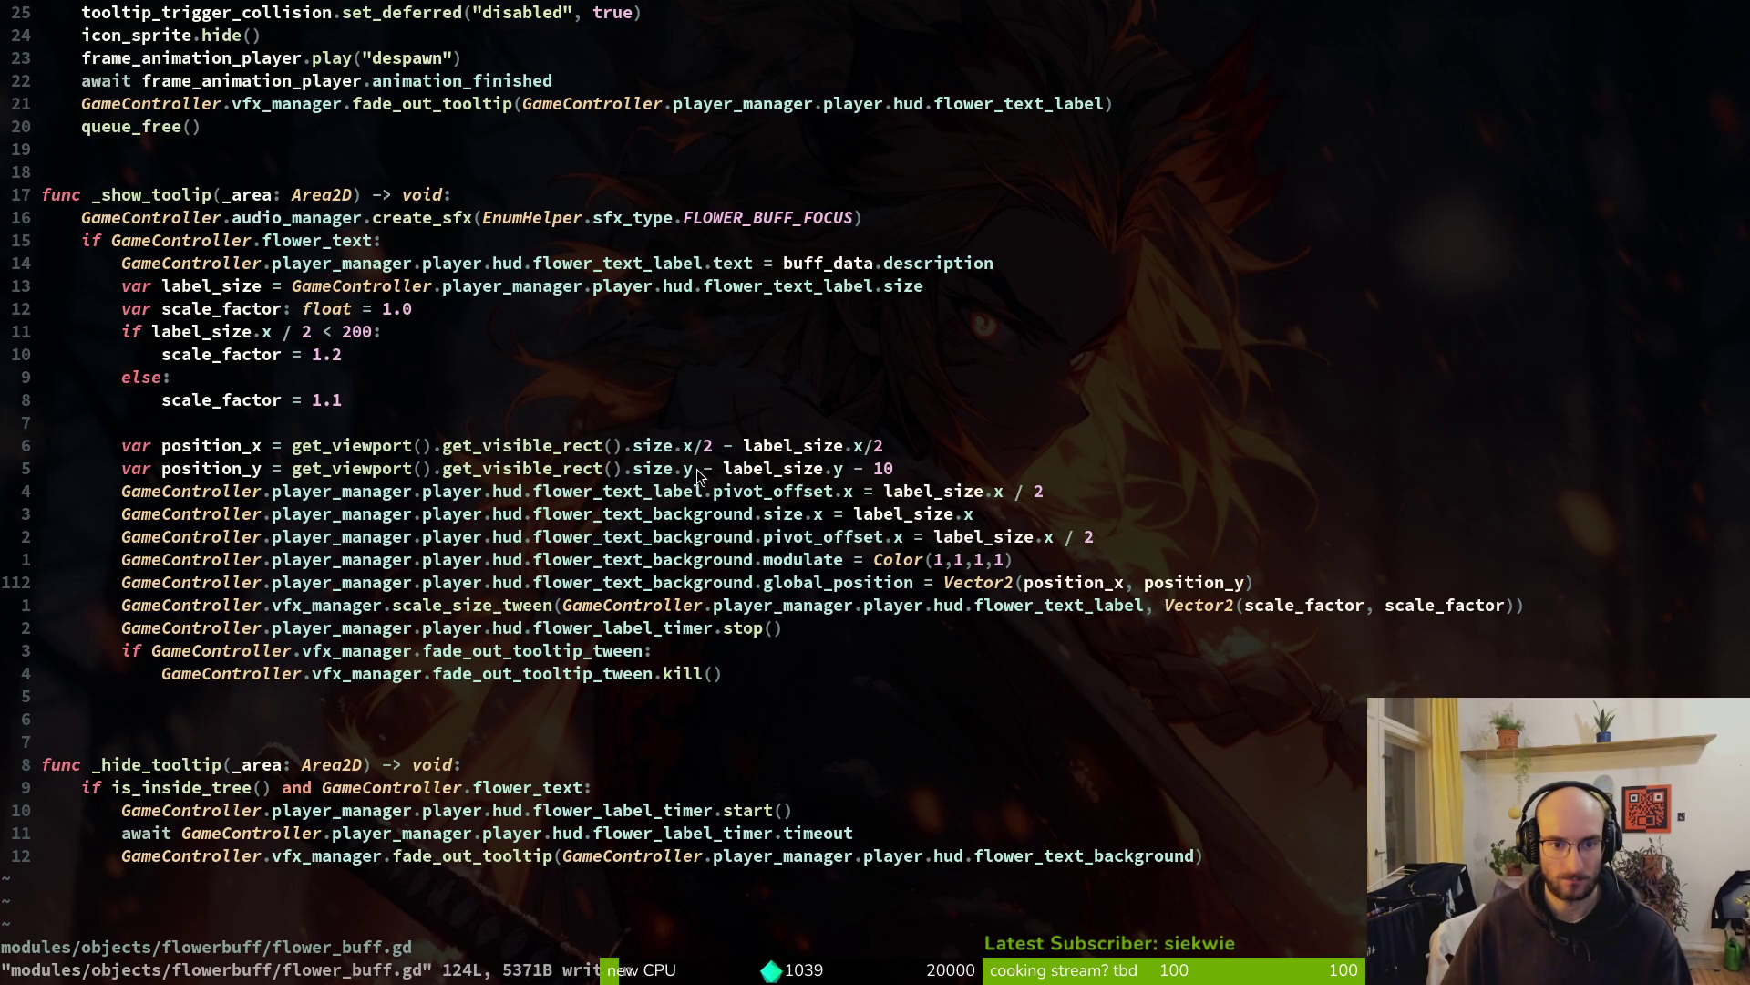
Change the position_y line to use size.y/2 and save the script
{"action": "left_click", "coordinate": [697, 468]}
{"action": "type", "text": "ize.y"}
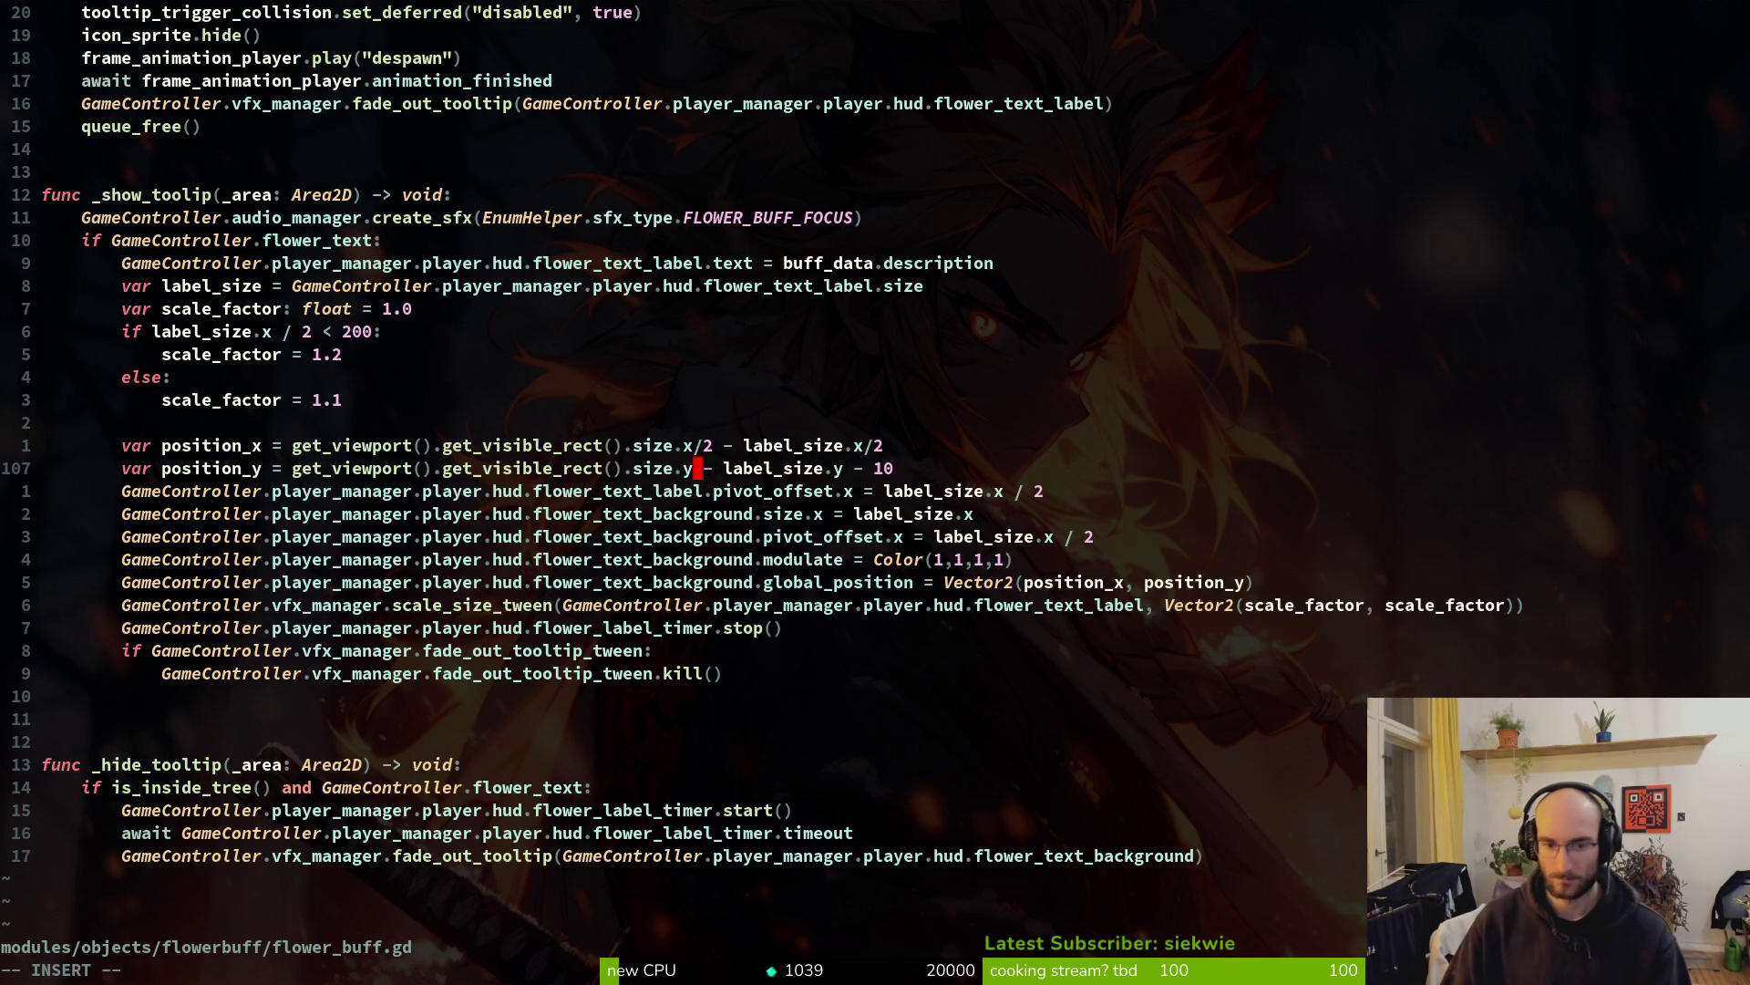
{"action": "type", "text": "/"}
{"action": "type", "text": "2"}
{"action": "key", "text": "Escape"}
{"action": "type", "text": ":w"}
{"action": "key", "text": "Return"}
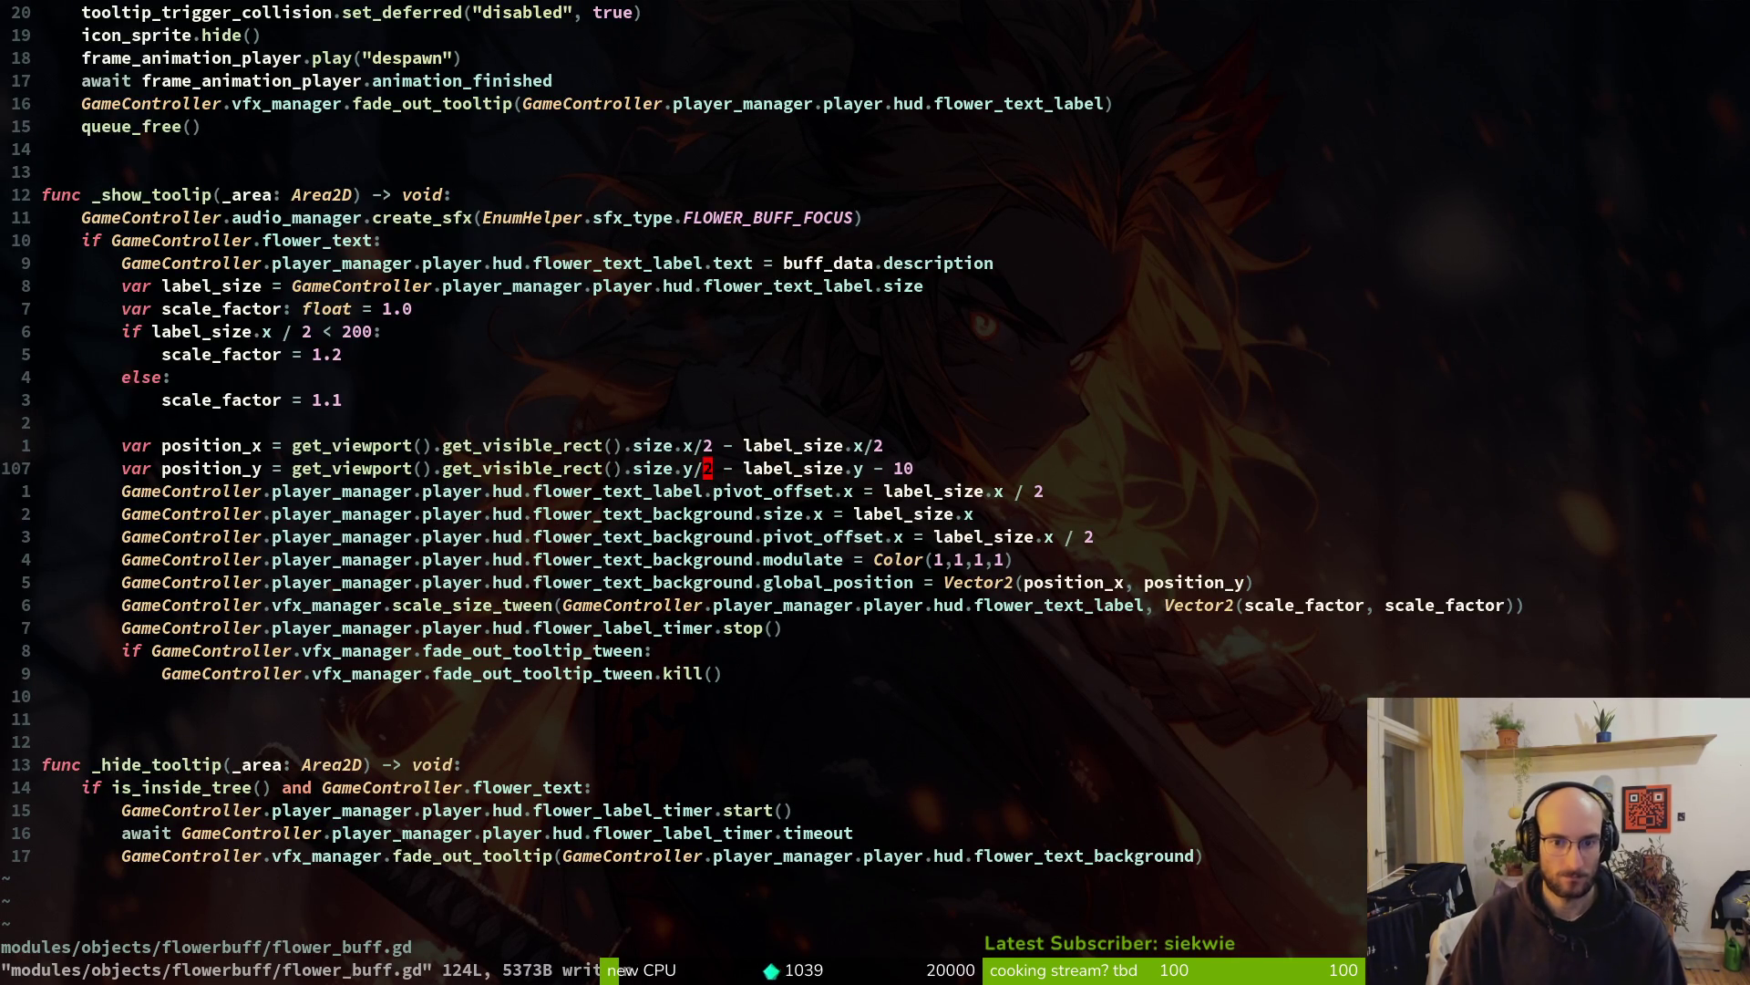
Append + 12 to the background width line and save
{"action": "key", "text": "j"}
{"action": "key", "text": "j"}
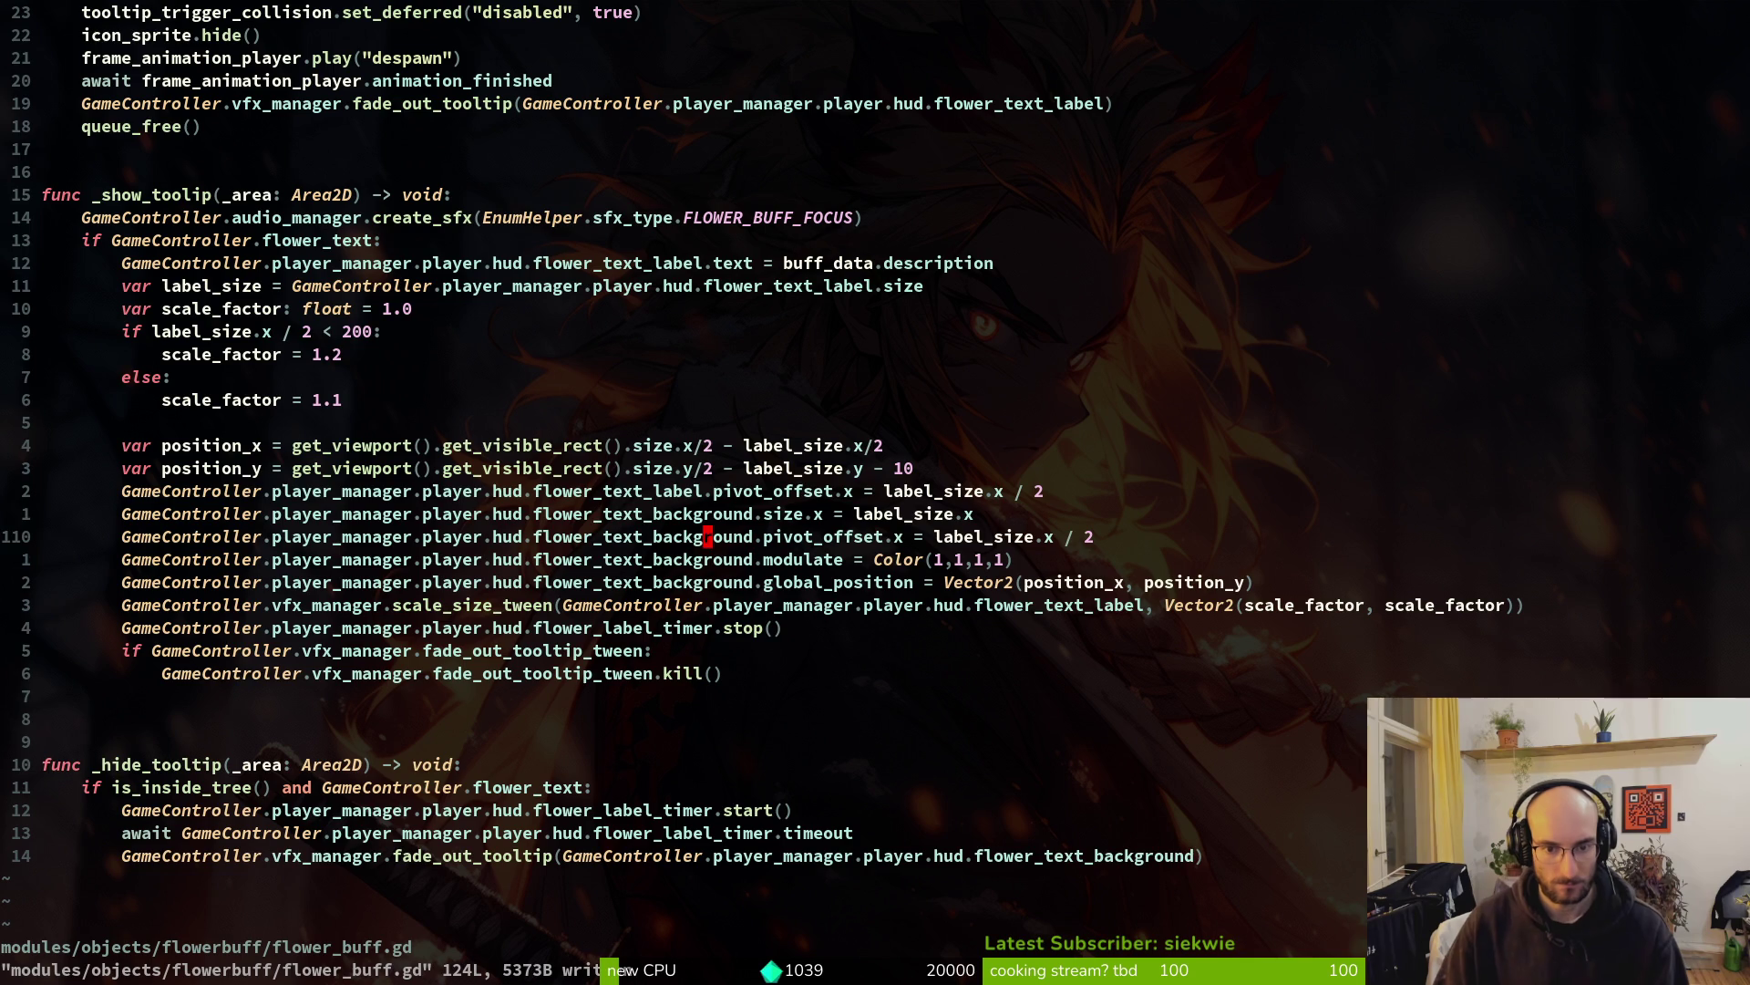
{"action": "key", "text": "shift+v"}
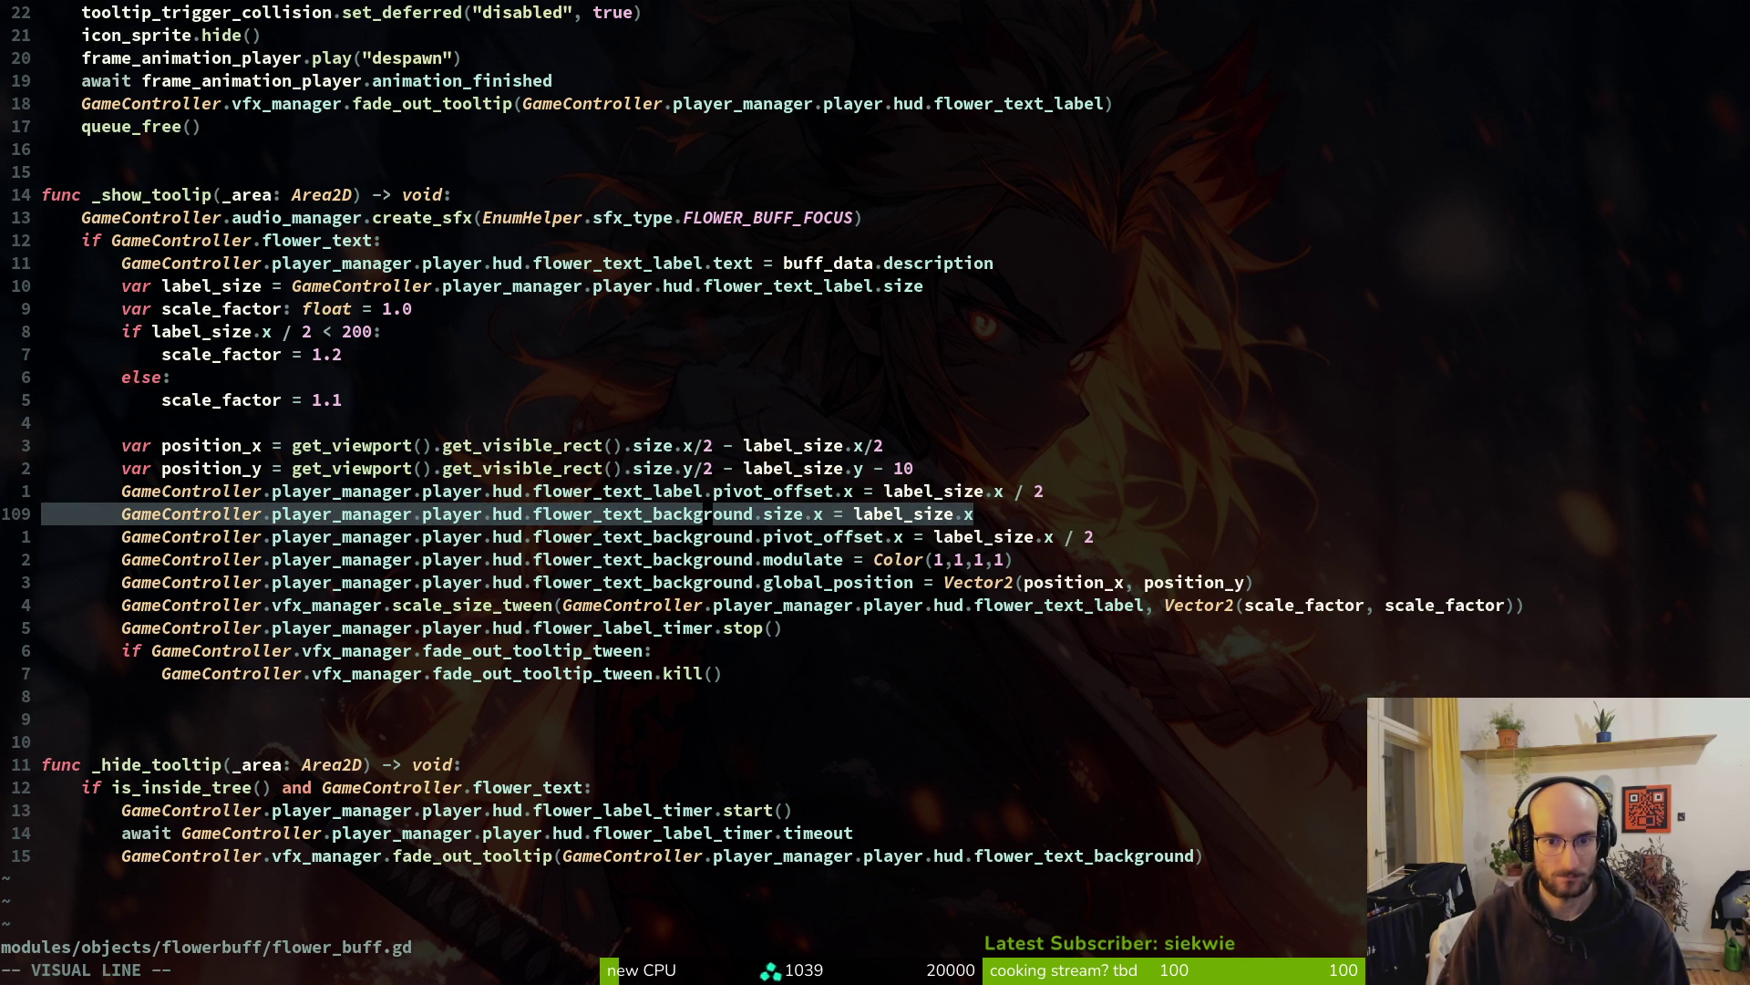
{"action": "key", "text": "Escape"}
{"action": "type", "text": "A "}
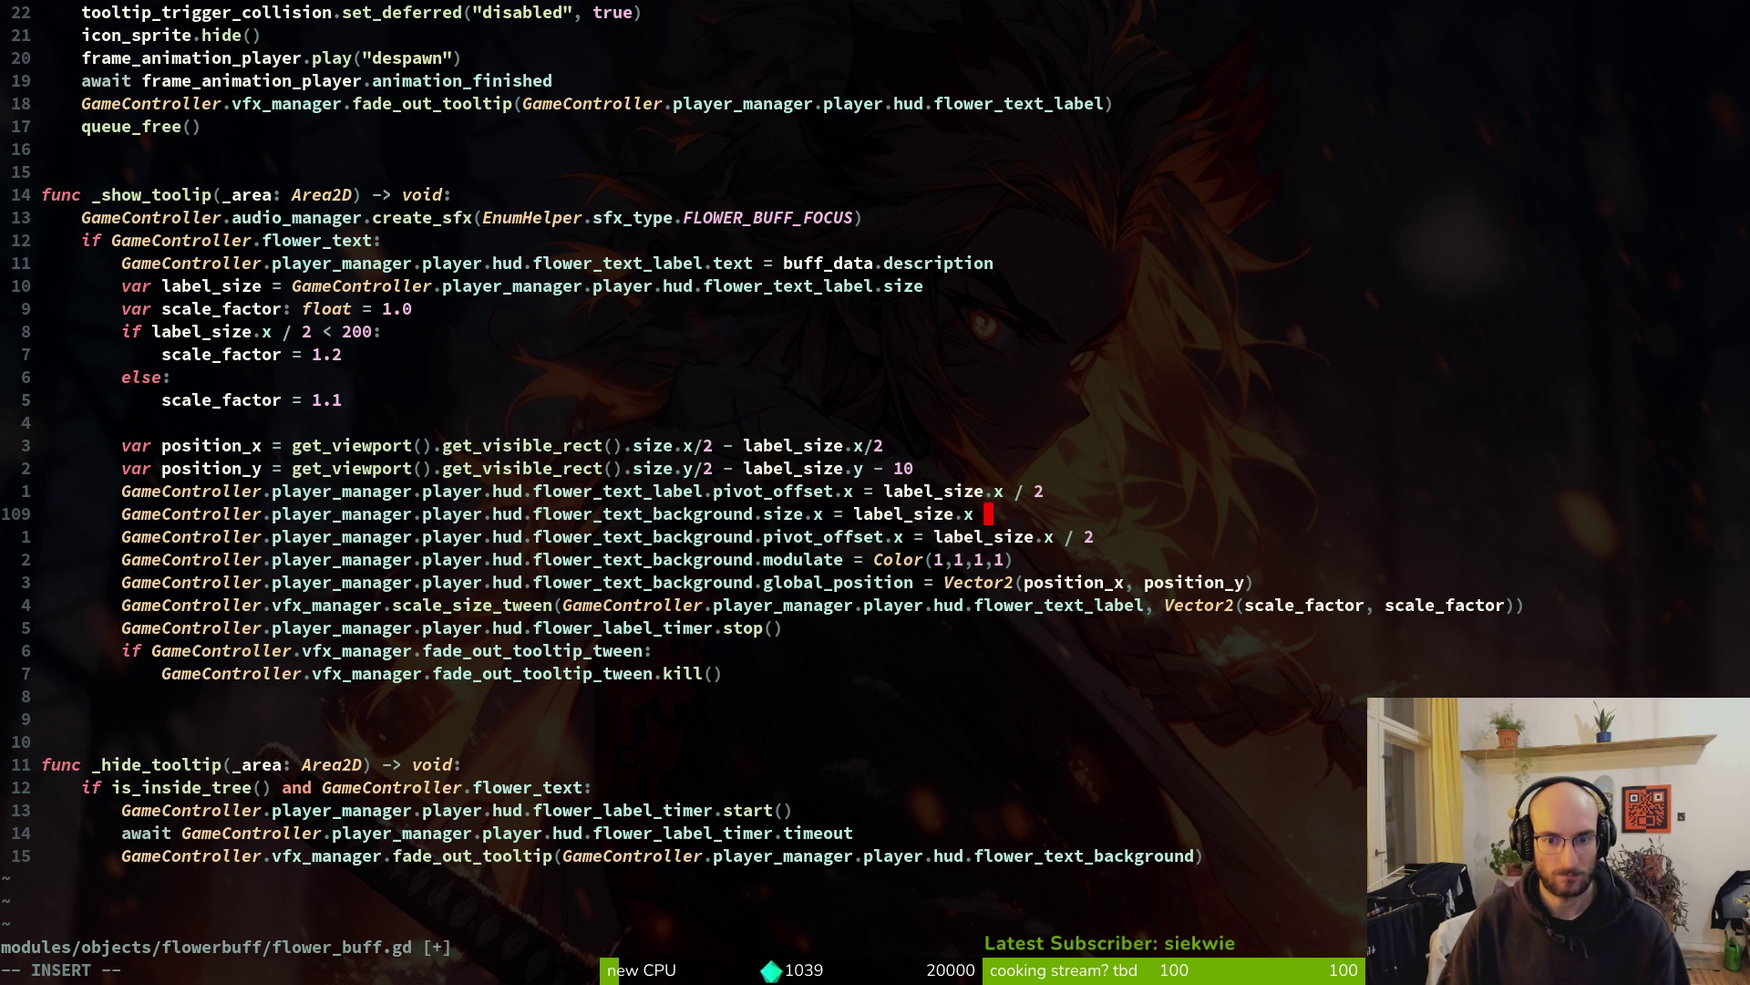
{"action": "type", "text": "+ "}
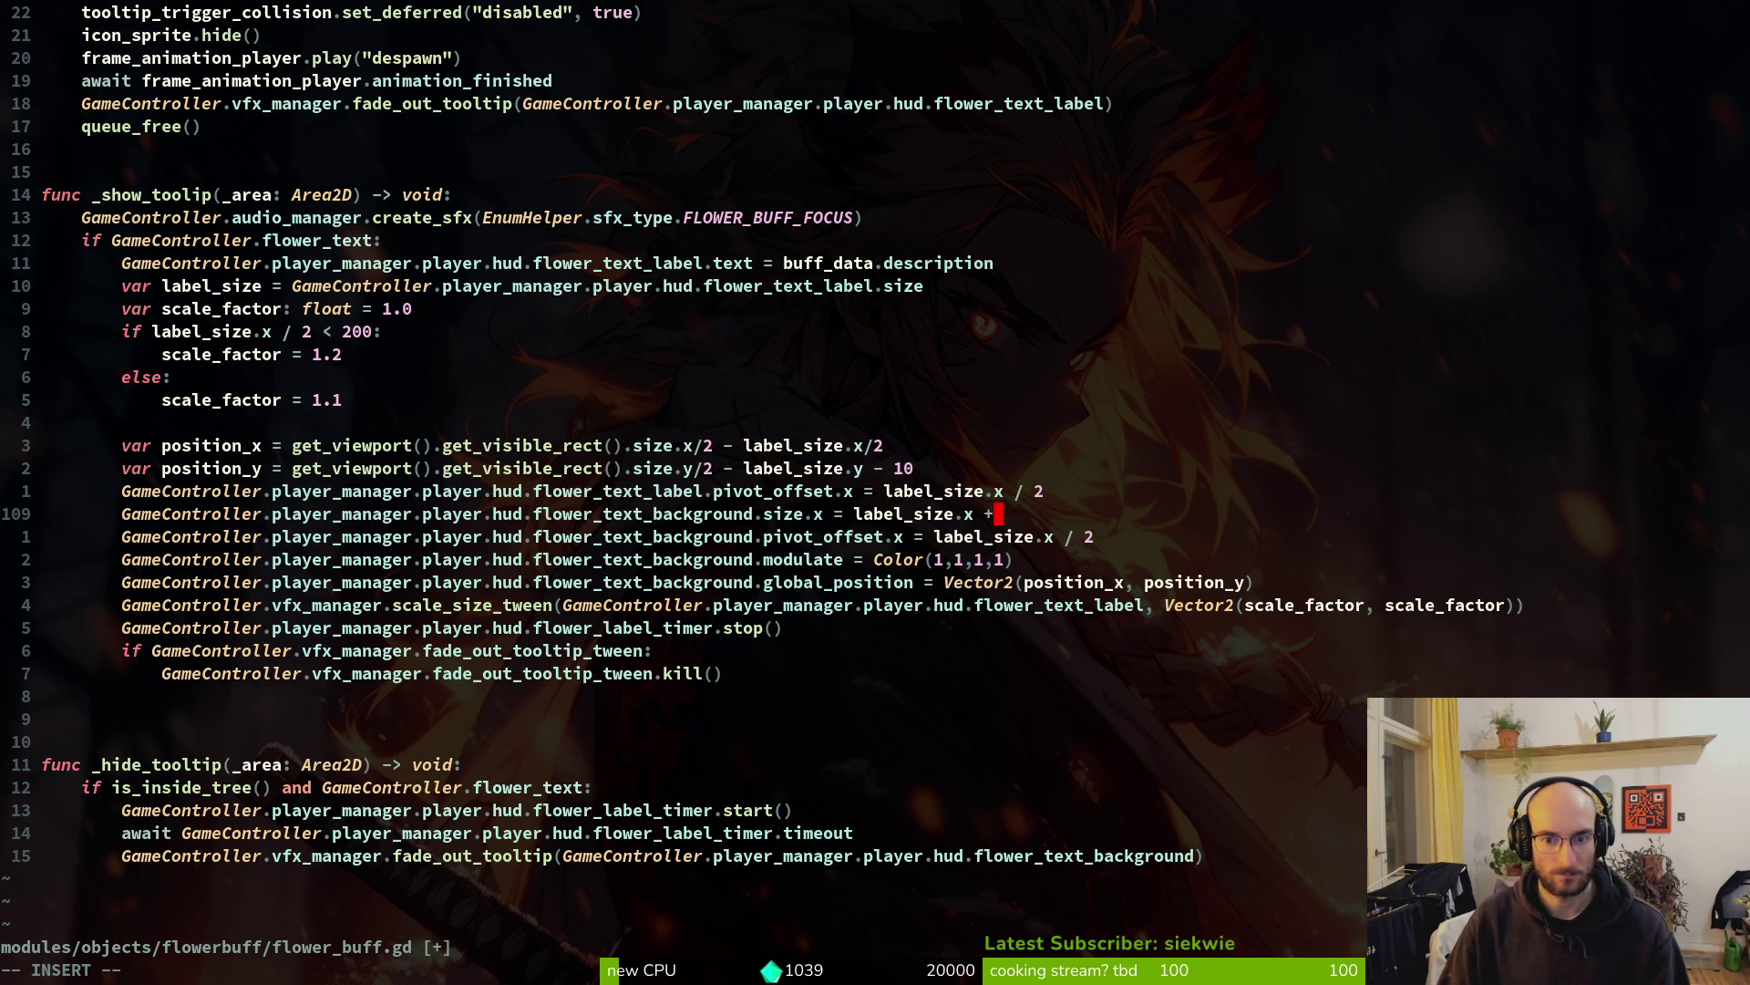
{"action": "type", "text": "12"}
{"action": "key", "text": "Escape"}
{"action": "type", "text": ":w"}
{"action": "key", "text": "Return"}
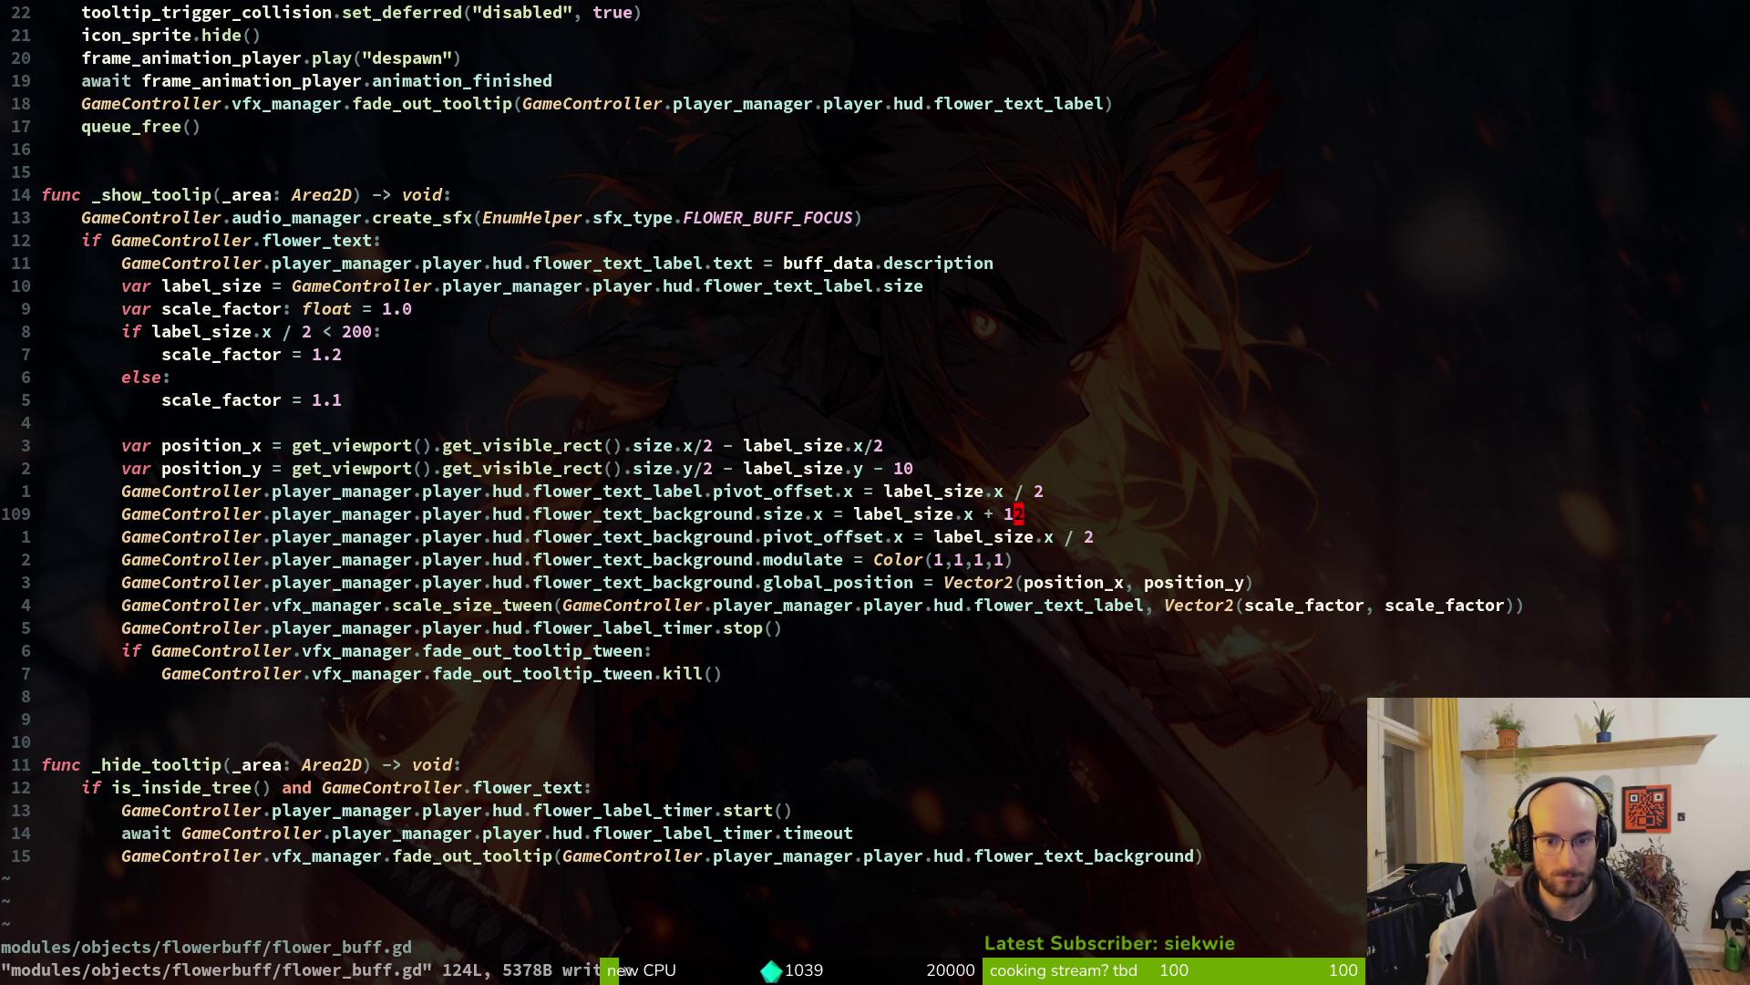
Test the + 12 padding in-game, then undo it and save the script at 124 lines
{"action": "key", "text": "F5"}
{"action": "key", "text": "Escape"}
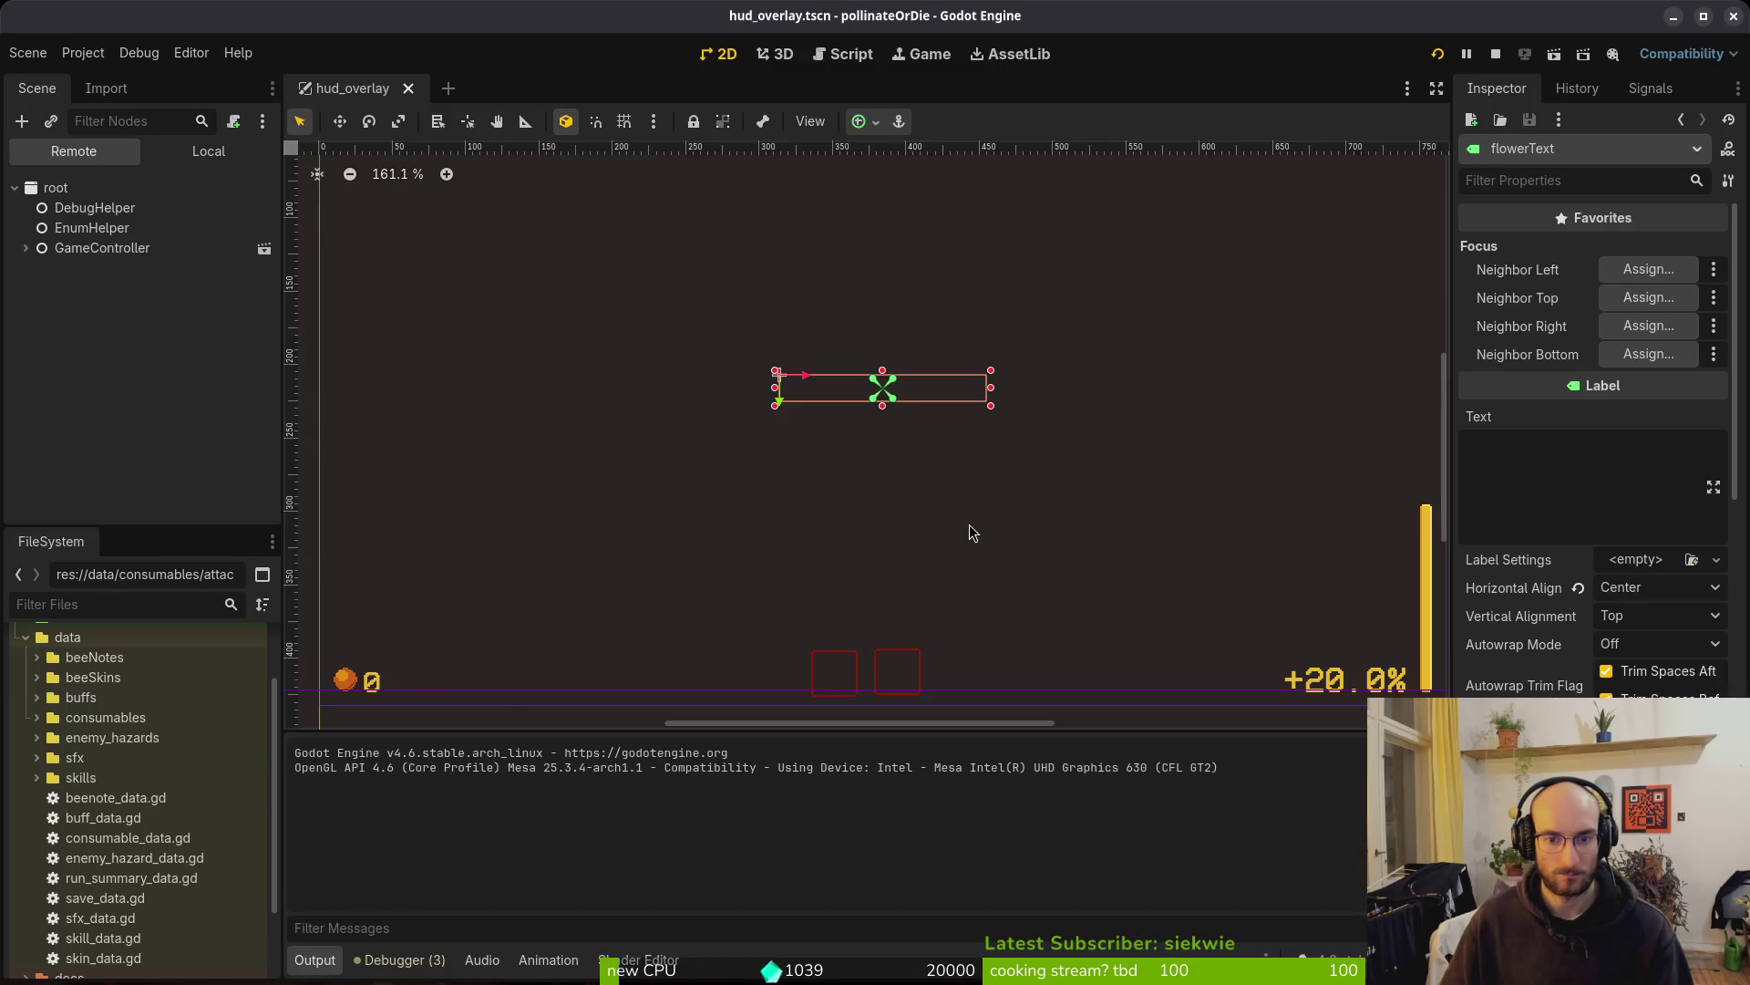
{"action": "key", "text": "alt+Tab"}
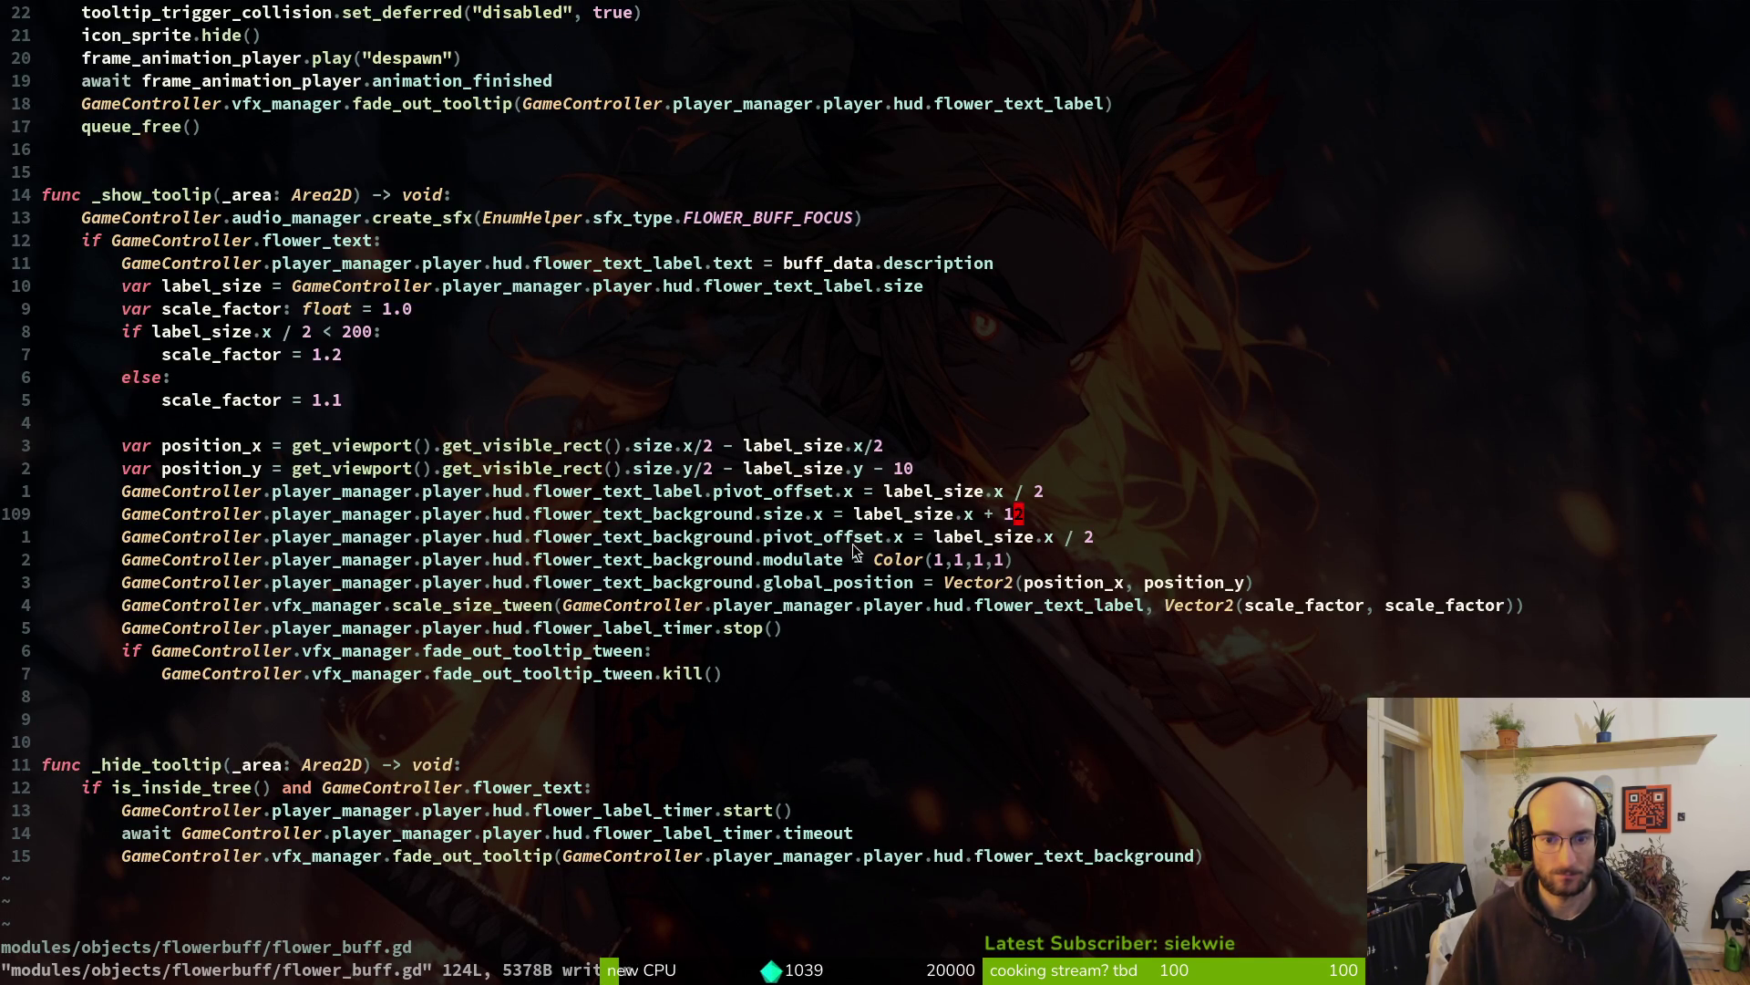
{"action": "type", "text": "u:w"}
{"action": "key", "text": "Return"}
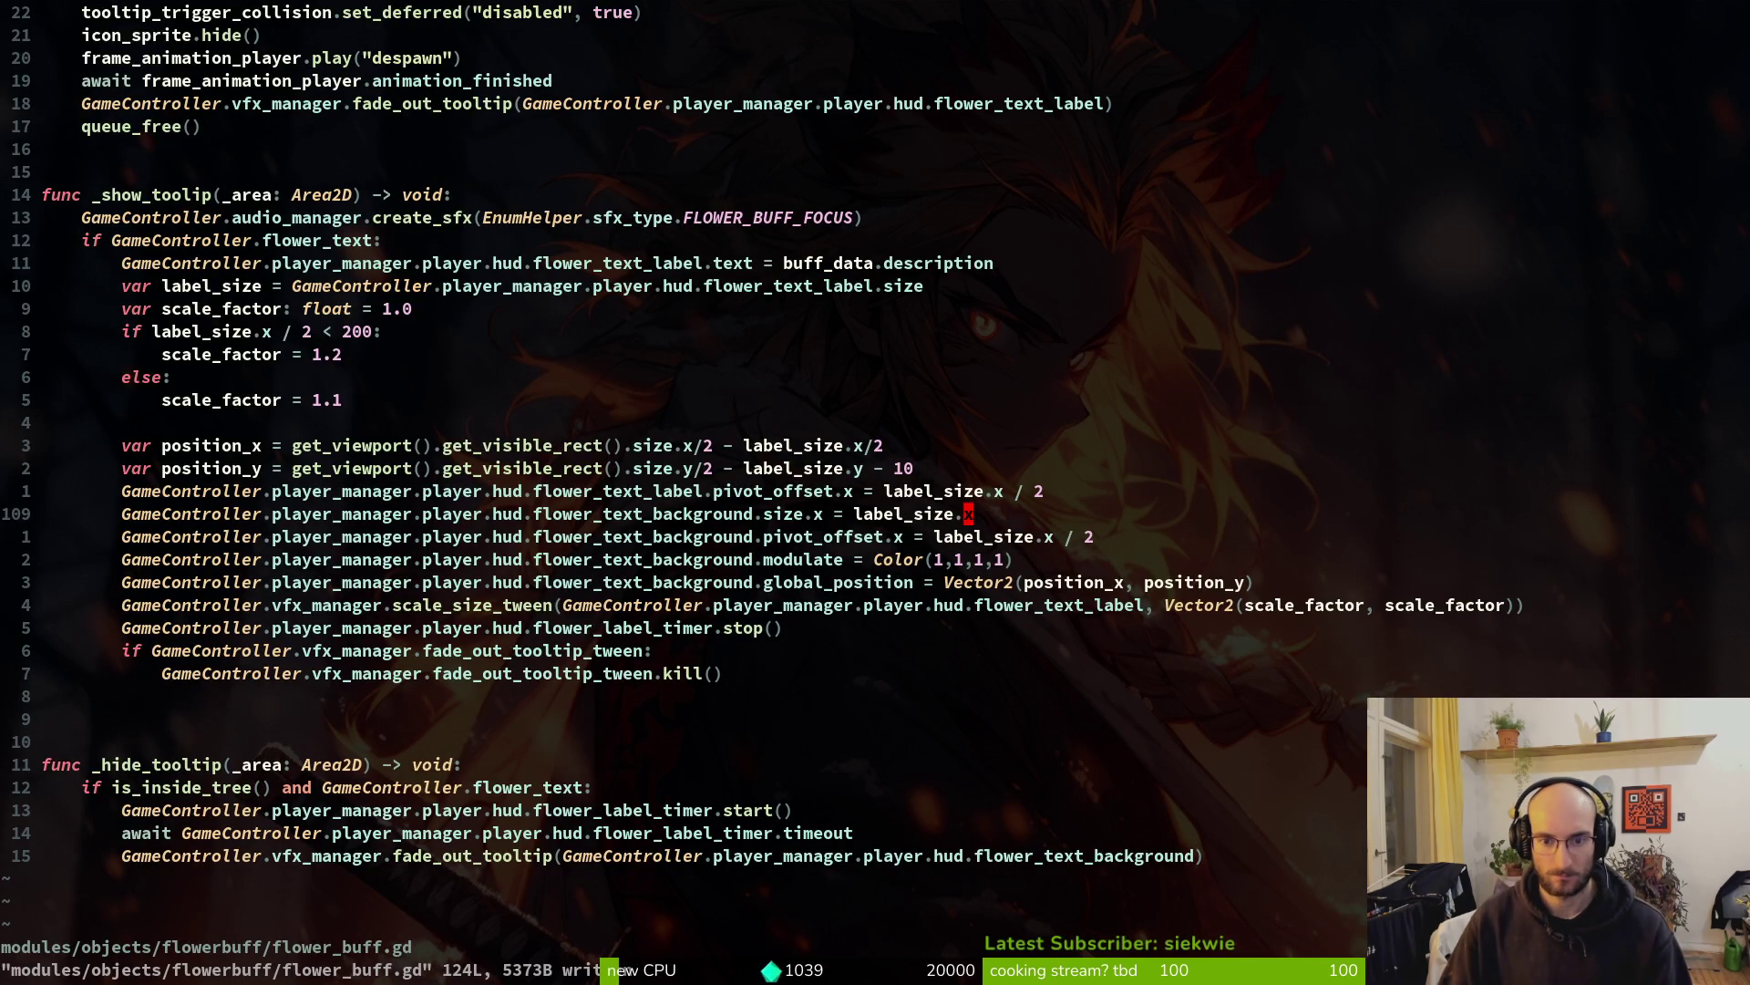
{"action": "key", "text": "alt+Tab"}
Restart the game and fly the bee through the levels to grow a dandelion
{"action": "left_click", "coordinate": [1437, 55]}
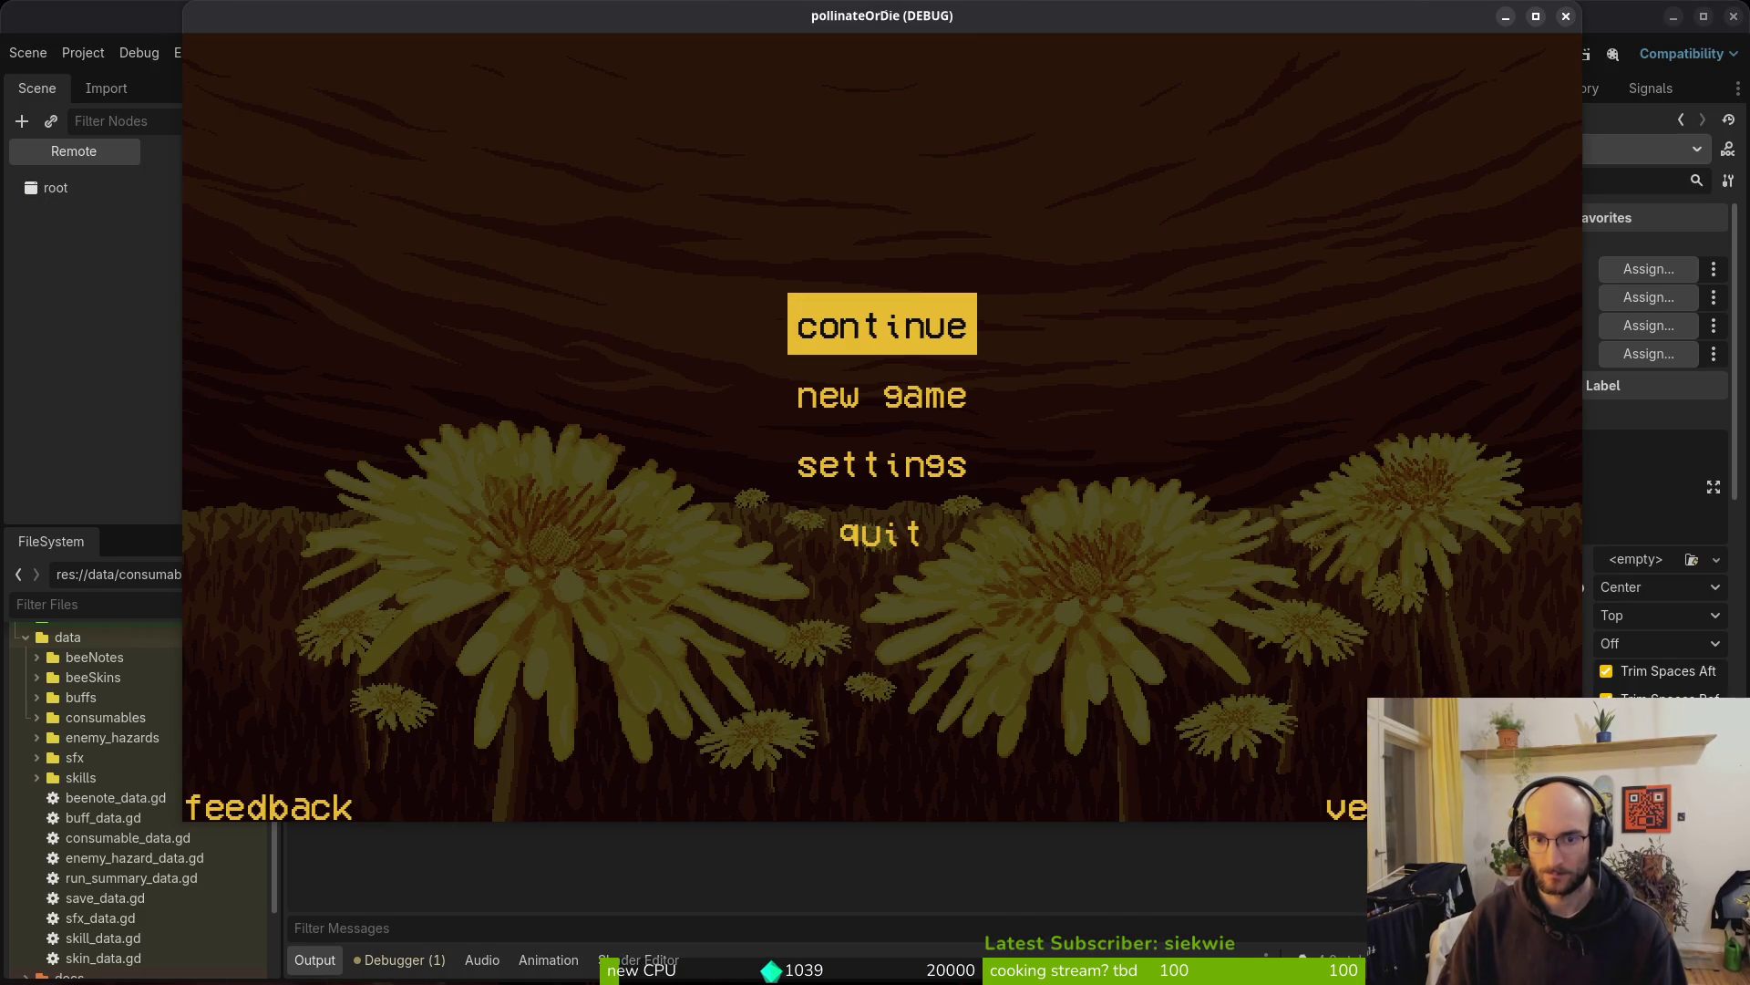
{"action": "key", "text": "Return"}
{"action": "key", "text": "w"}
{"action": "key", "text": "d"}
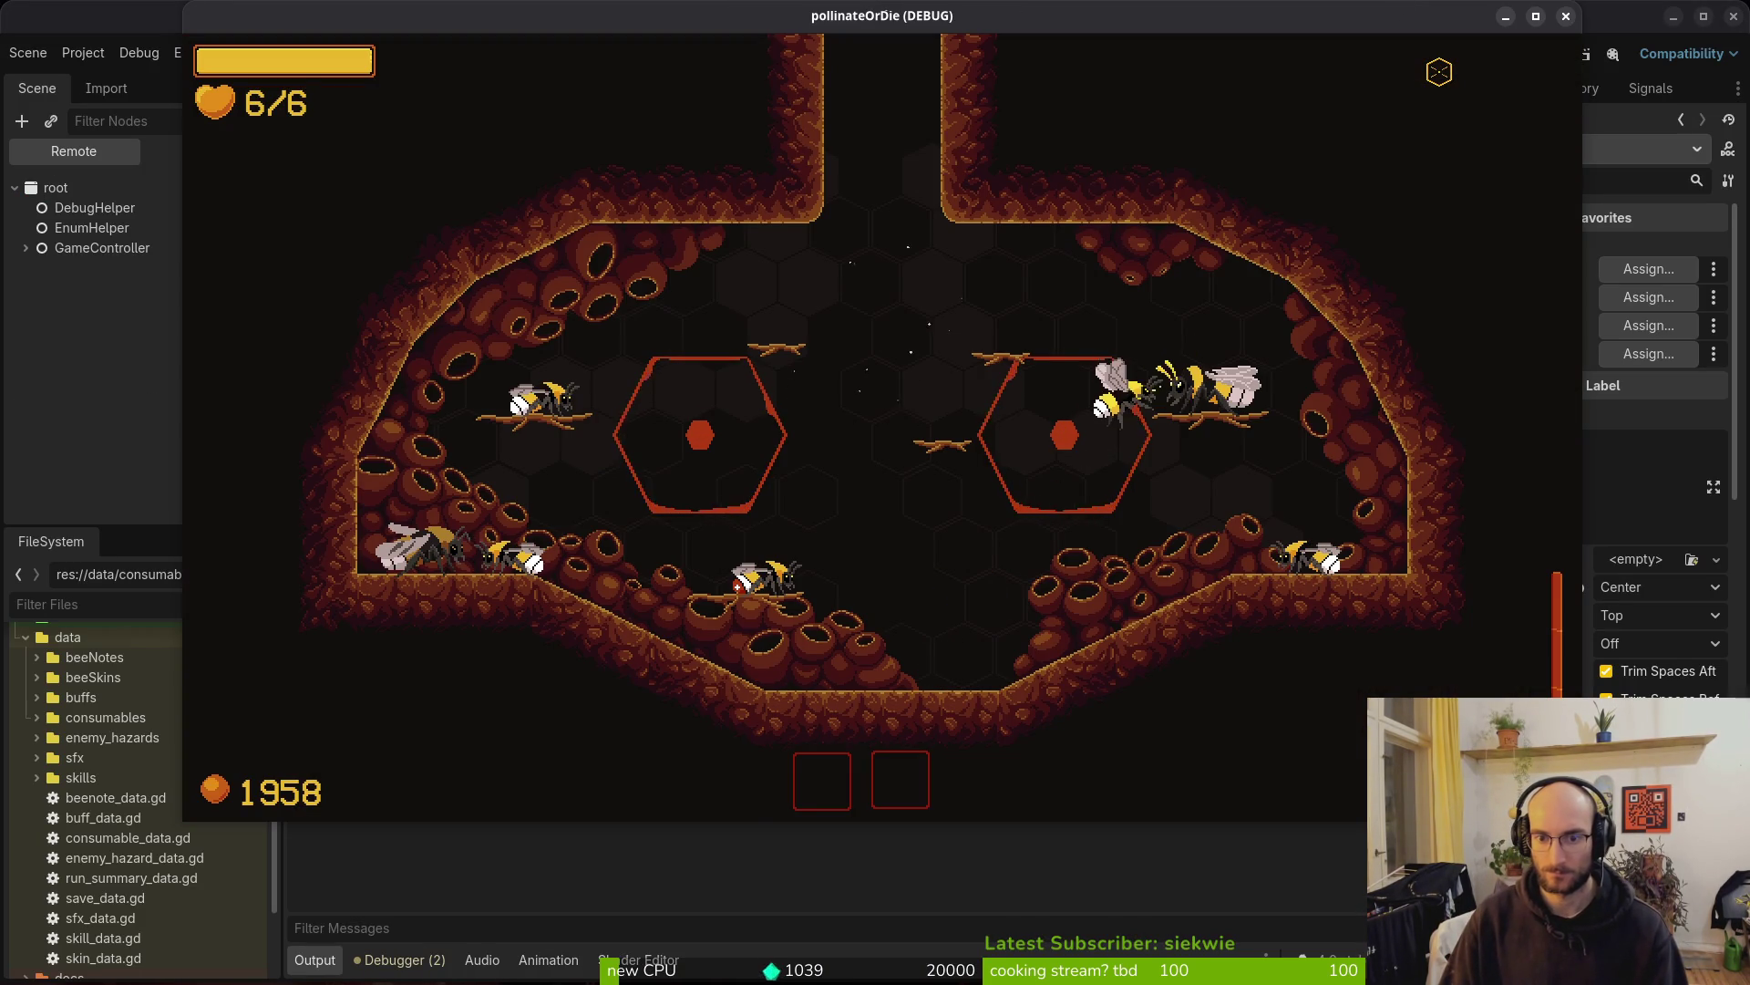
{"action": "key", "text": "w"}
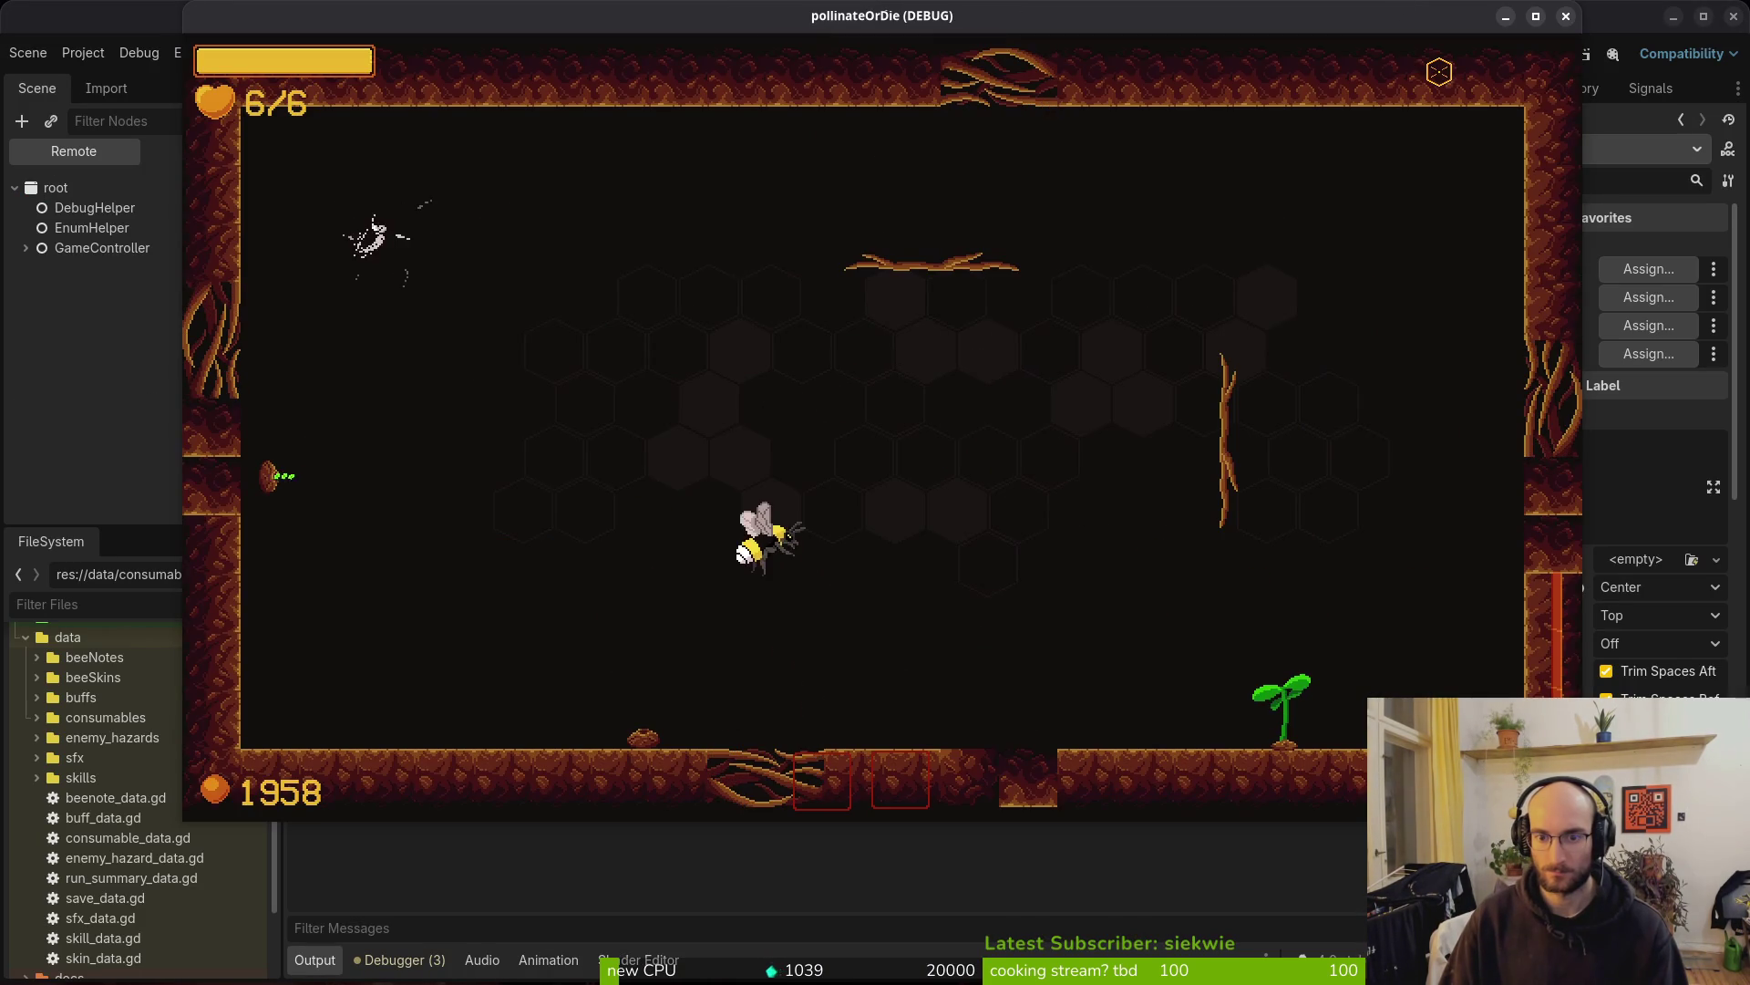
{"action": "key", "text": "a"}
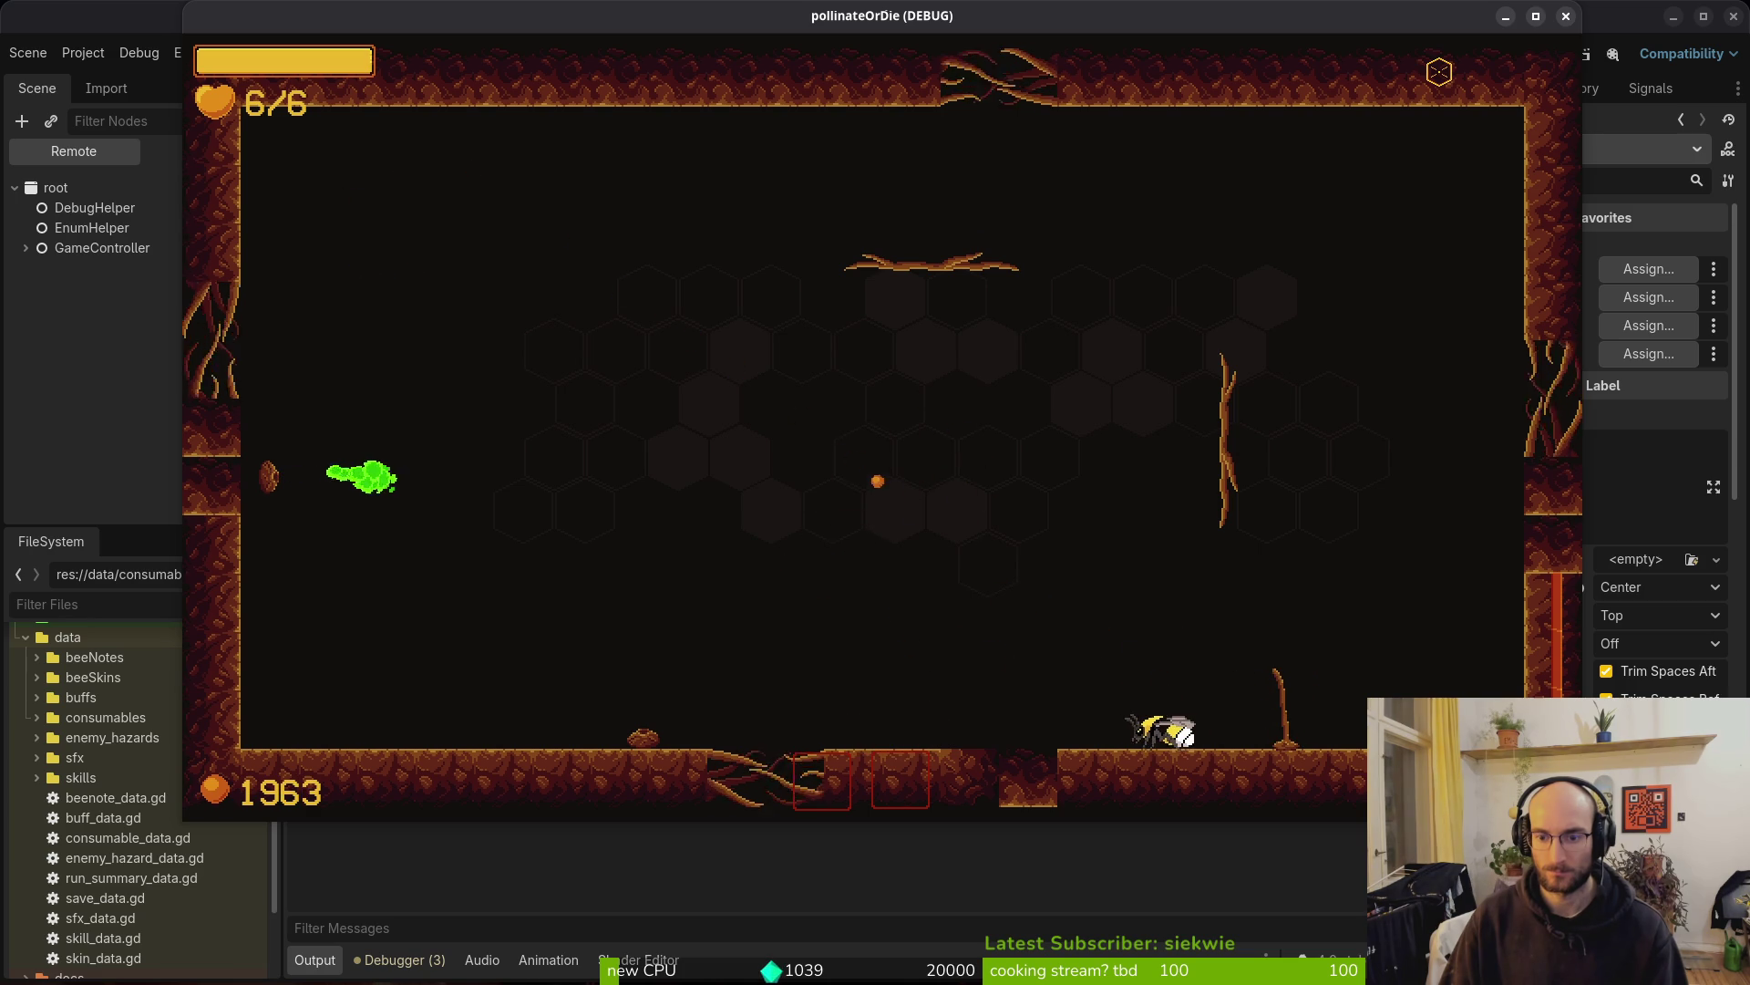
{"action": "key", "text": "w"}
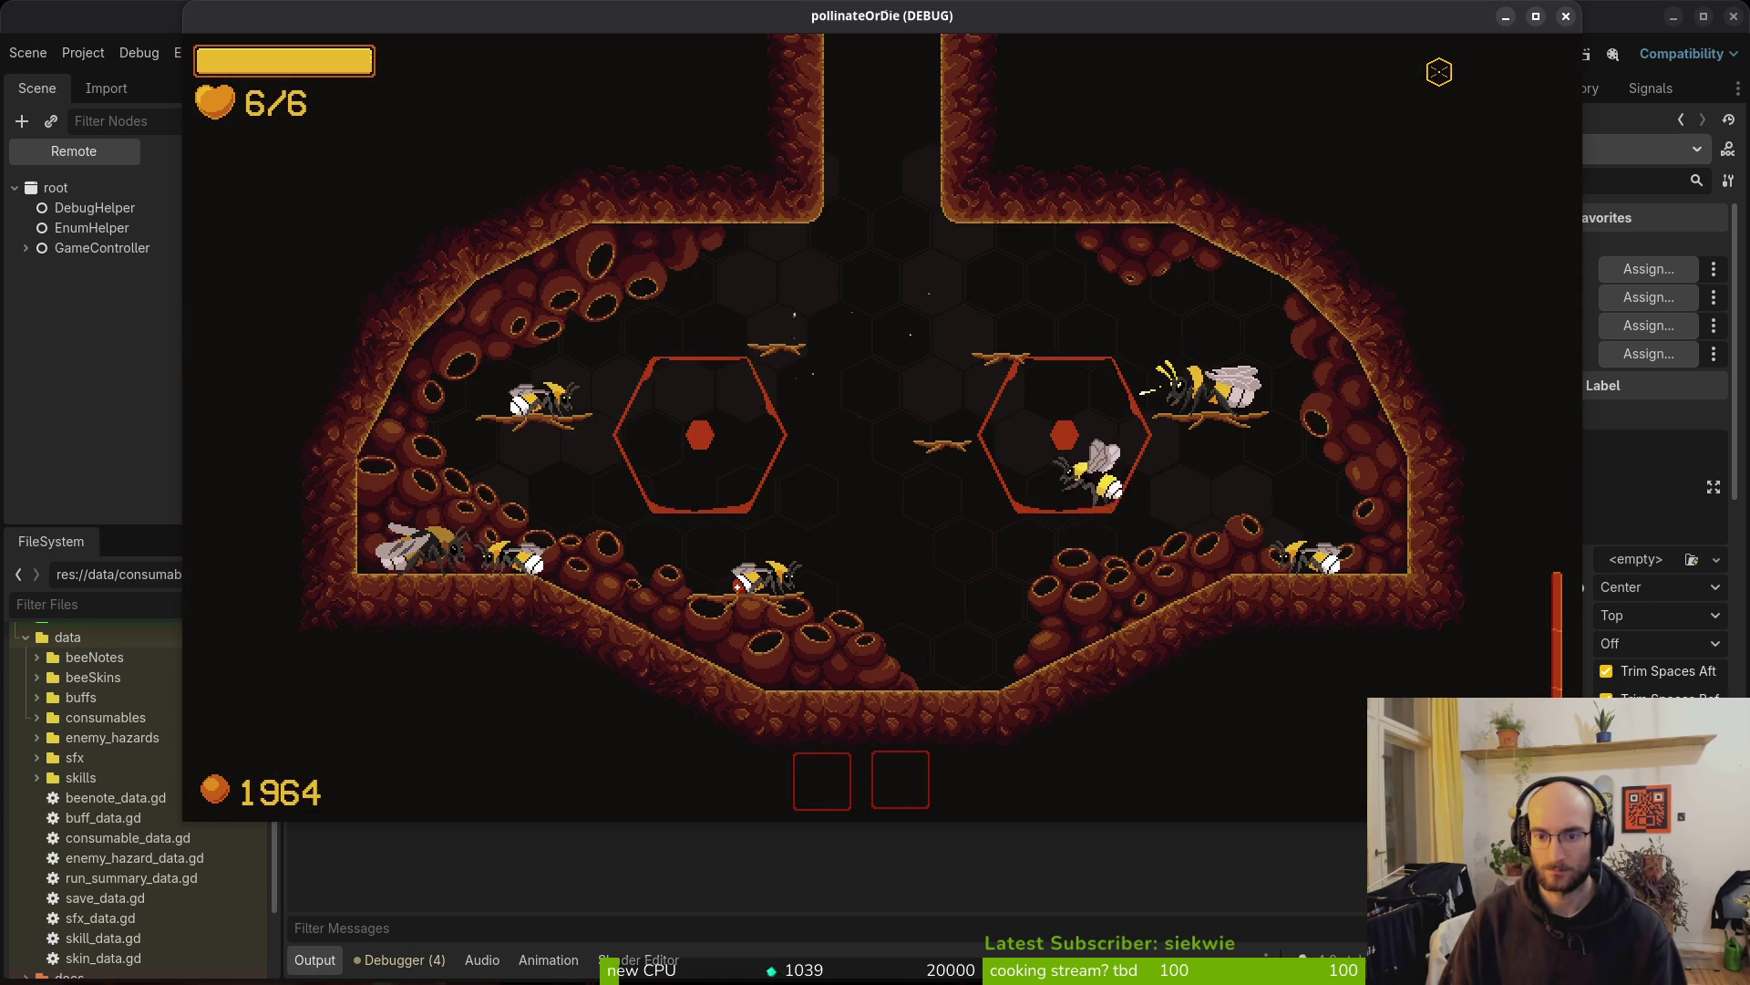
{"action": "key", "text": "w"}
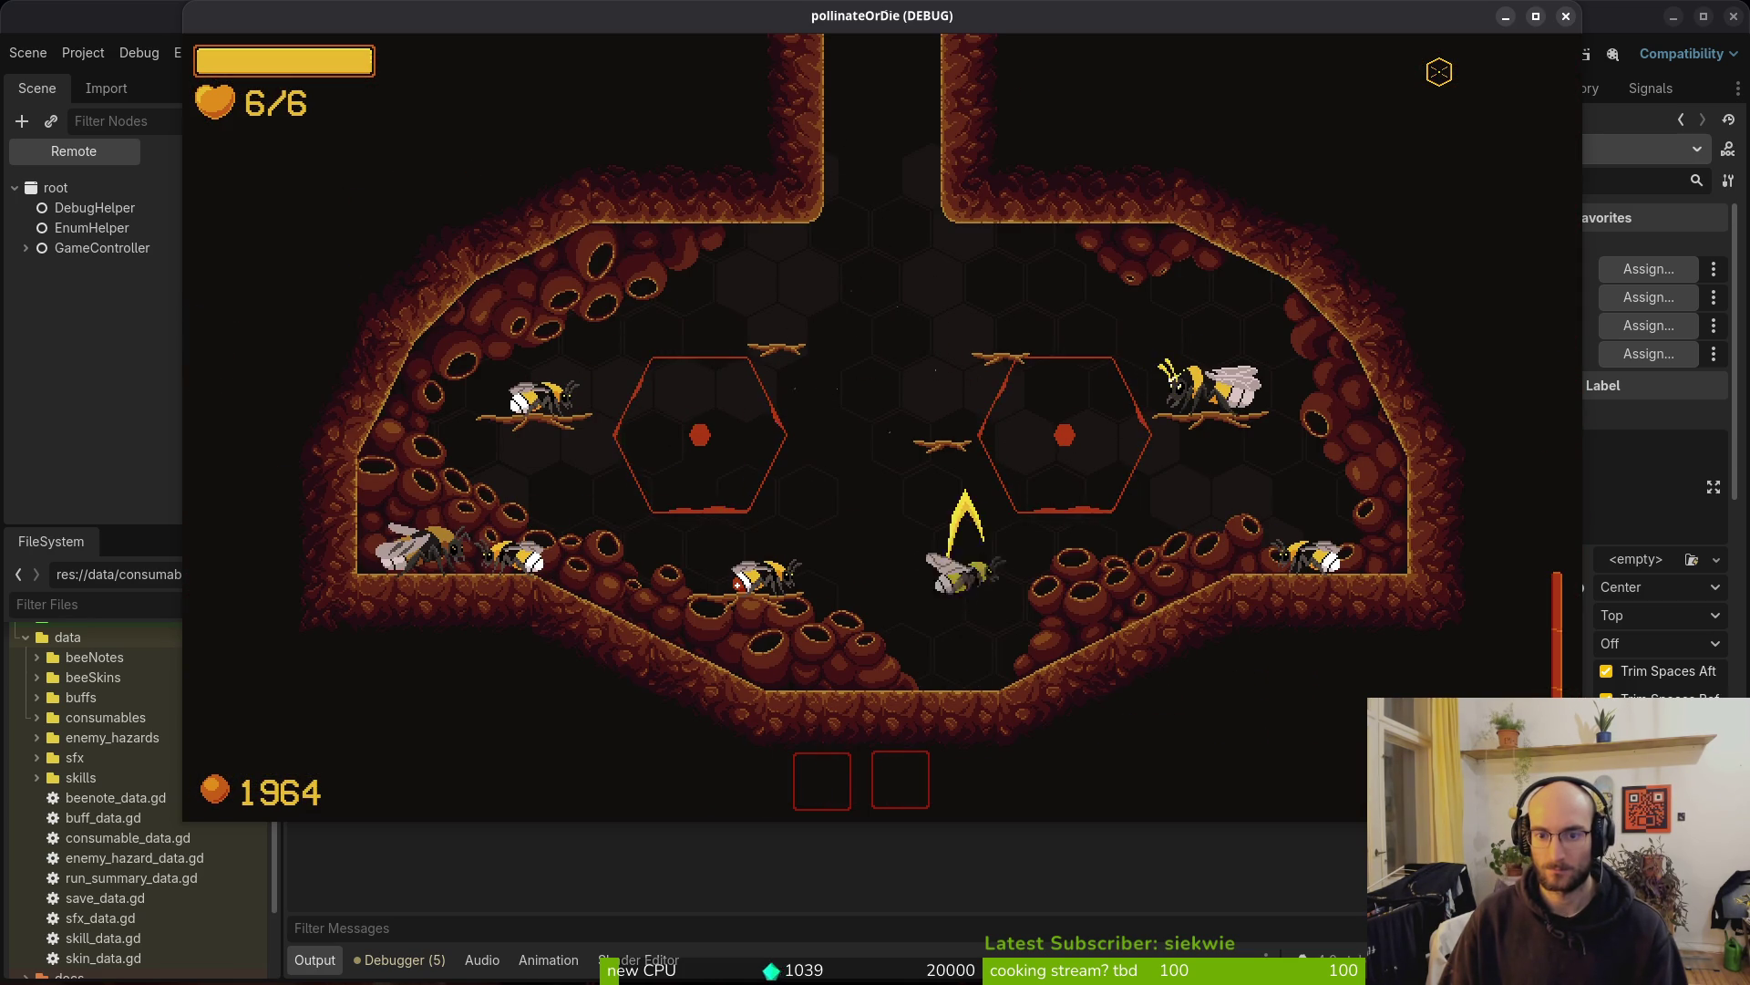
{"action": "key", "text": "d"}
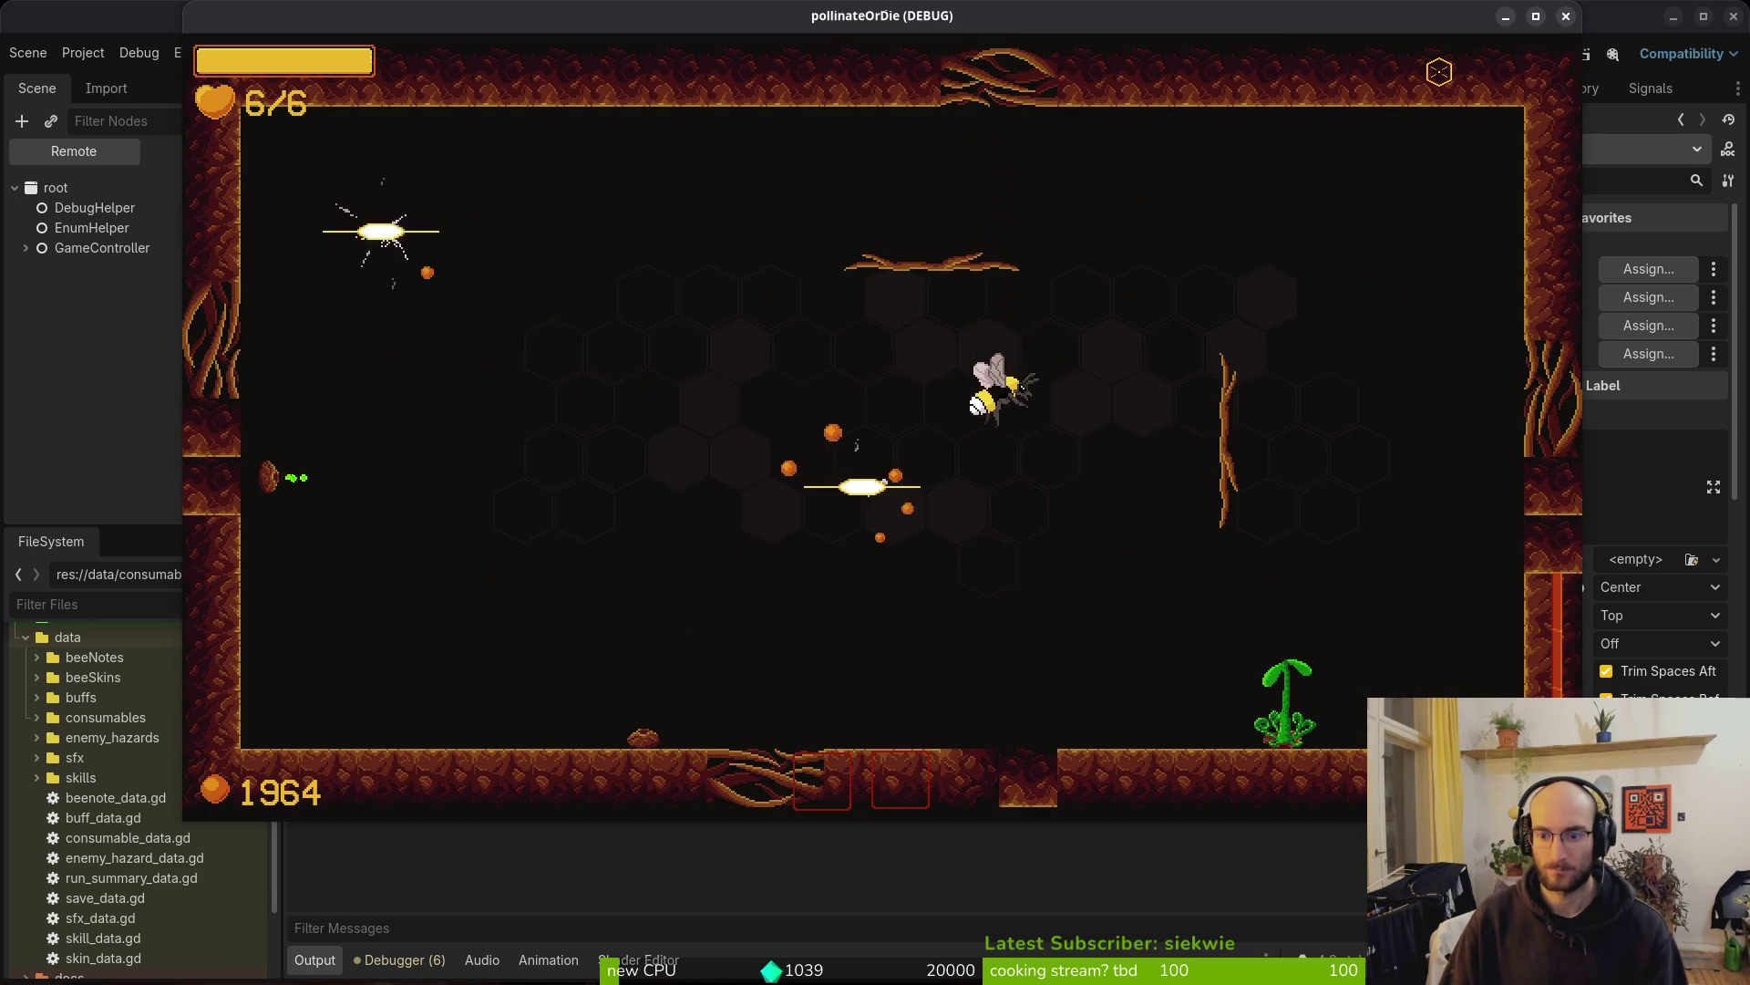
Move between the stun and slash damage buffs to watch their mid-screen tooltips swap
{"action": "key", "text": "d"}
{"action": "key", "text": "a"}
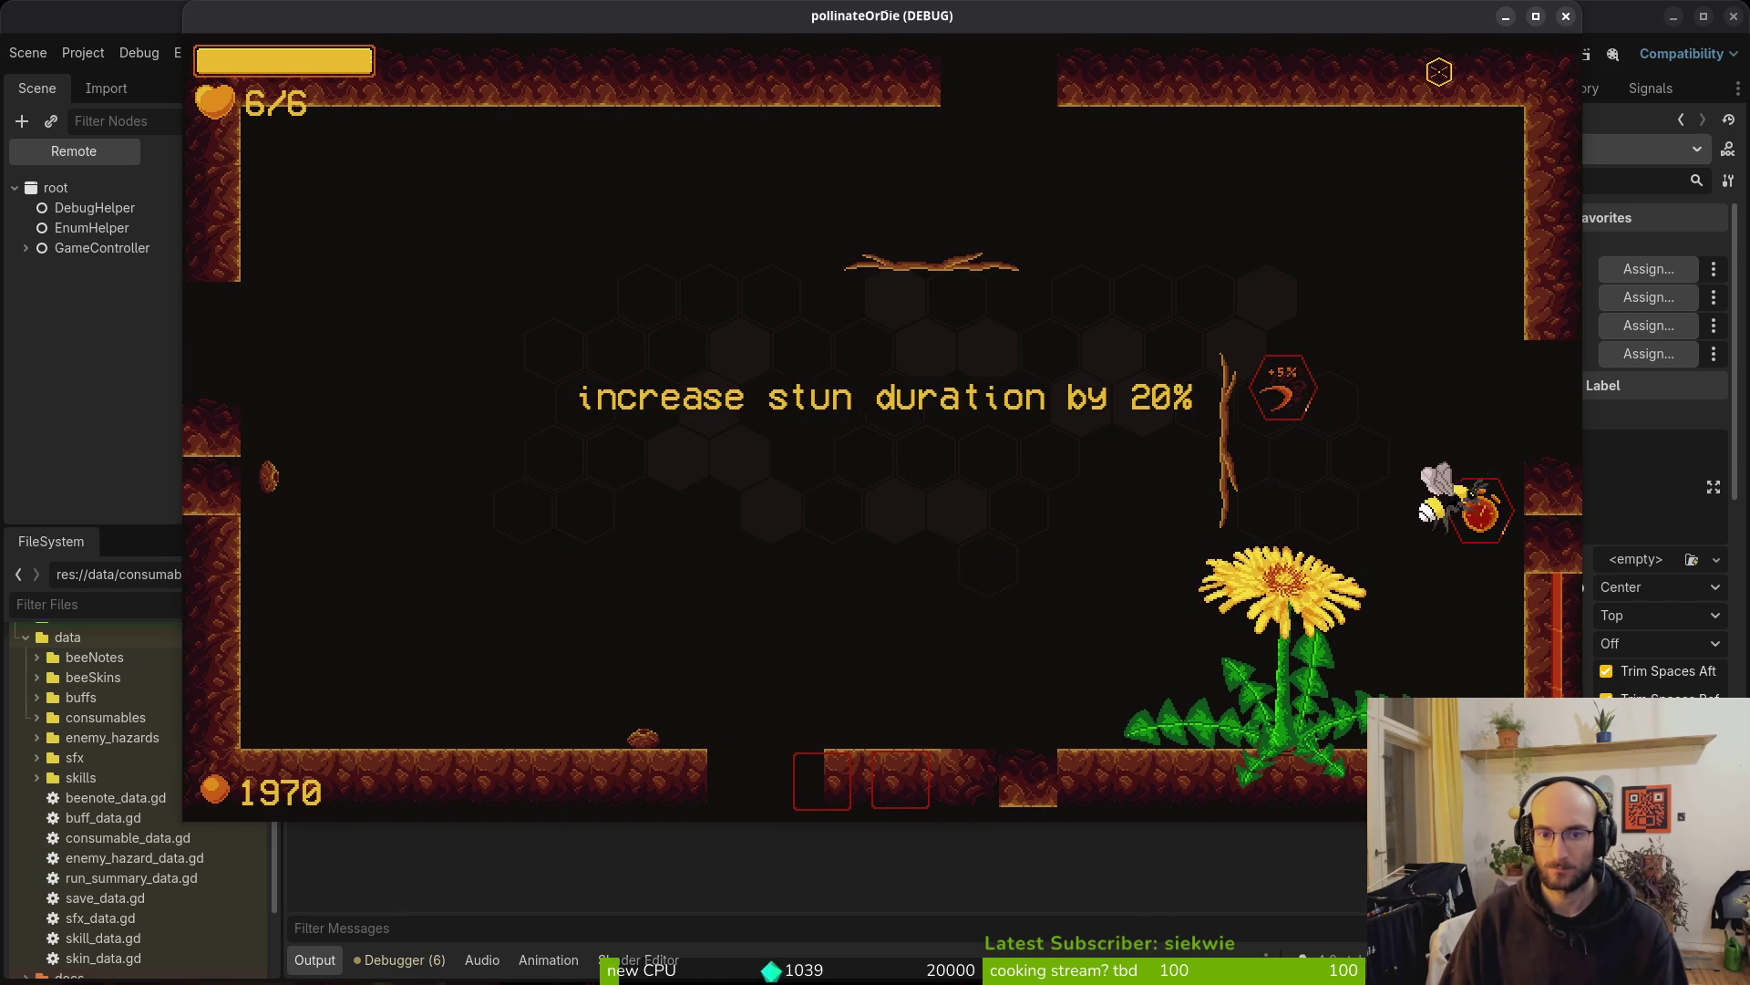
{"action": "key", "text": "w"}
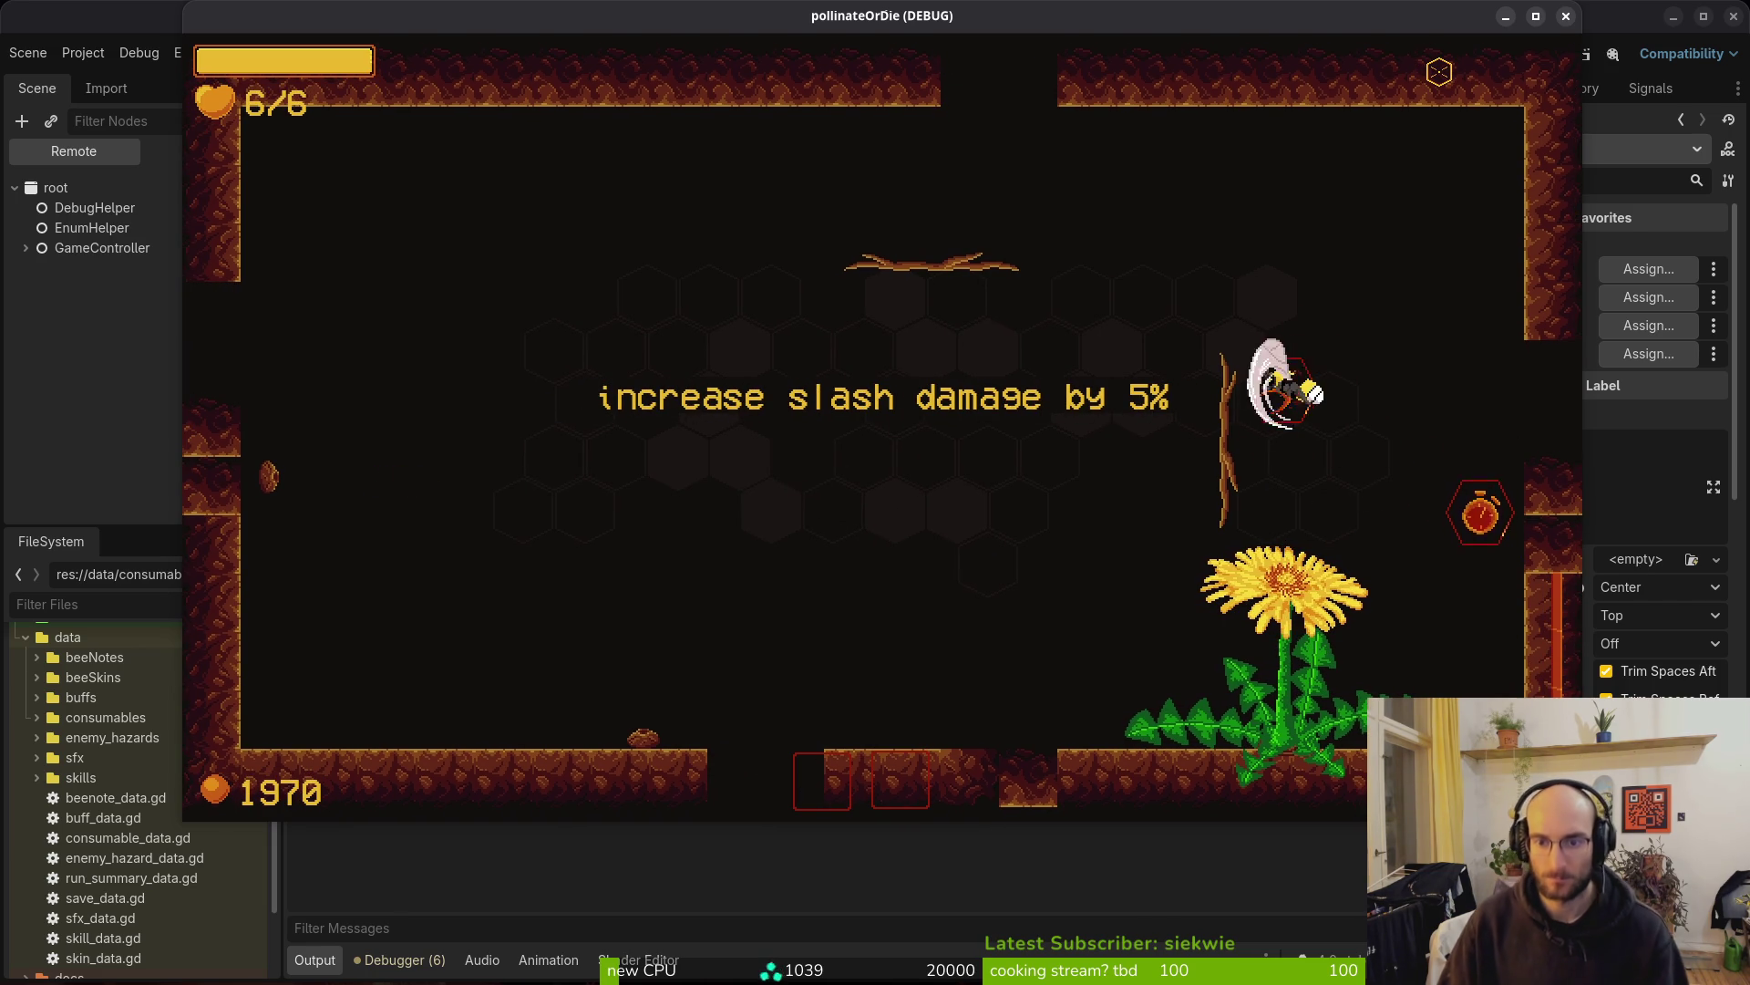
{"action": "key", "text": "d"}
{"action": "key", "text": "w"}
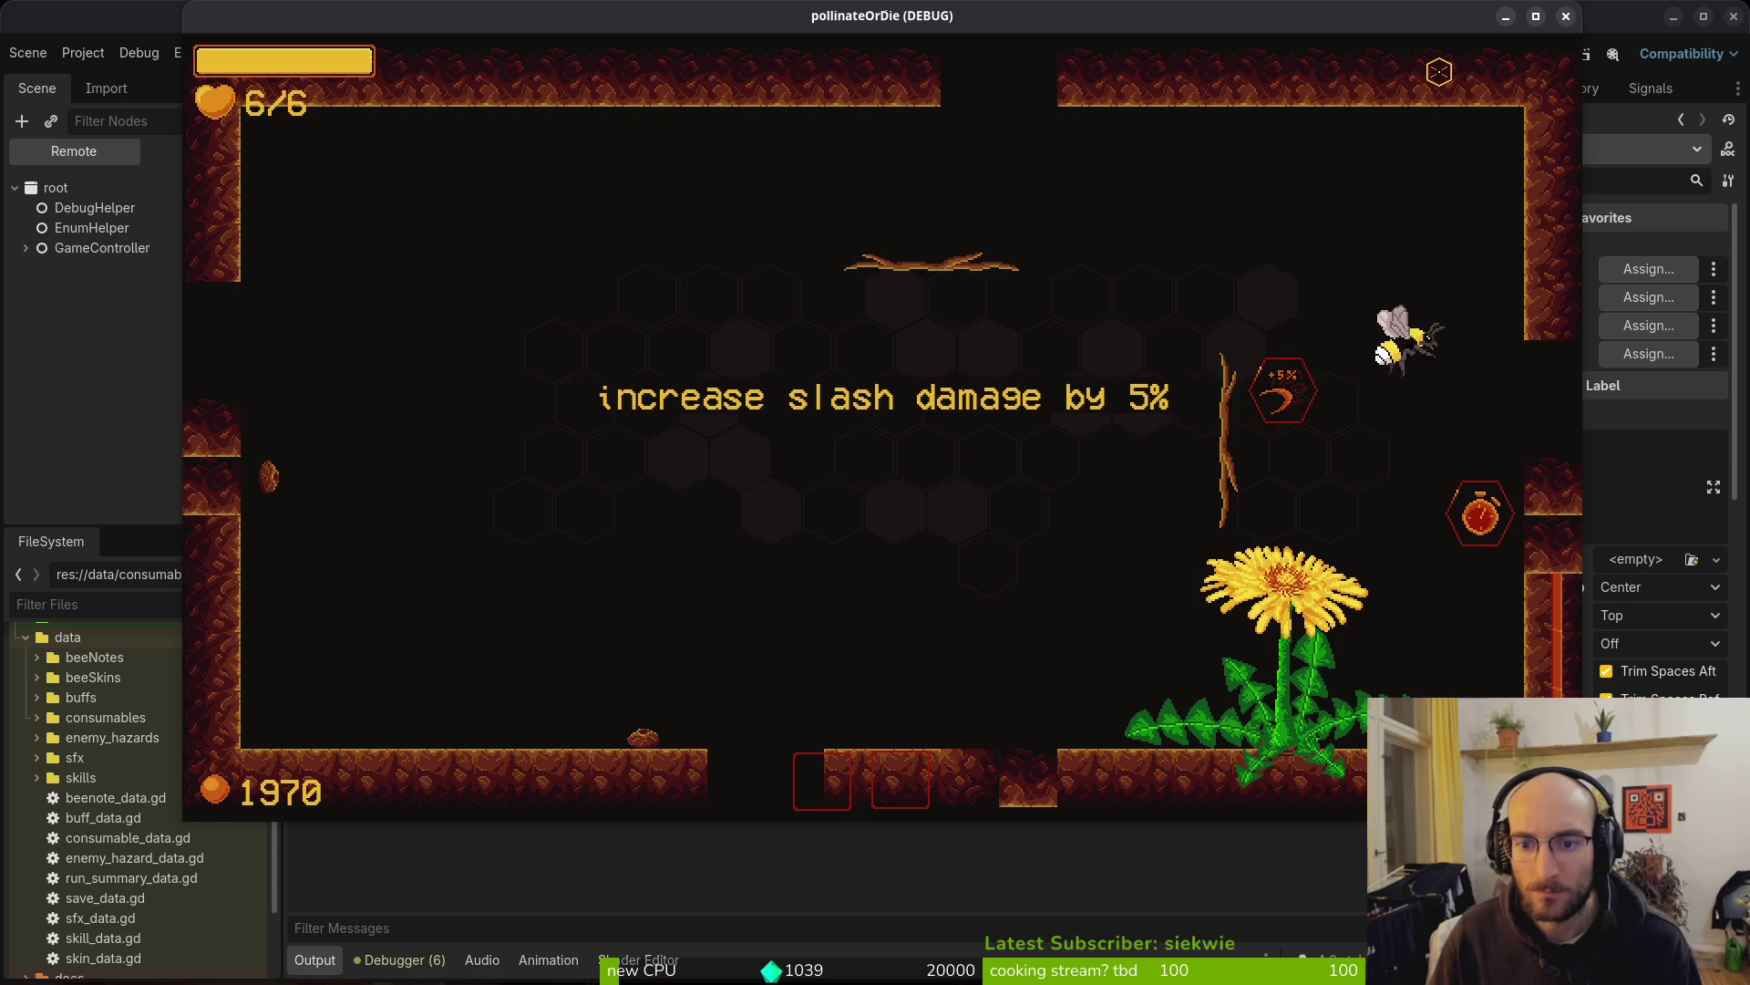
{"action": "key", "text": "s"}
{"action": "key", "text": "a"}
{"action": "key", "text": "w"}
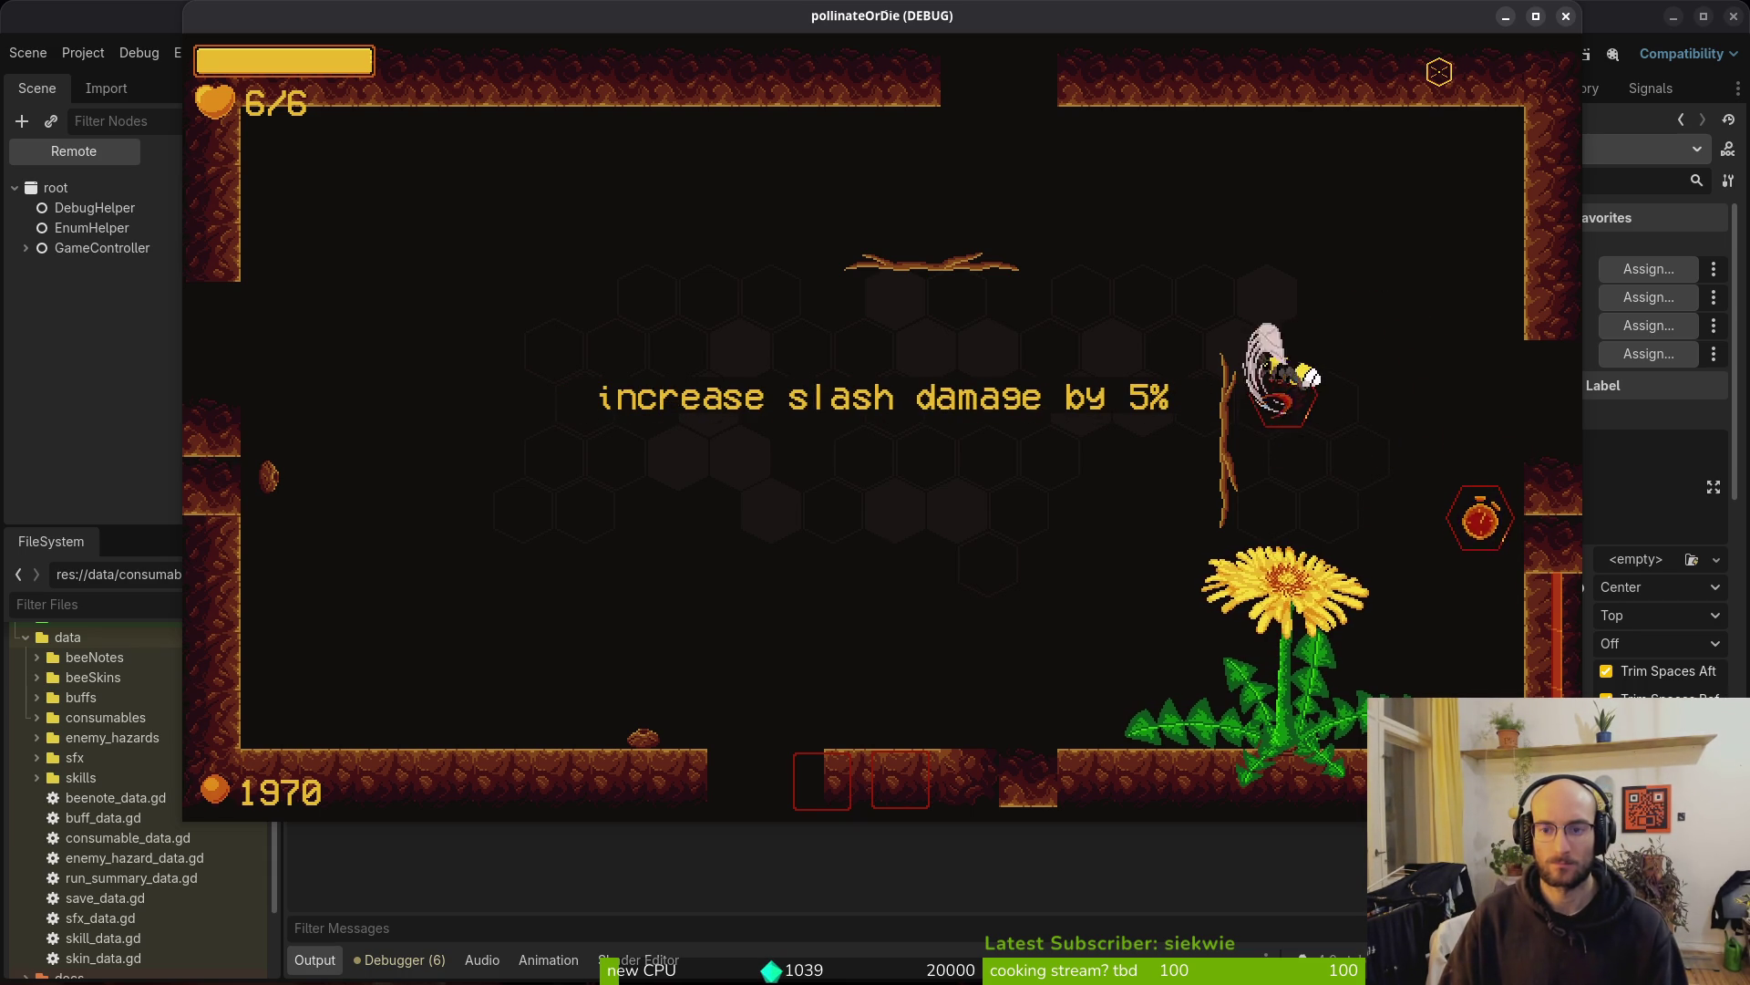
Revisit both buffs, check the tooltip fading out, then stop the game with F8
{"action": "key", "text": "d"}
{"action": "key", "text": "w"}
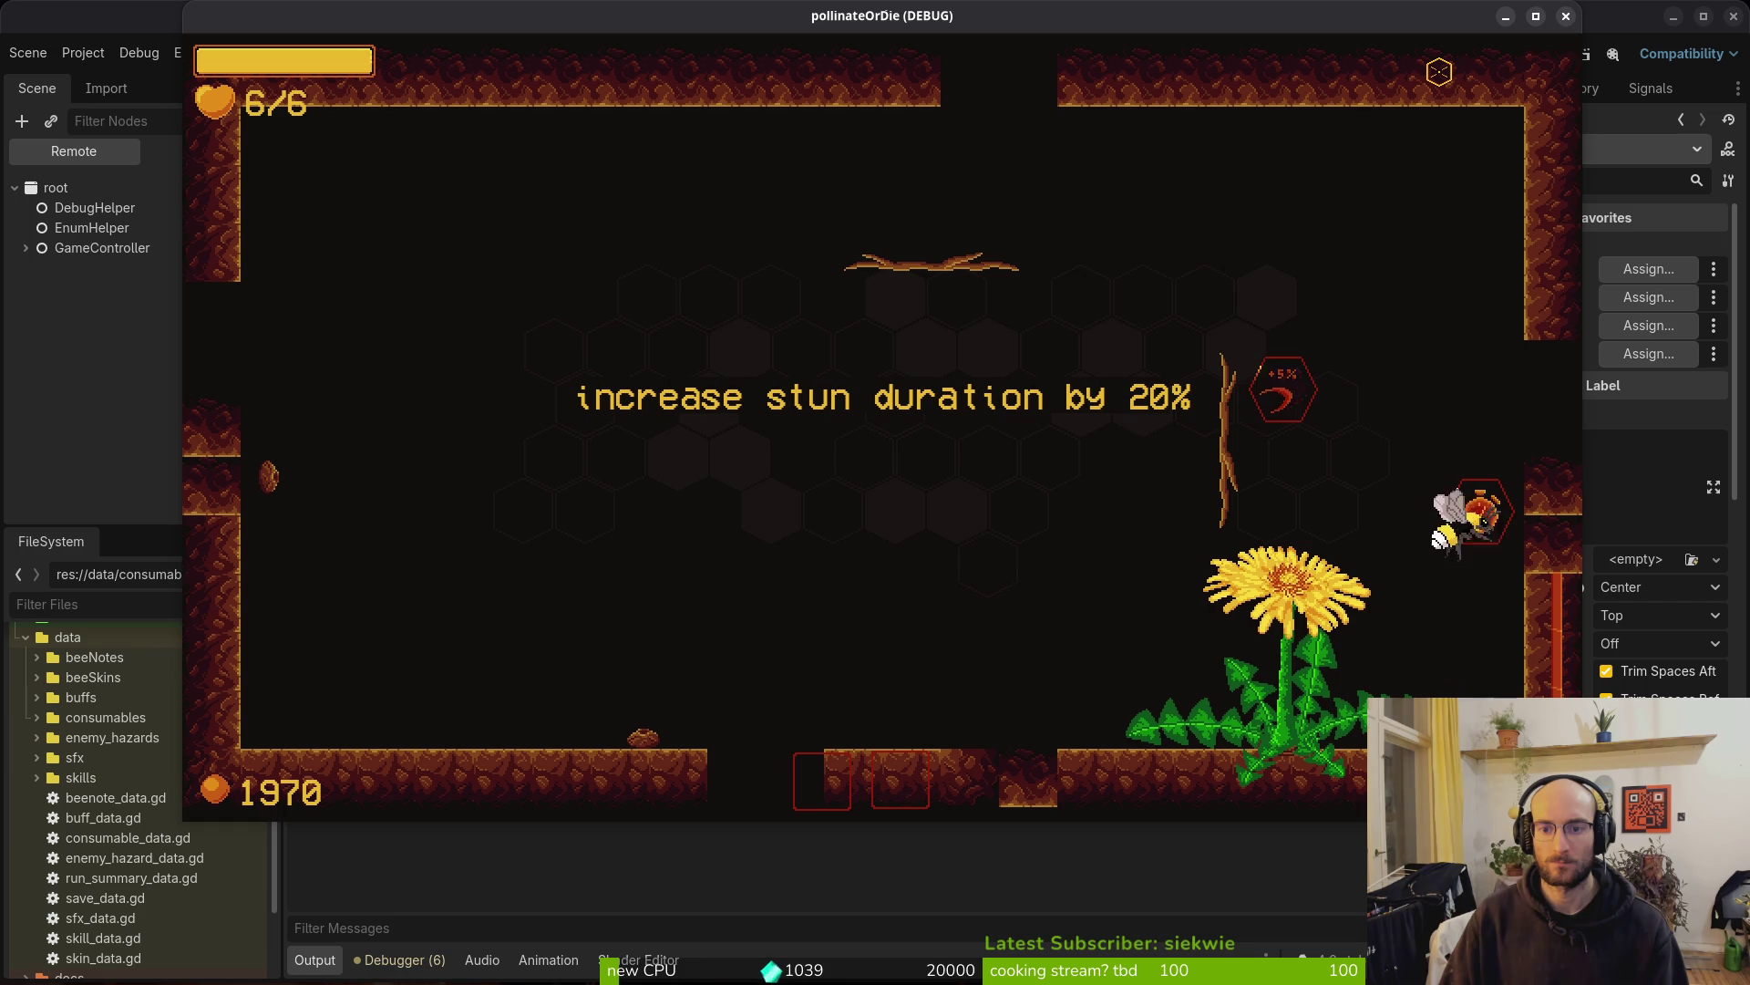
{"action": "key", "text": "w"}
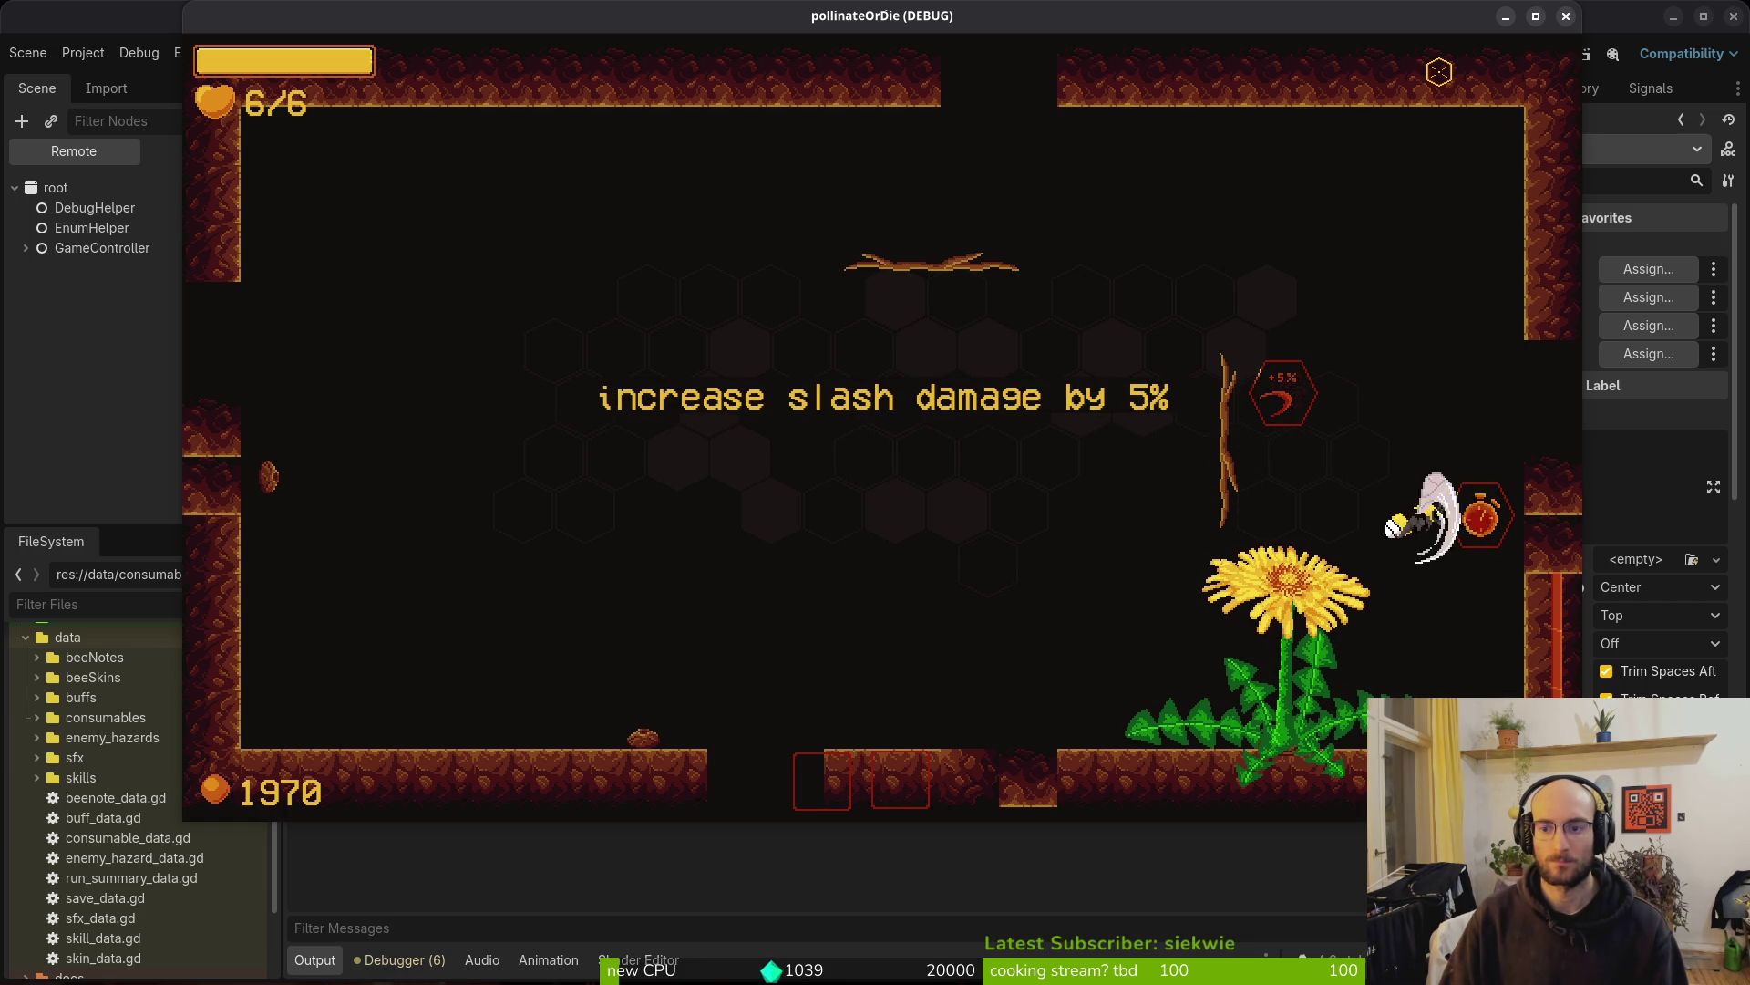
{"action": "key", "text": "d"}
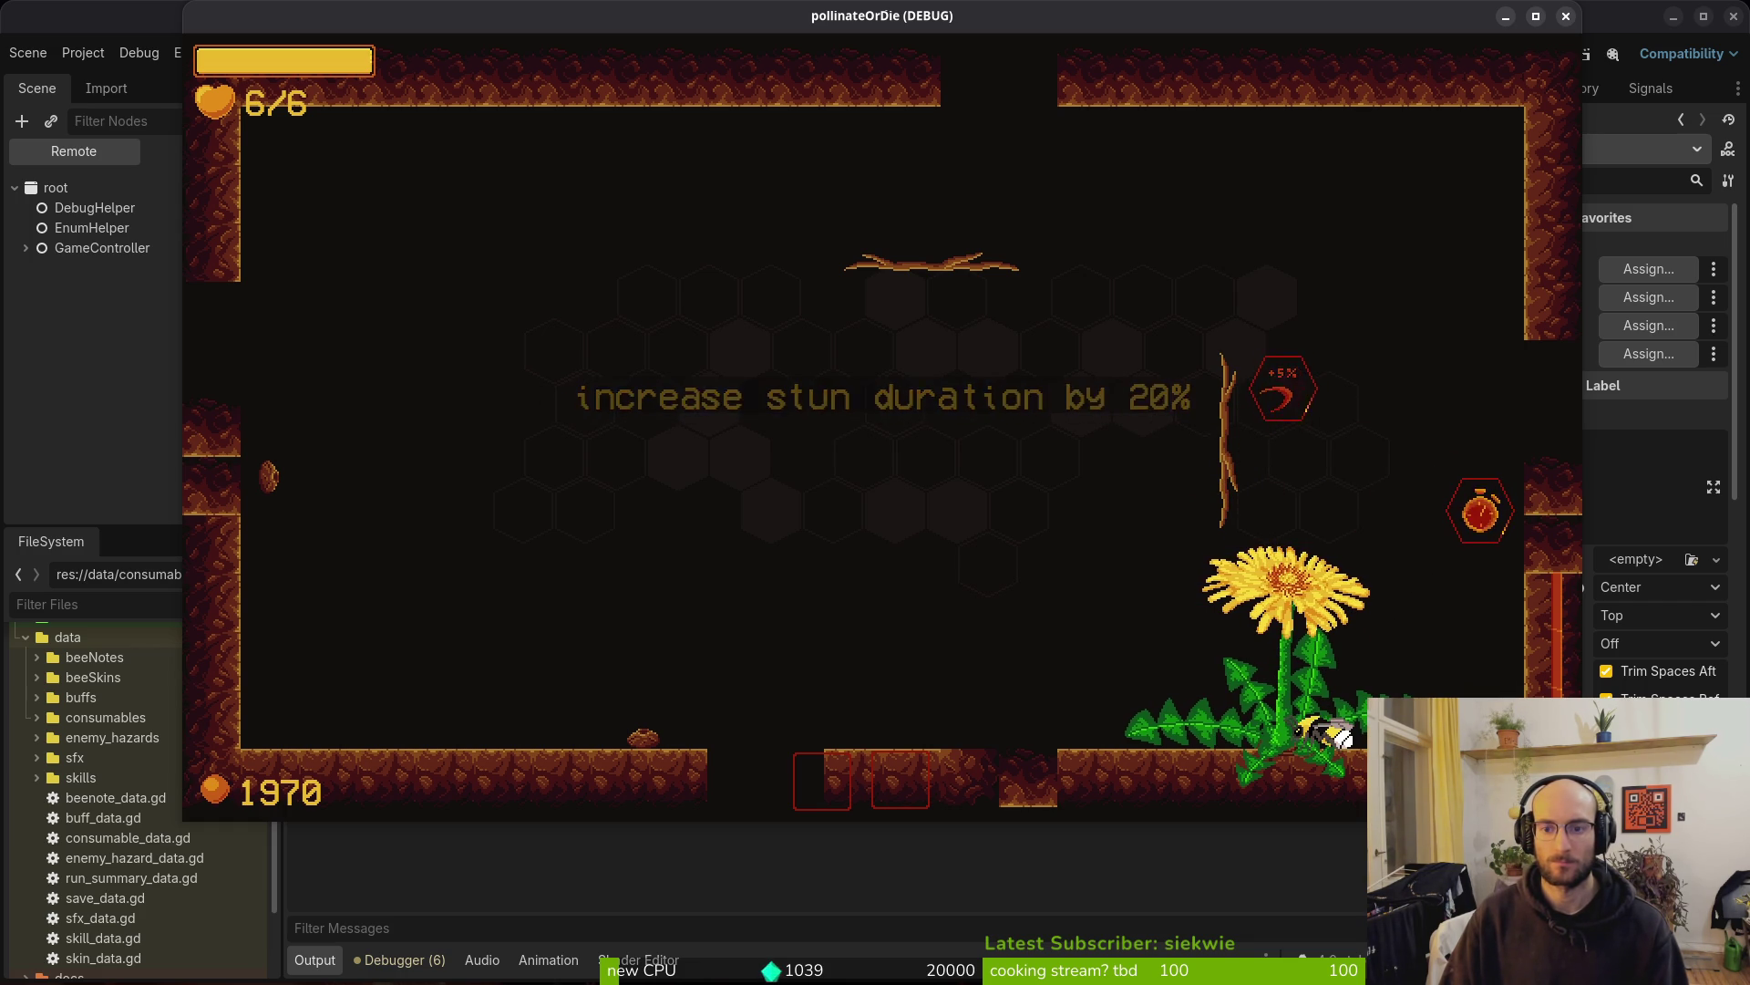
{"action": "key", "text": "w"}
{"action": "key", "text": "d"}
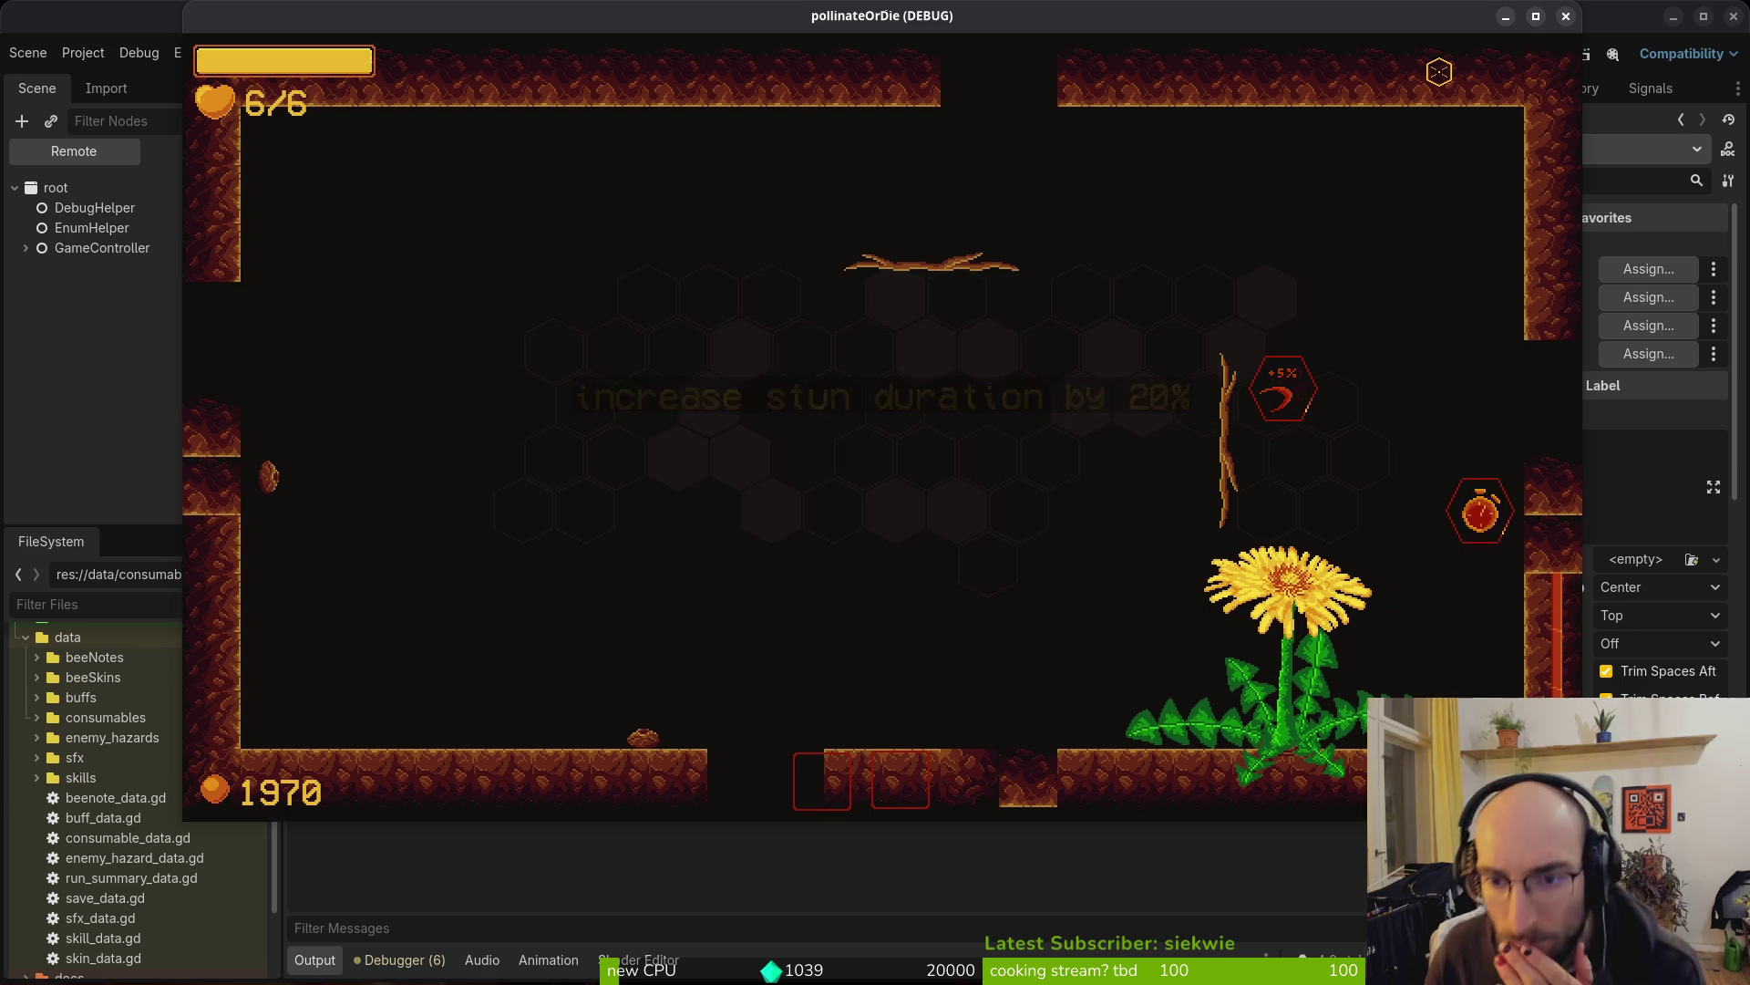
{"action": "key", "text": "F8"}
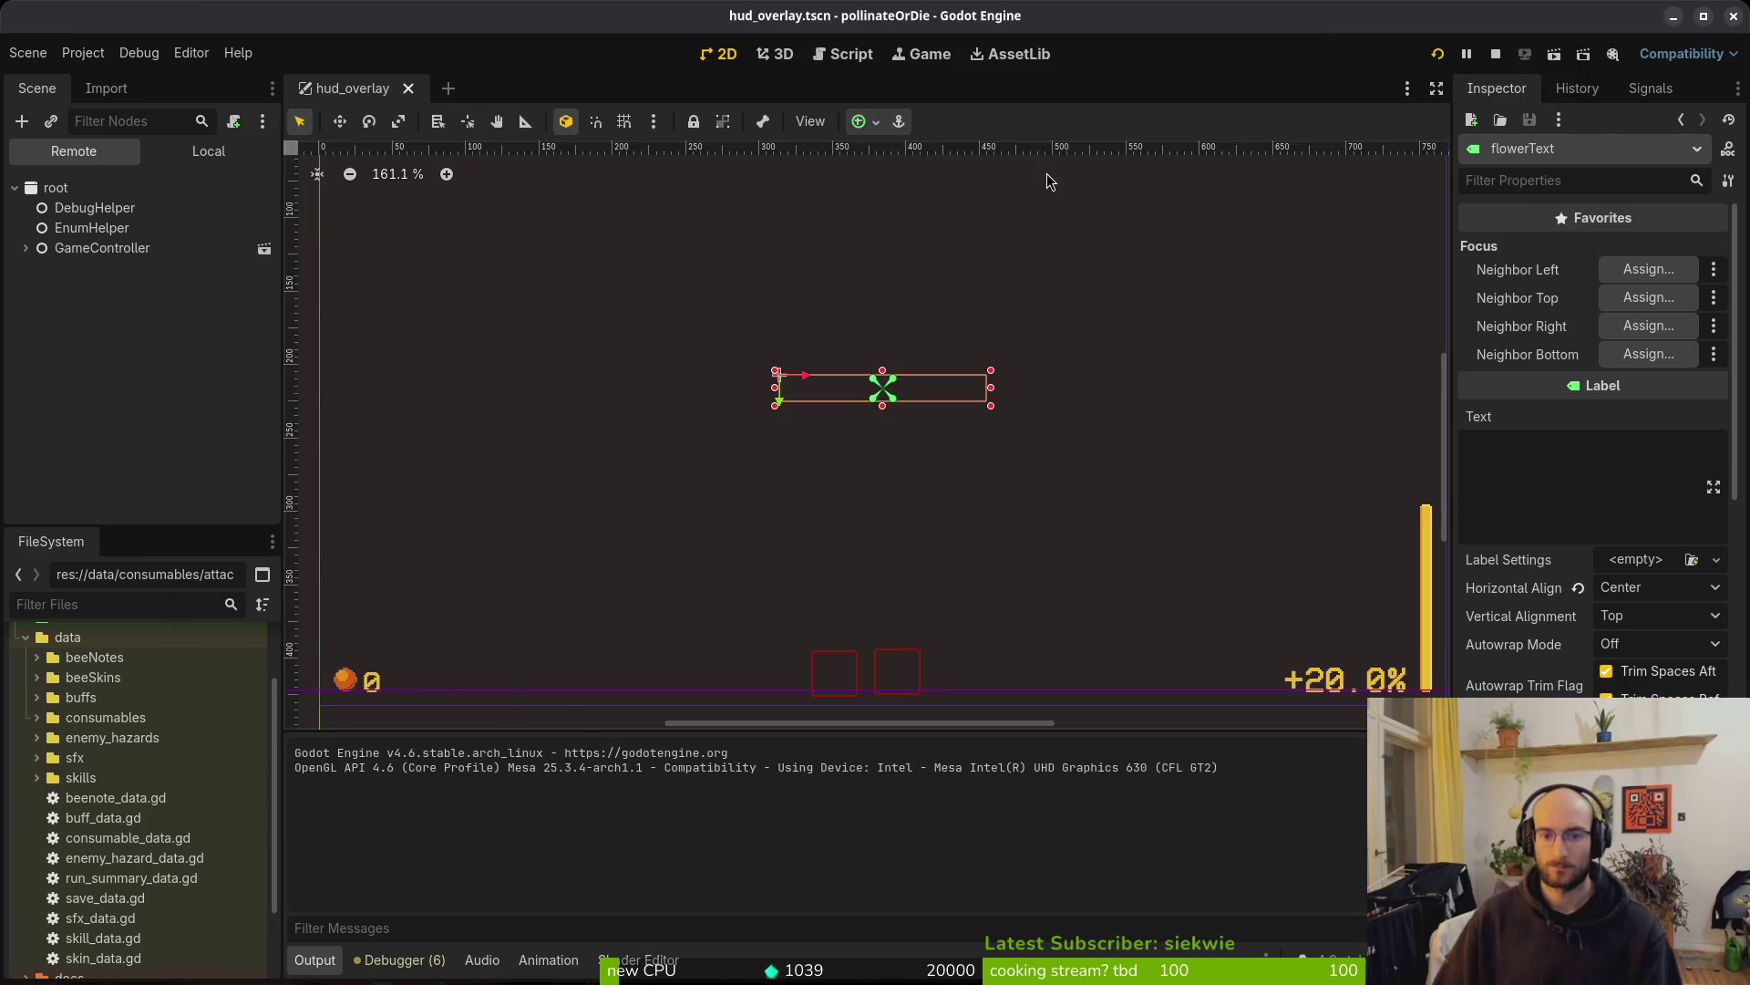
Pad the tooltip background width to label_size.x + 12 and save flower_buff.gd
{"action": "key", "text": "alt+Tab"}
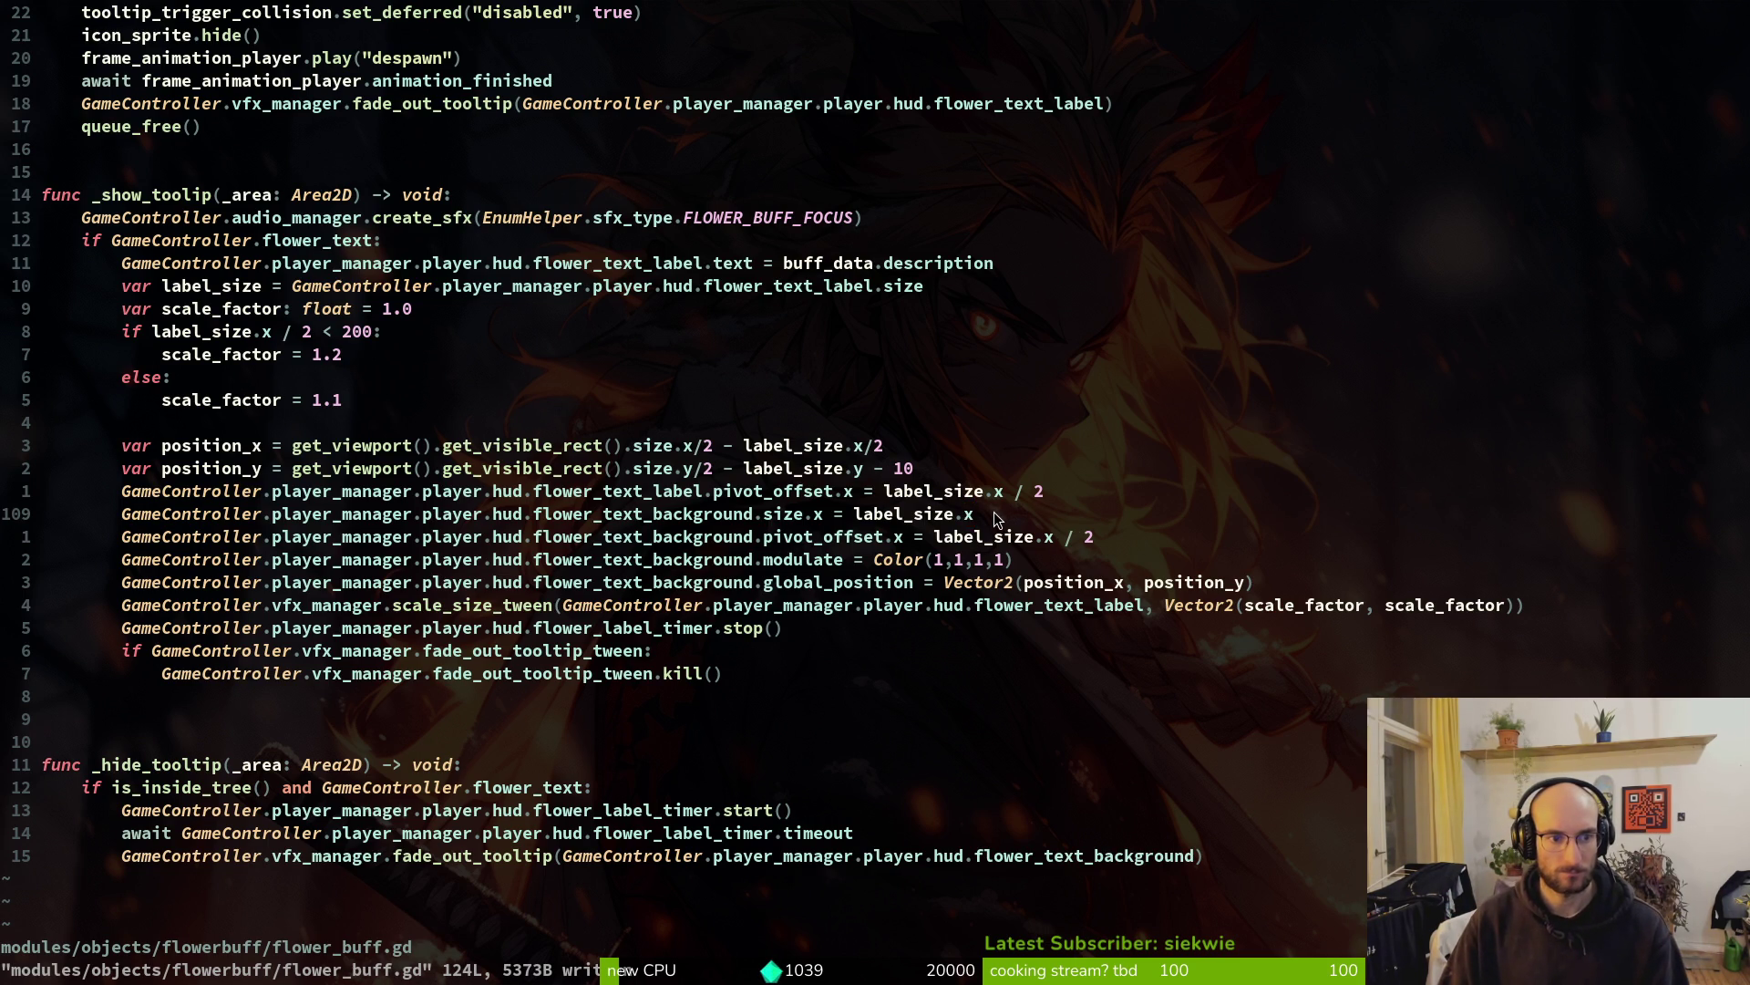
{"action": "type", "text": "a"}
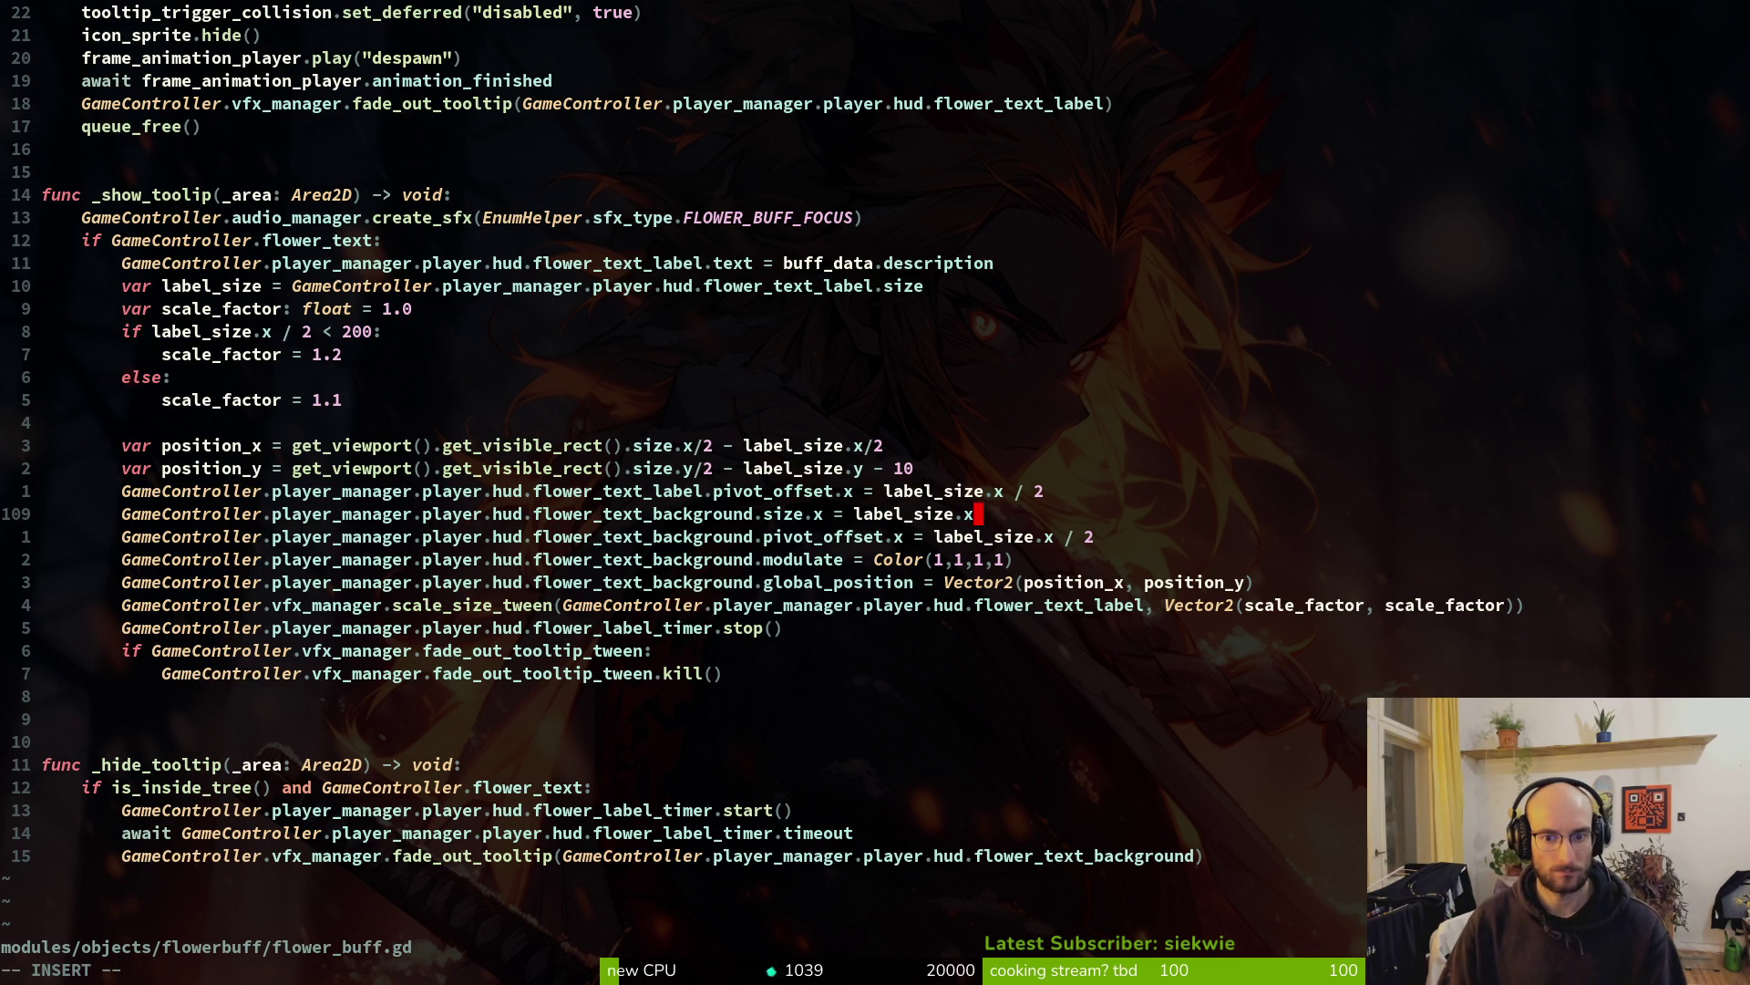
{"action": "type", "text": " ="}
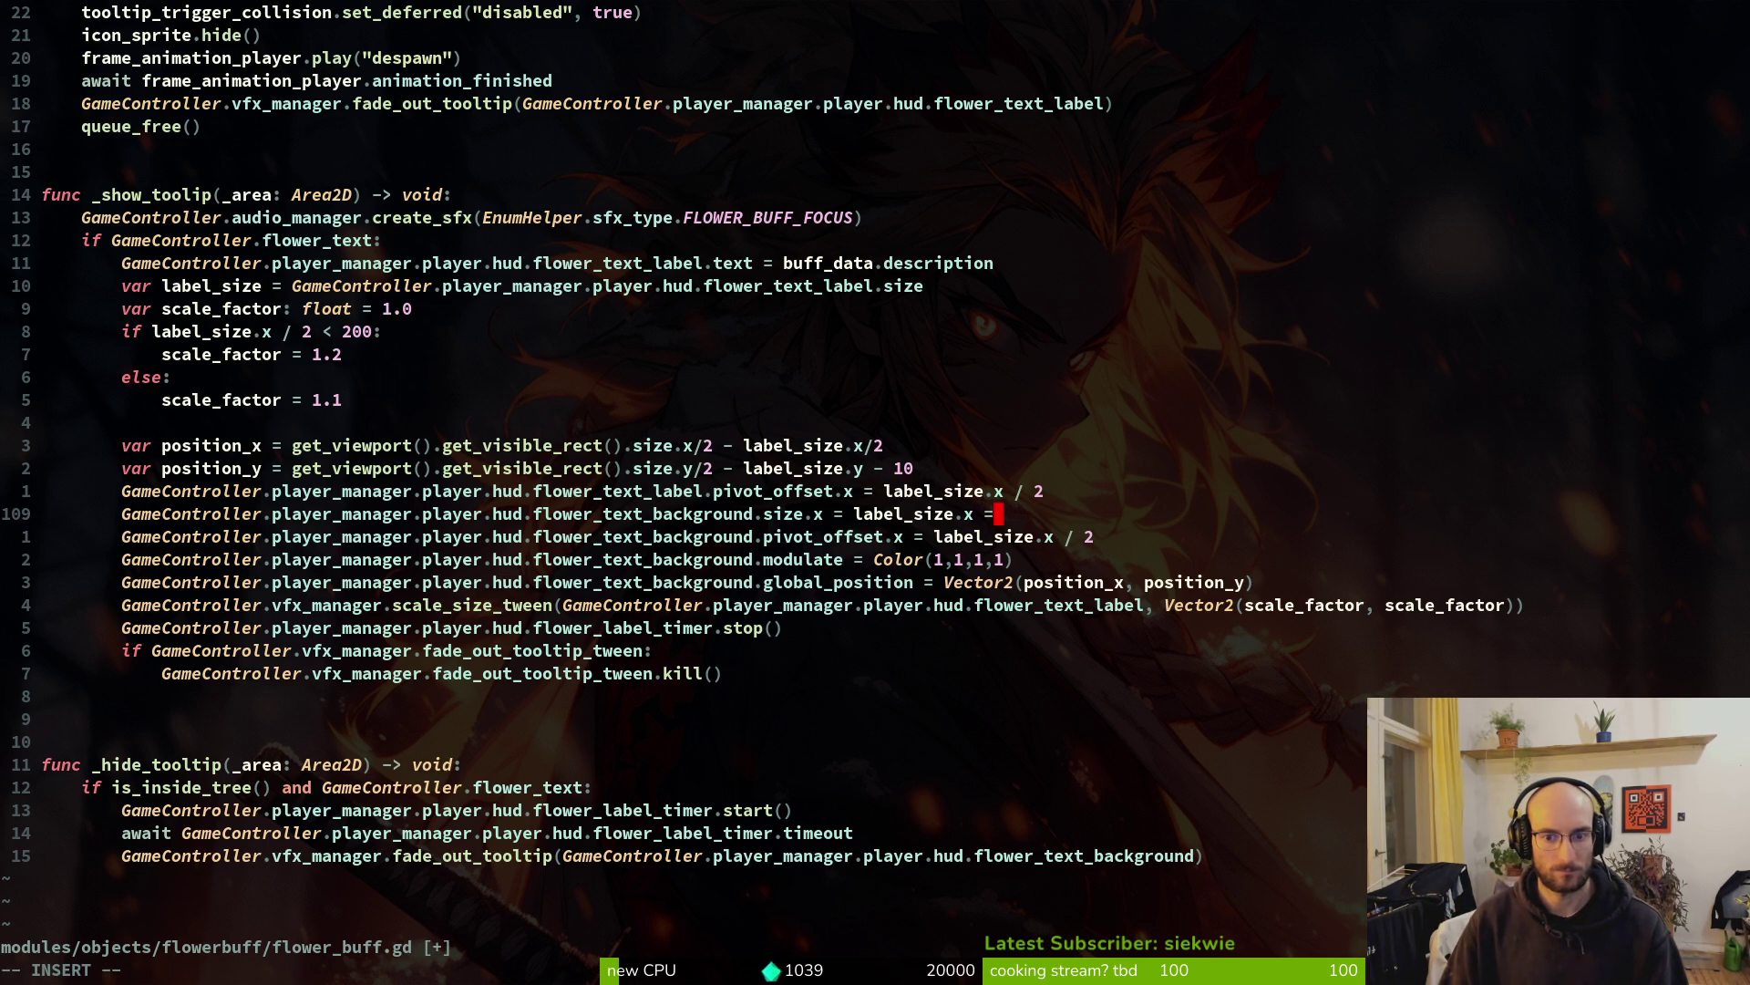
{"action": "type", "text": " 12"}
{"action": "key", "text": "Escape"}
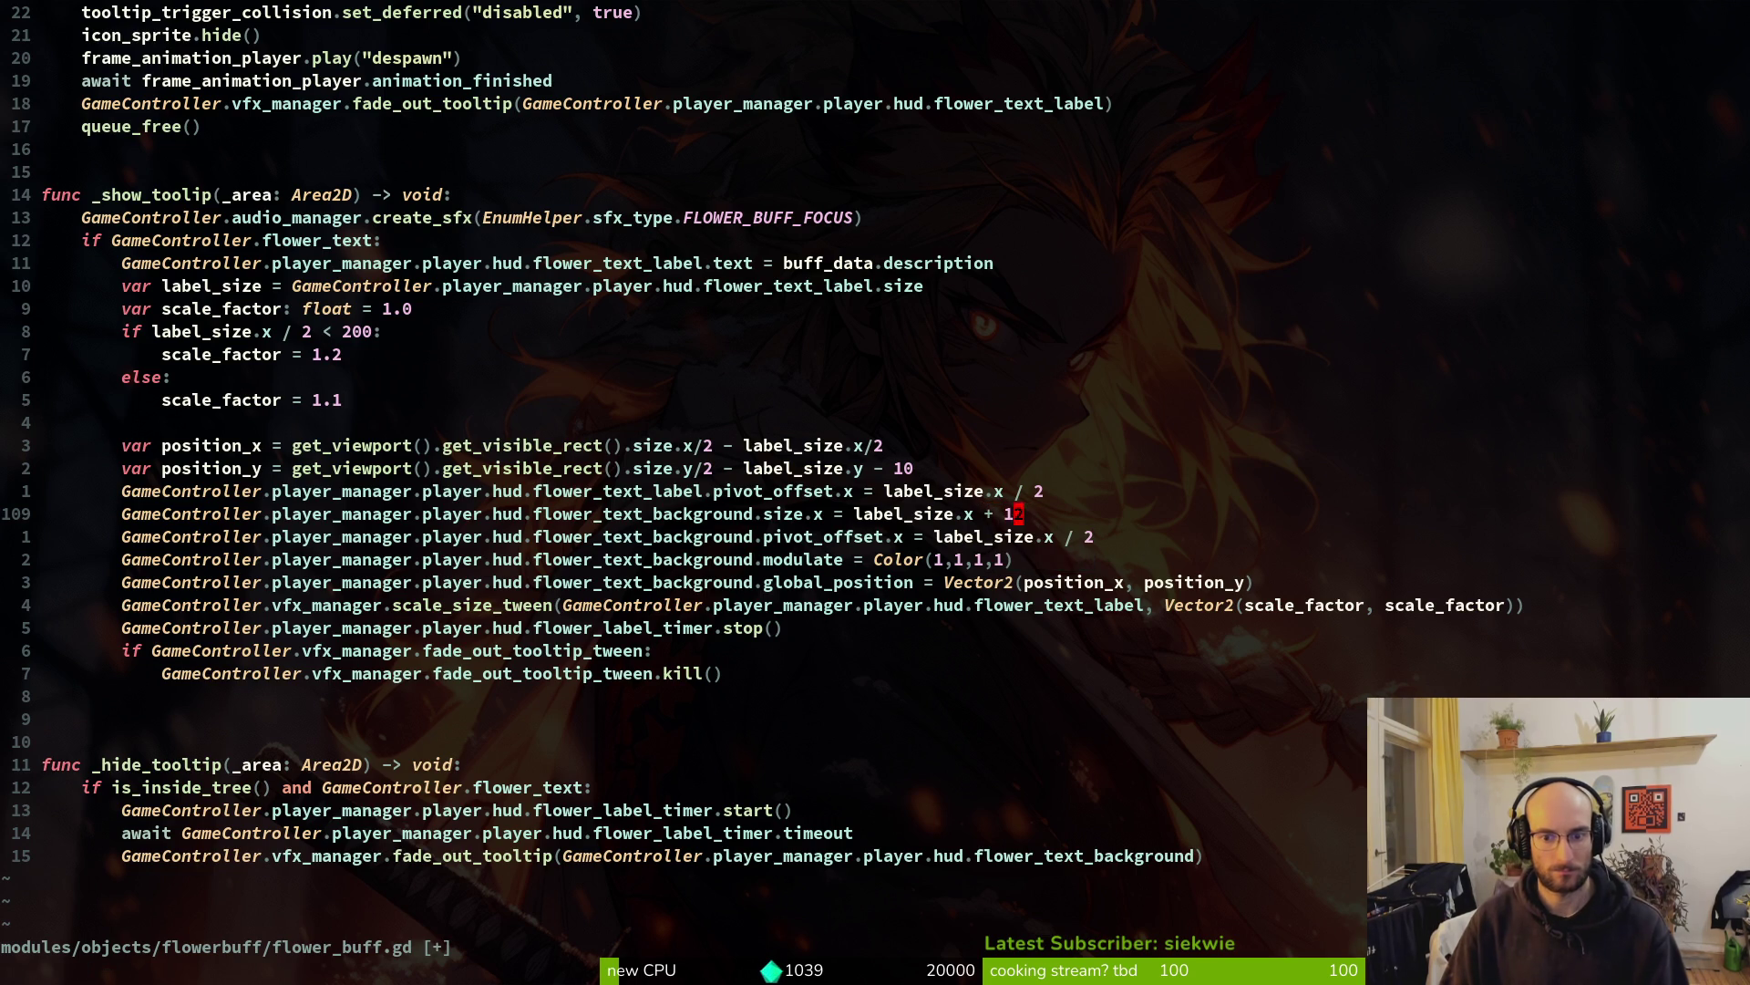
{"action": "type", "text": ":w"}
{"action": "key", "text": "Return"}
Add + 6 to the pivot offset line and relaunch the game with F5
{"action": "key", "text": "j"}
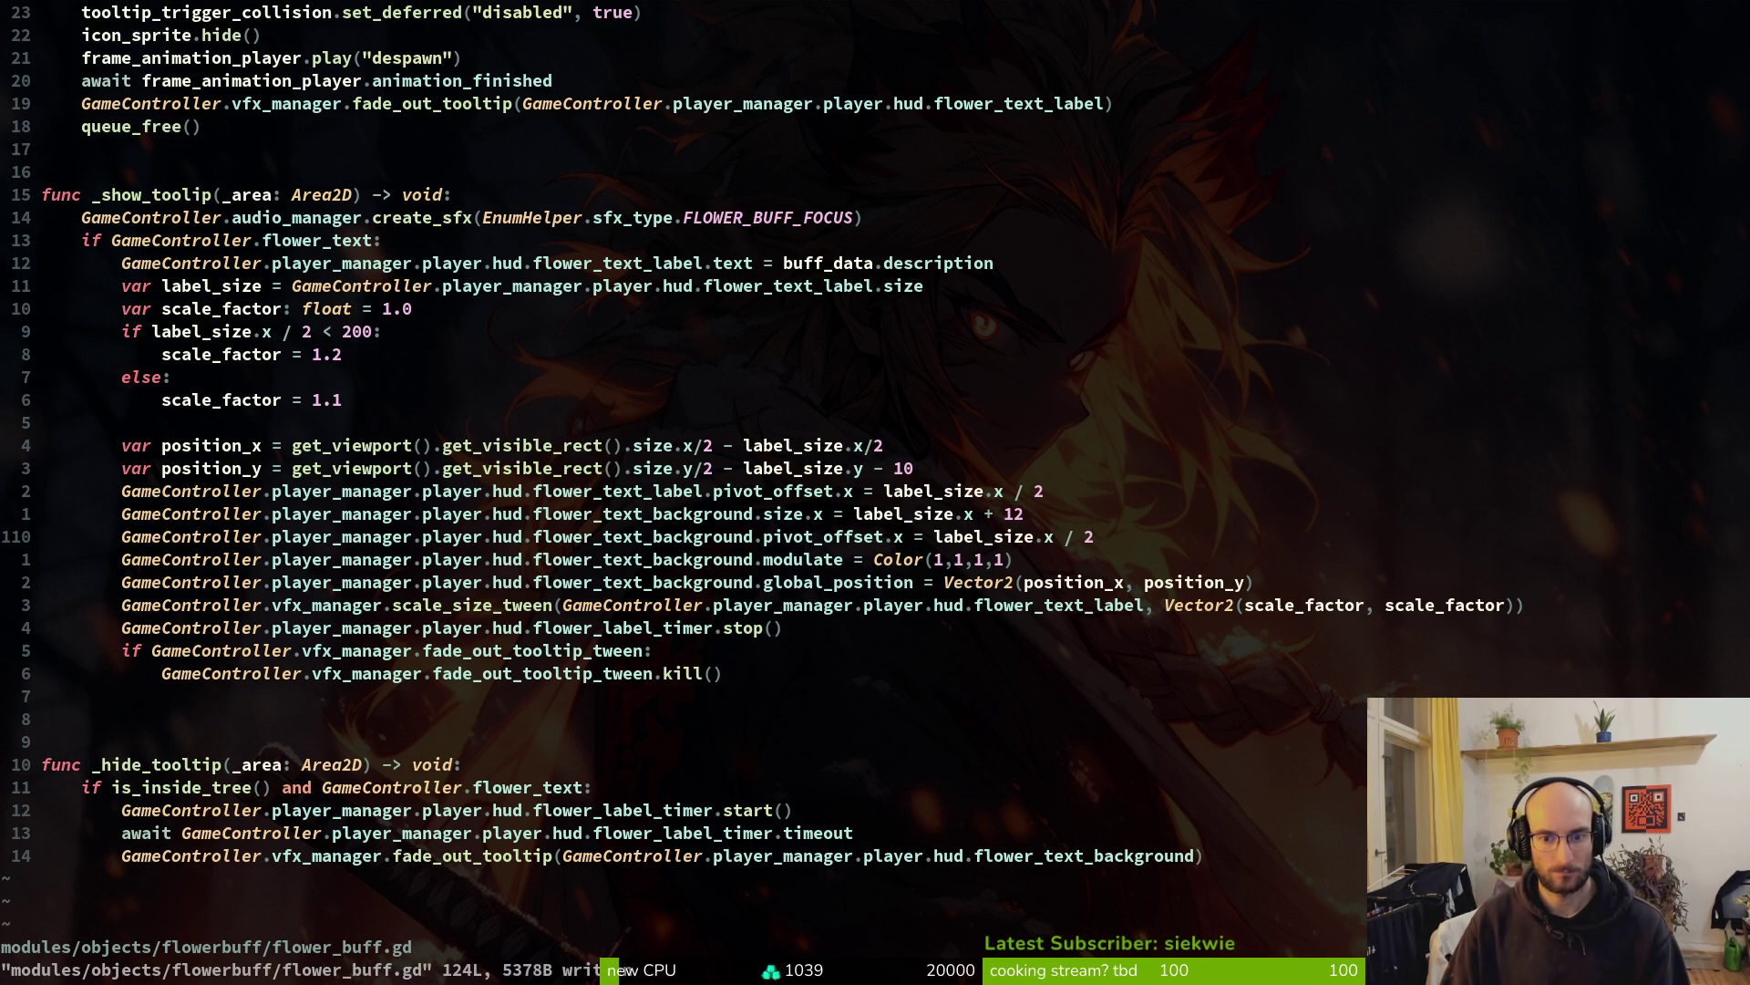
{"action": "key", "text": "shift+a"}
{"action": "type", "text": "+ 6"}
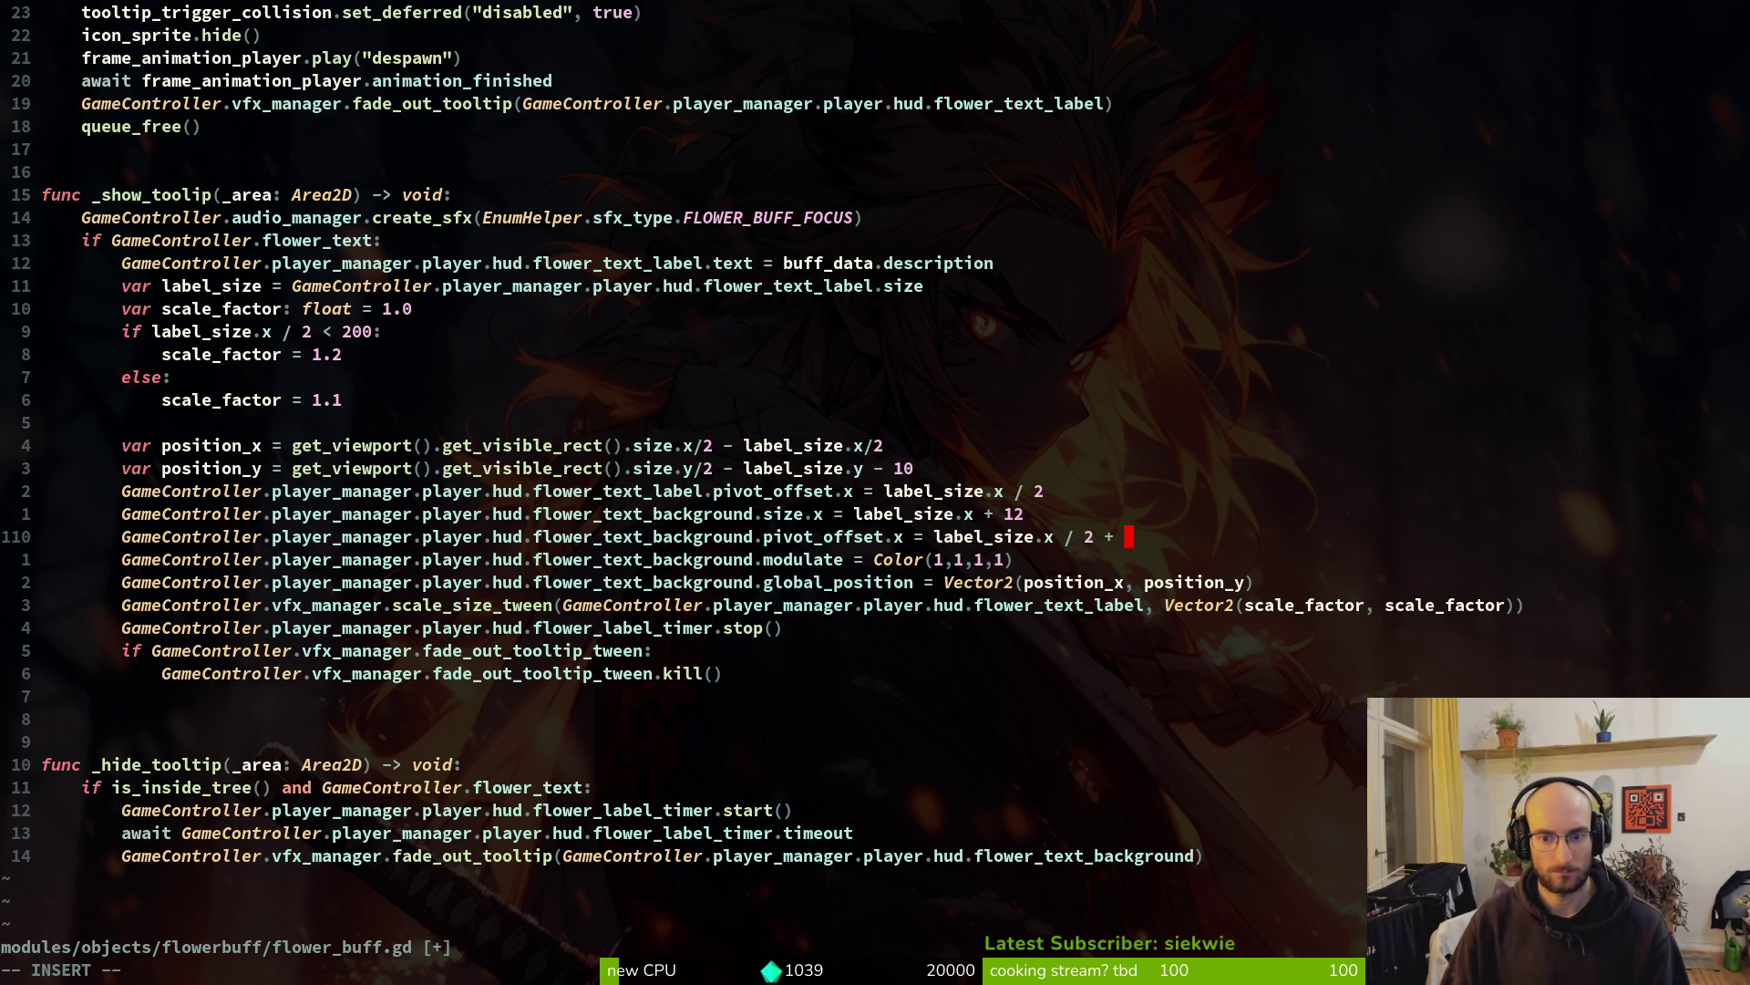
{"action": "key", "text": "Escape"}
{"action": "key", "text": "alt+Tab"}
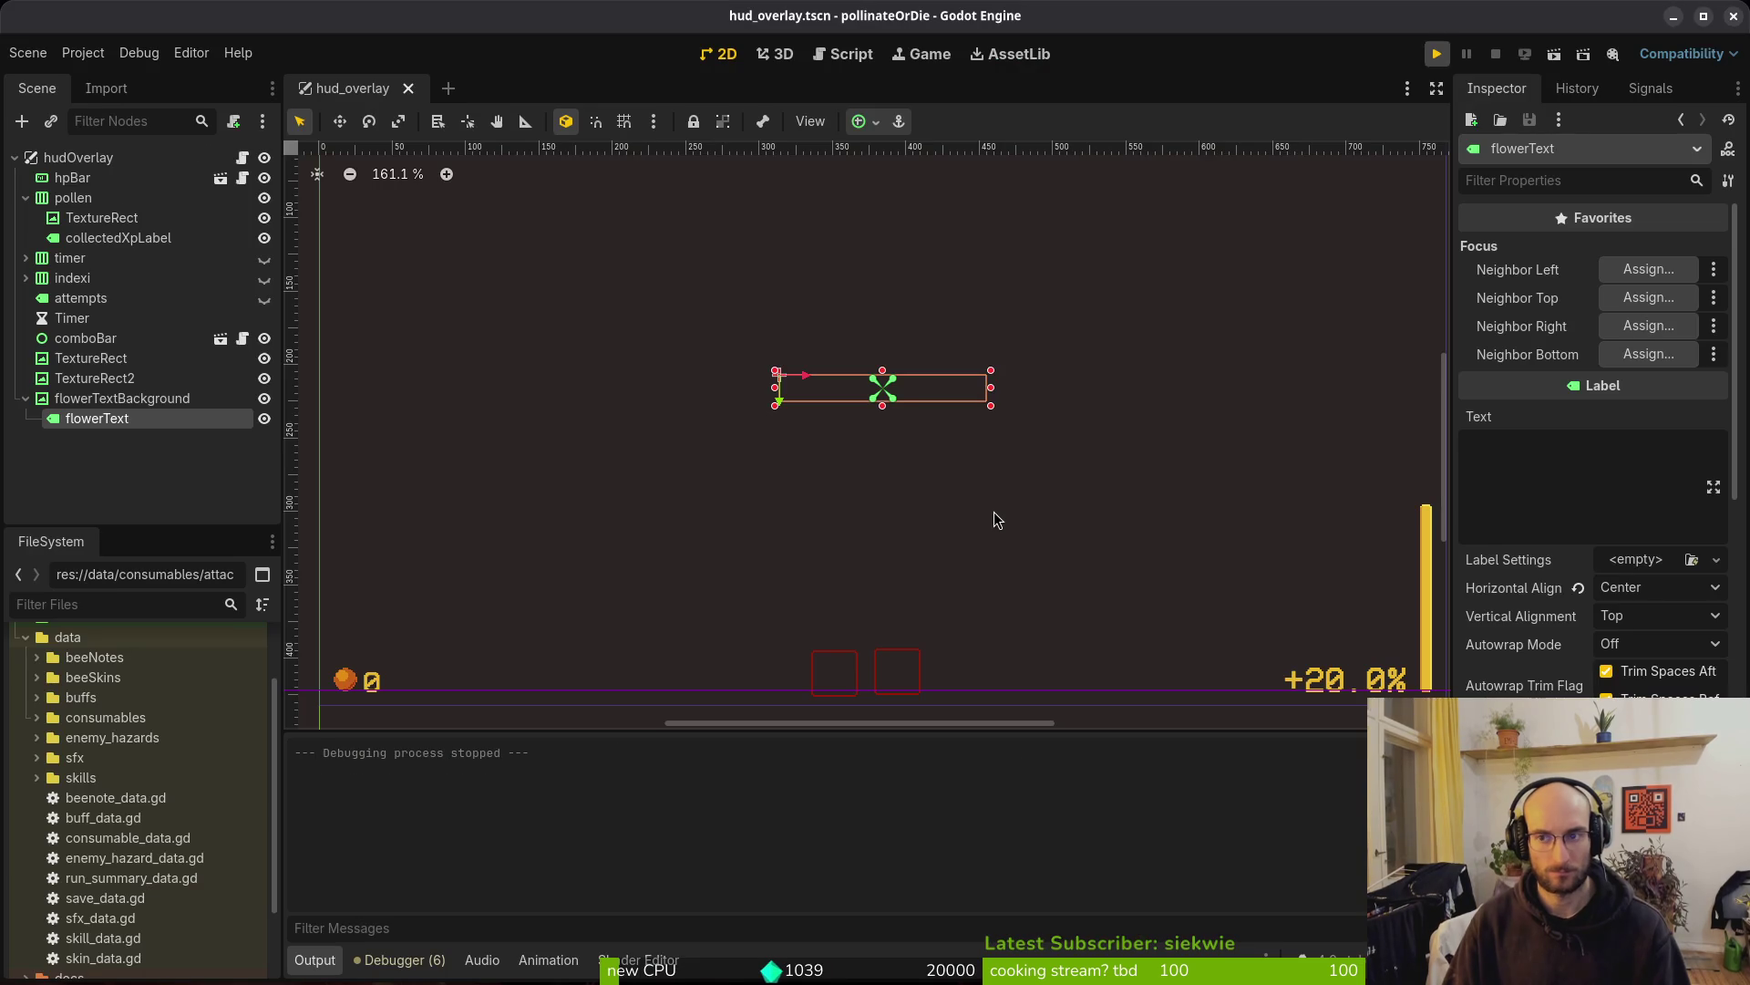
{"action": "key", "text": "F5"}
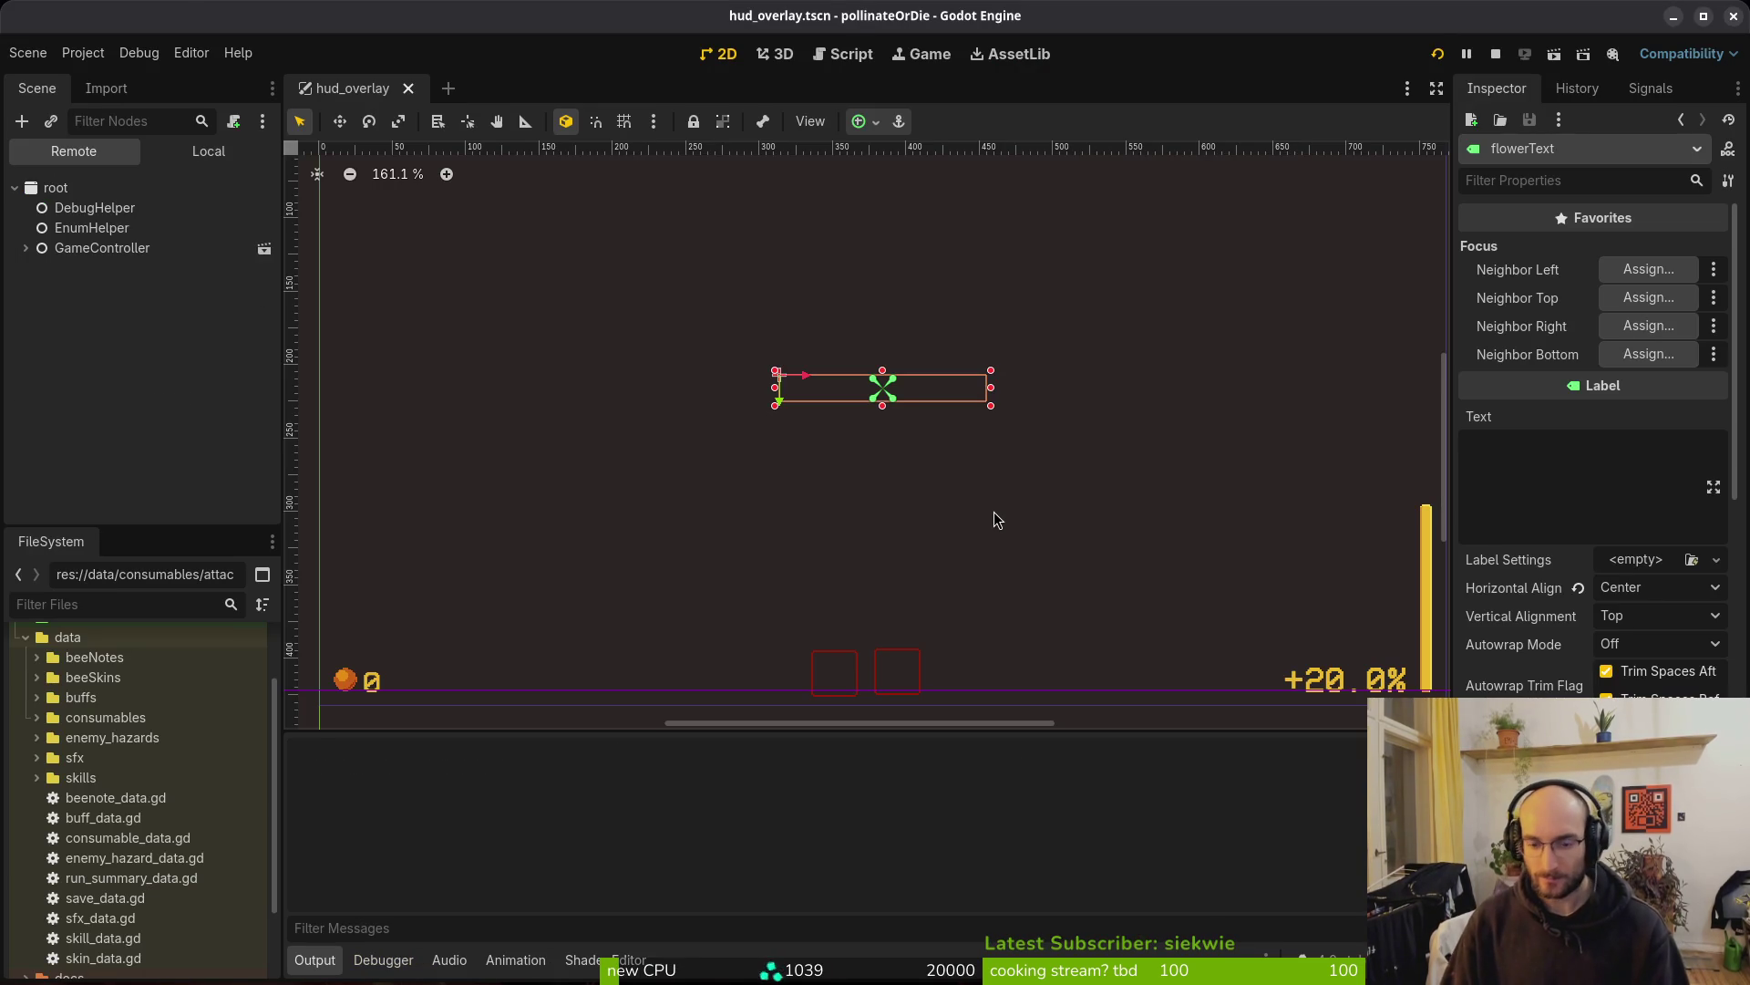
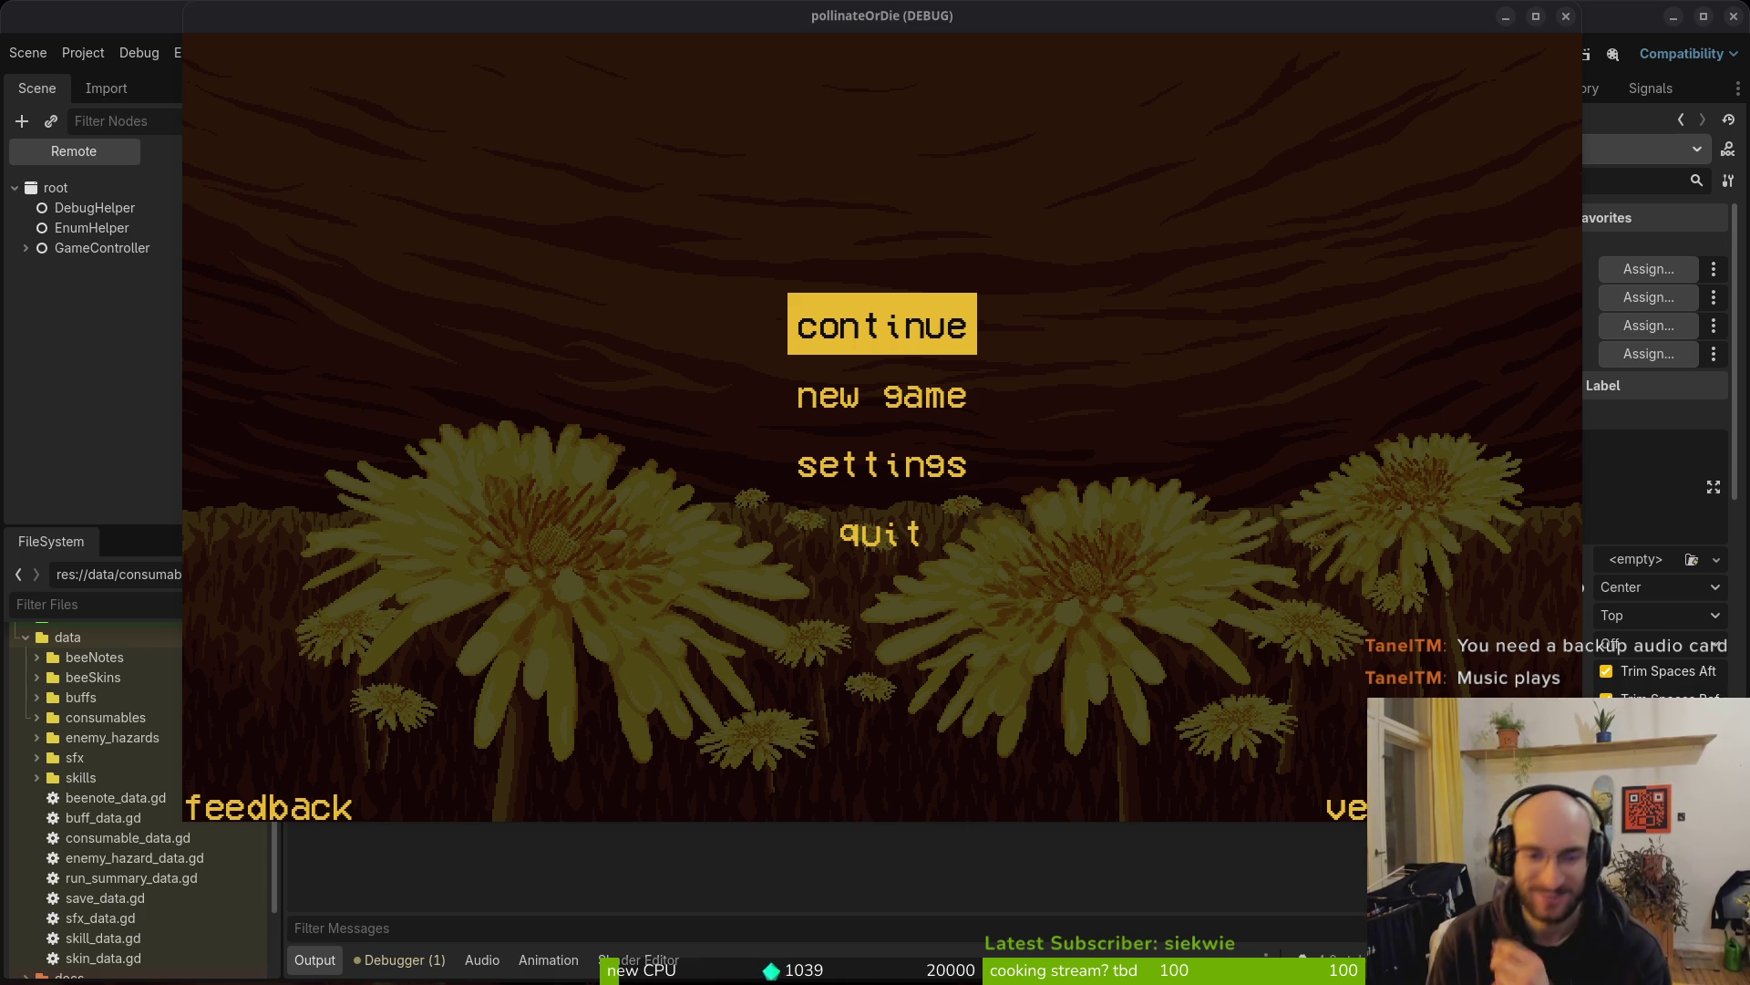
Continue the saved pollinateOrDie run from the title menu and fly the bee through the hive to a flower room
{"action": "left_click", "coordinate": [799, 191]}
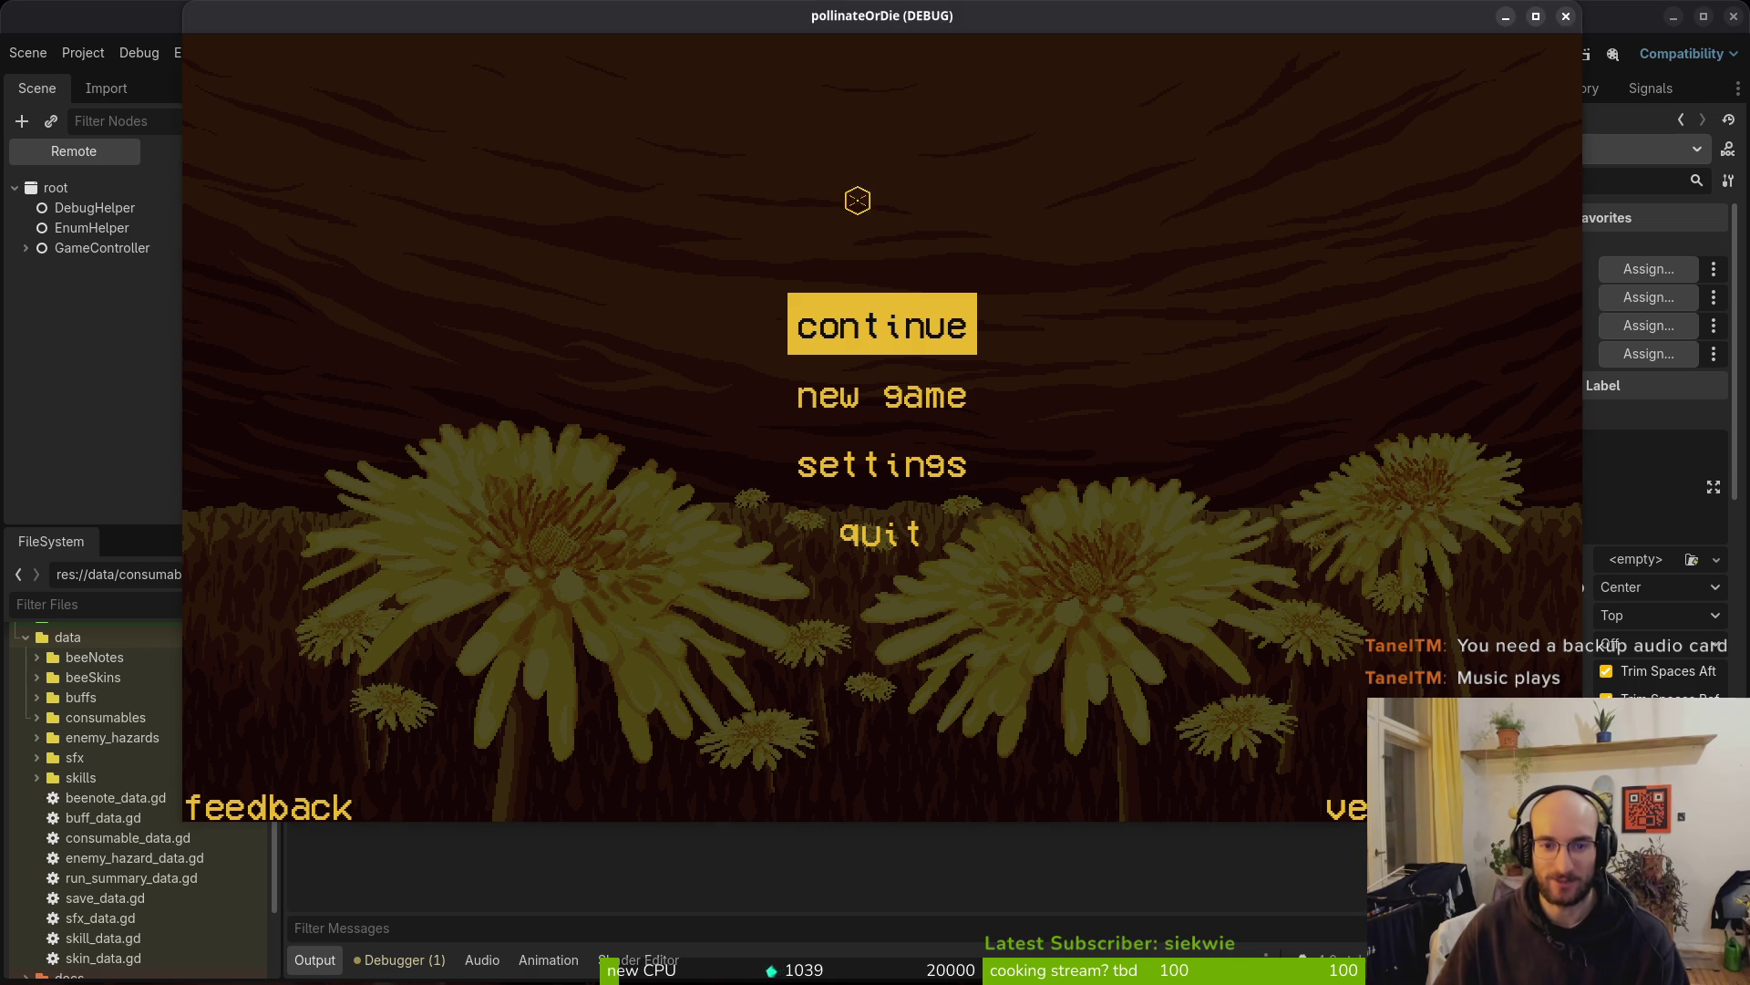
{"action": "left_click", "coordinate": [879, 324]}
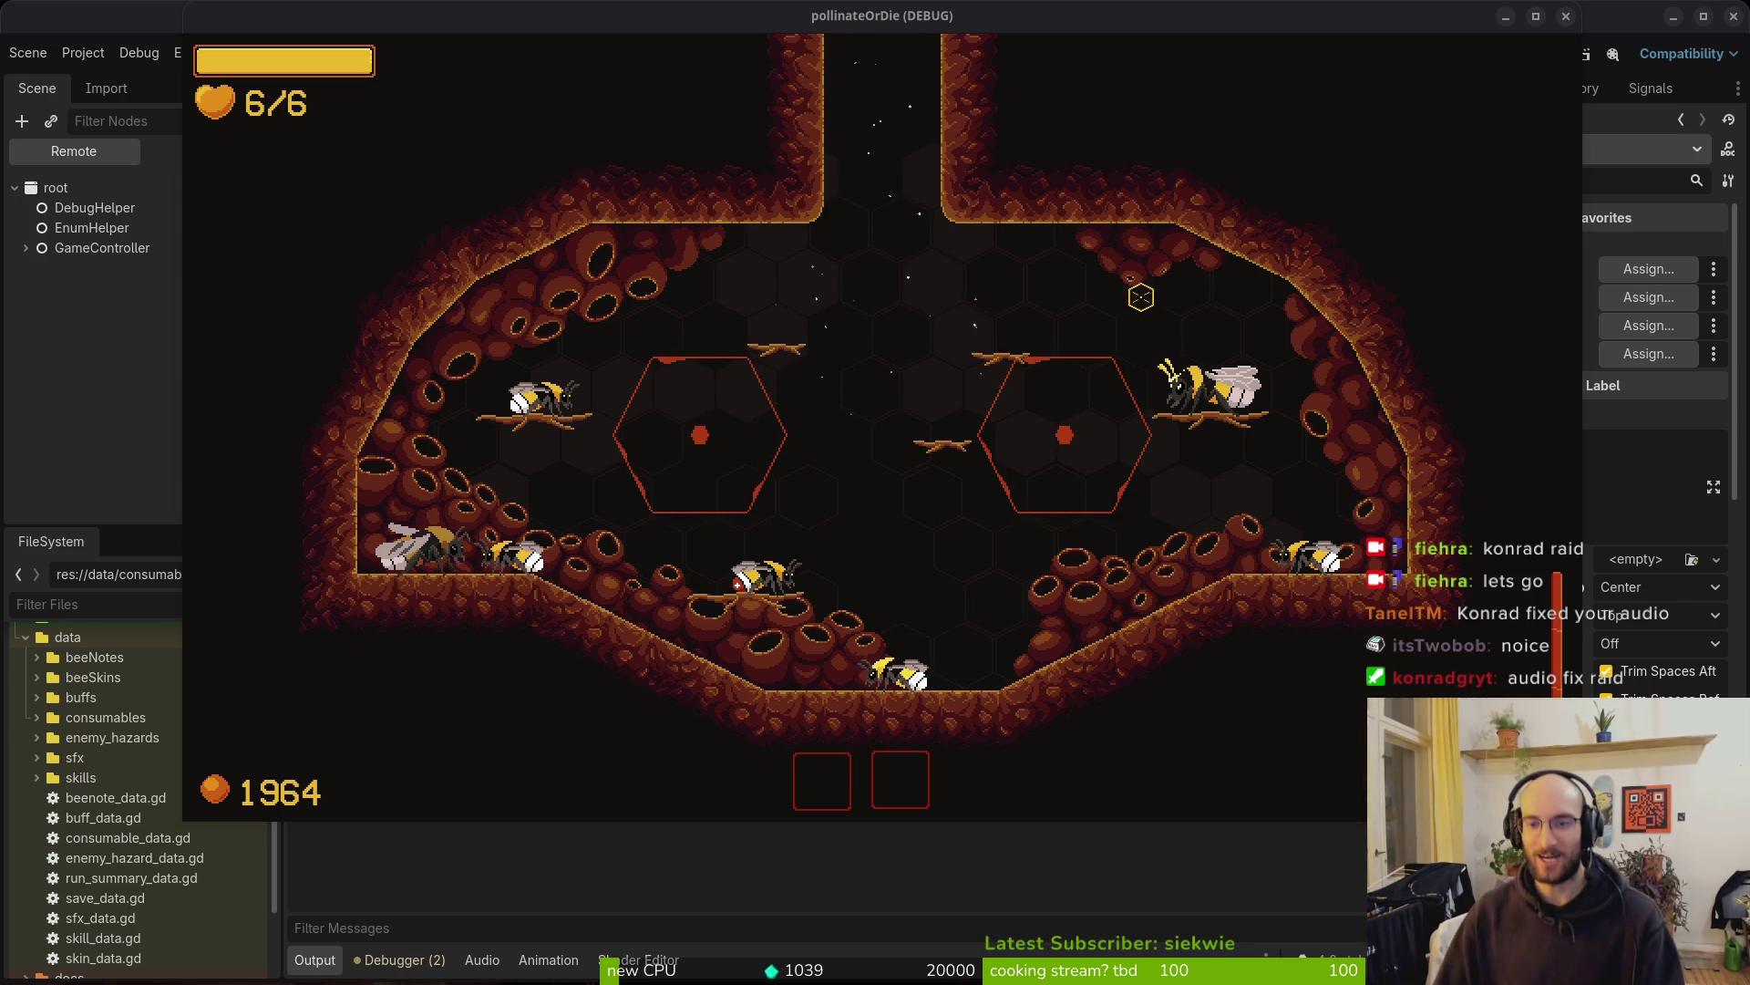
{"action": "left_click", "coordinate": [782, 526]}
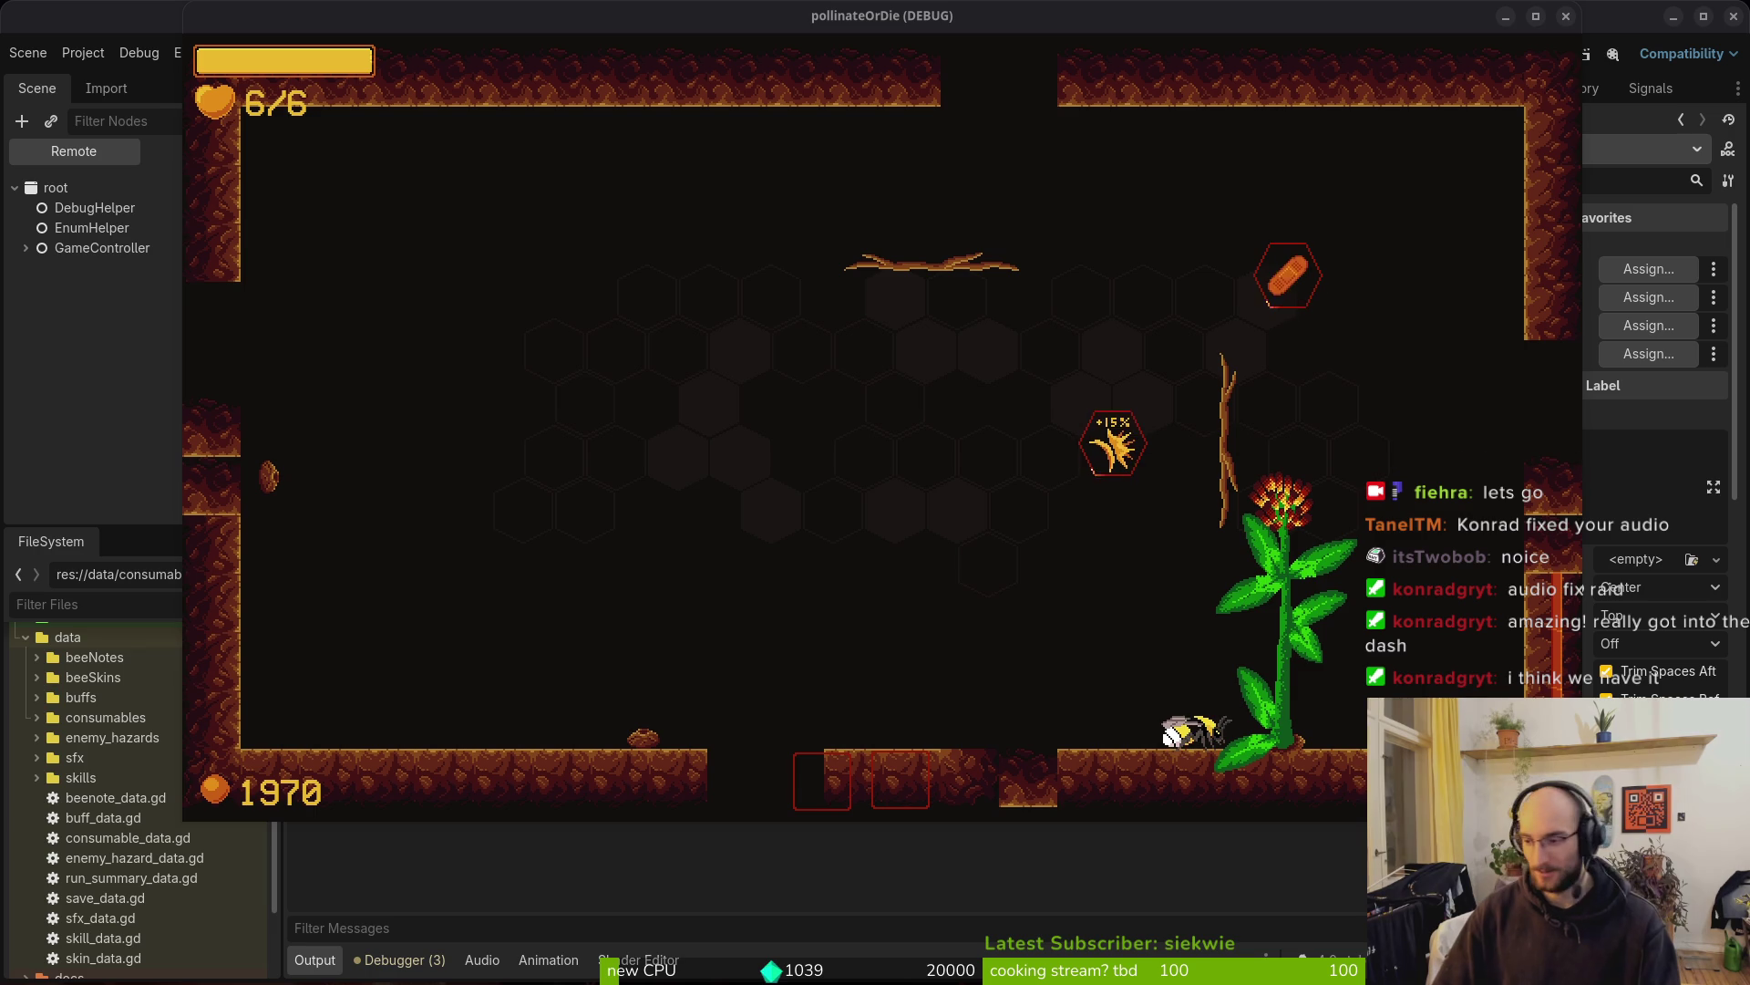
{"action": "key", "text": "alt+Tab"}
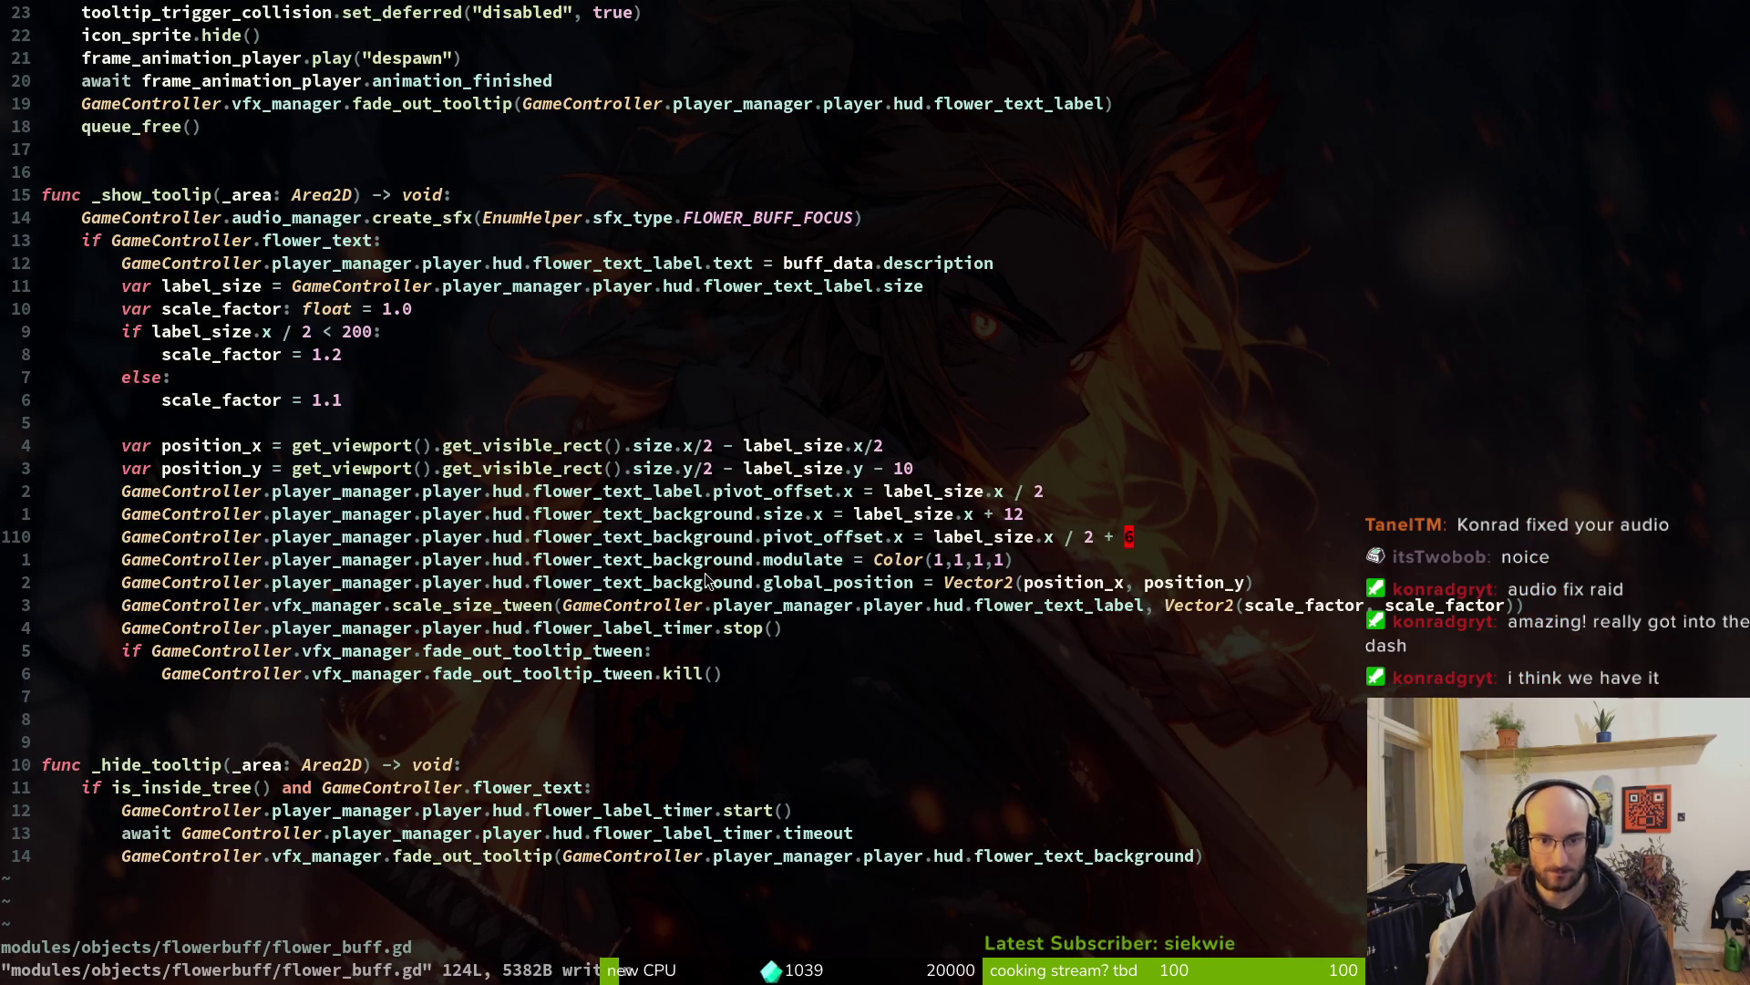
Delete one surplus blank line before _hide_tooltip in flower_buff.gd and save the file
{"action": "left_click", "coordinate": [809, 582]}
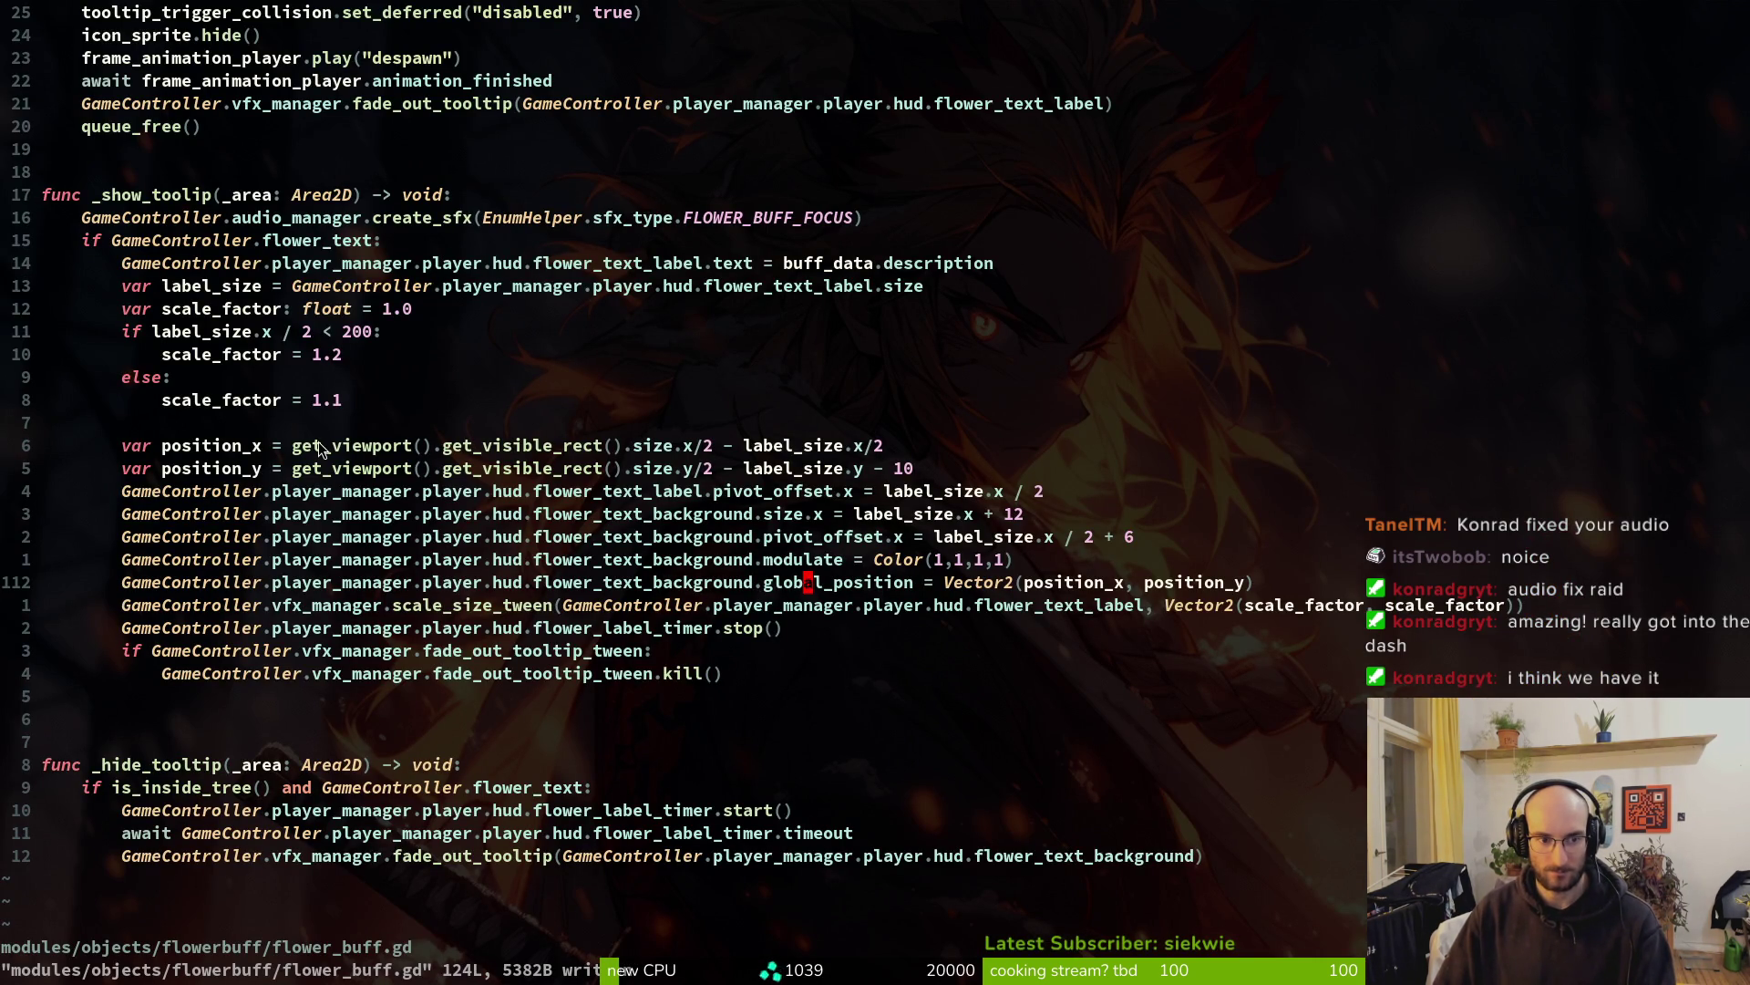
{"action": "left_click", "coordinate": [627, 491]}
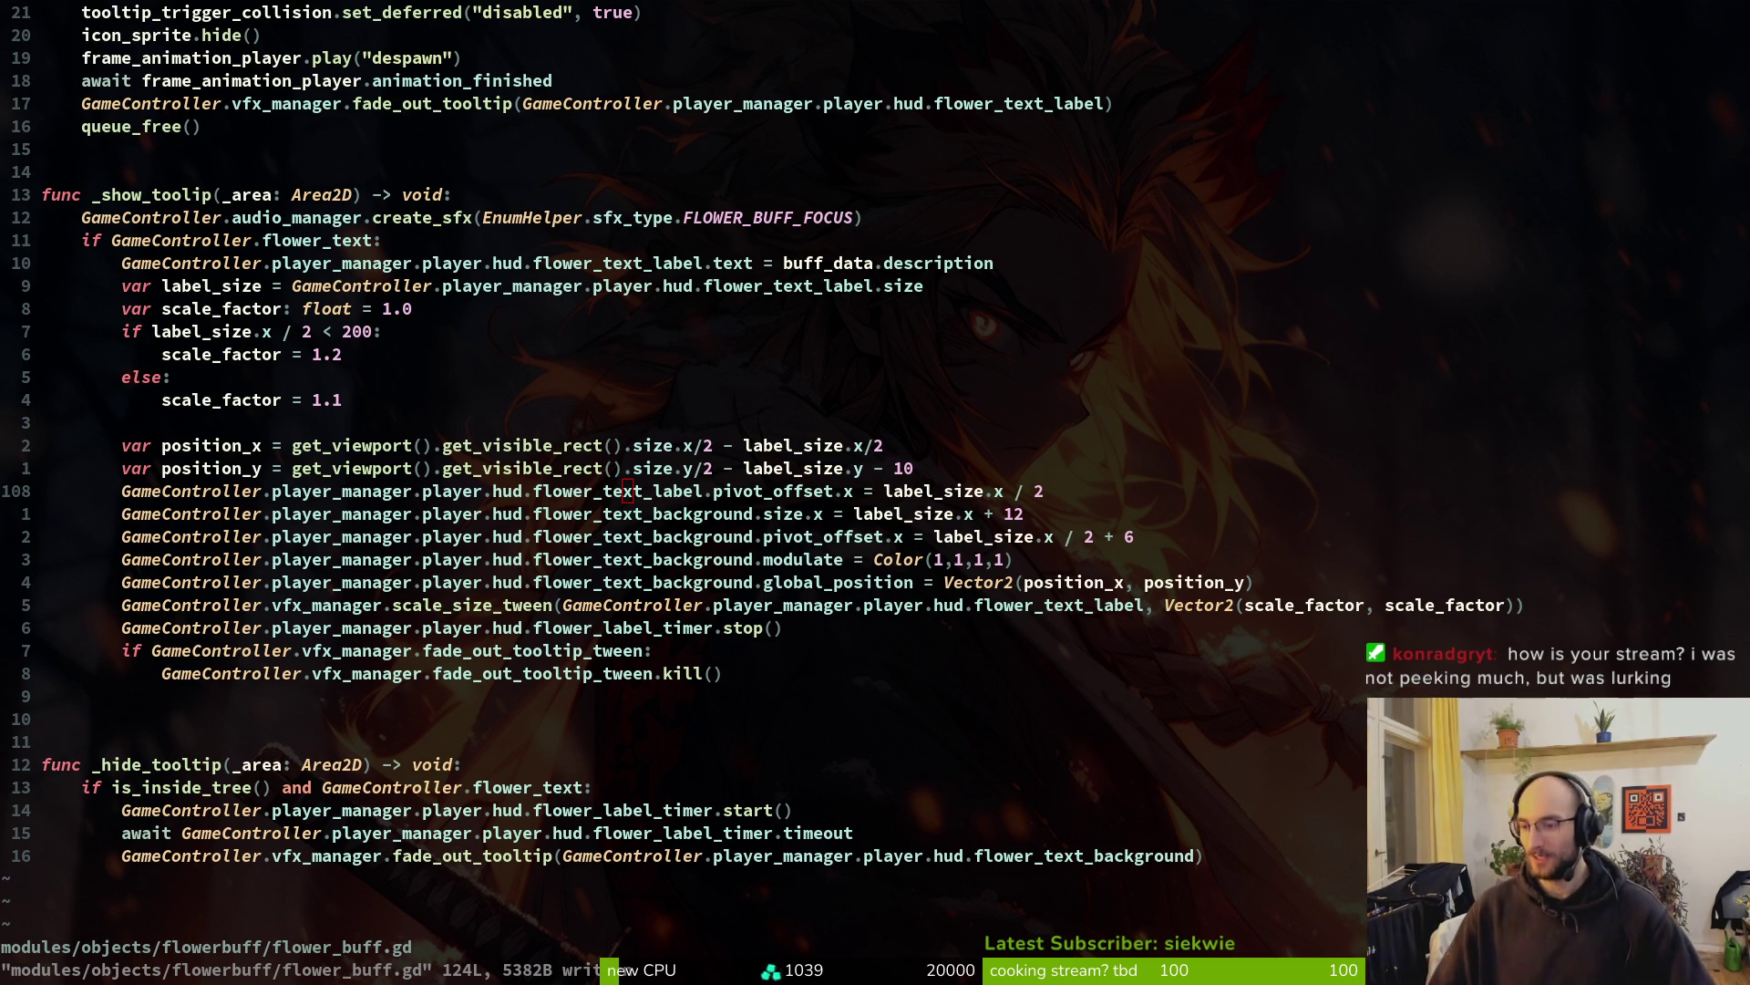
{"action": "left_click", "coordinate": [259, 714]}
{"action": "key", "text": "shift+v"}
{"action": "key", "text": "d"}
{"action": "key", "text": "d"}
{"action": "key", "text": "d"}
{"action": "key", "text": "u"}
{"action": "key", "text": "ctrl+s"}
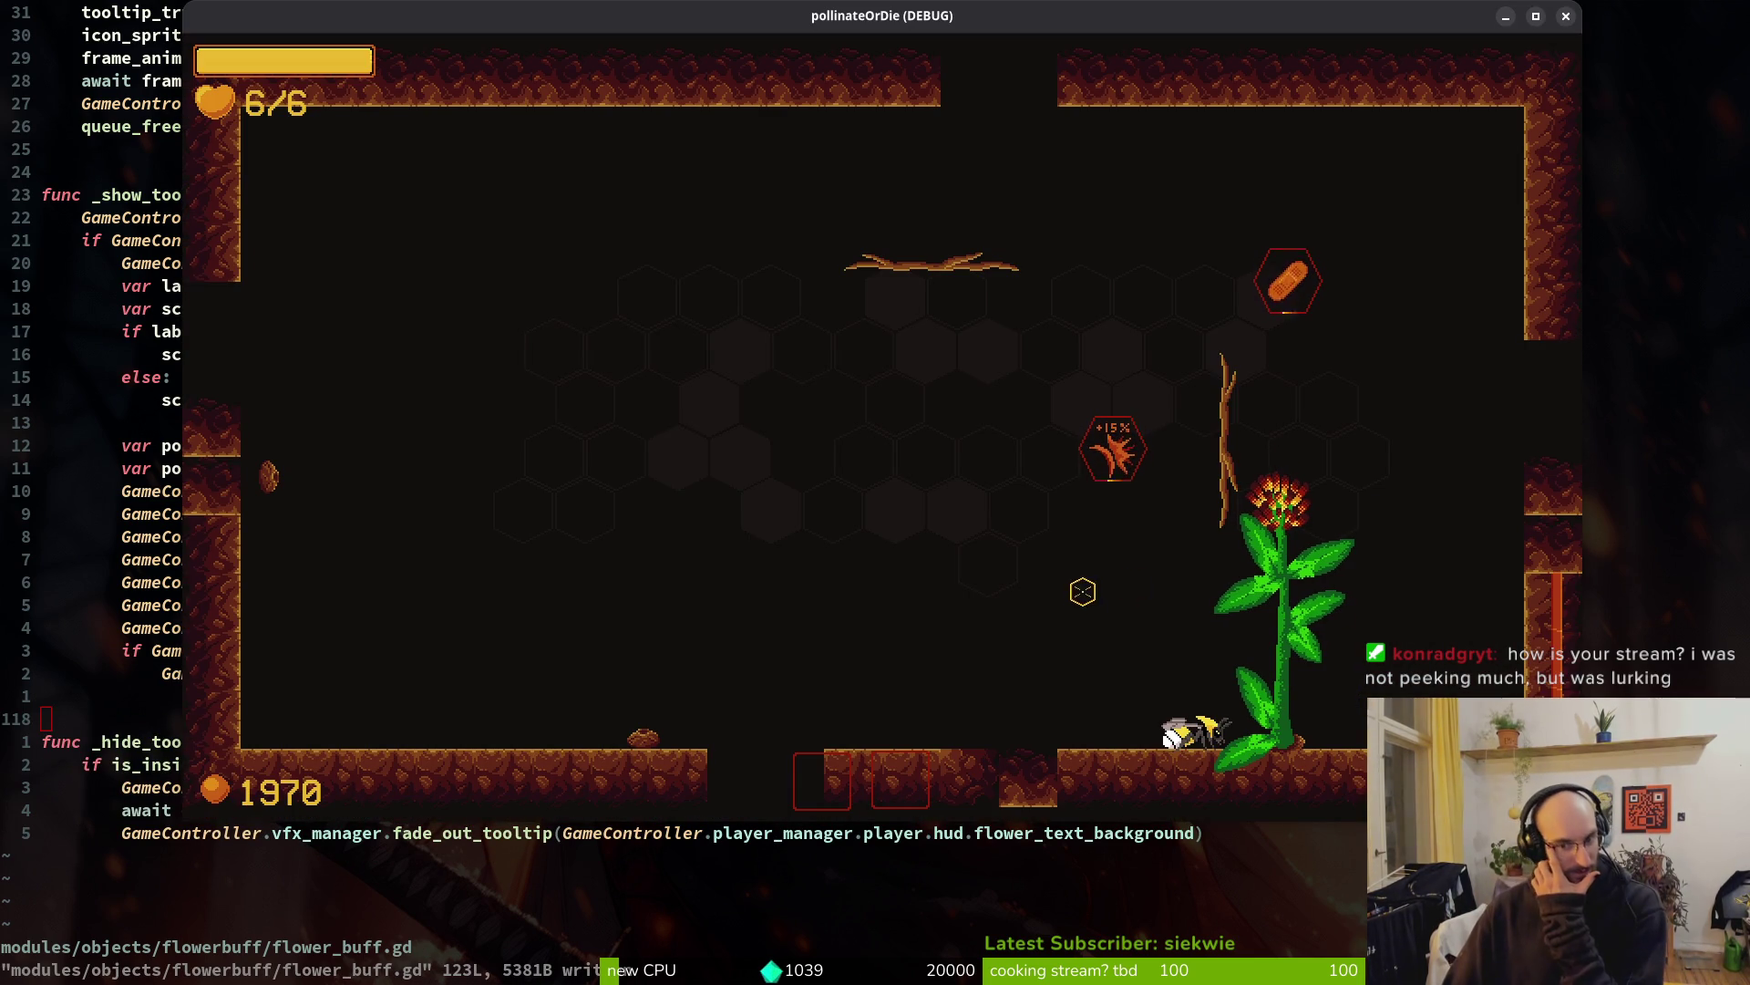
Fly the bee down into the arena and kill all the mosquitoes
{"action": "key", "text": "w"}
{"action": "key", "text": "a"}
{"action": "key", "text": "s"}
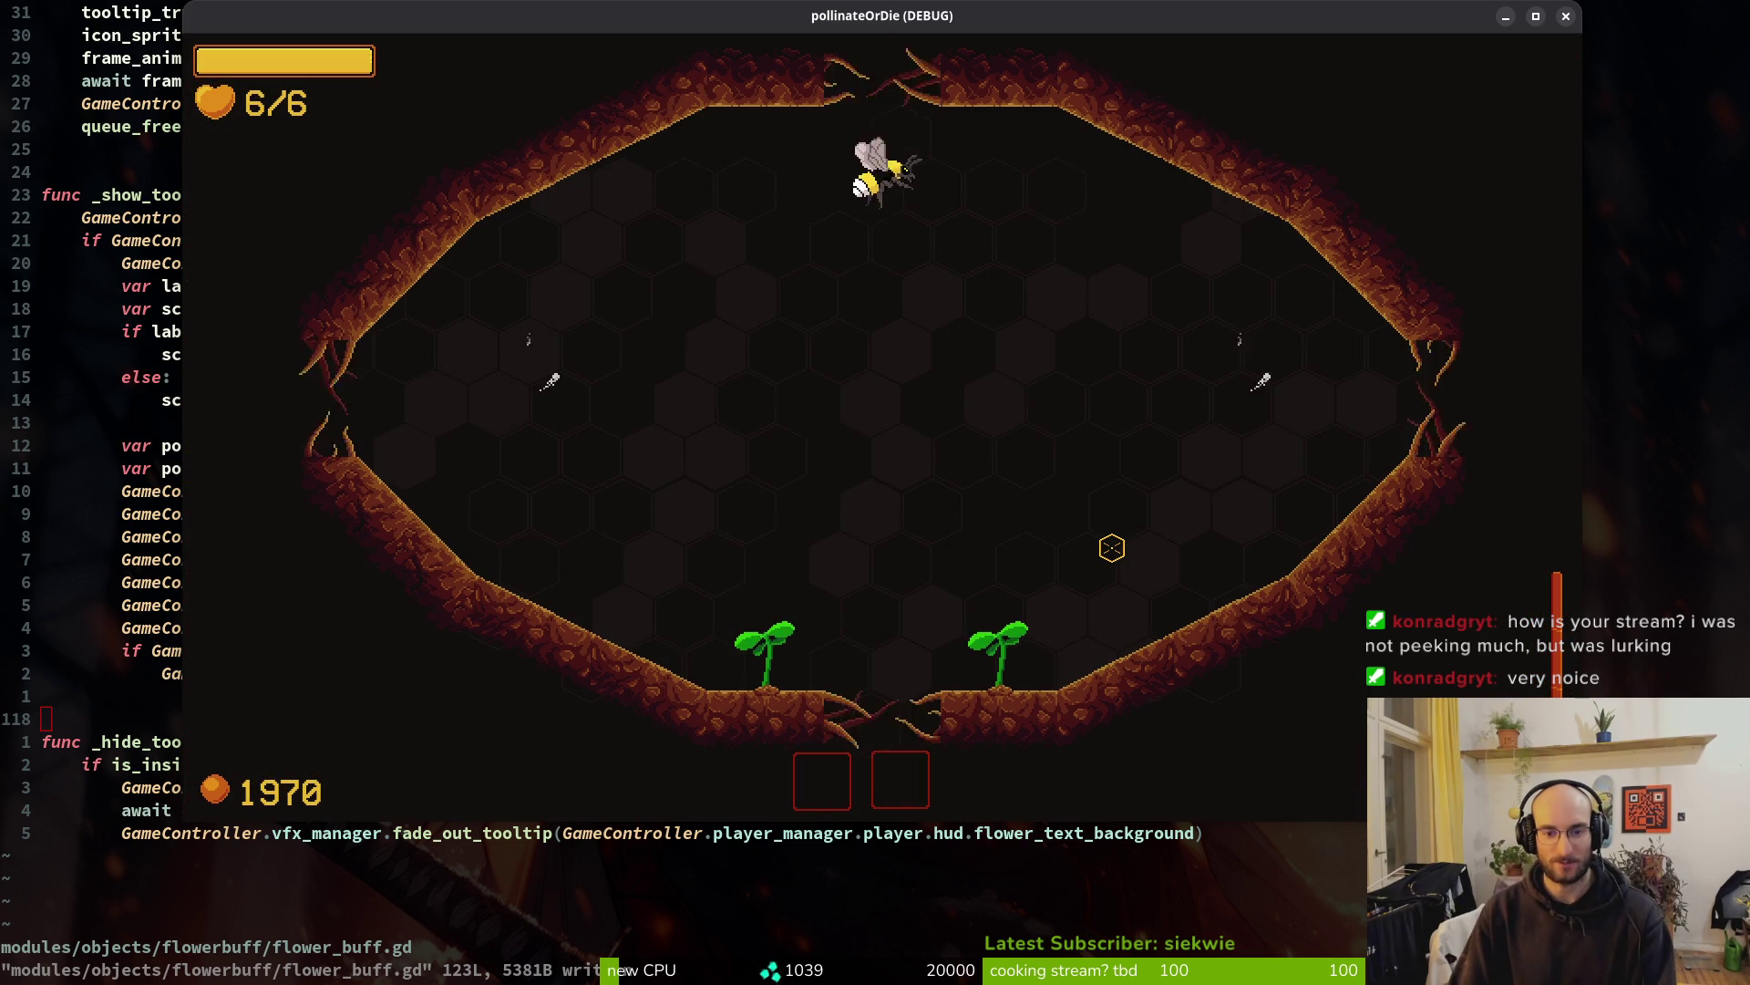
{"action": "key", "text": "s"}
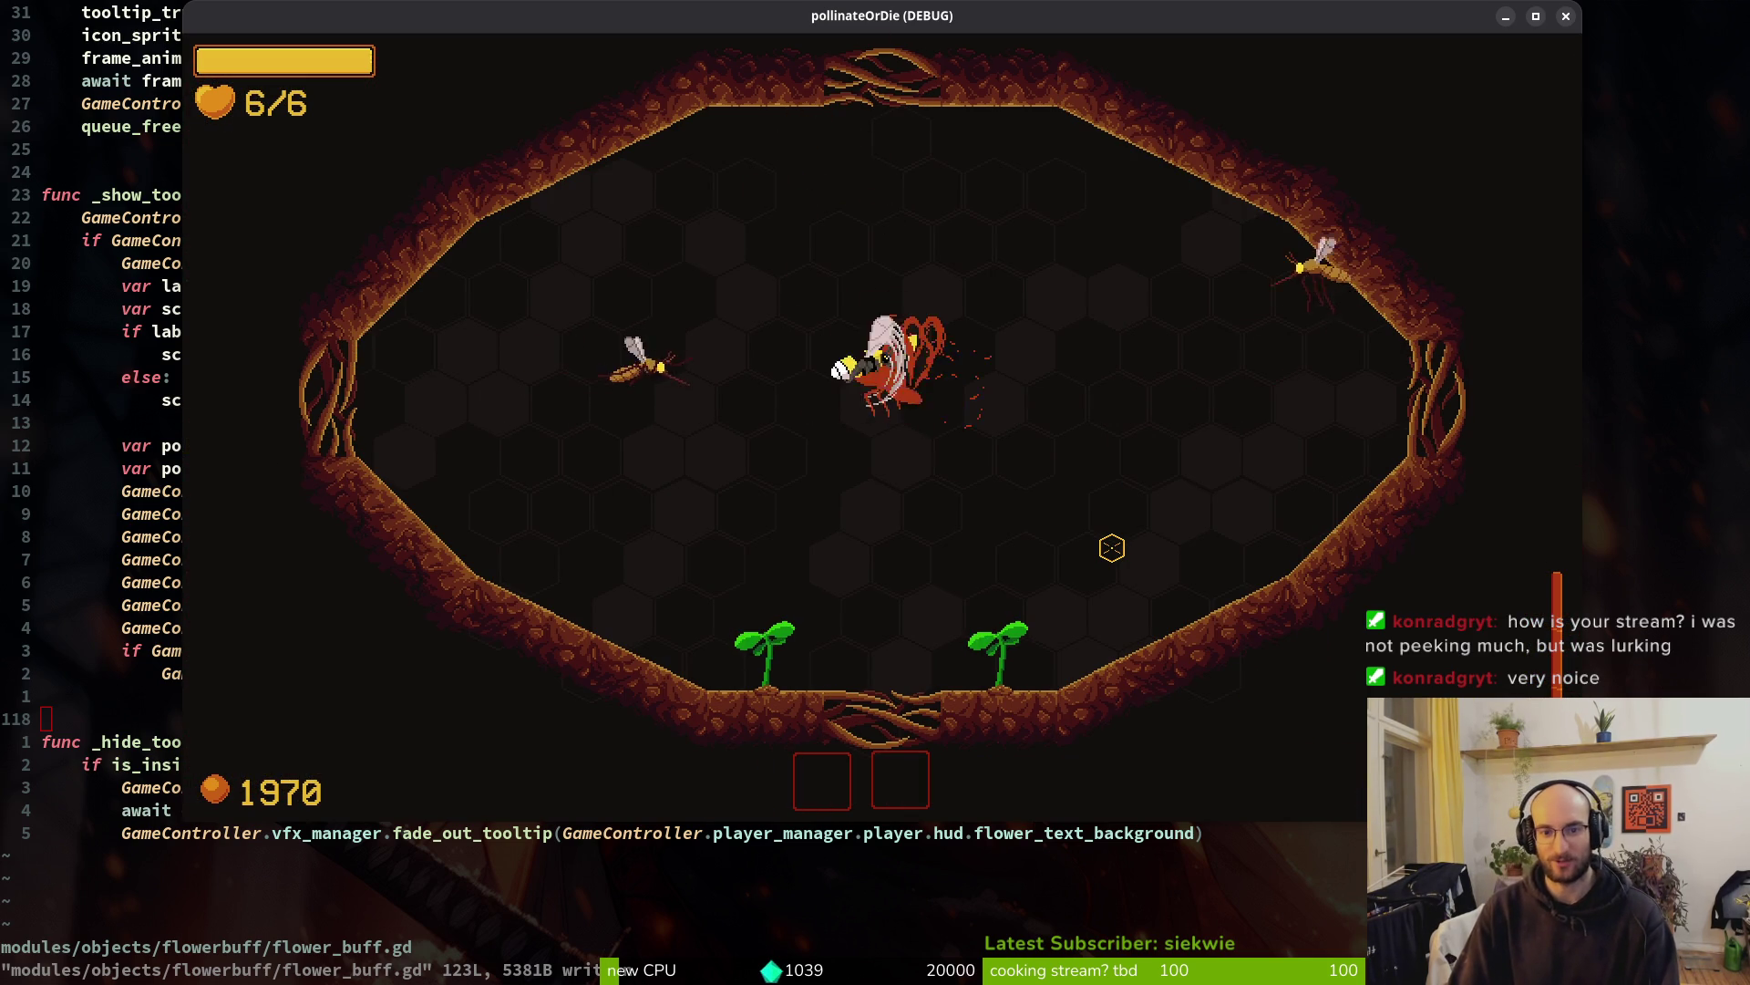
{"action": "key", "text": "a"}
{"action": "key", "text": "d"}
{"action": "key", "text": "d"}
{"action": "key", "text": "w"}
{"action": "key", "text": "a"}
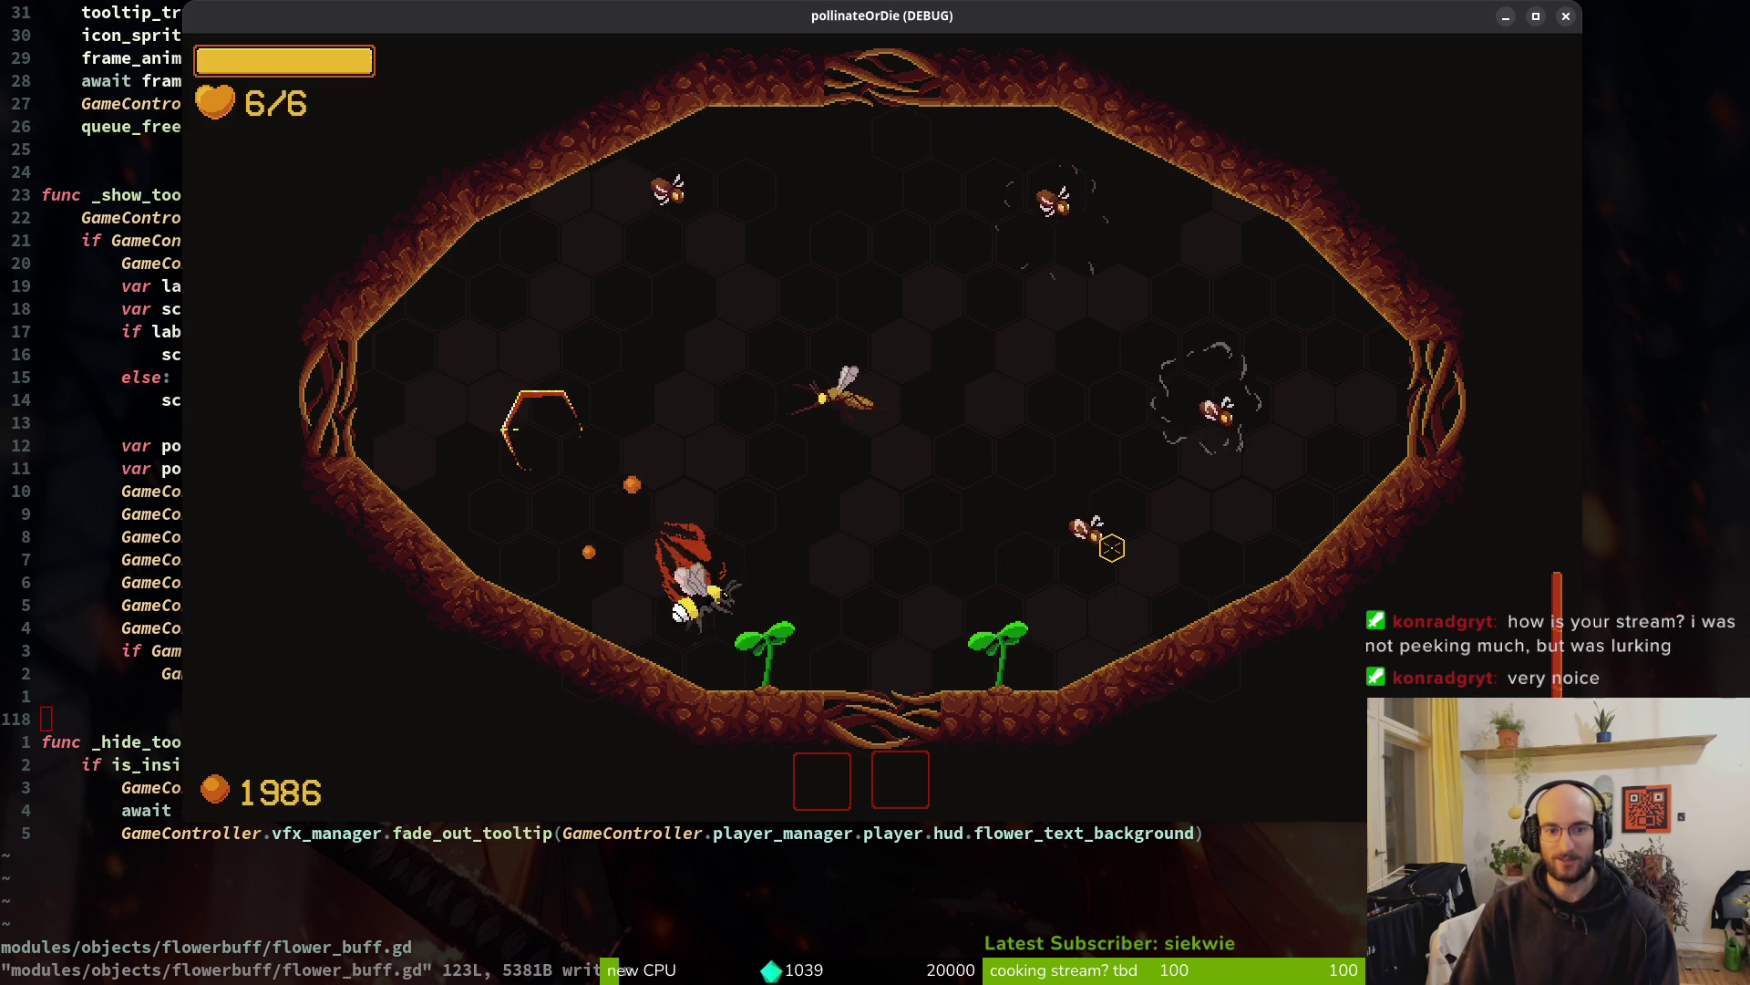
{"action": "key", "text": "d"}
{"action": "key", "text": "d"}
{"action": "key", "text": "w"}
{"action": "key", "text": "a"}
{"action": "key", "text": "d"}
{"action": "key", "text": "a"}
{"action": "key", "text": "a"}
{"action": "key", "text": "w"}
{"action": "key", "text": "s"}
{"action": "key", "text": "d"}
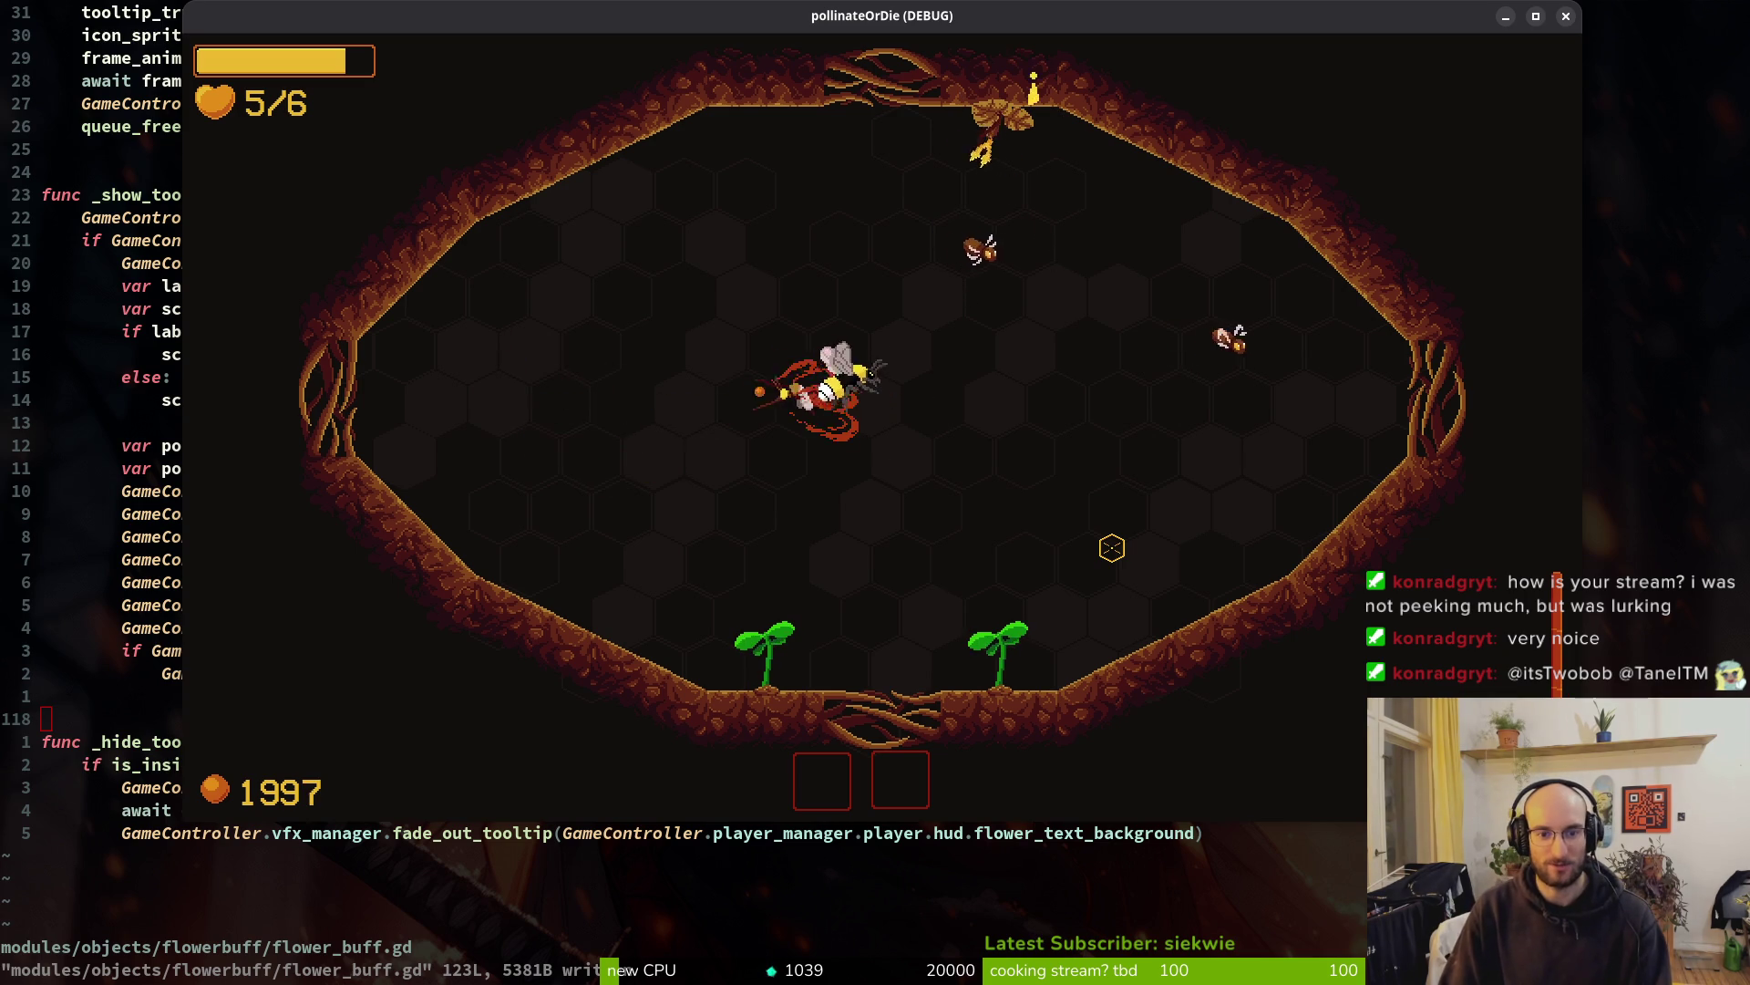
{"action": "key", "text": "d"}
{"action": "key", "text": "w"}
{"action": "key", "text": "a"}
{"action": "key", "text": "d"}
{"action": "key", "text": "s"}
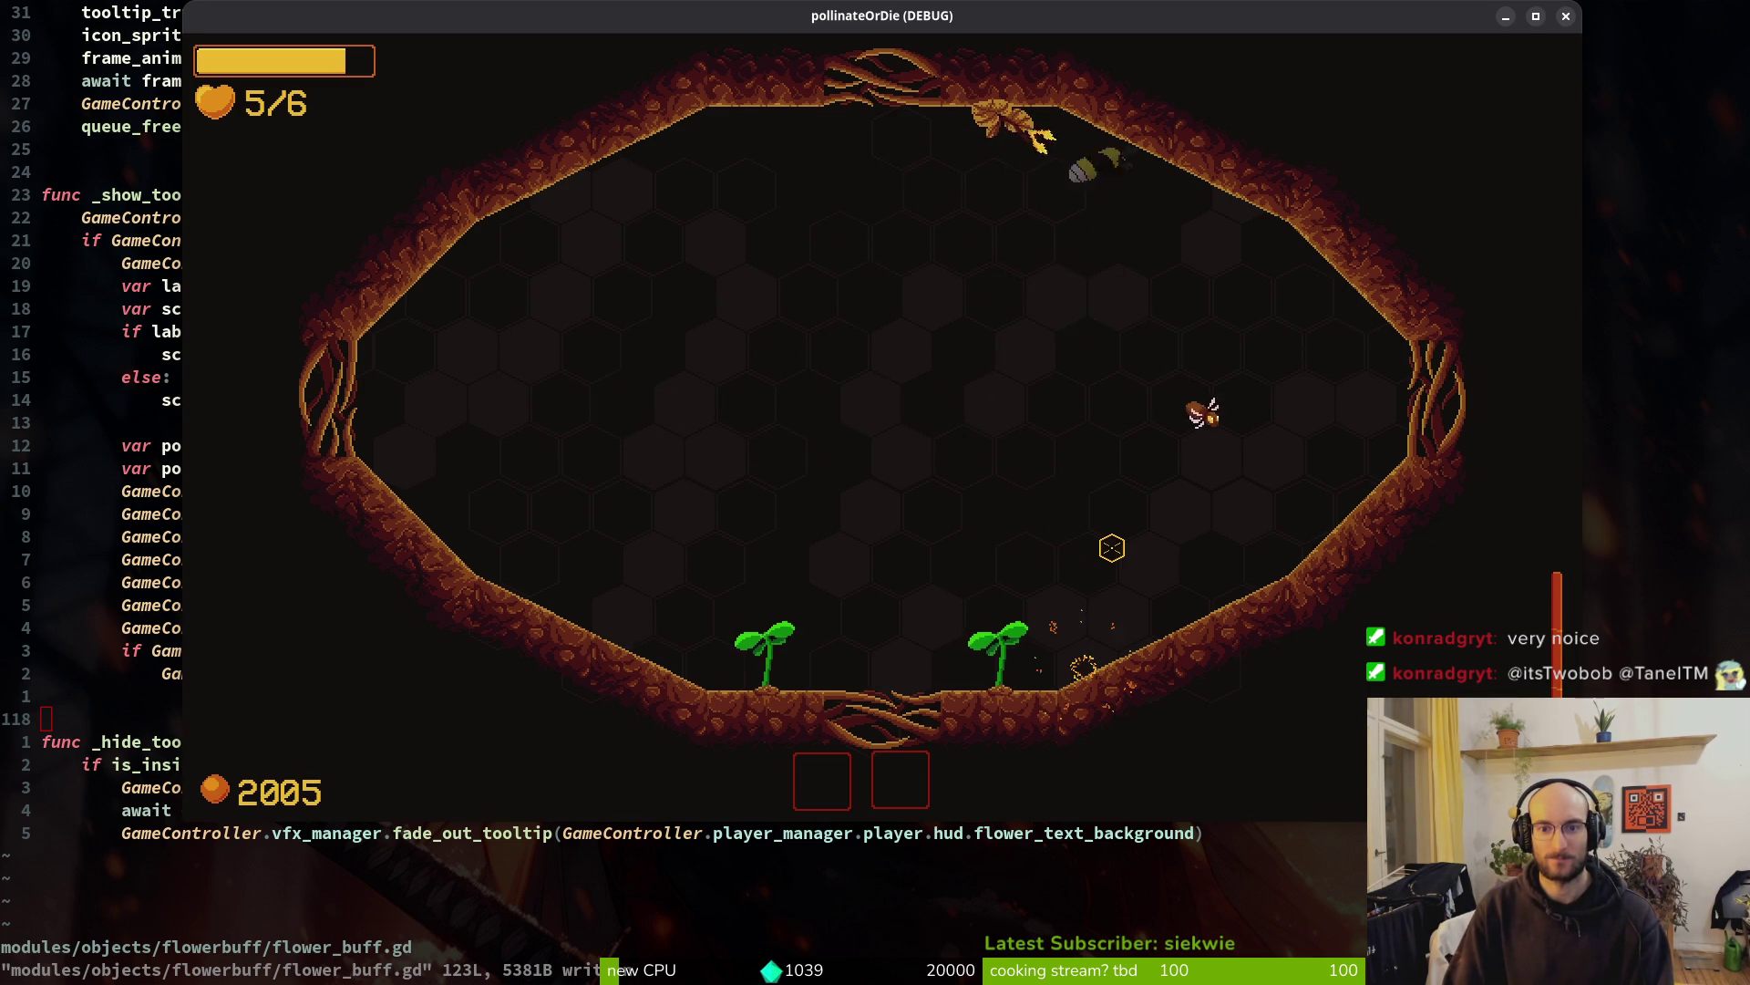
{"action": "key", "text": "s"}
{"action": "key", "text": "d"}
{"action": "key", "text": "d"}
{"action": "key", "text": "a"}
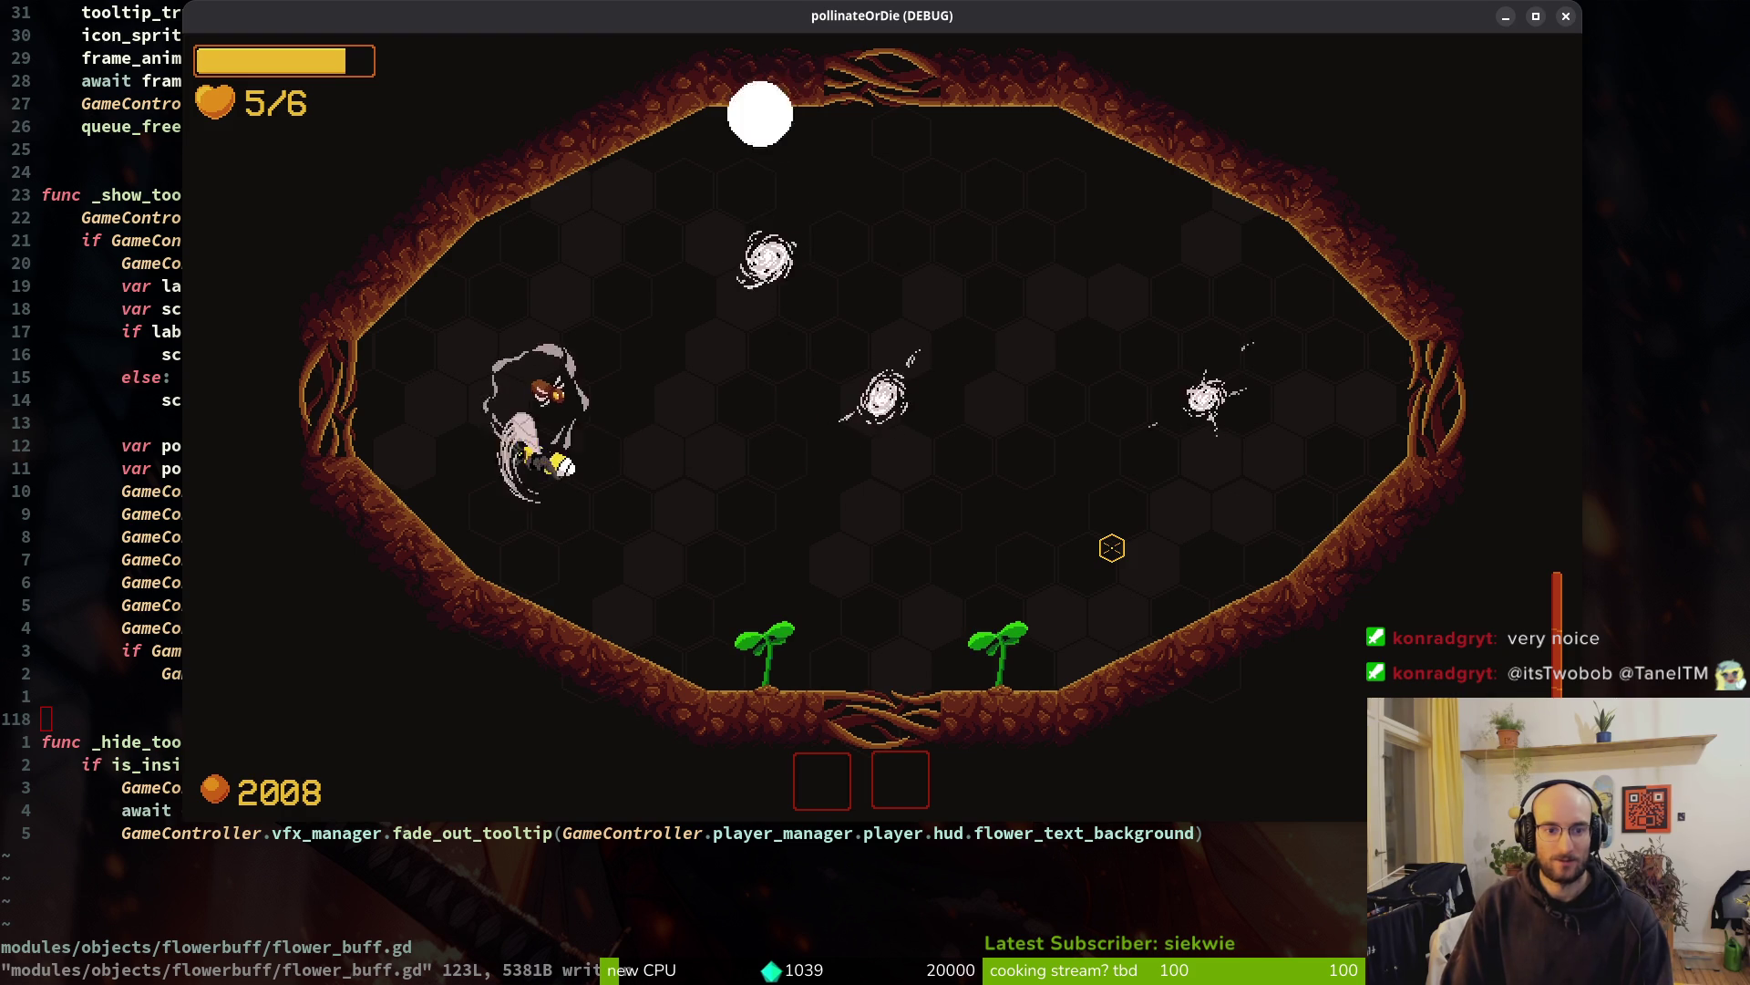
{"action": "key", "text": "d"}
{"action": "key", "text": "s"}
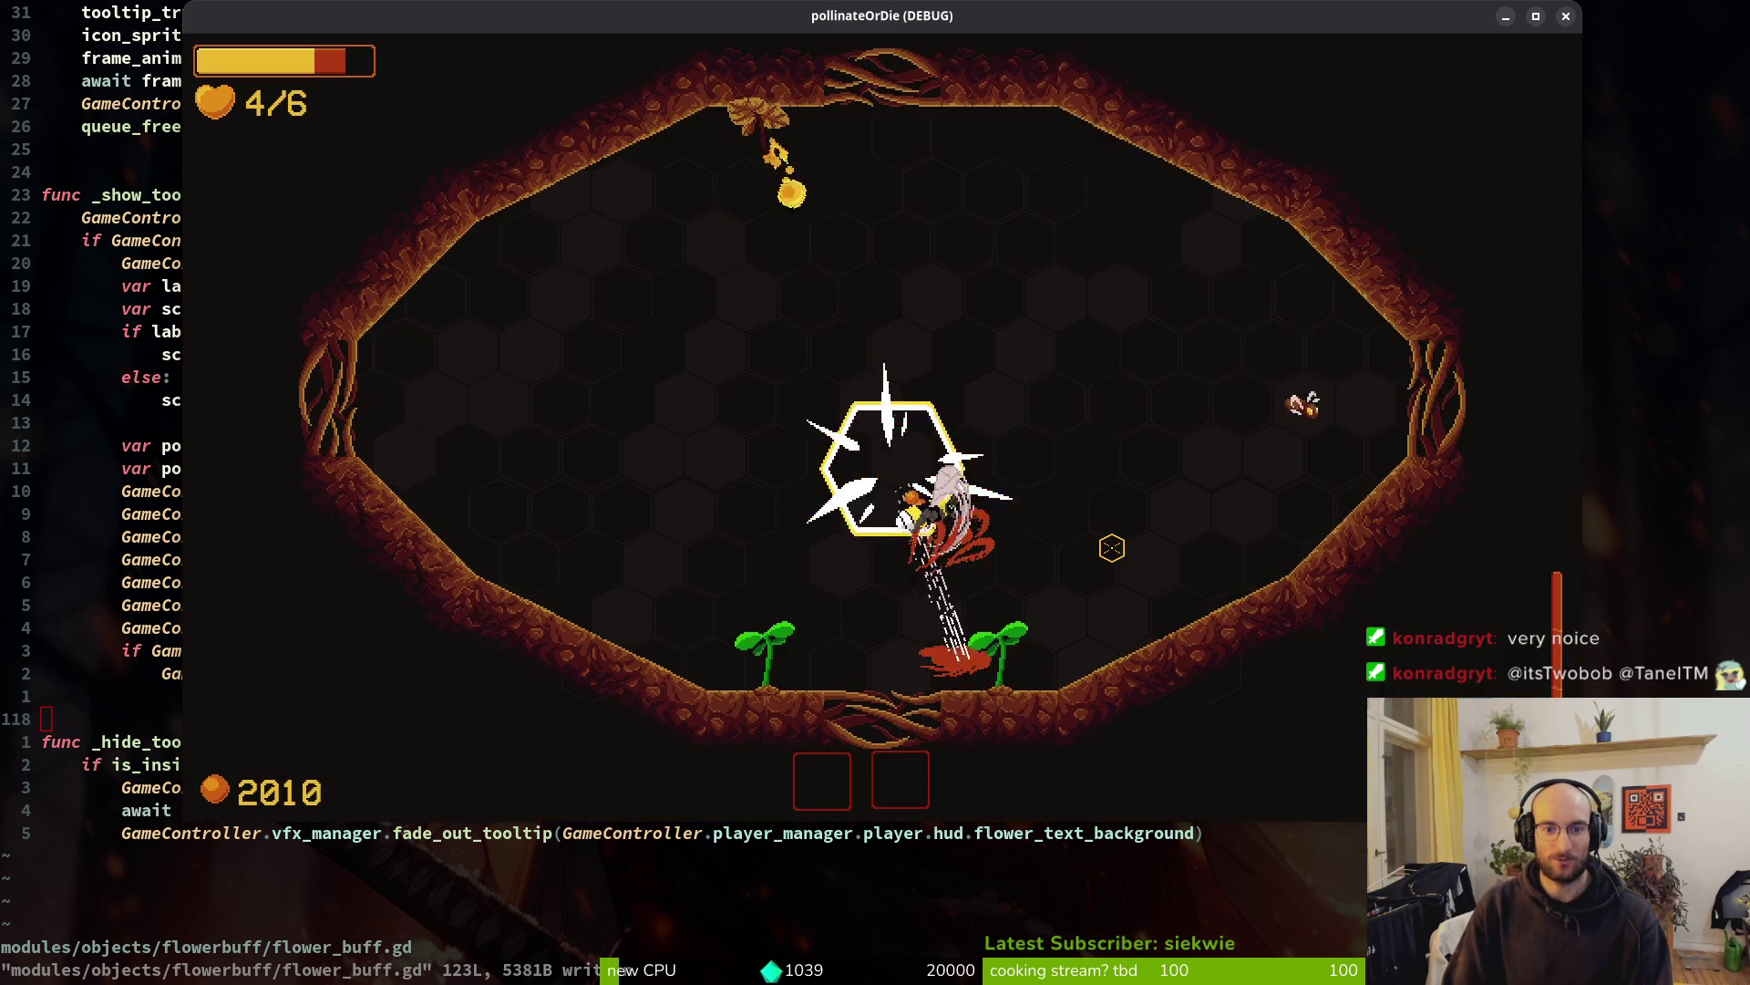
{"action": "key", "text": "w"}
{"action": "key", "text": "s"}
{"action": "key", "text": "d"}
{"action": "key", "text": "a"}
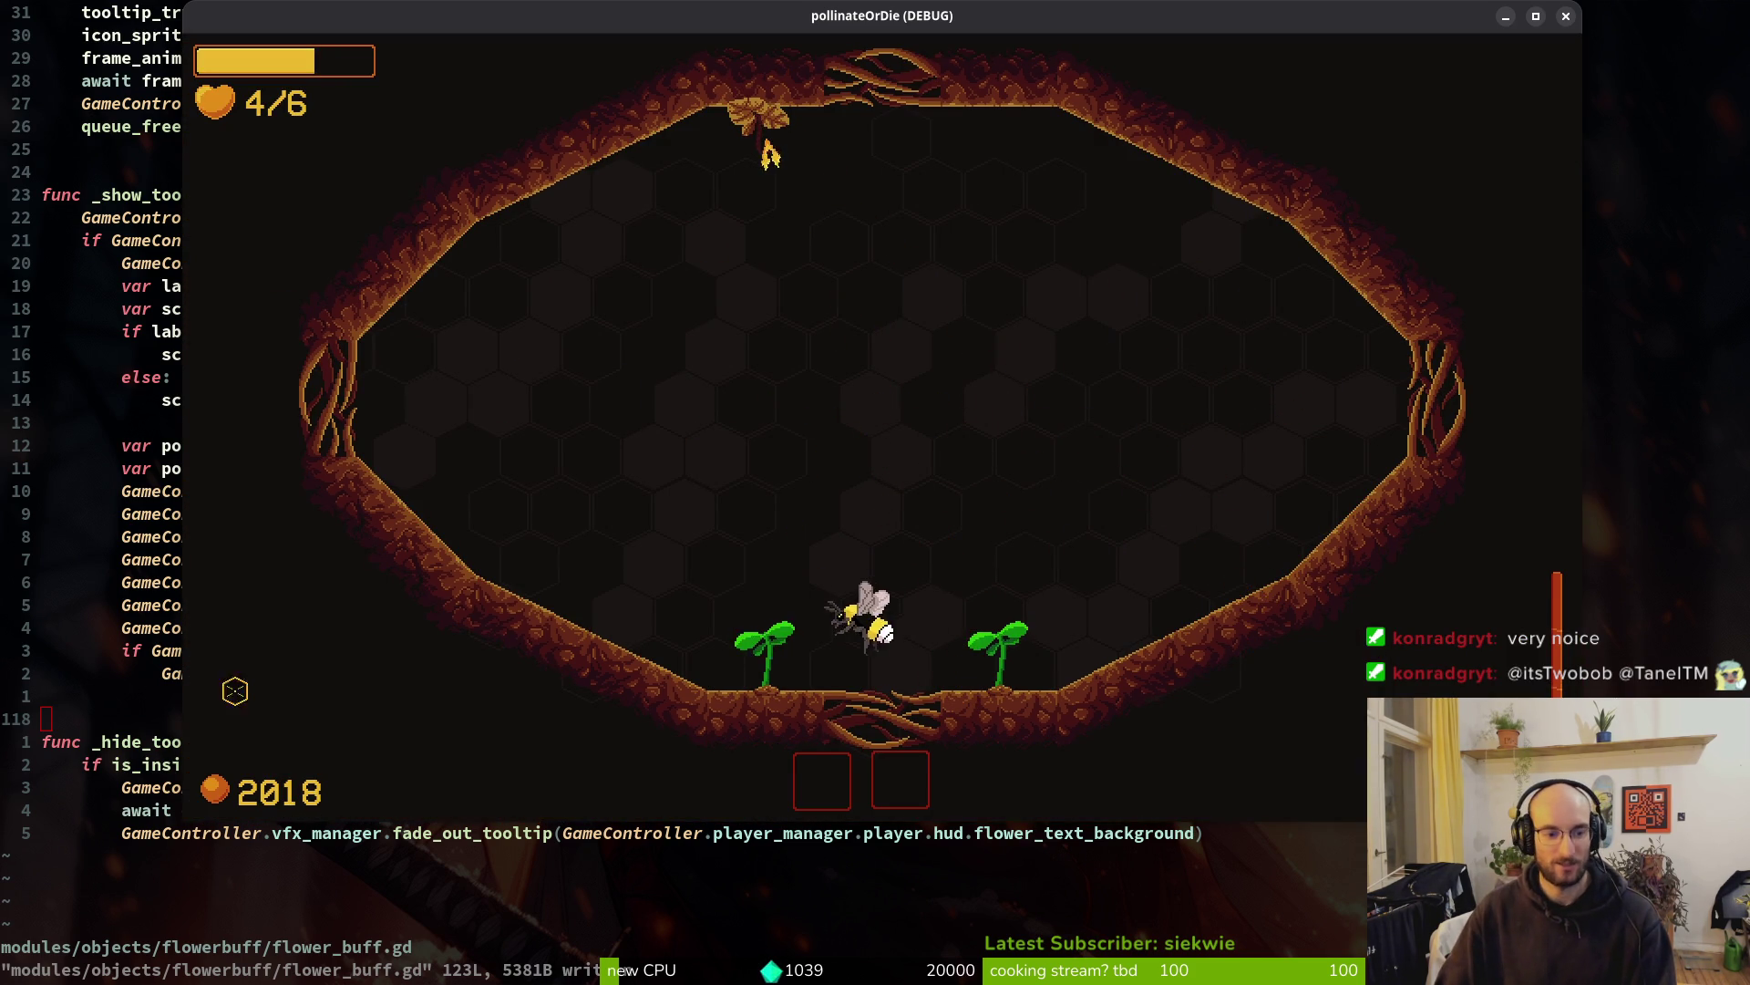
{"action": "key", "text": "a"}
{"action": "key", "text": "w"}
{"action": "key", "text": "d"}
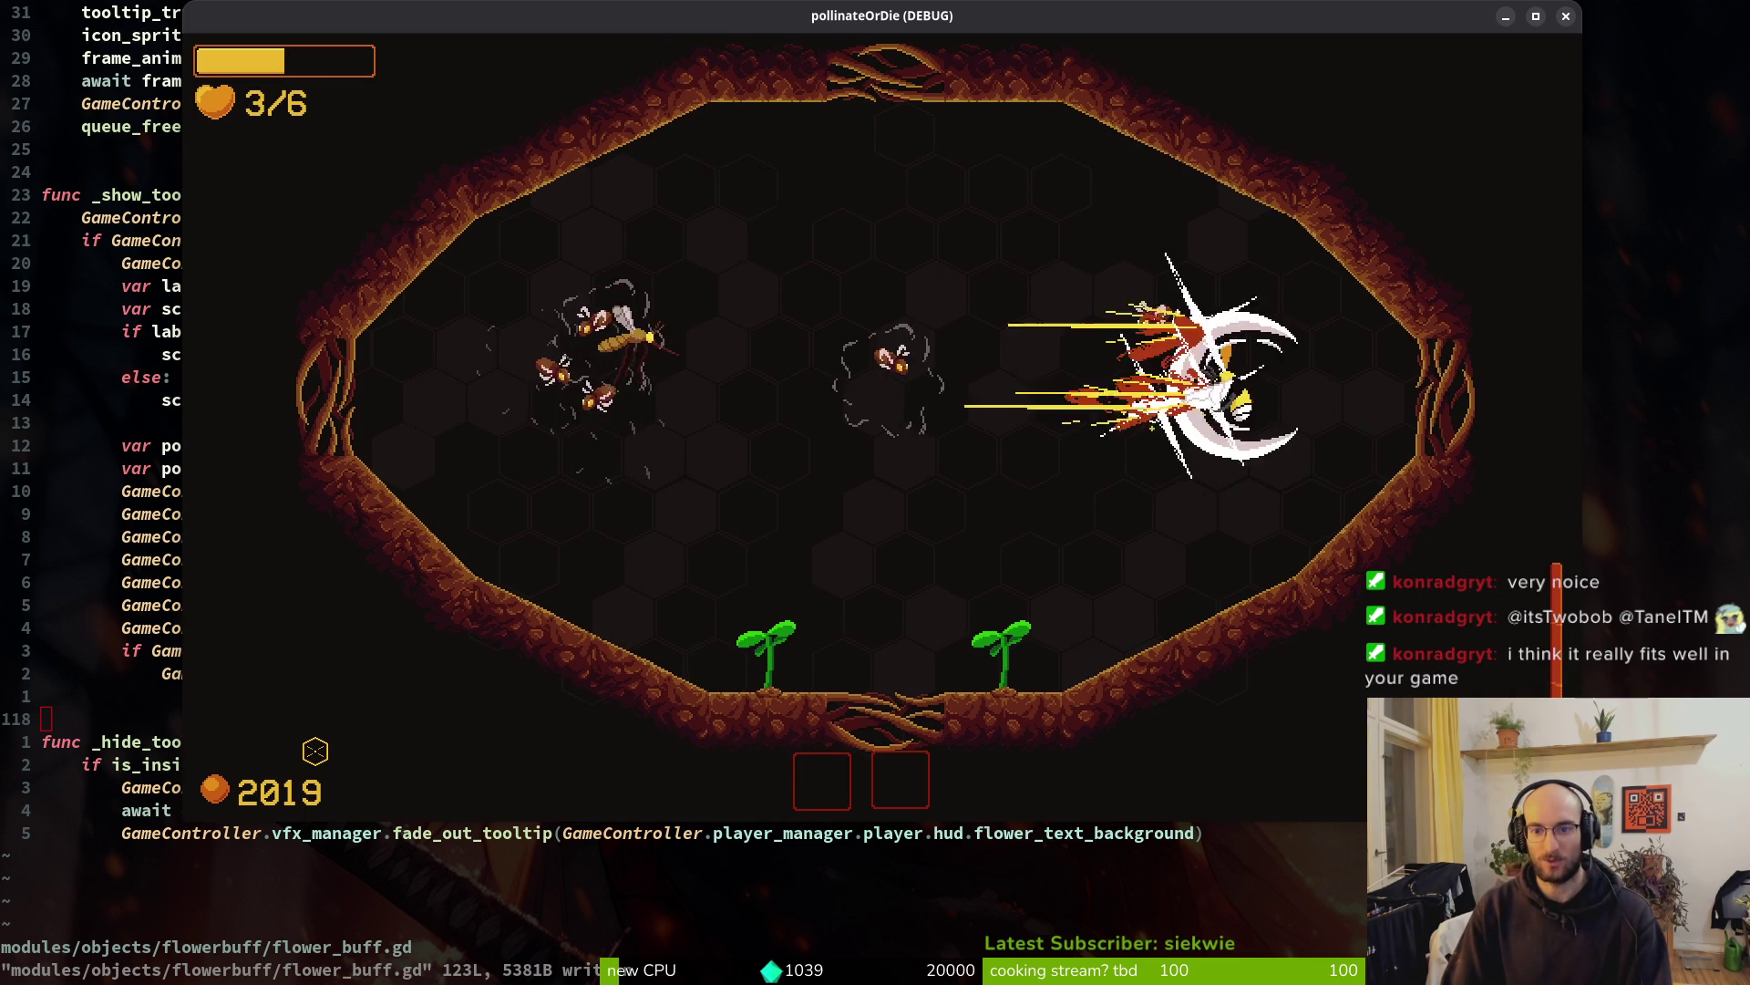
{"action": "key", "text": "a"}
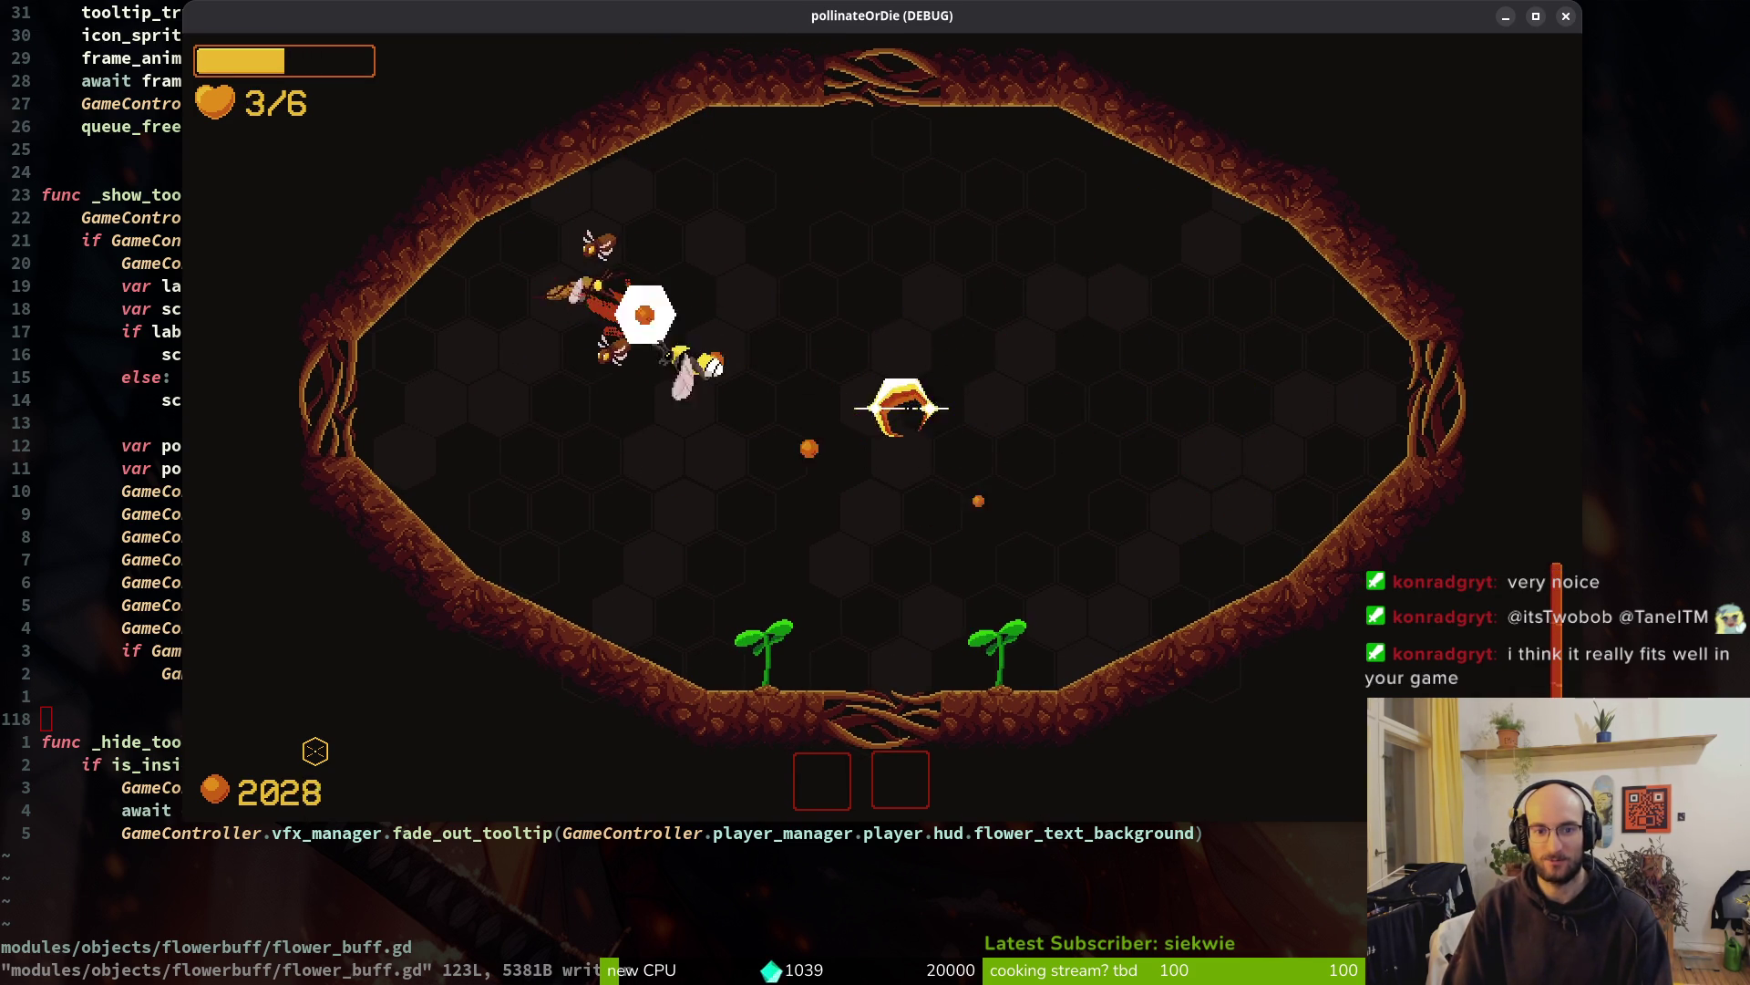
{"action": "key", "text": "w"}
{"action": "key", "text": "d"}
{"action": "key", "text": "a"}
{"action": "key", "text": "w"}
Land on the flower, compare the +10% and +15% buffs, and take the +15% slash damage buff
{"action": "key", "text": "s"}
{"action": "key", "text": "a"}
{"action": "key", "text": "a"}
{"action": "key", "text": "d"}
{"action": "key", "text": "a"}
{"action": "key", "text": "d"}
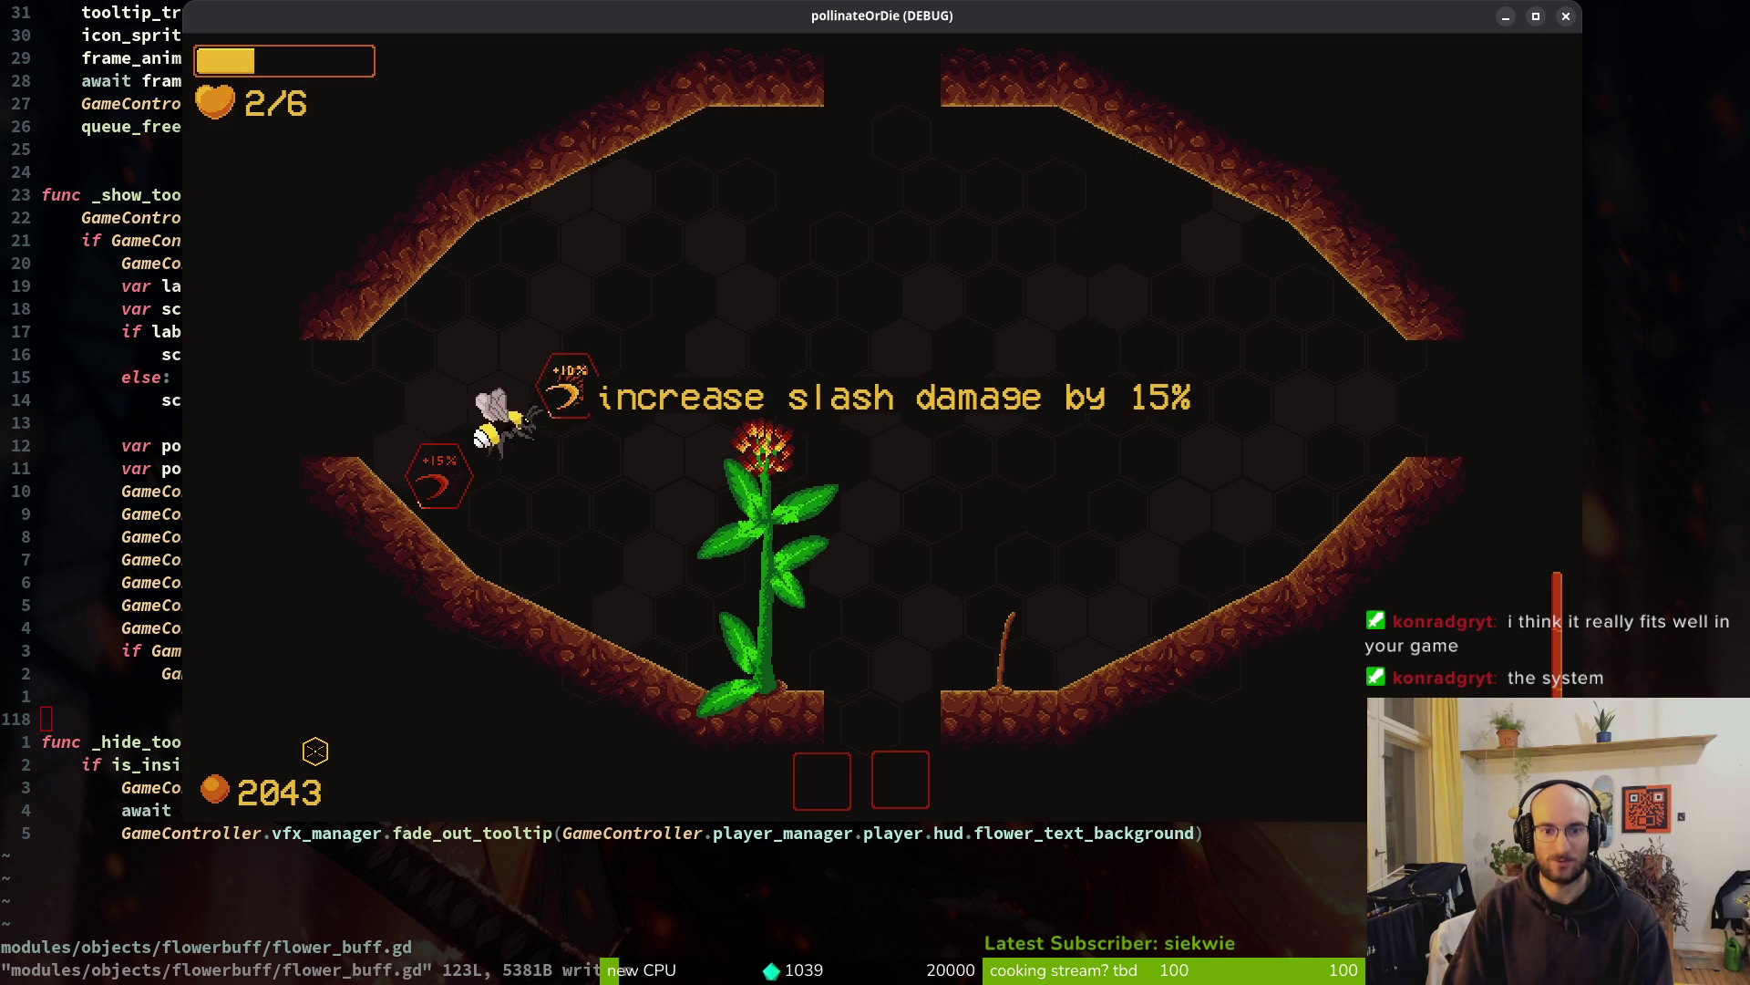
{"action": "key", "text": "s"}
{"action": "key", "text": "a"}
{"action": "key", "text": "w"}
{"action": "key", "text": "d"}
{"action": "key", "text": "s"}
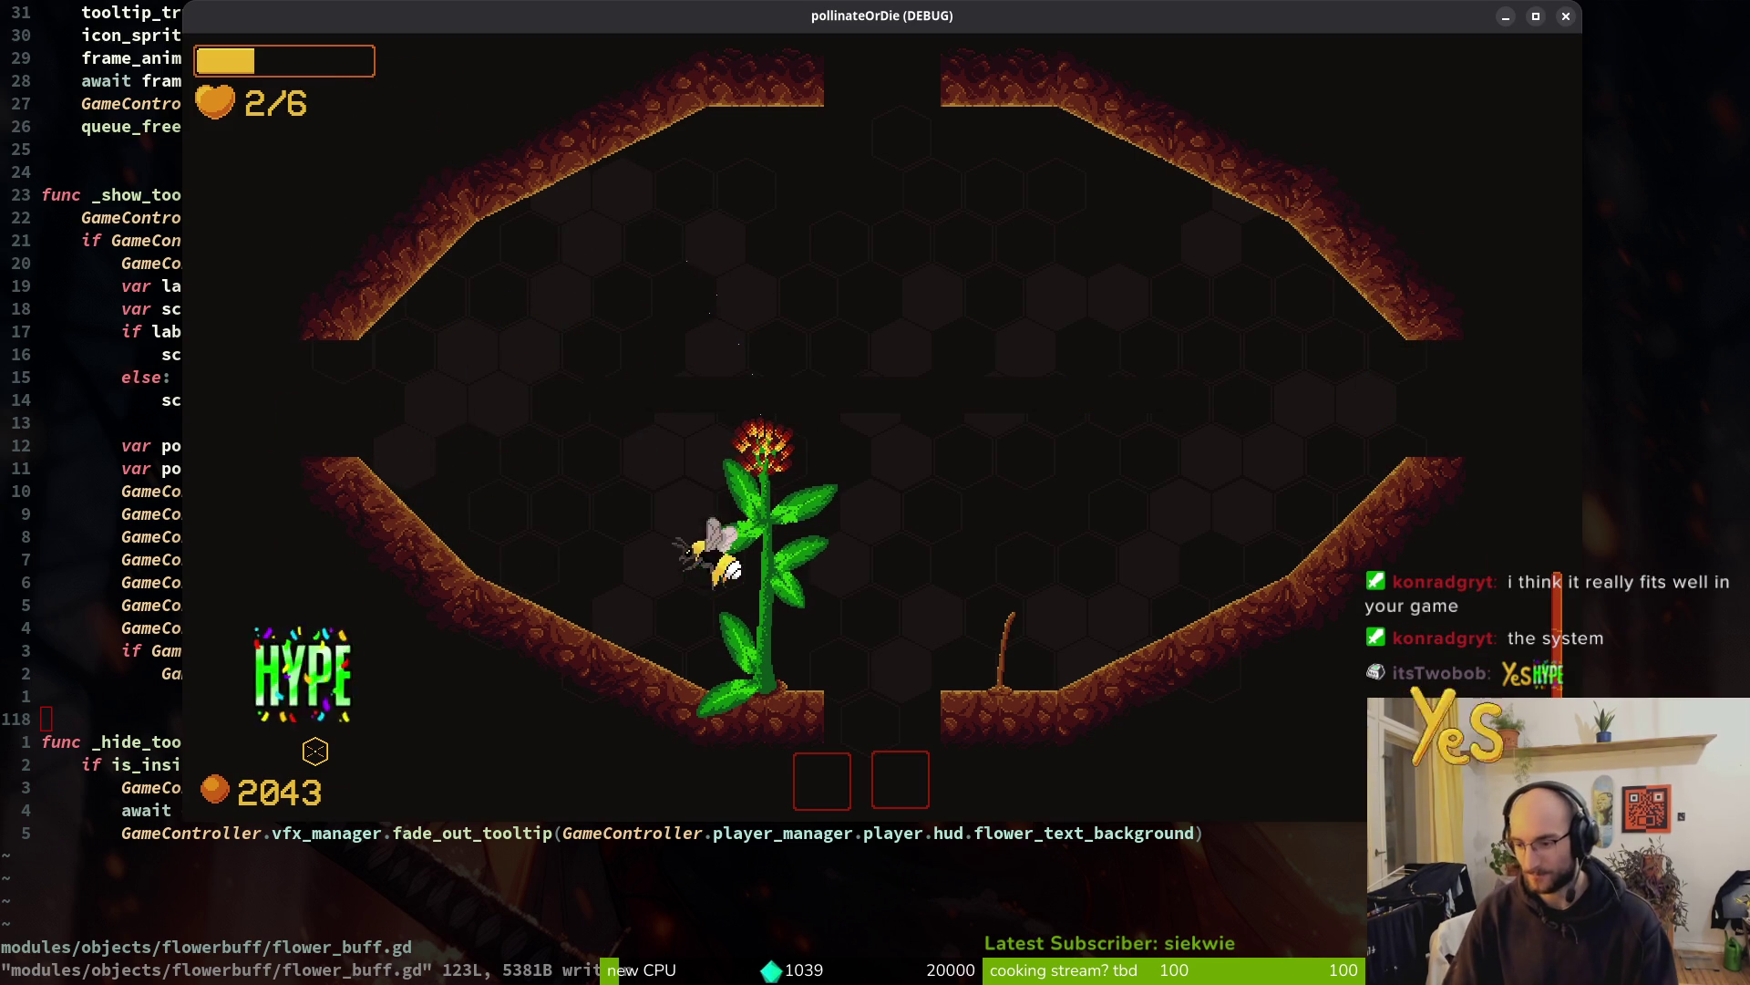
Drop into the spider room and fight until the bee dies, then rebirth and close the game
{"action": "key", "text": "s"}
{"action": "key", "text": "a"}
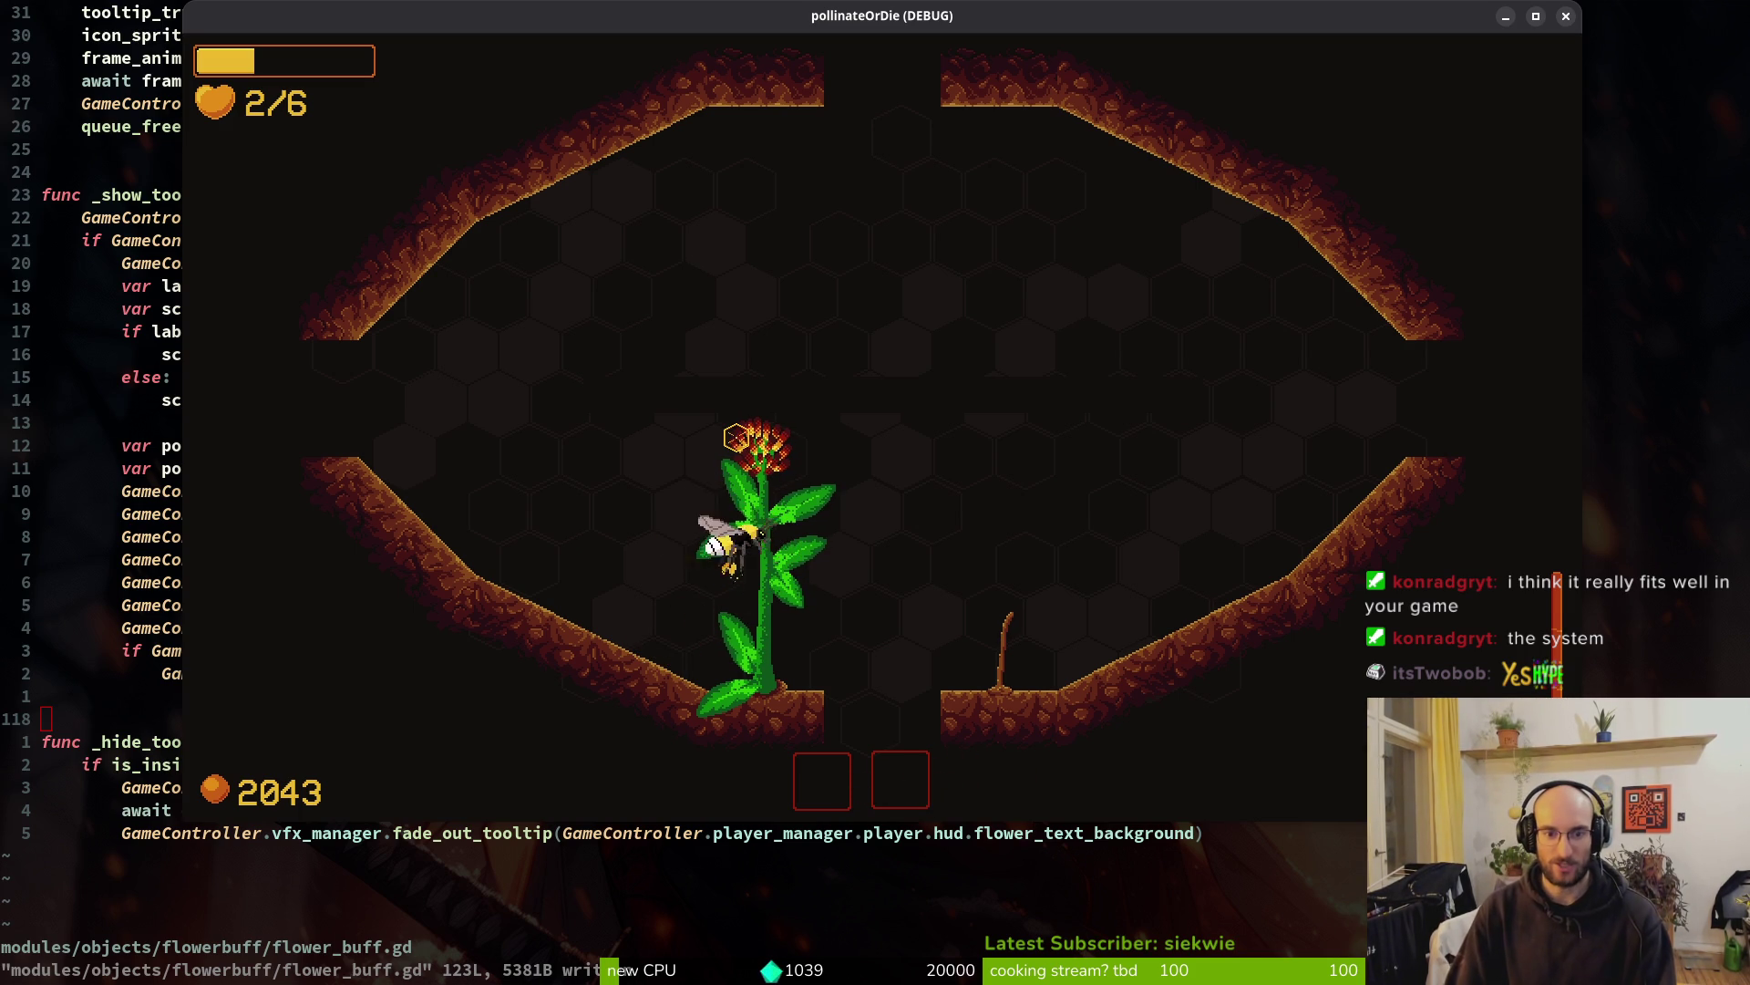
{"action": "key", "text": "s"}
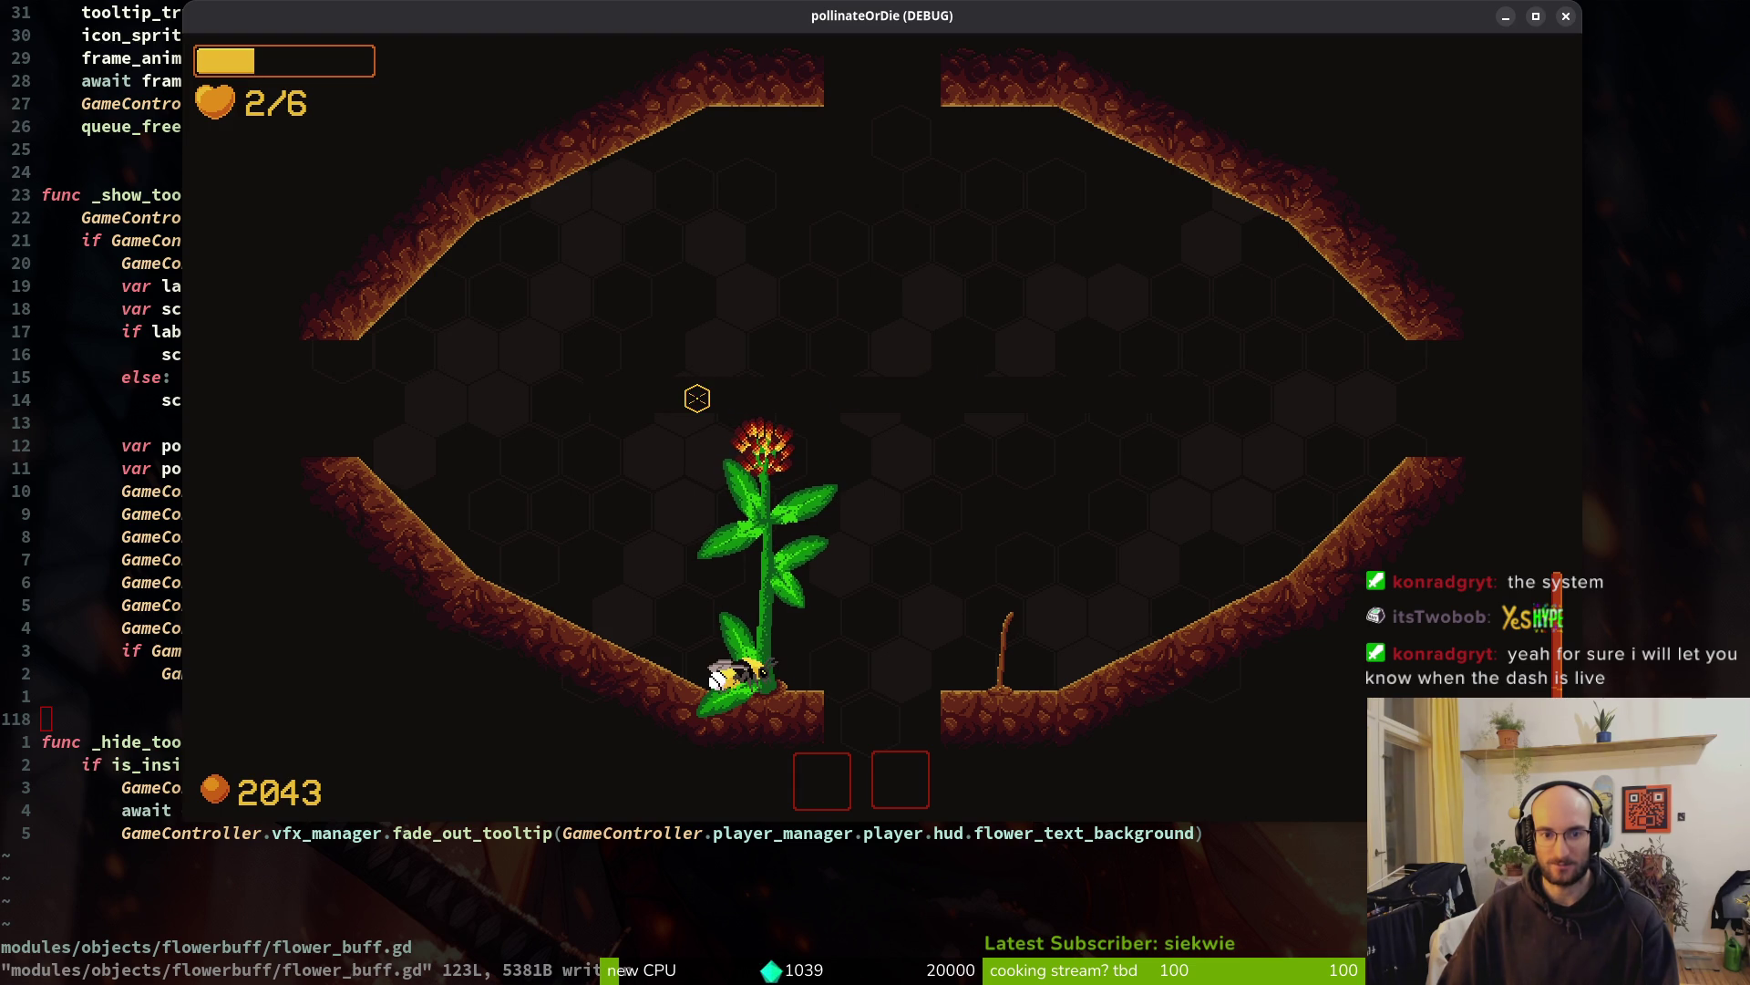
{"action": "key", "text": "d"}
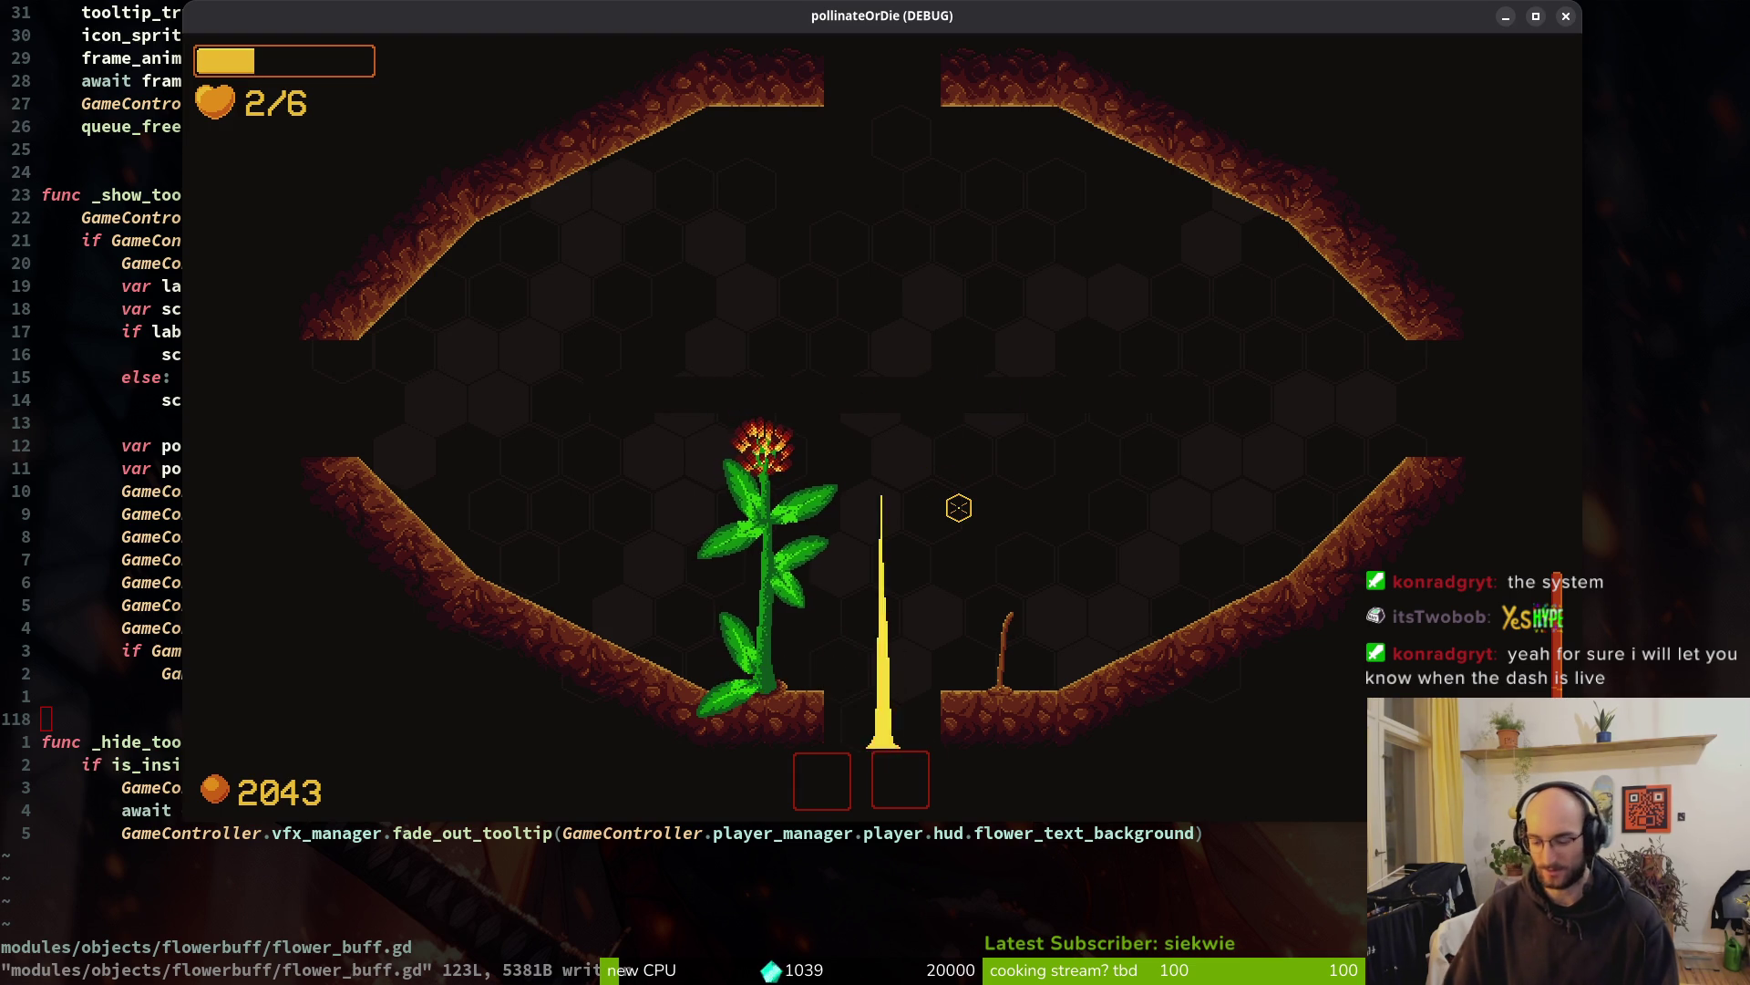
{"action": "key", "text": "s"}
{"action": "key", "text": "a"}
{"action": "key", "text": "d"}
{"action": "left_click", "coordinate": [837, 537]}
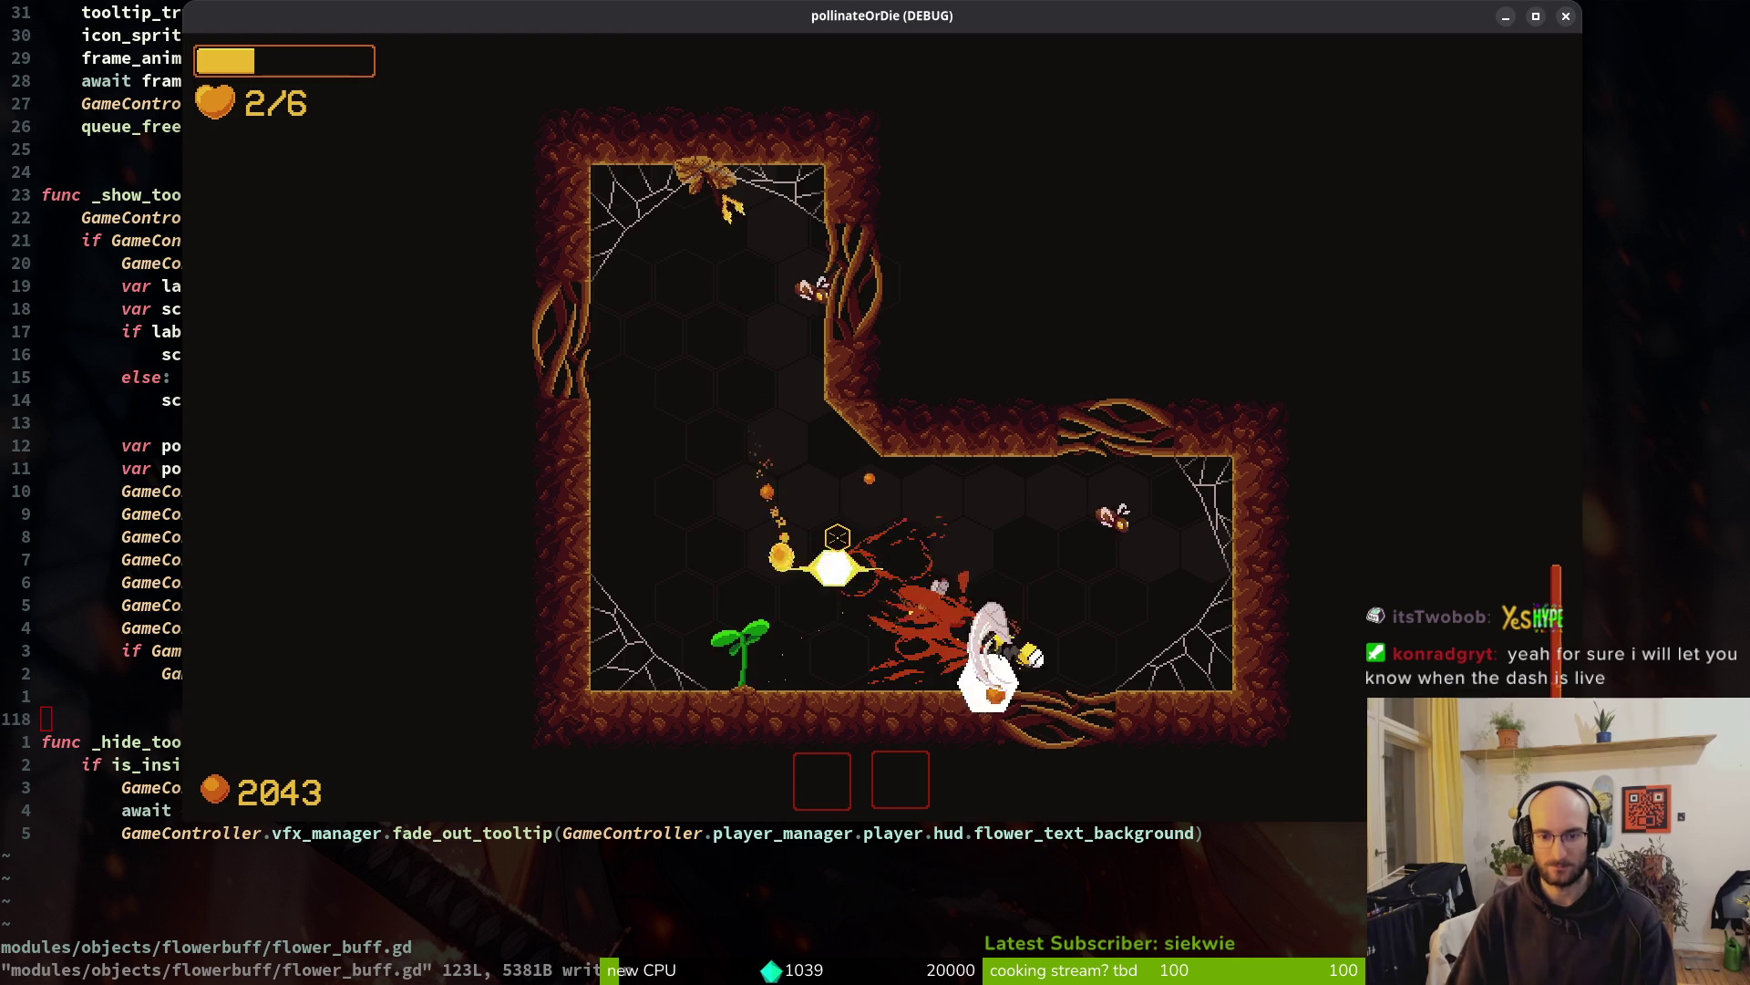
{"action": "key", "text": "a"}
{"action": "key", "text": "w"}
{"action": "key", "text": "a"}
{"action": "key", "text": "w"}
{"action": "key", "text": "s"}
{"action": "key", "text": "w"}
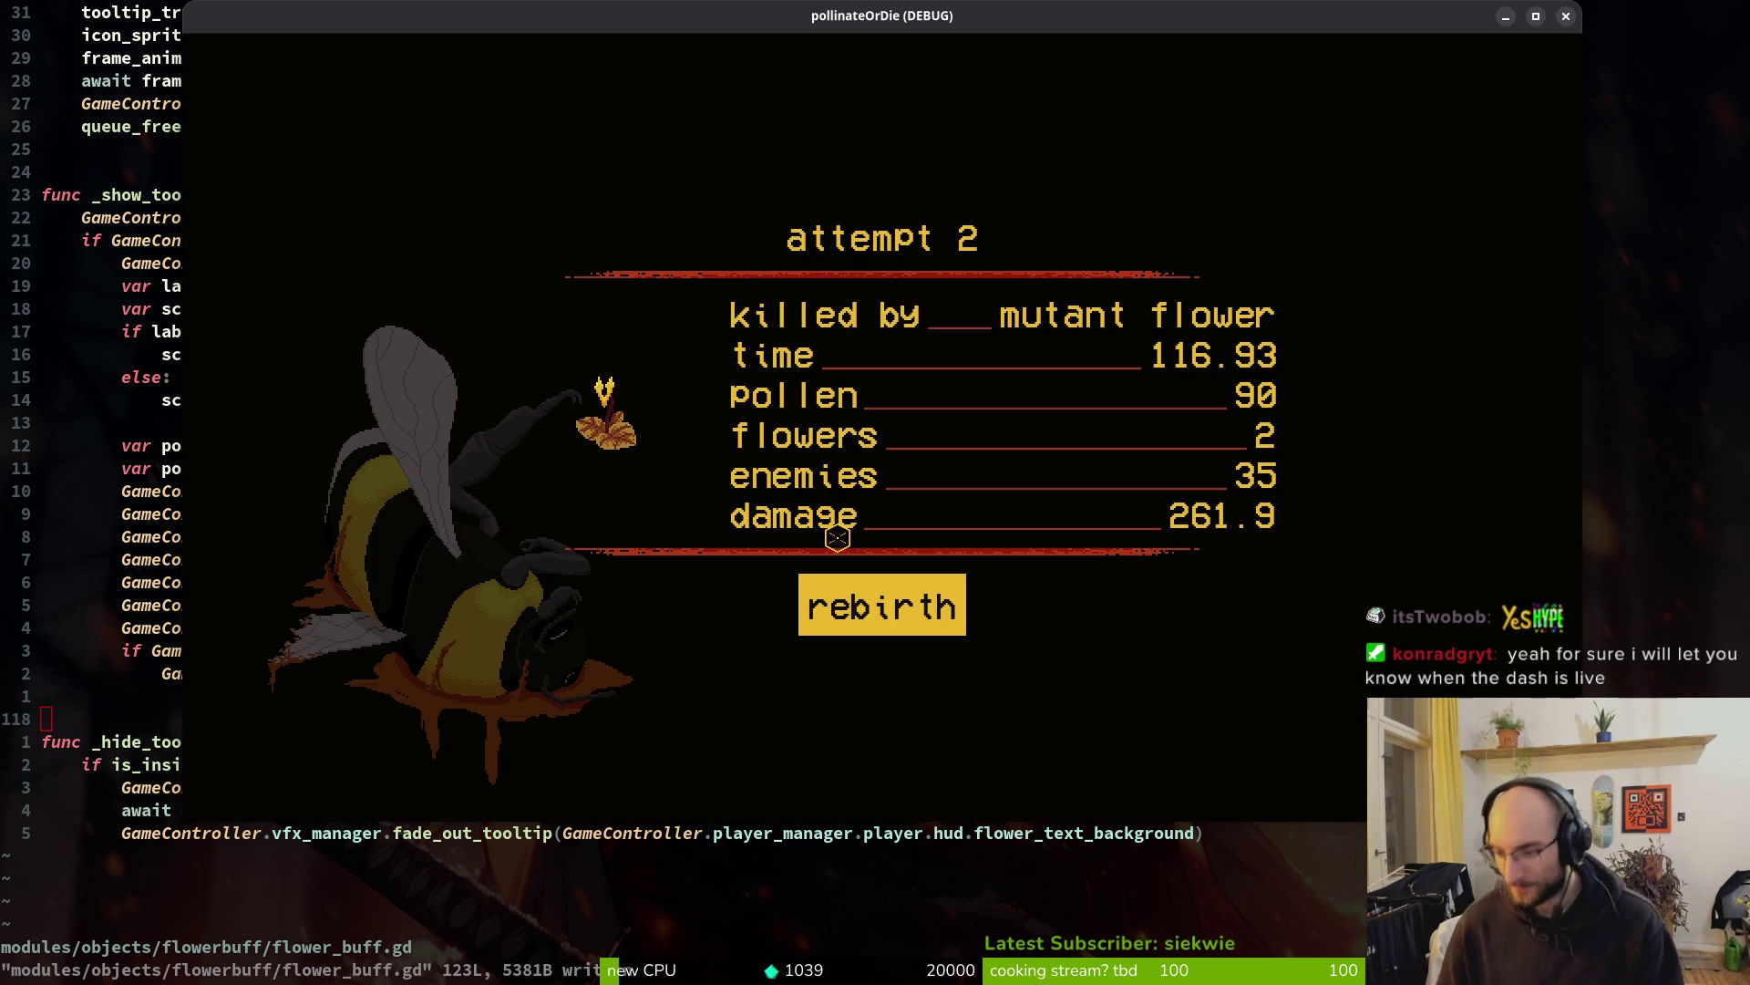
{"action": "key", "text": "Return"}
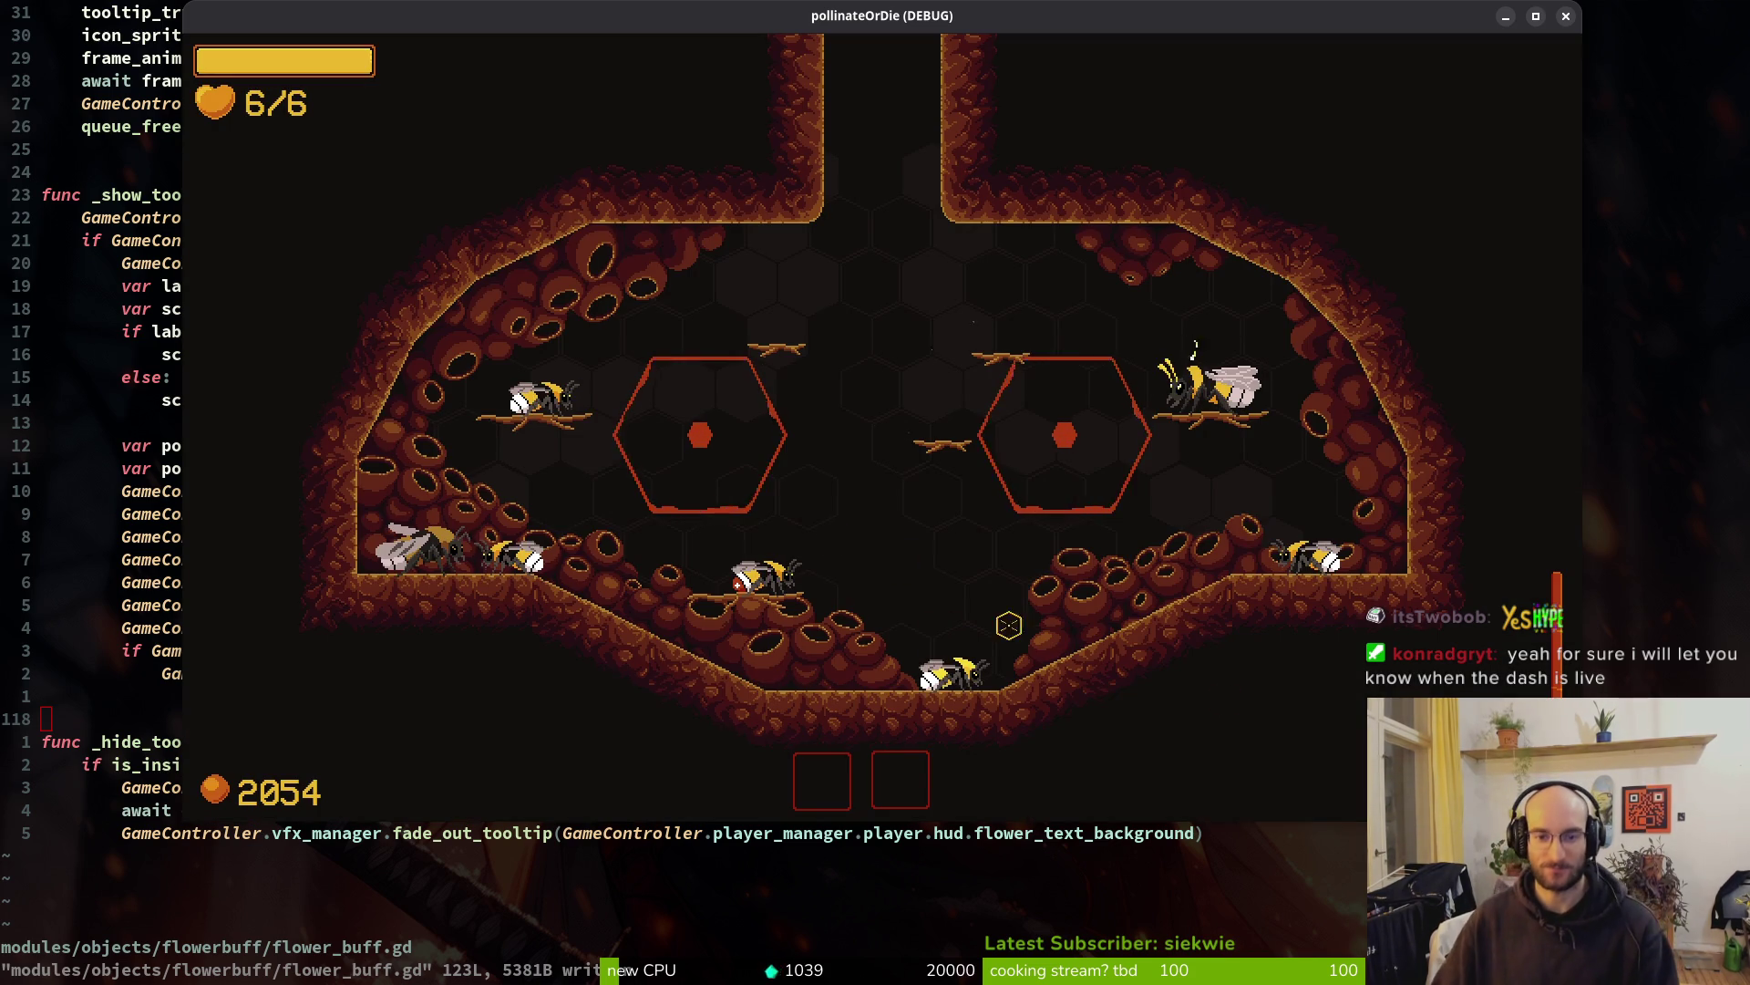
{"action": "key", "text": "Escape"}
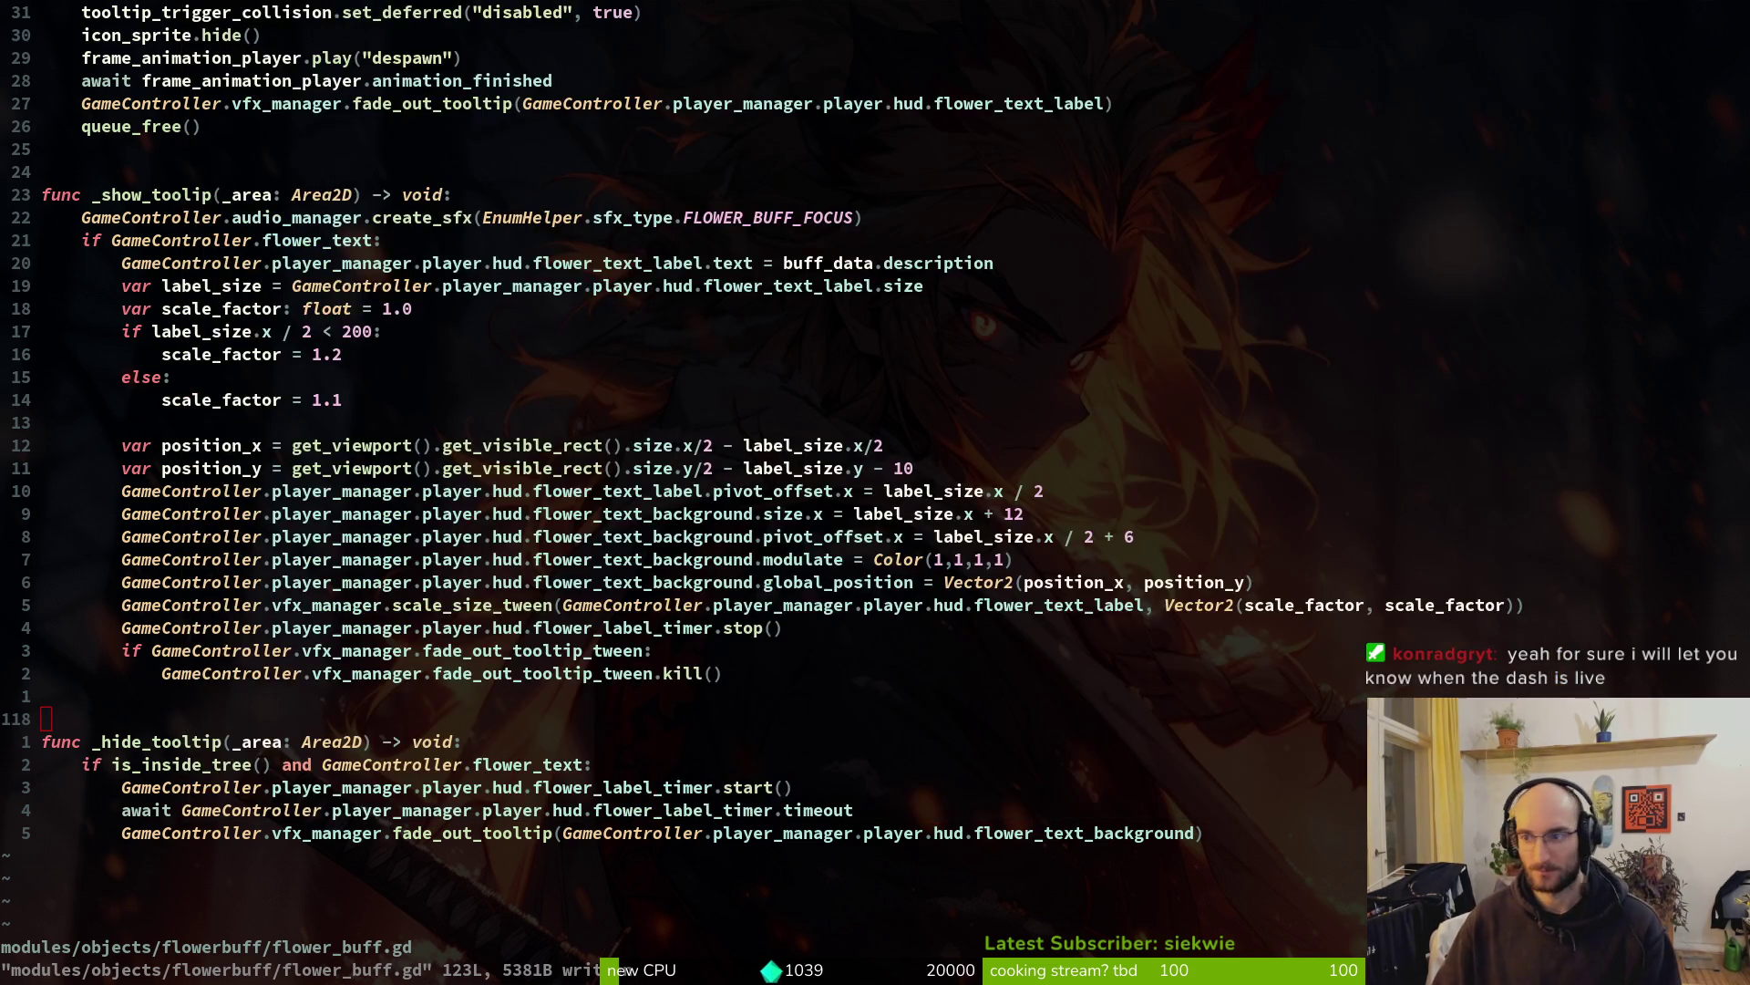
Hide TextureRect and TextureRect2 in hud_overlay, collapse flowerTextBackground, and save the scene
{"action": "key", "text": "alt+Tab"}
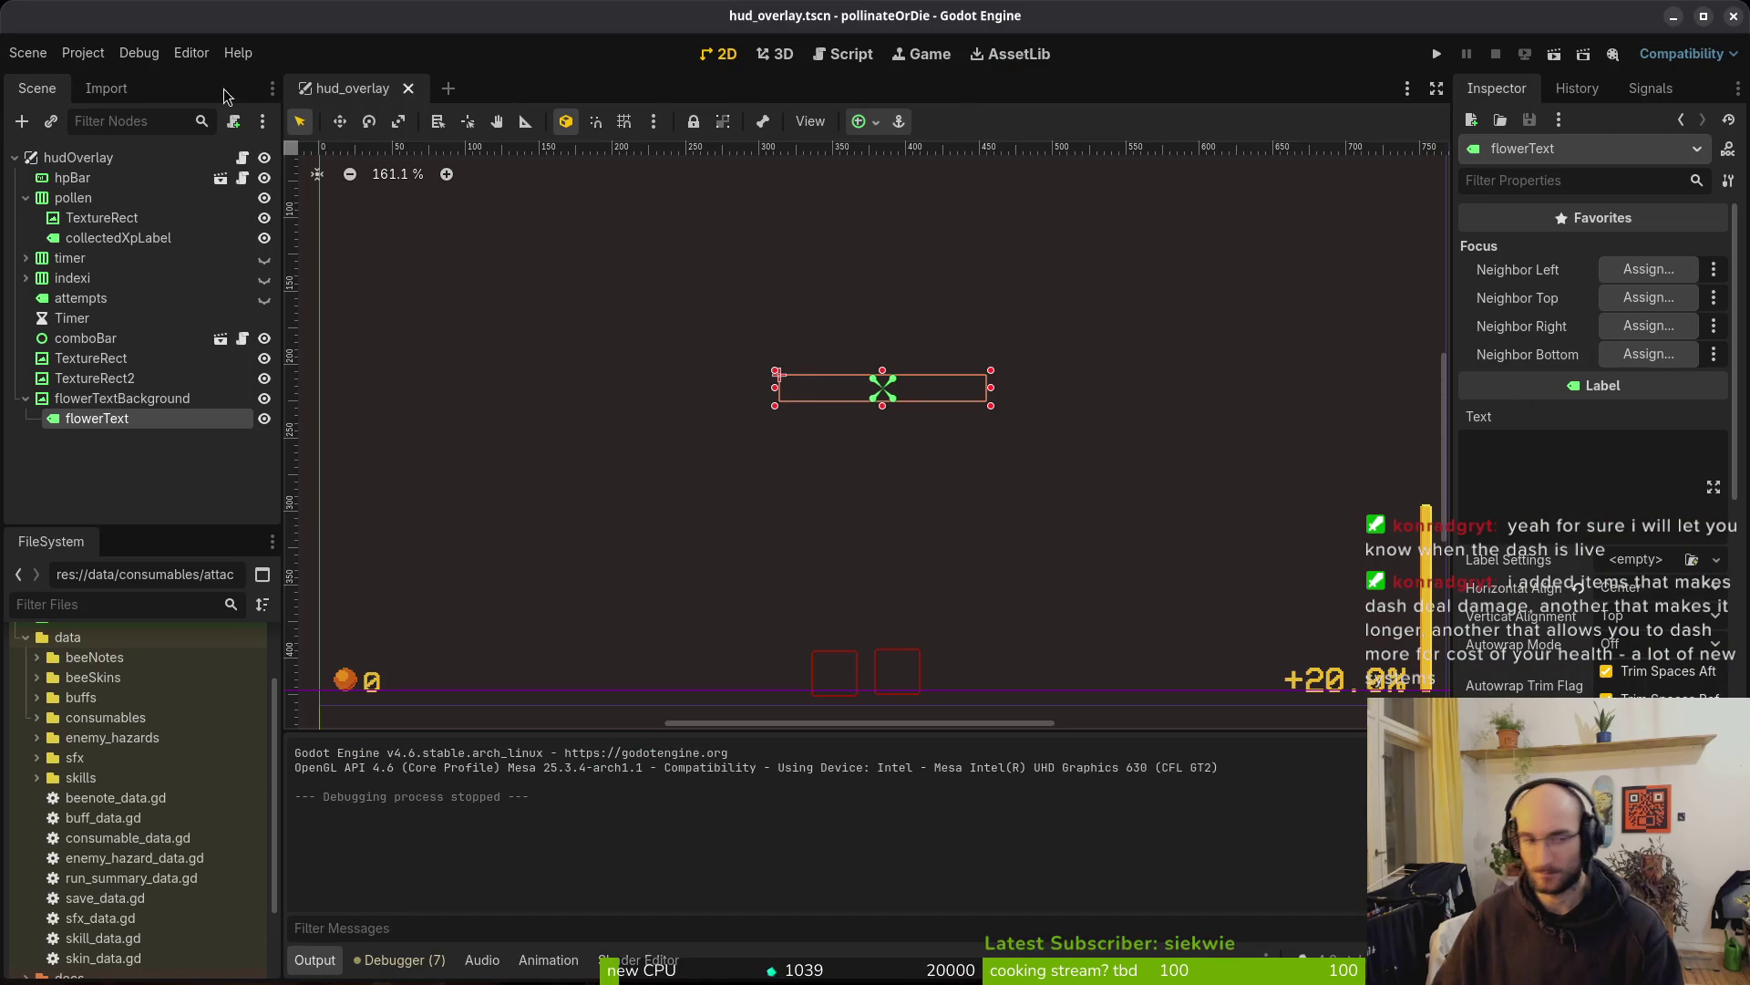
{"action": "left_click", "coordinate": [265, 357]}
{"action": "left_click", "coordinate": [264, 378]}
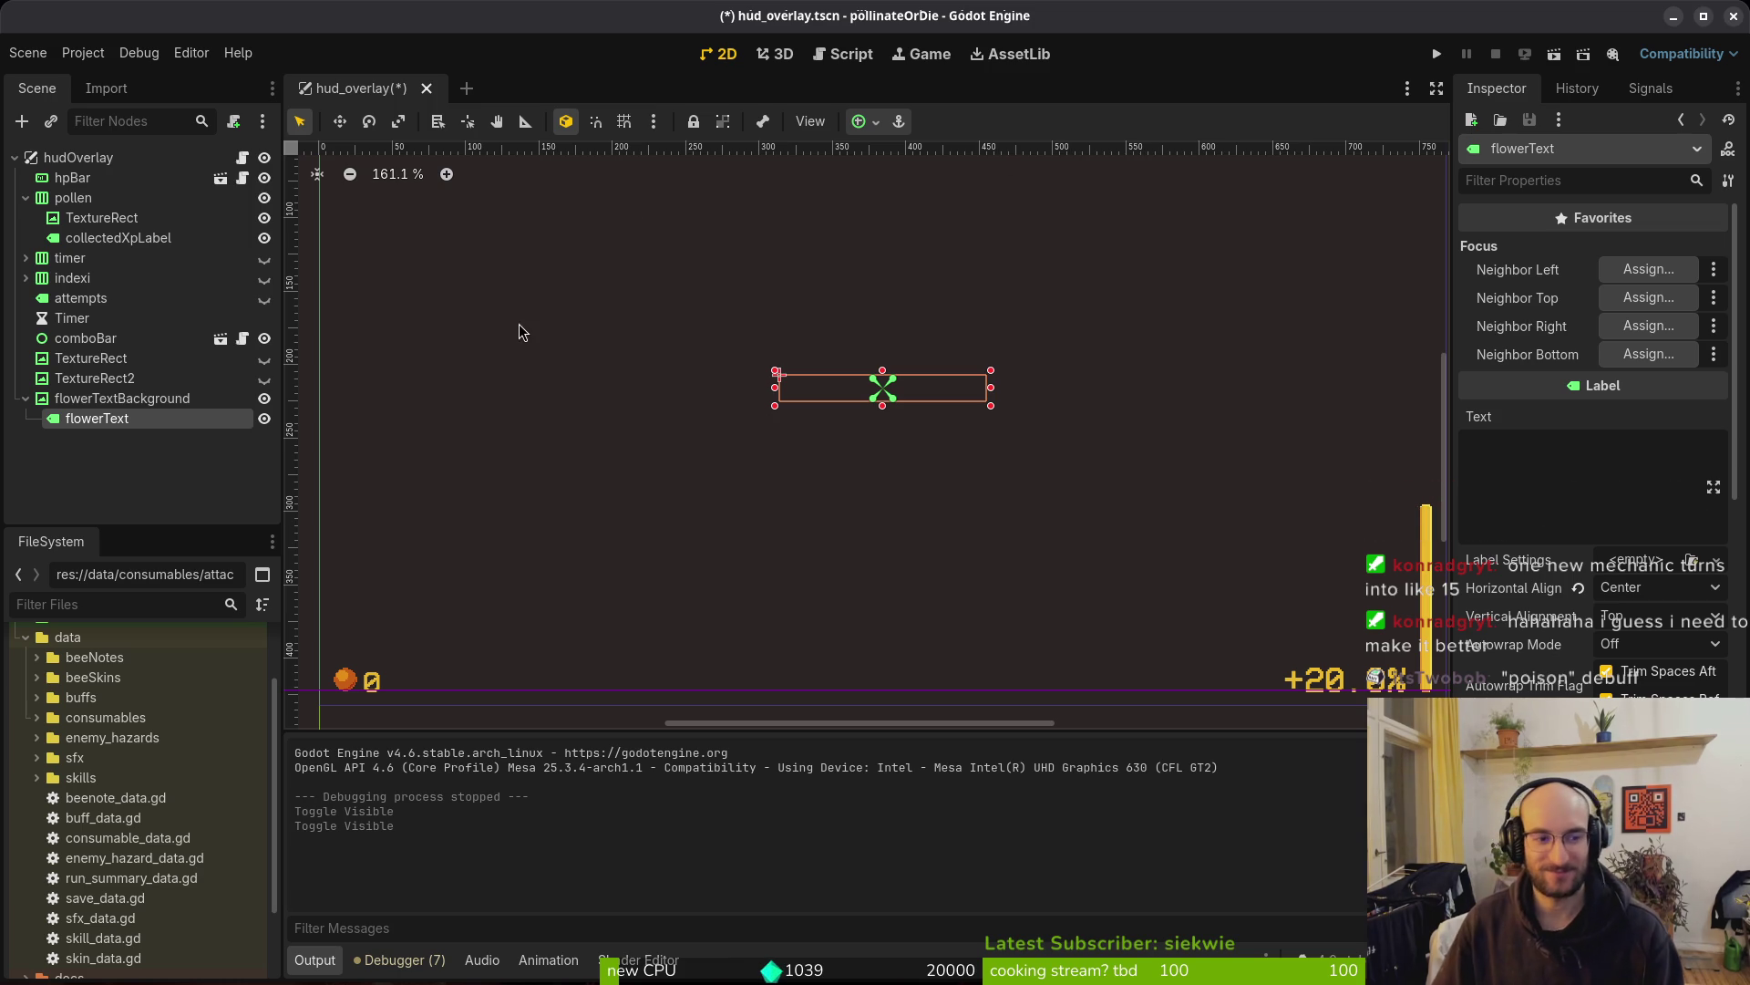
{"action": "left_click", "coordinate": [26, 398]}
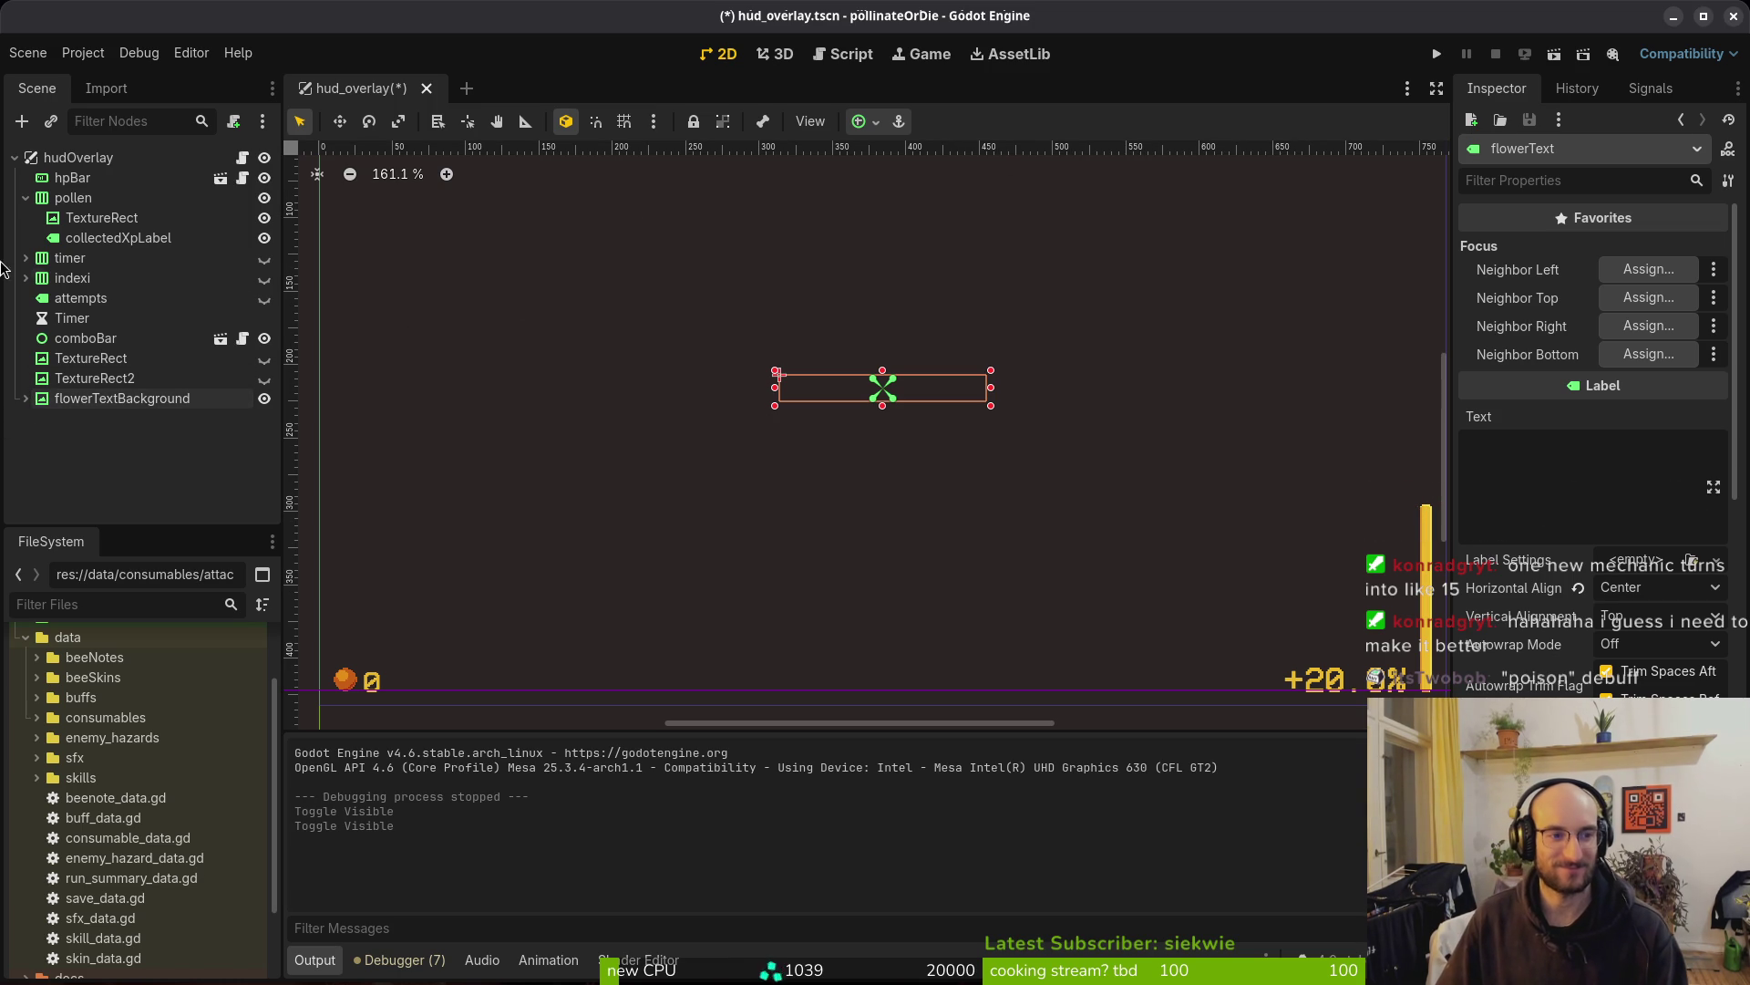
{"action": "scroll", "coordinate": [742, 429], "scroll_direction": "down", "scroll_amount": 3}
{"action": "key", "text": "ctrl+s"}
{"action": "key", "text": "alt+Tab"}
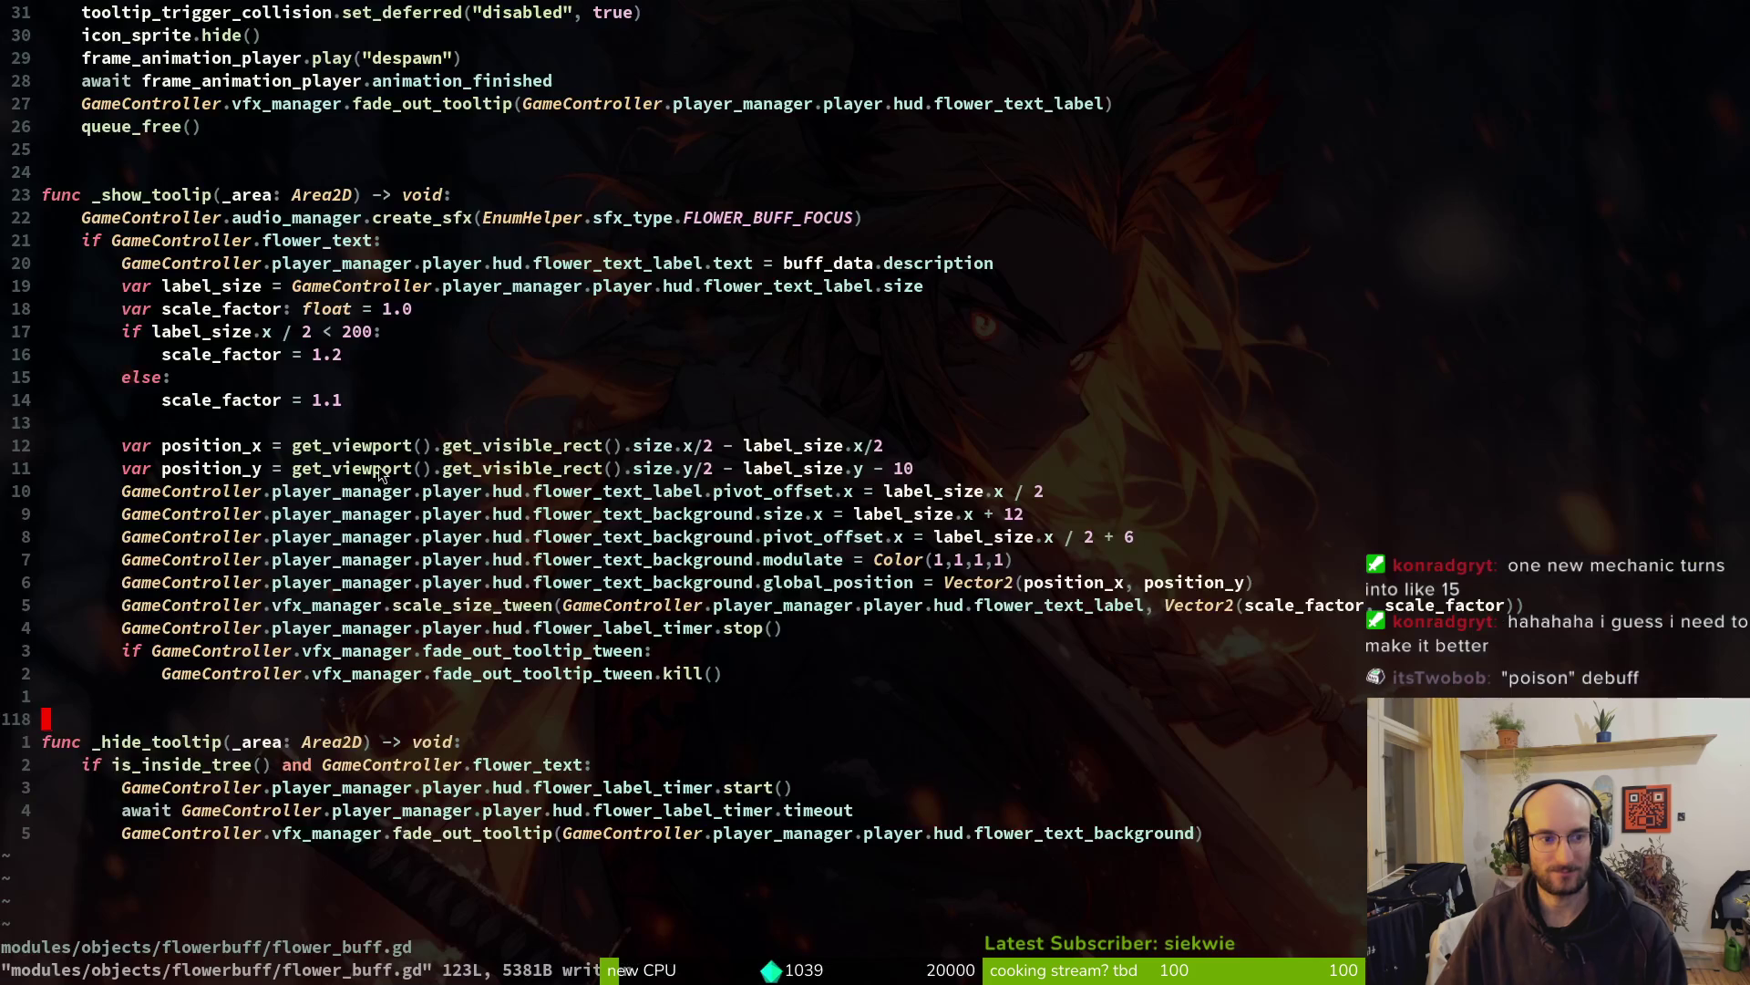
Move the background global_position line above the modulate line in _show_tooltip
{"action": "key", "text": "alt+Tab"}
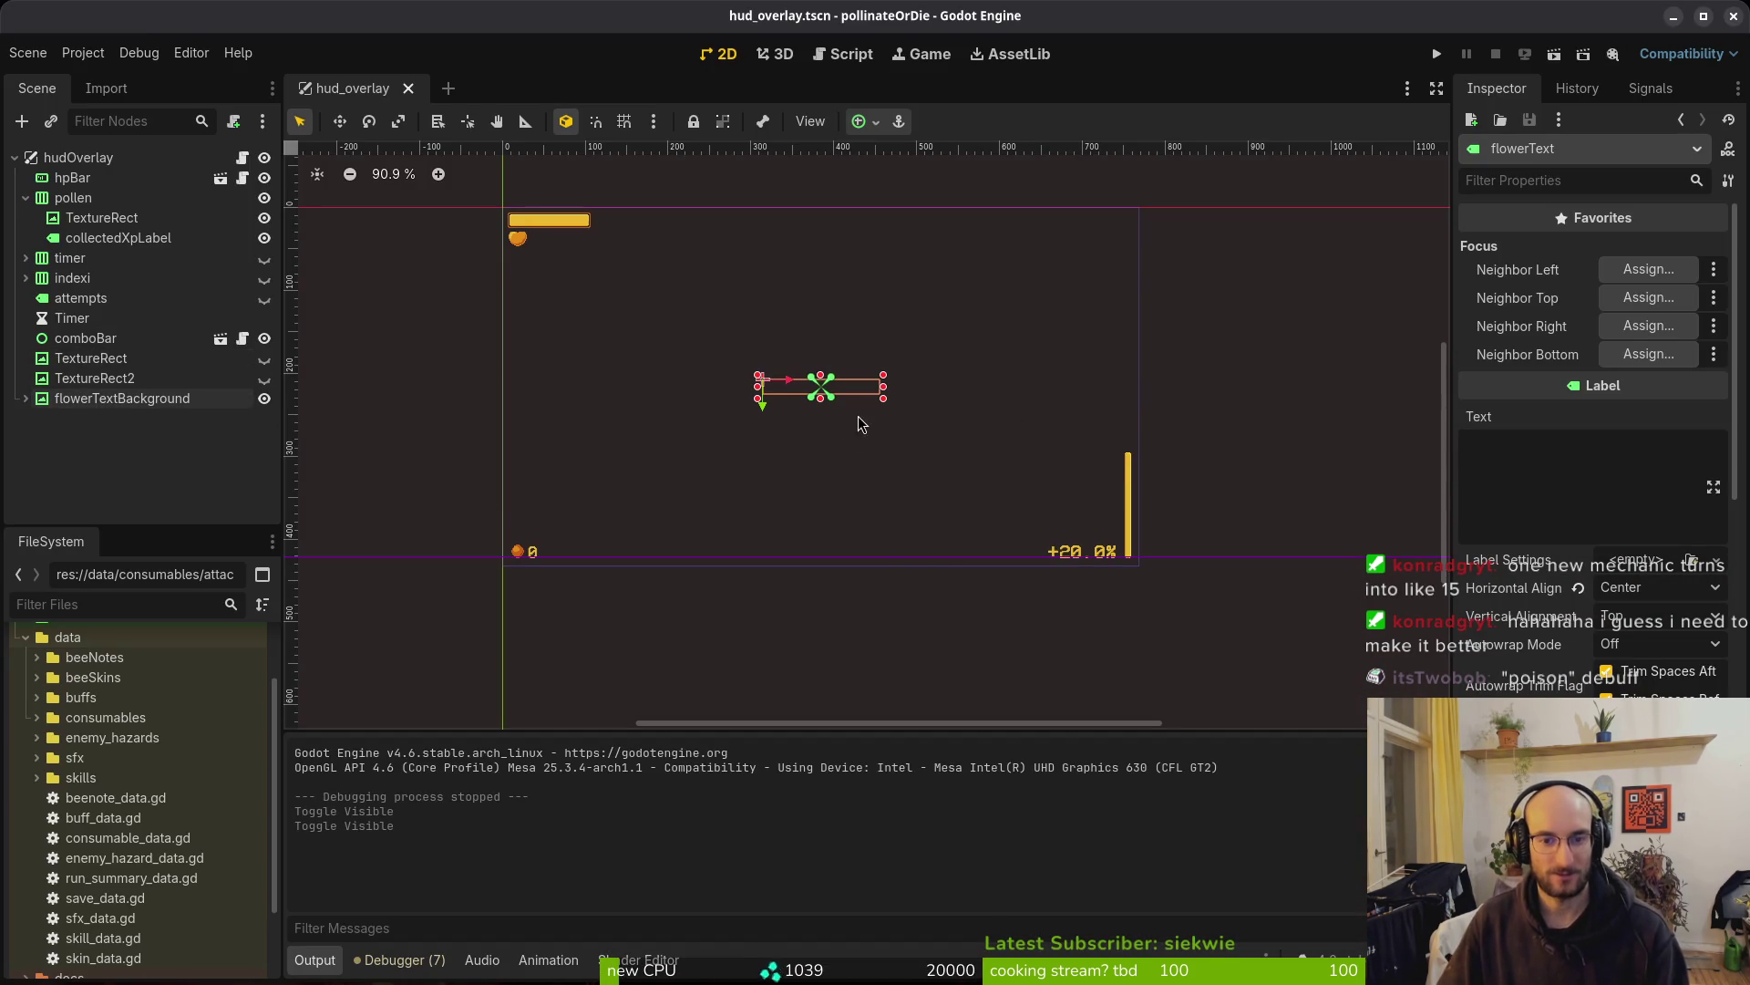
{"action": "key", "text": "alt+Tab"}
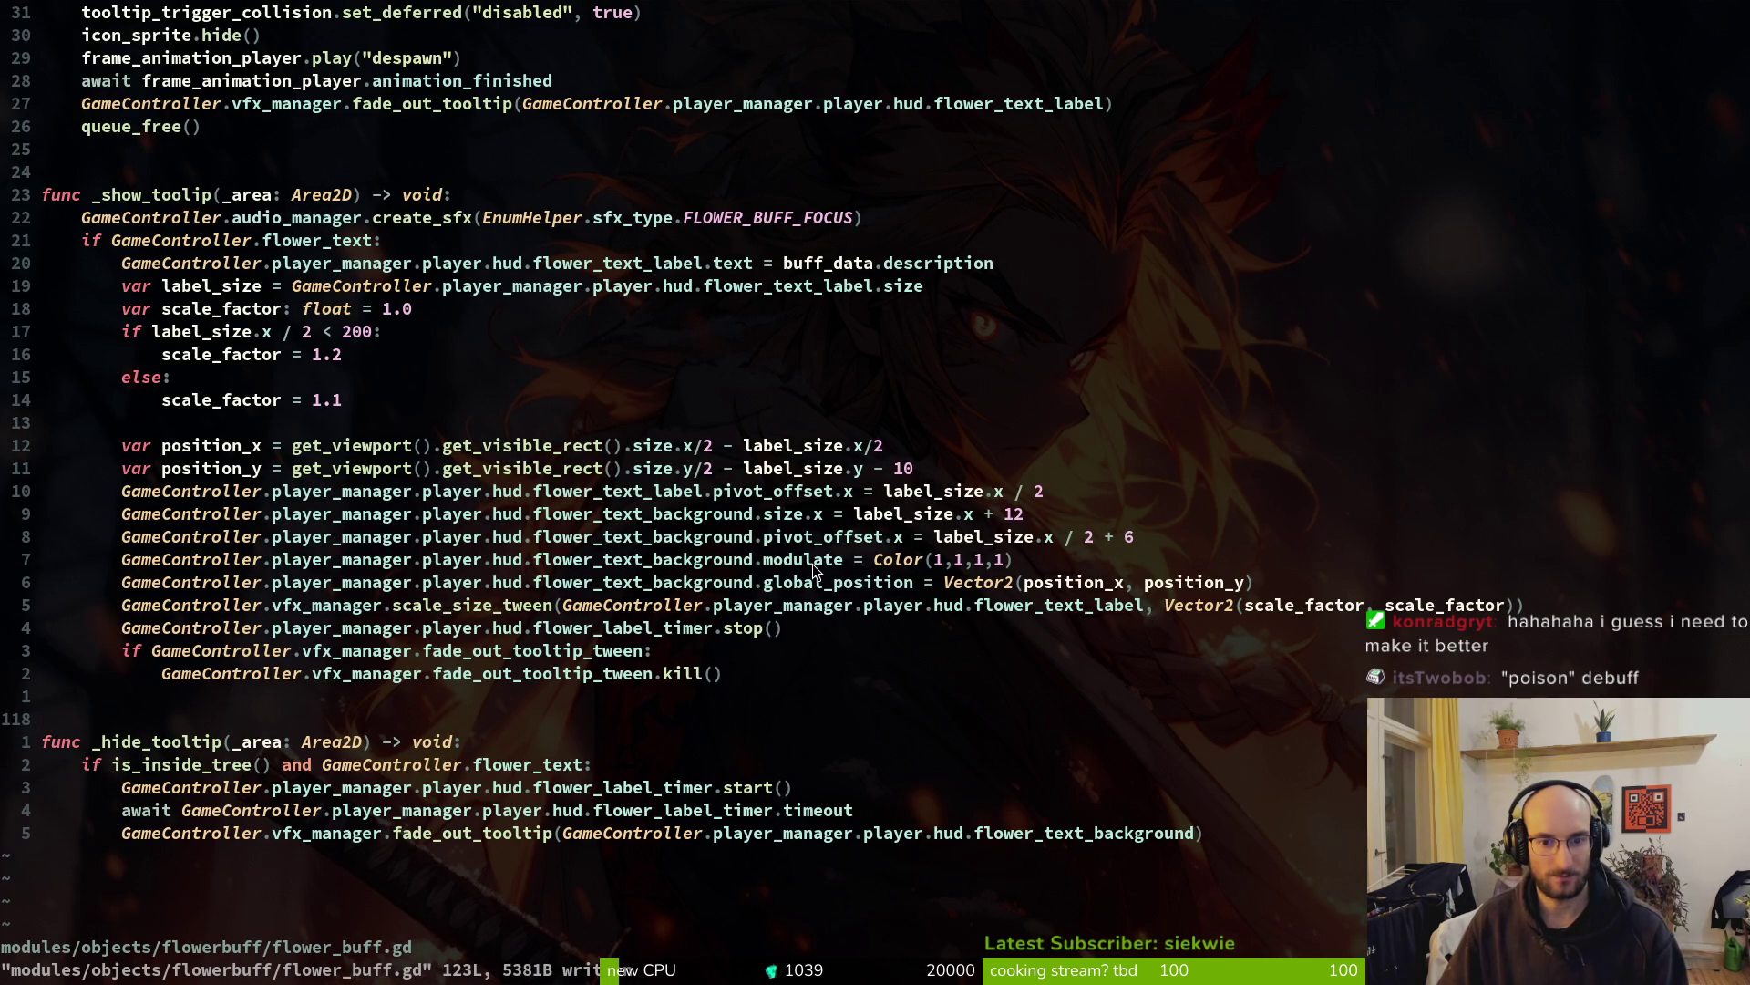
{"action": "left_click", "coordinate": [837, 583]}
{"action": "key", "text": "V"}
{"action": "key", "text": "K"}
{"action": "key", "text": "Escape"}
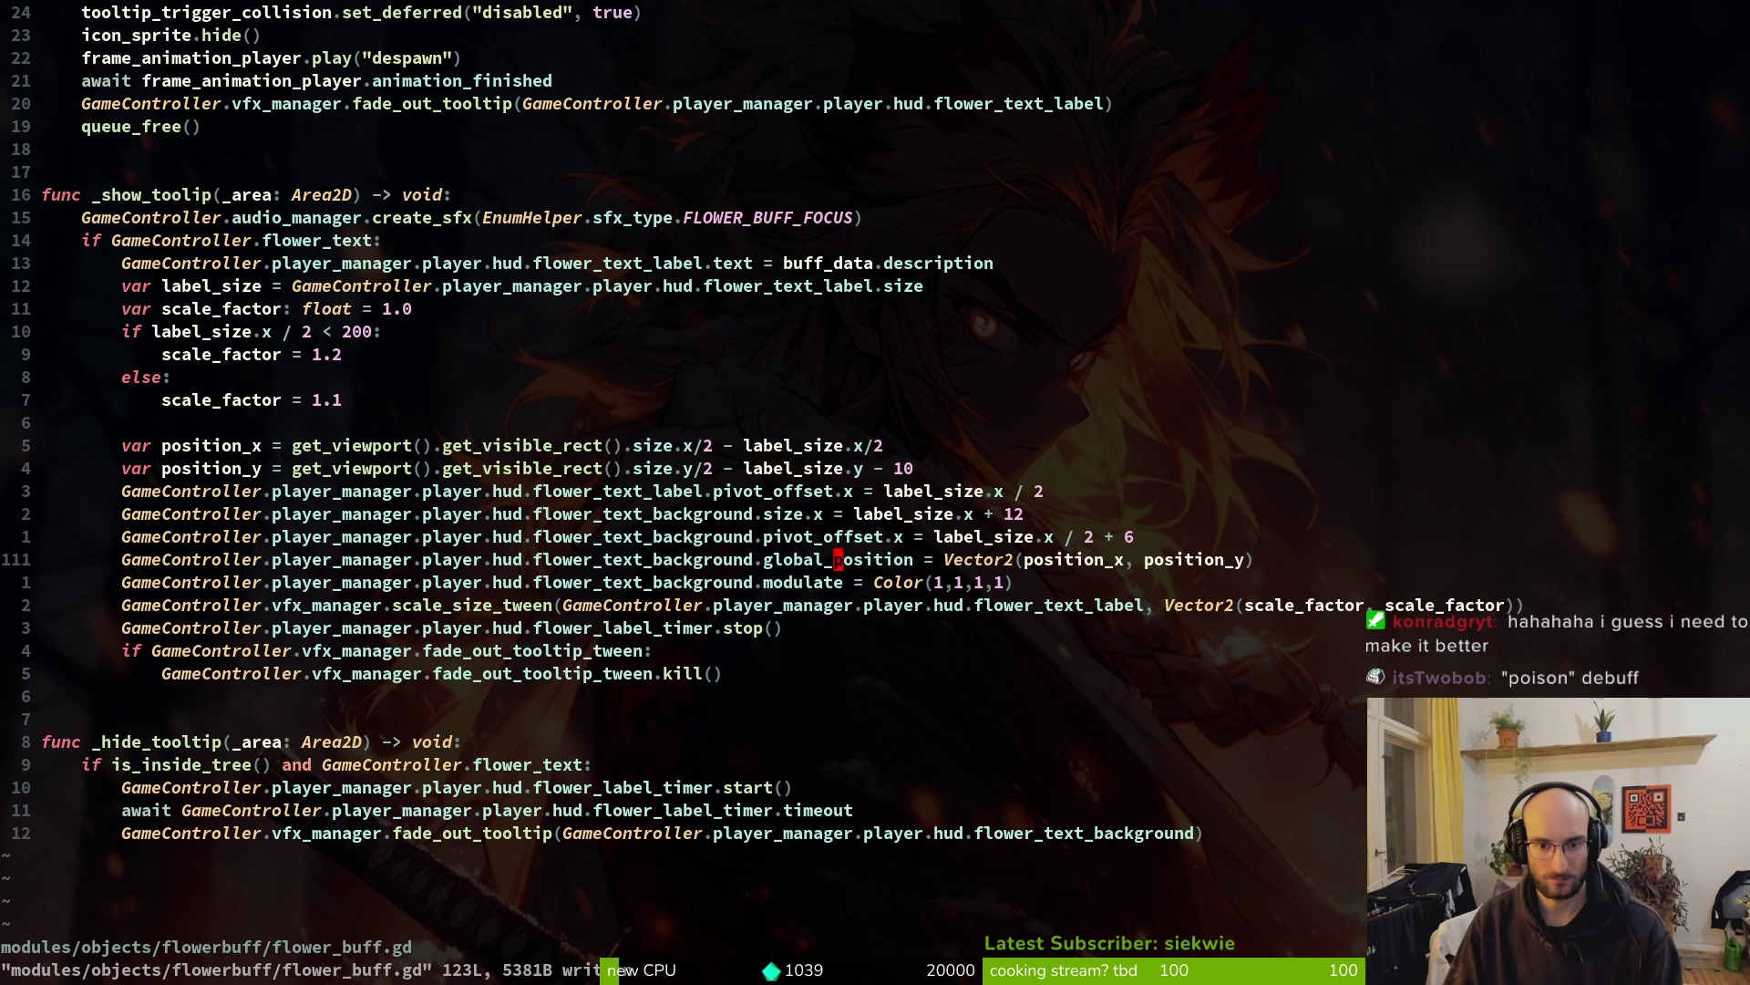
Move the label pivot_offset line down two lines below the background sizing, then save with :w
{"action": "key", "text": "k"}
{"action": "key", "text": "k"}
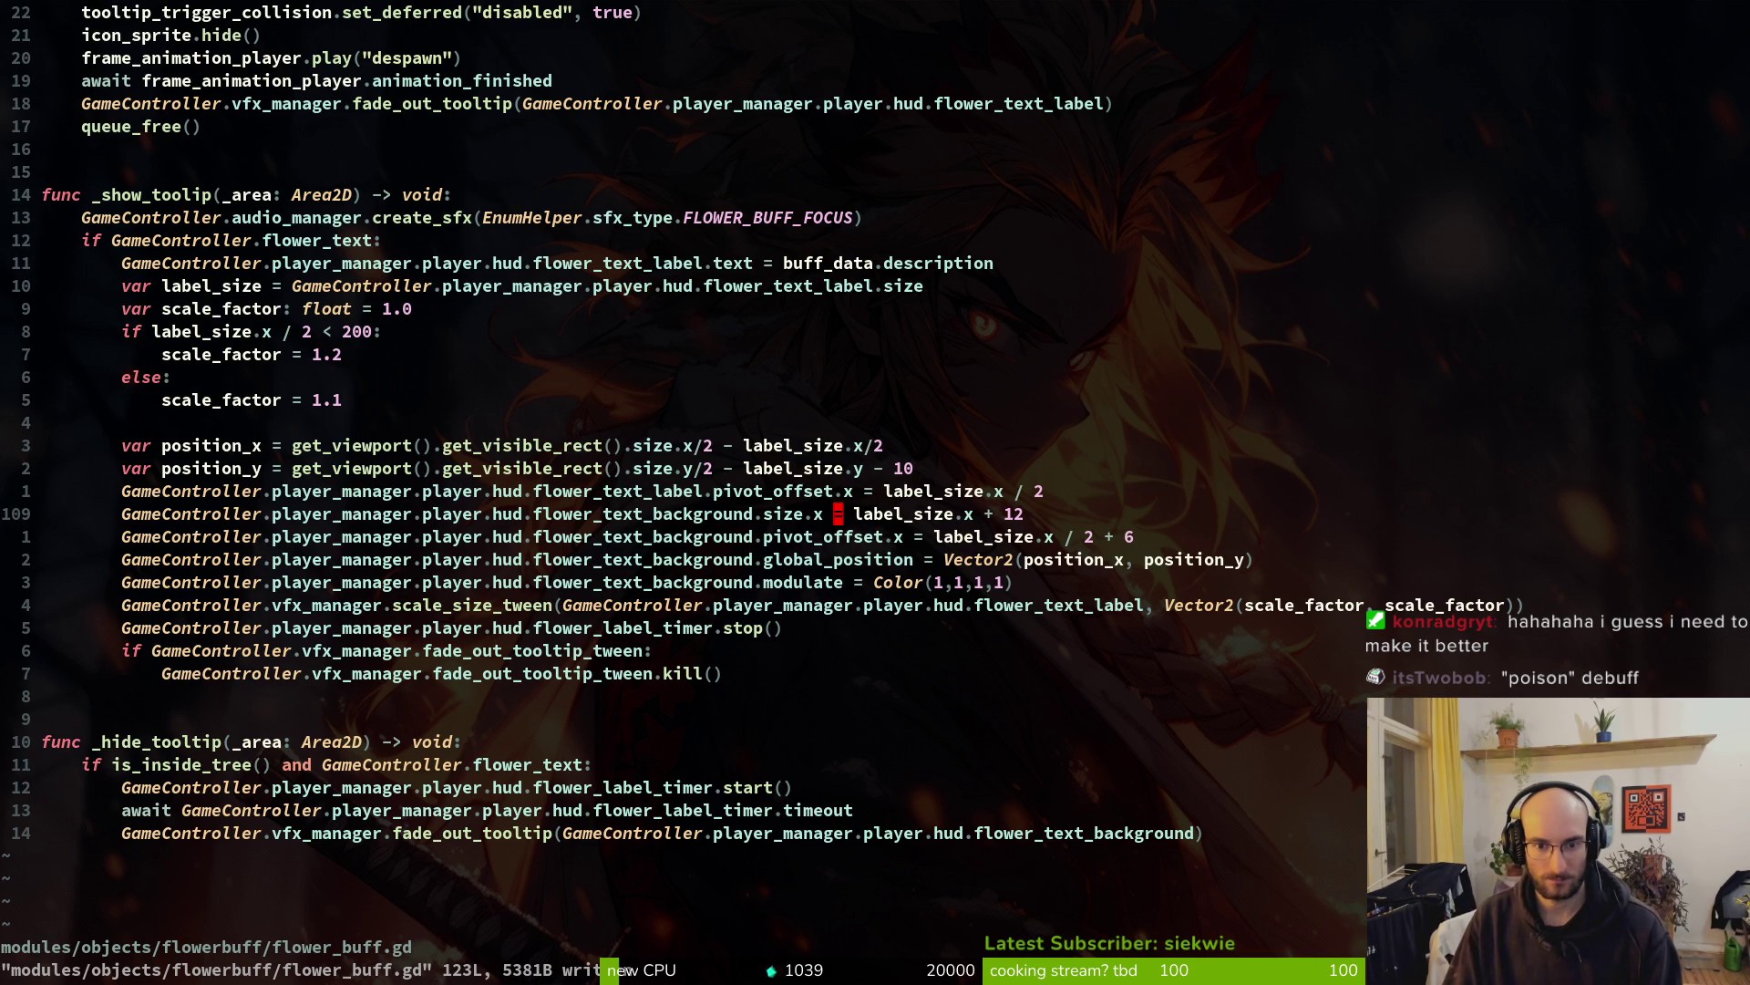
{"action": "key", "text": "shift+v"}
{"action": "key", "text": "Escape"}
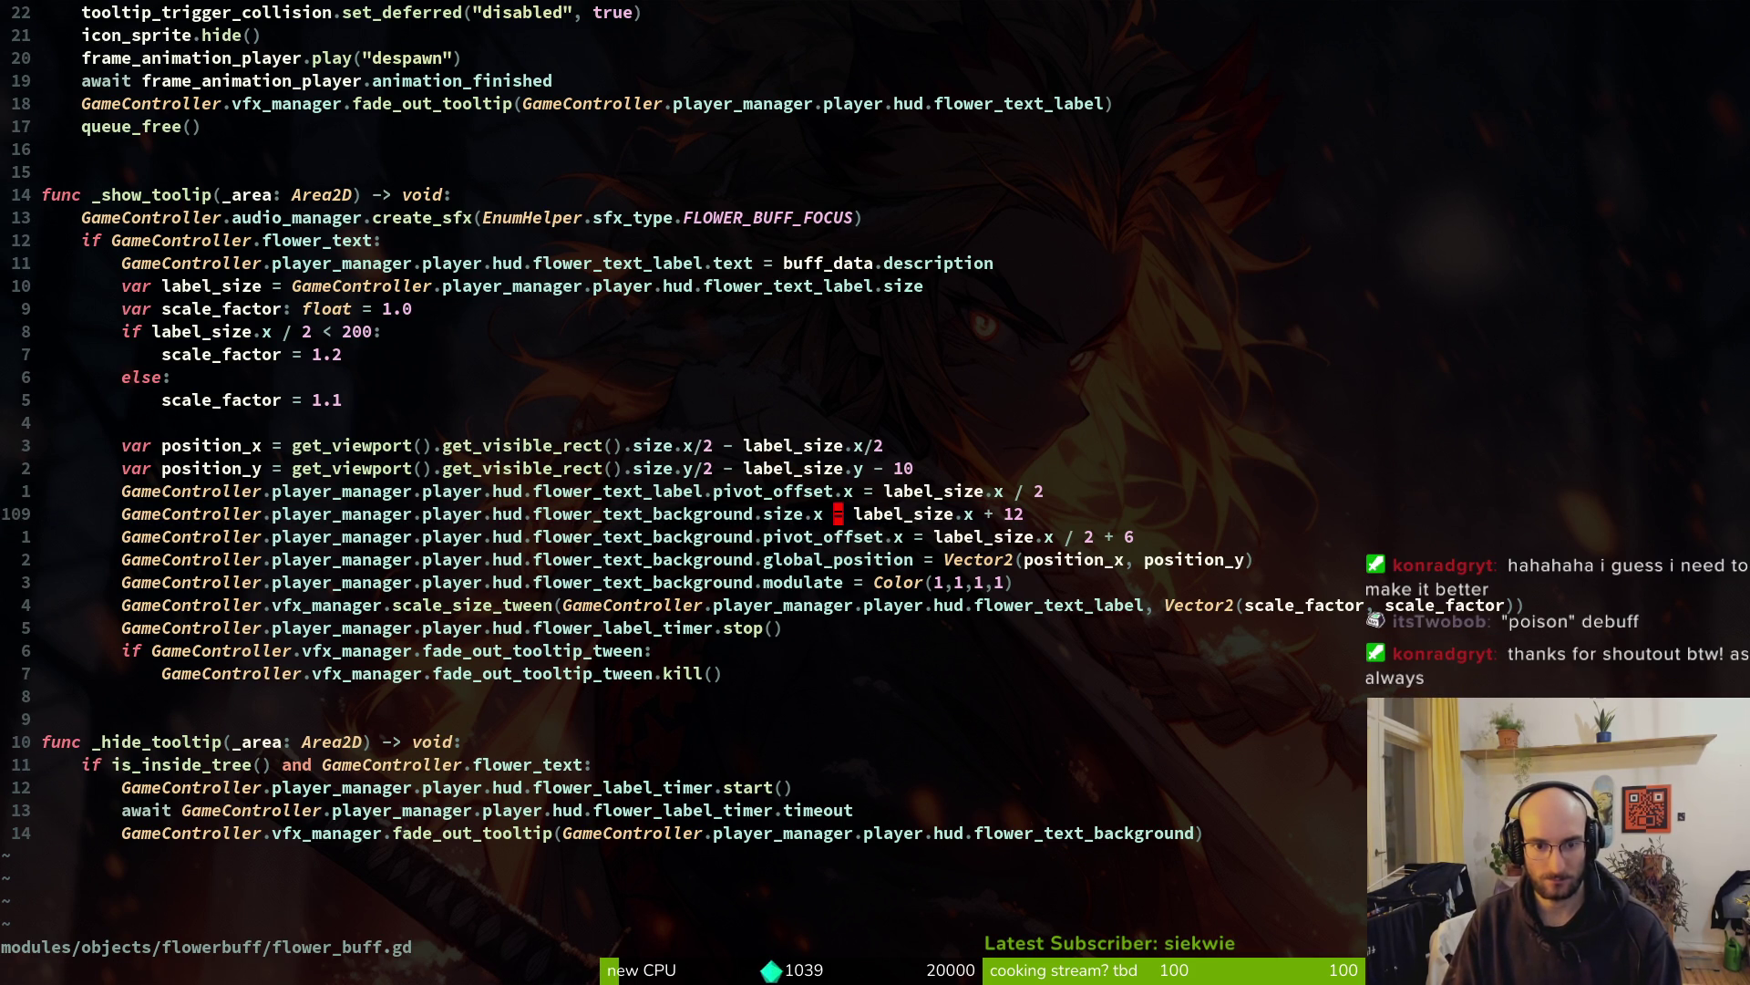
{"action": "key", "text": "k"}
{"action": "key", "text": "shift+v"}
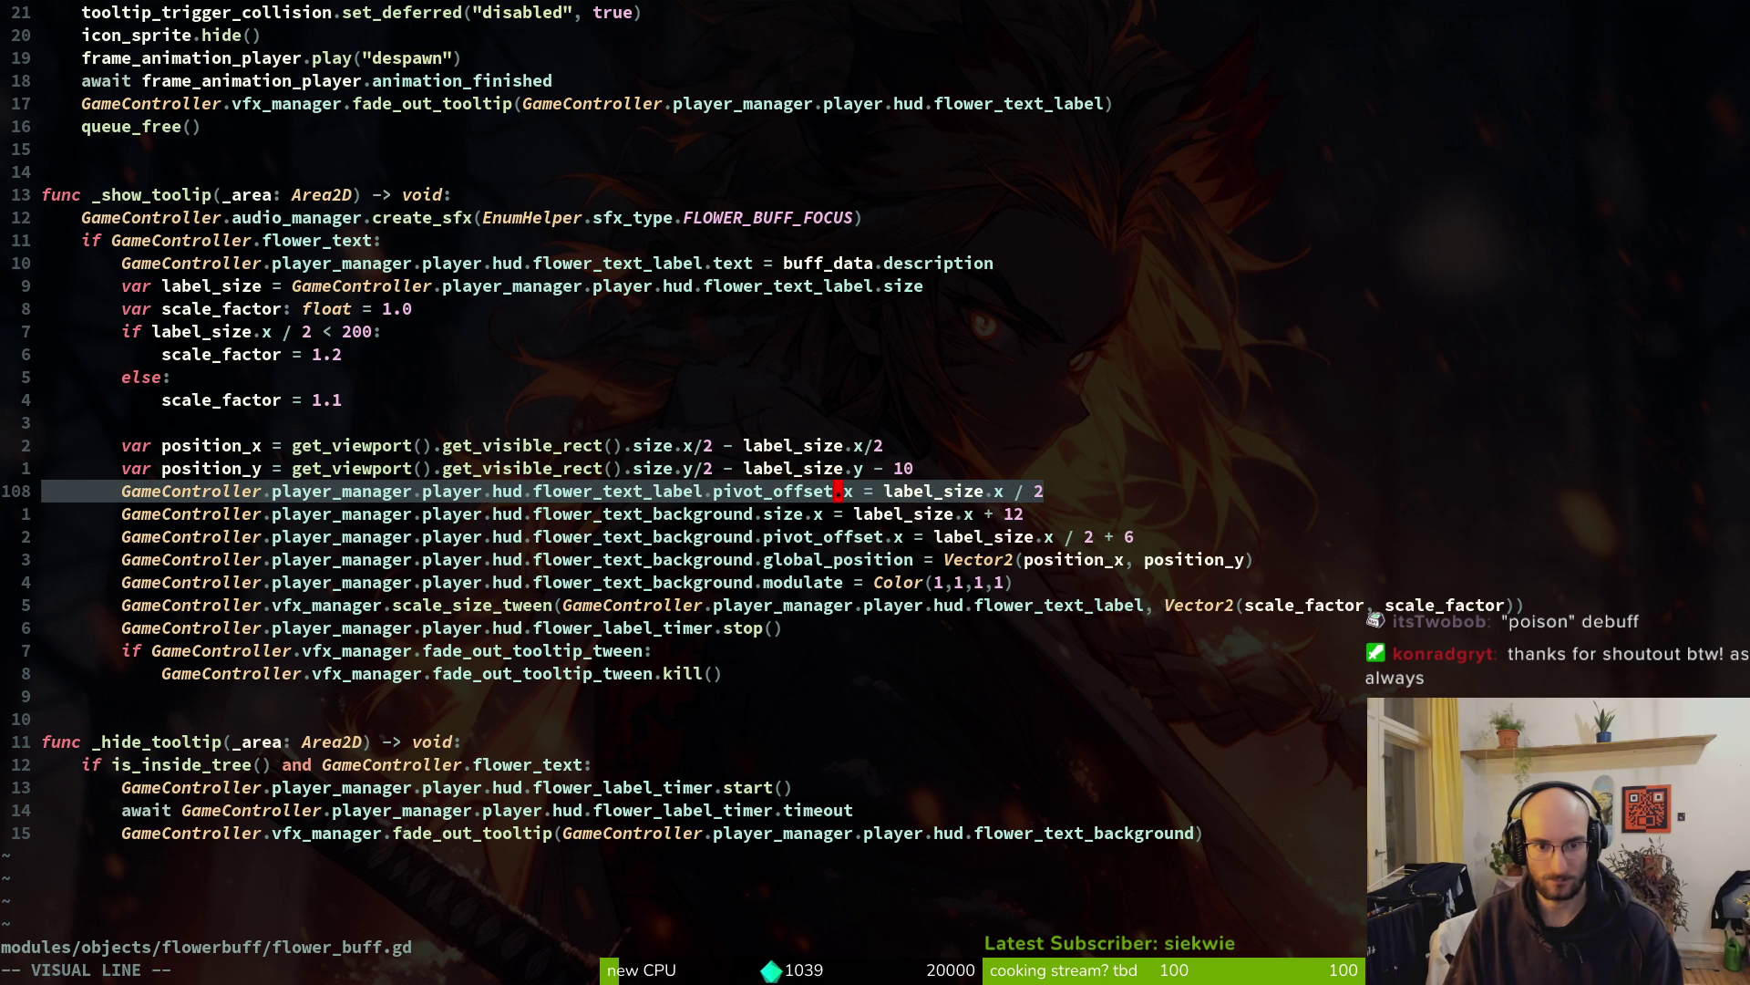
{"action": "key", "text": "shift+j"}
{"action": "key", "text": "shift+j"}
{"action": "key", "text": "Escape"}
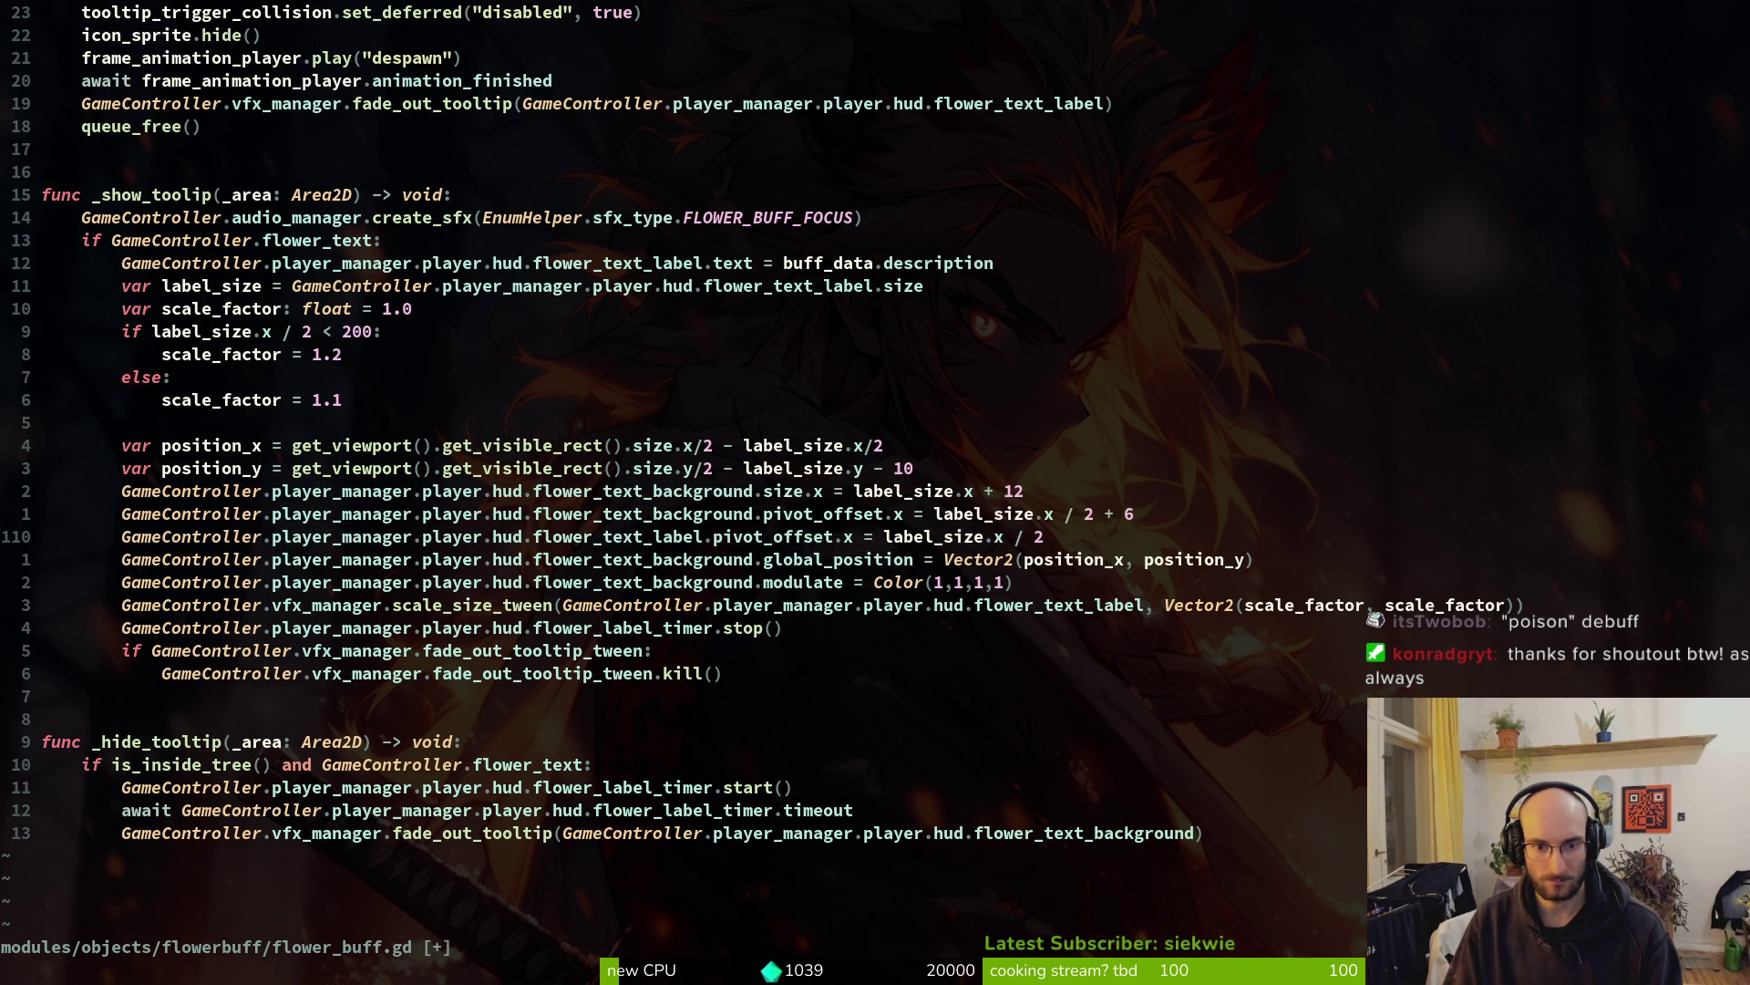
{"action": "key", "text": "shift+v"}
{"action": "type", "text": ":w"}
{"action": "key", "text": "Return"}
{"action": "key", "text": "k"}
{"action": "key", "text": "k"}
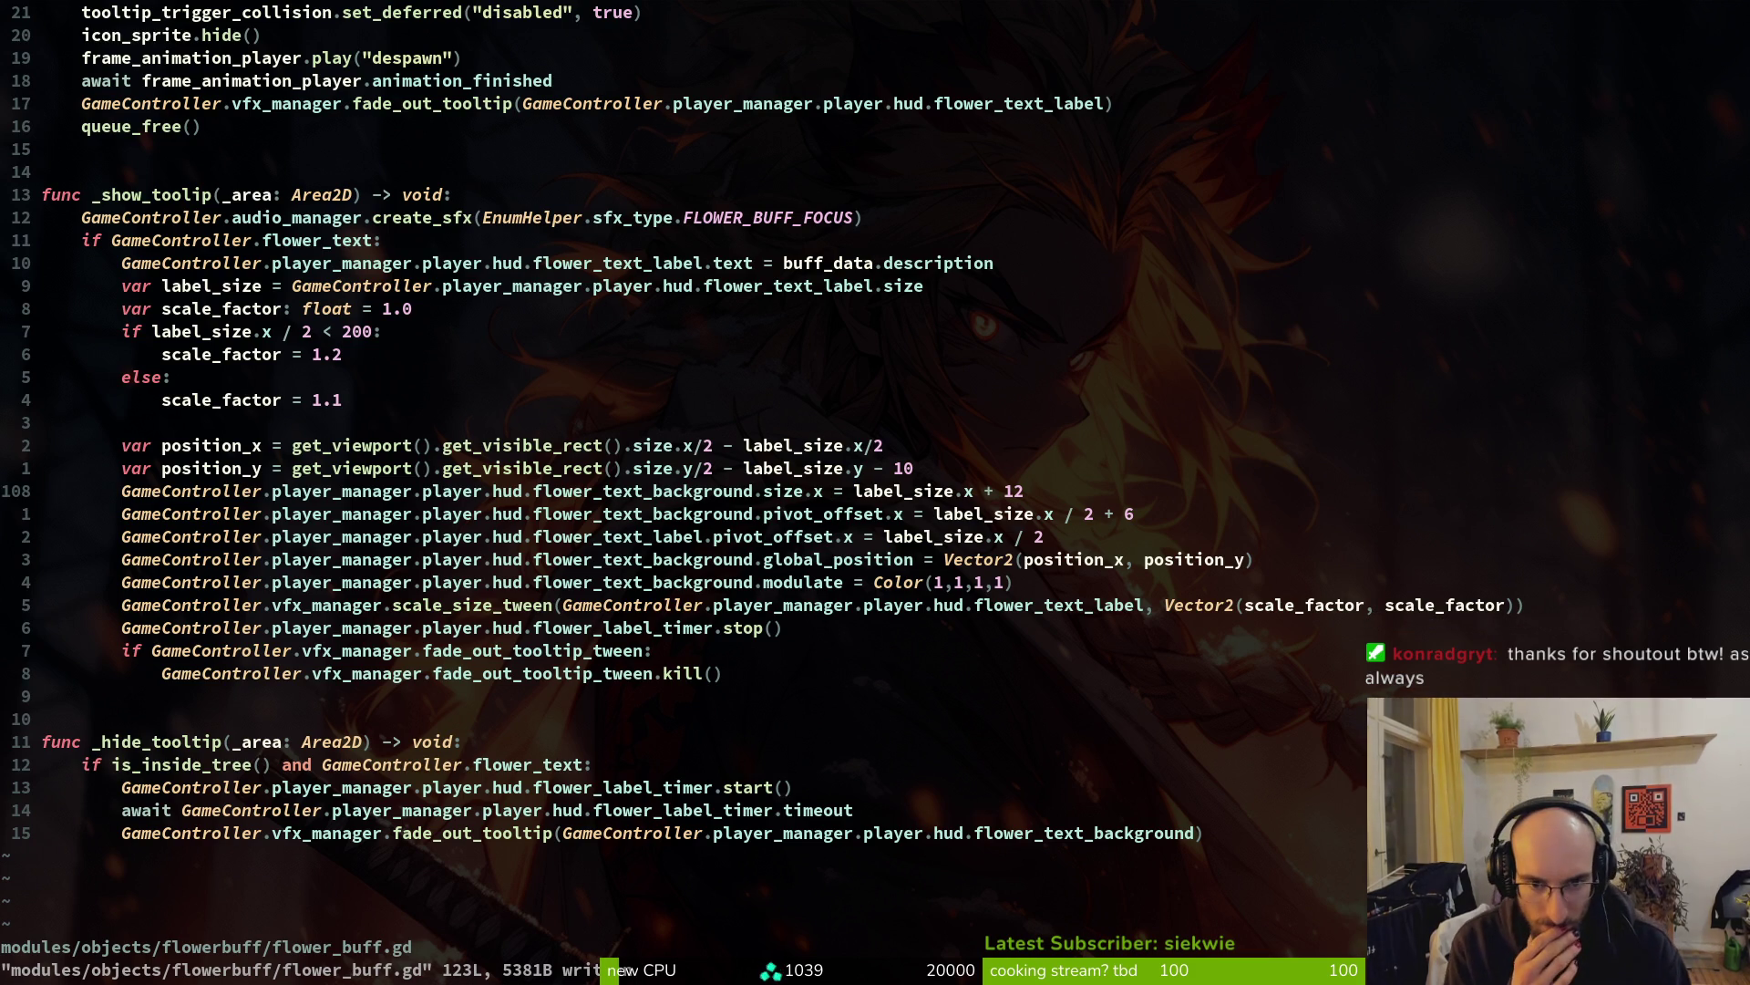
Review the label_size, position and label_size.x < 200 lines in _show_tooltip
{"action": "key", "text": "h"}
{"action": "key", "text": "h"}
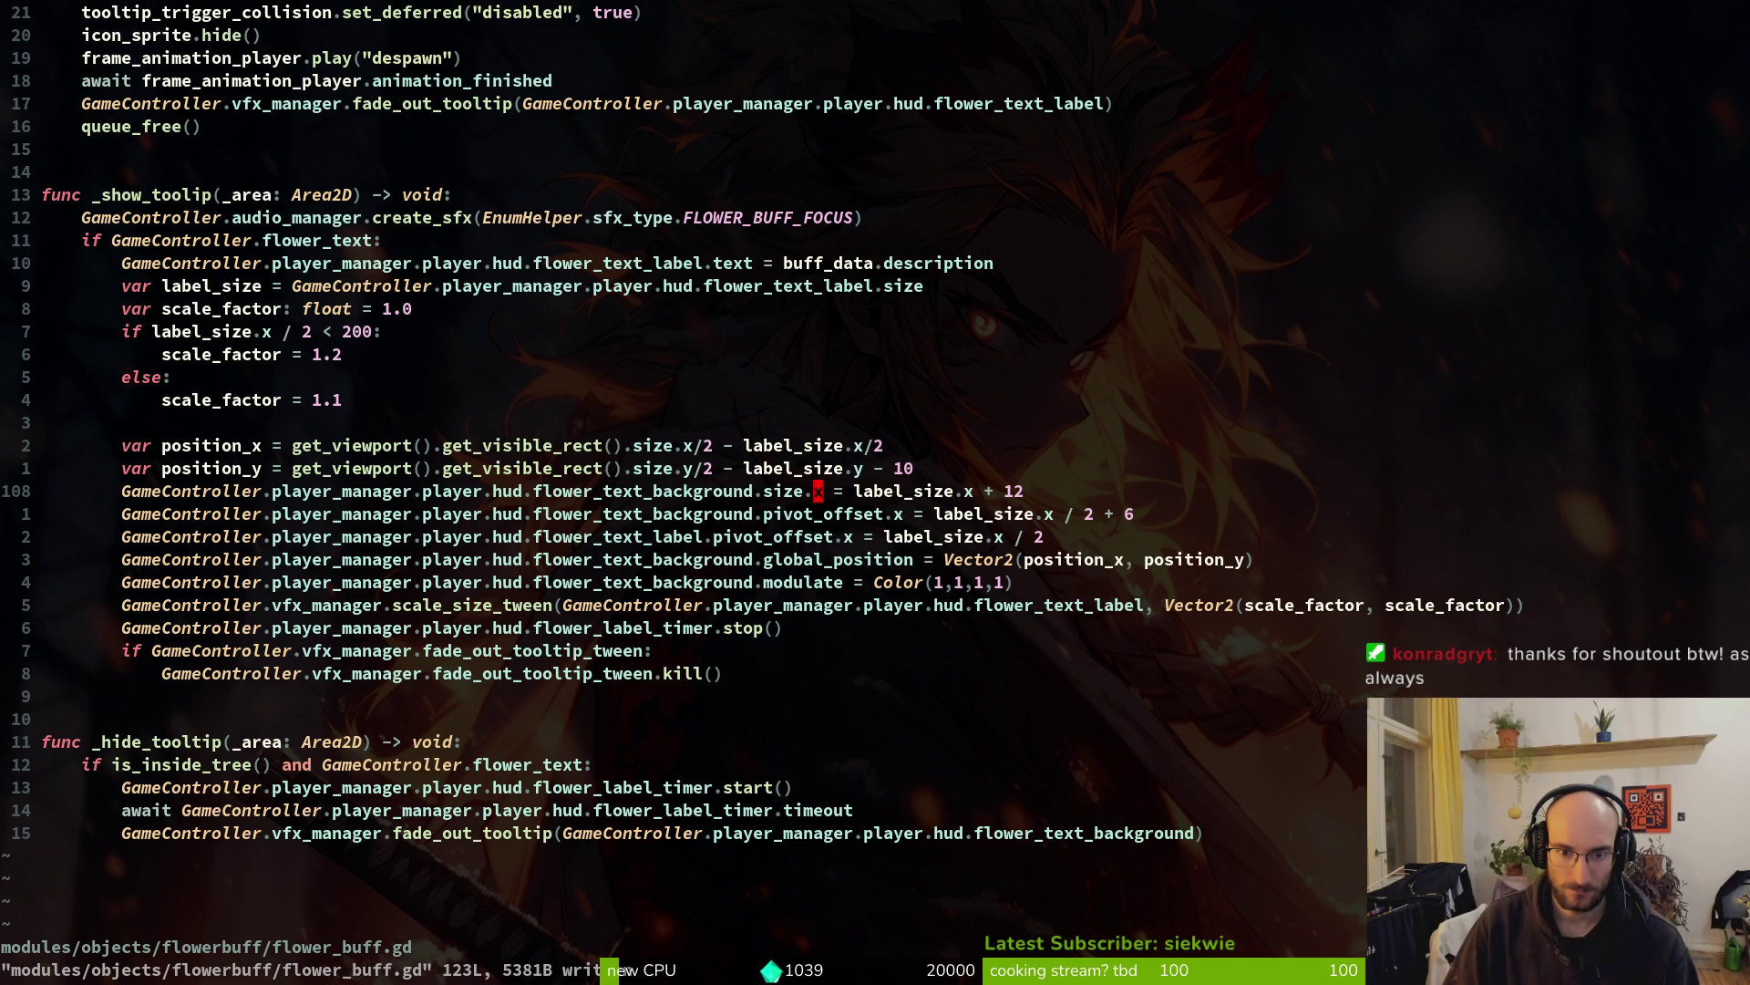
{"action": "key", "text": "l"}
{"action": "key", "text": "l"}
{"action": "key", "text": "l"}
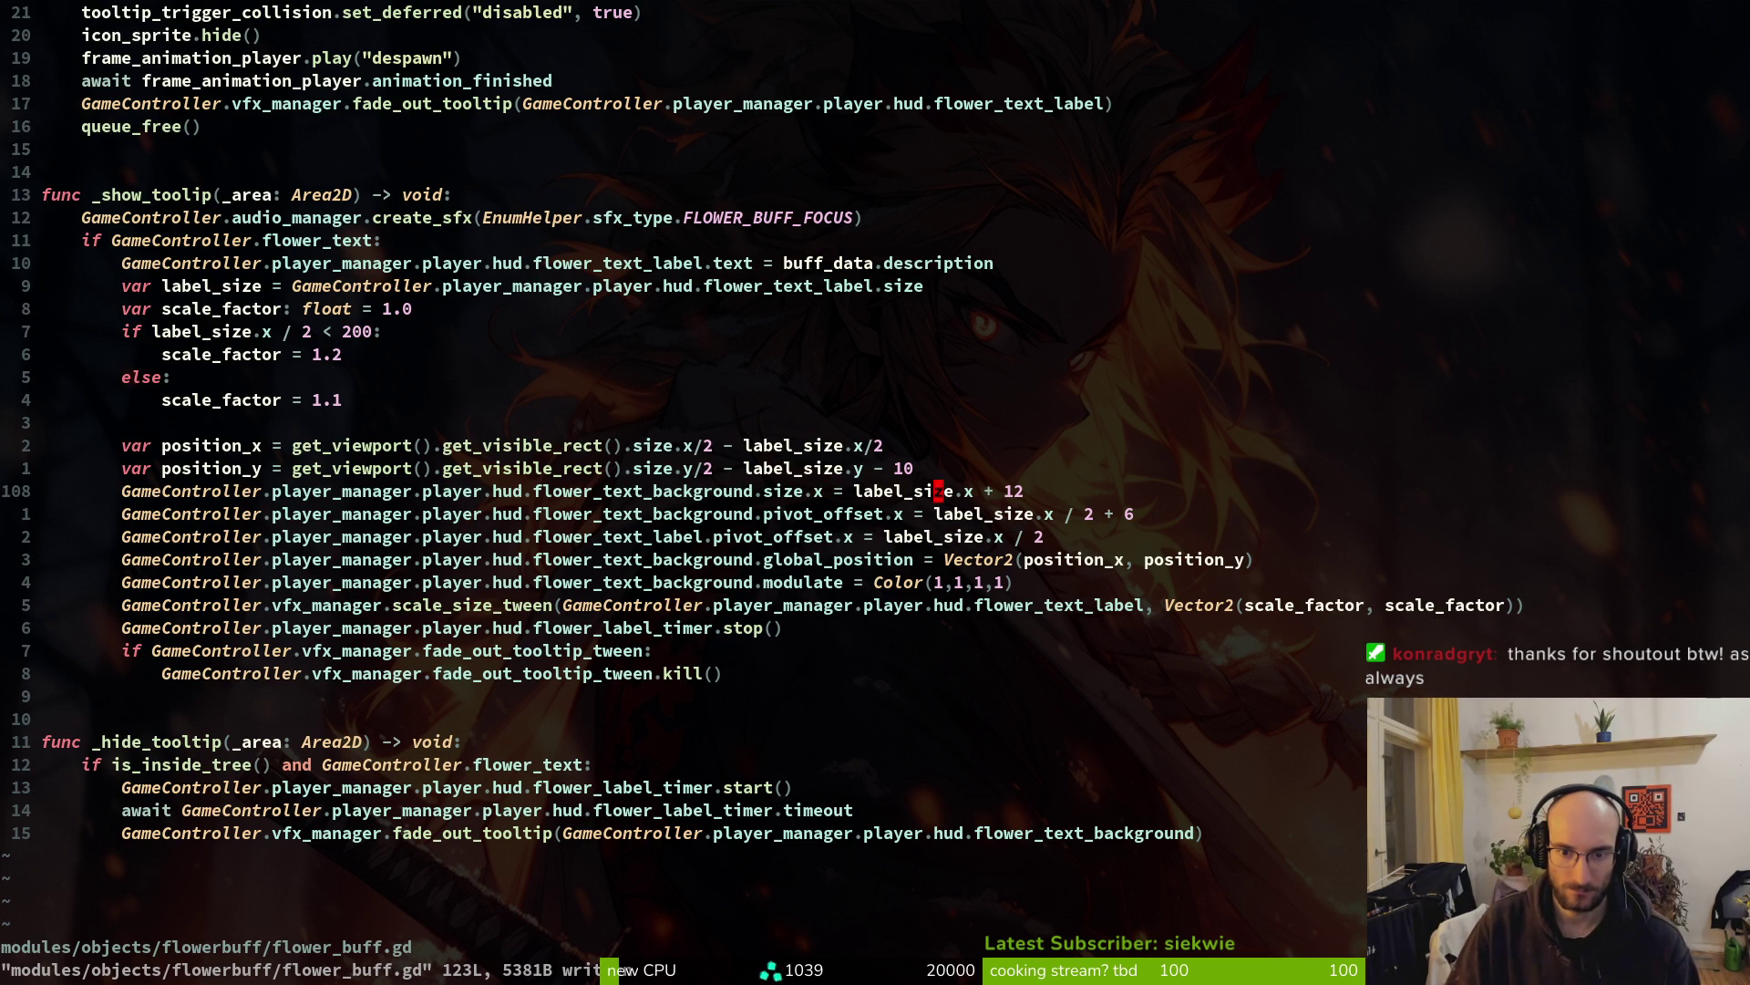
{"action": "key", "text": "k"}
{"action": "key", "text": "k"}
{"action": "key", "text": "j"}
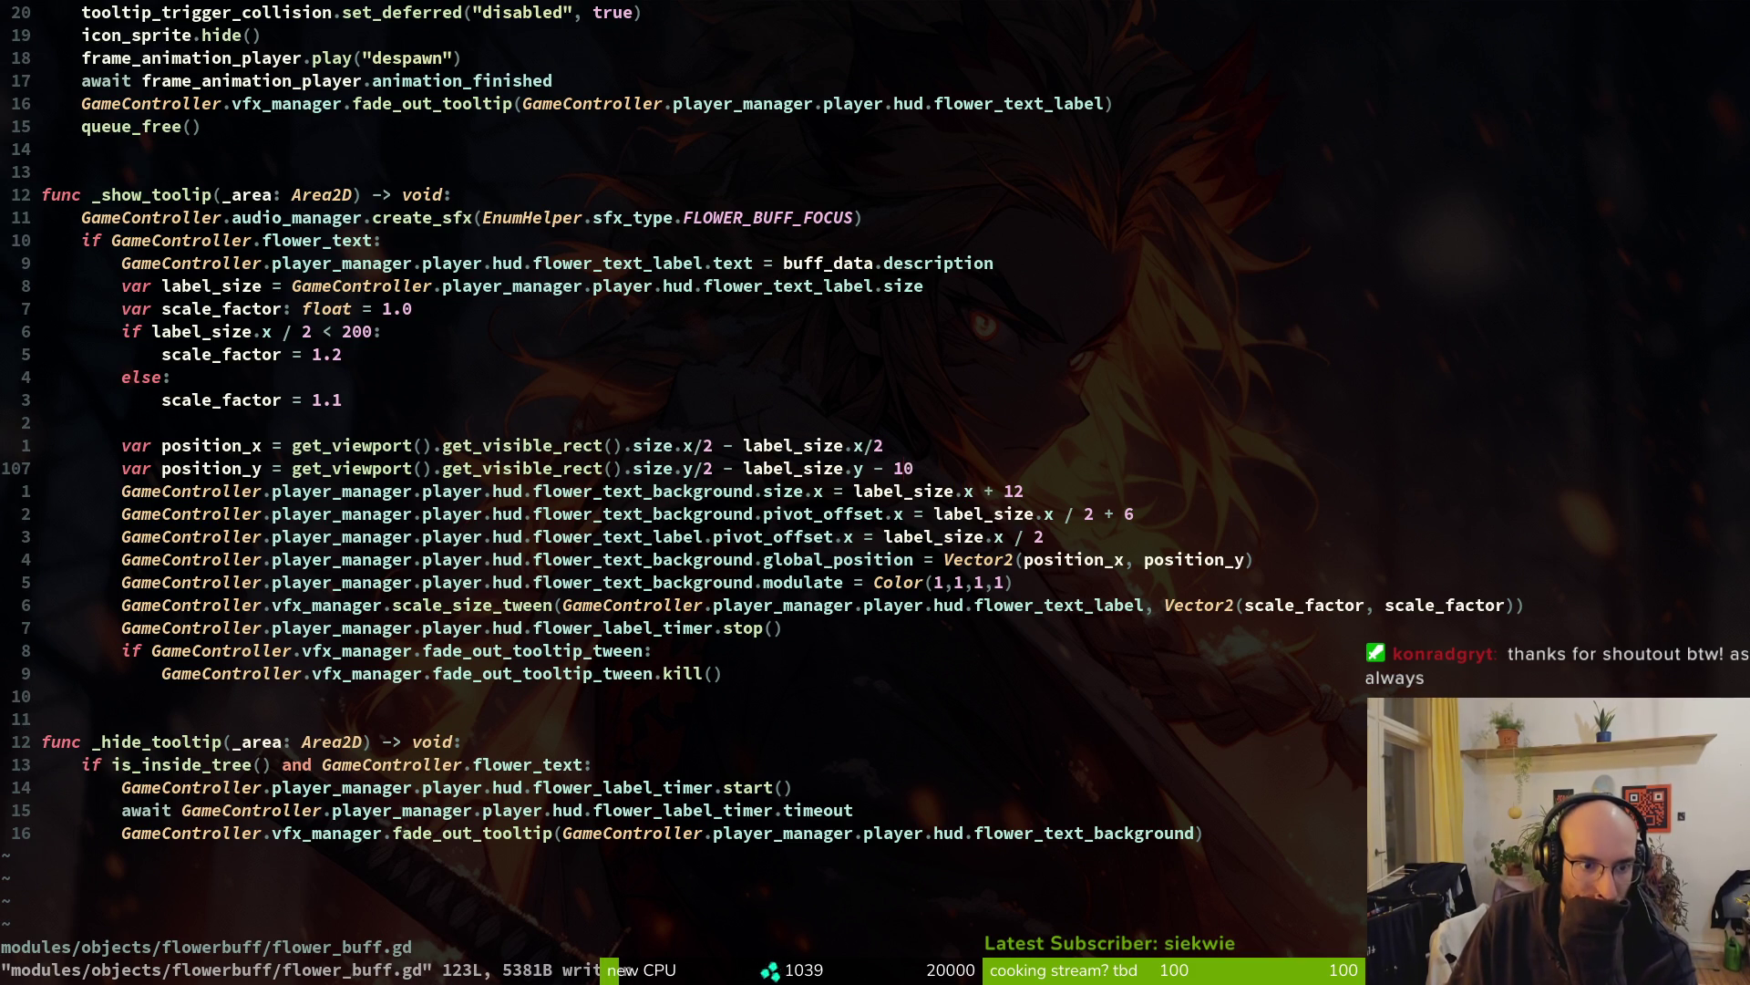
{"action": "key", "text": "k"}
{"action": "key", "text": "k"}
{"action": "key", "text": "k"}
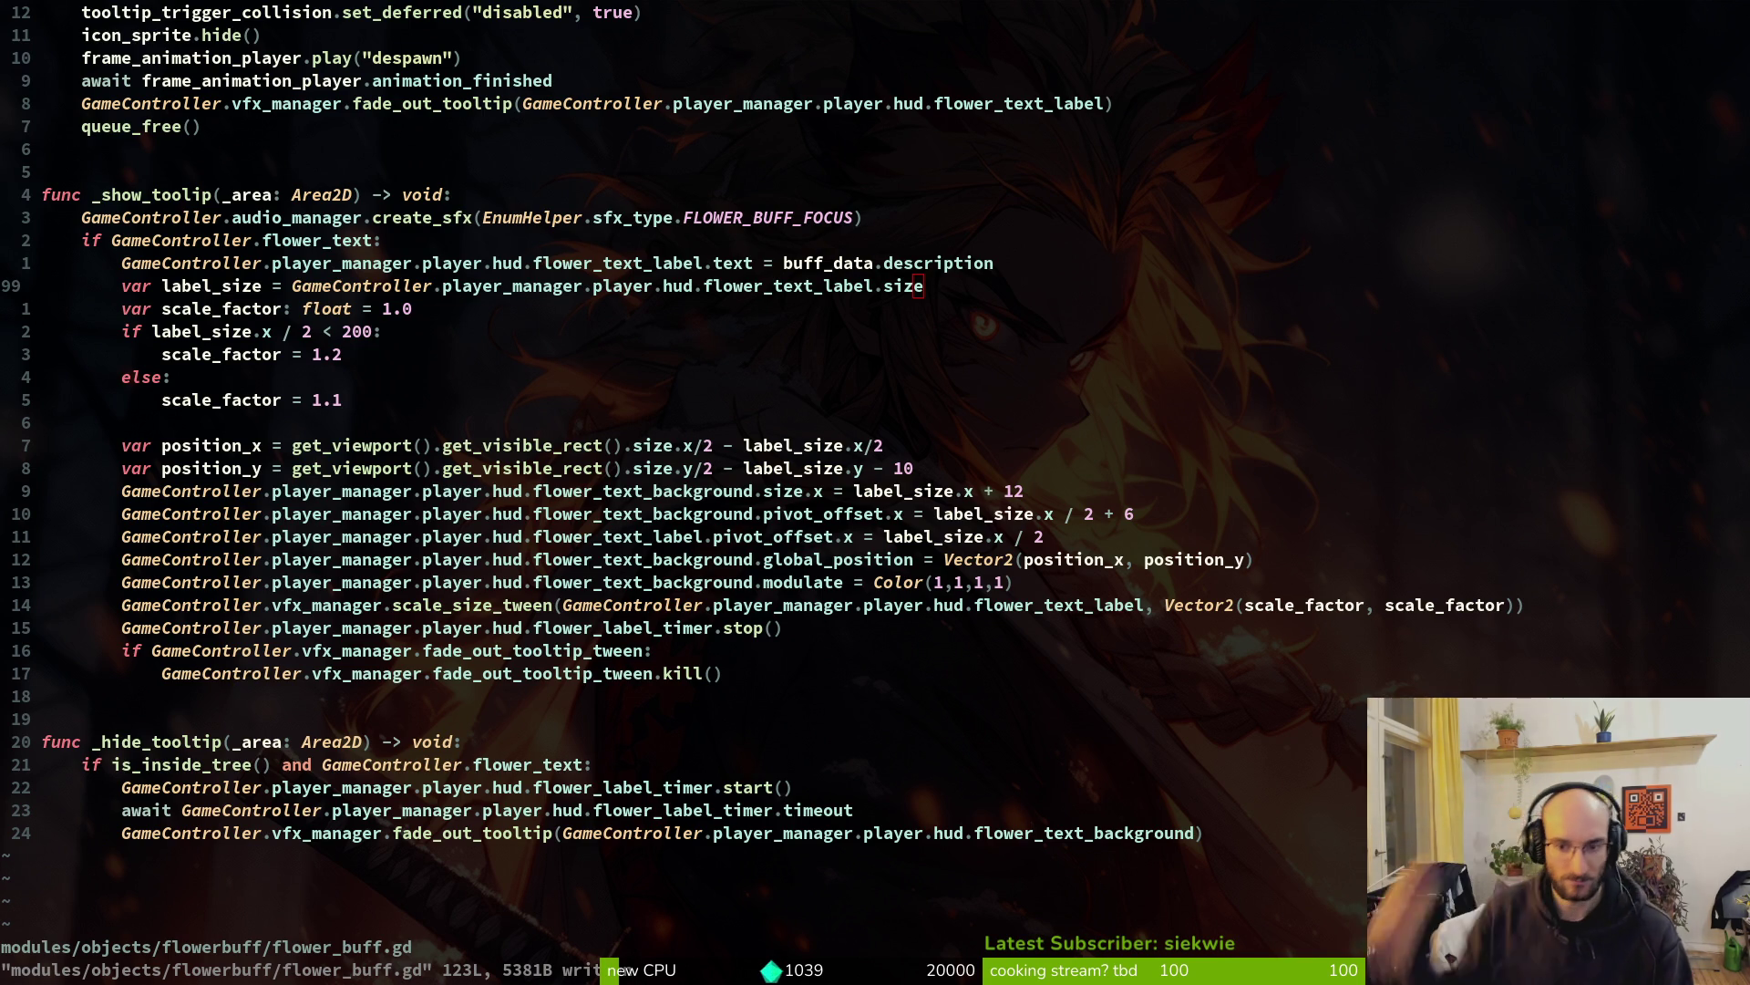
{"action": "key", "text": "6"}
{"action": "key", "text": "j"}
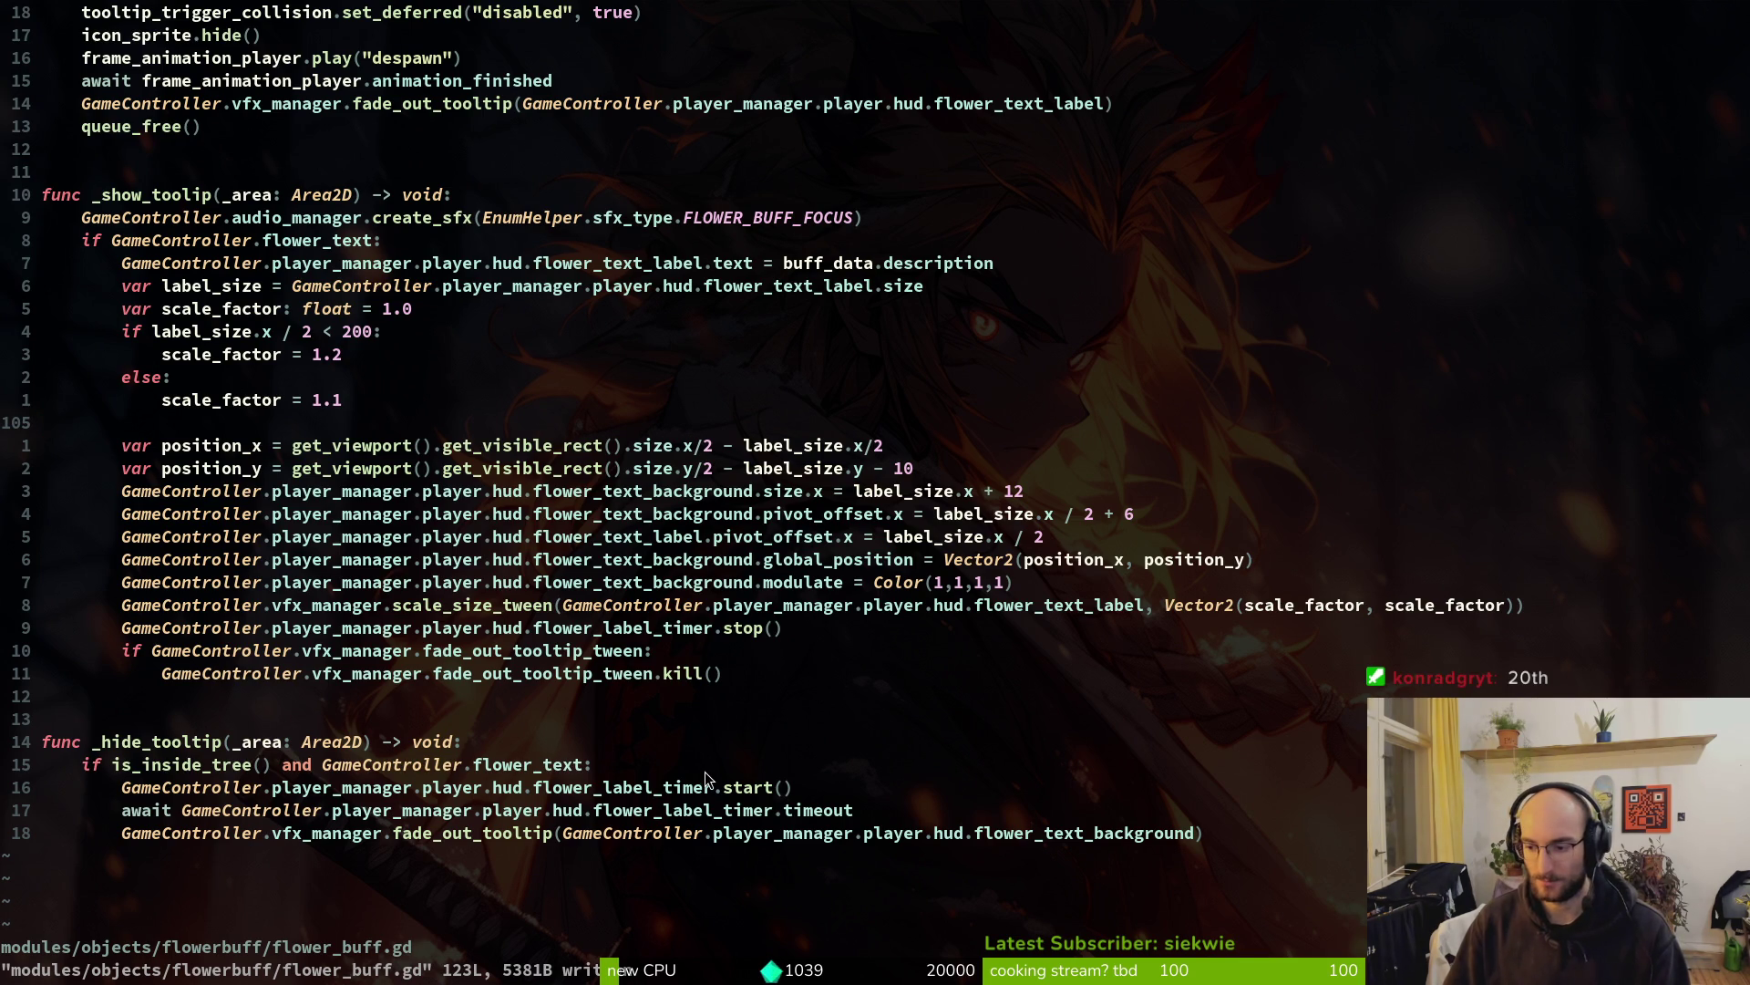
{"action": "key", "text": "alt+Tab"}
{"action": "key", "text": "alt+Tab"}
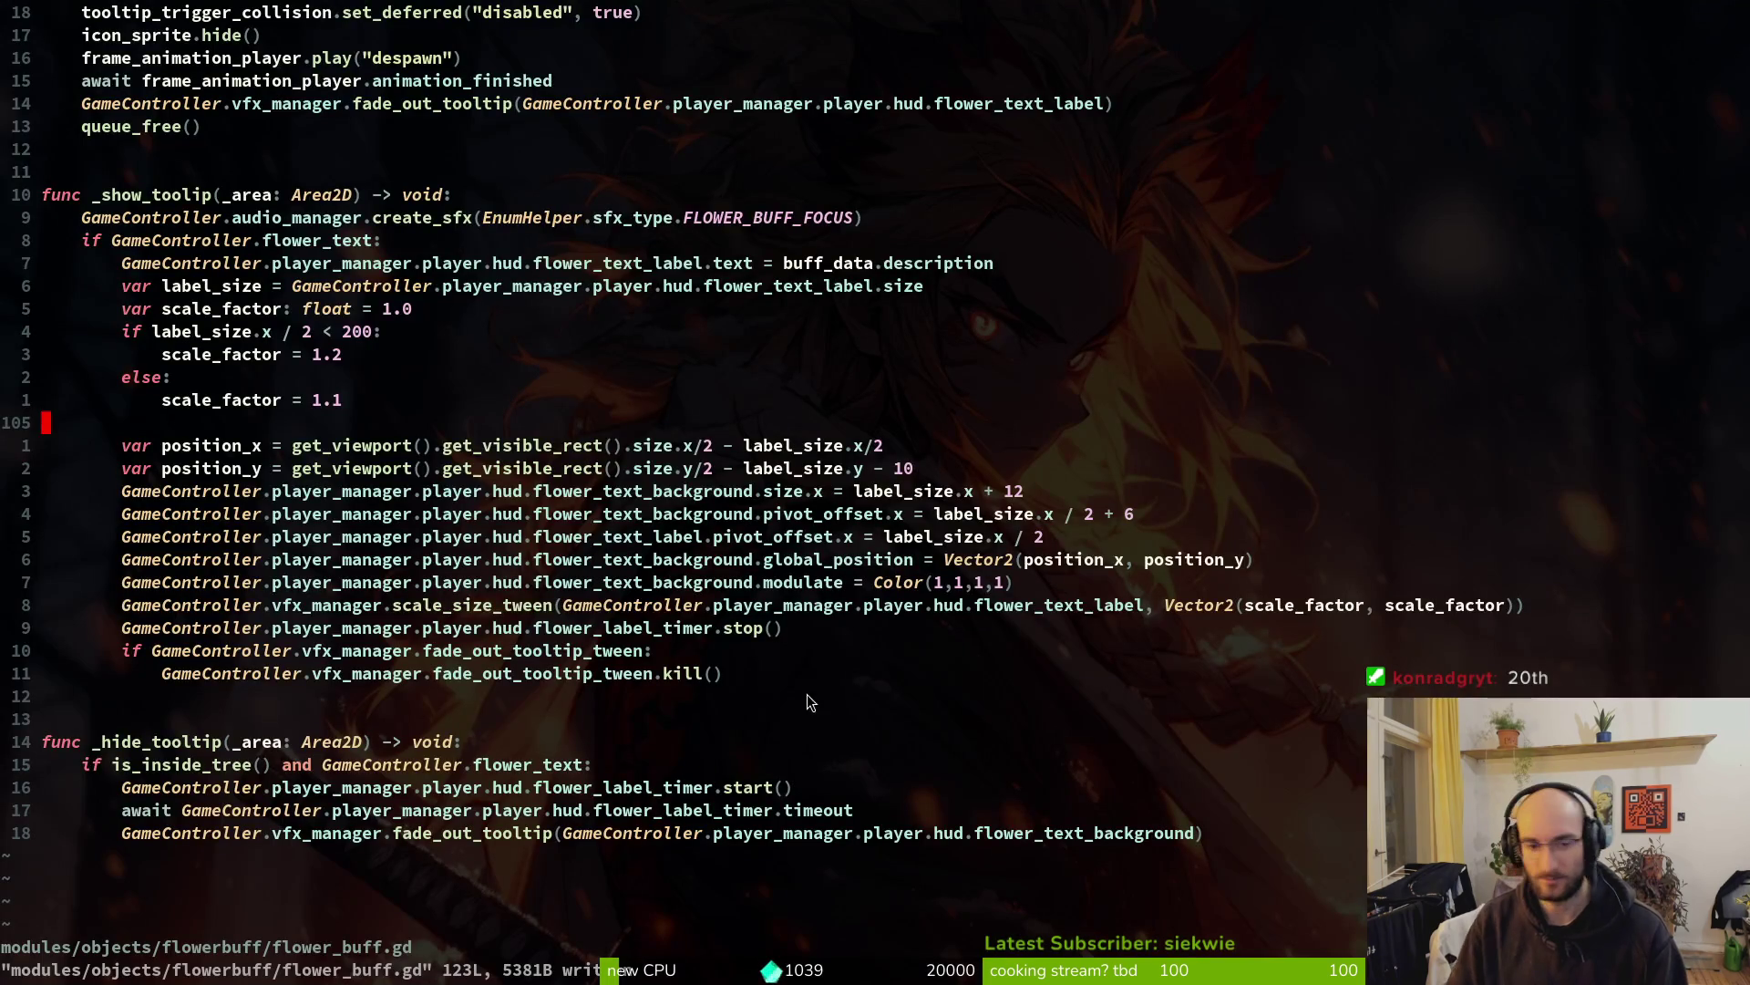
{"action": "key", "text": "4"}
{"action": "key", "text": "k"}
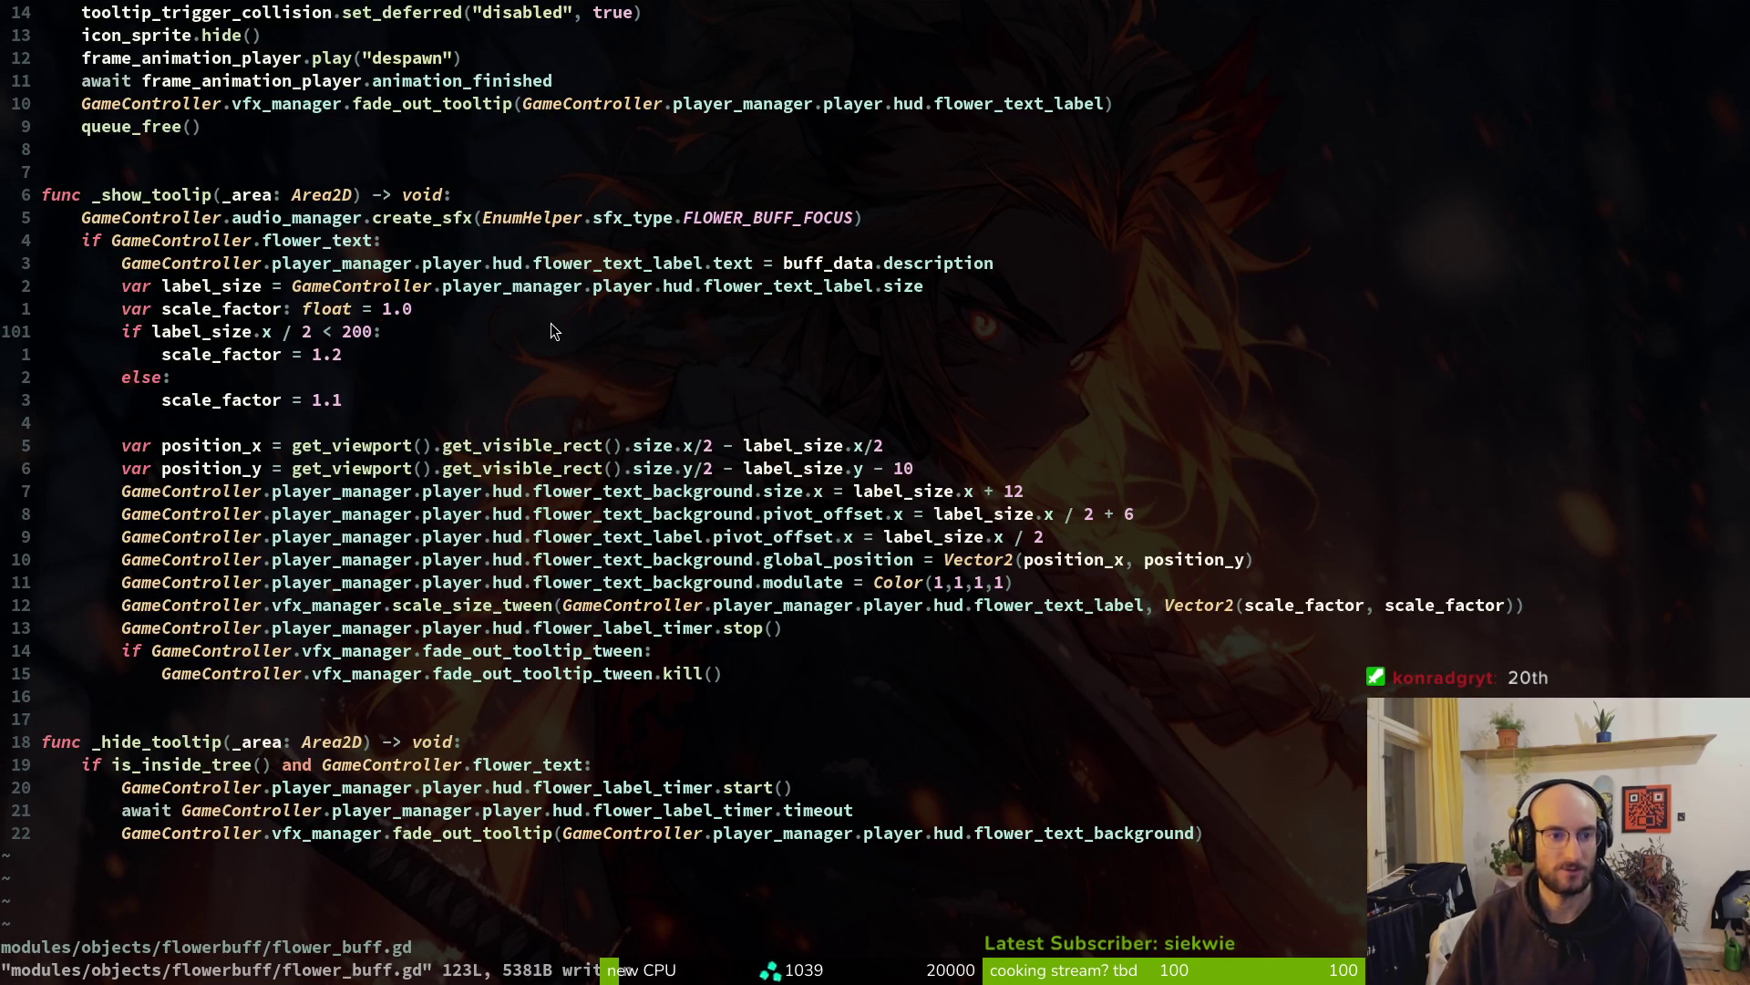
{"action": "scroll", "coordinate": [456, 519], "scroll_direction": "up", "scroll_amount": 4}
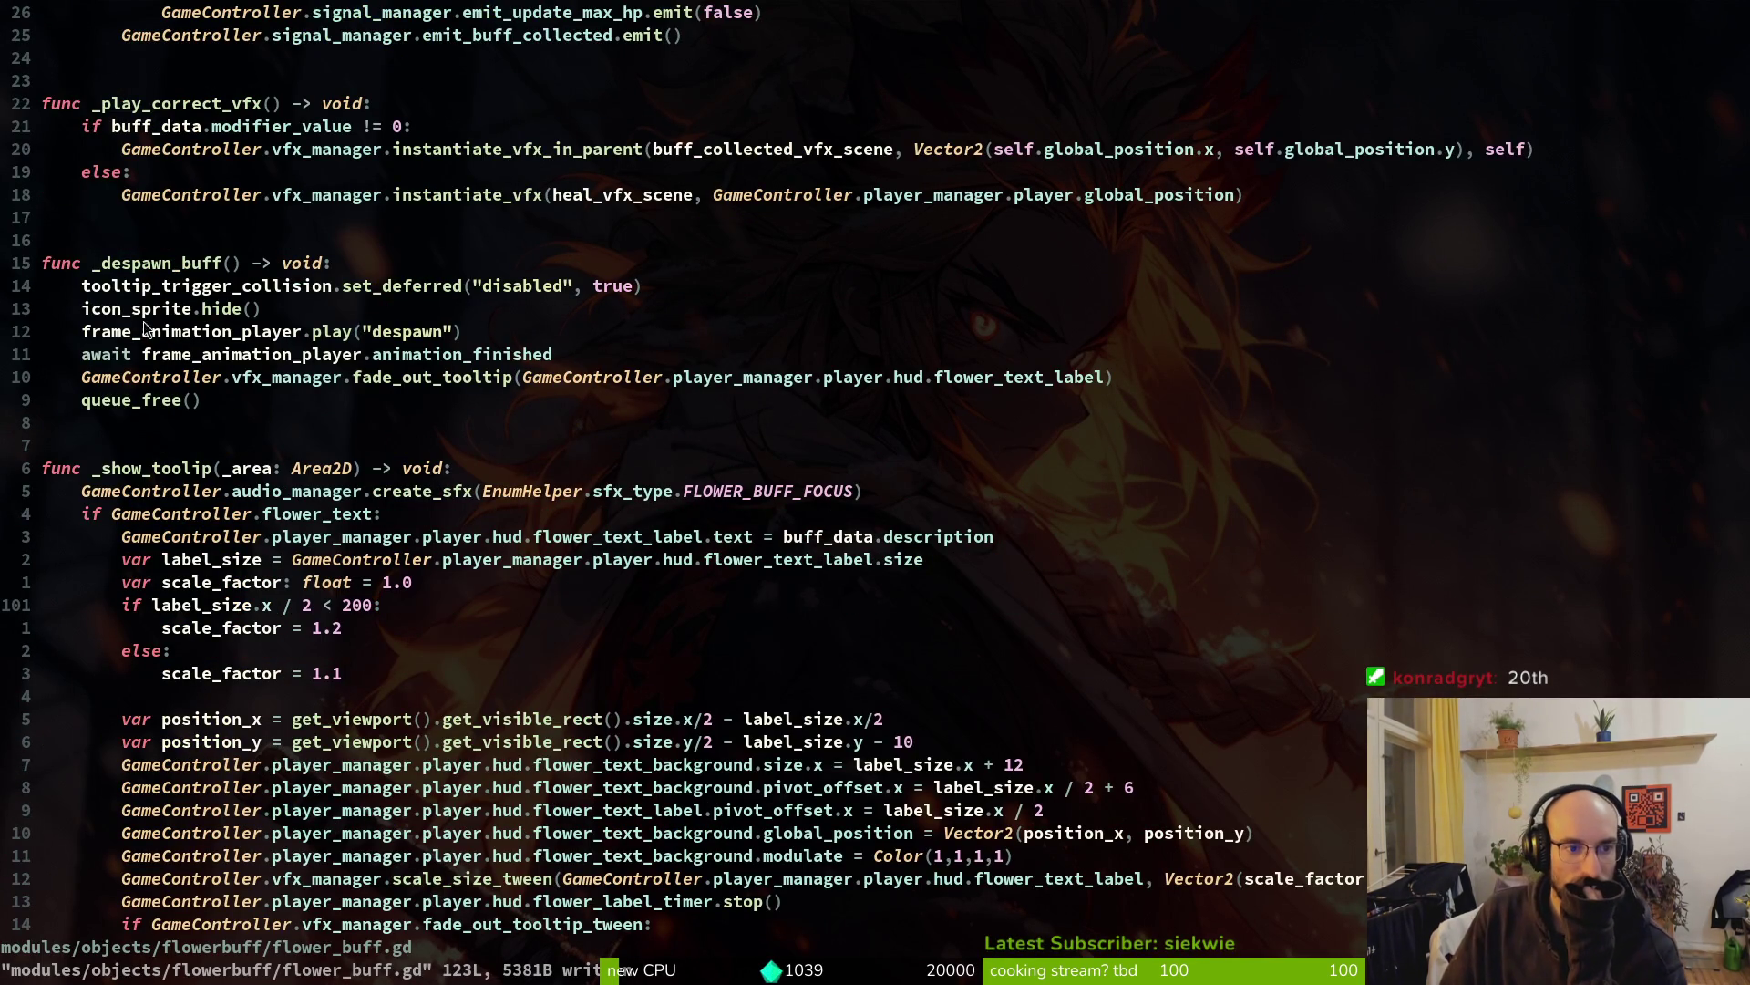
{"action": "scroll", "coordinate": [510, 325], "scroll_direction": "up", "scroll_amount": 4}
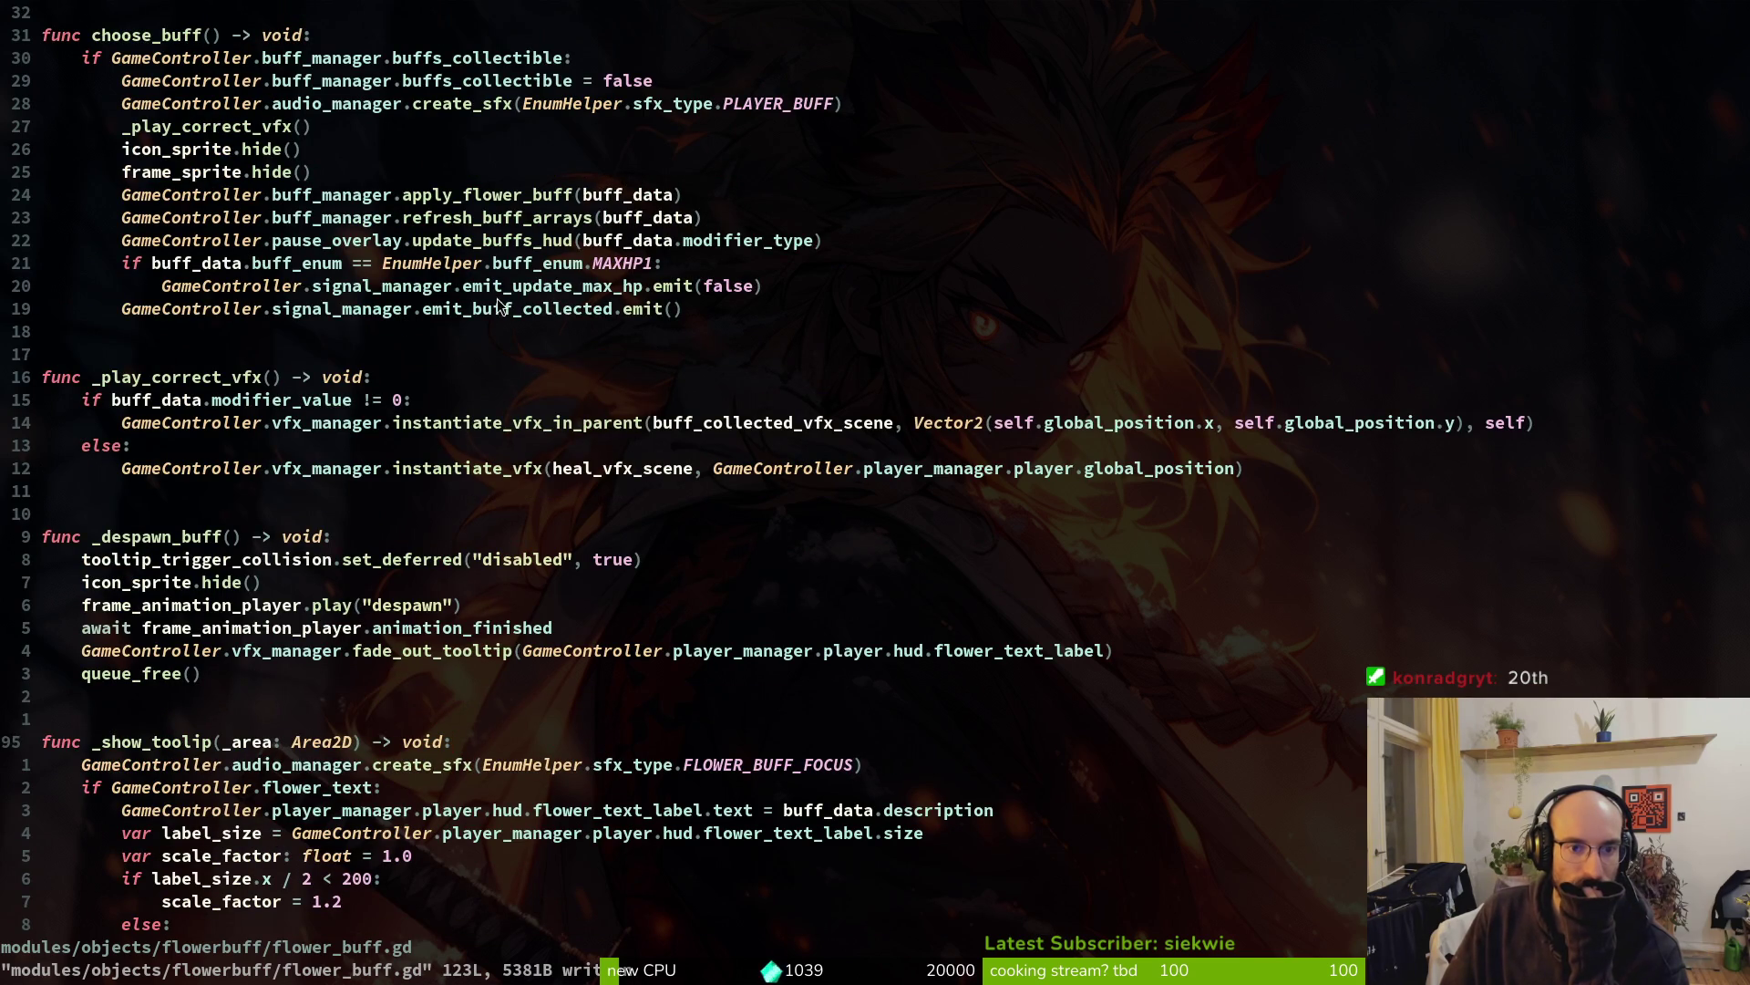
{"action": "scroll", "coordinate": [497, 325], "scroll_direction": "up", "scroll_amount": 5}
{"action": "scroll", "coordinate": [429, 365], "scroll_direction": "down", "scroll_amount": 20}
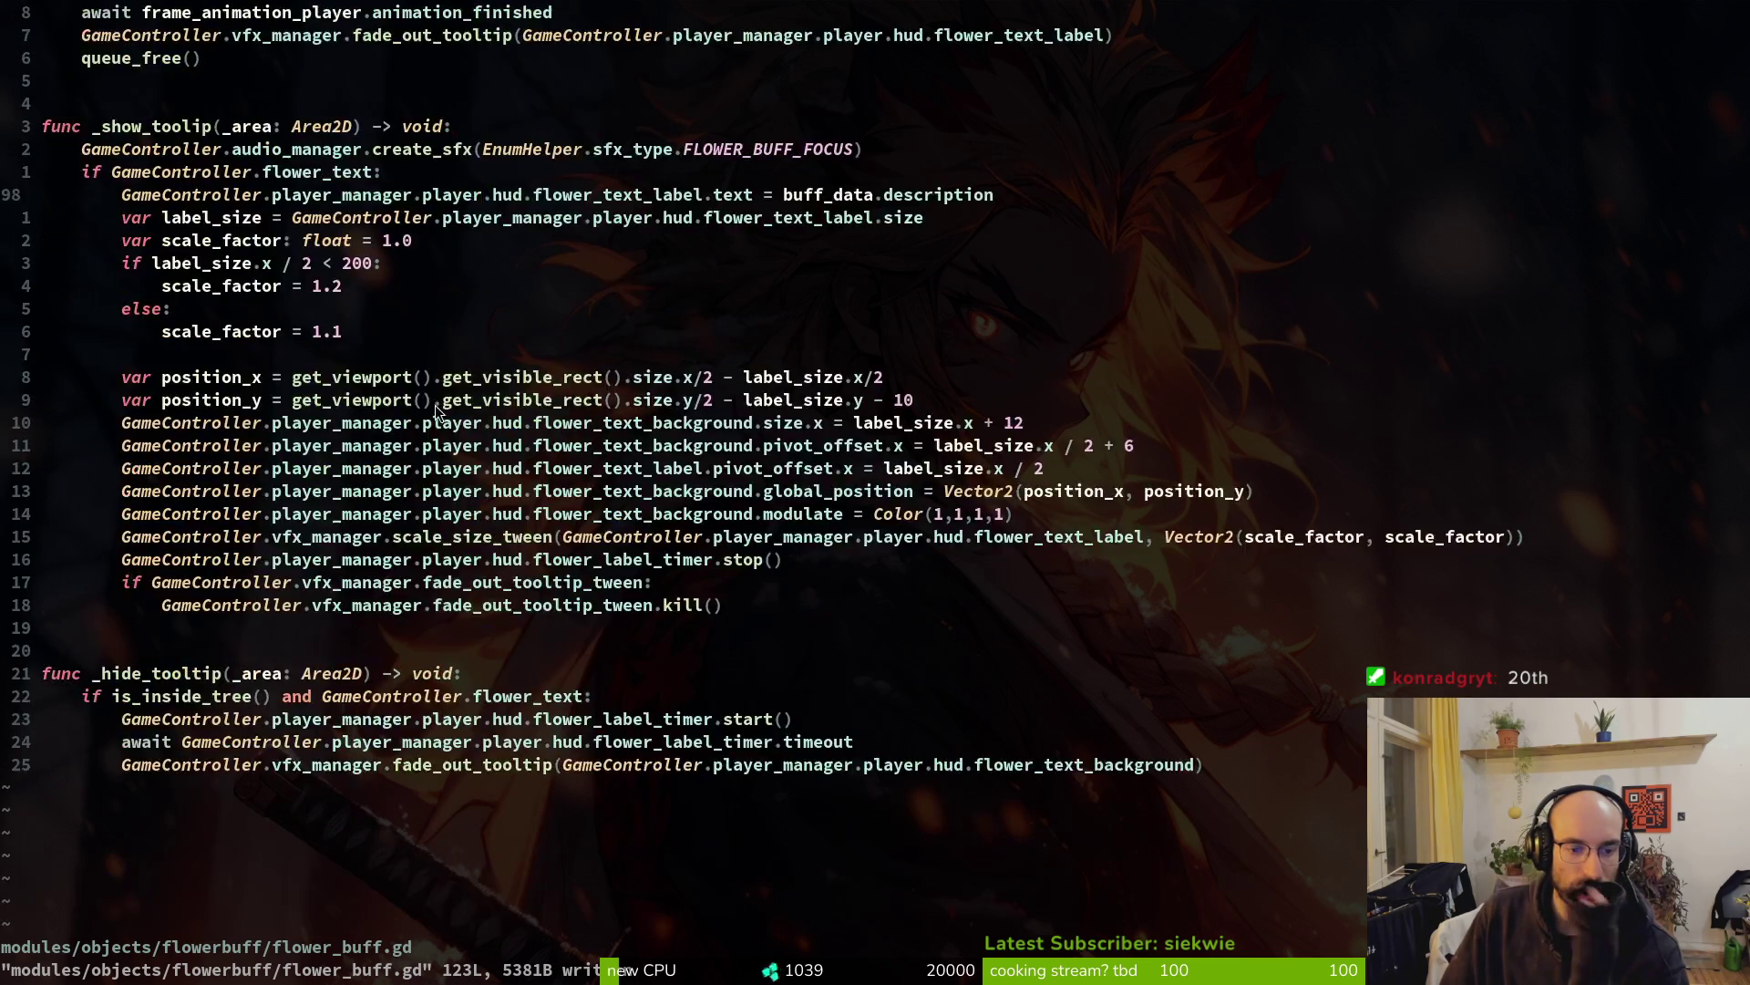
{"action": "scroll", "coordinate": [486, 463], "scroll_direction": "up", "scroll_amount": 6}
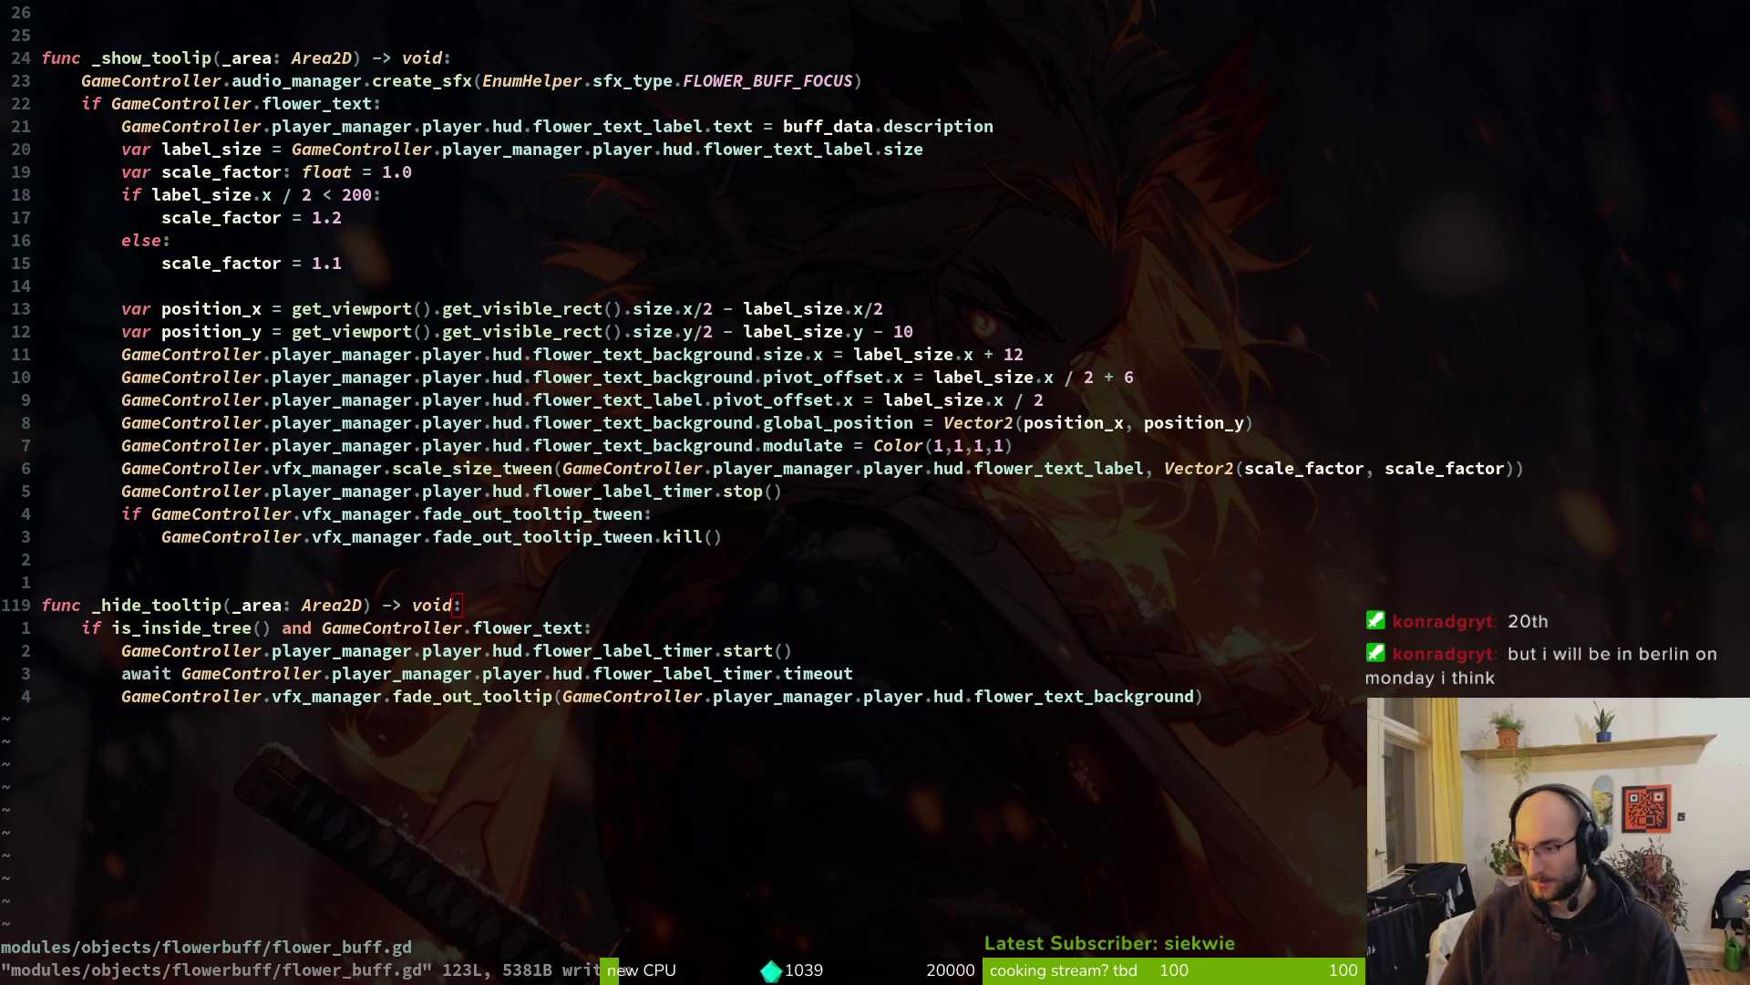
{"action": "key", "text": "alt+Tab"}
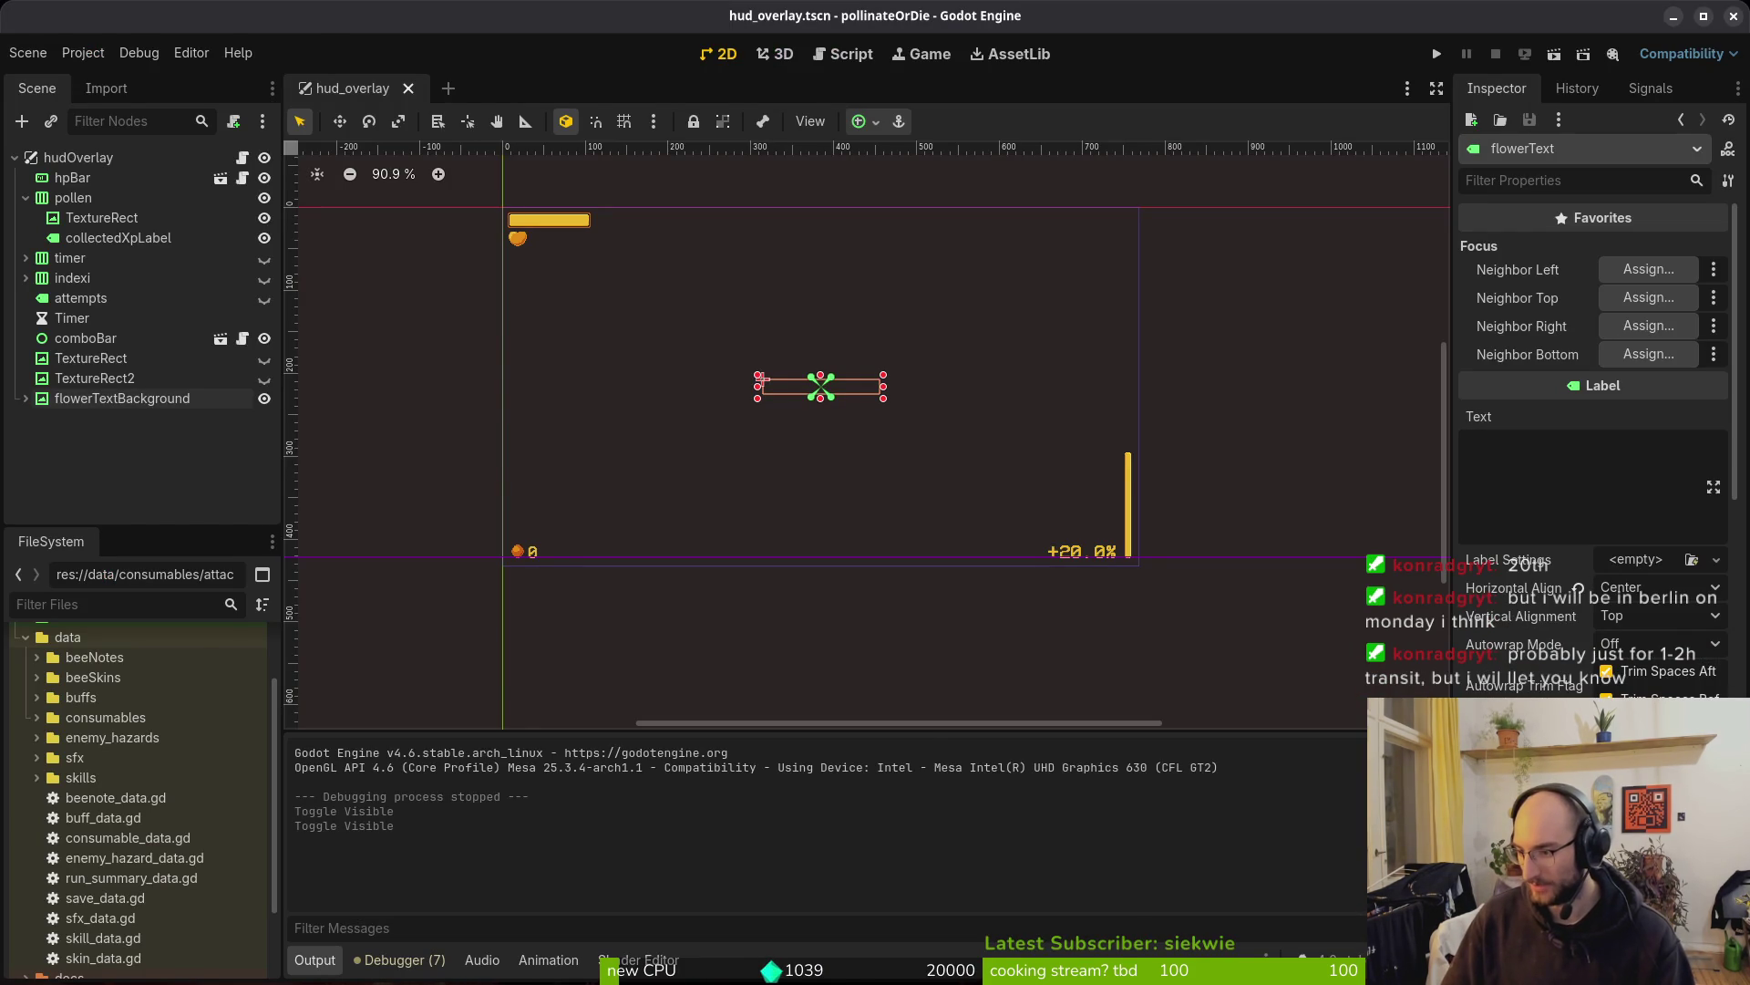
Run pollinateOrDie and continue into the hive level to retest the flower buff tooltips
{"action": "key", "text": "alt+Tab"}
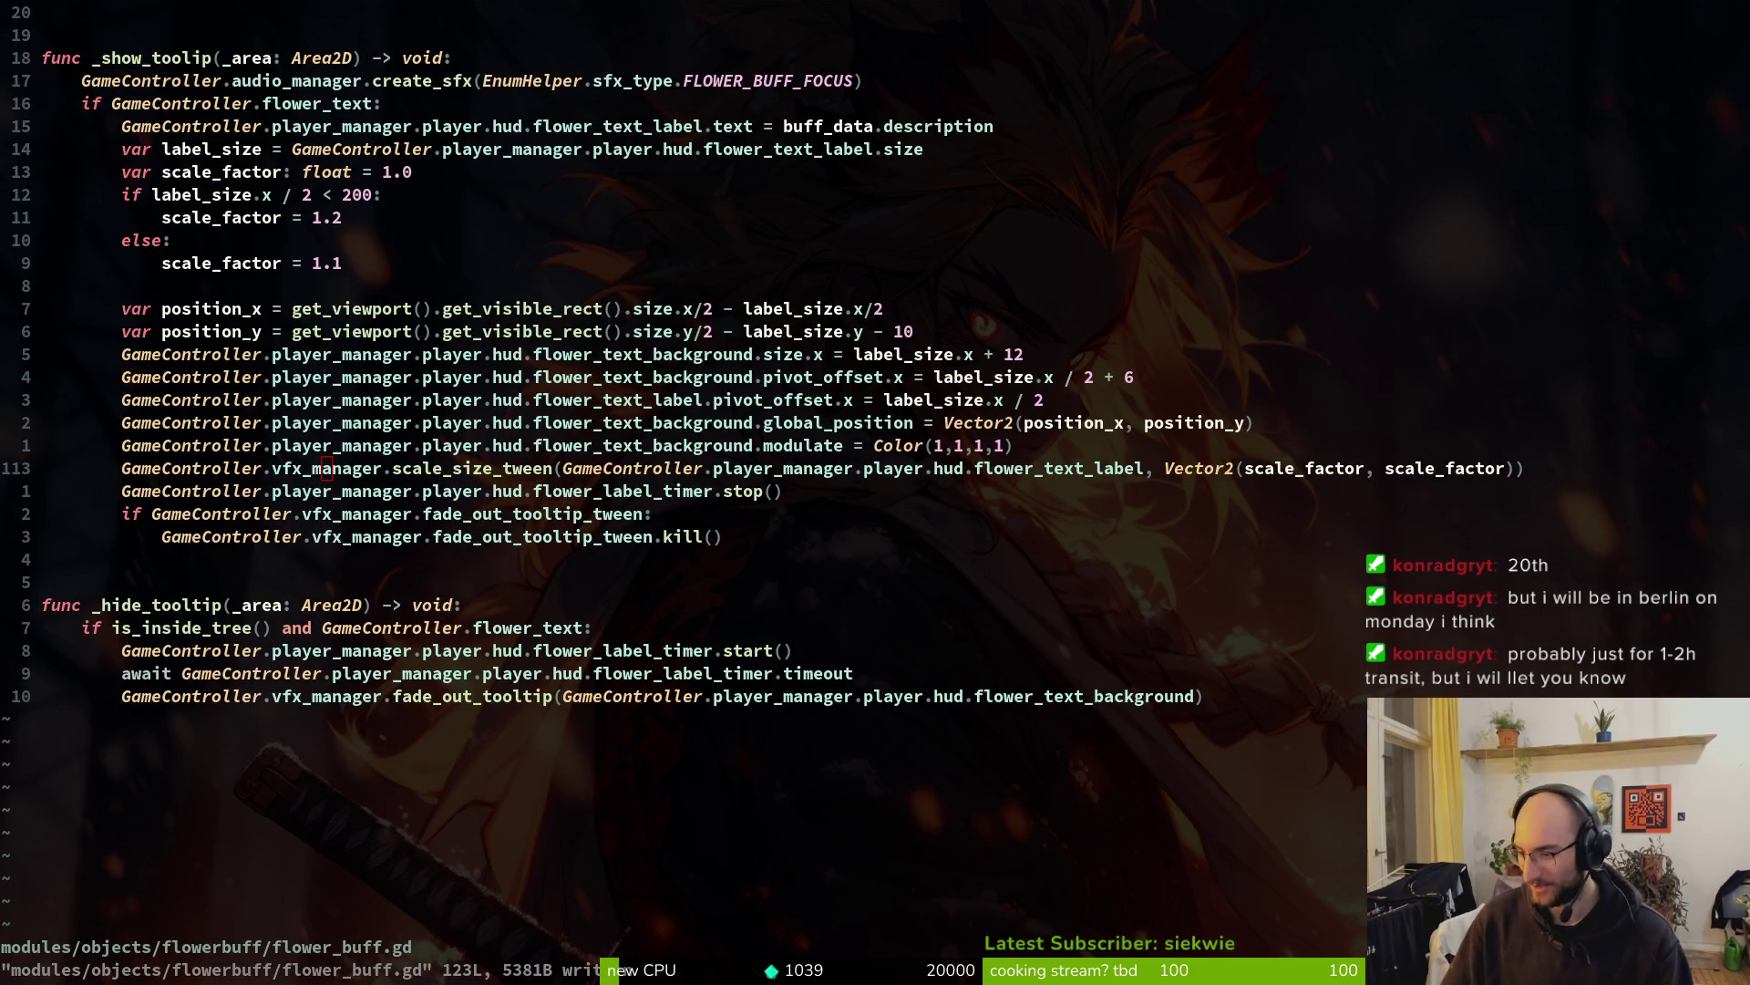
{"action": "key", "text": "alt+Tab"}
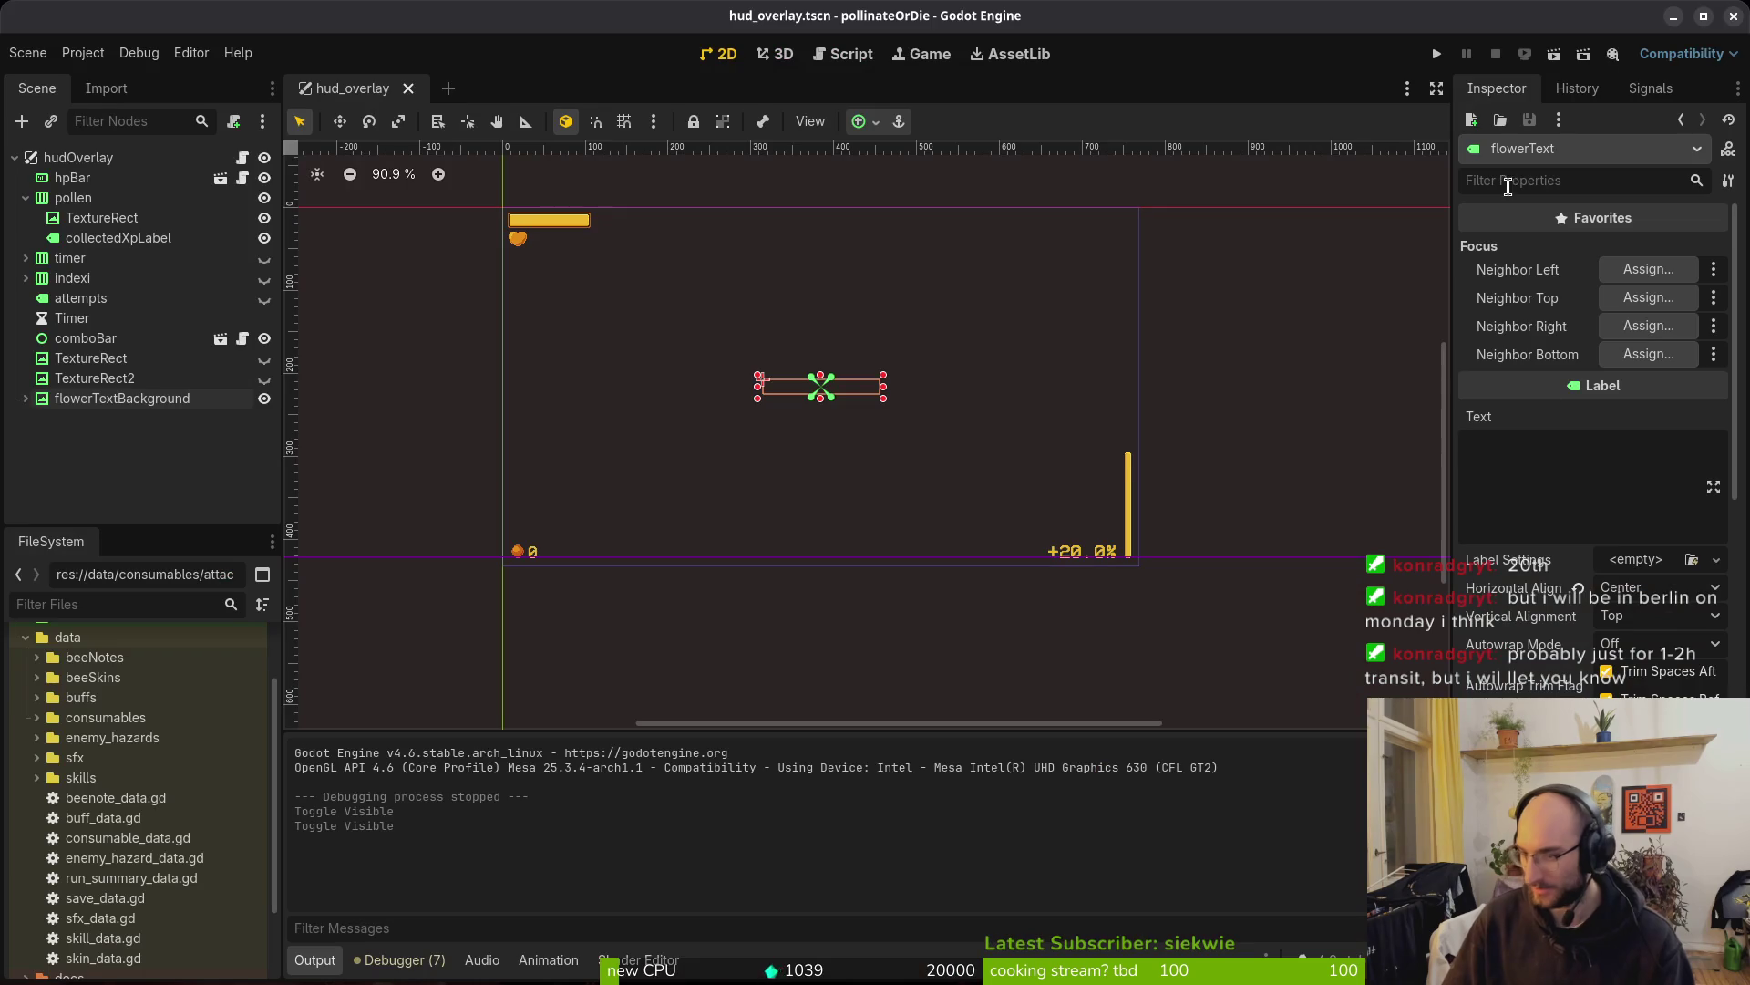
{"action": "left_click", "coordinate": [1440, 53]}
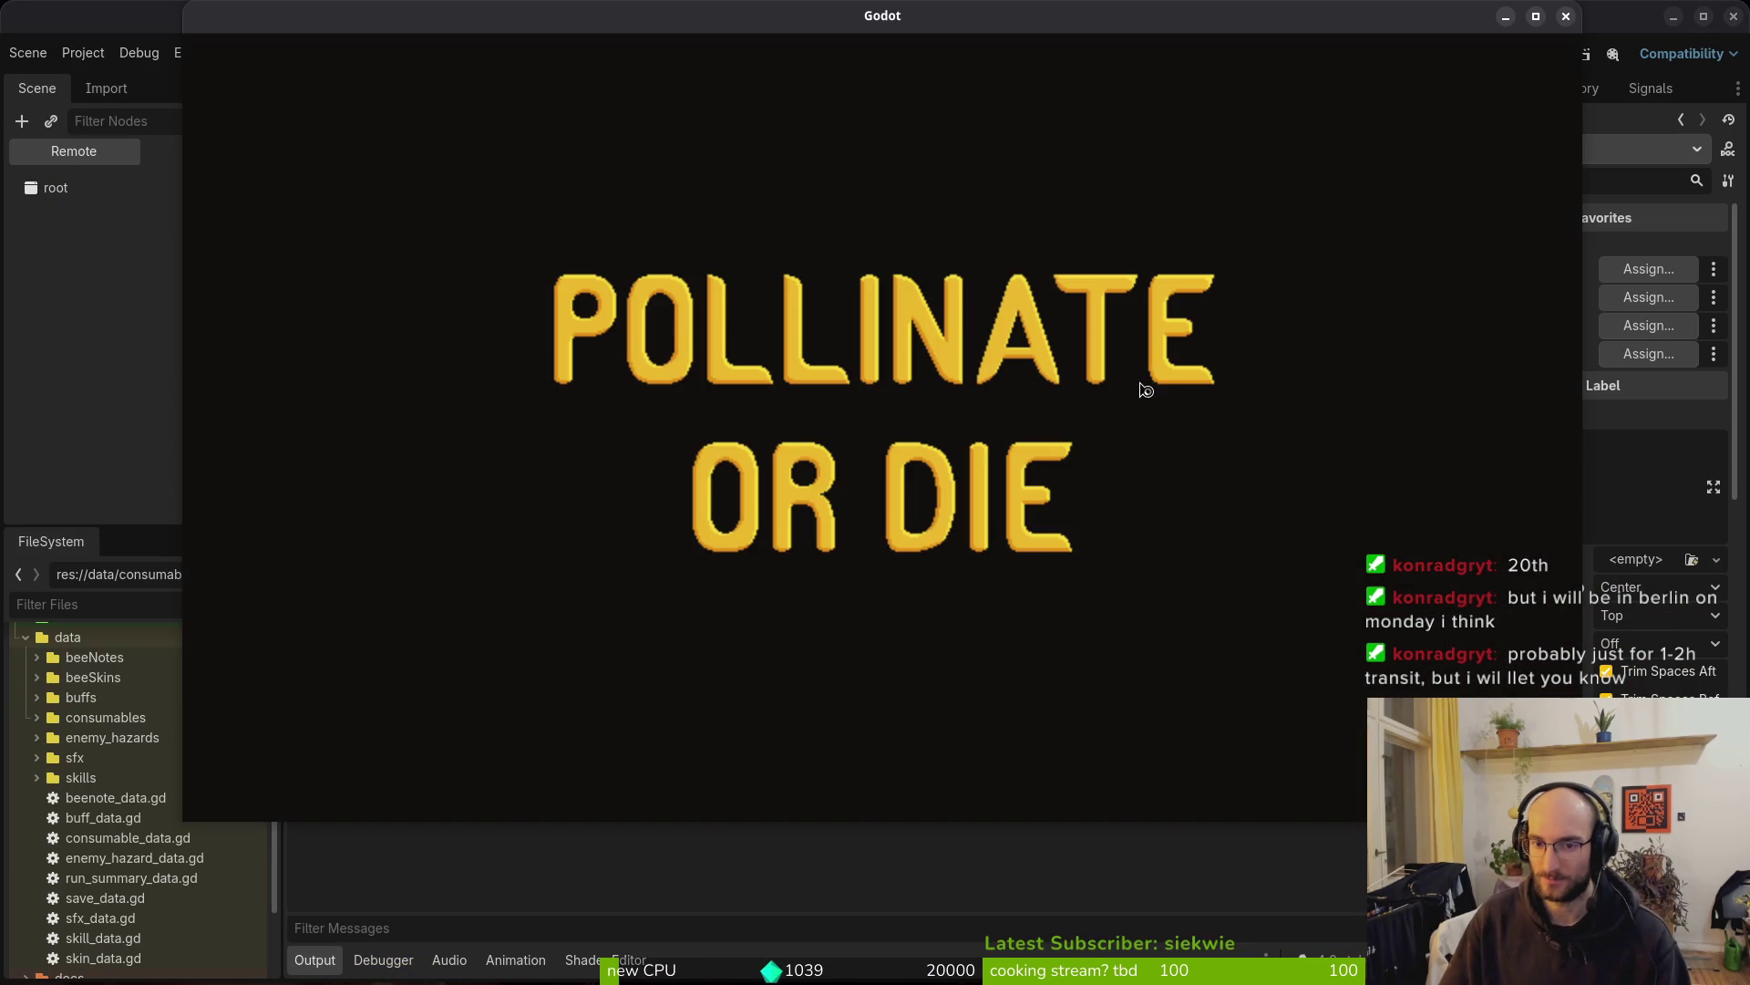
{"action": "key", "text": "Return"}
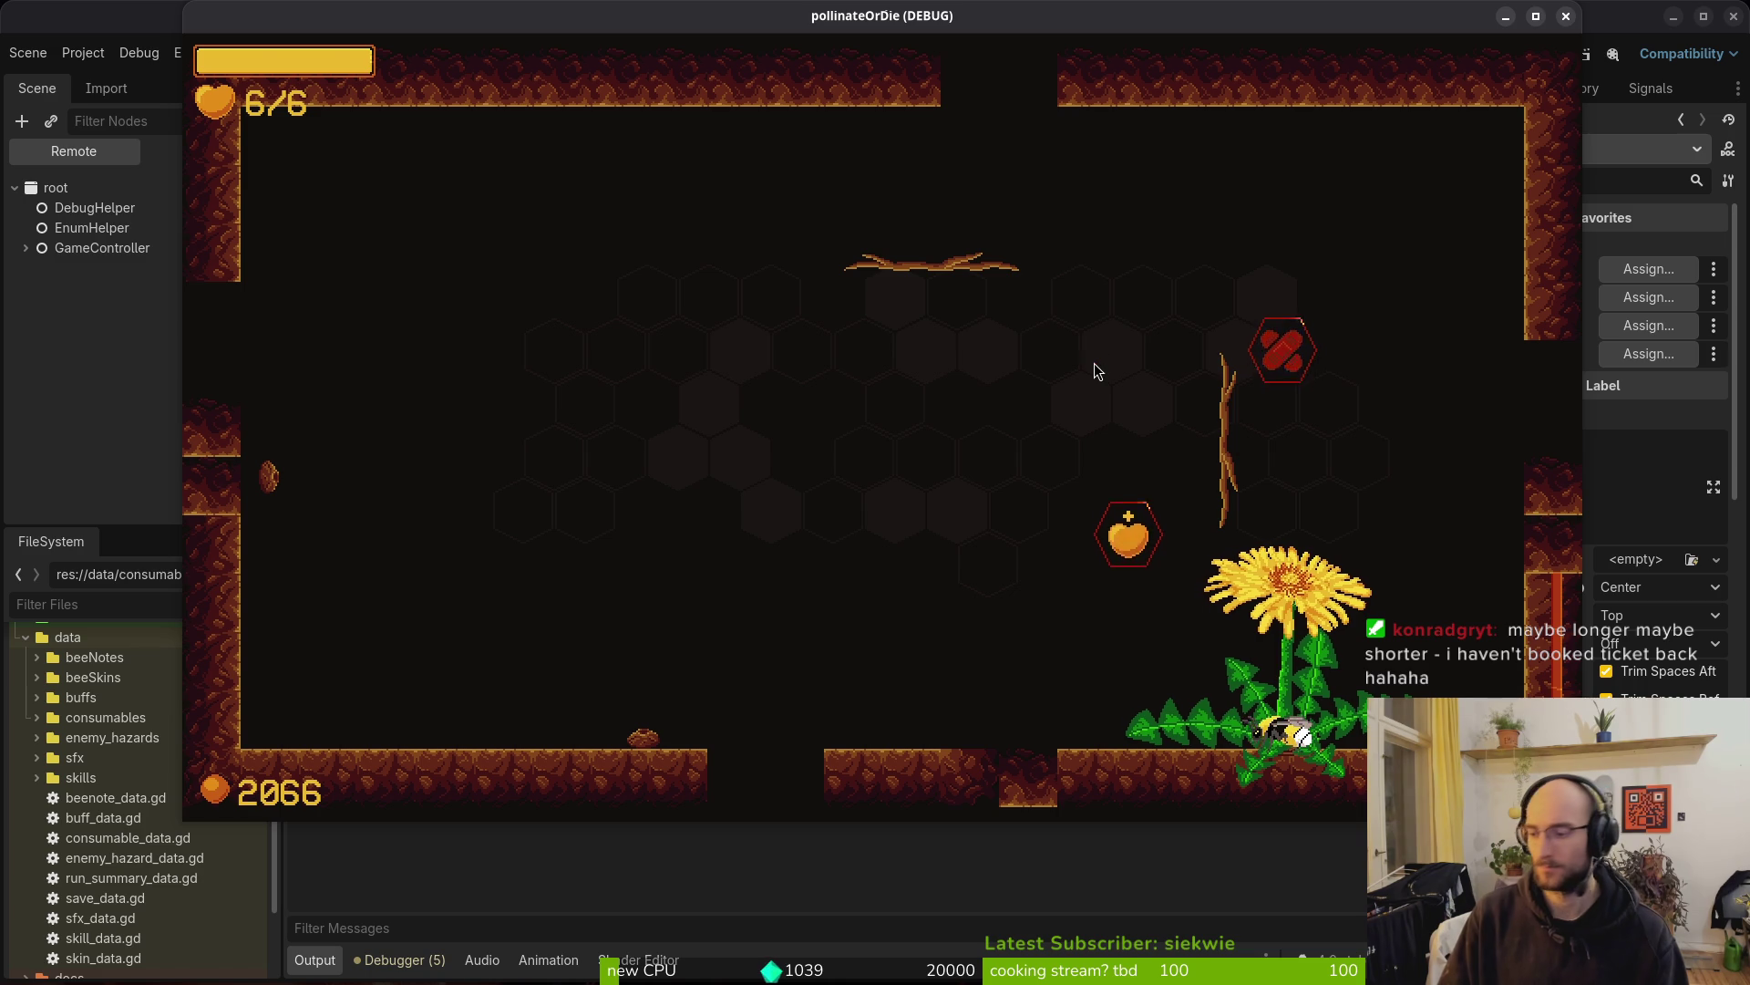
{"action": "key", "text": "alt+Tab"}
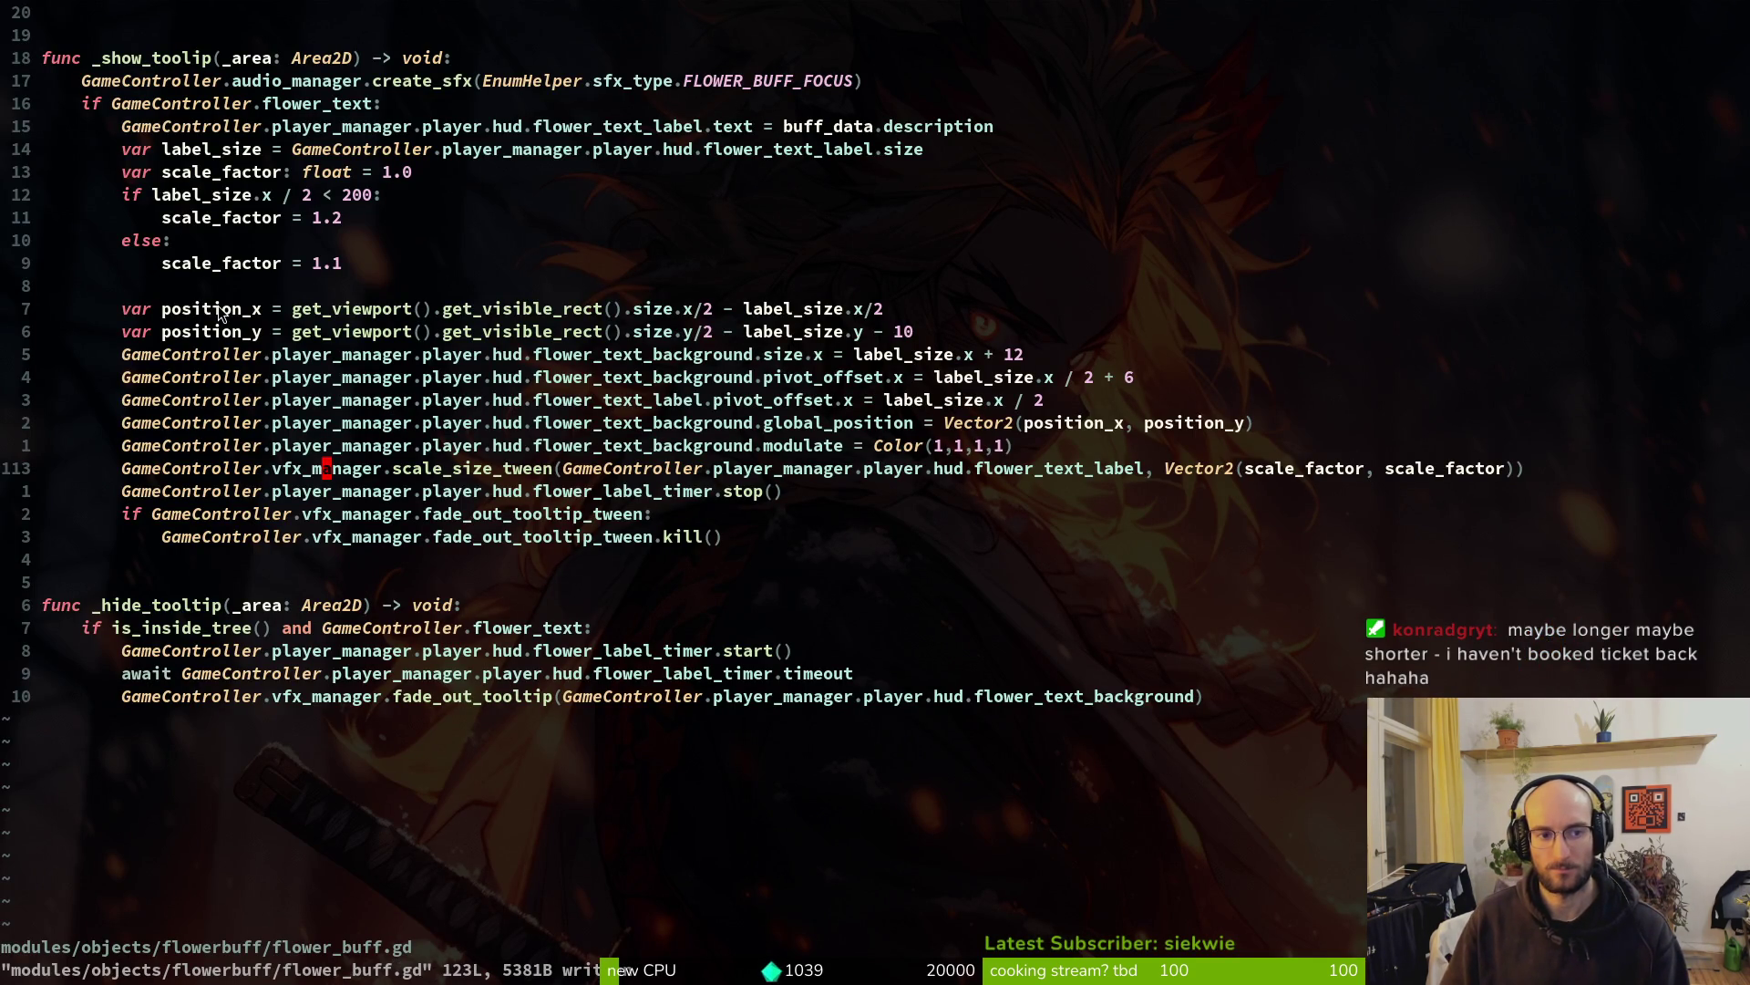
Review the saved _show_tooltip code around the label pivot_offset line after closing the running game
{"action": "scroll", "coordinate": [547, 456], "scroll_direction": "up", "scroll_amount": 3}
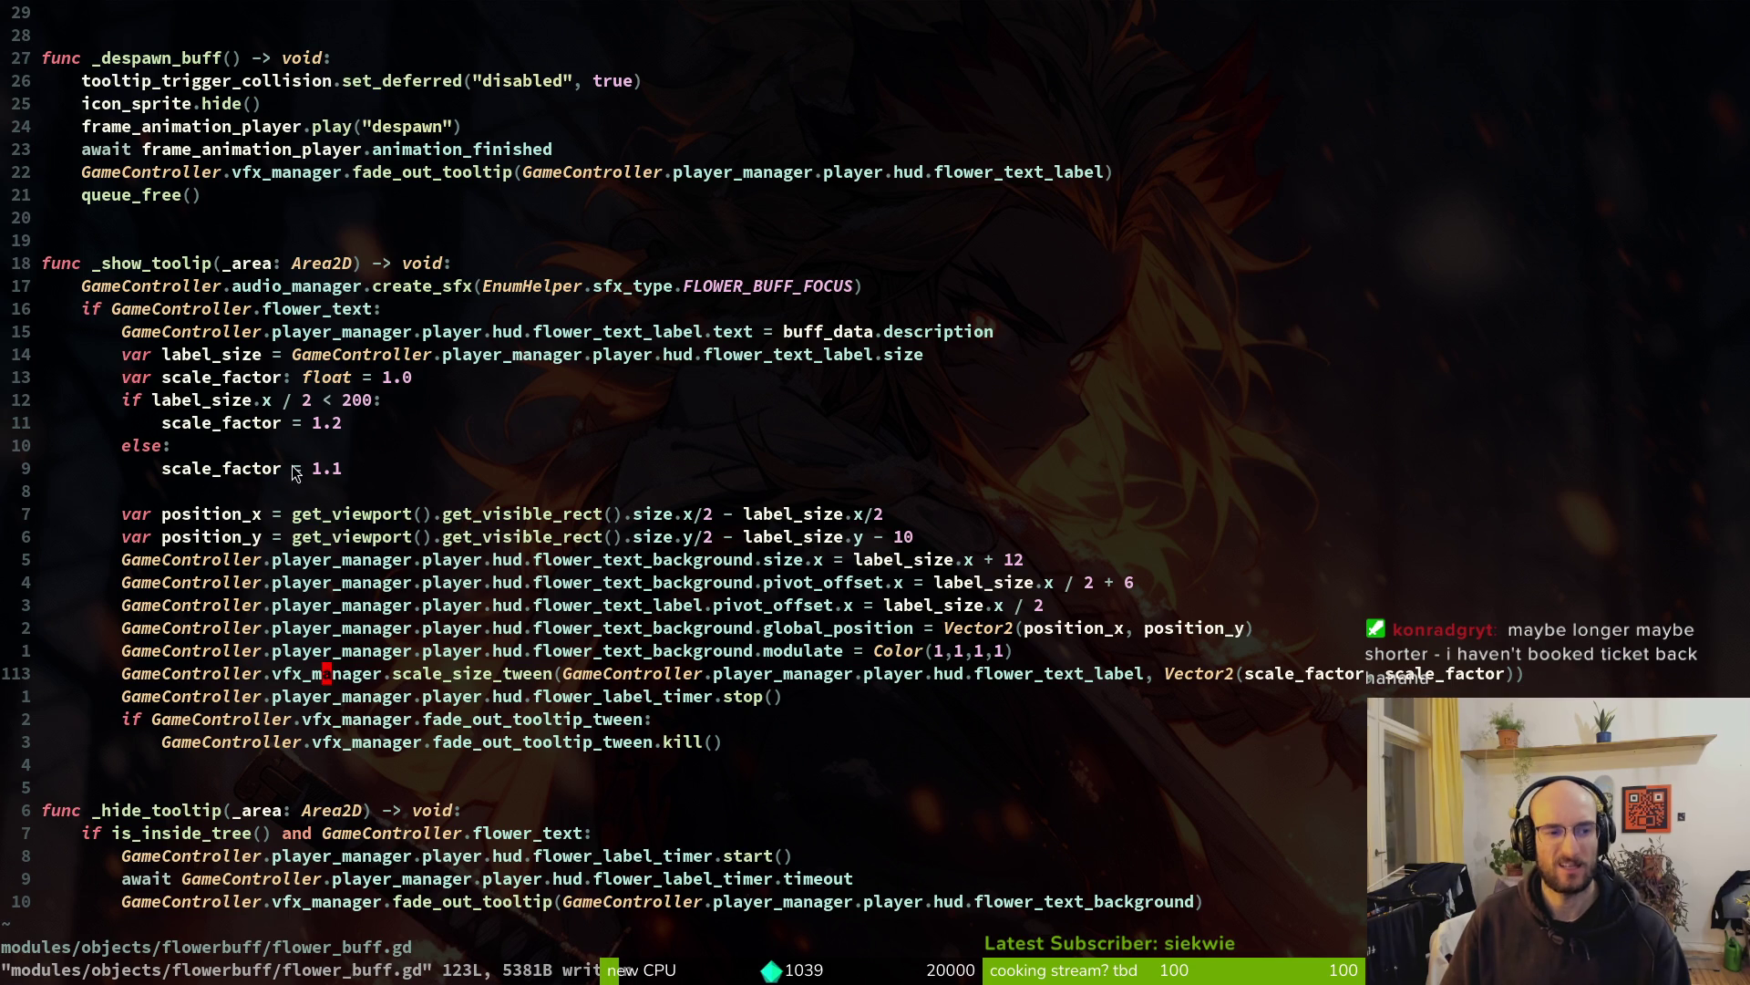
{"action": "scroll", "coordinate": [292, 305], "scroll_direction": "up", "scroll_amount": 4}
{"action": "scroll", "coordinate": [292, 305], "scroll_direction": "up", "scroll_amount": 1}
{"action": "scroll", "coordinate": [306, 269], "scroll_direction": "up", "scroll_amount": 10}
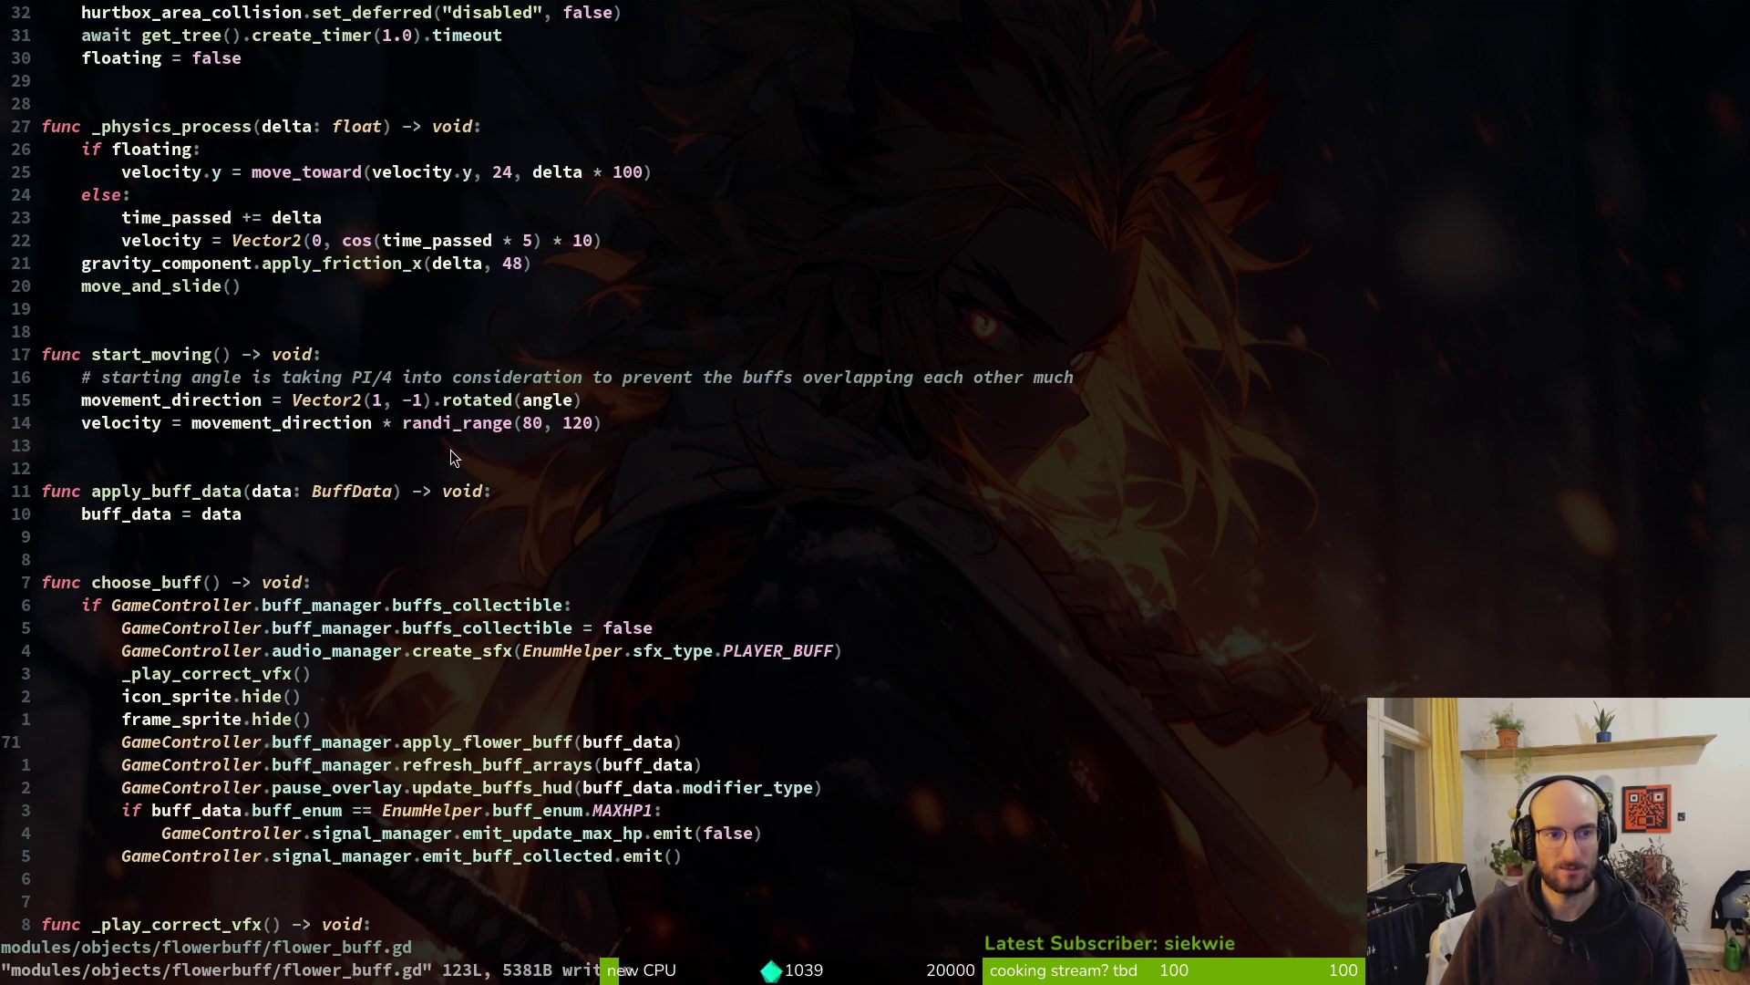
{"action": "scroll", "coordinate": [310, 255], "scroll_direction": "up", "scroll_amount": 6}
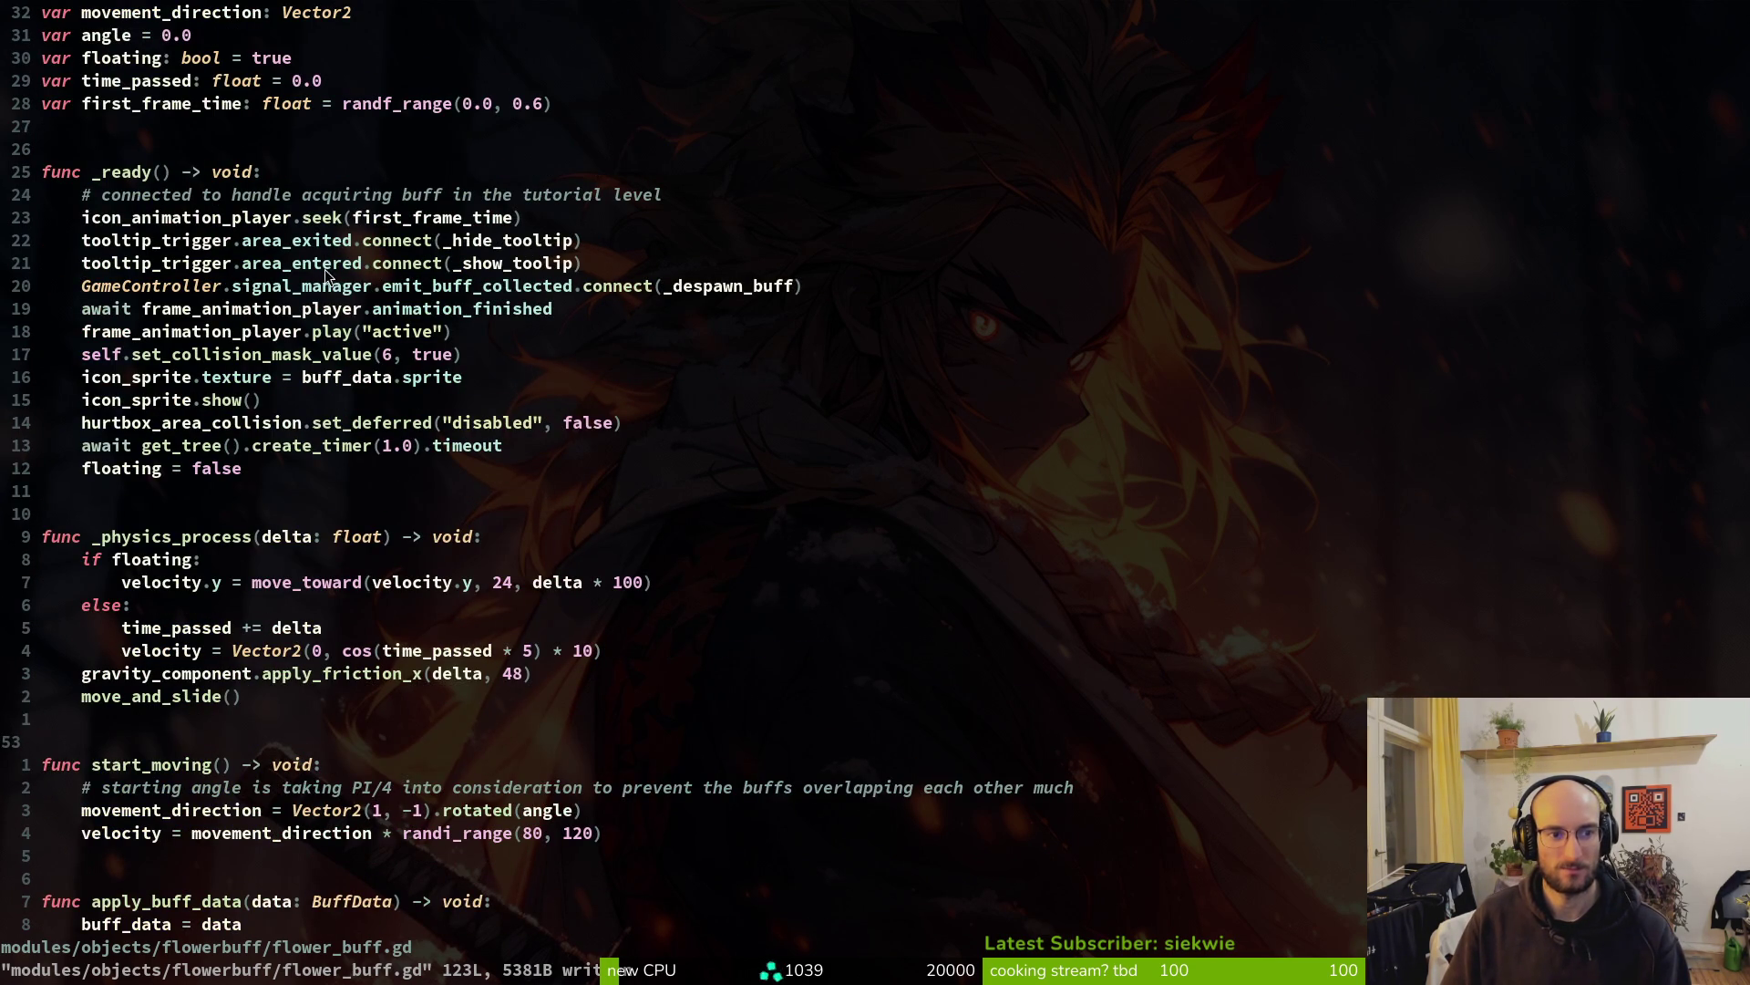
{"action": "scroll", "coordinate": [521, 577], "scroll_direction": "down", "scroll_amount": 13}
{"action": "scroll", "coordinate": [225, 610], "scroll_direction": "down", "scroll_amount": 6}
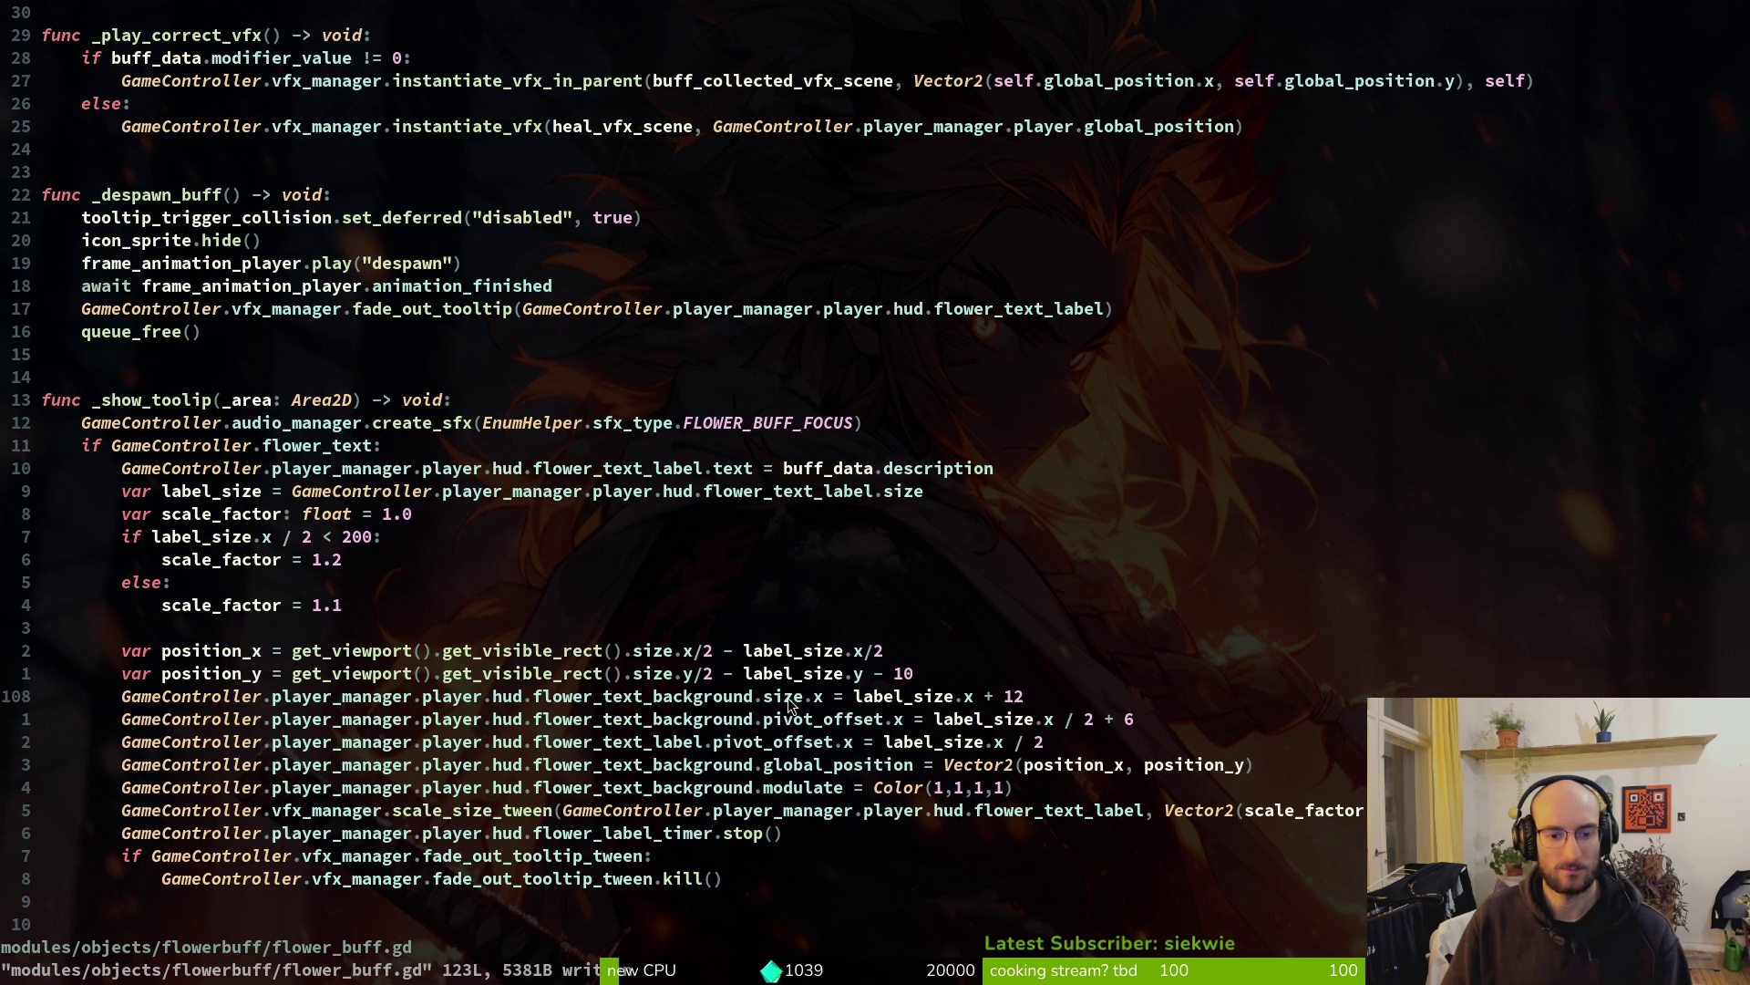
{"action": "left_click", "coordinate": [837, 751]}
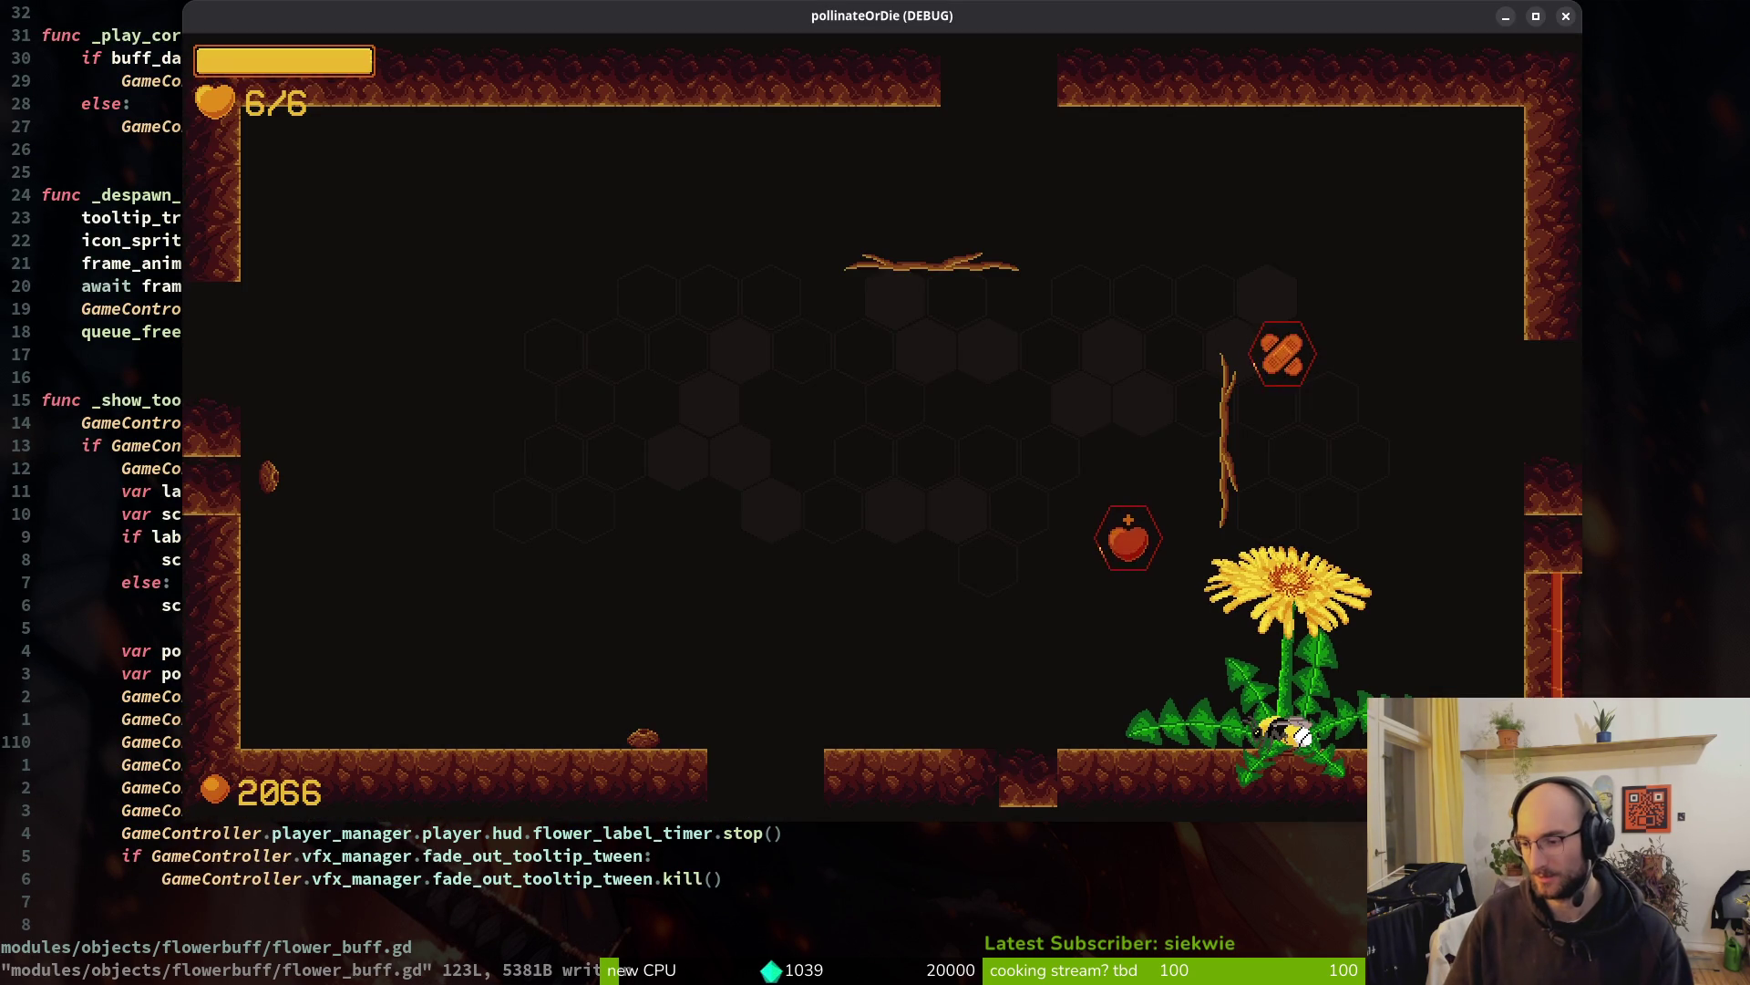
{"action": "key", "text": "F8"}
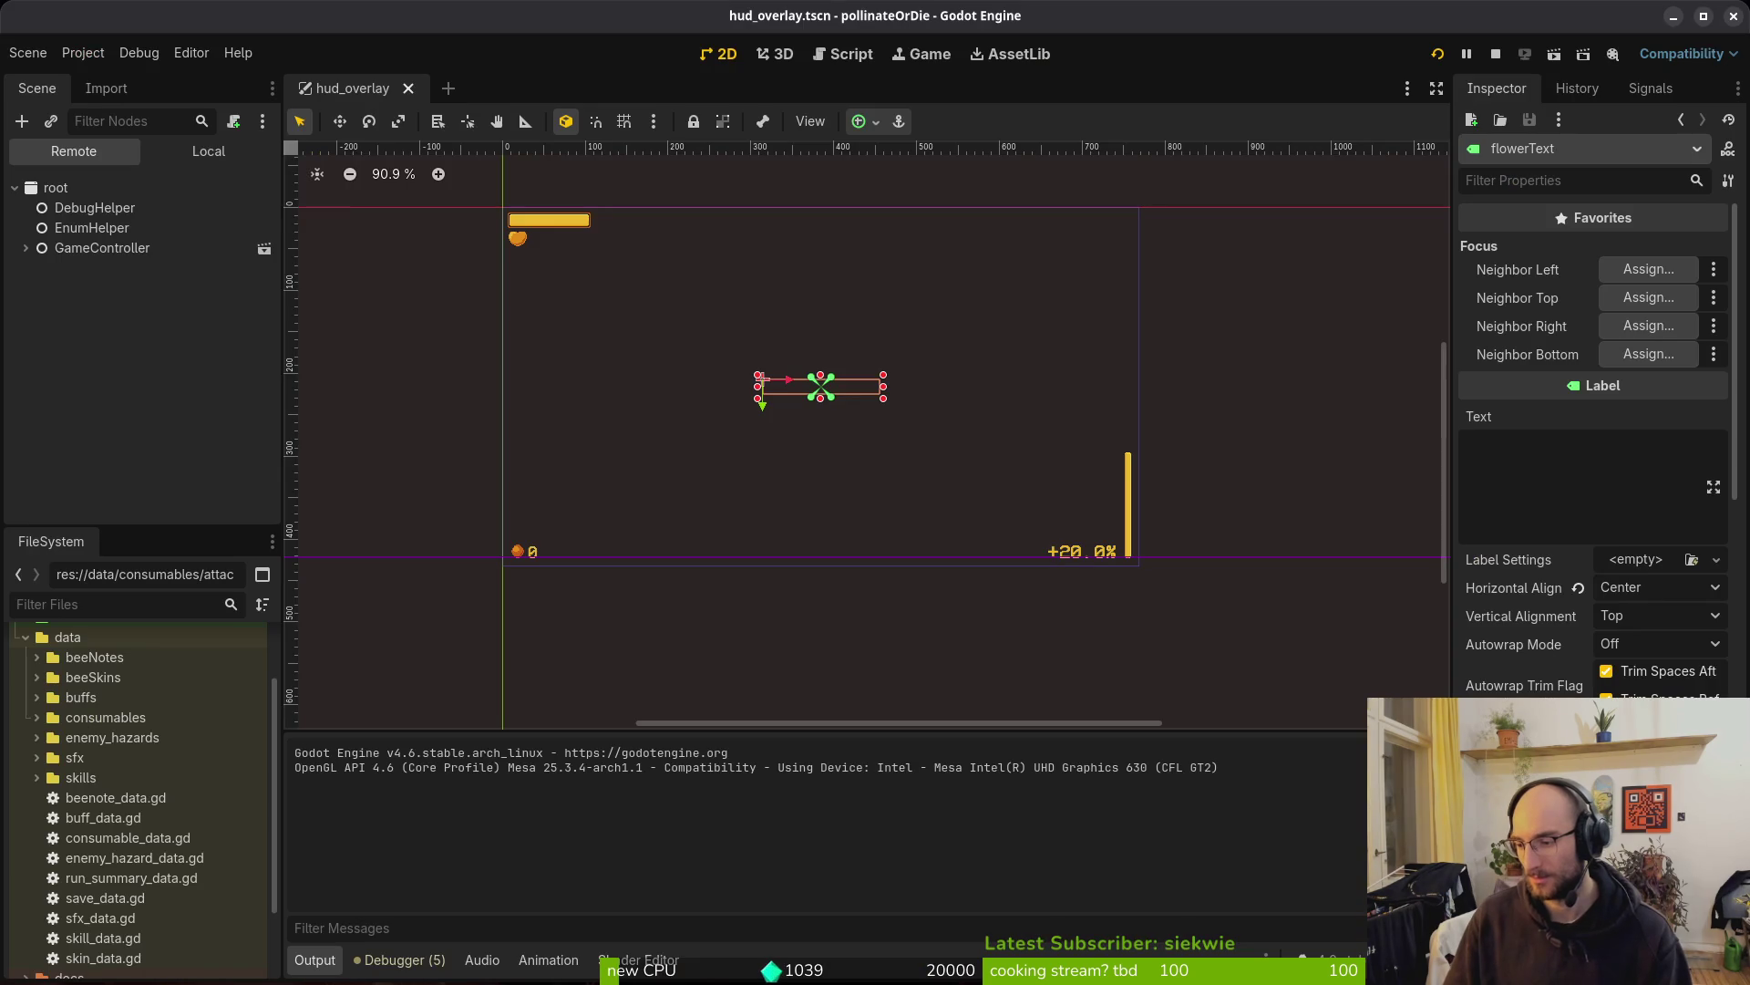
{"action": "key", "text": "alt+Tab"}
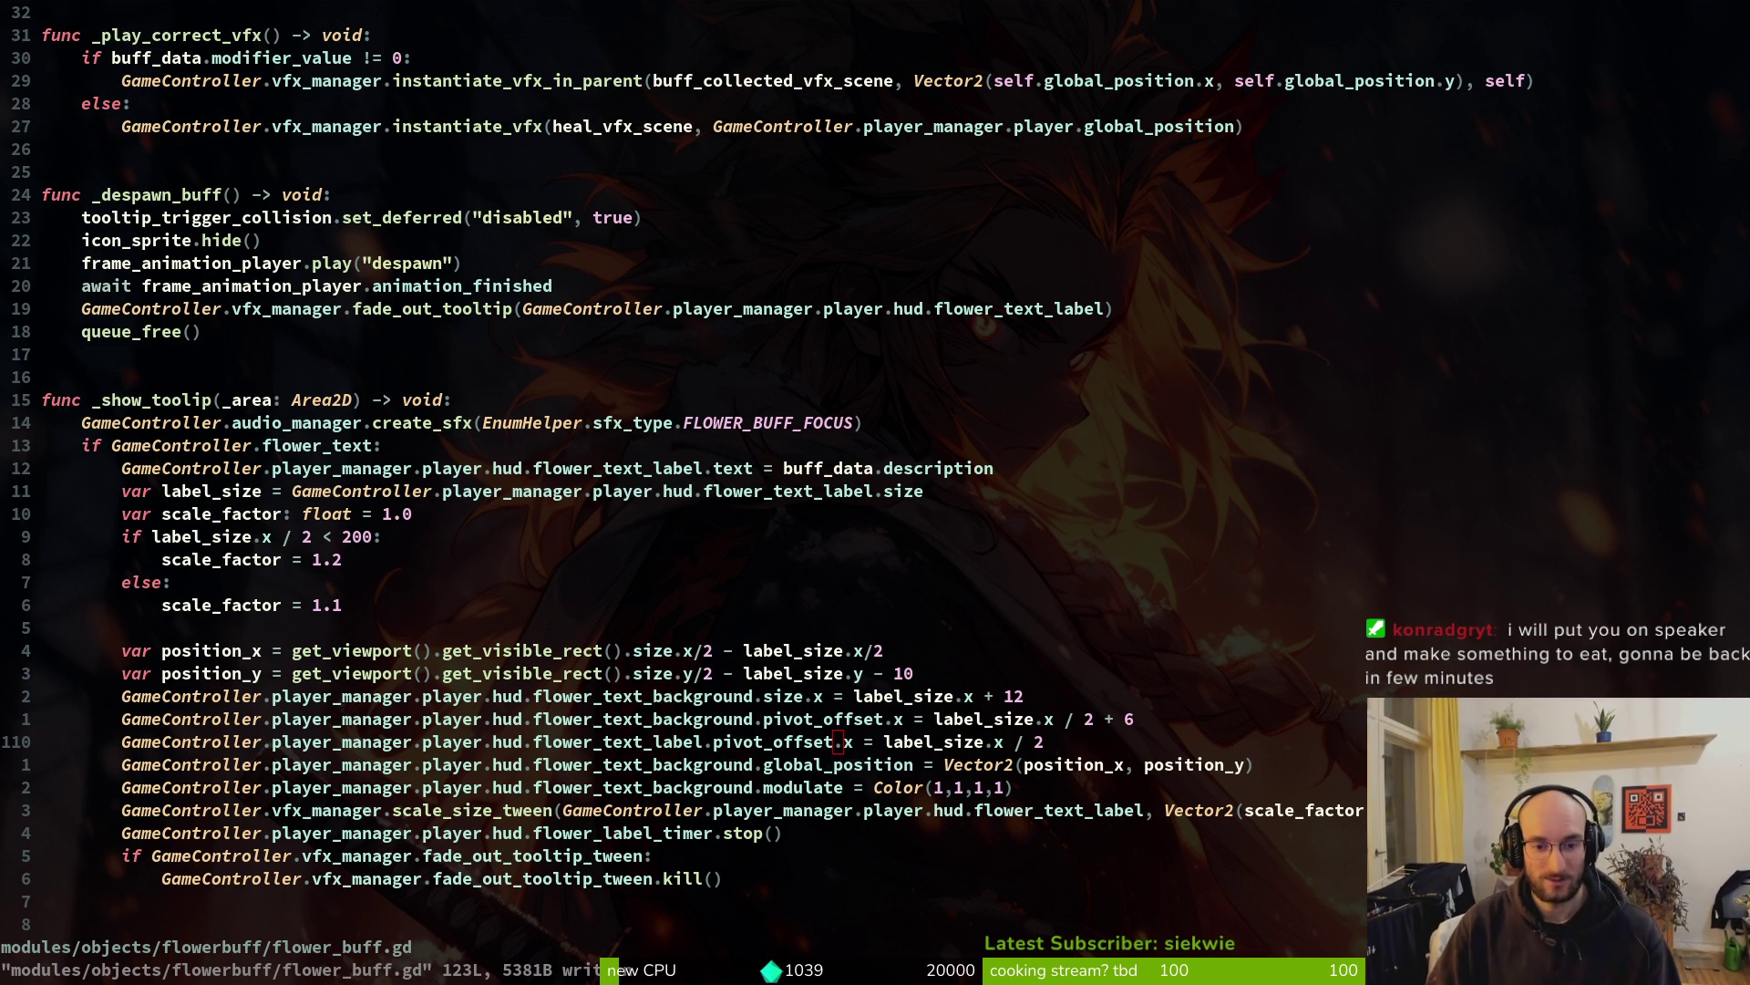
{"action": "key", "text": "space"}
Open text_bubble.gd and look over its display_text sizing code, down to custom_minimum_size
{"action": "key", "text": "f"}
{"action": "key", "text": "f"}
{"action": "type", "text": "textbub"}
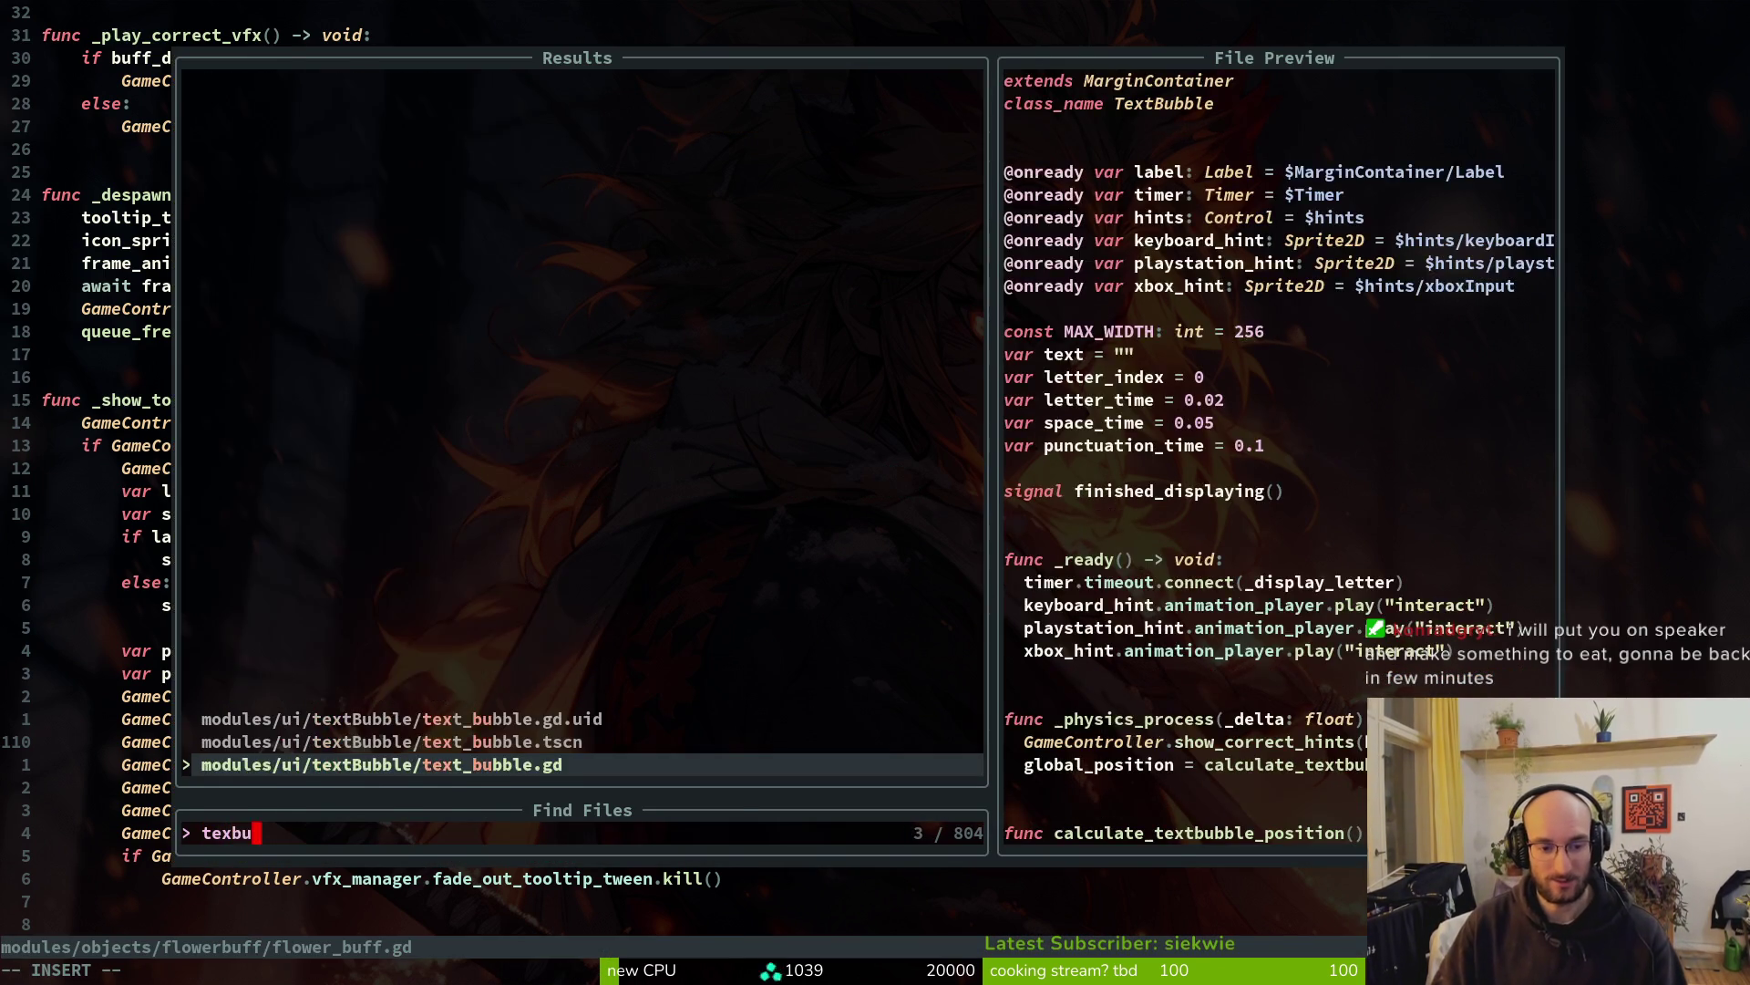
{"action": "key", "text": "Return"}
{"action": "key", "text": "ctrl+d"}
{"action": "key", "text": "ctrl+d"}
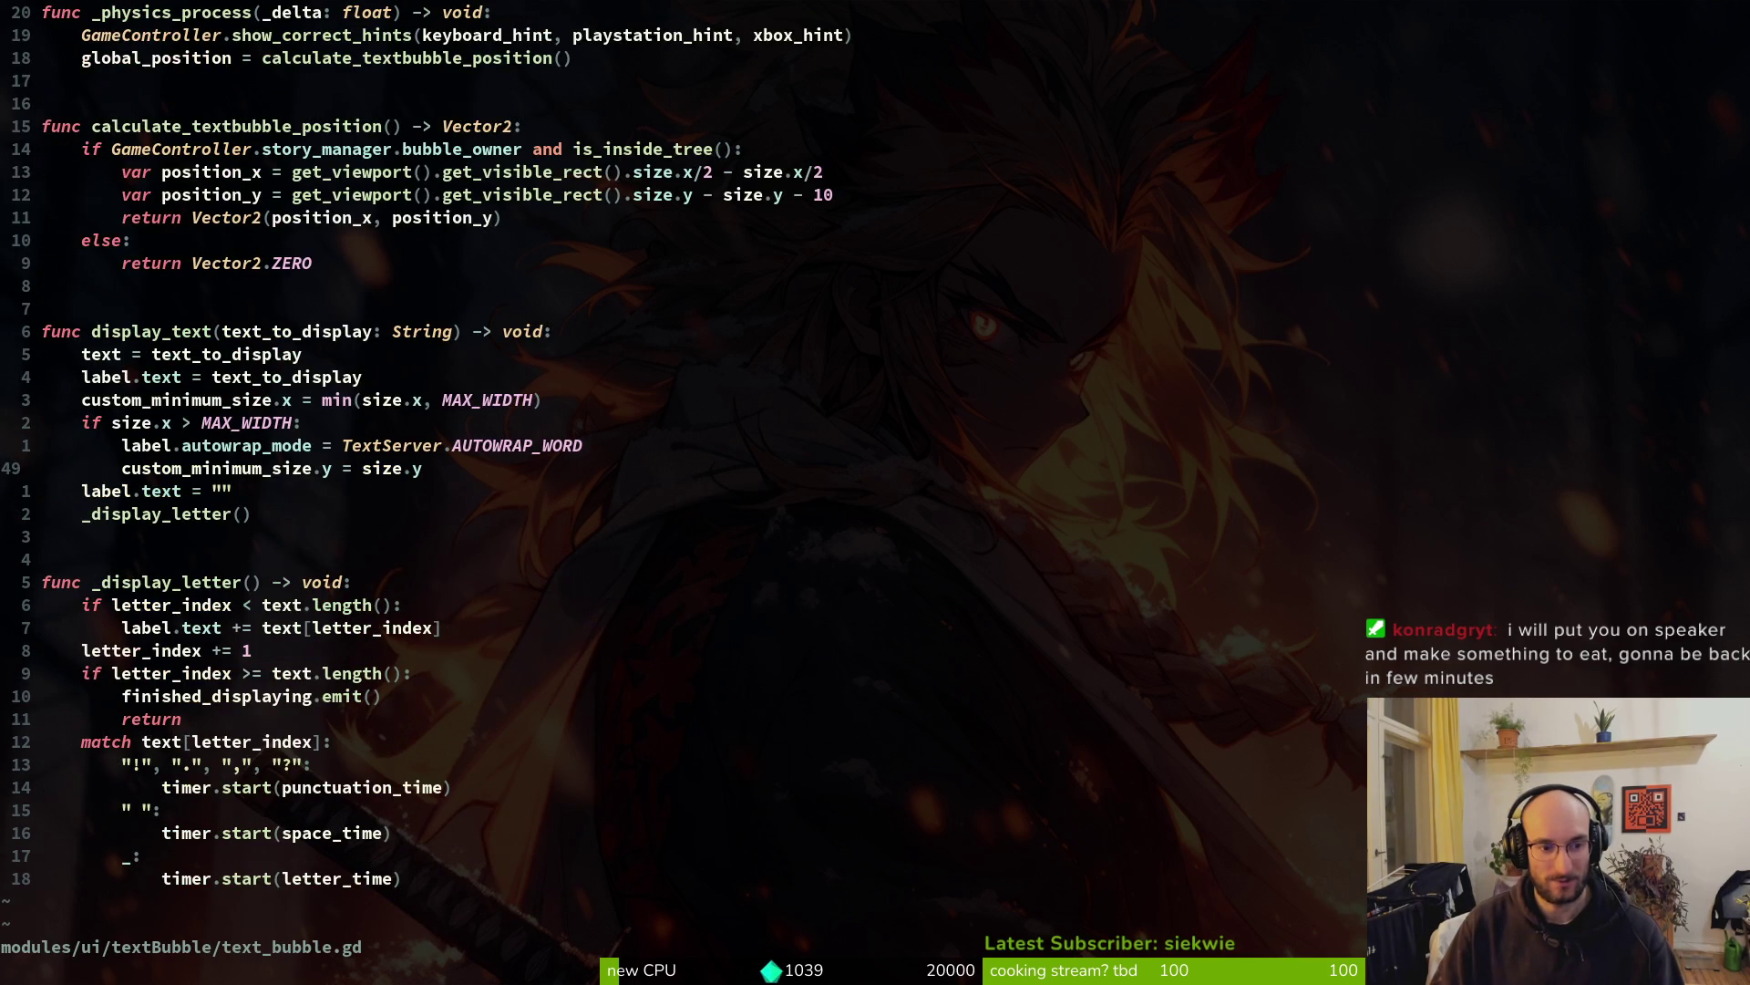
{"action": "key", "text": "k"}
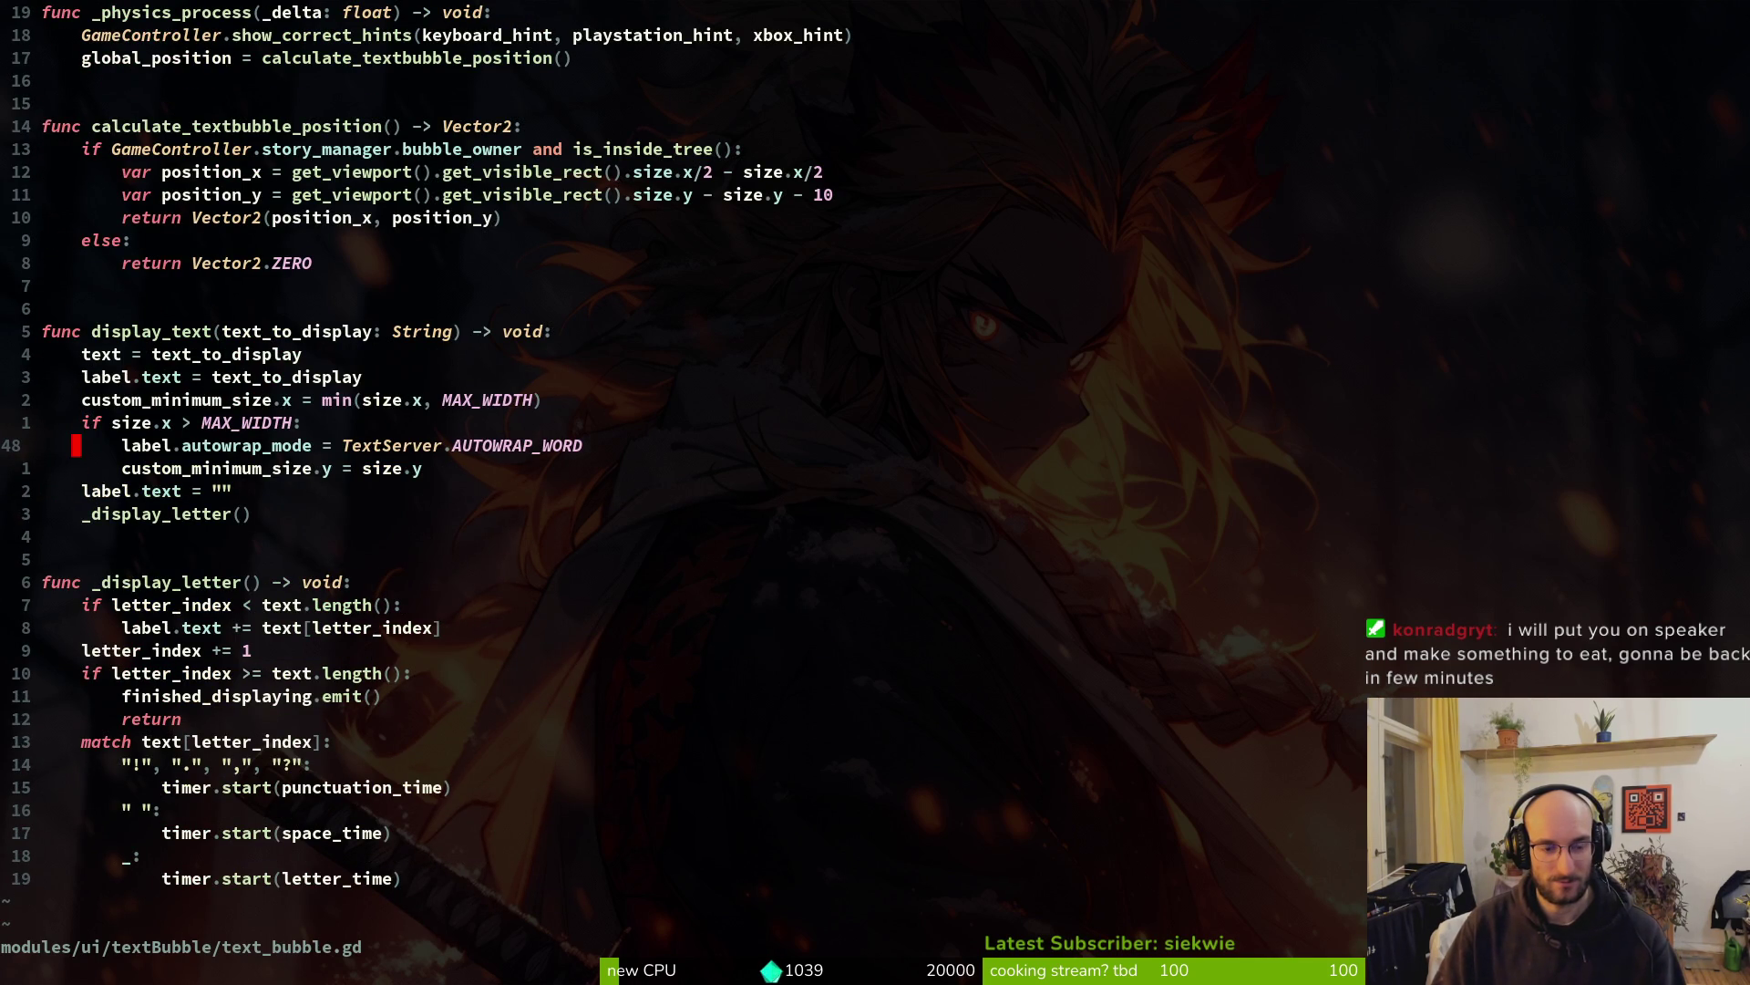
{"action": "key", "text": "j"}
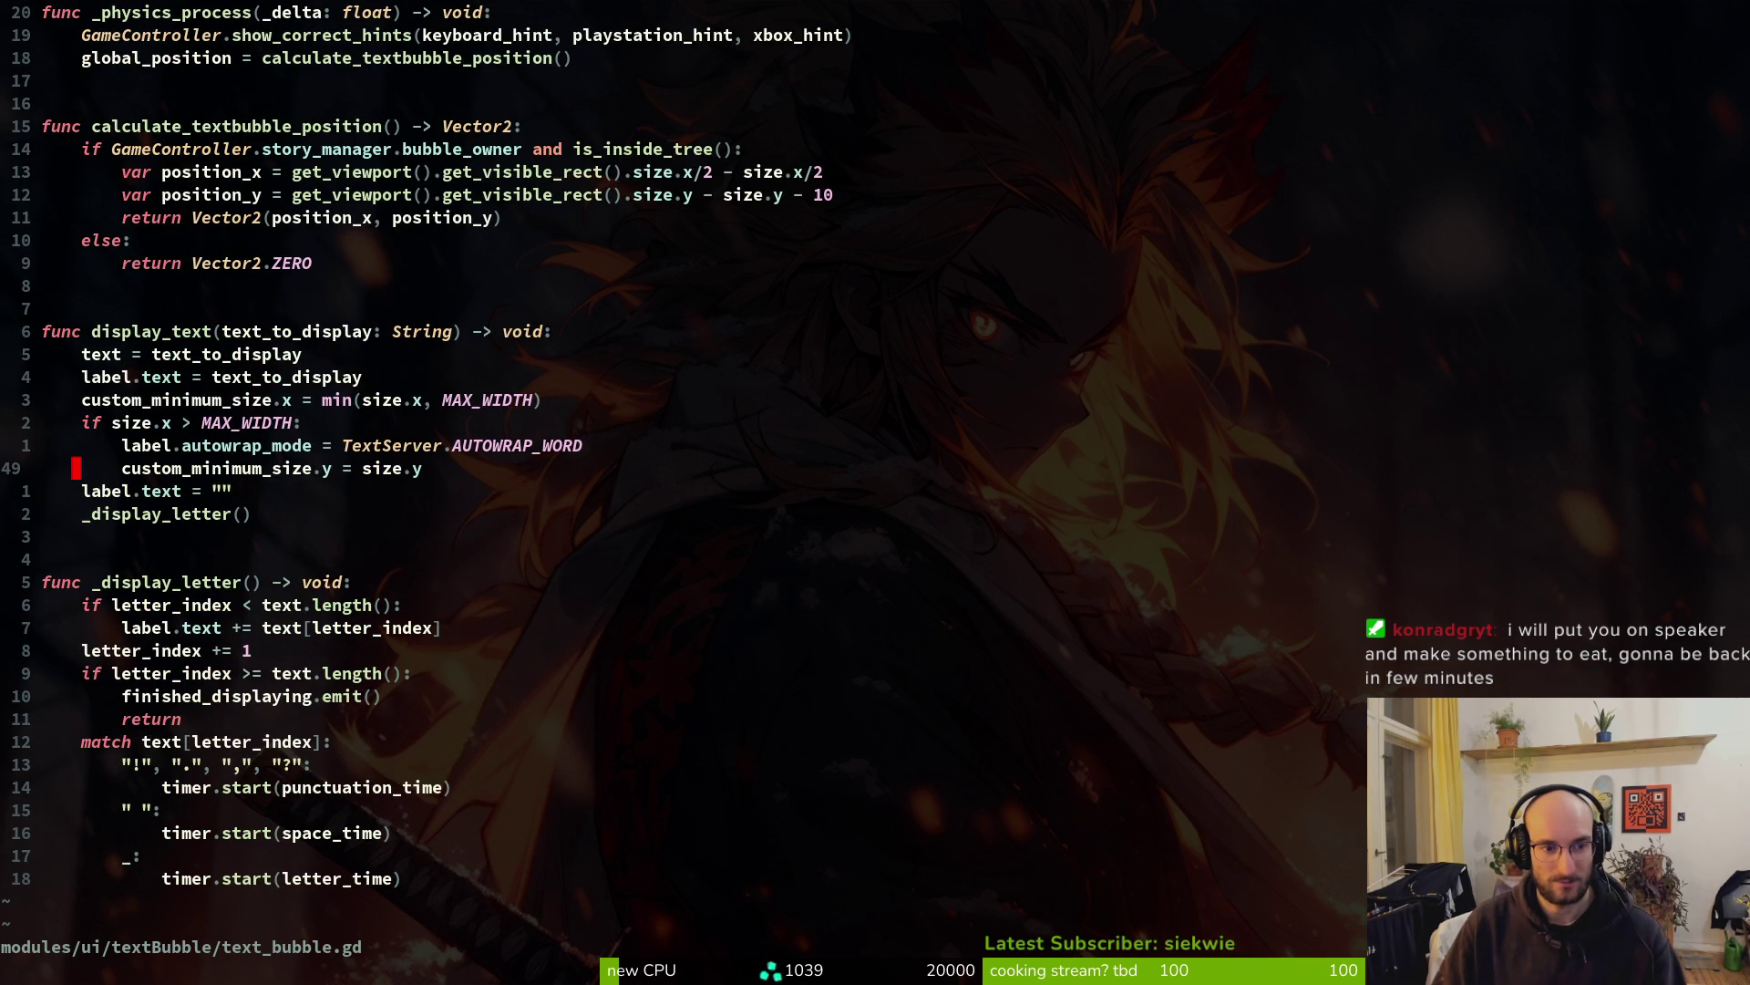
In flower_buff.gd, add 'await GameController.player_manager.player.hud.flower_text_background.resized' and save
{"action": "key", "text": "ctrl+o"}
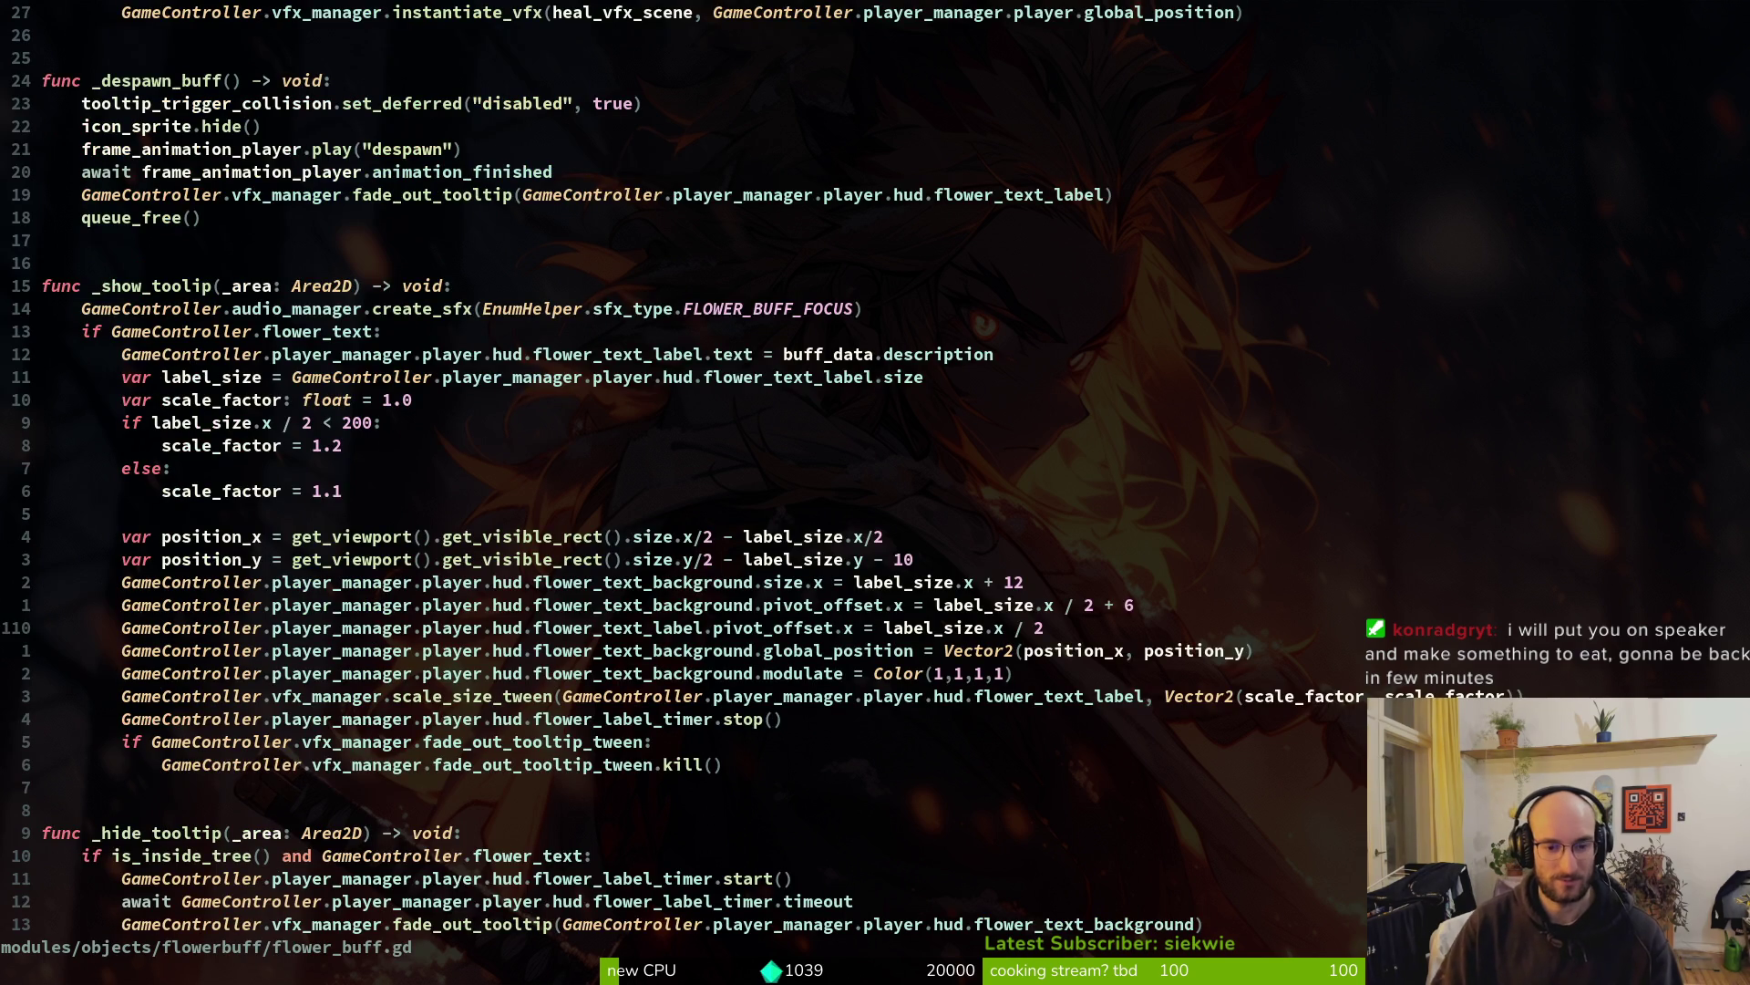
{"action": "type", "text": "k"}
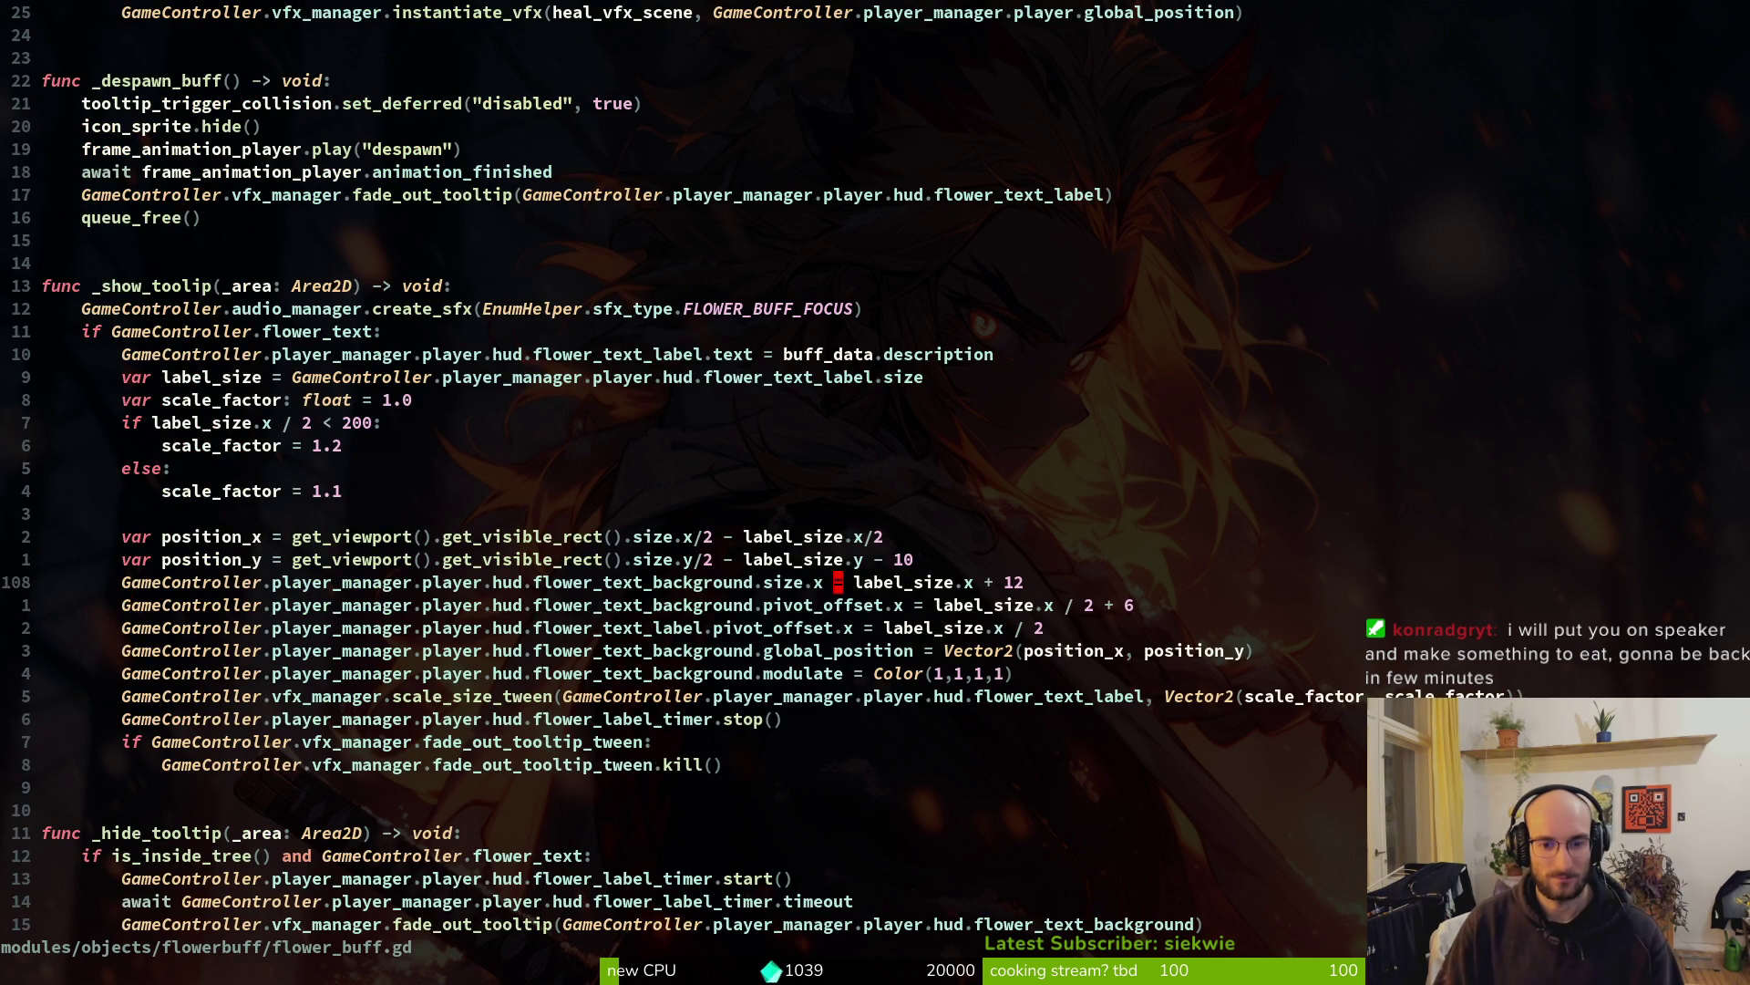
{"action": "type", "text": "Oawait resi"}
{"action": "key", "text": "BackSpace"}
{"action": "key", "text": "BackSpace"}
{"action": "key", "text": "BackSpace"}
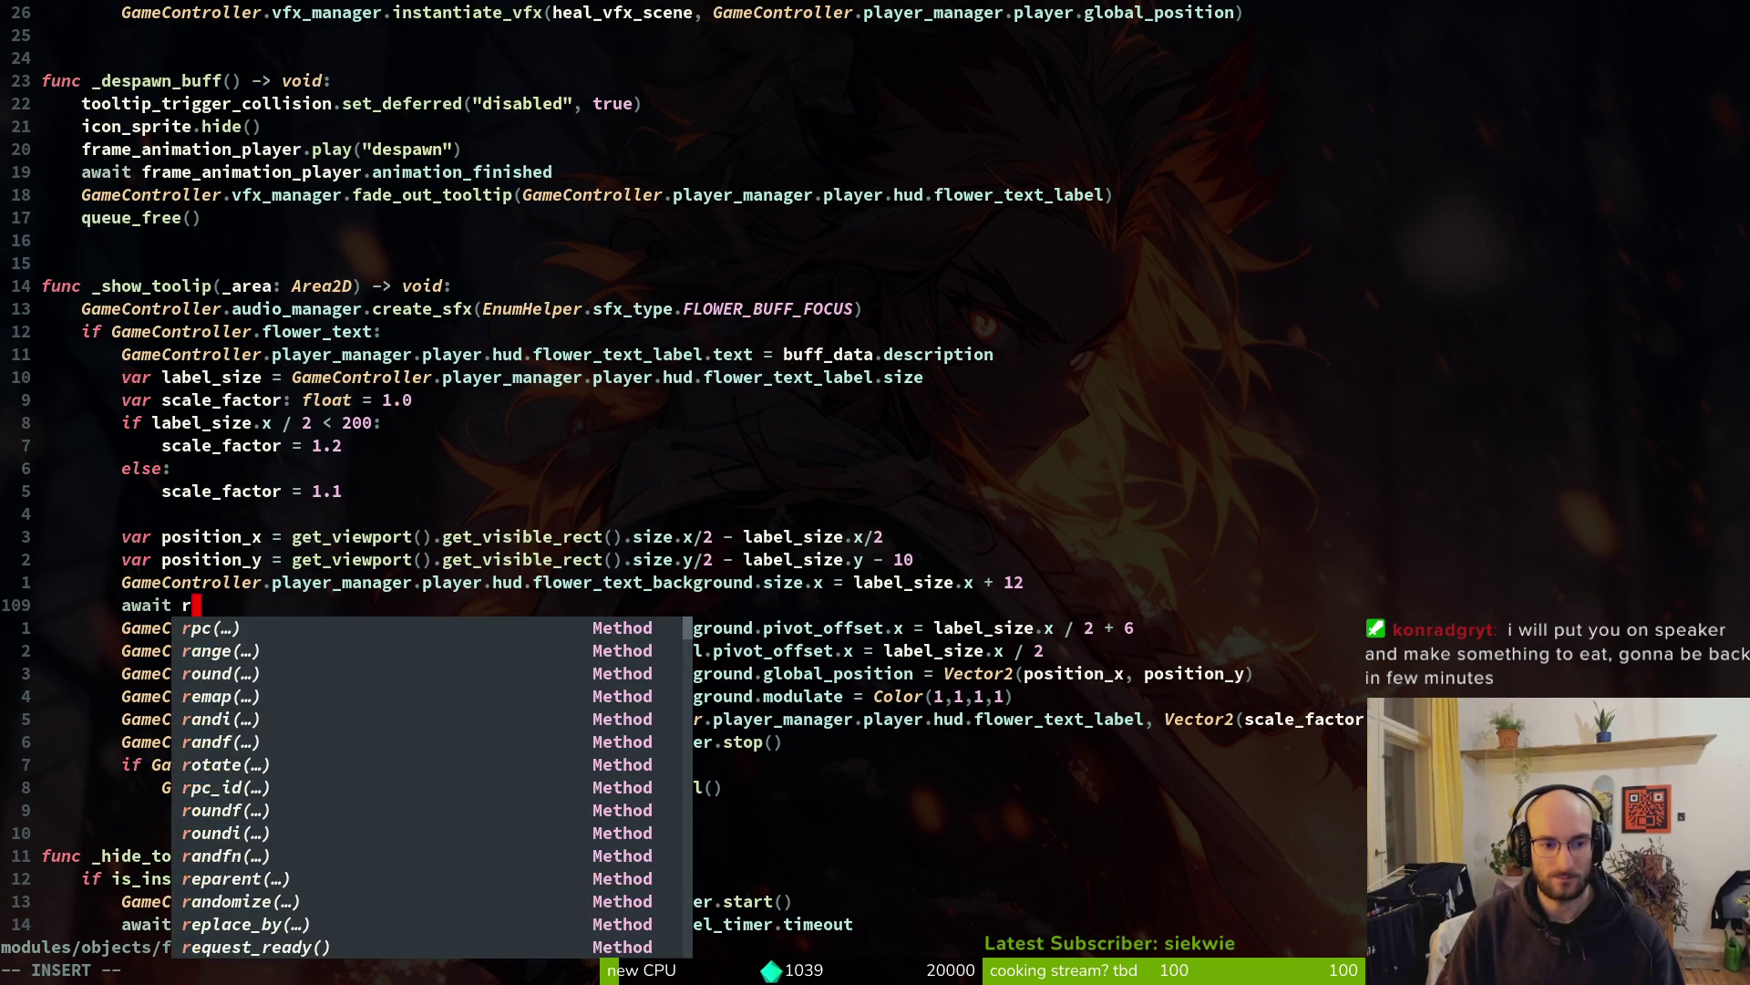
{"action": "key", "text": "Escape"}
{"action": "type", "text": "ait "}
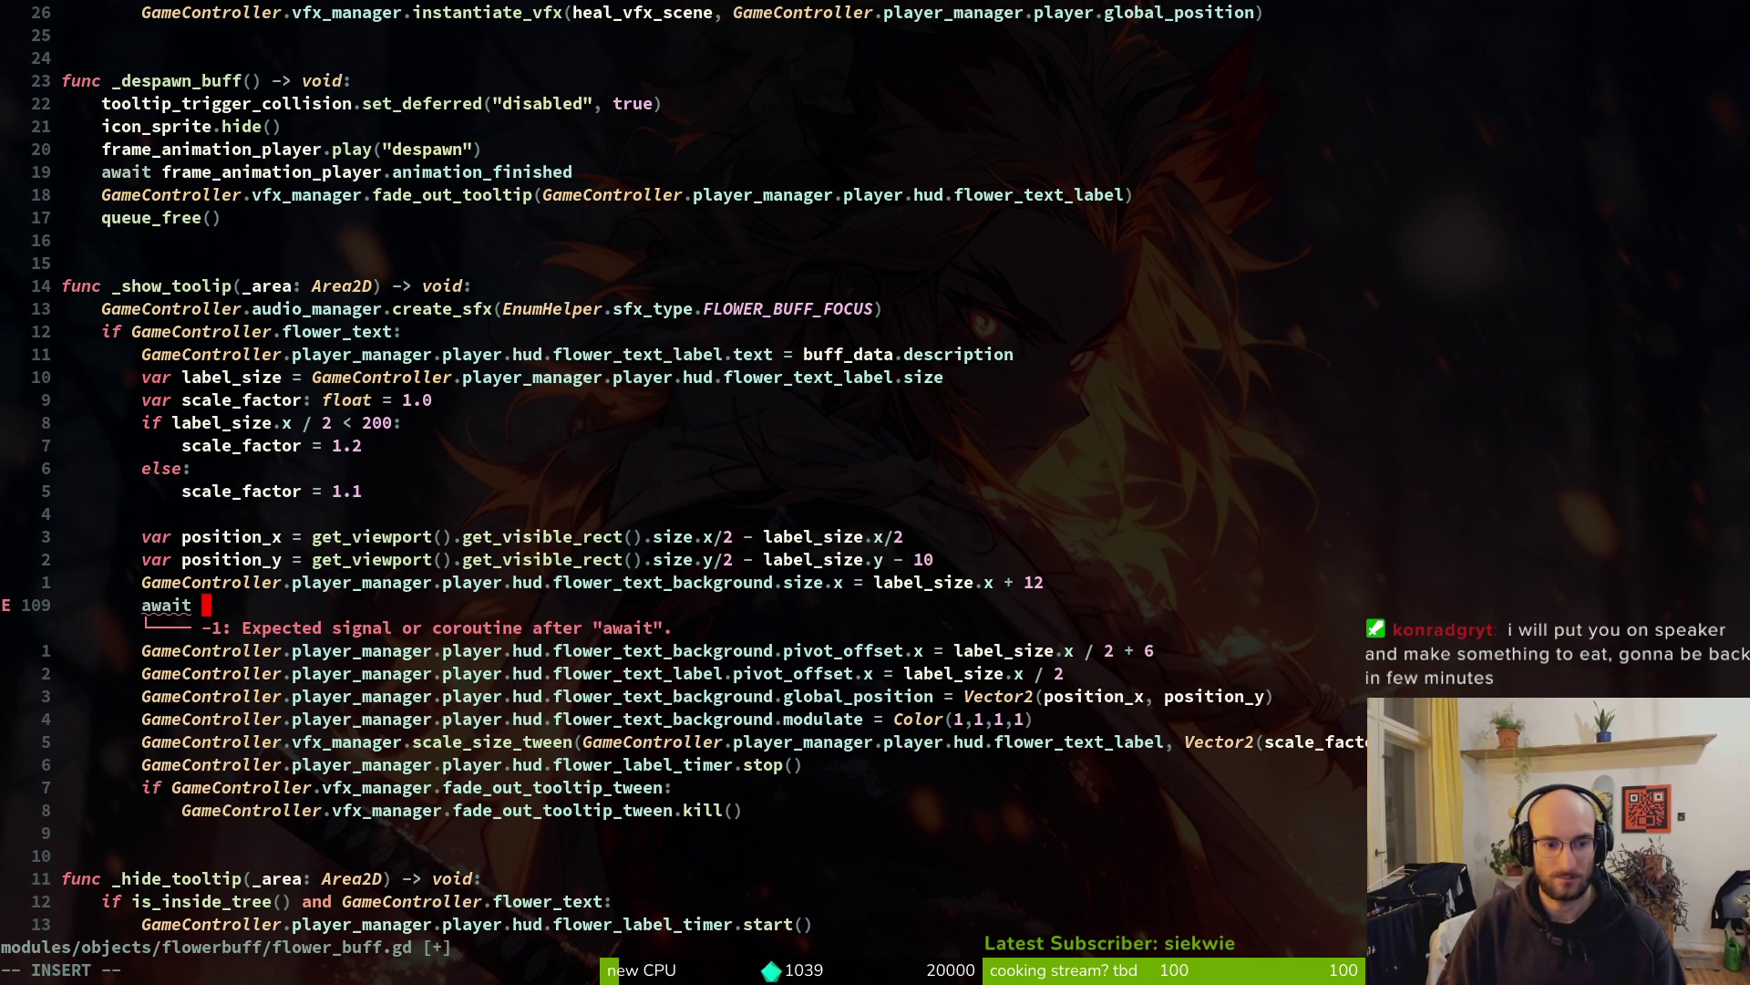
{"action": "type", "text": "GameController"}
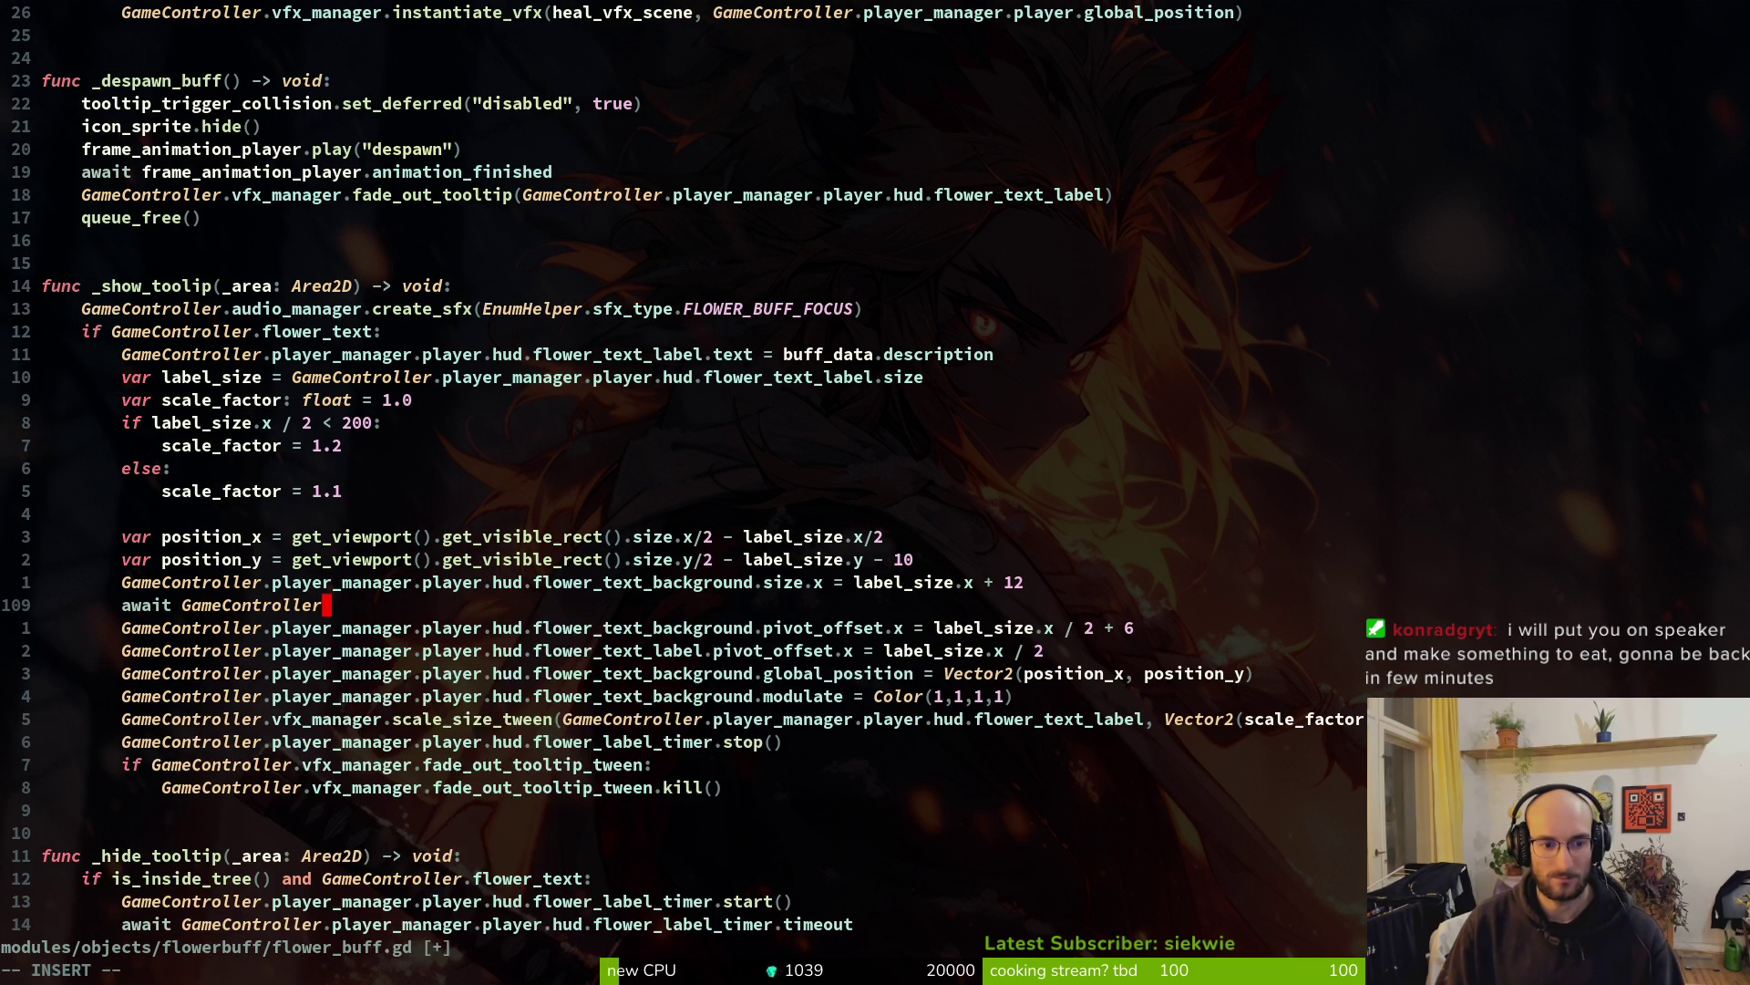
{"action": "type", "text": ".player_manager."}
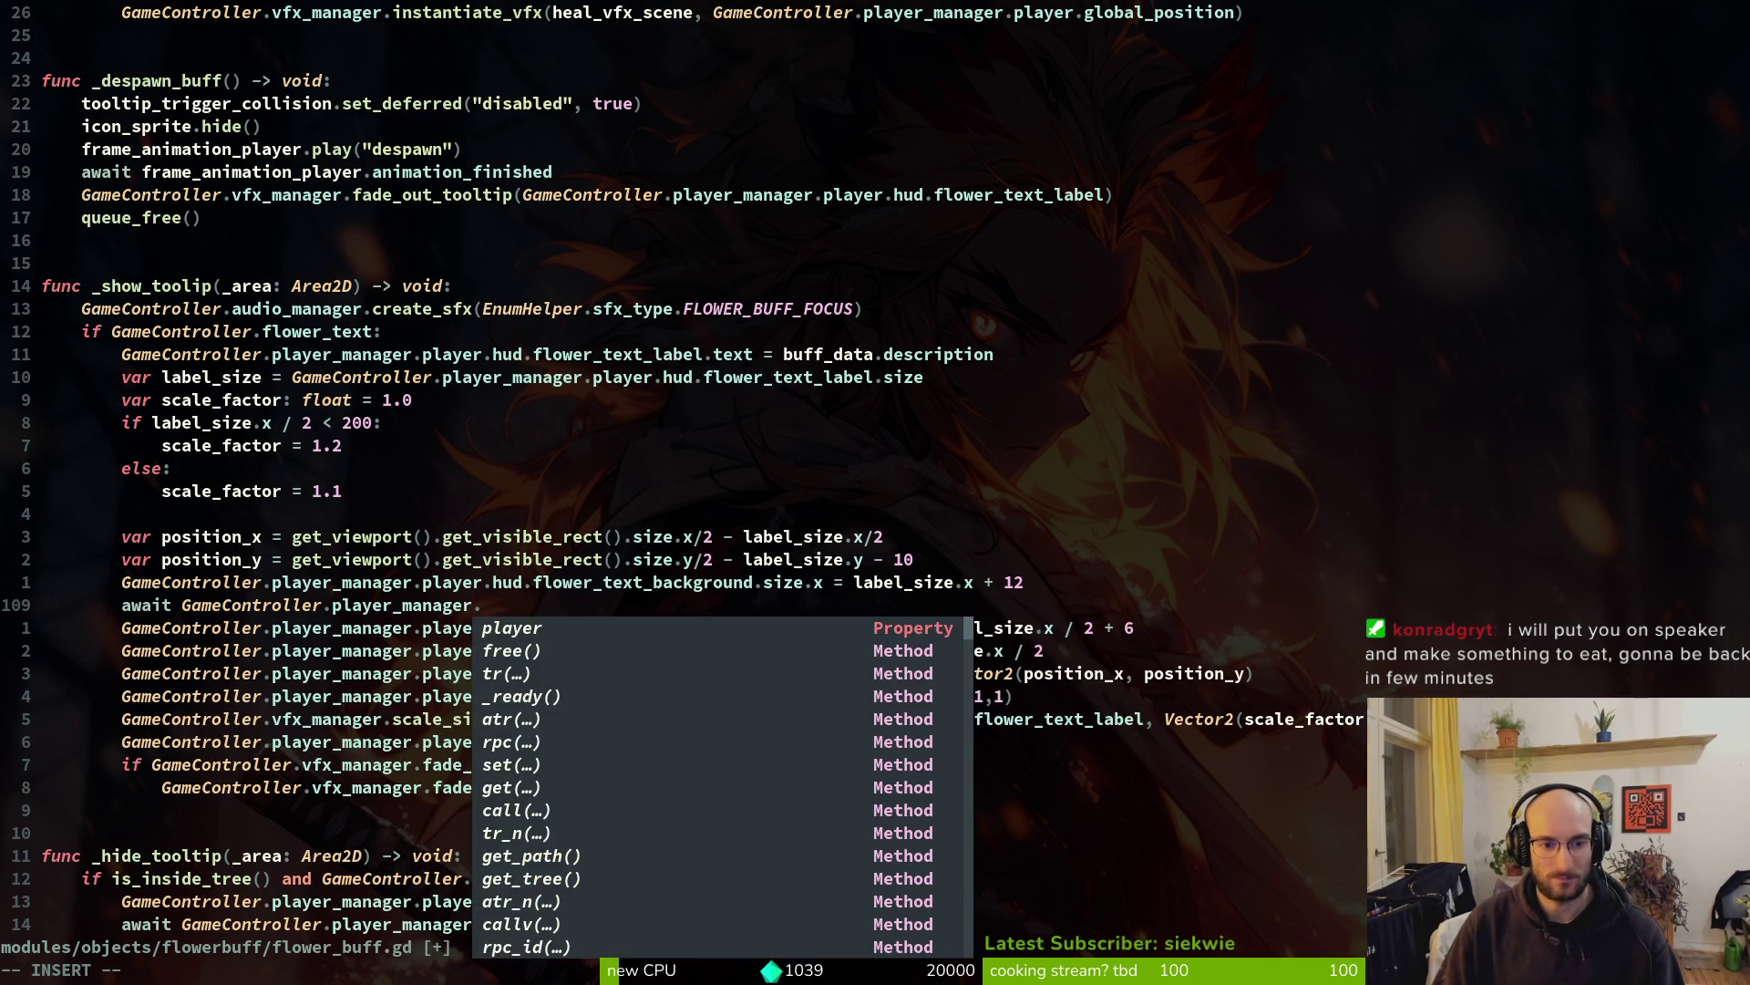
{"action": "type", "text": "player.hud."}
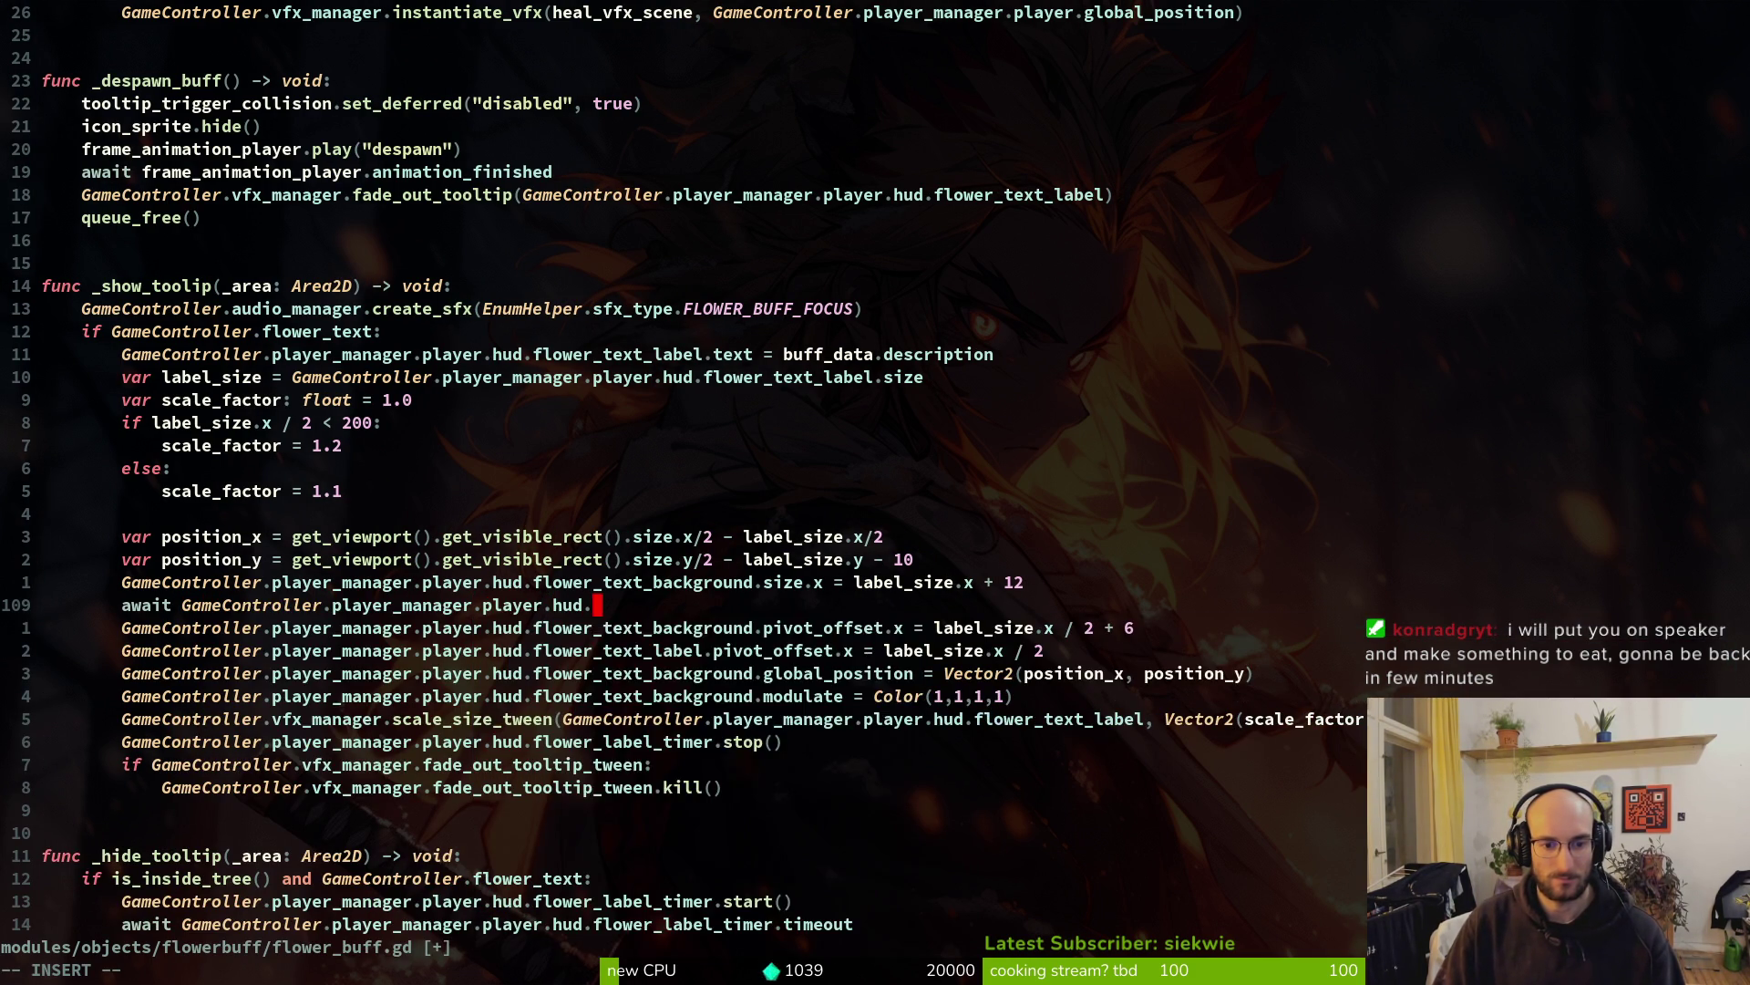
{"action": "key", "text": "Return"}
{"action": "type", "text": ".r"}
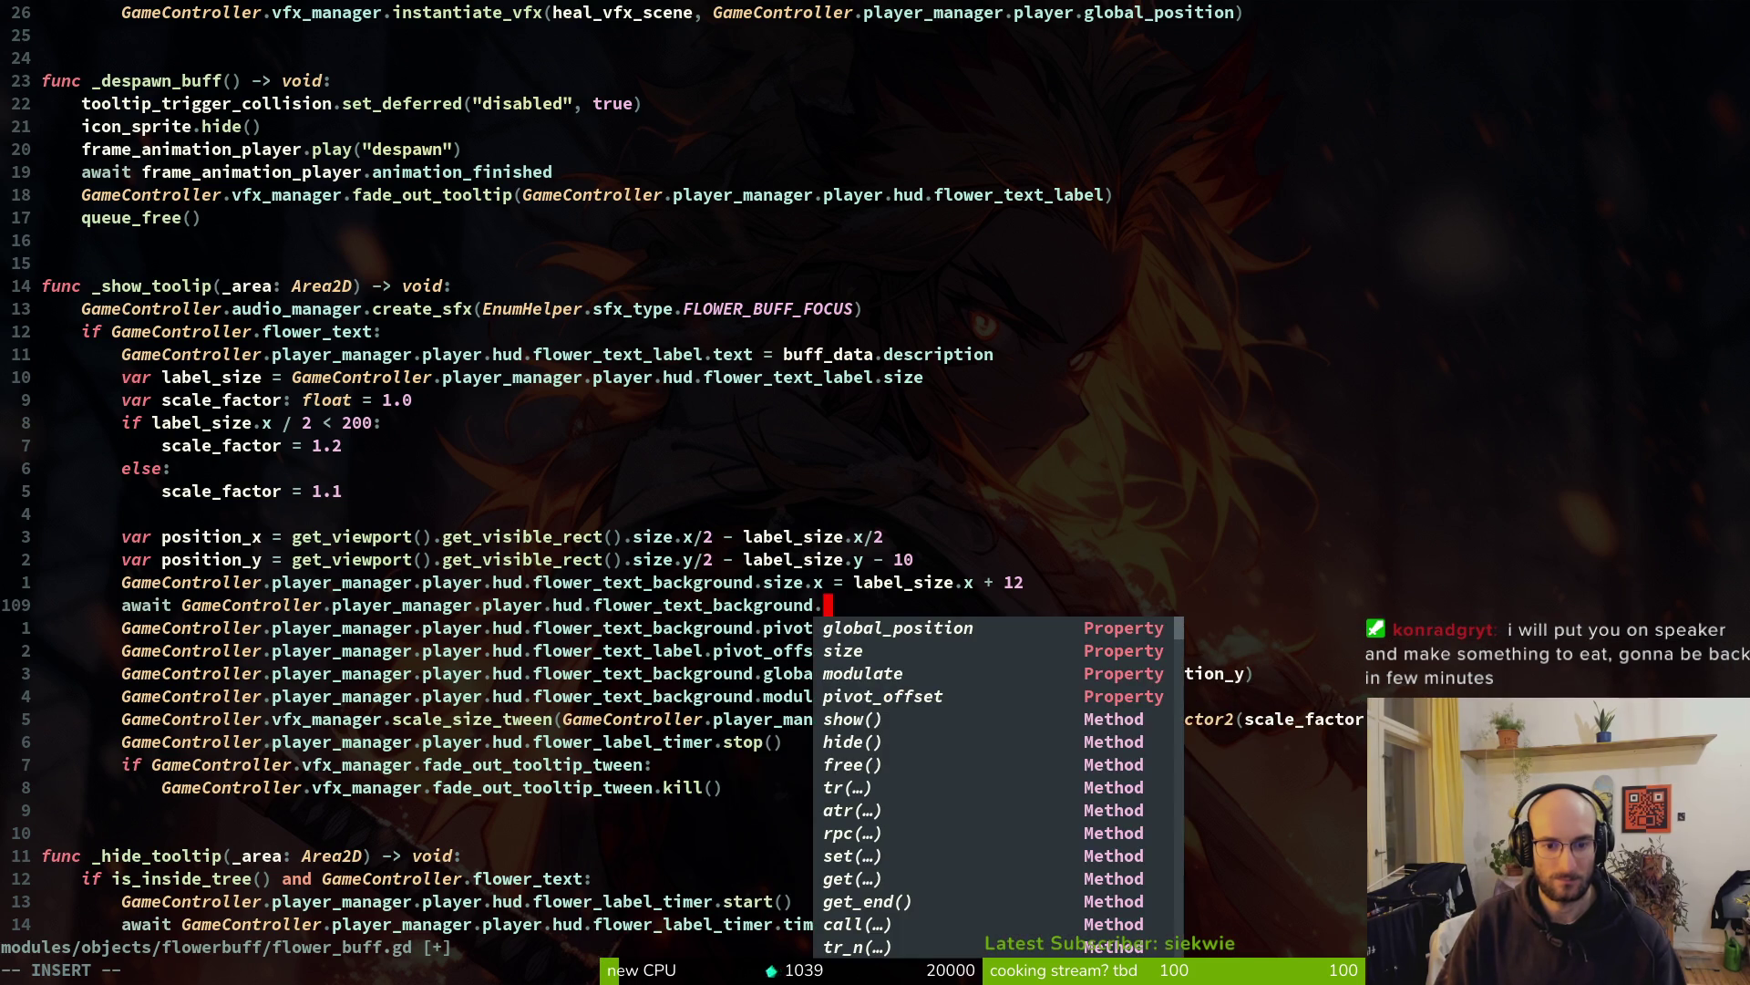
{"action": "type", "text": "esized"}
{"action": "key", "text": "Escape"}
{"action": "type", "text": ":w"}
{"action": "key", "text": "Return"}
{"action": "key", "text": "alt+Tab"}
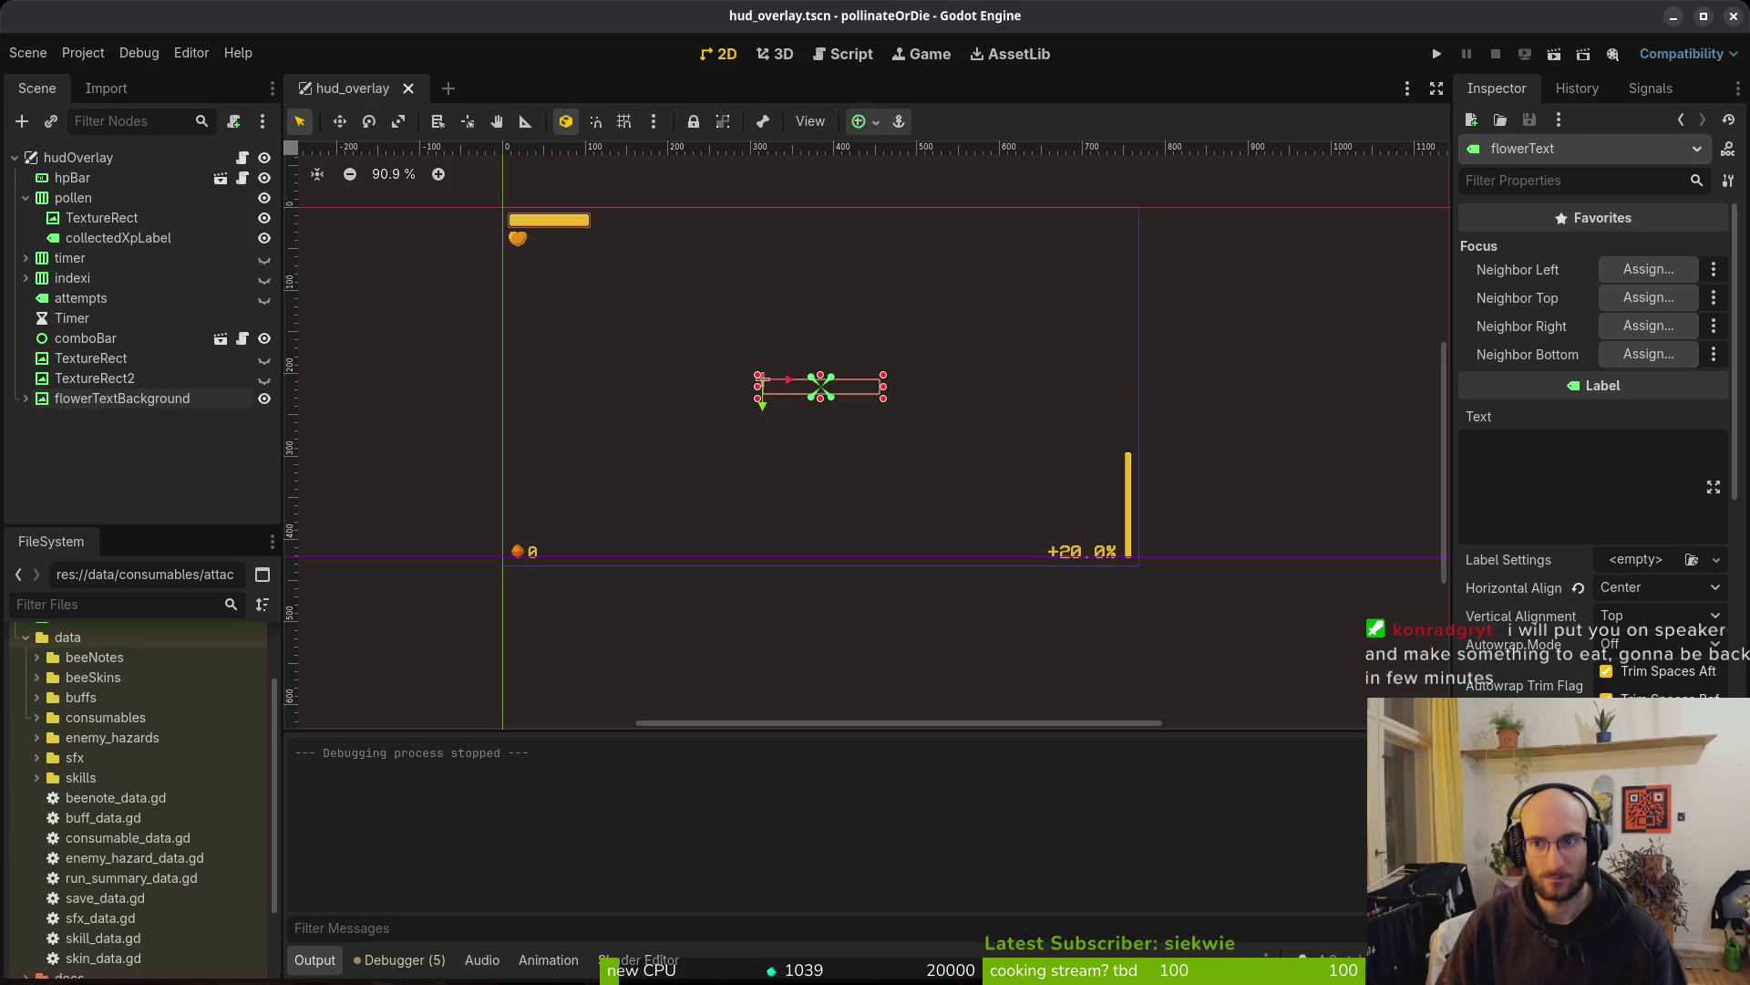
Playtest the game and check the 'heal to max health' and 'increase dash damage by 10%' tooltips
{"action": "key", "text": "F5"}
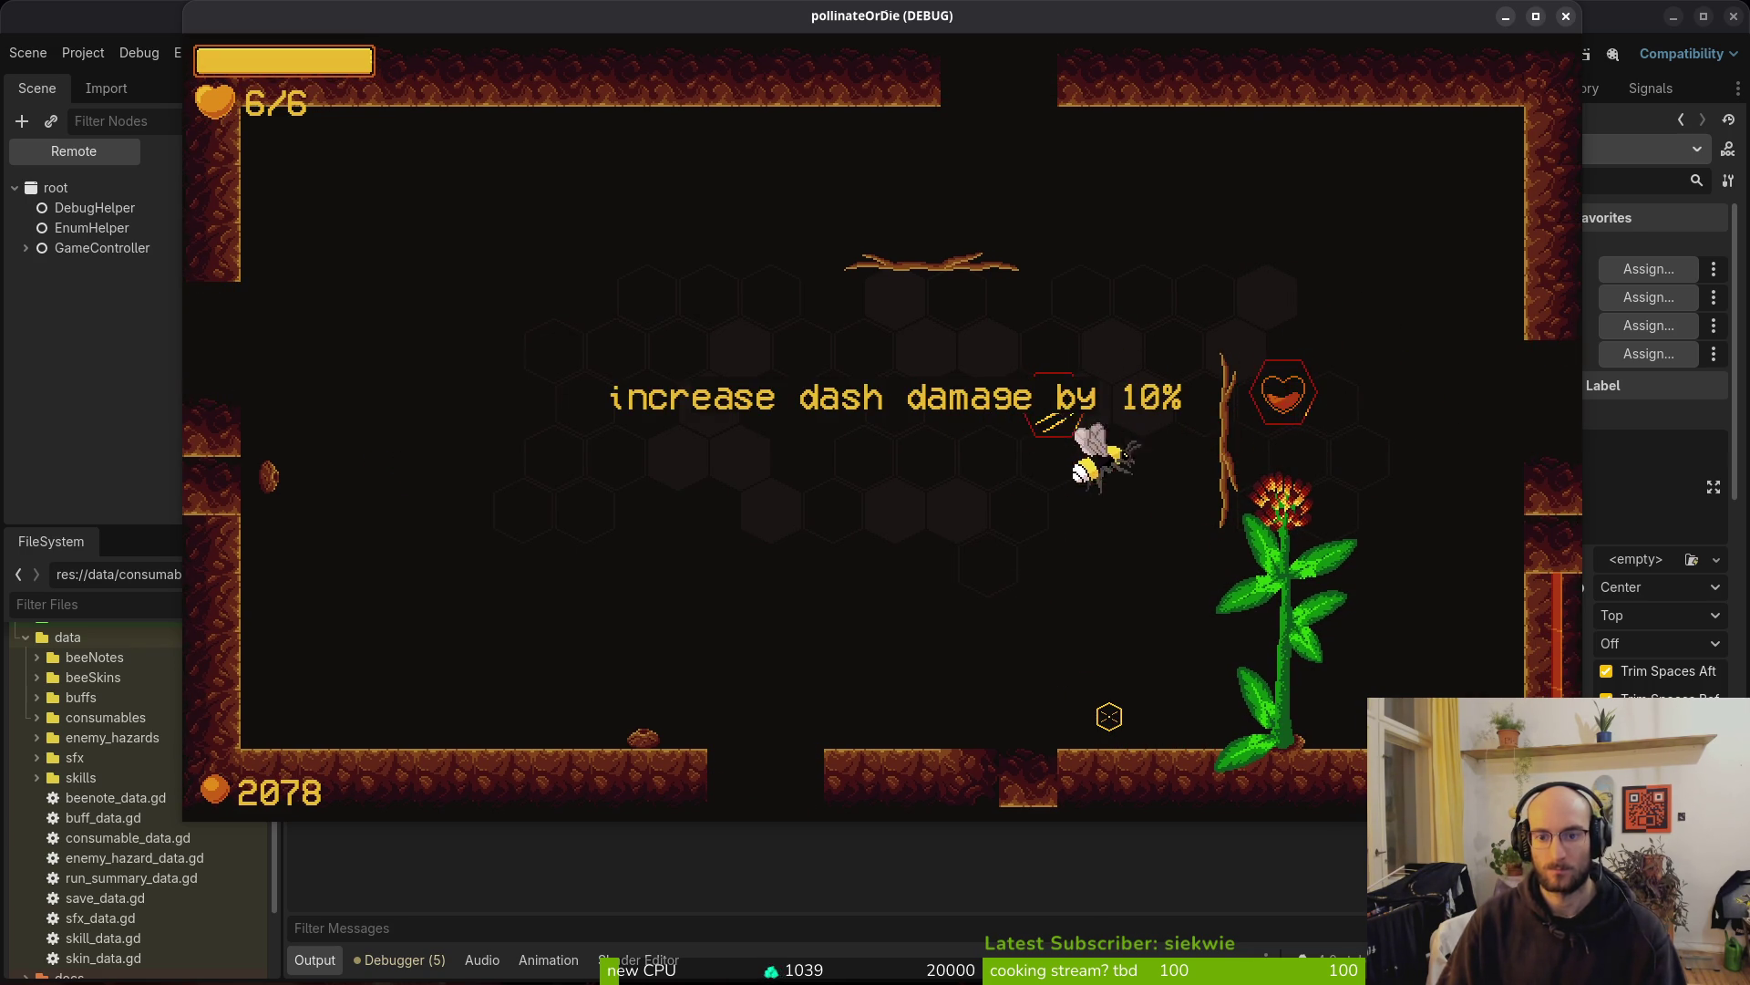
{"action": "key", "text": "alt+Tab"}
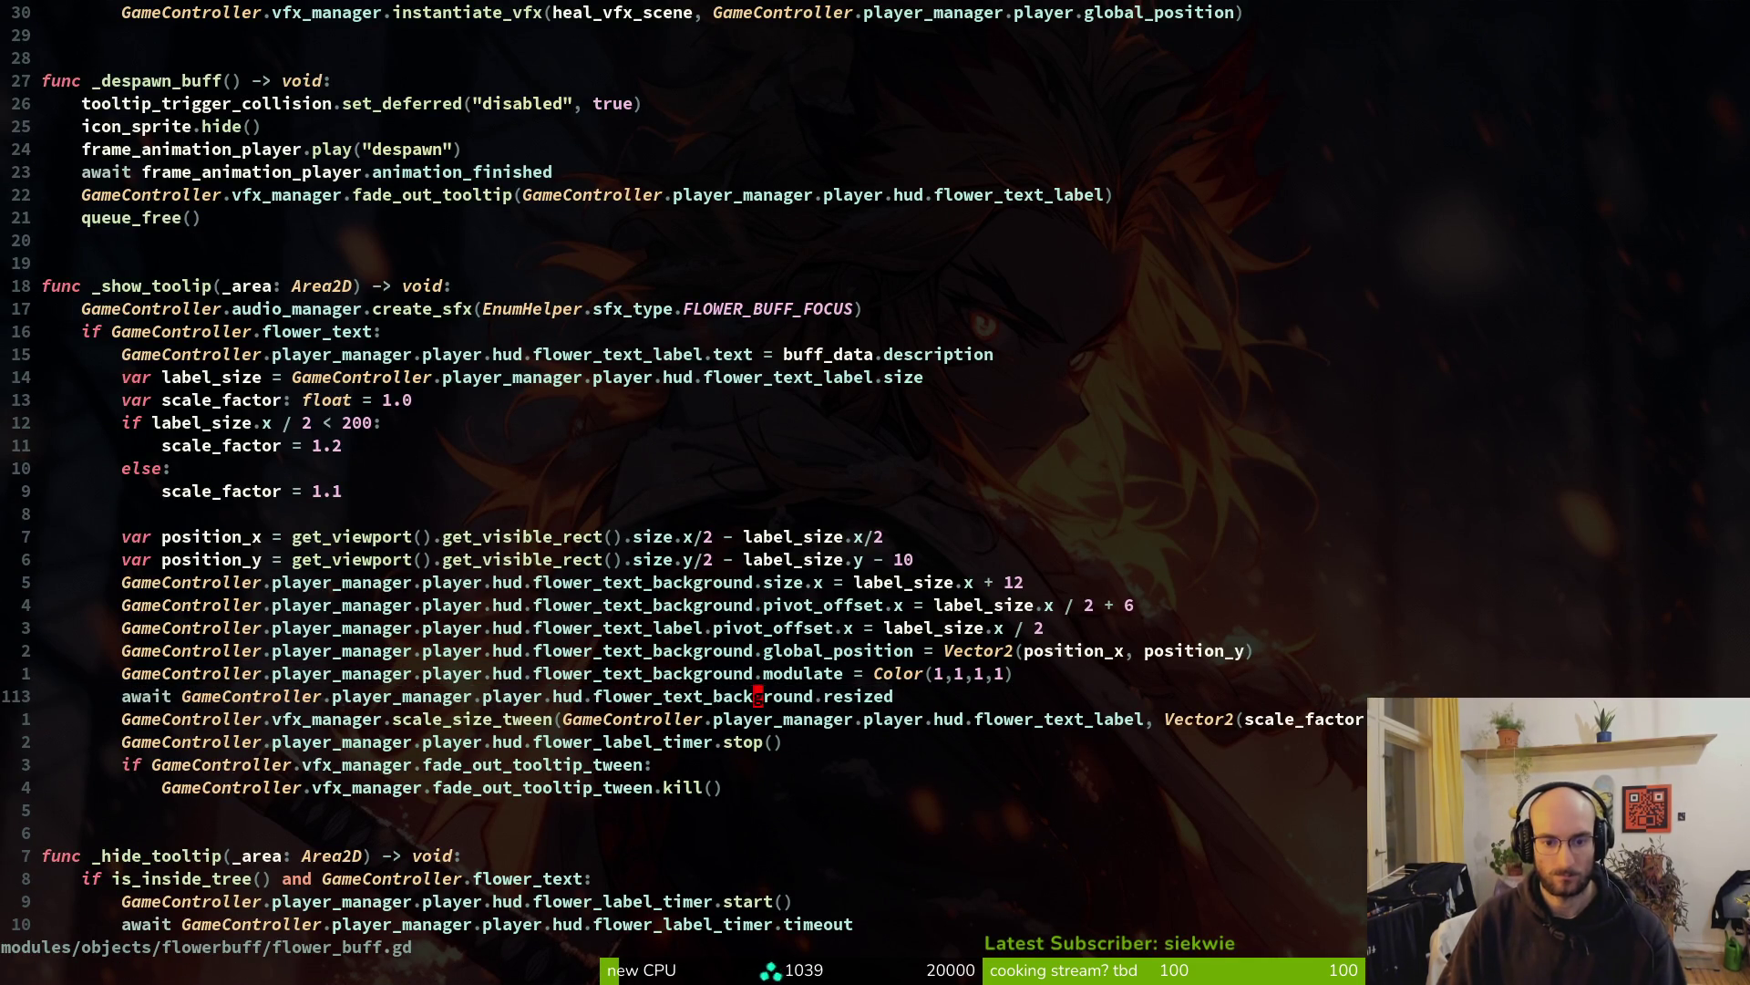
Move the await-resized line up to sit right after the background size line, and save
{"action": "key", "text": "shift+v"}
{"action": "key", "text": "J"}
{"action": "key", "text": "Escape"}
{"action": "key", "text": "k"}
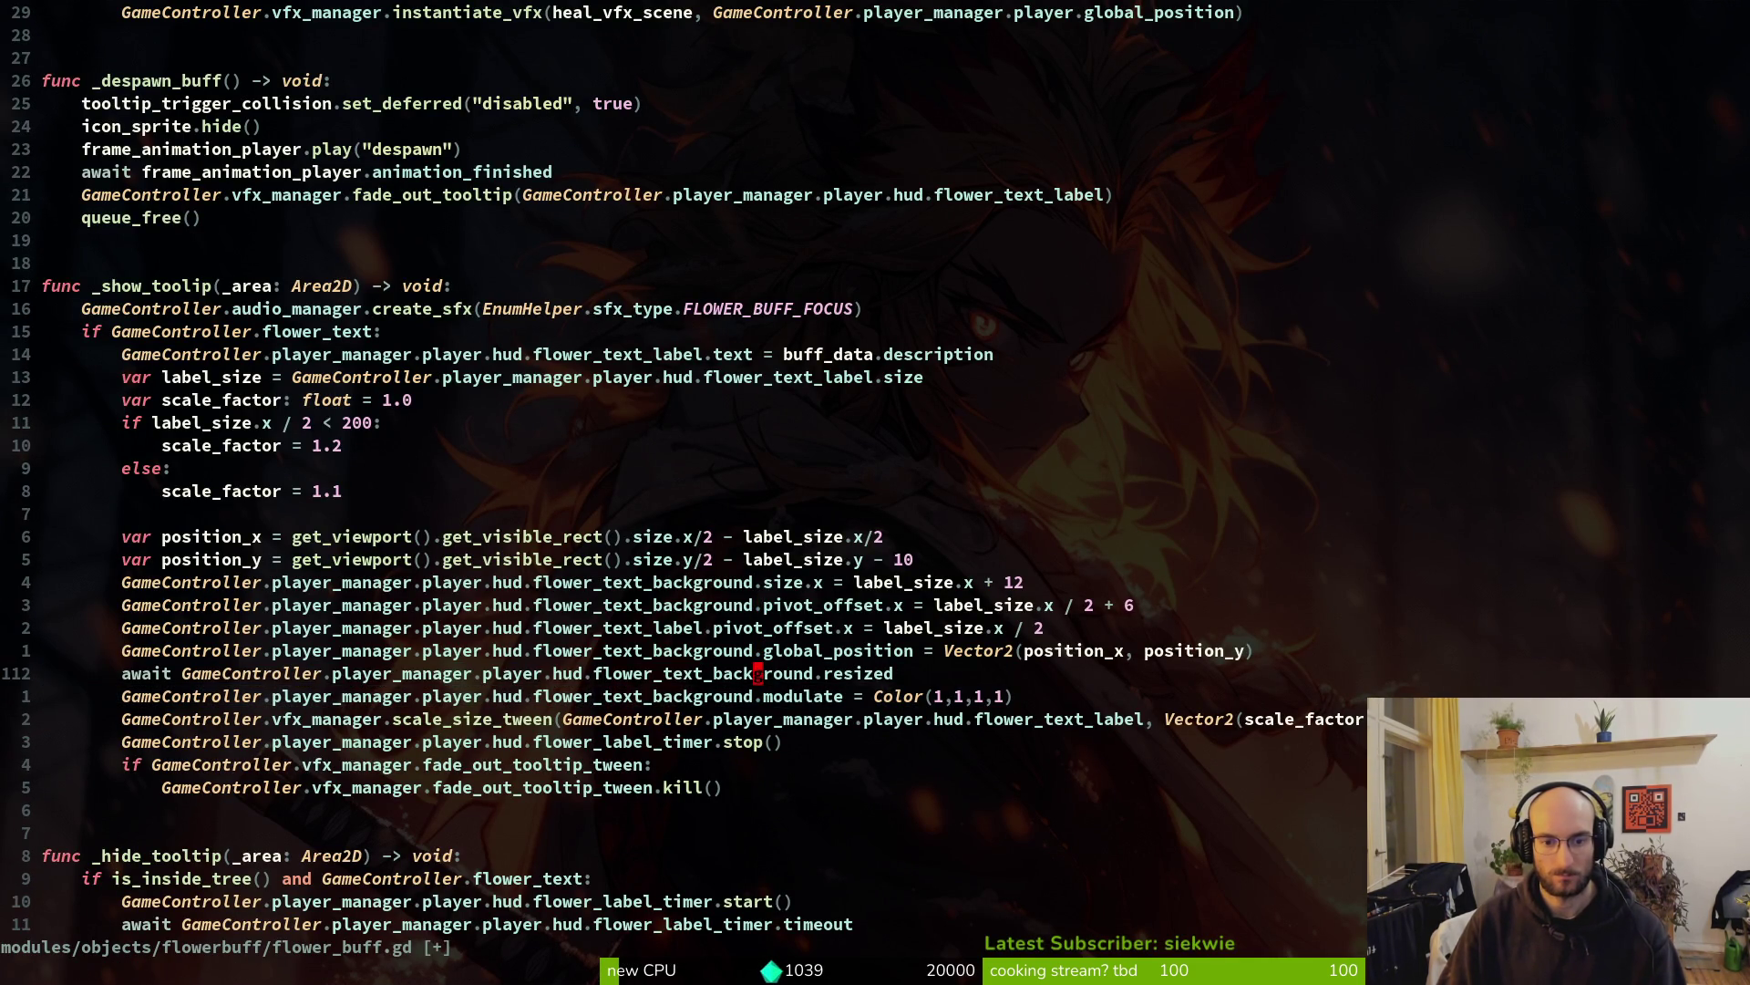
{"action": "key", "text": "shift+v"}
{"action": "key", "text": "K"}
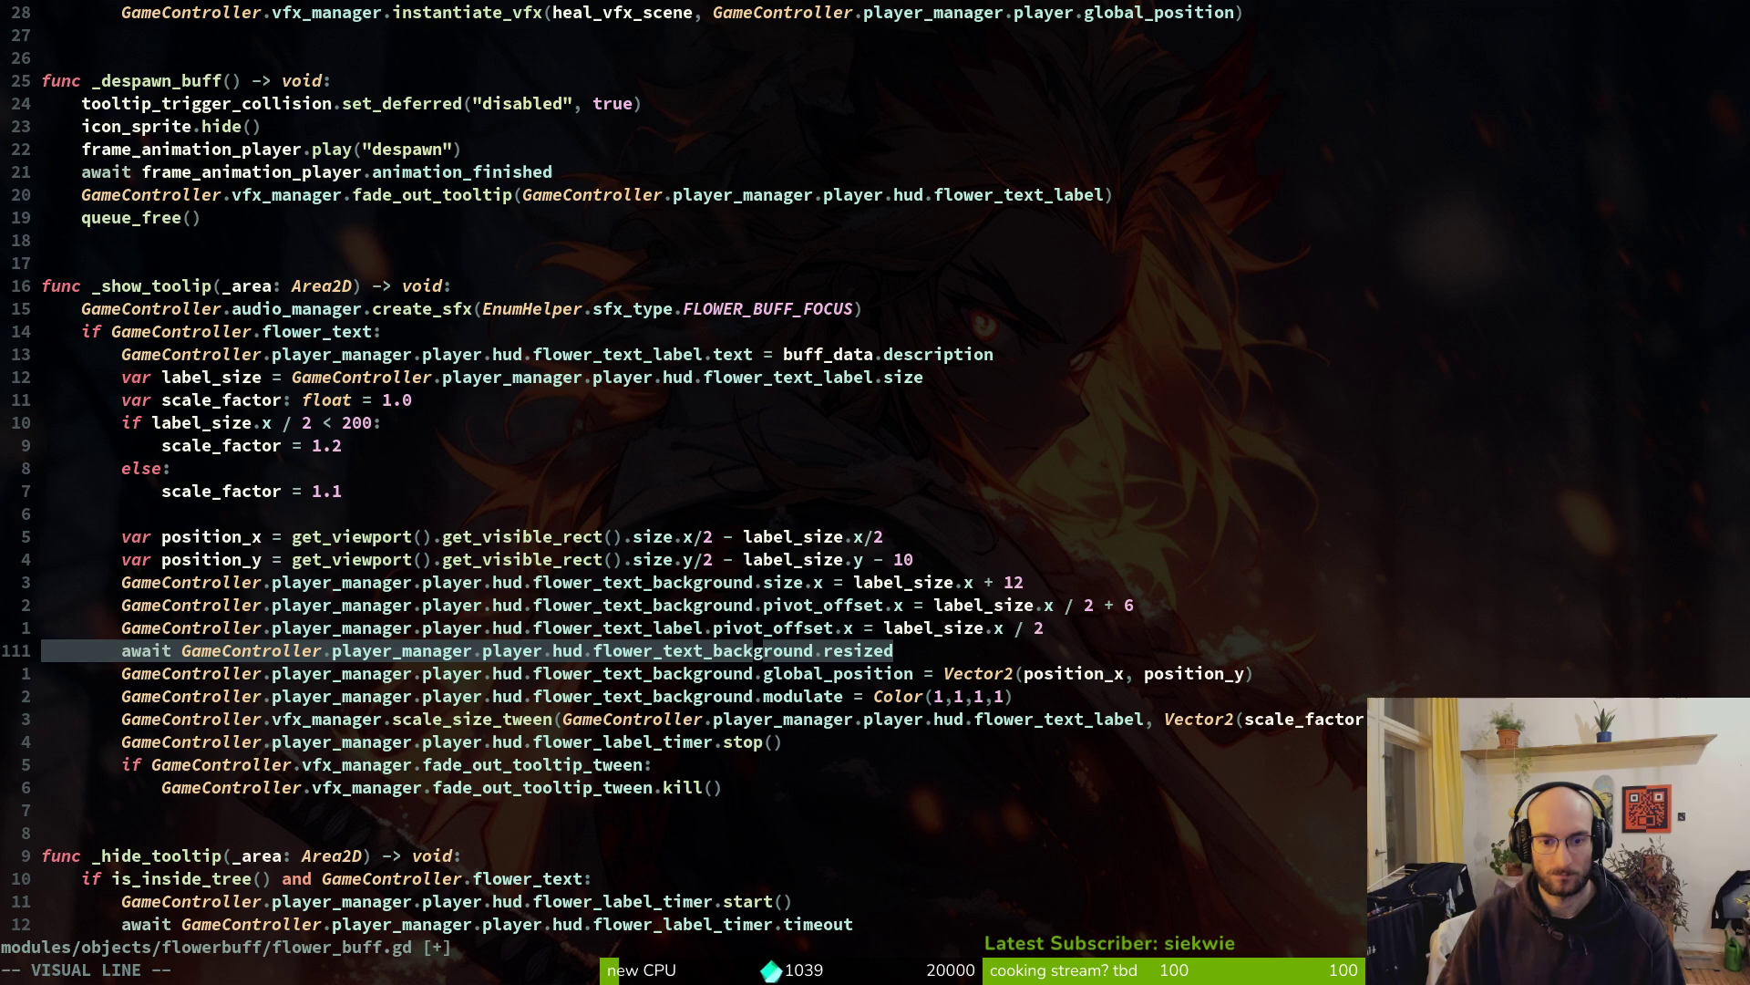
{"action": "key", "text": "K"}
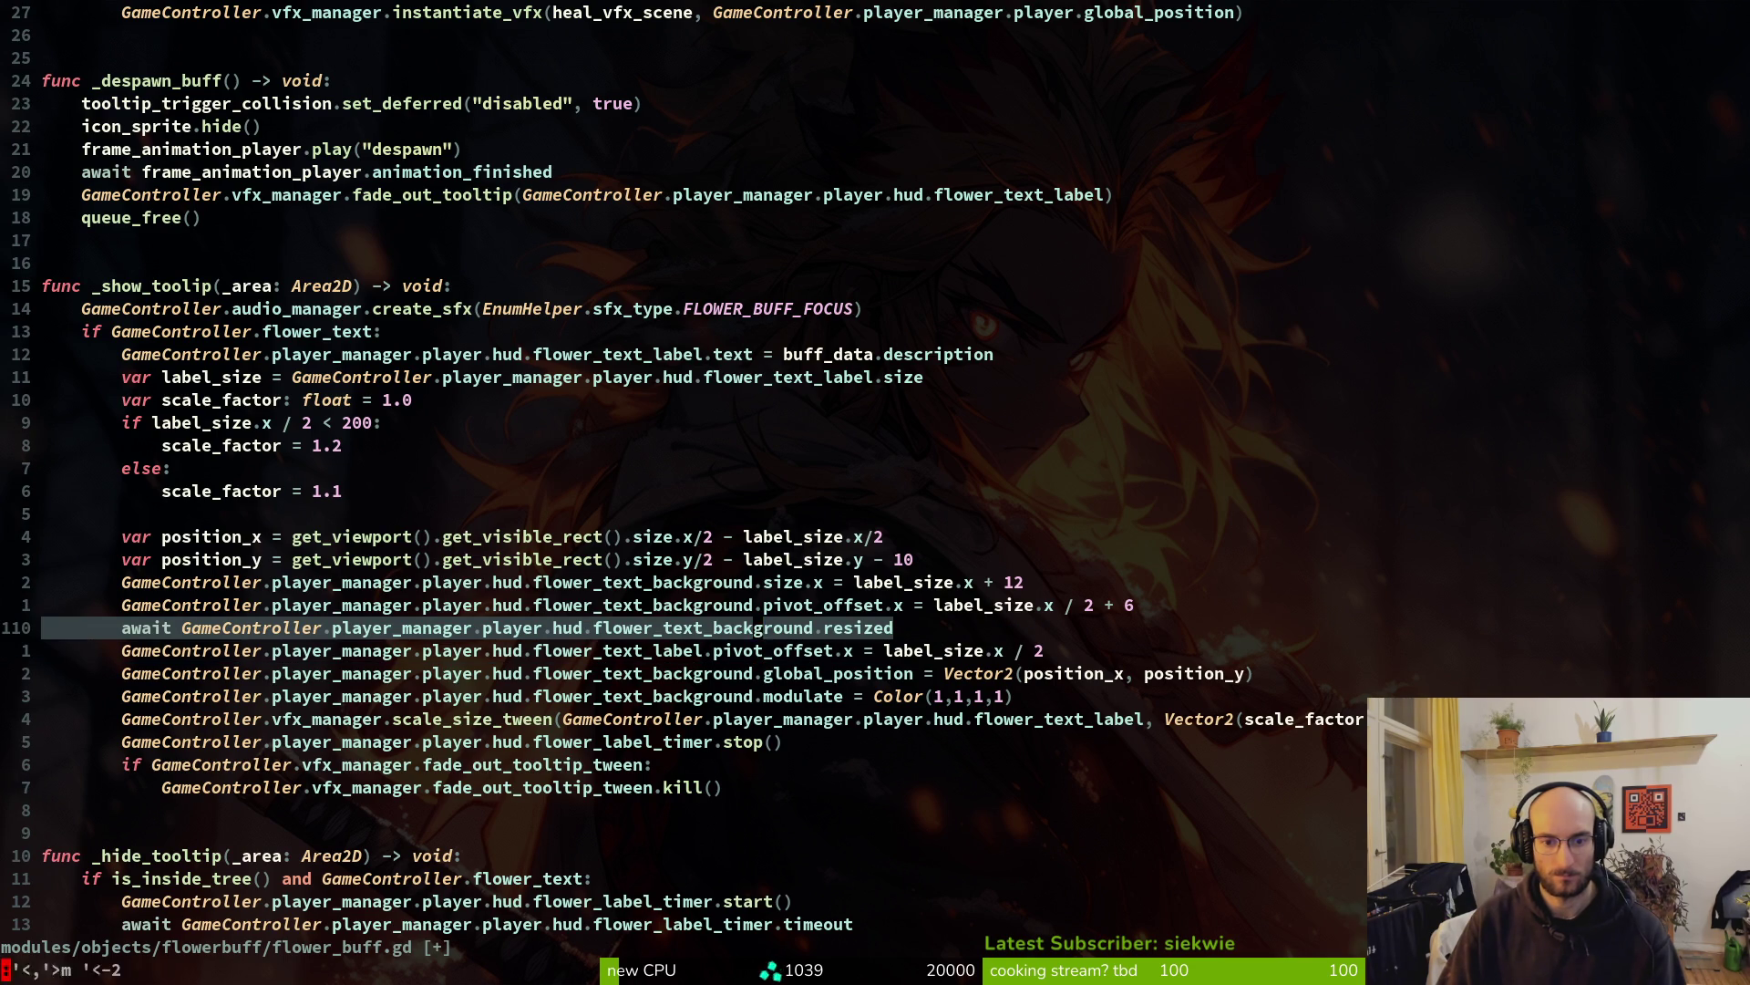
{"action": "key", "text": "K"}
{"action": "key", "text": "Escape"}
{"action": "key", "text": "ctrl+s"}
{"action": "key", "text": "j"}
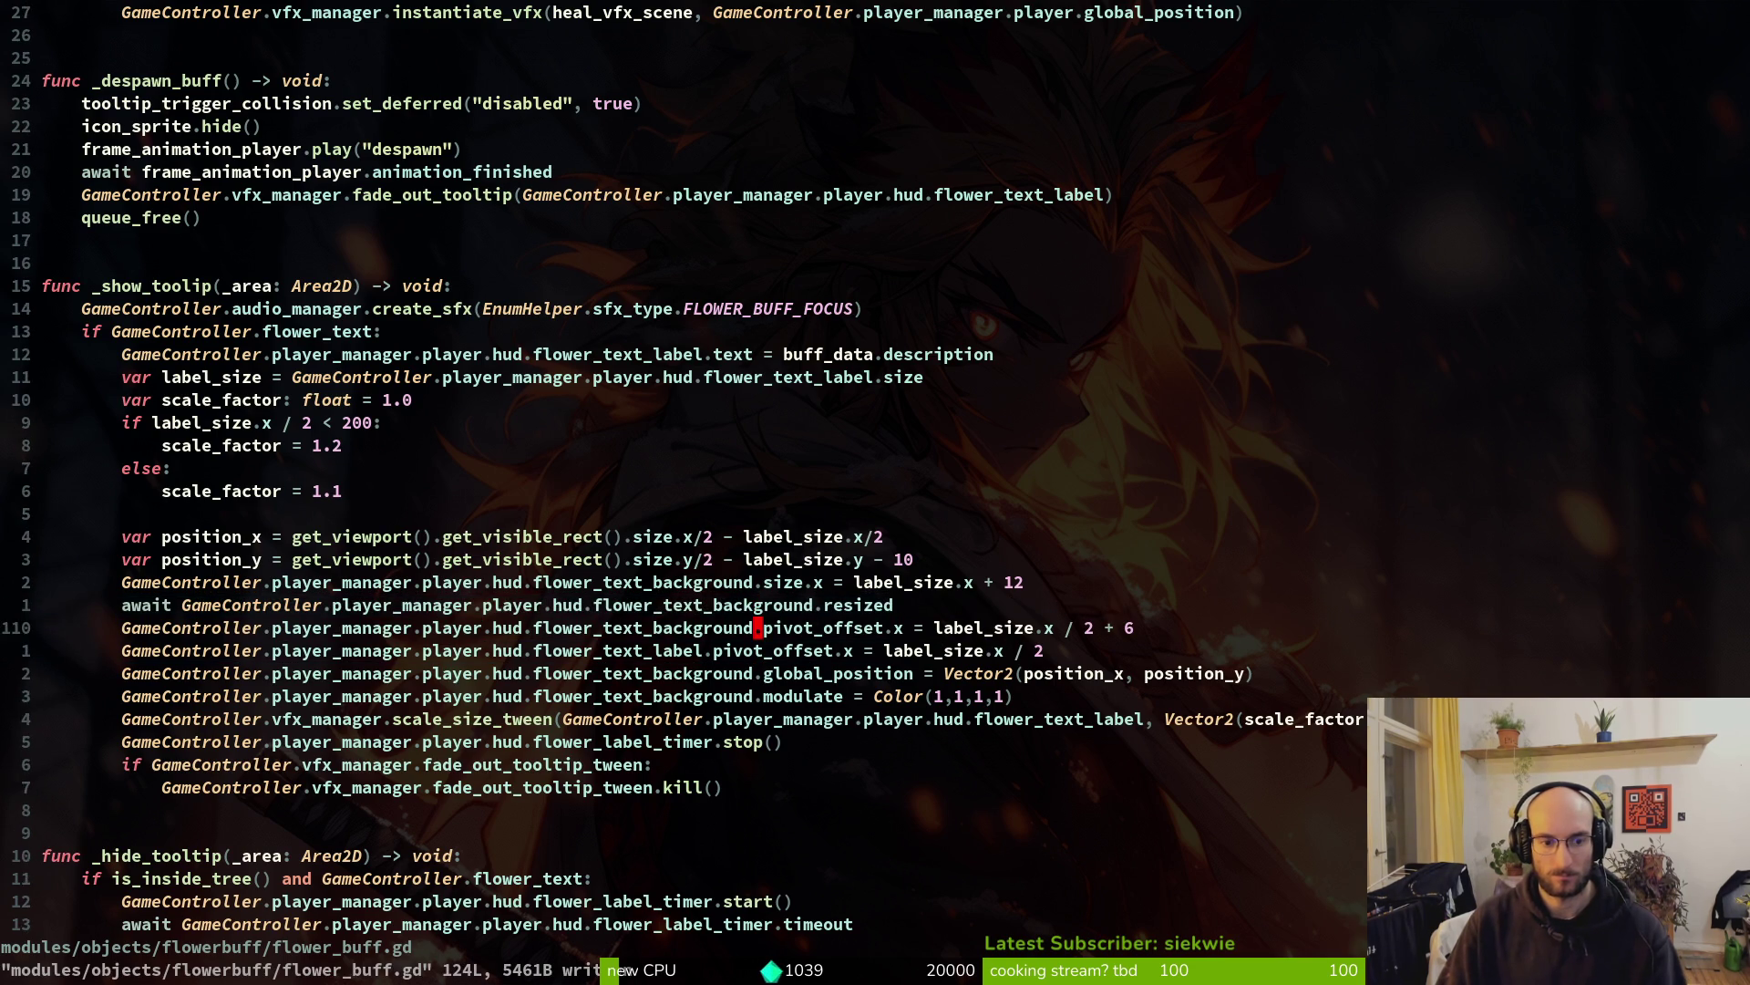
Try the modulate line under the await line, then return it below global_position and save
{"action": "key", "text": "shift+v"}
{"action": "key", "text": "K"}
{"action": "key", "text": "K"}
{"action": "key", "text": "K"}
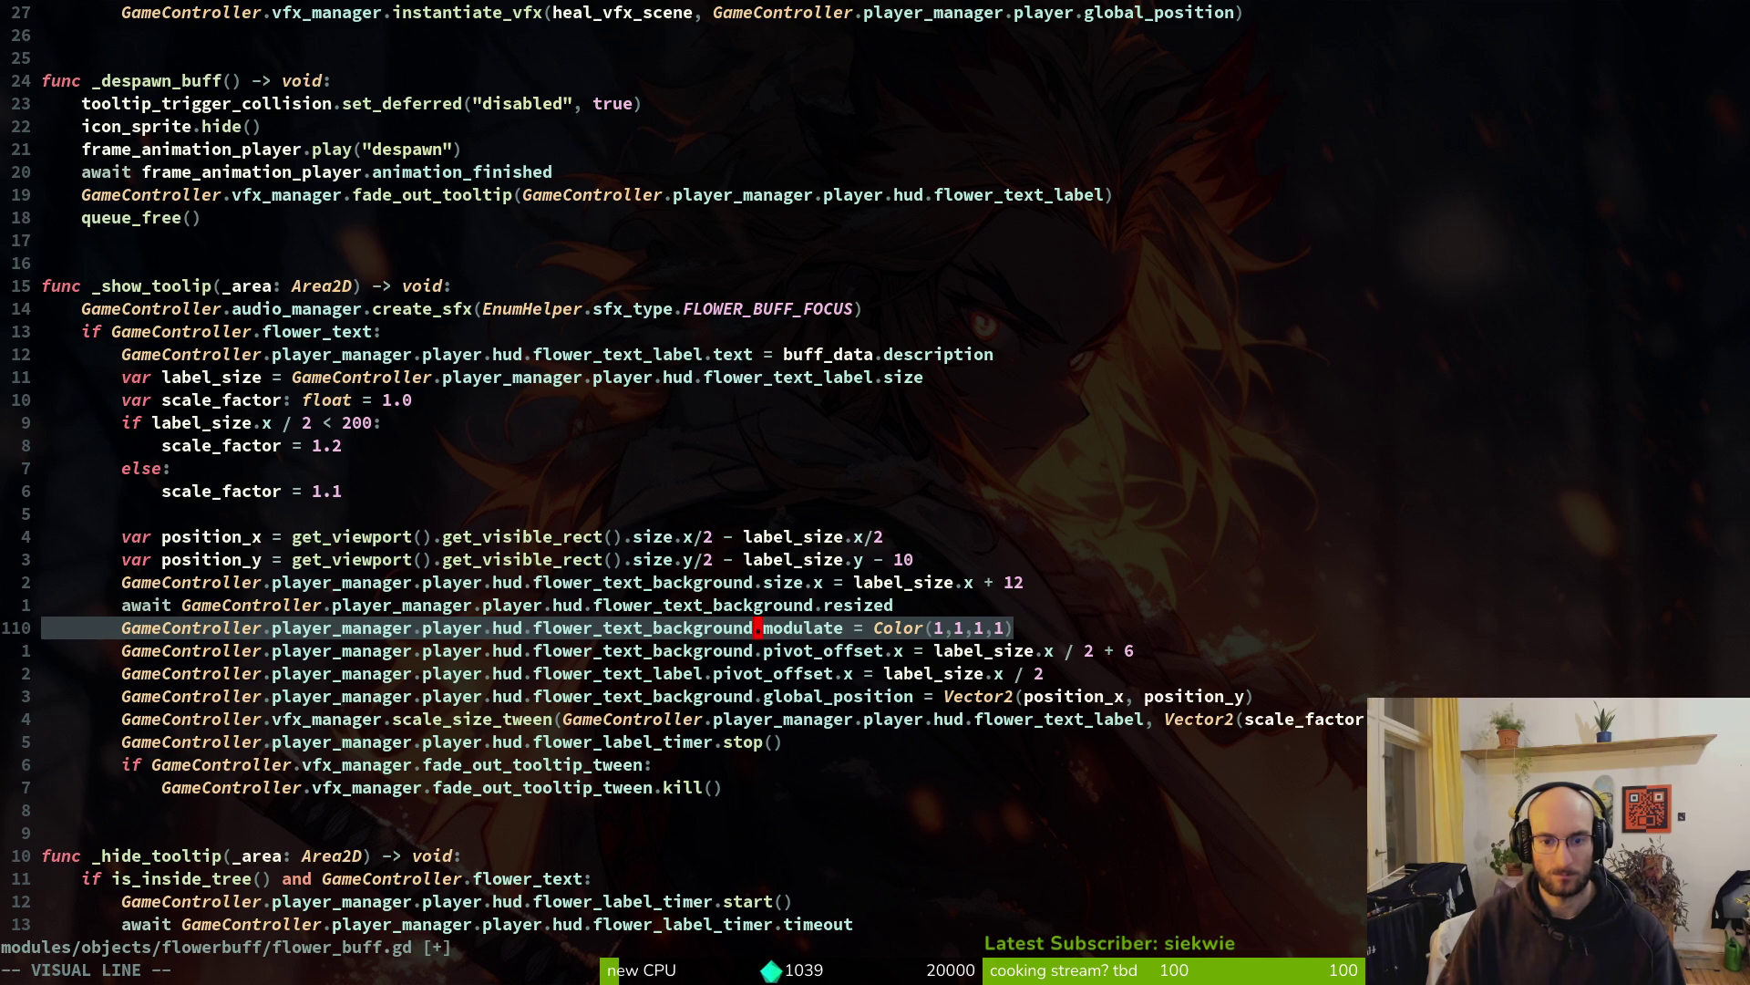
{"action": "key", "text": "Escape"}
{"action": "key", "text": "ctrl+s"}
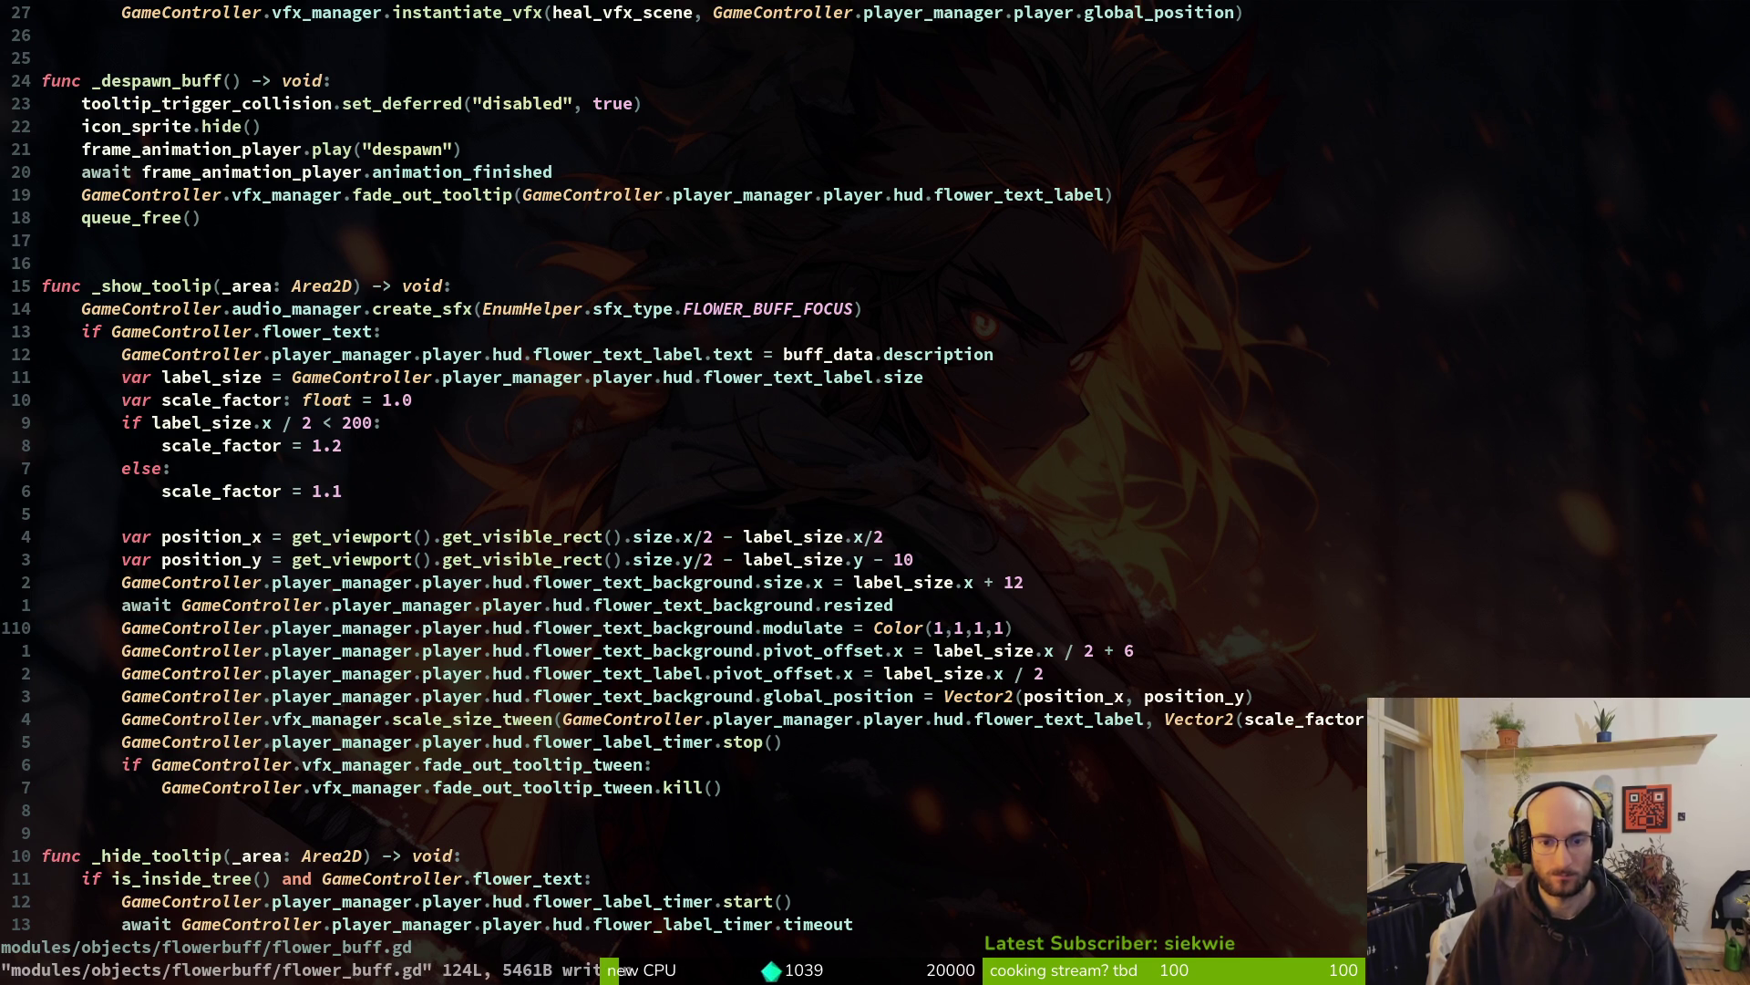
{"action": "key", "text": "shift+v"}
{"action": "key", "text": "J"}
{"action": "key", "text": "J"}
{"action": "key", "text": "J"}
{"action": "key", "text": "Escape"}
{"action": "key", "text": "ctrl+s"}
{"action": "key", "text": "k"}
{"action": "key", "text": "k"}
{"action": "key", "text": "k"}
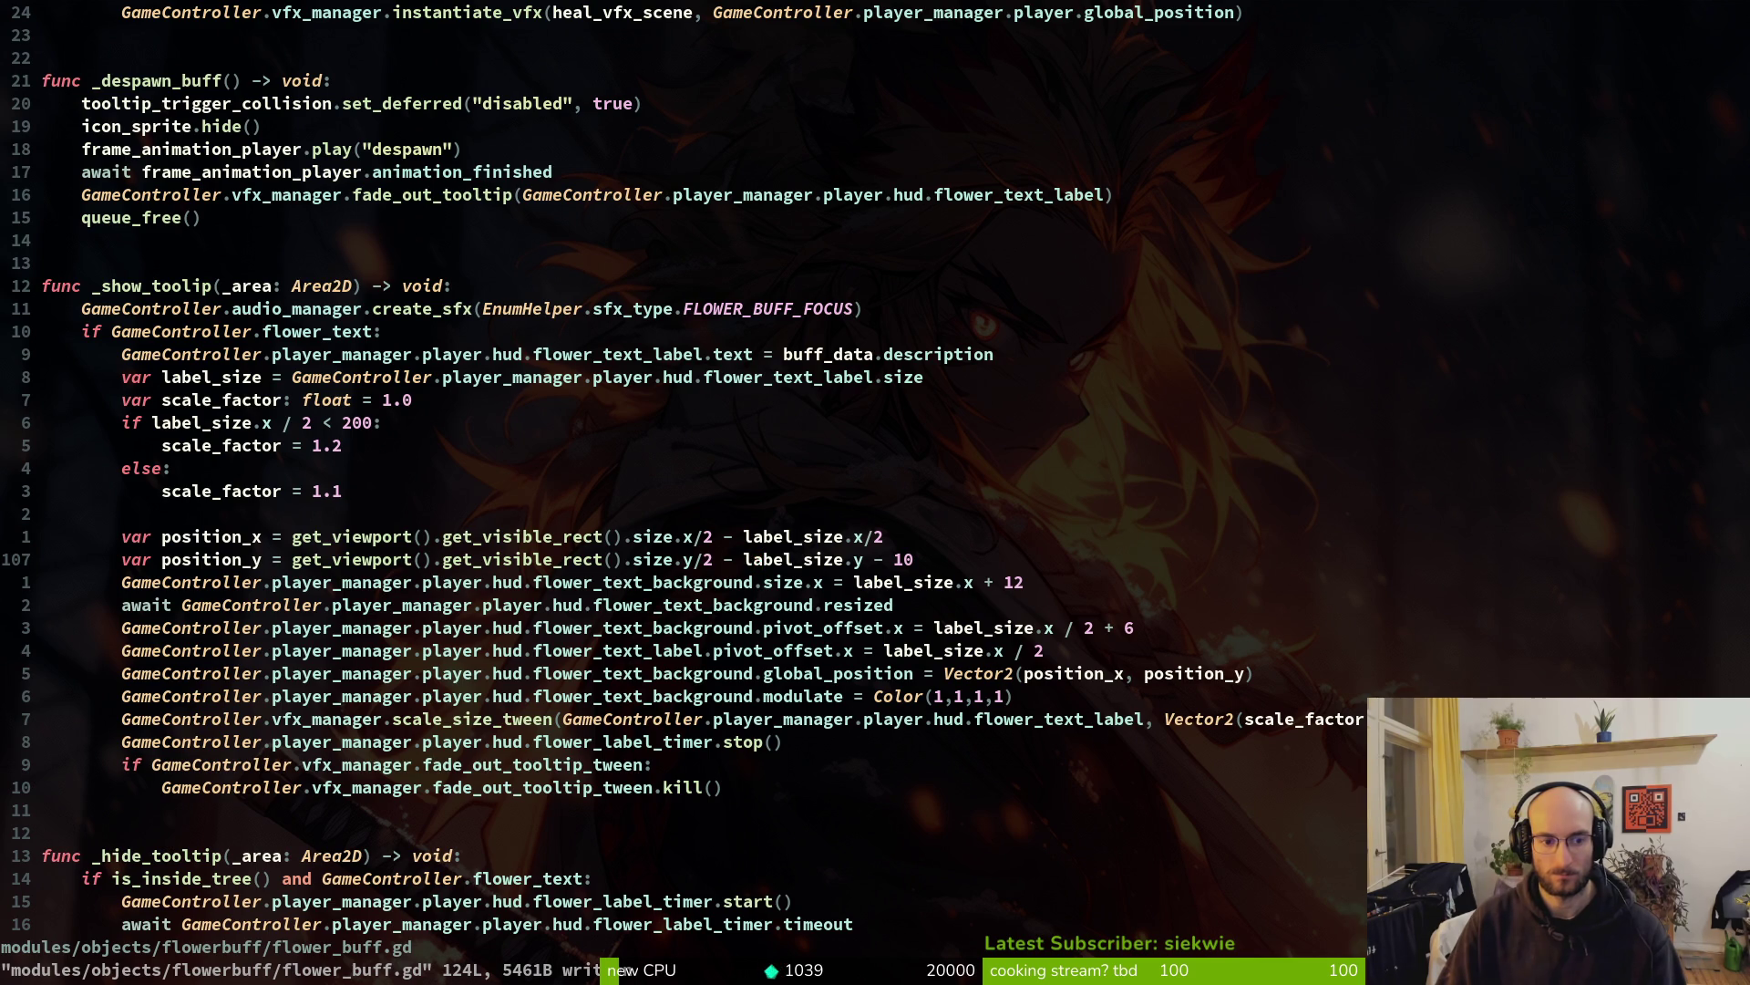
Restart the game and check the 'increase slash damage by 15%' tooltip in the hive level
{"action": "key", "text": "alt+Tab"}
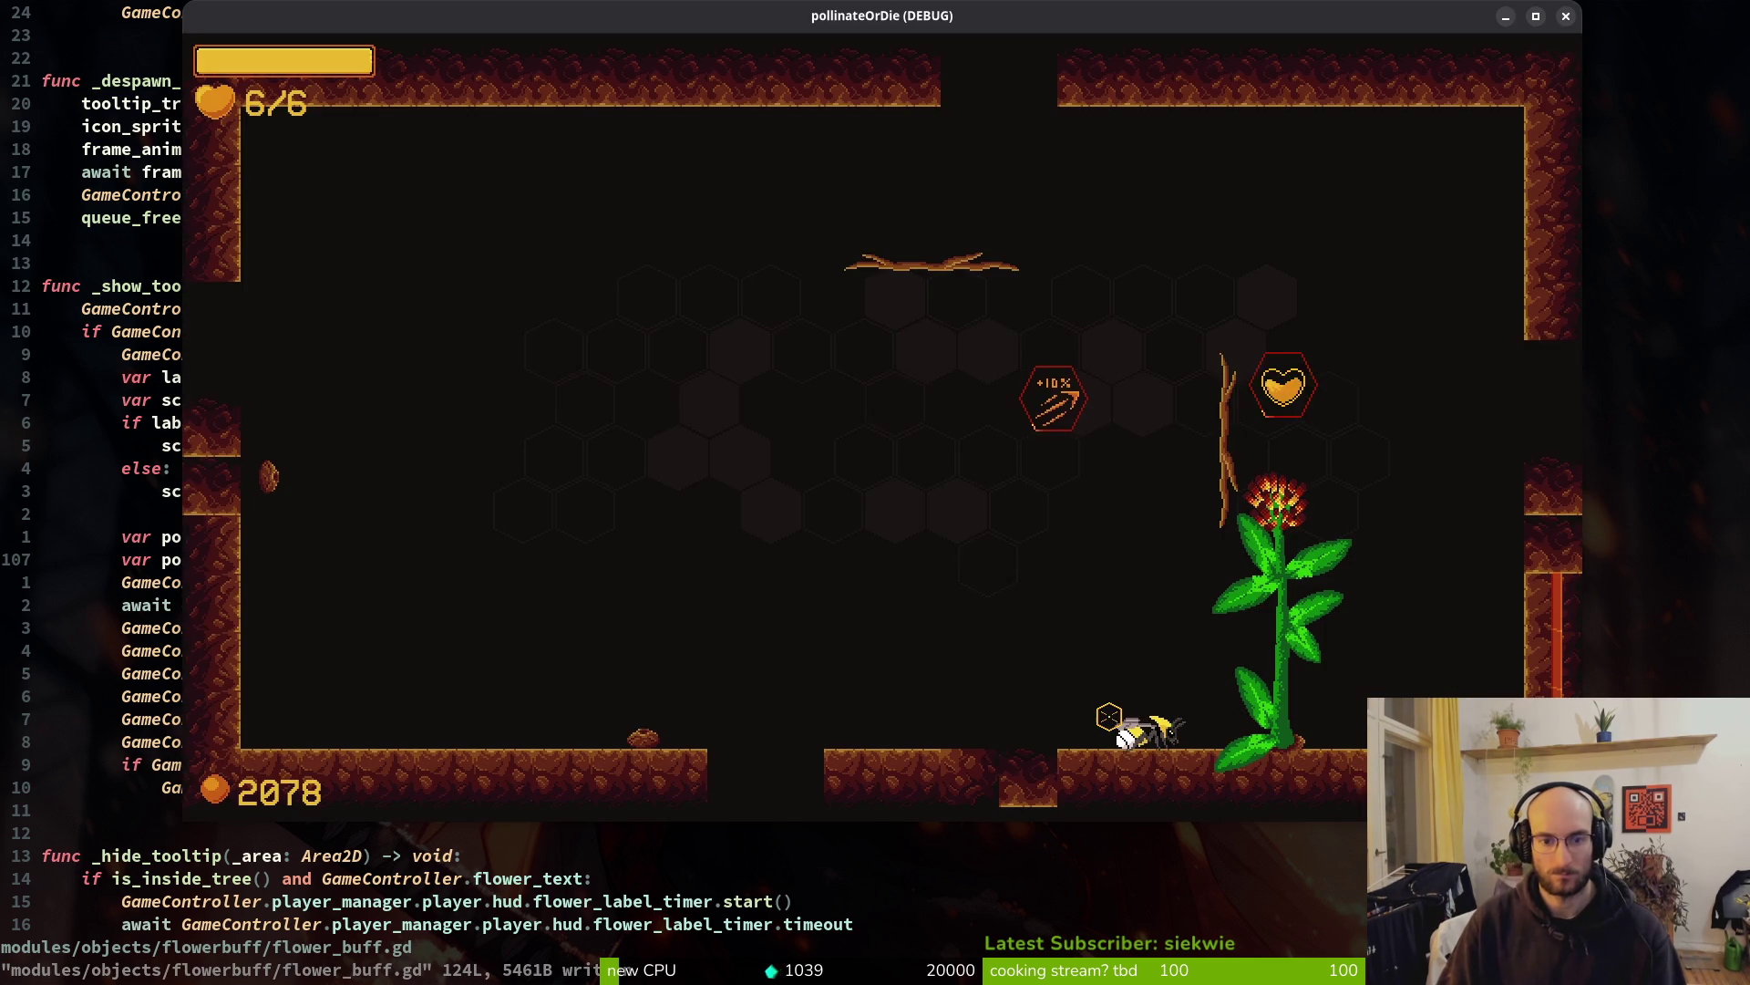
{"action": "key", "text": "alt+Tab"}
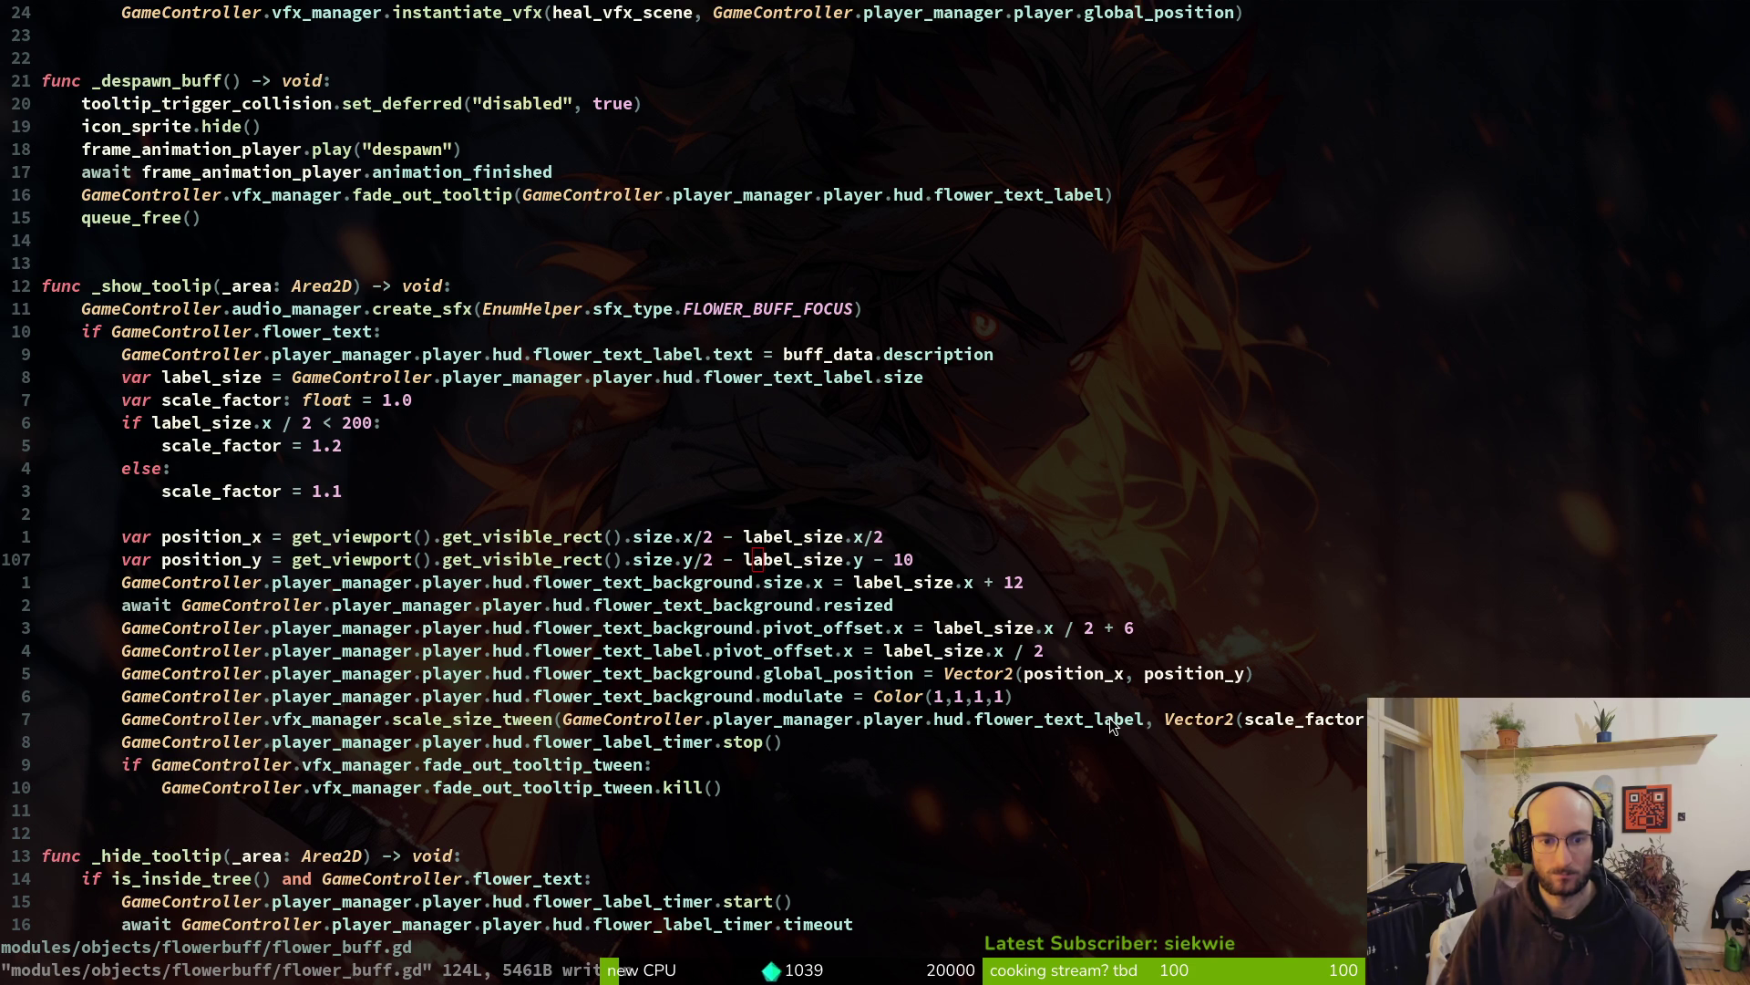
{"action": "key", "text": "alt+Tab"}
{"action": "key", "text": "alt+Tab"}
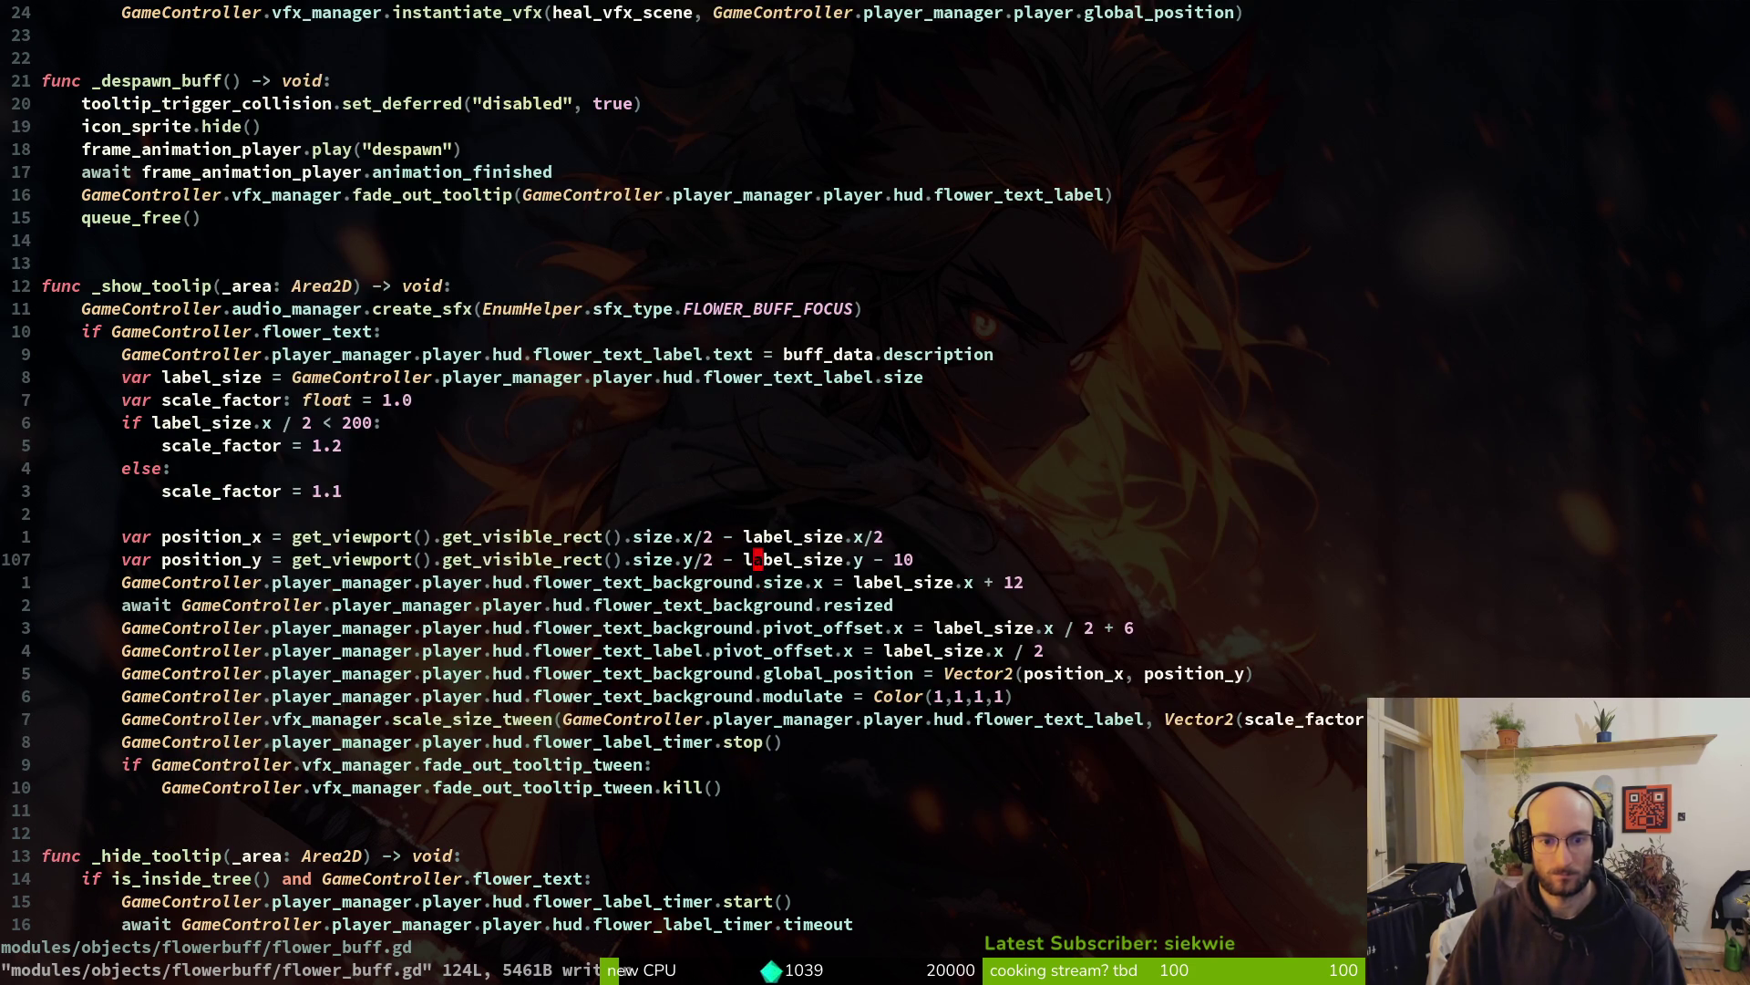
{"action": "key", "text": "alt+Tab"}
{"action": "key", "text": "alt+Tab"}
{"action": "key", "text": "alt+F4"}
{"action": "key", "text": "F5"}
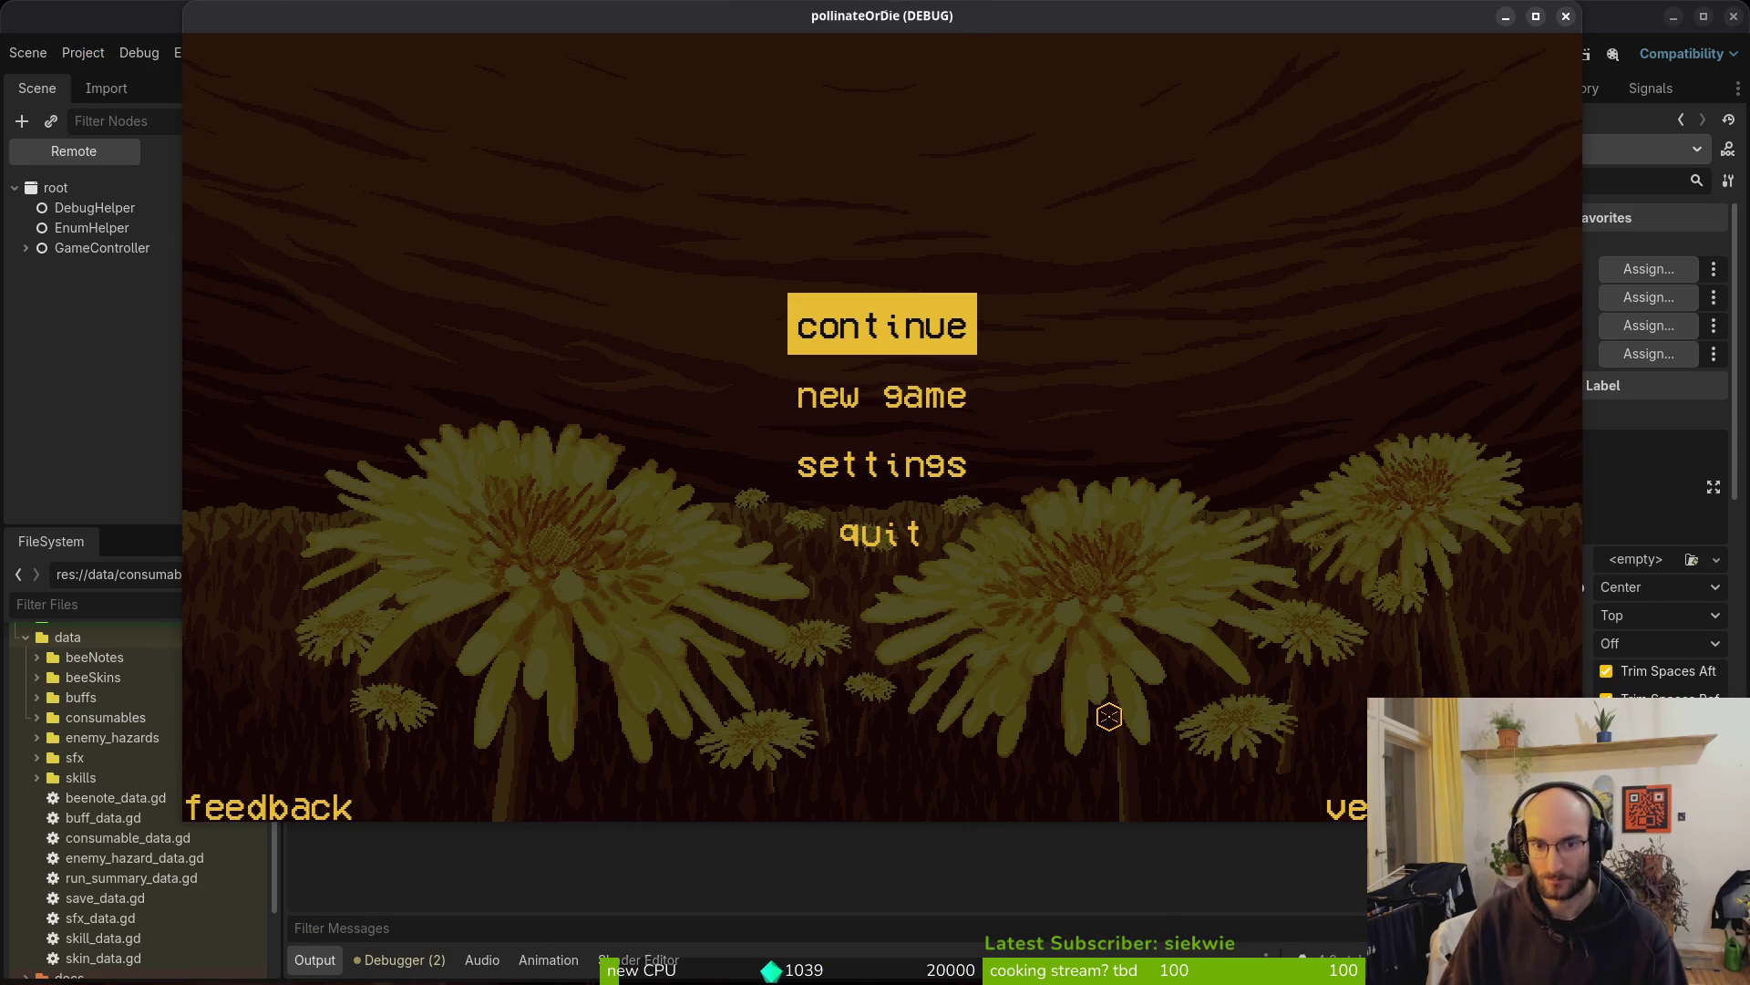
{"action": "key", "text": "Return"}
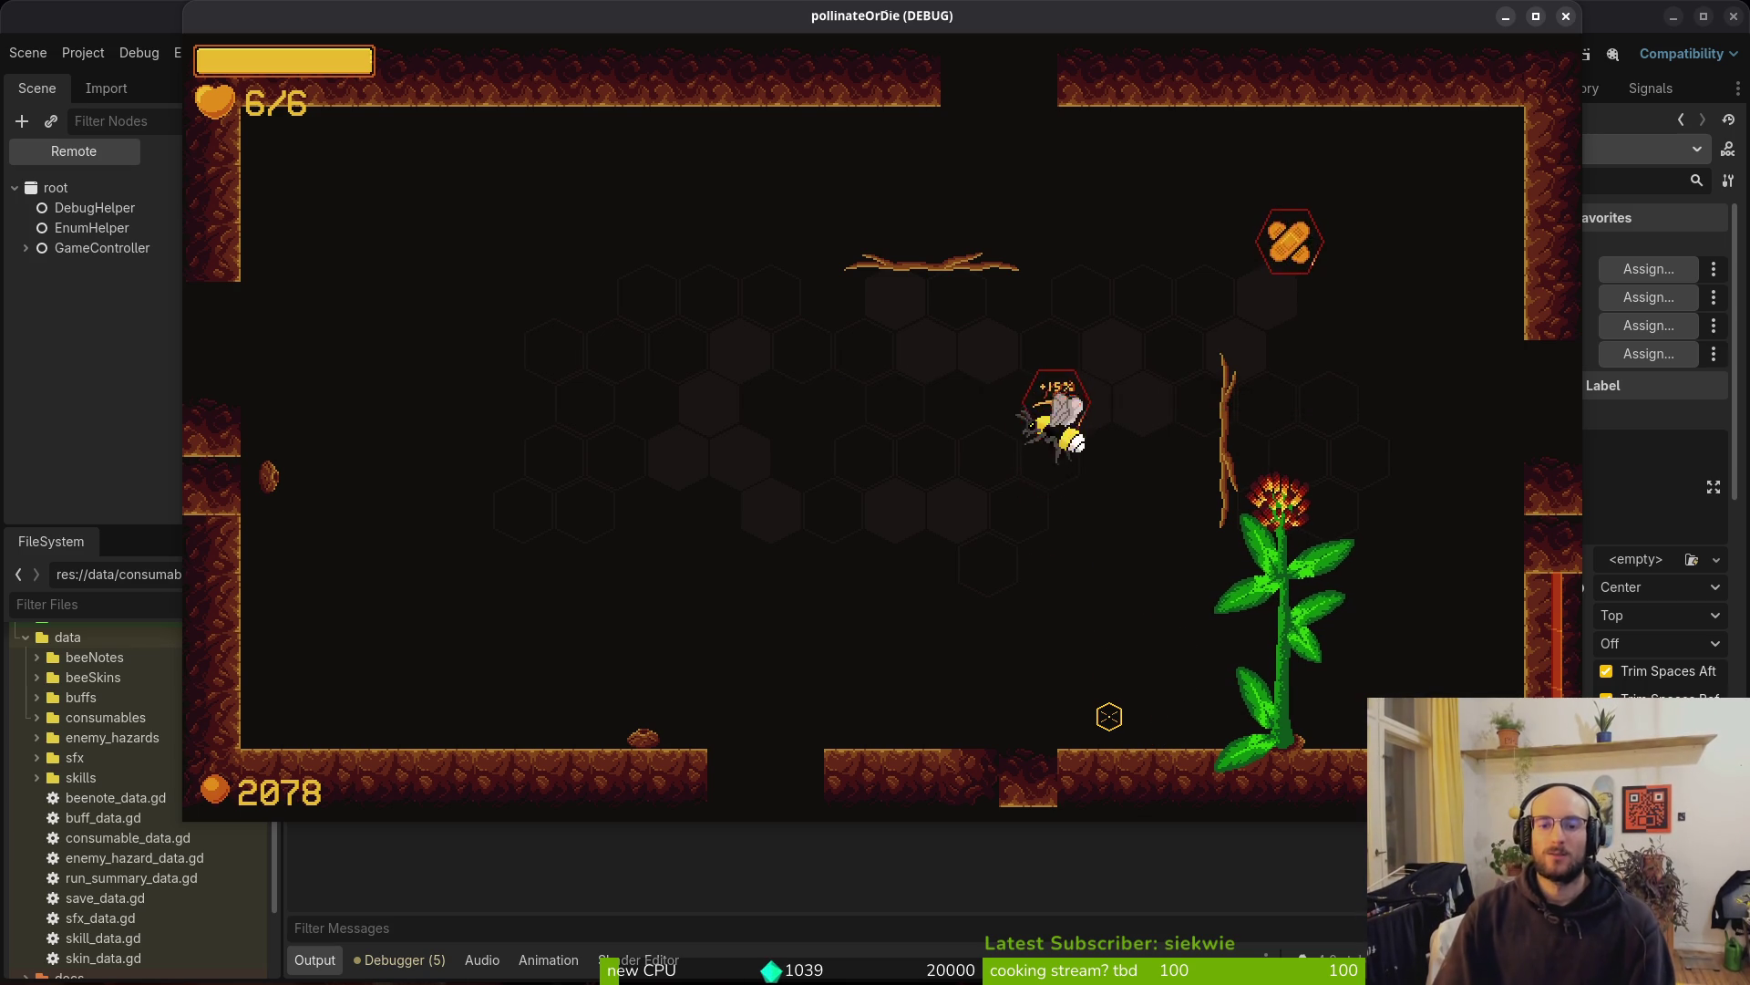
{"action": "key", "text": "F8"}
{"action": "key", "text": "alt+Tab"}
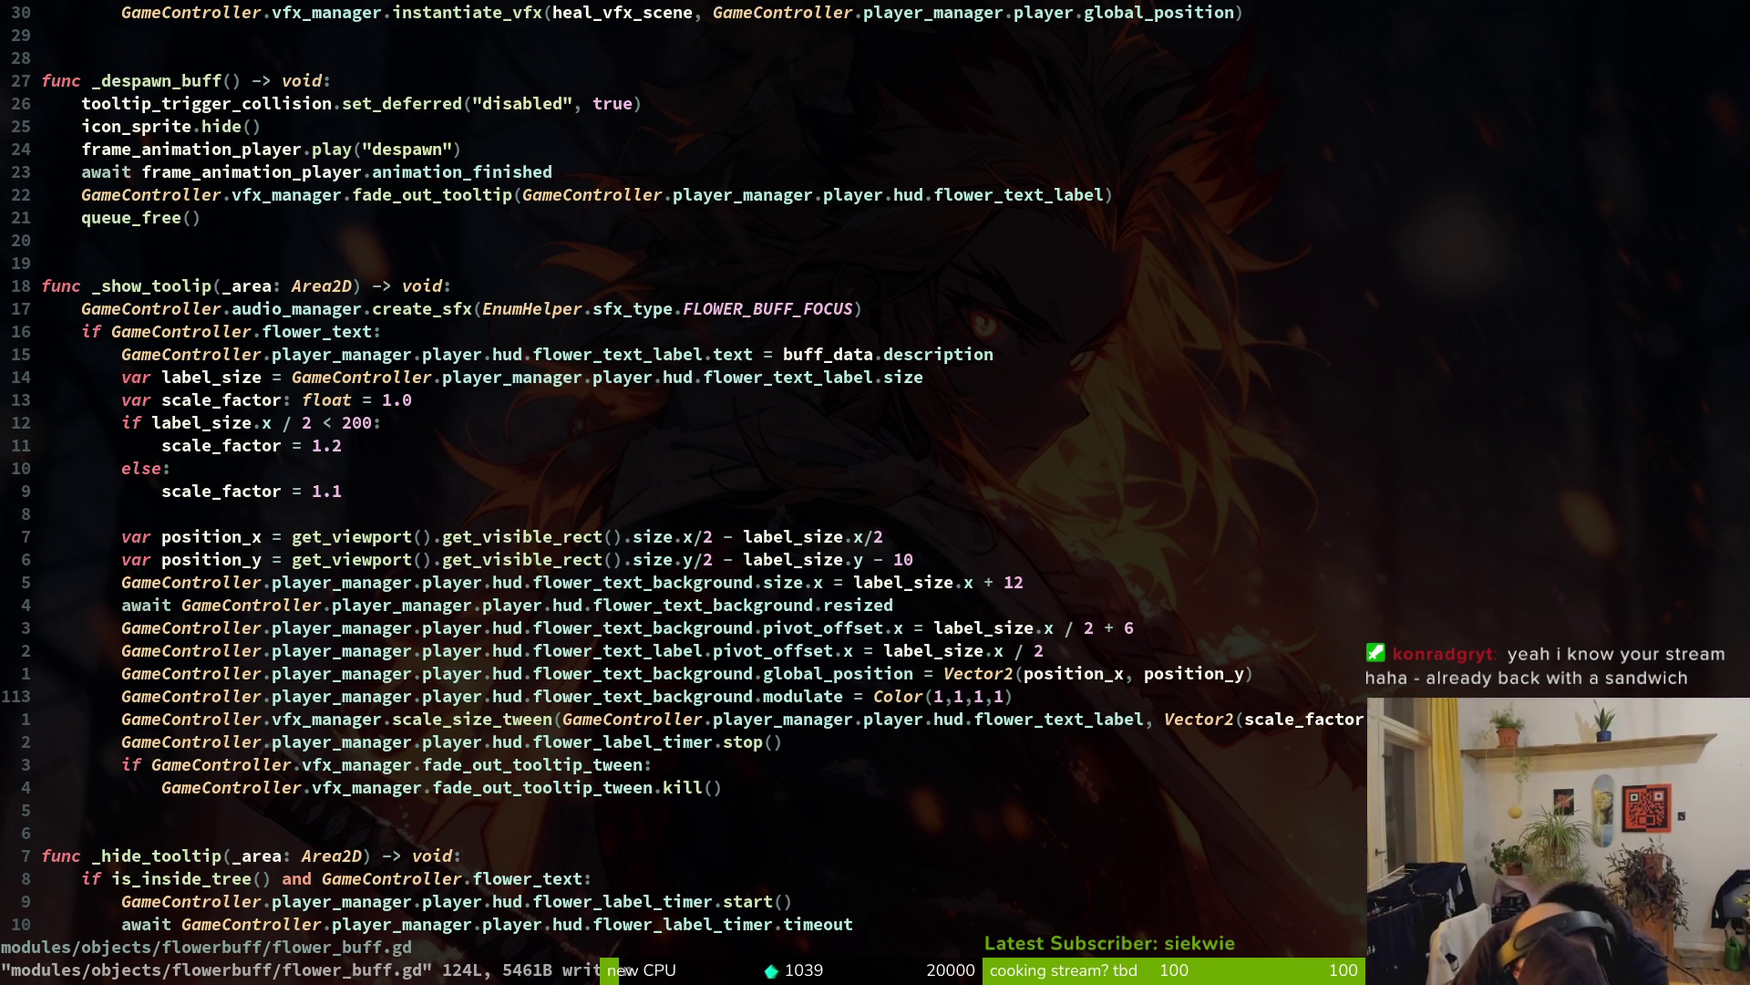
Undo the recent tooltip edits back past the added position lines
{"action": "key", "text": "u"}
{"action": "key", "text": "u"}
{"action": "key", "text": "u"}
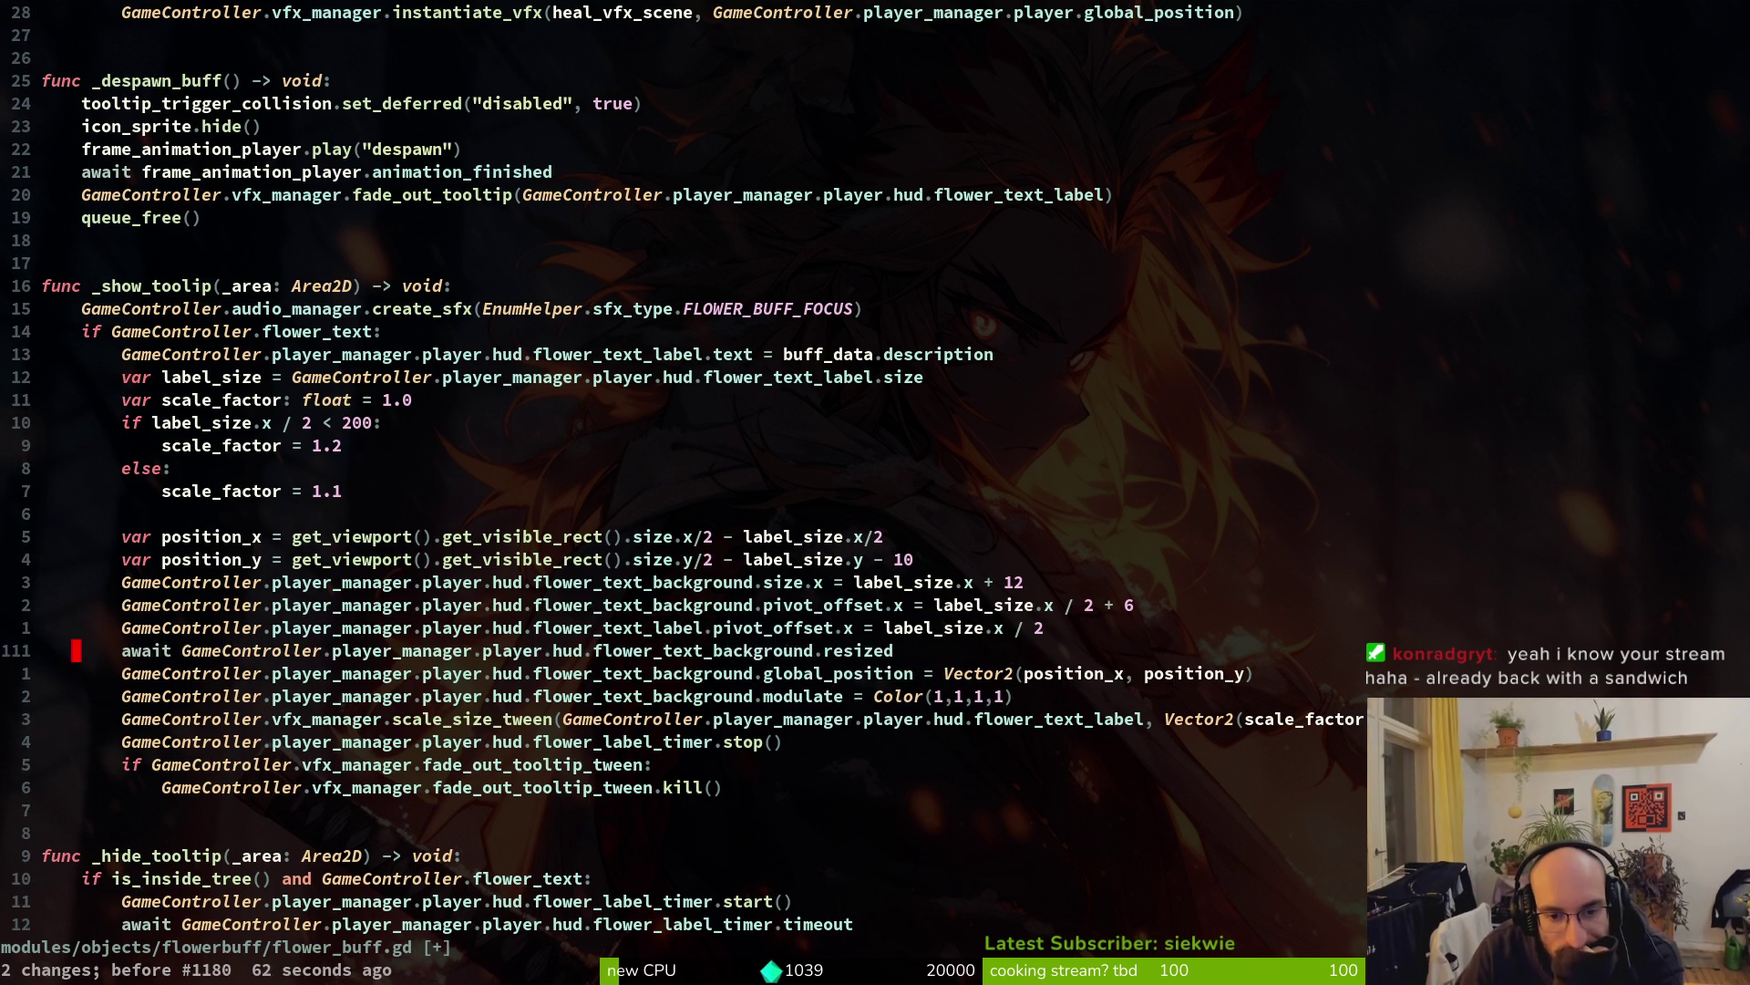
{"action": "key", "text": "u"}
{"action": "key", "text": "u"}
{"action": "key", "text": "u"}
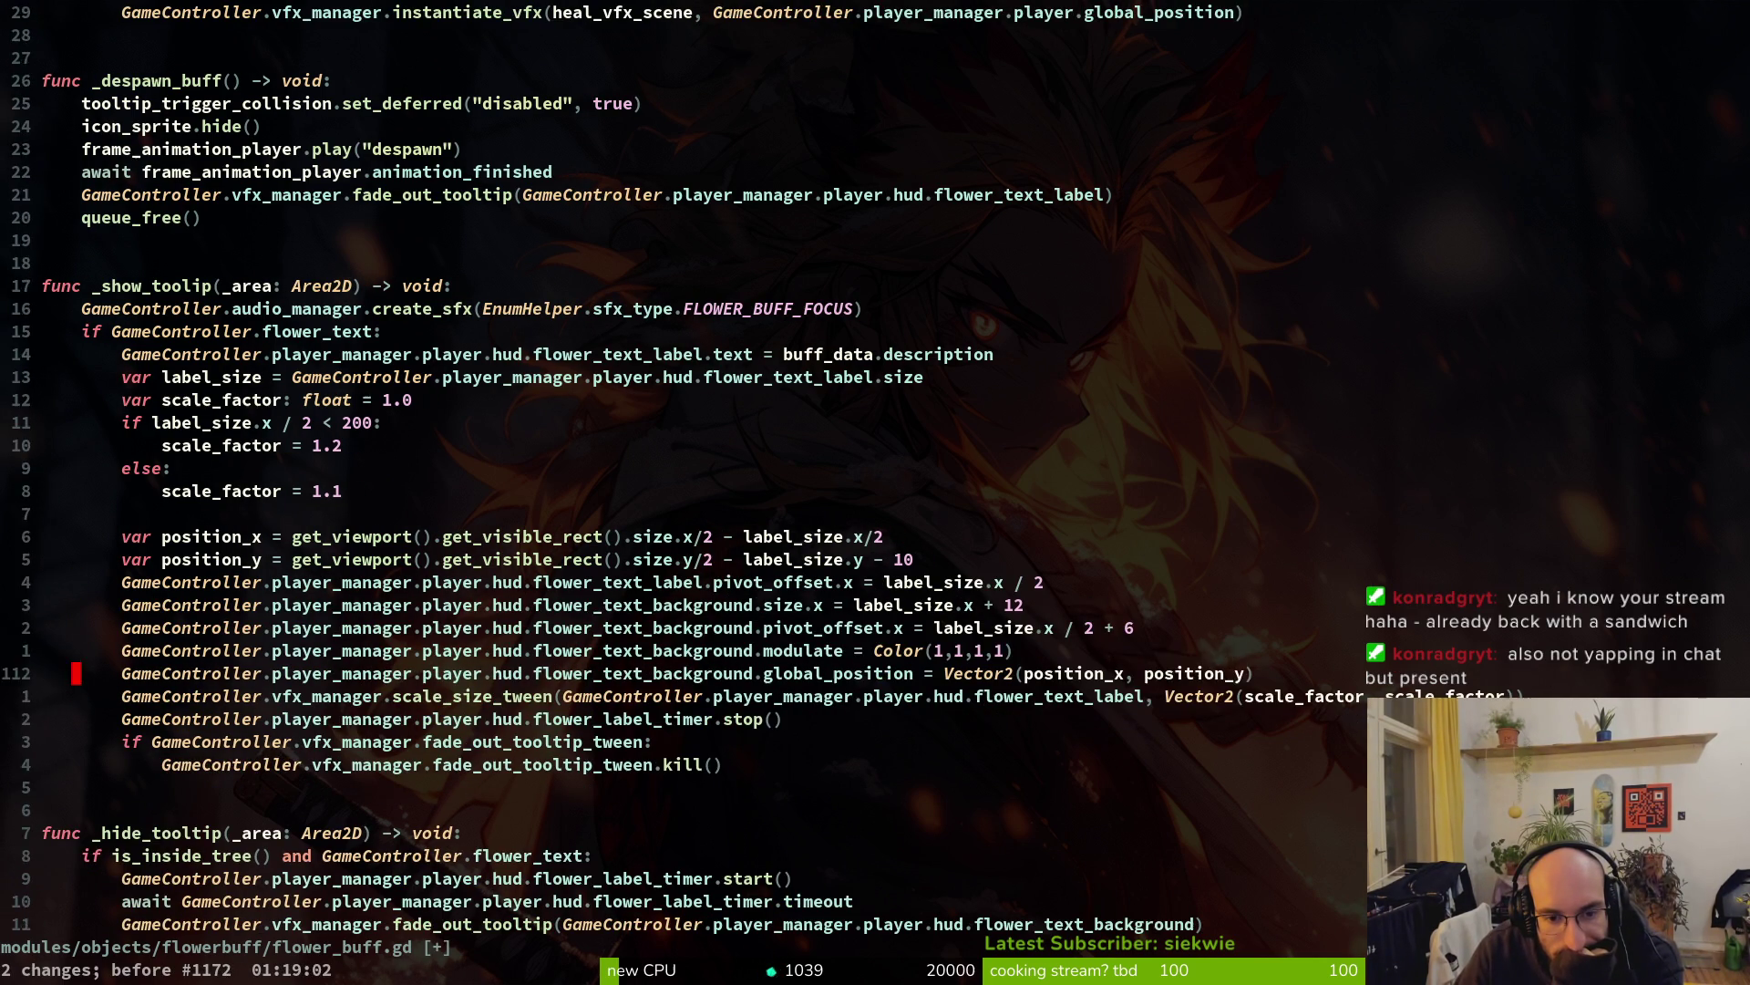
{"action": "key", "text": "u"}
{"action": "key", "text": "u"}
{"action": "key", "text": "u"}
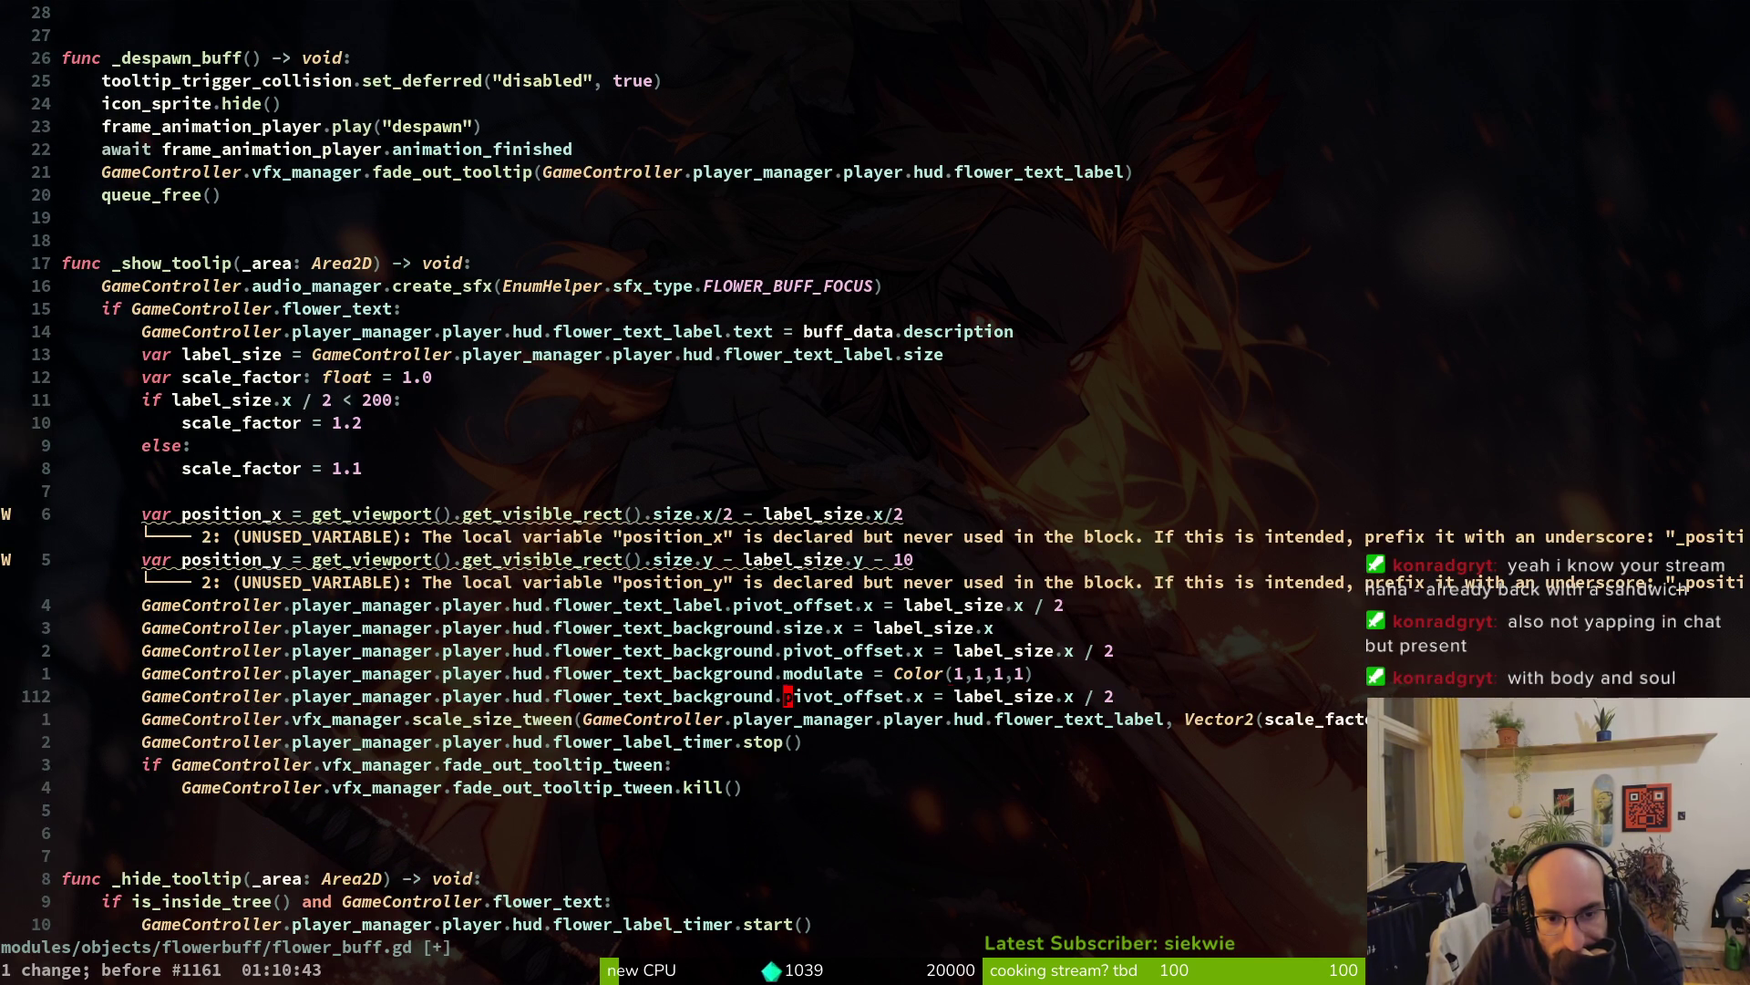
{"action": "key", "text": "u"}
{"action": "key", "text": "u"}
{"action": "key", "text": "u"}
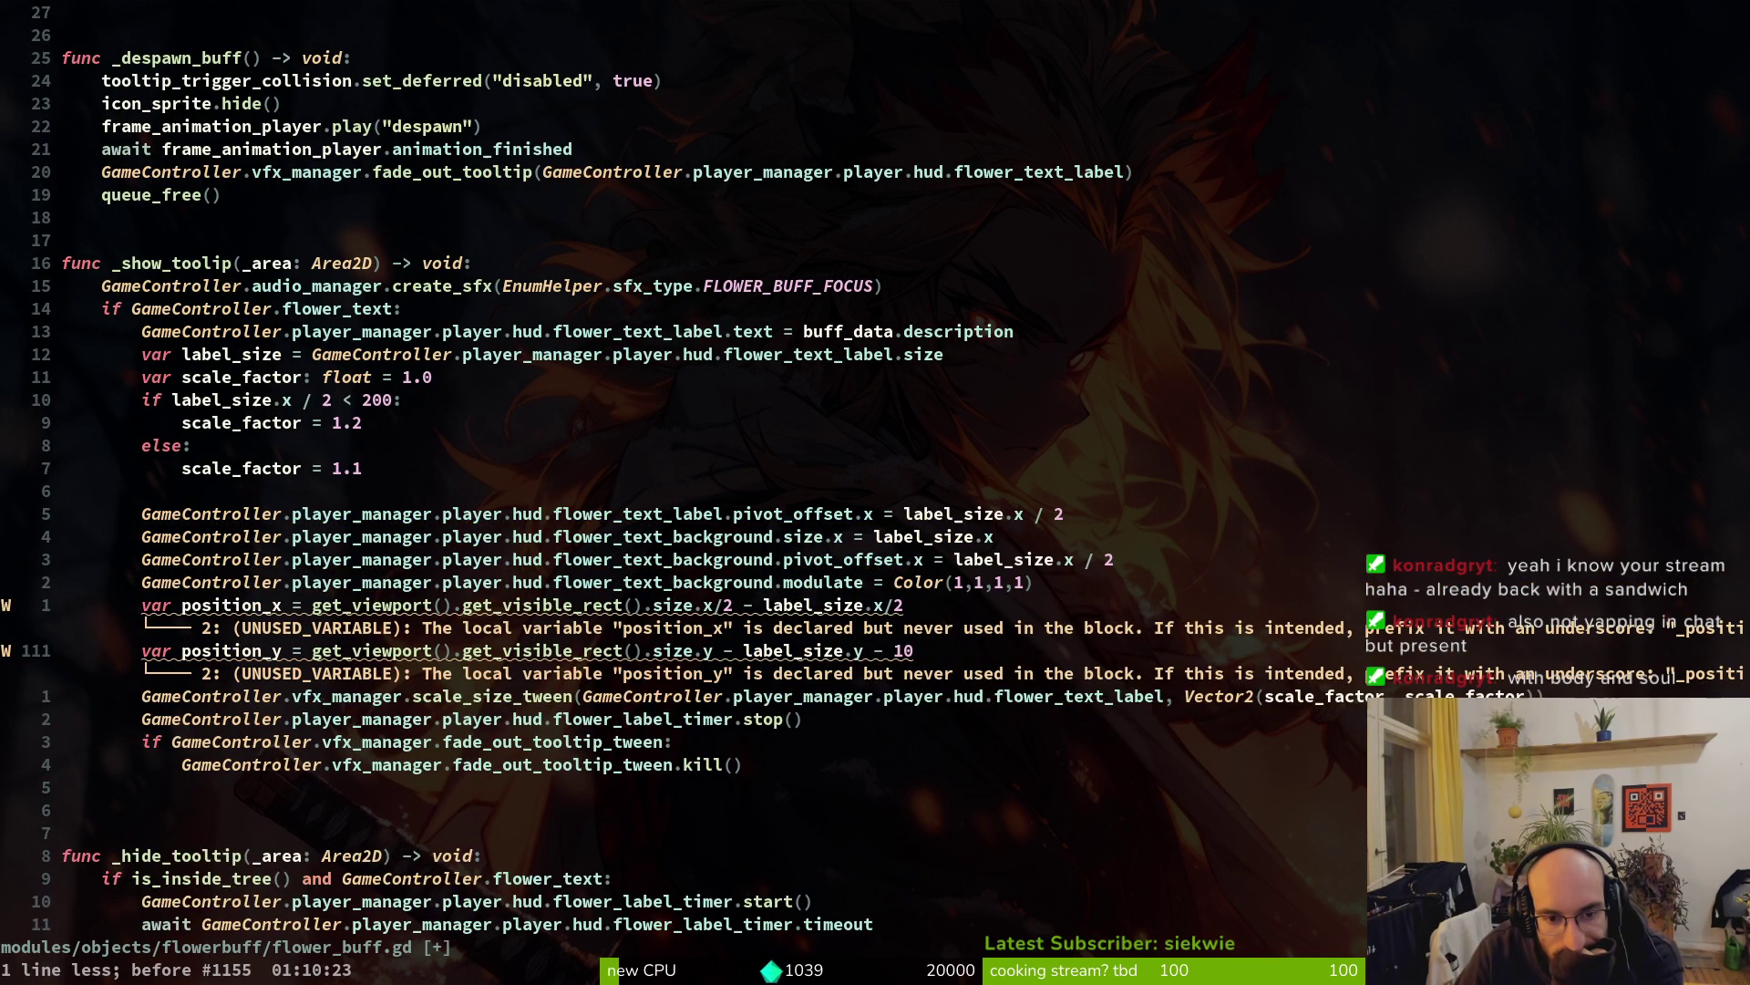
{"action": "key", "text": "u"}
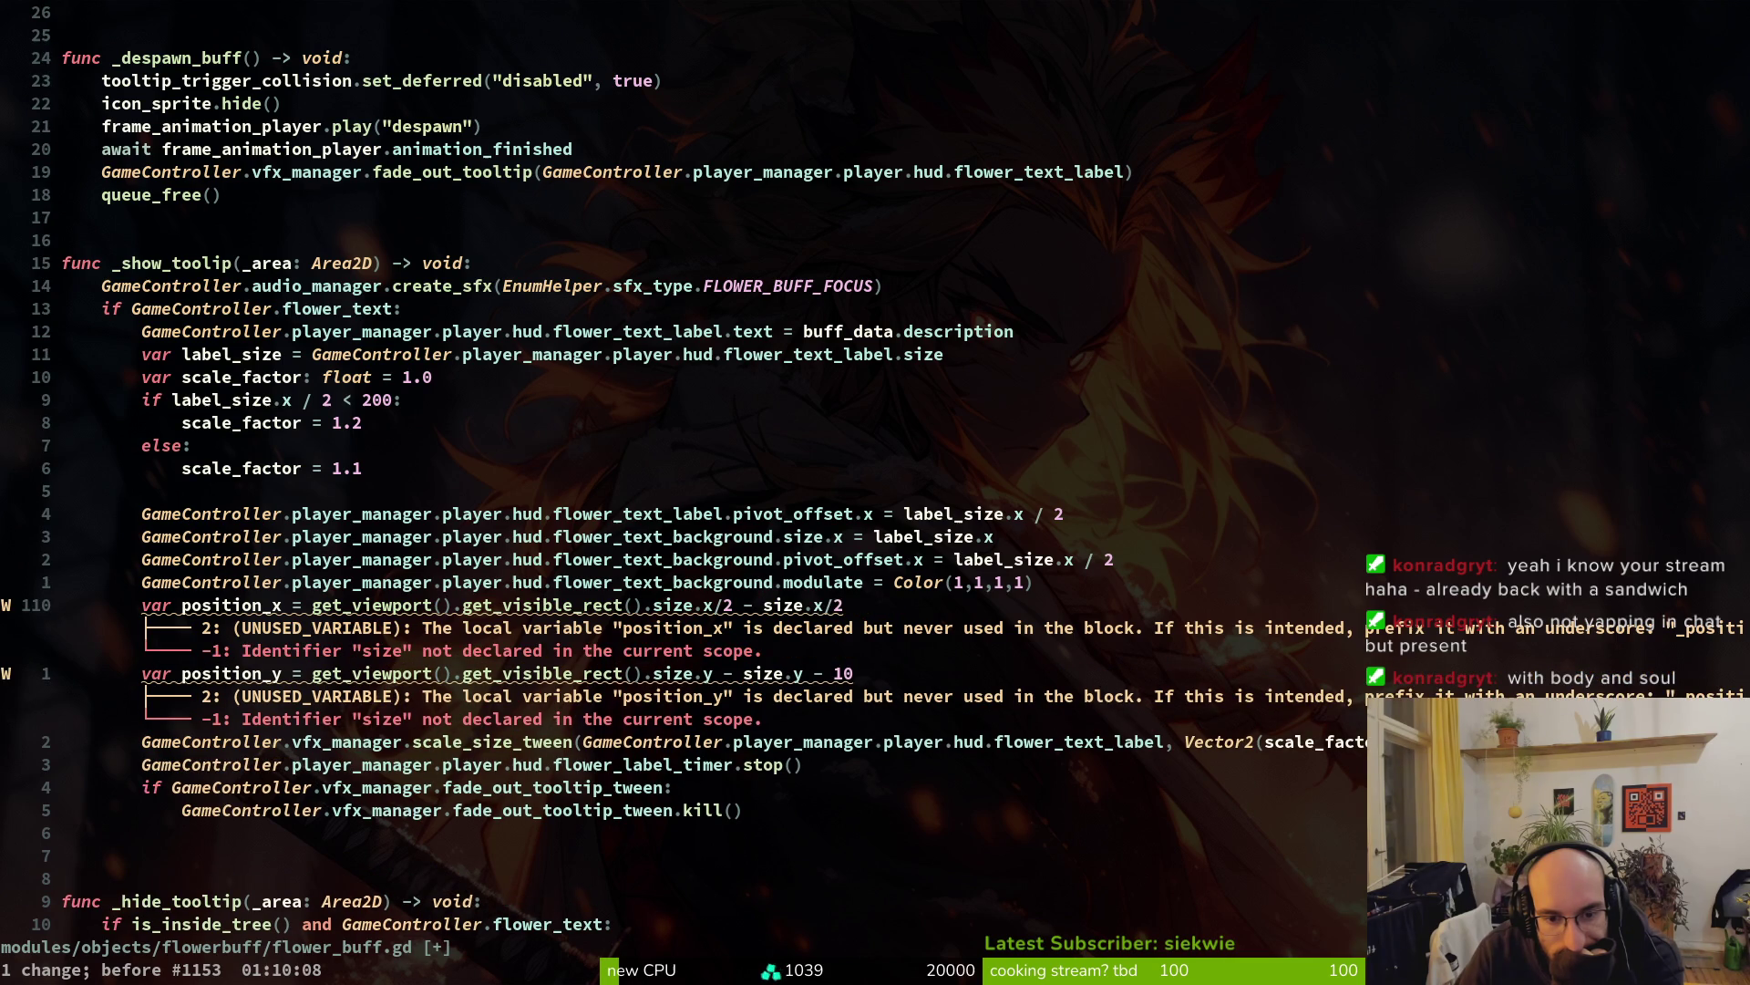
{"action": "key", "text": "u"}
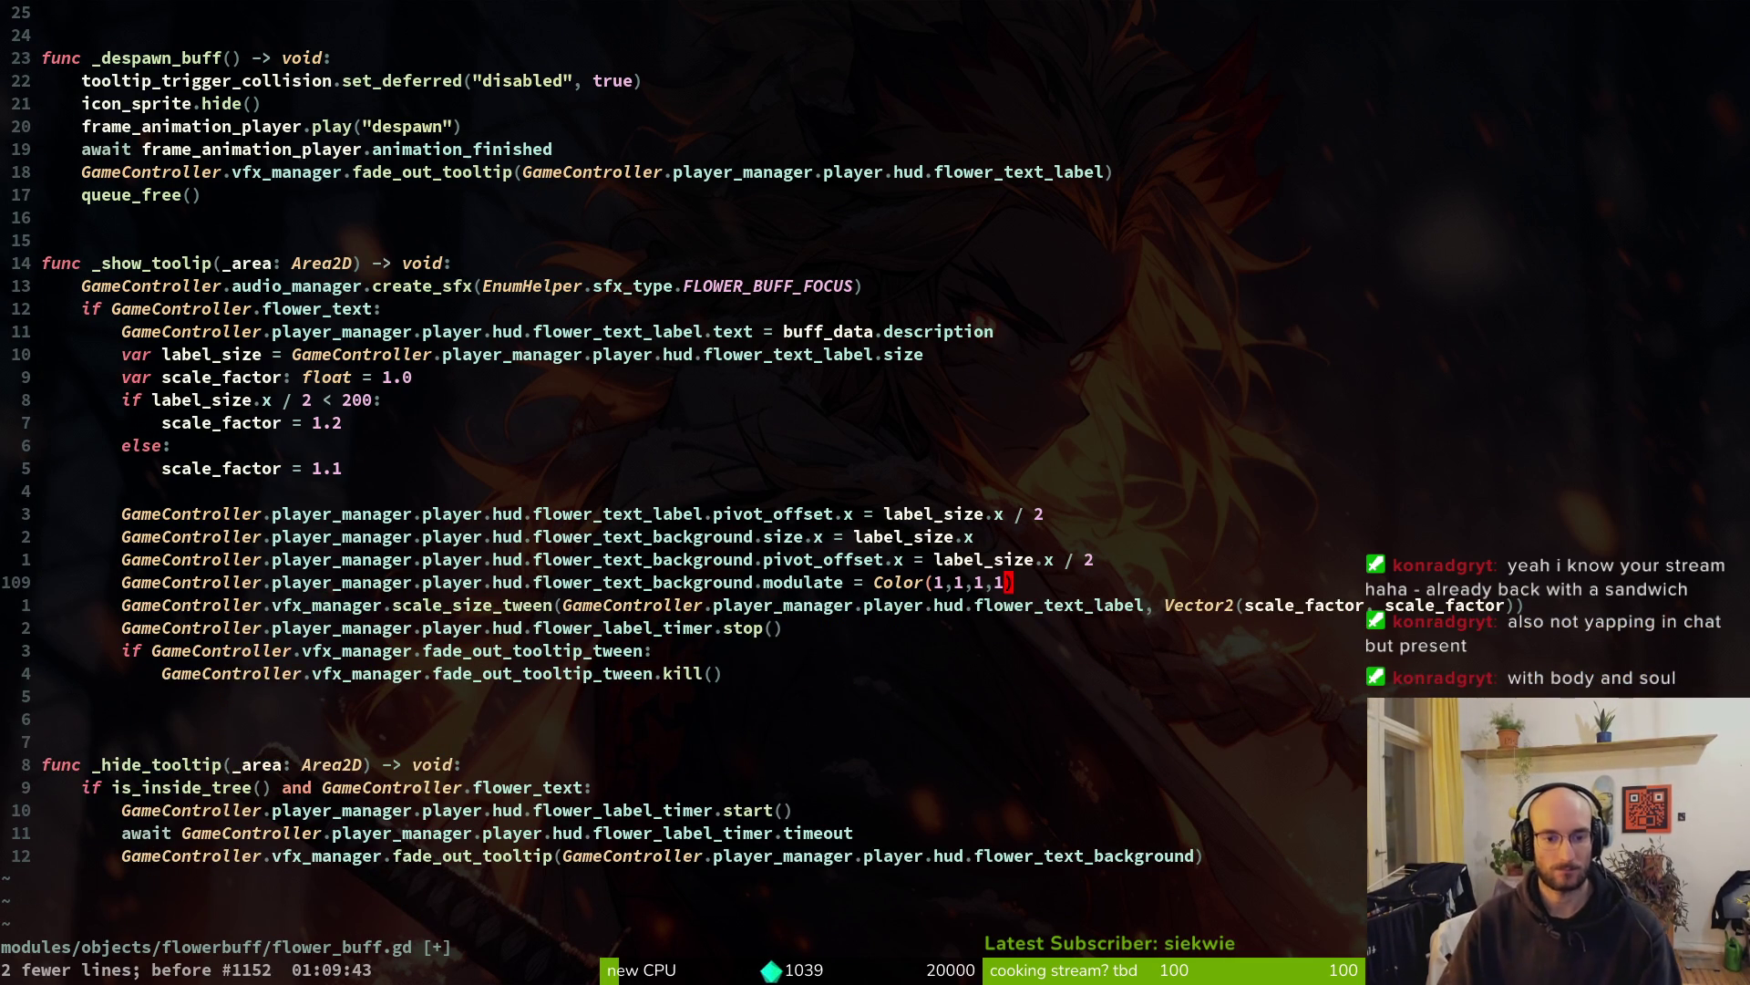
Step through redo and undo to settle on the flower_text_label-only tooltip version
{"action": "key", "text": "ctrl+r"}
{"action": "key", "text": "ctrl+r"}
{"action": "key", "text": "ctrl+r"}
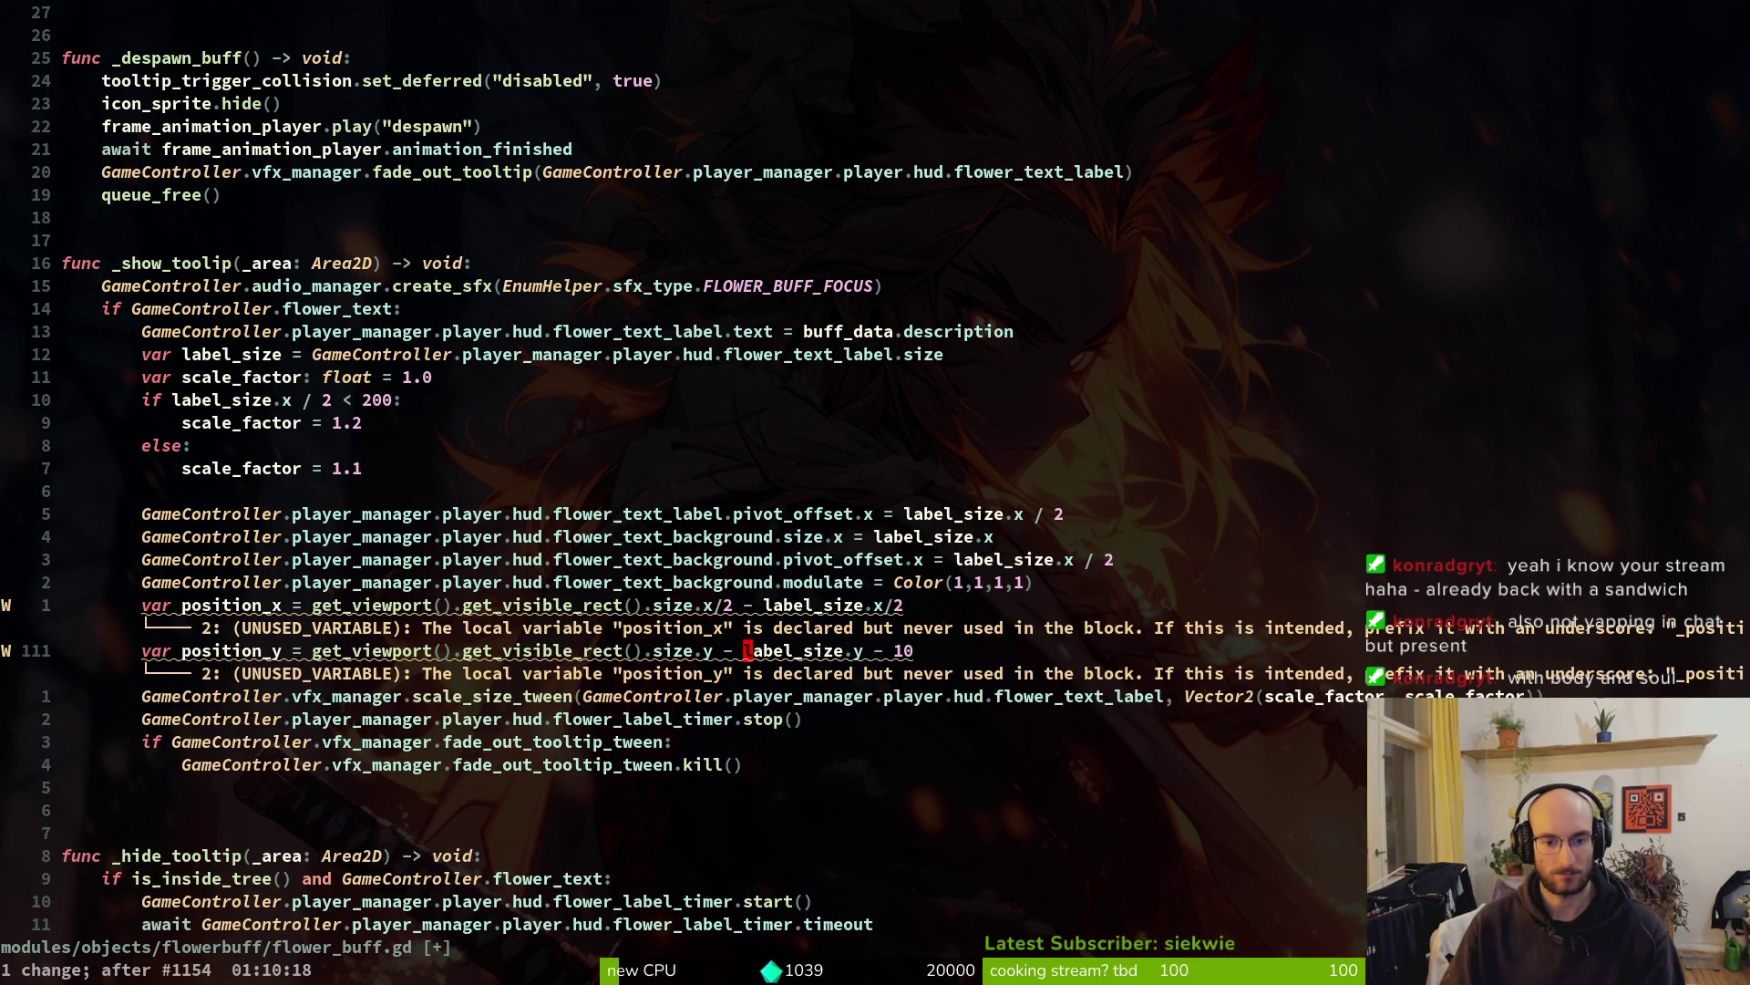
{"action": "key", "text": "ctrl+r"}
{"action": "key", "text": "ctrl+r"}
{"action": "key", "text": "ctrl+r"}
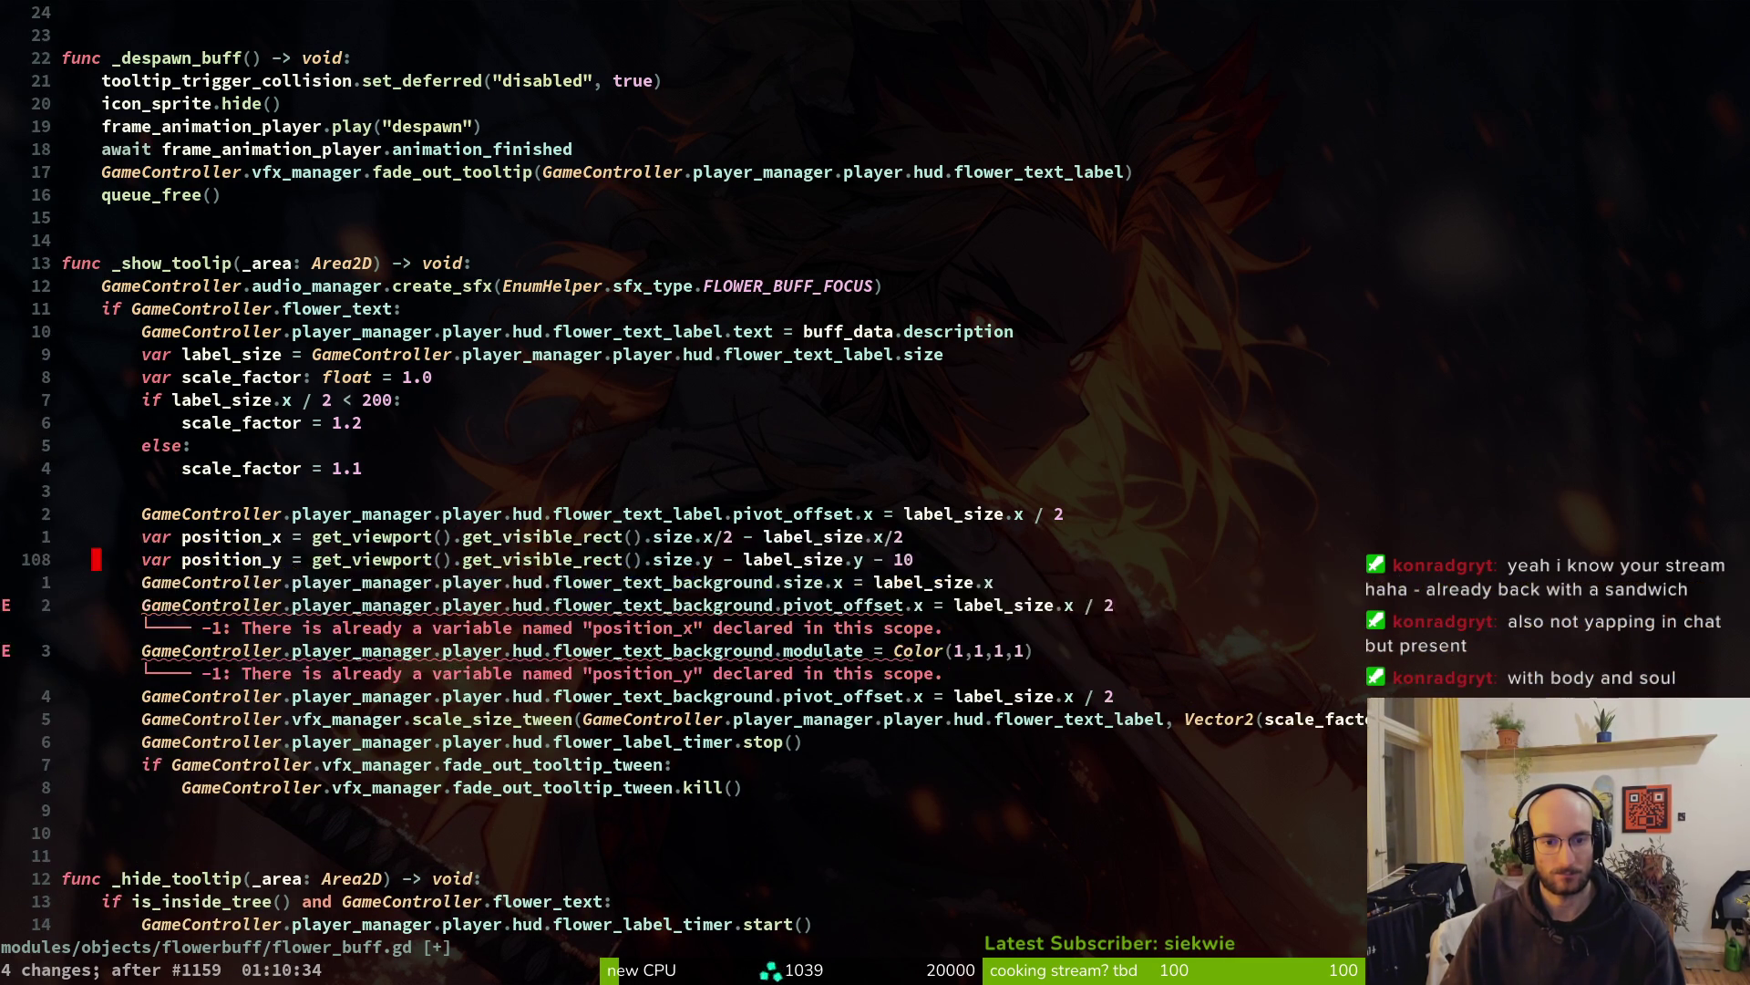
{"action": "key", "text": "ctrl+r"}
{"action": "key", "text": "ctrl+r"}
{"action": "key", "text": "ctrl+r"}
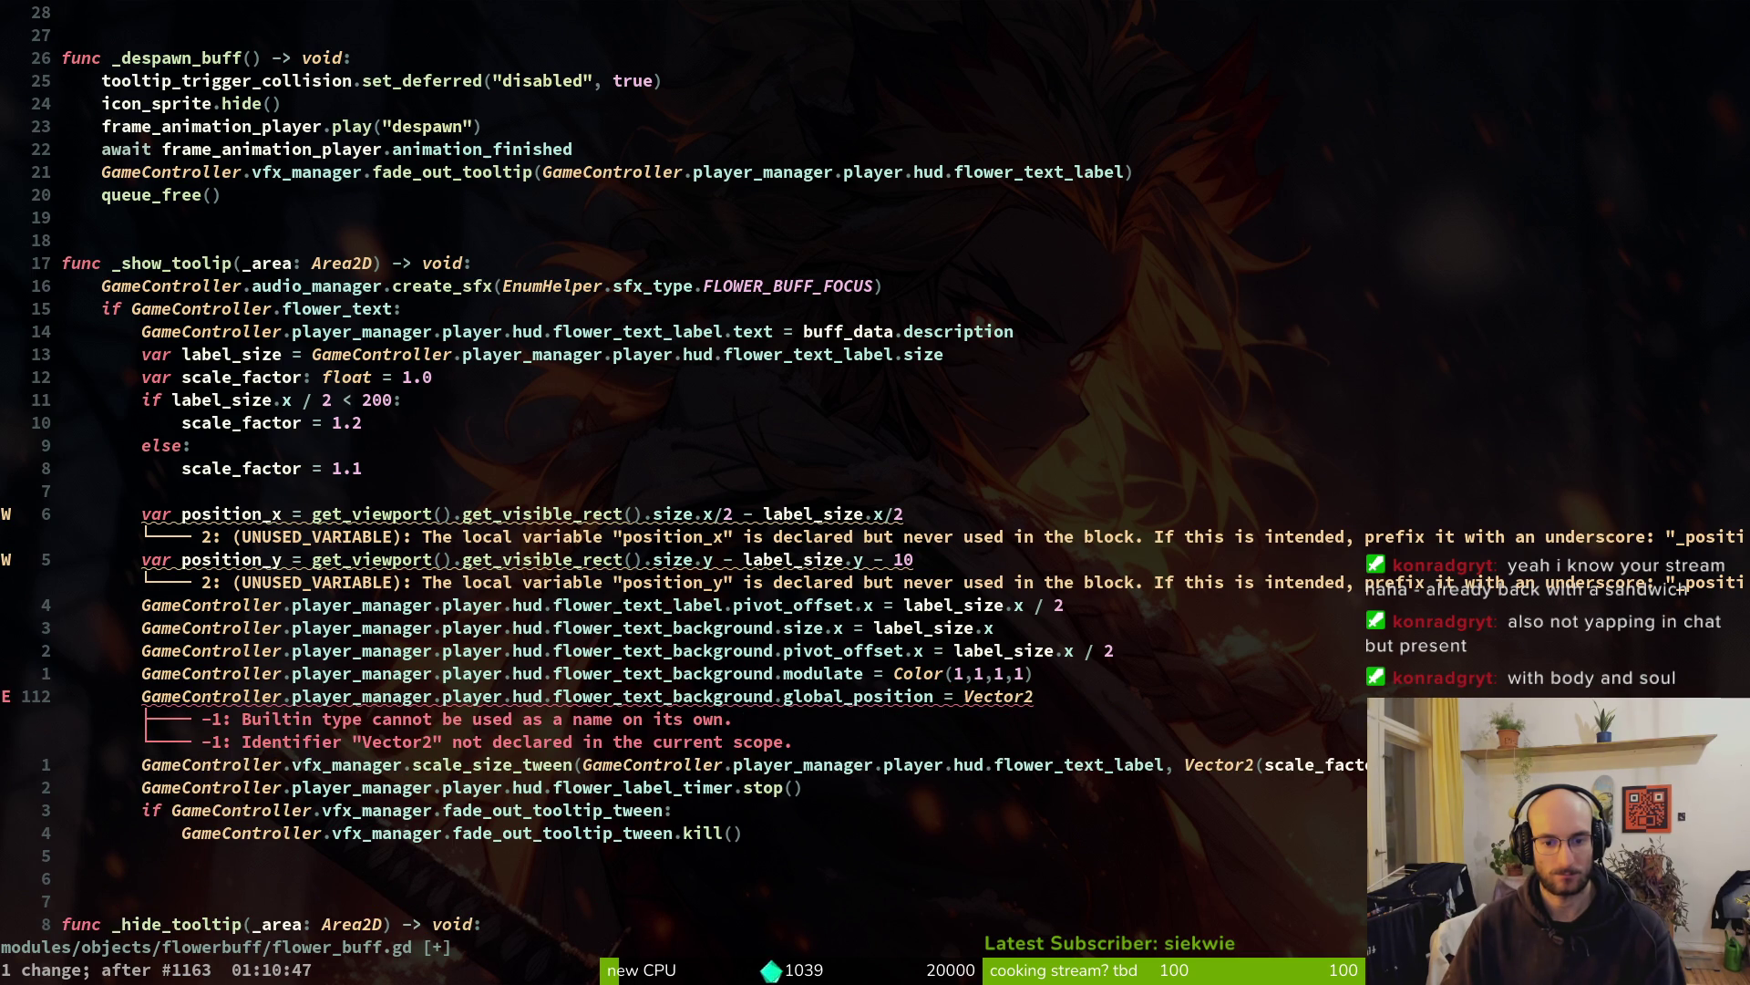
{"action": "key", "text": "u"}
{"action": "key", "text": "u"}
{"action": "key", "text": "u"}
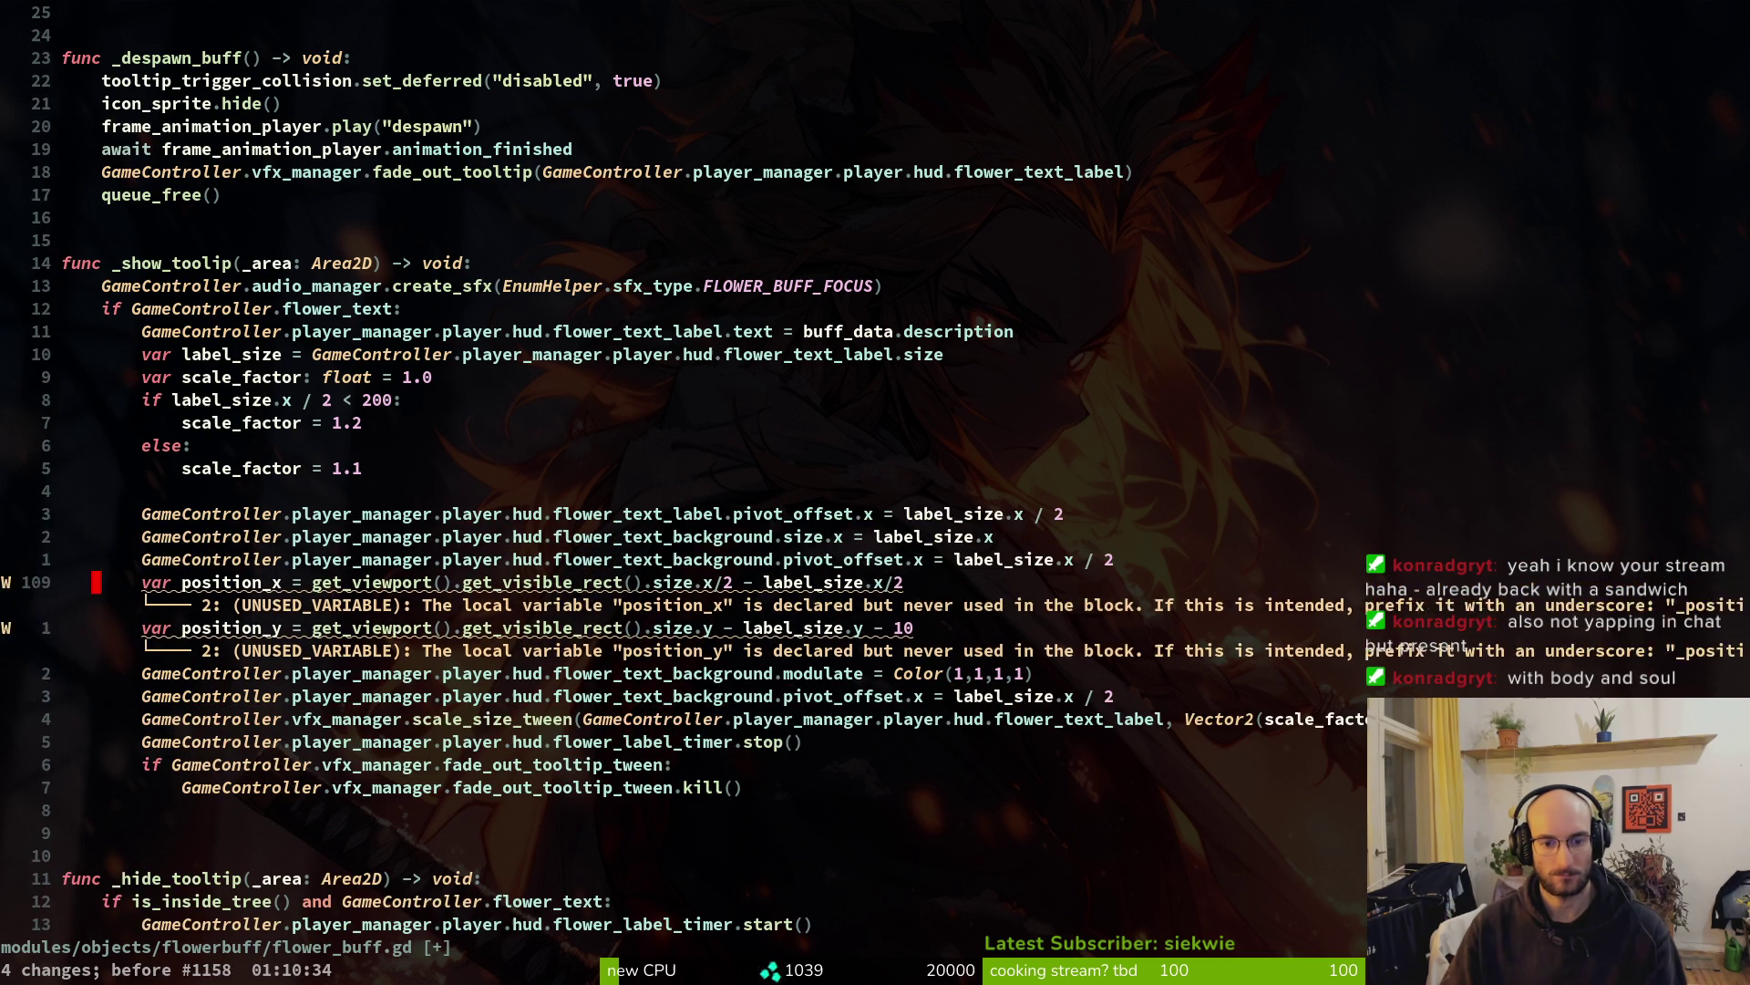
{"action": "key", "text": "u"}
{"action": "key", "text": "u"}
{"action": "key", "text": "u"}
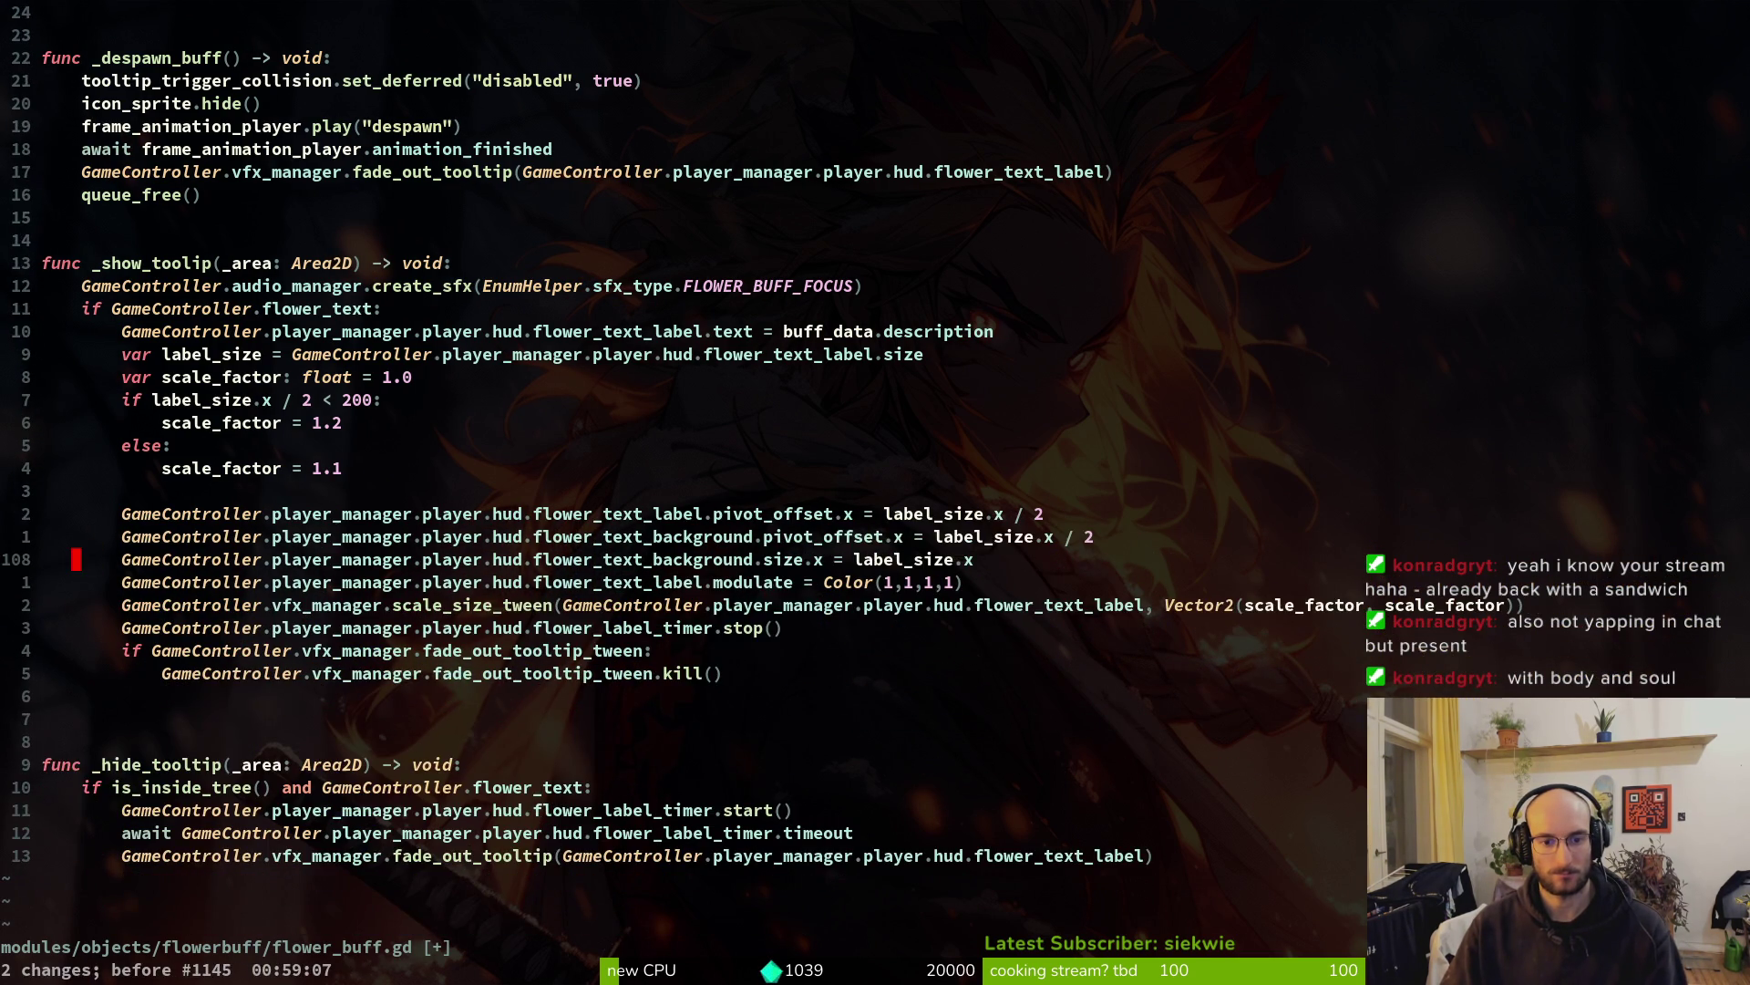
{"action": "key", "text": "ctrl+r"}
{"action": "key", "text": "ctrl+r"}
{"action": "key", "text": "ctrl+r"}
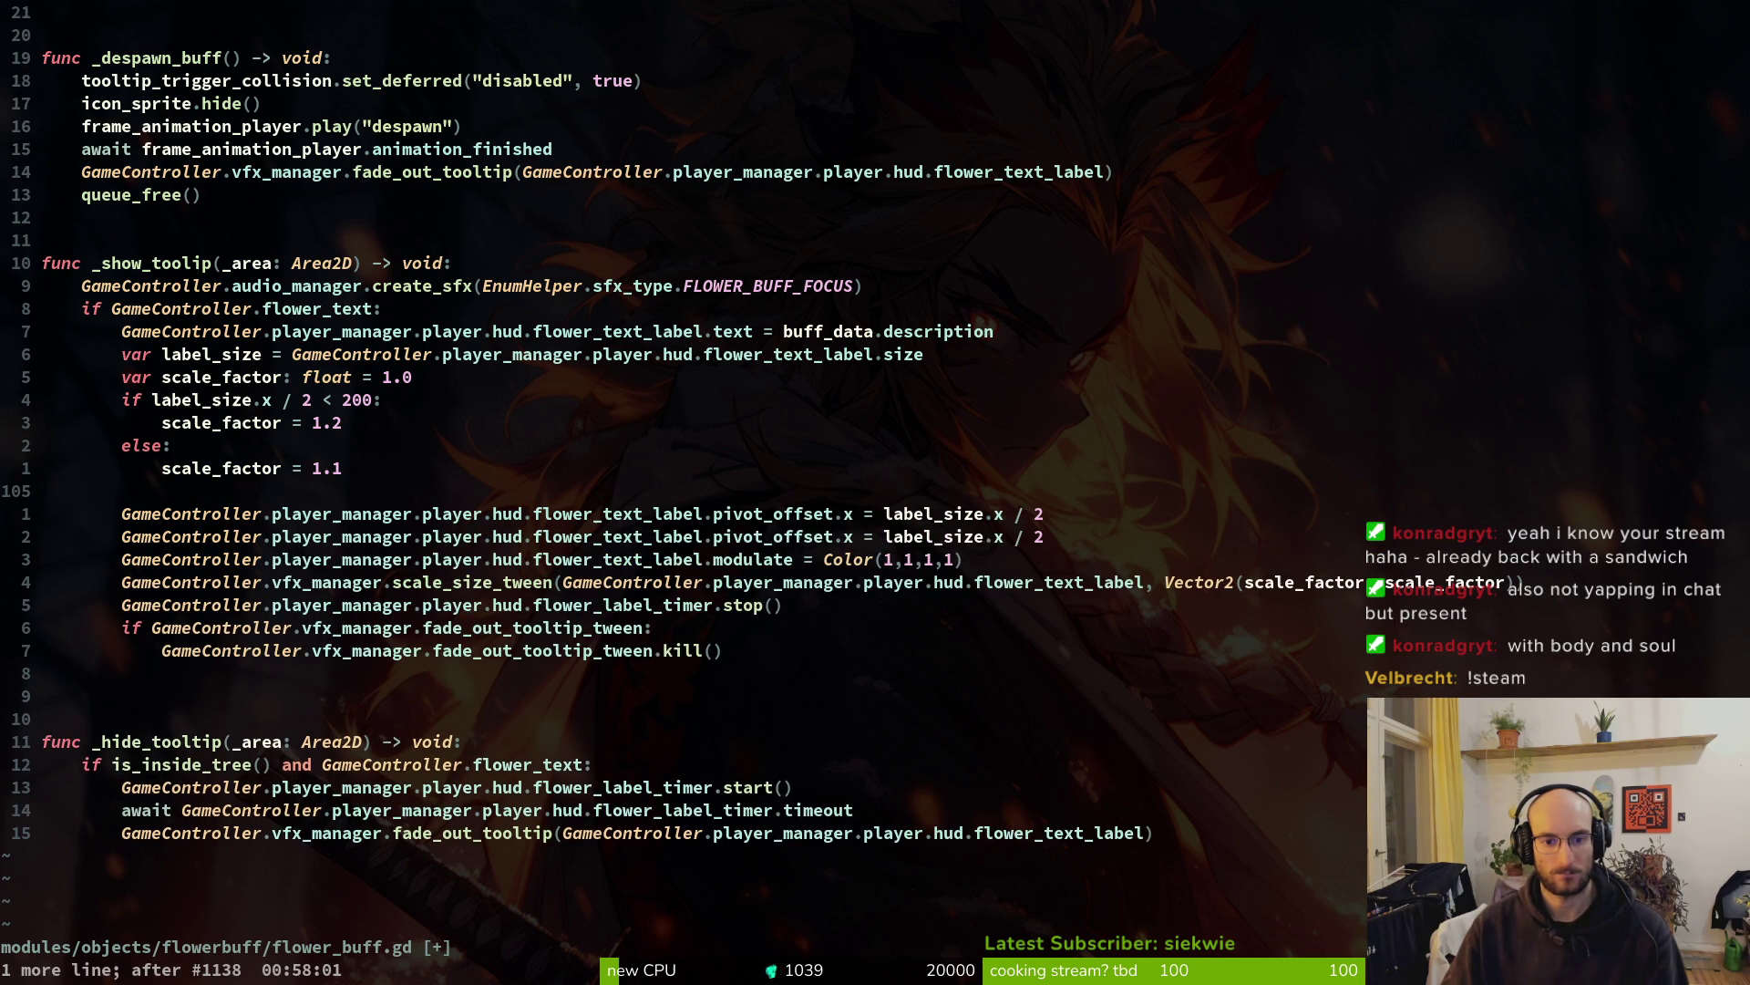
{"action": "key", "text": "ctrl+r"}
{"action": "key", "text": "u"}
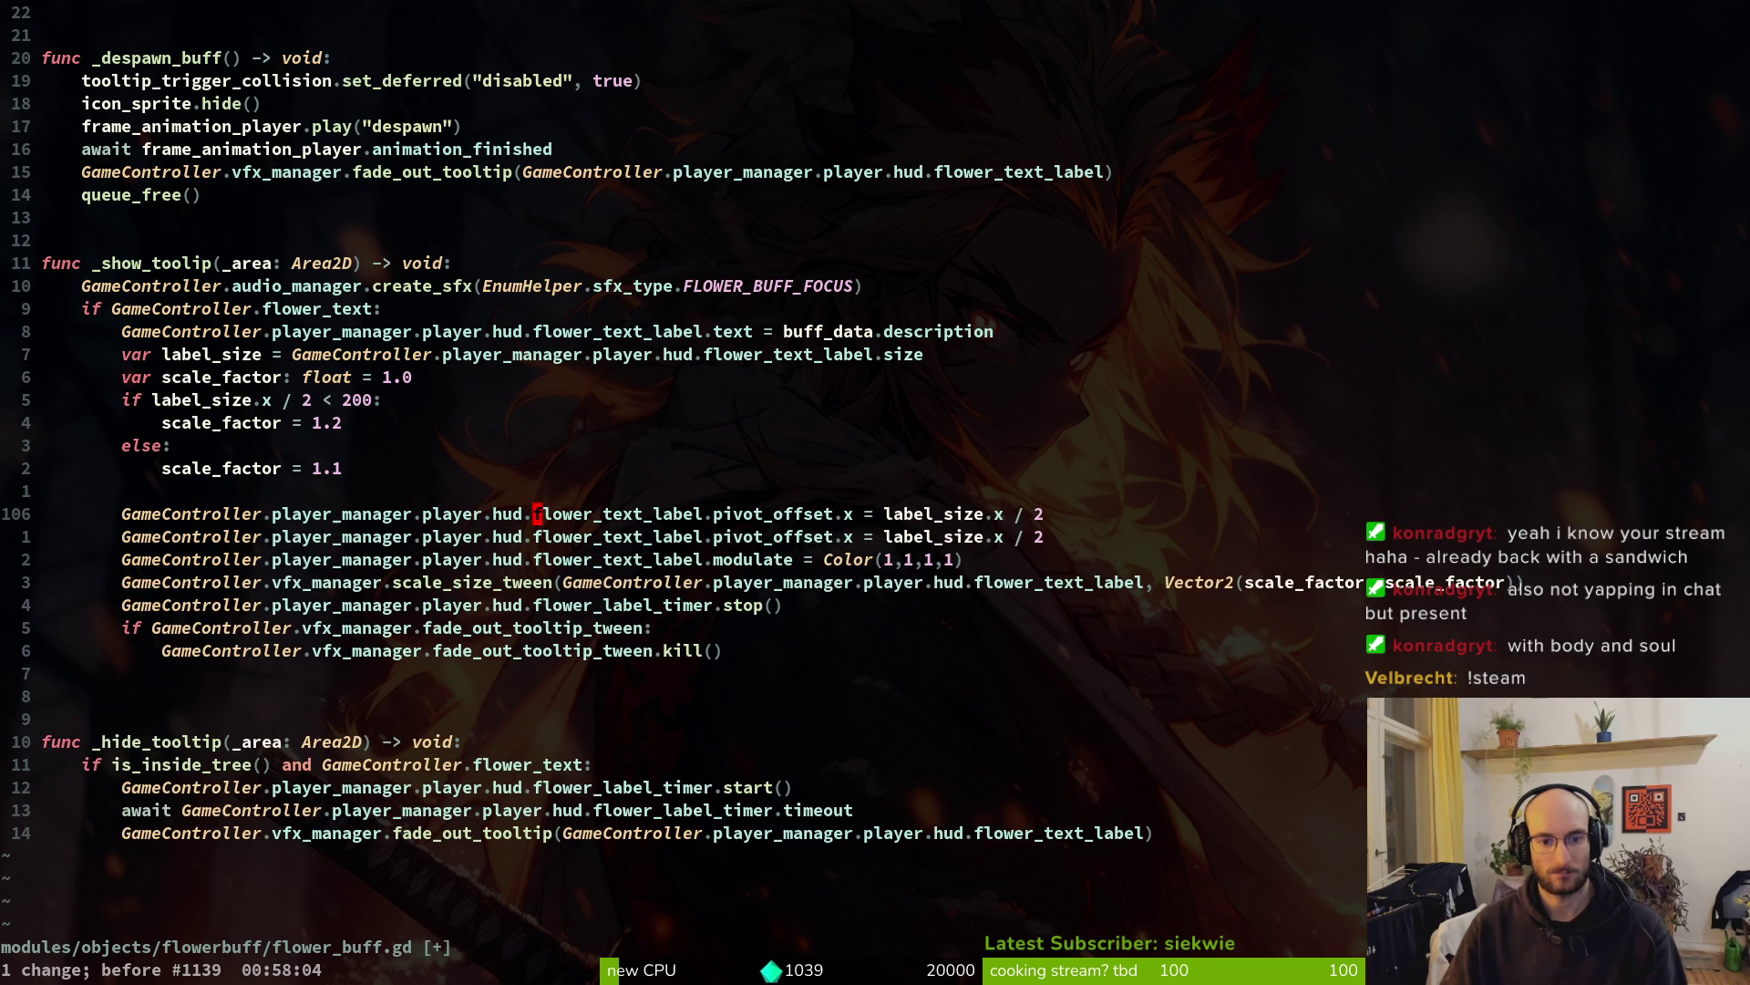
{"action": "key", "text": "alt+Tab"}
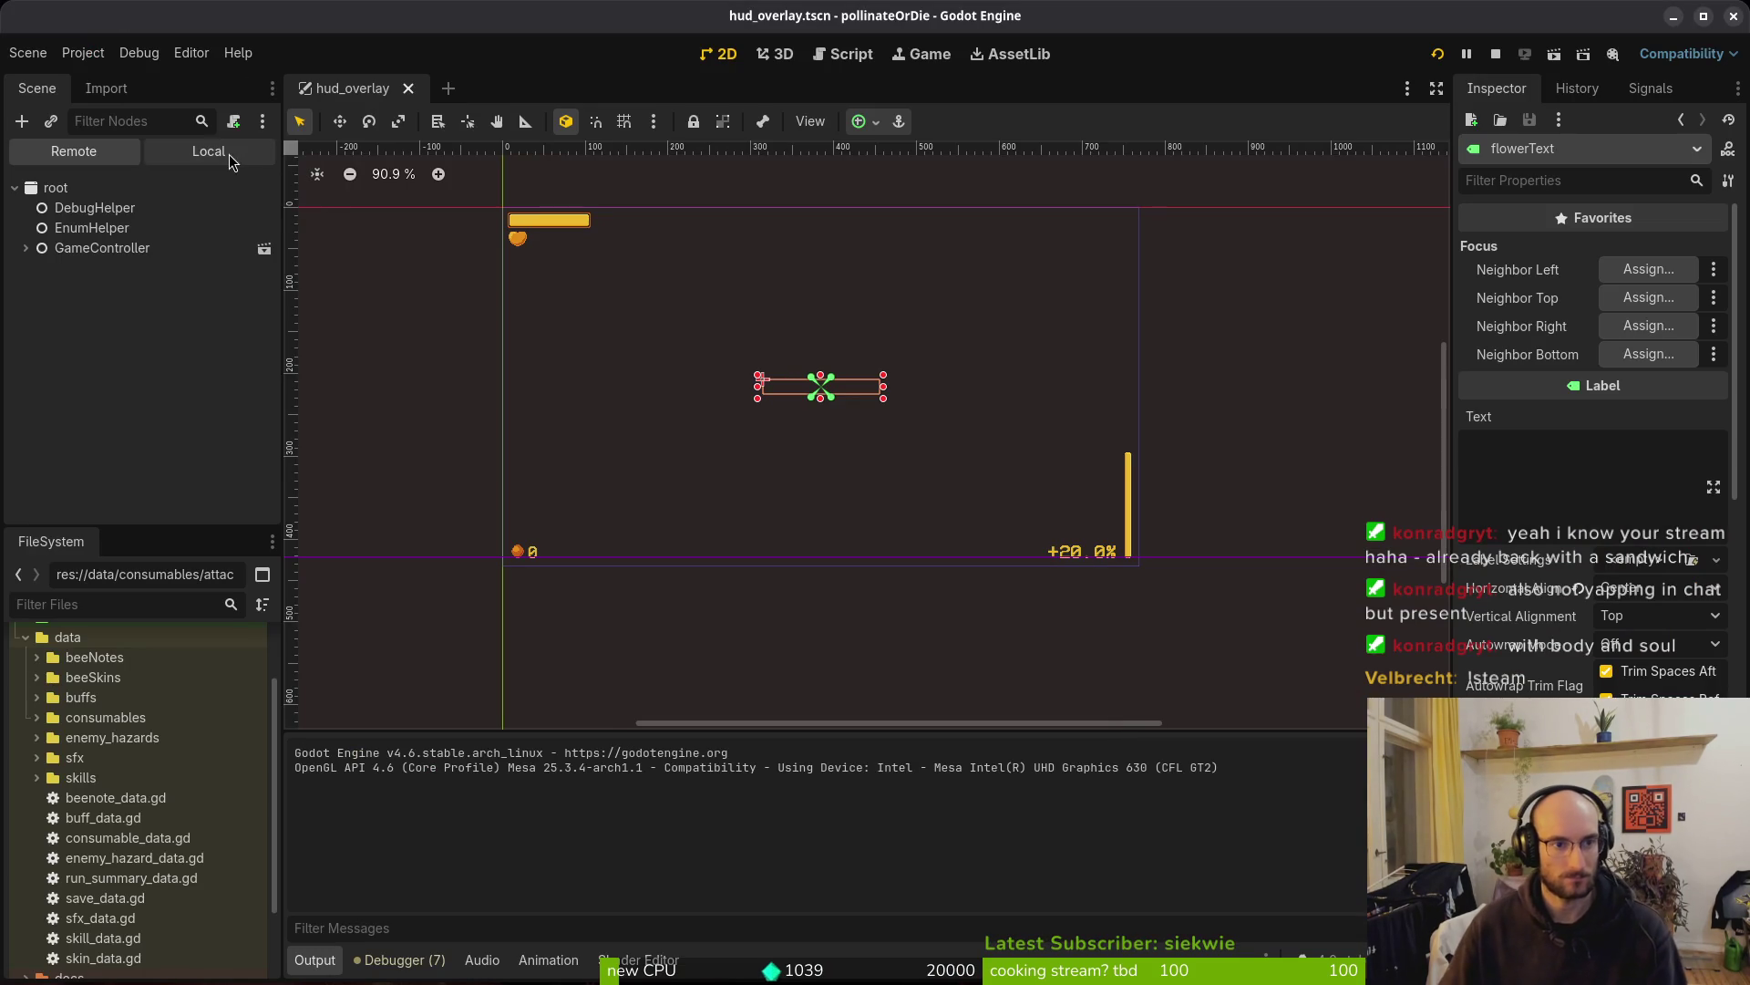
Move flowerText out to hudOverlay, delete flowerTextBackground, and save hud_overlay.tscn
{"action": "left_click", "coordinate": [25, 428]}
{"action": "left_click_drag", "start_coordinate": [98, 453], "coordinate": [127, 419]}
{"action": "left_click", "coordinate": [157, 449]}
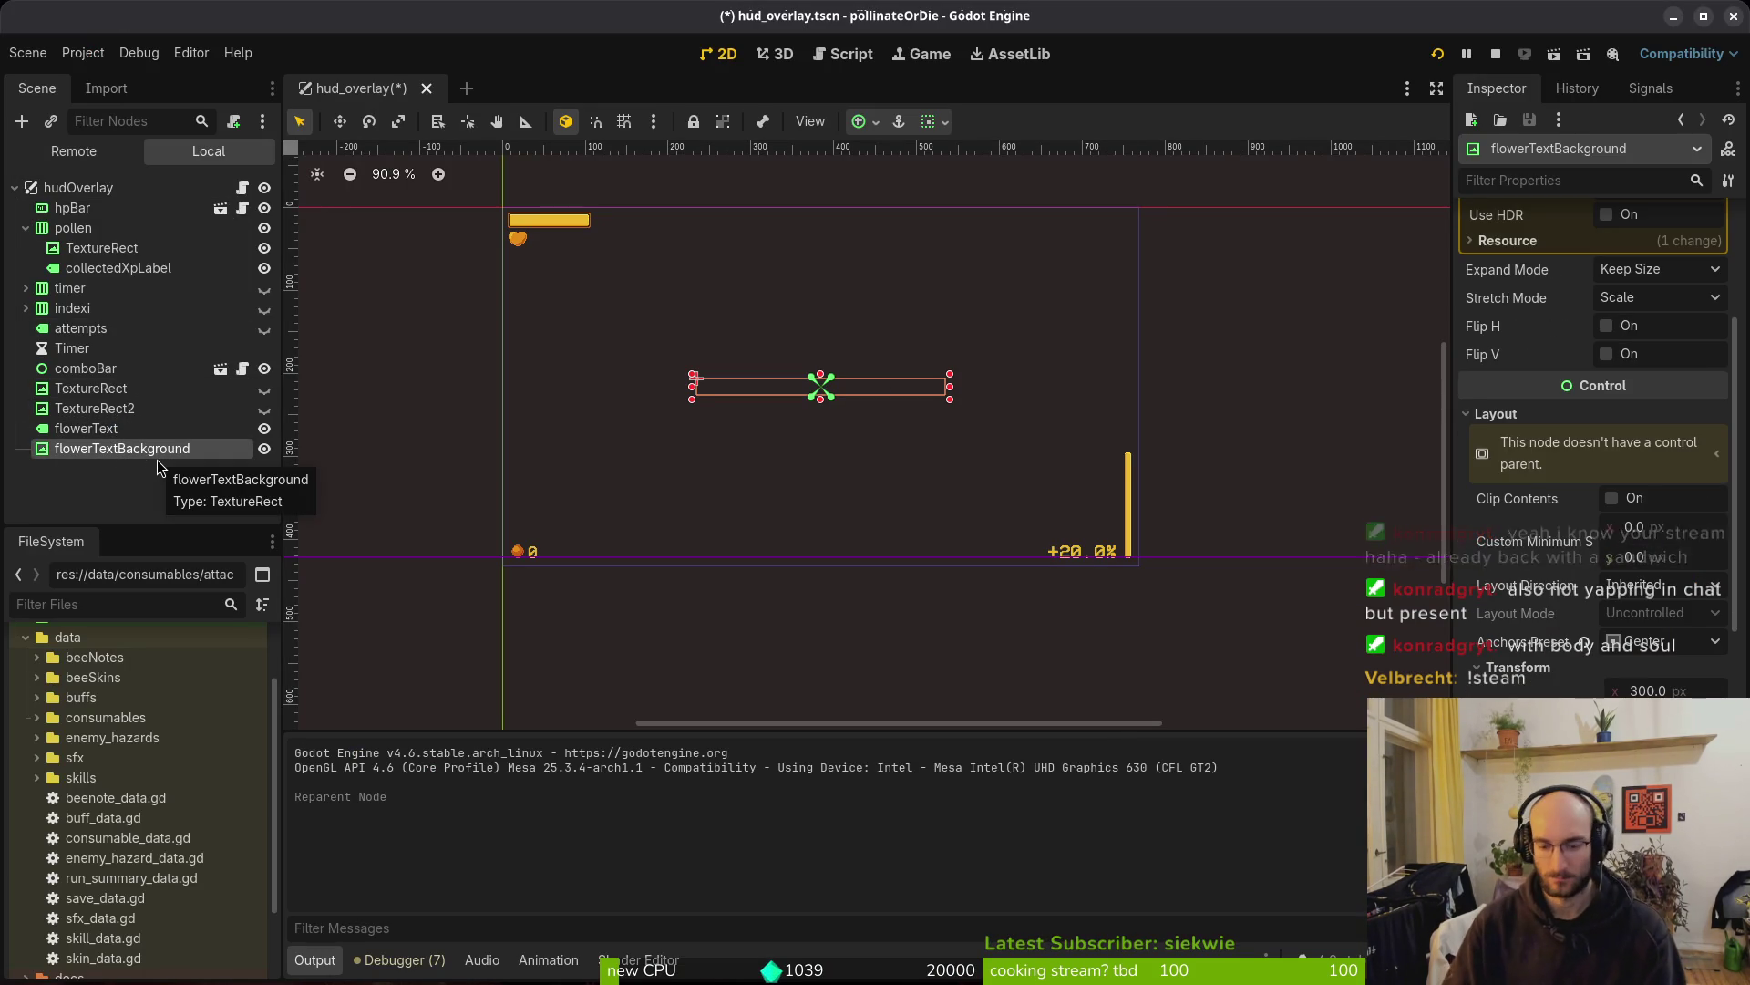
{"action": "key", "text": "Delete"}
{"action": "key", "text": "Return"}
{"action": "key", "text": "ctrl+s"}
{"action": "left_click", "coordinate": [143, 435]}
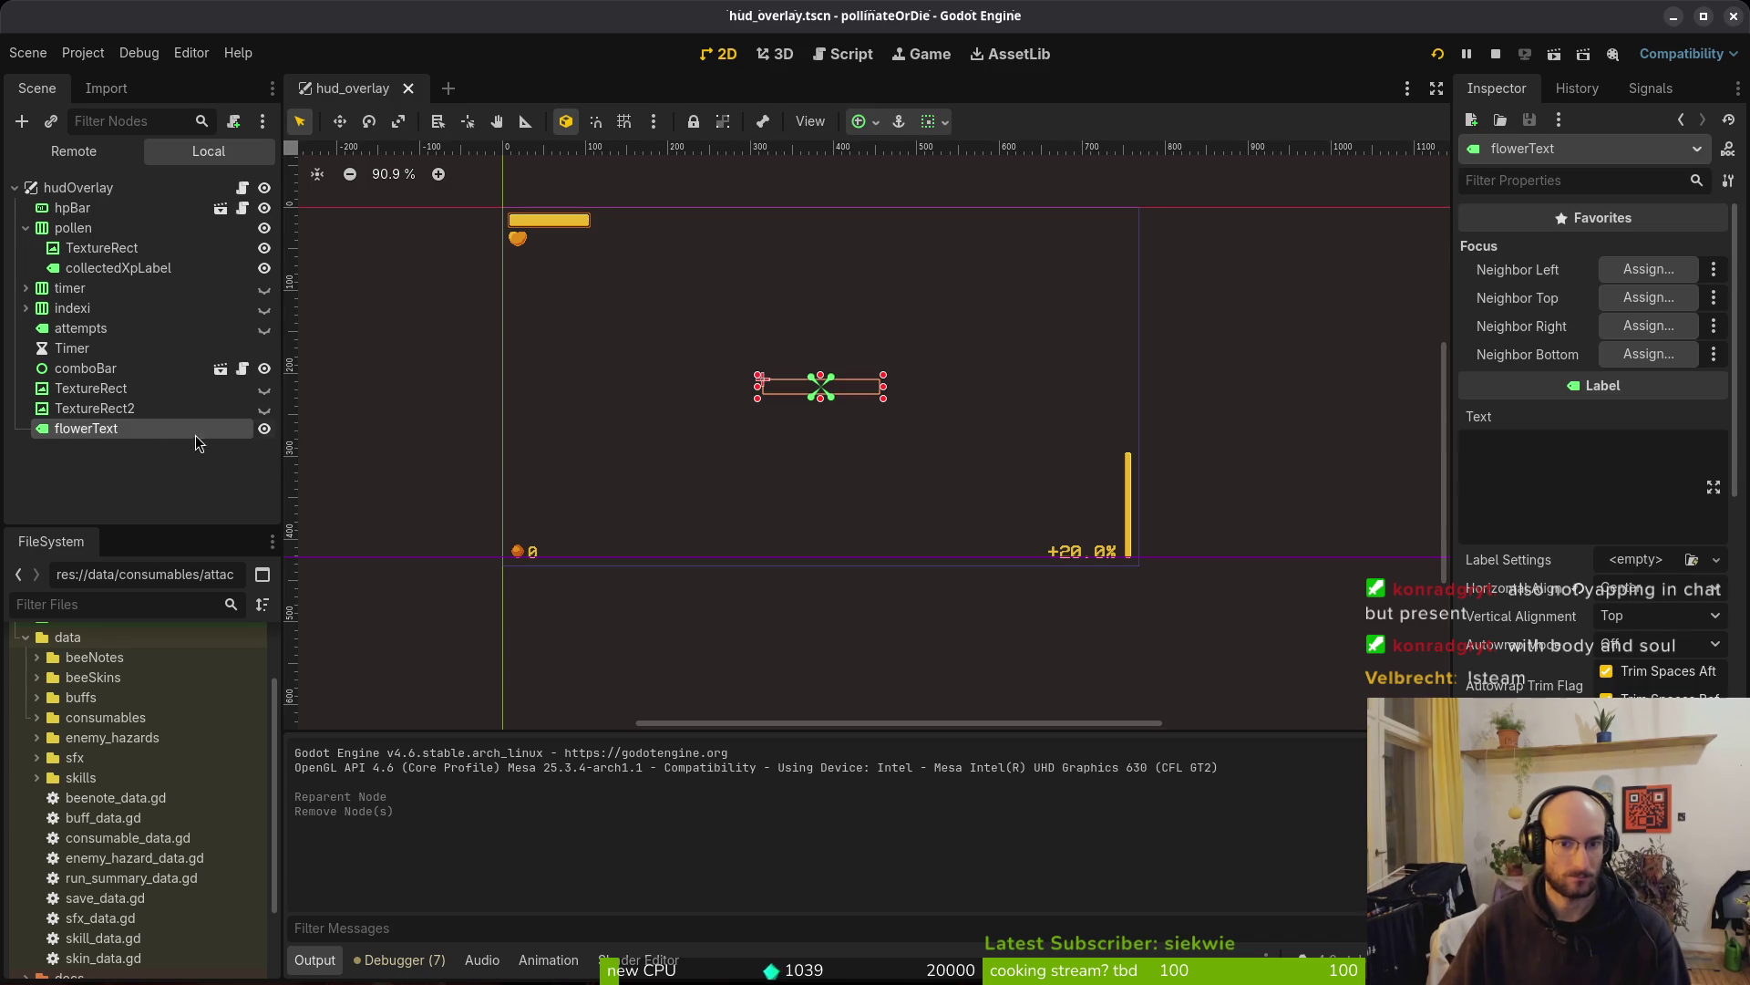
{"action": "key", "text": "alt+Tab"}
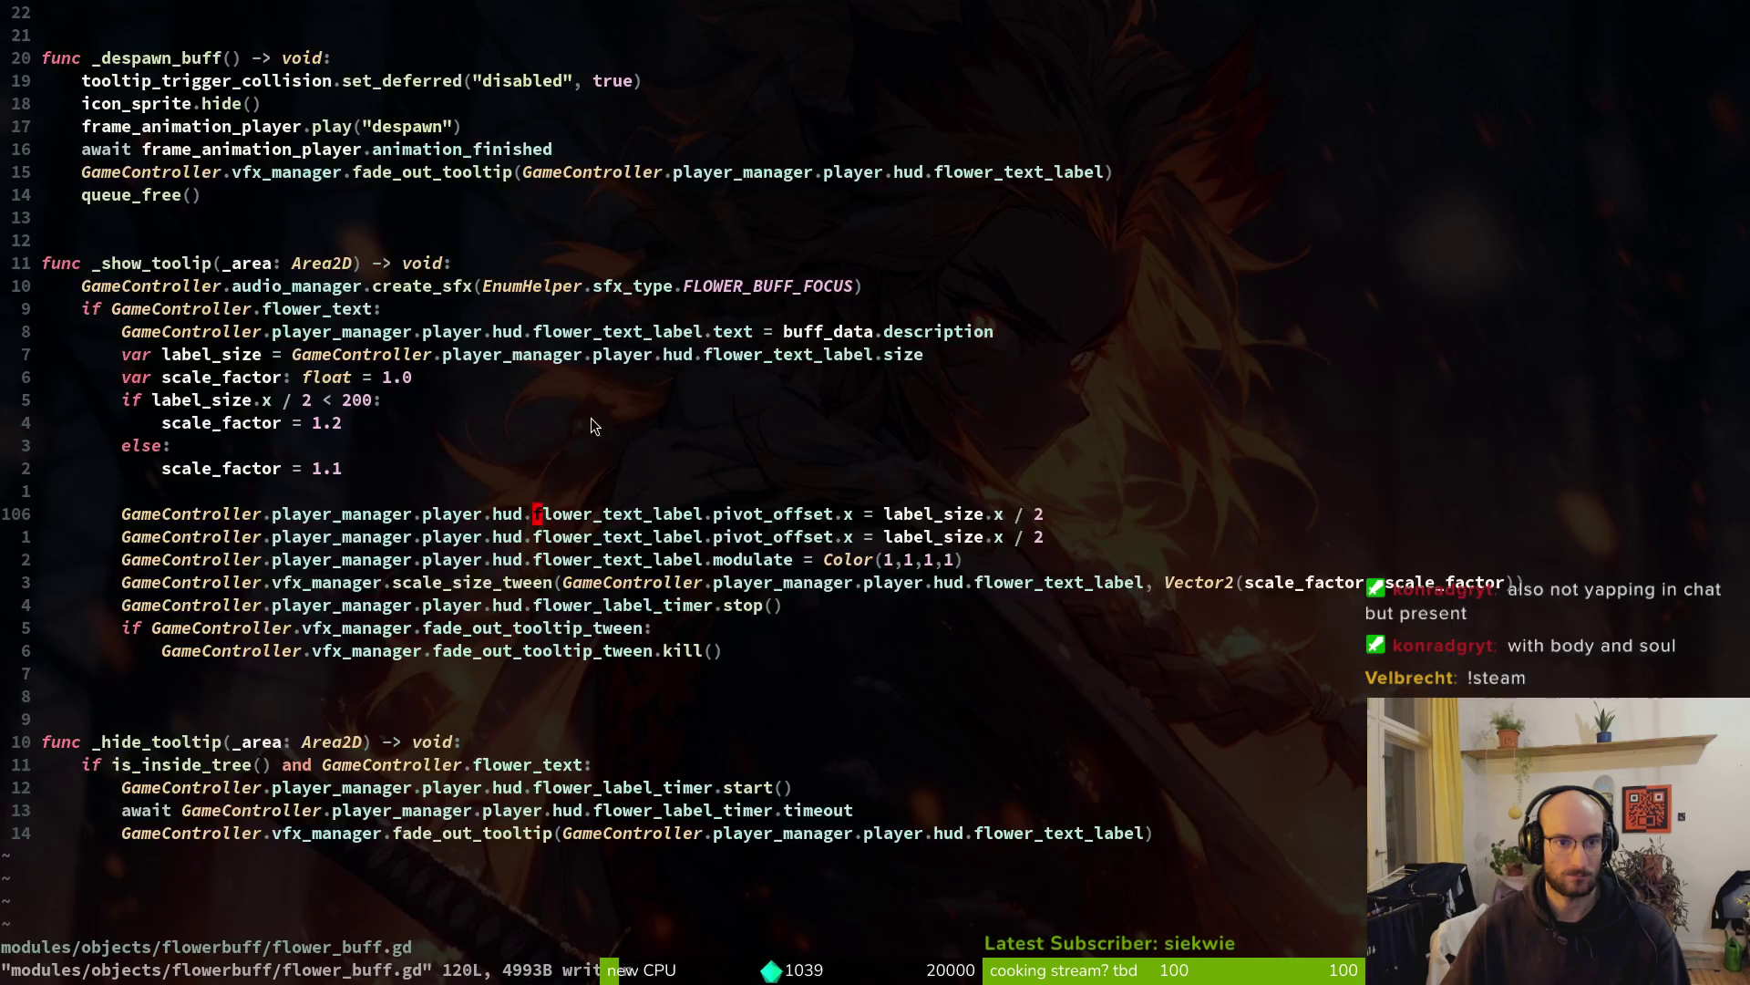
In hud_overlay.gd, delete the flower_text_background line and point flower_text_label at $flowerText
{"action": "scroll", "coordinate": [642, 447], "scroll_direction": "up", "scroll_amount": 20}
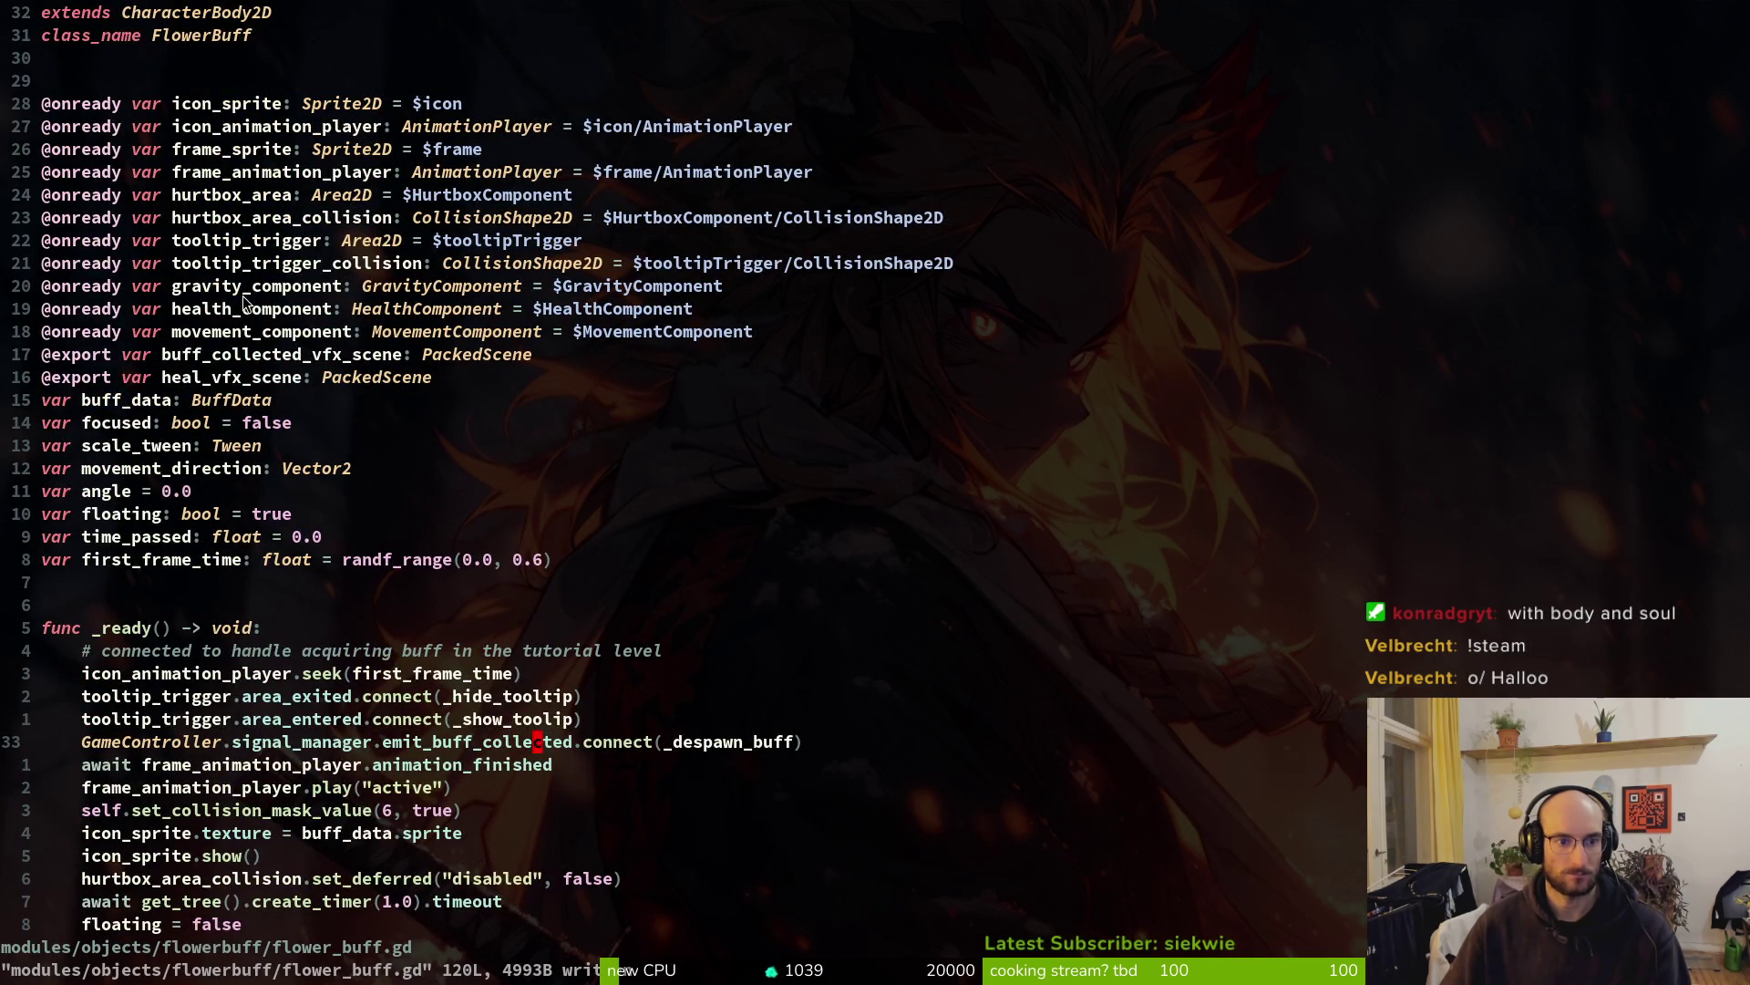
{"action": "key", "text": "space"}
{"action": "key", "text": "f"}
{"action": "key", "text": "f"}
{"action": "type", "text": "huvo"}
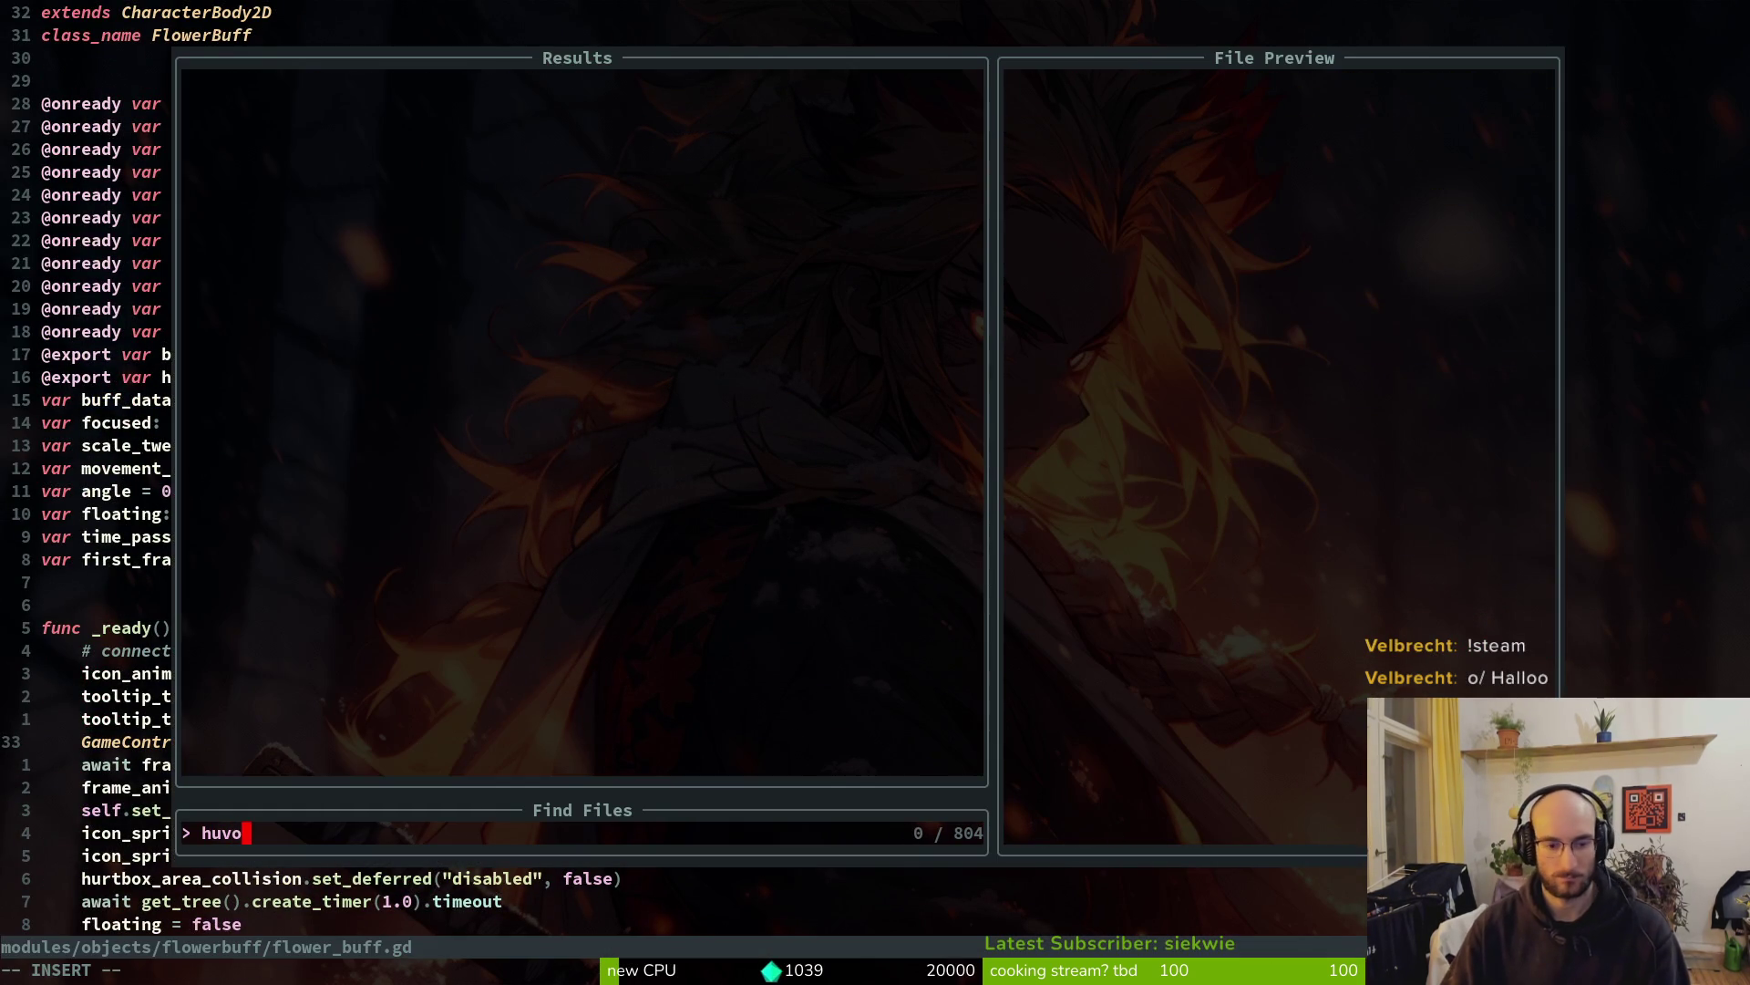
{"action": "key", "text": "Return"}
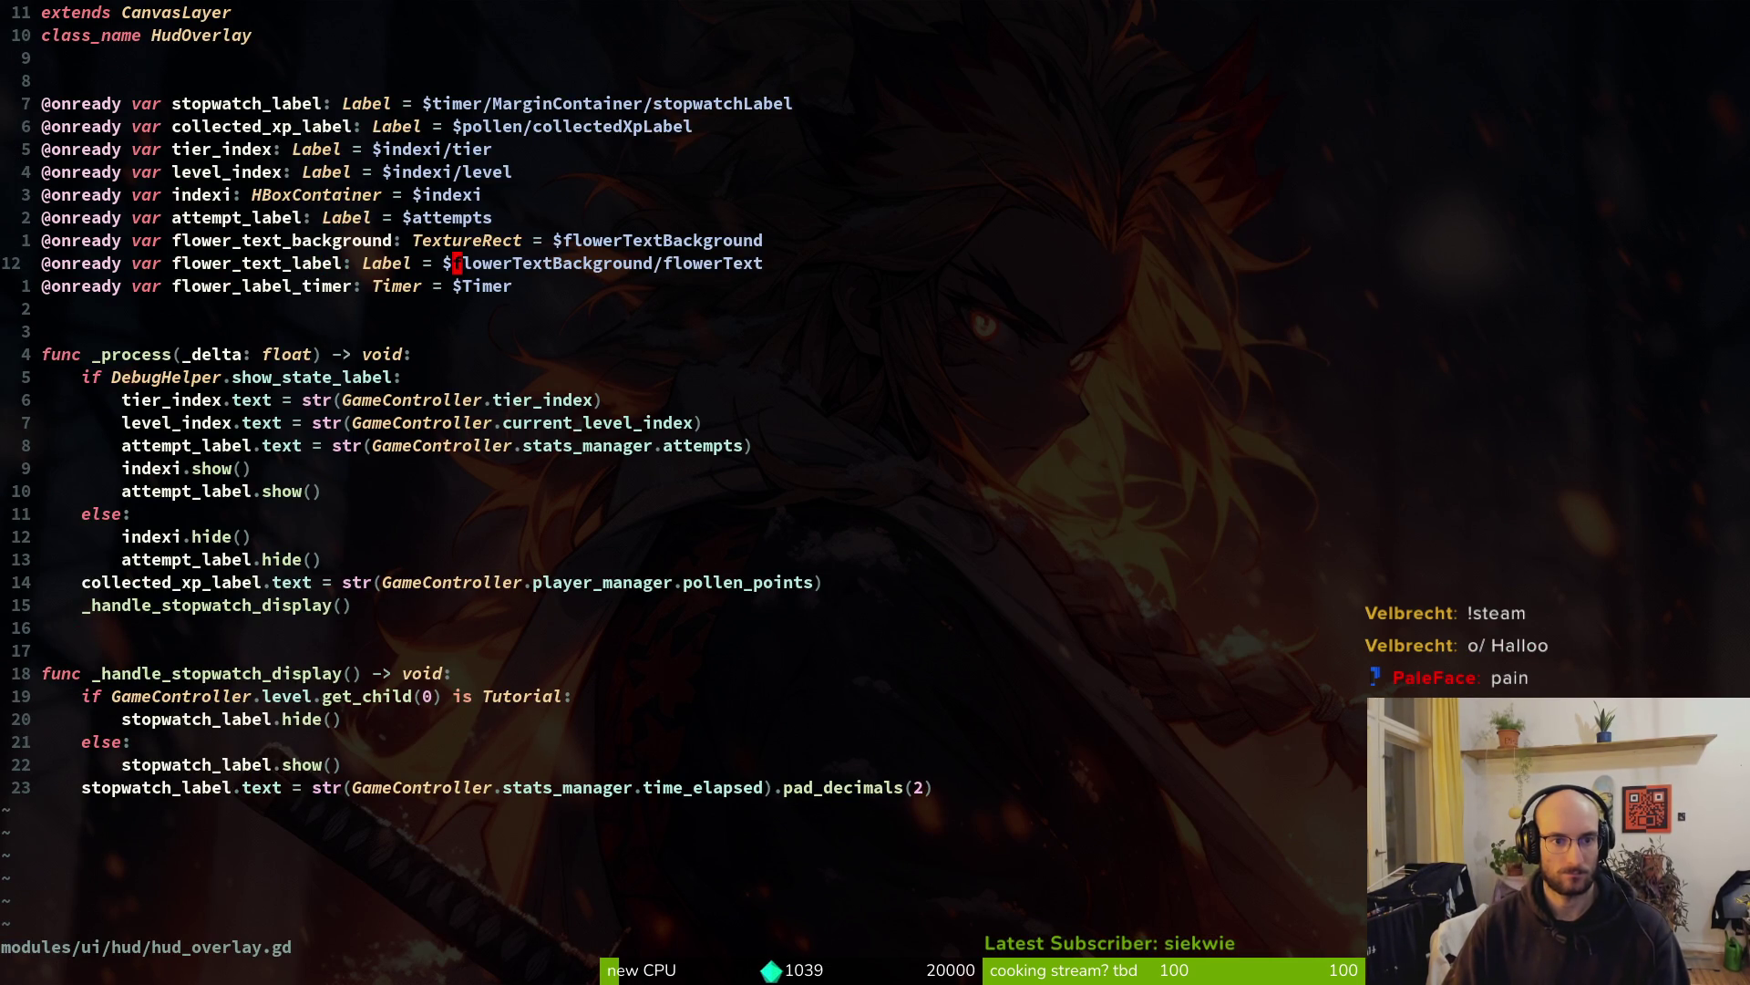
{"action": "key", "text": "d"}
{"action": "key", "text": "d"}
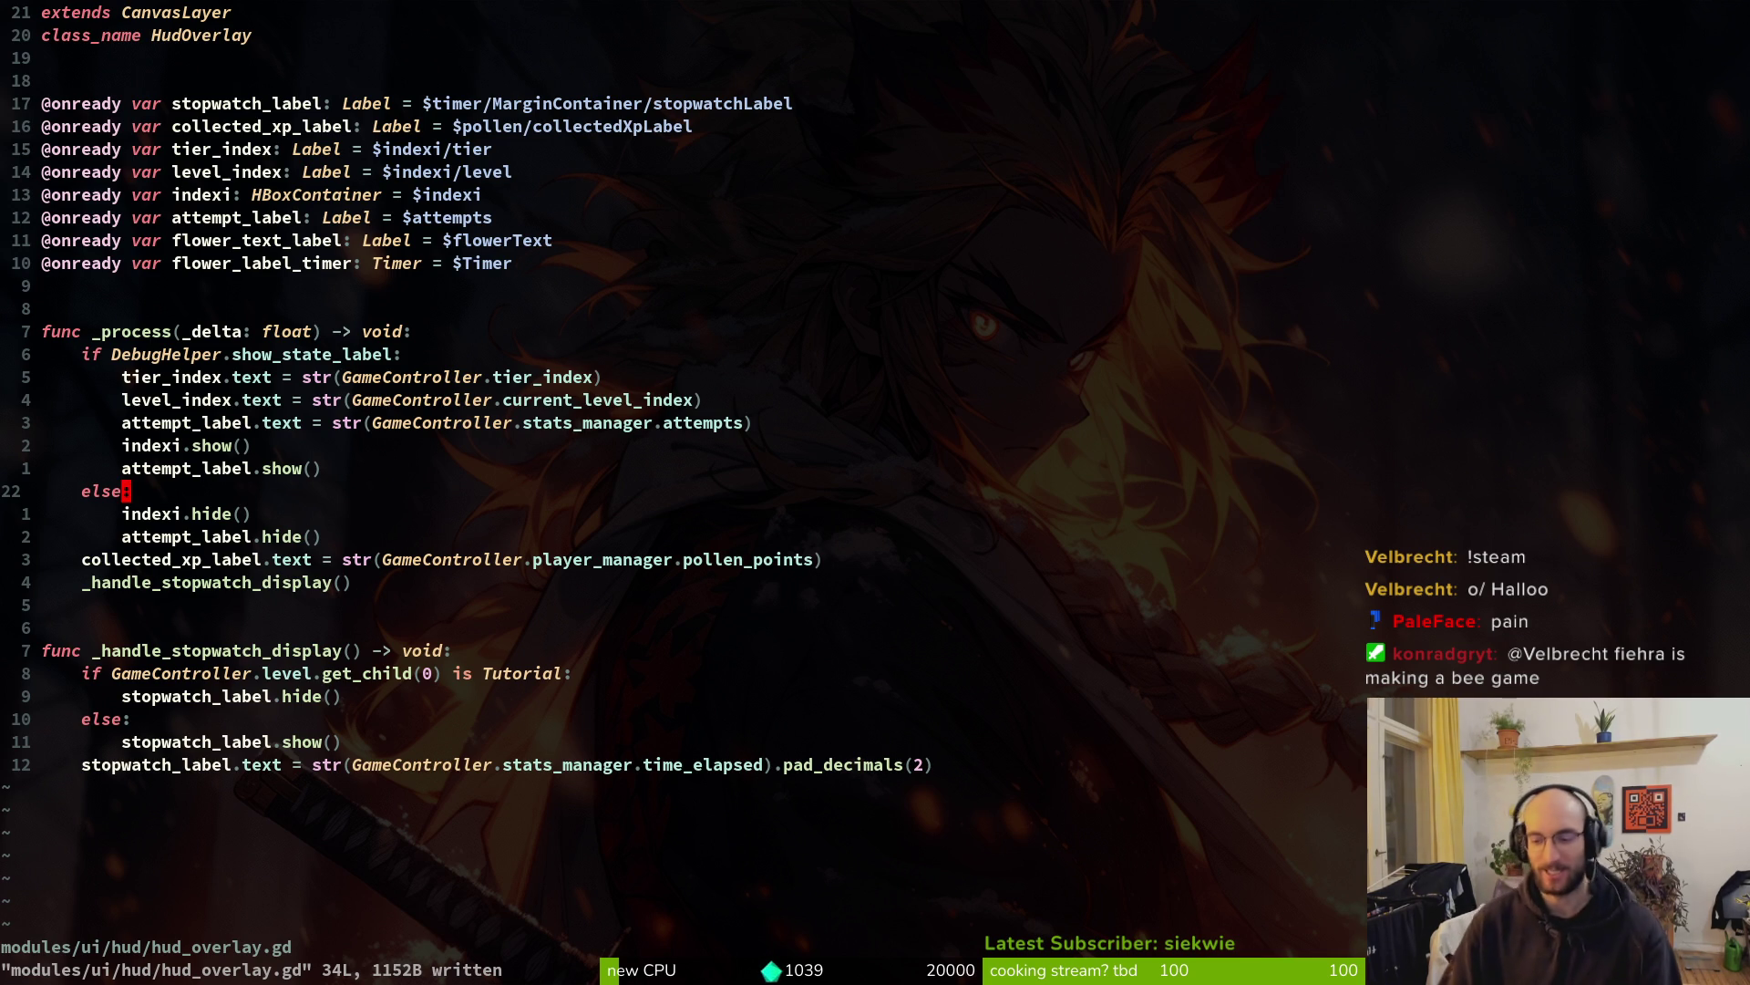
{"action": "key", "text": "alt+Tab"}
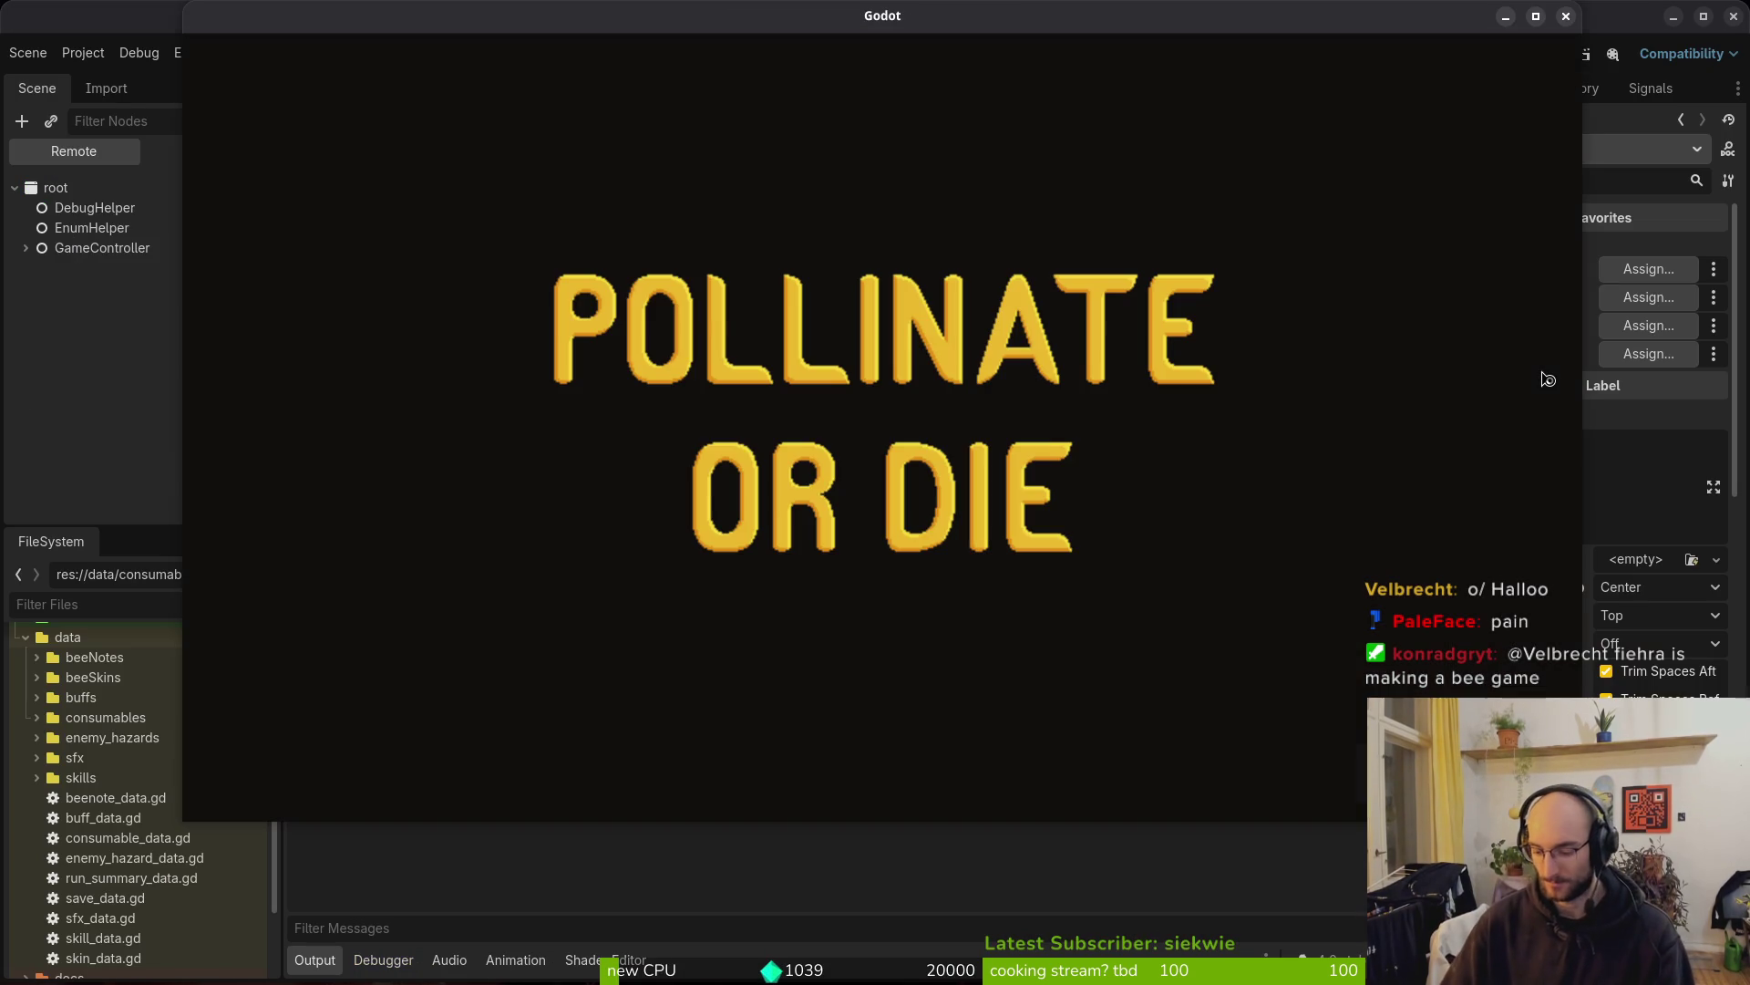
Enter the hive level and confirm the 'increase dash damage by 5%' and 'heal to max health' tooltips
{"action": "key", "text": "Return"}
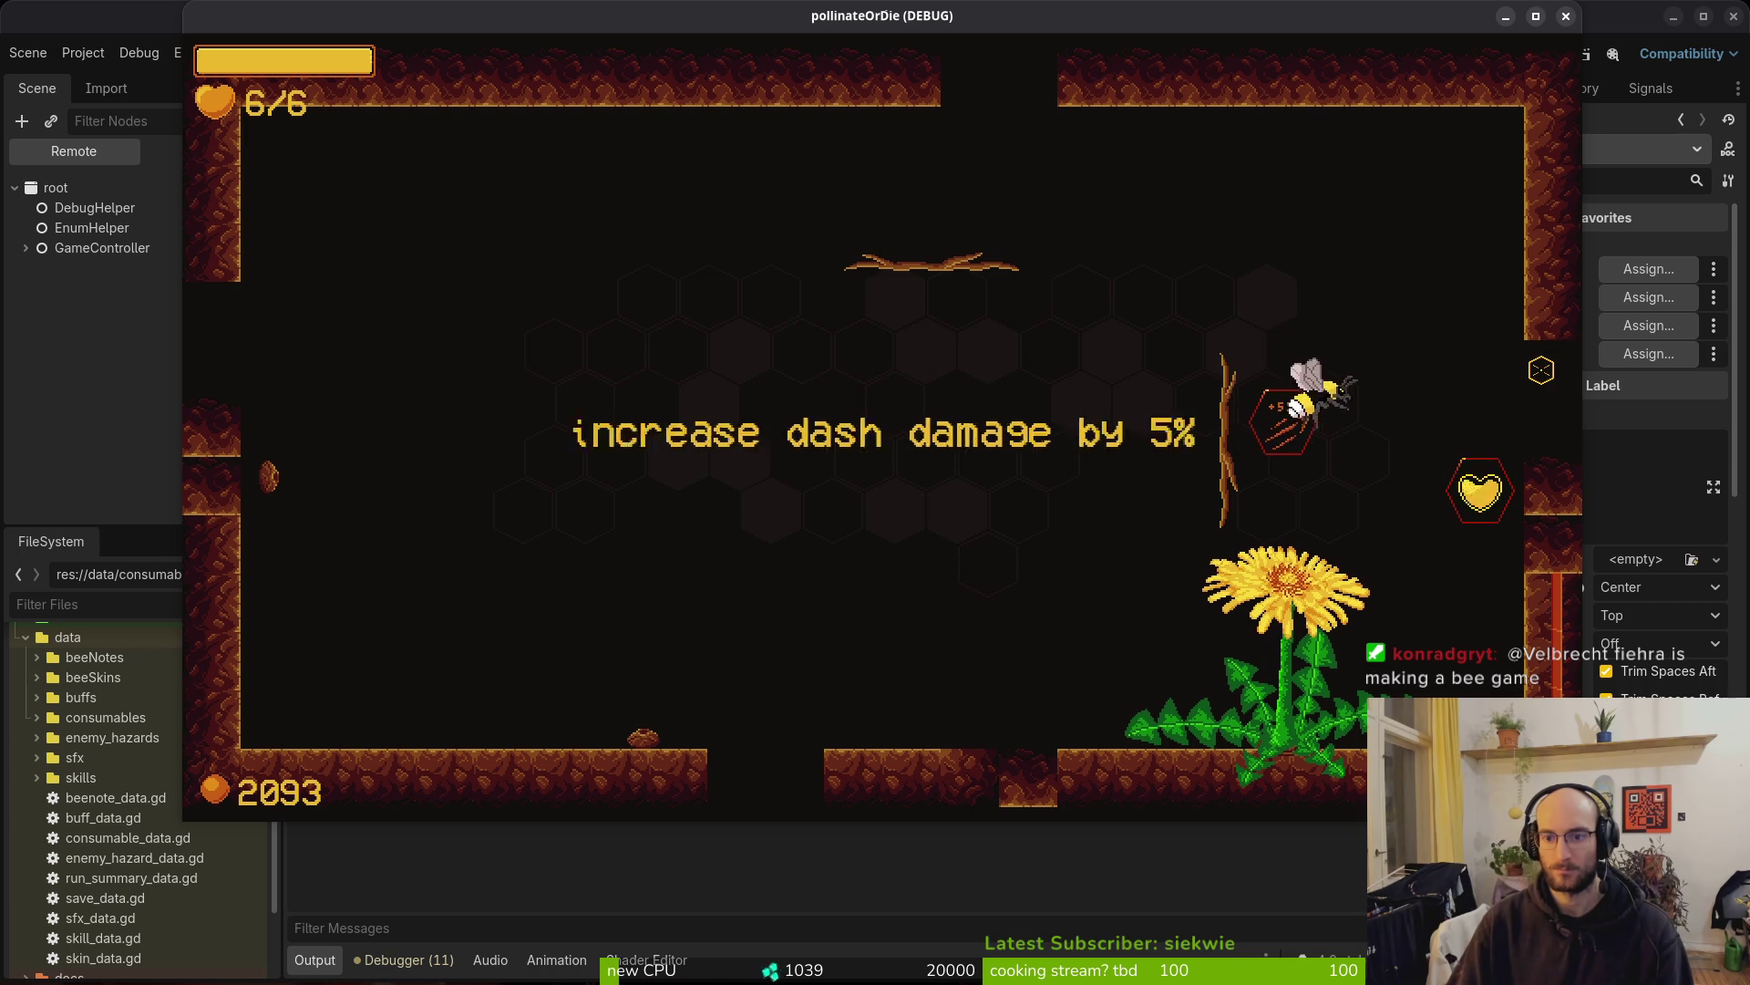
{"action": "key", "text": "alt+F4"}
{"action": "key", "text": "alt+Tab"}
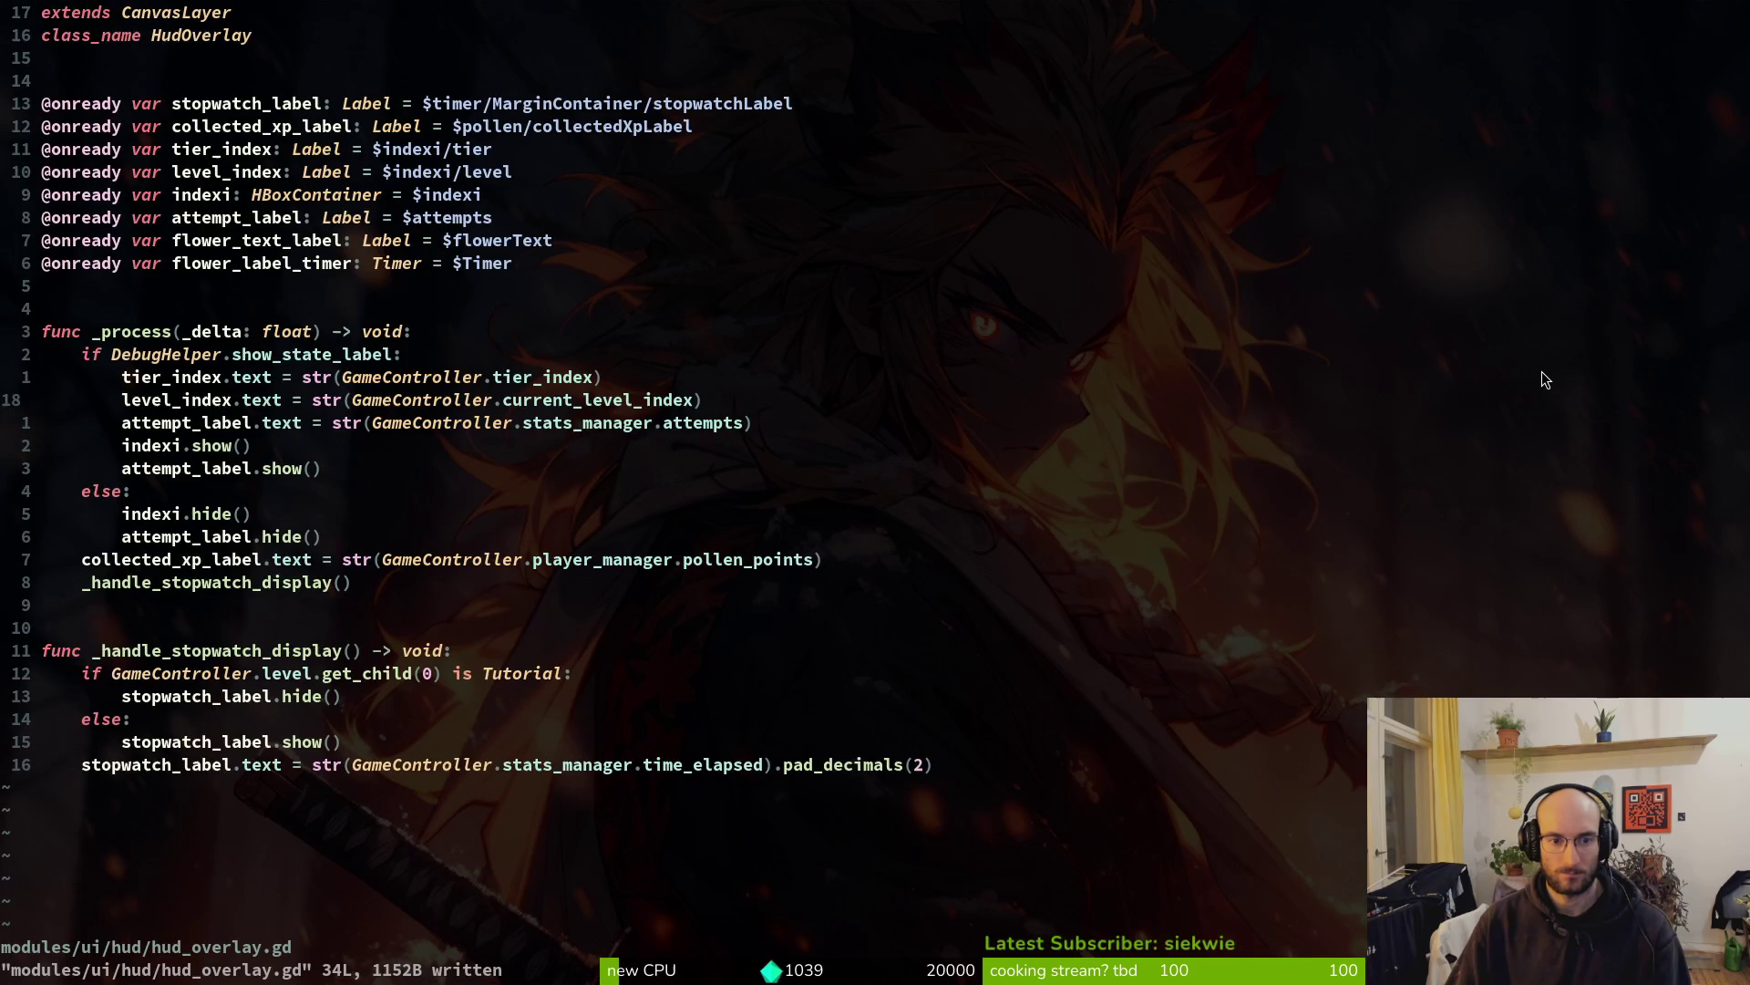
Raise the flowerText label to (313, 176) and save hud_overlay.tscn
{"action": "key", "text": "F5"}
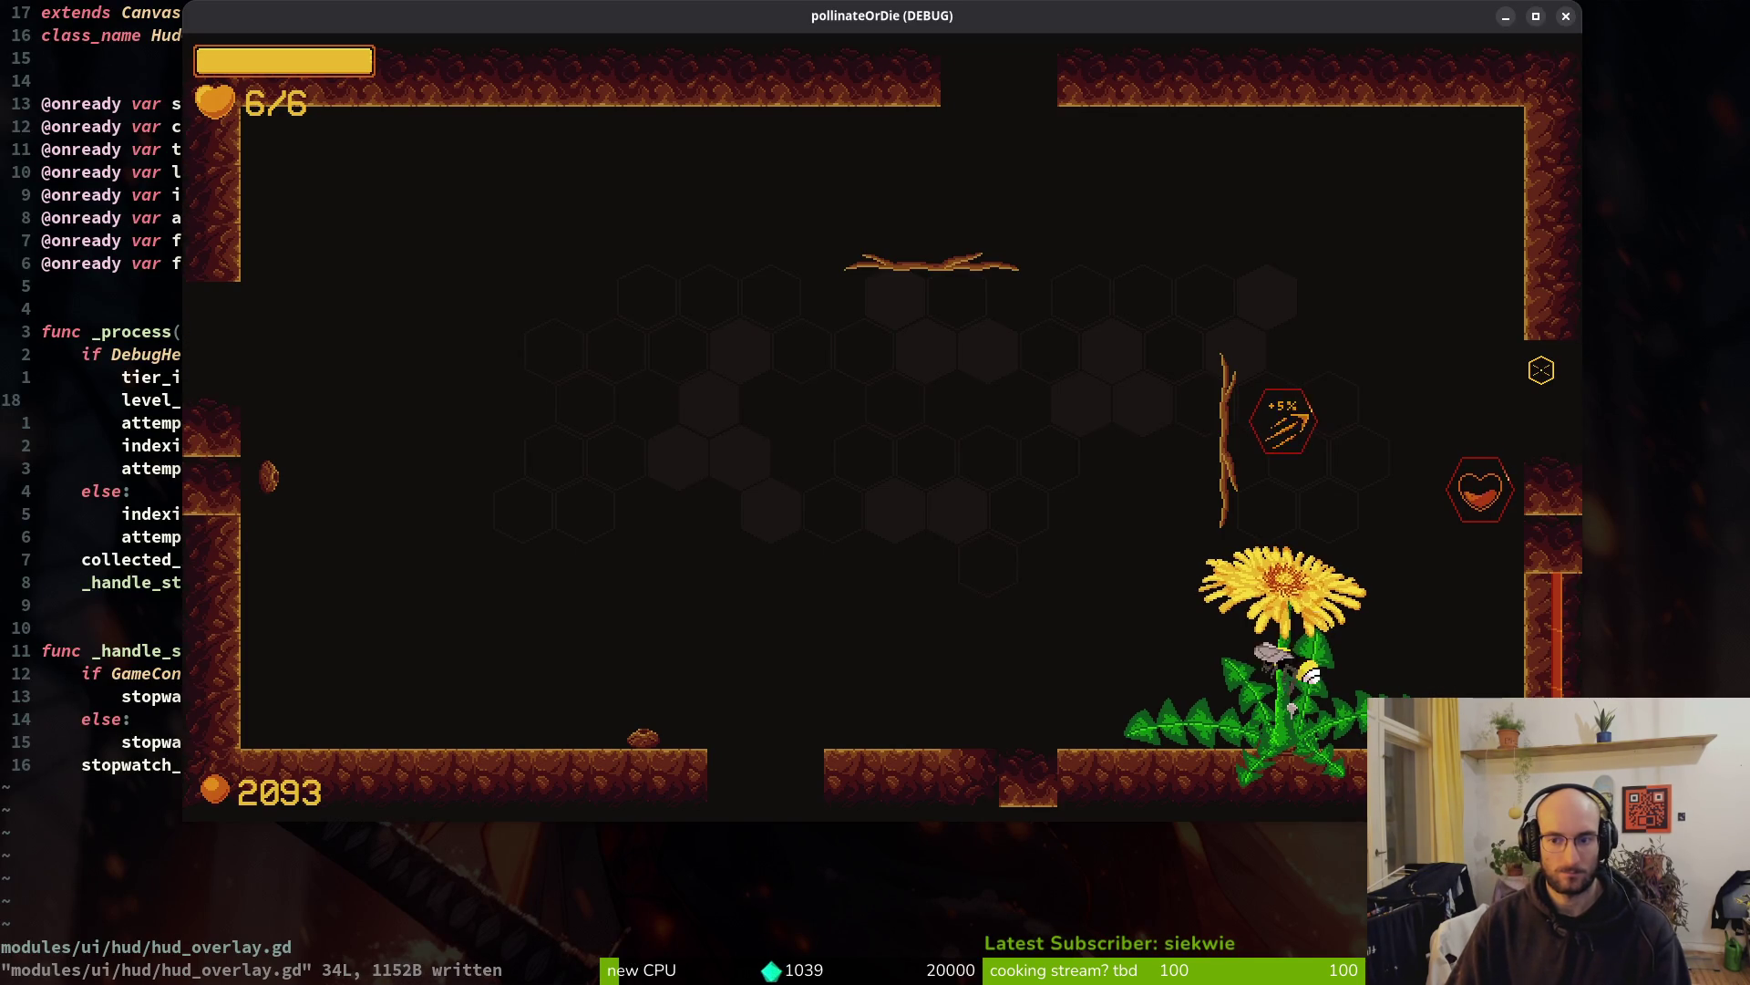
{"action": "key", "text": "alt+F4"}
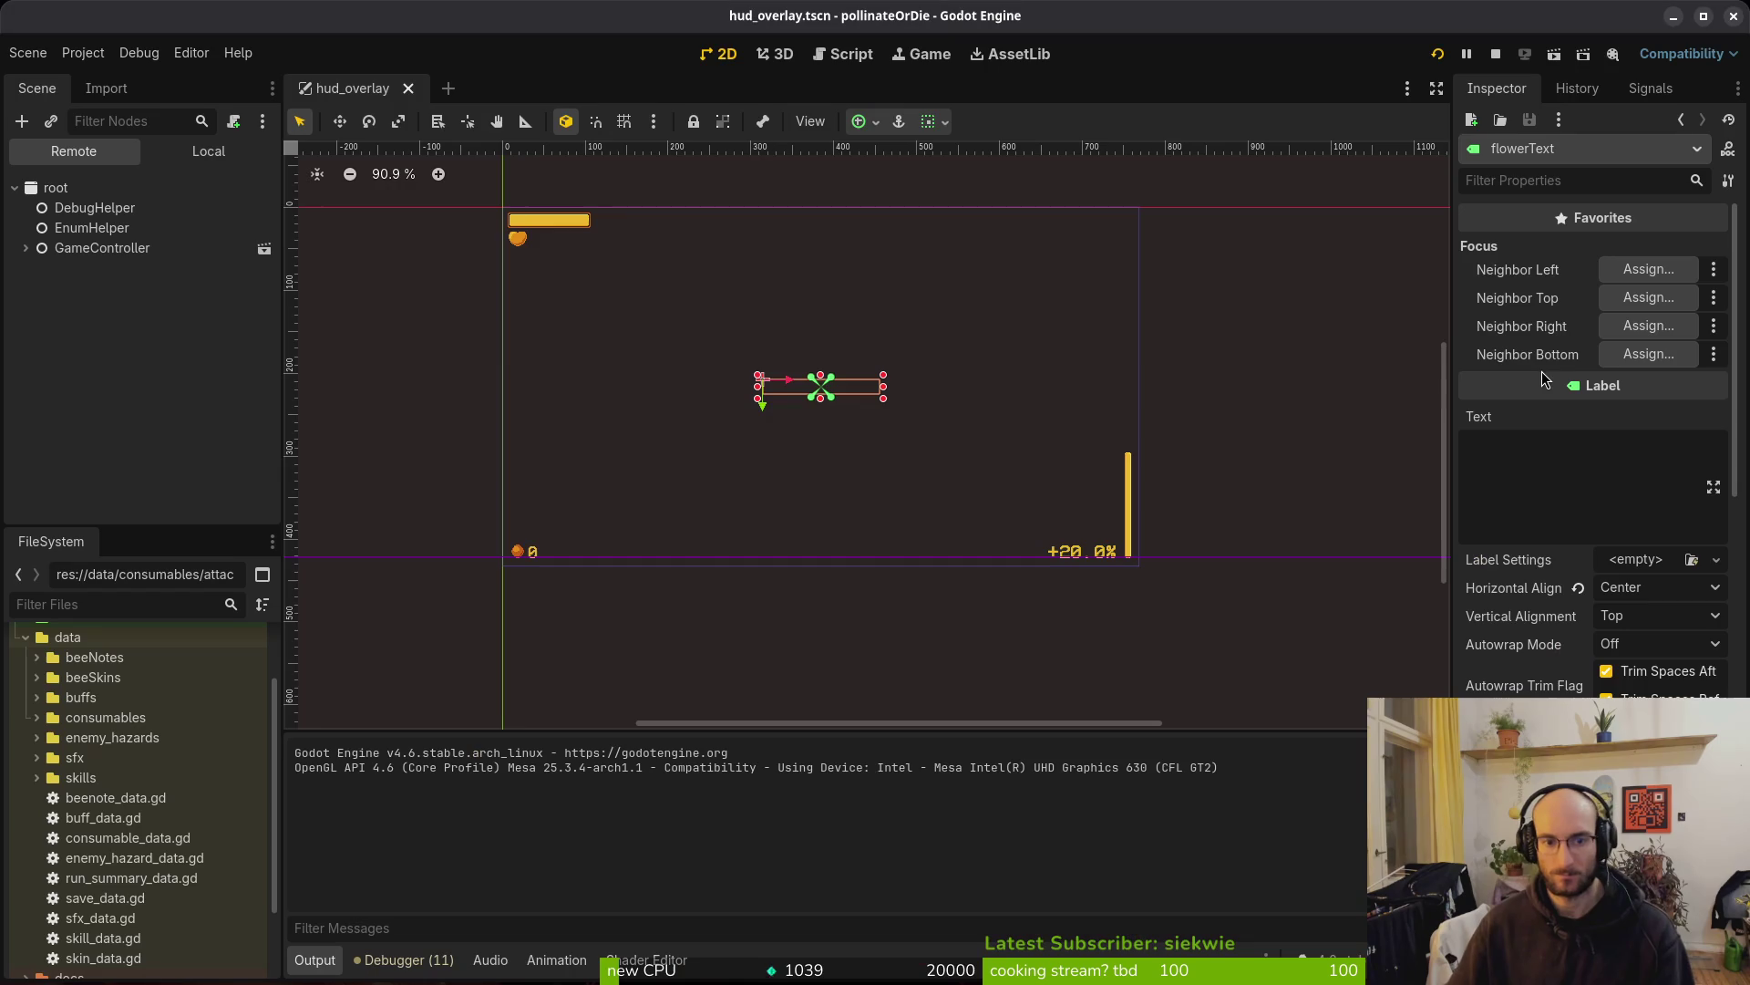
{"action": "left_click_drag", "start_coordinate": [913, 445], "coordinate": [899, 509]}
{"action": "key", "text": "Up"}
{"action": "key", "text": "Up"}
{"action": "key", "text": "Up"}
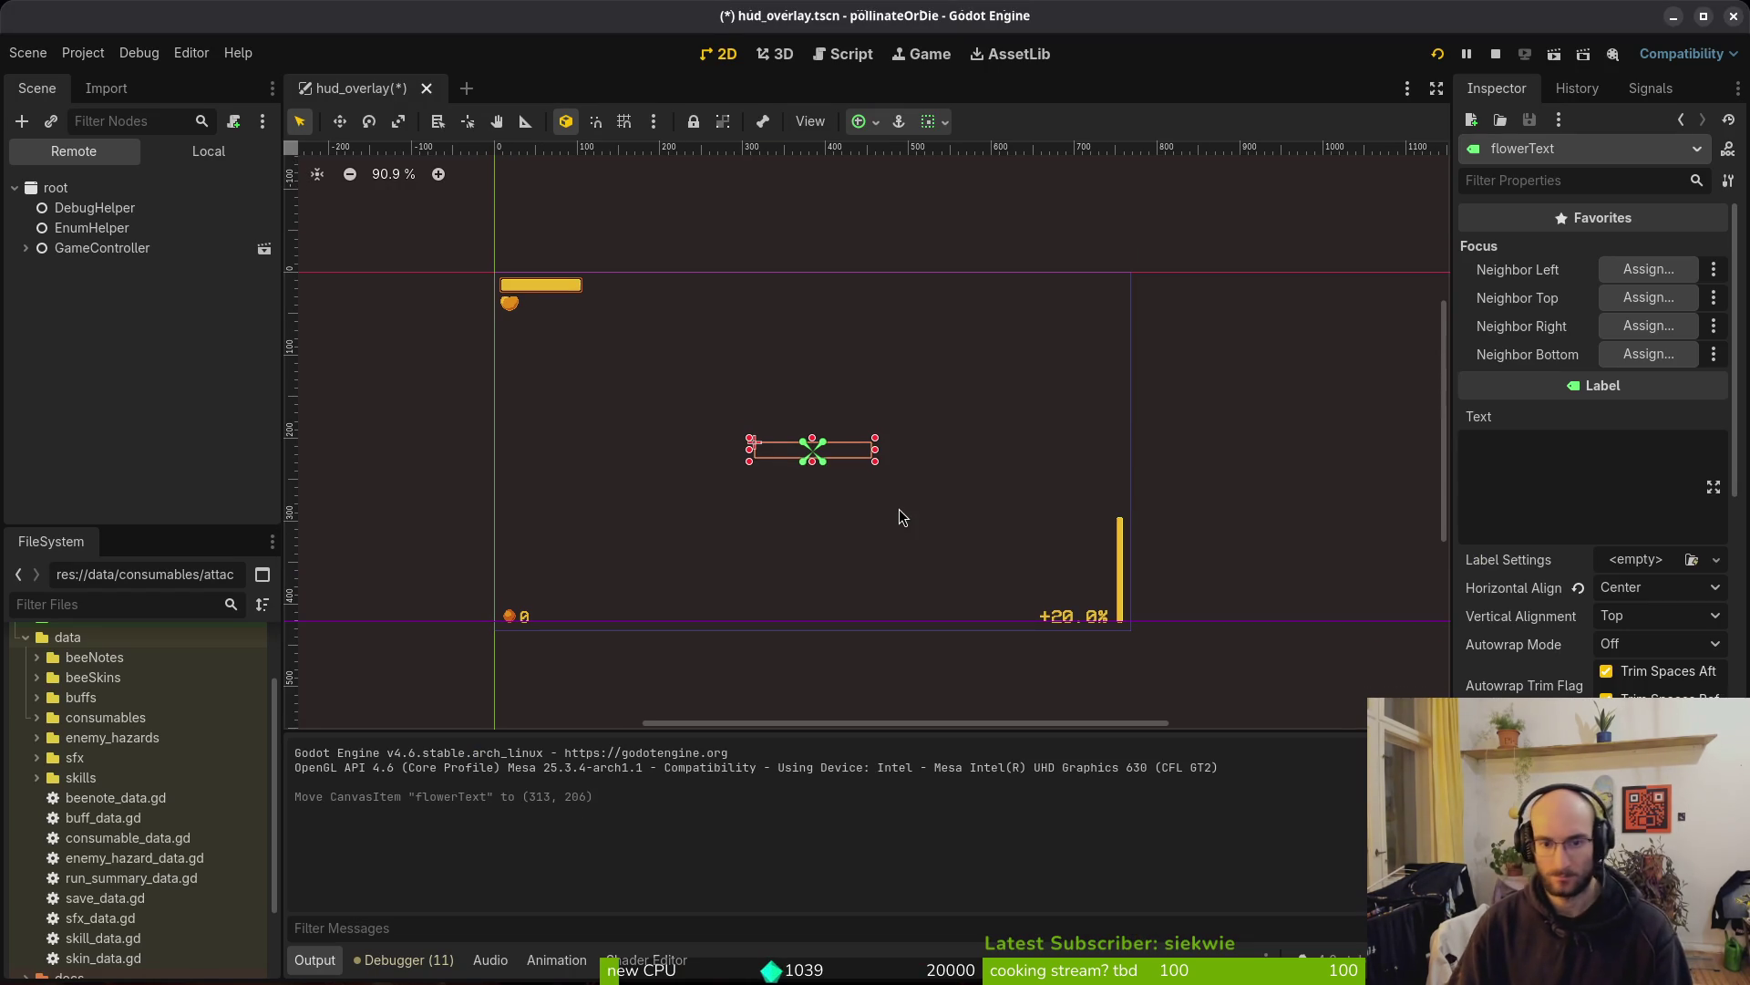
{"action": "key", "text": "Up"}
{"action": "key", "text": "Up"}
{"action": "key", "text": "Up"}
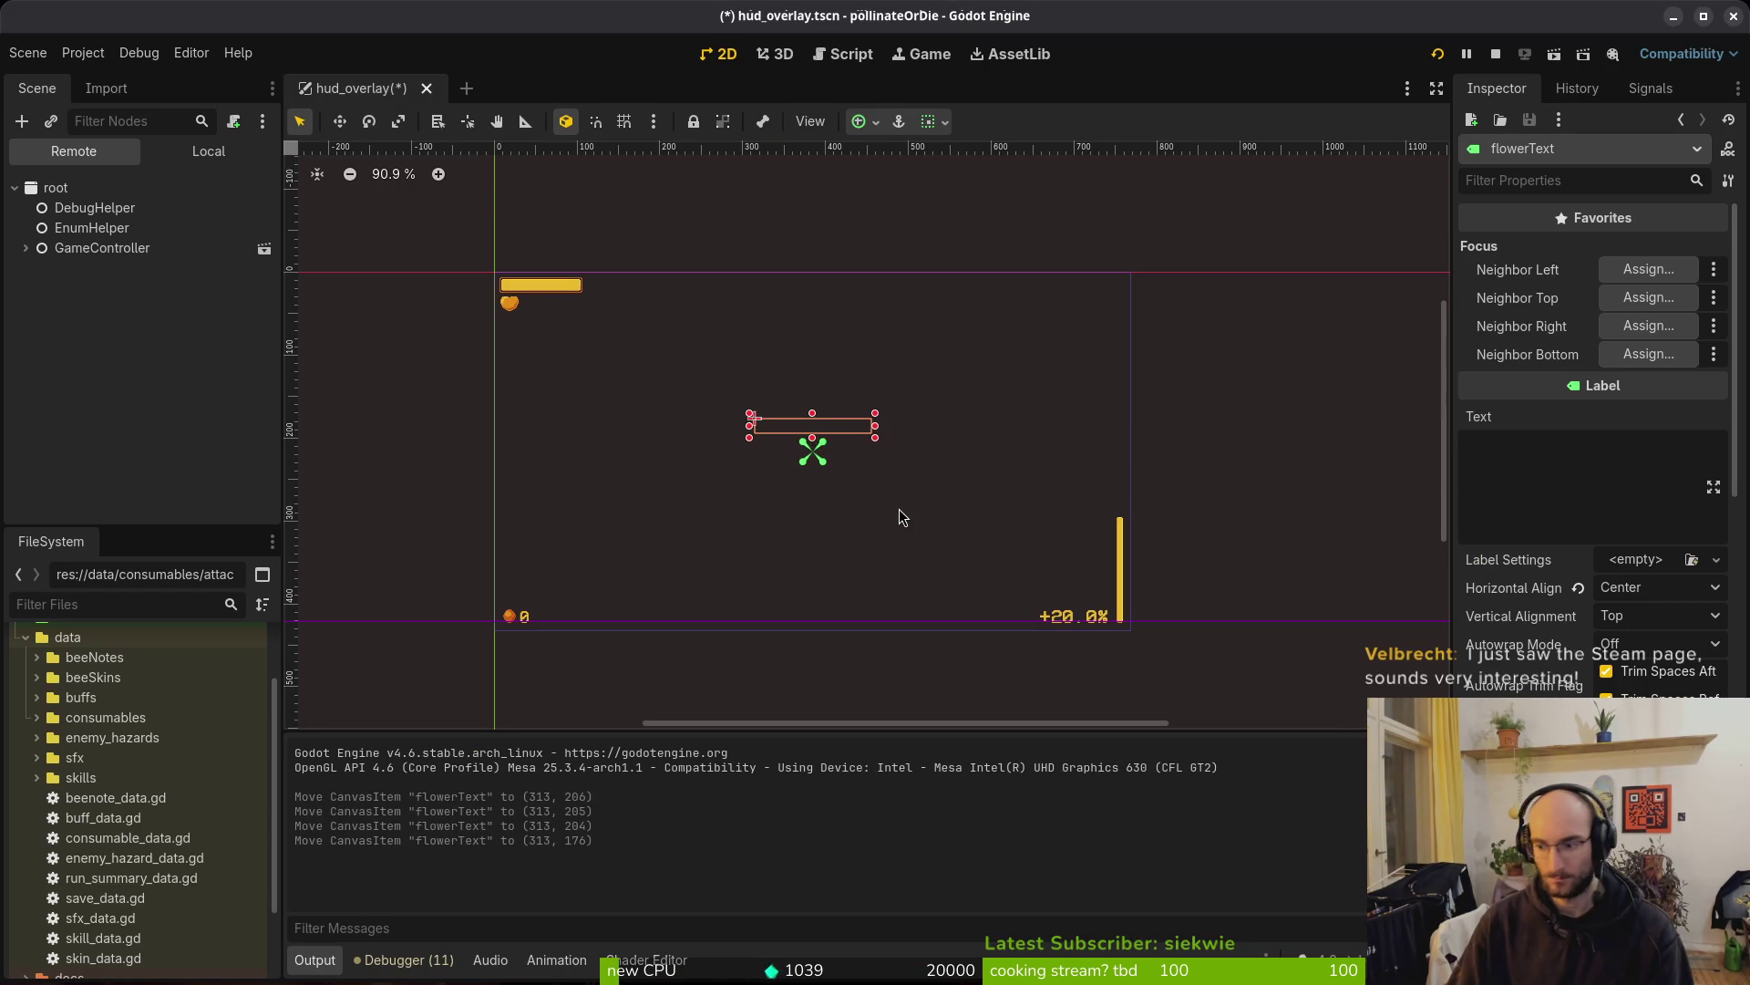
{"action": "key", "text": "ctrl+s"}
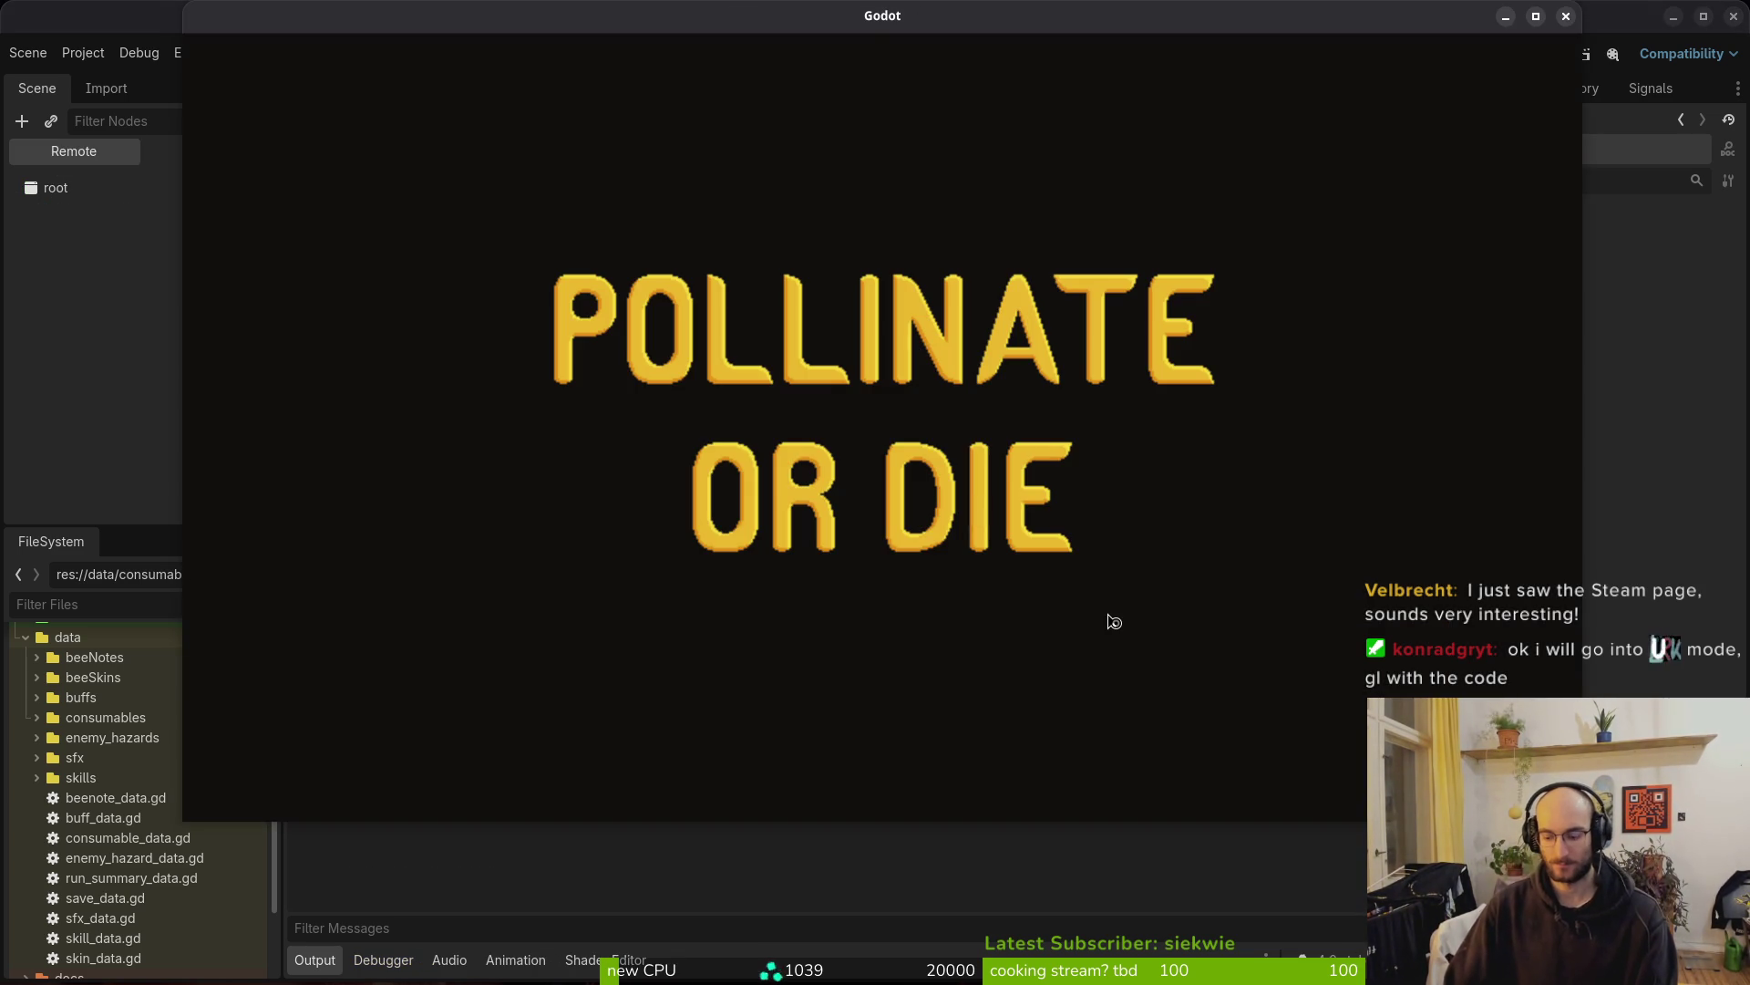
Play into the hive level until a fruitfly kills the bee on attempt 3
{"action": "key", "text": "Return"}
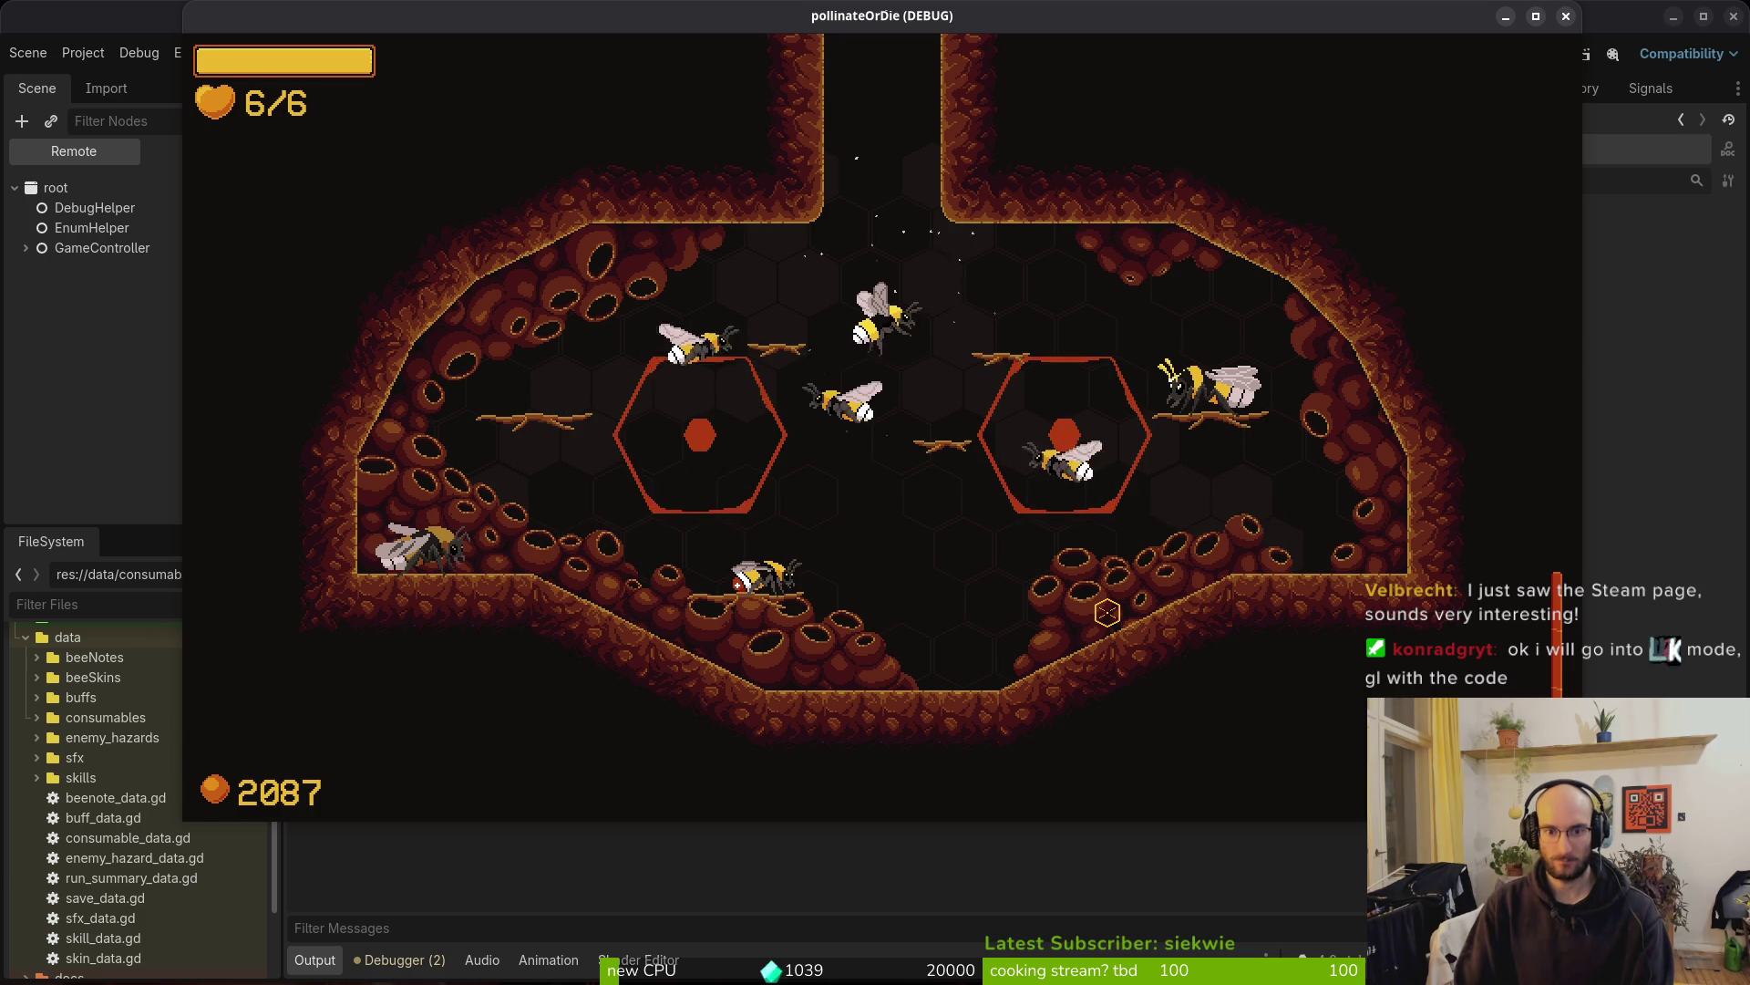
{"action": "key", "text": "w"}
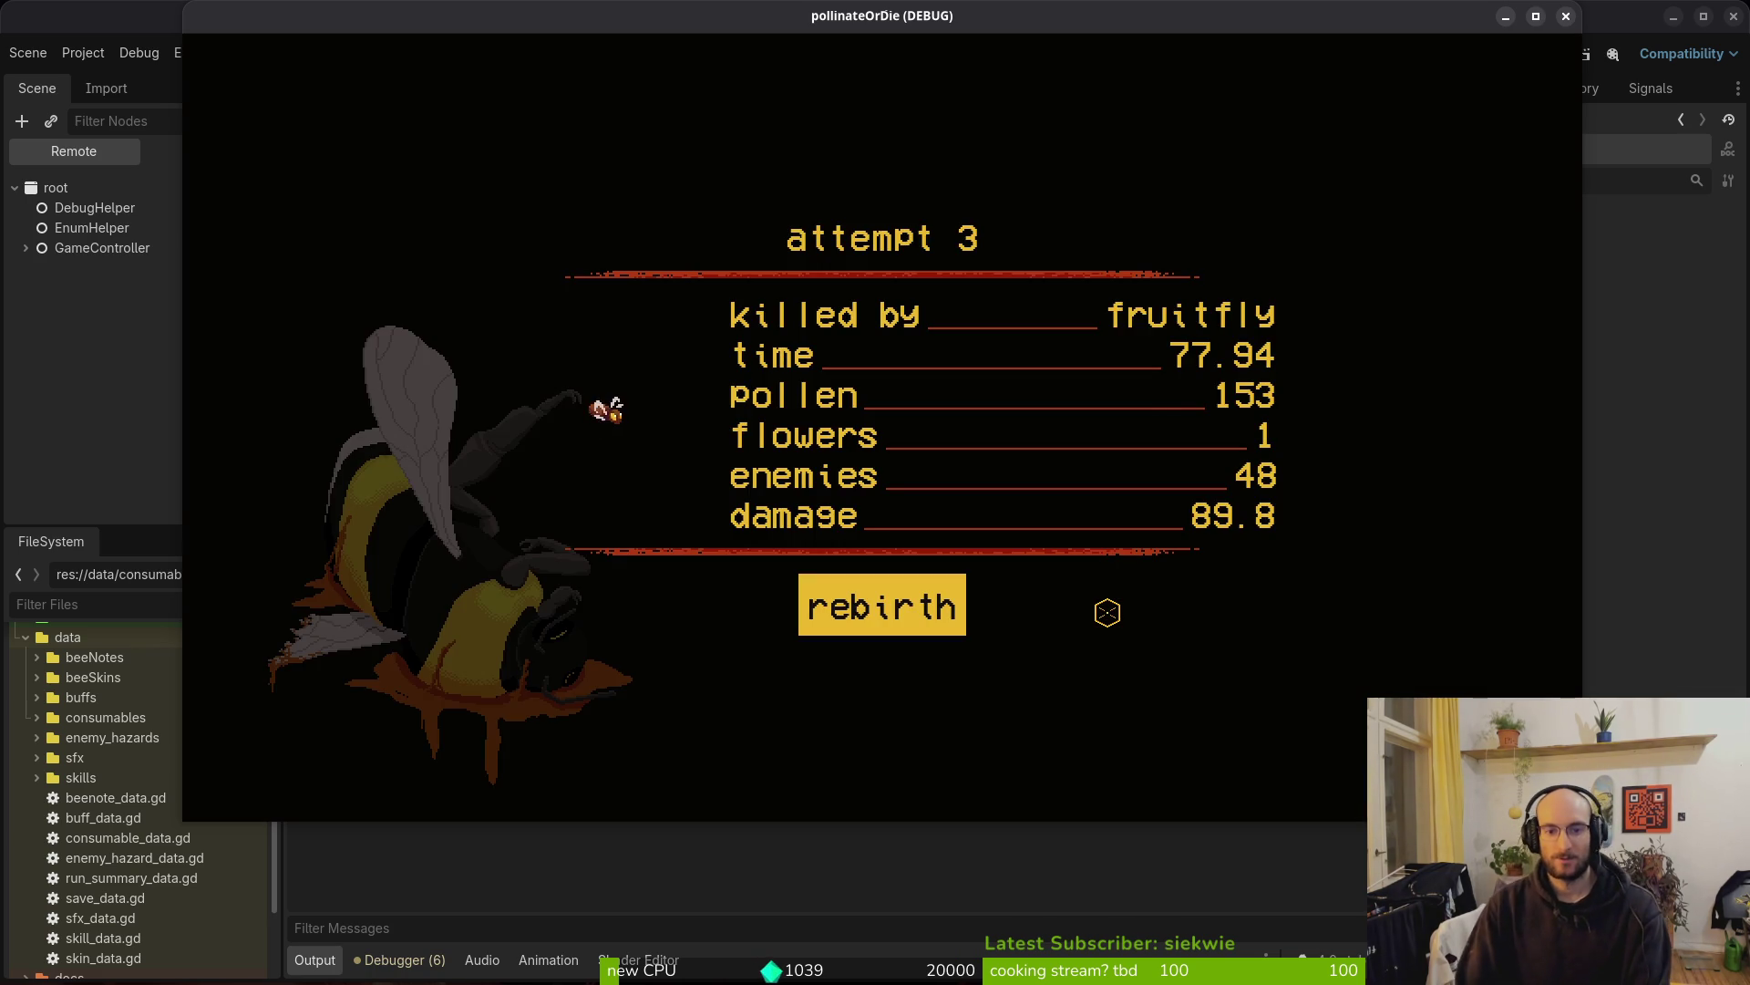
Start a new run and buy the dash chains and UV vision skills
{"action": "key", "text": "Return"}
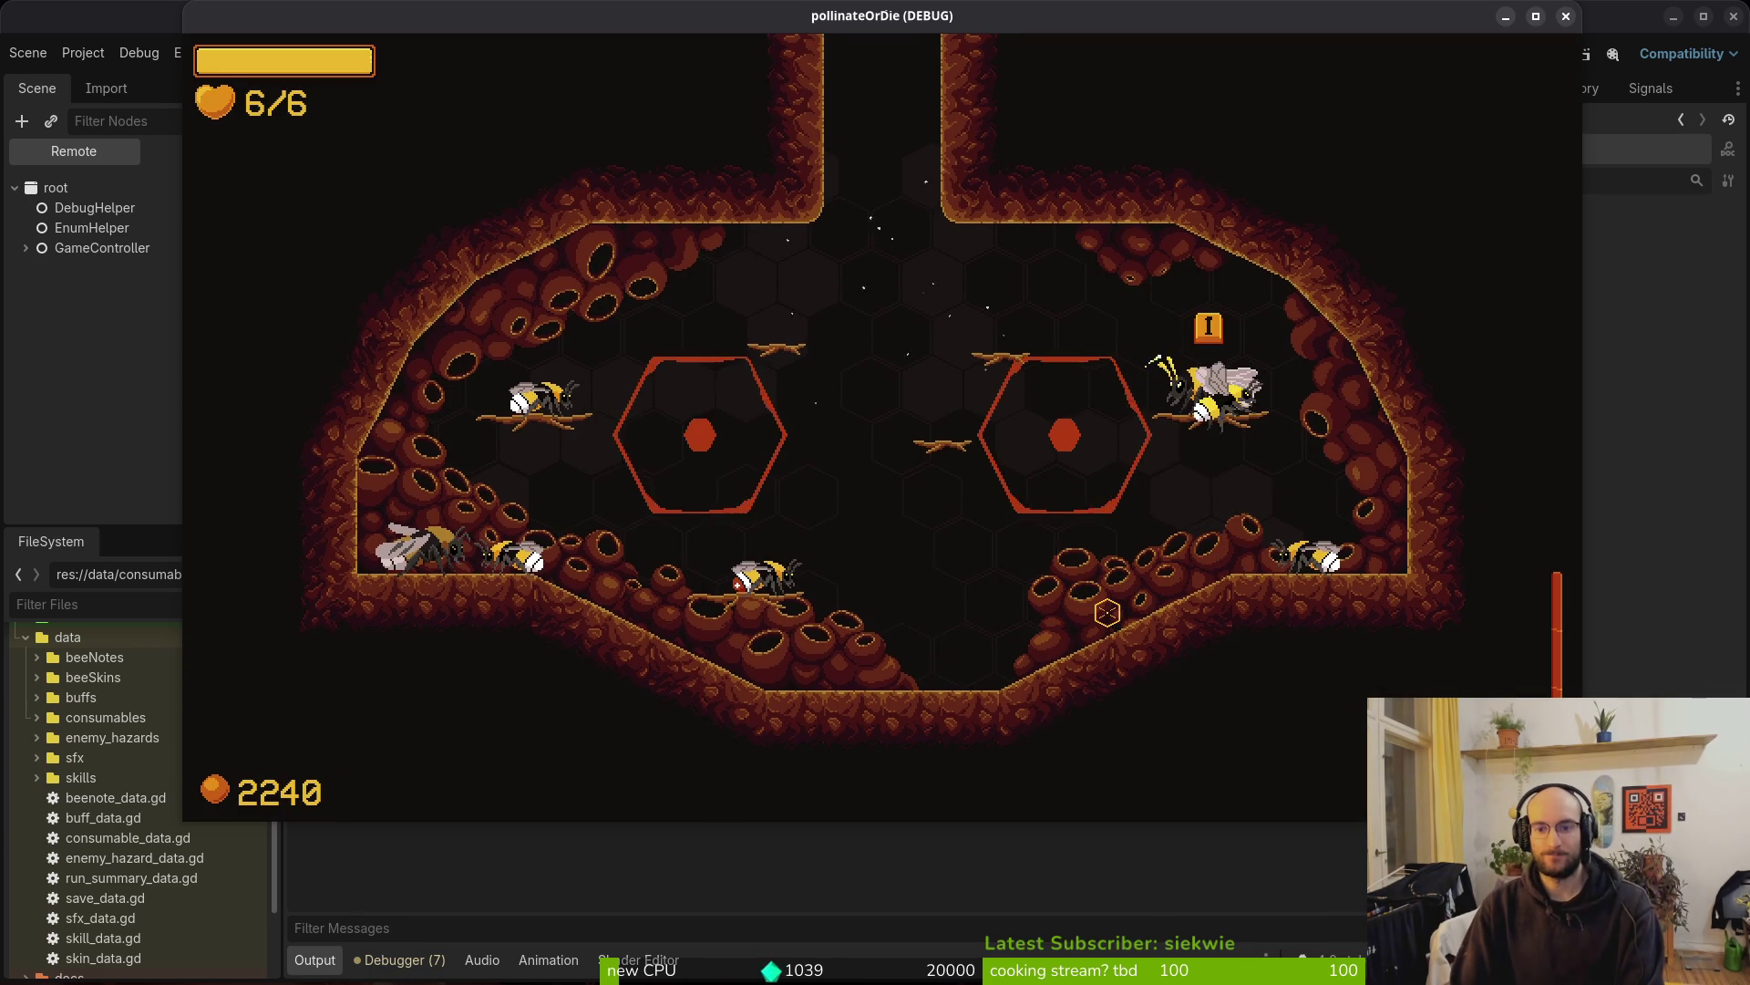
{"action": "key", "text": "e"}
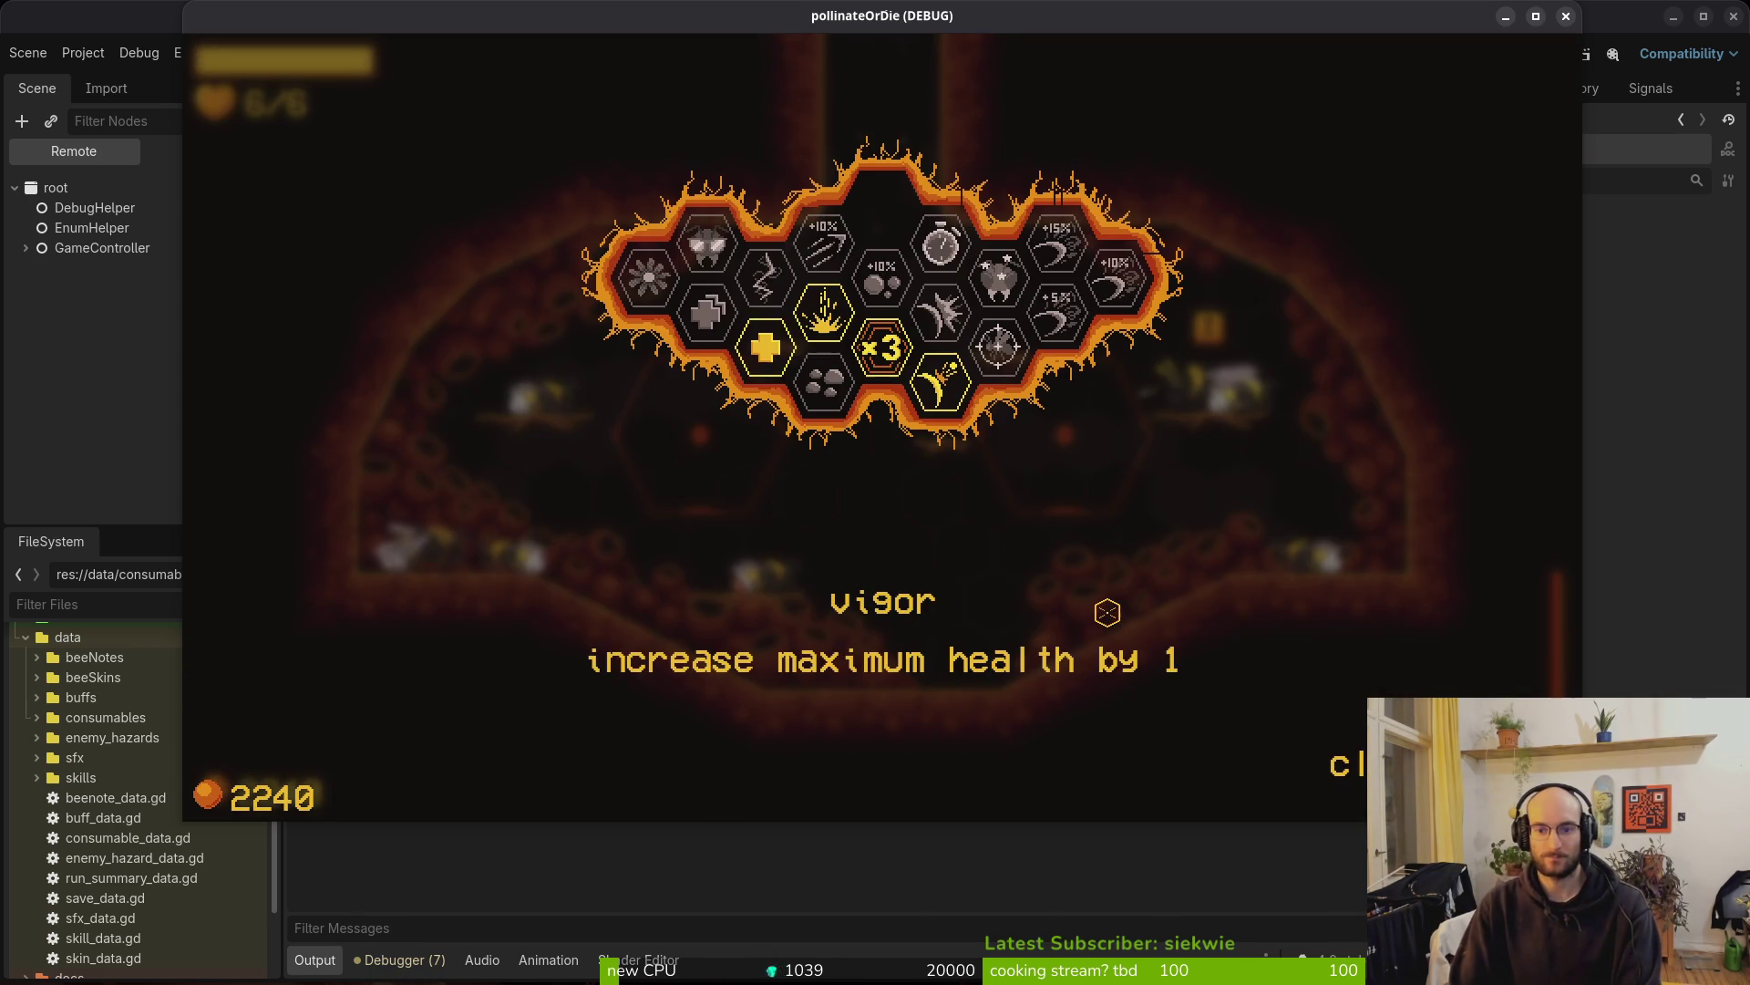
{"action": "key", "text": "w"}
{"action": "key", "text": "space"}
{"action": "key", "text": "a"}
{"action": "key", "text": "space"}
{"action": "key", "text": "e"}
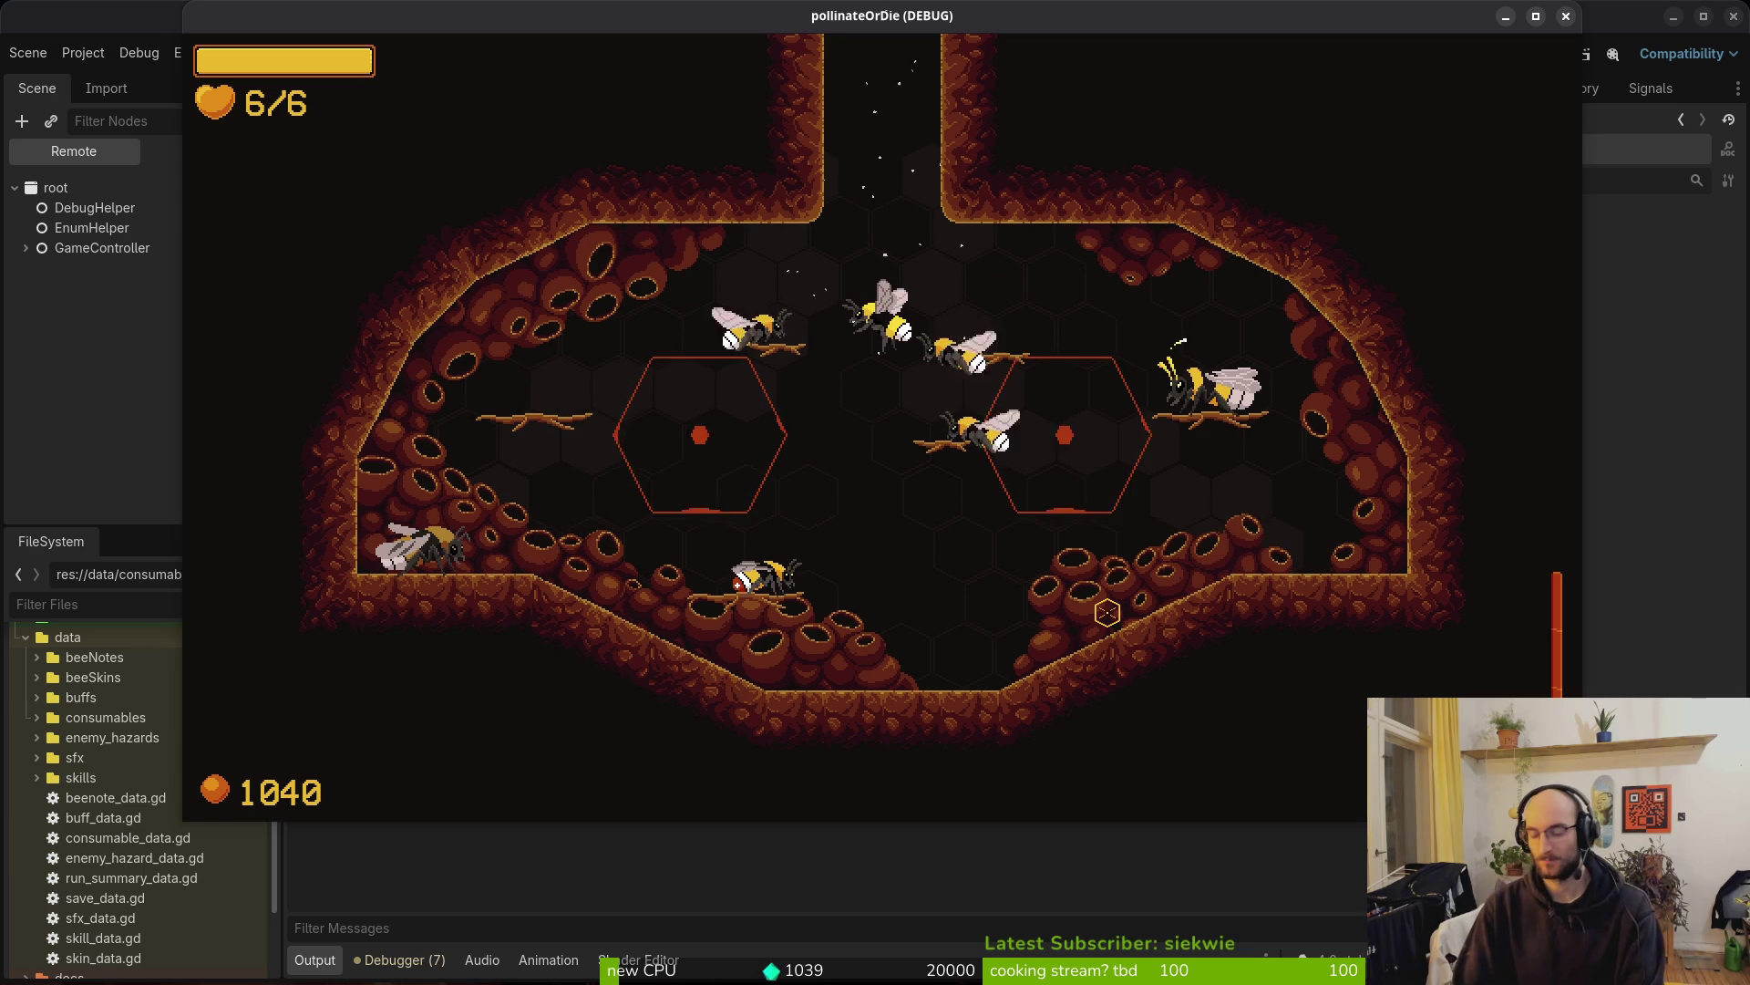
Fly the bee through the hive rooms, attacking enemies until game over
{"action": "key", "text": "w"}
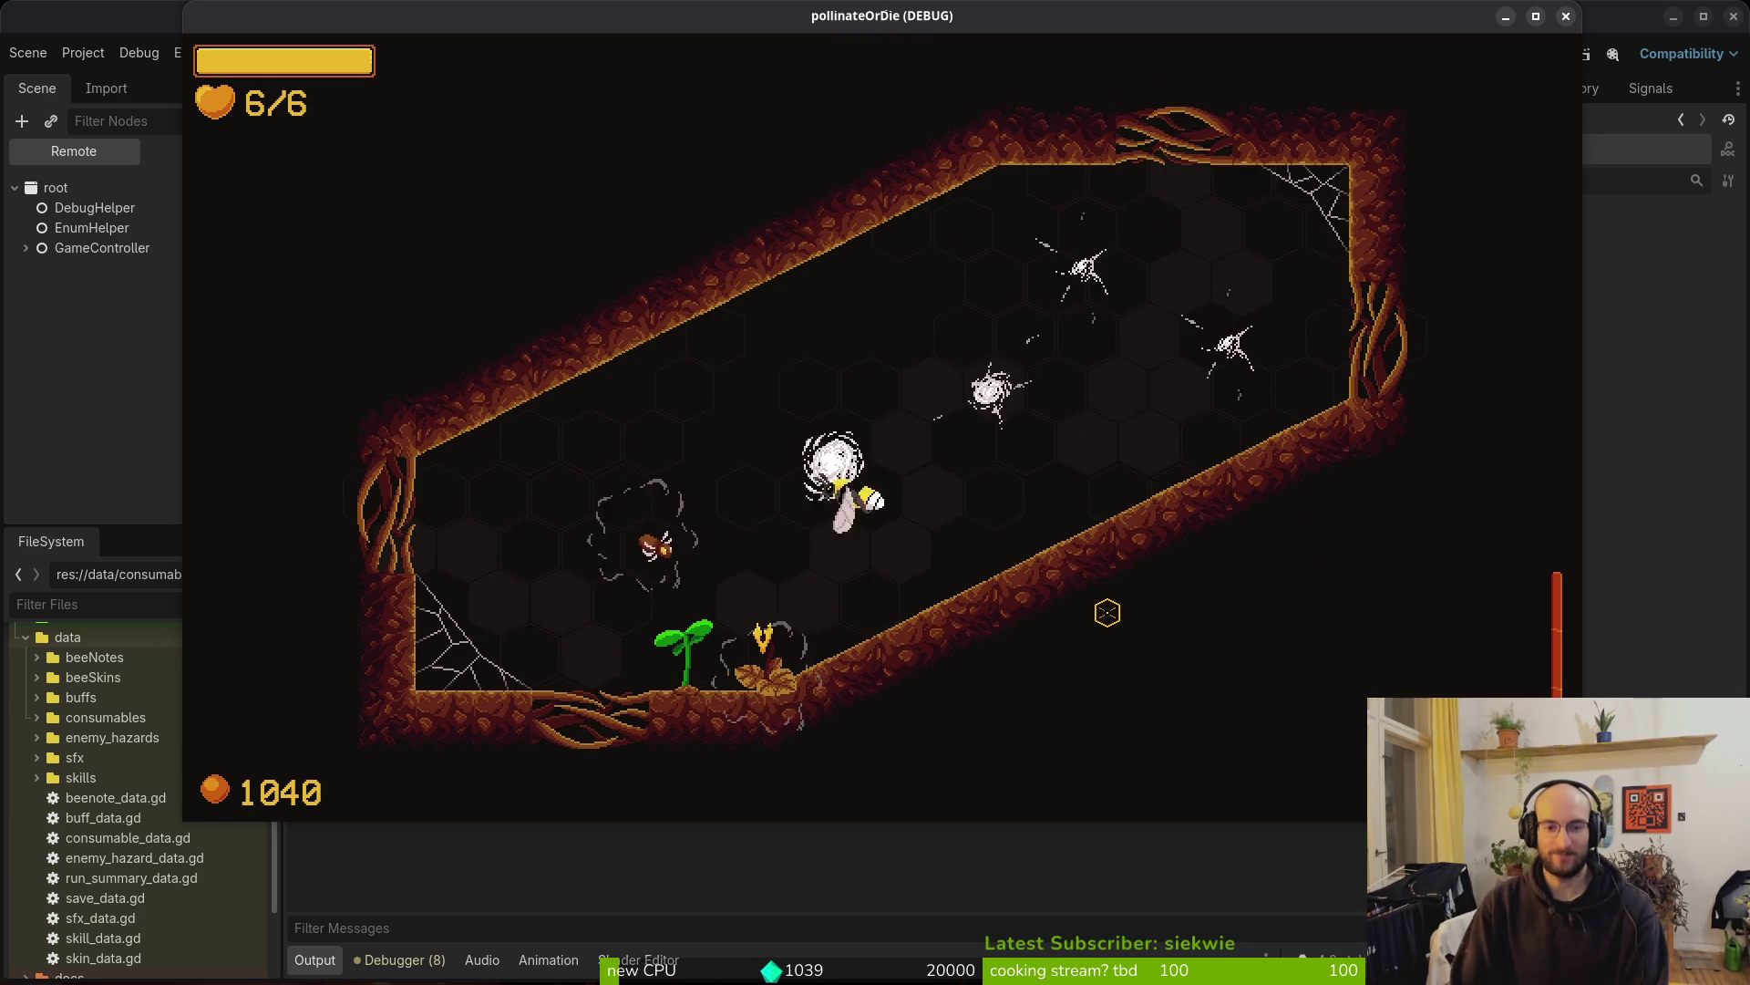
{"action": "key", "text": "d"}
{"action": "key", "text": "a"}
{"action": "key", "text": "s"}
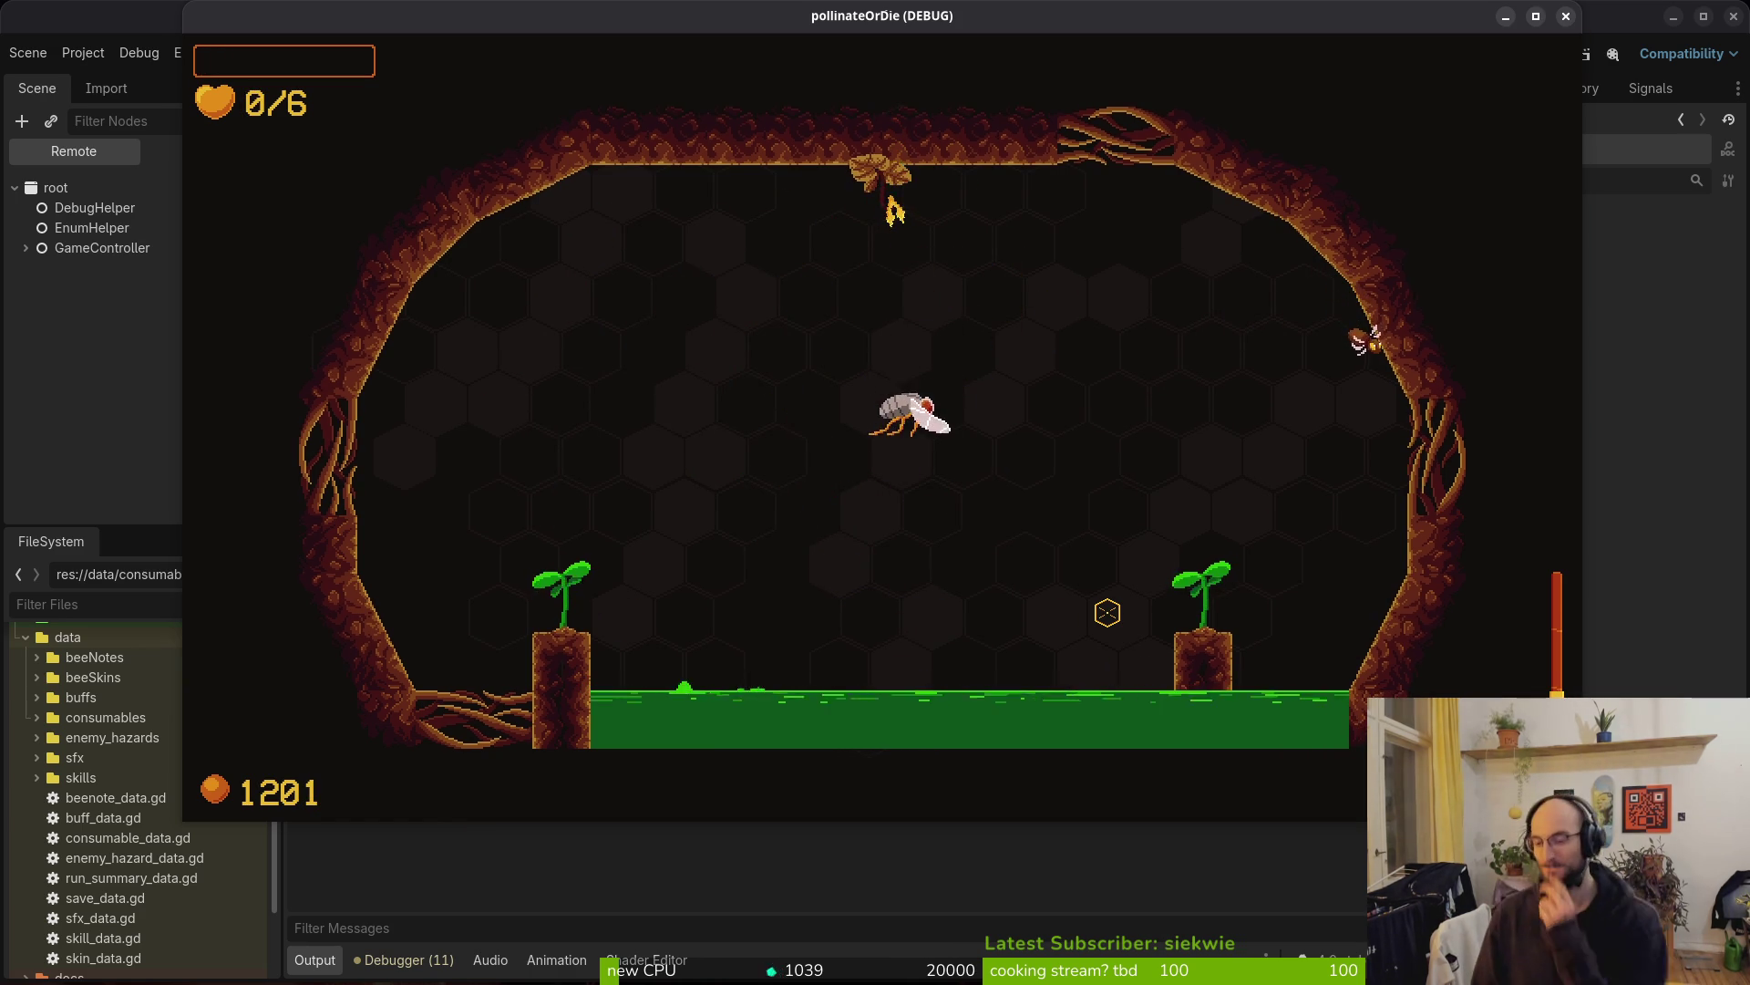
Start another run, browse the shop's Consumables to the potion, then close the game
{"action": "key", "text": "Return"}
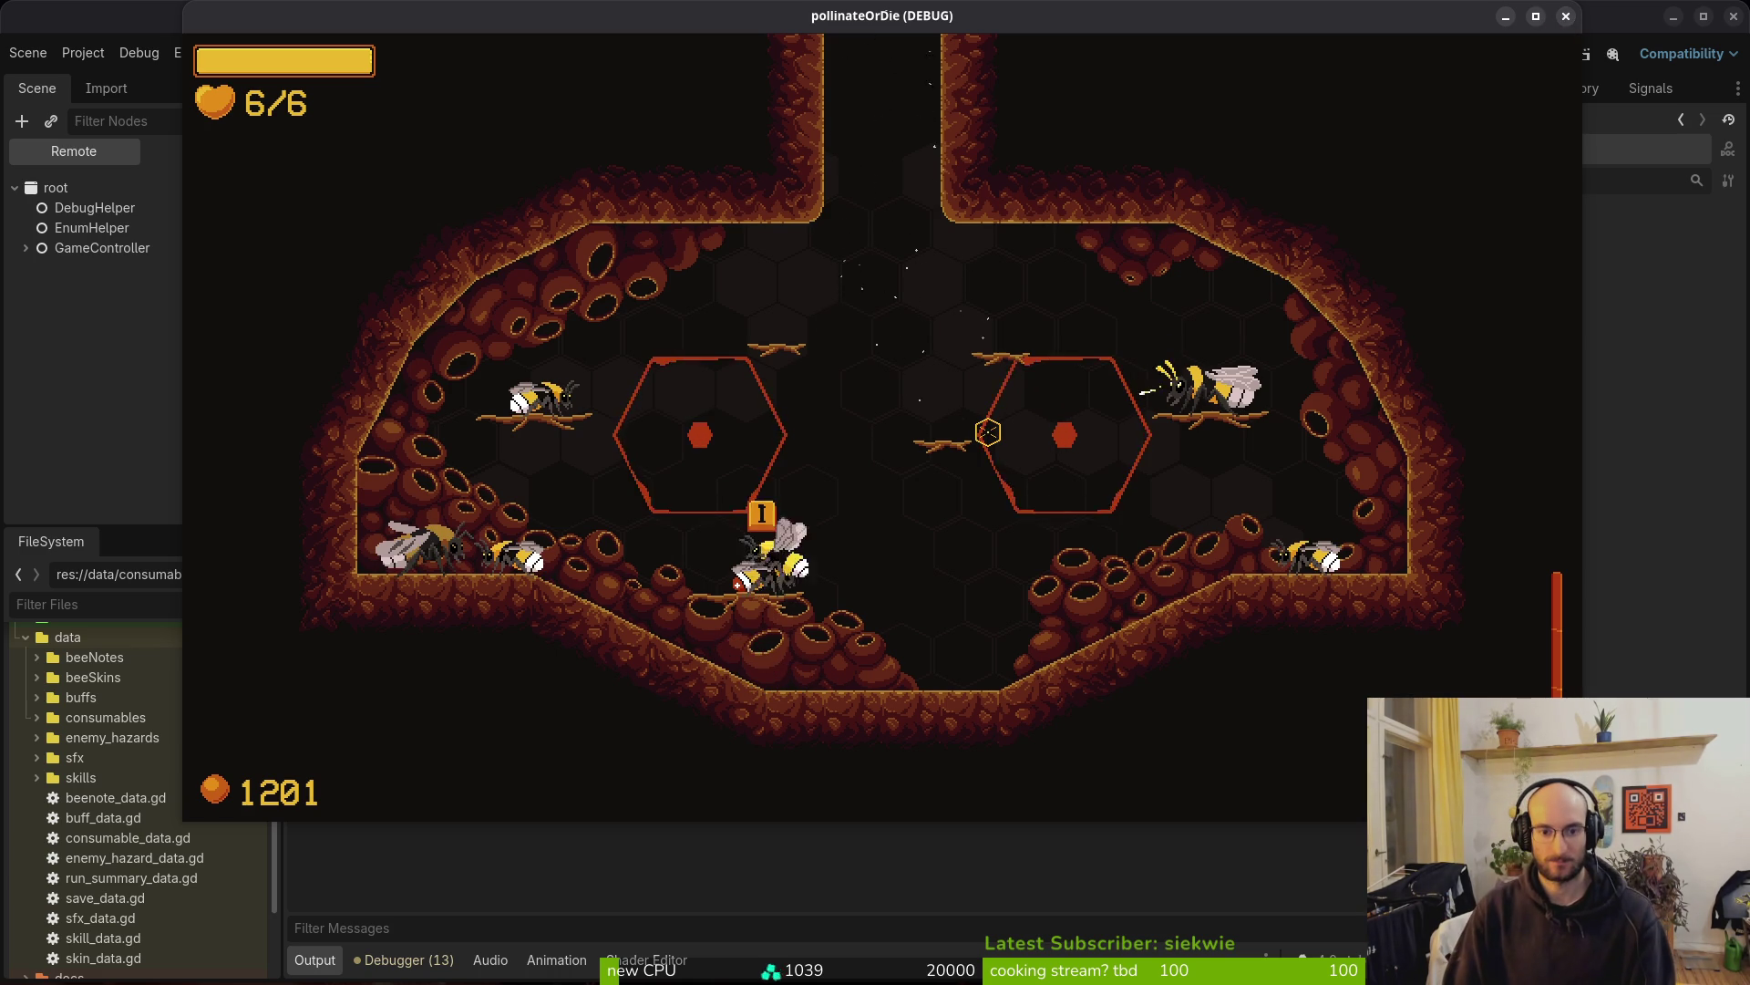
{"action": "key", "text": "Tab"}
{"action": "key", "text": "Right"}
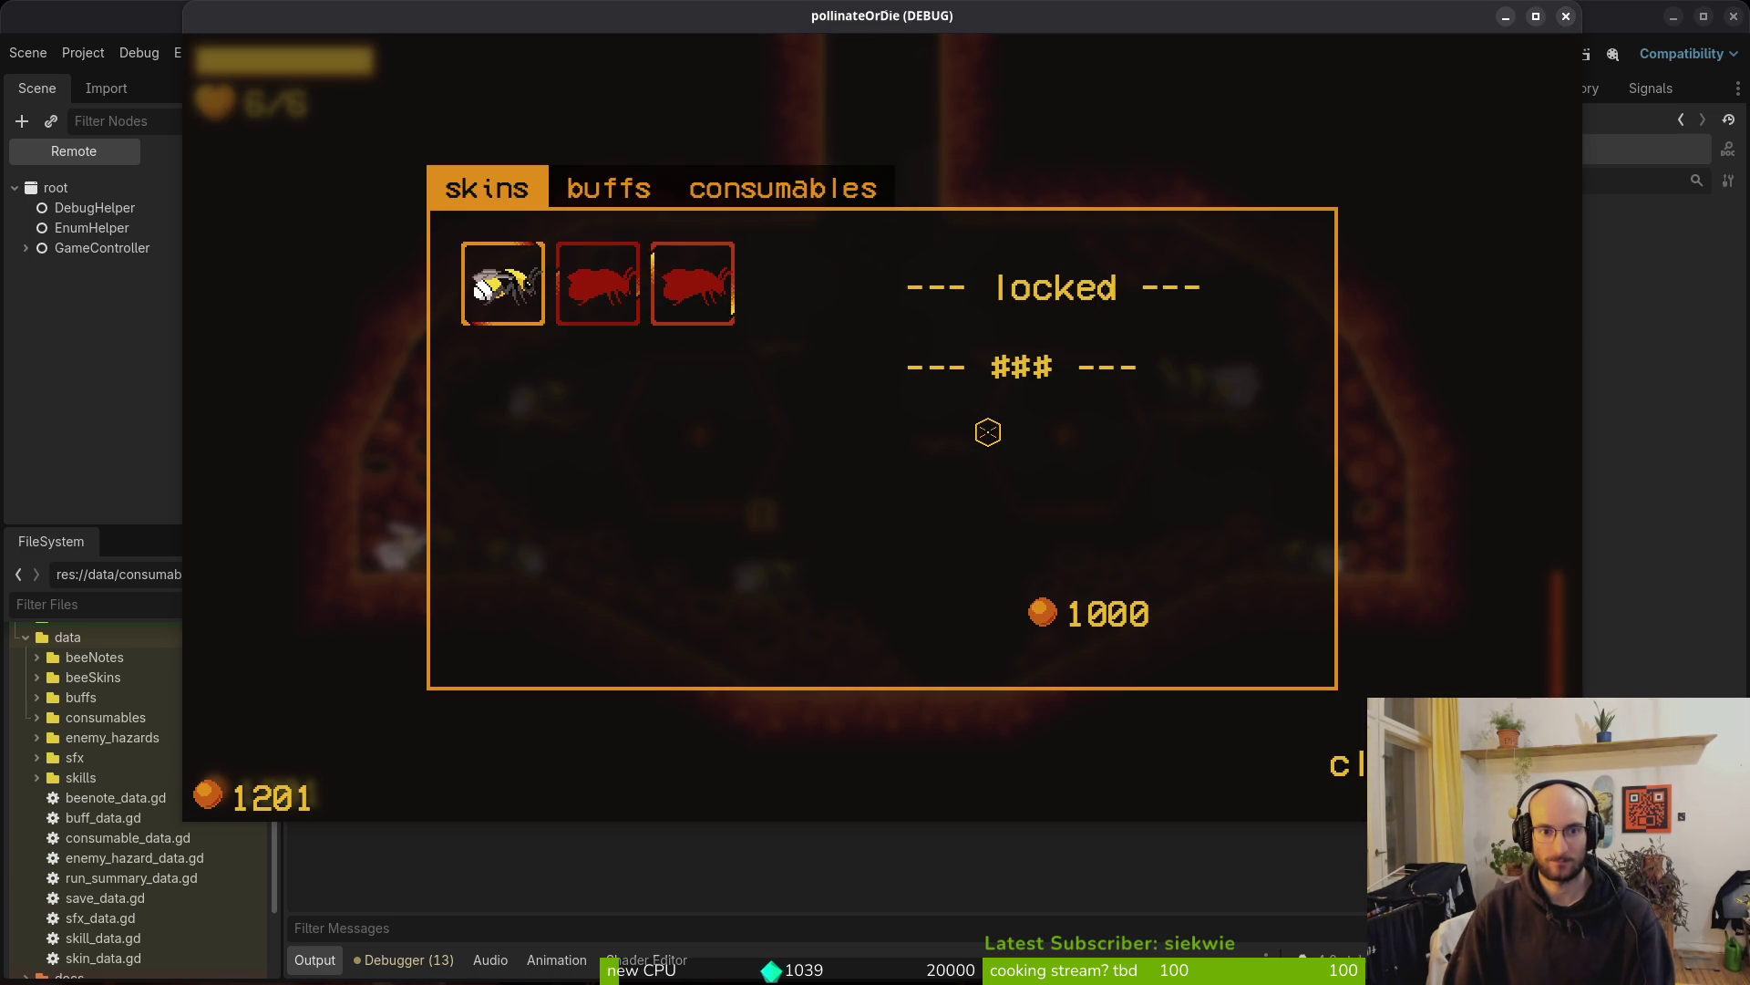
{"action": "key", "text": "e"}
{"action": "key", "text": "e"}
{"action": "key", "text": "Right"}
{"action": "key", "text": "Left"}
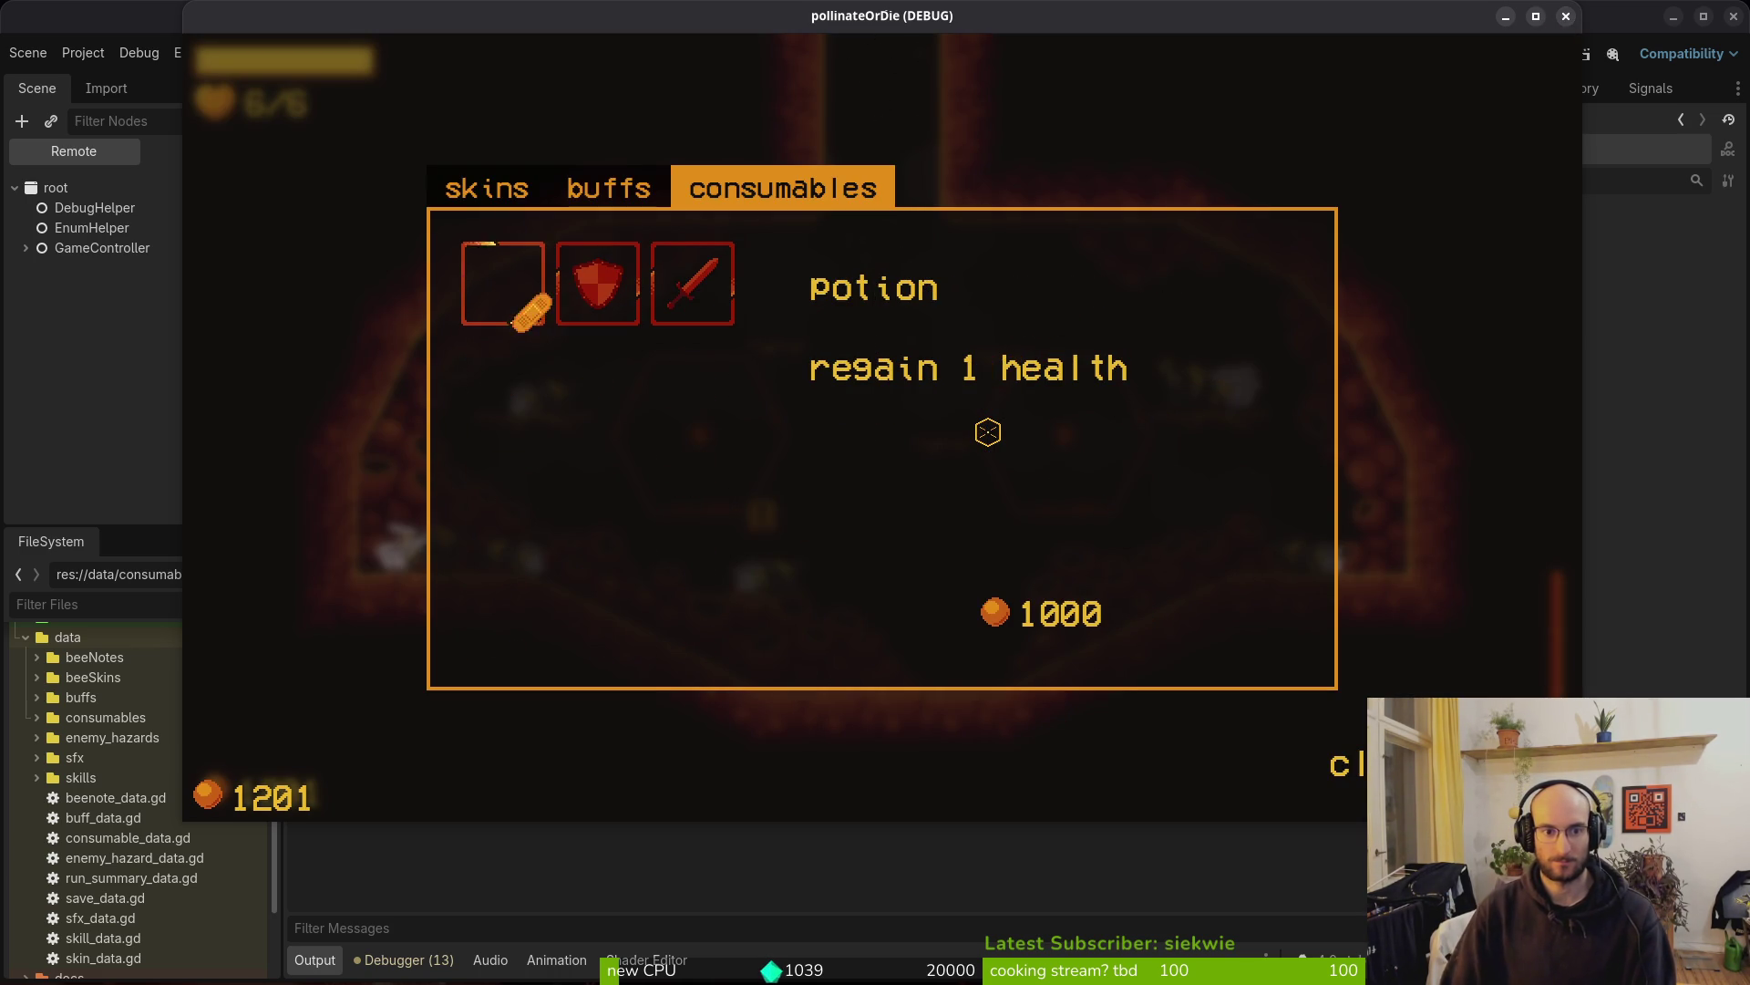
{"action": "left_click", "coordinate": [1566, 16]}
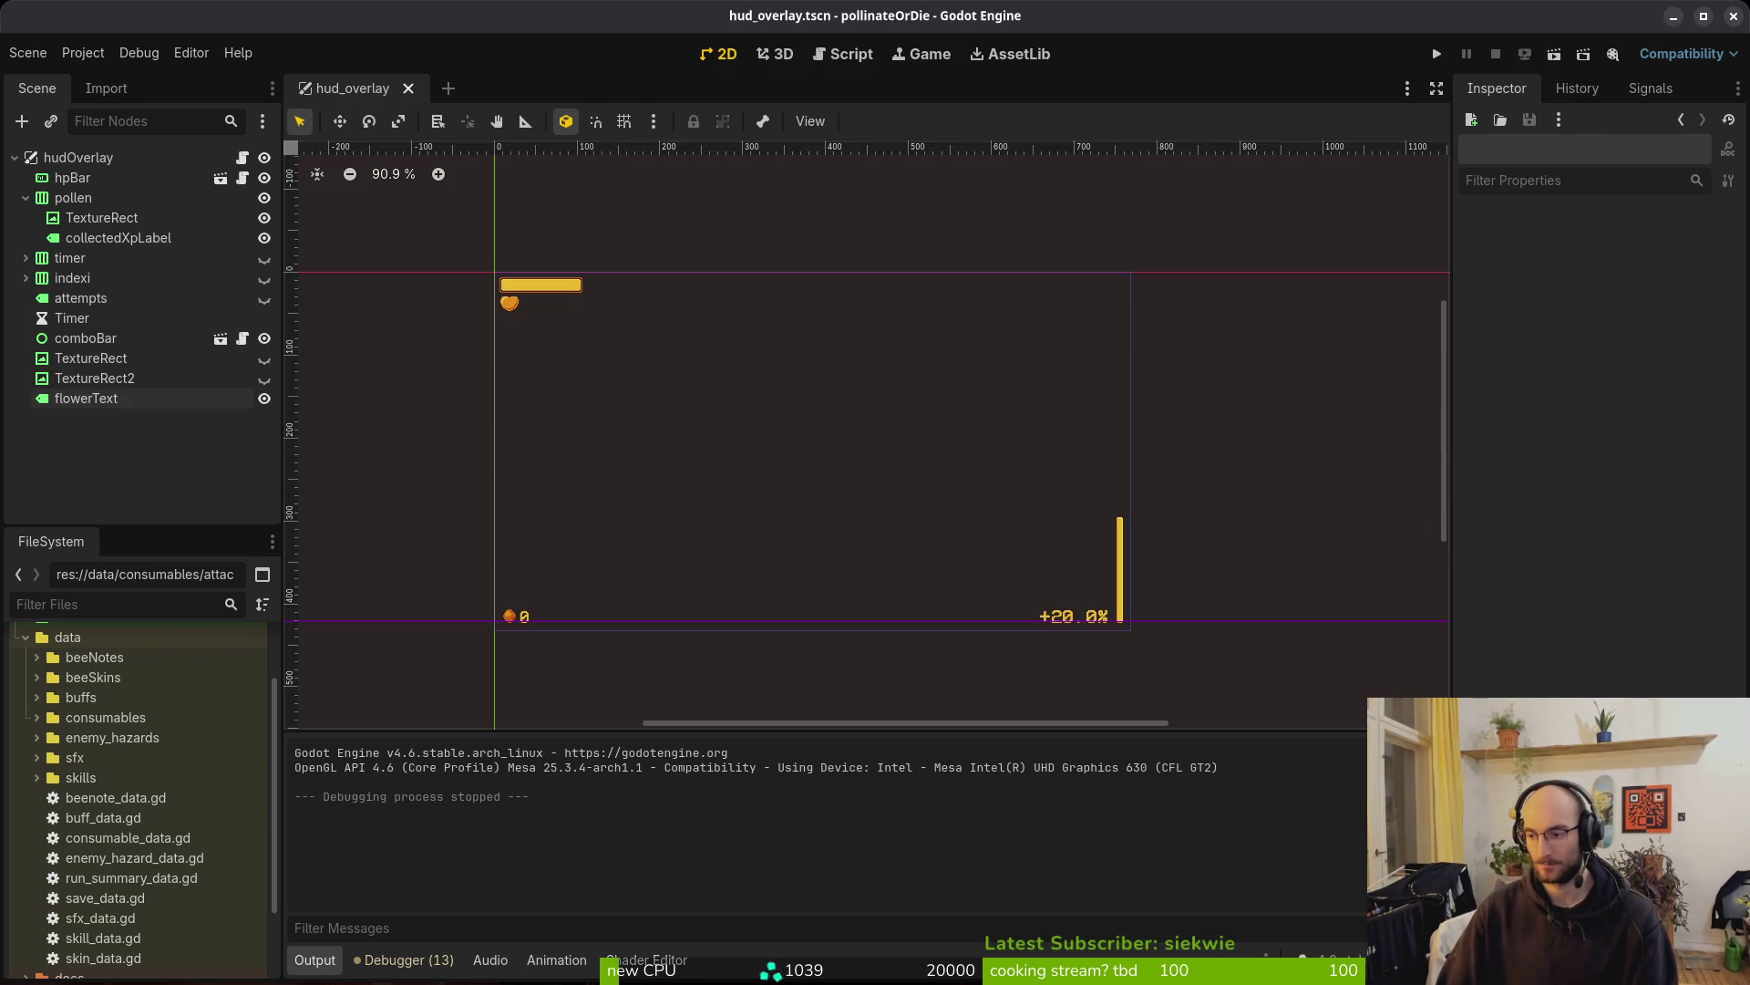
{"action": "key", "text": "super"}
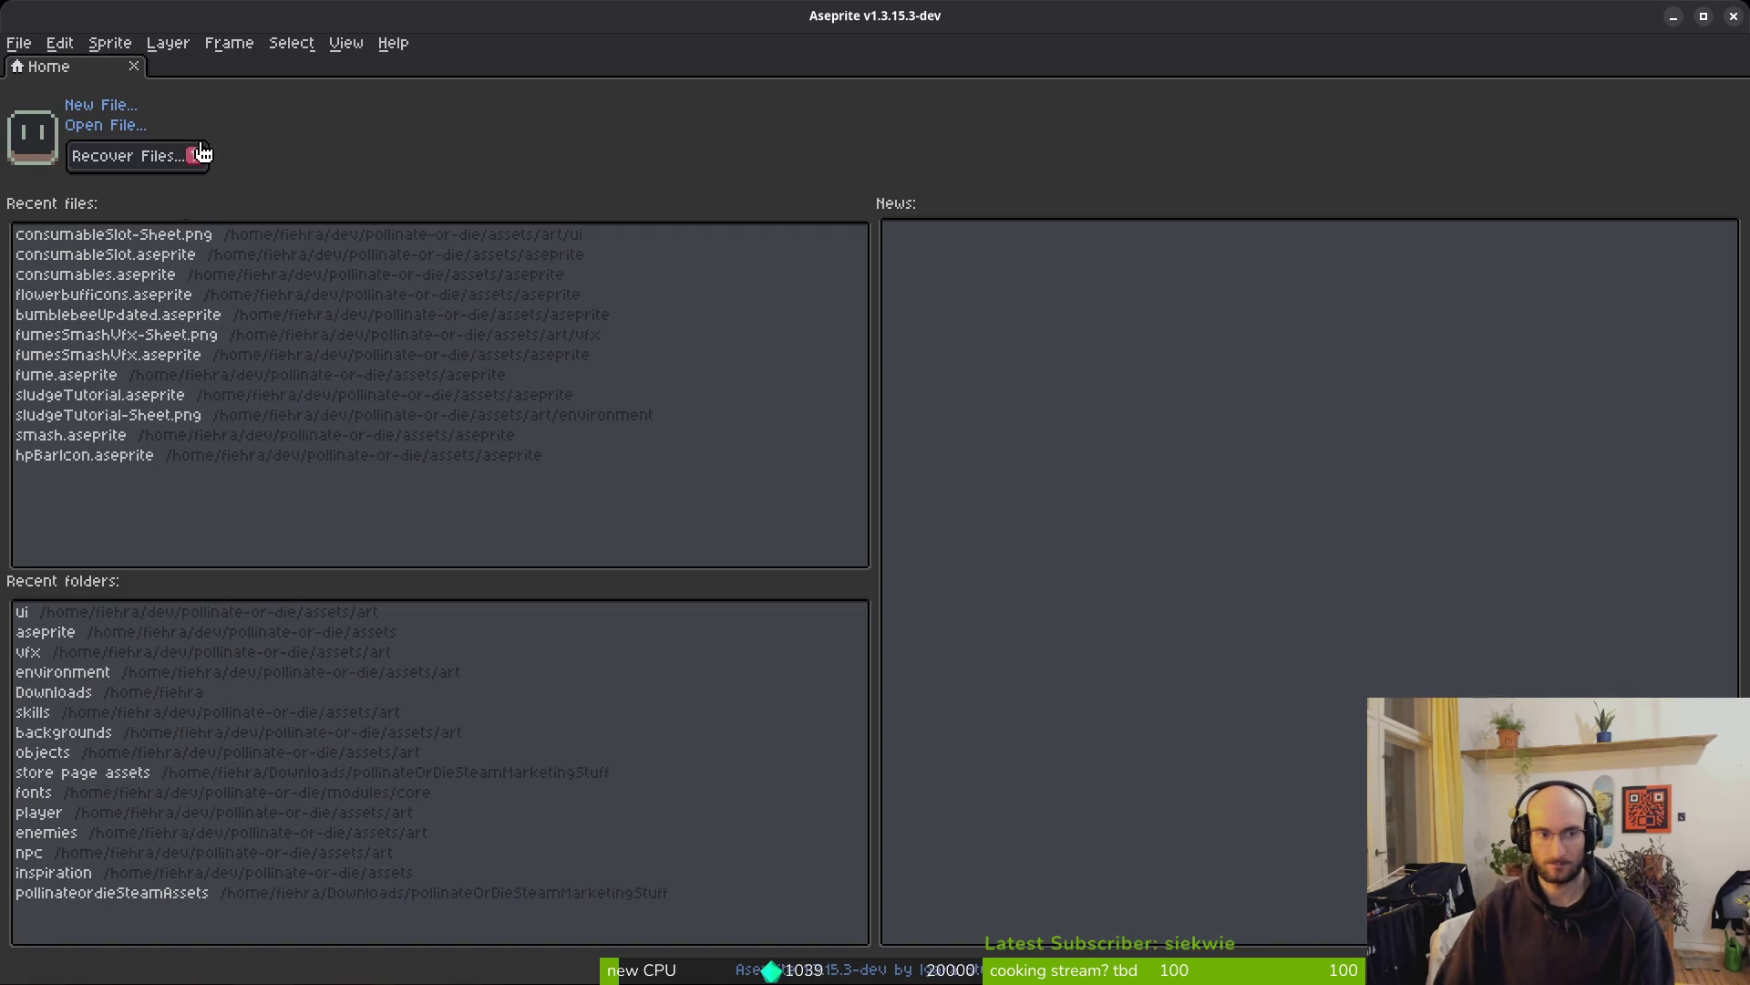
Open consumables.aseprite, show the timeline and select the five potion bandage frames
{"action": "left_click", "coordinate": [136, 254]}
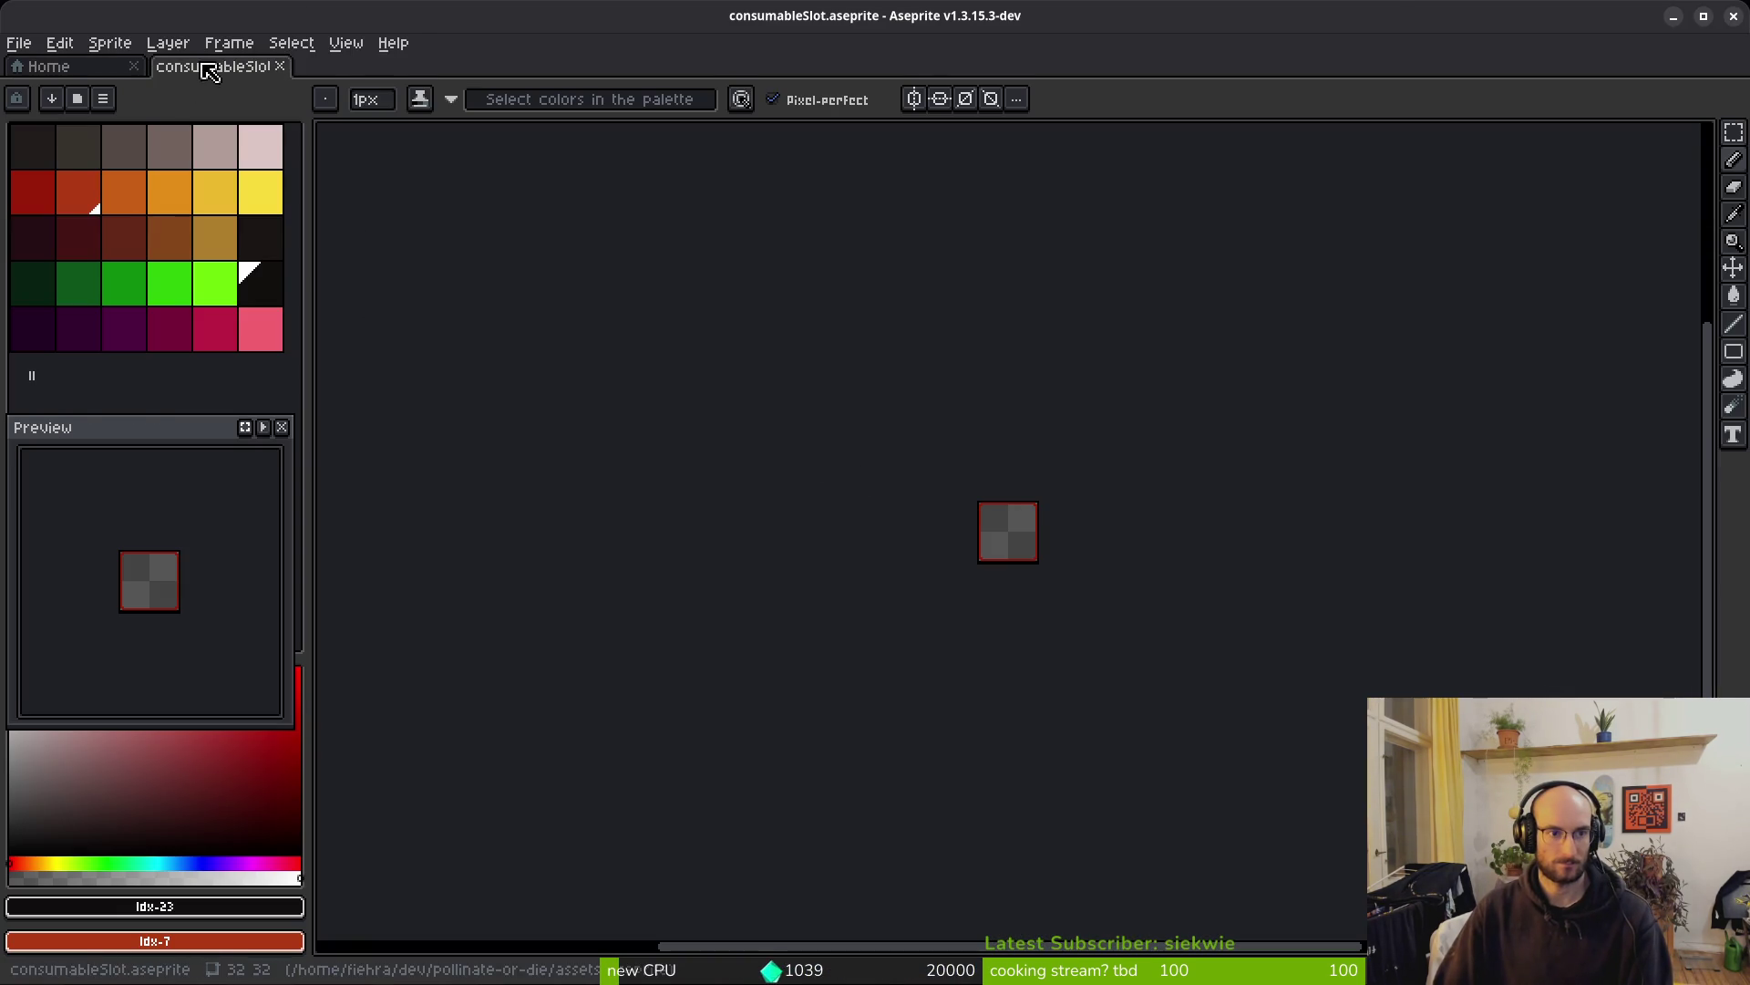
{"action": "middle_click", "coordinate": [210, 71]}
{"action": "left_click", "coordinate": [117, 273]}
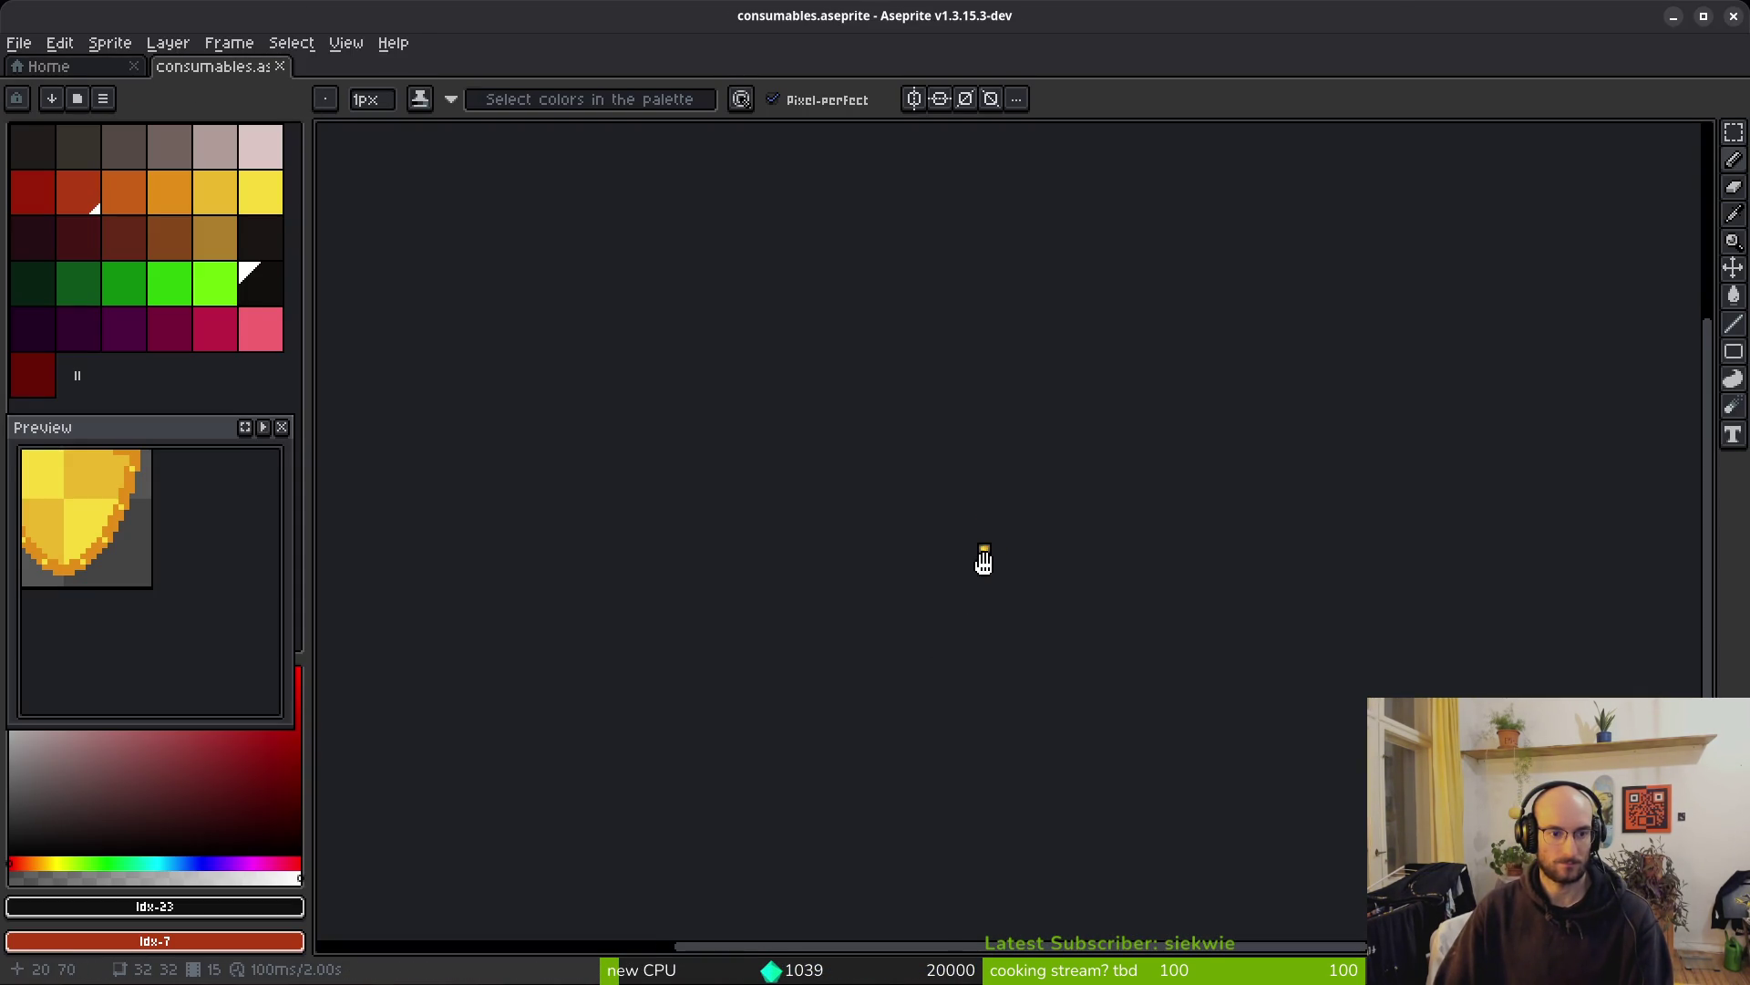
{"action": "left_click", "coordinate": [87, 73]}
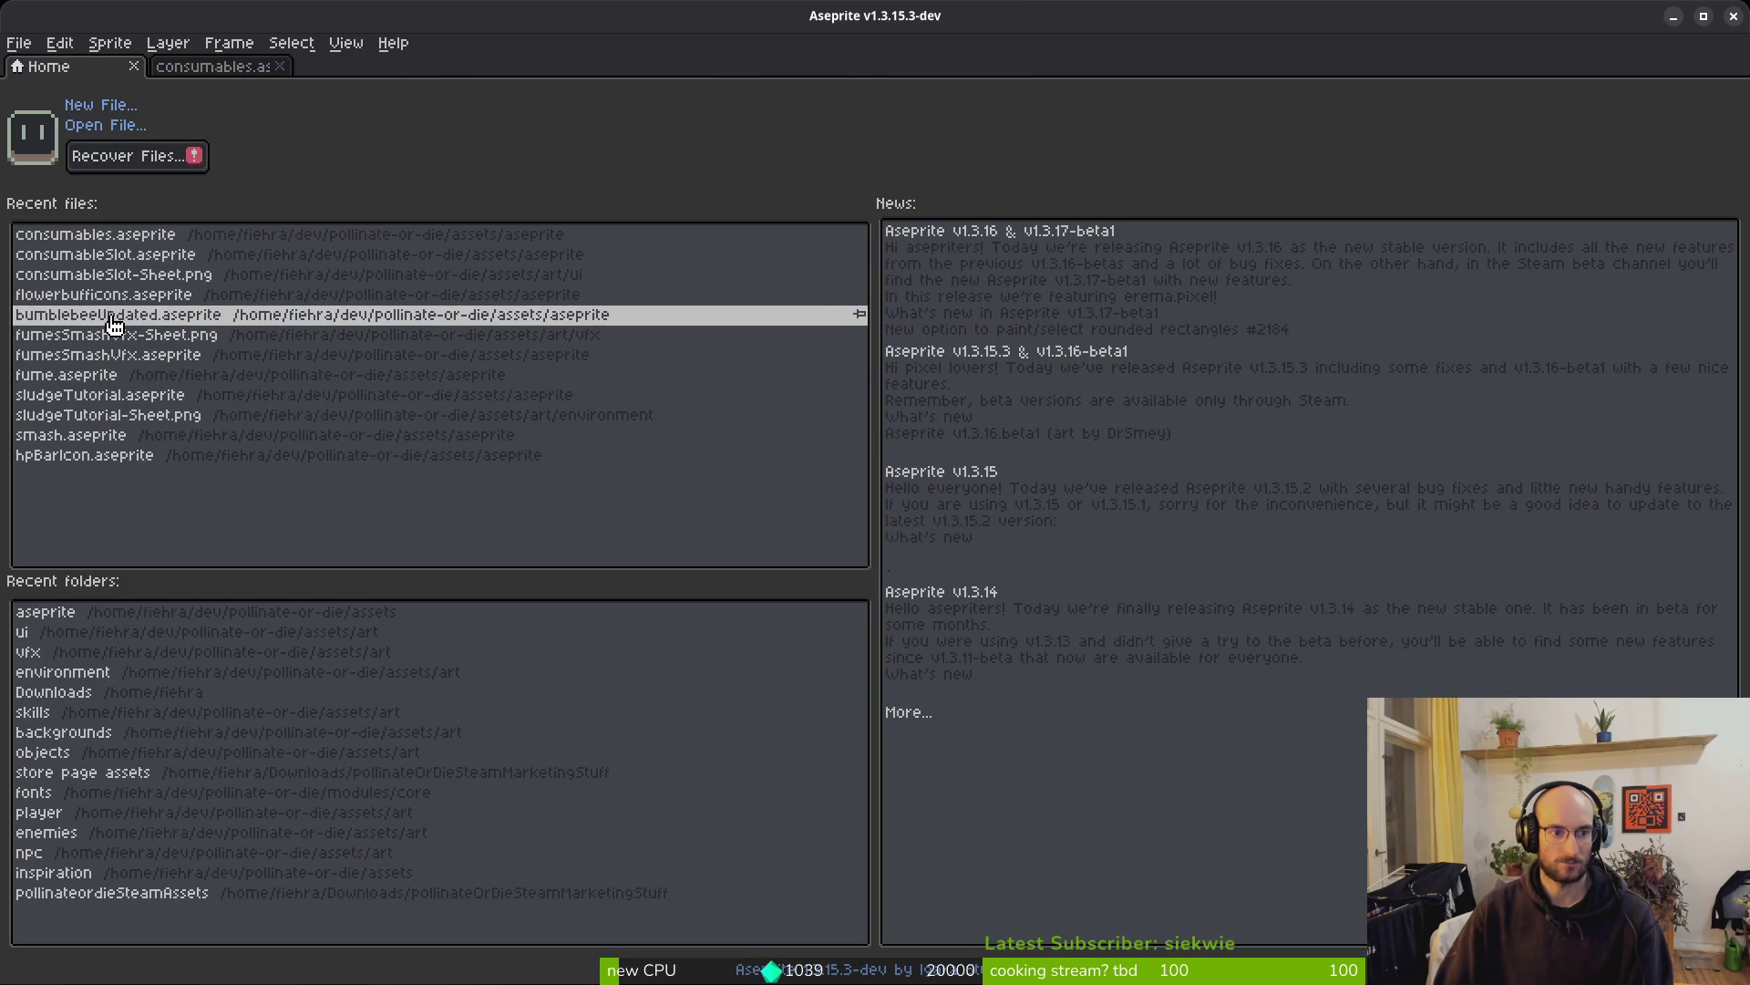
{"action": "left_click", "coordinate": [187, 70]}
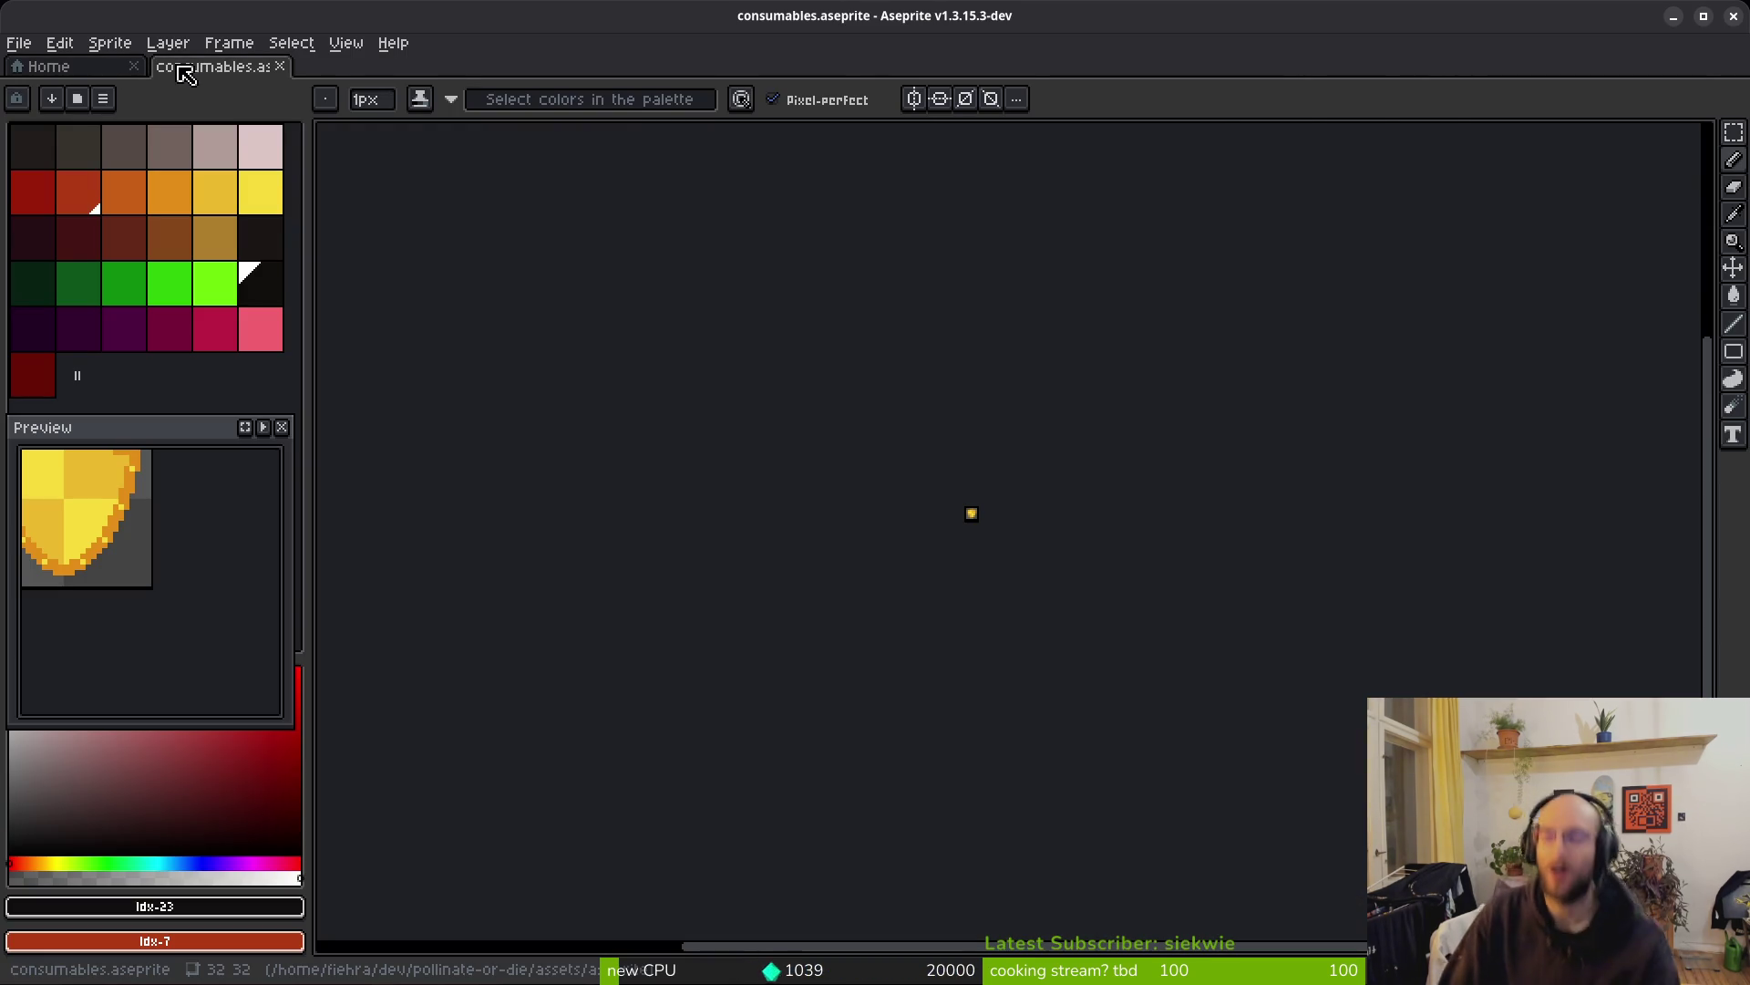
{"action": "scroll", "coordinate": [917, 495], "scroll_direction": "down", "scroll_amount": 3}
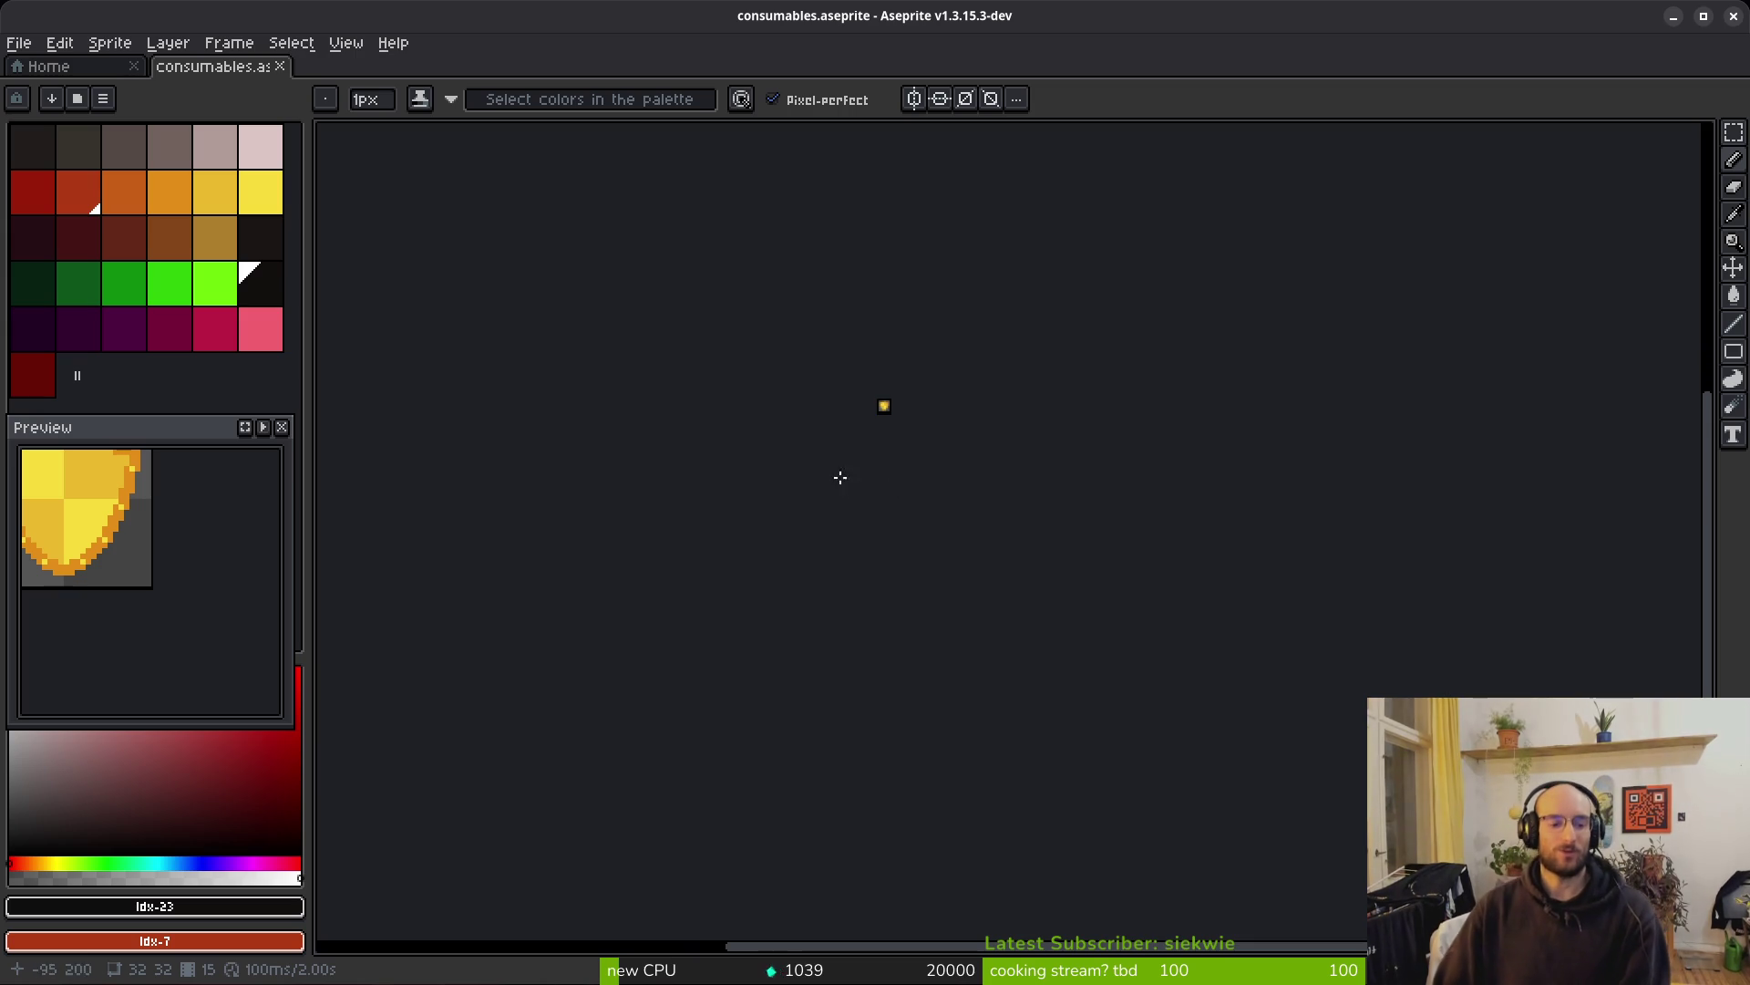
{"action": "key", "text": "Tab"}
{"action": "left_click", "coordinate": [816, 849]}
{"action": "scroll", "coordinate": [887, 456], "scroll_direction": "up", "scroll_amount": 5}
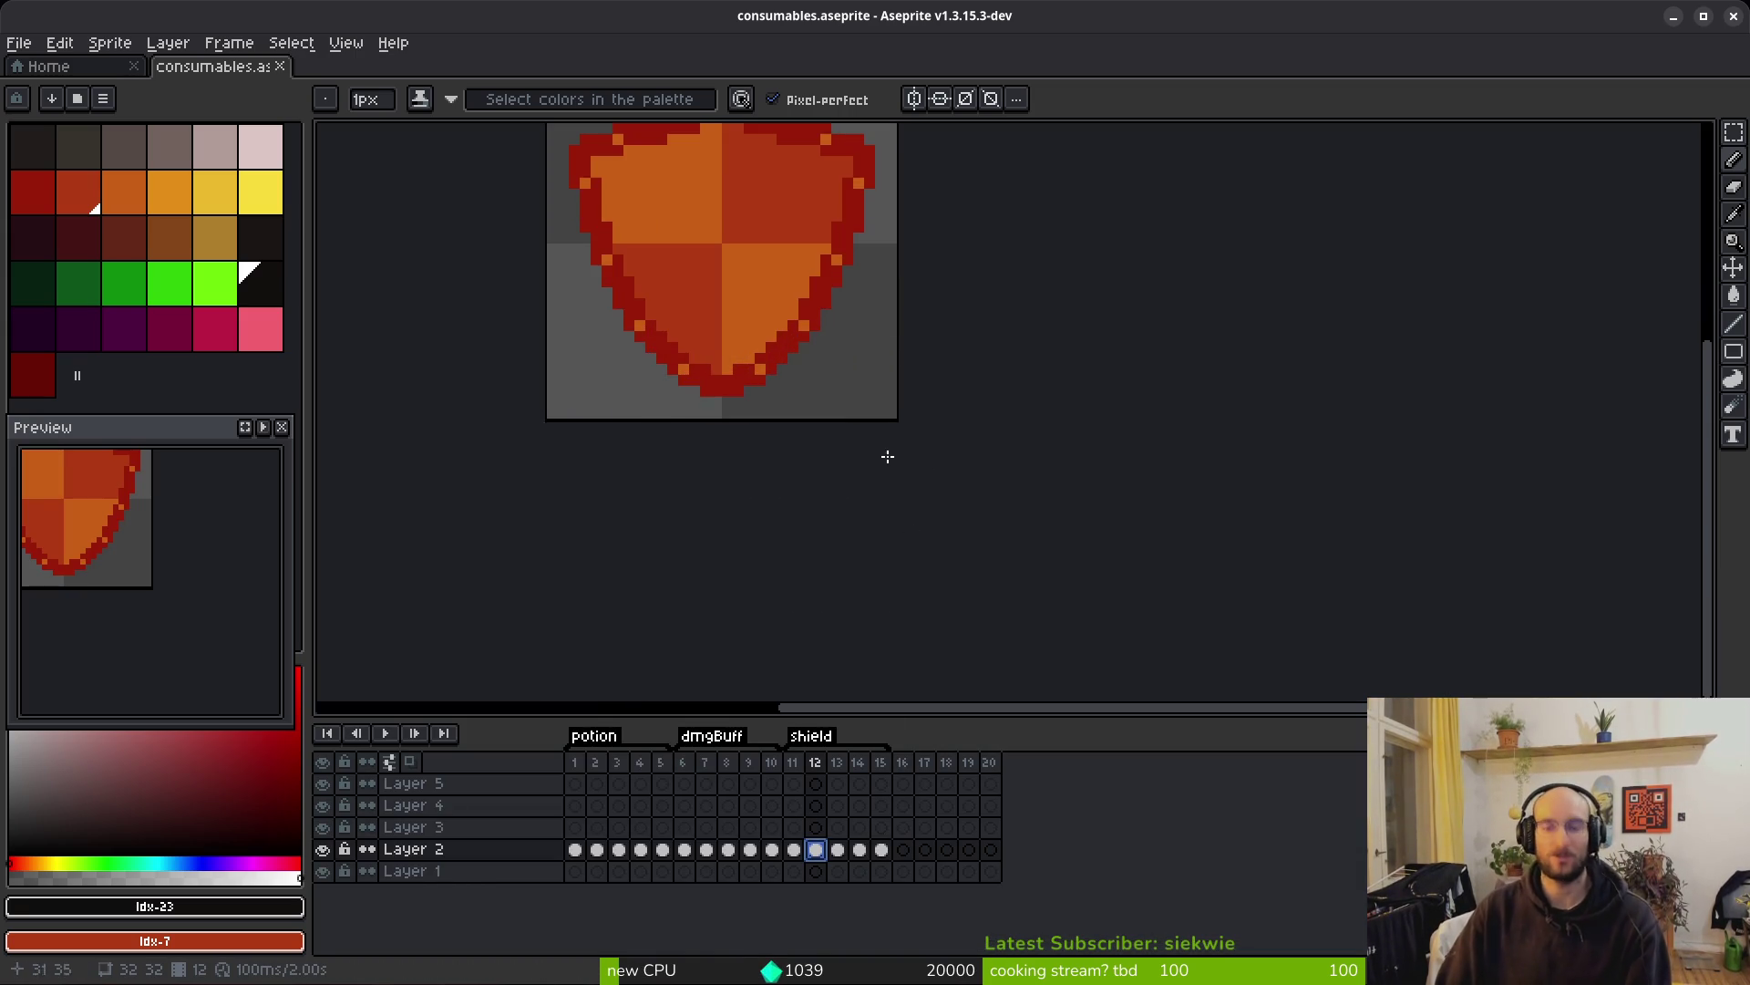
{"action": "scroll", "coordinate": [1117, 559], "scroll_direction": "down", "scroll_amount": 2}
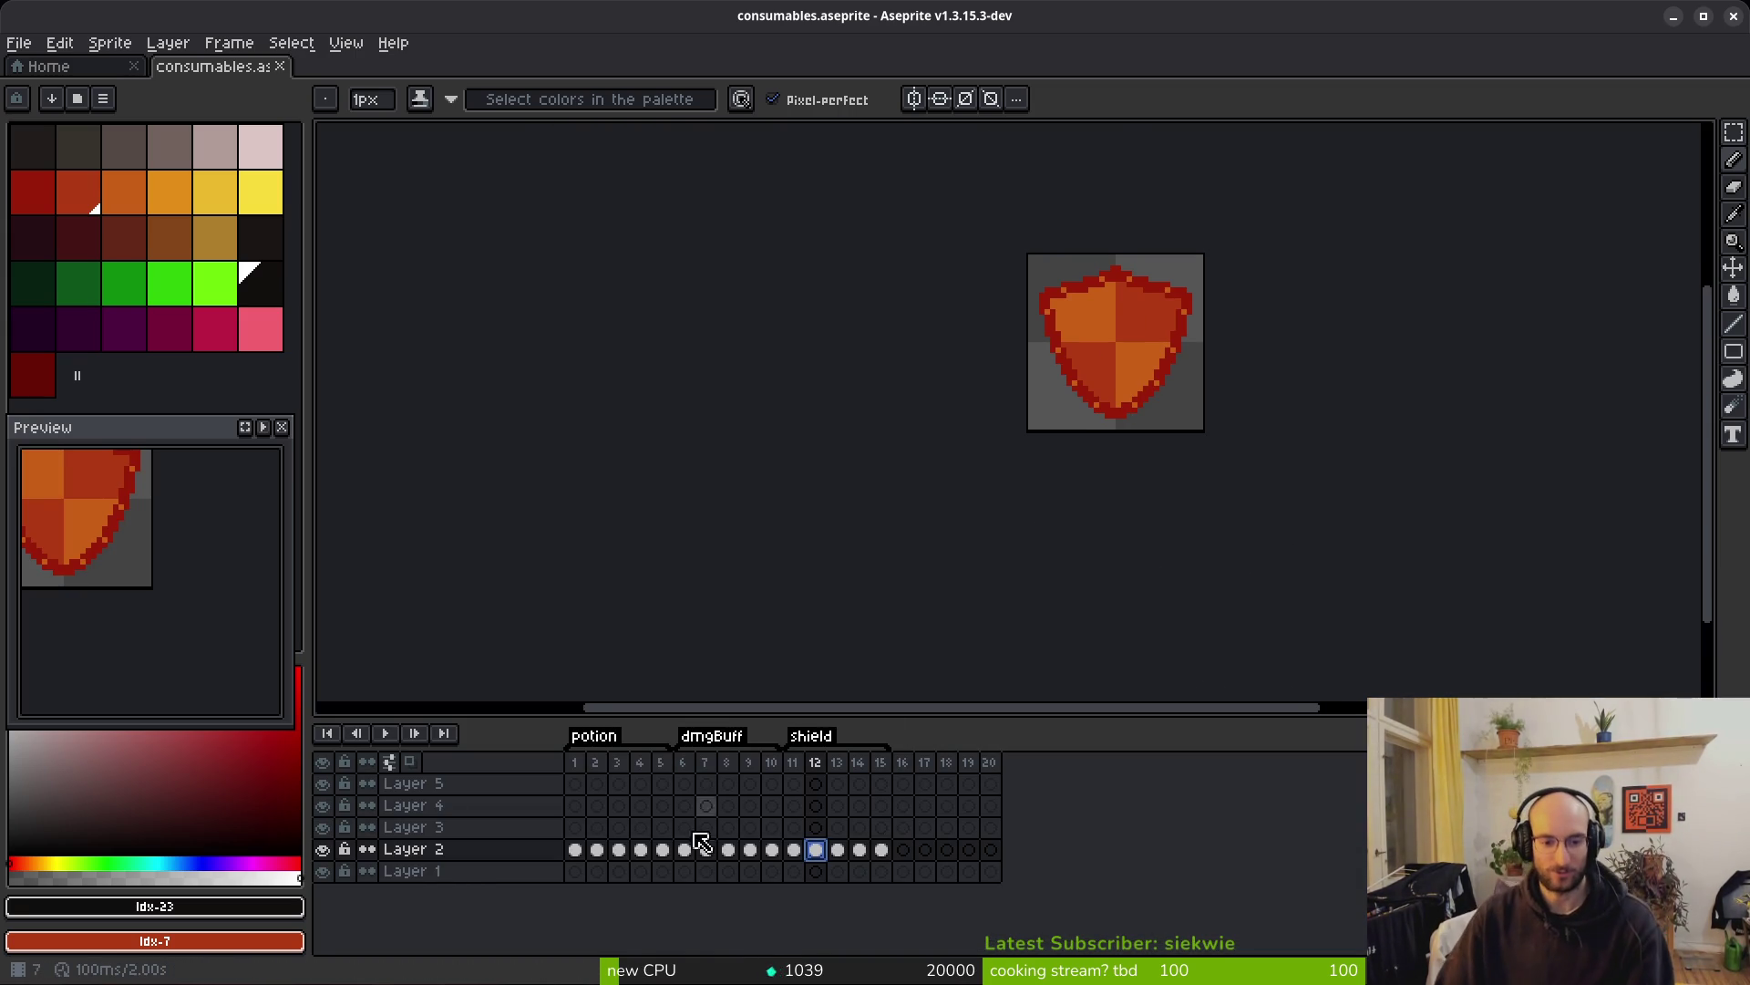
{"action": "left_click_drag", "start_coordinate": [574, 849], "coordinate": [664, 854]}
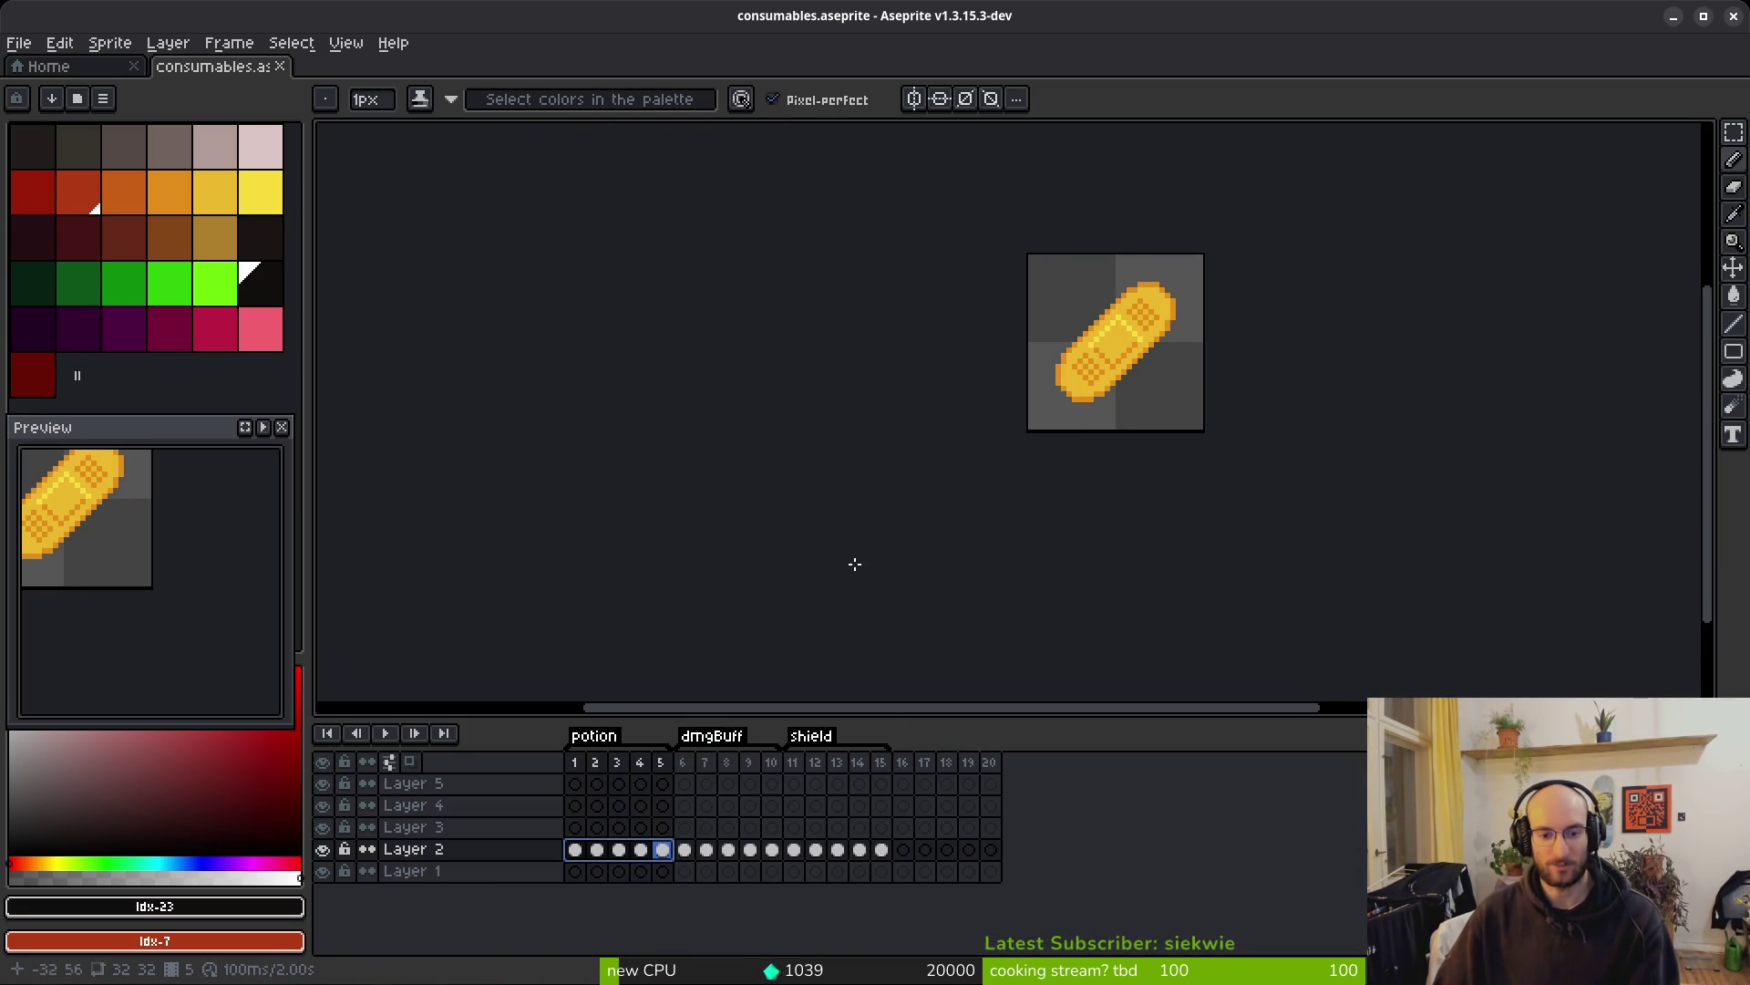
Export the selected frames as a sprite sheet into assets/art/buffsConsumables
{"action": "key", "text": "ctrl+e"}
{"action": "left_click", "coordinate": [559, 325]}
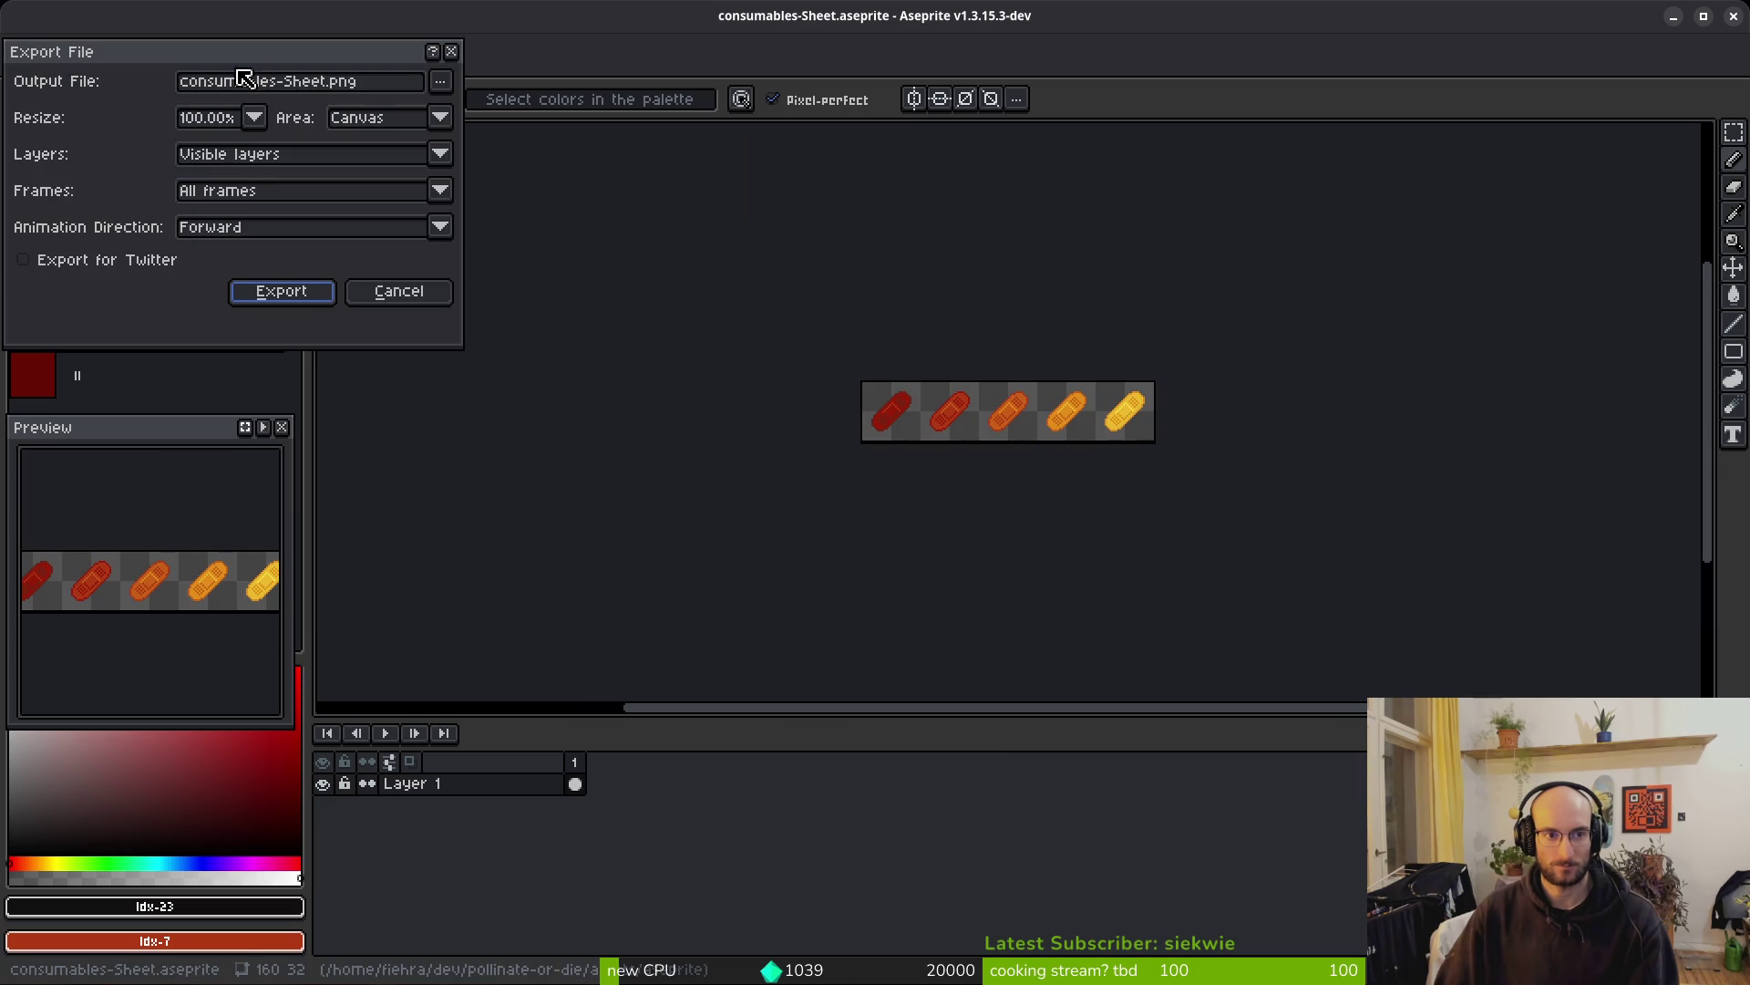
{"action": "left_click", "coordinate": [443, 86]}
{"action": "left_click", "coordinate": [483, 109]}
{"action": "left_click", "coordinate": [87, 81]}
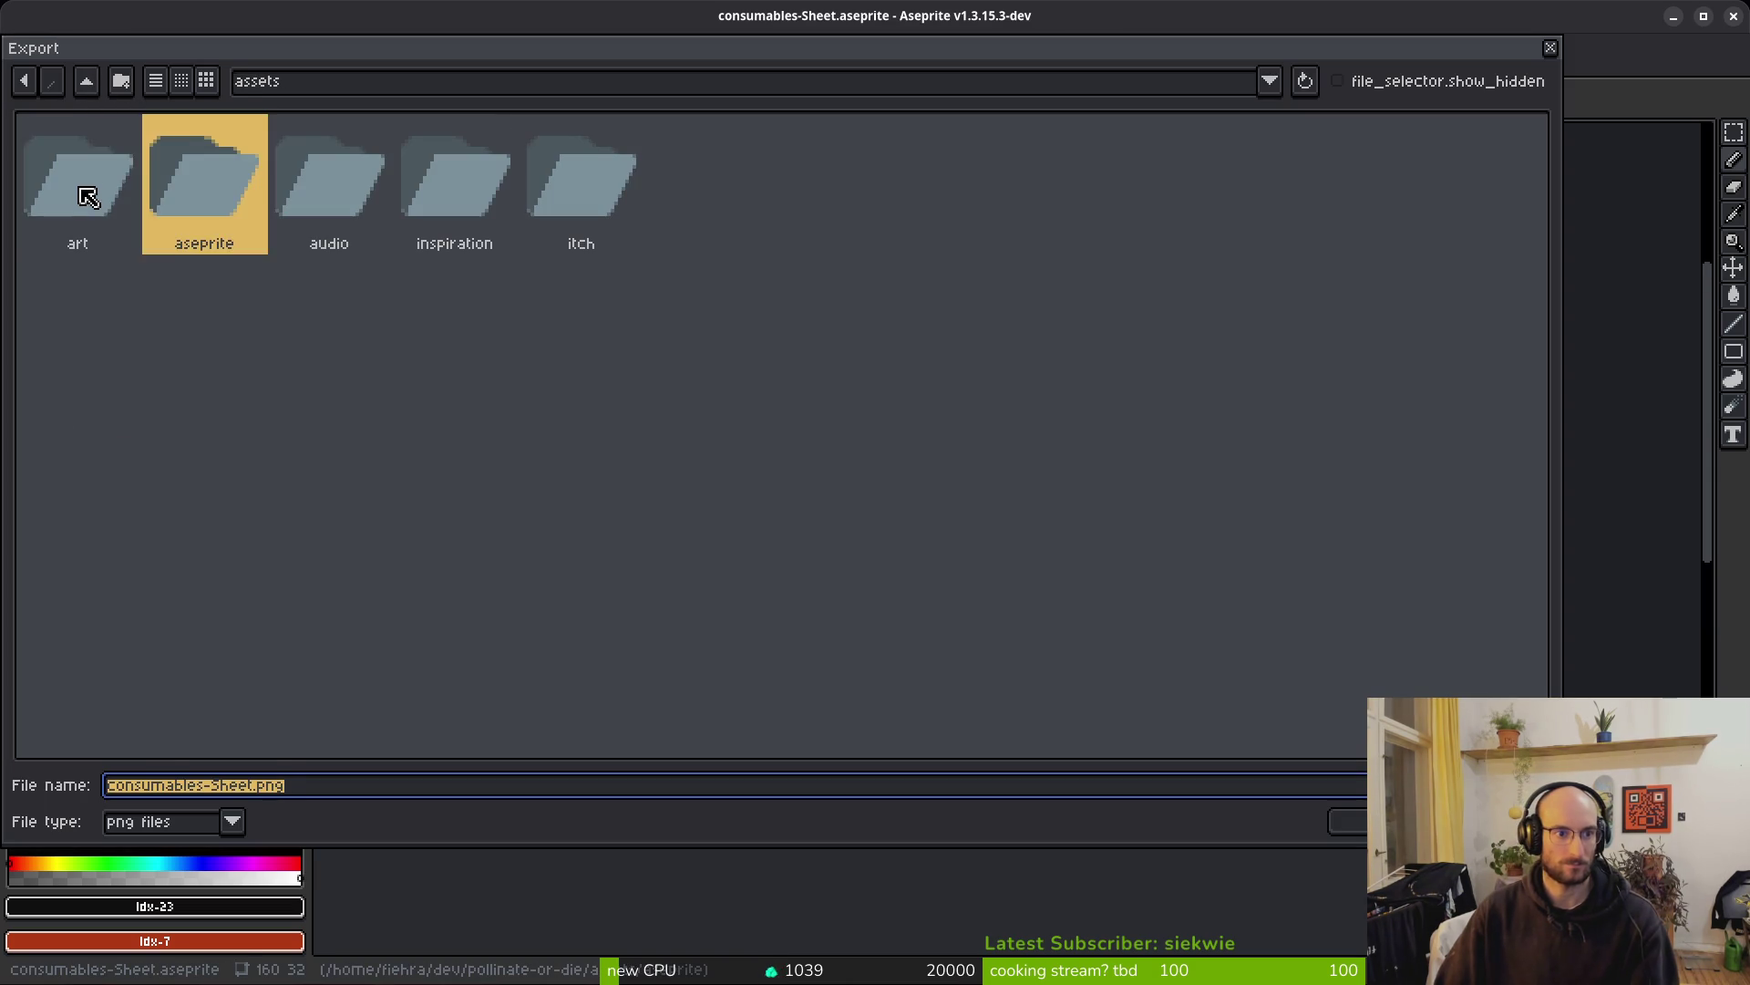
{"action": "left_click", "coordinate": [87, 196]}
{"action": "double_click", "coordinate": [88, 183]}
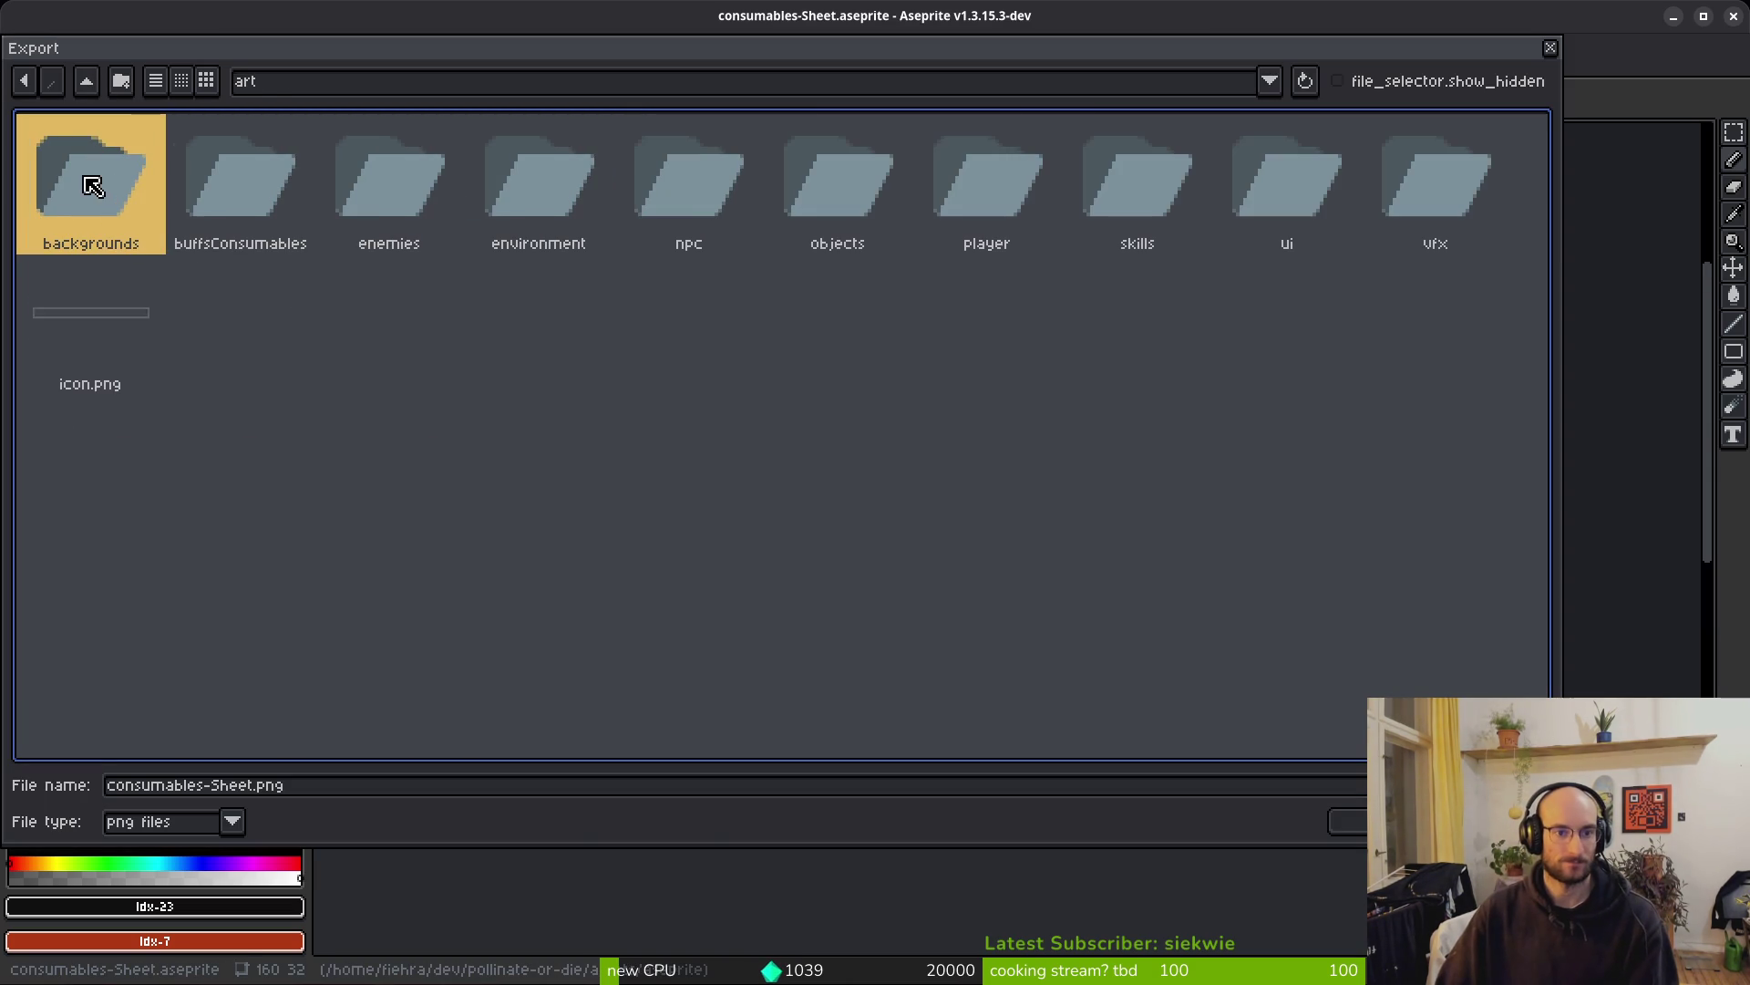
{"action": "left_click", "coordinate": [226, 196]}
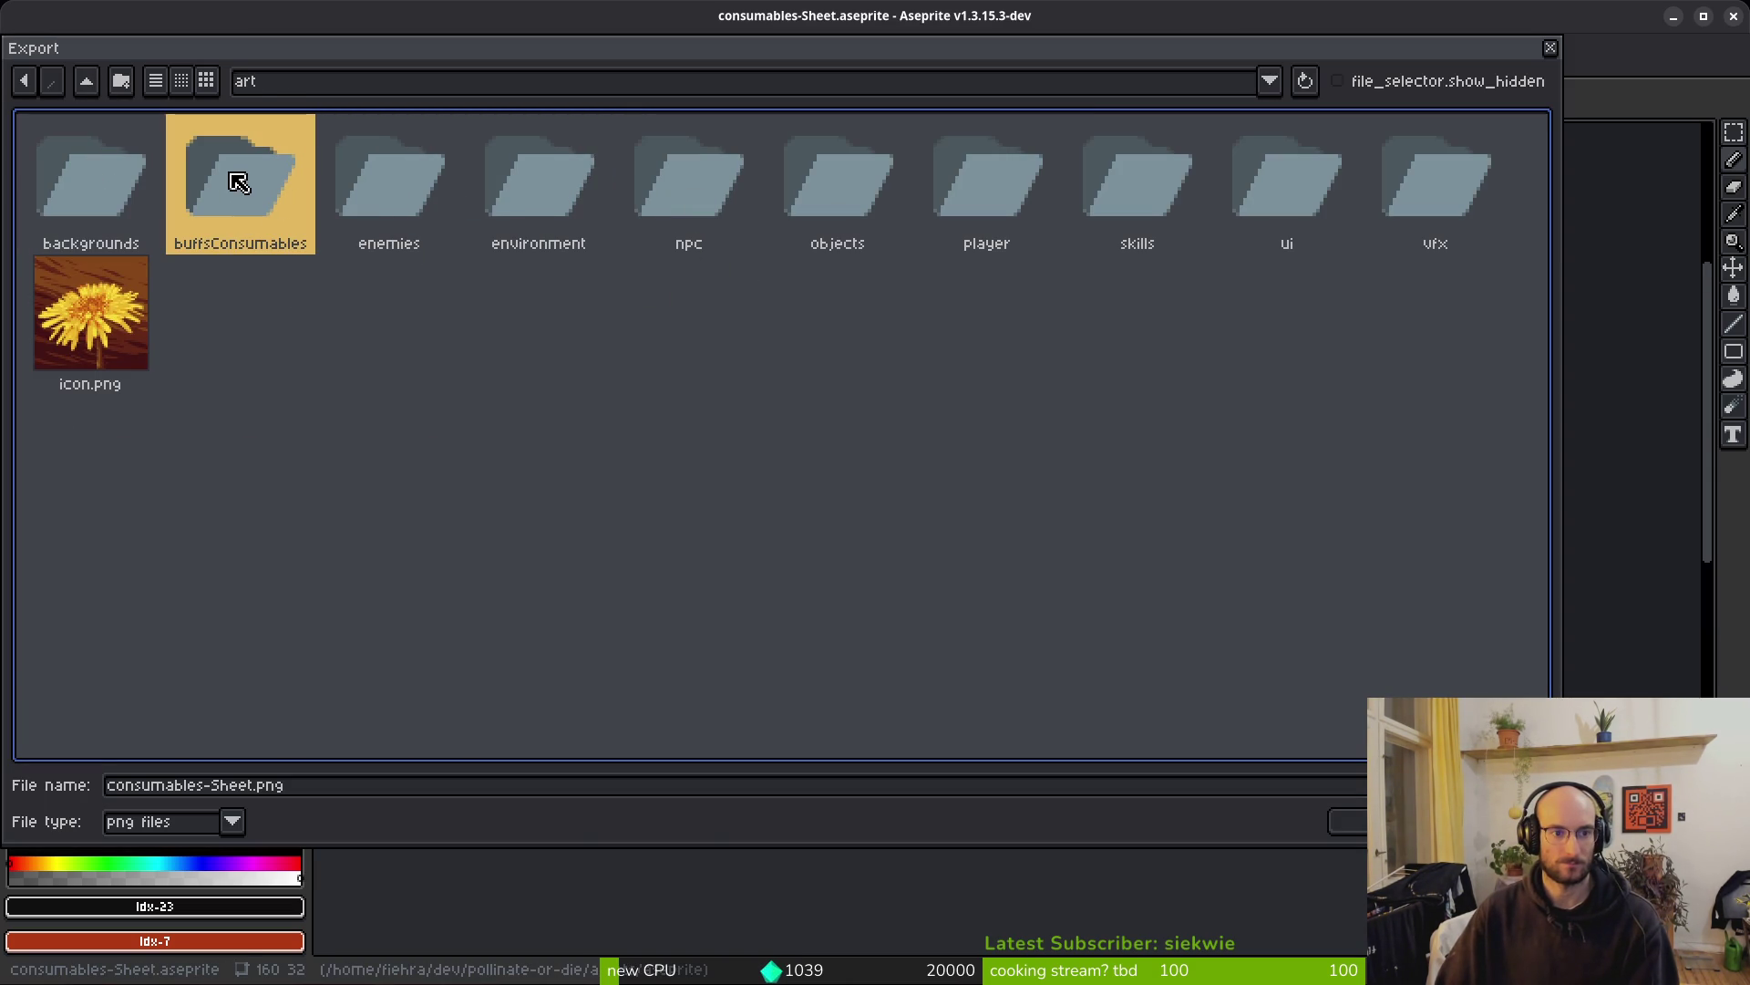
{"action": "double_click", "coordinate": [239, 182]}
{"action": "key", "text": "Escape"}
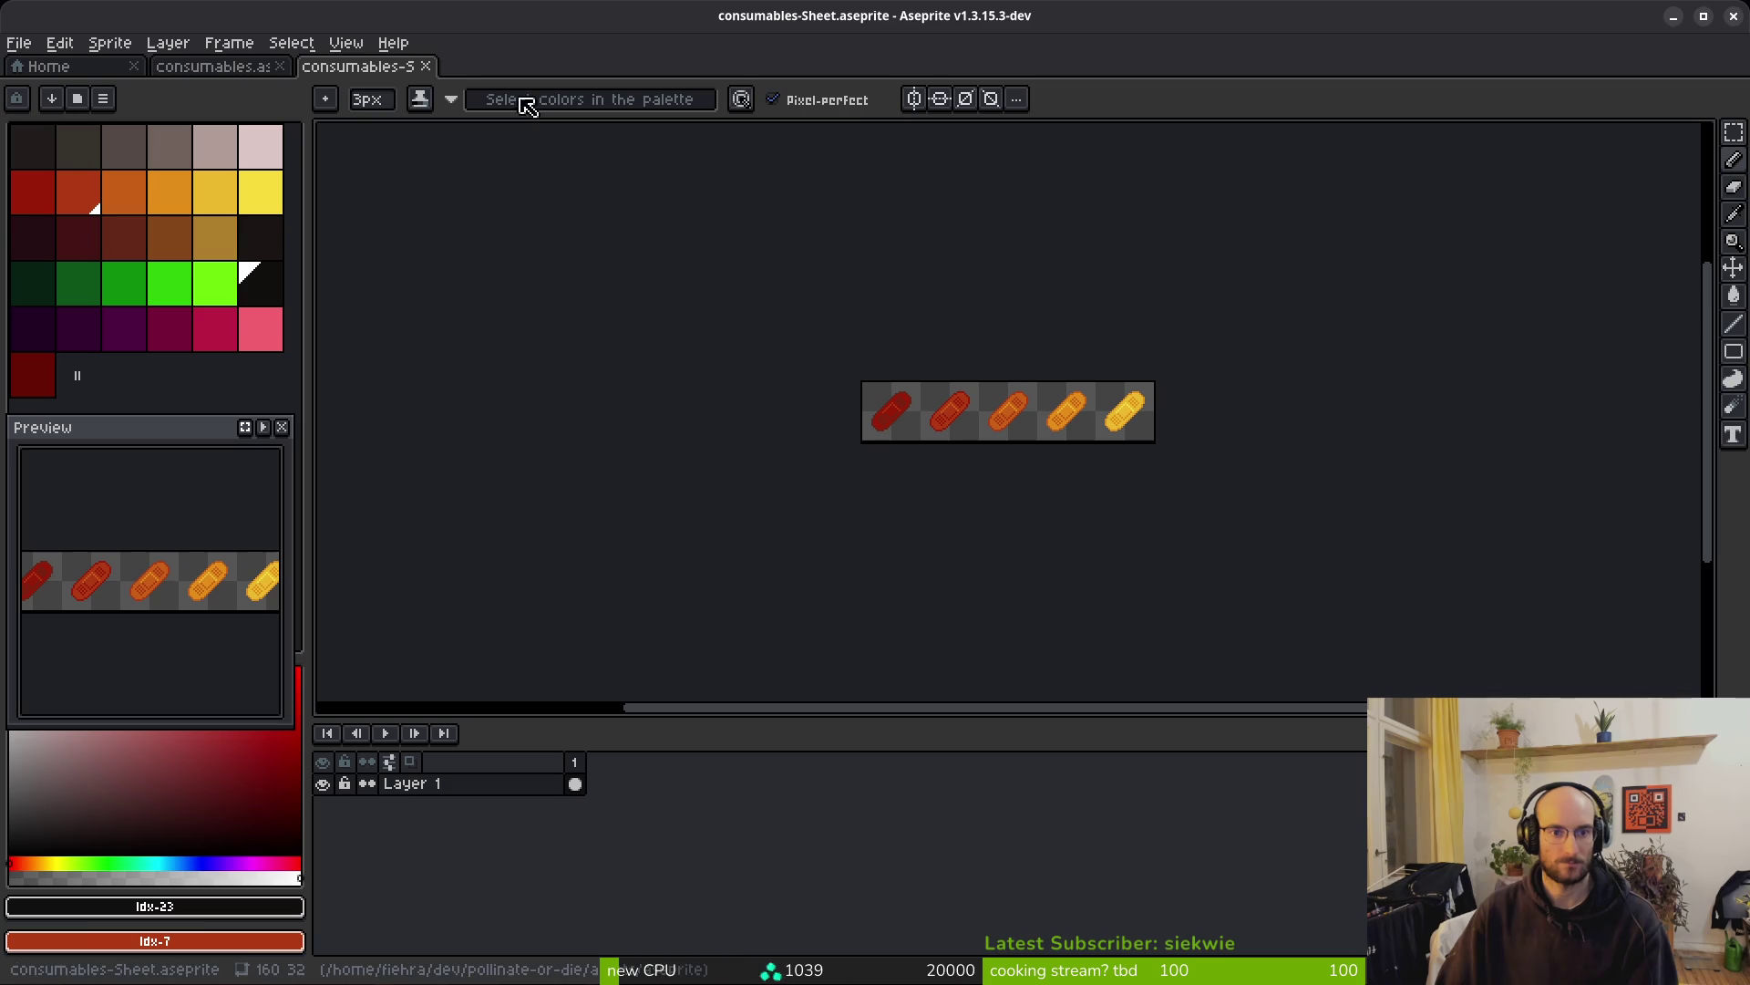
{"action": "left_click", "coordinate": [1733, 16]}
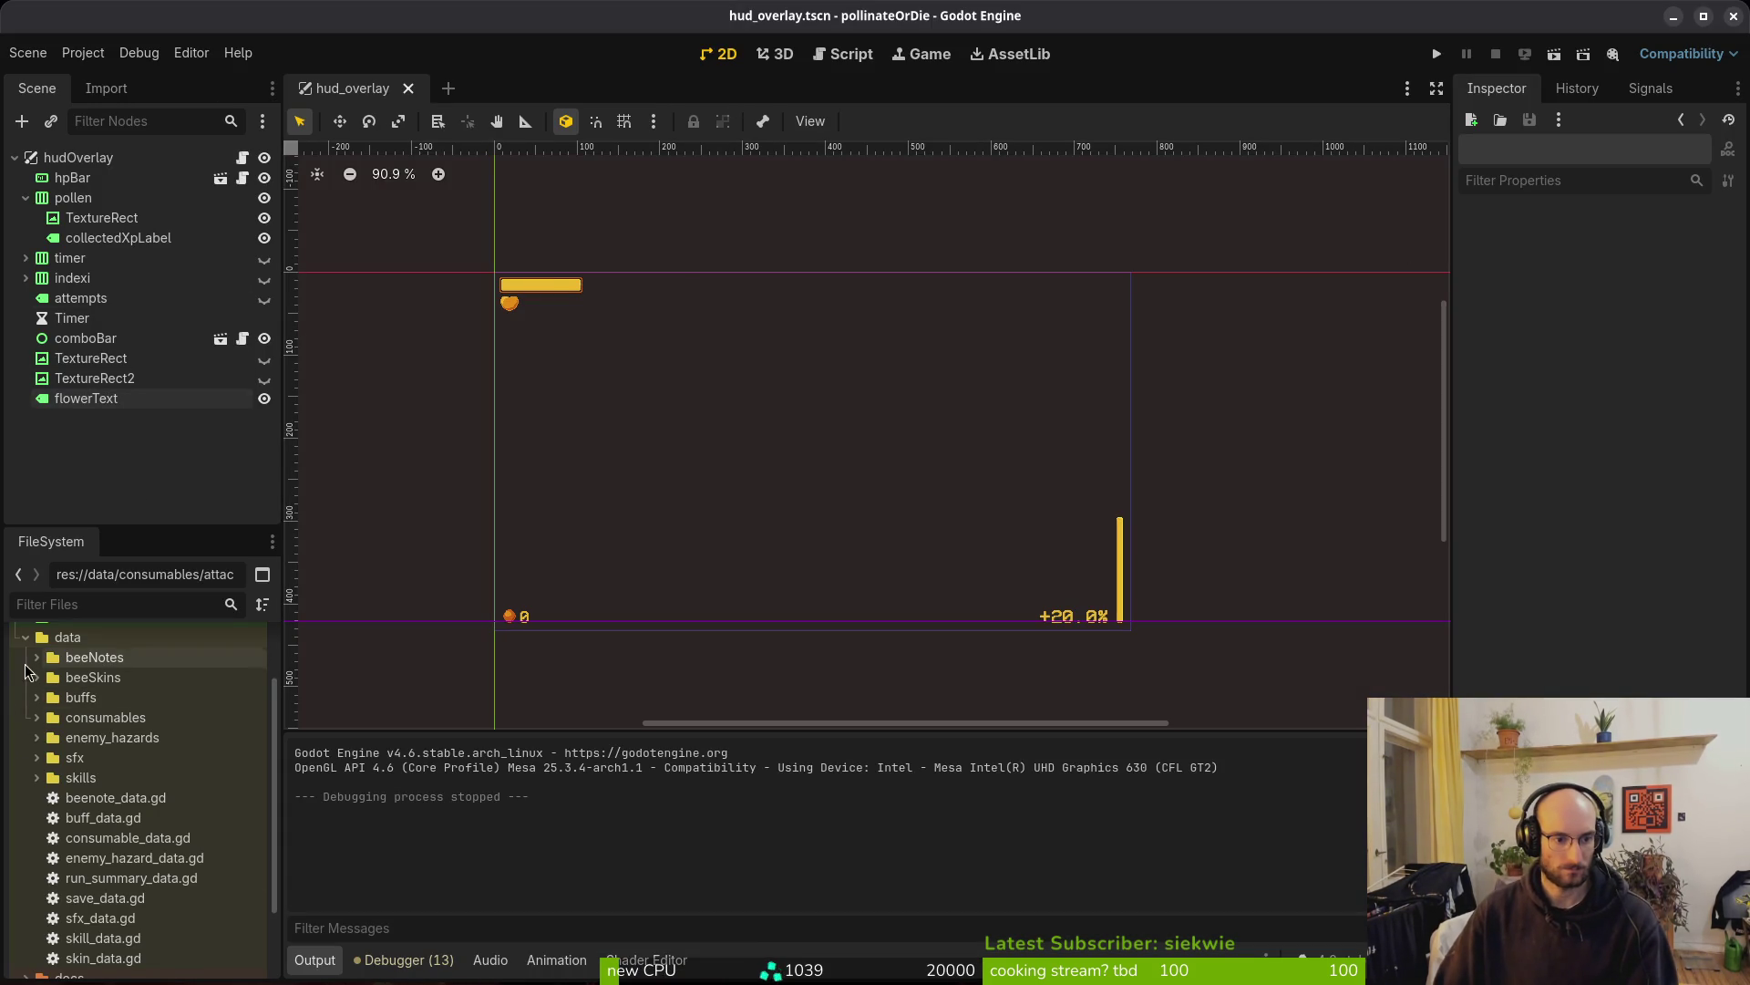
Set smallheal.tres's Sprite to the cons_heal1.png bandage texture via Quick Load and save
{"action": "double_click", "coordinate": [84, 719]}
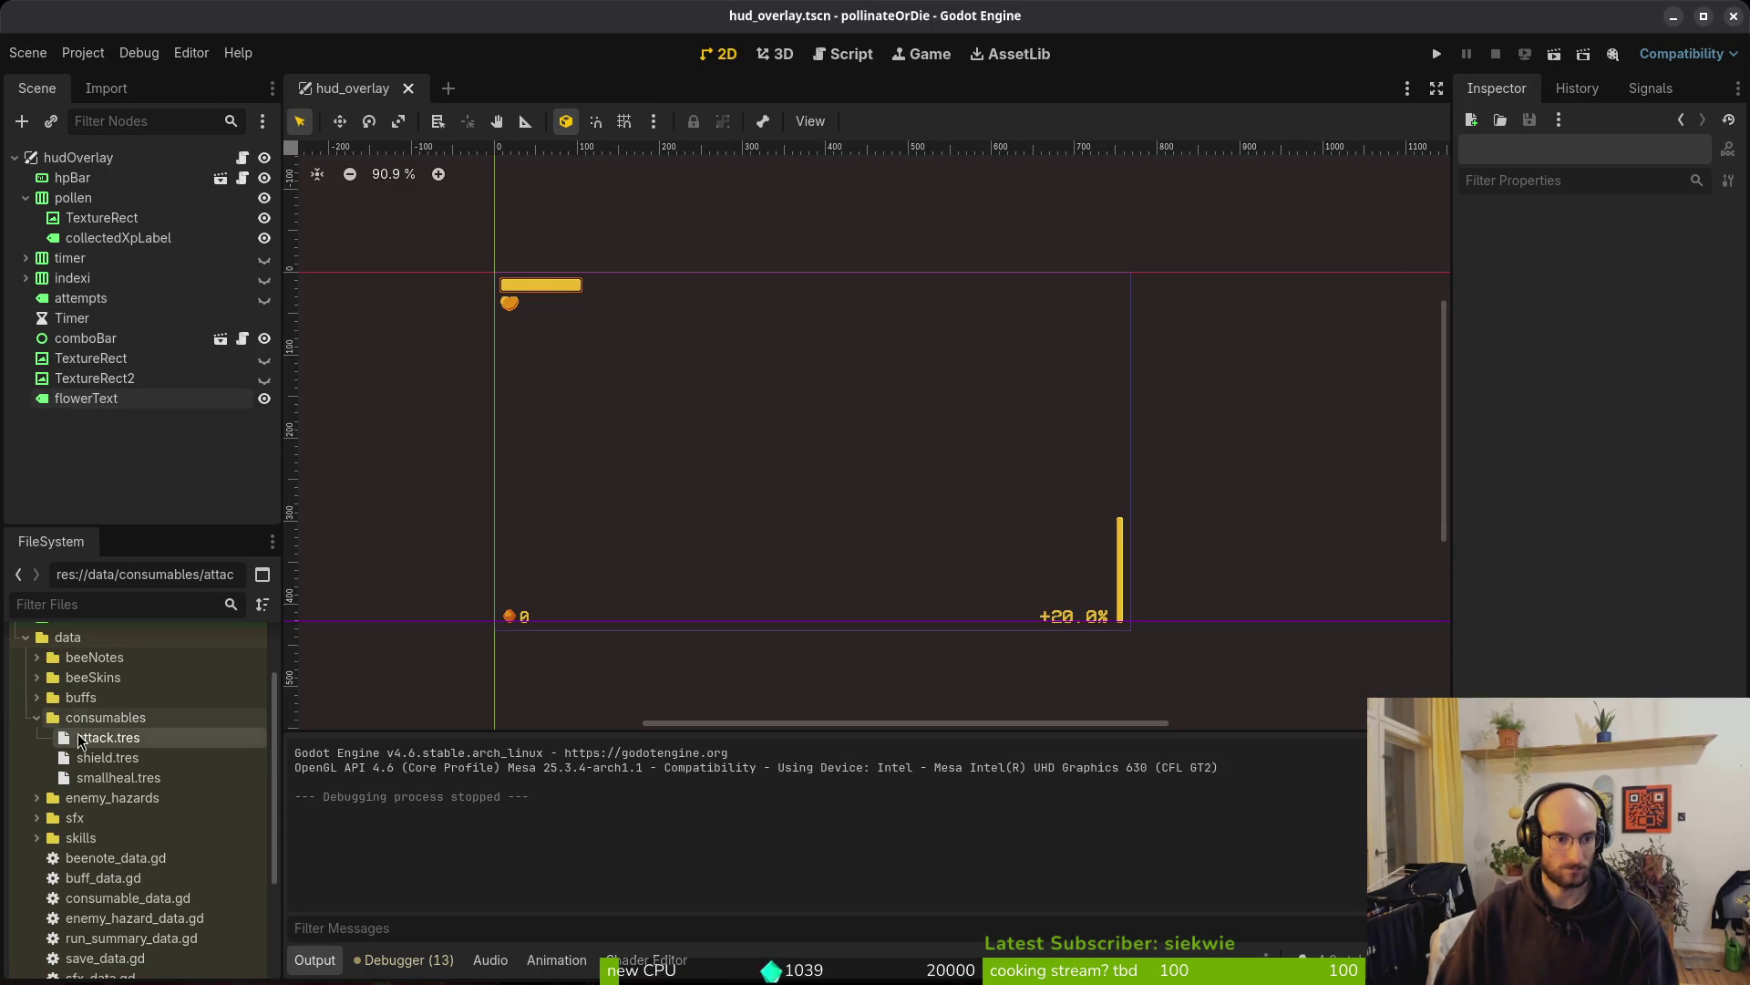
{"action": "double_click", "coordinate": [102, 778]}
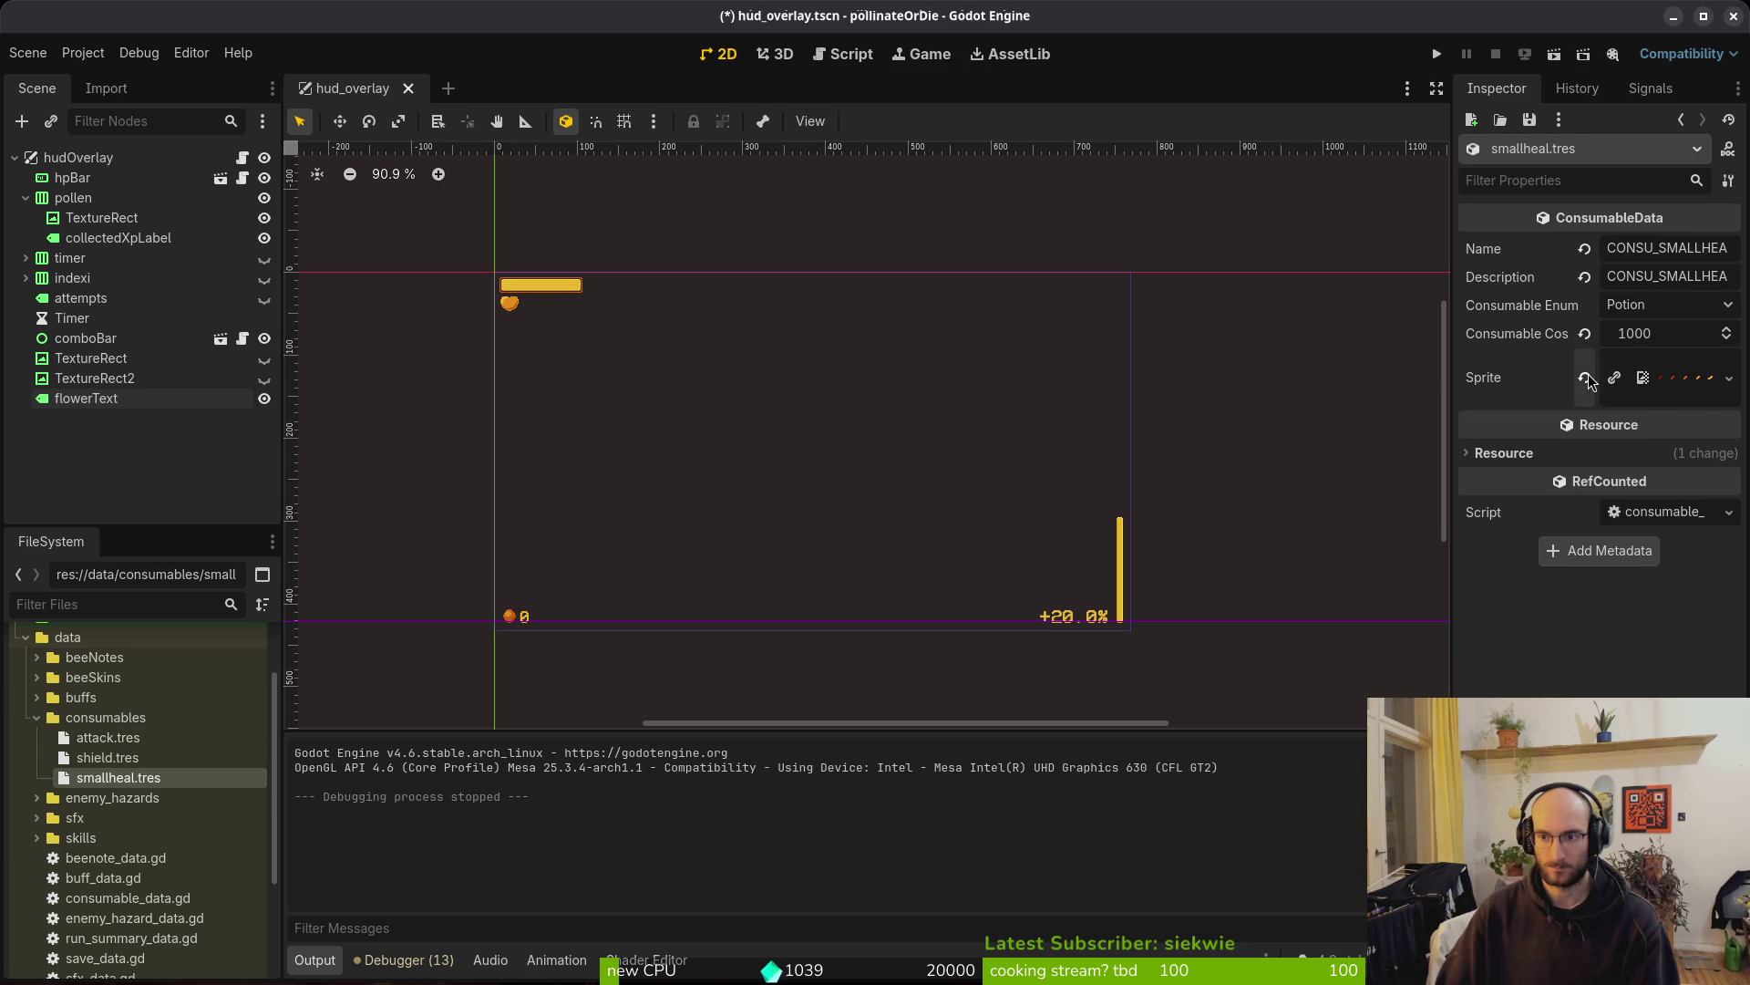
{"action": "left_click", "coordinate": [1588, 379]}
{"action": "left_click", "coordinate": [1668, 366]}
{"action": "left_click", "coordinate": [1704, 361]}
{"action": "type", "text": "heal"}
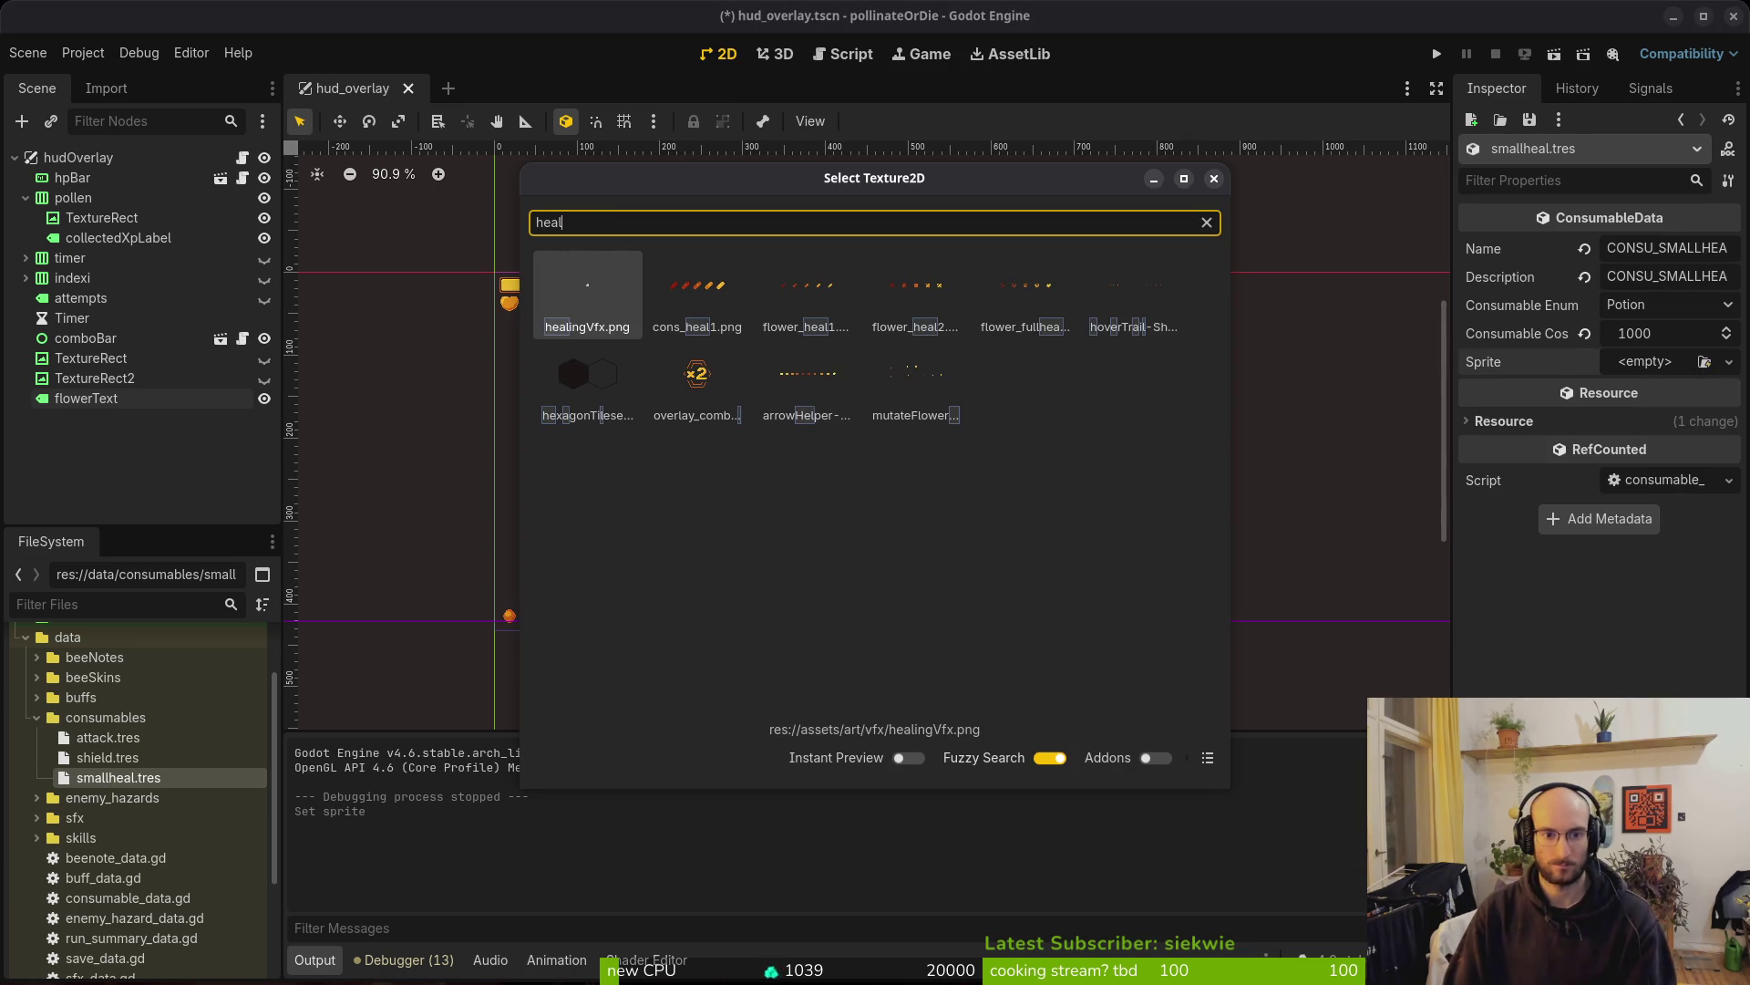
{"action": "key", "text": "Right"}
{"action": "key", "text": "Return"}
{"action": "key", "text": "ctrl+s"}
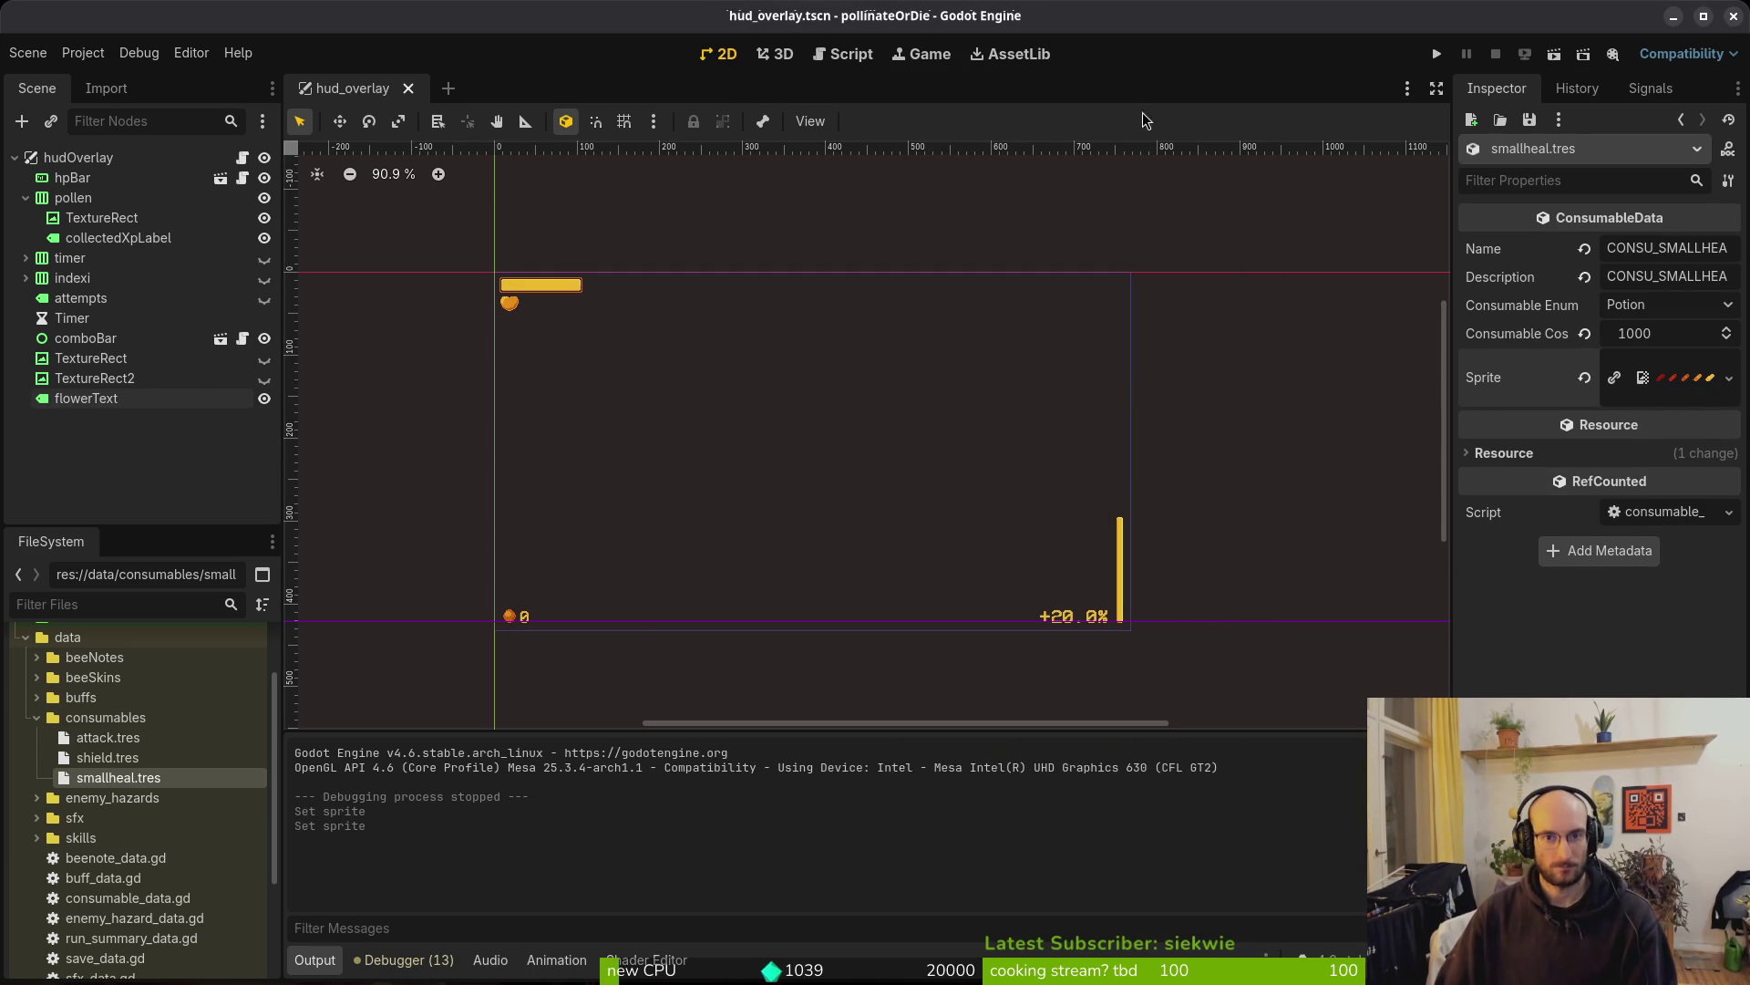
{"action": "left_click", "coordinate": [1435, 57]}
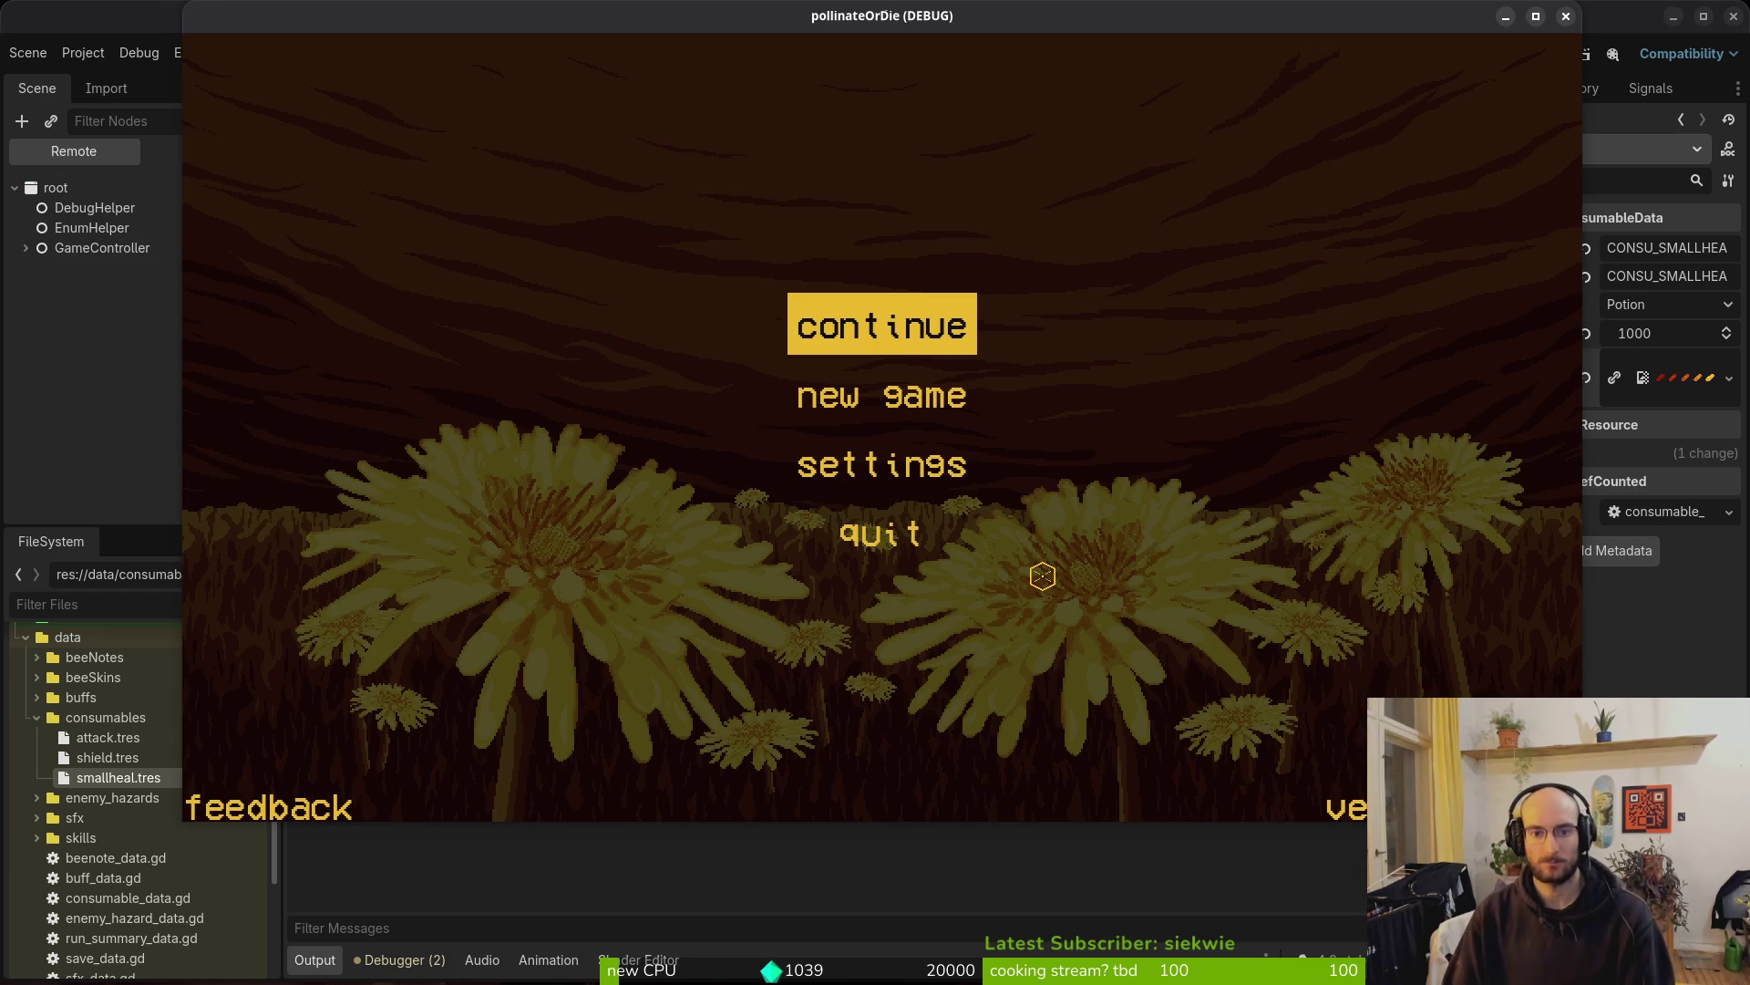
Continue the saved game and cycle the shop's Consumables list to the potion's bandage icon
{"action": "key", "text": "Return"}
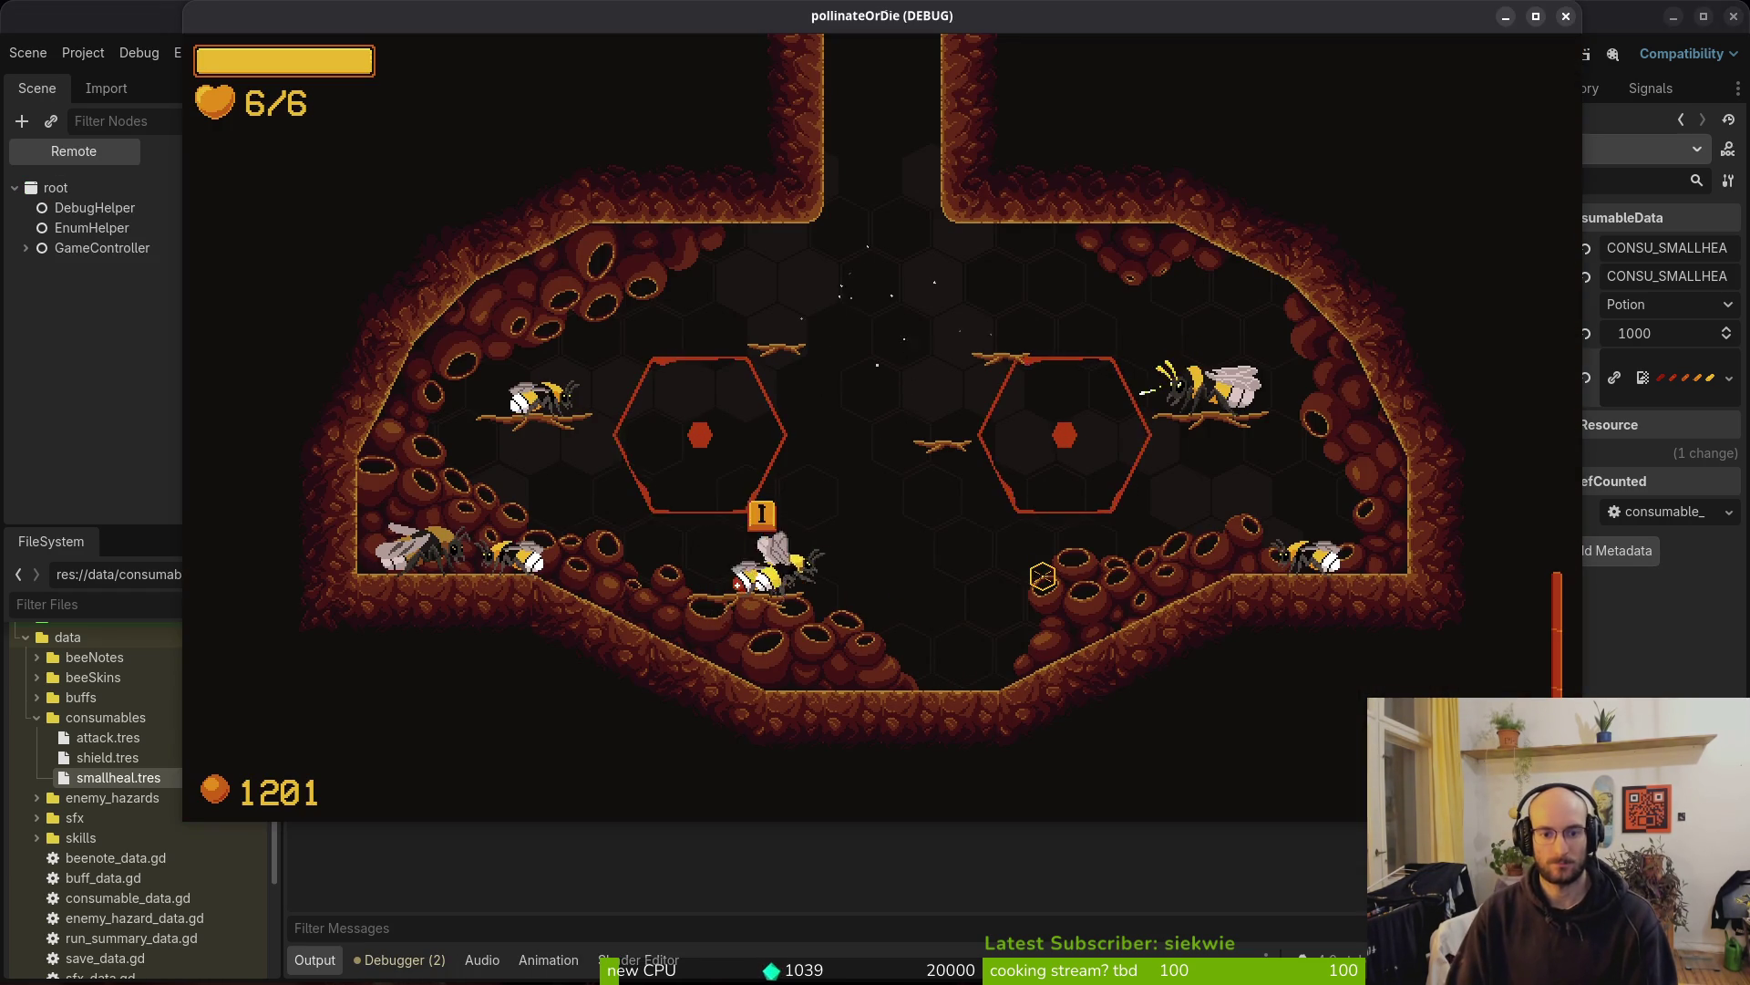
{"action": "key", "text": "i"}
{"action": "key", "text": "e"}
{"action": "key", "text": "e"}
{"action": "key", "text": "Right"}
{"action": "key", "text": "Right"}
{"action": "key", "text": "Right"}
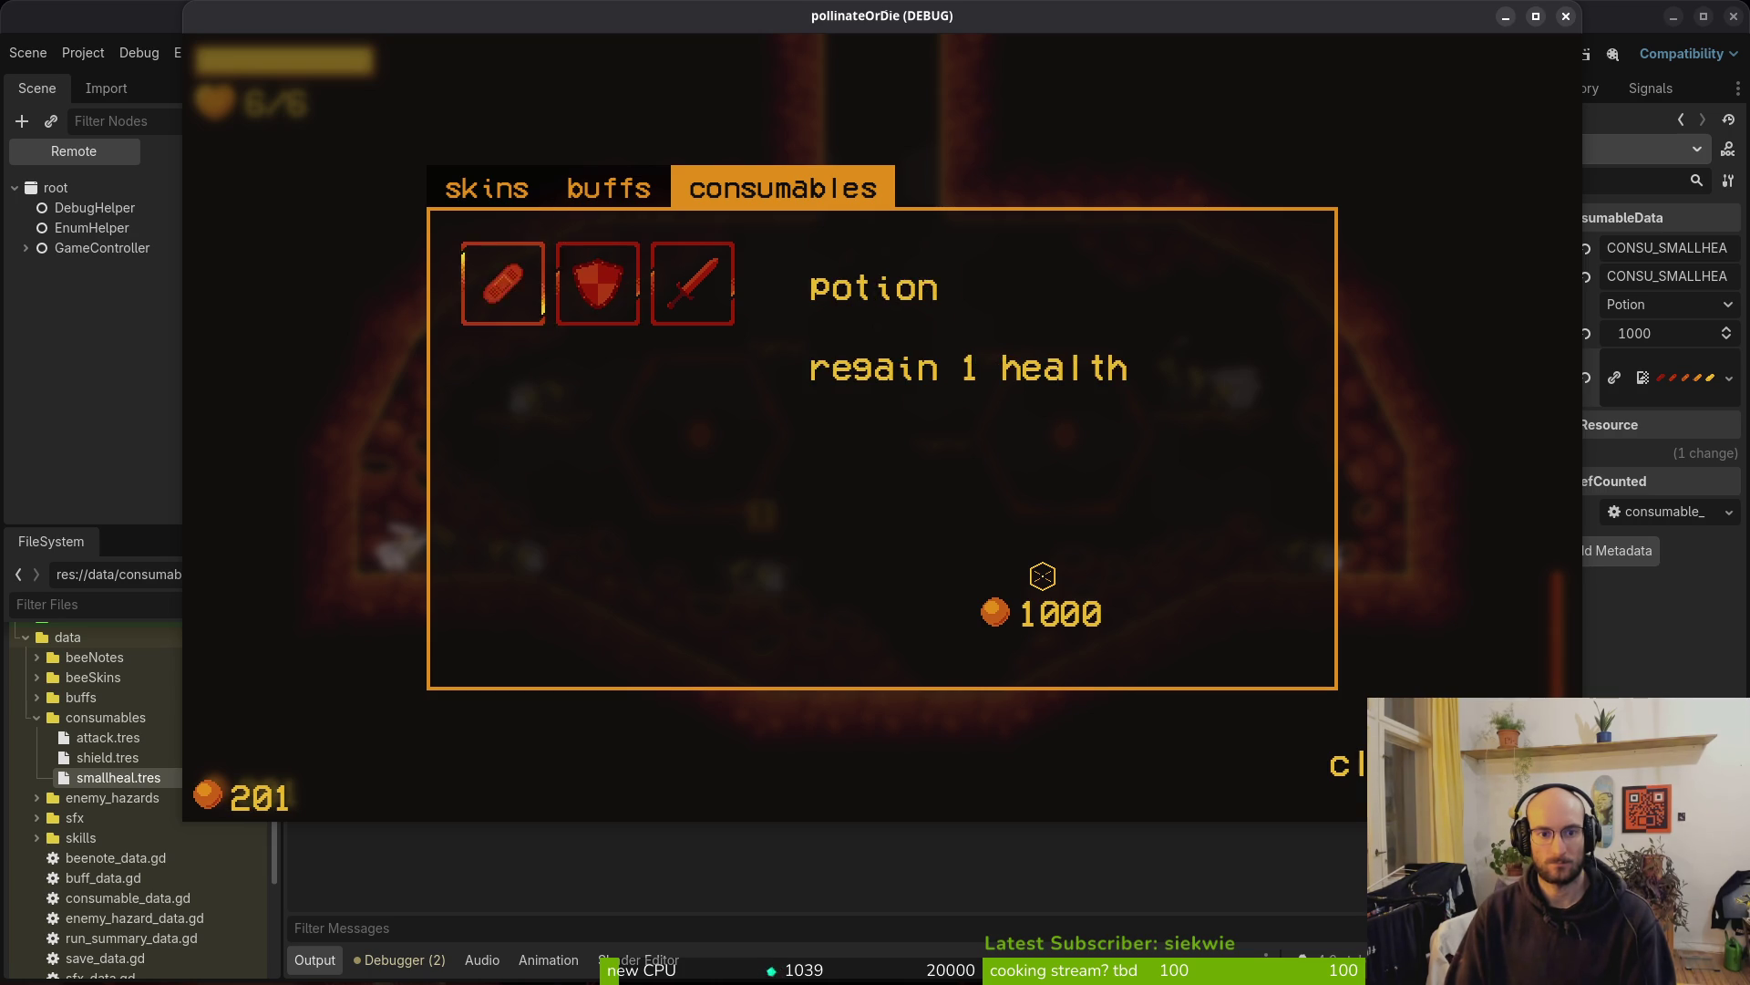
{"action": "key", "text": "Left"}
{"action": "key", "text": "Left"}
{"action": "key", "text": "Left"}
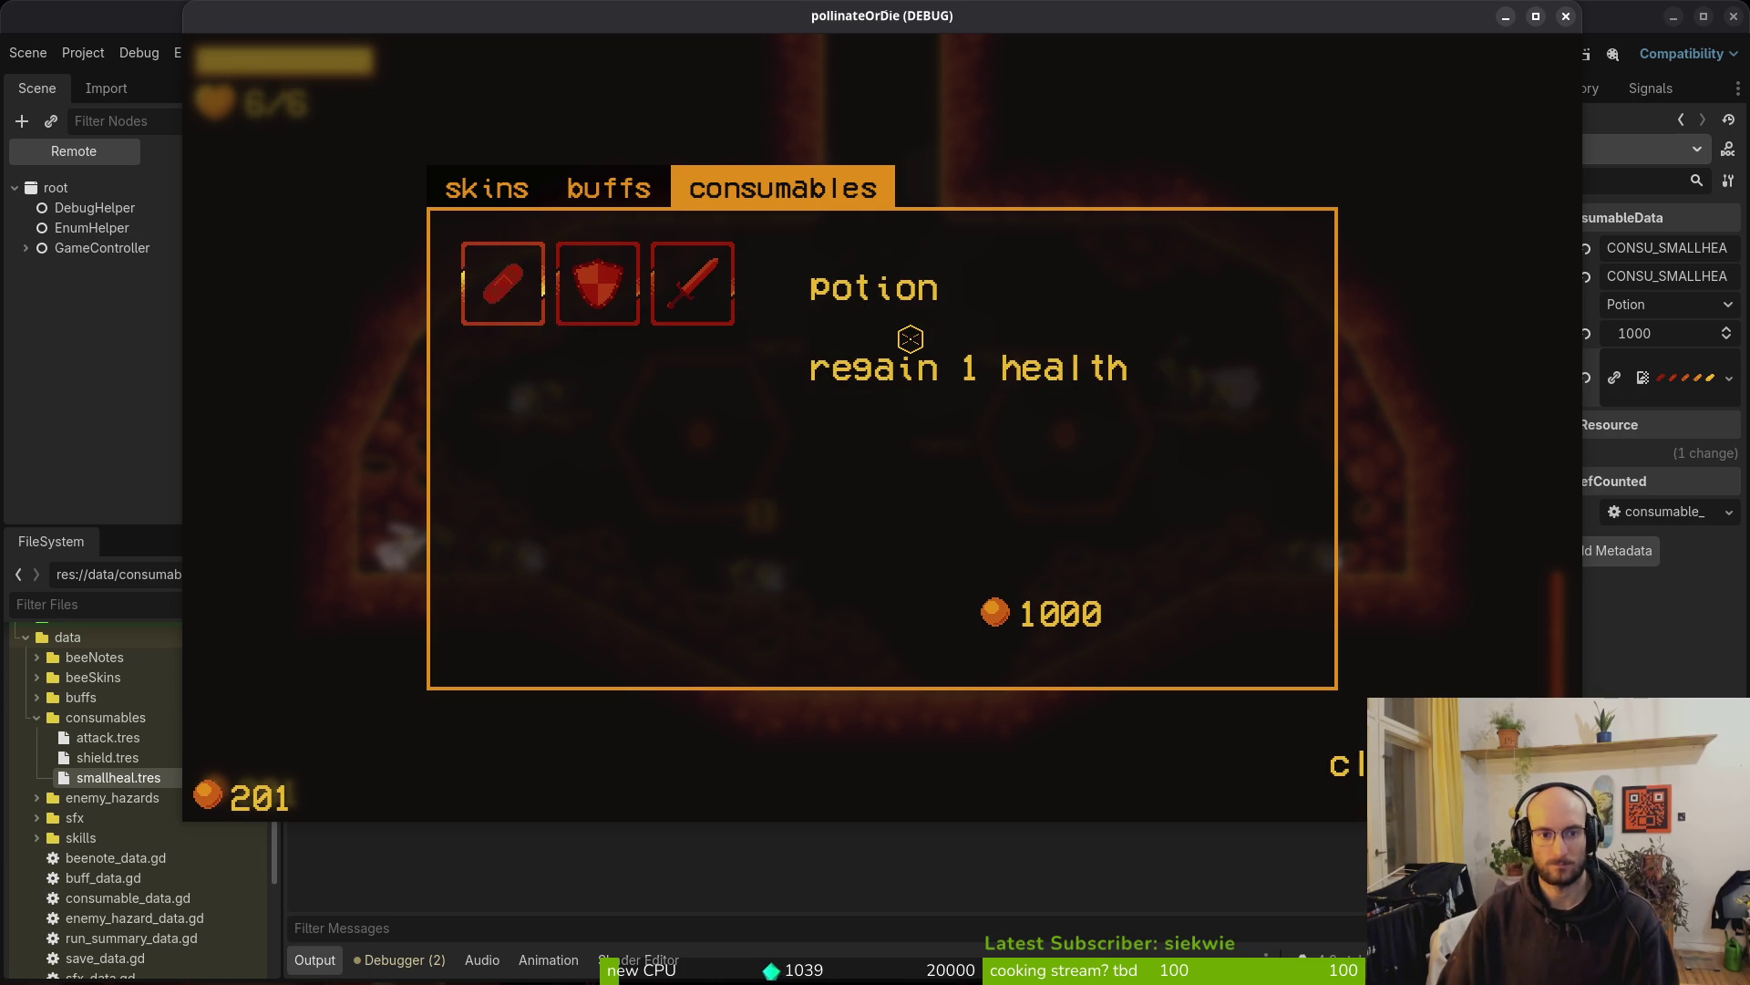
{"action": "key", "text": "Escape"}
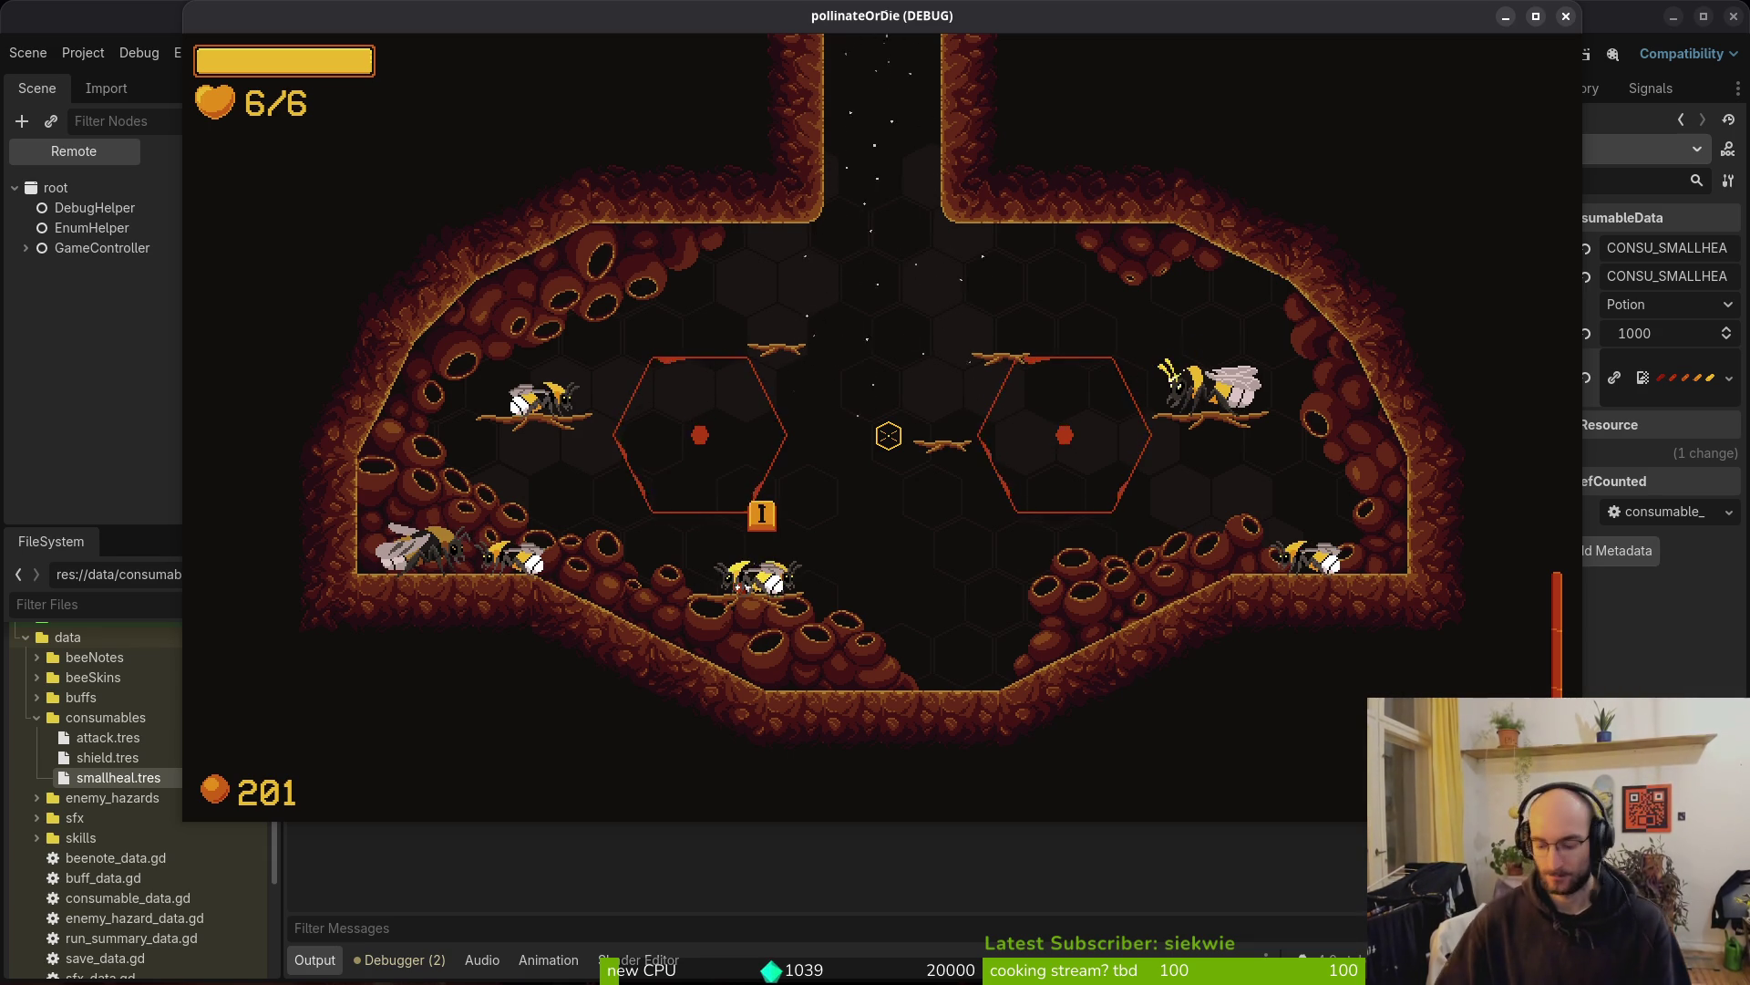
In shop_list_item.gd, change the buy sound from UI_BUY to UI_BUTTON_PRESS and save
{"action": "key", "text": "alt+Tab"}
{"action": "key", "text": "space"}
{"action": "key", "text": "f"}
{"action": "key", "text": "f"}
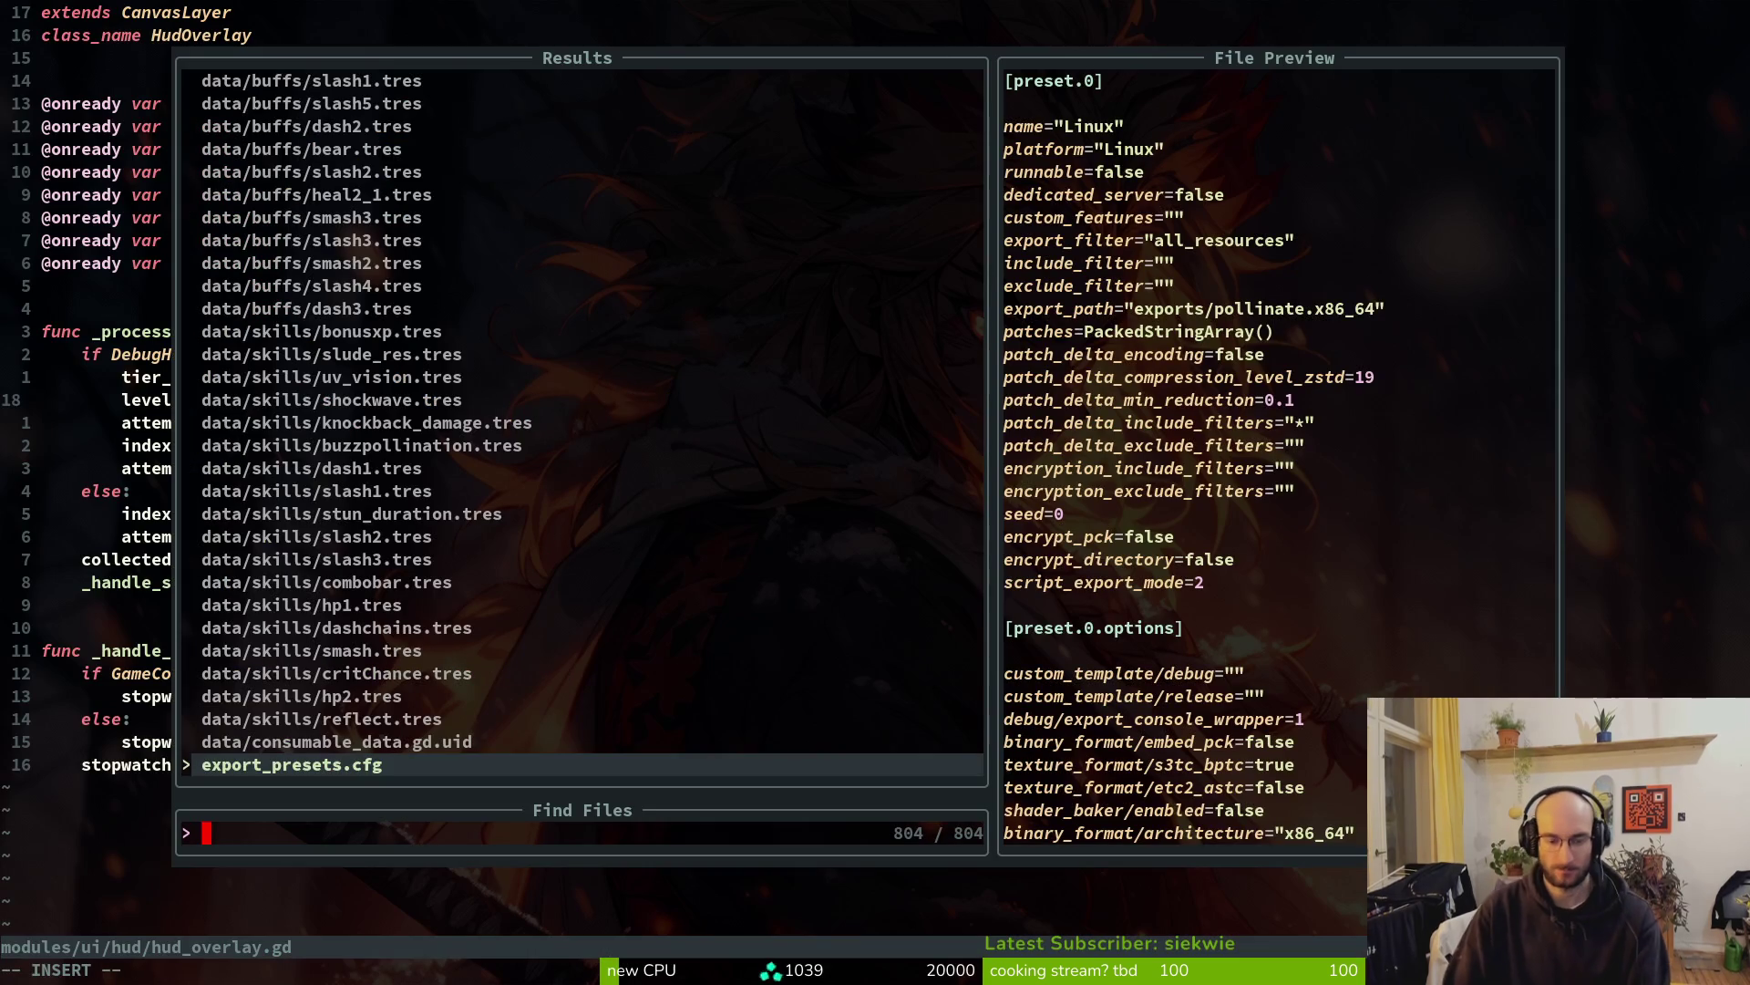
{"action": "type", "text": "shlist"}
{"action": "key", "text": "Return"}
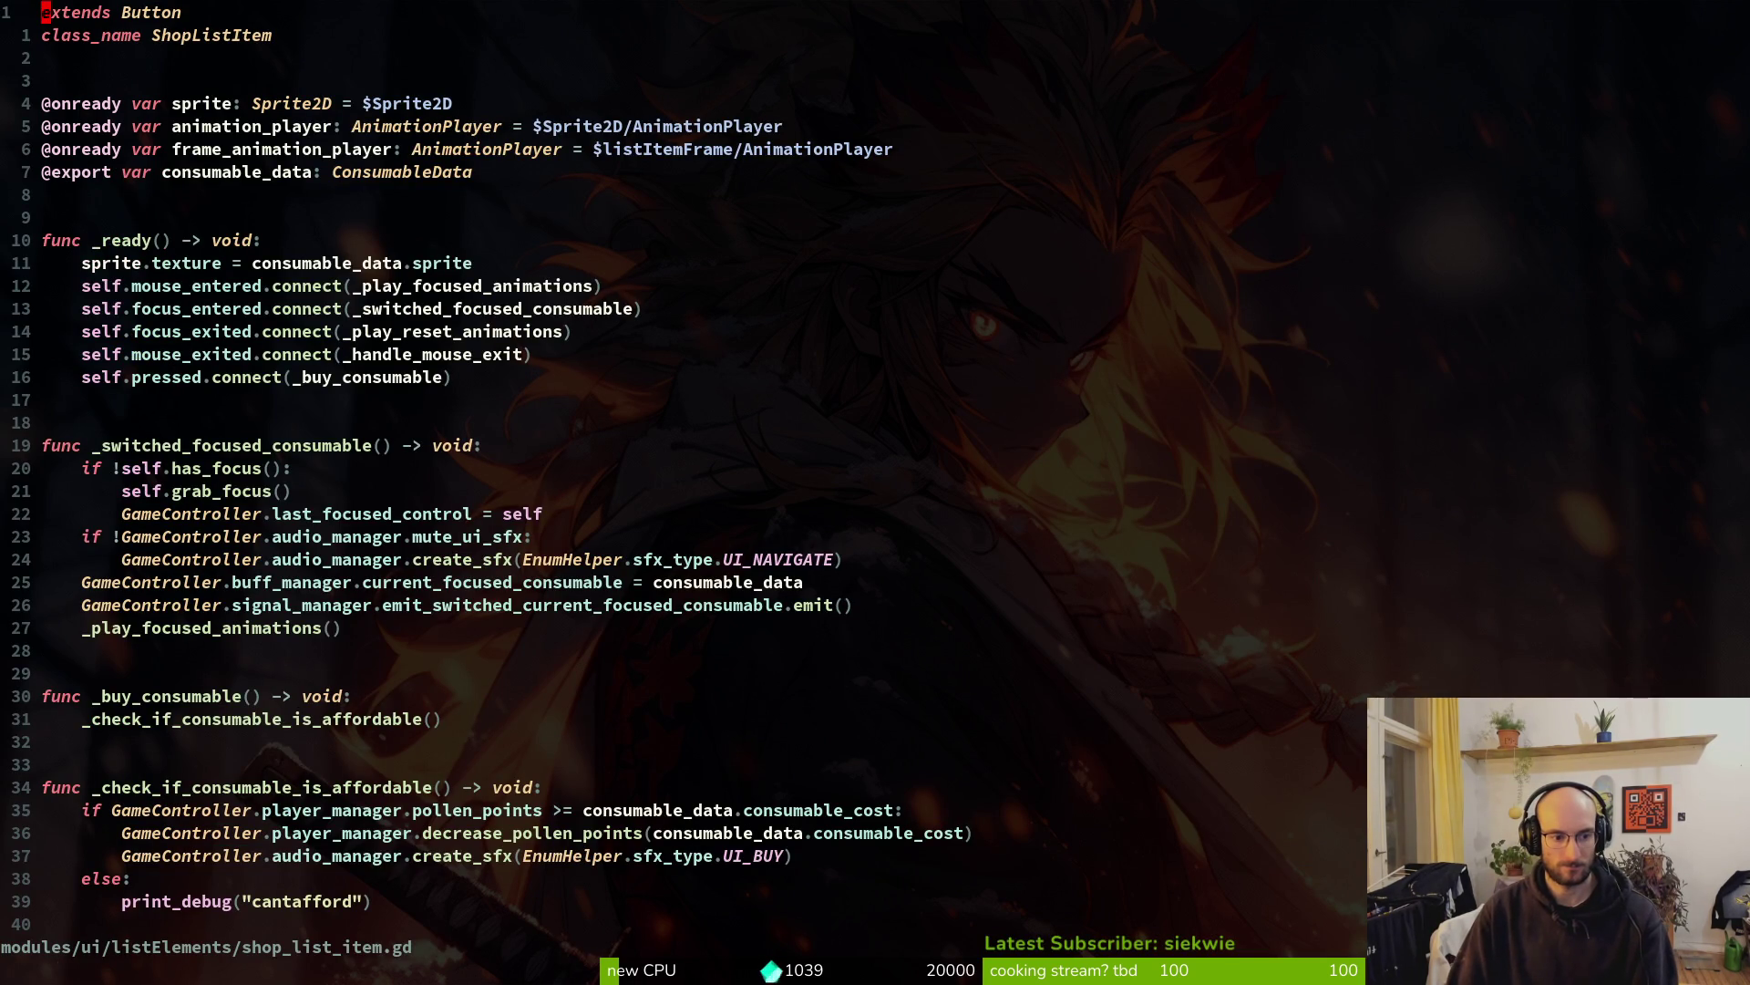
{"action": "key", "text": "3"}
{"action": "key", "text": "8"}
{"action": "key", "text": "j"}
{"action": "key", "text": "k"}
{"action": "key", "text": "y"}
{"action": "key", "text": "y"}
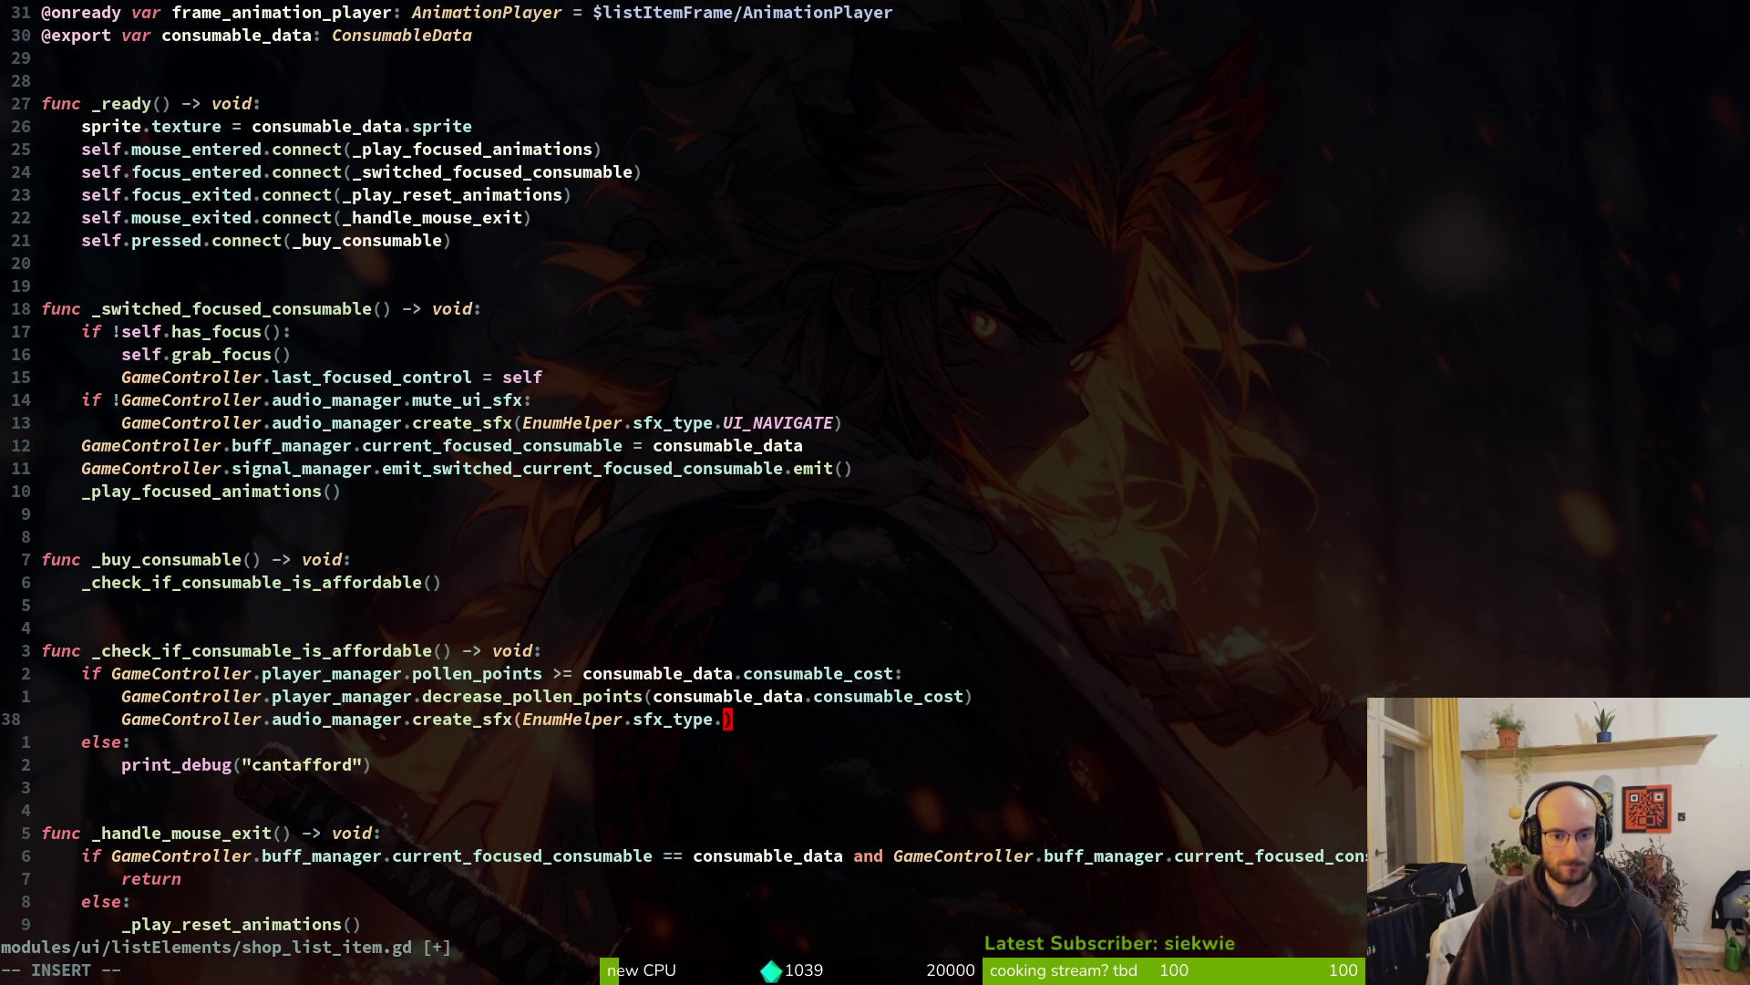
{"action": "type", "text": "UI"}
{"action": "key", "text": "Tab"}
{"action": "key", "text": "Tab"}
{"action": "key", "text": "Tab"}
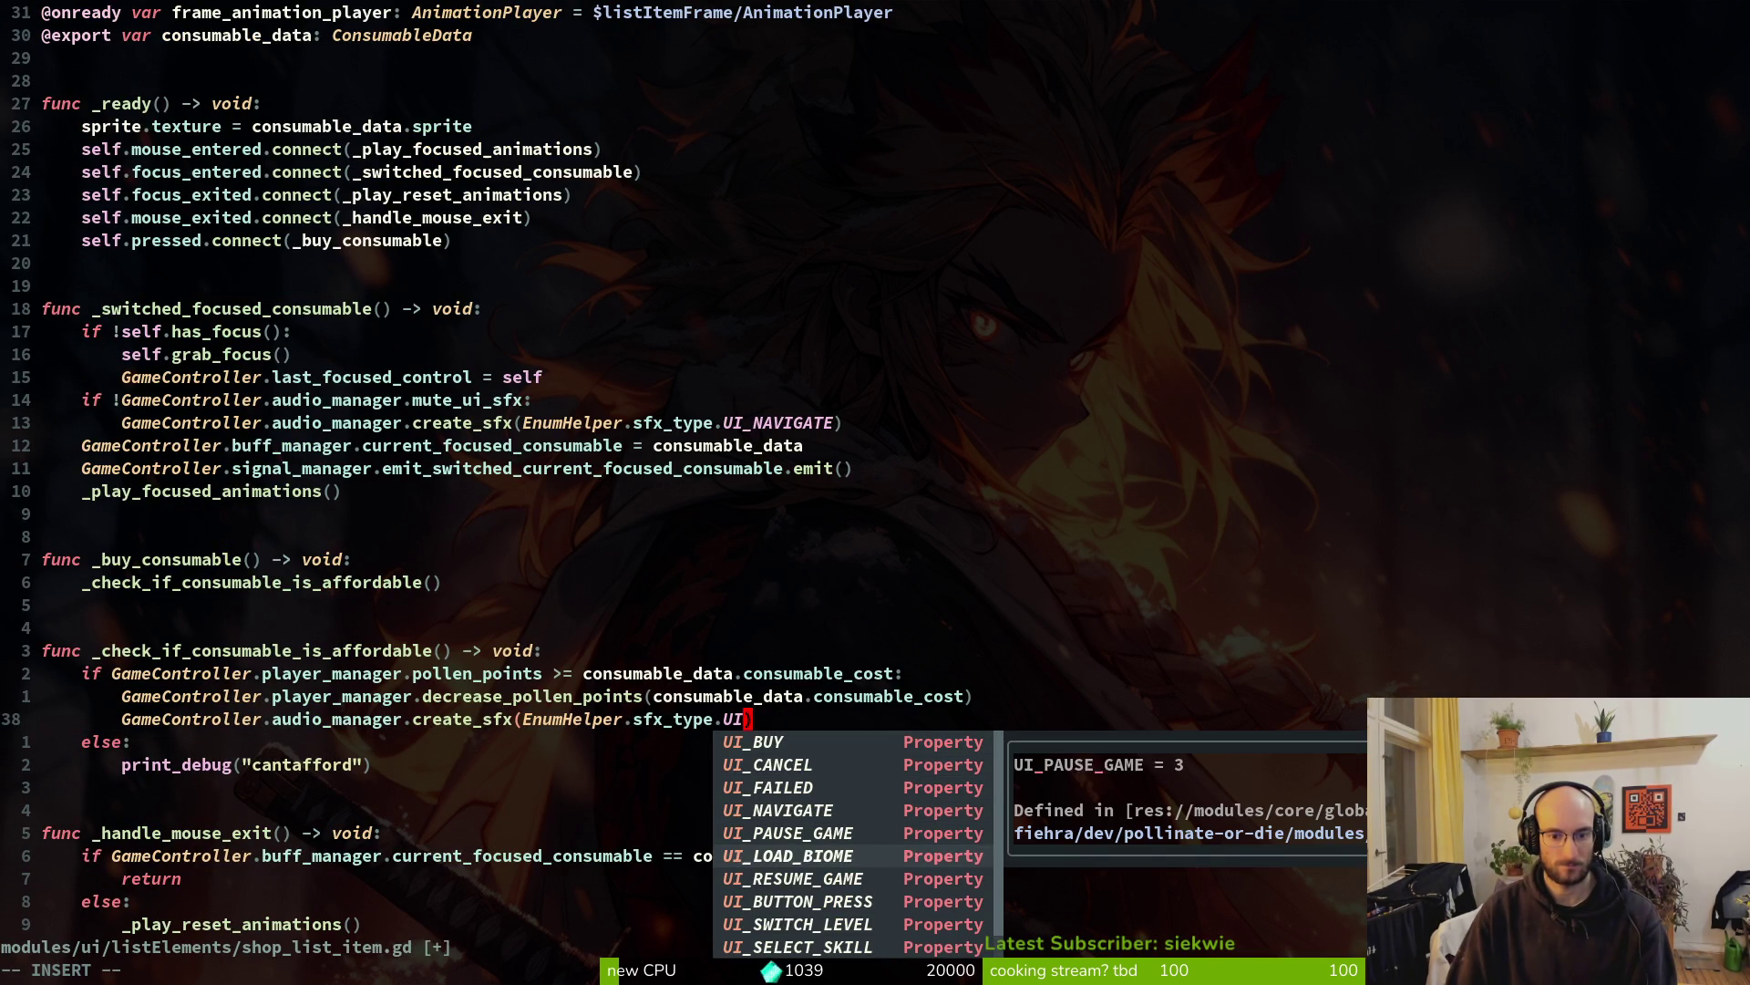
{"action": "key", "text": "Escape"}
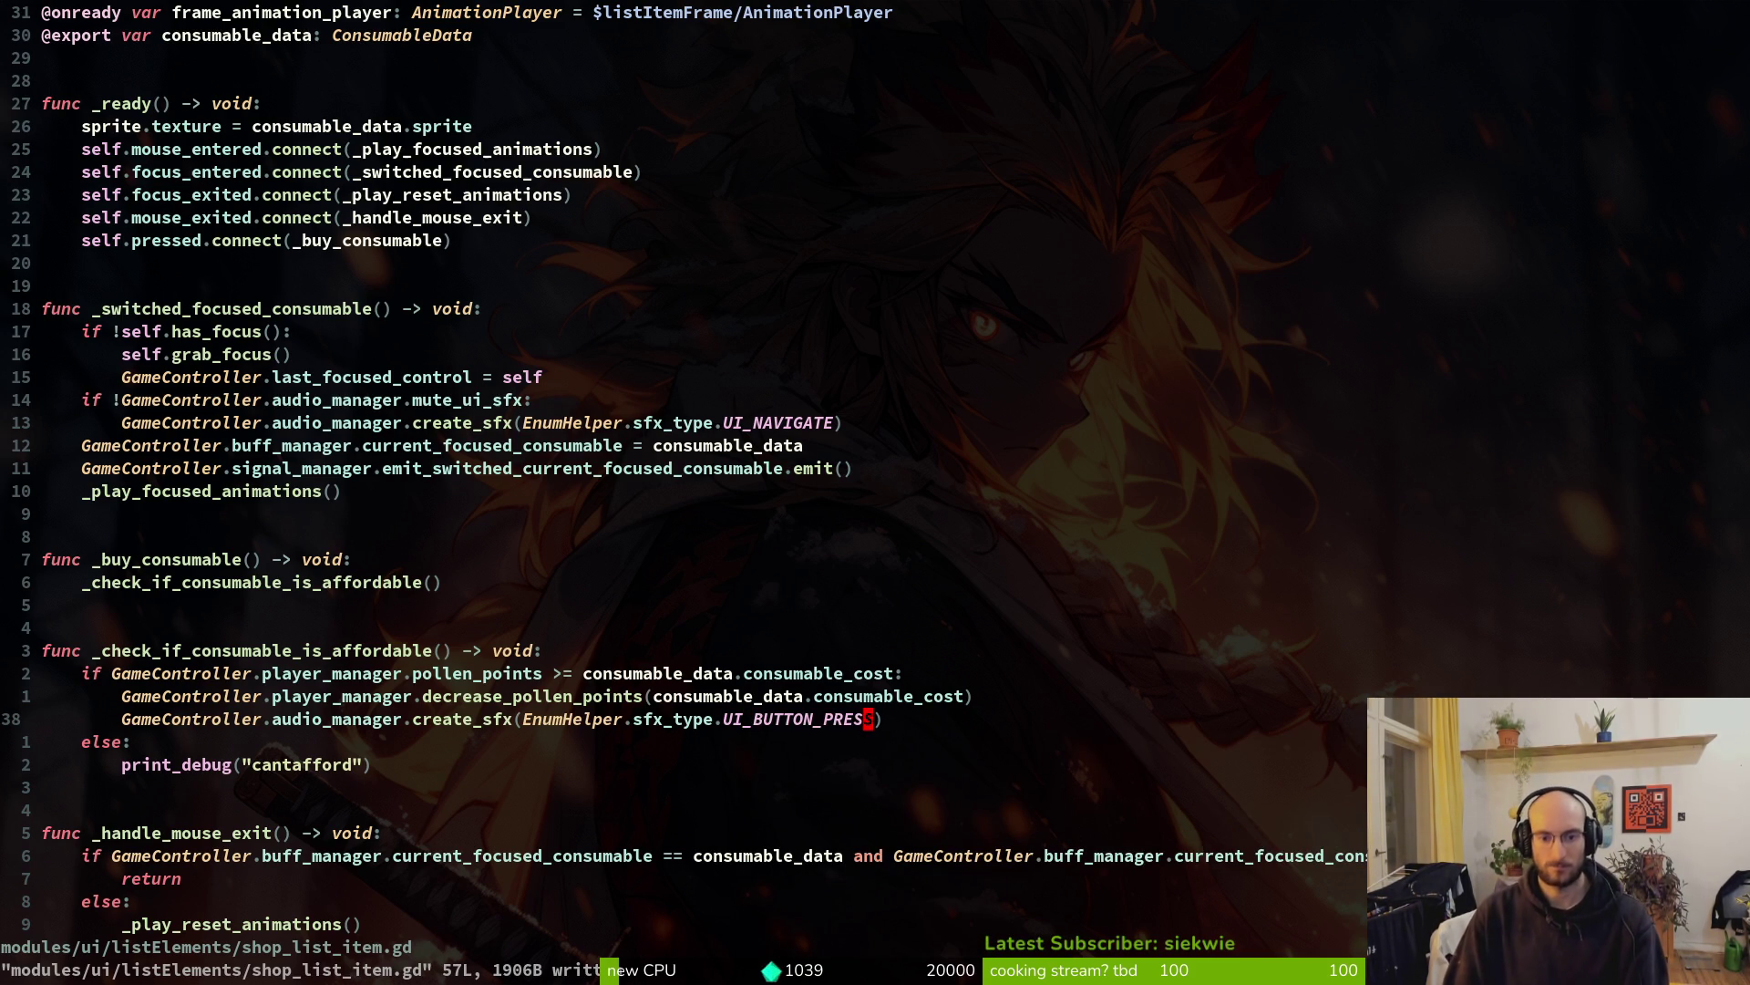
Open the player's dashing.gd and move down to the dash cooldown check
{"action": "key", "text": "space"}
{"action": "key", "text": "f"}
{"action": "key", "text": "f"}
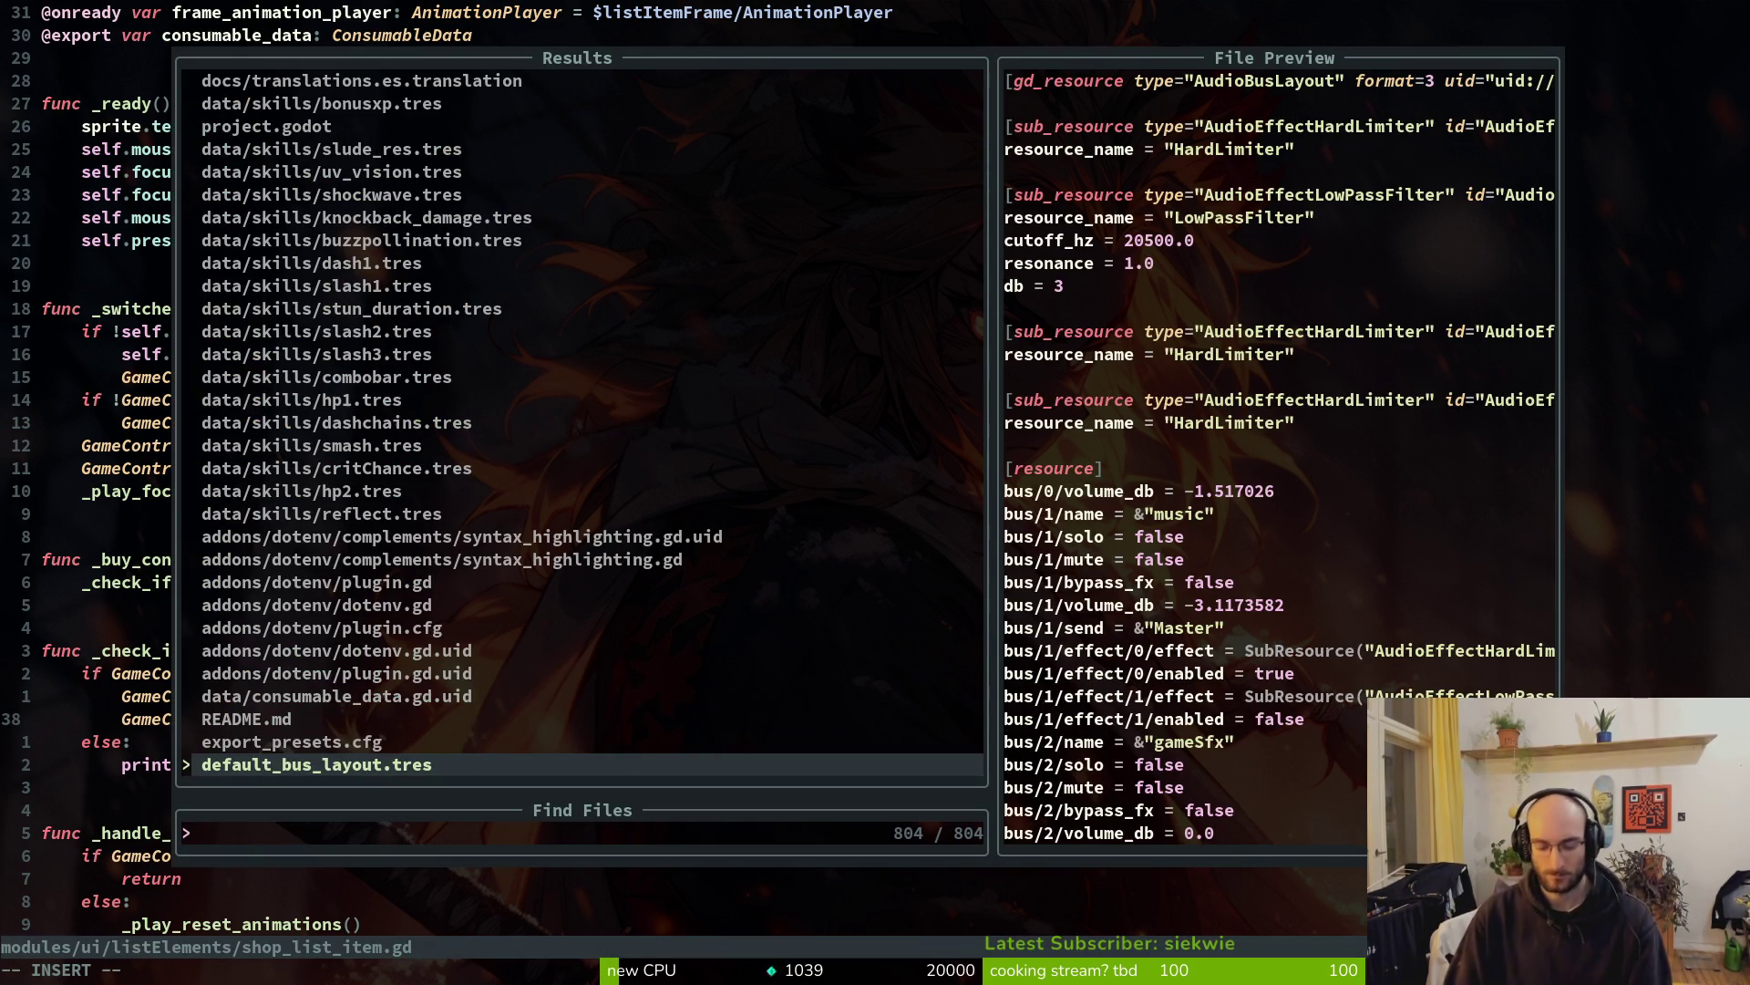
{"action": "type", "text": "dashing"}
{"action": "key", "text": "Return"}
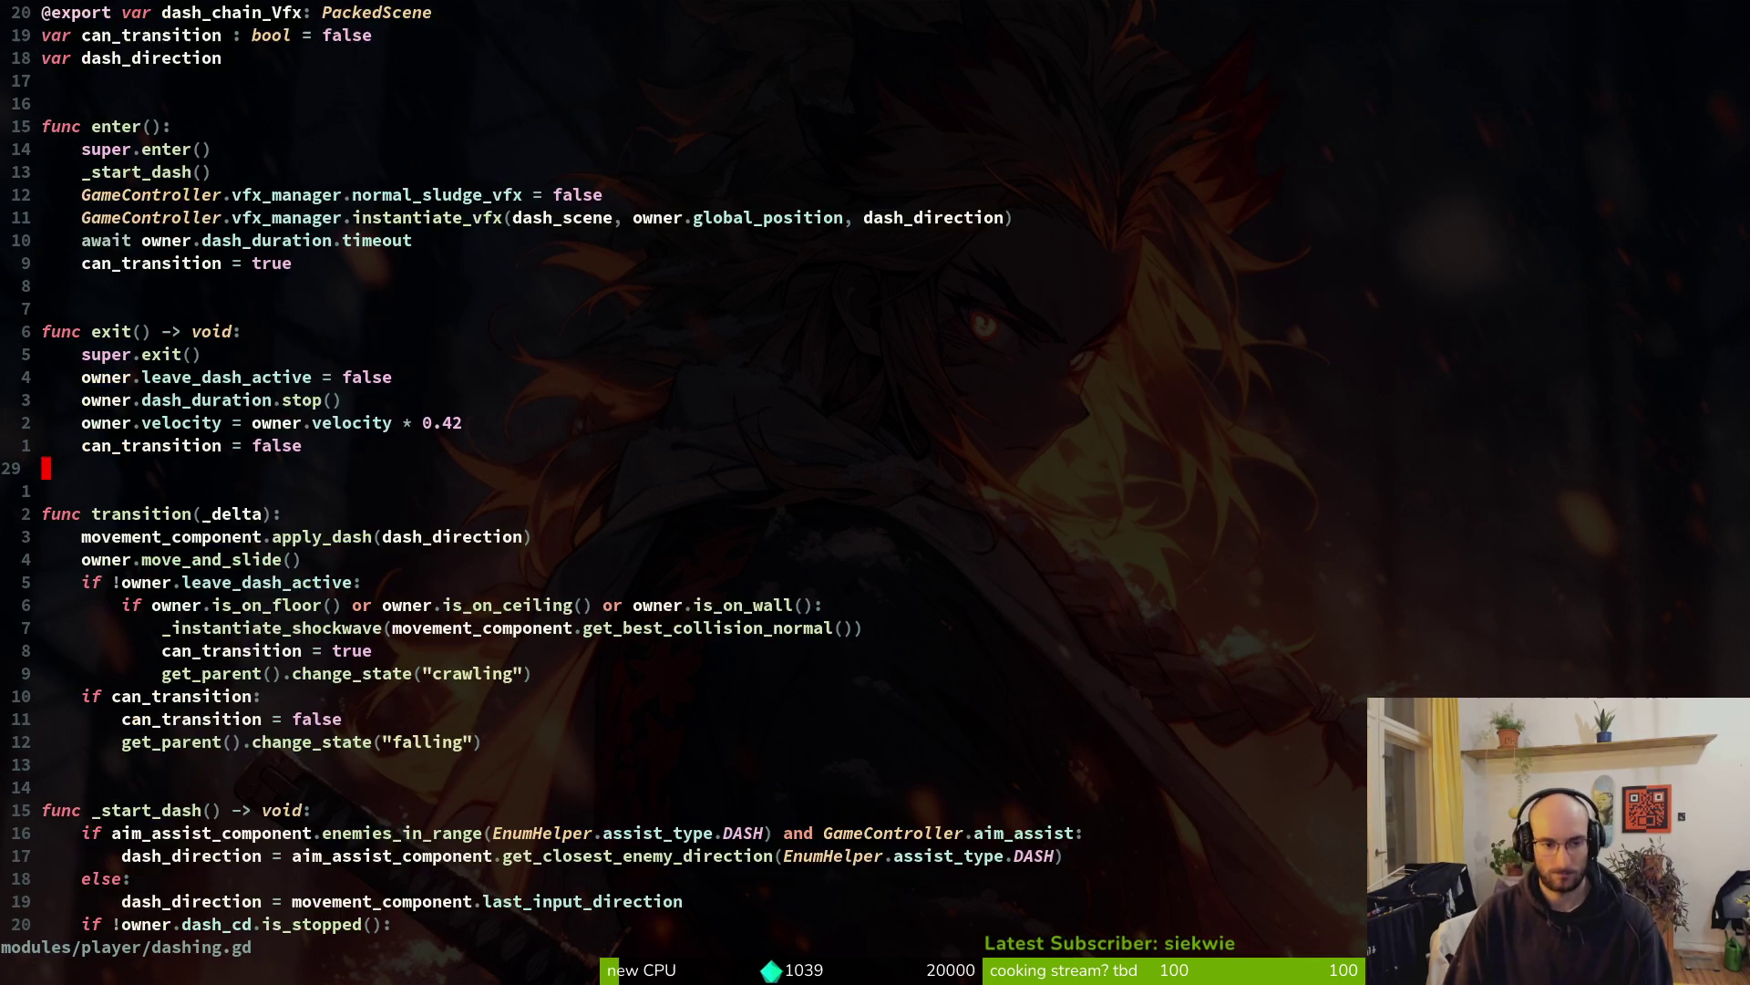
{"action": "key", "text": "ctrl+d"}
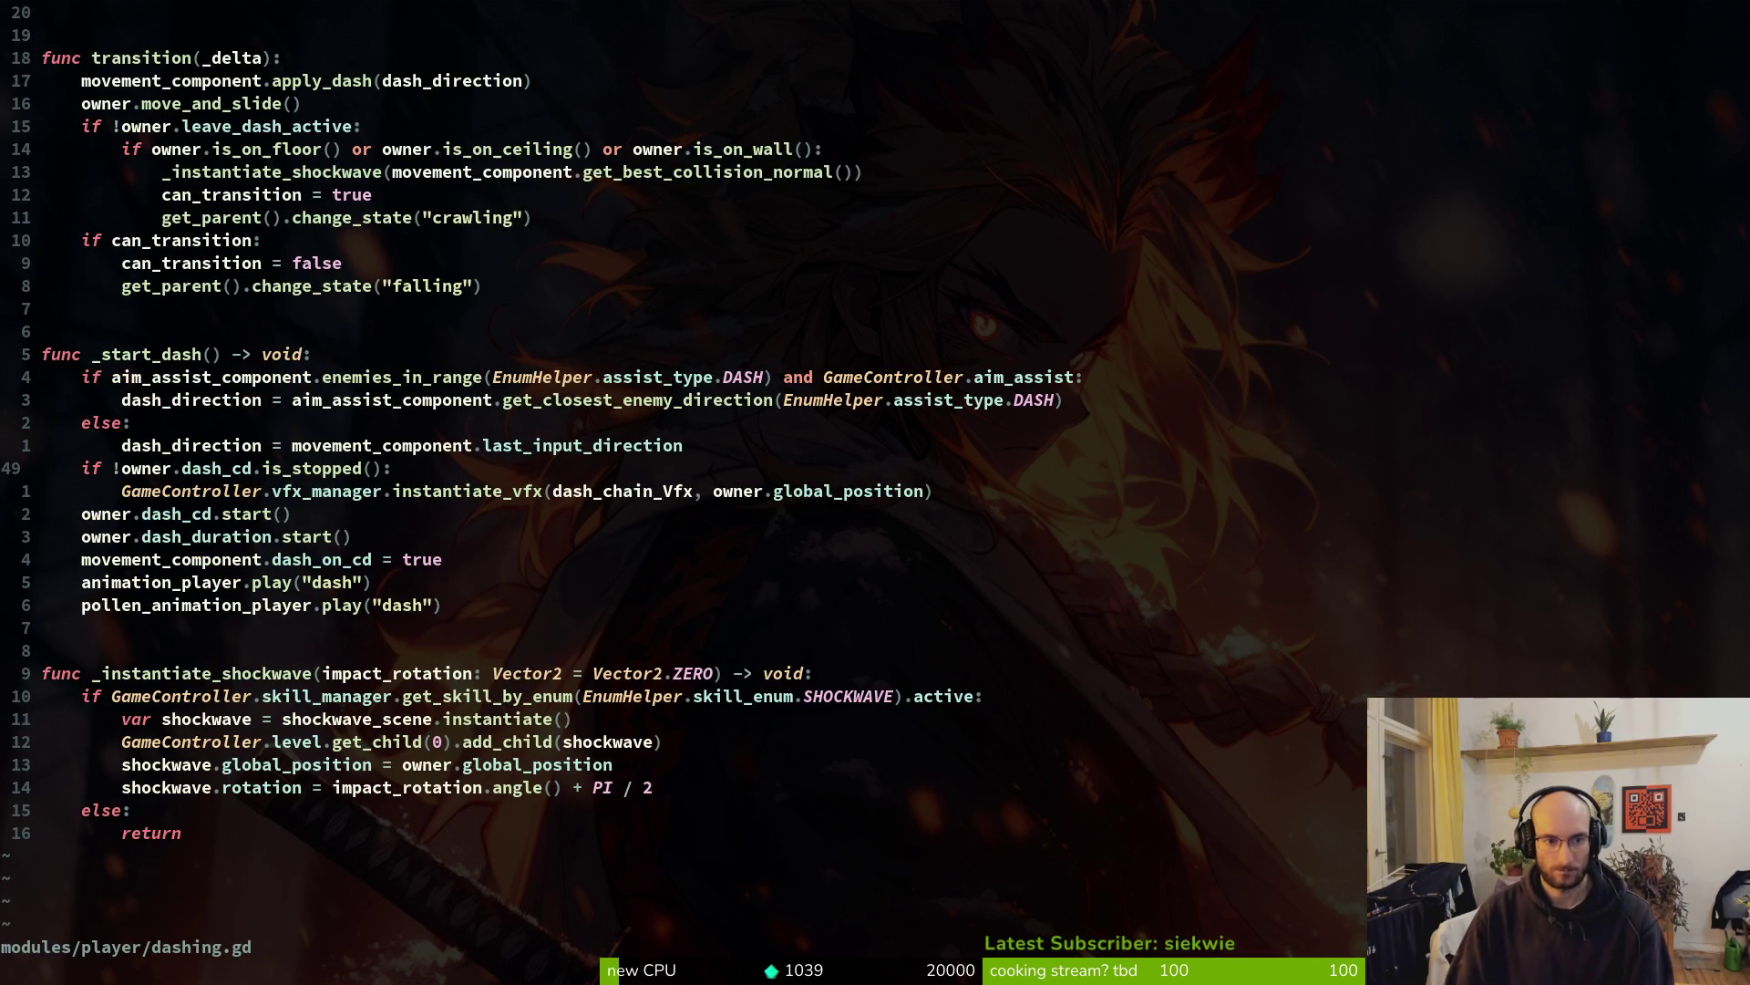
{"action": "key", "text": "space"}
{"action": "key", "text": "f"}
{"action": "key", "text": "f"}
{"action": "type", "text": "das"}
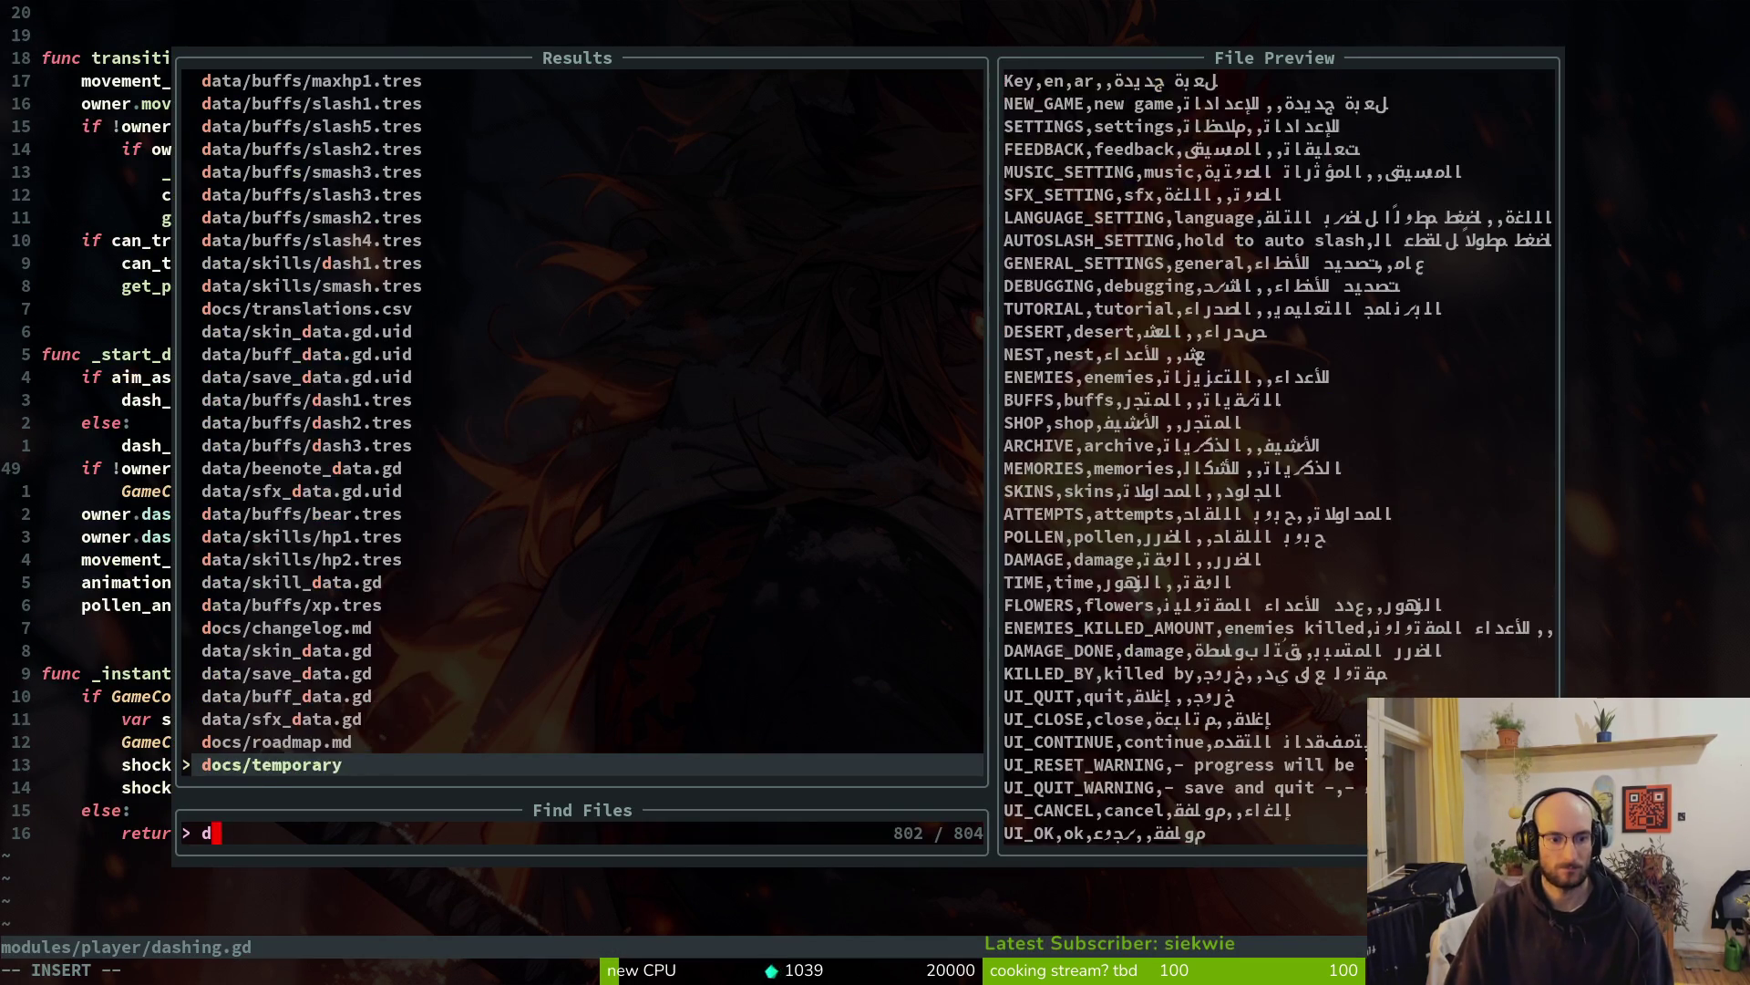
{"action": "key", "text": "Escape"}
{"action": "key", "text": "Escape"}
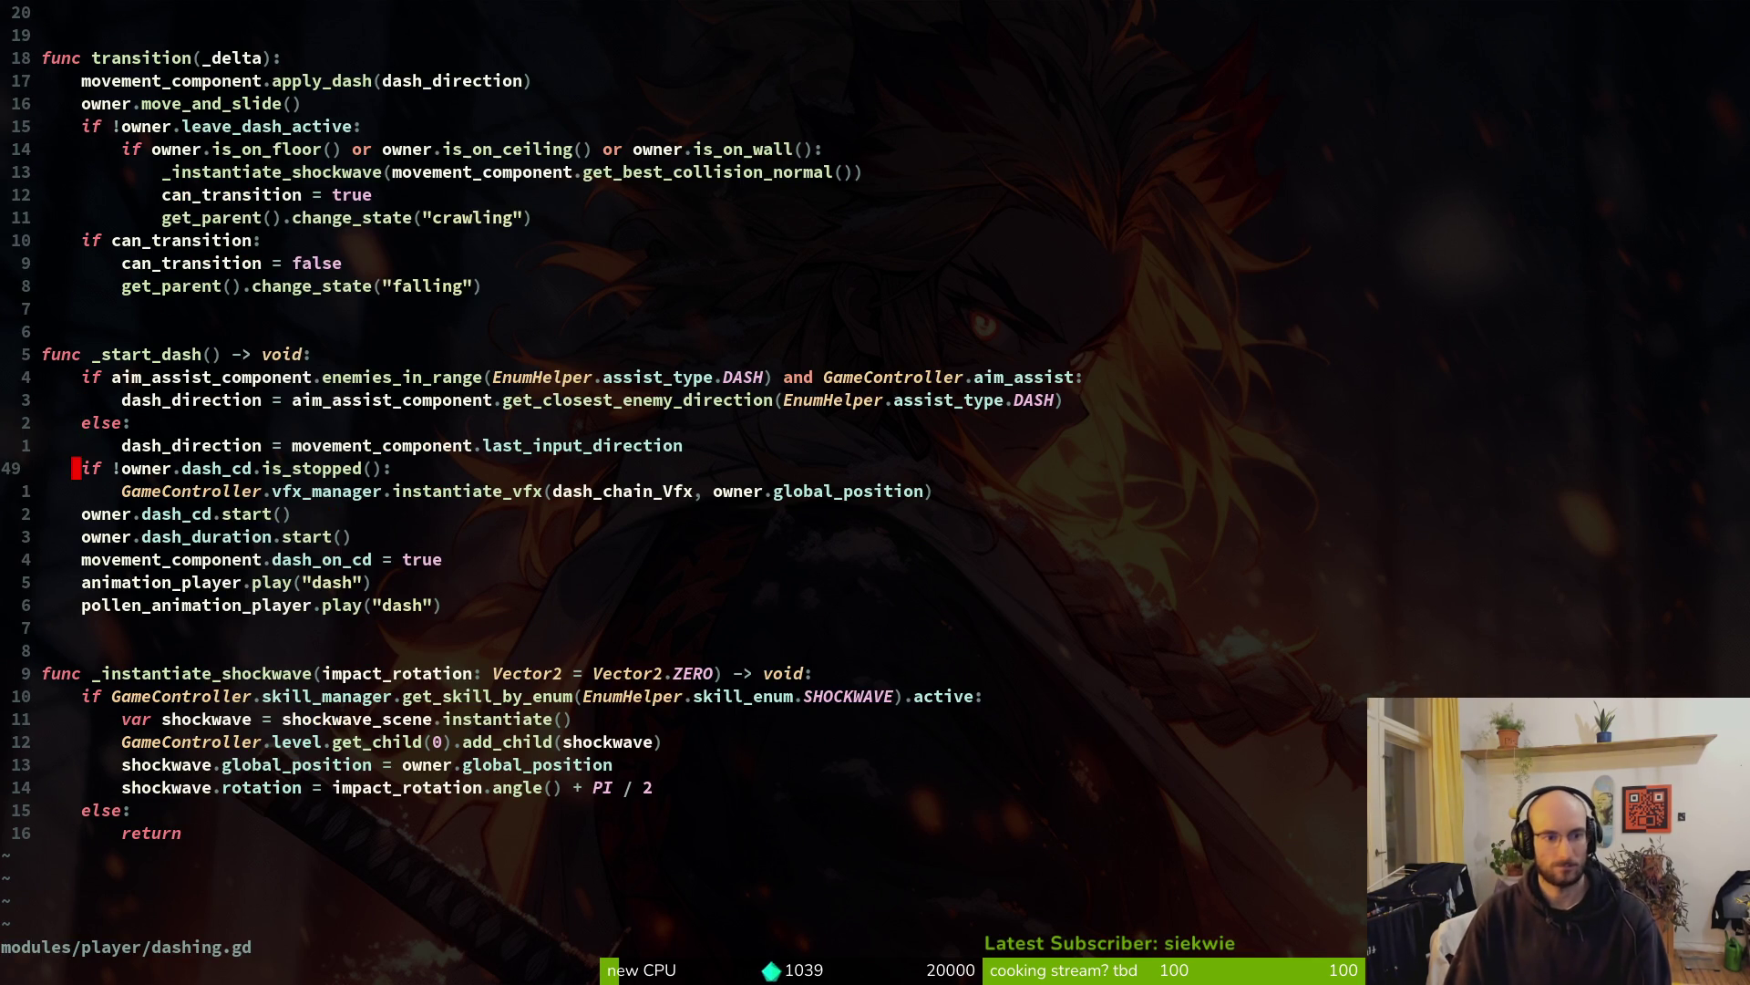
Paste a create_sfx line with UI_BUY under the cooldown check and save dashing.gd
{"action": "key", "text": "o"}
{"action": "key", "text": "ctrl+shift+v"}
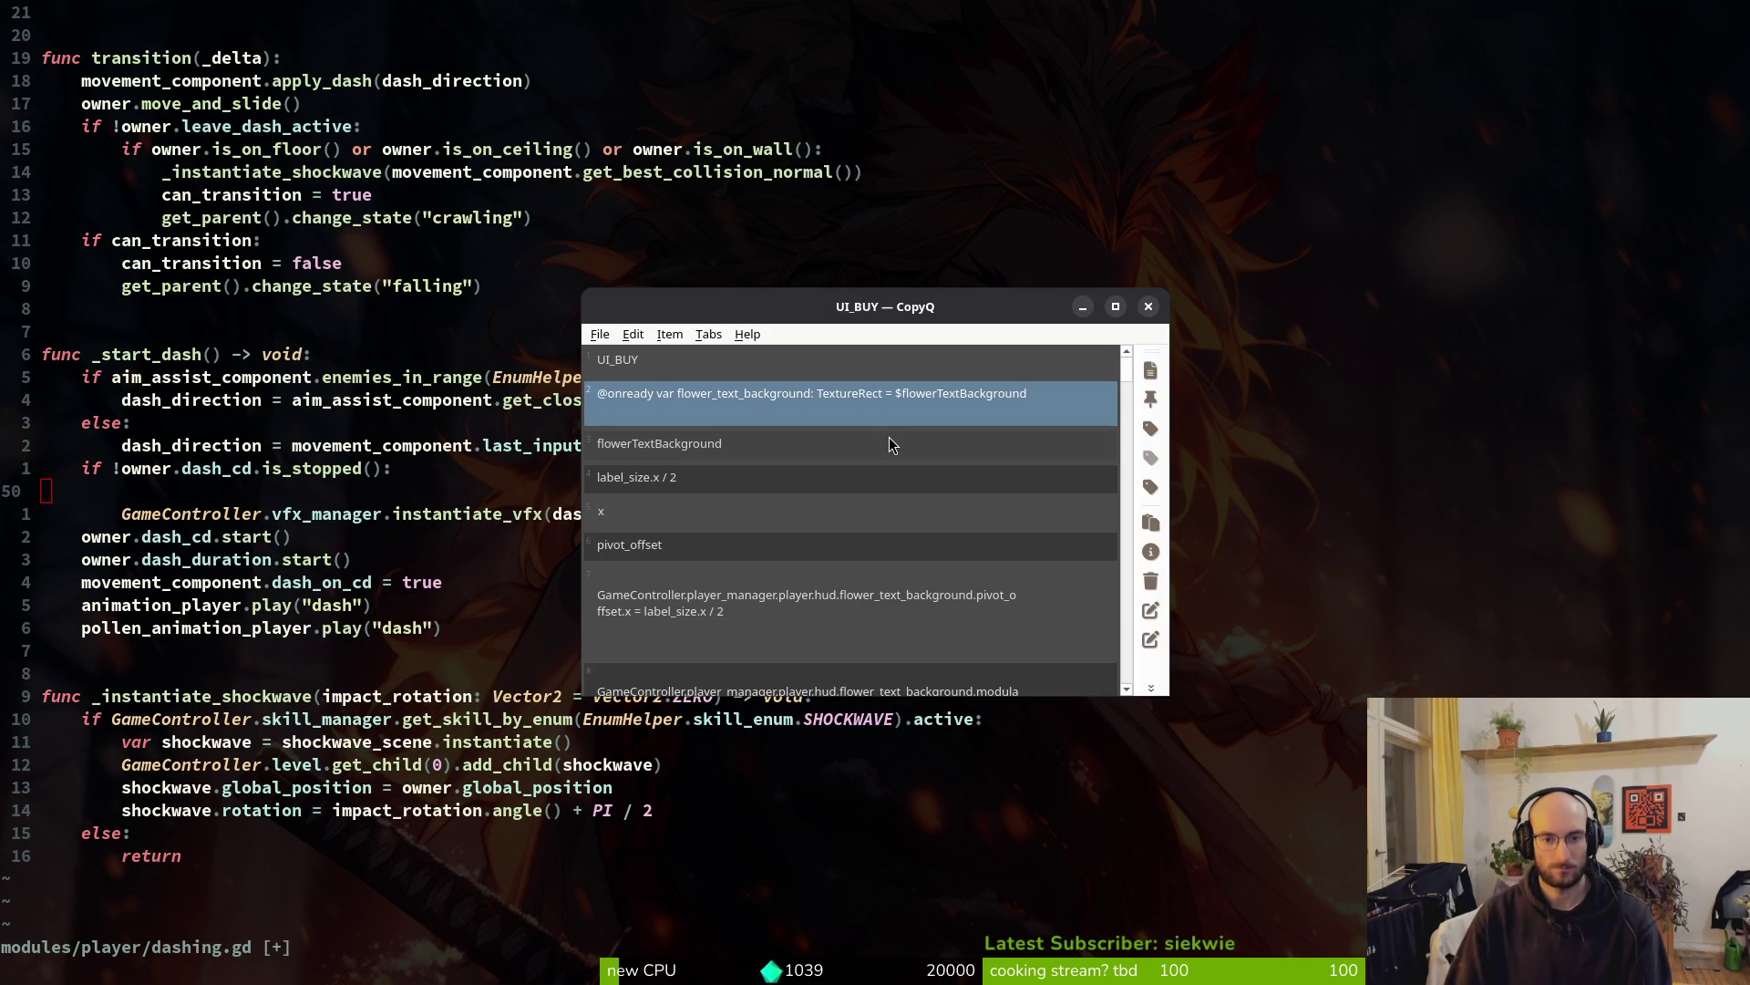
{"action": "key", "text": "Escape"}
{"action": "key", "text": "ctrl+o"}
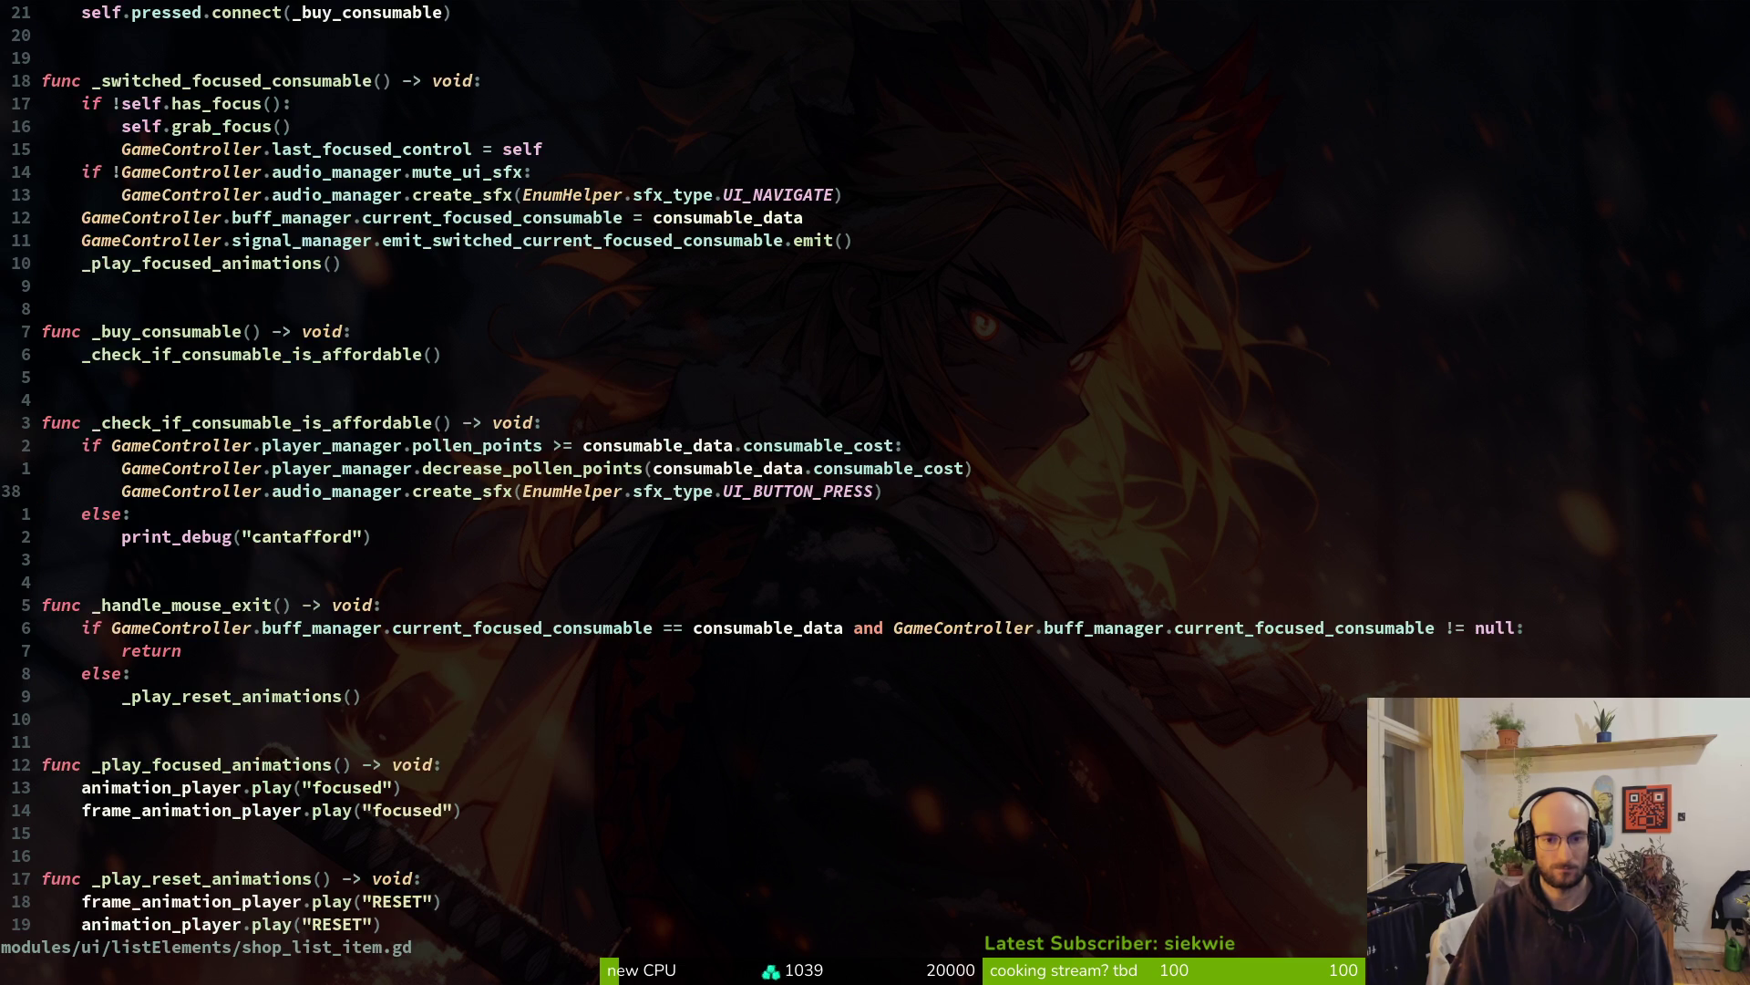
{"action": "key", "text": "y"}
{"action": "key", "text": "y"}
{"action": "key", "text": "ctrl+o"}
{"action": "key", "text": "p"}
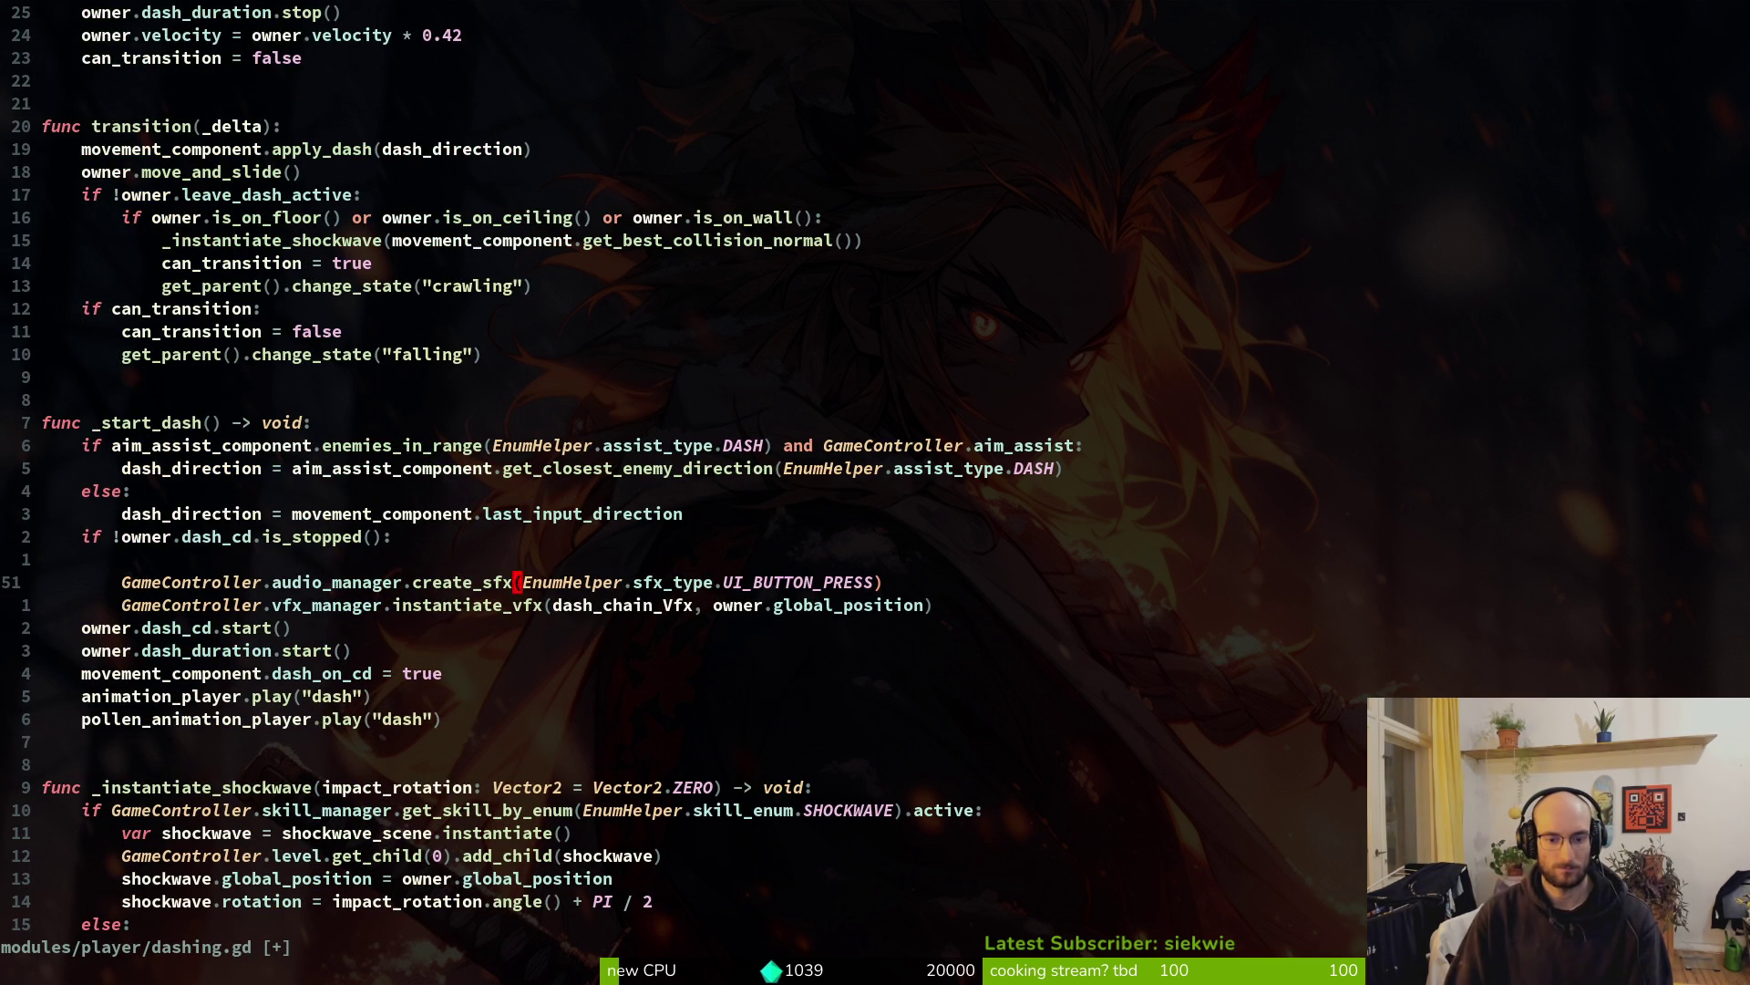
{"action": "type", "text": "UI_BUY"}
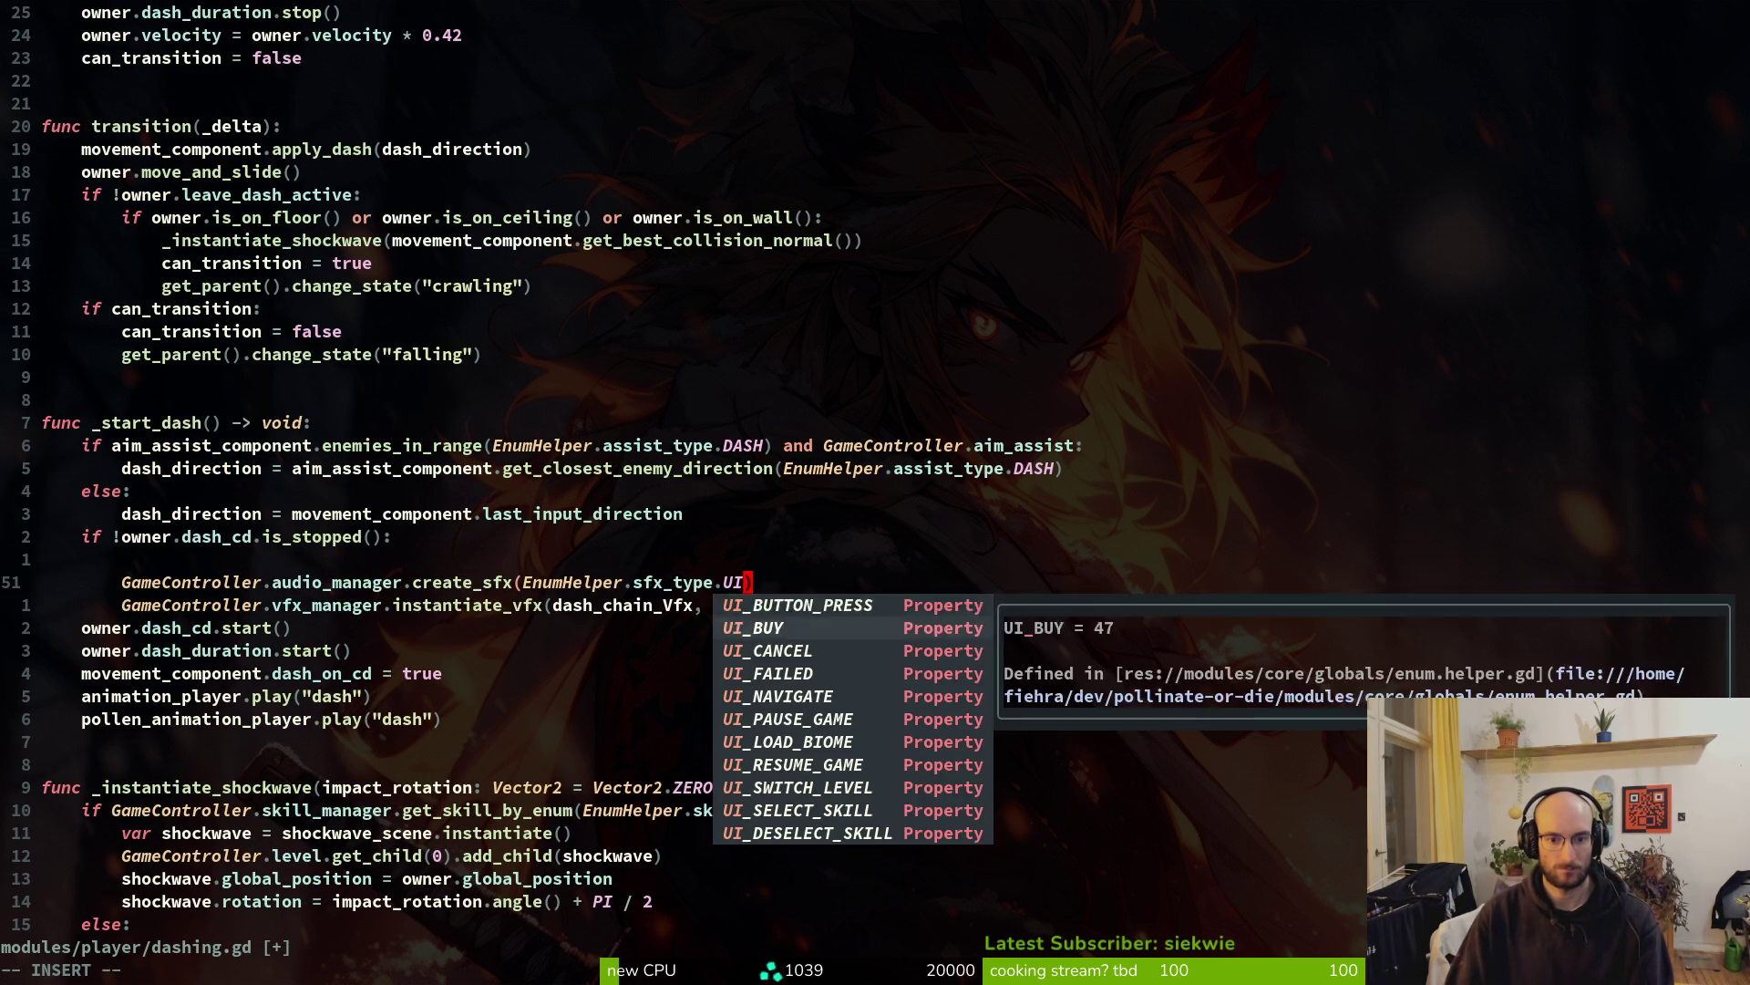
{"action": "key", "text": "Escape"}
{"action": "key", "text": "k"}
{"action": "key", "text": "d"}
{"action": "key", "text": "d"}
{"action": "key", "text": "ctrl+s"}
{"action": "key", "text": "alt+Tab"}
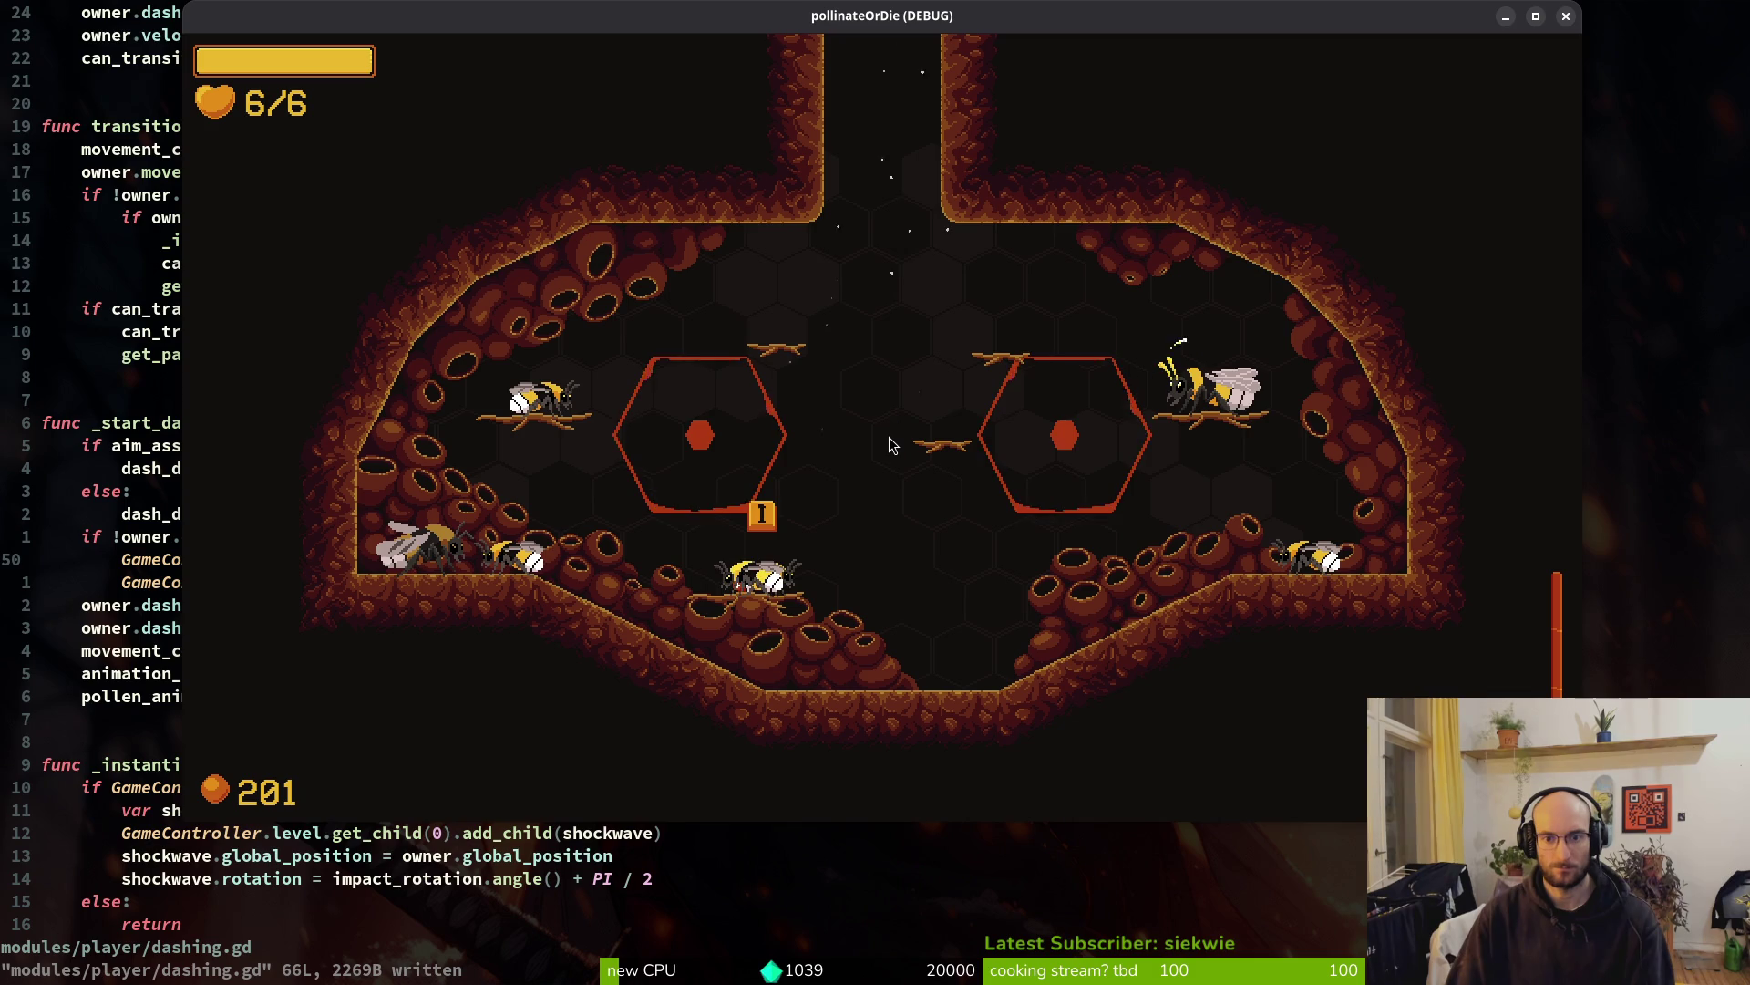
Stop the game, relaunch pollinateOrDie with F5, continue playing, then pause and resume
{"action": "key", "text": "alt+Tab"}
{"action": "key", "text": "F8"}
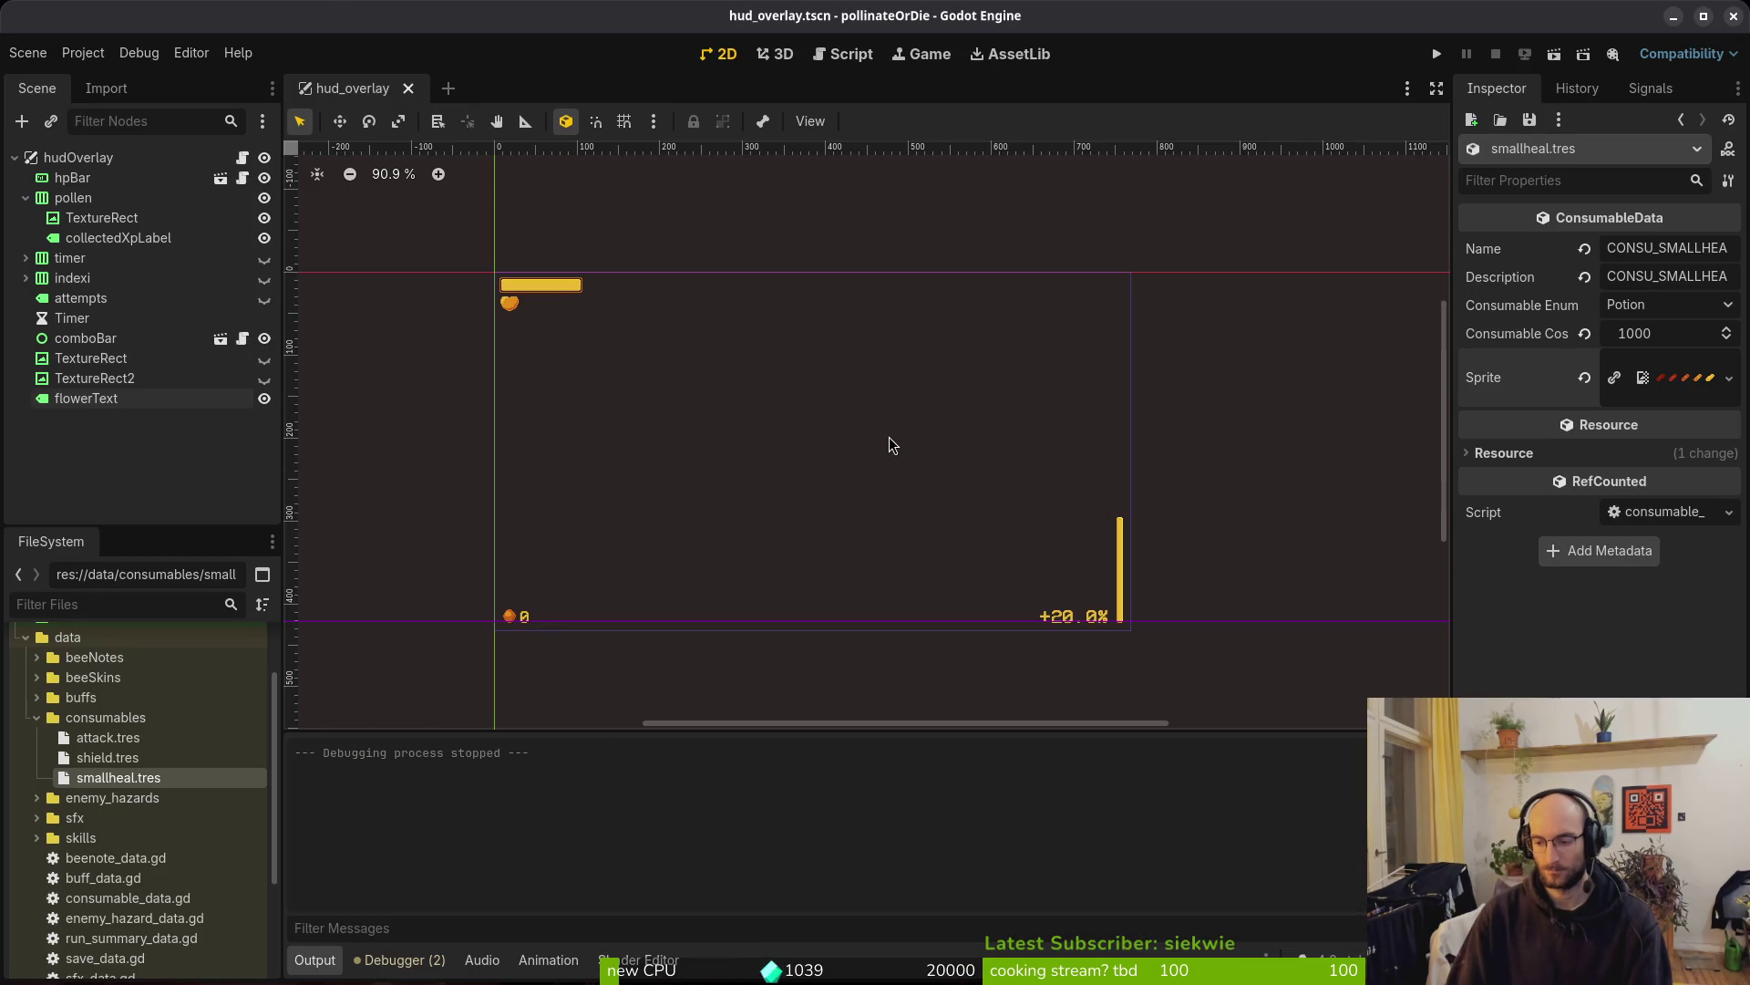
{"action": "key", "text": "F5"}
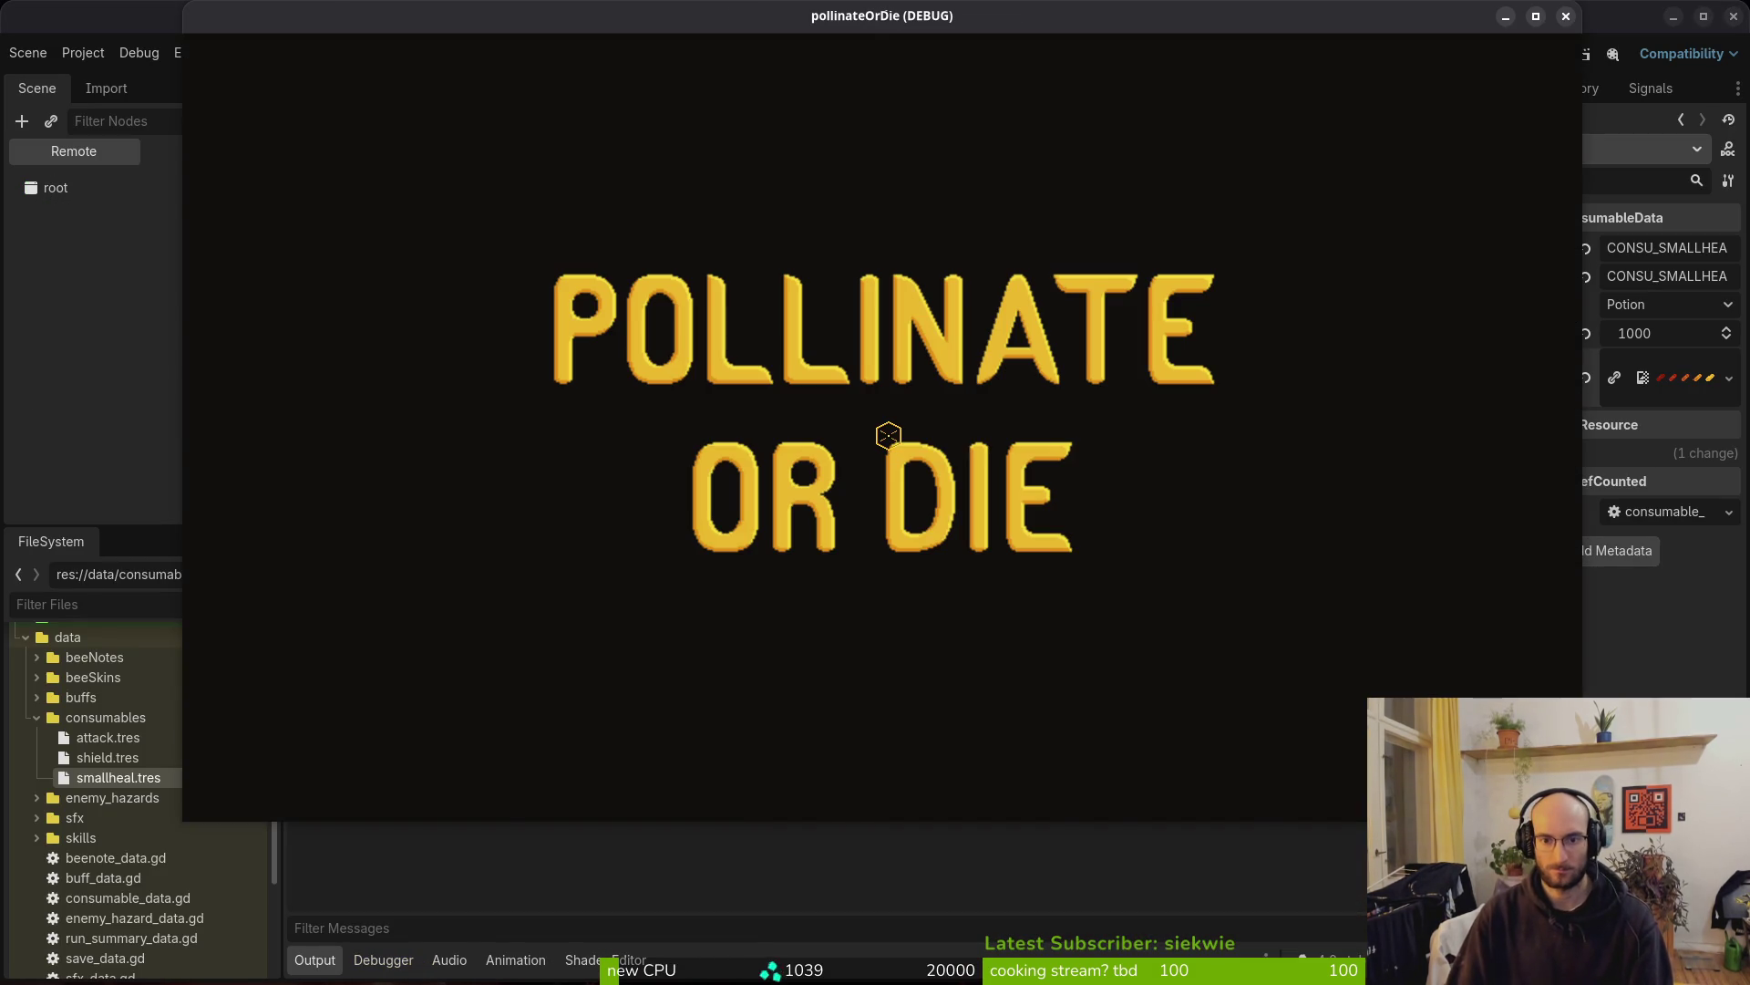
{"action": "key", "text": "Return"}
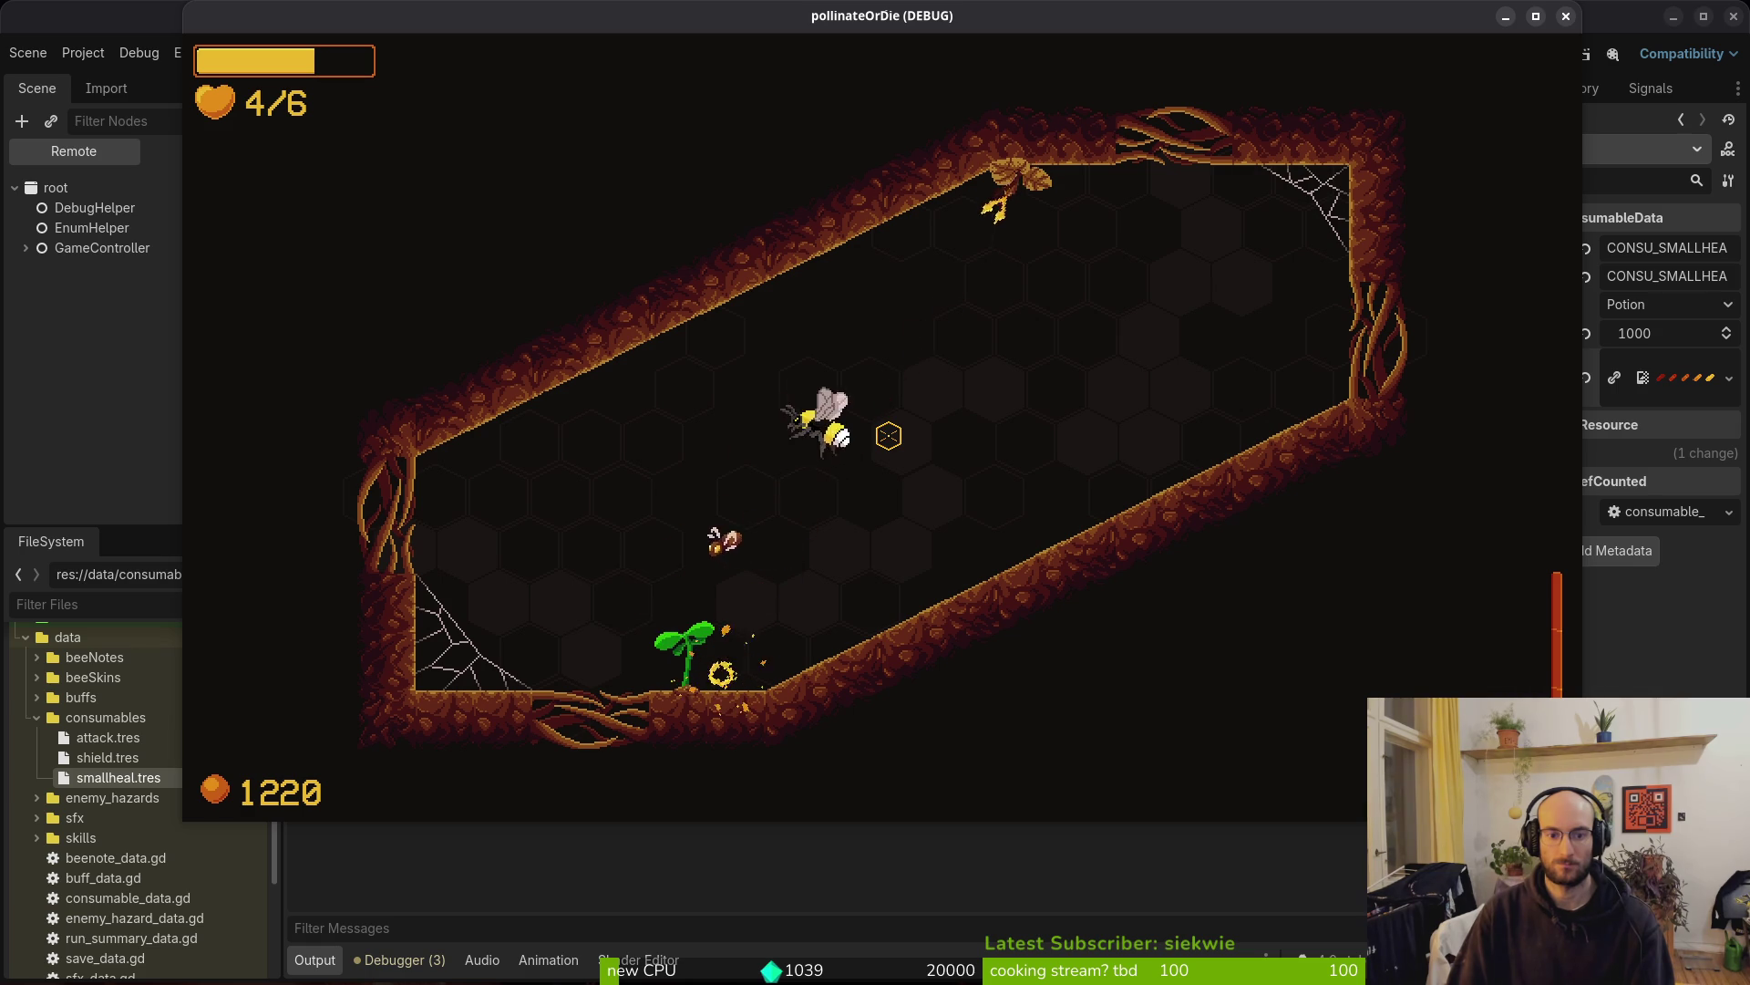
{"action": "key", "text": "Escape"}
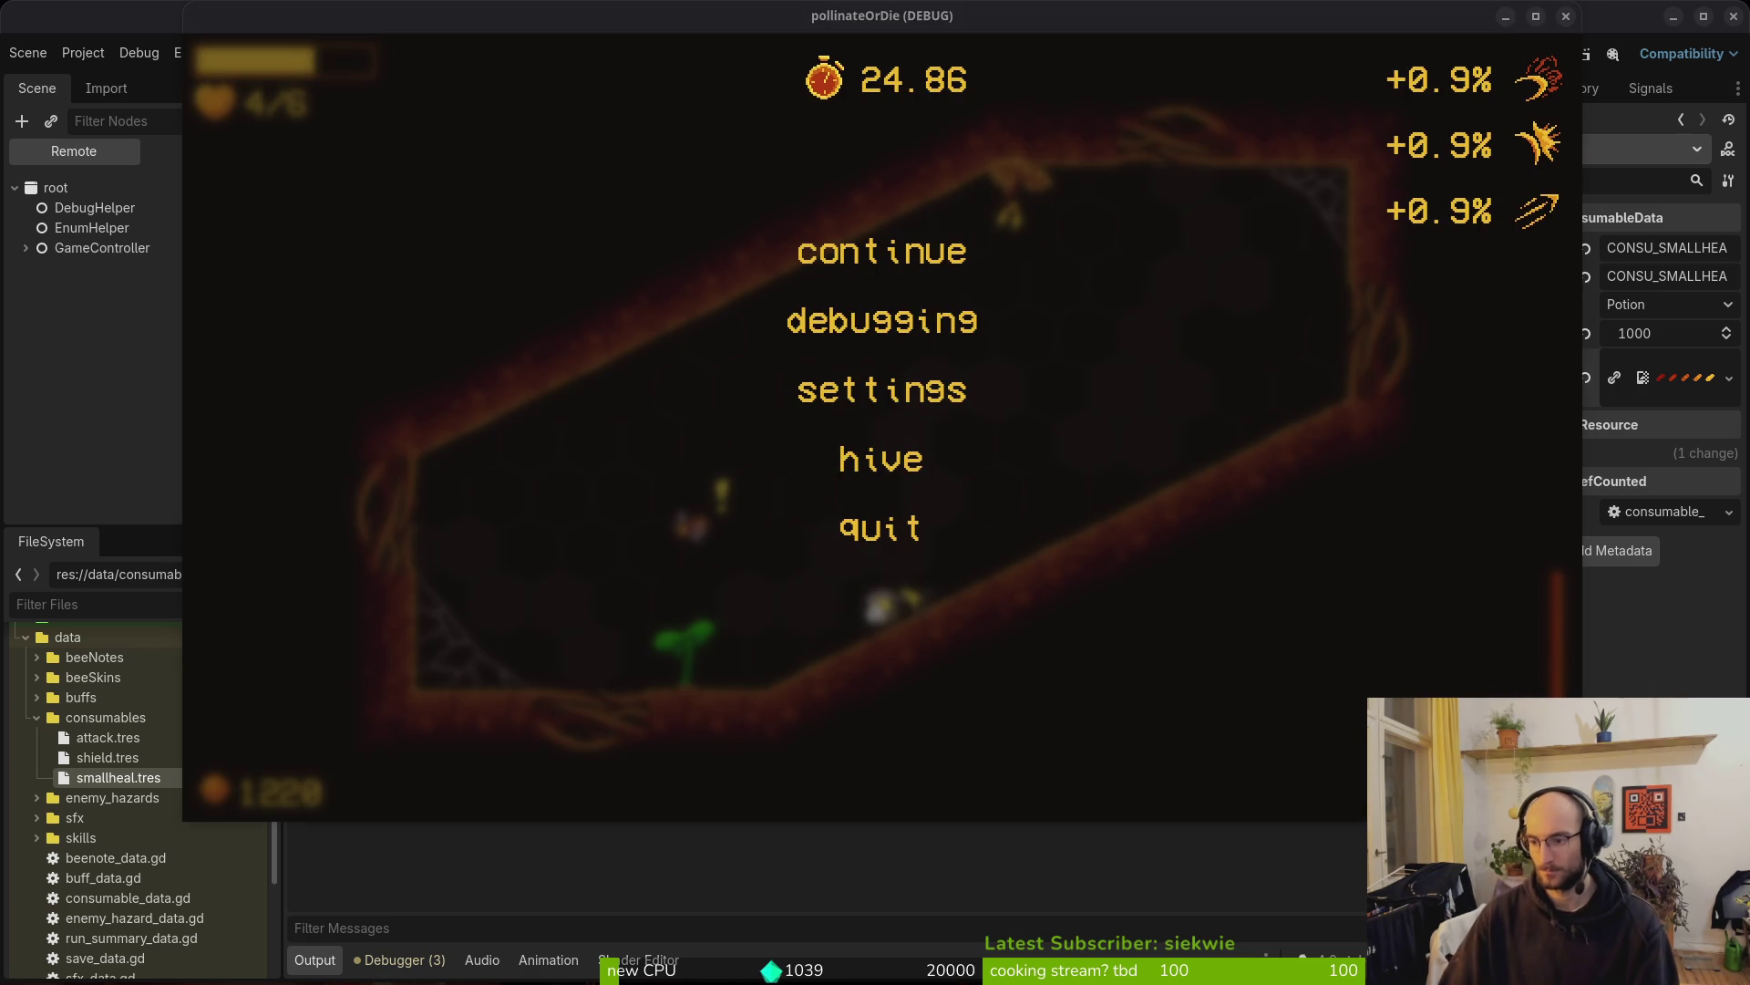
{"action": "key", "text": "Escape"}
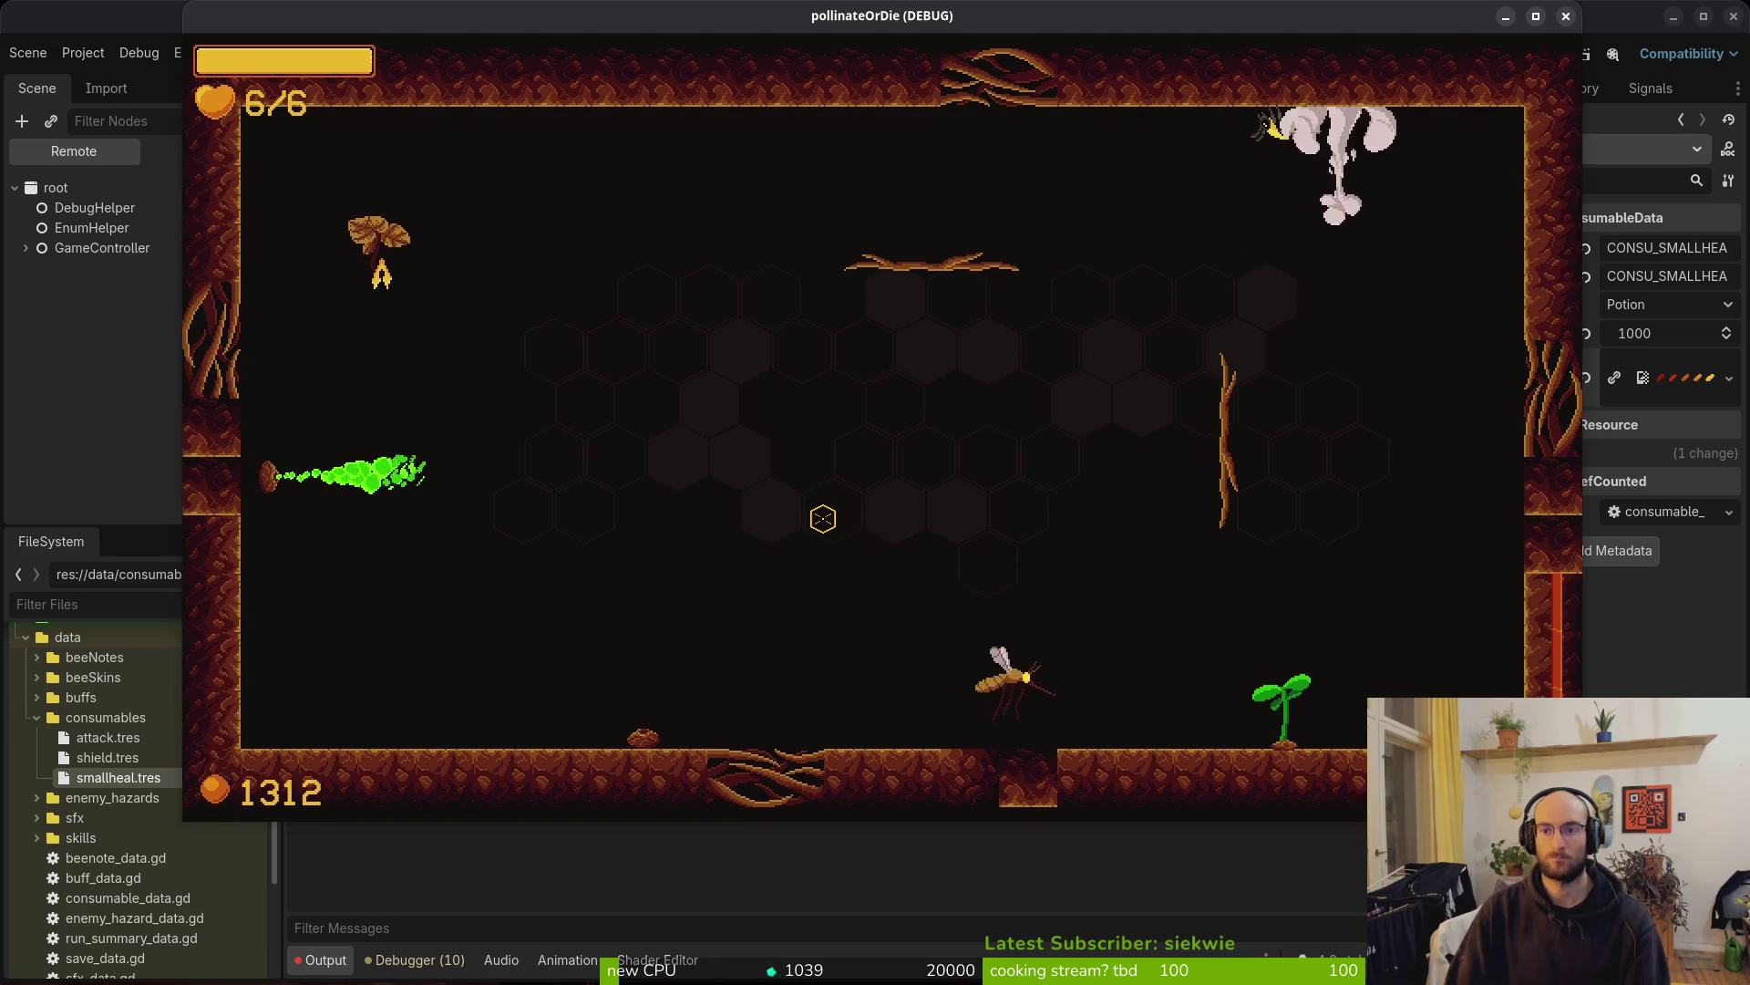
Close the game window and open modules/player/crawling.gd in Neovim
{"action": "left_click", "coordinate": [1566, 16]}
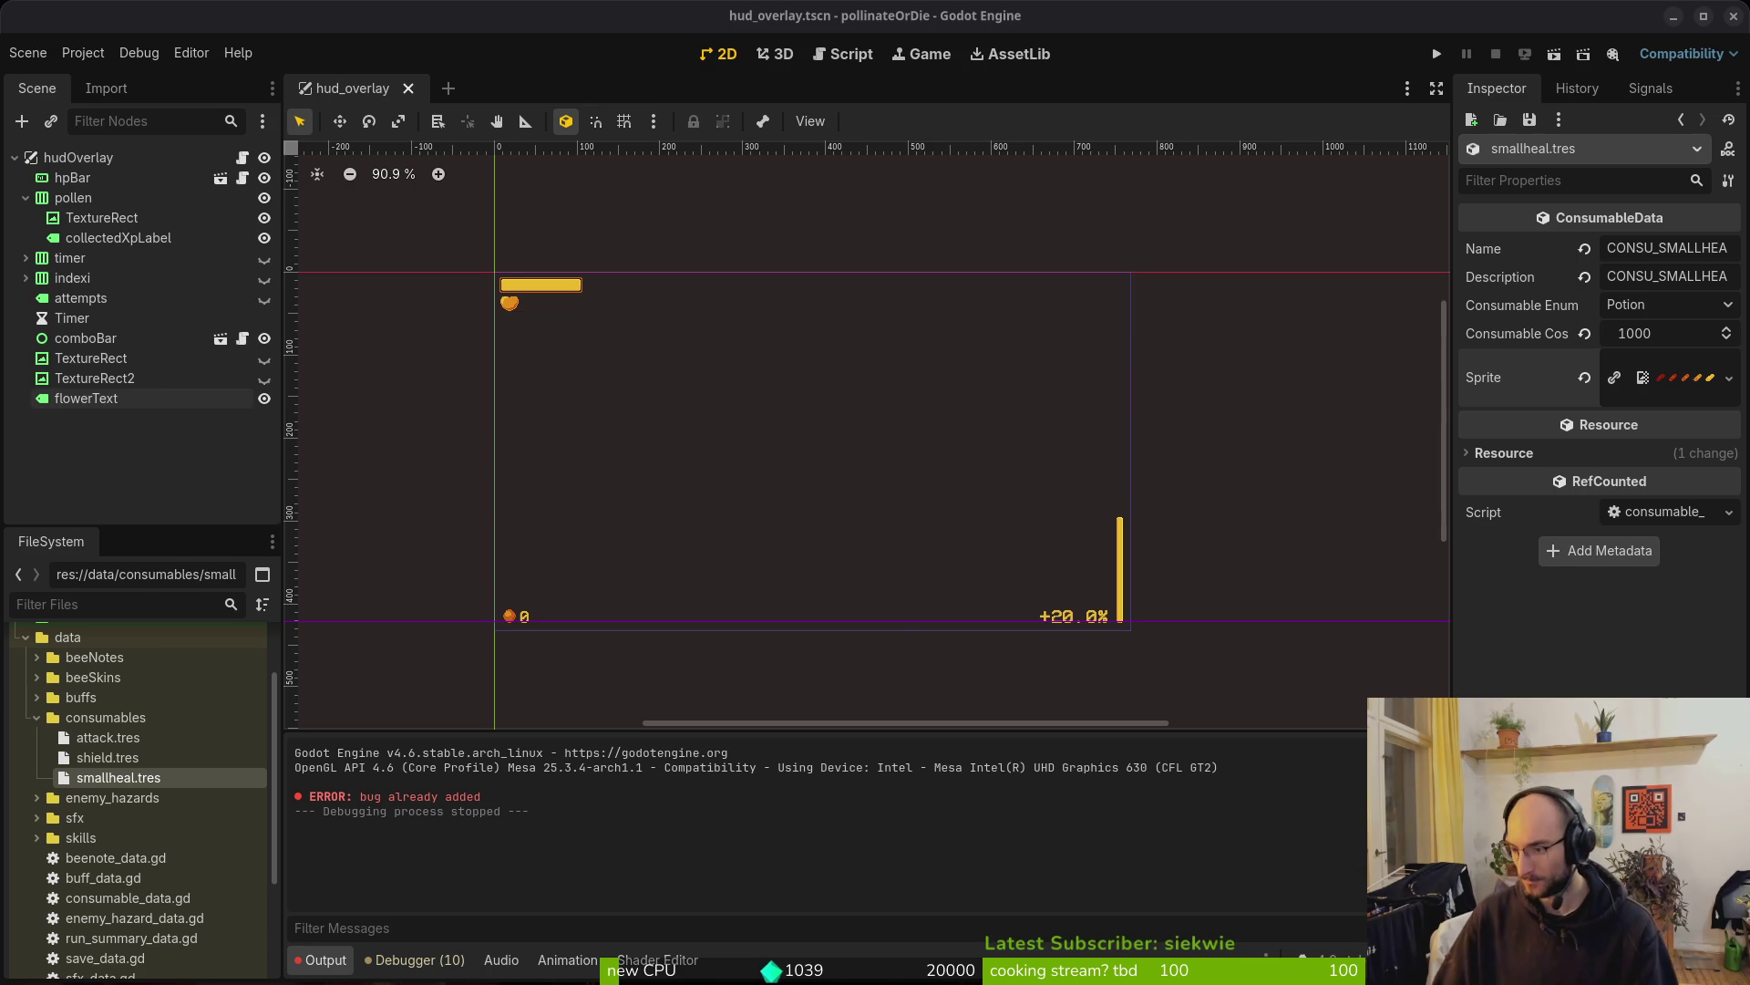
{"action": "key", "text": "alt+Tab"}
{"action": "key", "text": "space"}
{"action": "key", "text": "f"}
{"action": "key", "text": "f"}
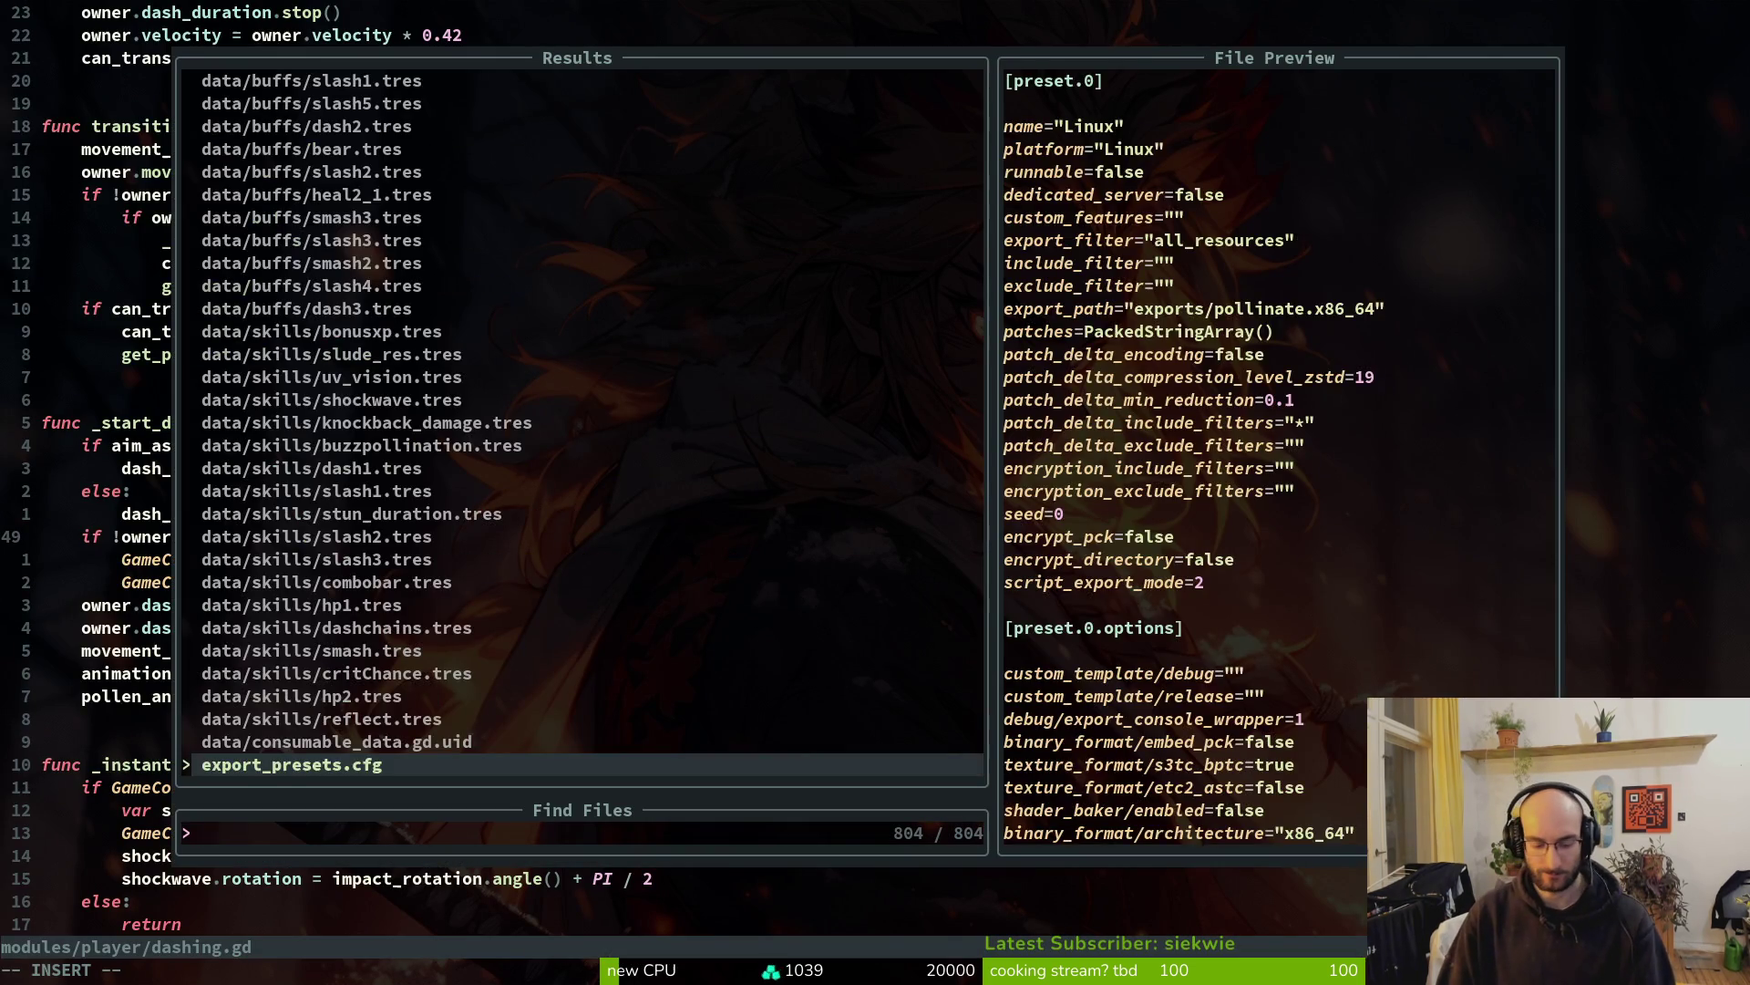
{"action": "type", "text": "cling"}
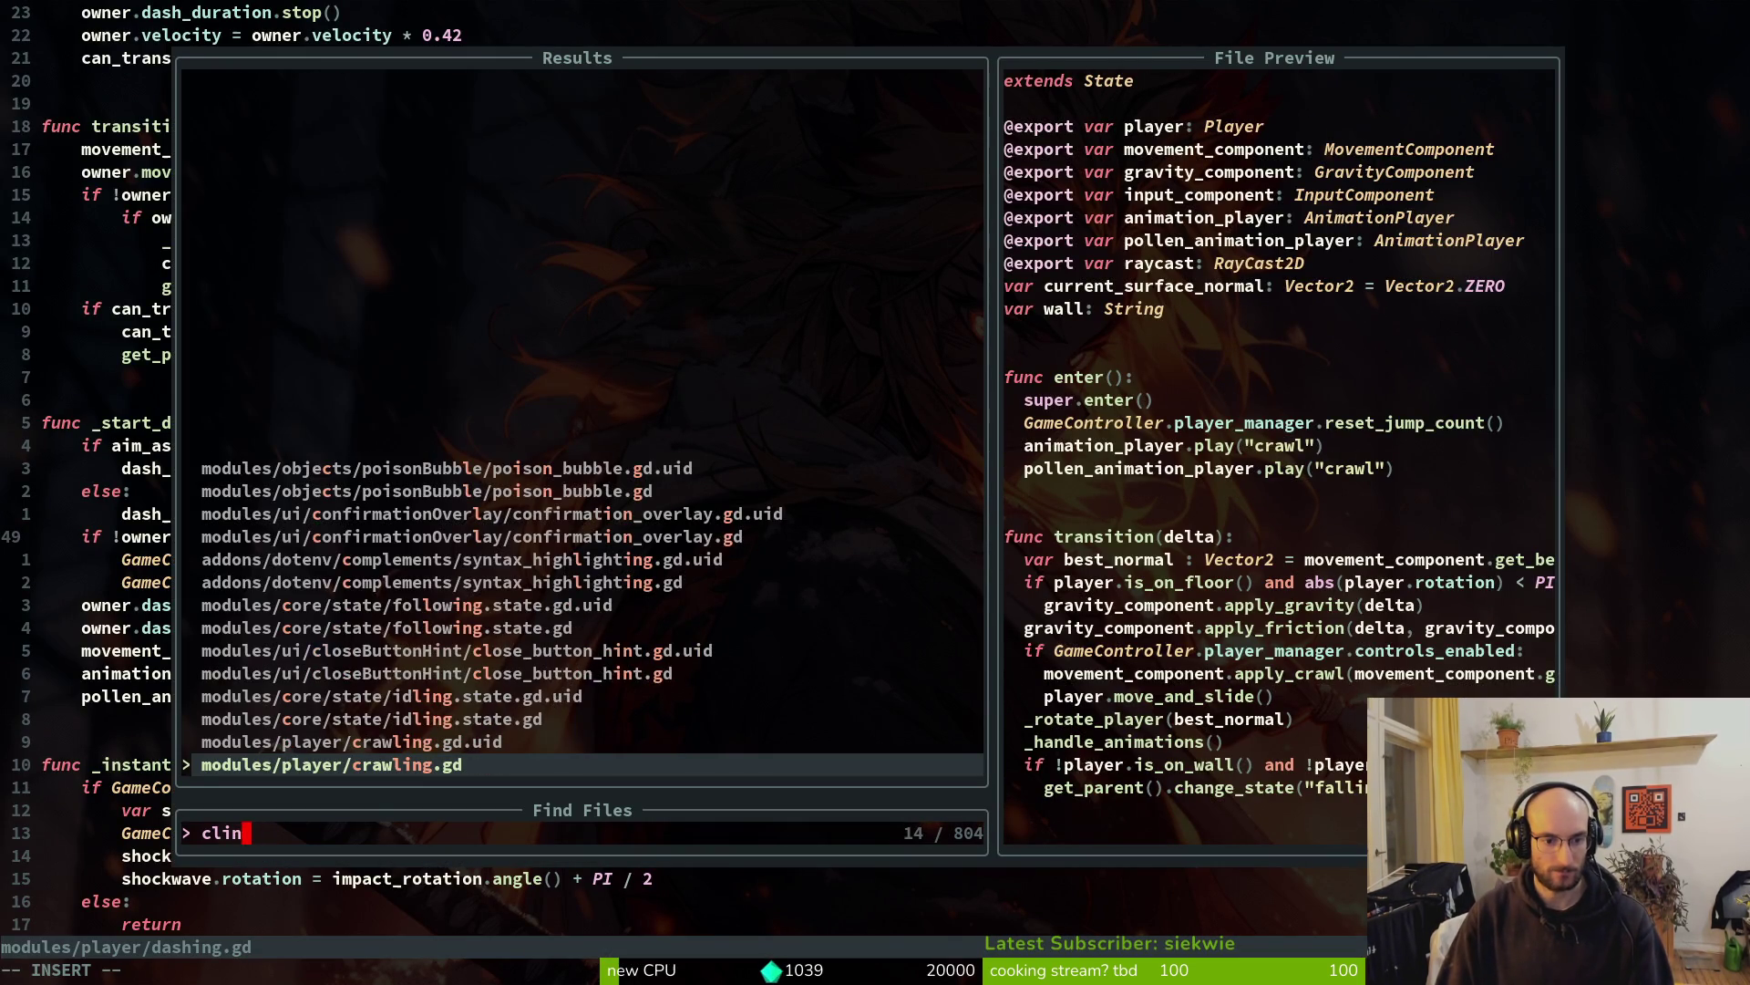
{"action": "key", "text": "BackSpace"}
{"action": "key", "text": "BackSpace"}
{"action": "key", "text": "Return"}
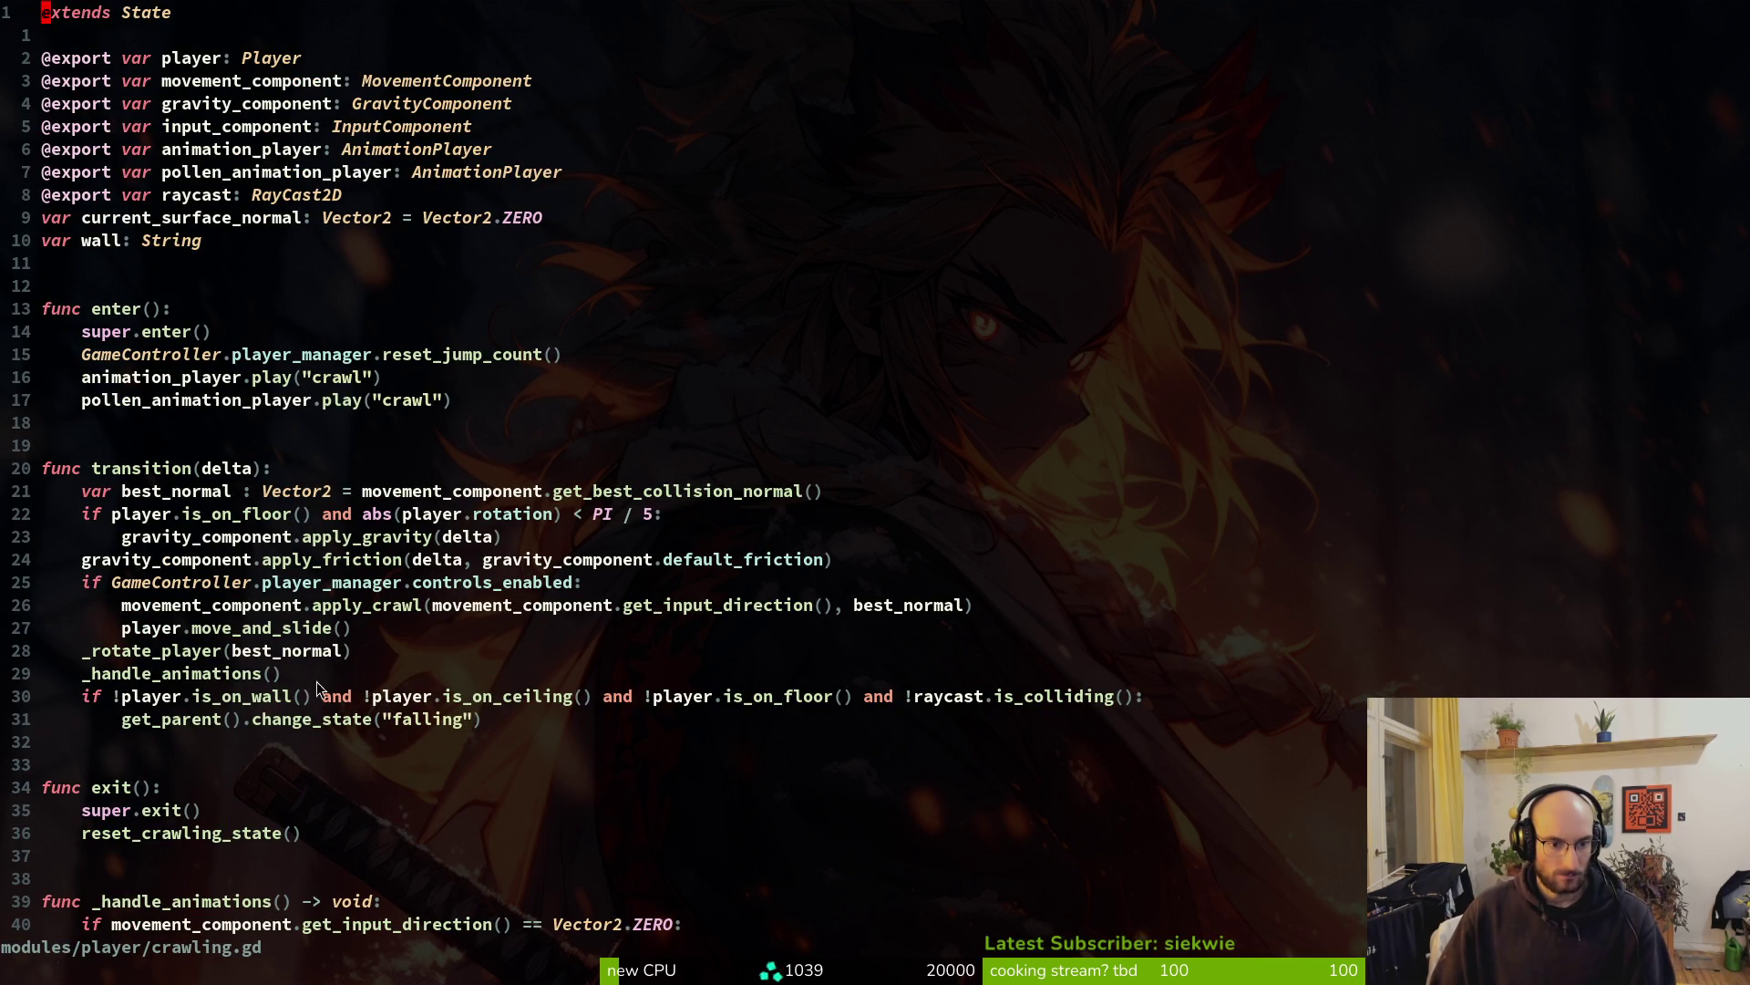
Delete the blank line after _rotate_player and browse up to the transition function's rotation check
{"action": "scroll", "coordinate": [459, 725], "scroll_direction": "down", "scroll_amount": 5}
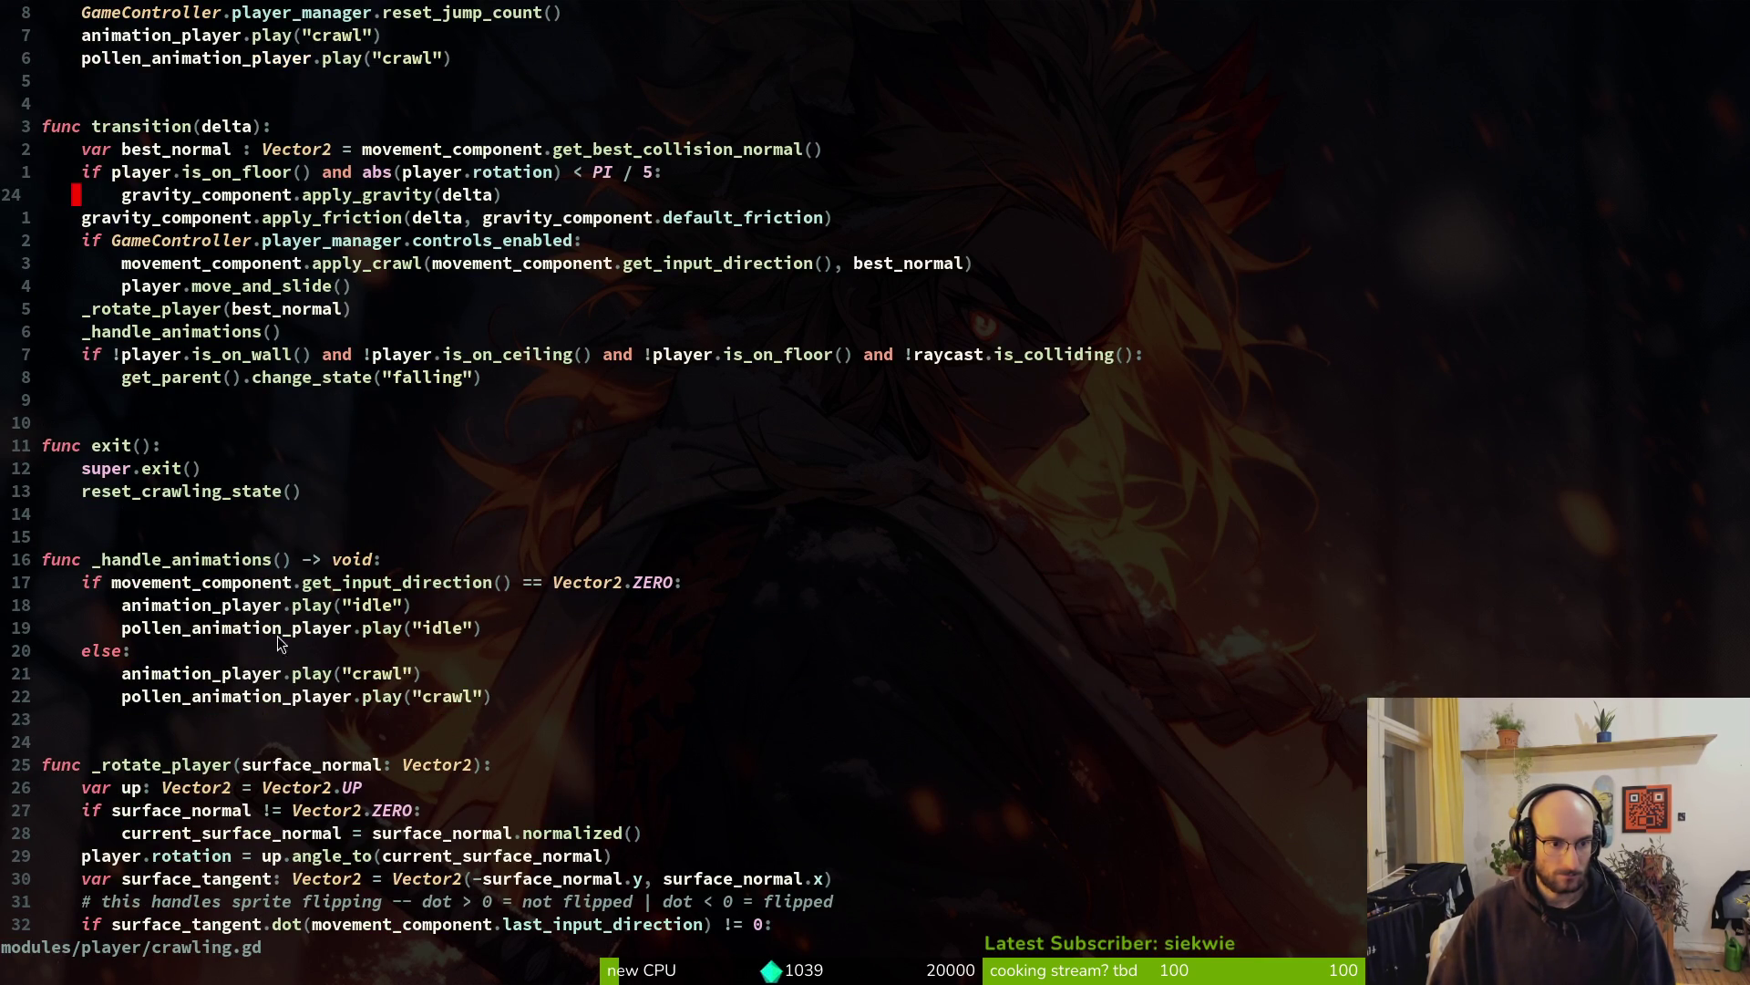
{"action": "scroll", "coordinate": [264, 622], "scroll_direction": "down", "scroll_amount": 6}
{"action": "left_click", "coordinate": [220, 560]}
{"action": "key", "text": "d"}
{"action": "key", "text": "d"}
{"action": "key", "text": "space"}
{"action": "key", "text": "f"}
{"action": "key", "text": "f"}
{"action": "key", "text": "Escape"}
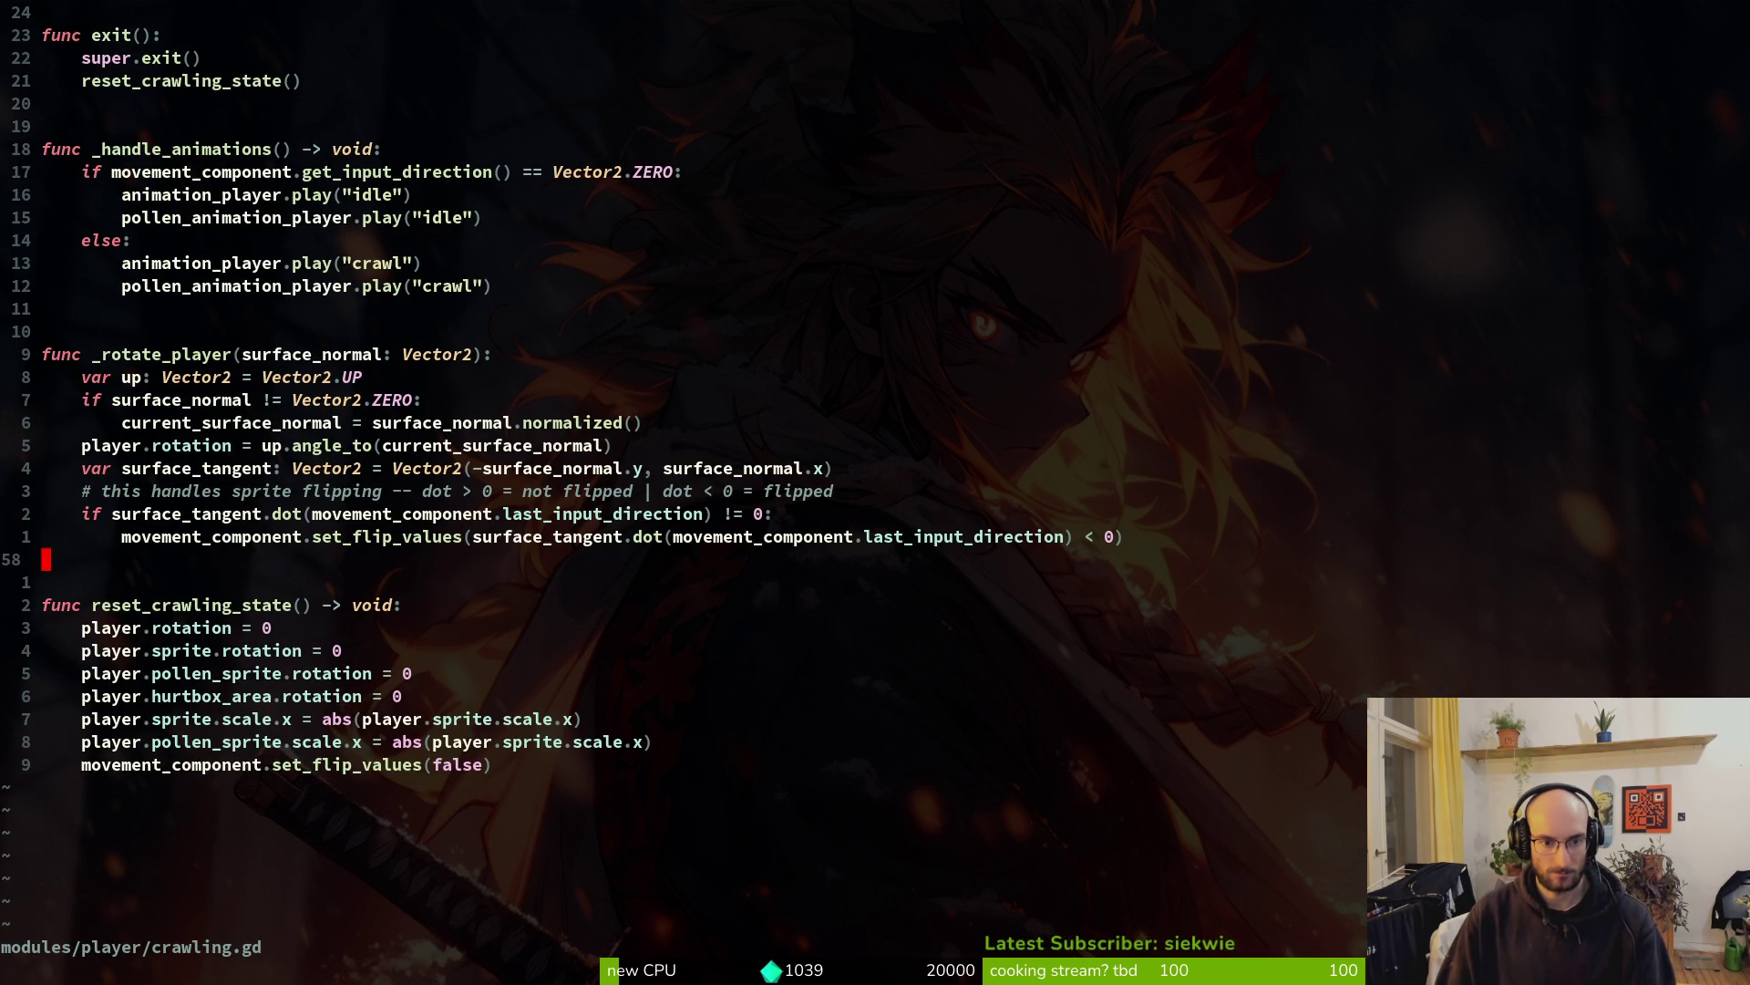
{"action": "key", "text": "ctrl+u"}
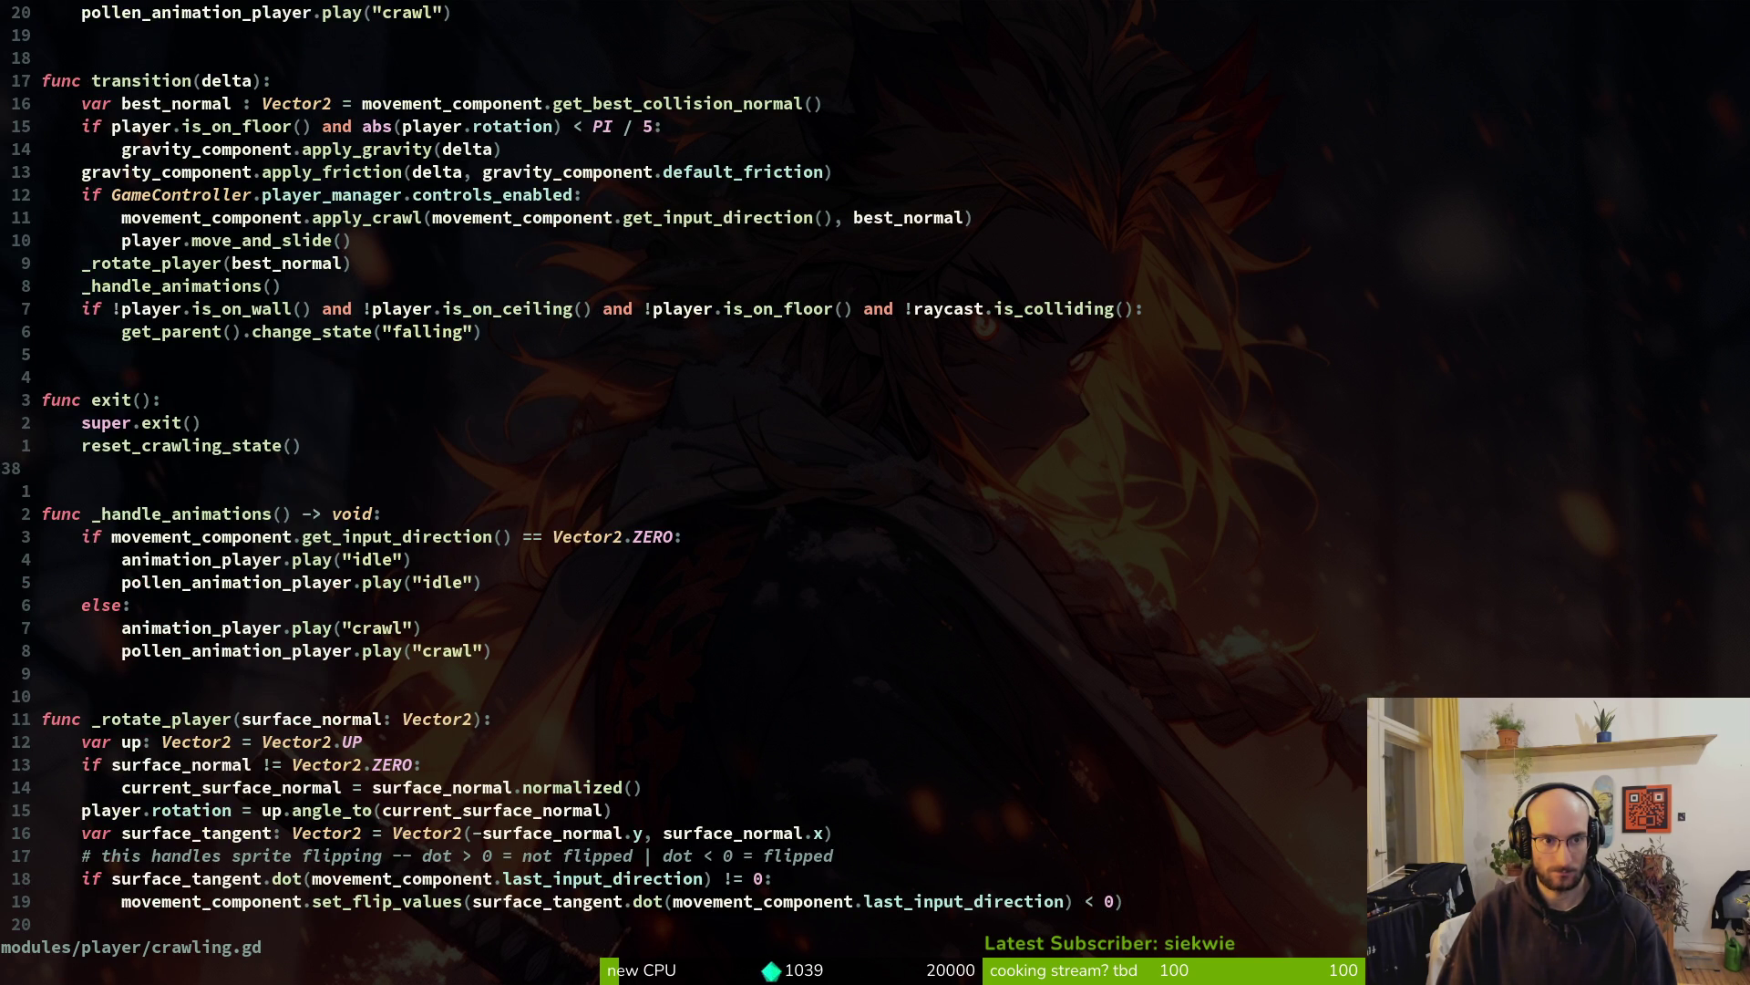
{"action": "key", "text": "[["}
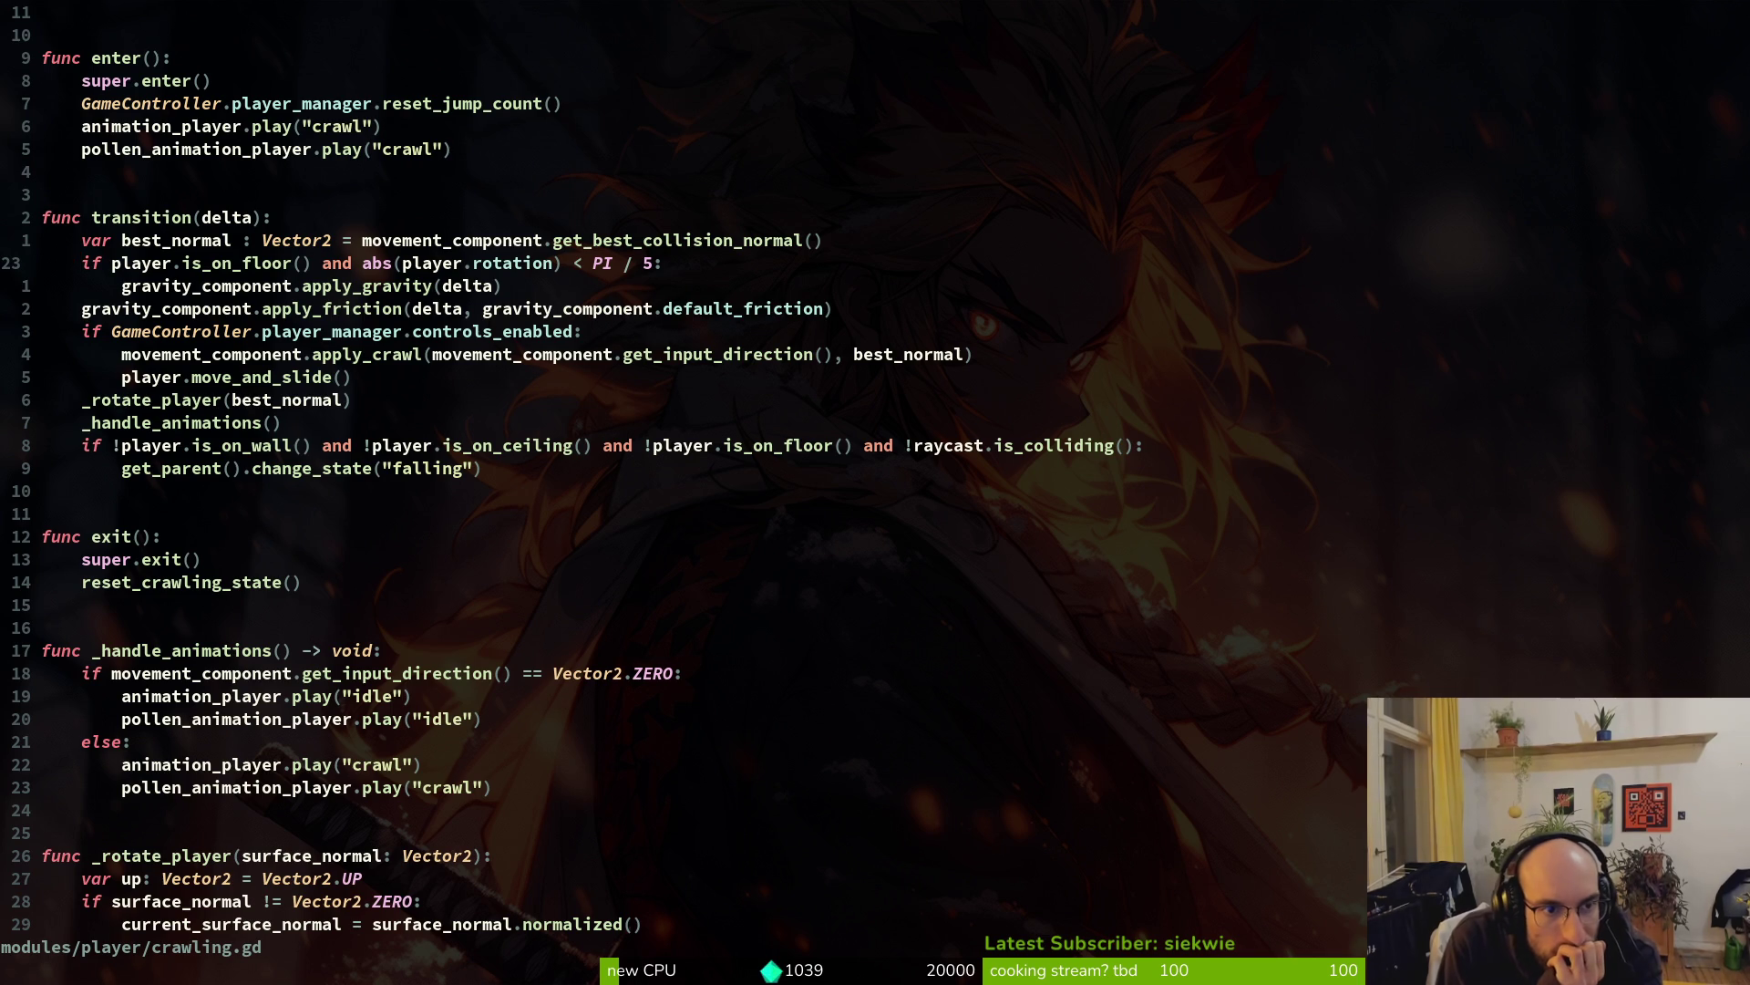
{"action": "key", "text": "space"}
Open movement_component.gd, review the apply_crawl angle checks, then return to Godot
{"action": "key", "text": "f"}
{"action": "key", "text": "f"}
{"action": "type", "text": "viscom"}
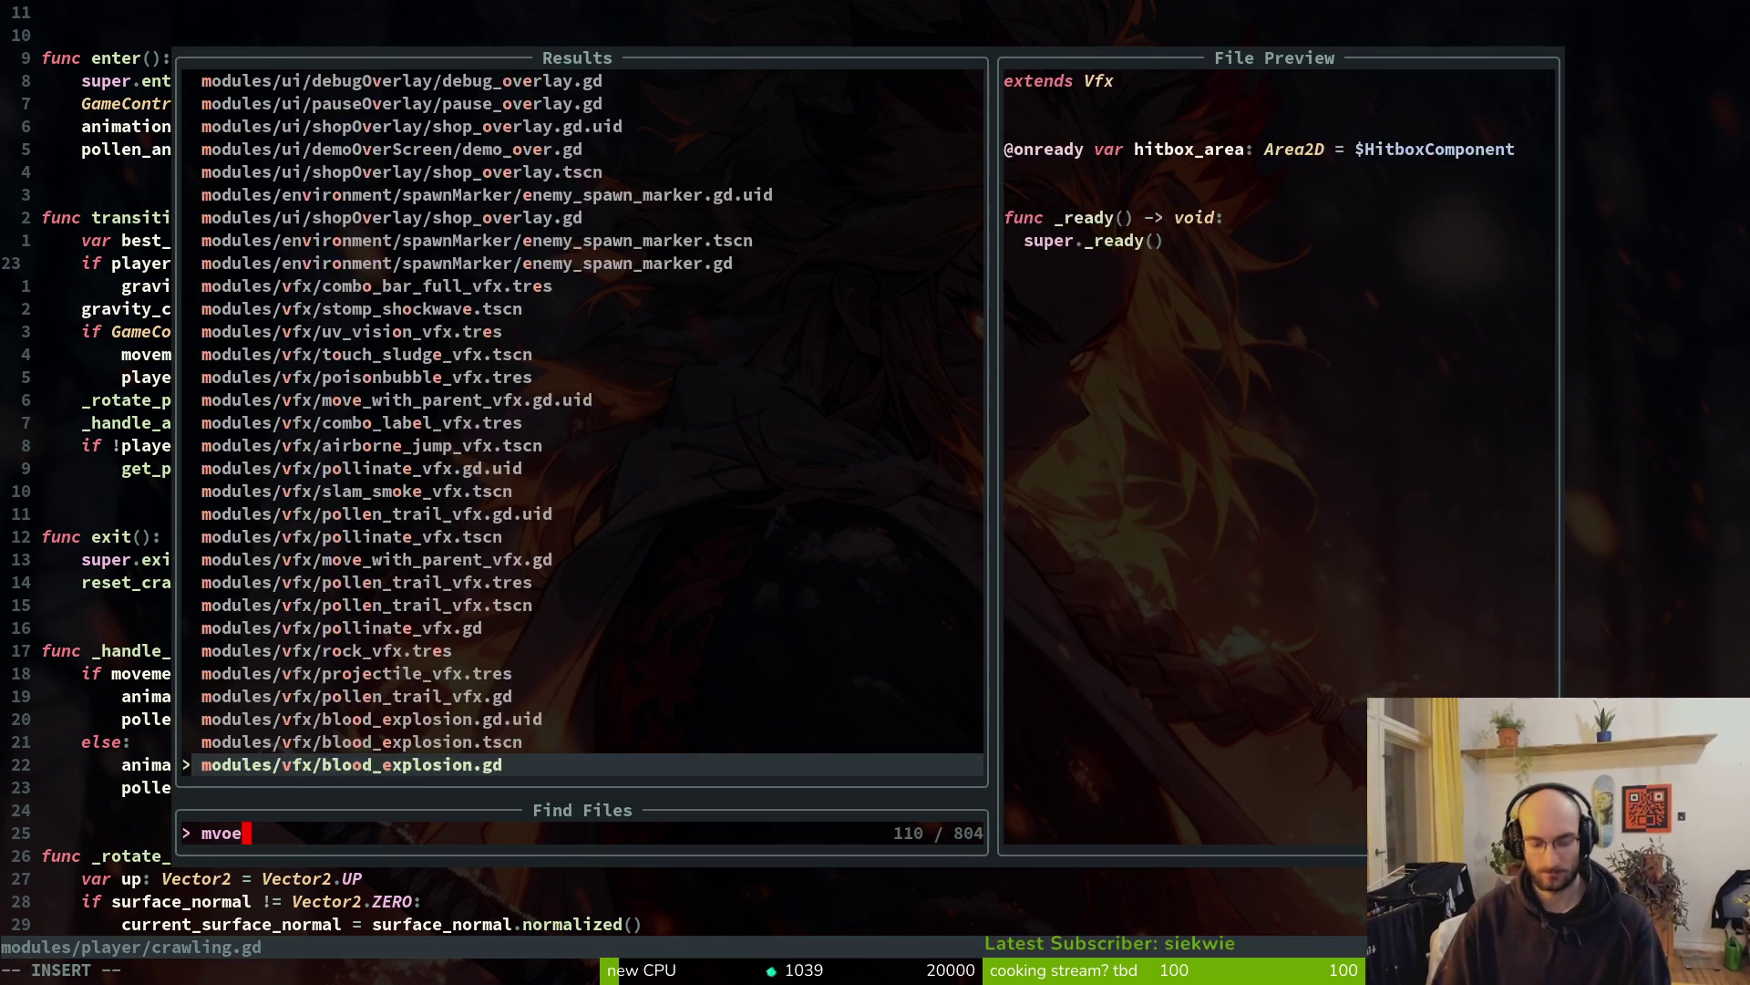
{"action": "key", "text": "Return"}
{"action": "key", "text": "space"}
{"action": "key", "text": "f"}
{"action": "key", "text": "f"}
{"action": "type", "text": "movecom"}
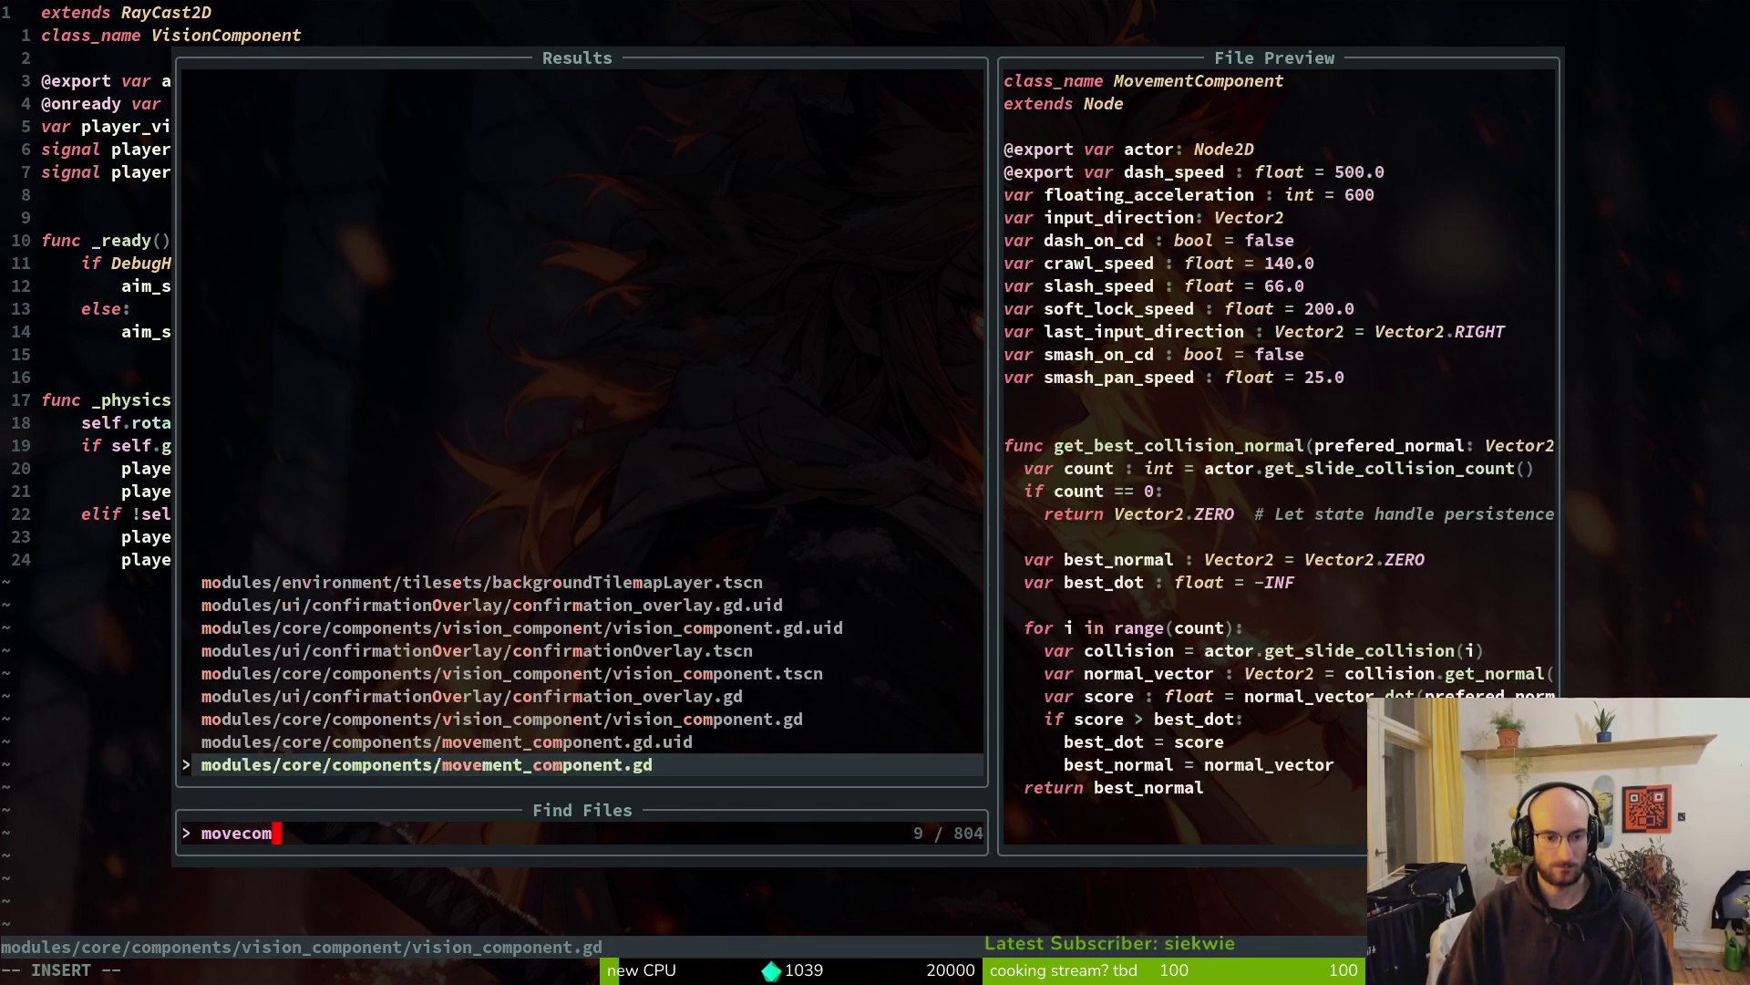
{"action": "key", "text": "Return"}
{"action": "key", "text": "ctrl+d"}
{"action": "key", "text": "ctrl+d"}
{"action": "key", "text": "ctrl+d"}
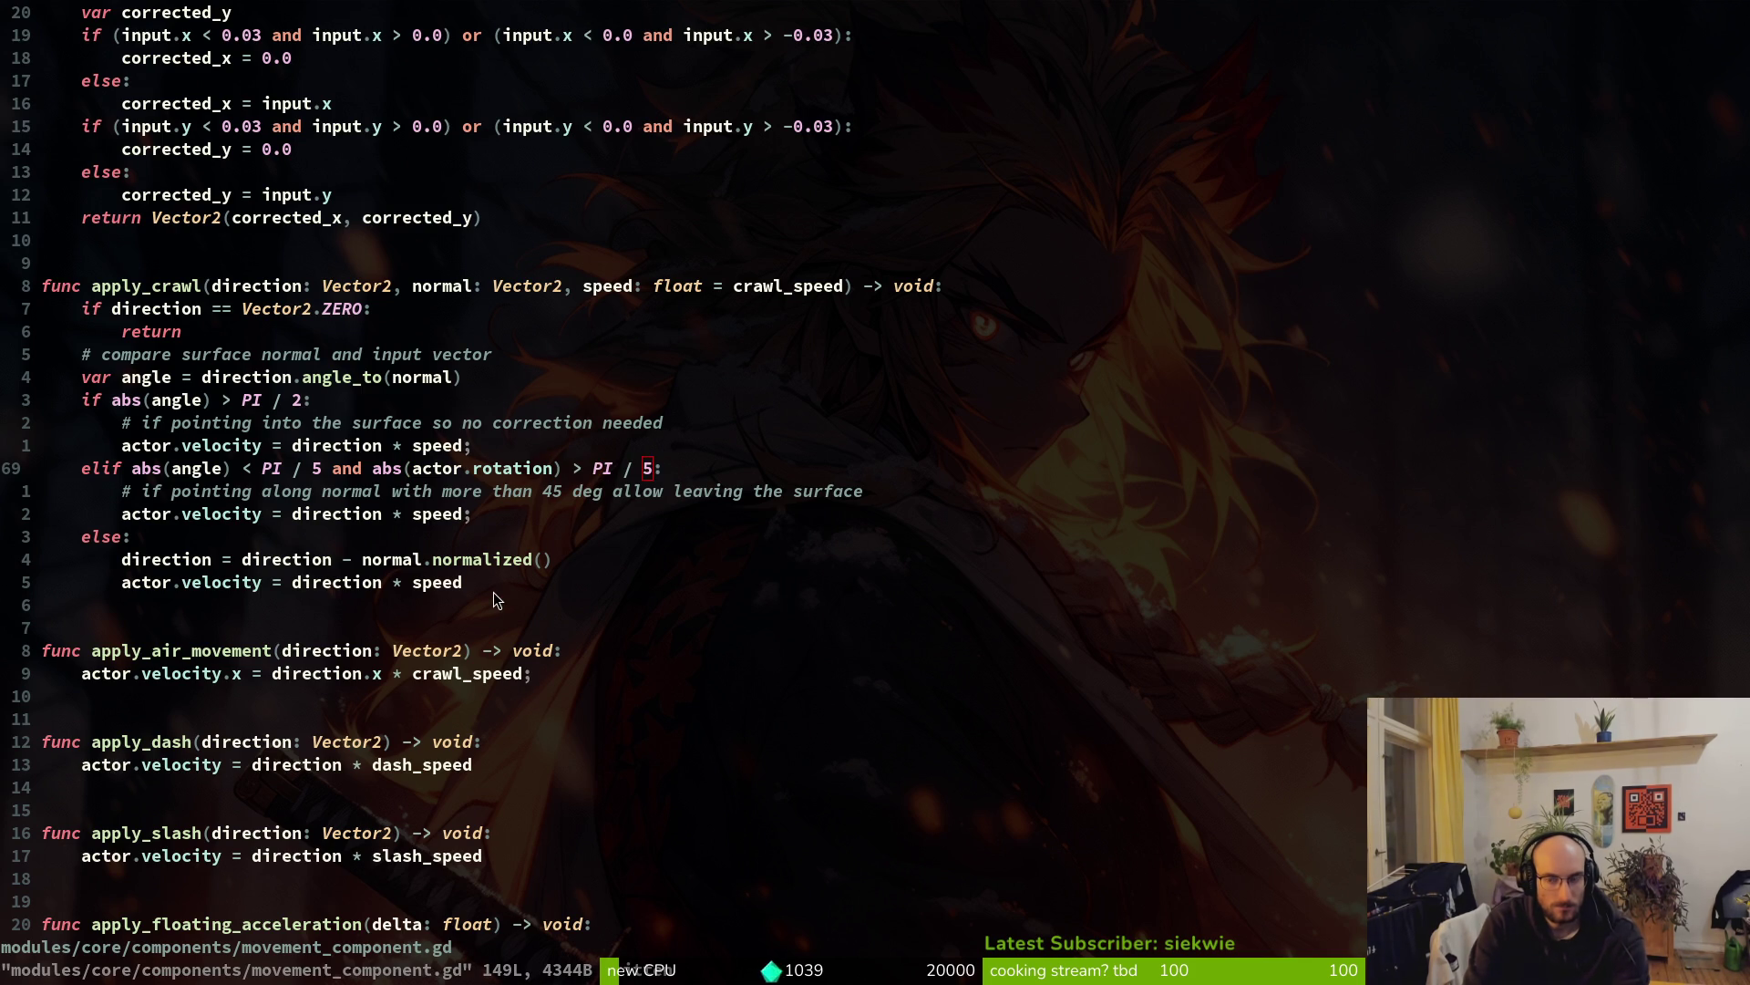
{"action": "key", "text": "alt+Tab"}
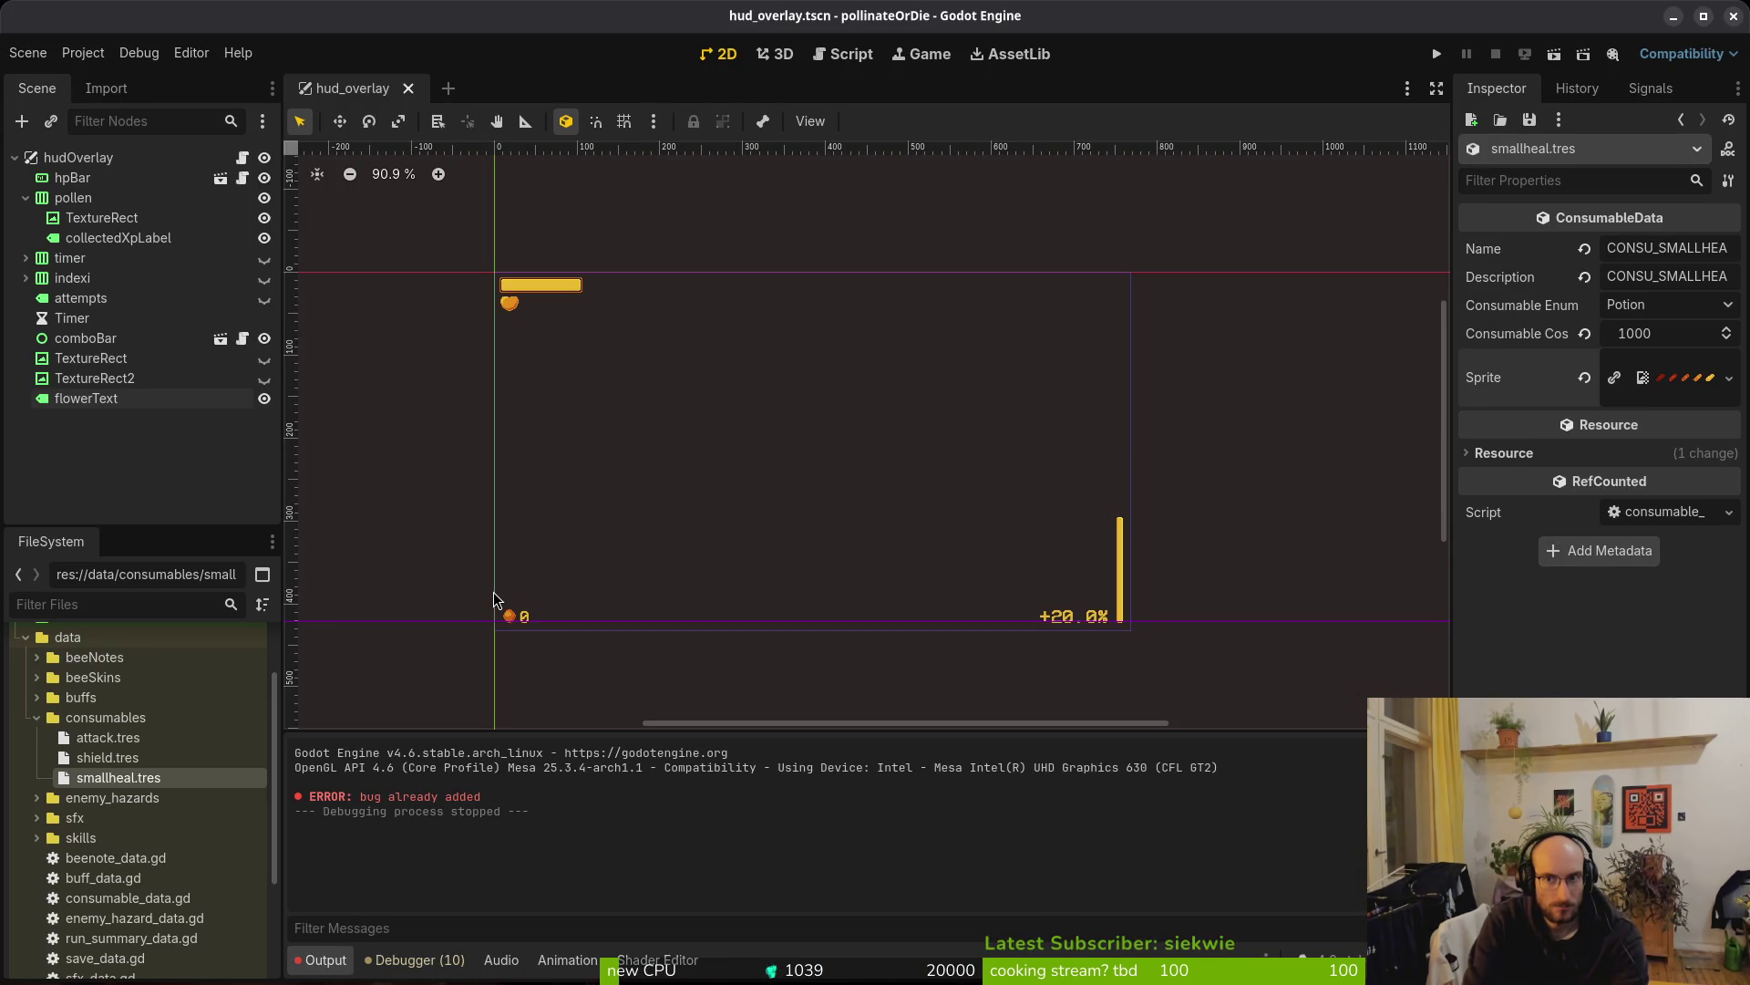
Run the game, continue into the hive, fly the bee into the L-shaped room, then quit
{"action": "key", "text": "F5"}
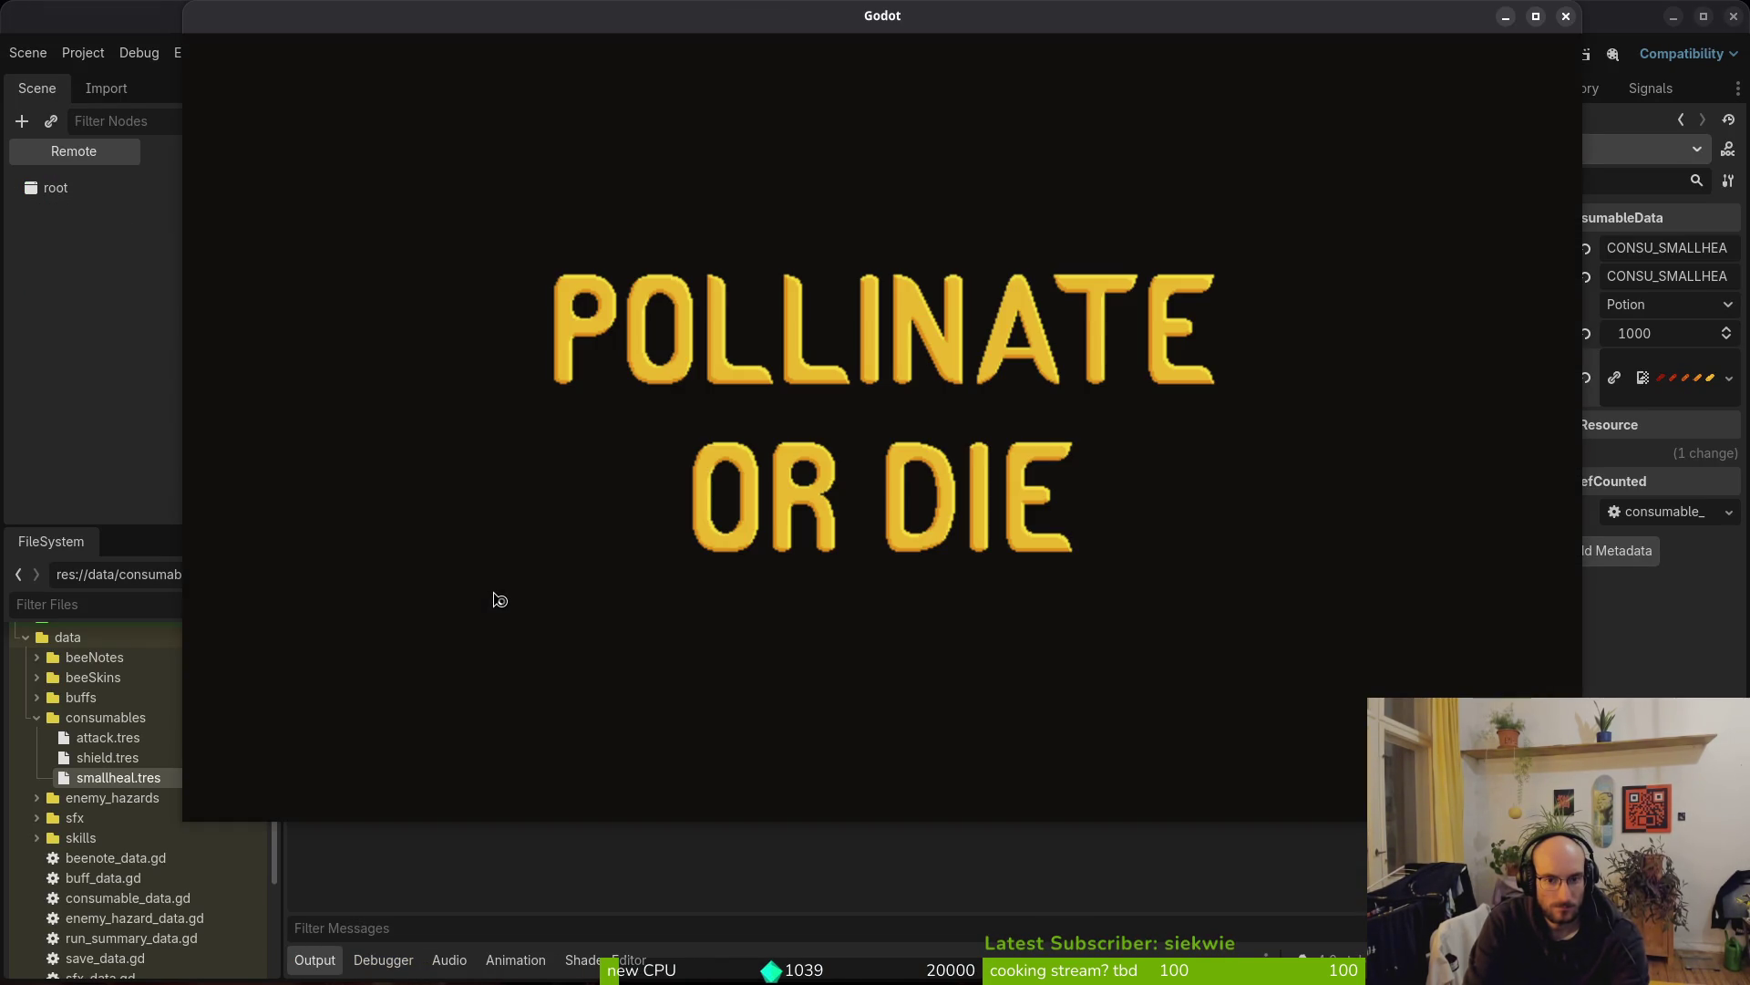
{"action": "key", "text": "Return"}
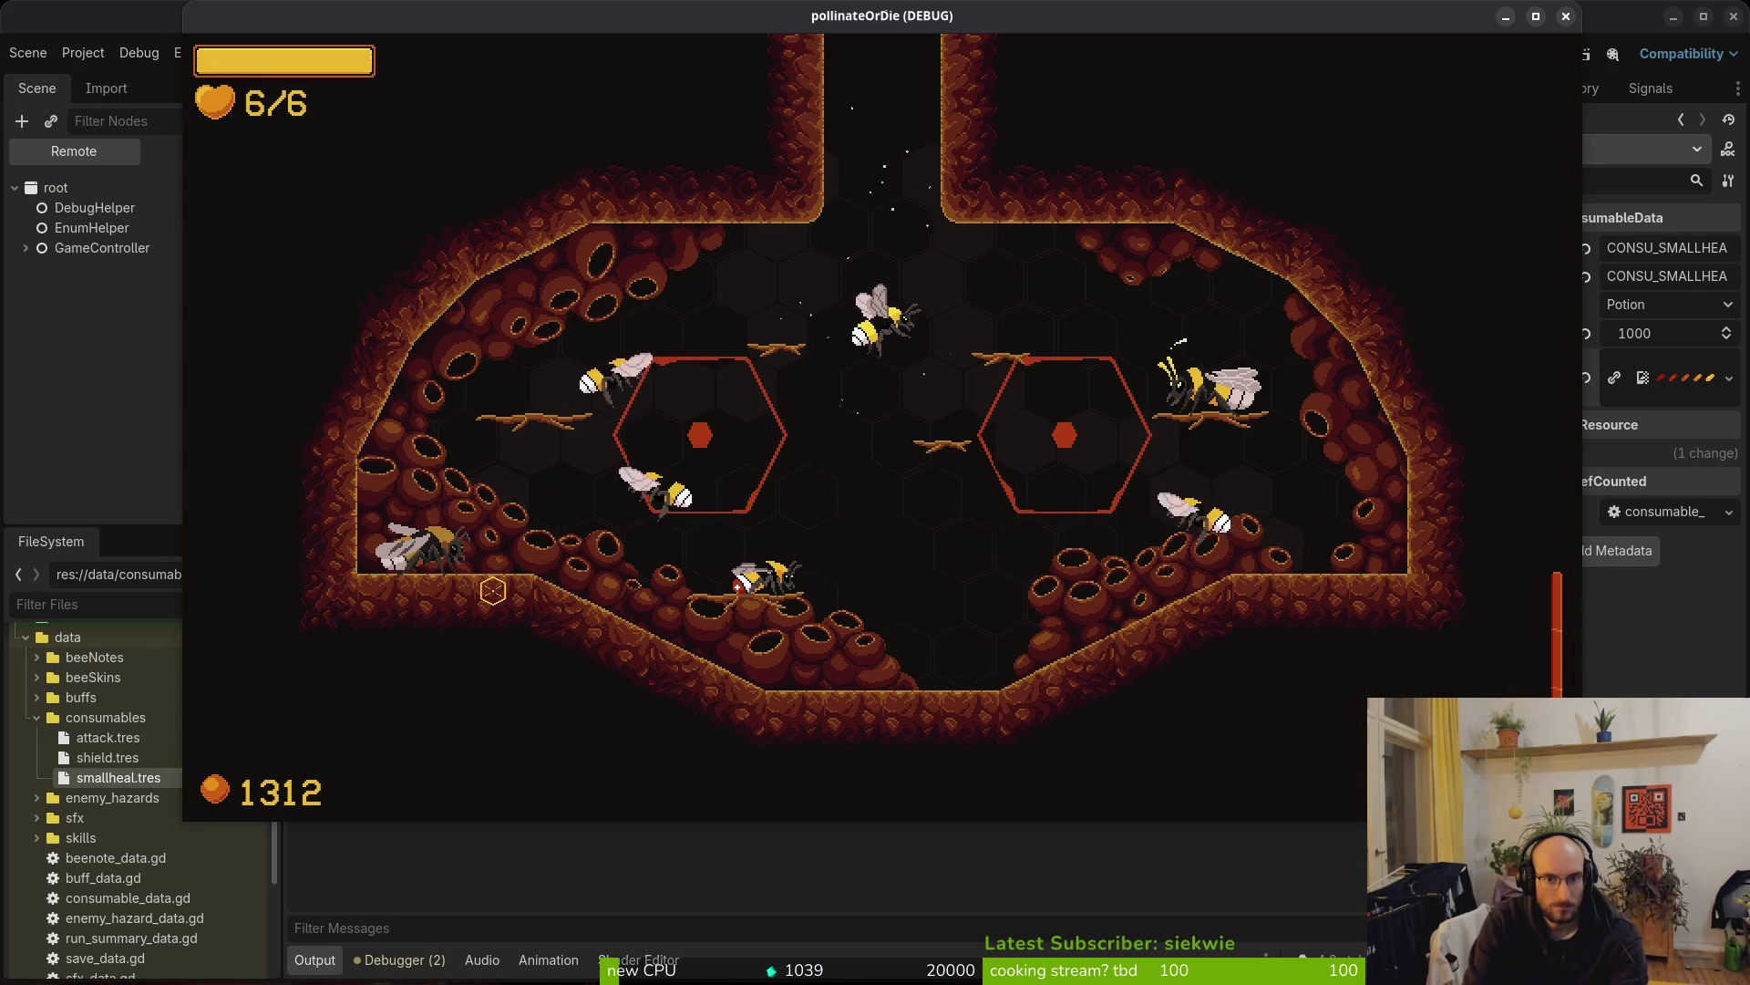
{"action": "key", "text": "w"}
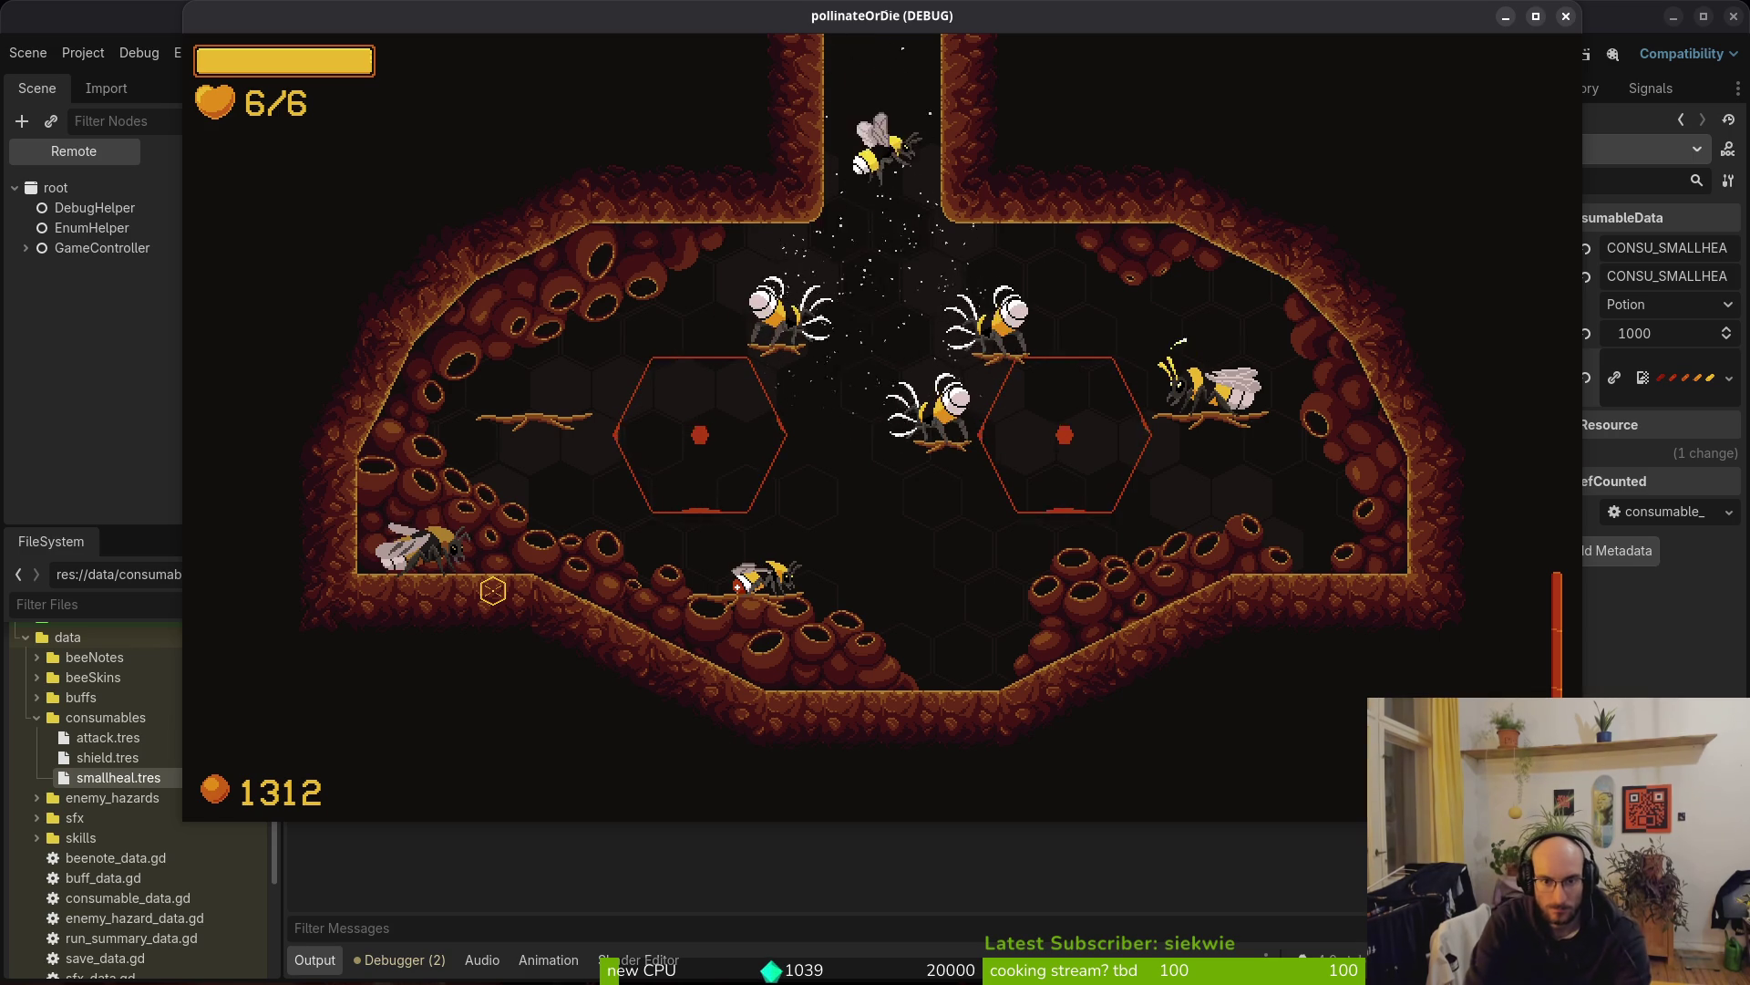
{"action": "key", "text": "w"}
{"action": "key", "text": "a"}
{"action": "key", "text": "d"}
{"action": "key", "text": "d"}
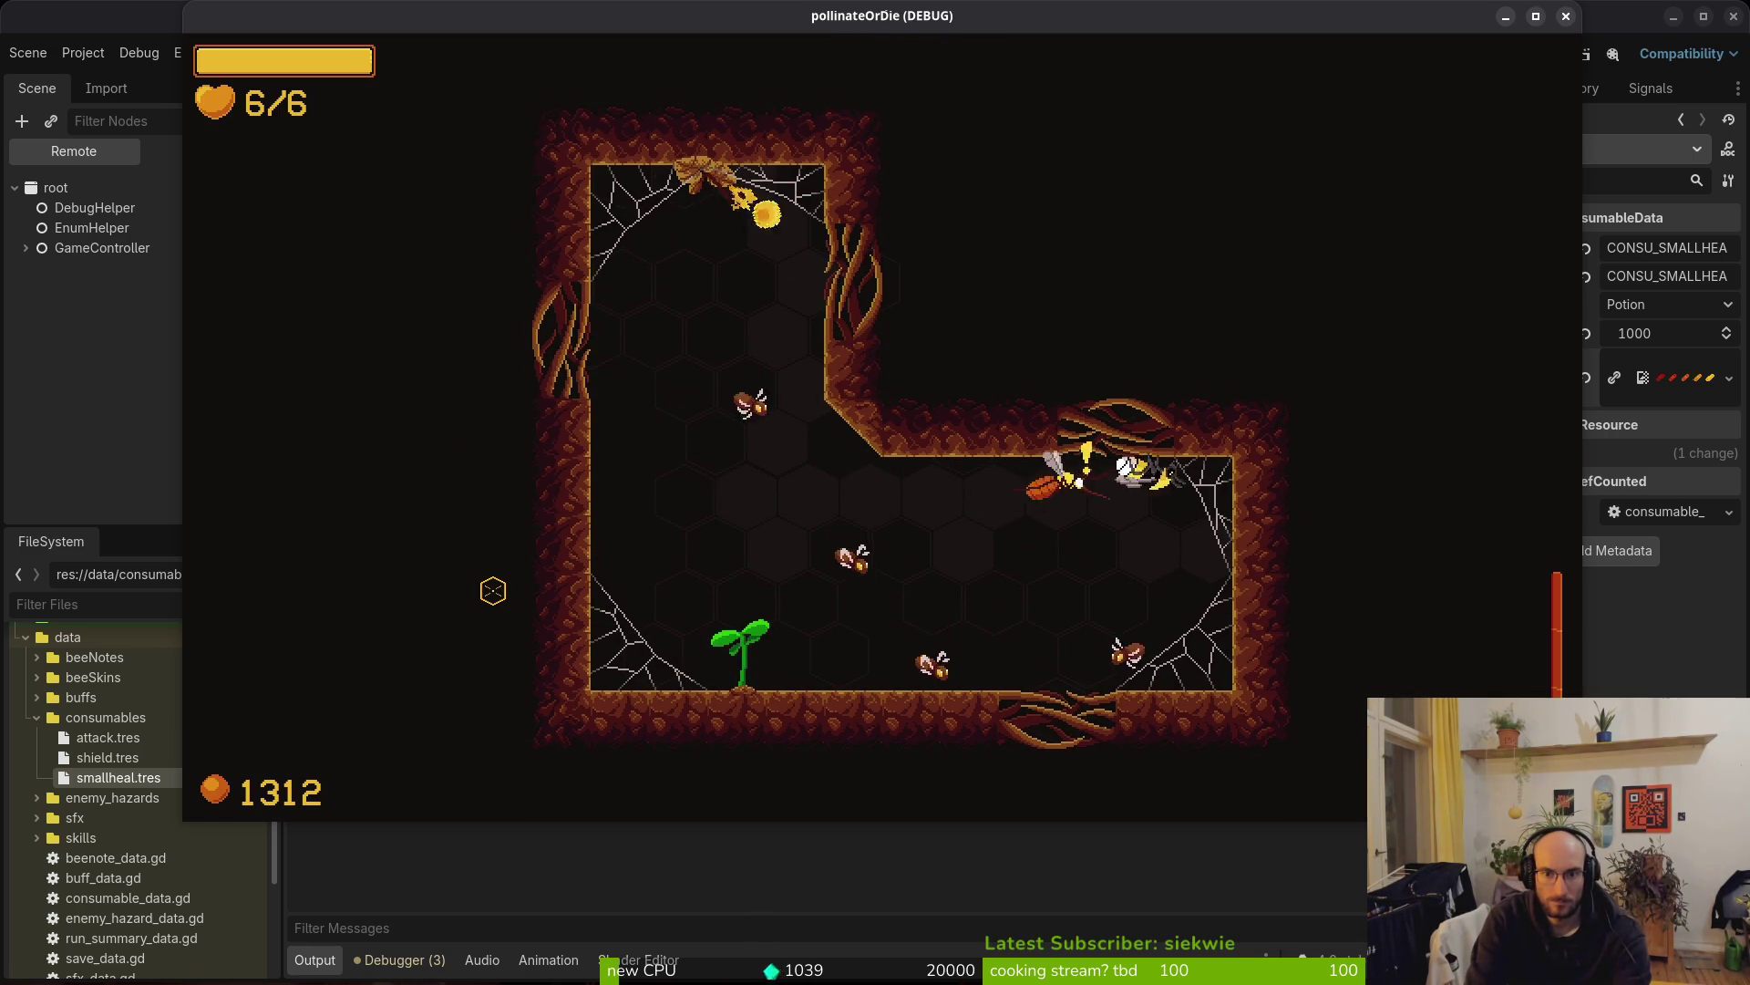
{"action": "key", "text": "a"}
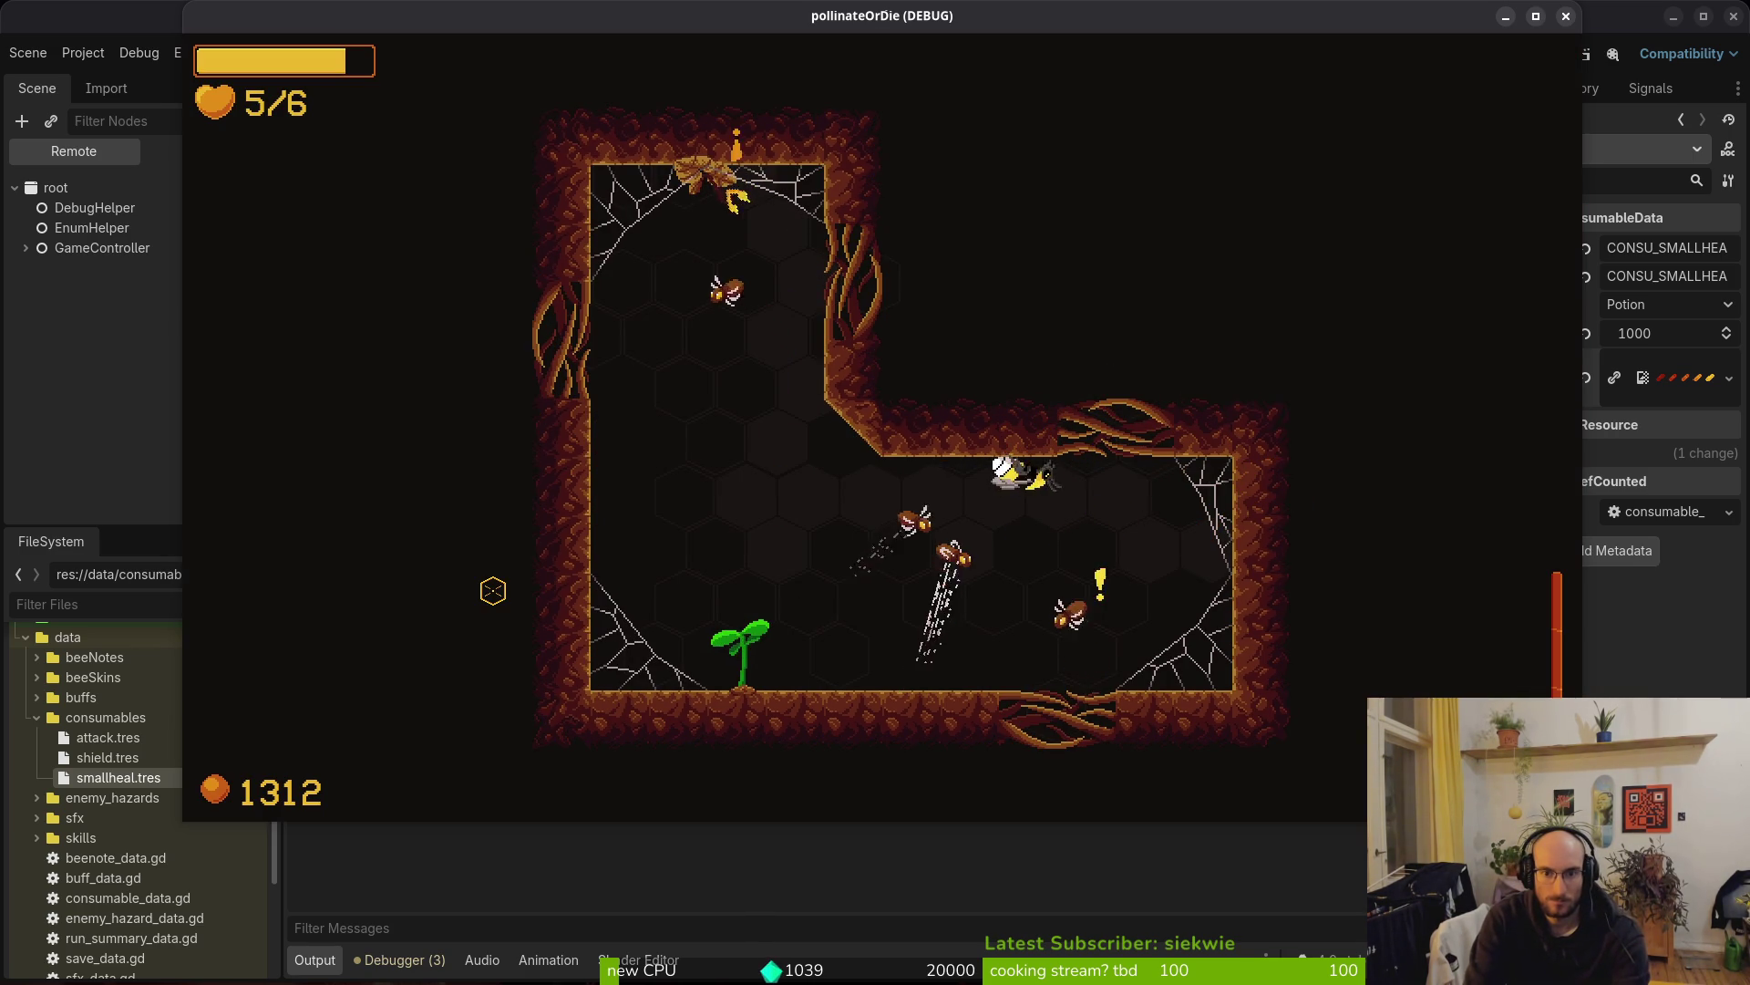
{"action": "key", "text": "Escape"}
{"action": "key", "text": "alt+Tab"}
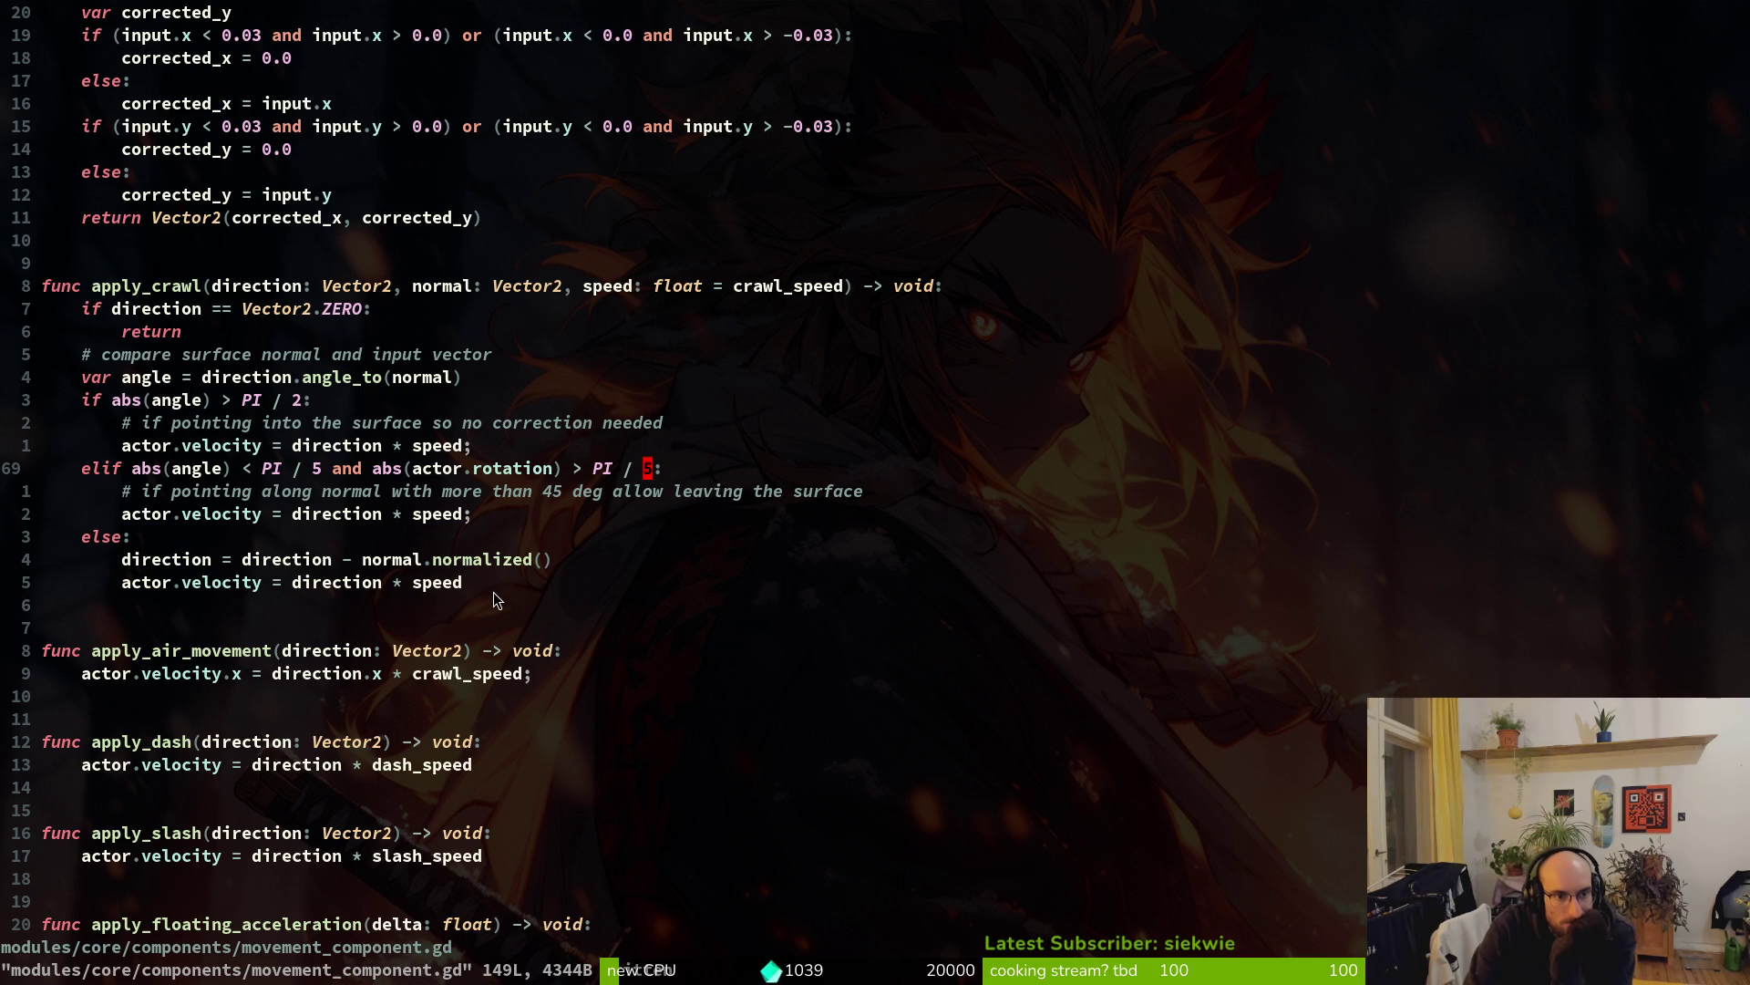
{"action": "key", "text": "j"}
{"action": "key", "text": "j"}
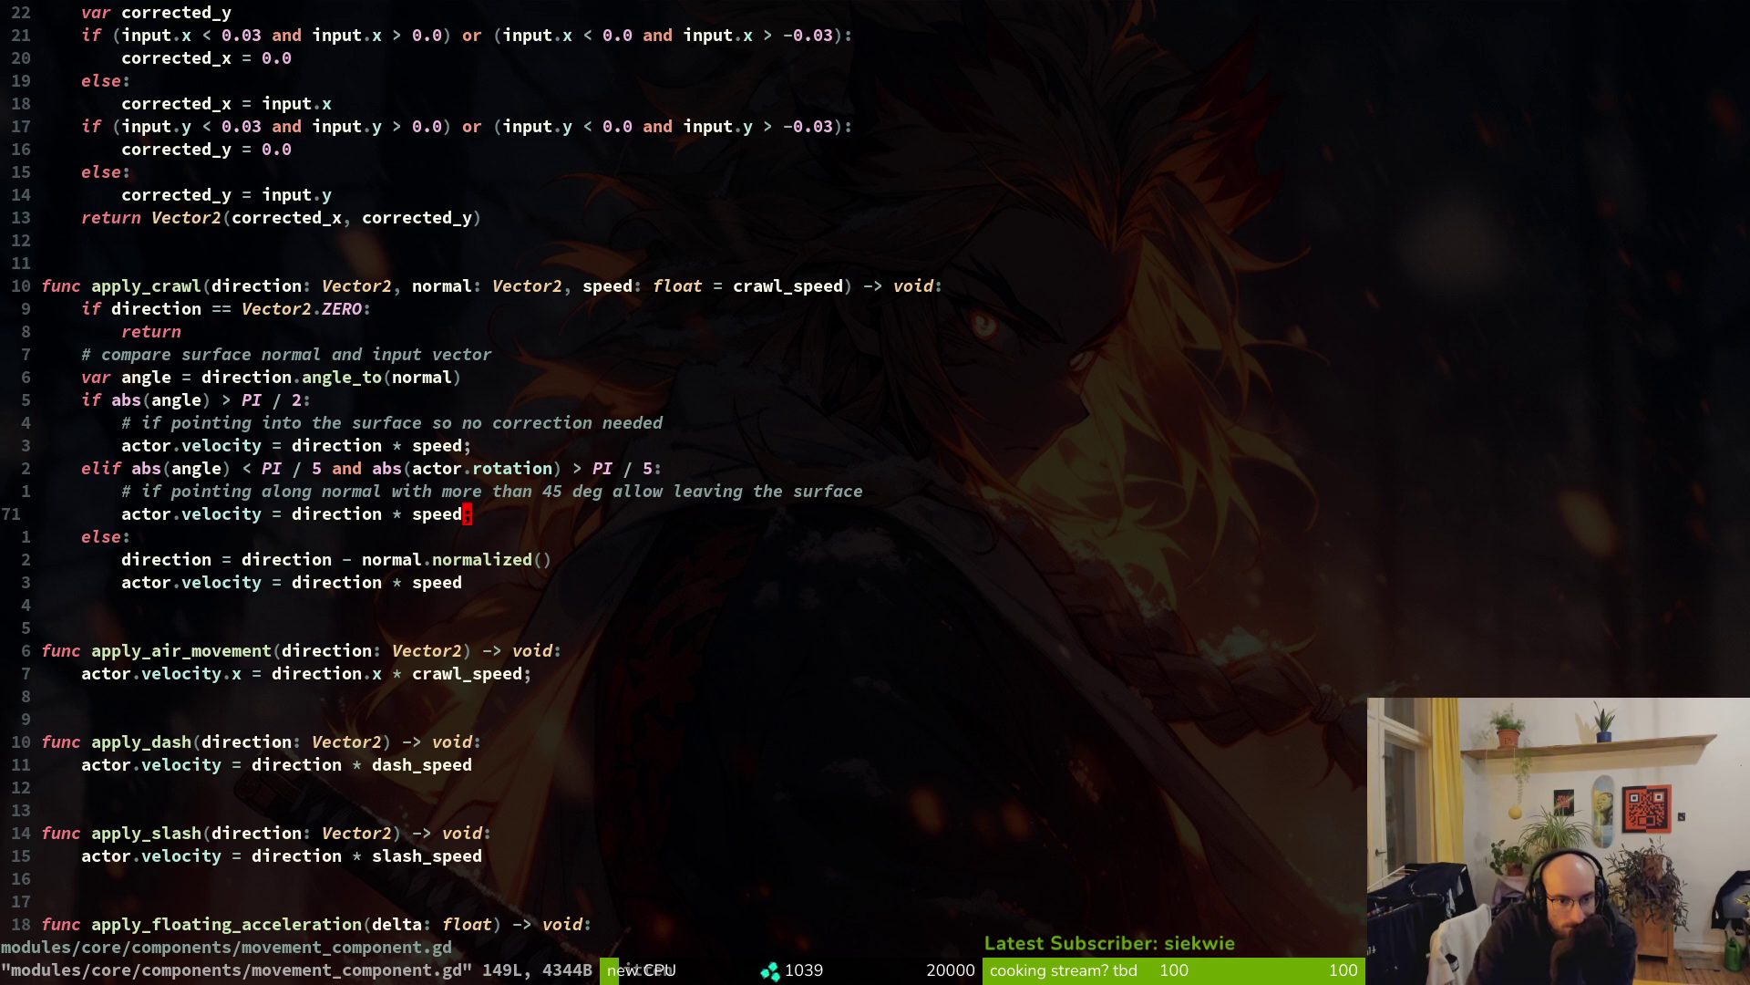
{"action": "key", "text": "k"}
{"action": "key", "text": "k"}
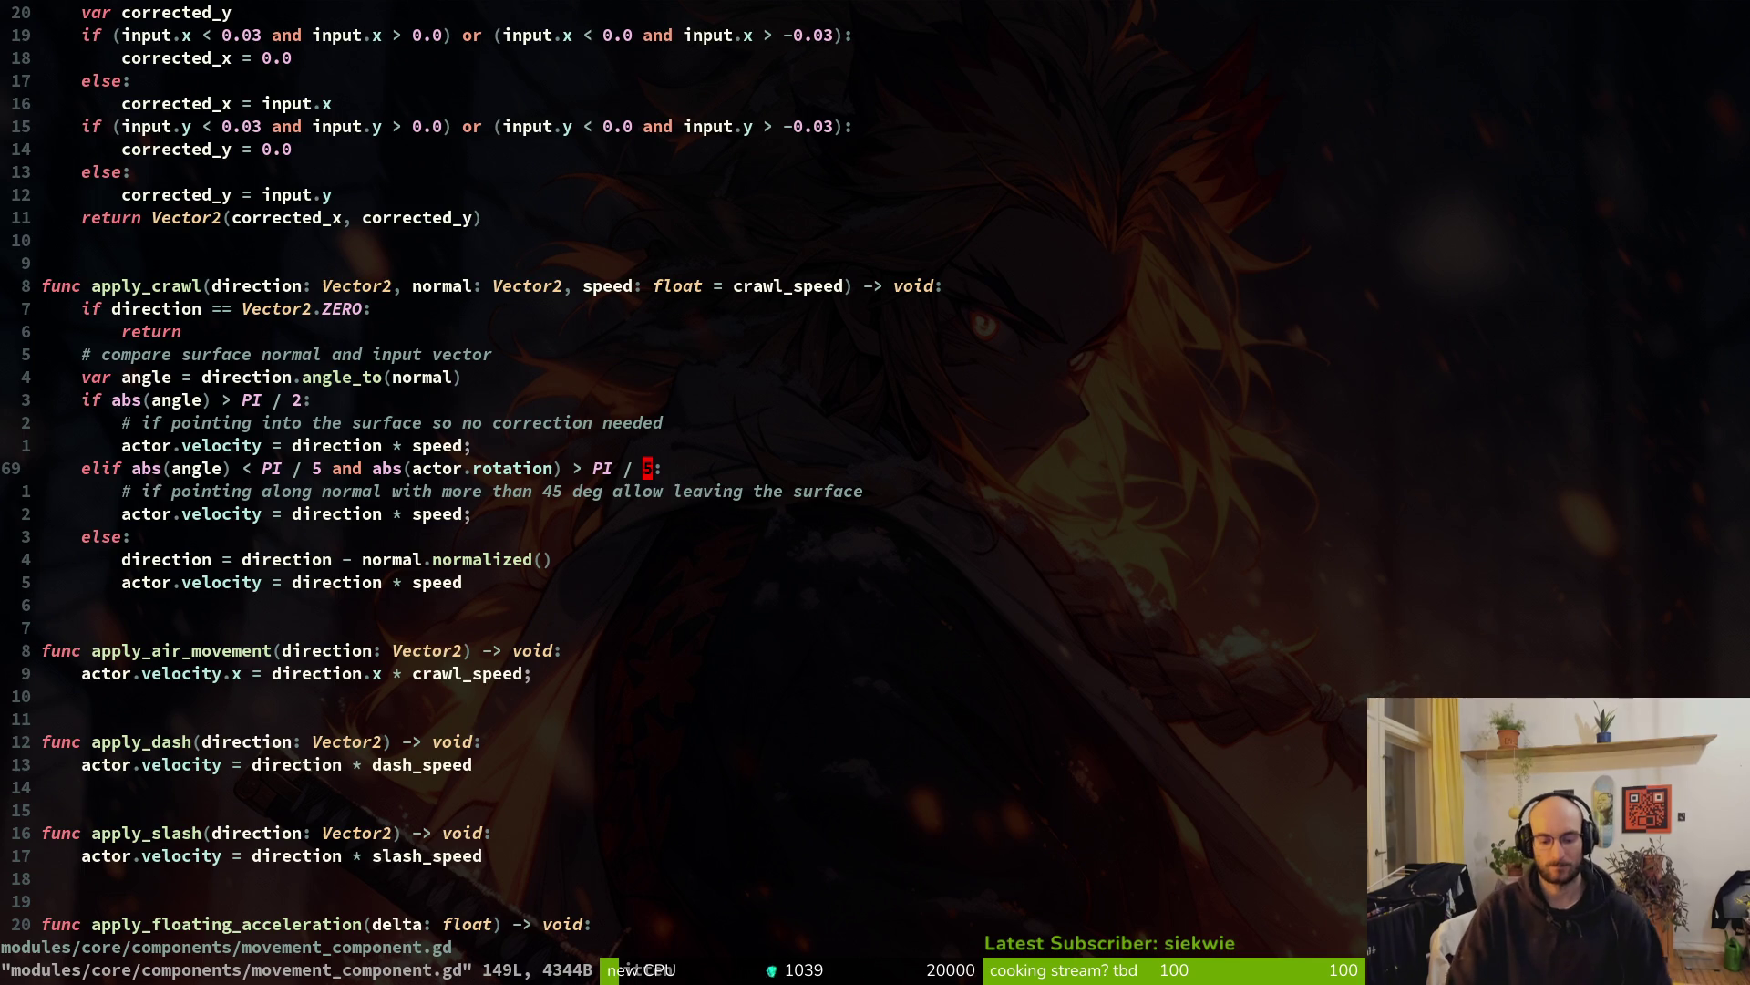
{"action": "key", "text": "alt+Tab"}
{"action": "key", "text": "F5"}
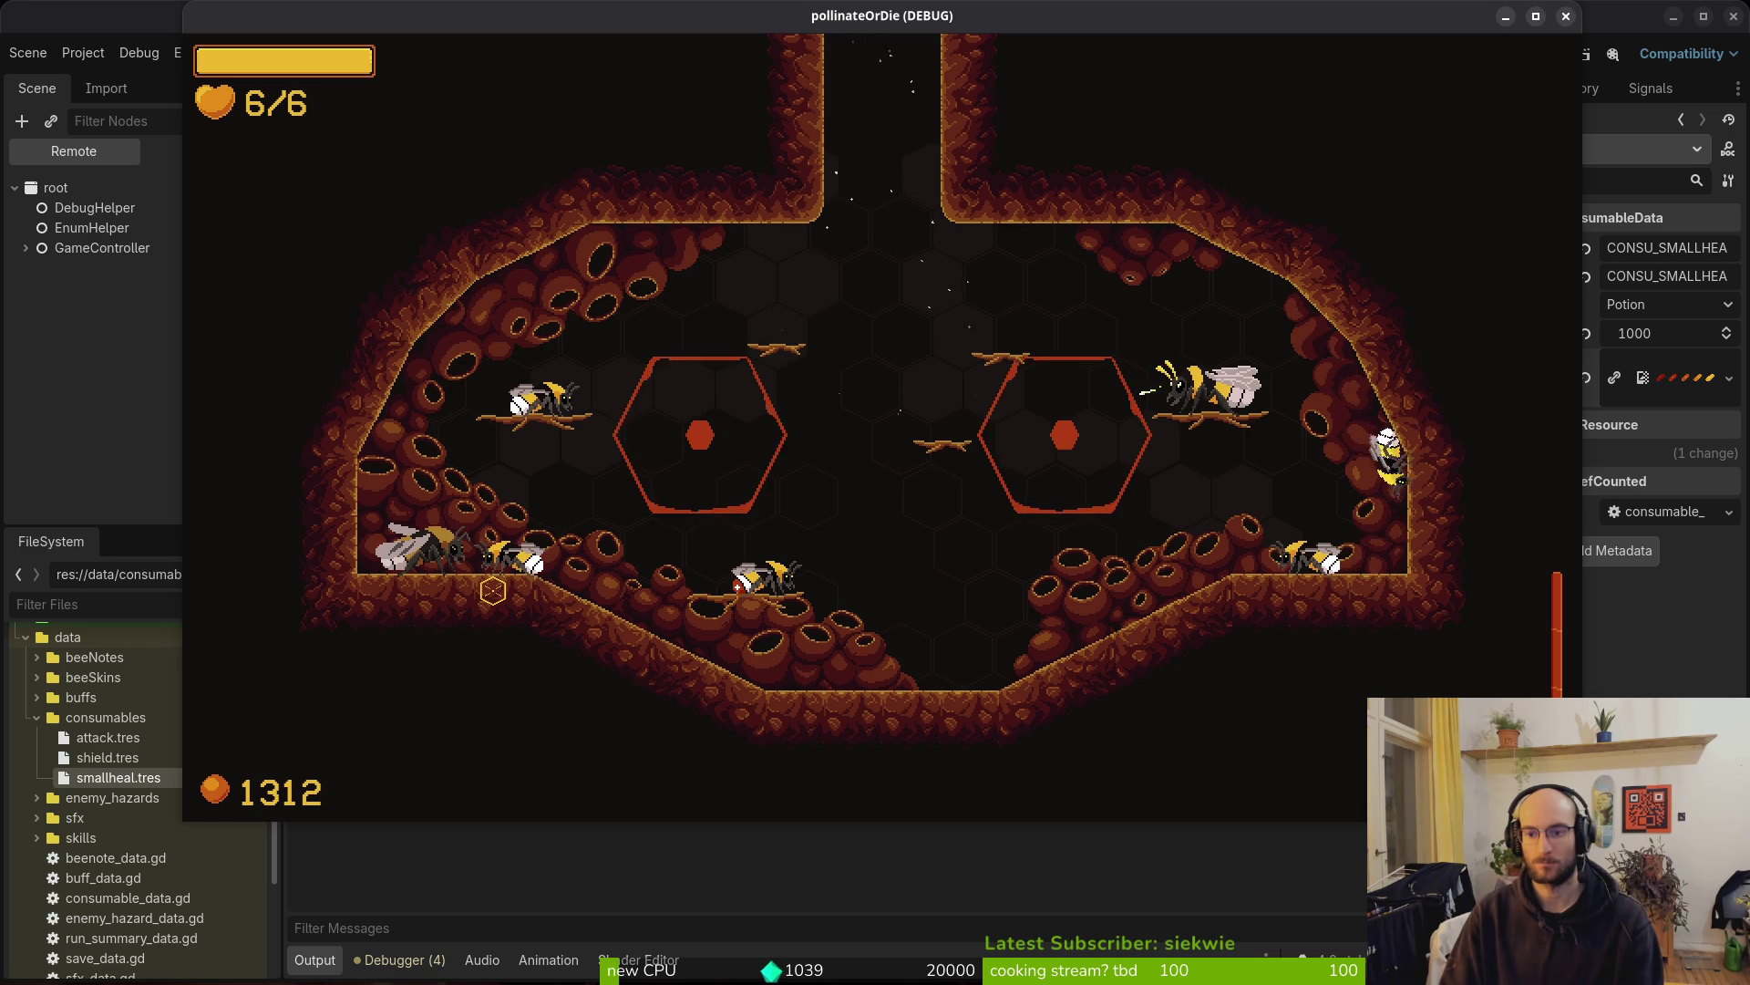
{"action": "key", "text": "alt+Tab"}
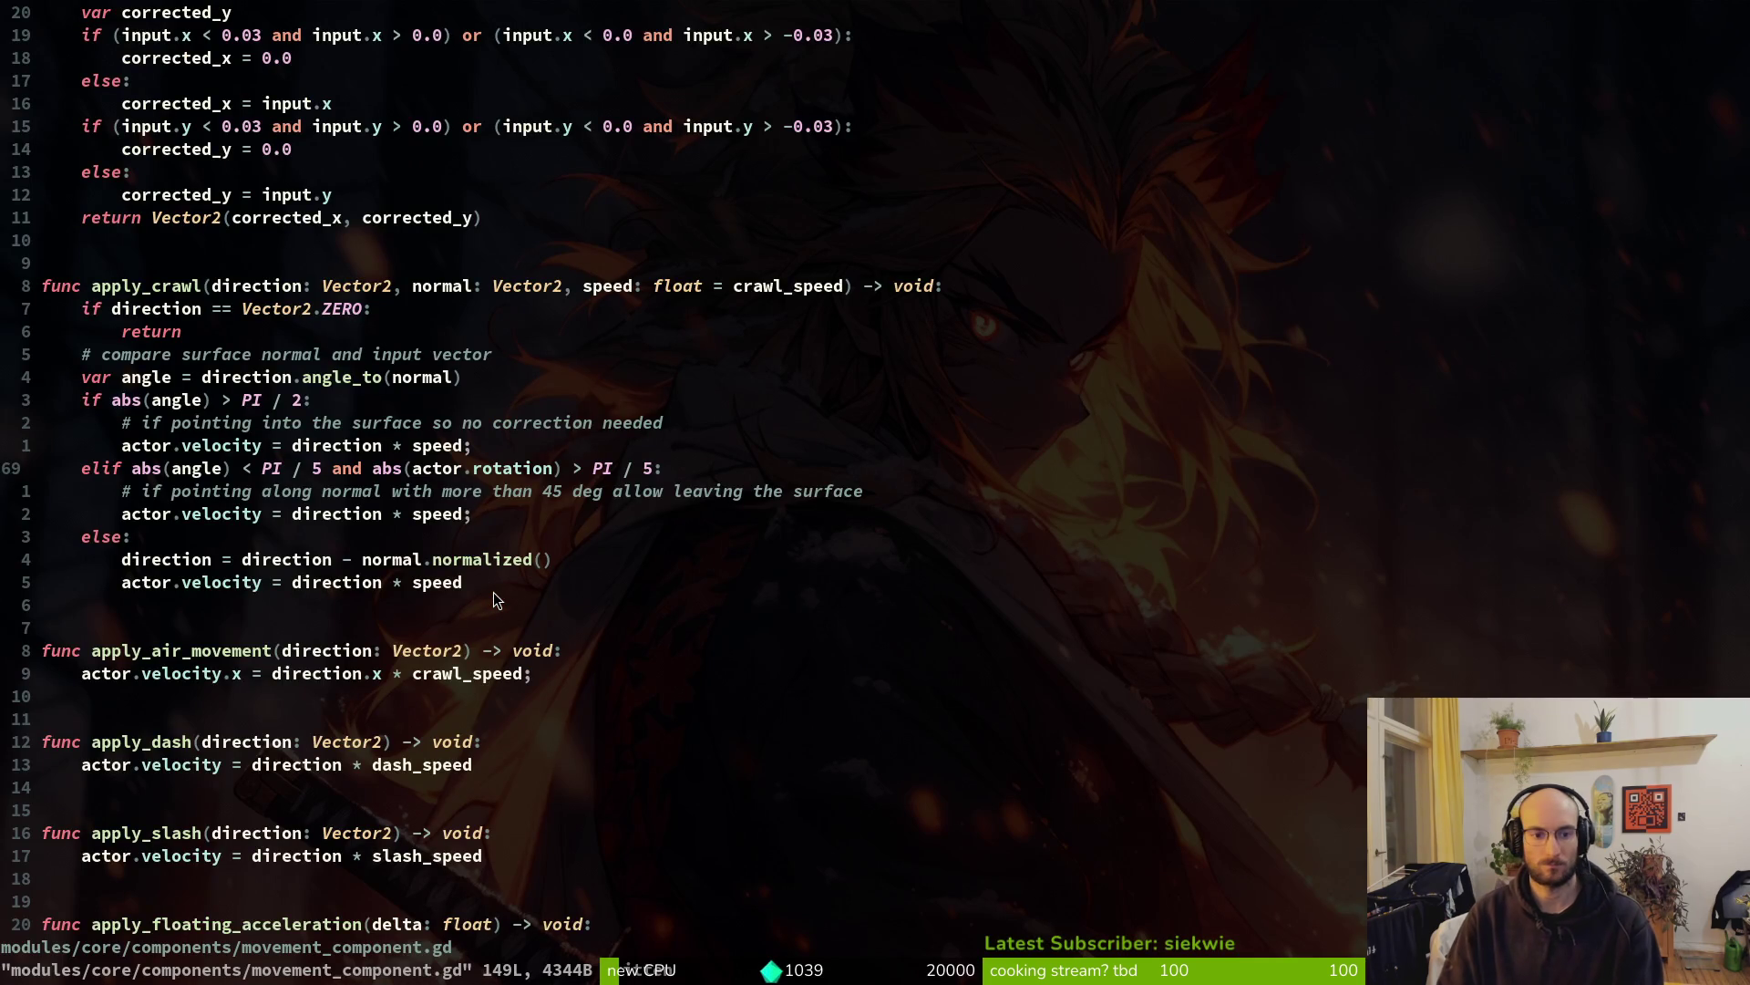
Undo the last line 69 change and save movement_component.gd
{"action": "key", "text": "u"}
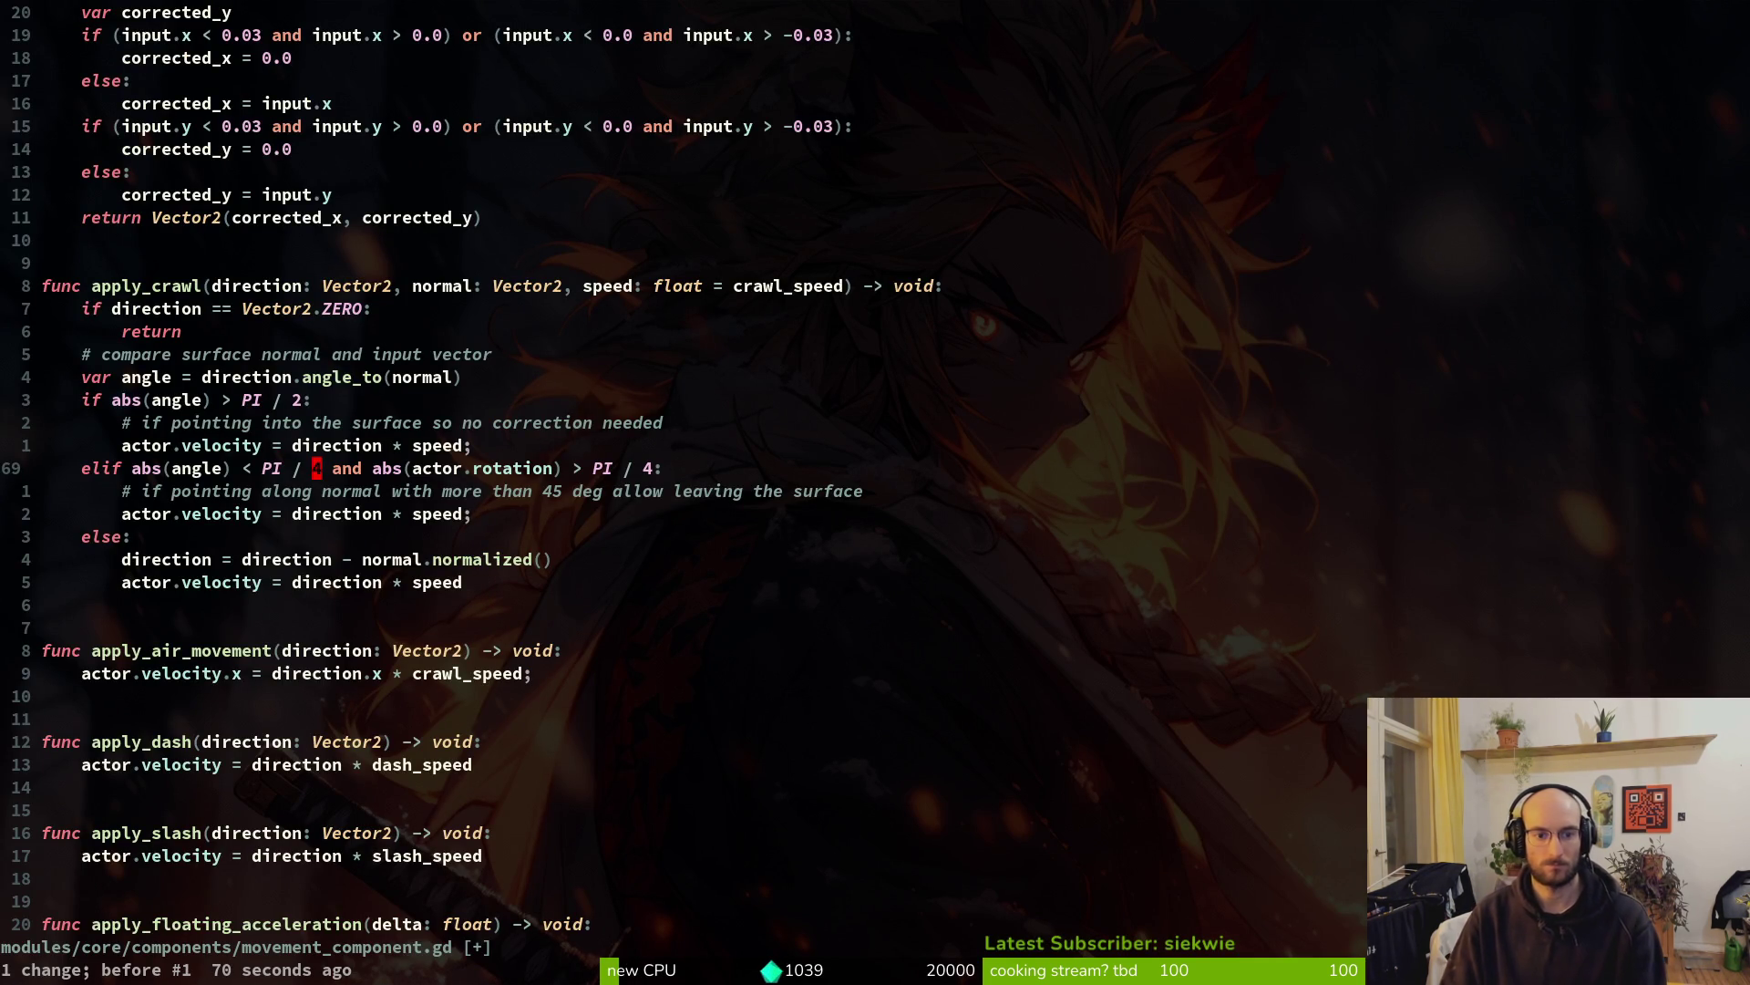
{"action": "type", "text": ":w"}
{"action": "key", "text": "Return"}
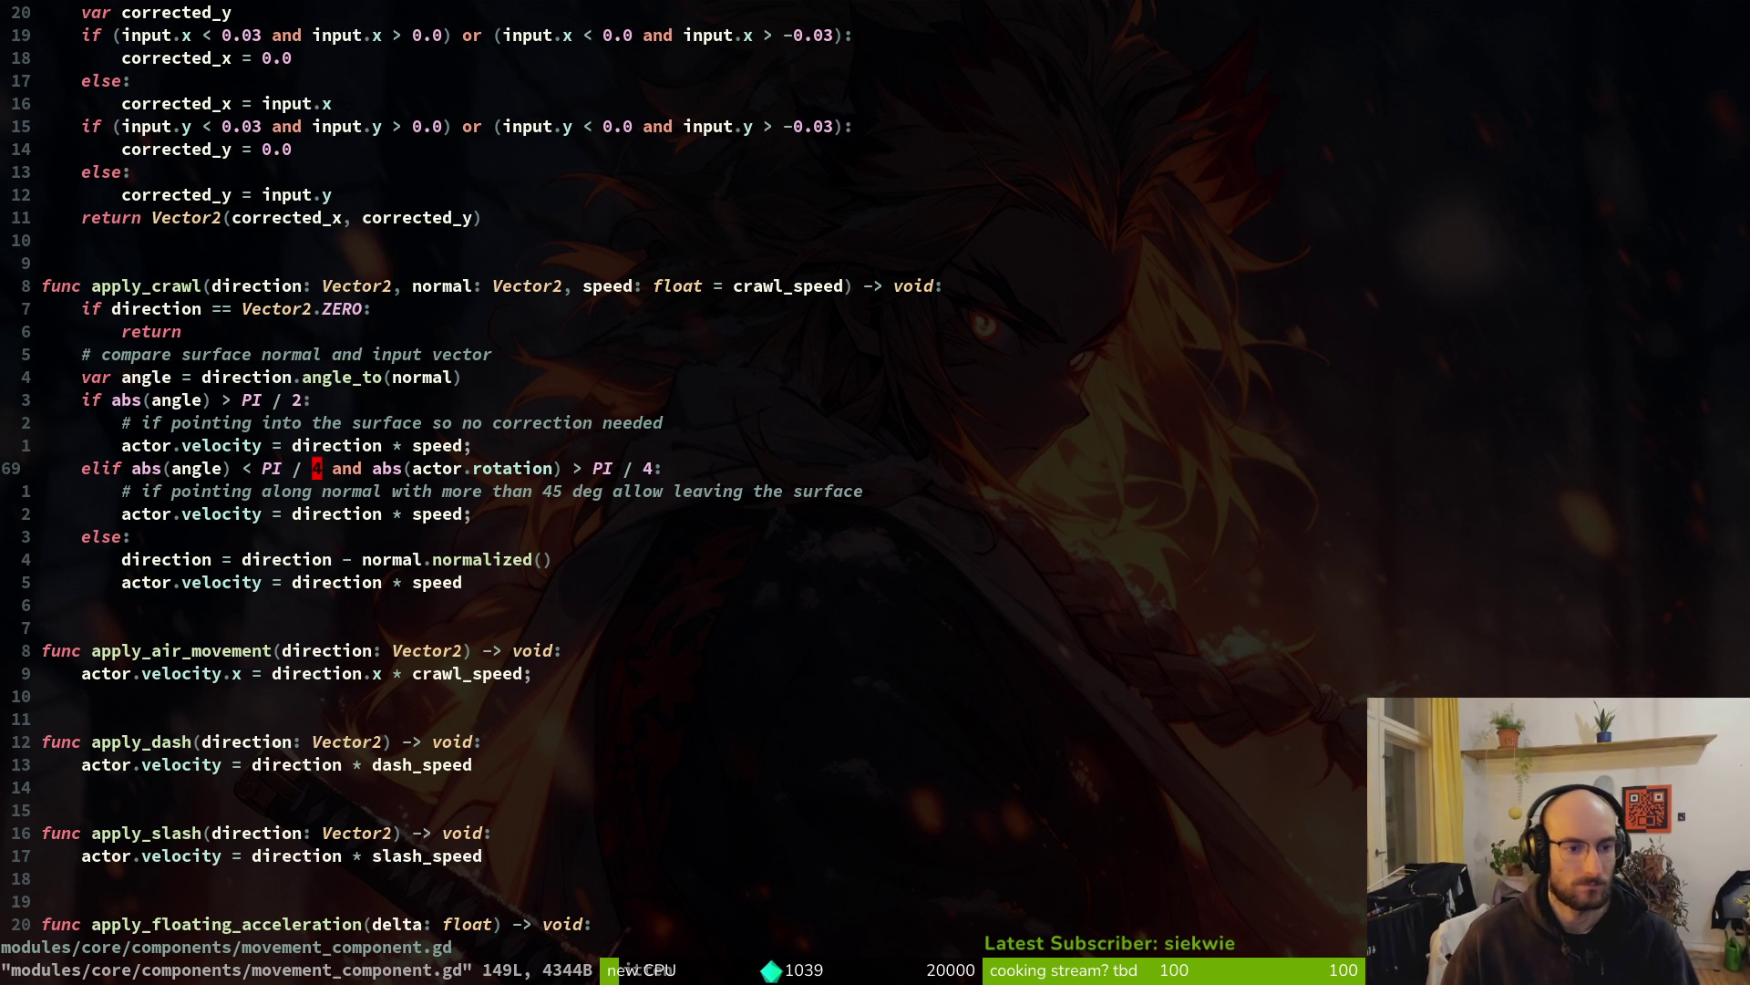
Change line 69's first angle divisor to PI / 5 and save
{"action": "type", "text": "s"}
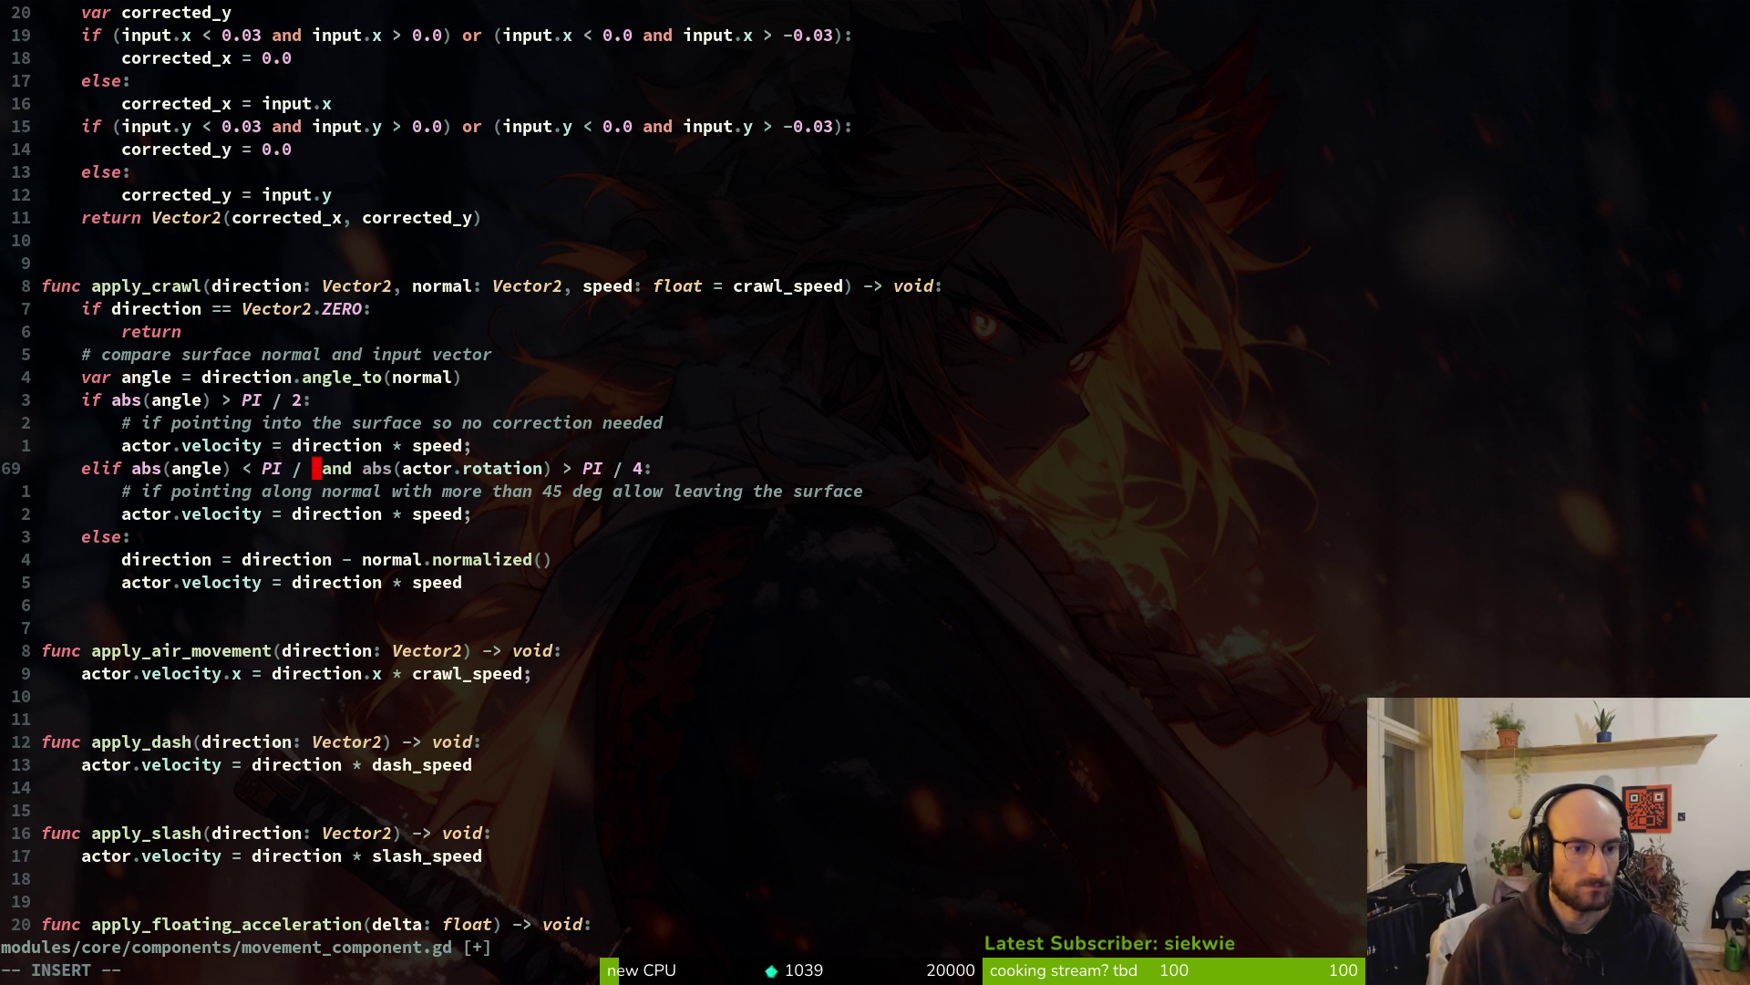
{"action": "type", "text": "5"}
{"action": "key", "text": "Escape"}
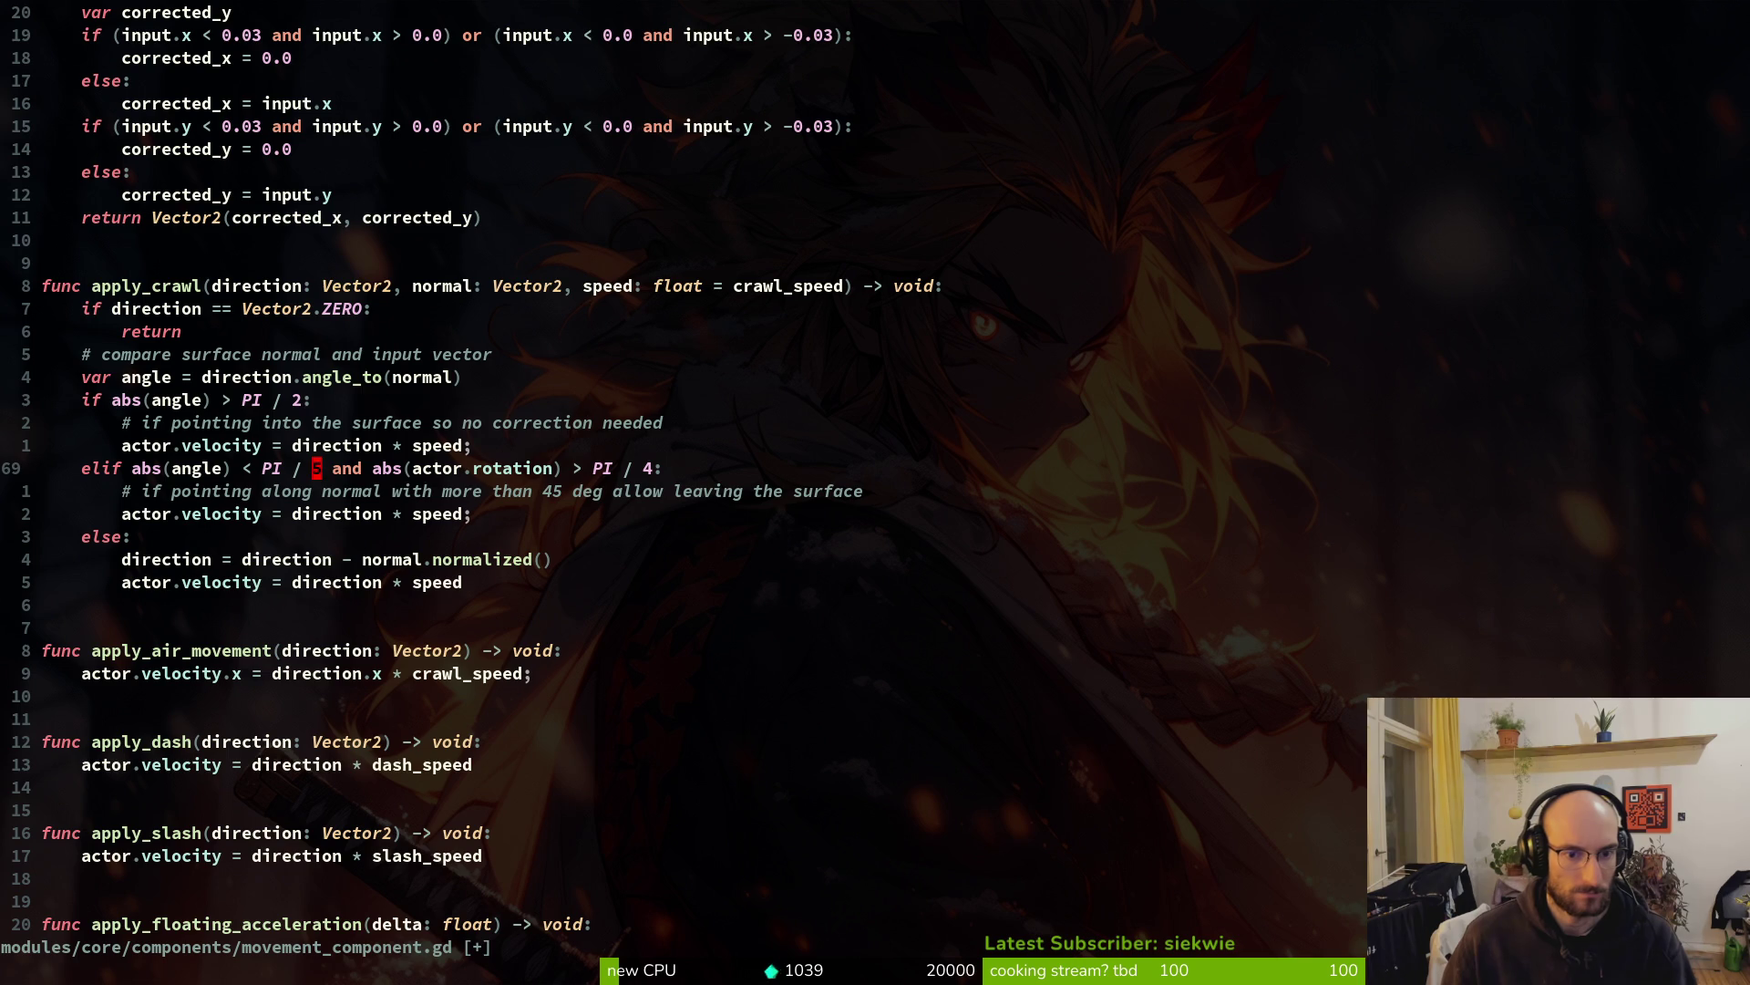
{"action": "type", "text": ":w"}
{"action": "key", "text": "Return"}
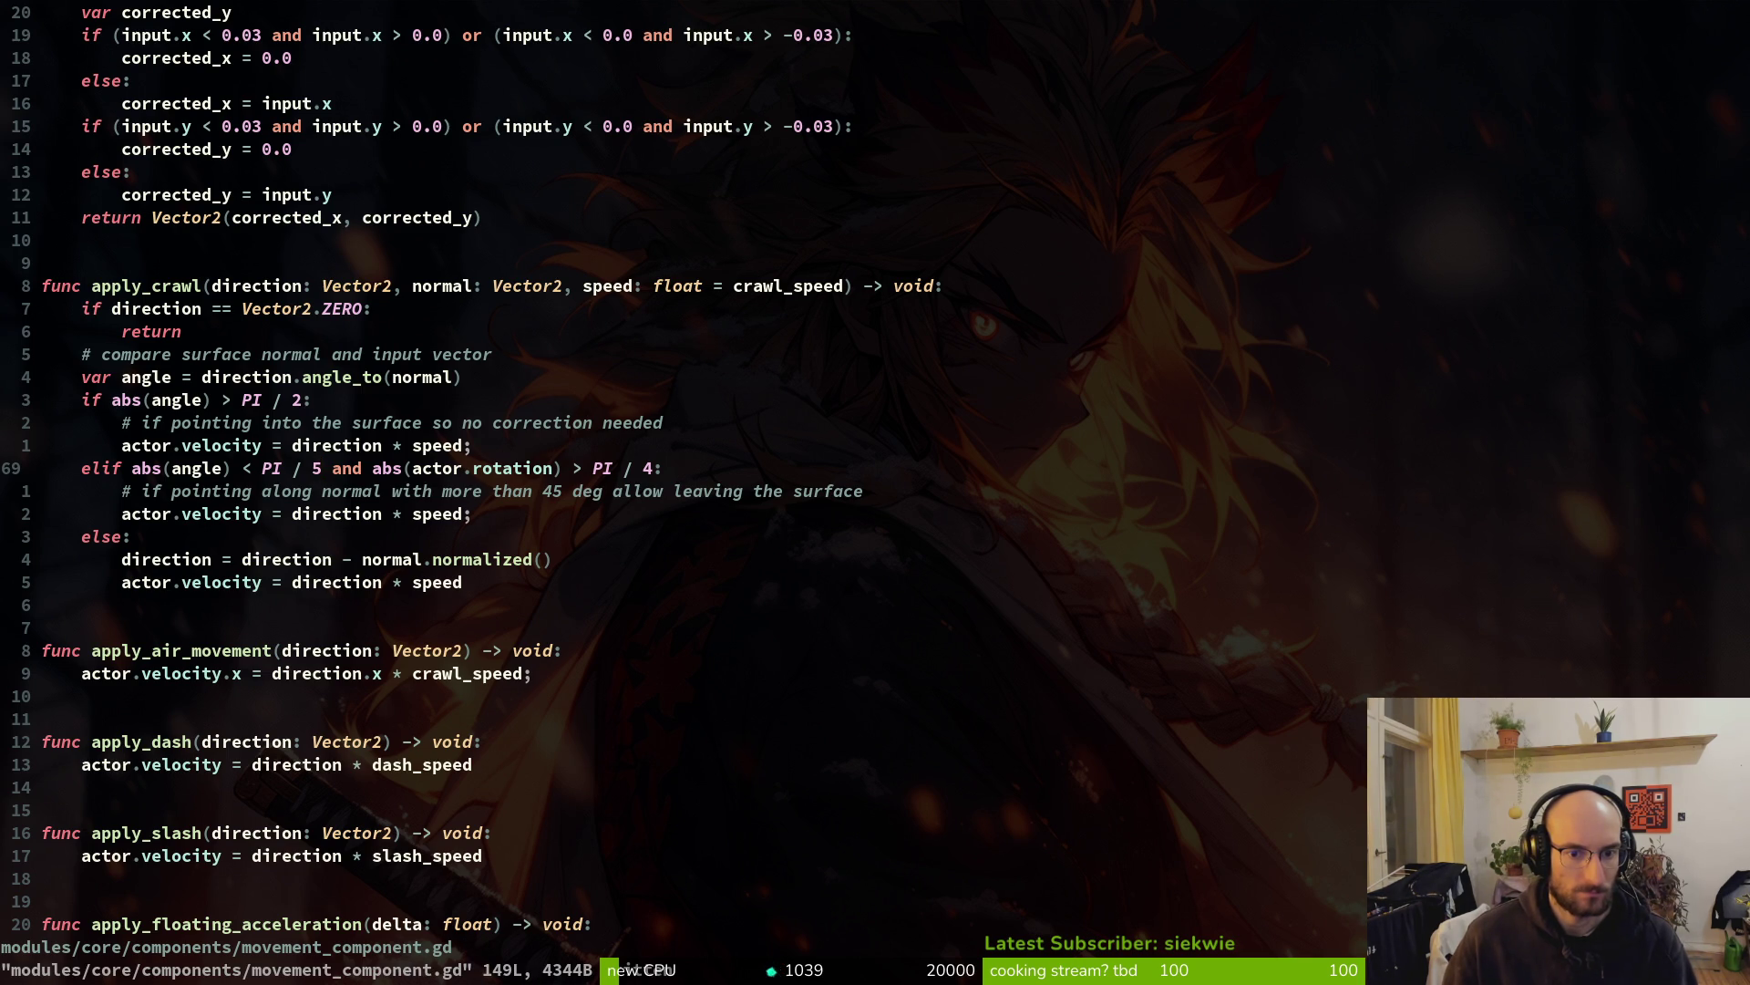
{"action": "key", "text": "Escape"}
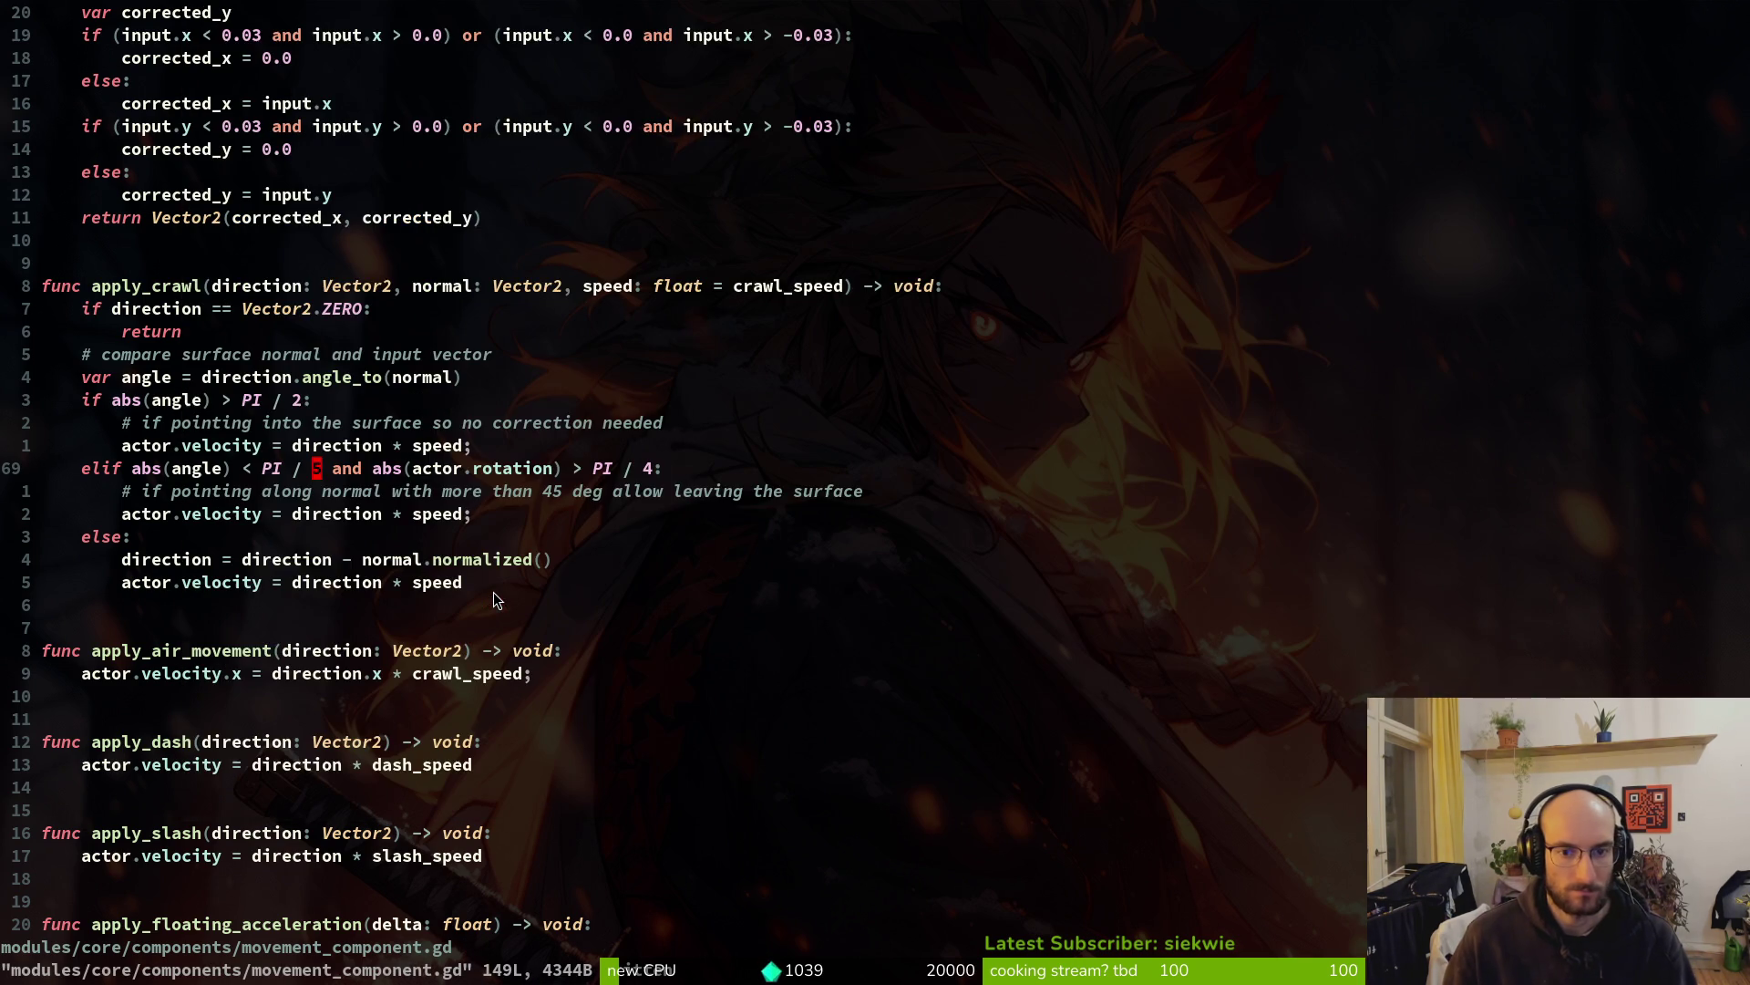
{"action": "key", "text": "alt+Tab"}
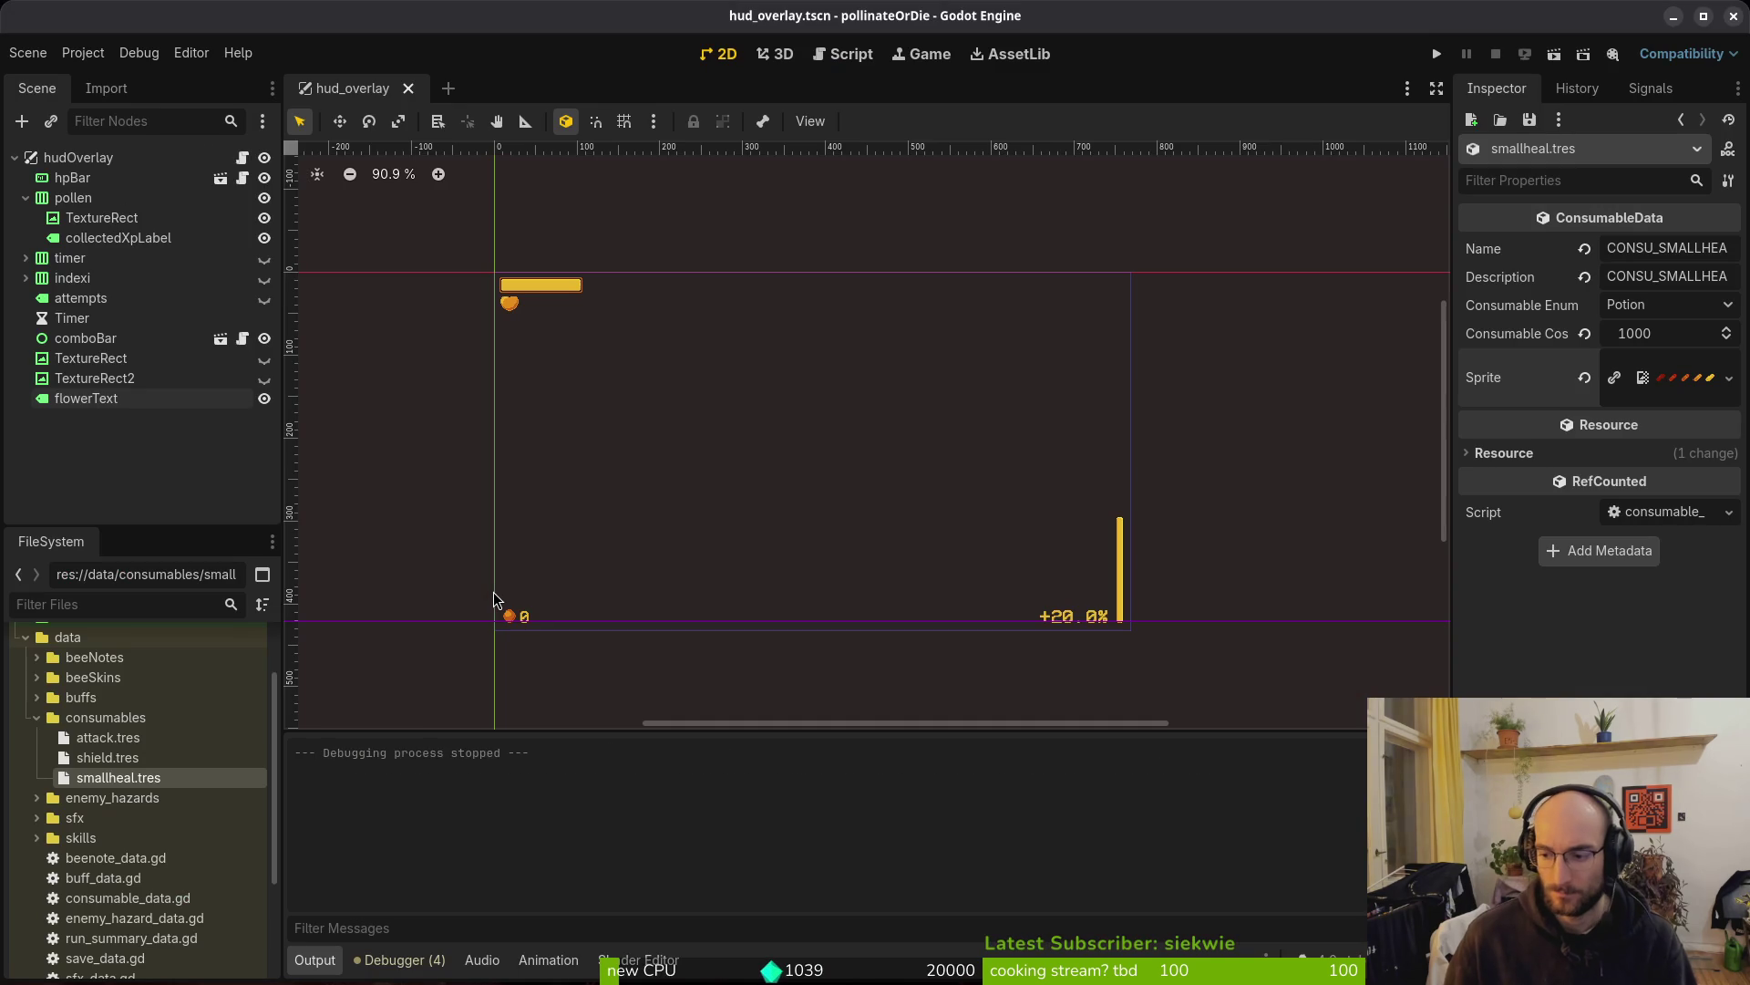
Relaunch the game and use the debug level select to reach the hive arena
{"action": "key", "text": "F5"}
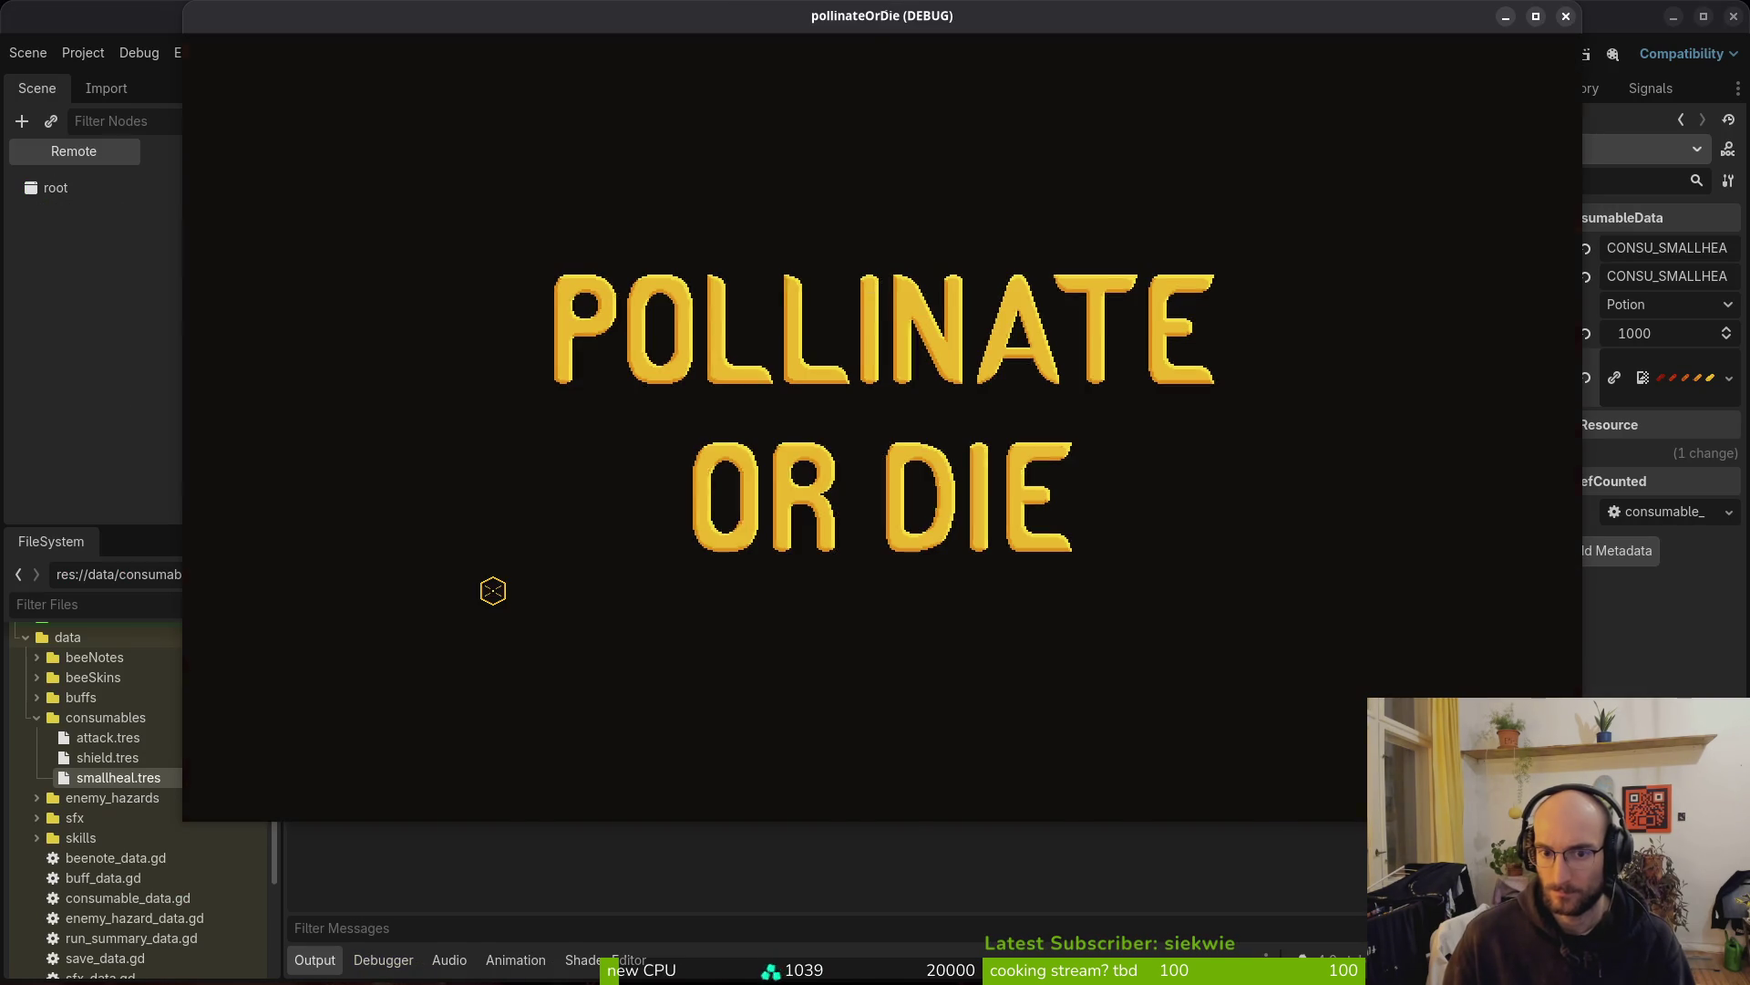
{"action": "key", "text": "Return"}
{"action": "key", "text": "Escape"}
{"action": "key", "text": "Right"}
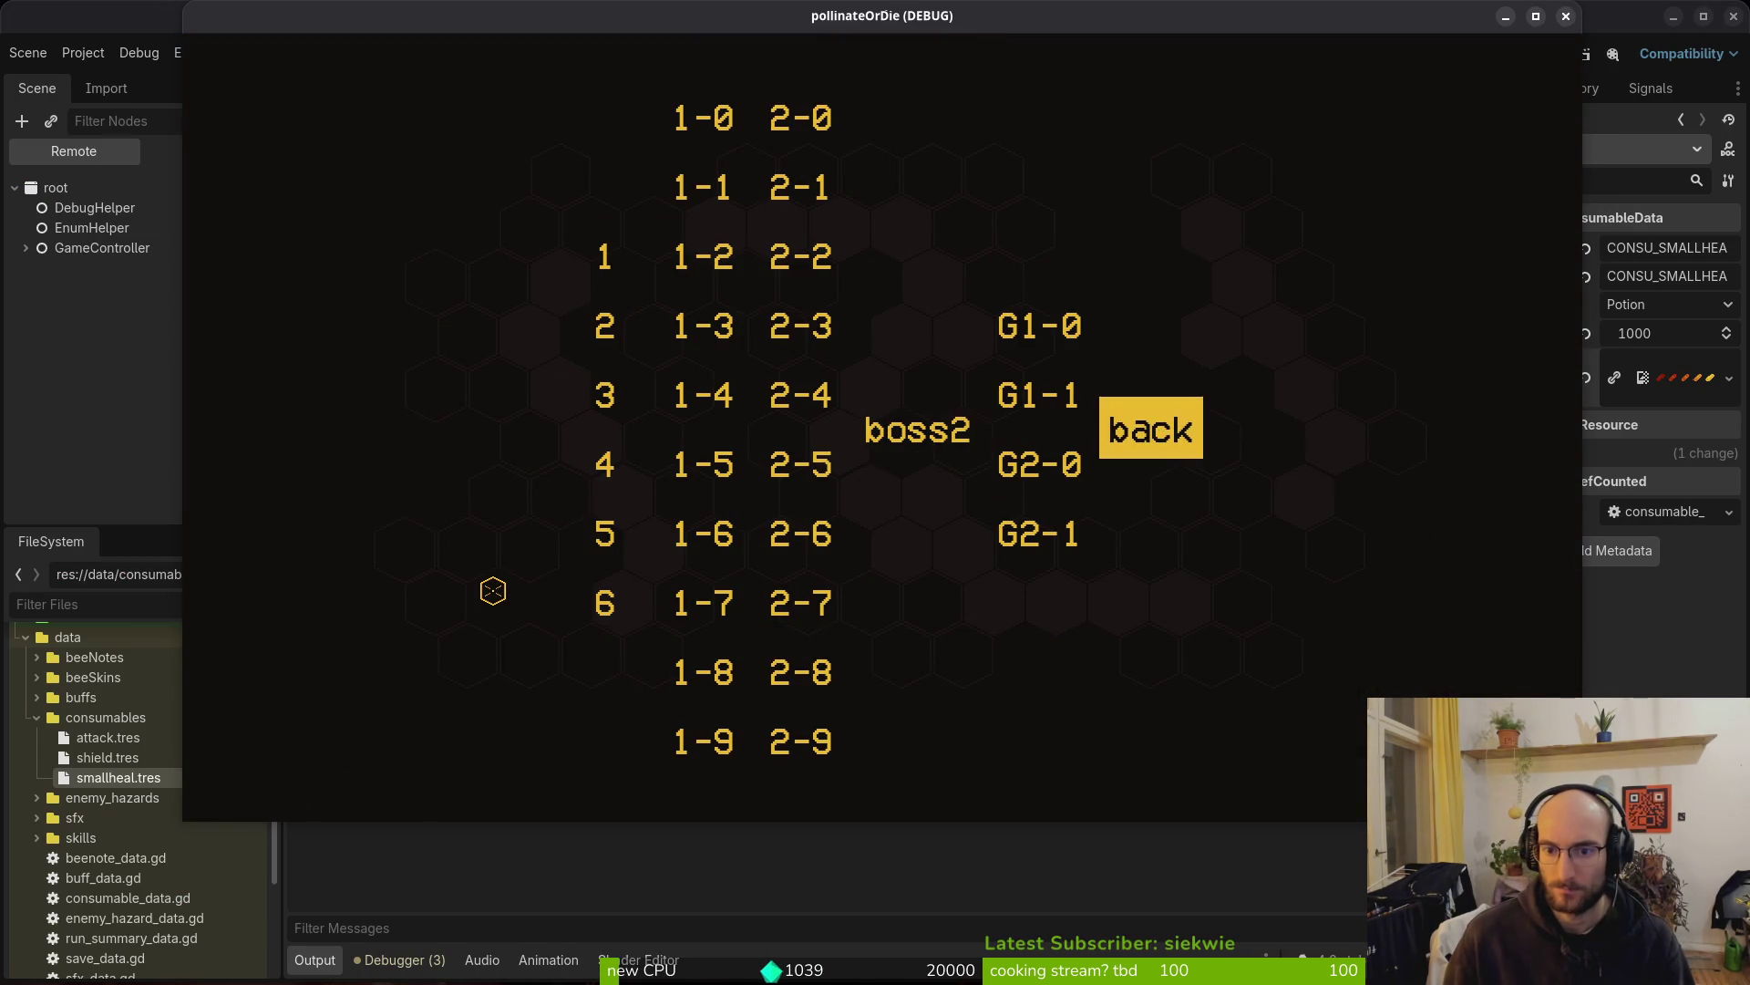
{"action": "key", "text": "Return"}
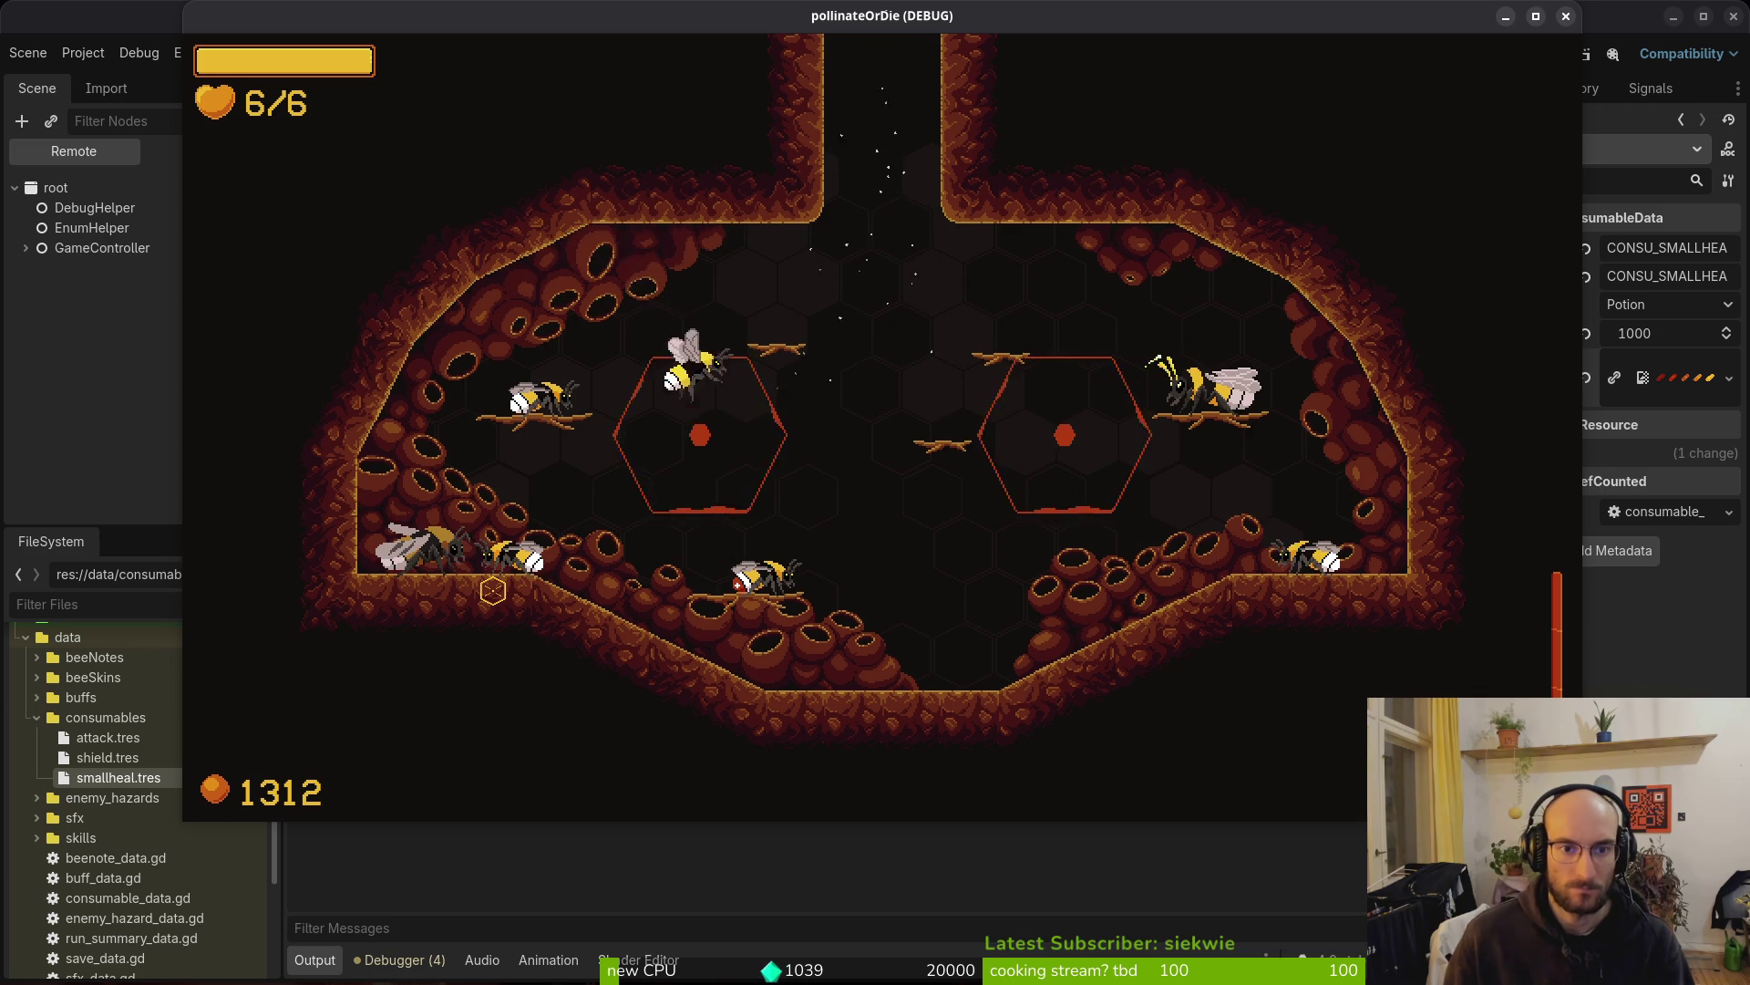
{"action": "key", "text": "Escape"}
{"action": "key", "text": "Return"}
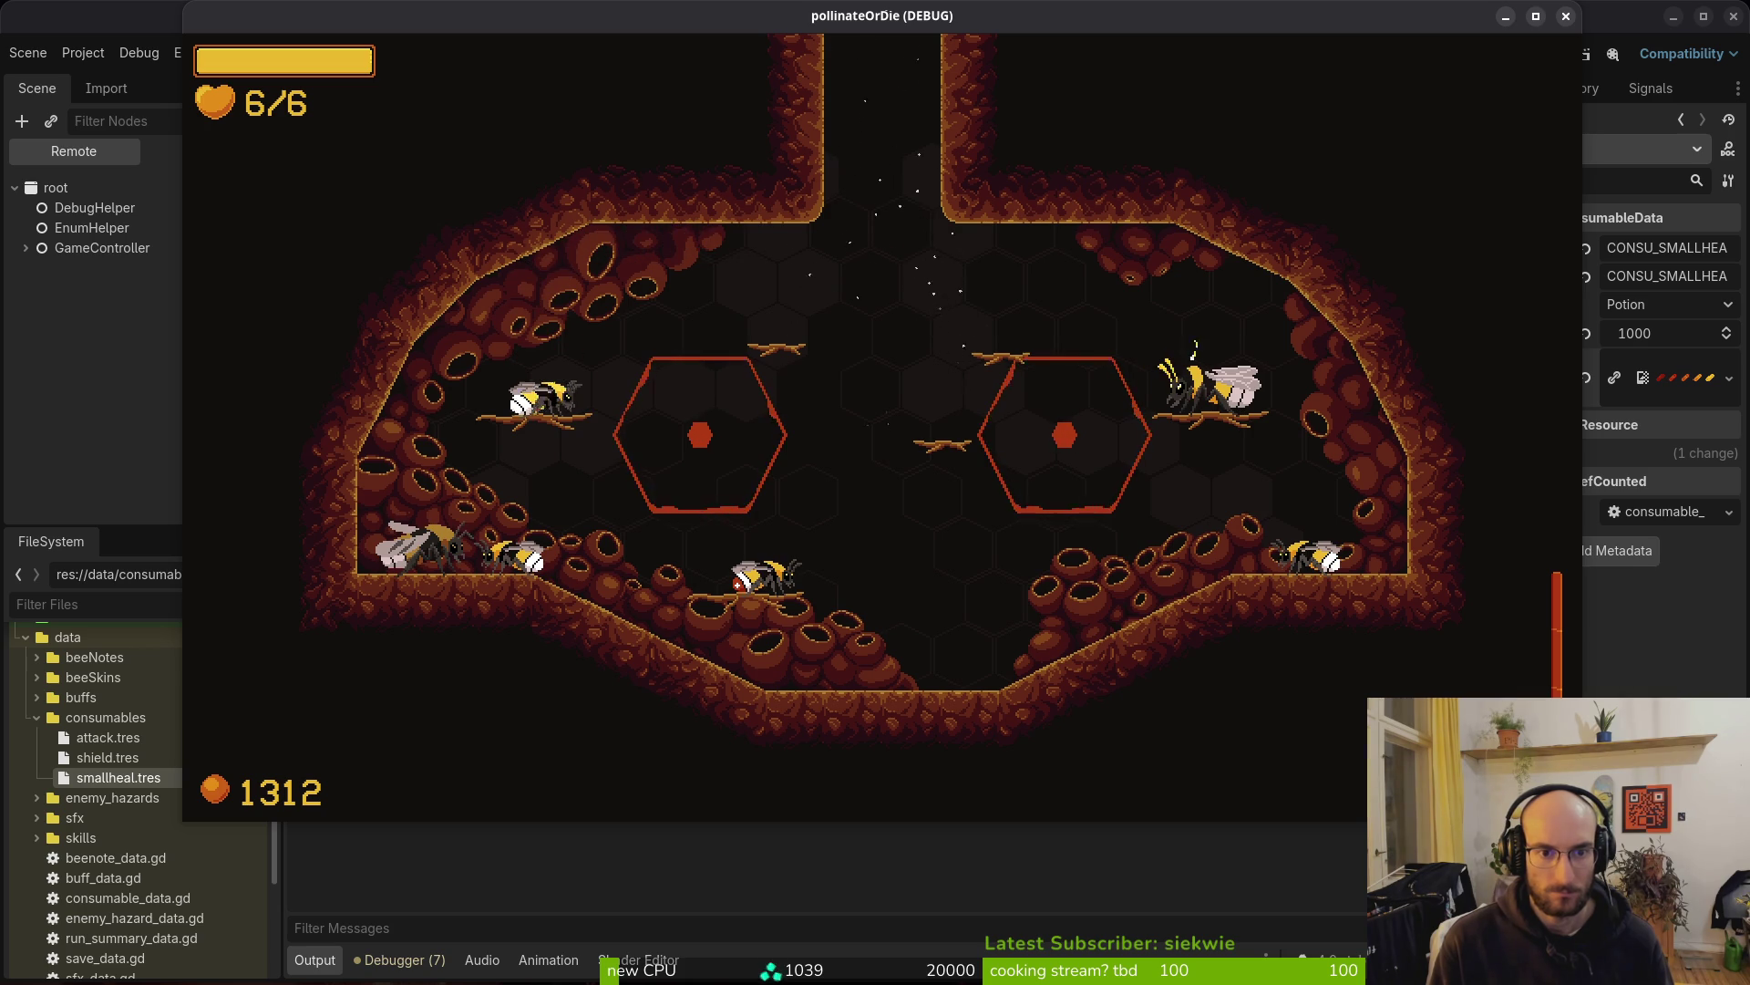
Change line 69's angle threshold to PI / 3 and stop the running game
{"action": "key", "text": "alt+Tab"}
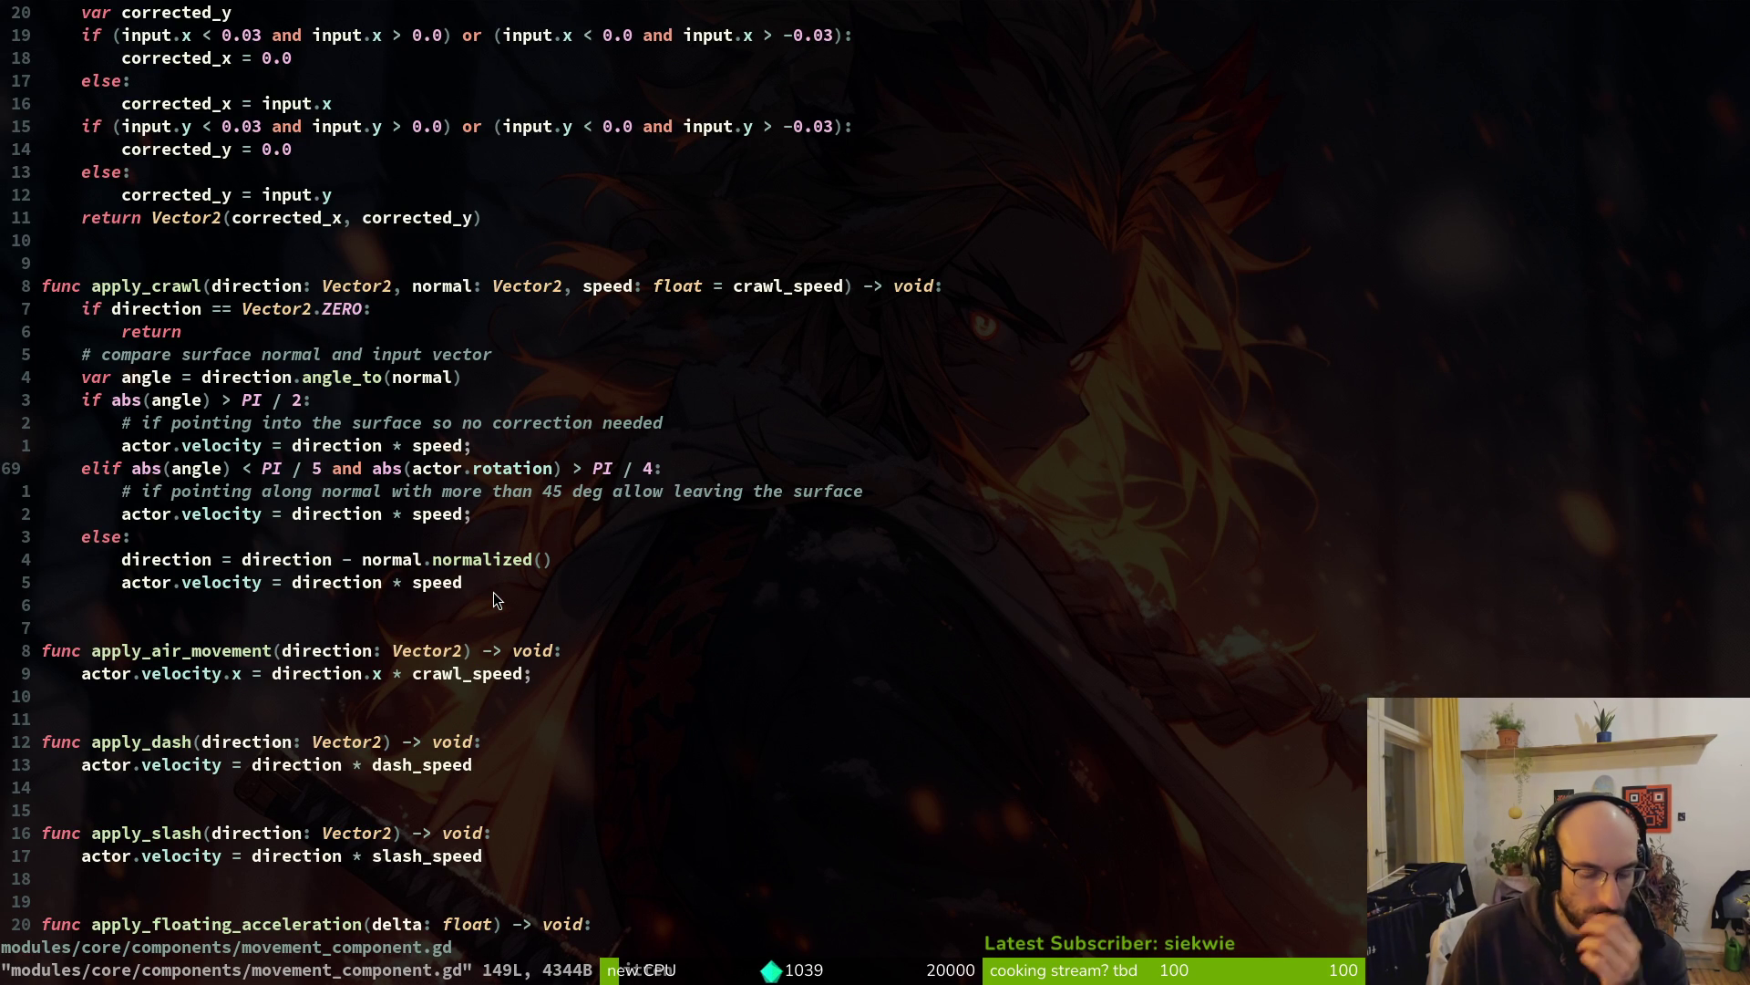
{"action": "key", "text": "r"}
{"action": "key", "text": "3"}
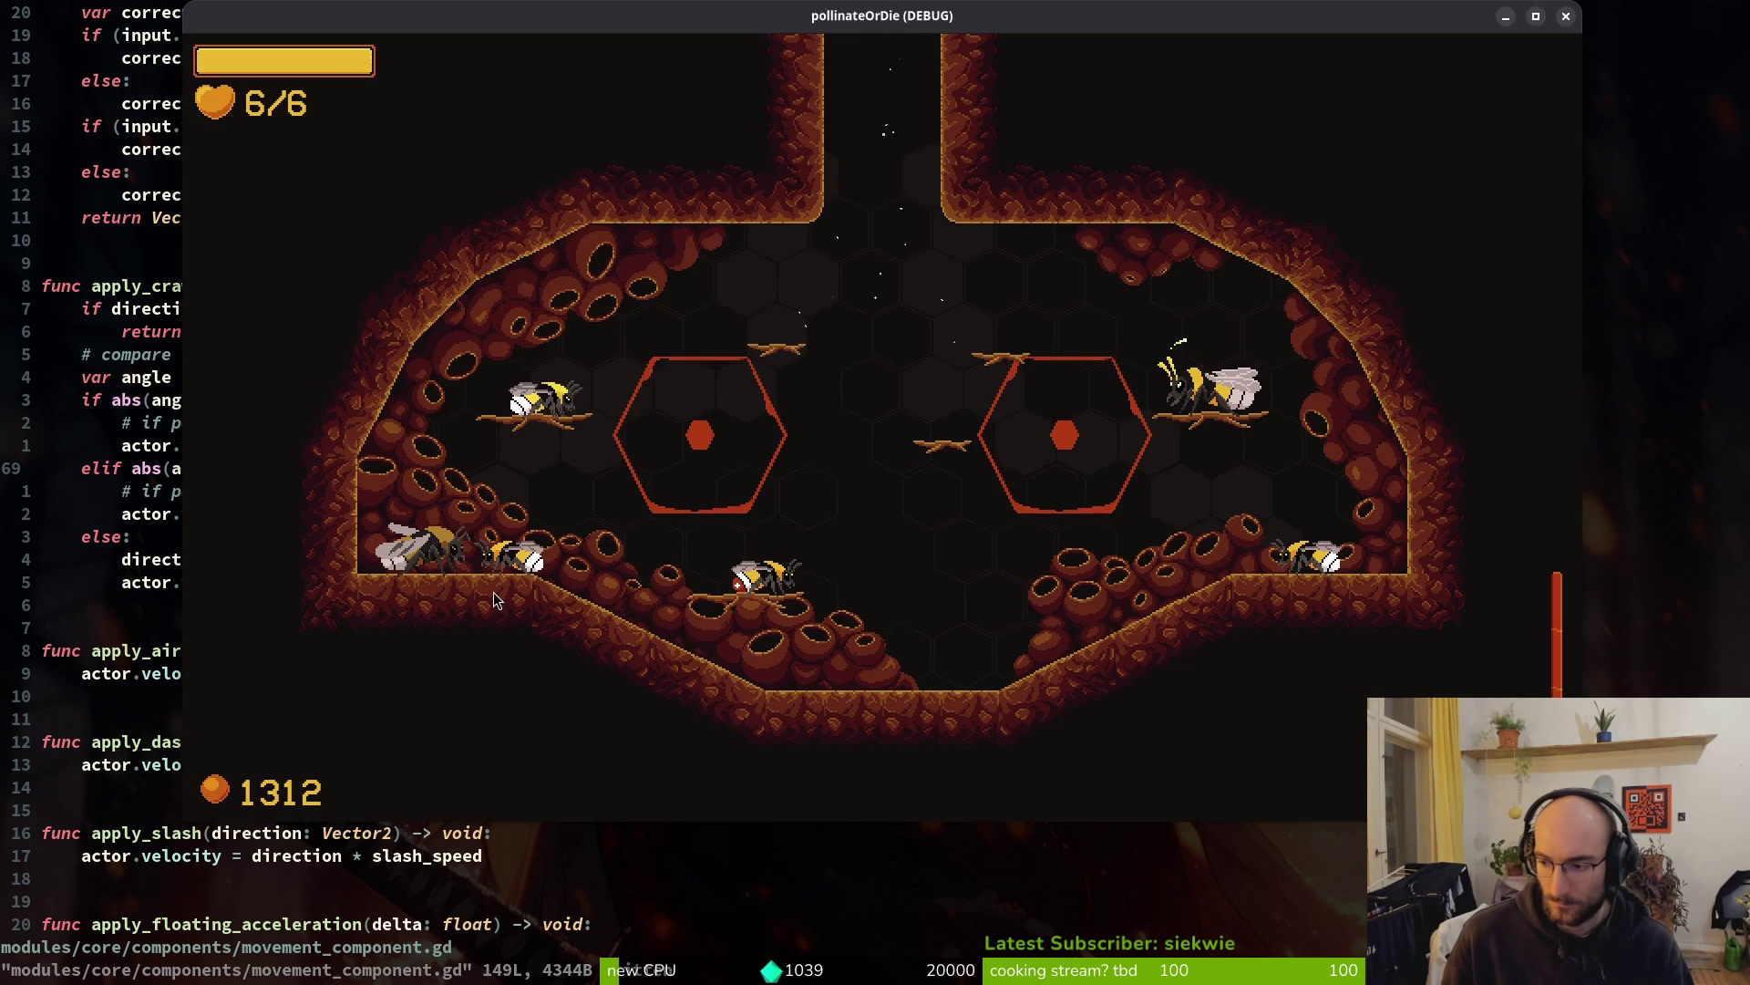
{"action": "key", "text": "F8"}
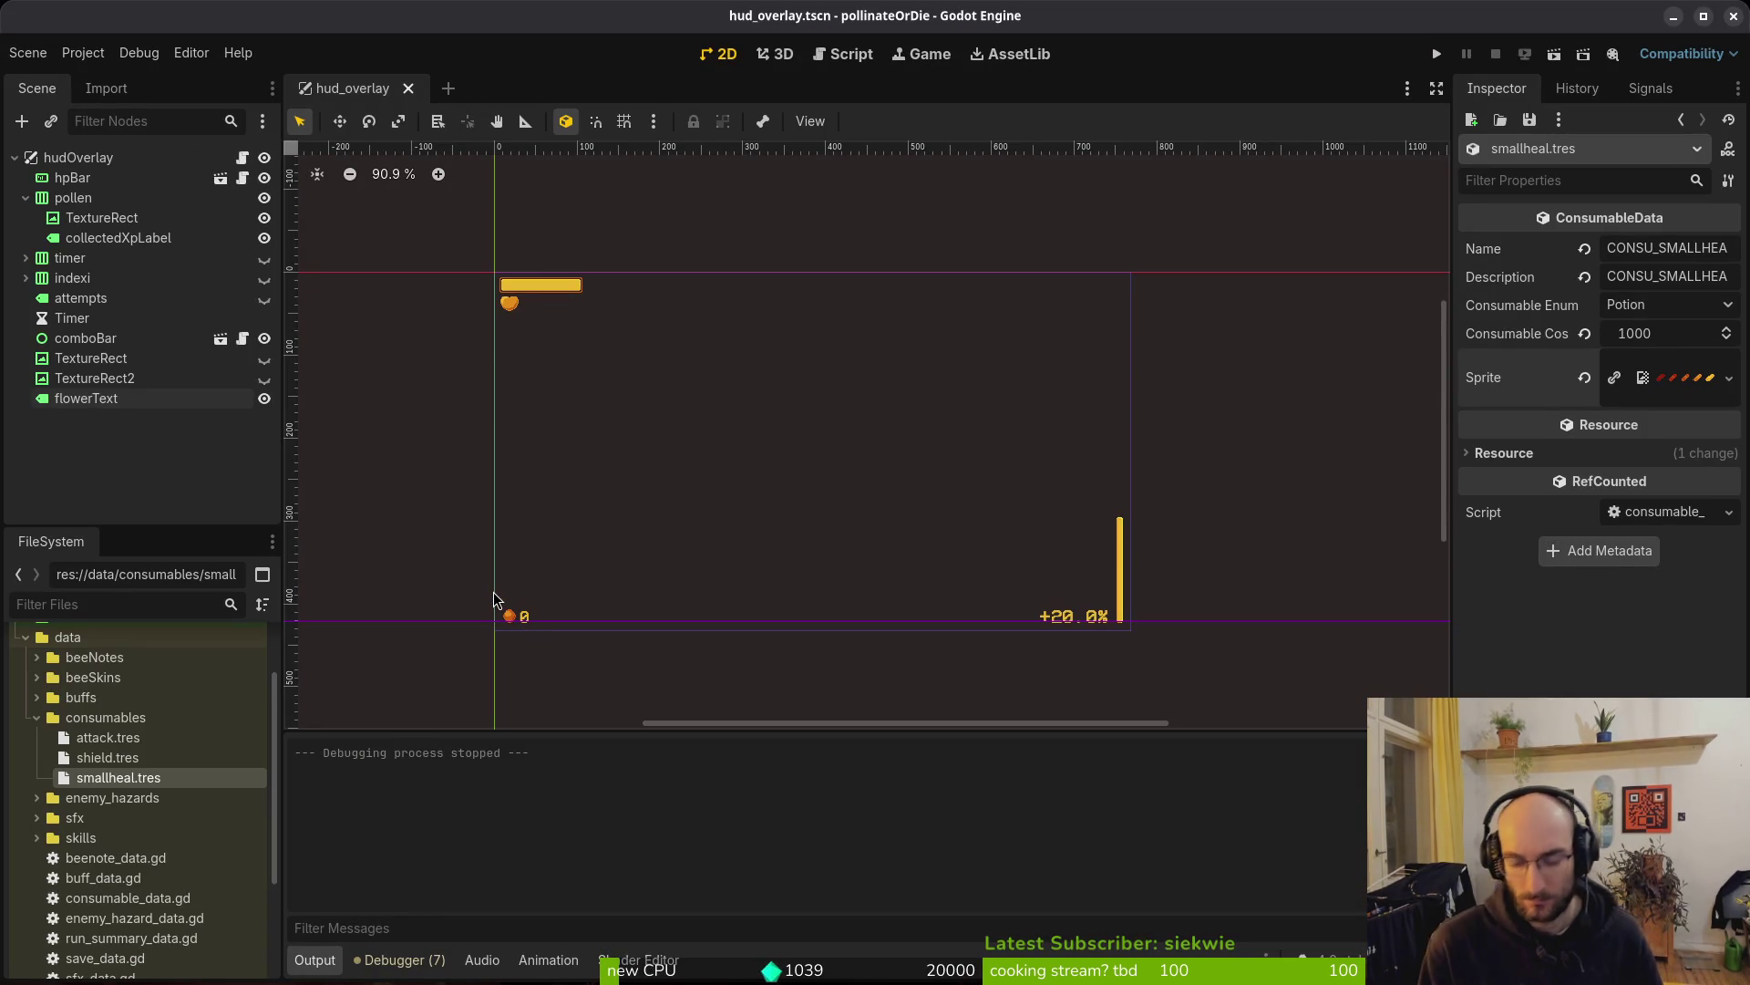
Run pollinateOrDie again and continue into the hive level to test the updated crawl threshold
{"action": "key", "text": "F5"}
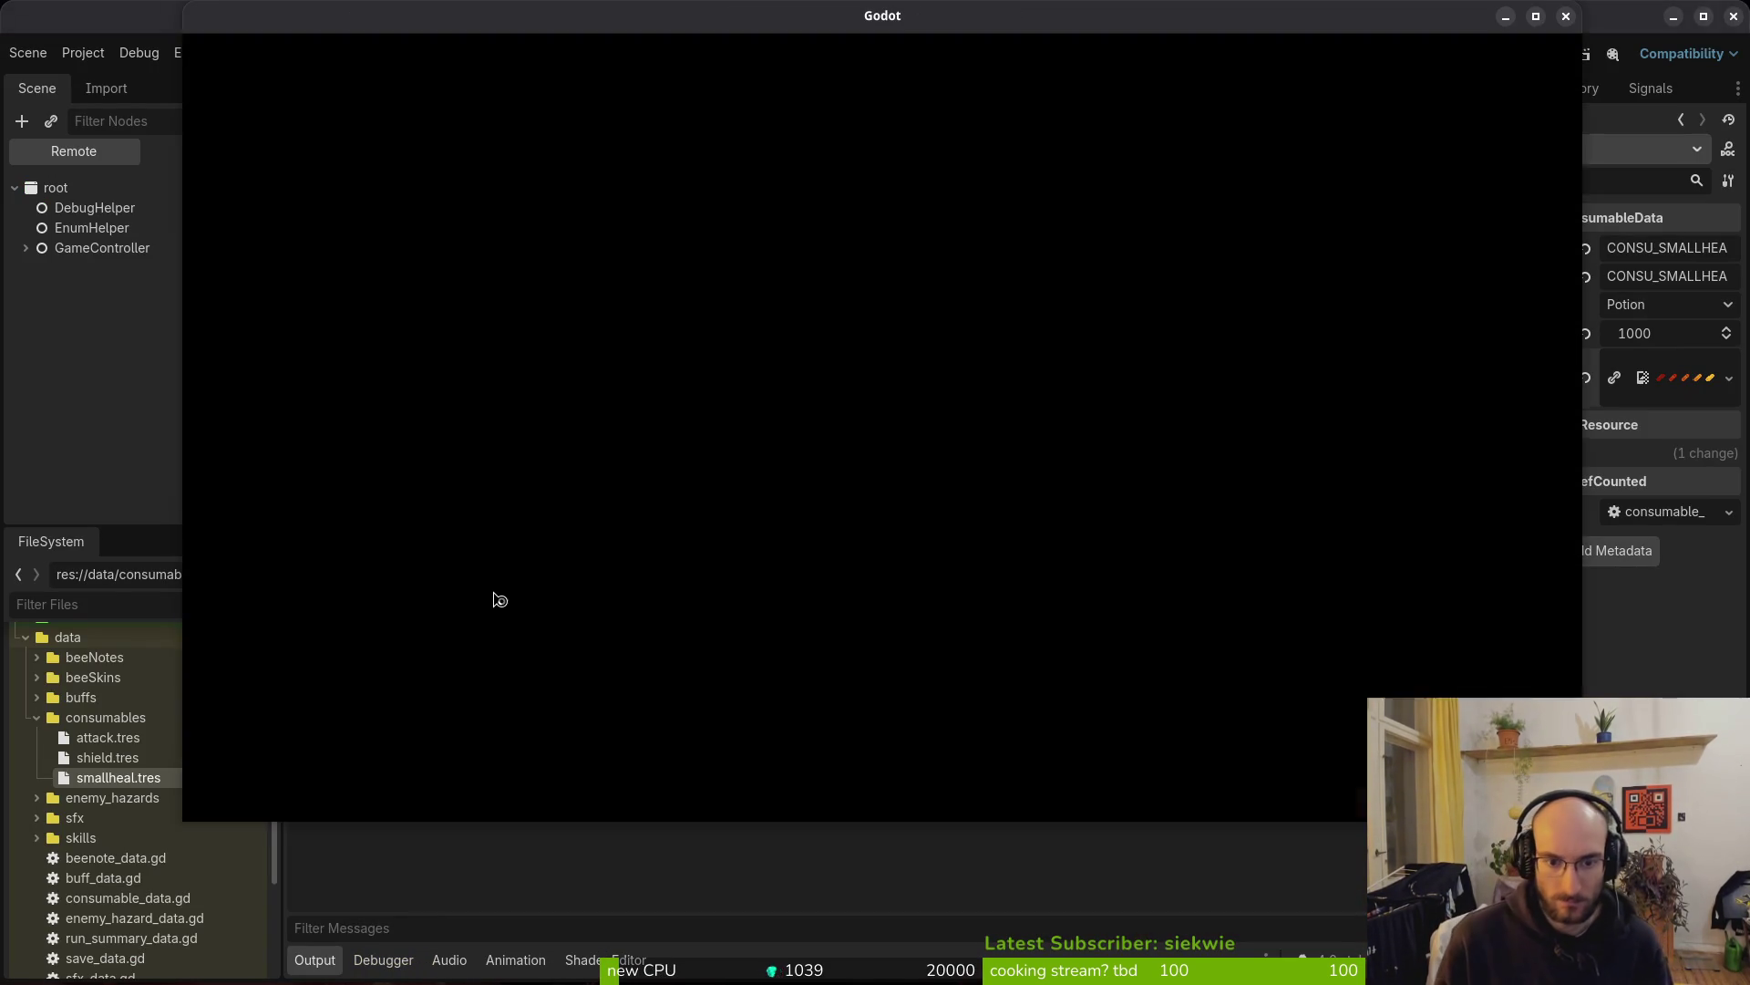
{"action": "key", "text": "Return"}
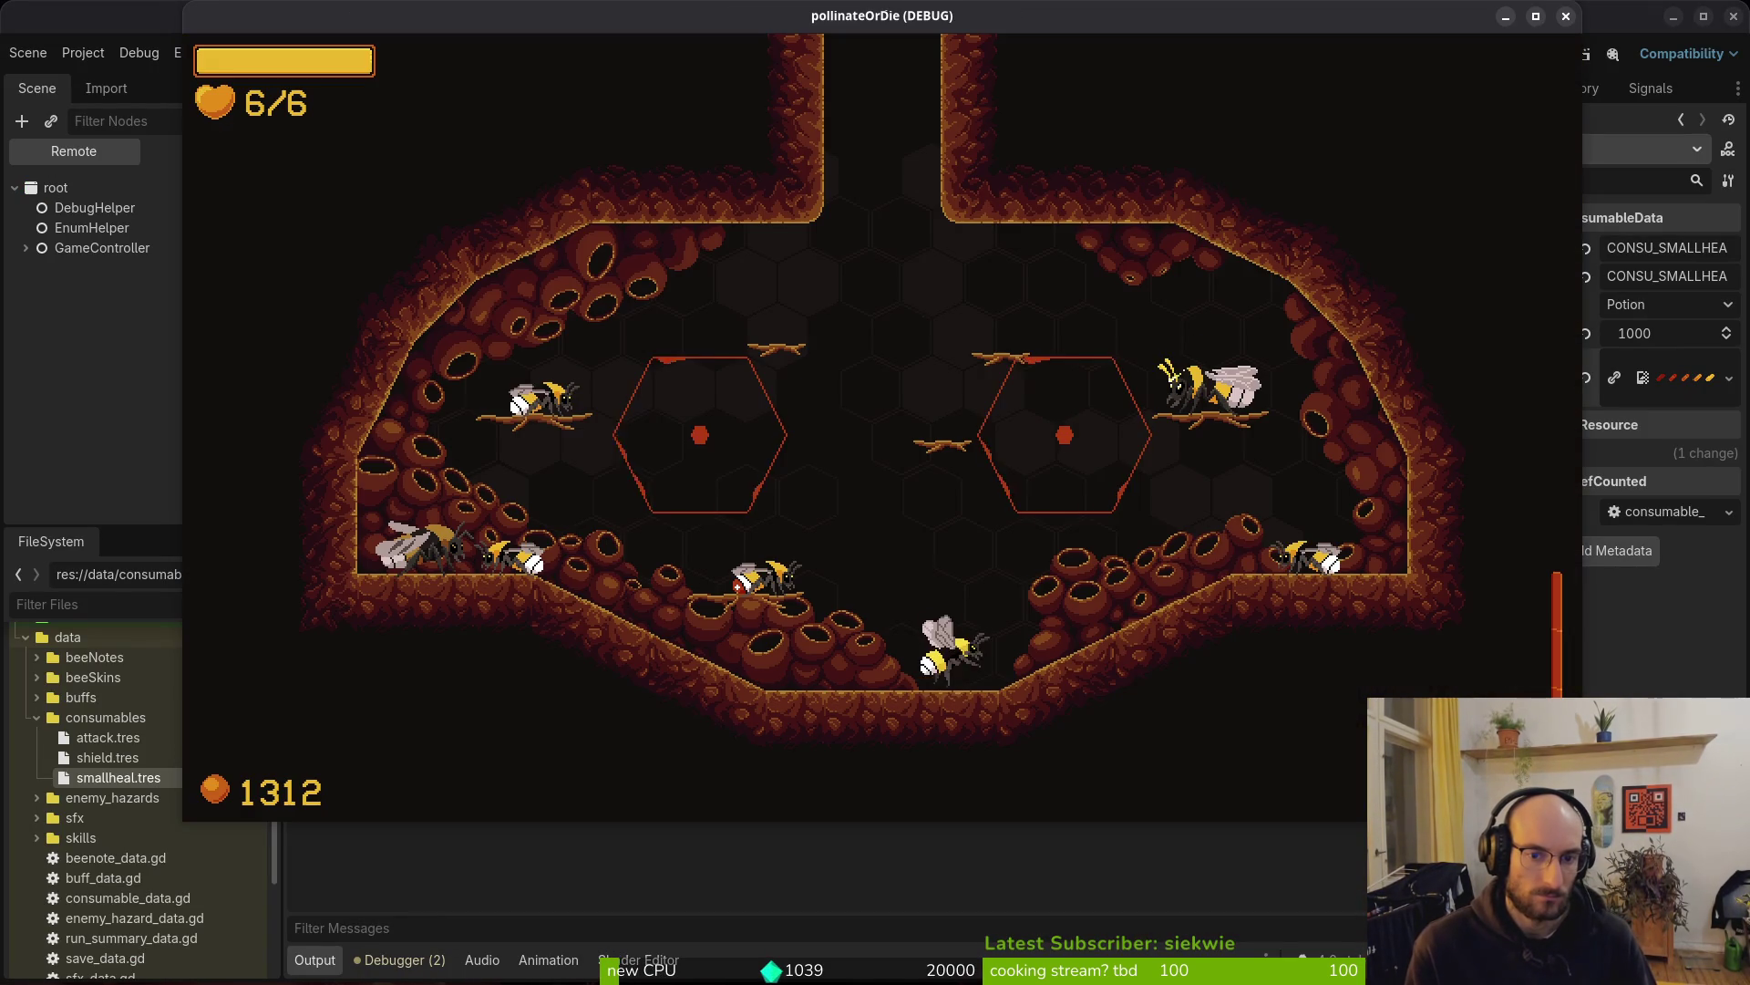